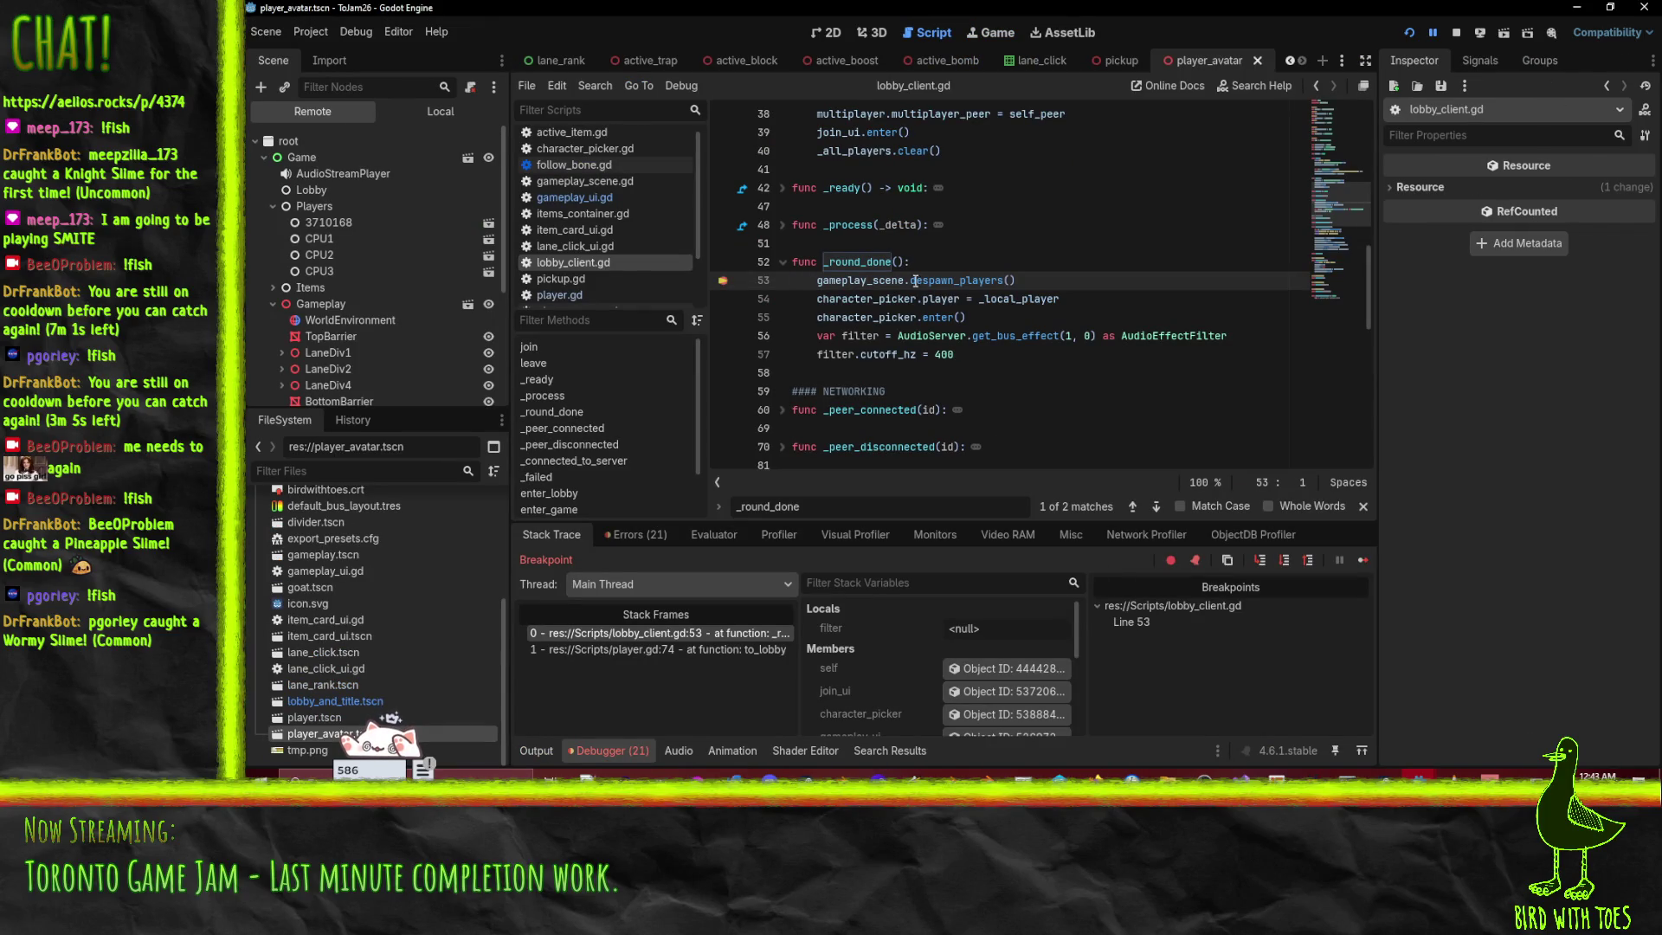
Step into despawn_players, continue to the line 28 breakpoint, and resume the client
click(1256, 563)
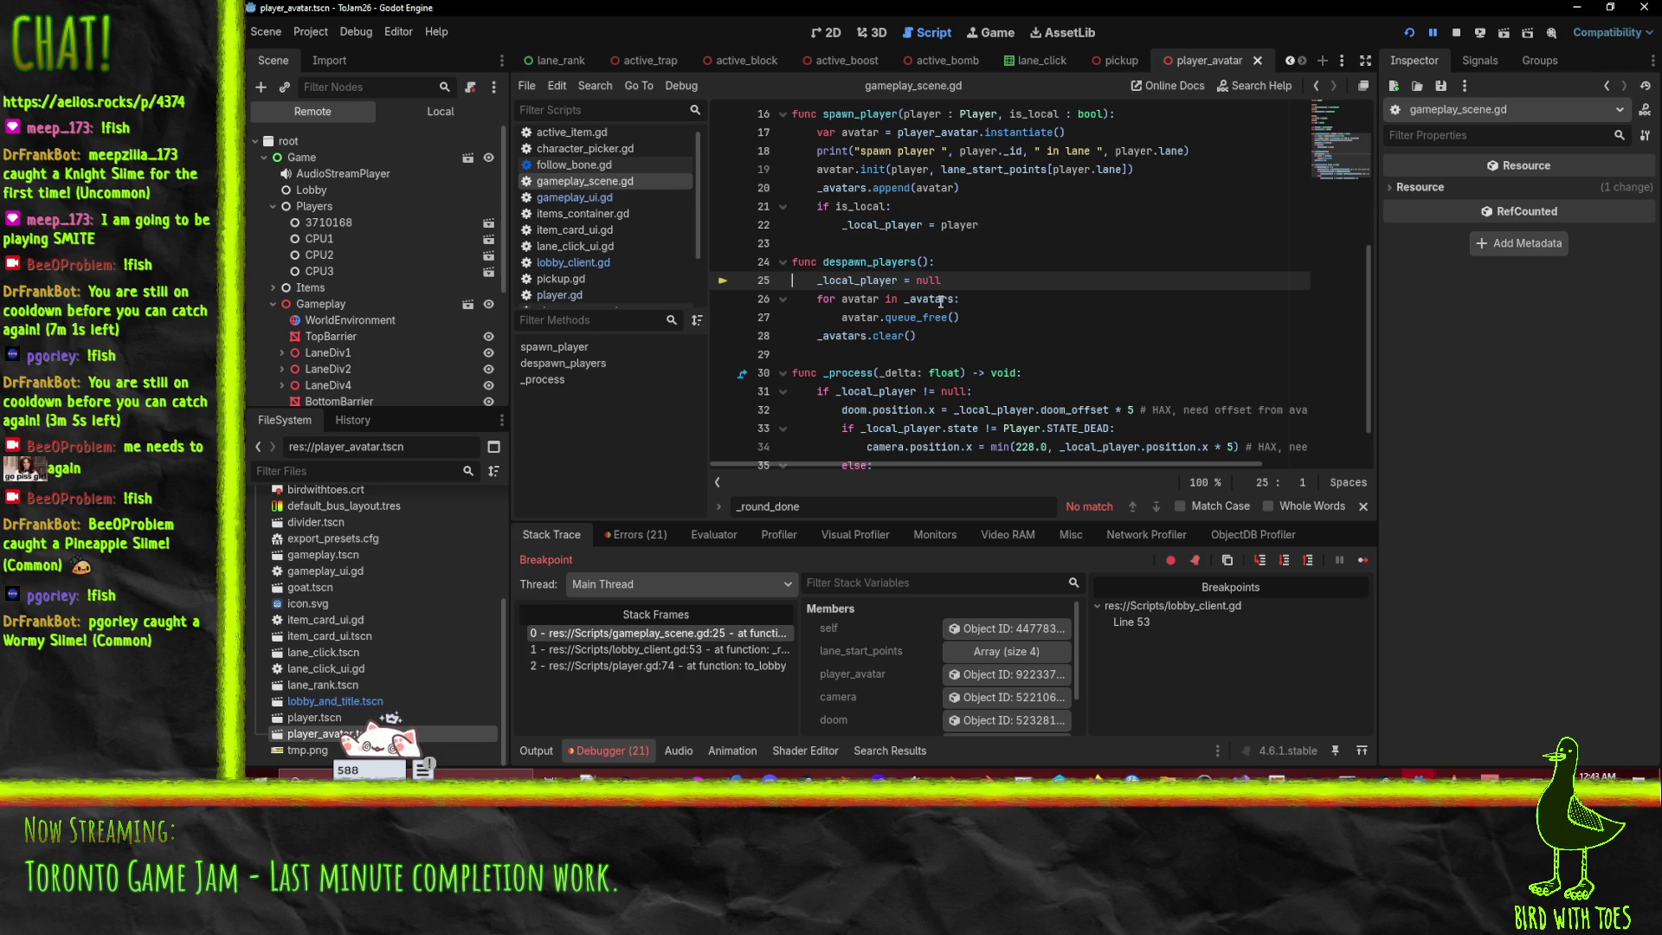
mouse_move(941, 301)
click(1432, 32)
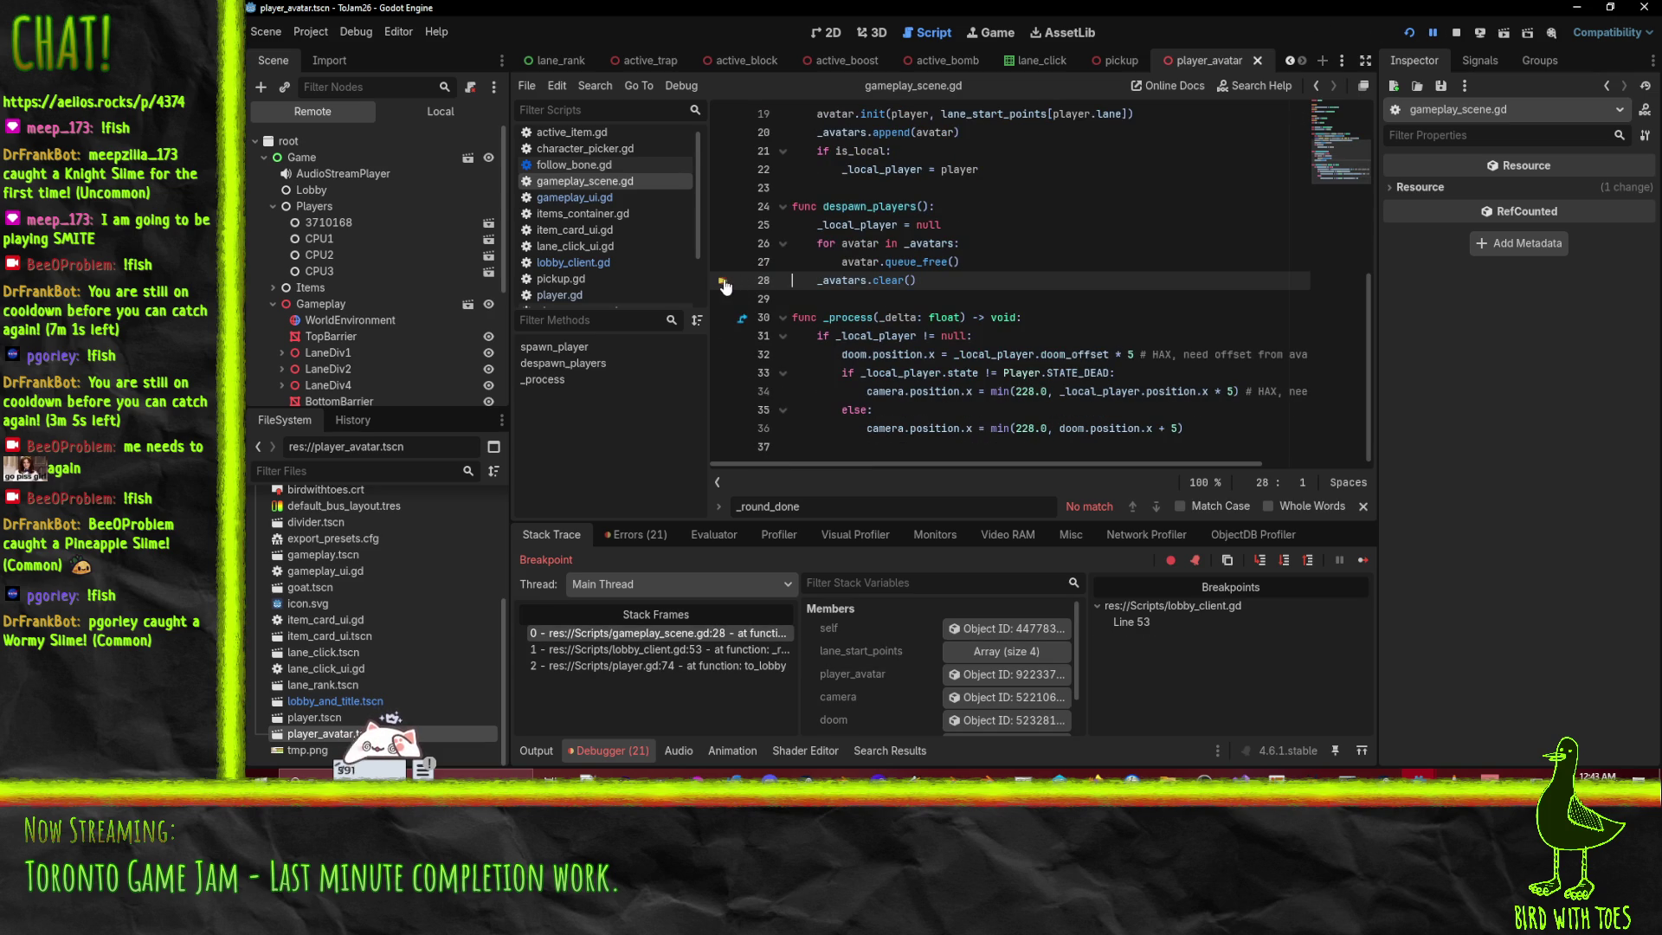
click(1434, 33)
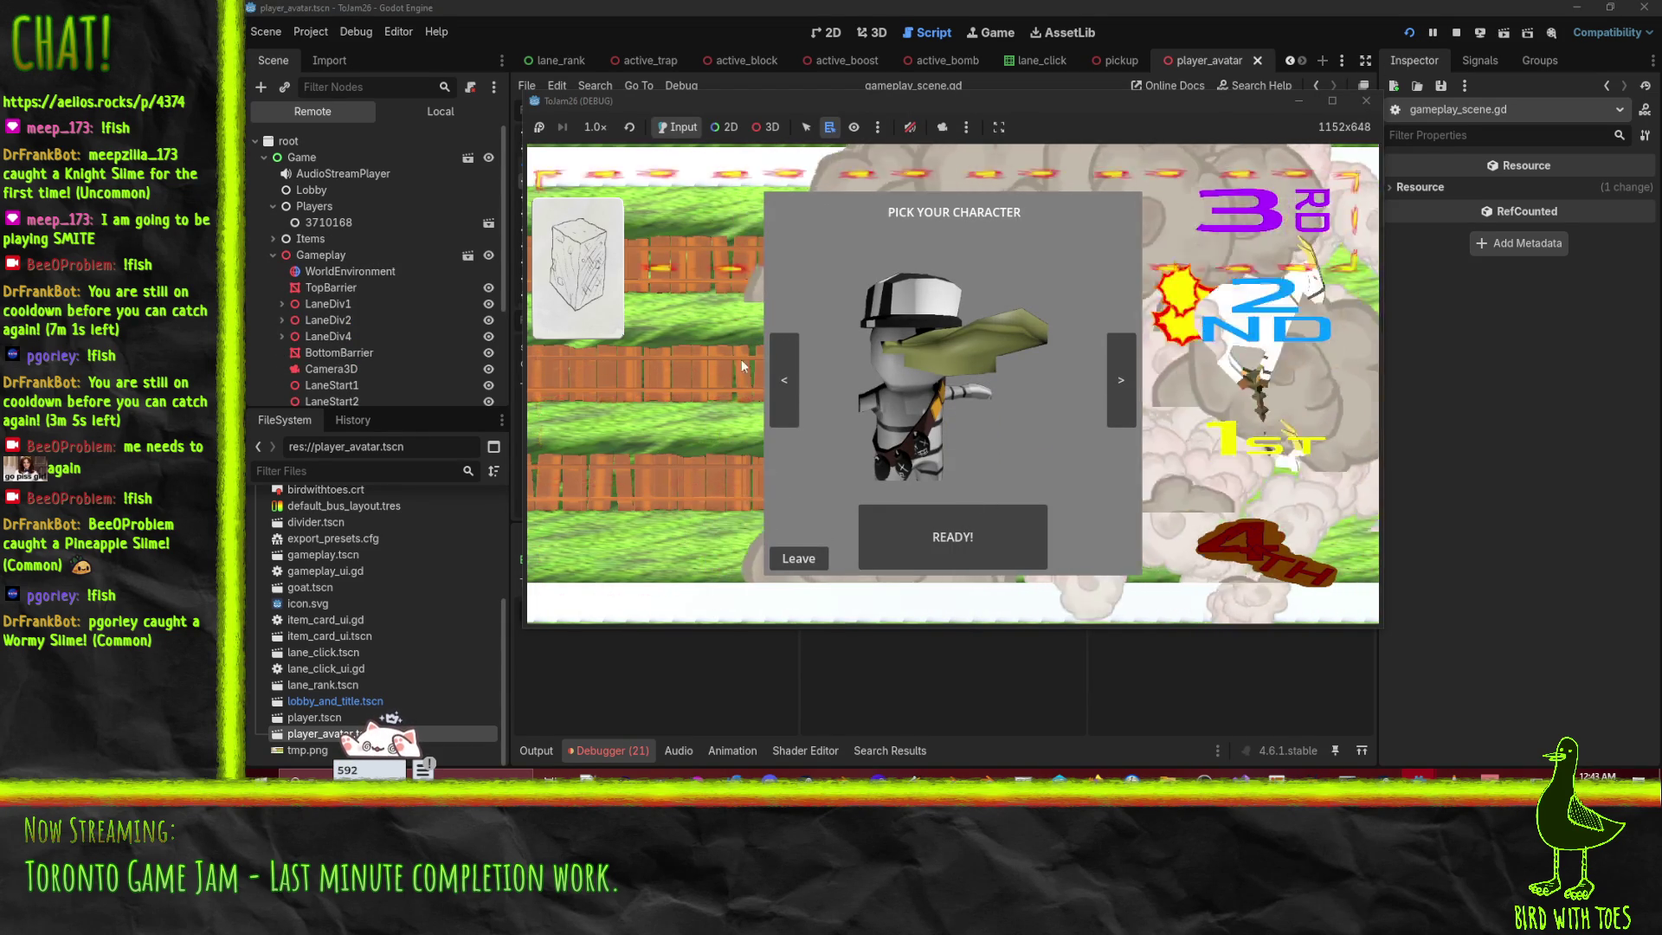
Stop the client game and bring up the ToJam26Server project's running log
click(1456, 32)
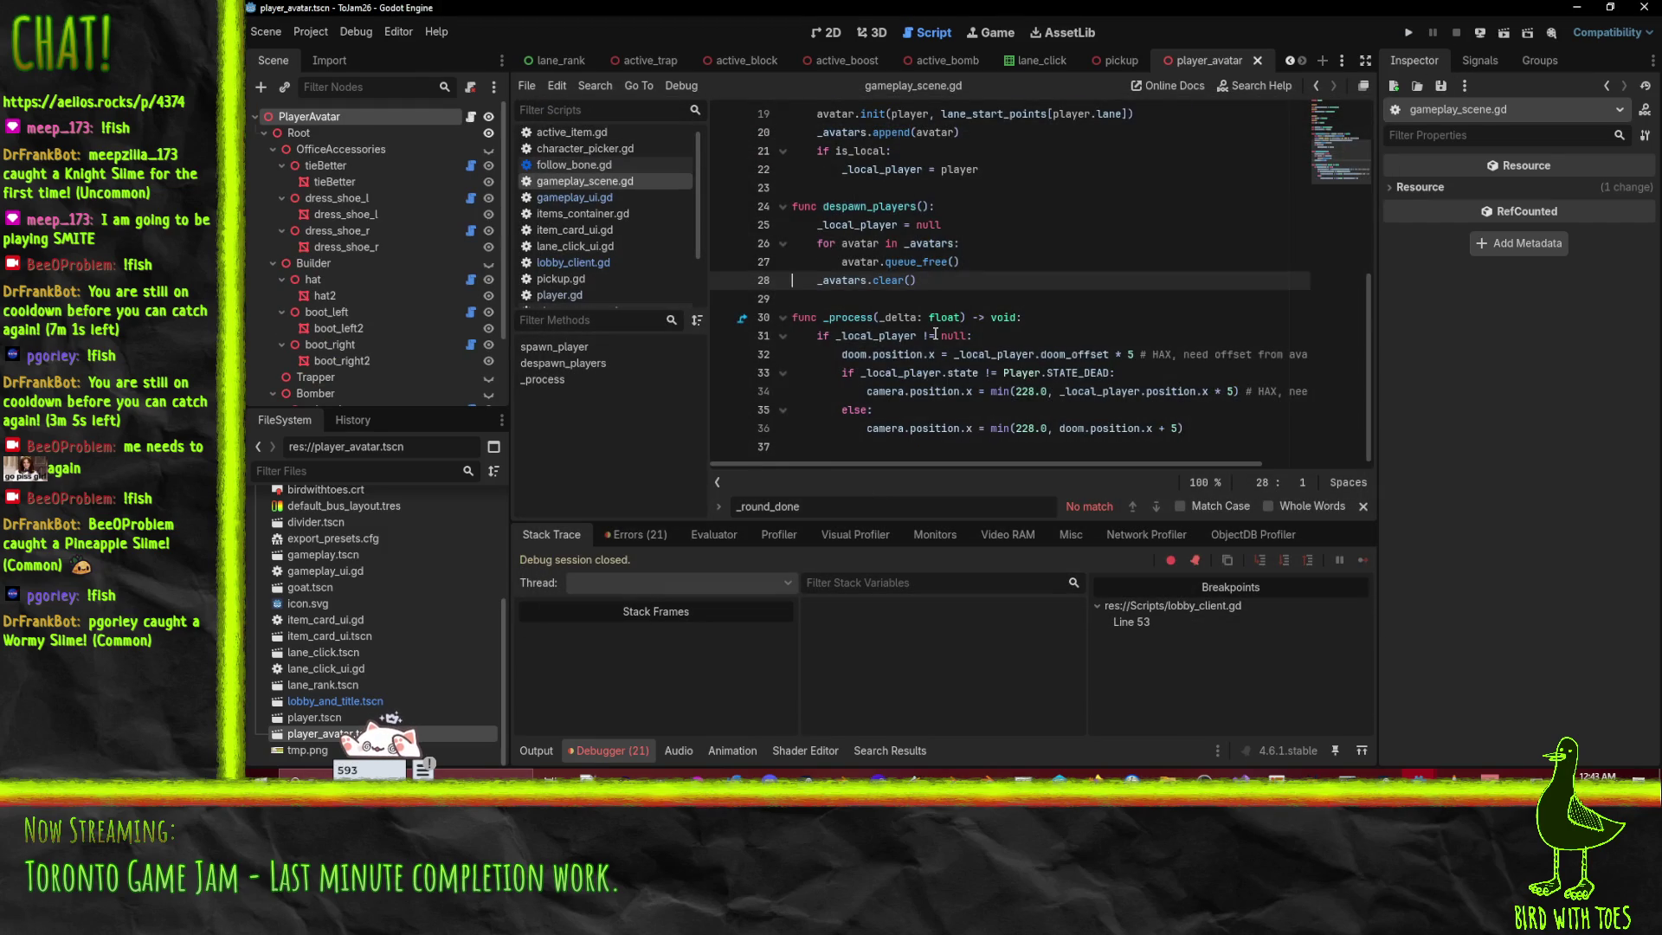
scroll(791, 227, up, 3)
scroll(950, 315, down, 1)
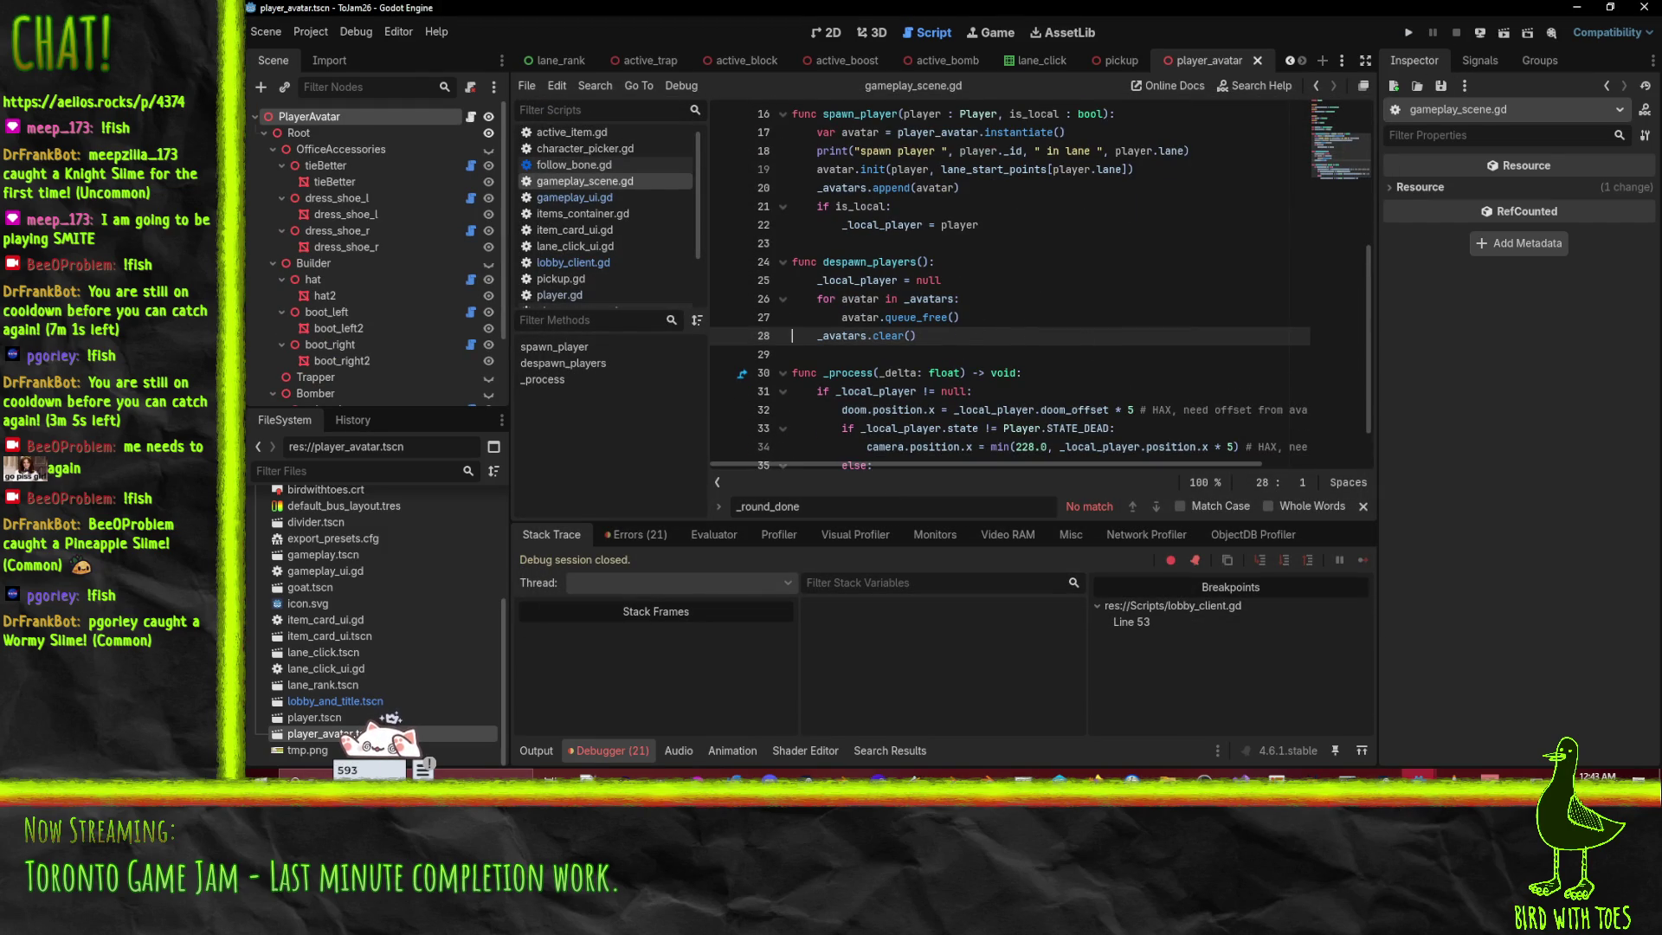
mouse_move(1417, 772)
click(1303, 735)
scroll(1272, 324, down, 10)
mouse_move(1357, 275)
mouse_down()
mouse_move(1357, 540)
mouse_move(1357, 399)
mouse_move(1370, 535)
mouse_up()
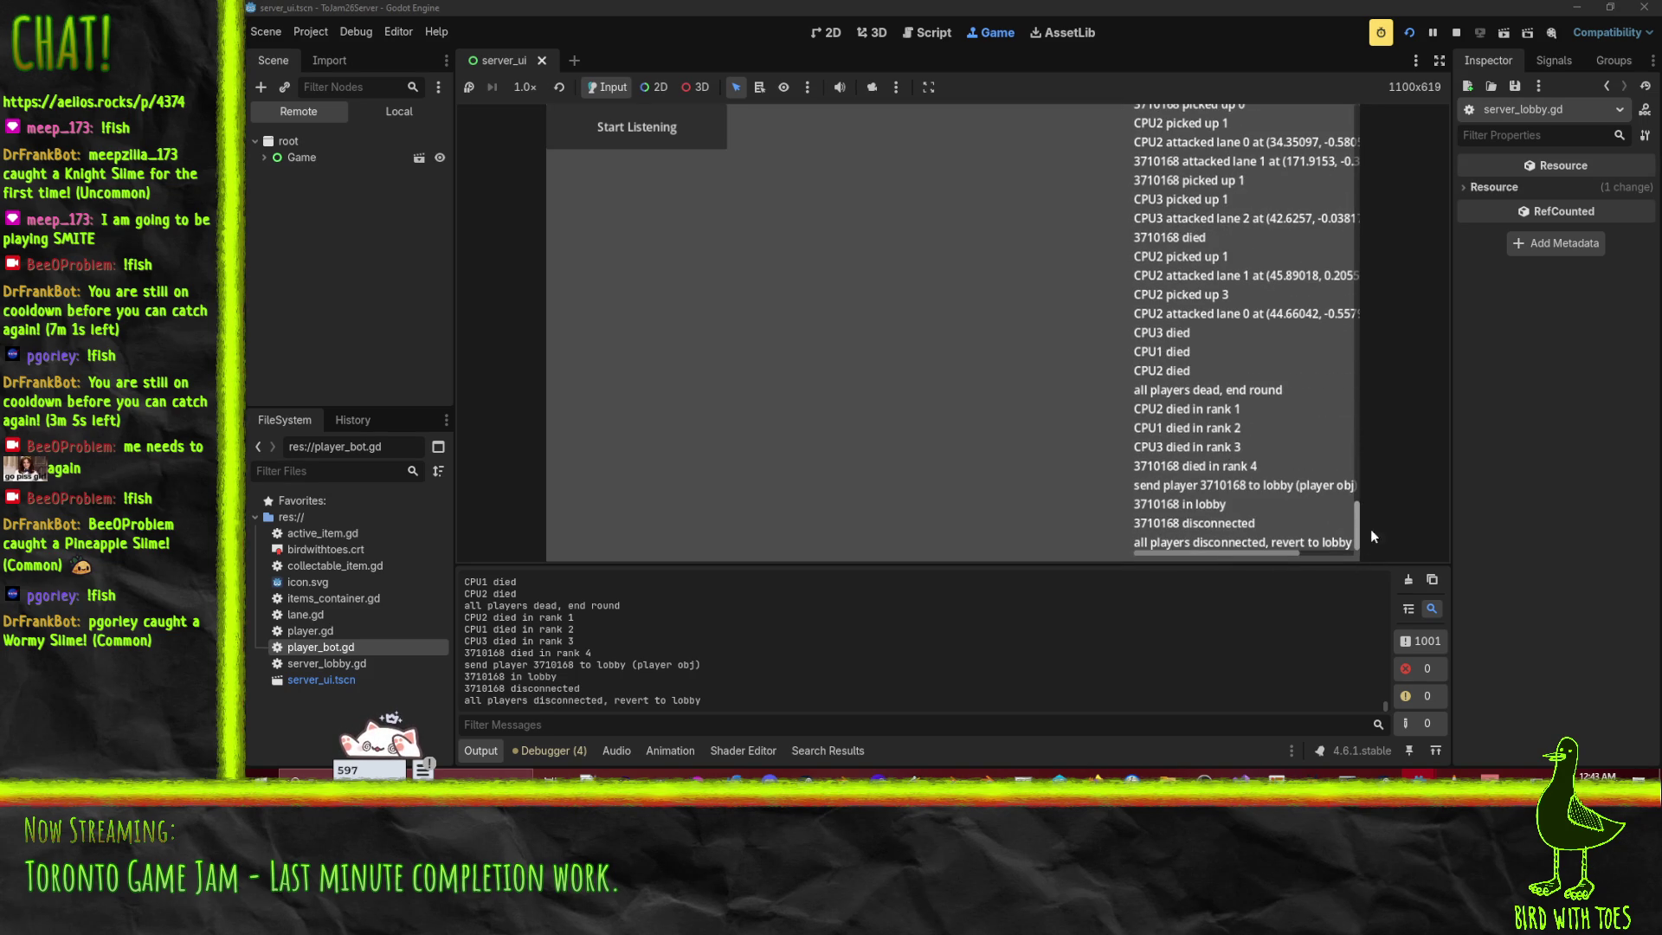
Stop the server and move line 71's _log call inside the 'if _state_timer > 3:' check
click(1454, 36)
key(Up)
key(Up)
key(Up)
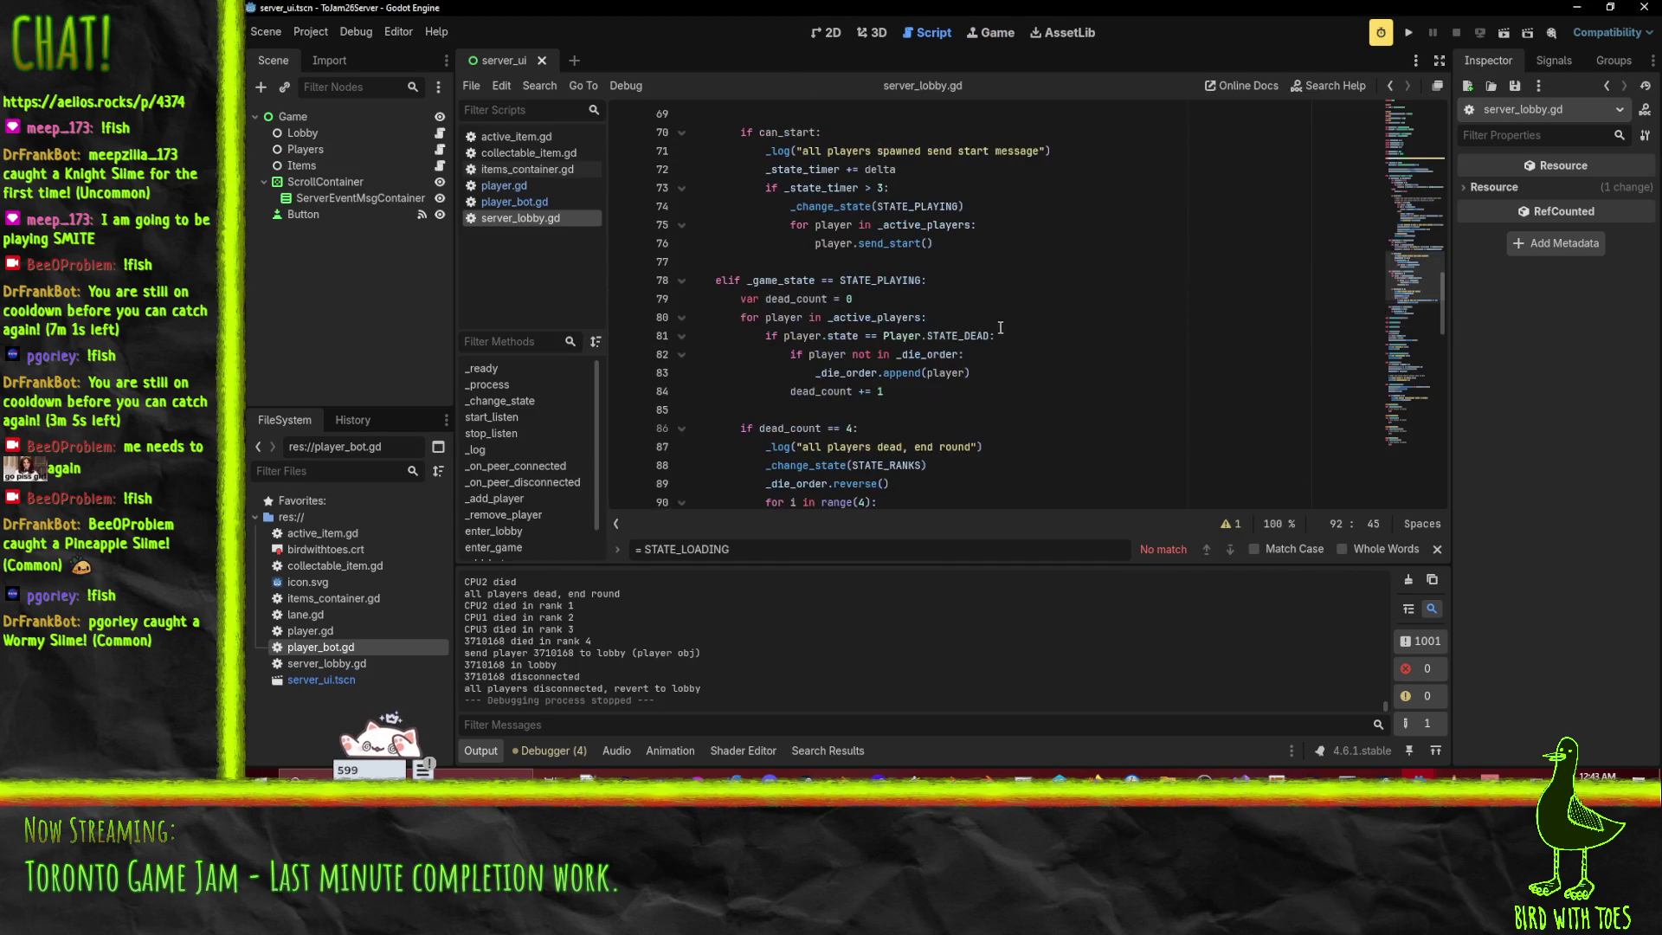
scroll(1019, 353, up, 3)
click(827, 317)
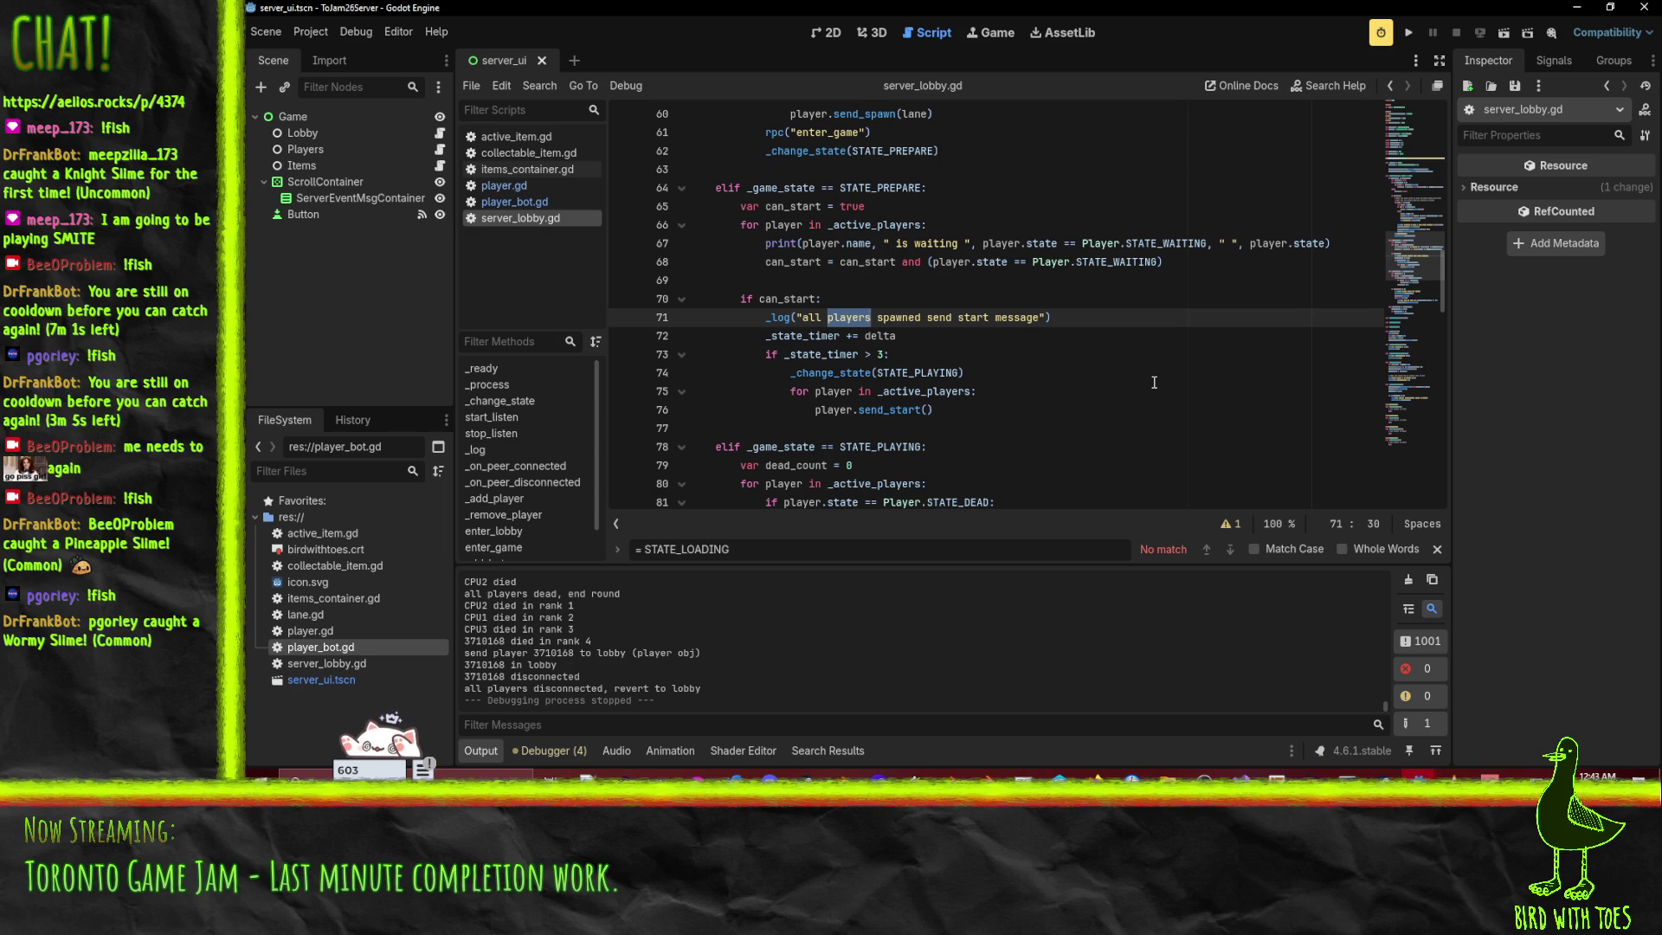
click(991, 320)
key(alt+Down)
key(alt+Down)
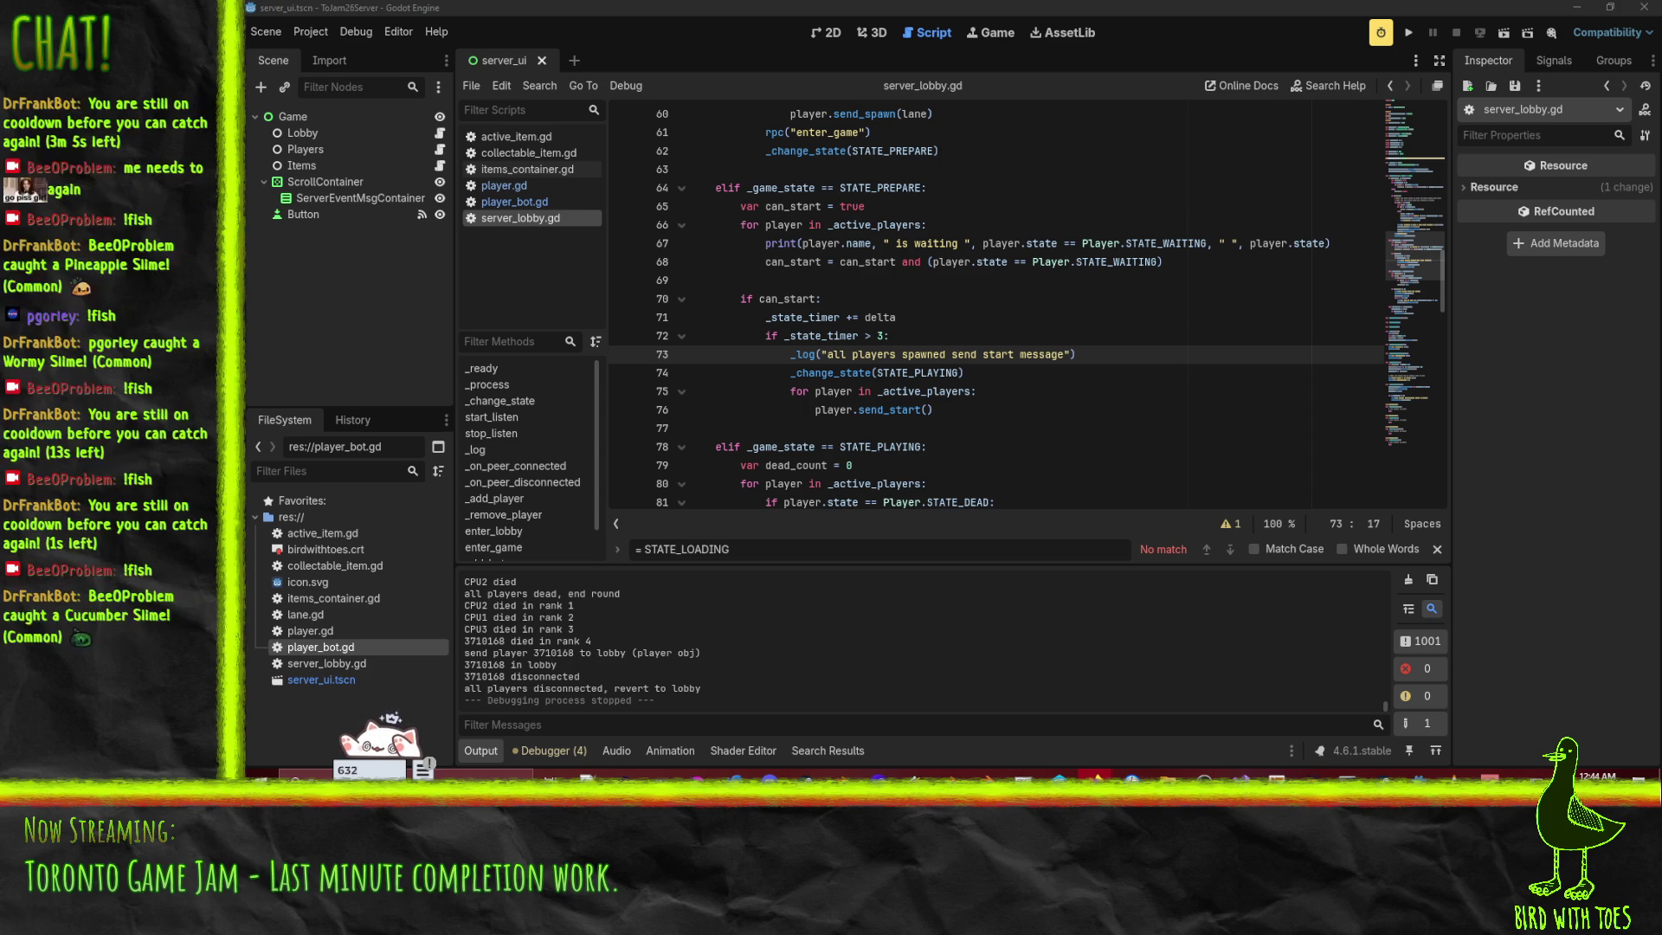
Close the search bar and review the lobby, prepare and playing state logic in server_lobby.gd
click(1068, 378)
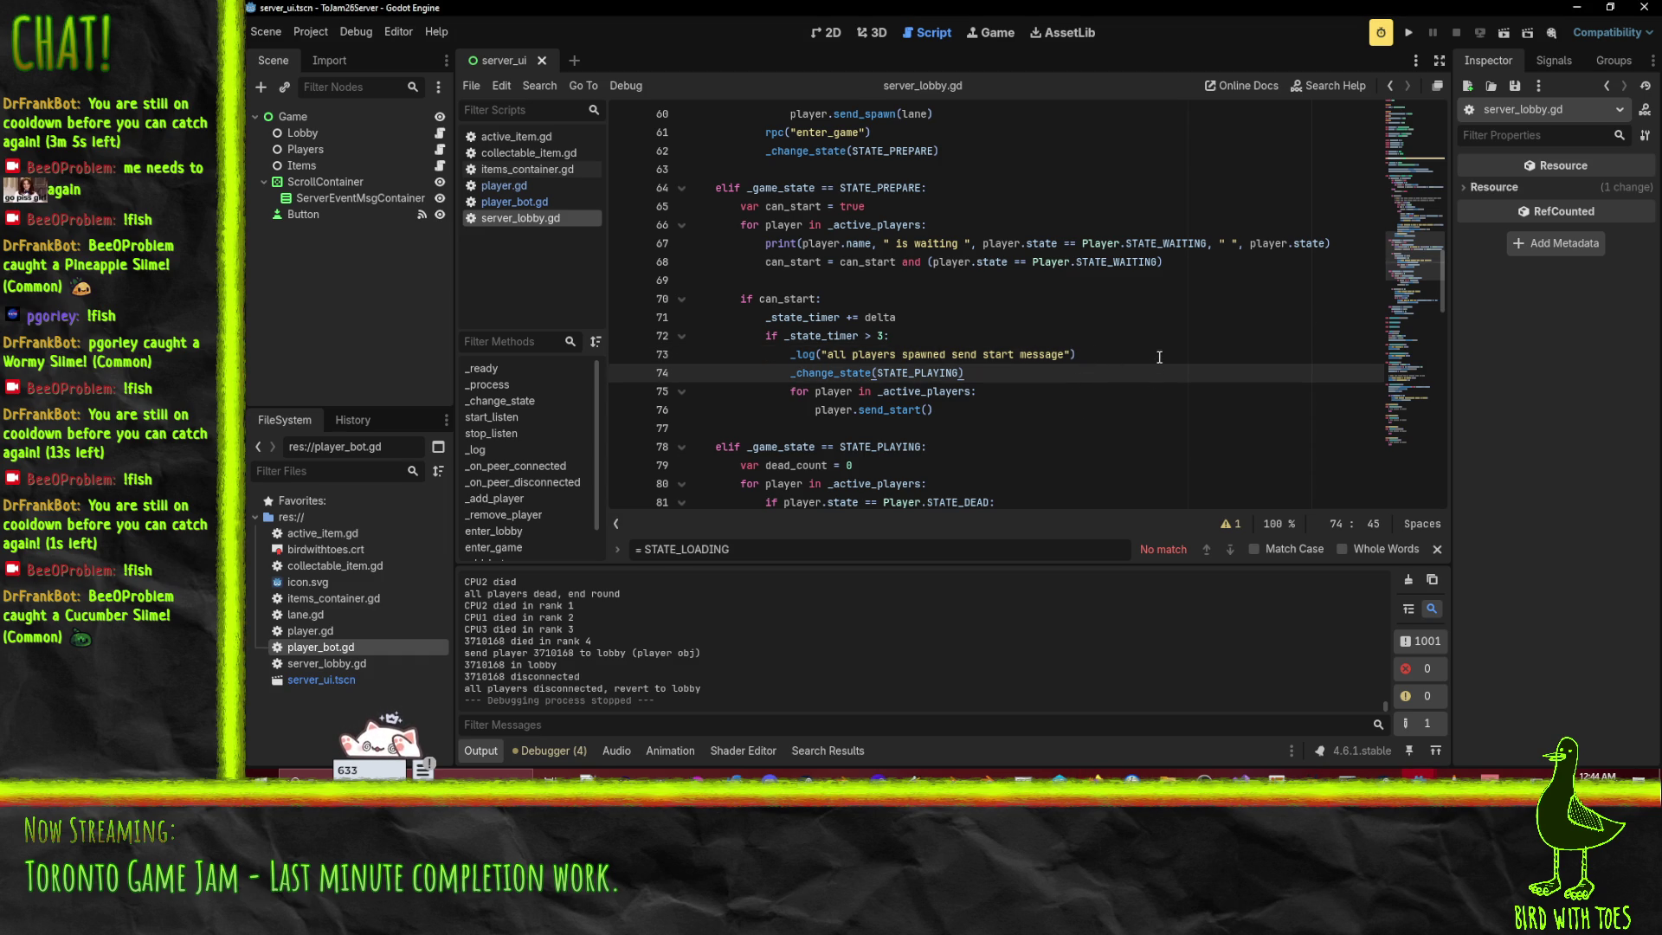
click(1435, 549)
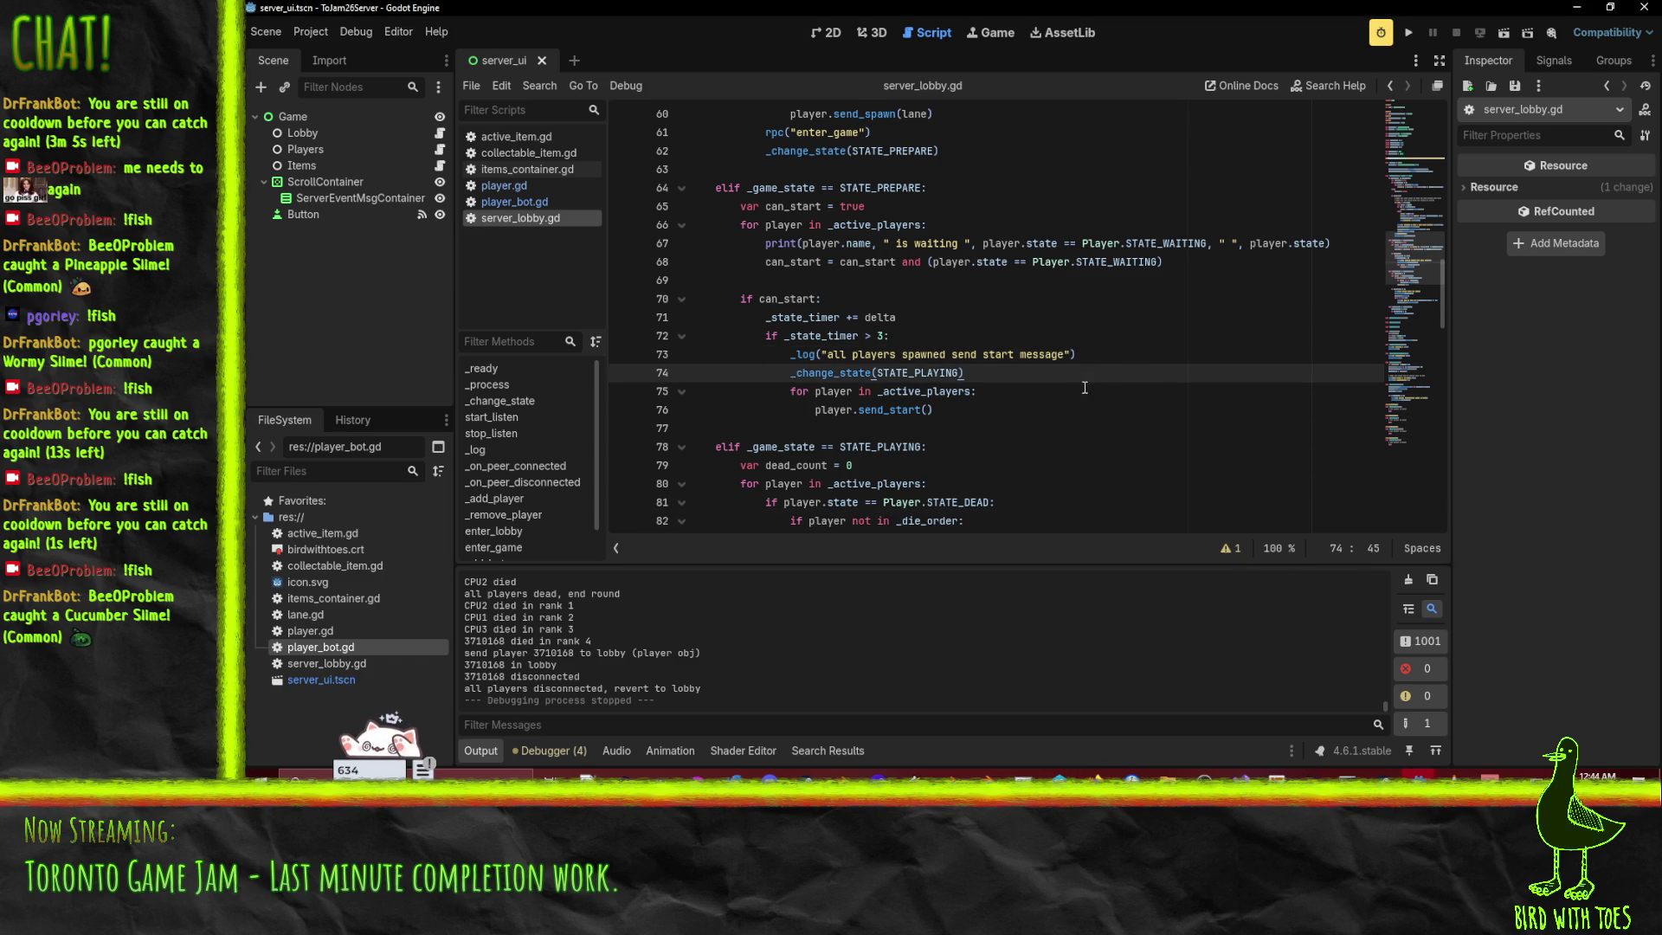
scroll(1089, 358, up, 7)
scroll(1088, 358, up, 4)
scroll(1095, 358, down, 6)
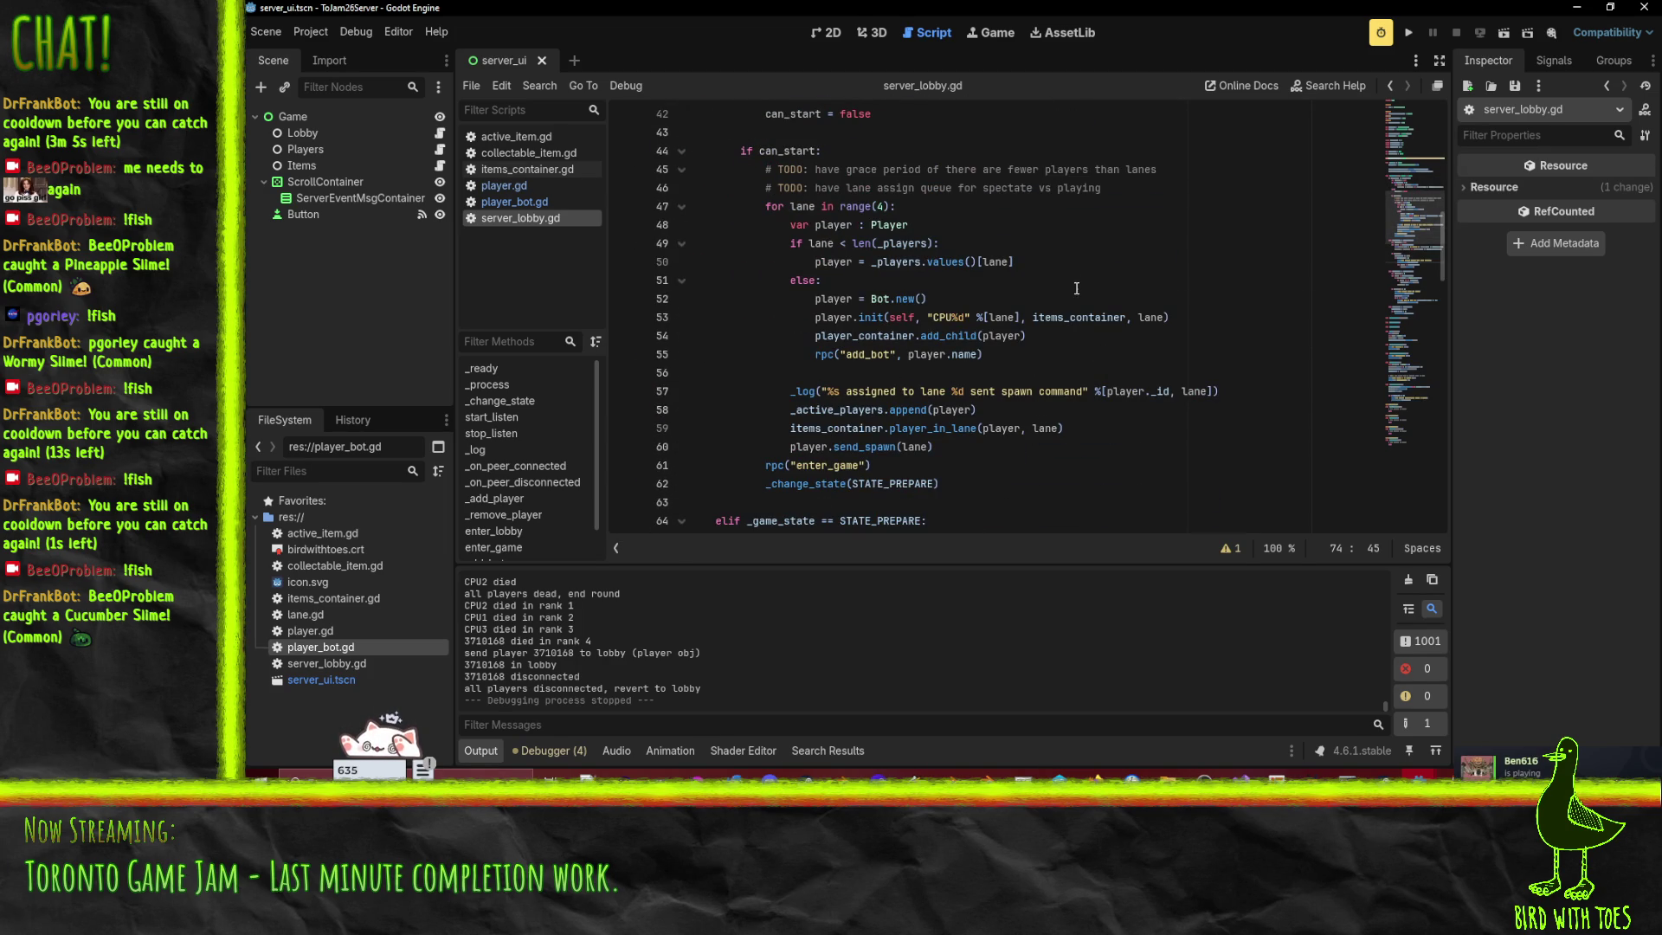
scroll(1077, 288, down, 4)
scroll(1043, 285, down, 2)
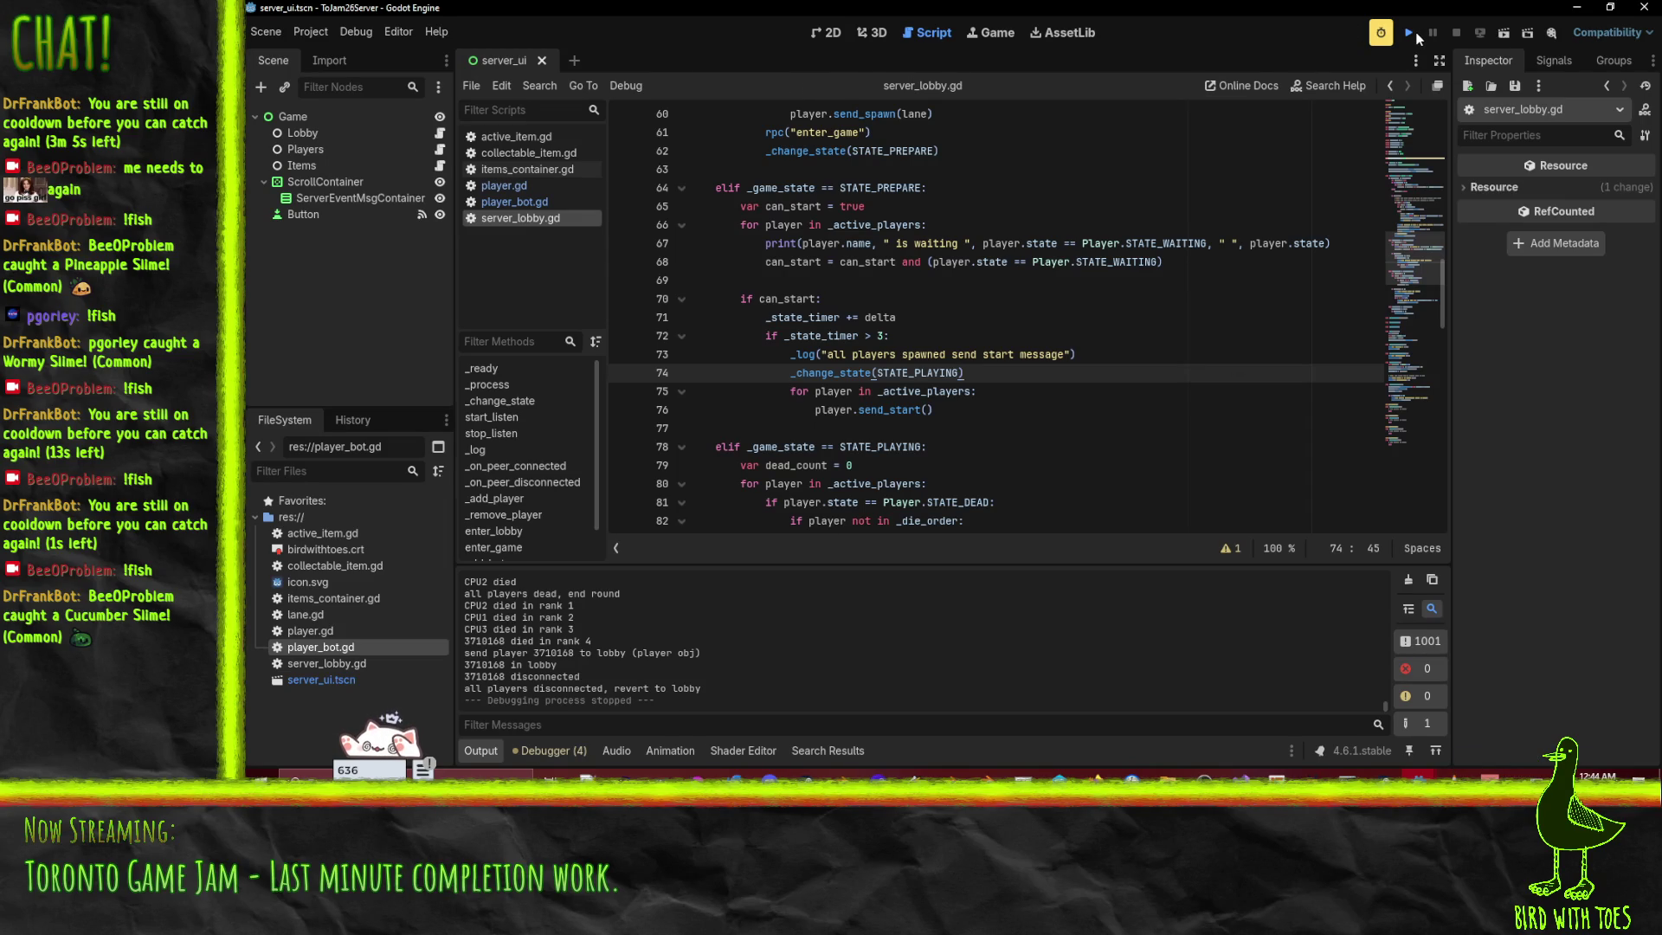
Run the server and start listening, then run the client, join the game and ready up
click(1410, 33)
click(689, 145)
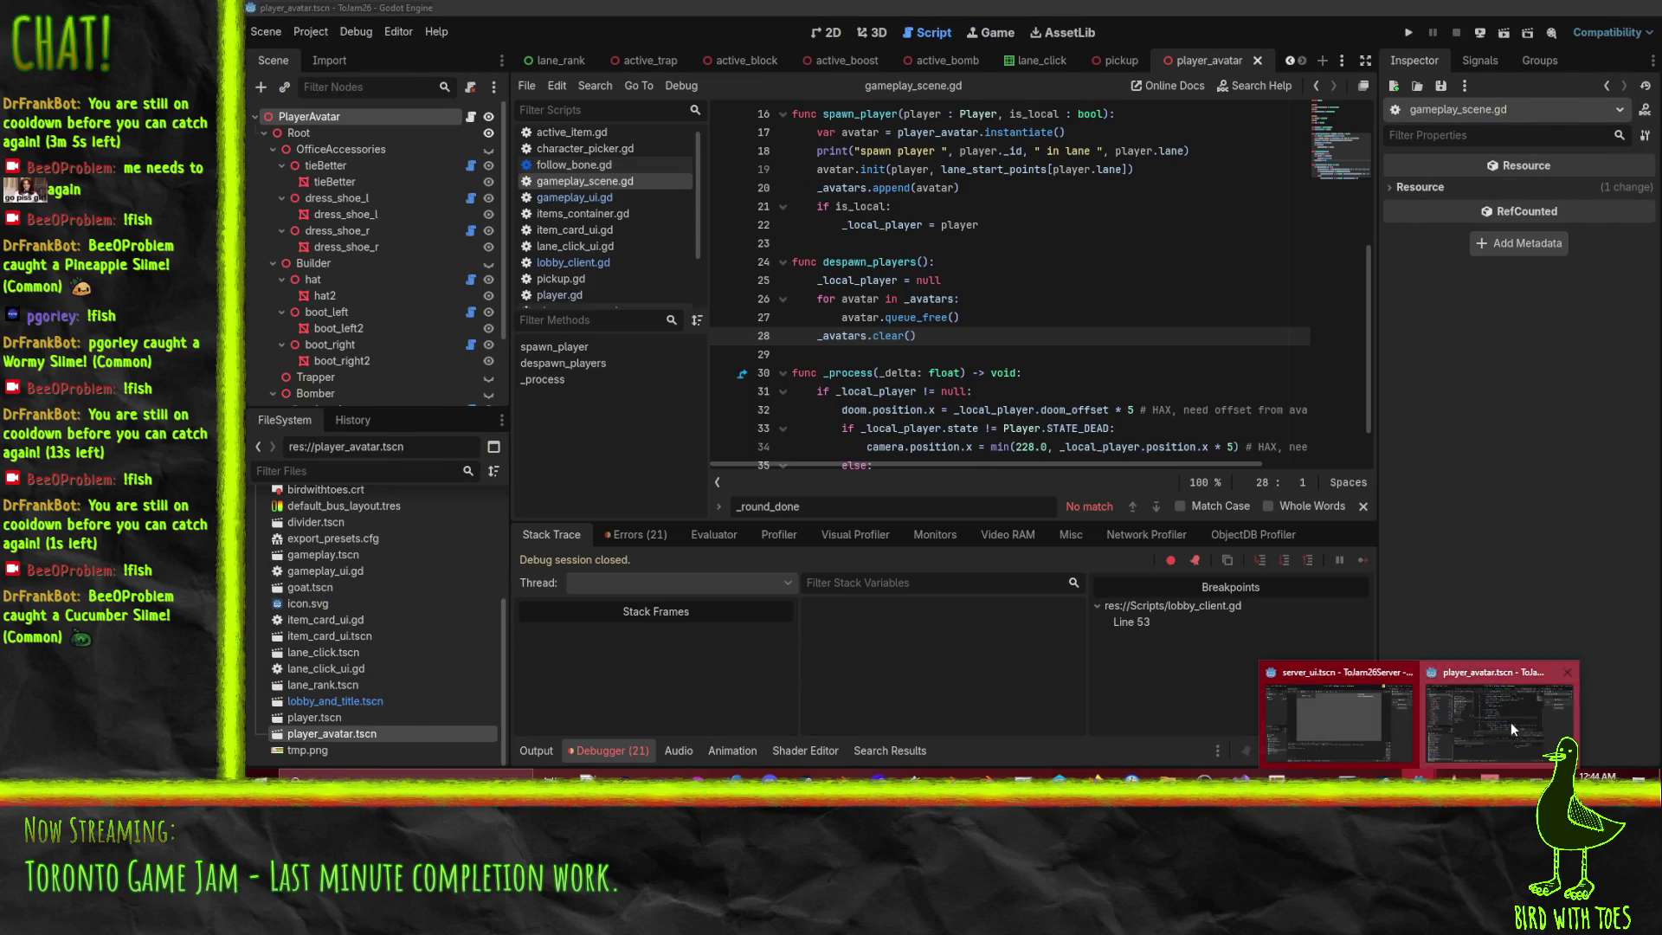
click(1509, 721)
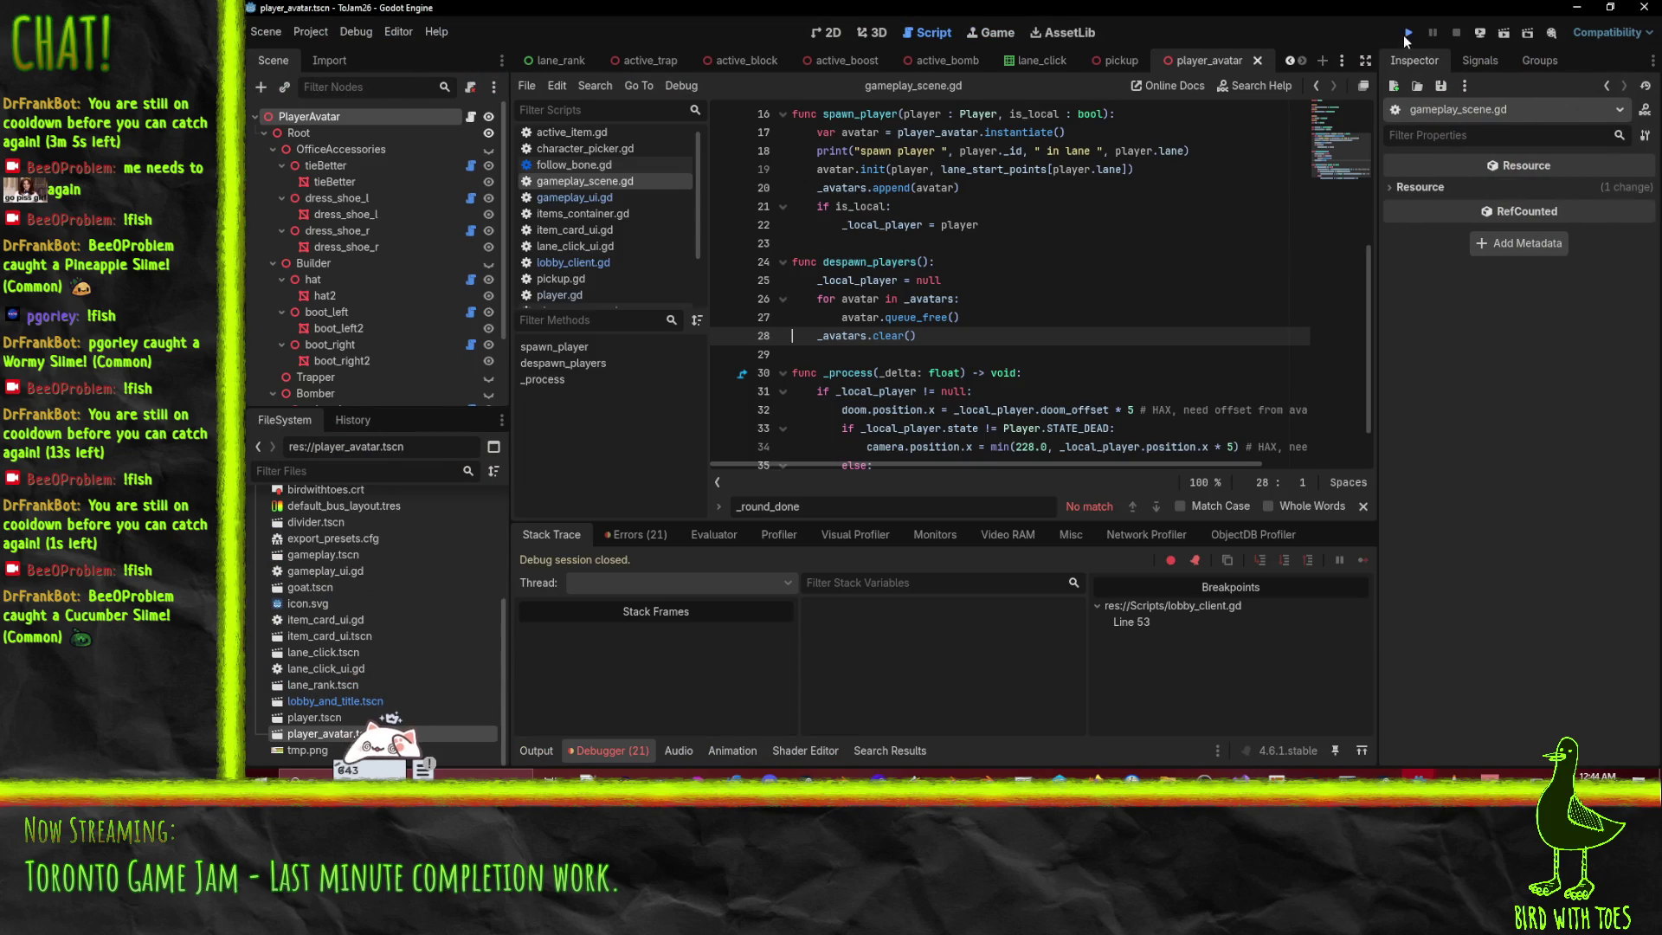
click(1406, 34)
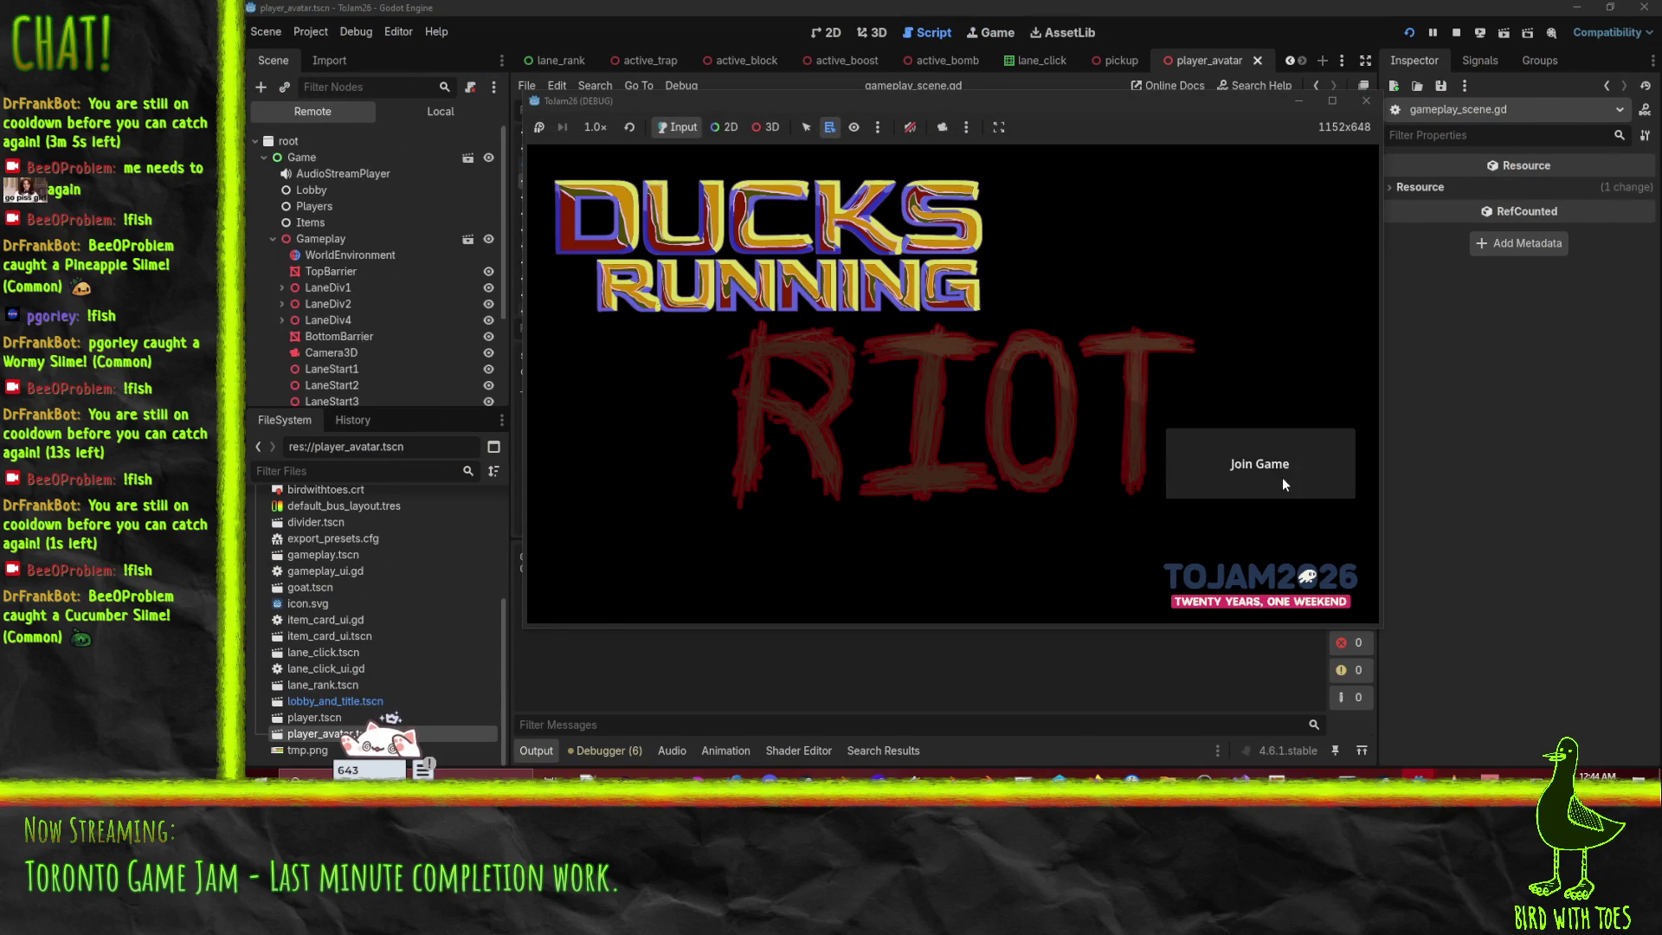
click(1282, 481)
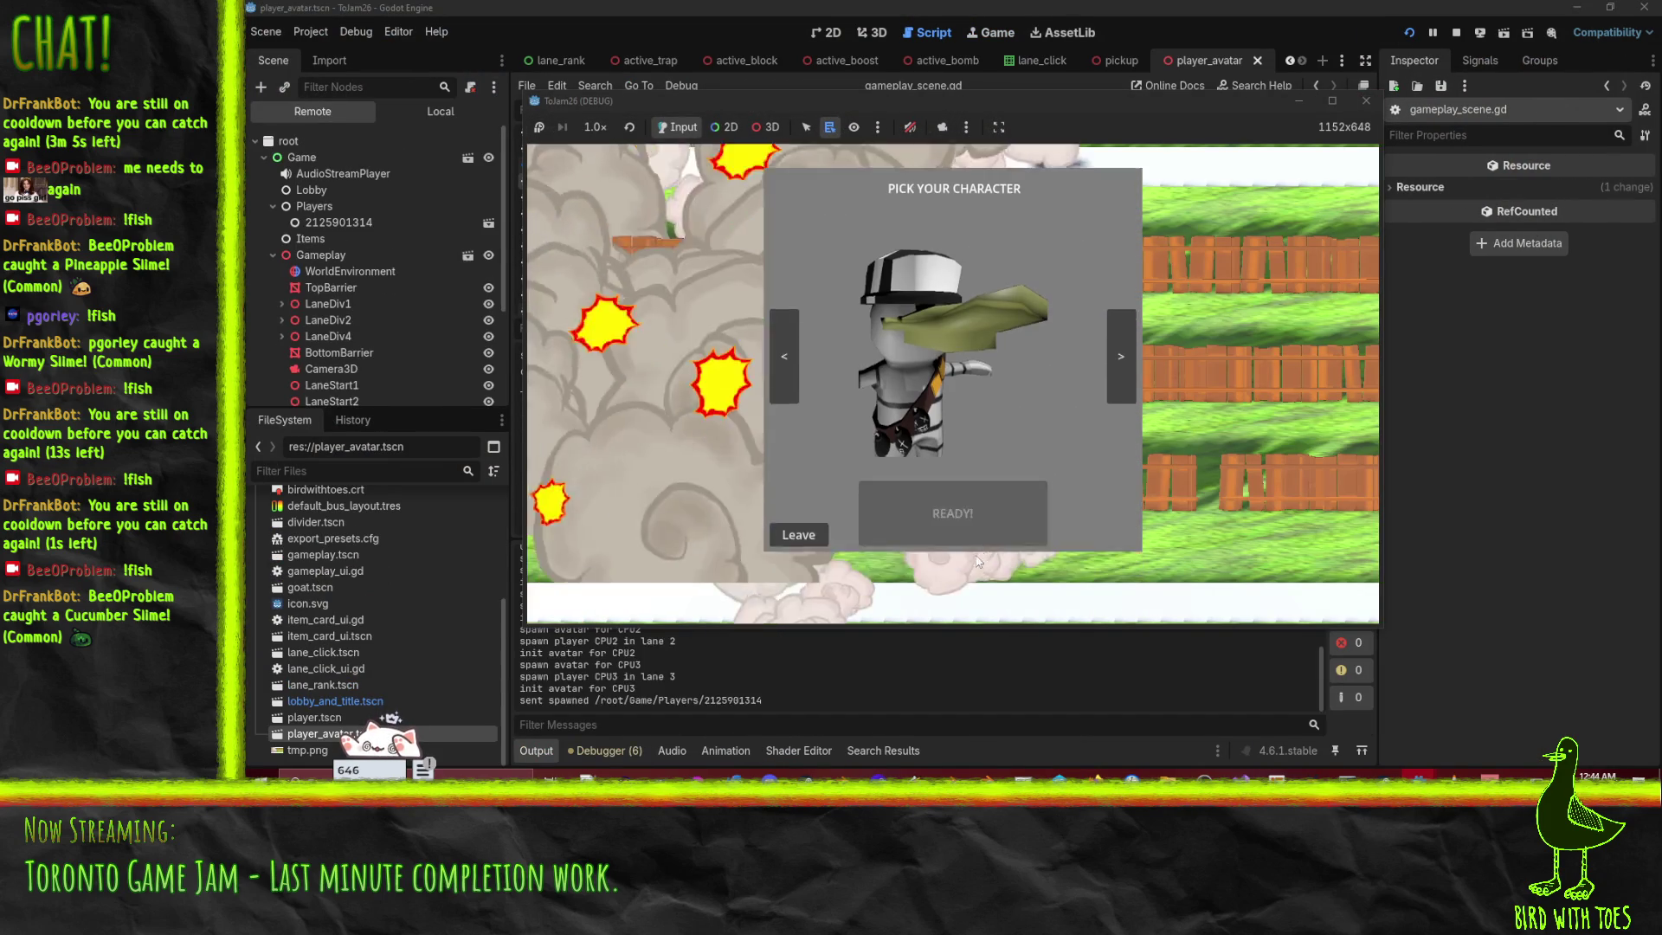
click(976, 554)
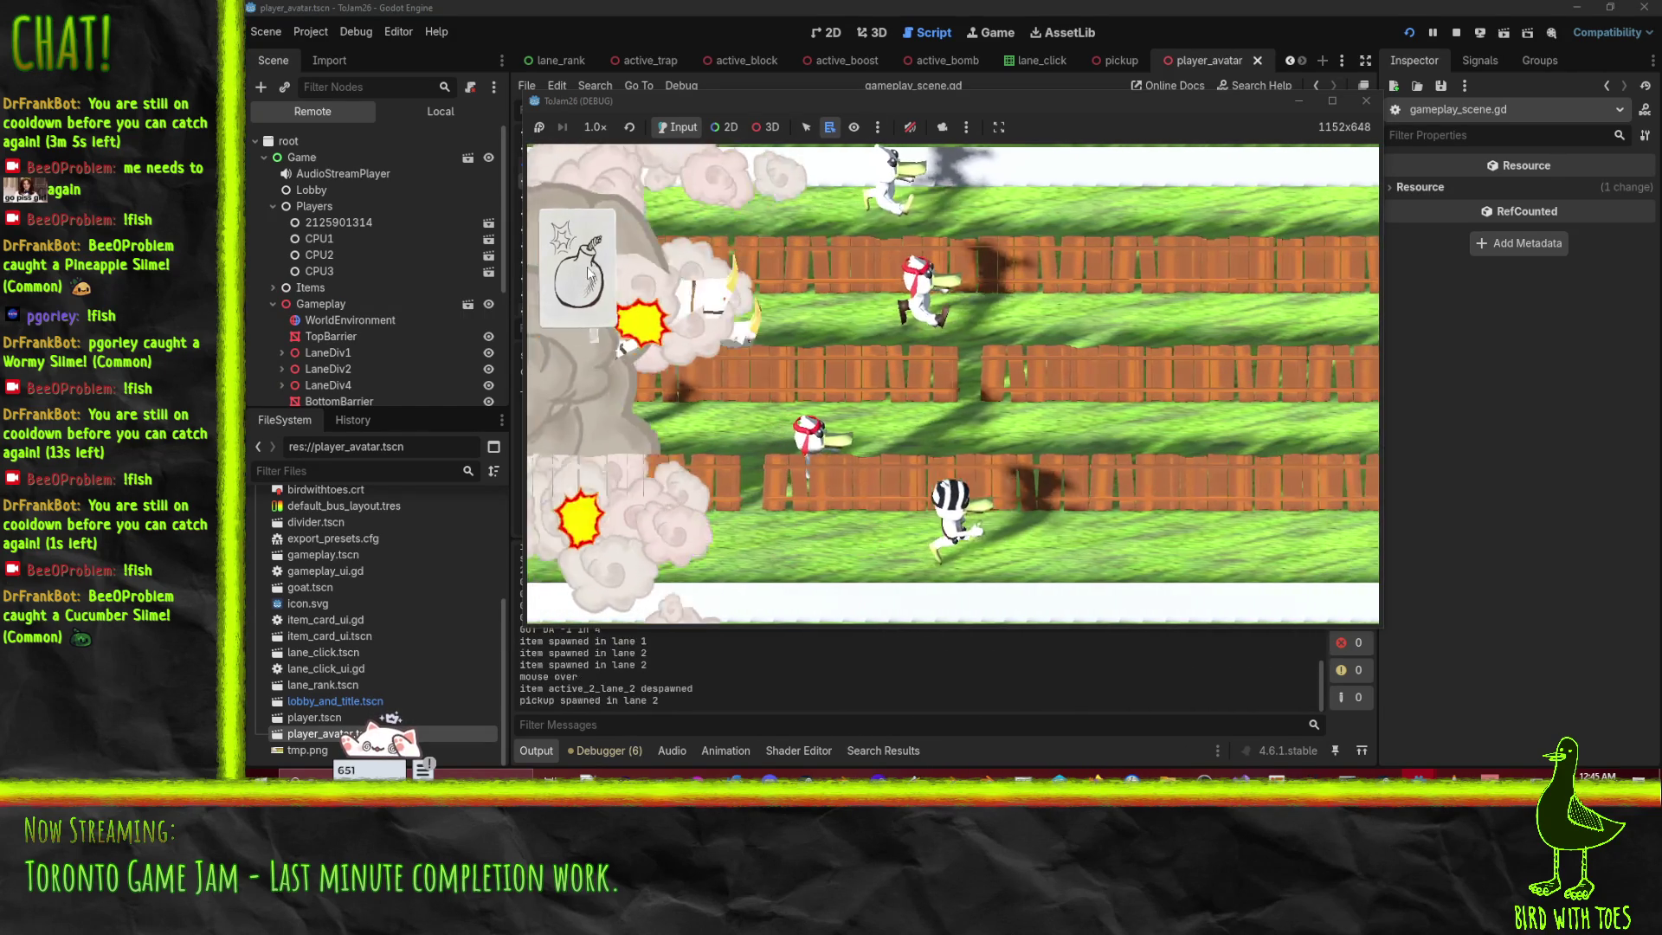
Race the round, dropping bomb, can, trap and bomb items into lanes until it ends
click(1005, 422)
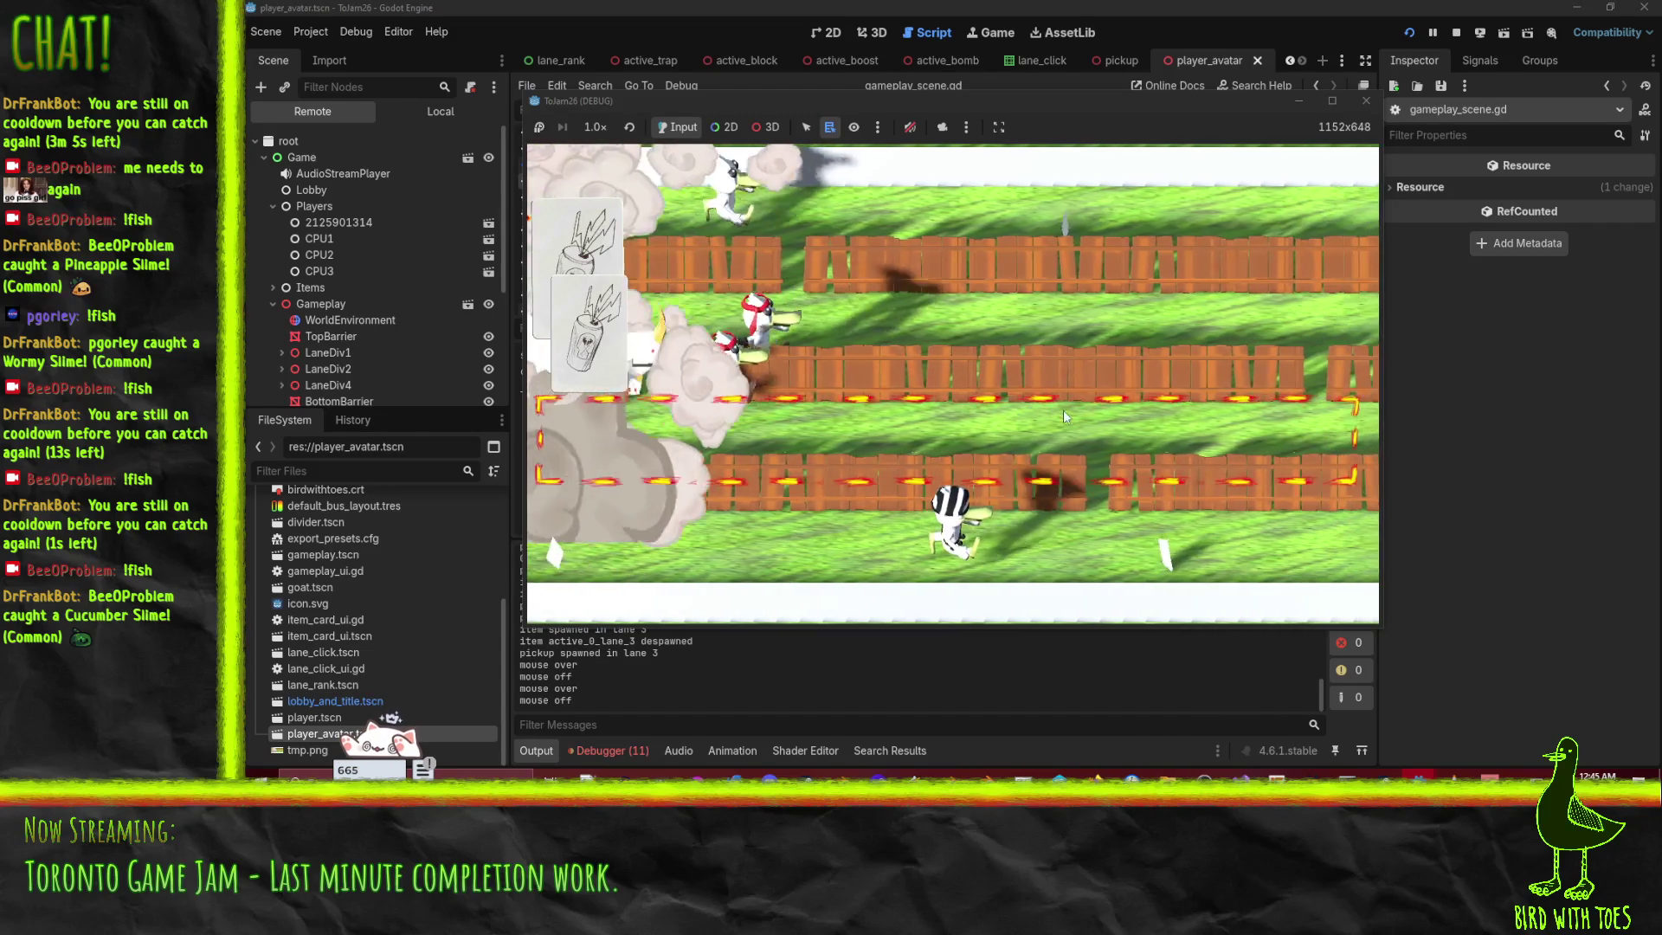
click(1013, 422)
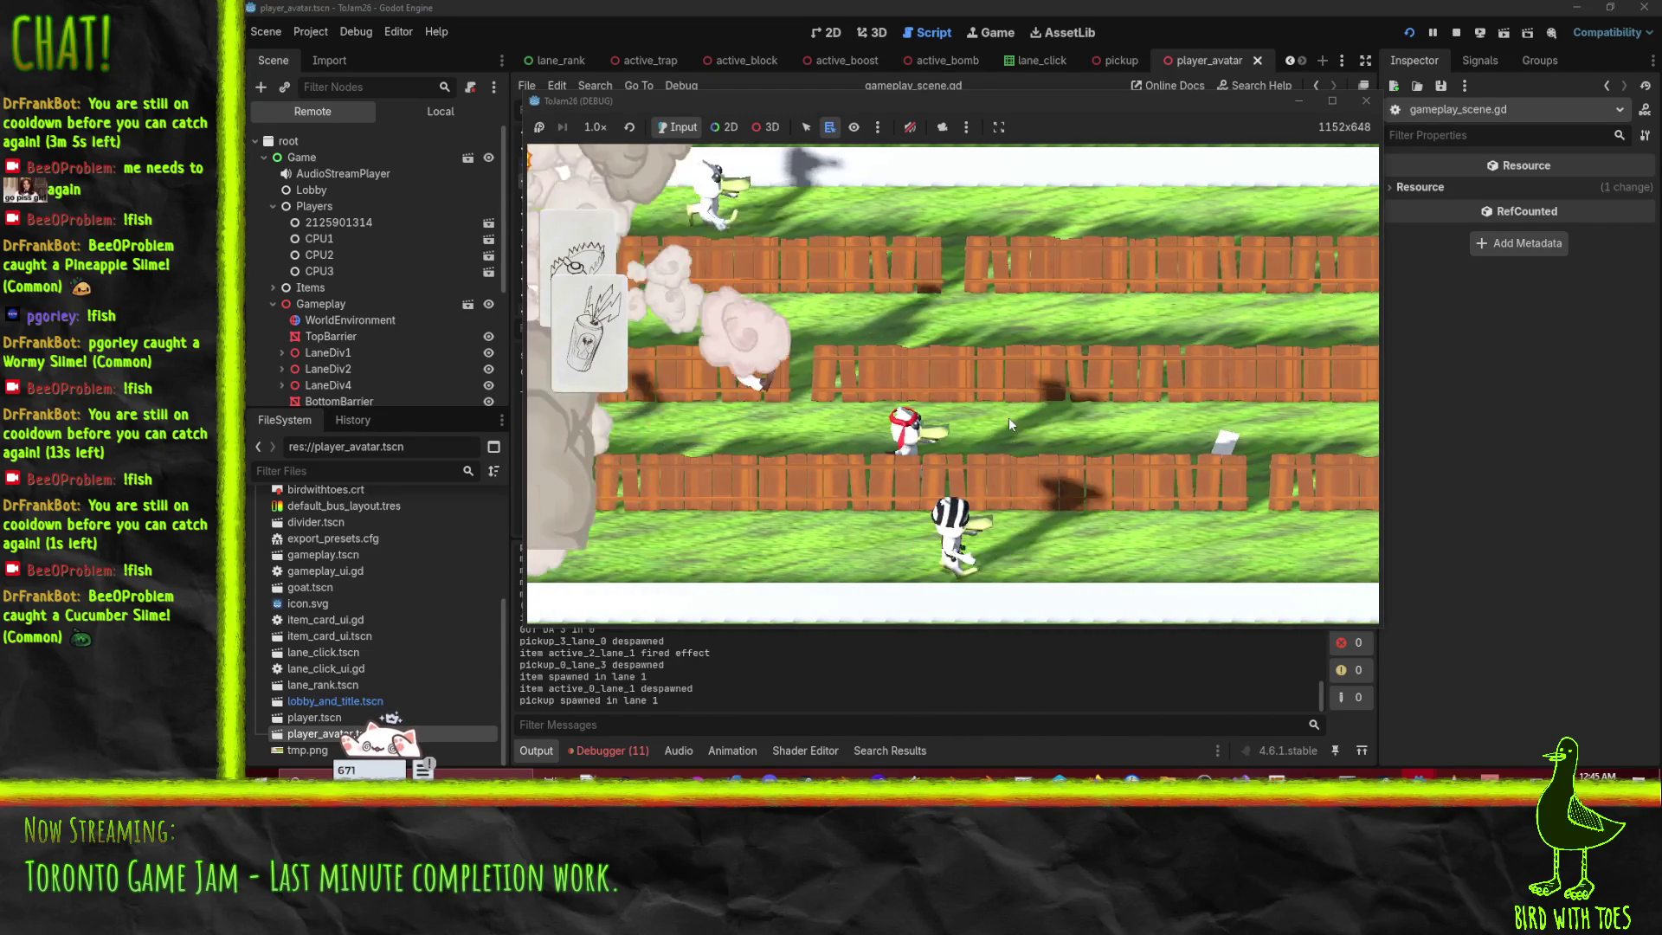
click(890, 231)
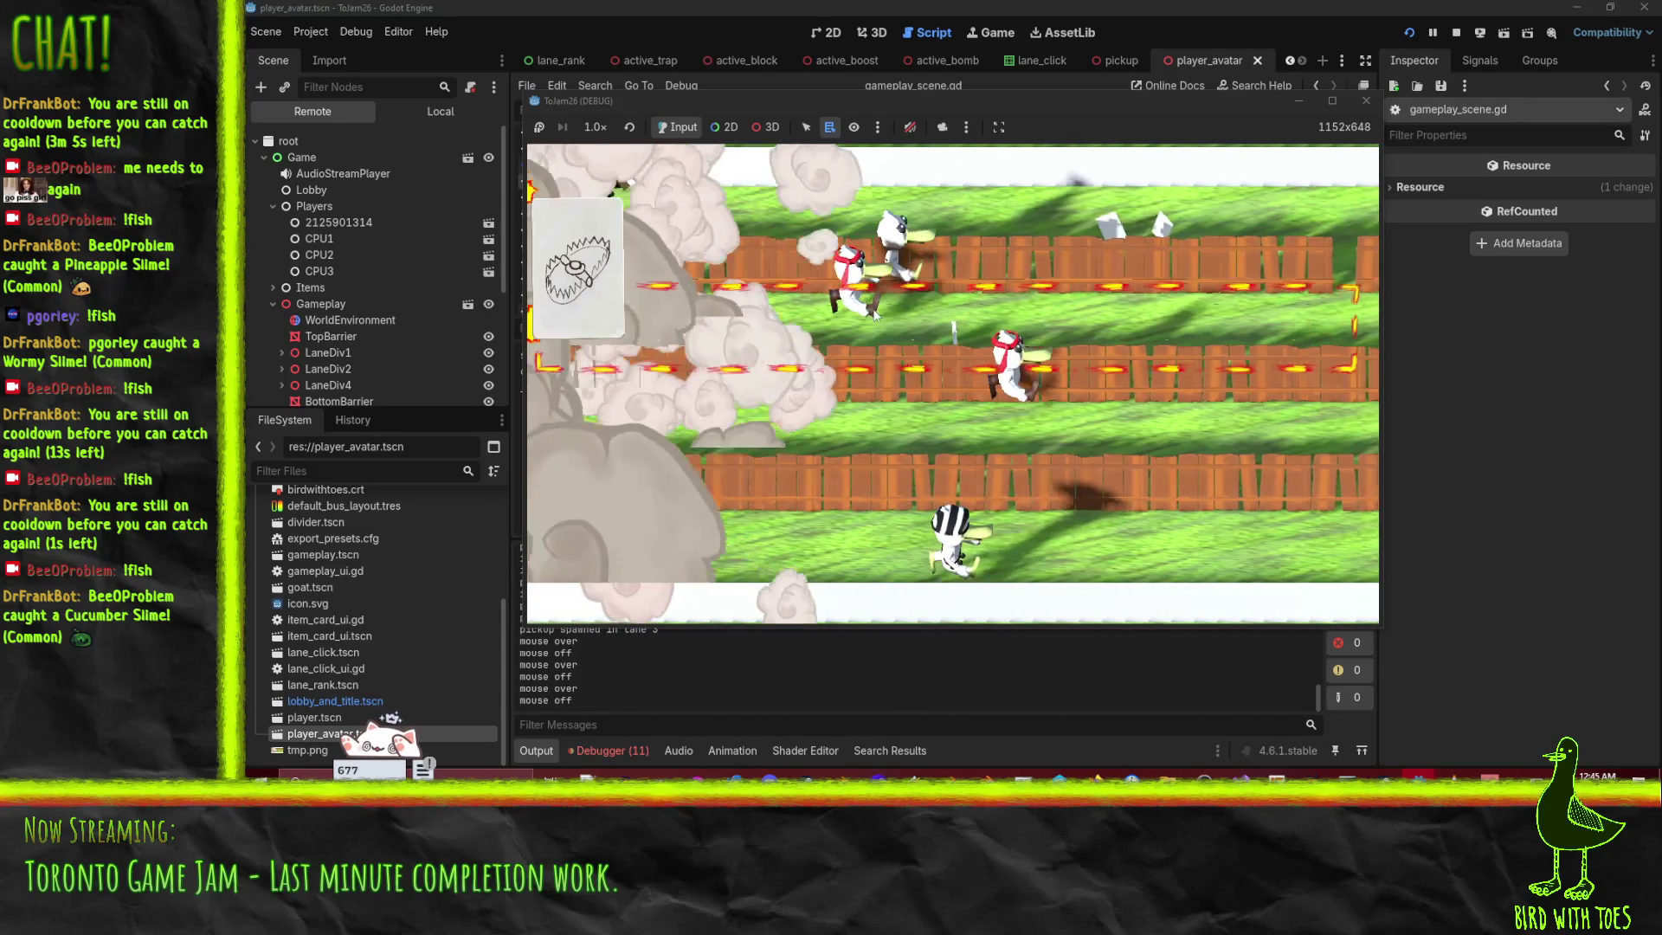
click(921, 296)
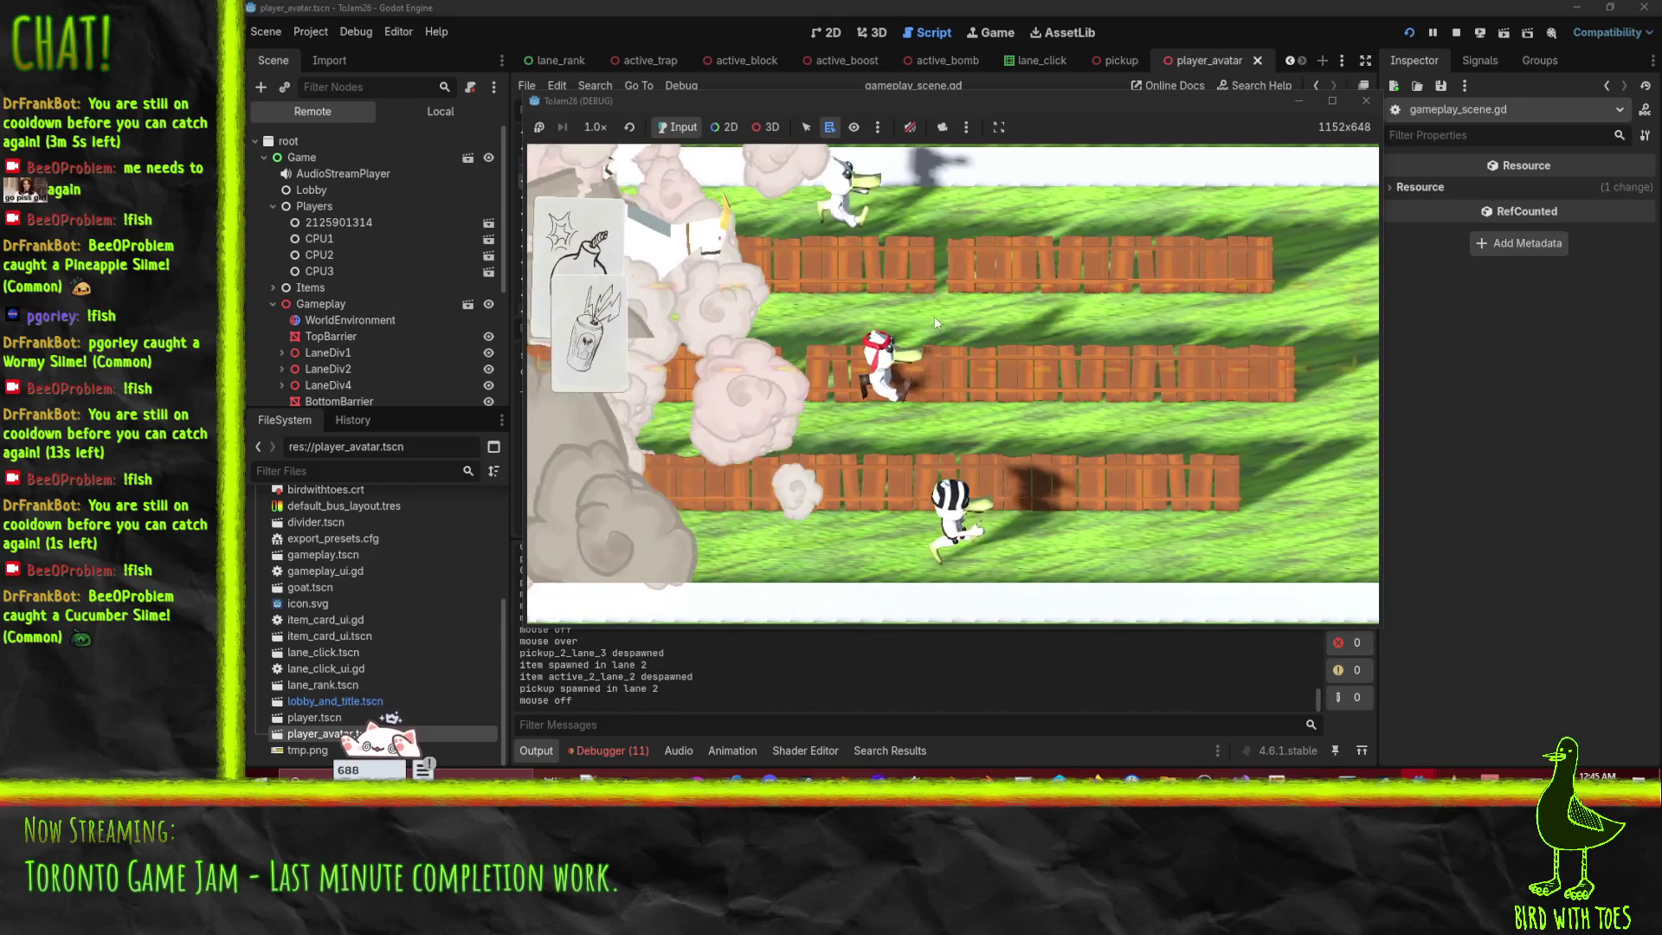
click(966, 398)
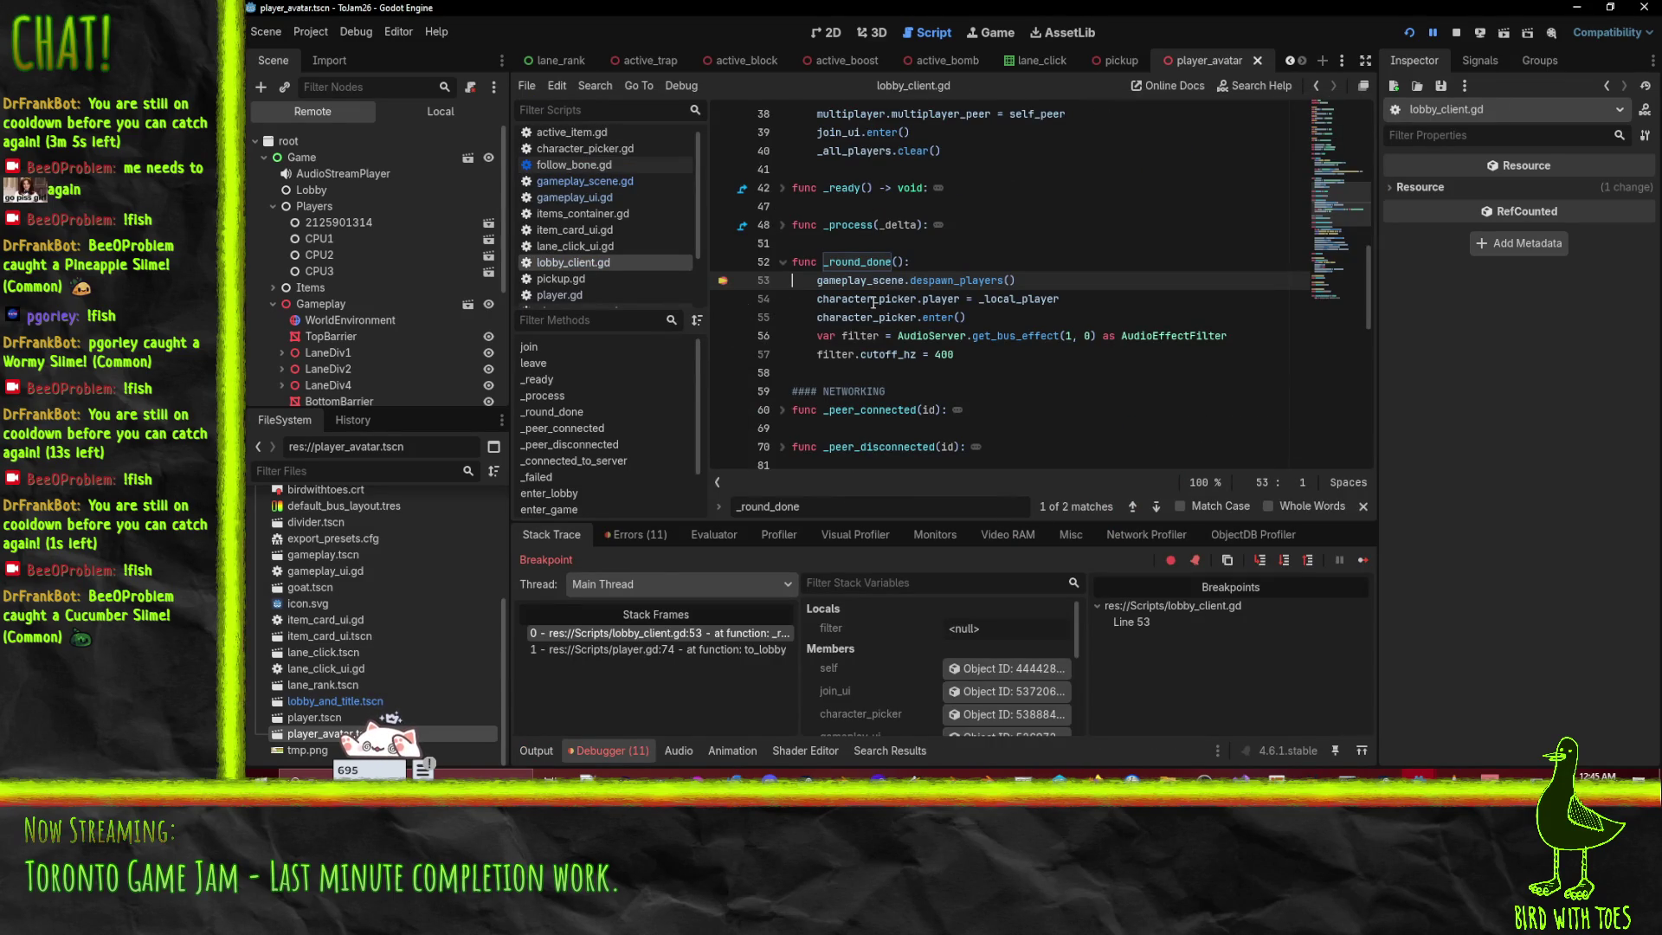
Resume past the round-done breakpoint, pick the yellow-cap character and ready up
click(1432, 33)
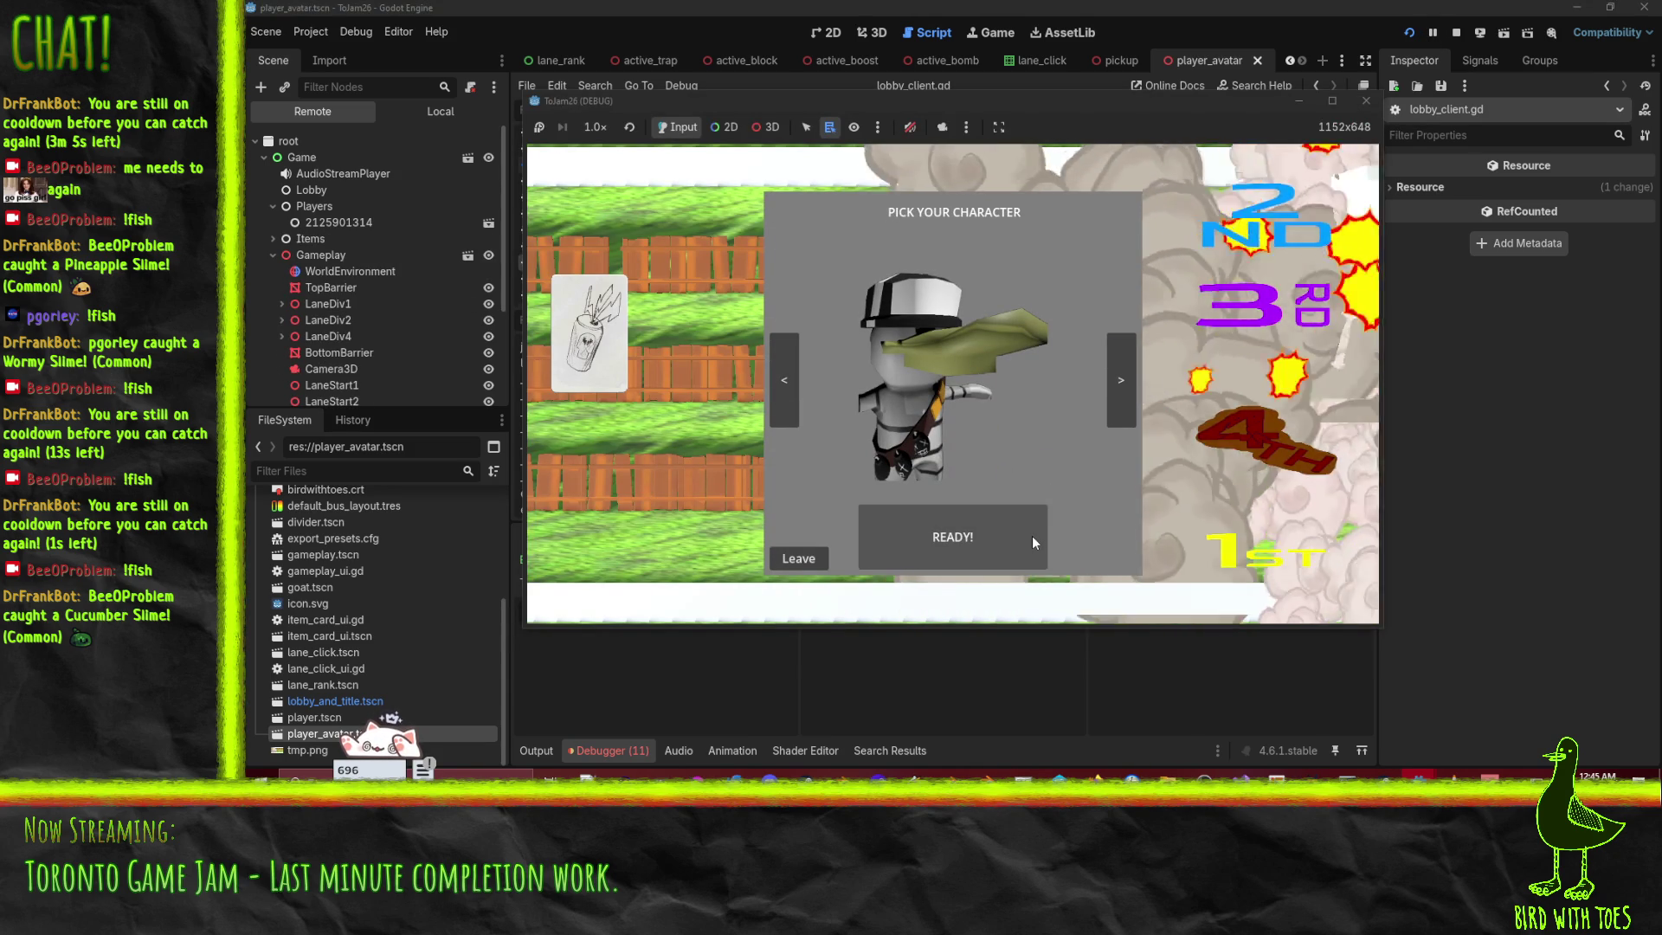
click(1128, 391)
click(945, 515)
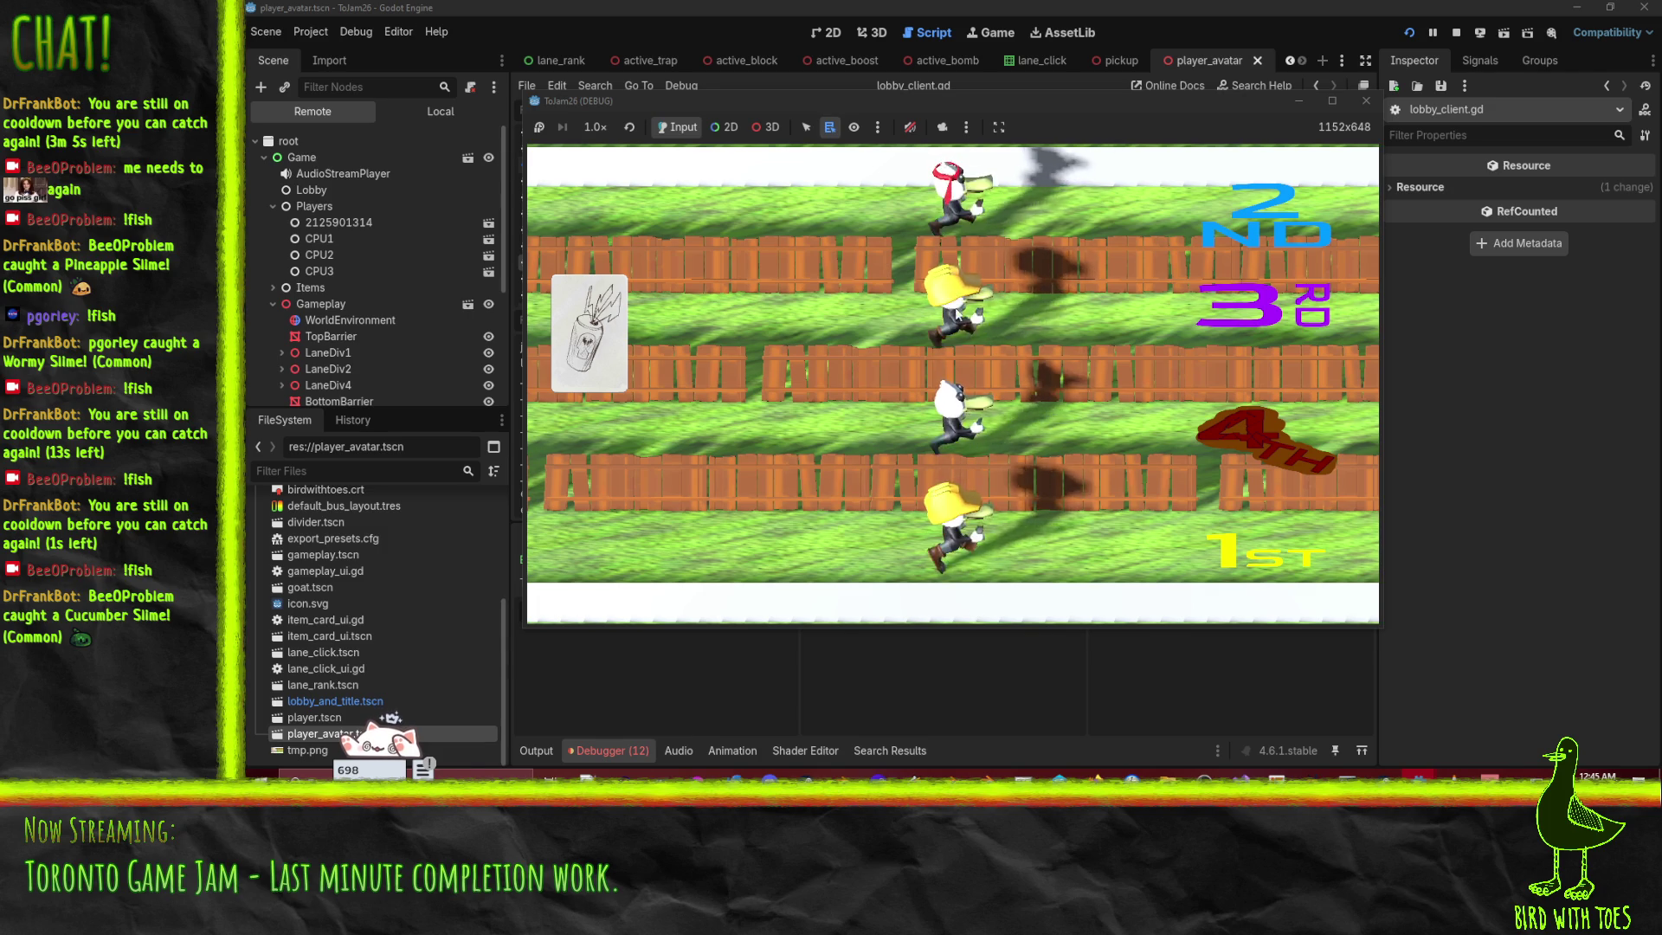
Race another round dropping item cards, including a box and a crate, then view the server window
click(955, 297)
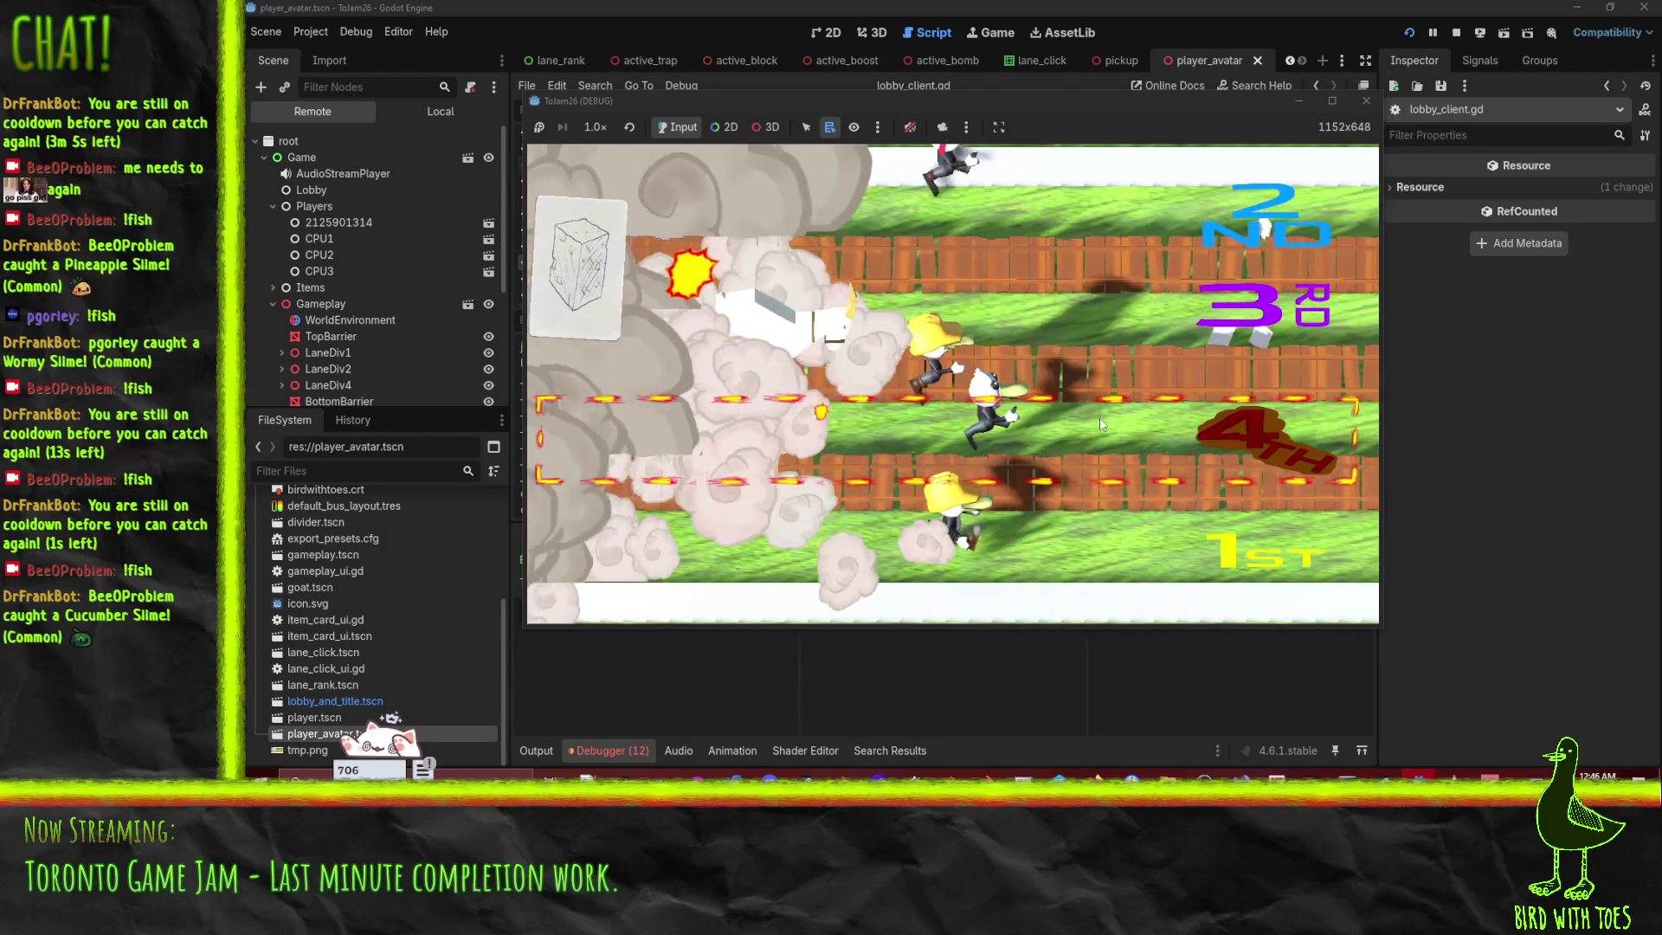
click(1100, 417)
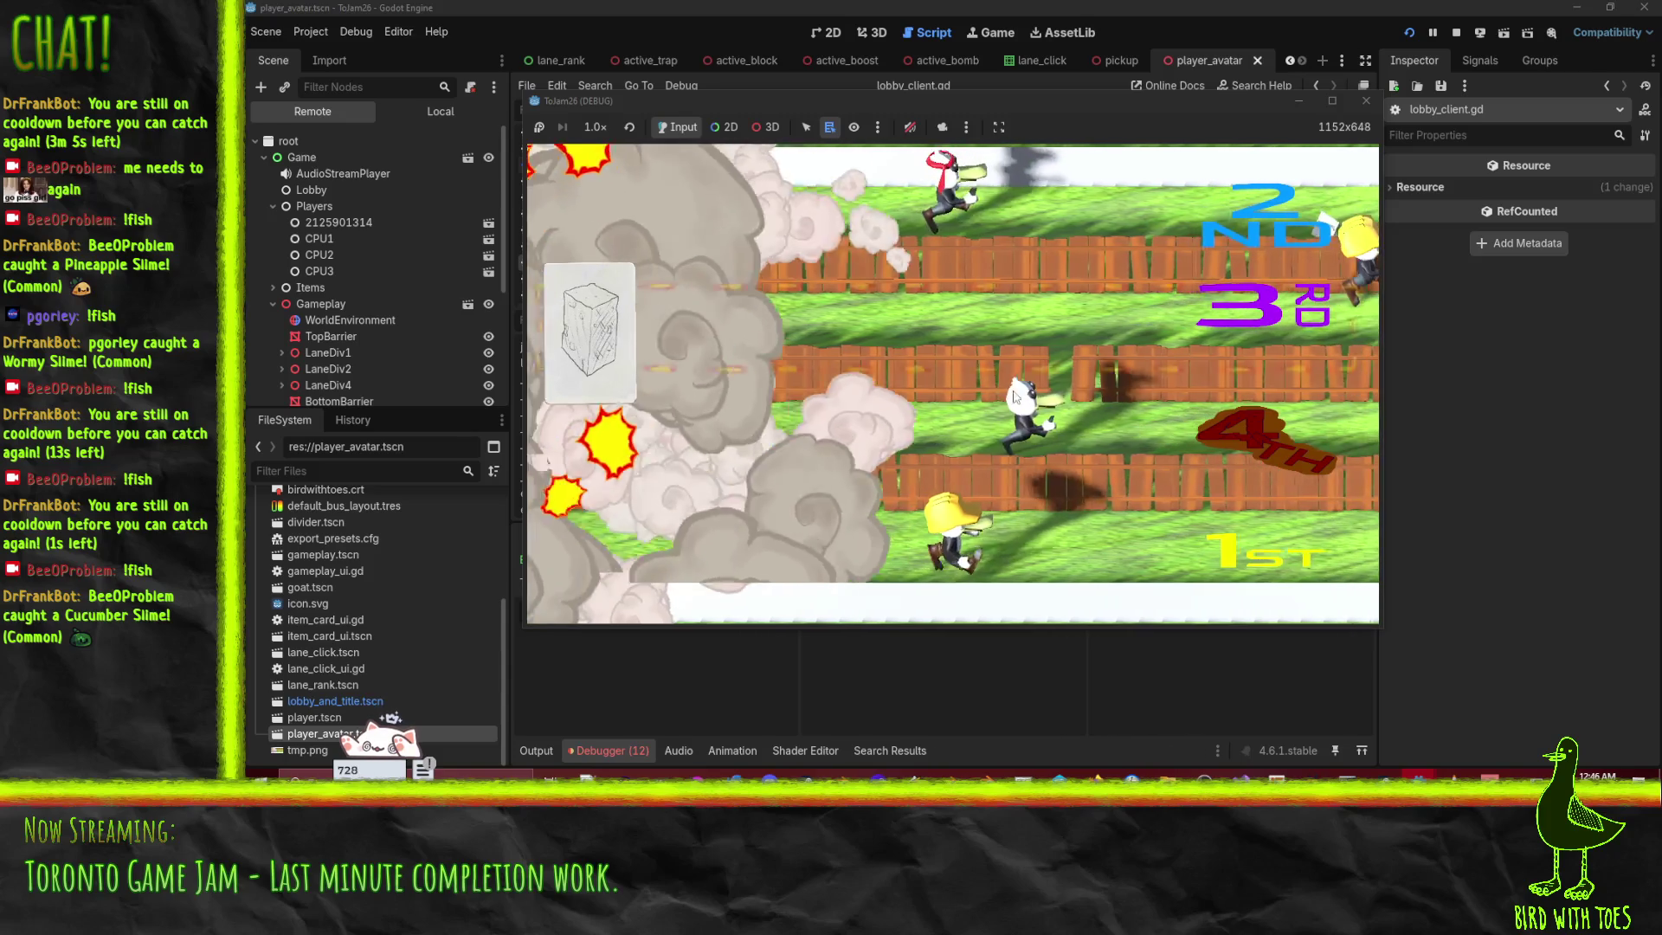
click(1082, 424)
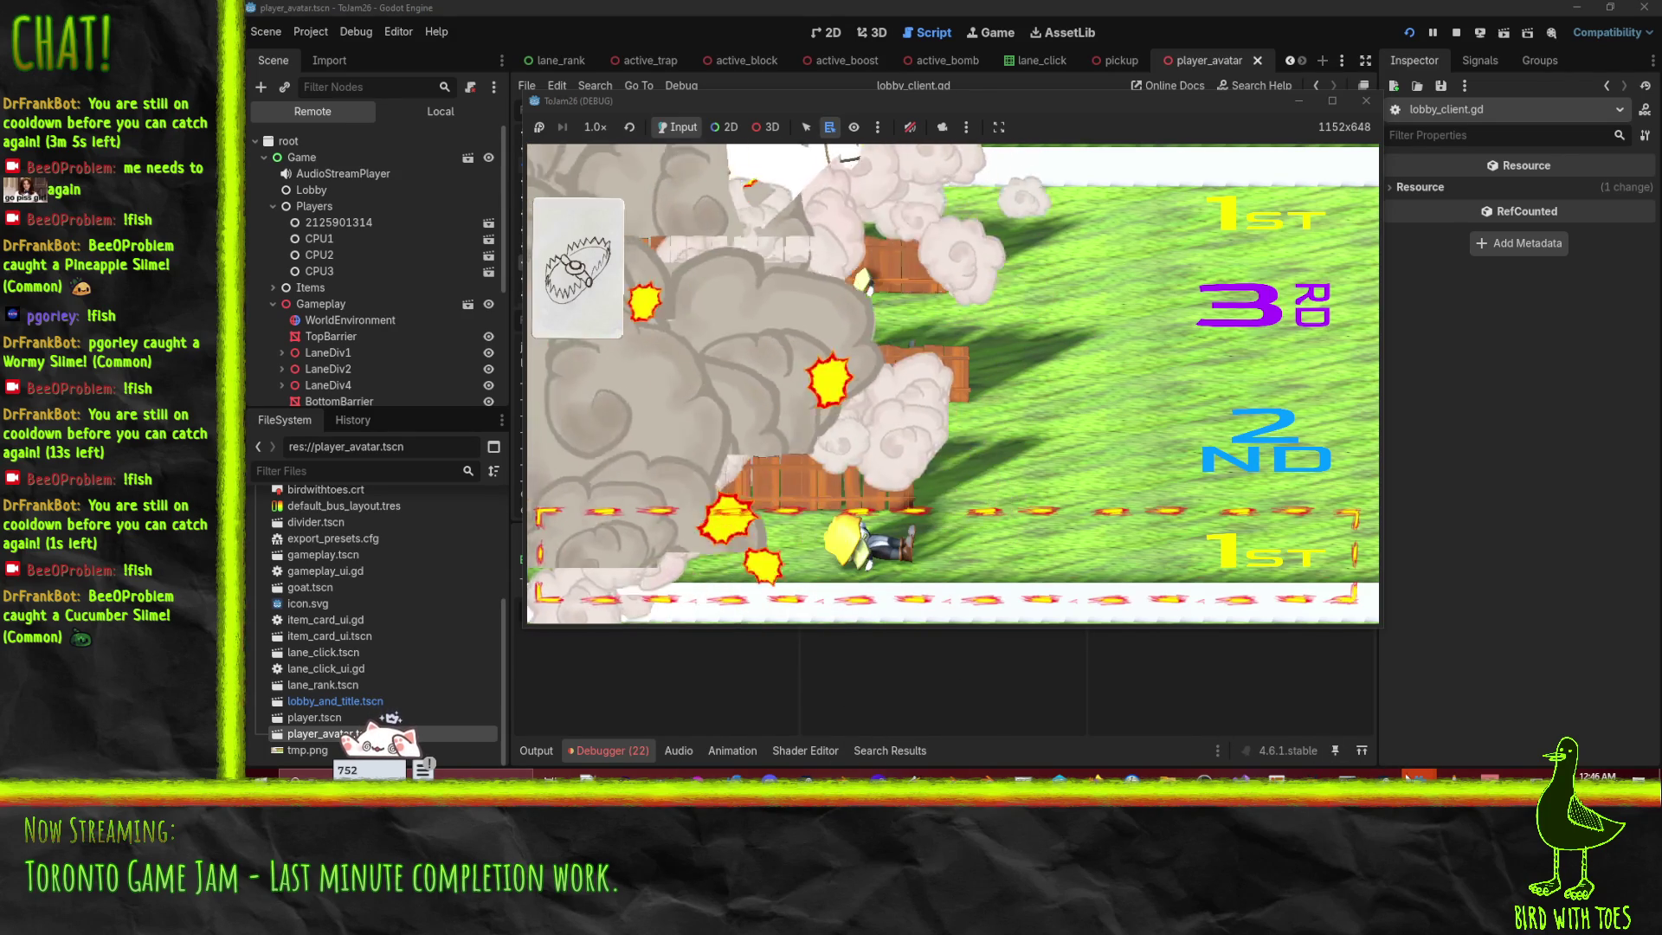
mouse_move(1420, 778)
click(1231, 707)
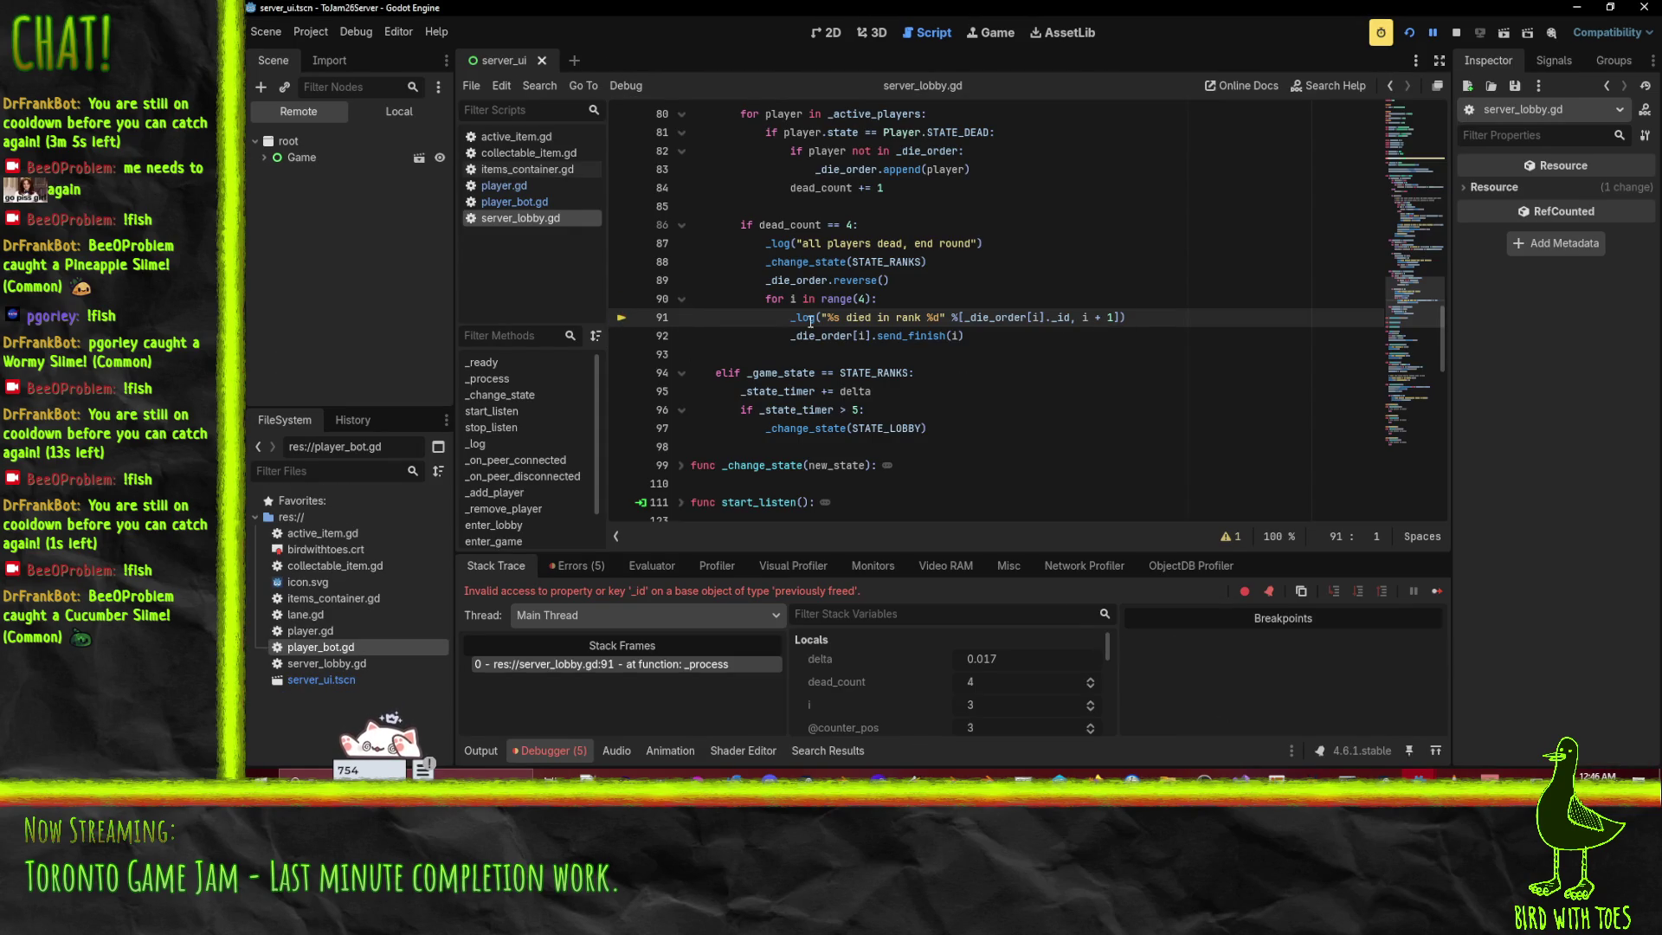
Stop the server game and select _die_order to review where server_lobby.gd uses it
mouse_move(986, 316)
click(1455, 32)
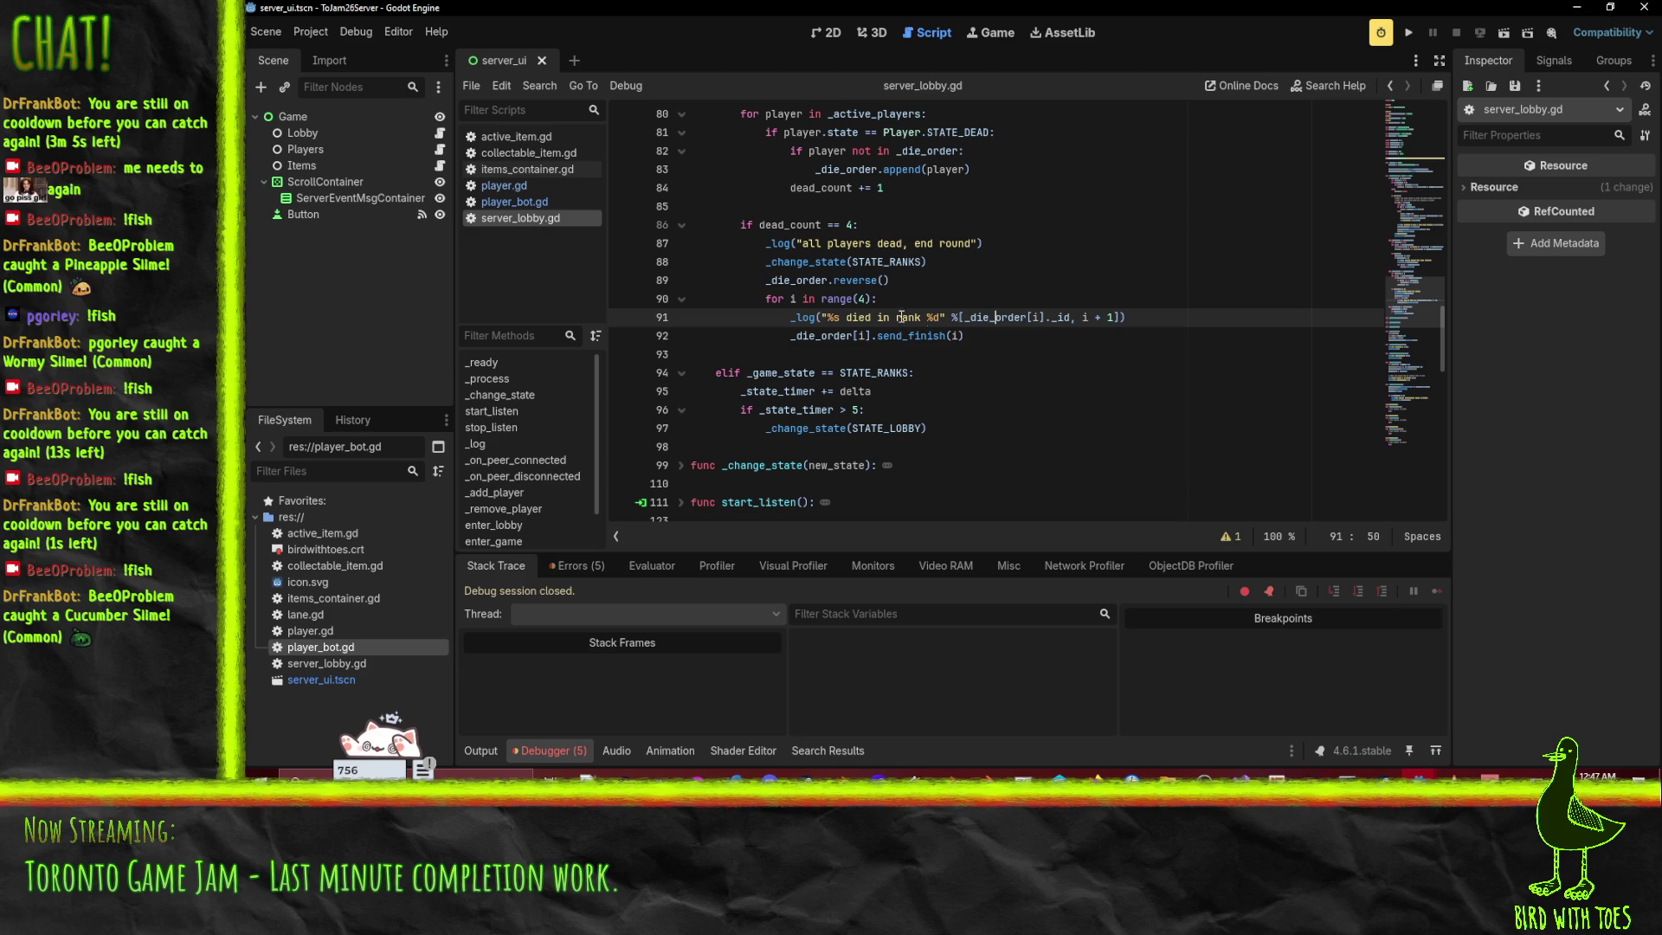
double_click(985, 317)
scroll(1193, 398, up, 2)
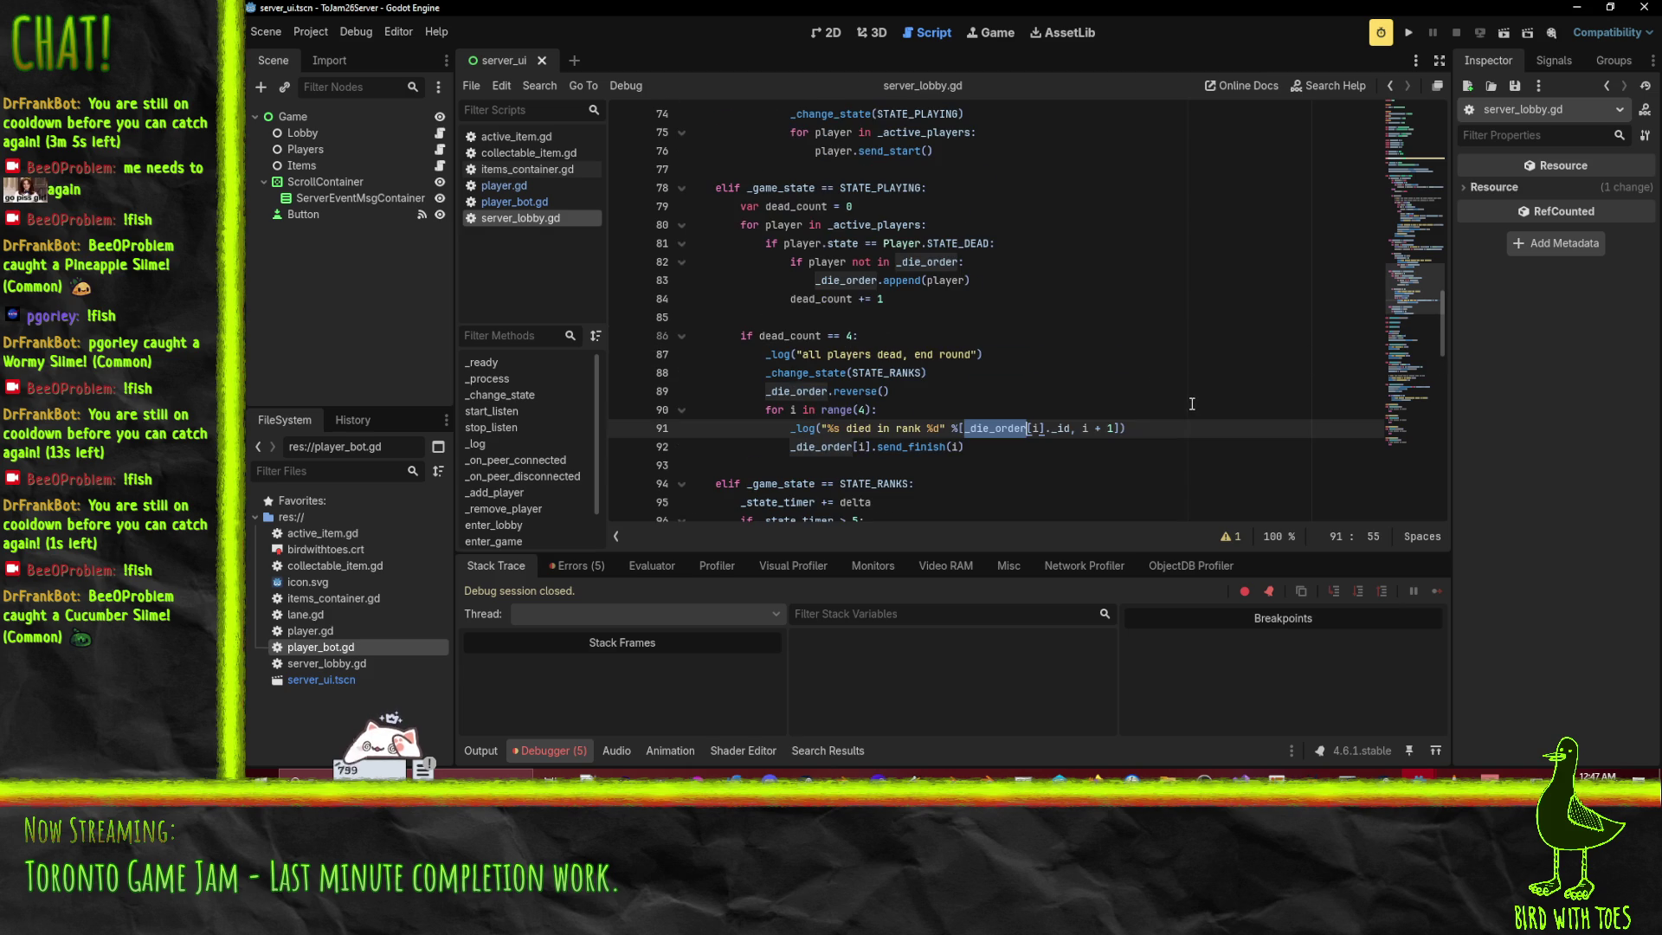
scroll(1192, 403, up, 3)
scroll(1158, 382, down, 2)
scroll(1159, 387, down, 7)
scroll(1164, 396, up, 13)
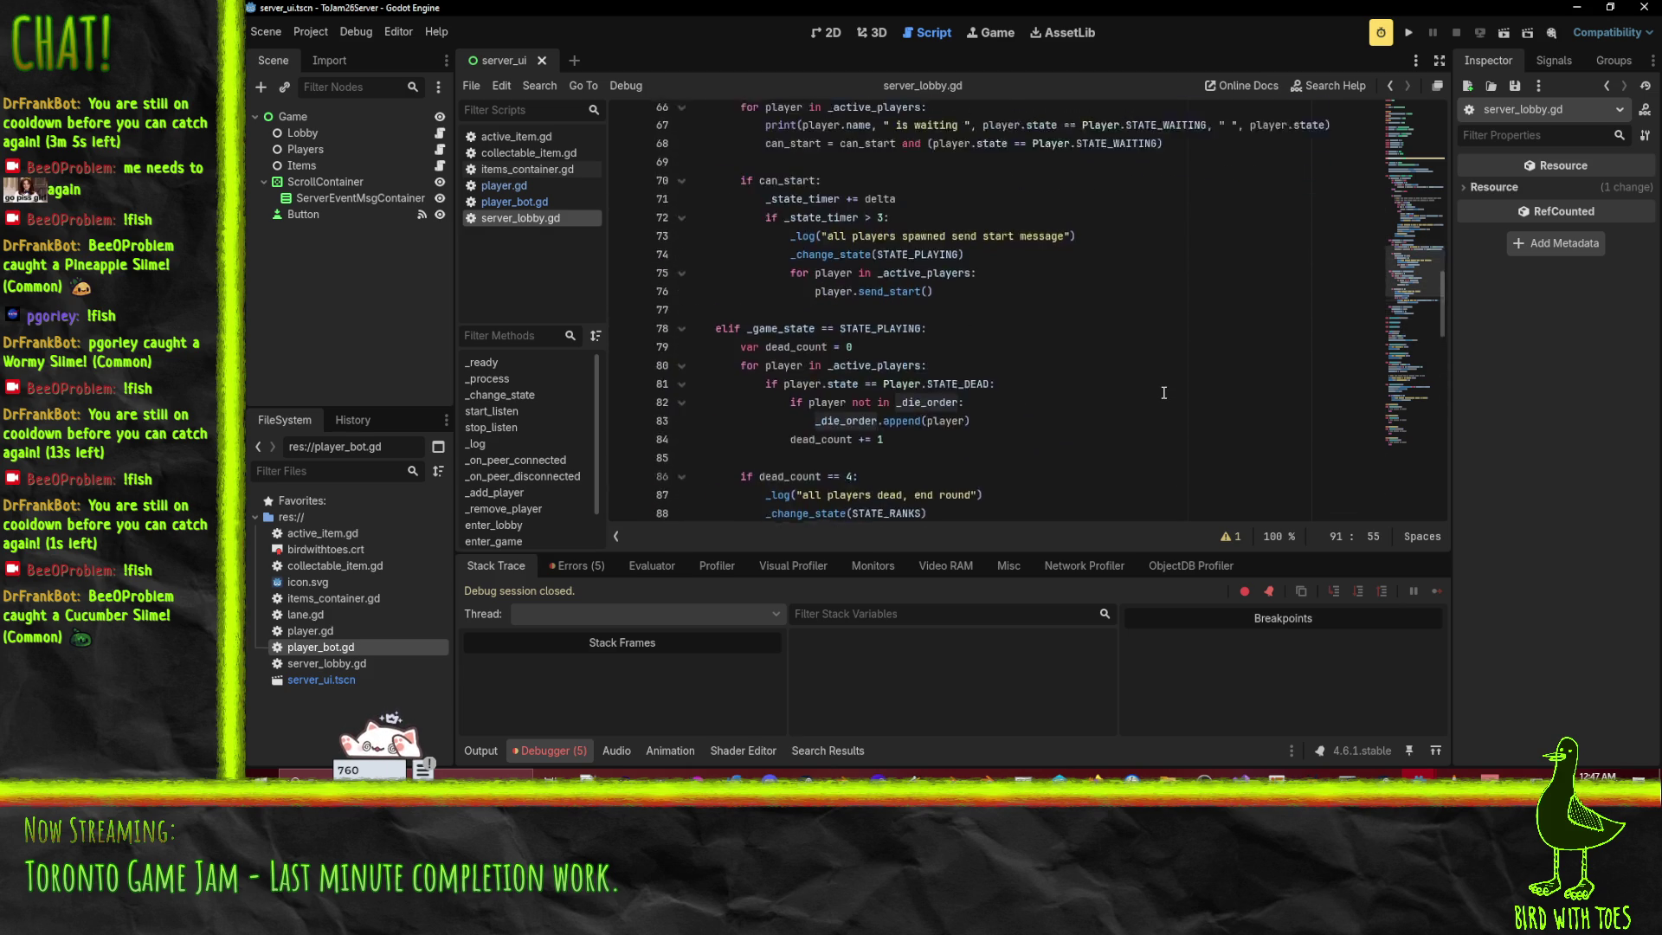
scroll(1163, 392, up, 2)
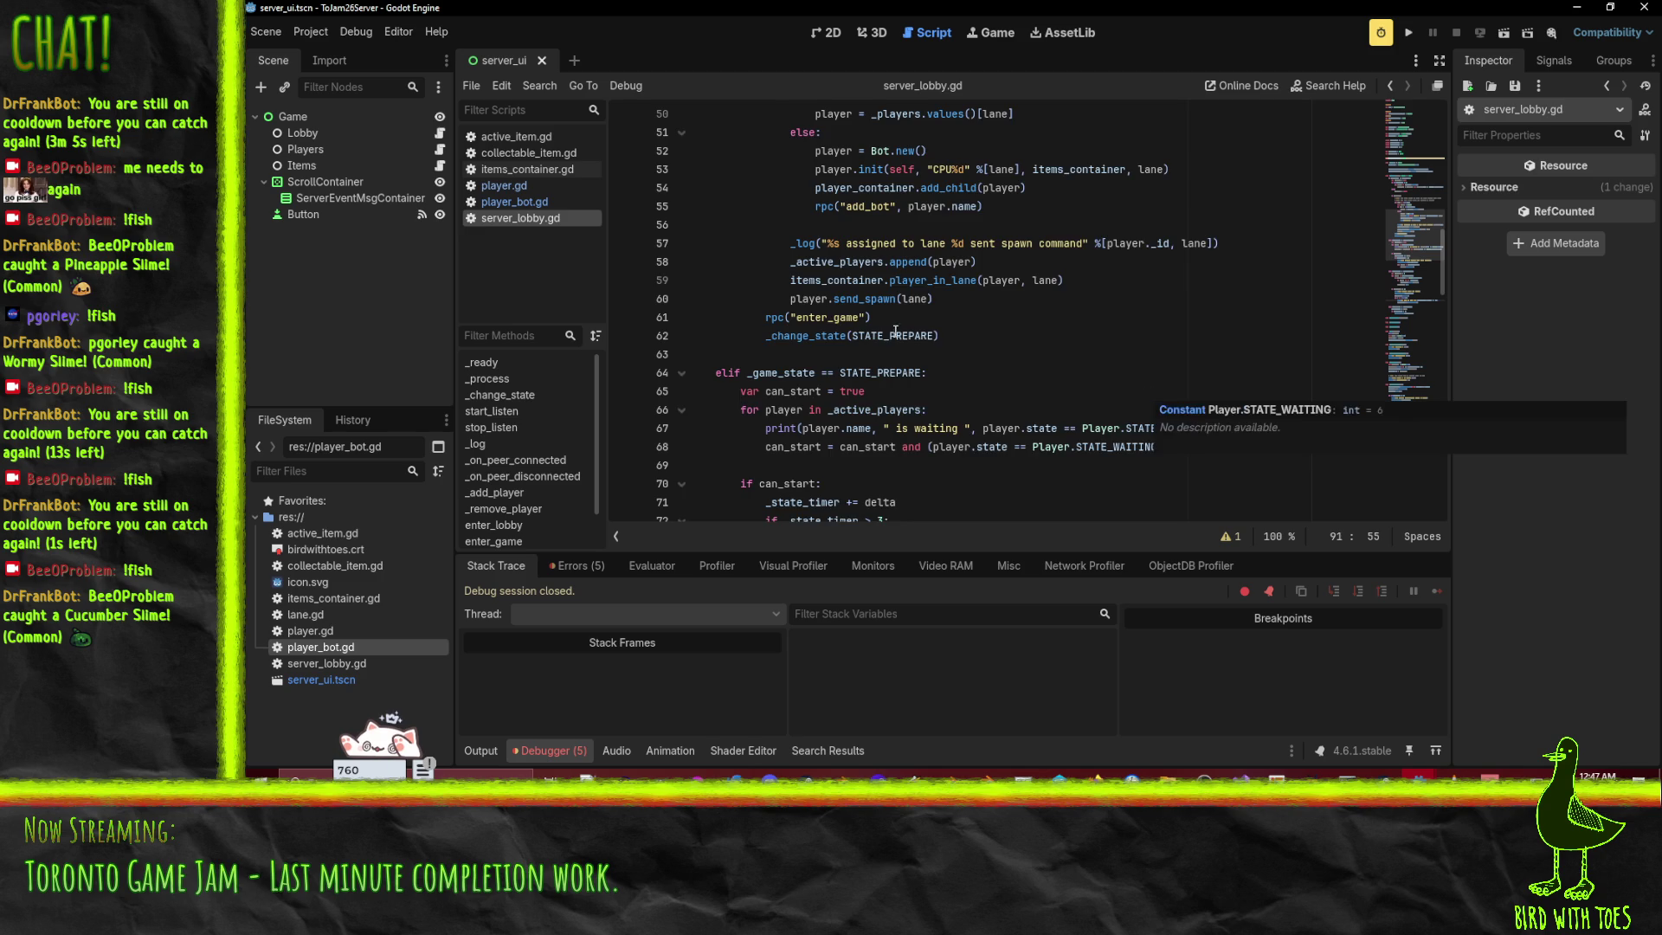
scroll(1056, 370, down, 2)
scroll(1053, 376, down, 3)
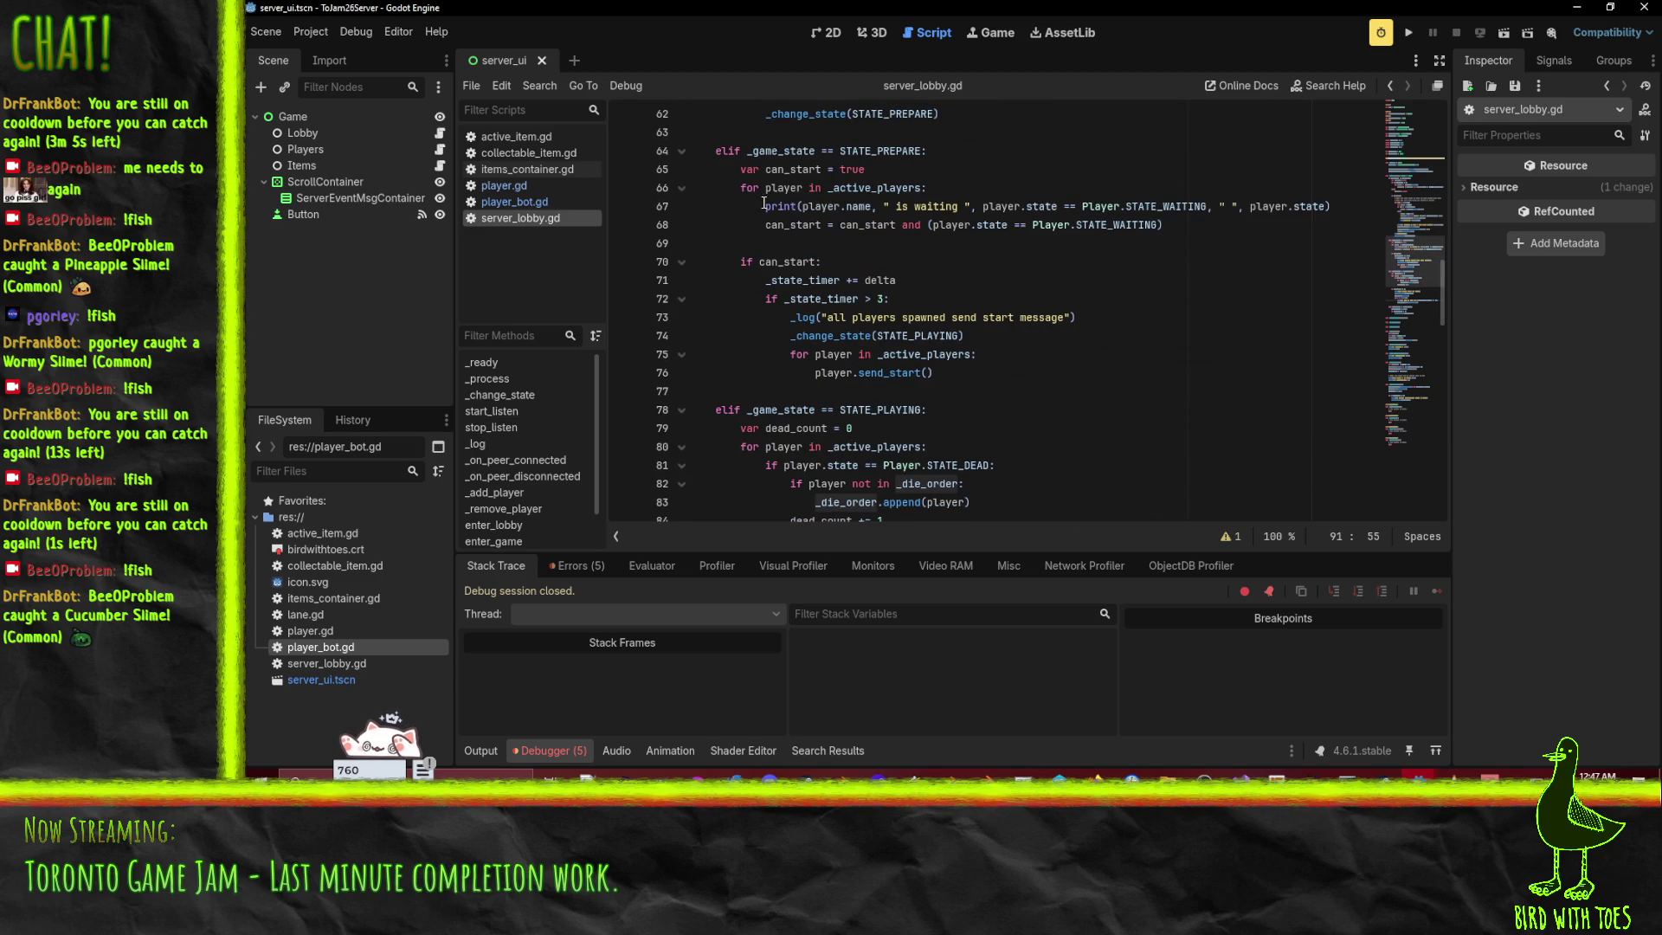
Add _die_order.clear() on a new line after _change_state(STATE_PLAYING)
click(1028, 334)
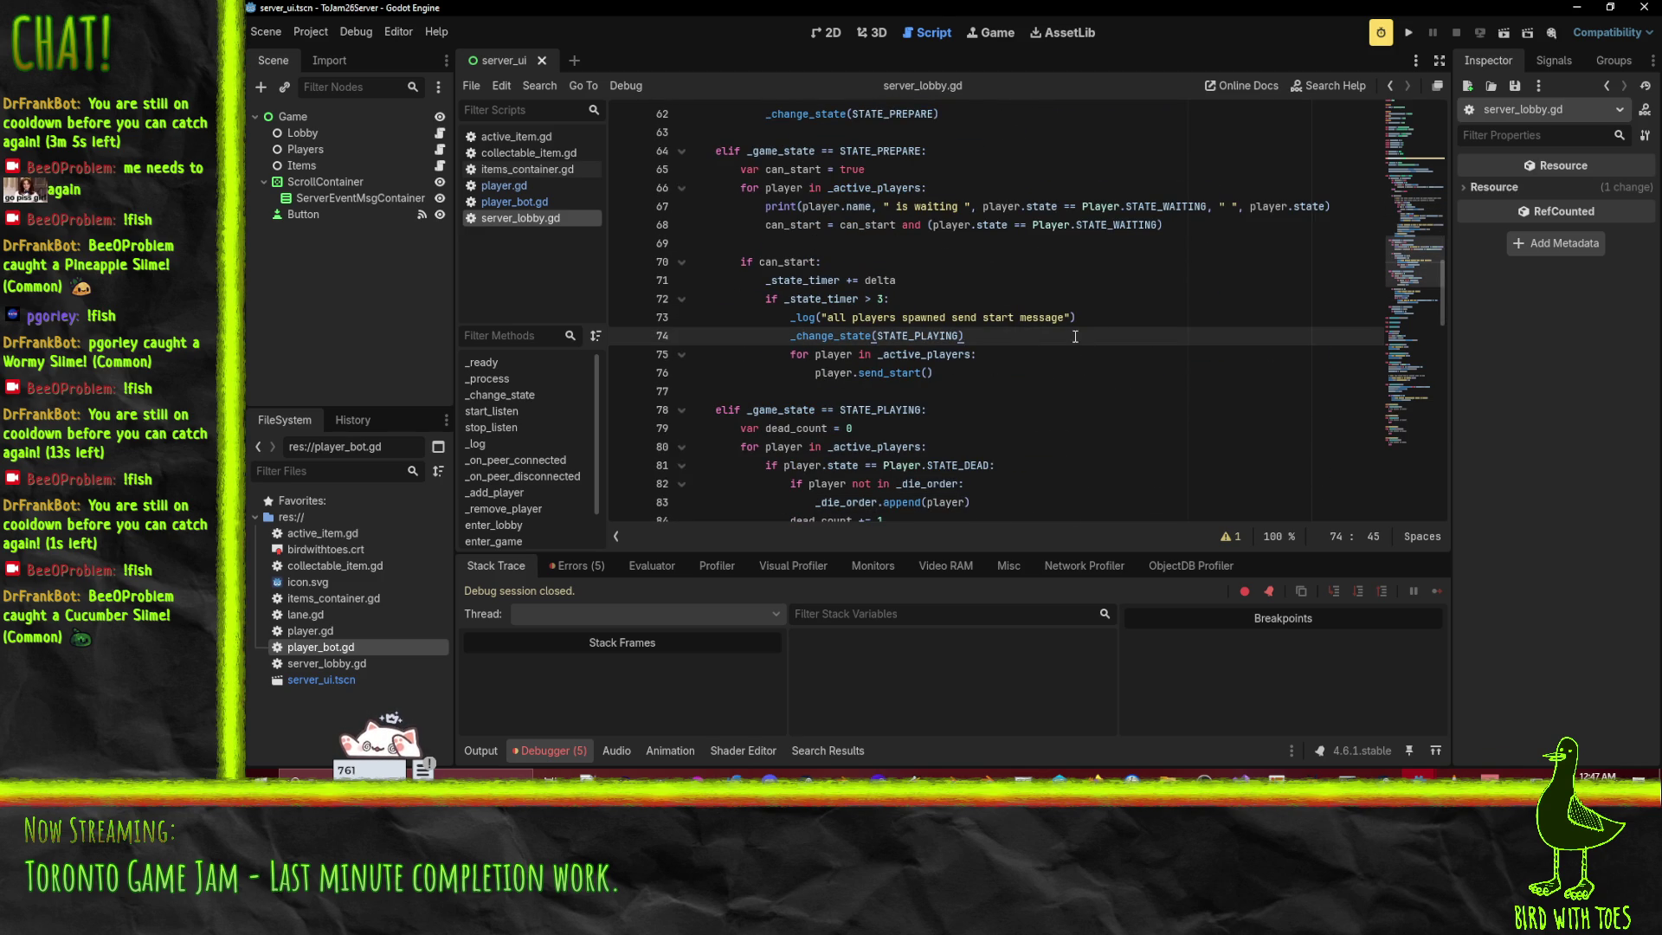
key(Return)
text(_die_order.cl)
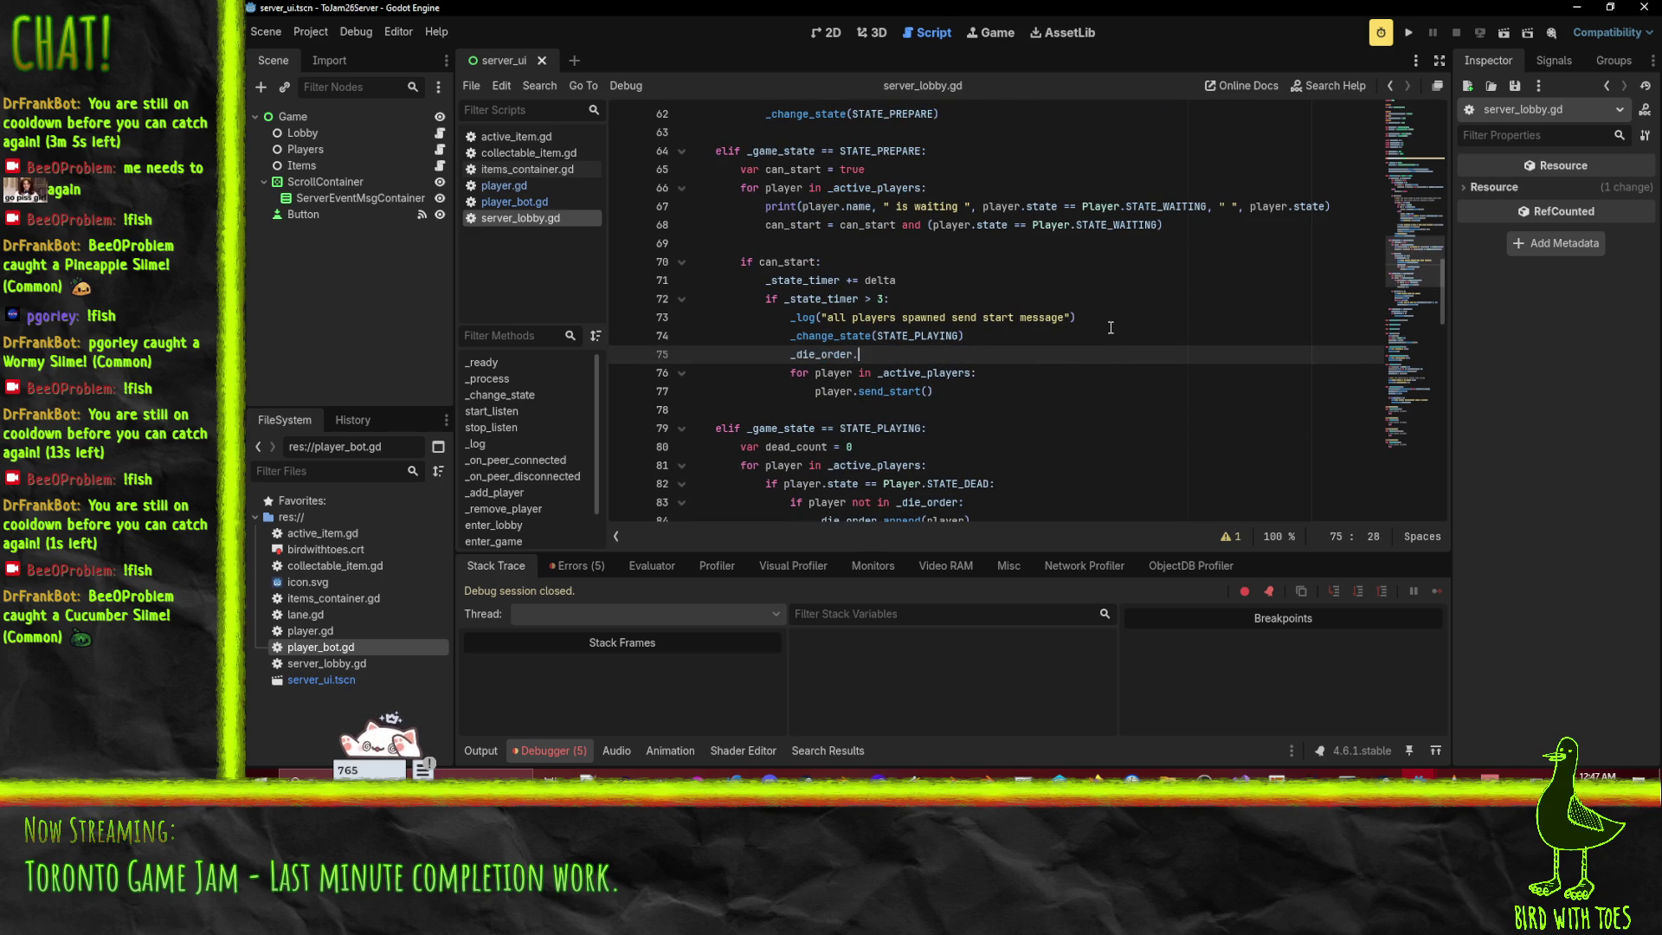
text(ear)
key(Return)
Stop the running game and switch to the client project's editor
mouse_move(1454, 774)
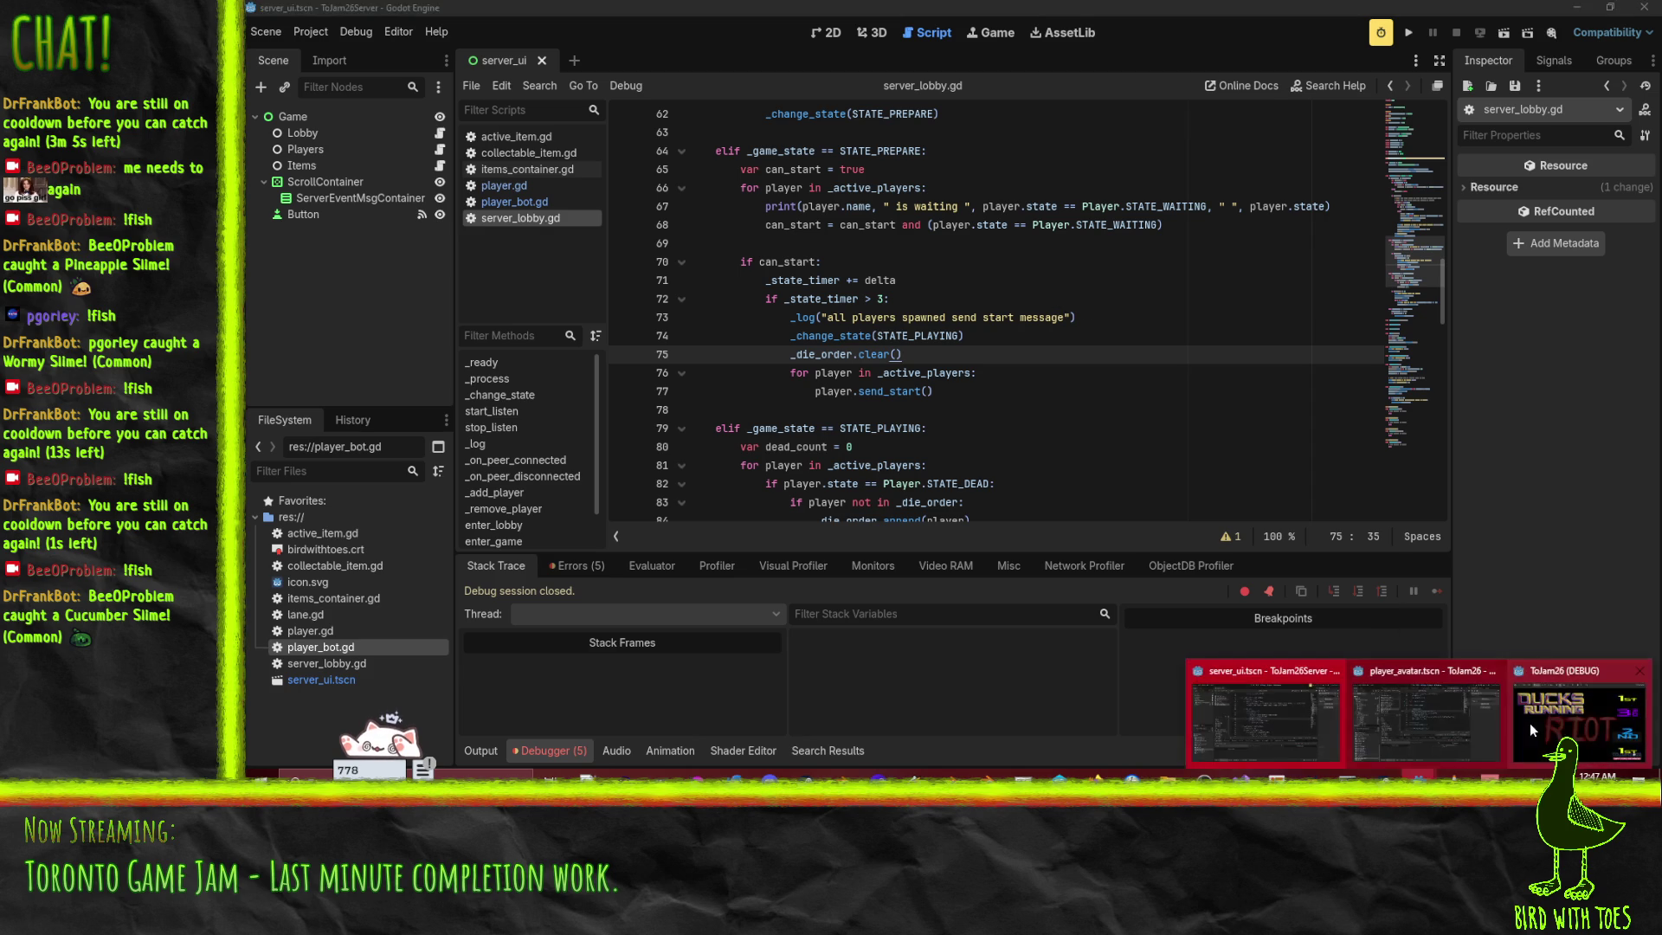
click(1597, 714)
click(1459, 32)
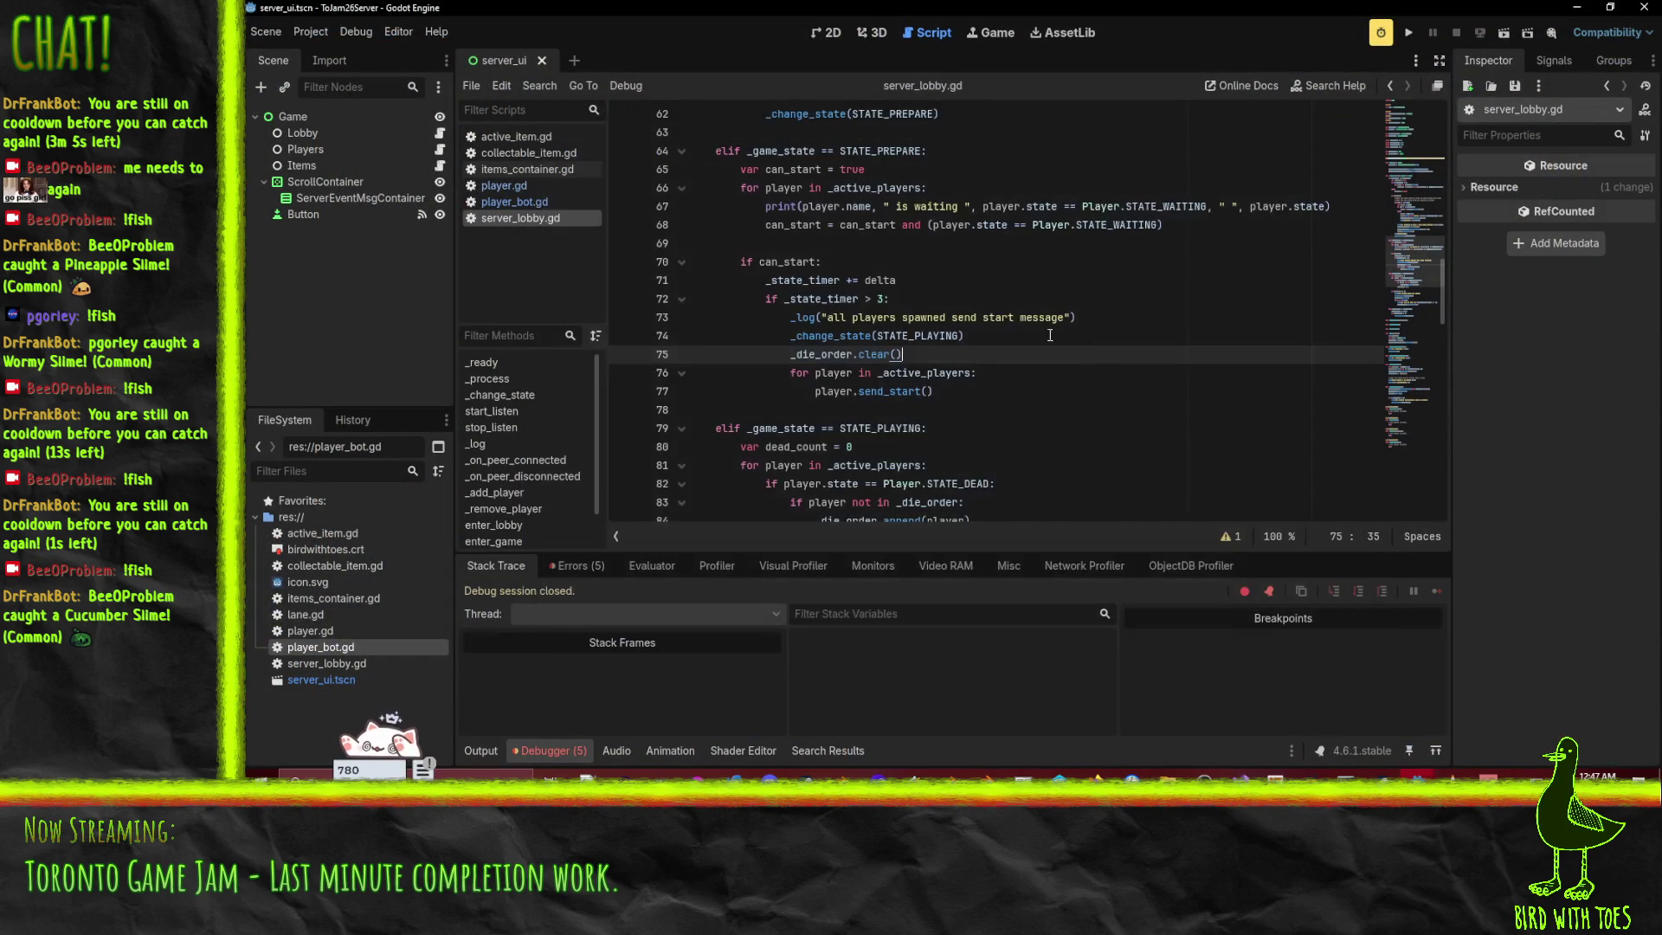
click(1123, 382)
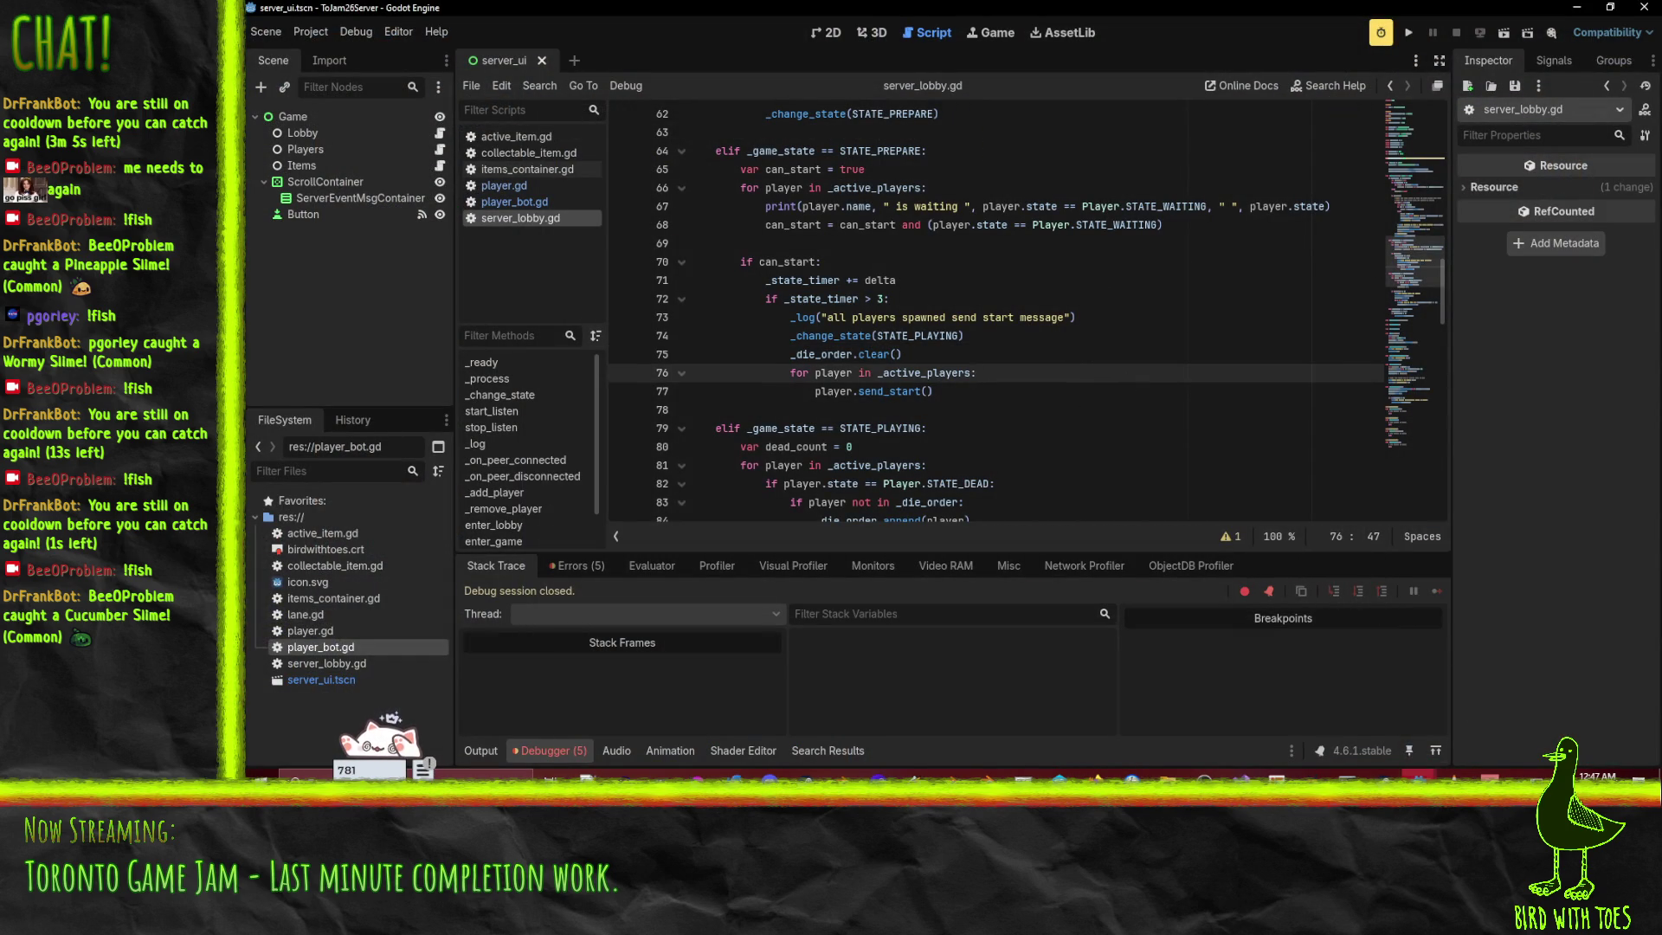
mouse_move(1420, 779)
click(1492, 714)
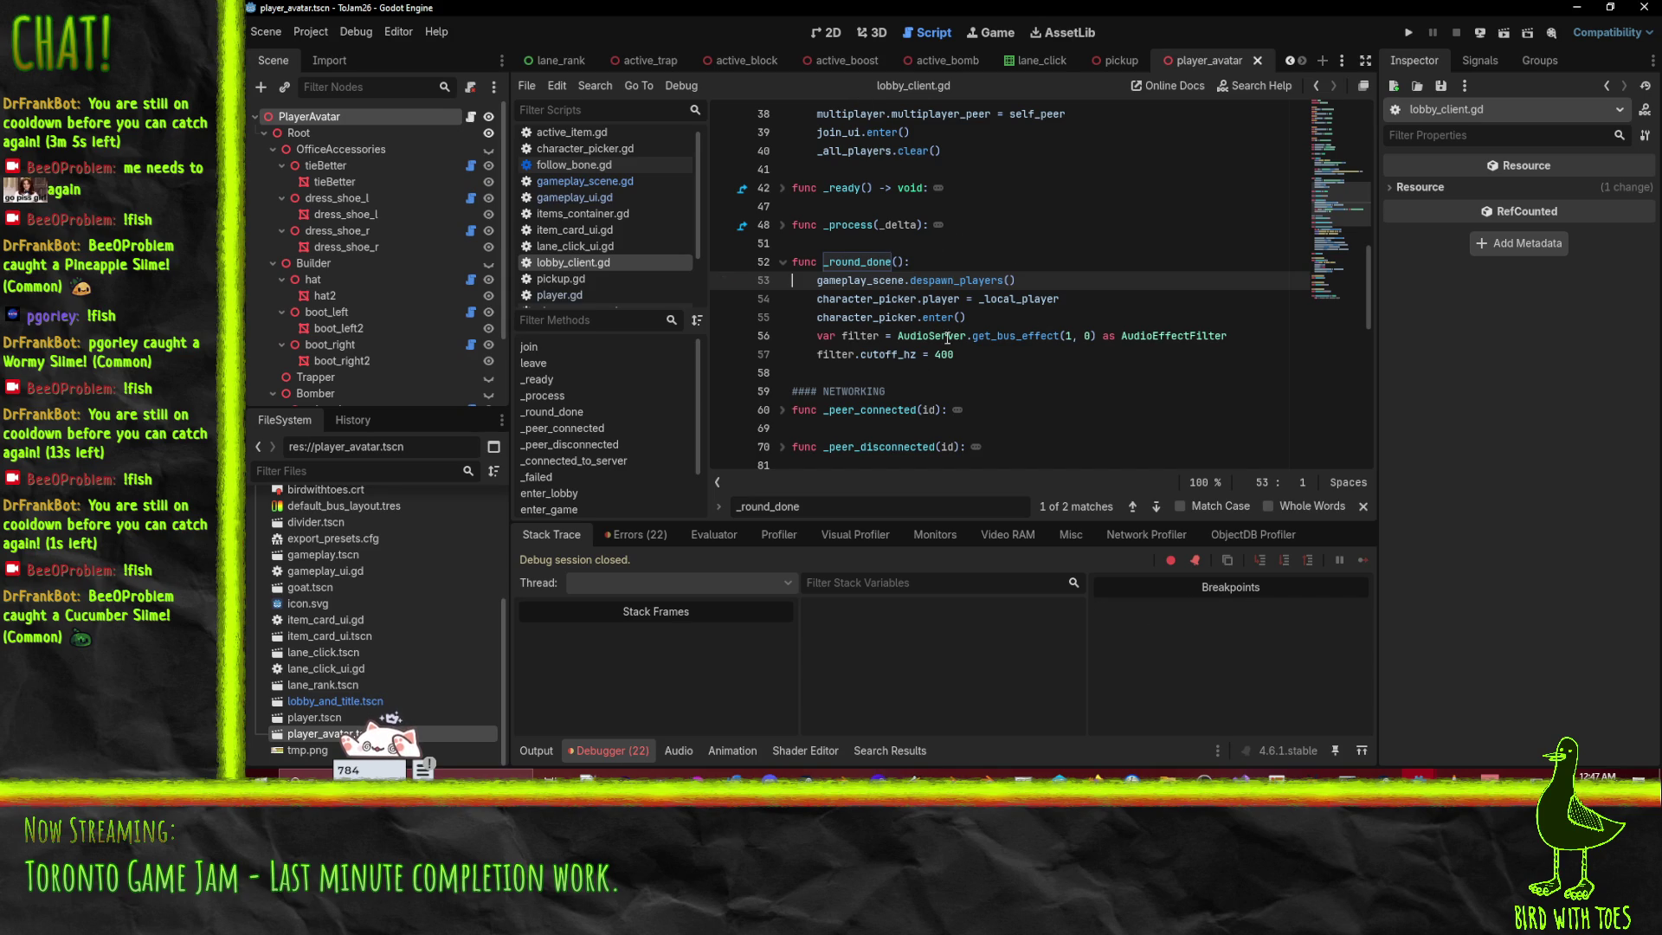
Open gameplay_ui.gd and locate the end of its start() function
click(956, 280)
click(605, 197)
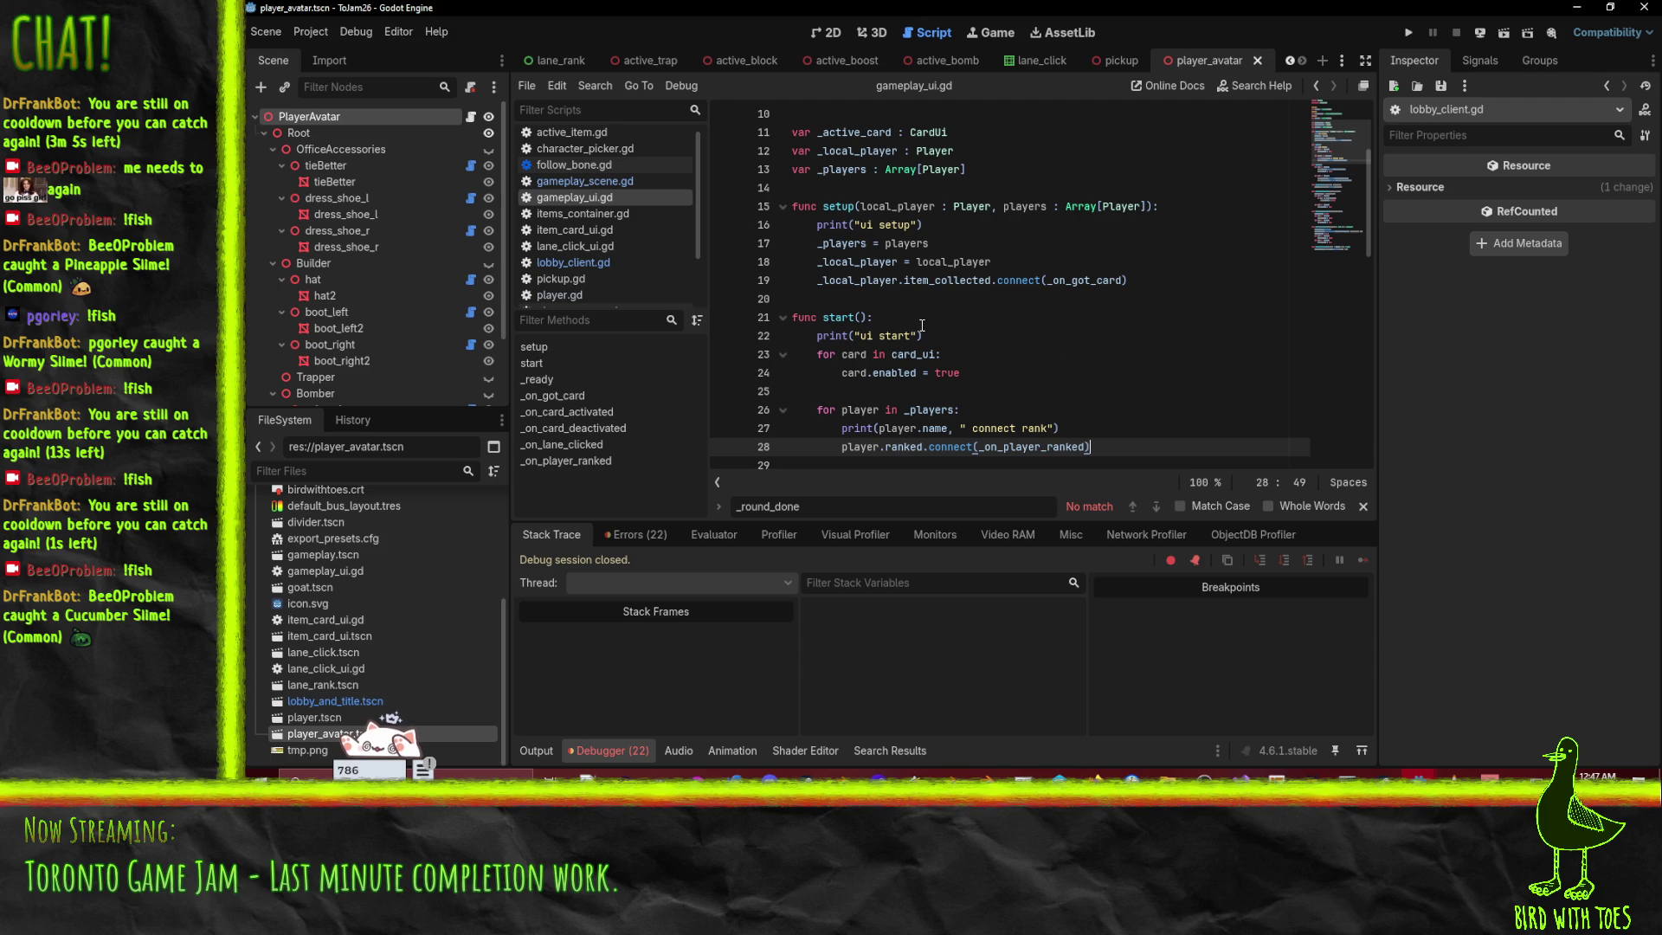
click(920, 323)
scroll(921, 326, down, 5)
scroll(931, 277, down, 7)
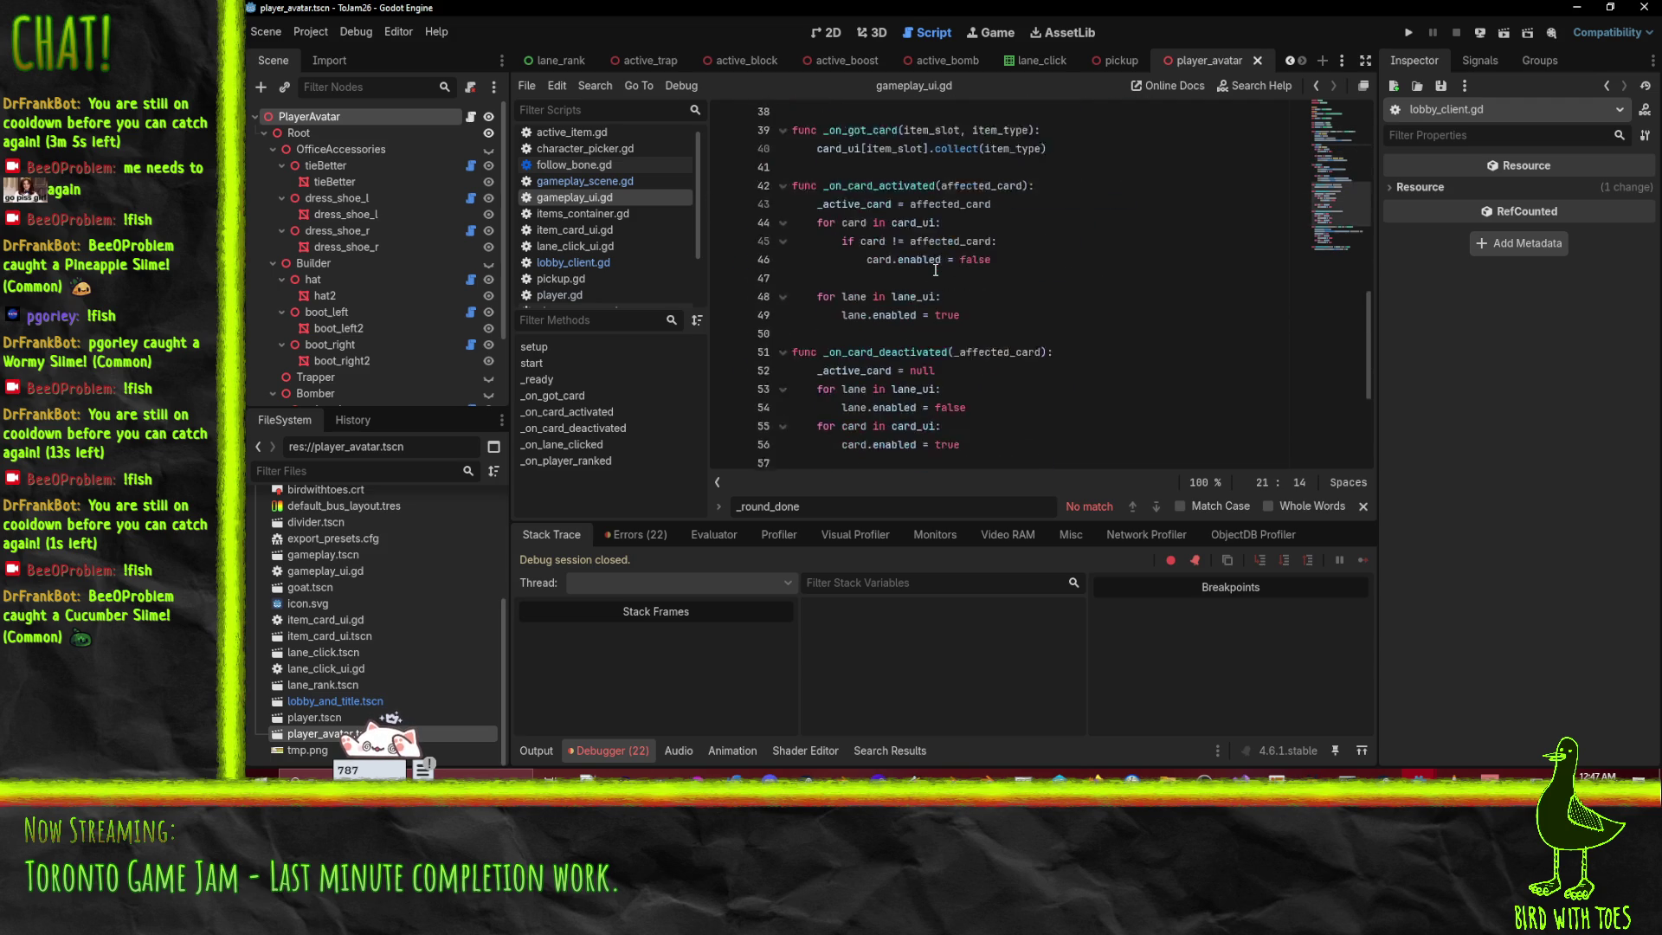
scroll(936, 278, down, 2)
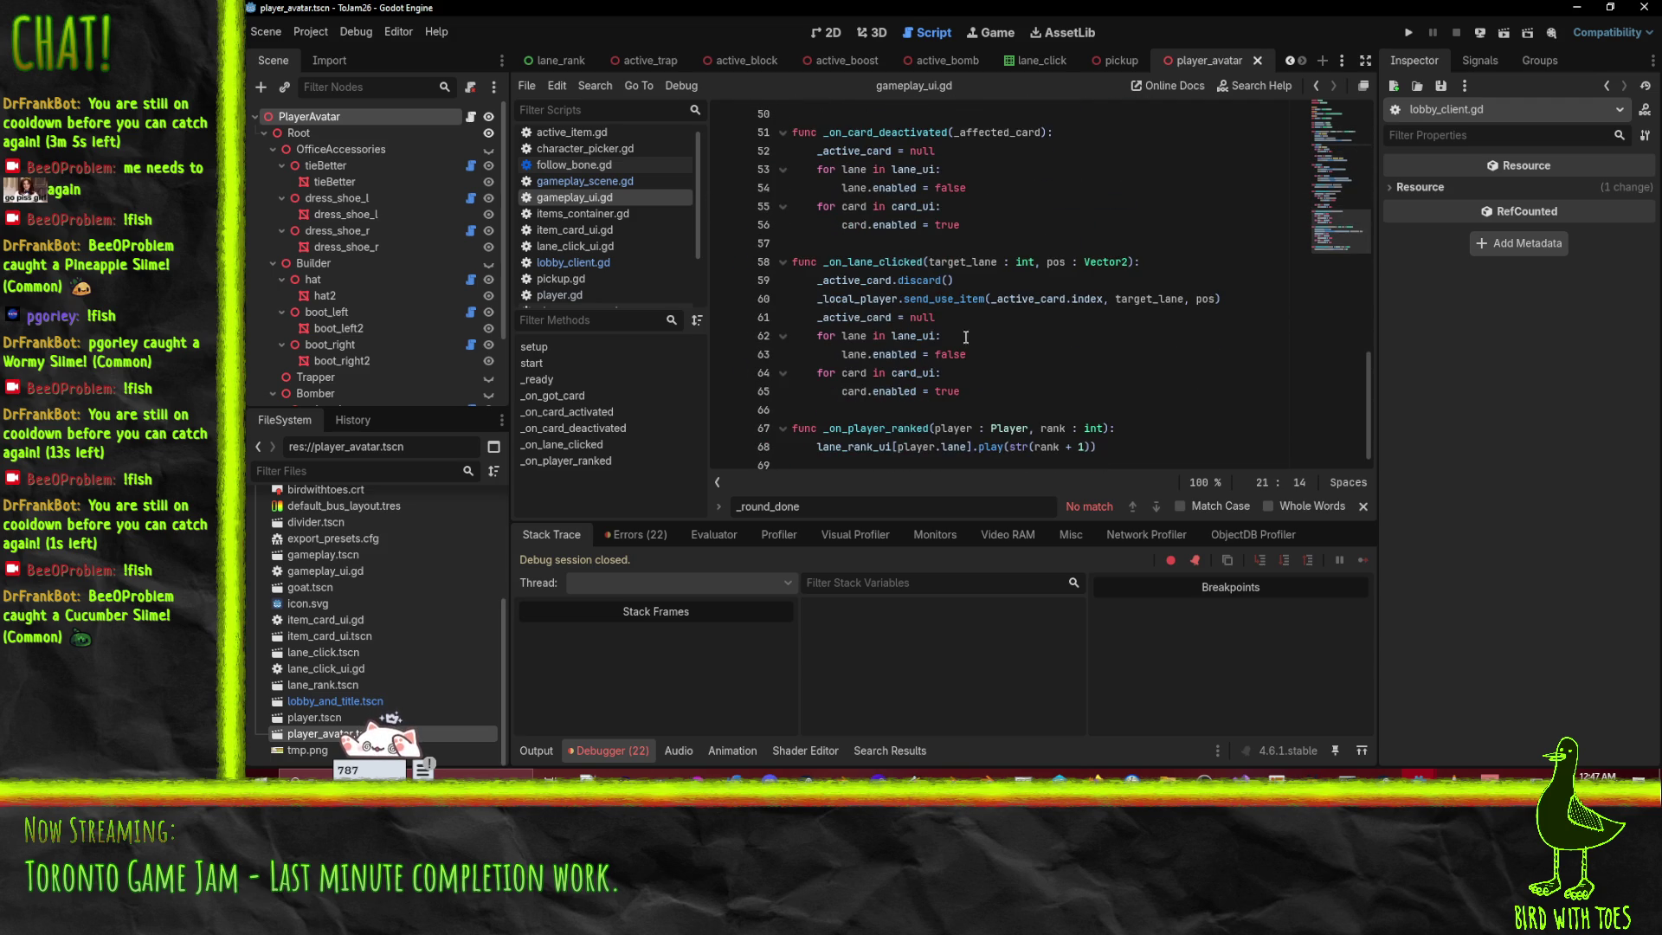
scroll(1018, 380, up, 10)
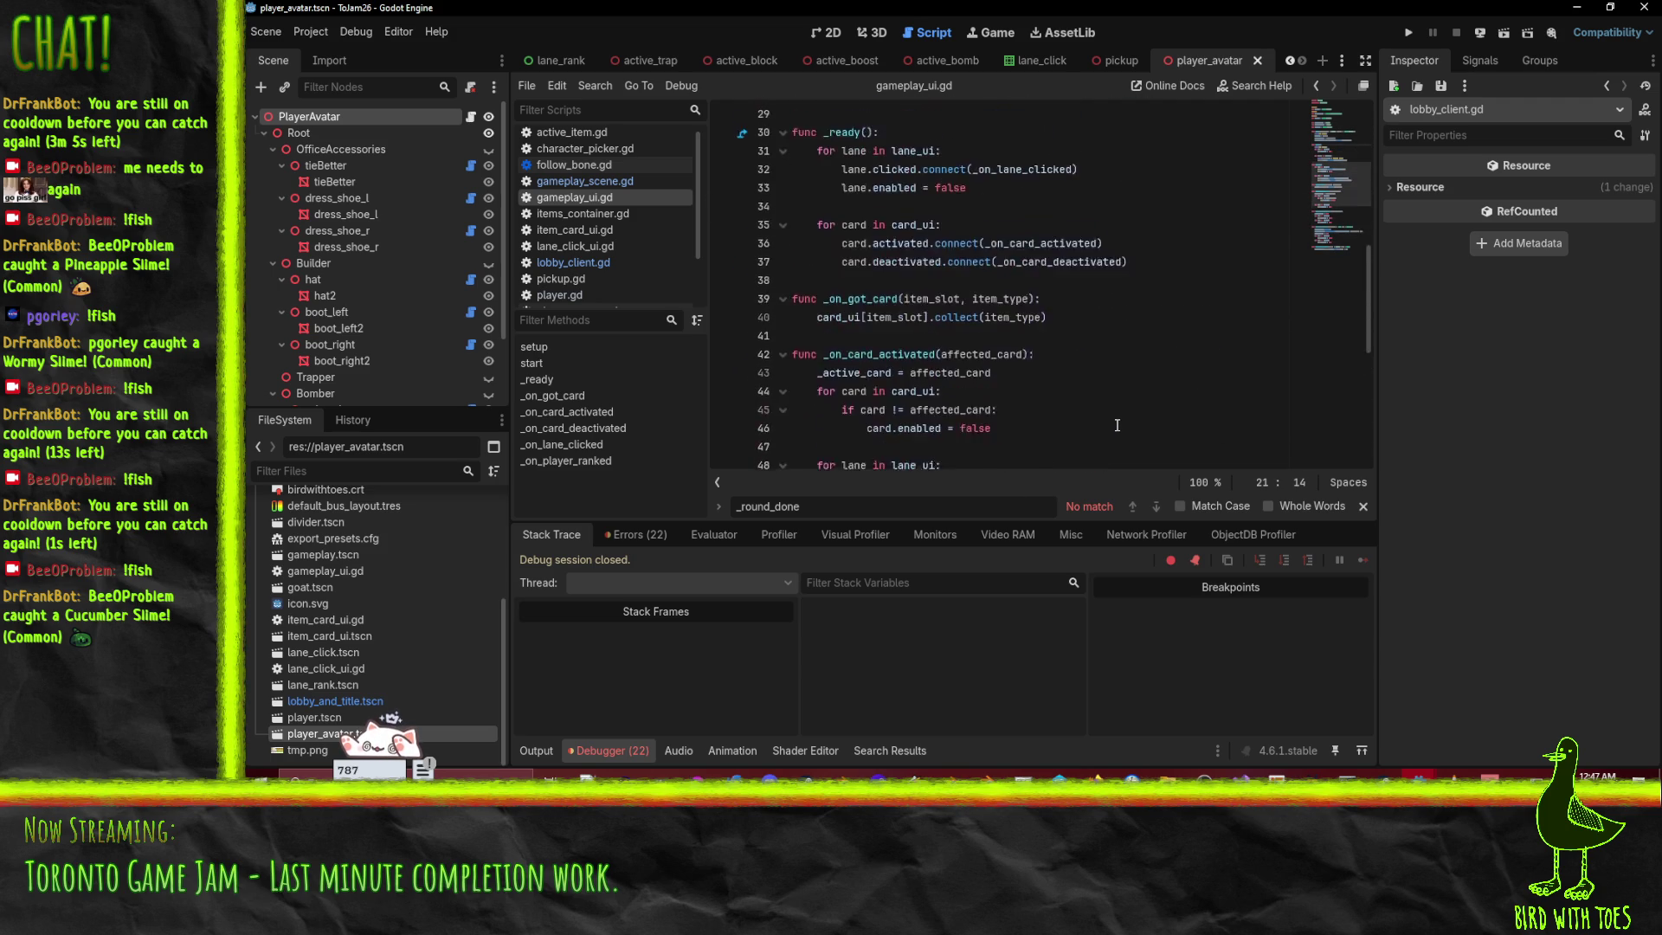
scroll(1117, 425, up, 5)
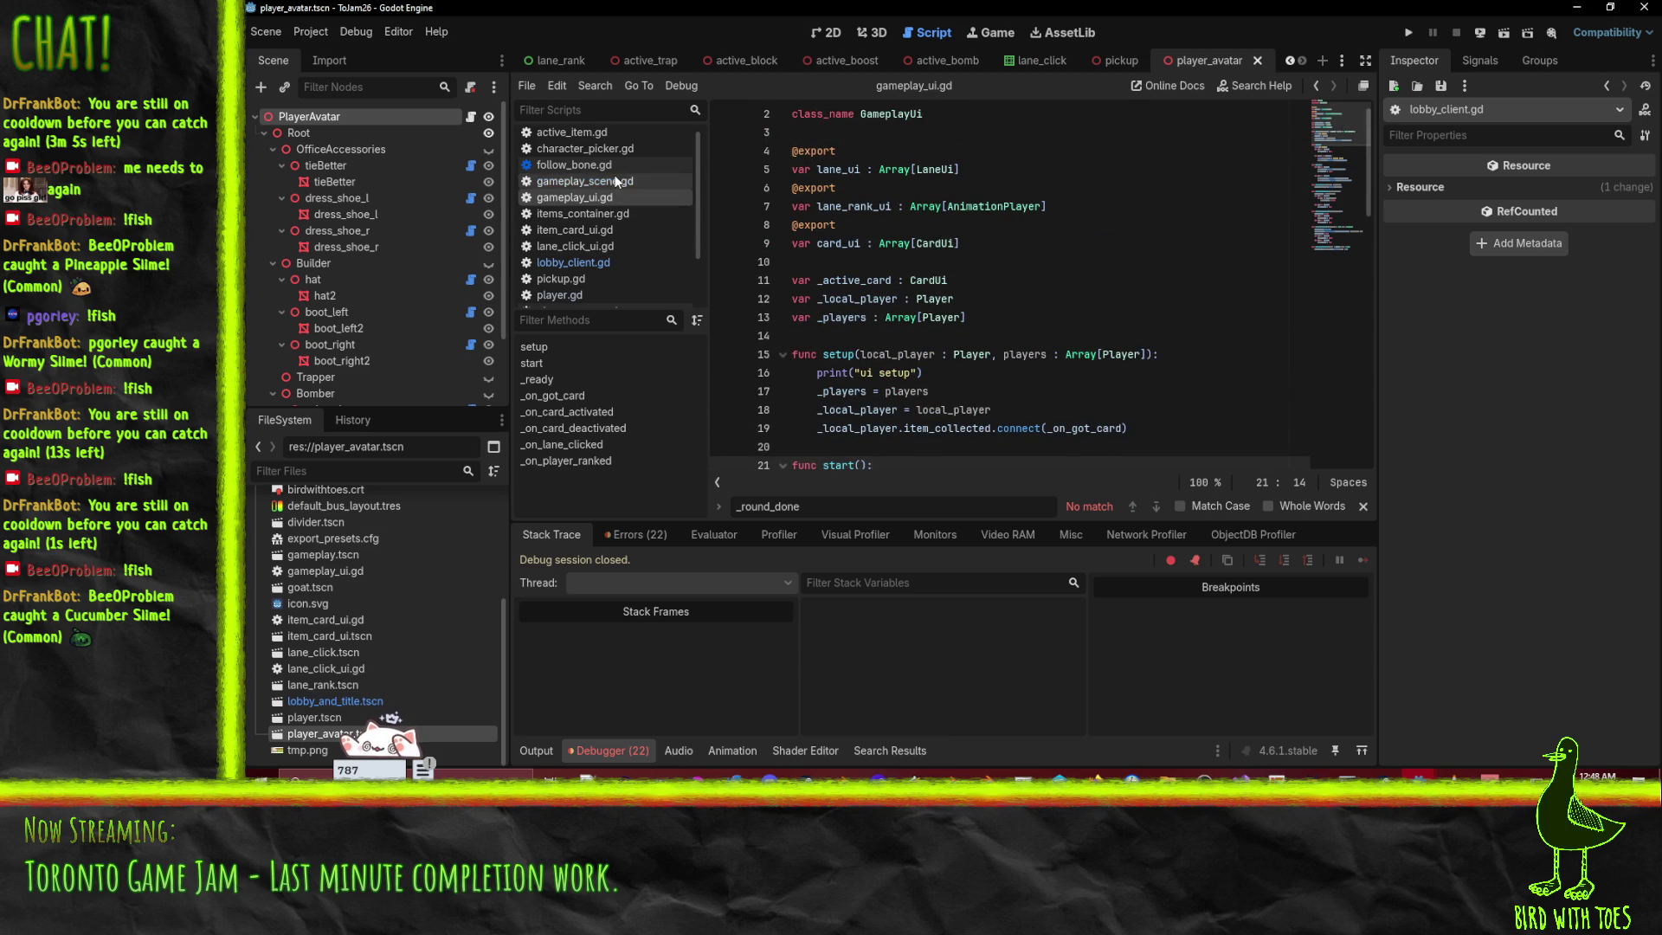
scroll(887, 310, down, 3)
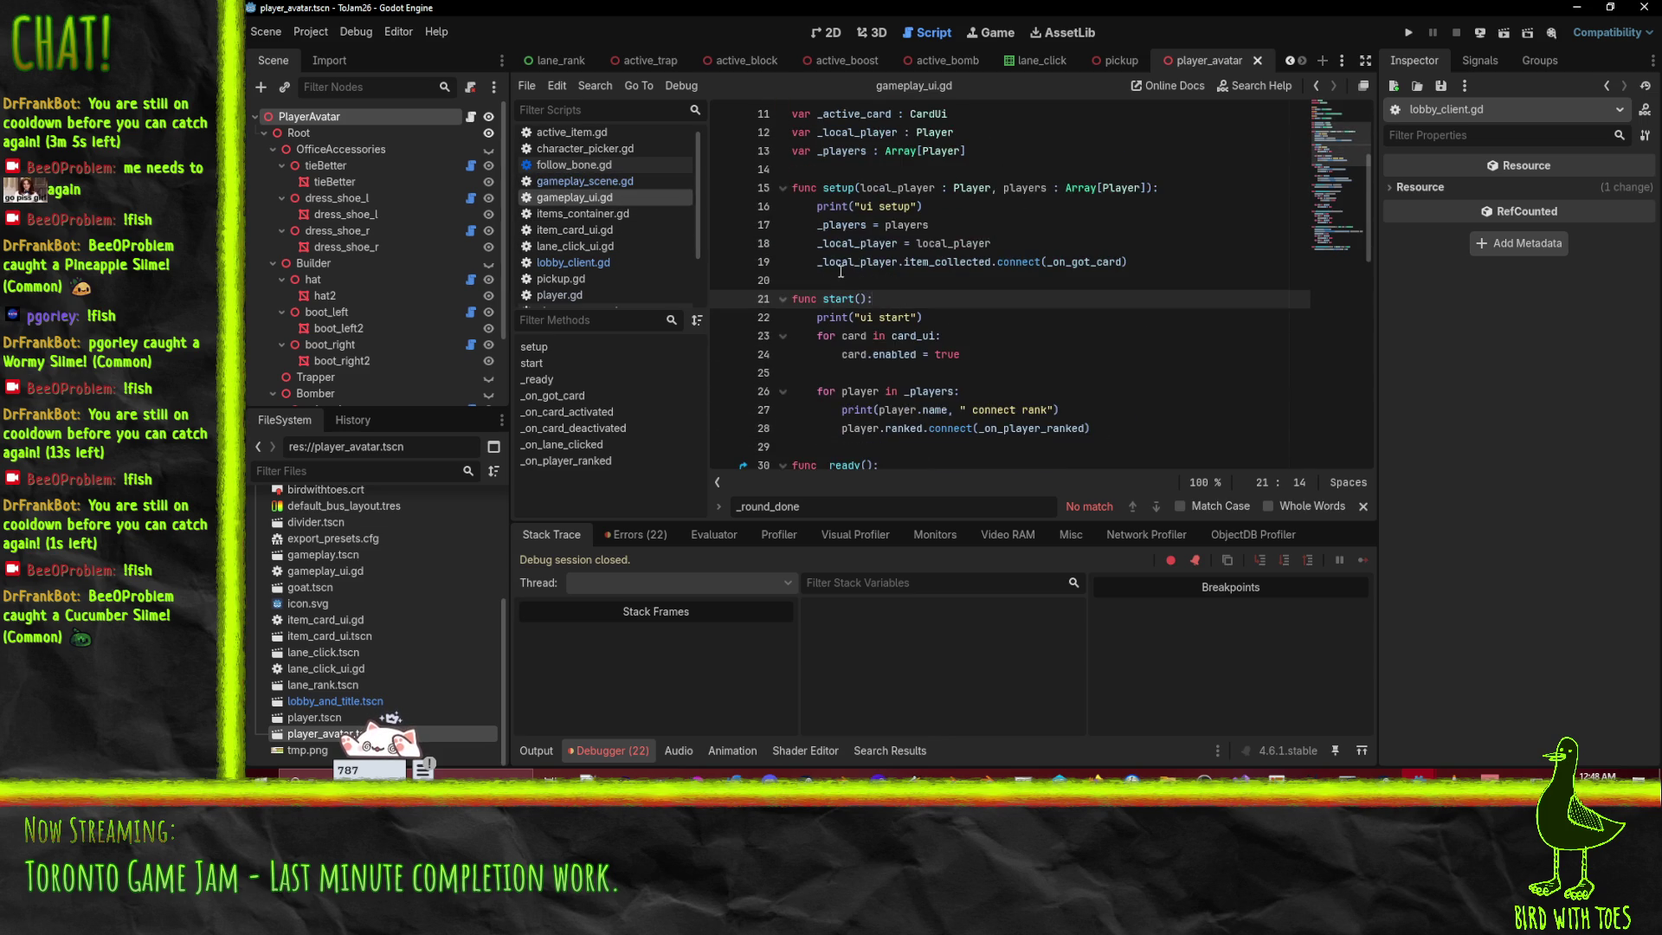
scroll(840, 271, down, 1)
Add a new func reset(): declaration below start()
click(861, 384)
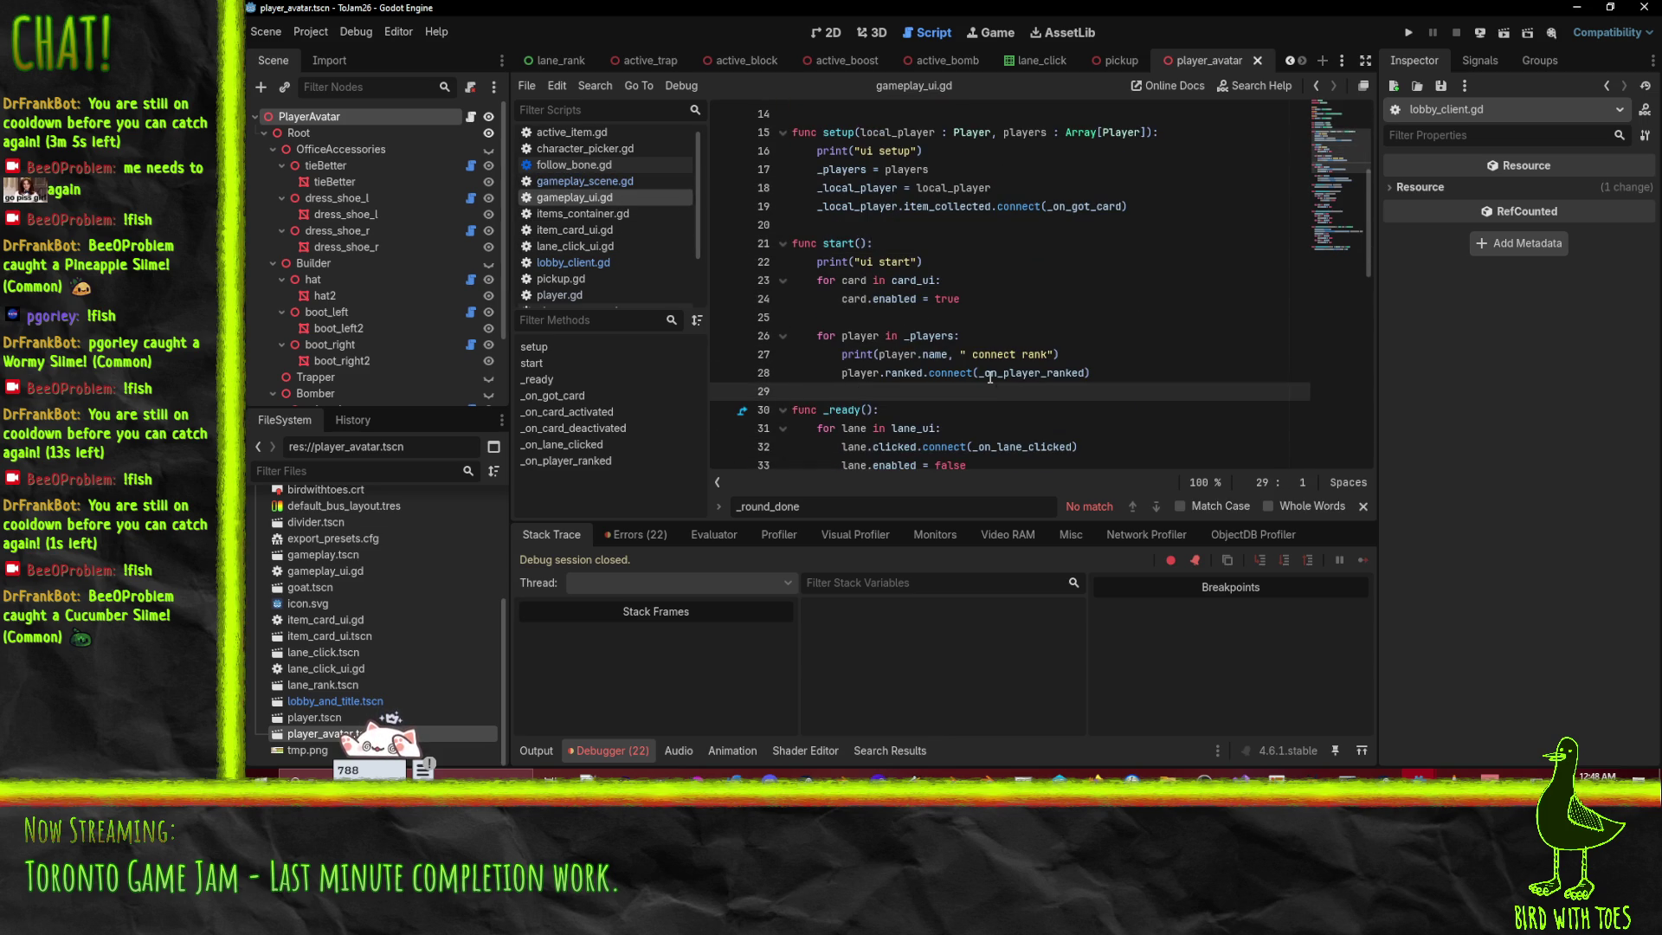
key(Return)
key(Return)
key(Up)
text(func rese)
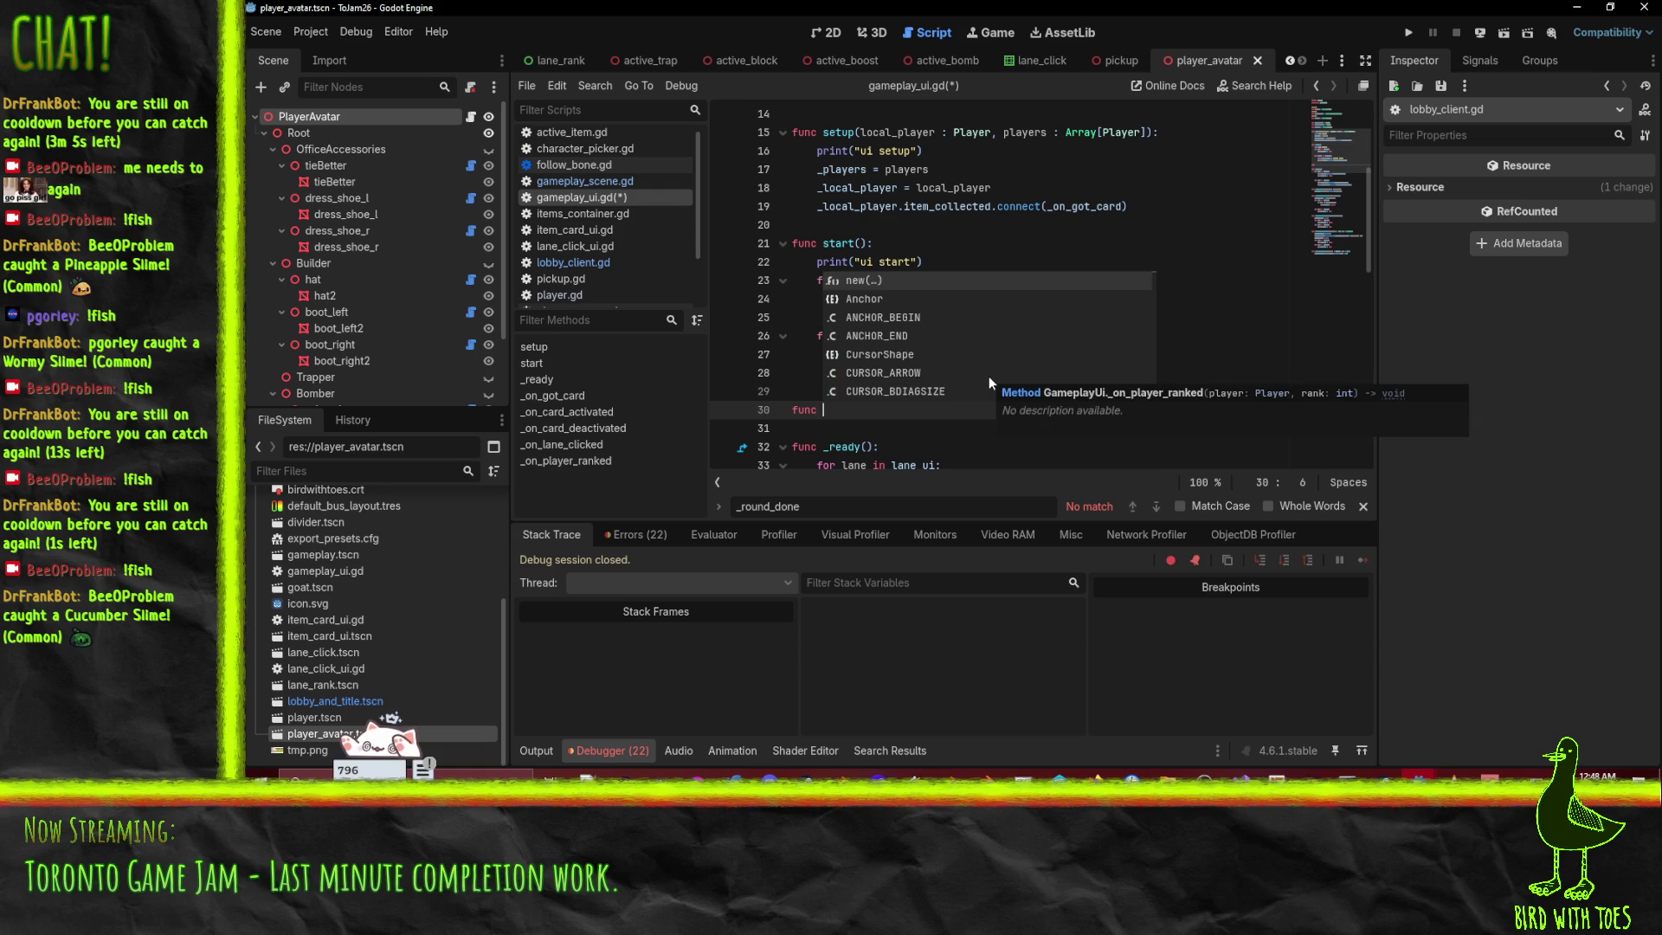
text(t():)
key(Return)
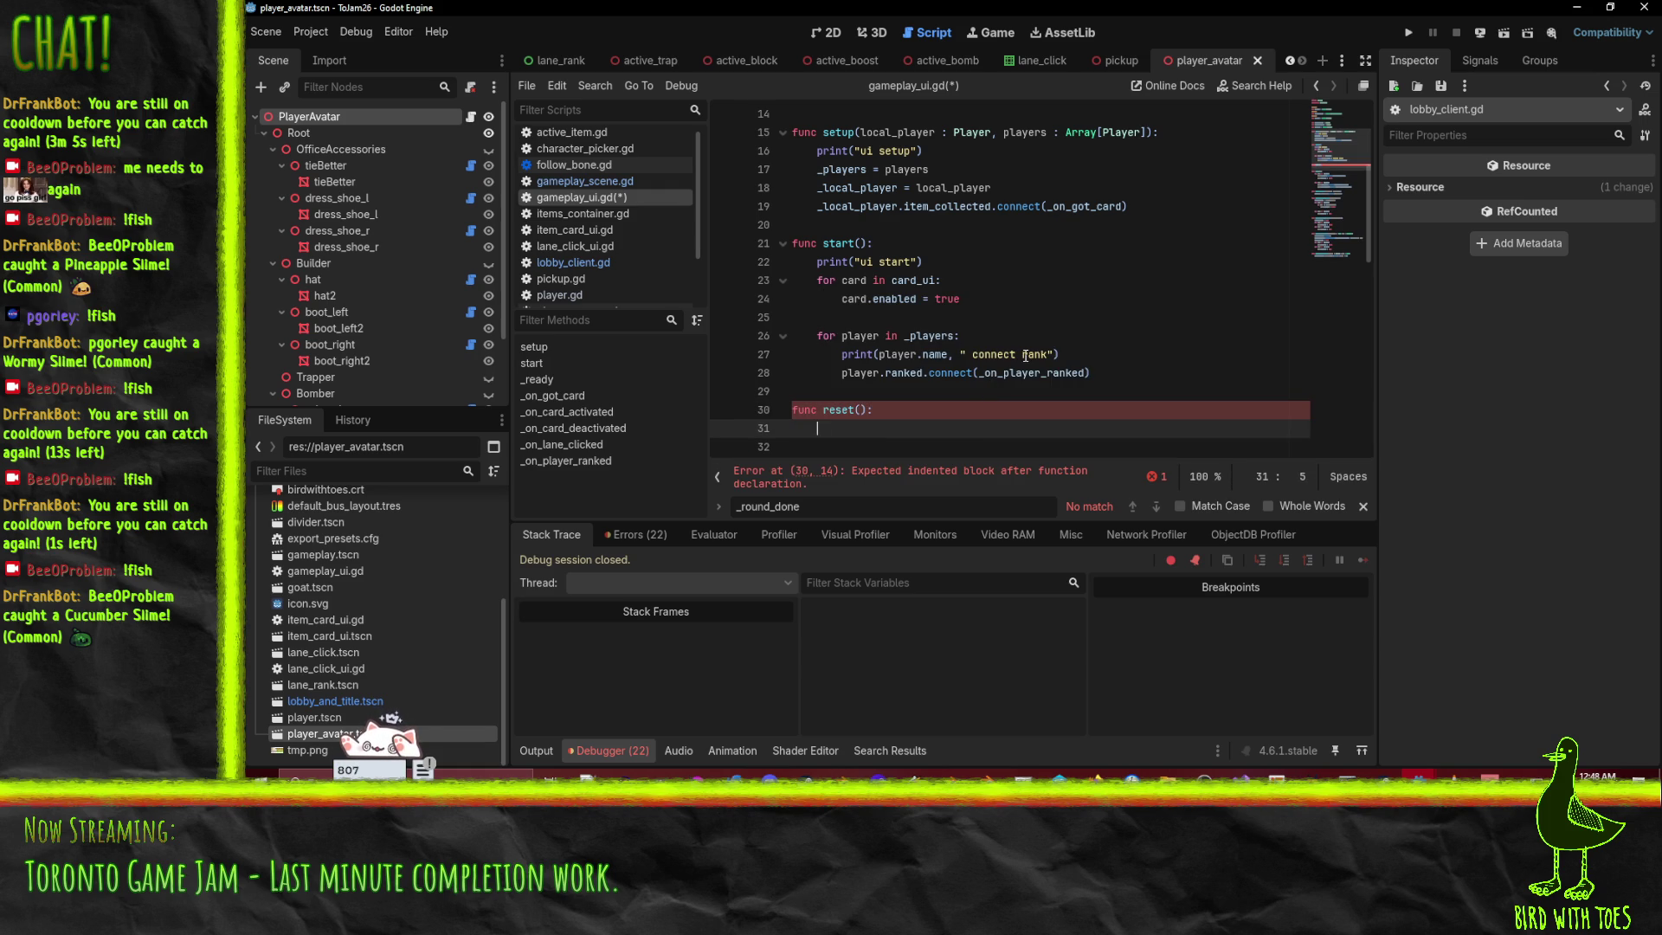
scroll(994, 347, up, 1)
scroll(995, 348, up, 3)
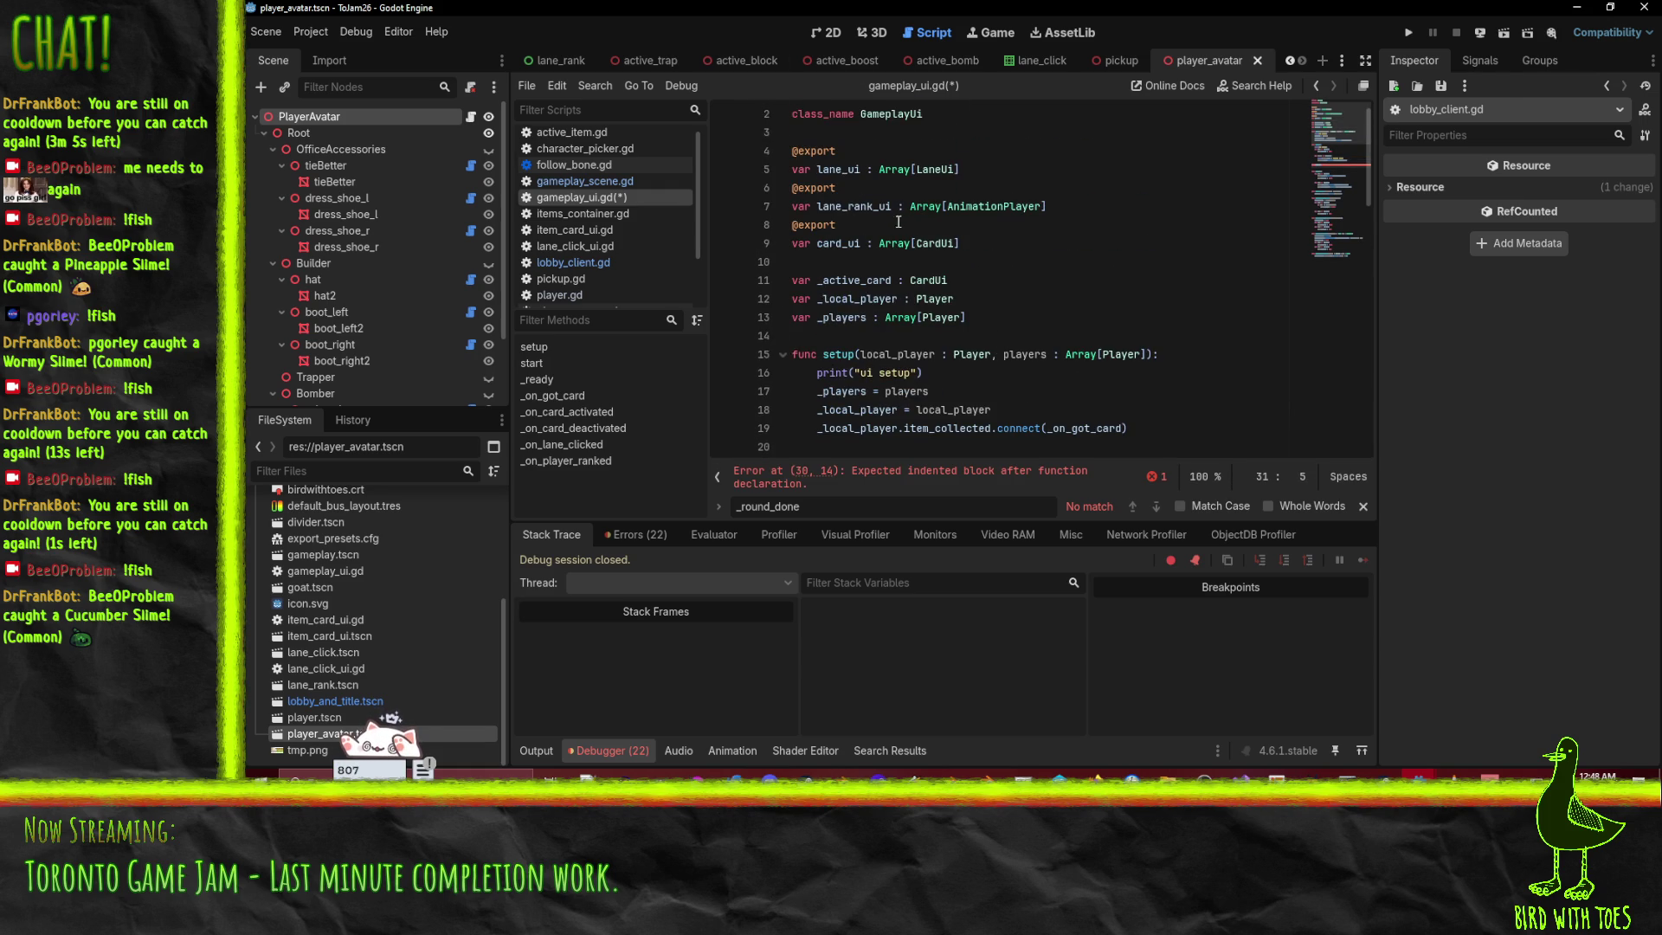
scroll(1010, 231, down, 7)
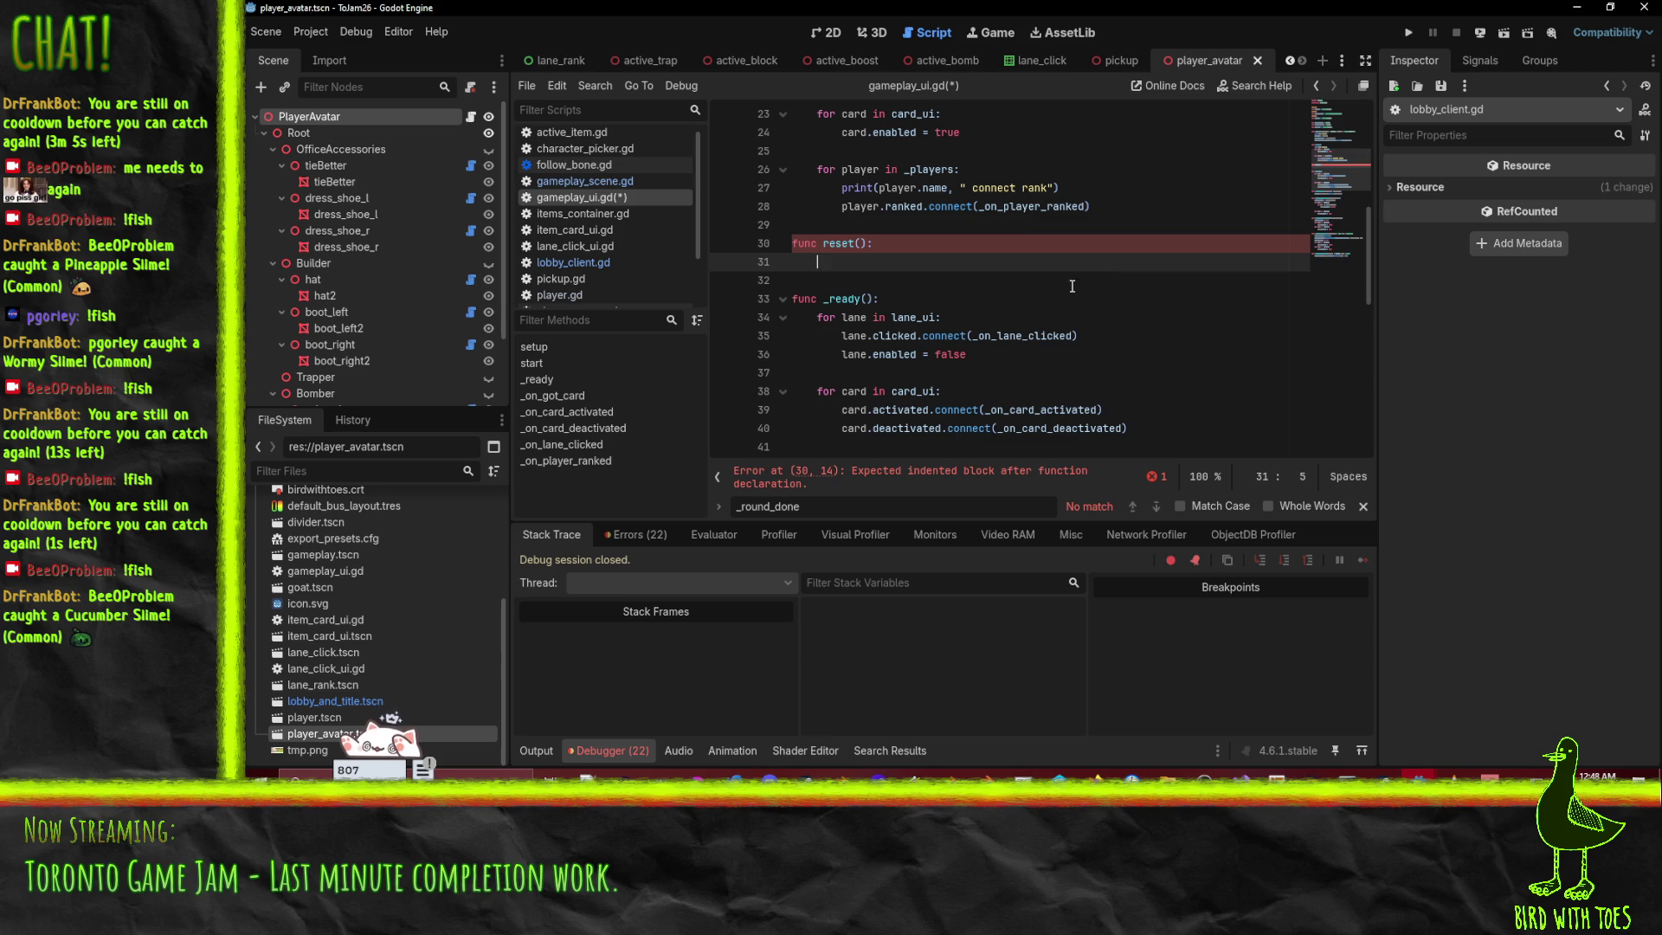
Write 'for card in card_ui:' calling card.discard() inside reset()
text(for cart)
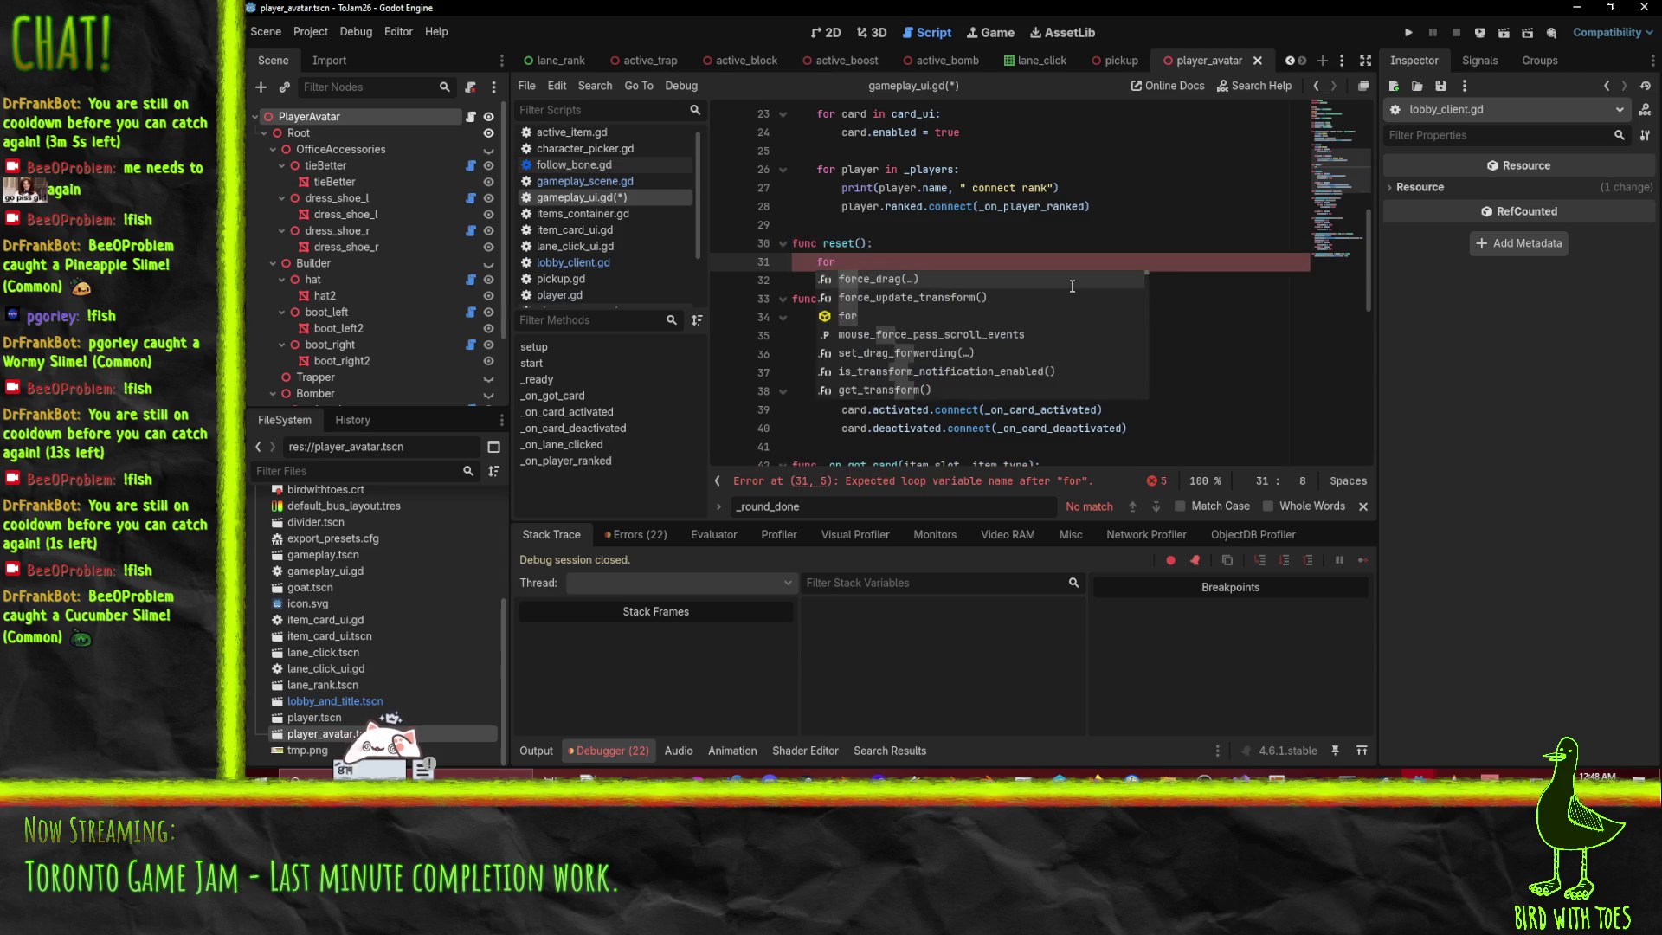
key(BackSpace)
text(d i)
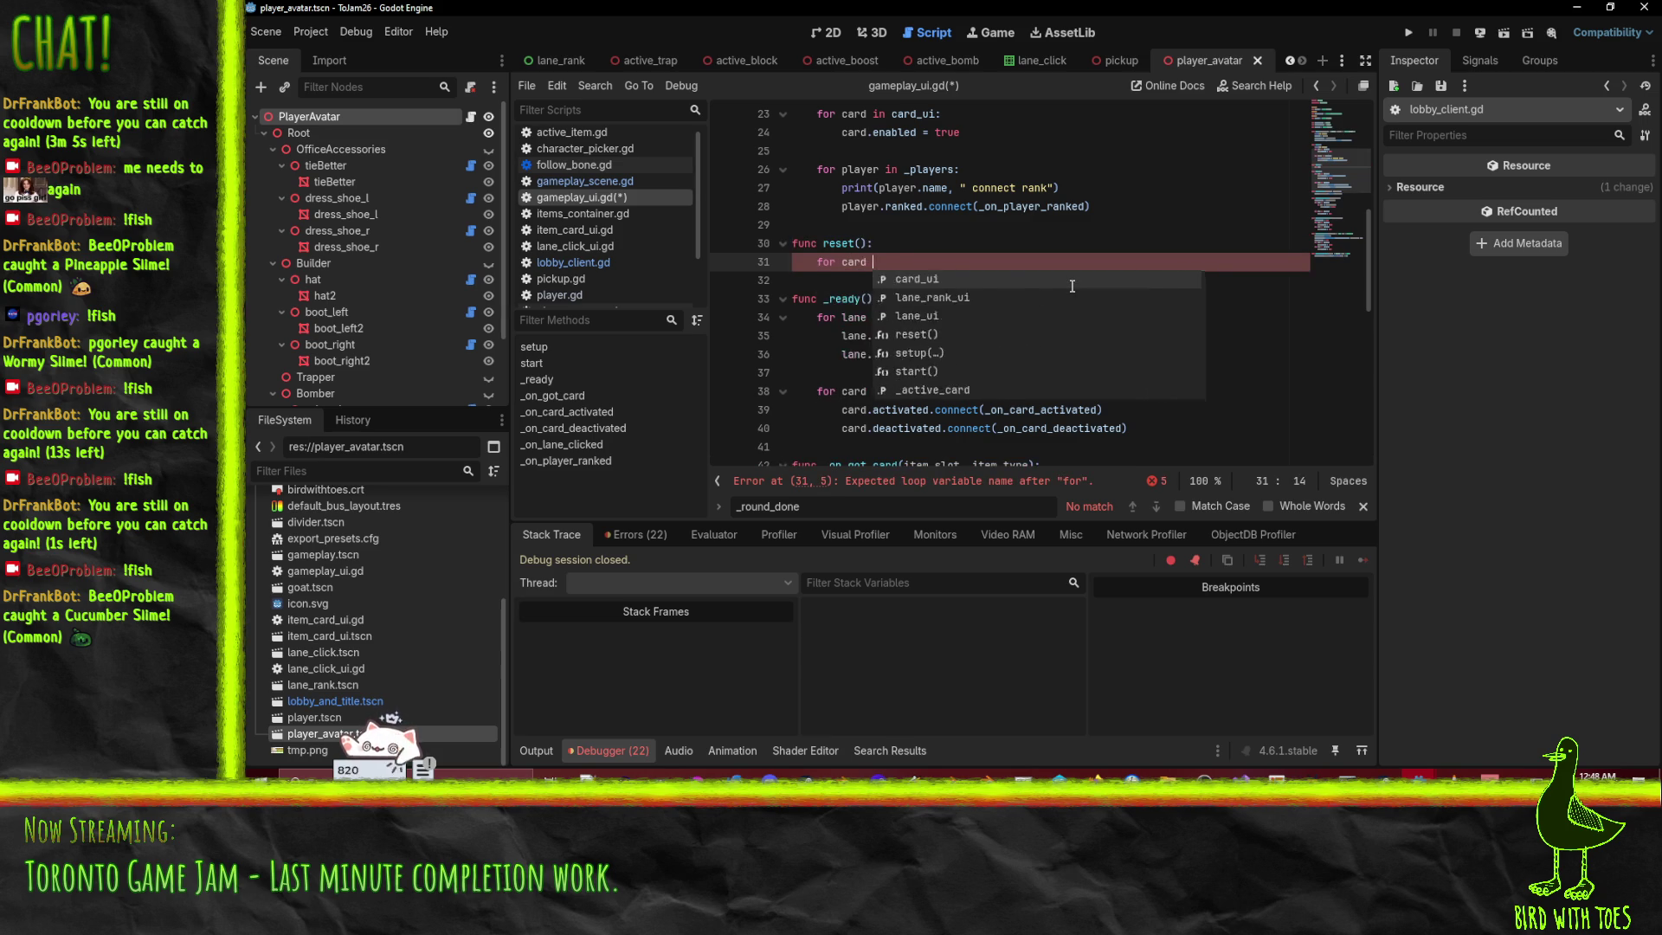
text(n card_ui:)
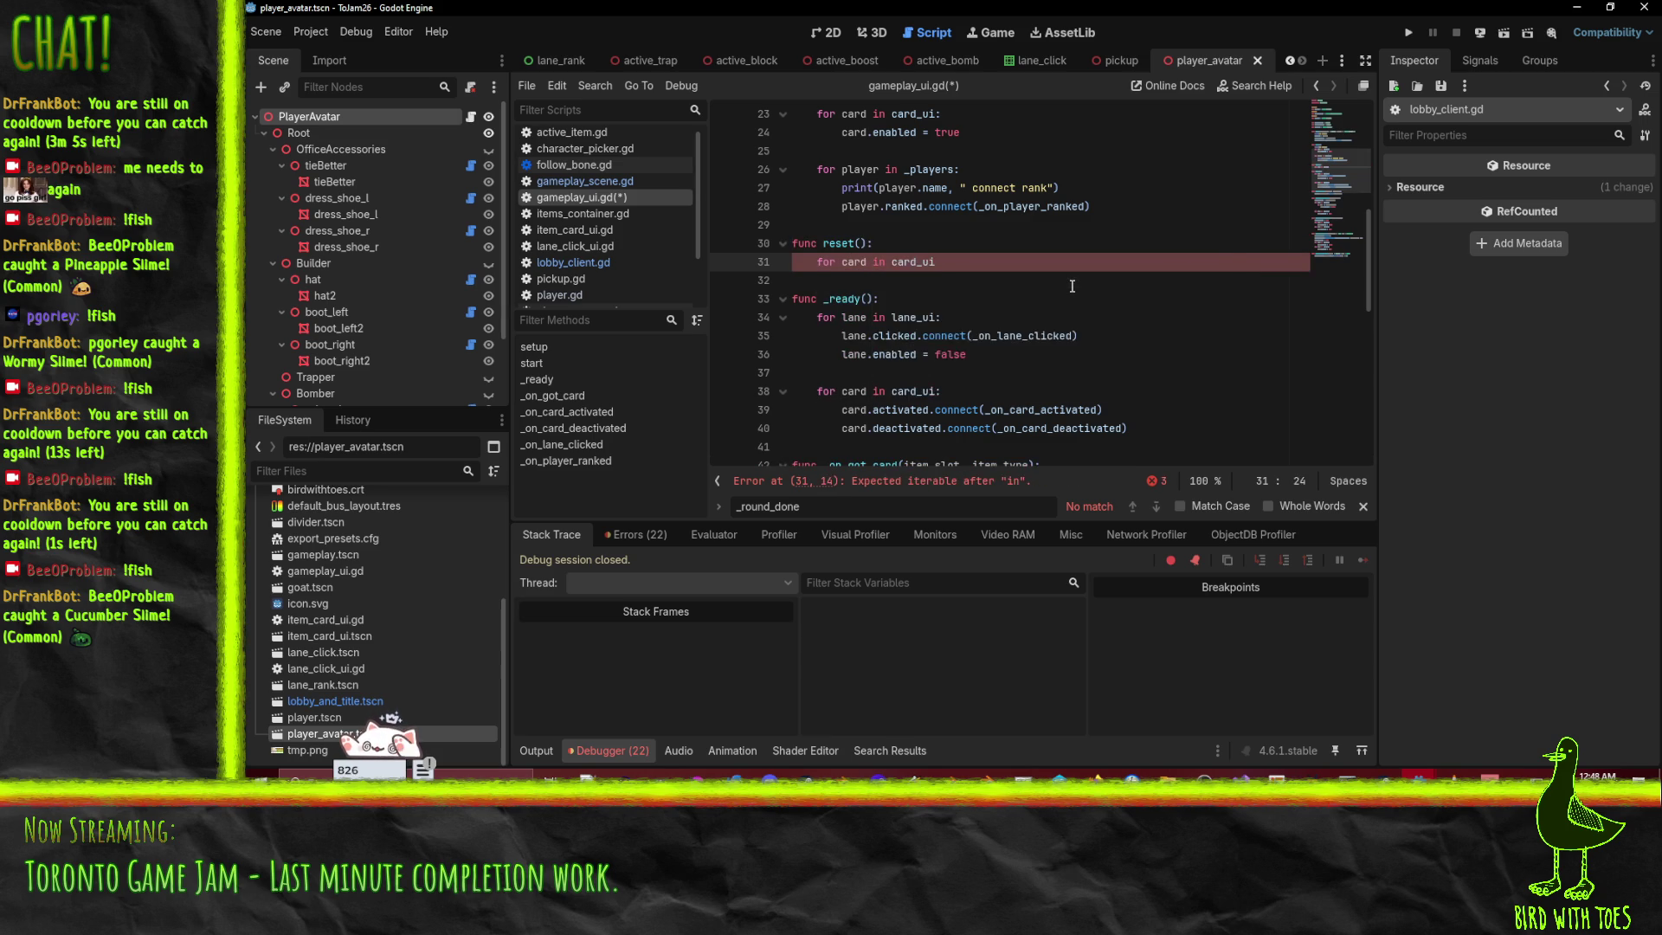
key(Return)
text(card.)
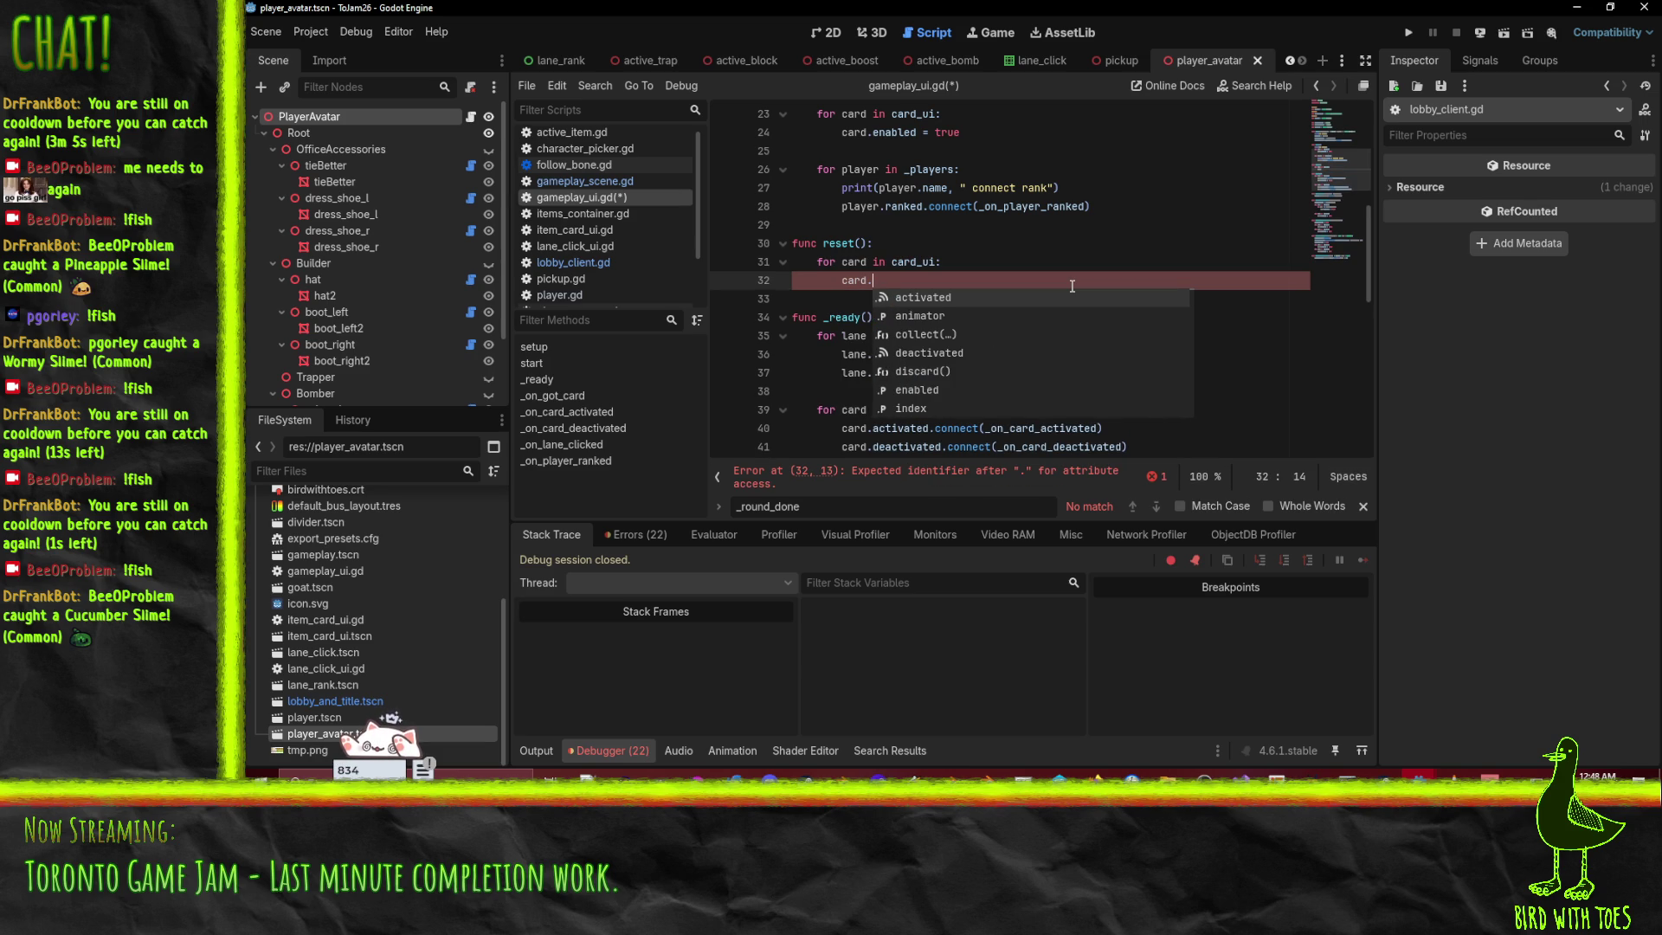
text(discard)
key(Return)
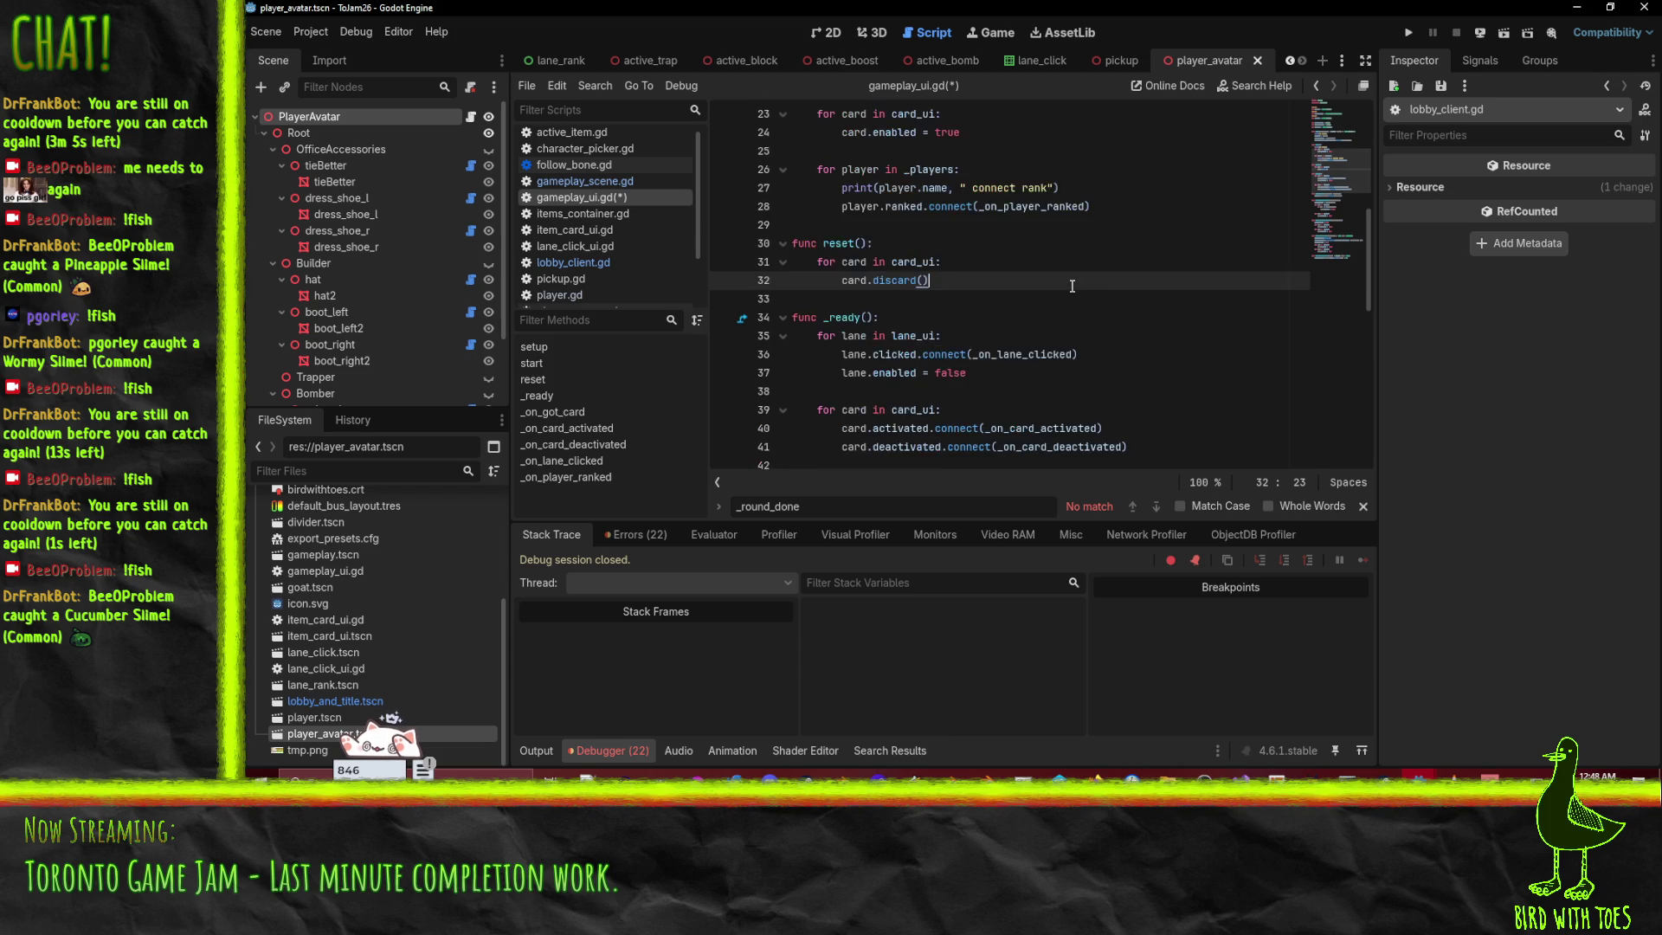
Add card.enabled = false to the reset() card loop, reusing the existing enabled line
scroll(911, 147, up, 3)
click(841, 187)
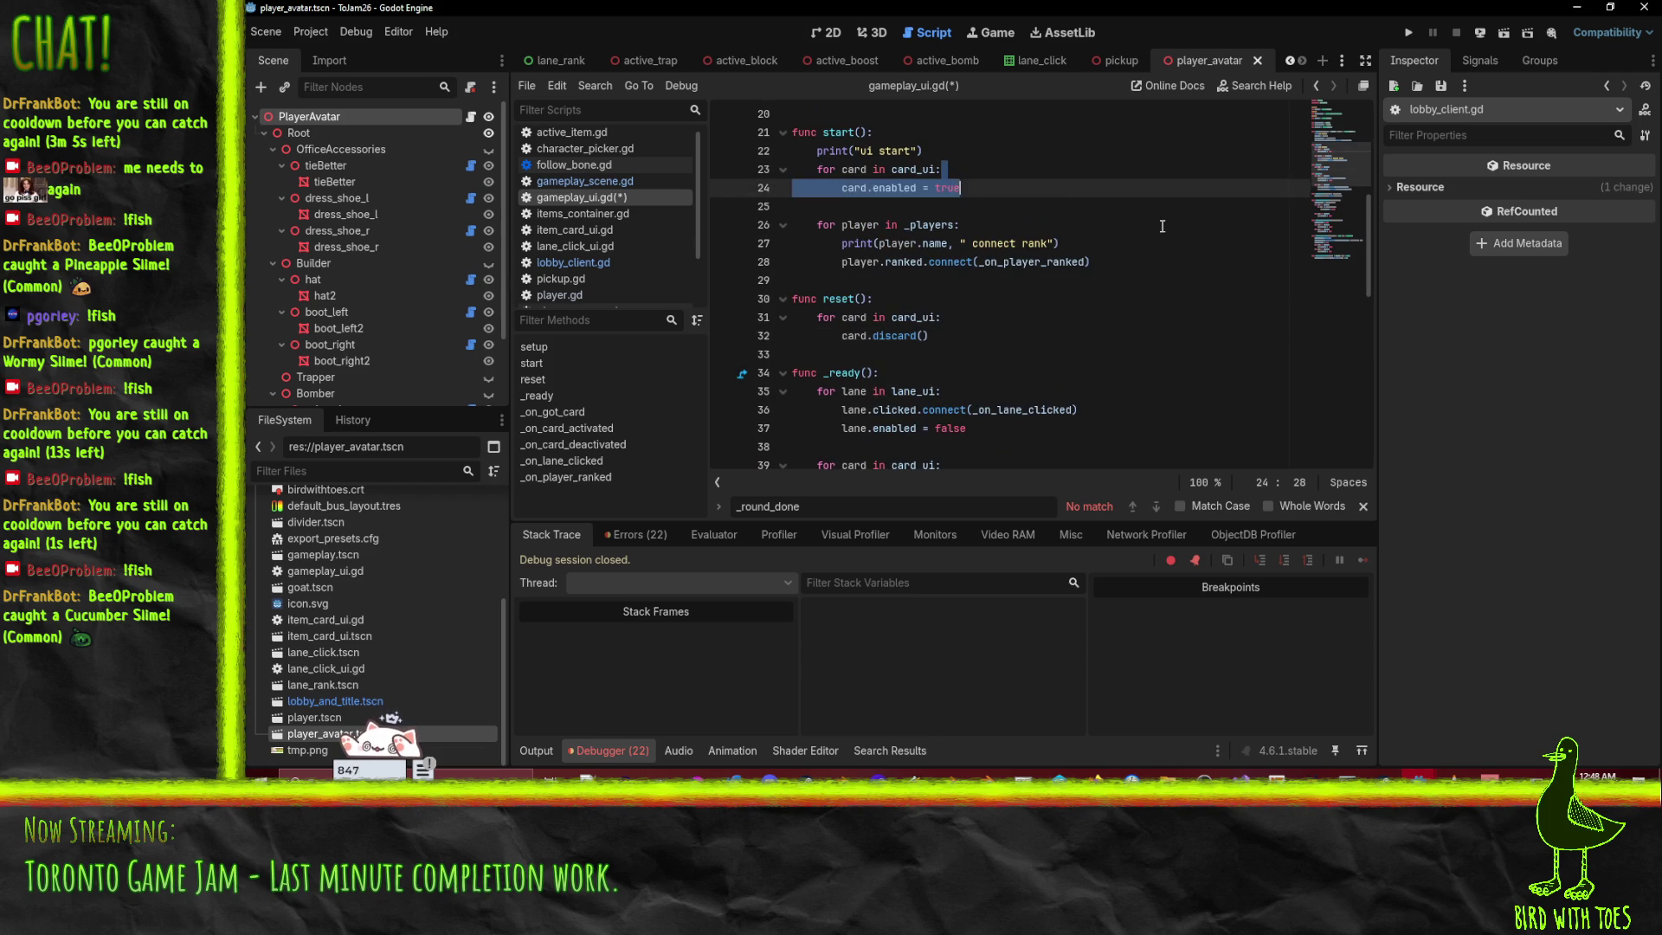
key(ctrl+c)
key(Down)
key(Down)
key(Down)
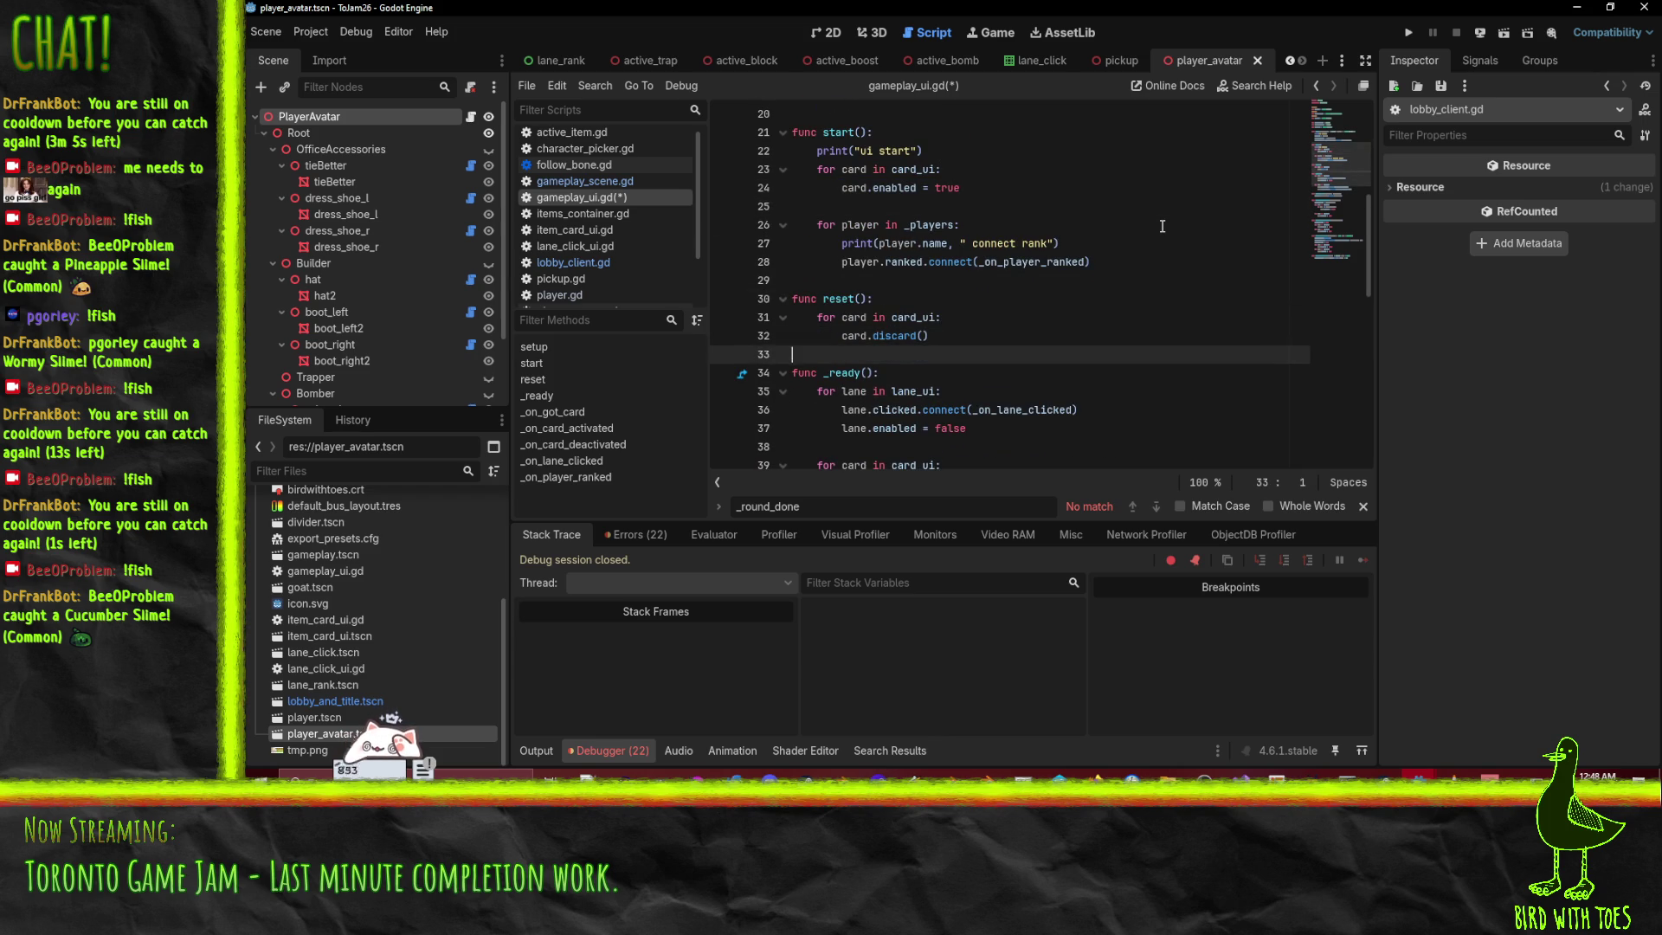
key(ctrl+v)
click(973, 349)
double_click(948, 354)
text(false)
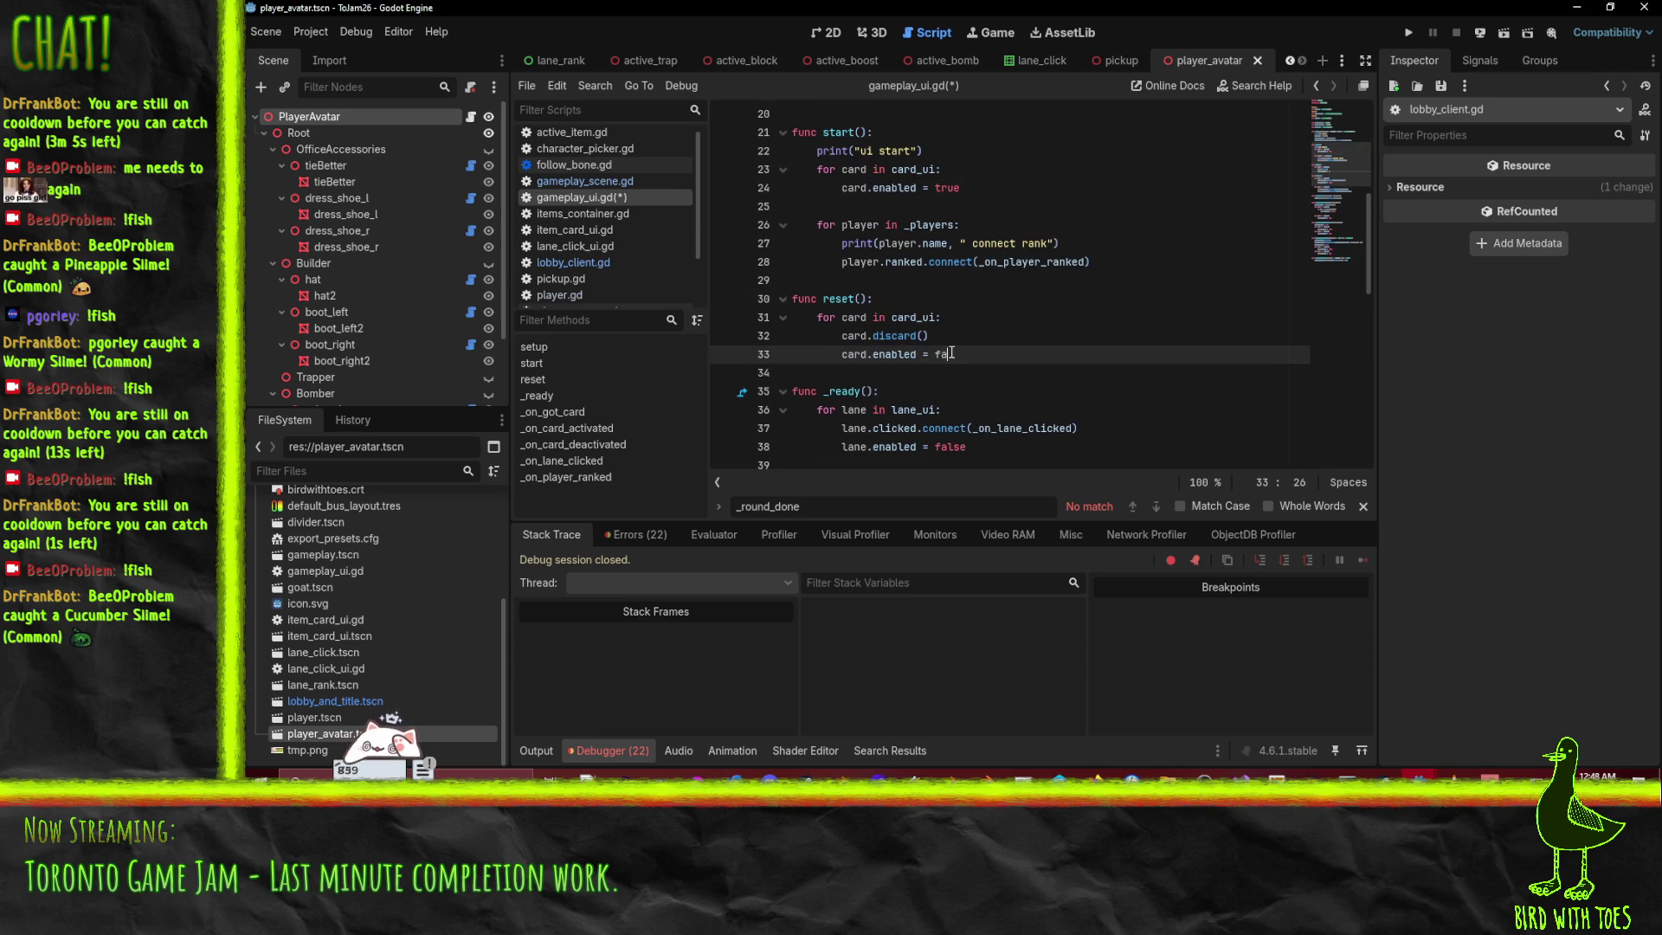
Duplicate the card loop directly below itself
click(935, 314)
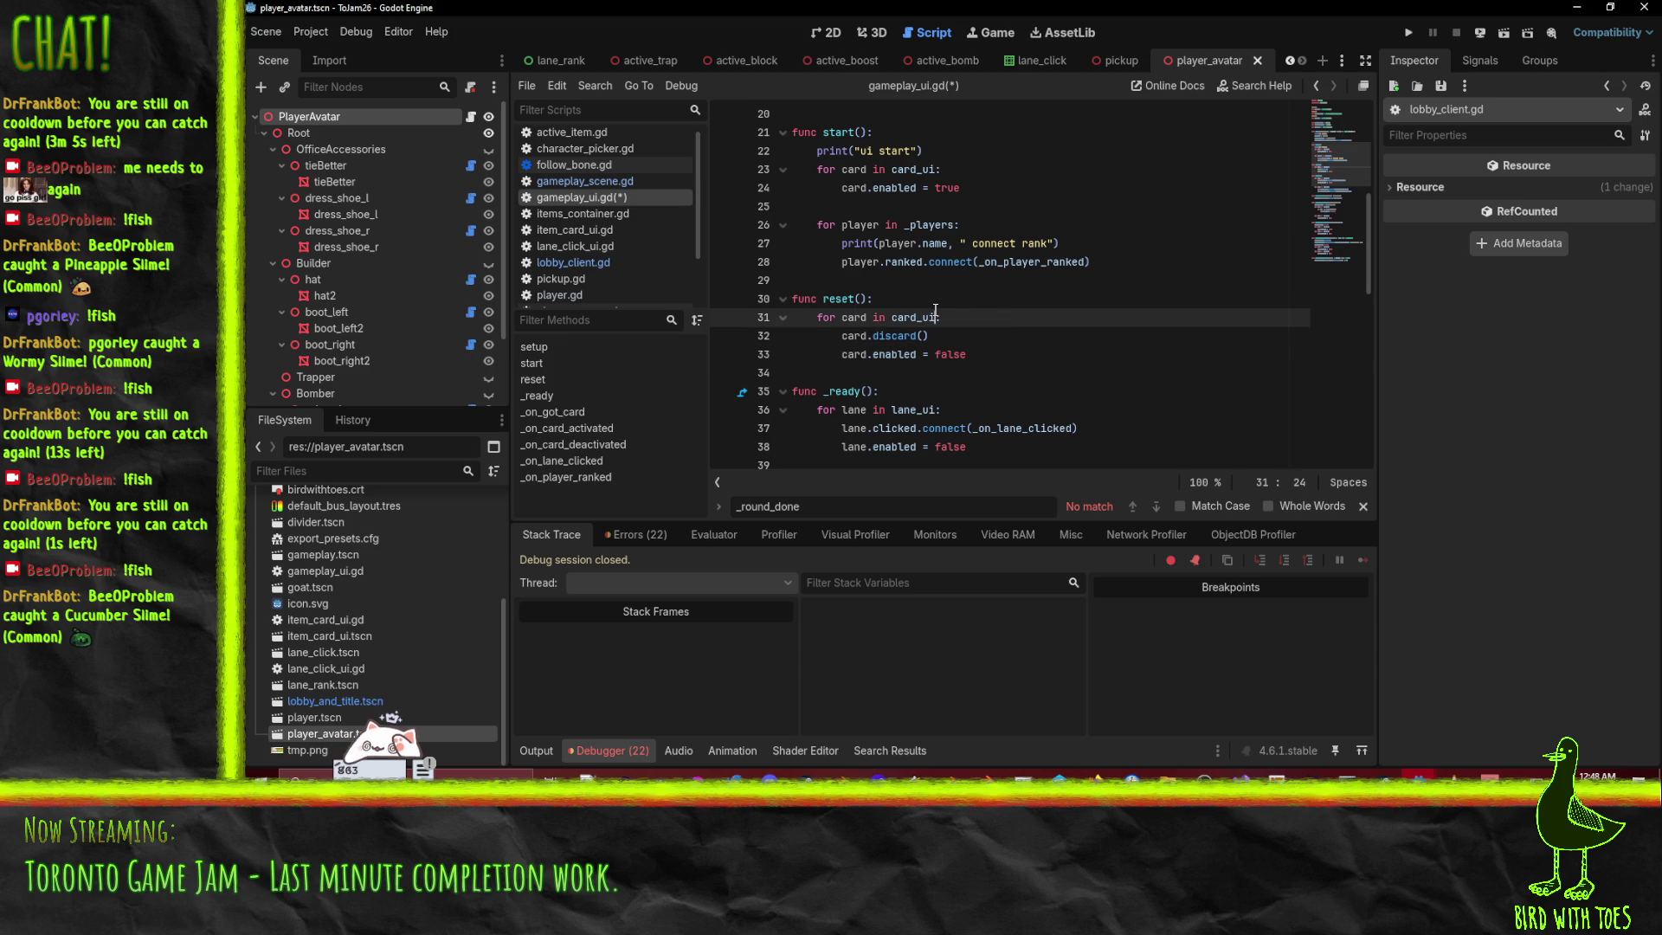
triple_click(1008, 320)
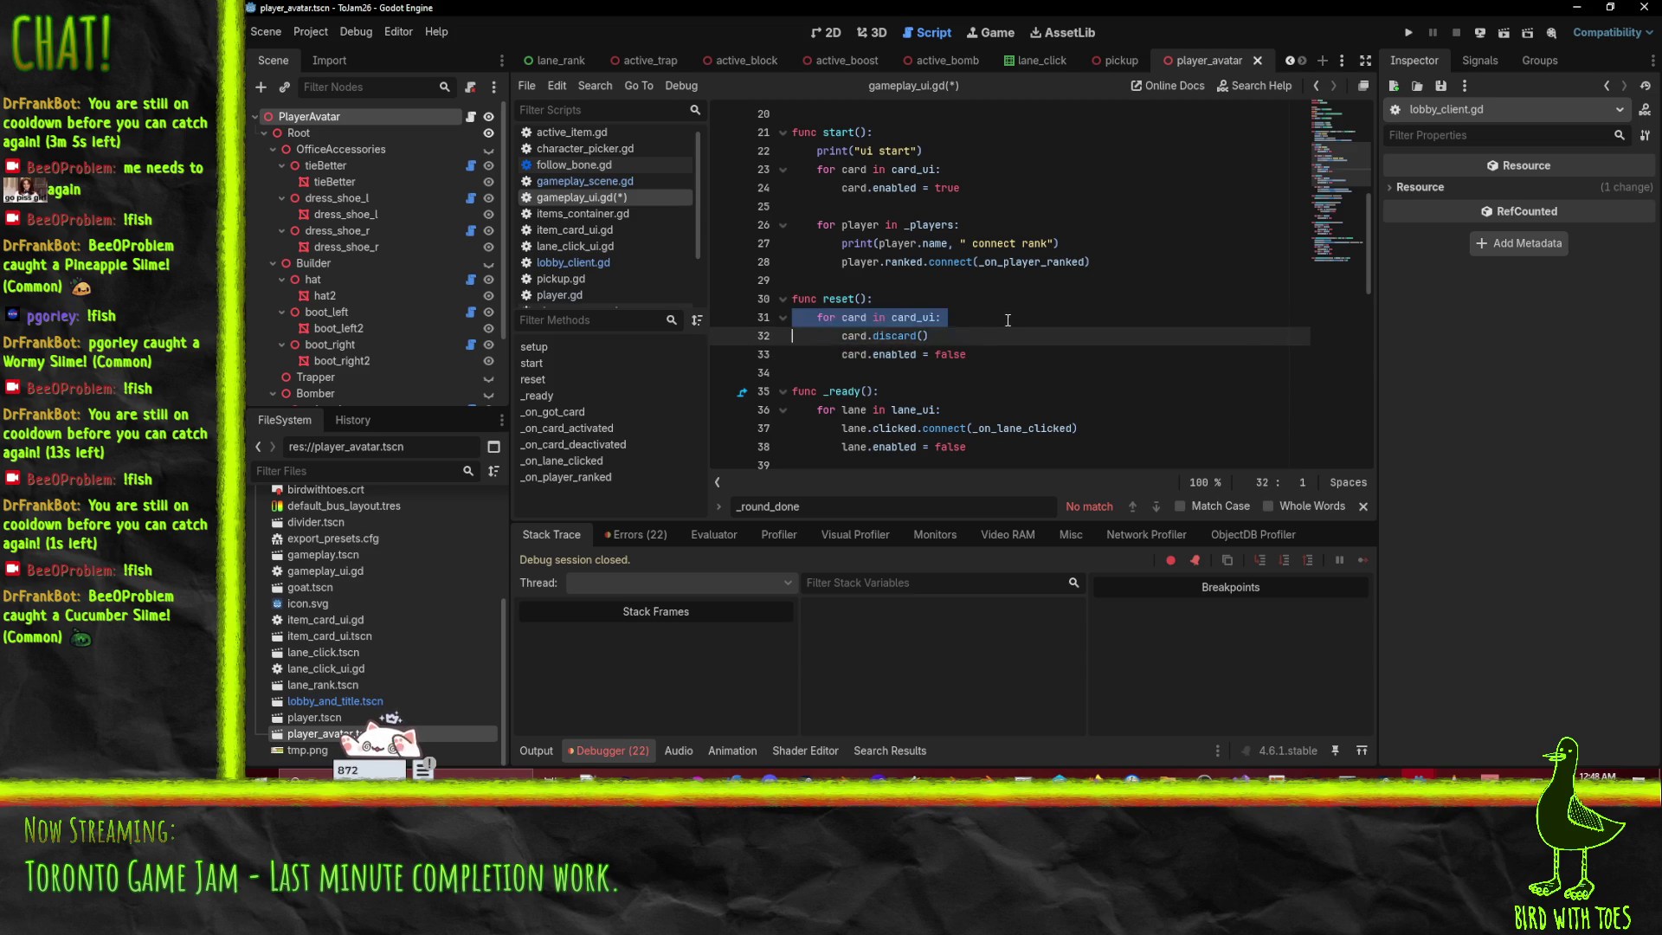
key(shift+Down)
key(shift+Down)
key(ctrl+c)
key(Right)
key(ctrl+v)
Change the copied loop header to 'for lane in lane_ui:'
scroll(903, 351, down, 2)
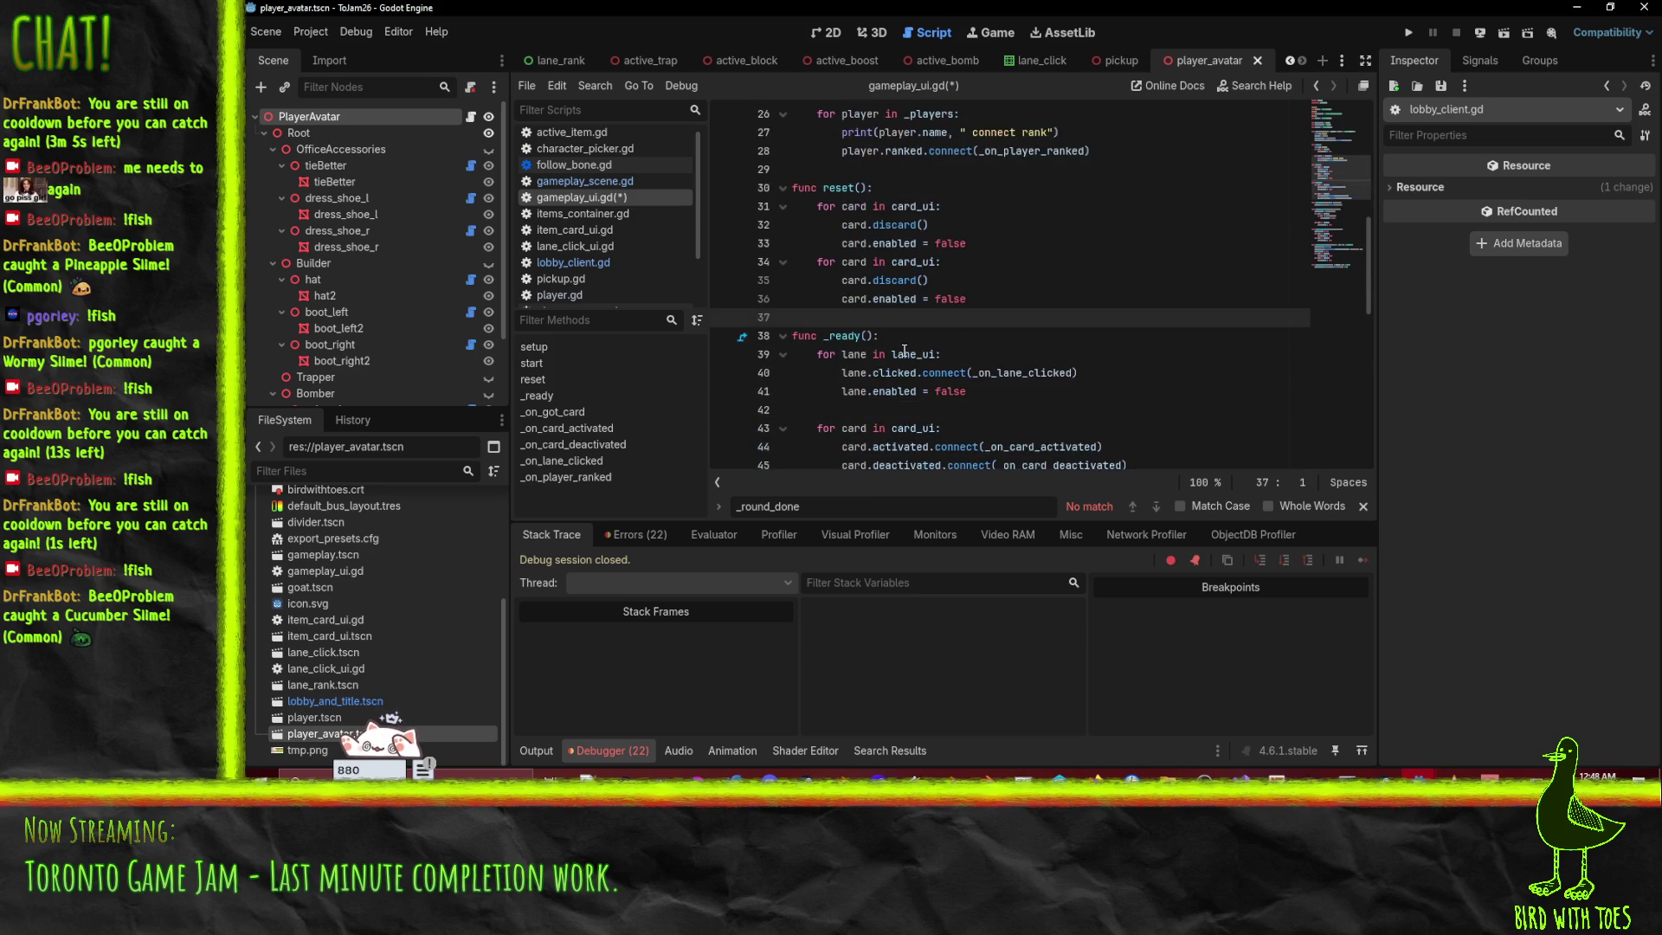
double_click(858, 358)
double_click(853, 262)
text(v)
key(BackSpace)
text(lane)
key(End)
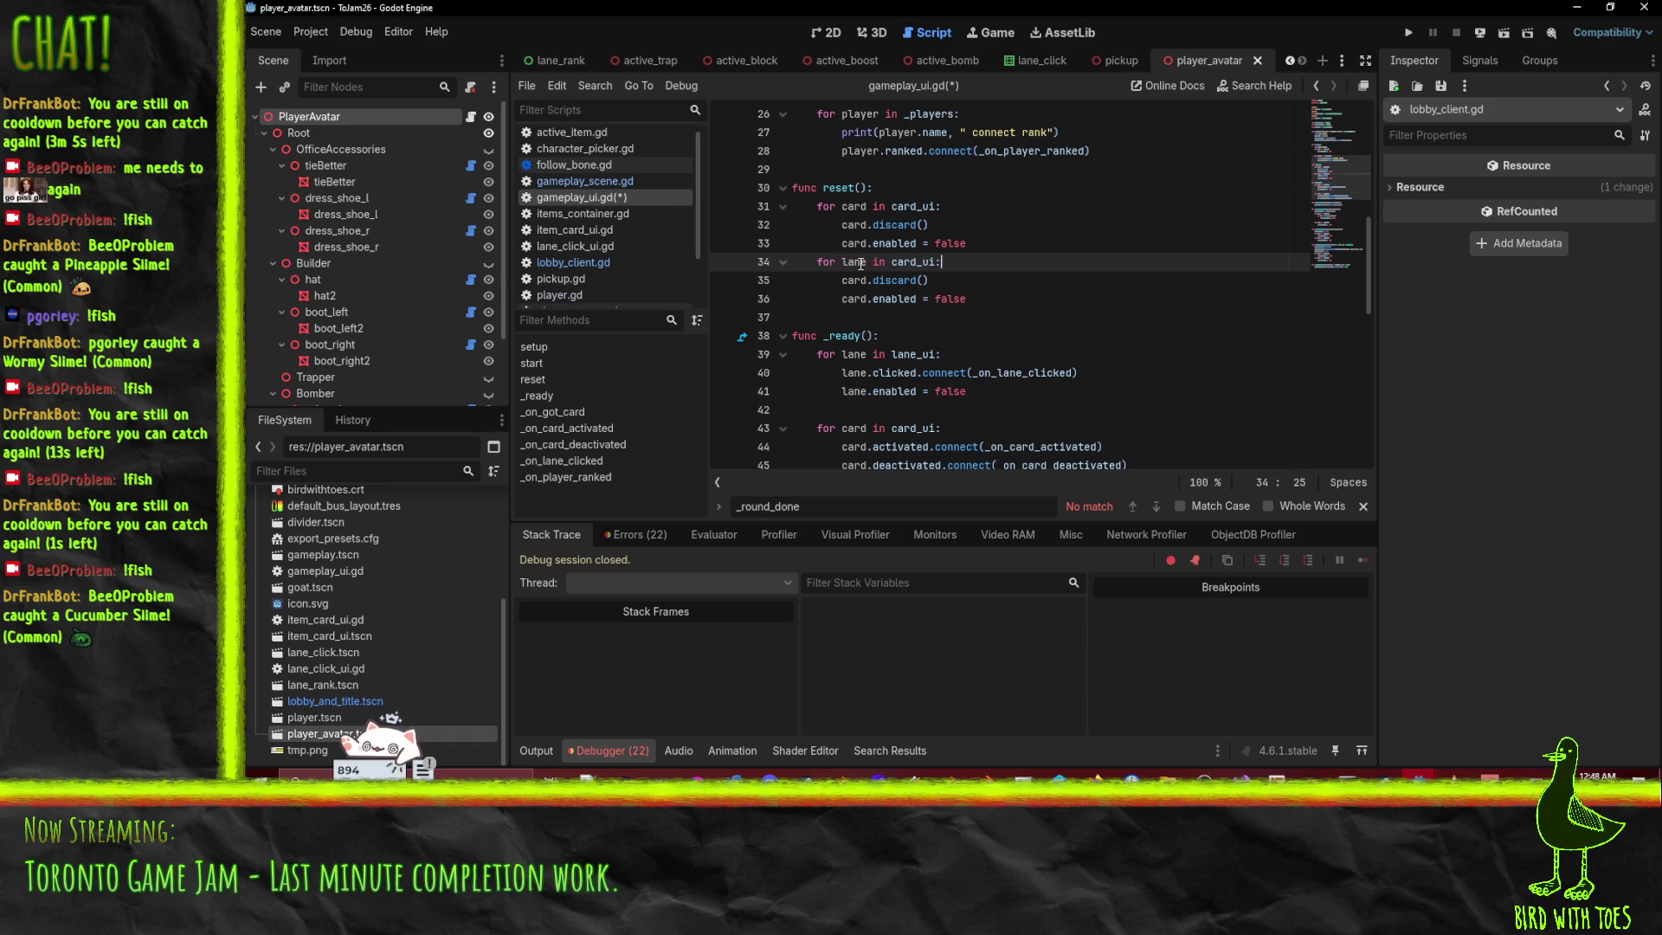
key(BackSpace)
key(BackSpace)
key(BackSpace)
text(lane)
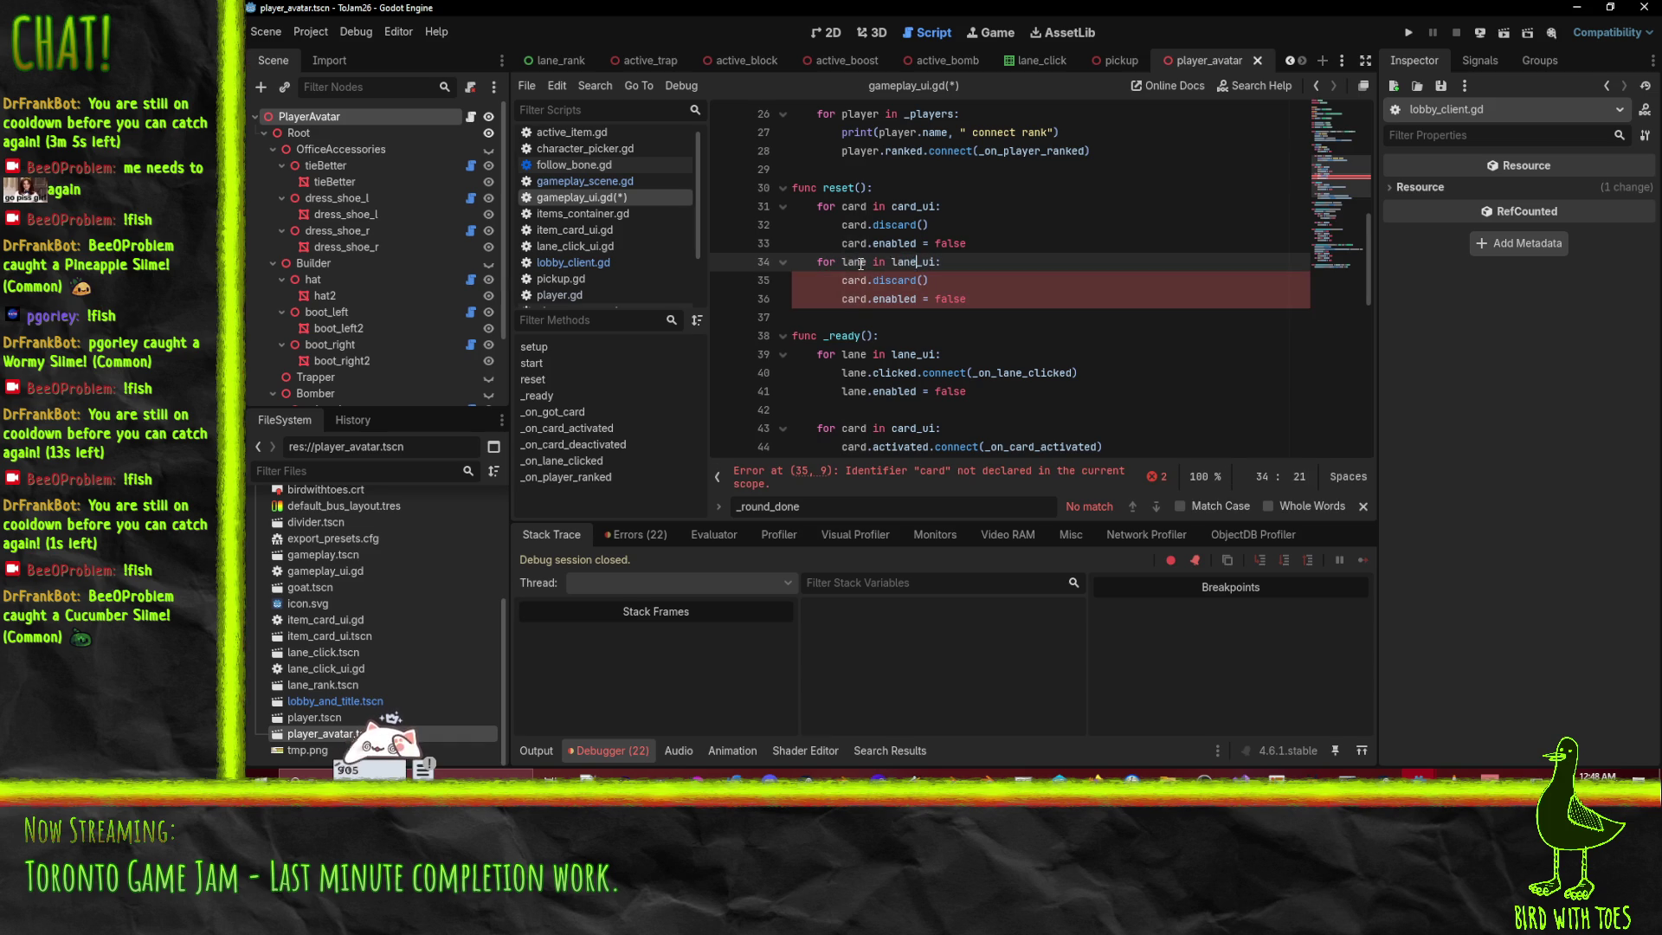
Rename card to lane in the new loop's body, undoing a stray deletion
double_click(854, 299)
text(lane)
click(868, 279)
key(BackSpace)
key(End)
key(ctrl+z)
key(ctrl+z)
key(ctrl+z)
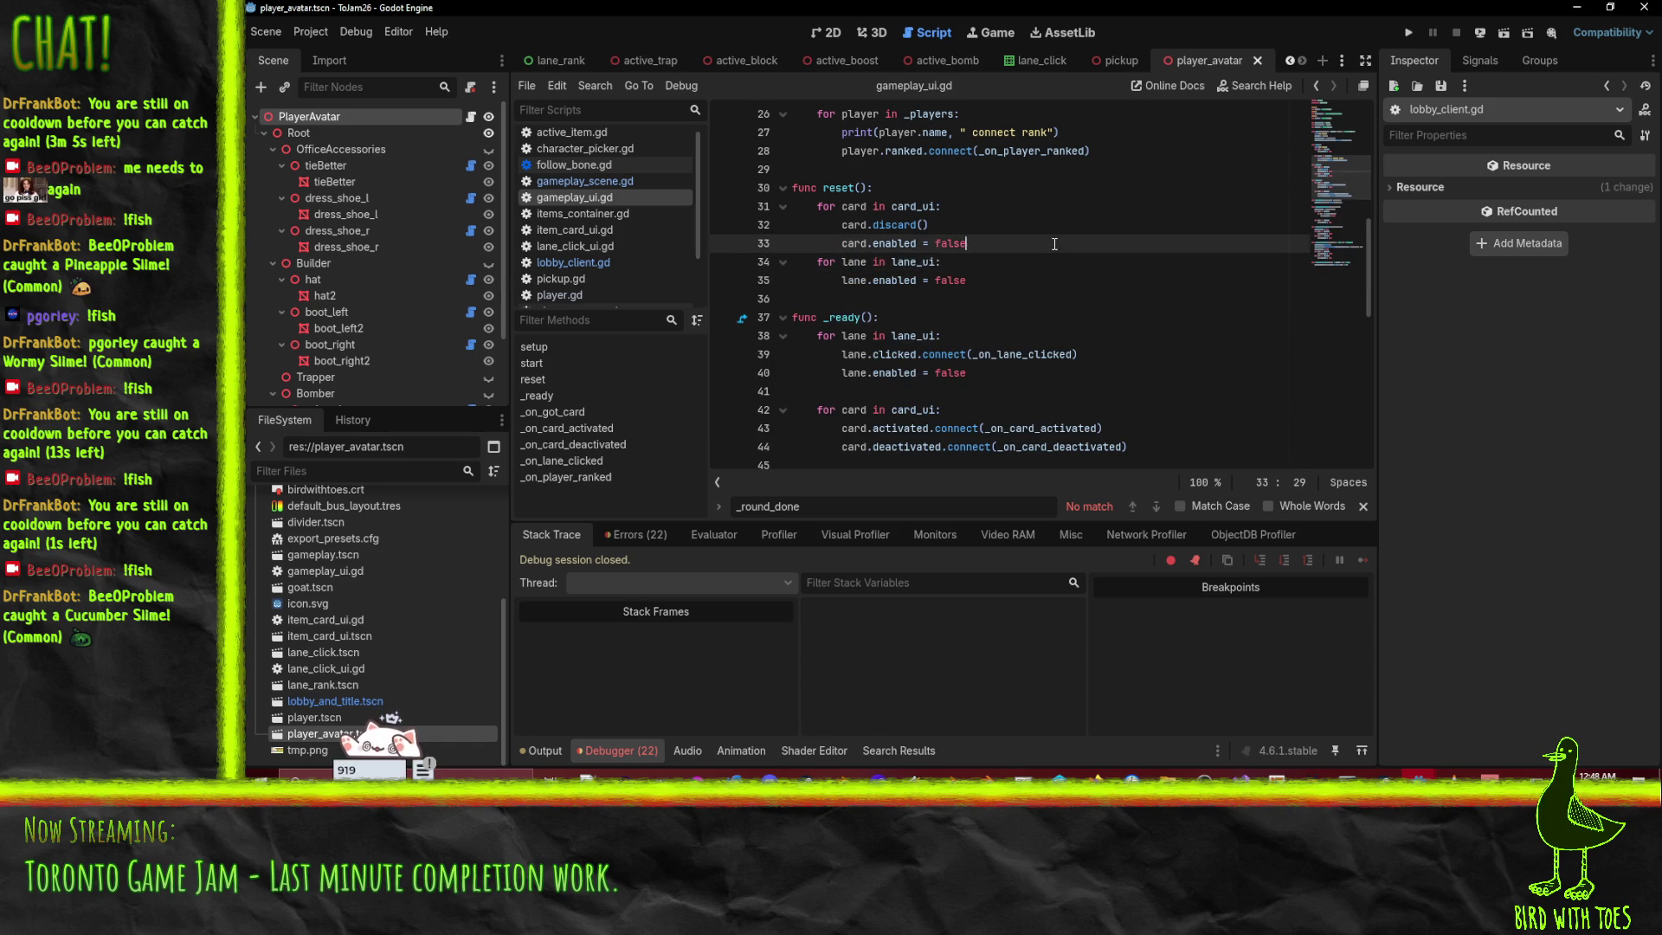
Pick up the lane_rank_ui name and start a new loop-level line below the lane loop
scroll(1054, 244, up, 4)
scroll(1054, 244, up, 3)
scroll(824, 154, up, 2)
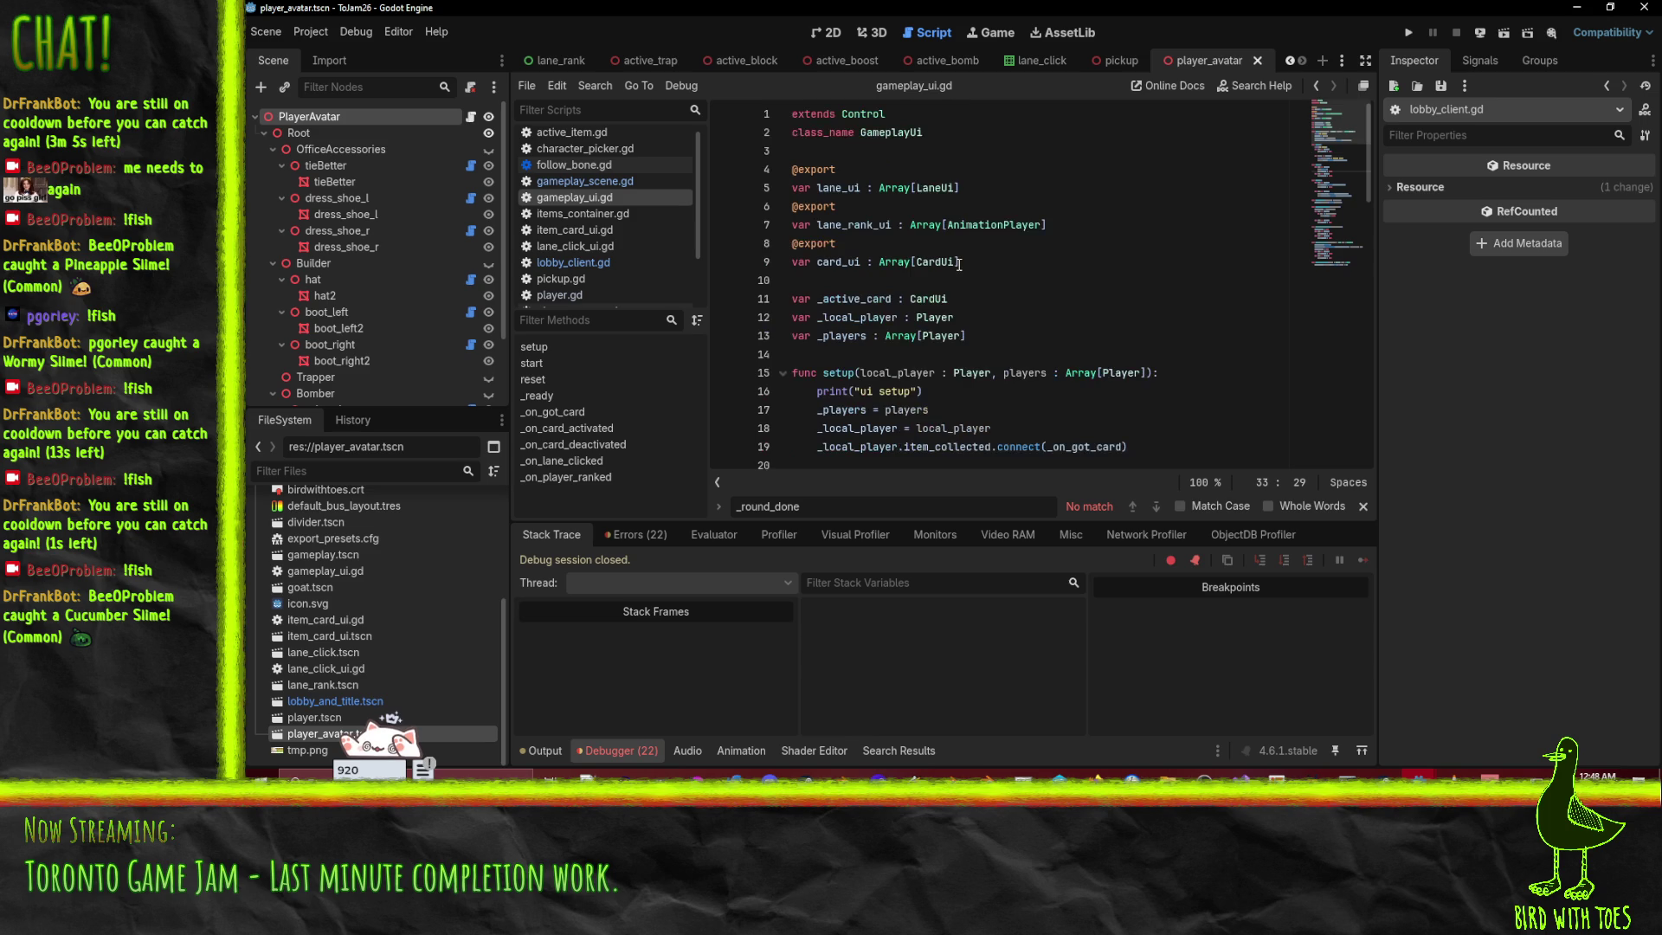
double_click(858, 224)
scroll(1150, 279, down, 7)
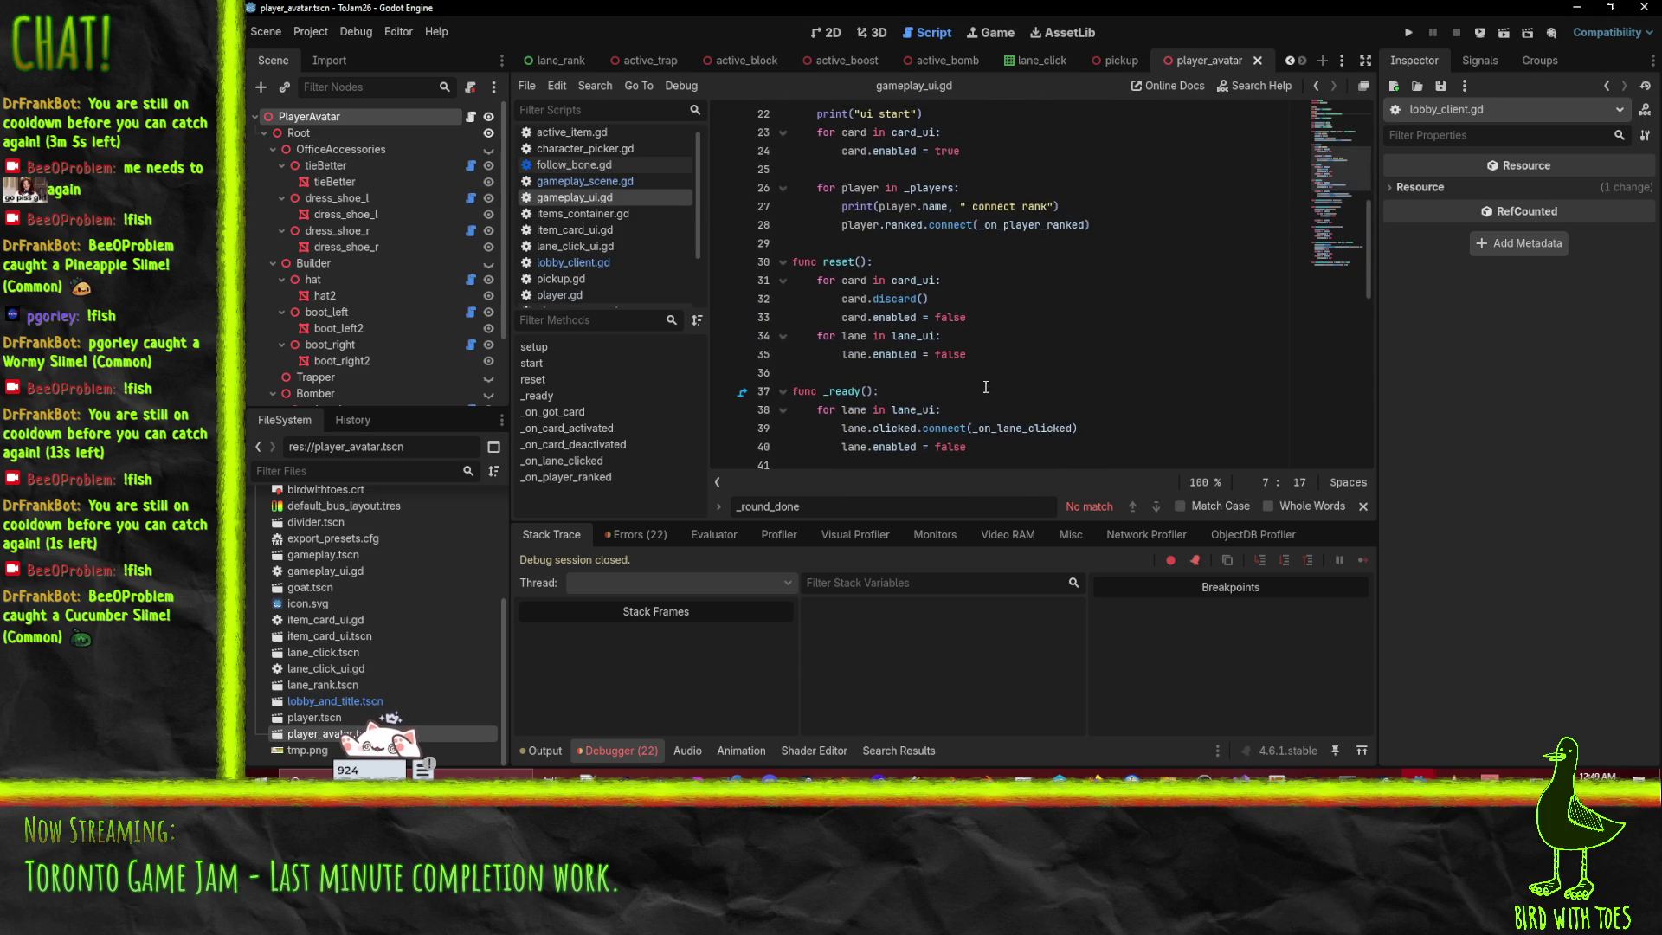
click(1006, 354)
scroll(1033, 347, down, 1)
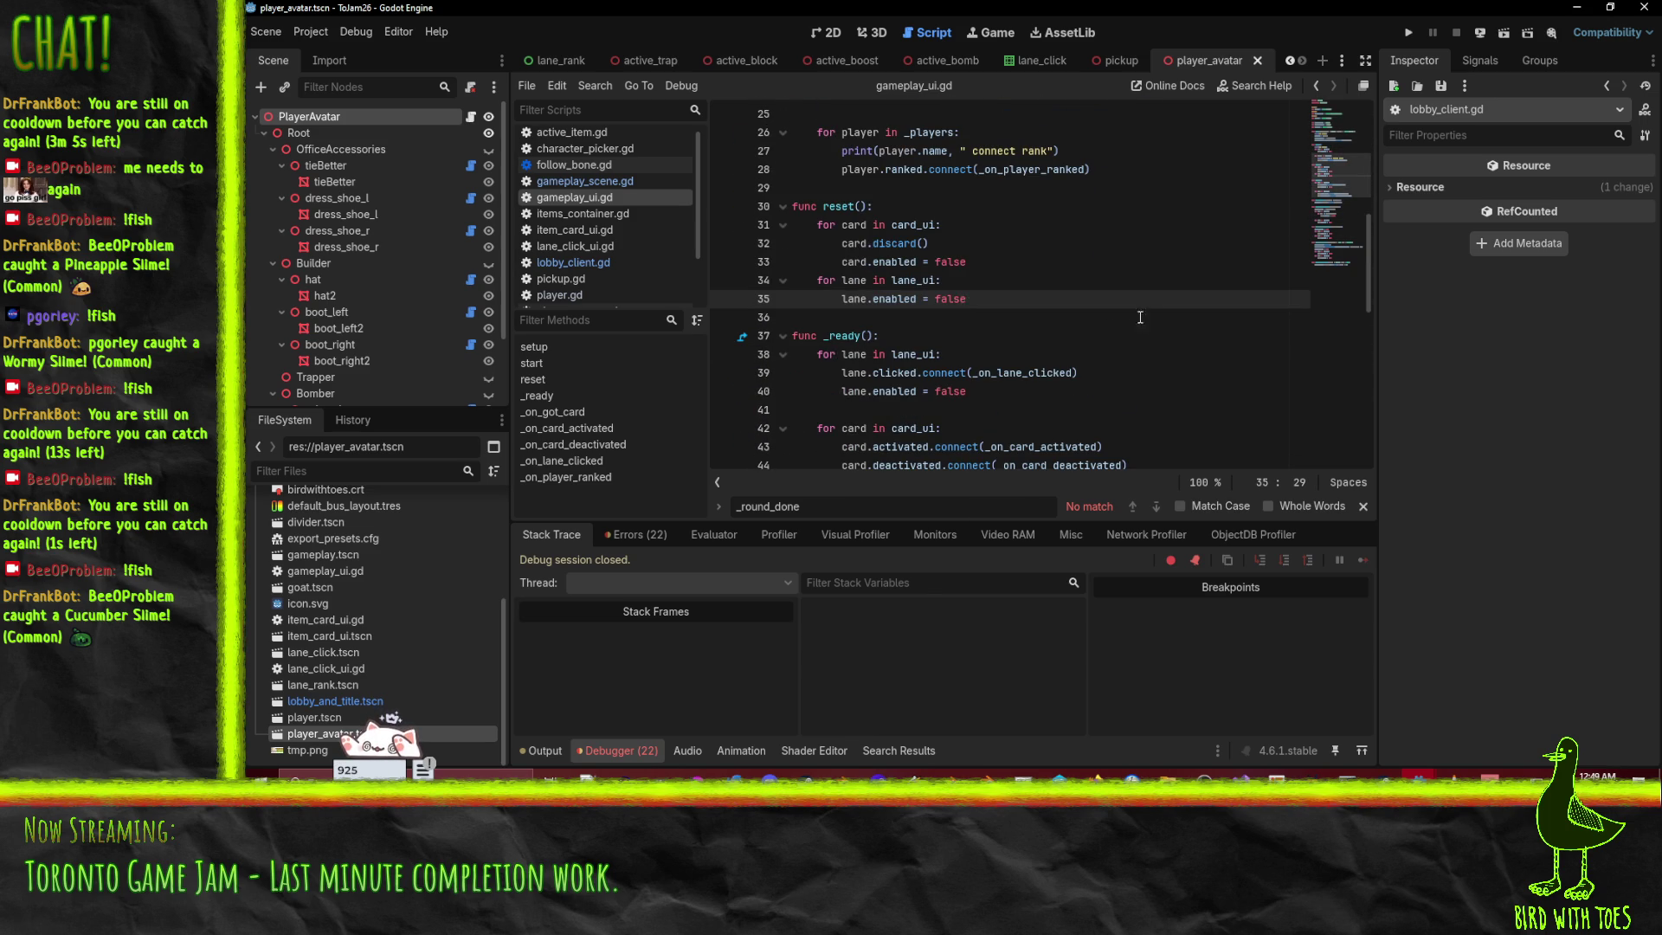
key(Return)
key(BackSpace)
In reset(), loop over lane_rank_ui, playing "RESET" then advance(0) on each rank, and save
text(for lane_rank_ui:)
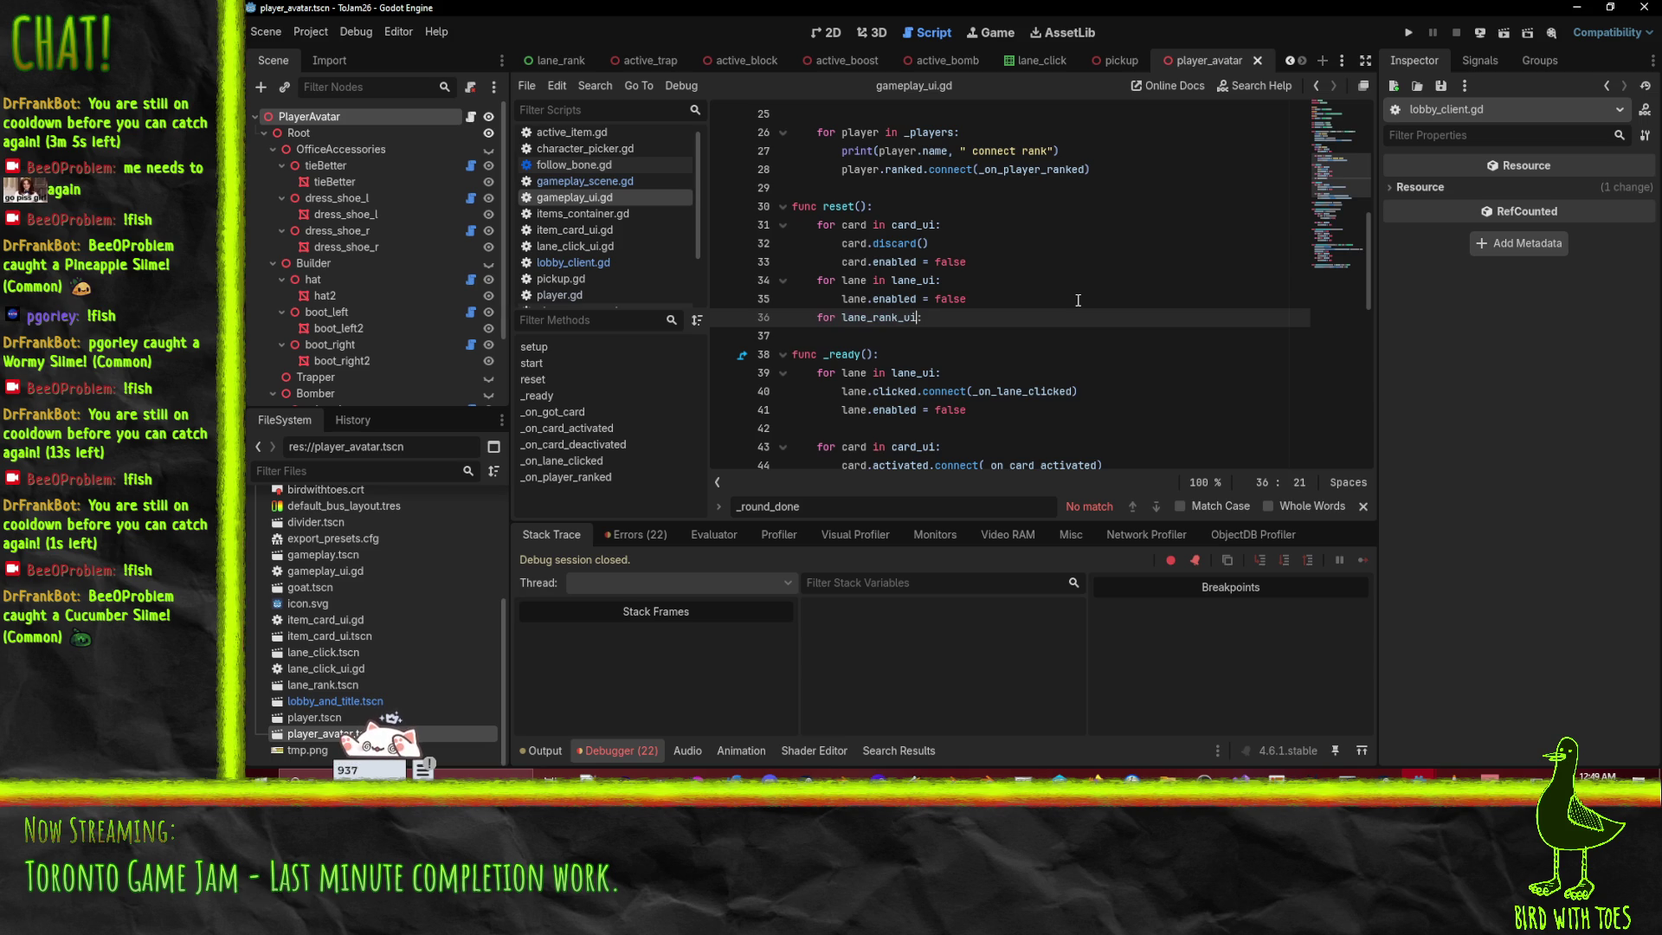
key(Left)
key(Left)
key(Left)
text(rank in)
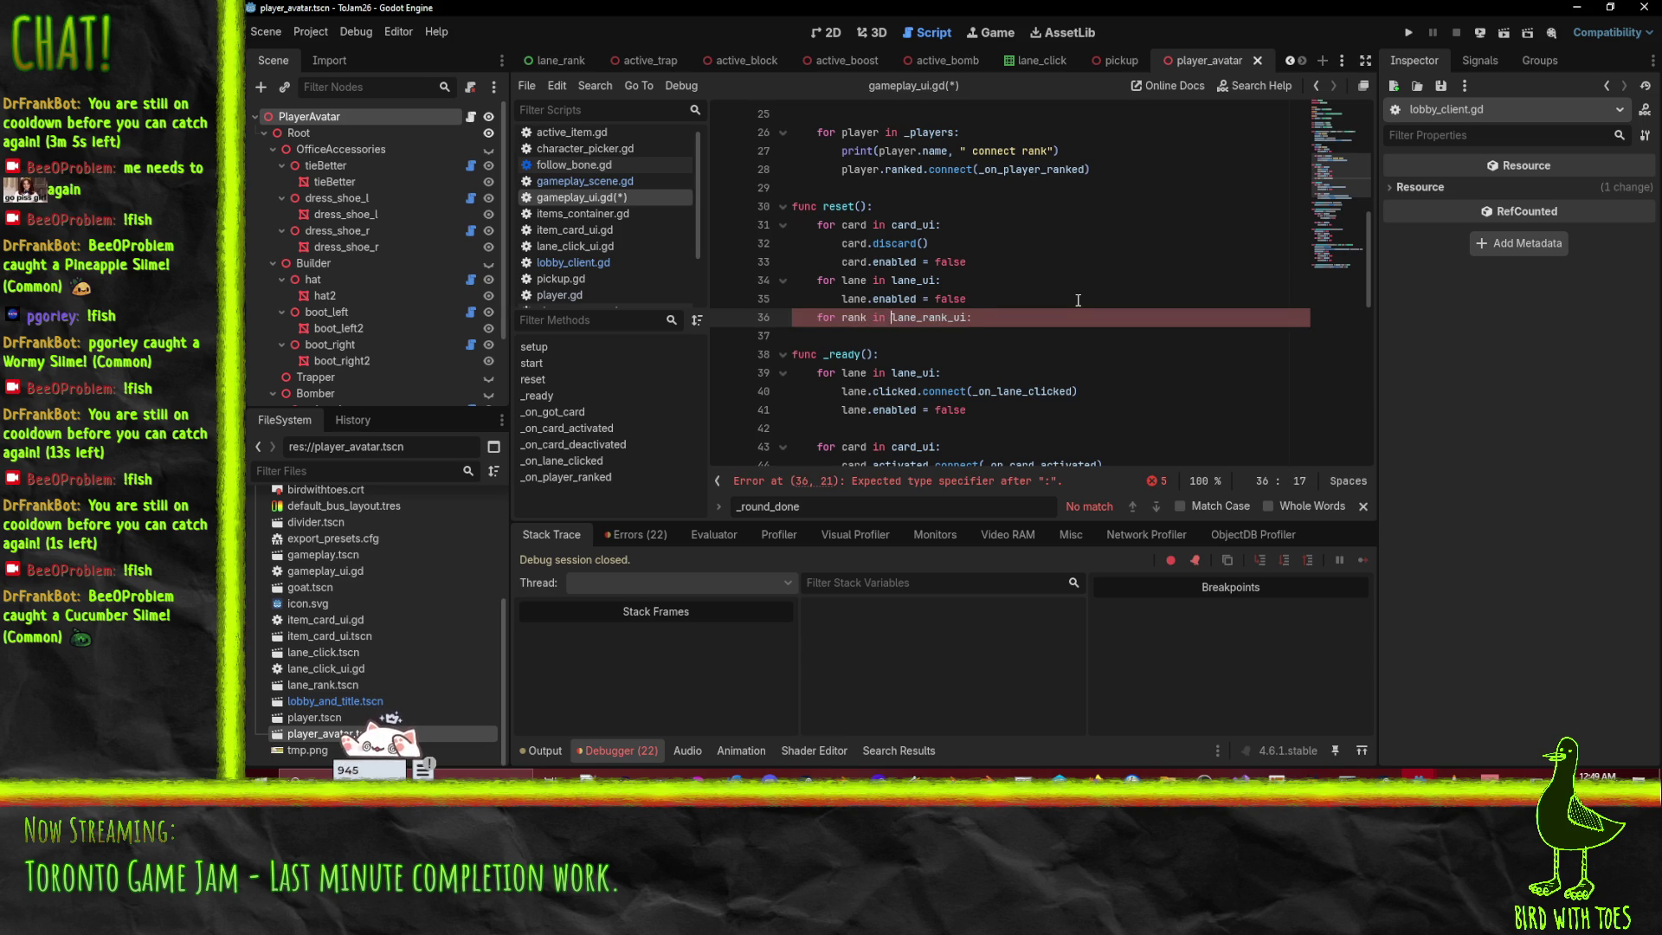
key(End)
key(Return)
text(rank.)
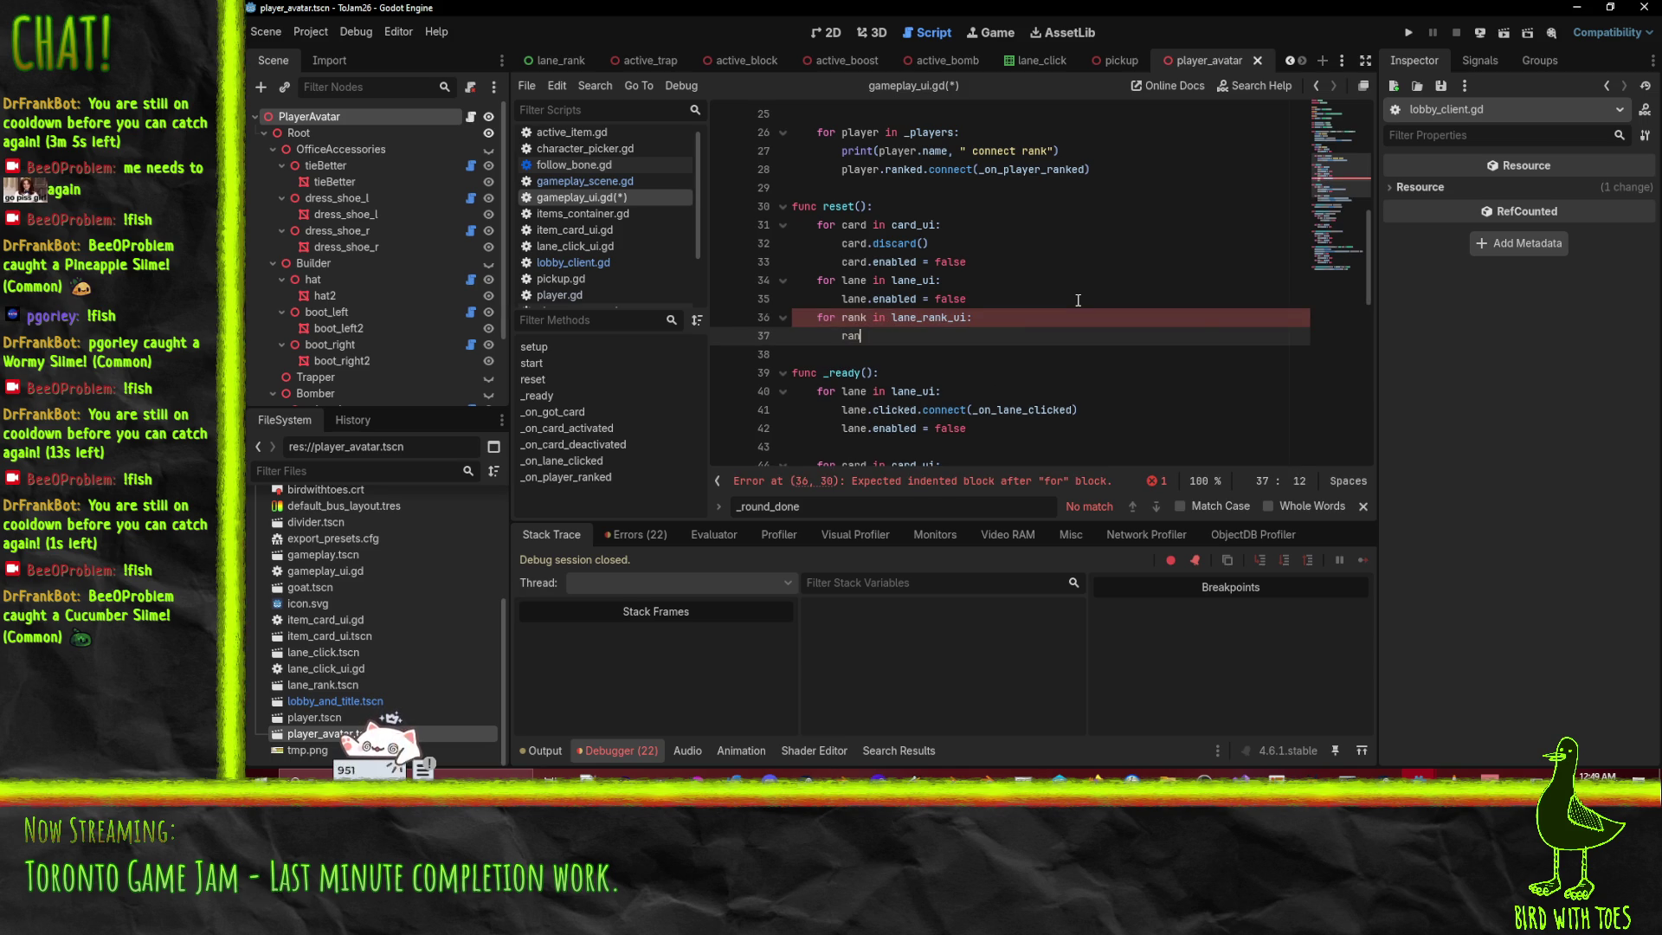
text(play(")
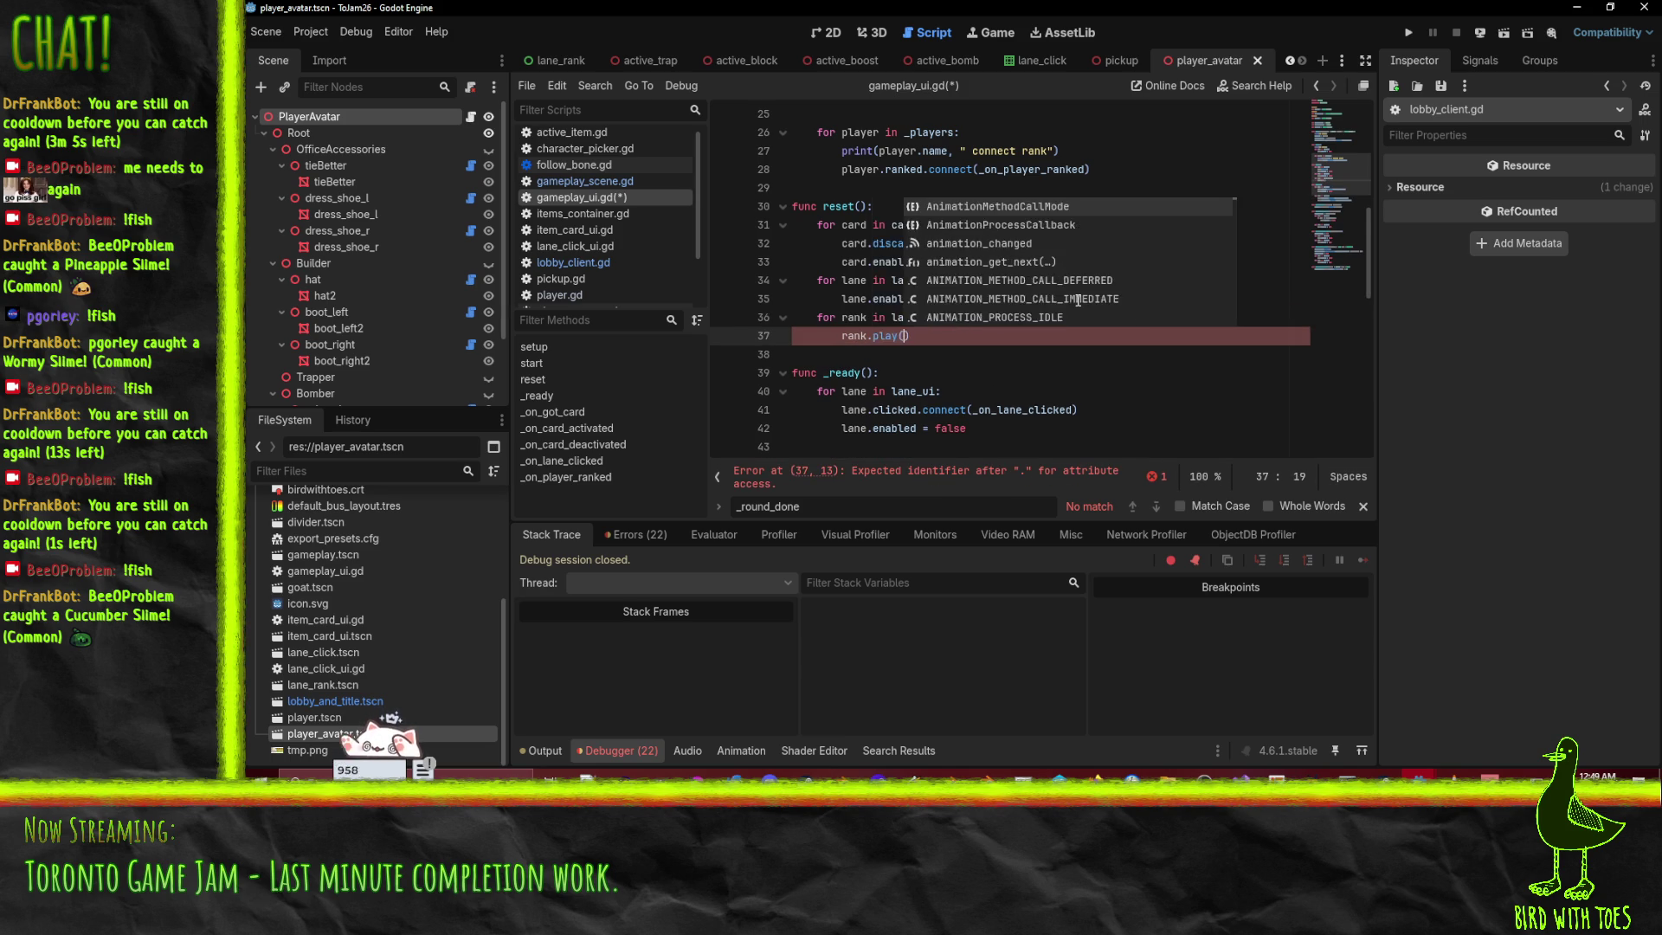
text(RESET)
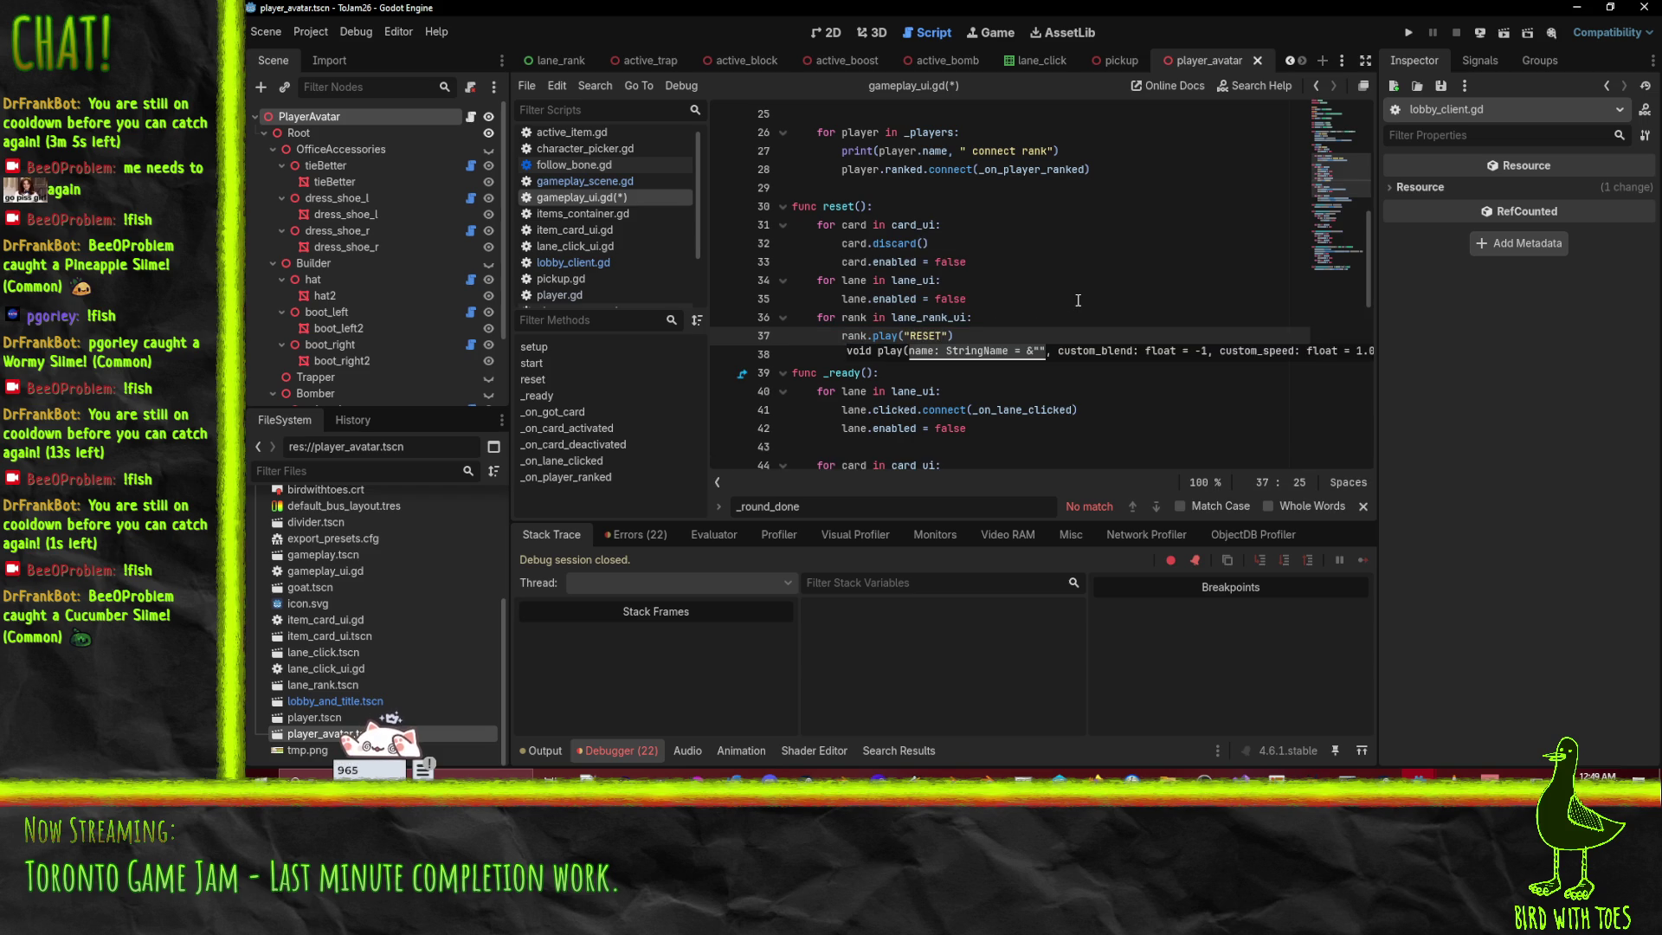
key(Return)
key(Return)
text(.adv)
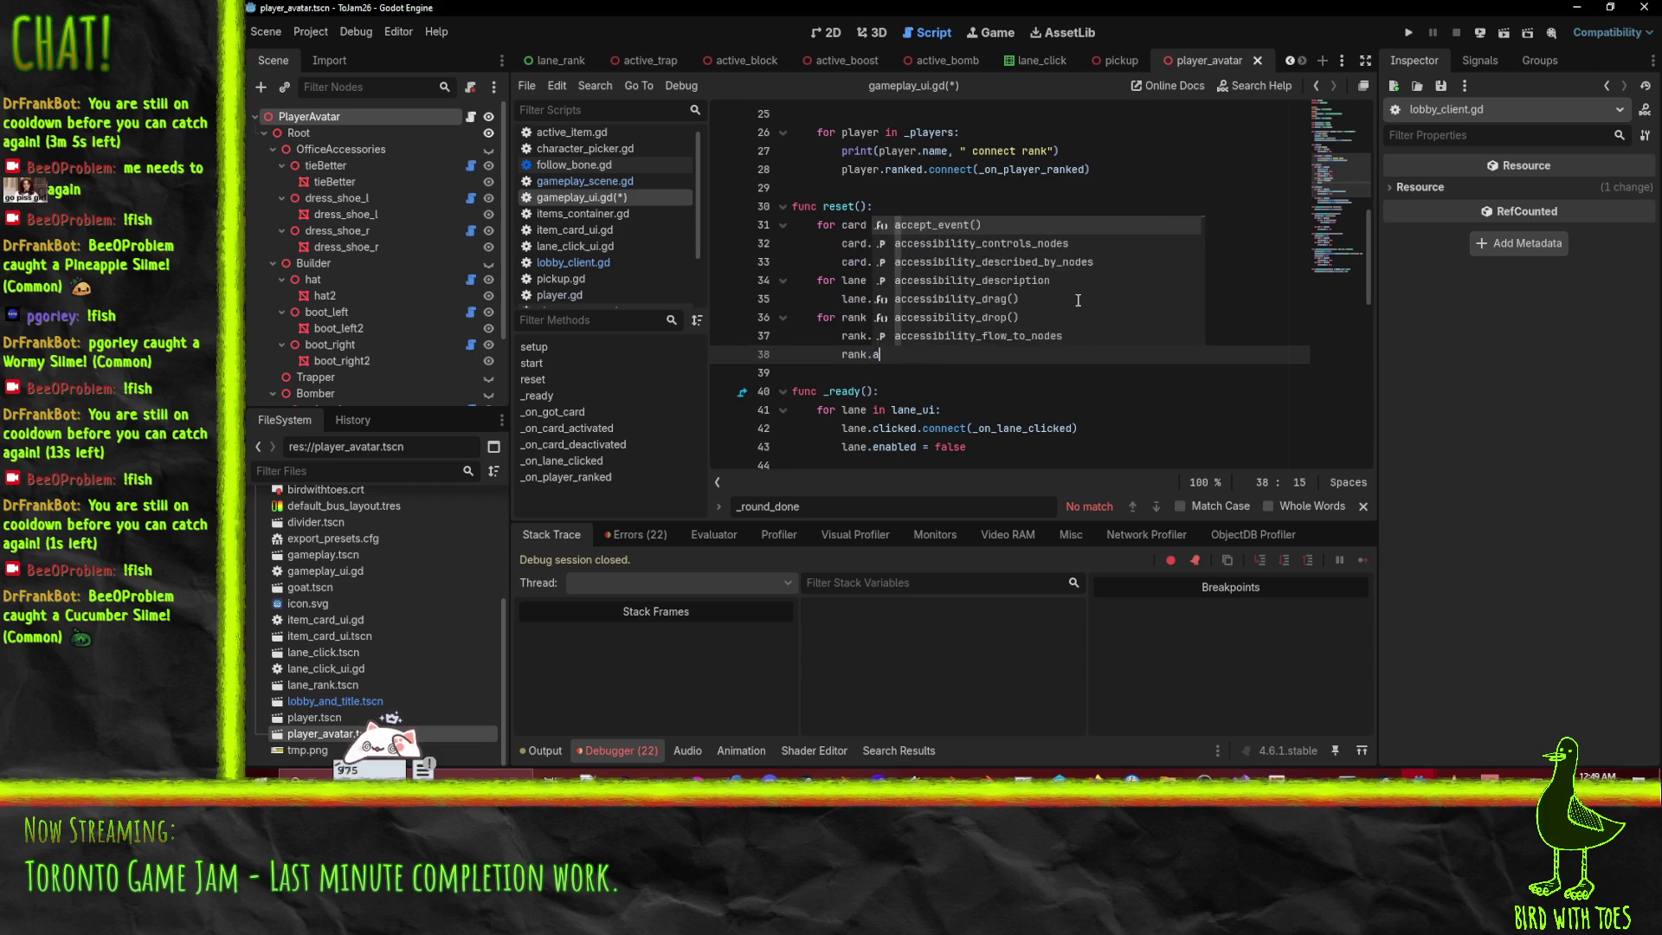
key(Return)
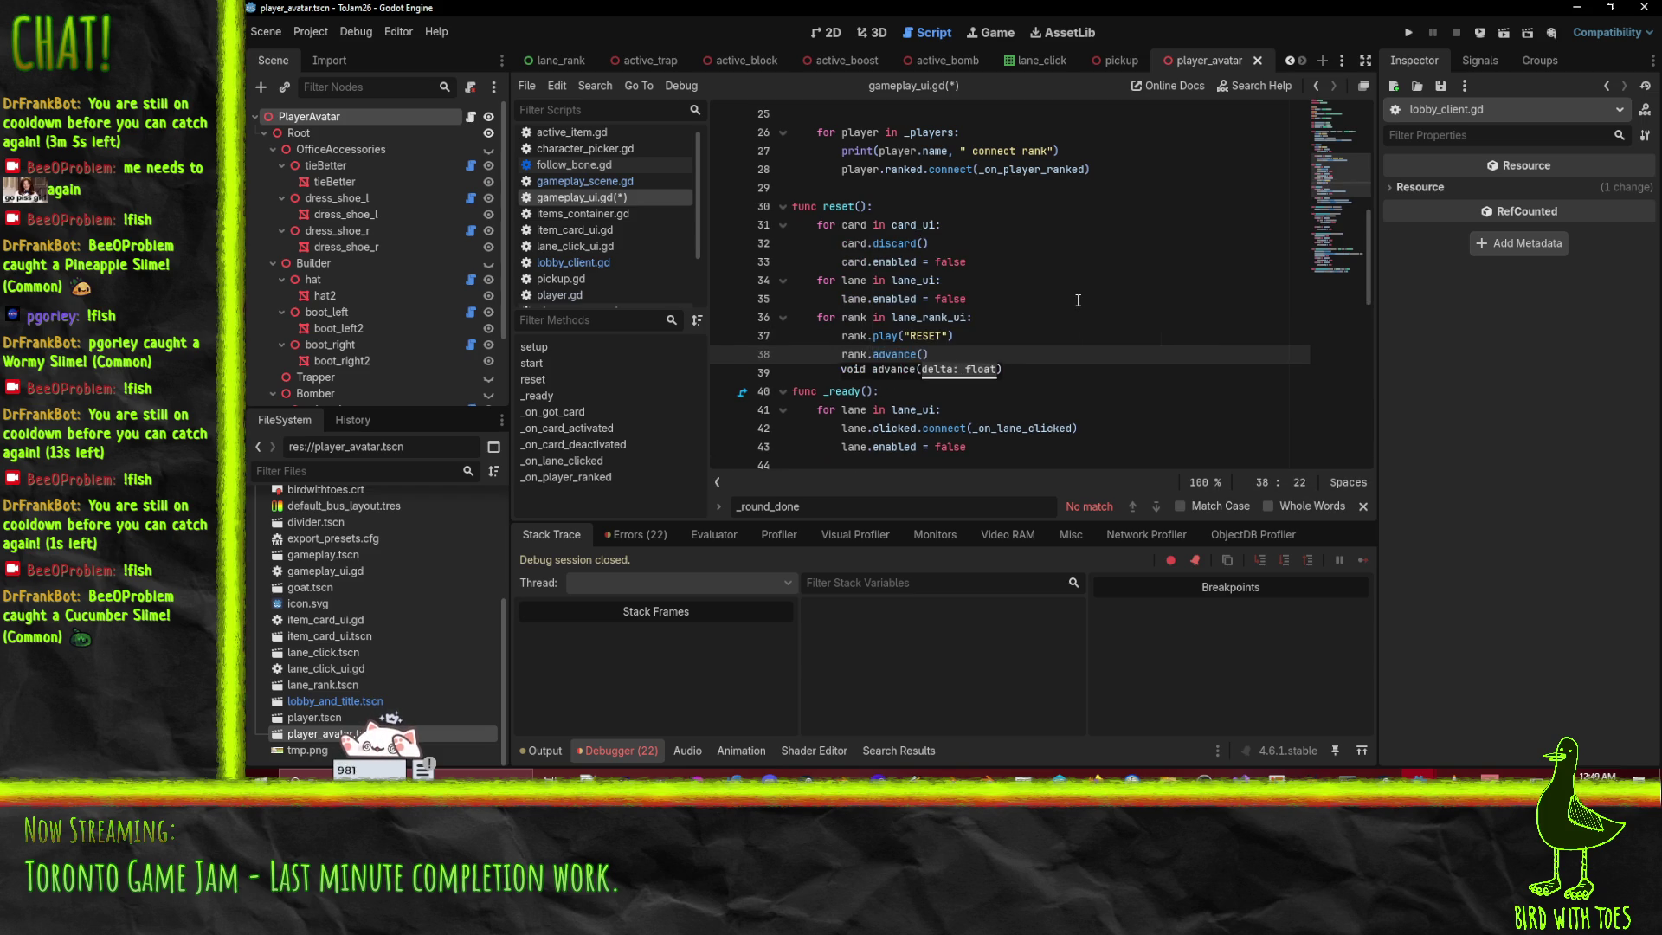
key(ctrl+s)
Look over the reset() function, then switch to the lobby_client.gd script
click(1077, 301)
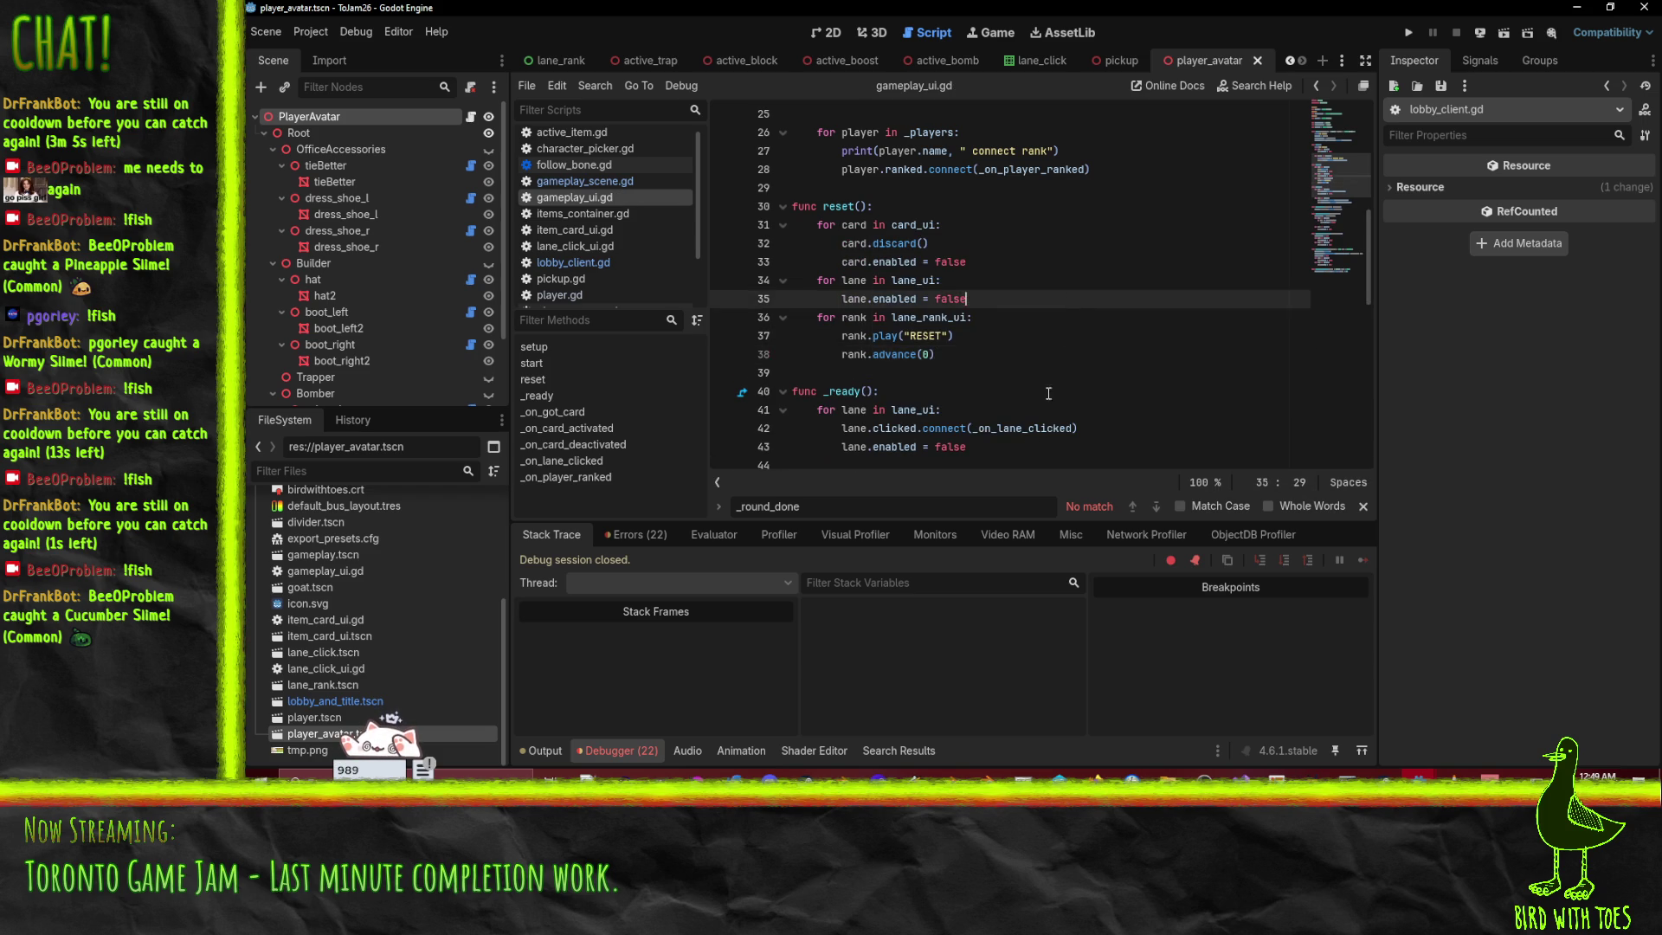
click(1023, 339)
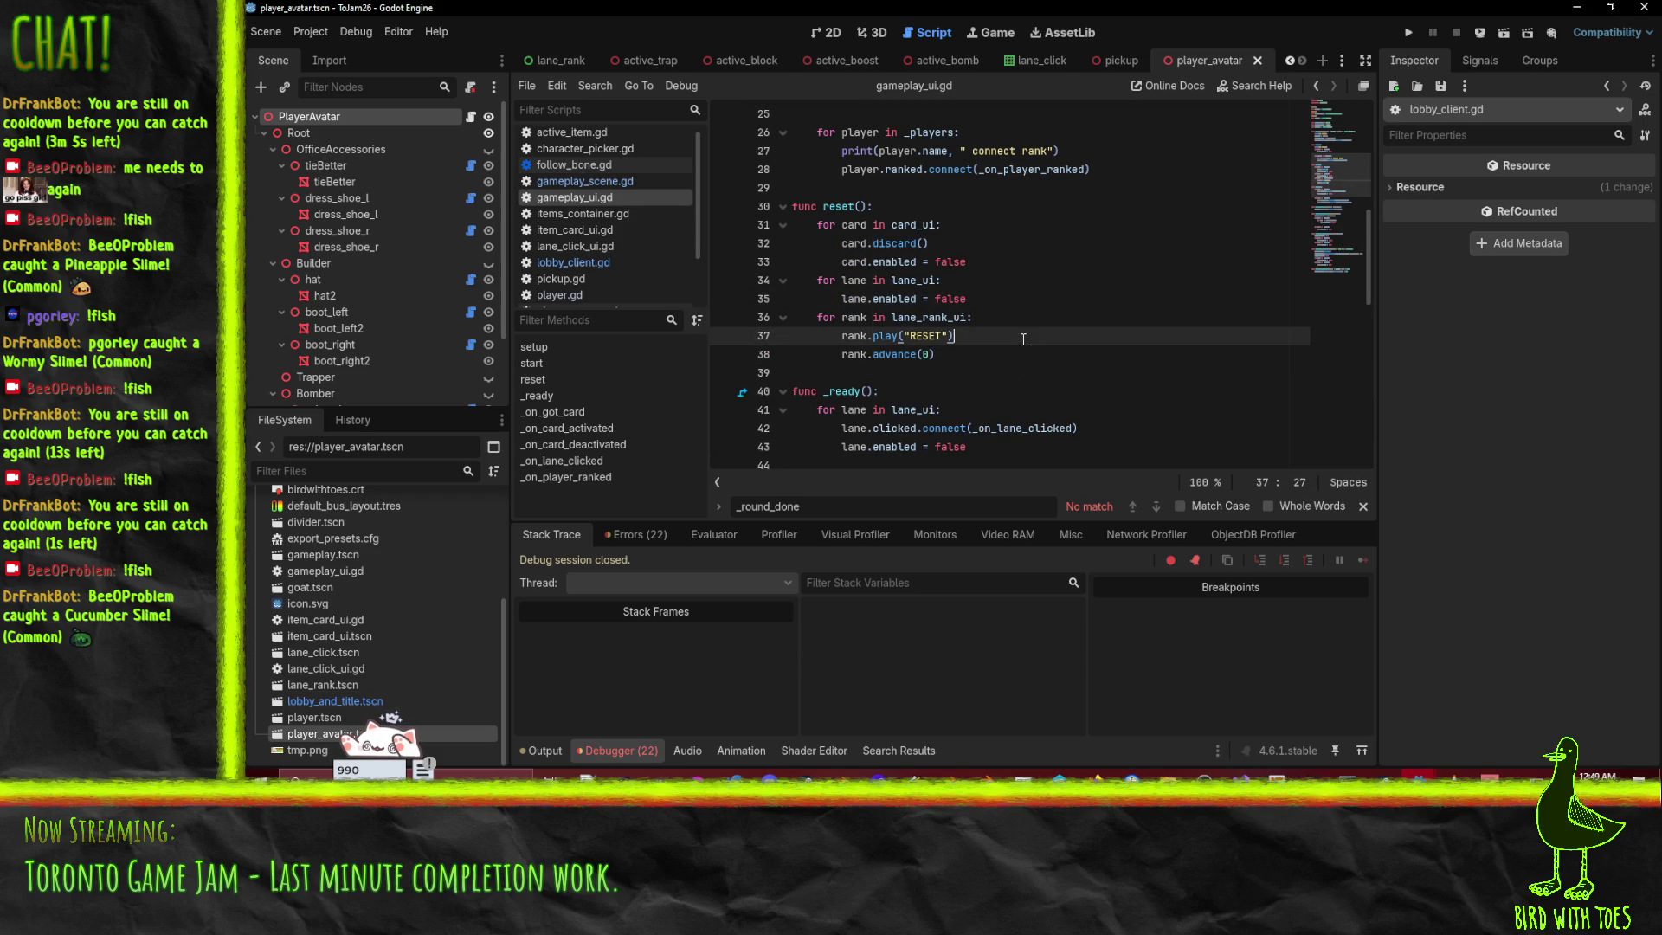
click(856, 209)
click(1100, 296)
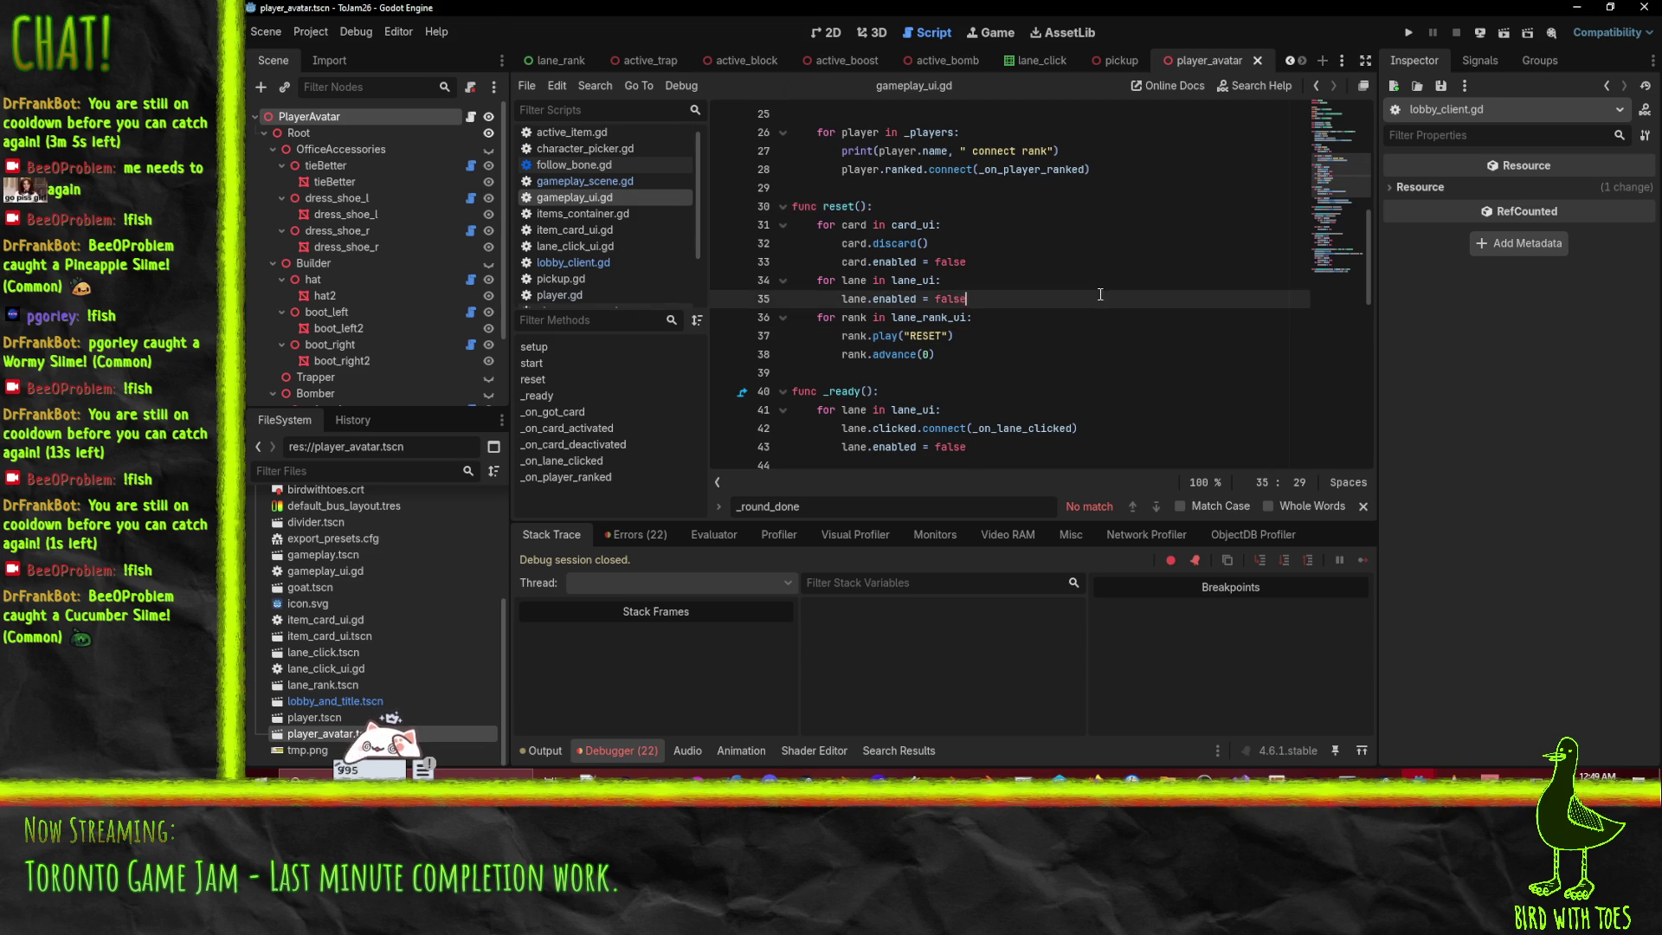
click(566, 261)
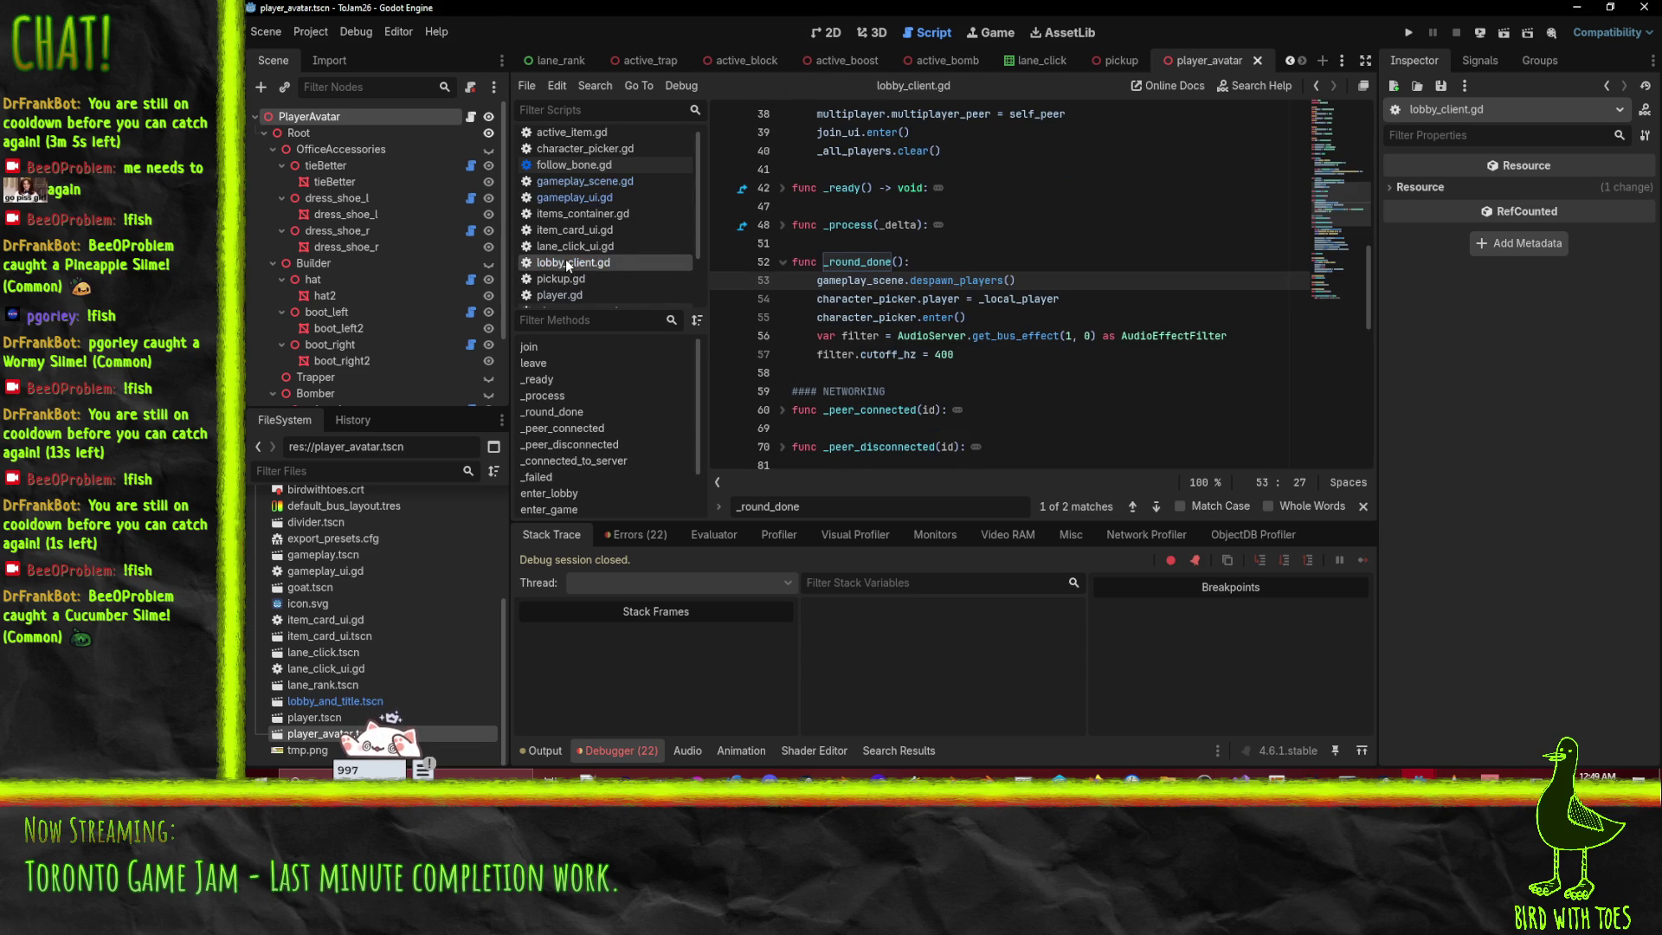
Add gameplay_ui.reset() after despawn_players() in _round_done(), then run the project
double_click(860, 279)
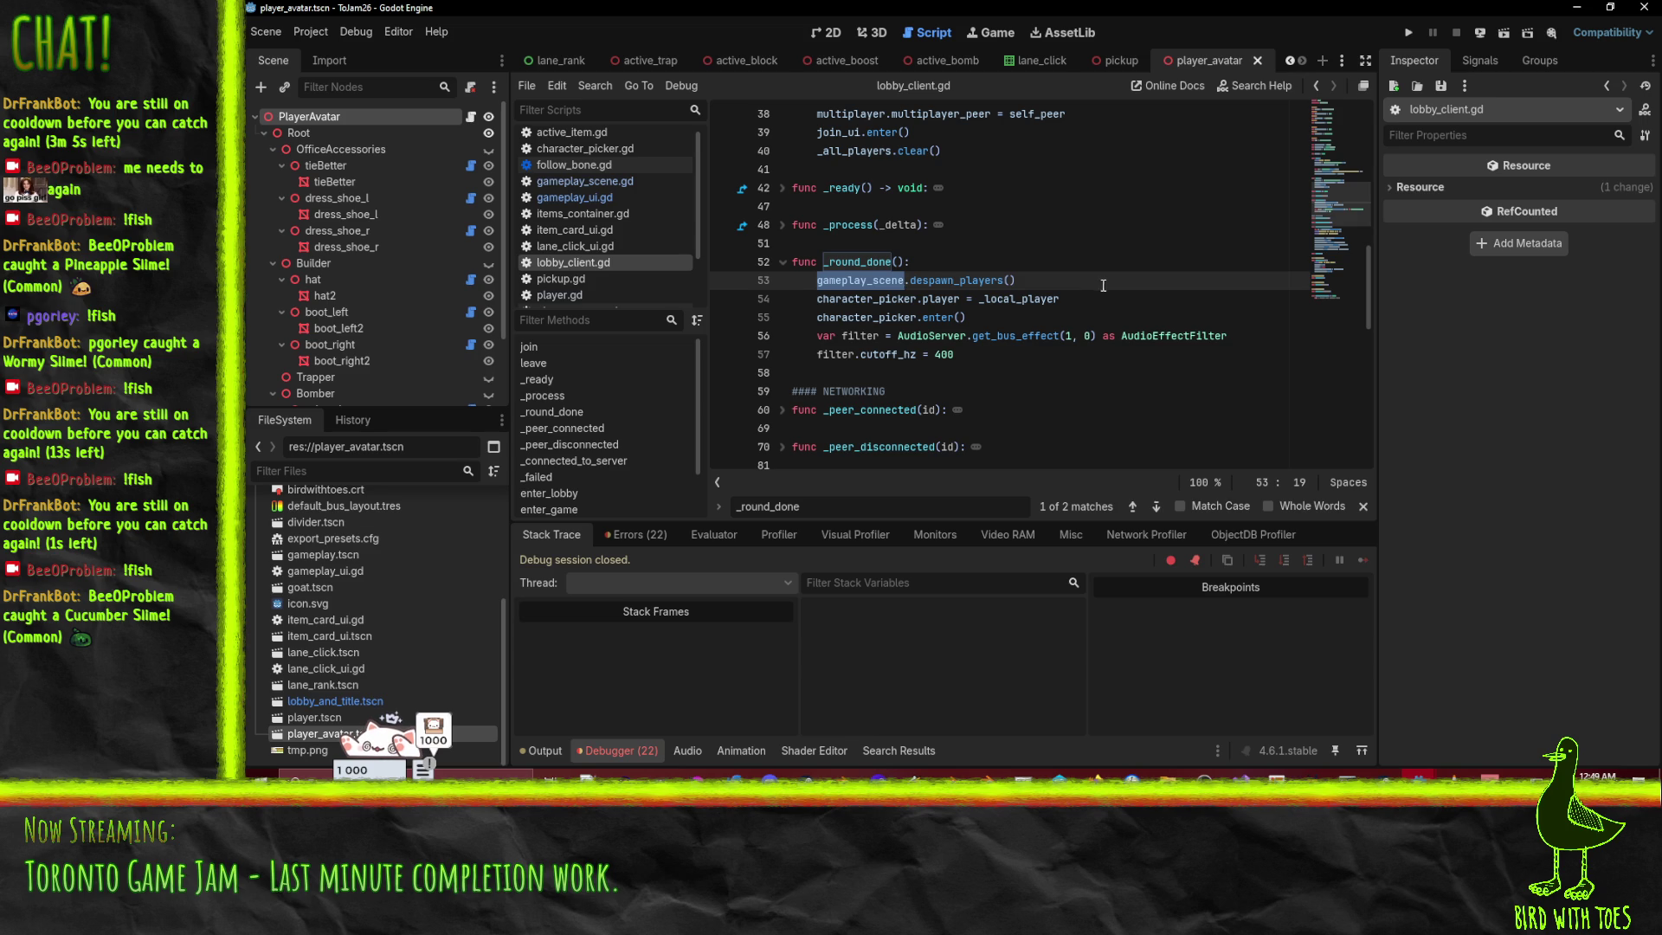
click(1053, 287)
scroll(1053, 287, up, 1)
scroll(1053, 290, down, 1)
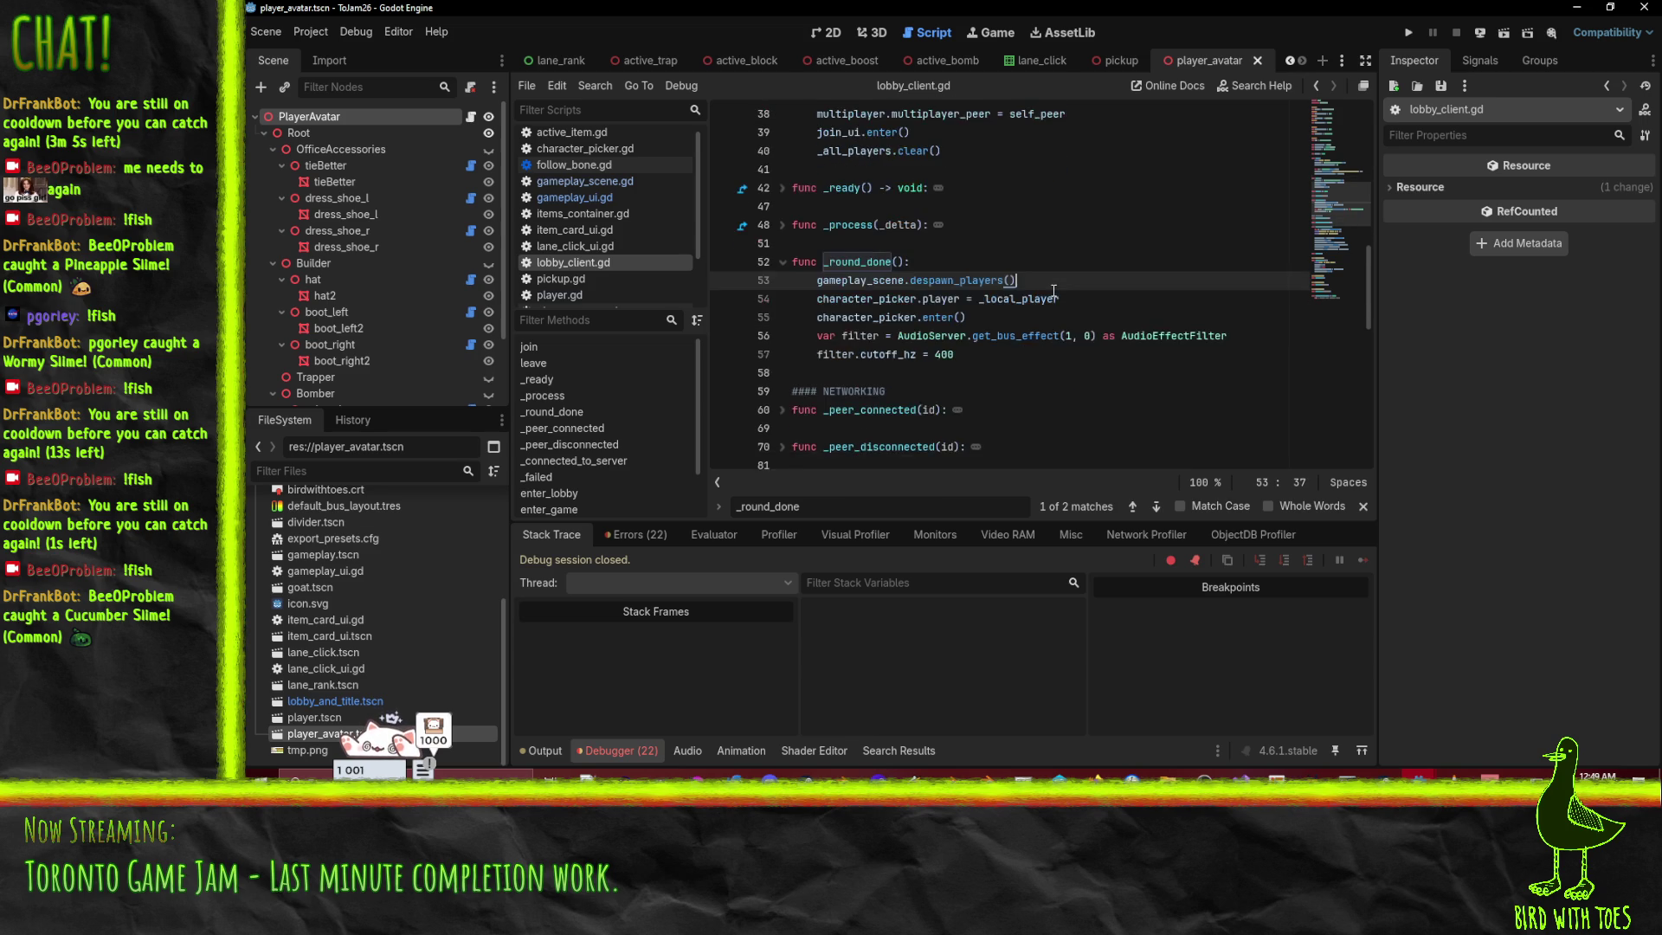
key(Return)
text(u)
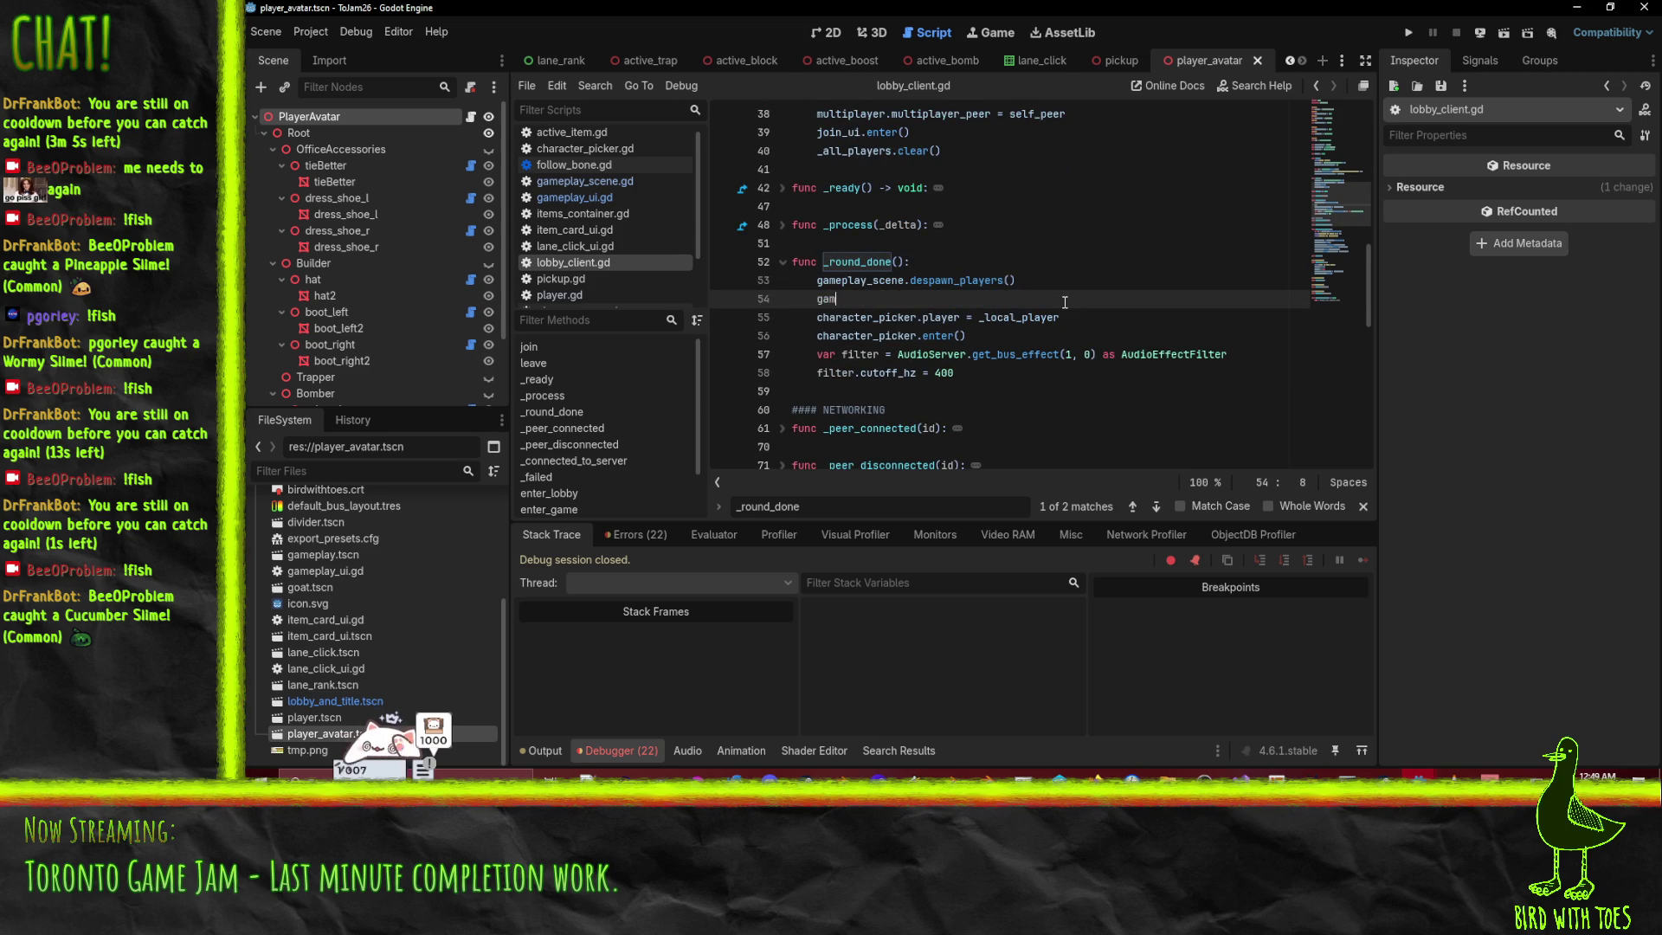
text(_)
key(Down)
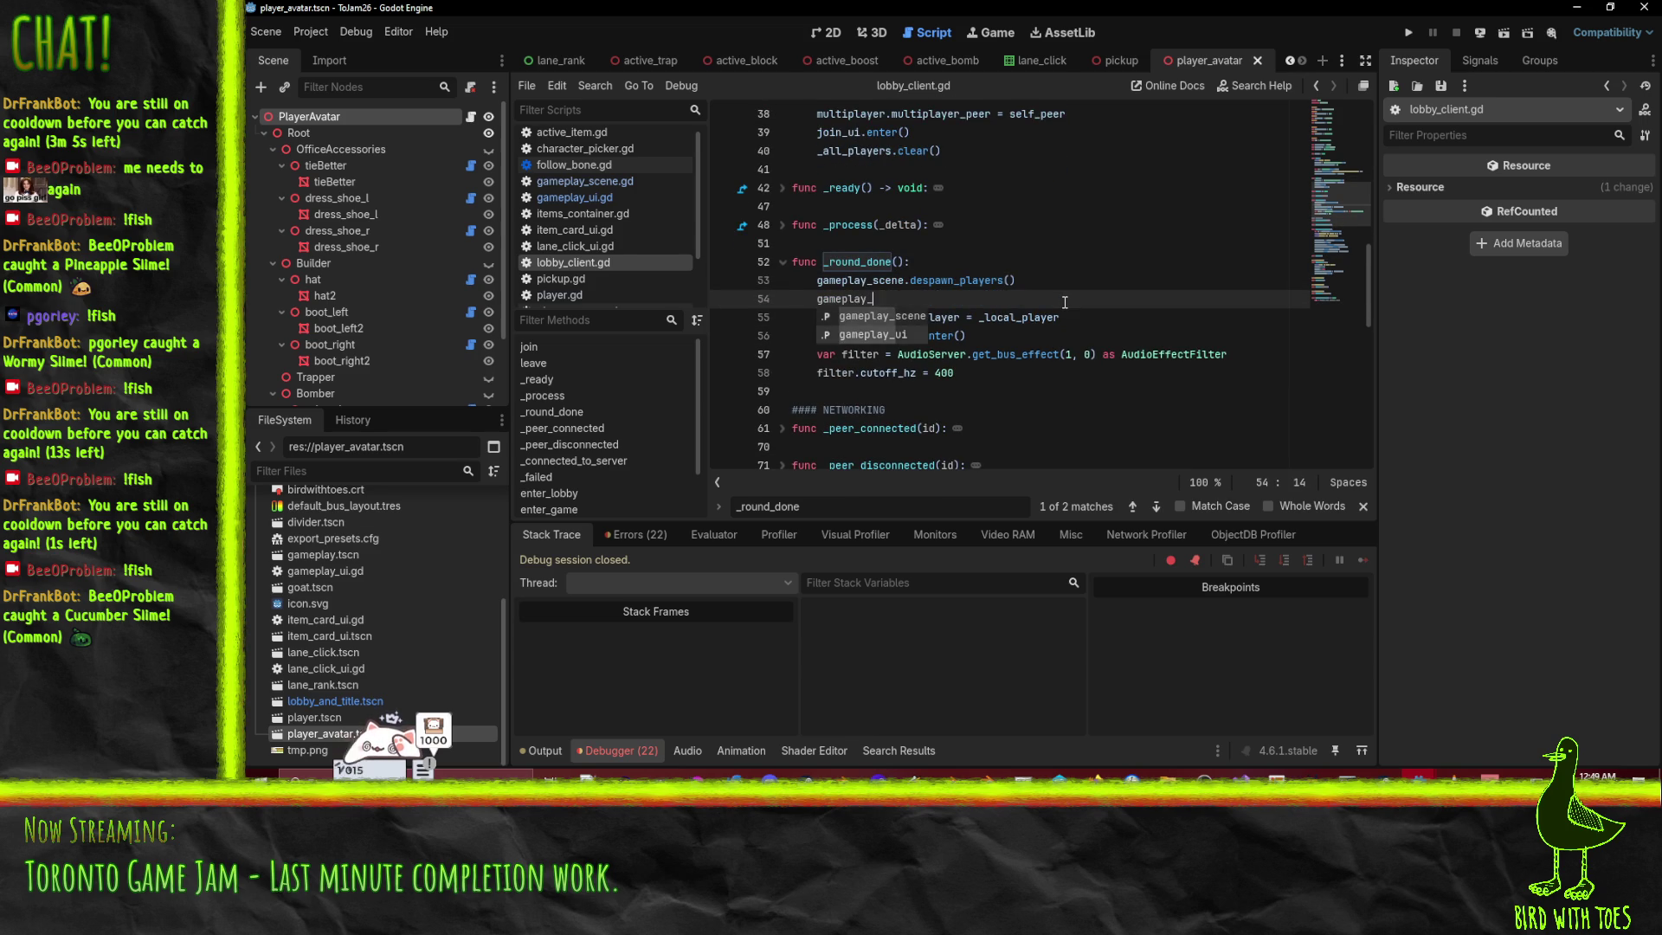
key(Return)
text(.reset()
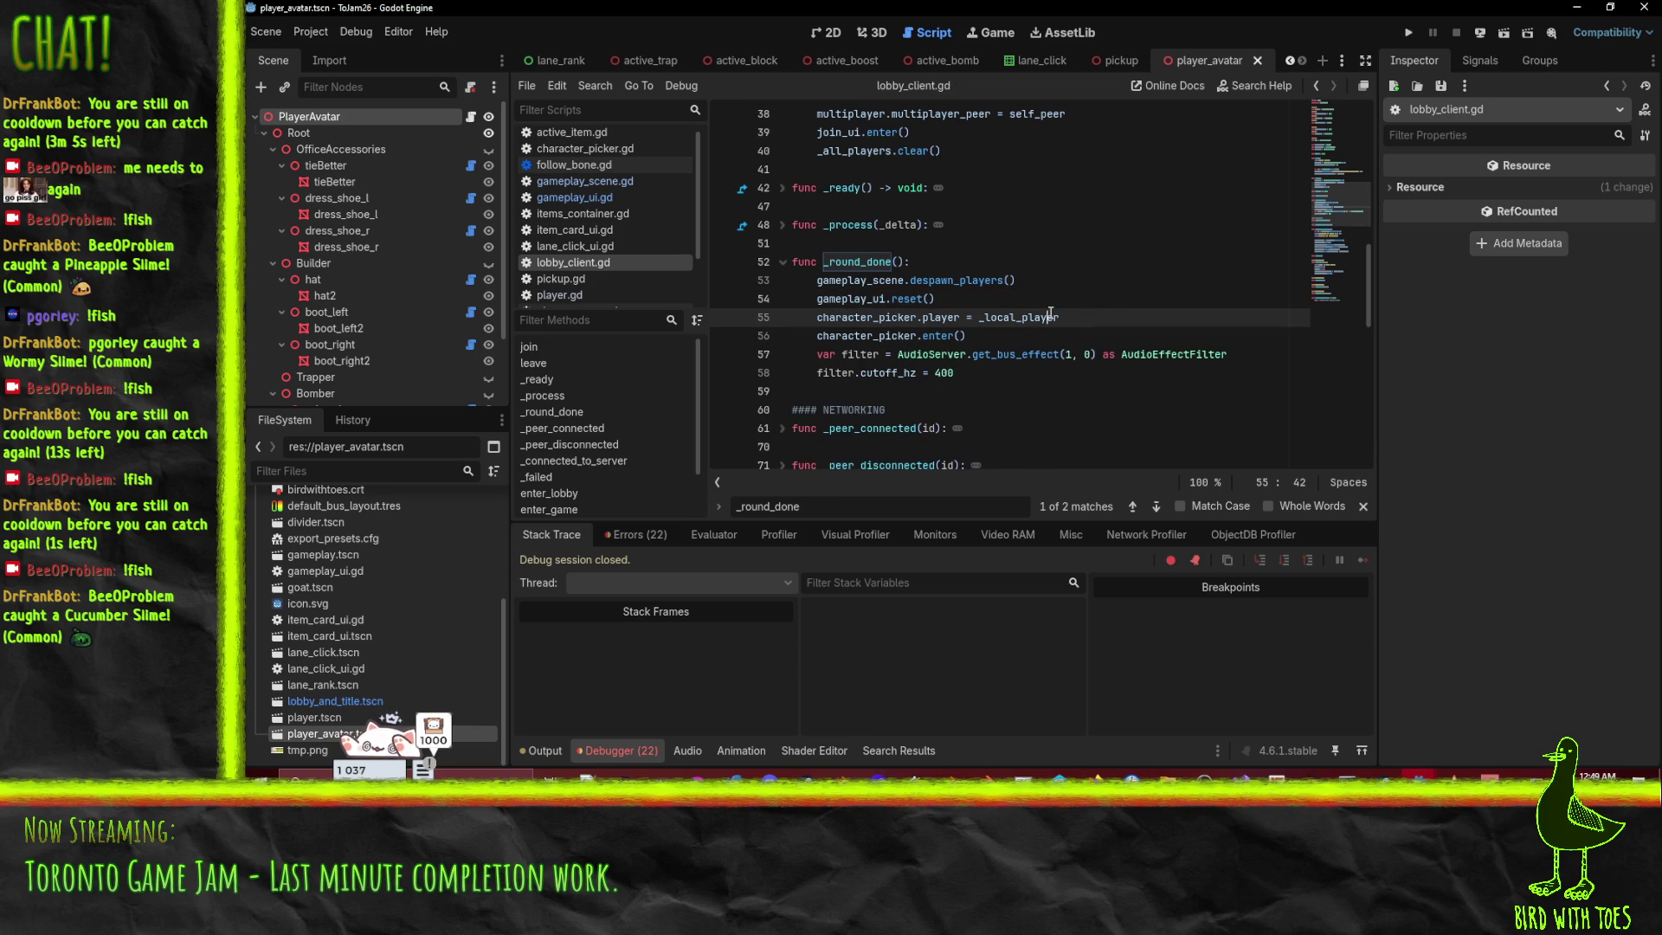
click(1407, 34)
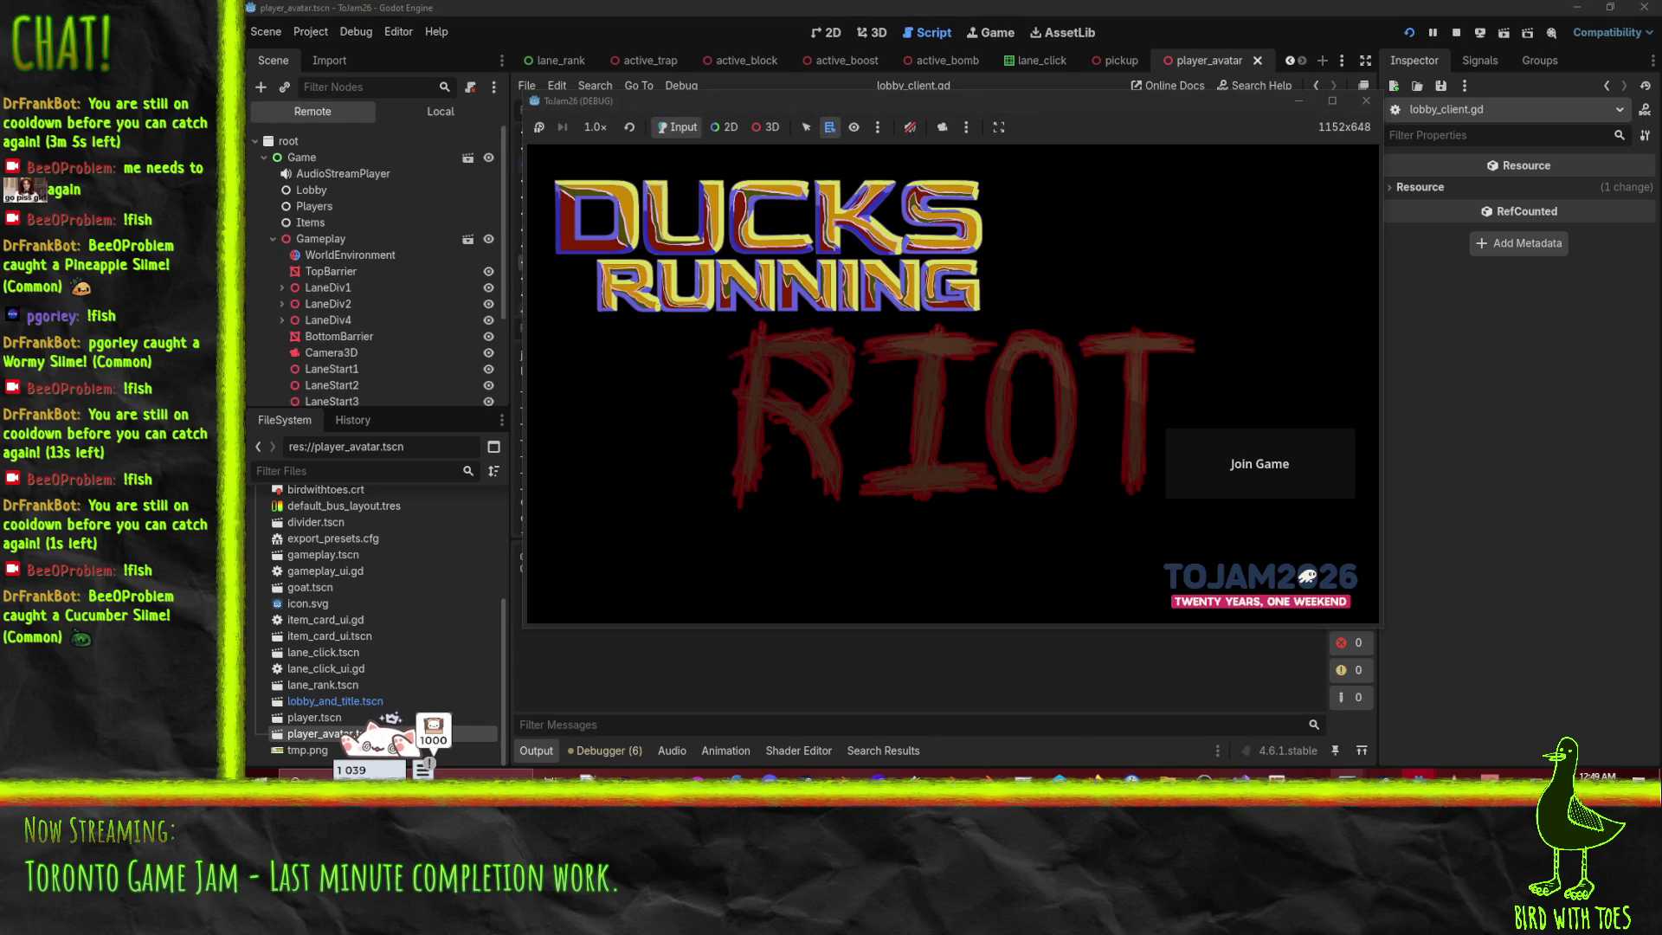
Run the server project, join from the client's title screen, and ready the chosen character
click(1317, 737)
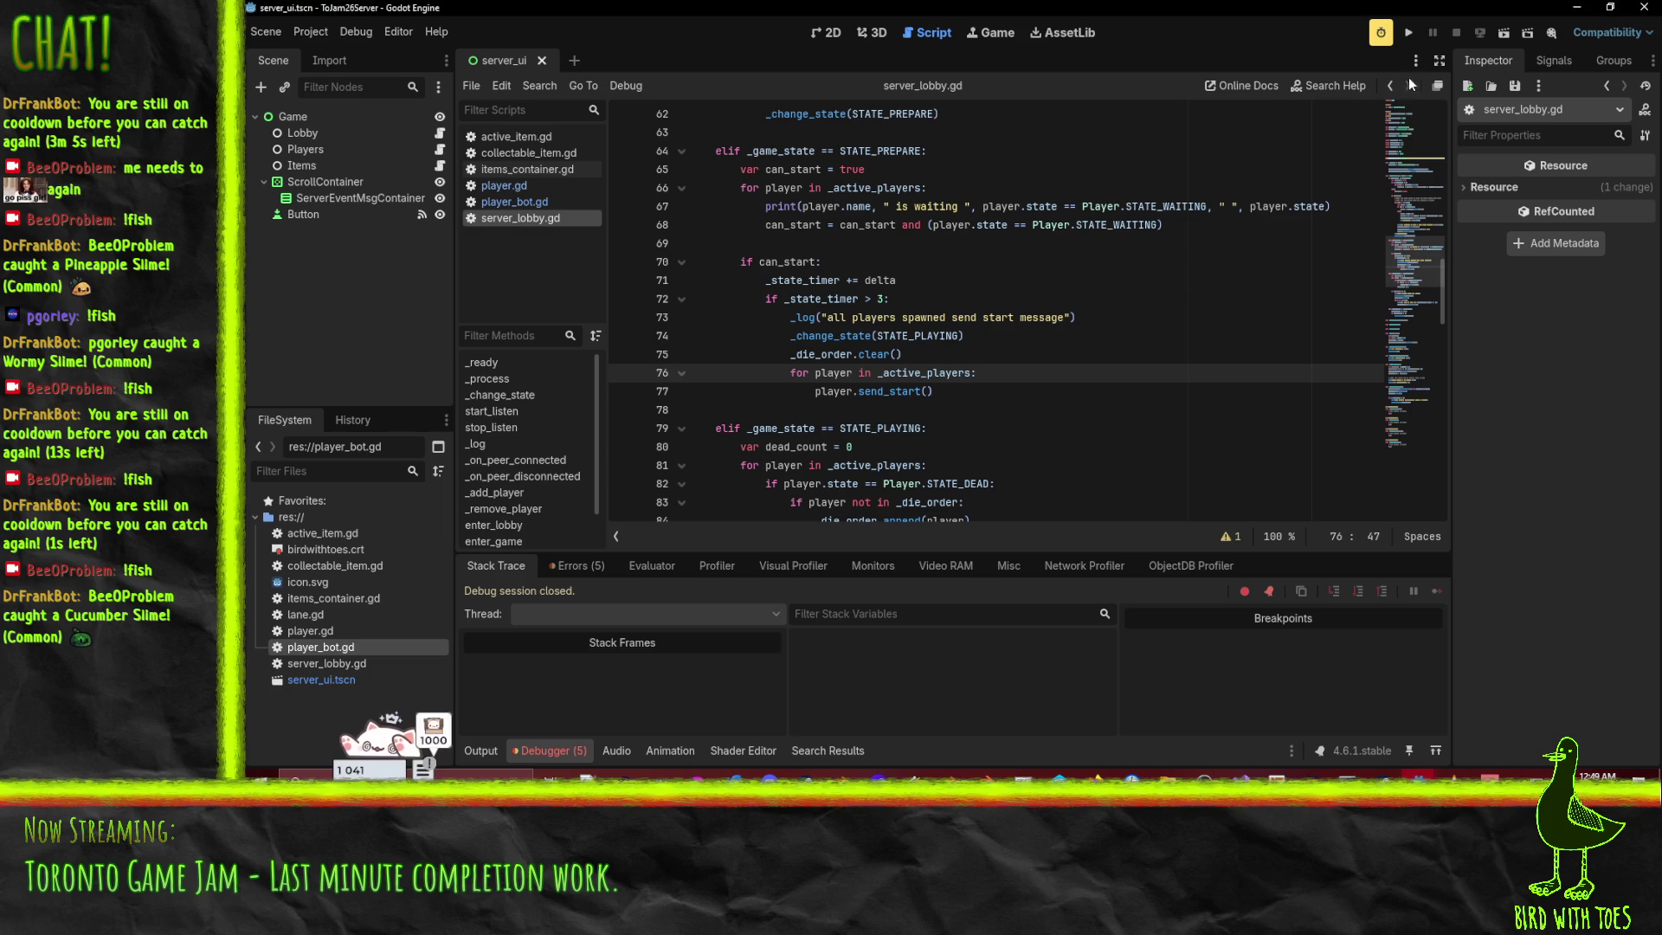
click(1407, 34)
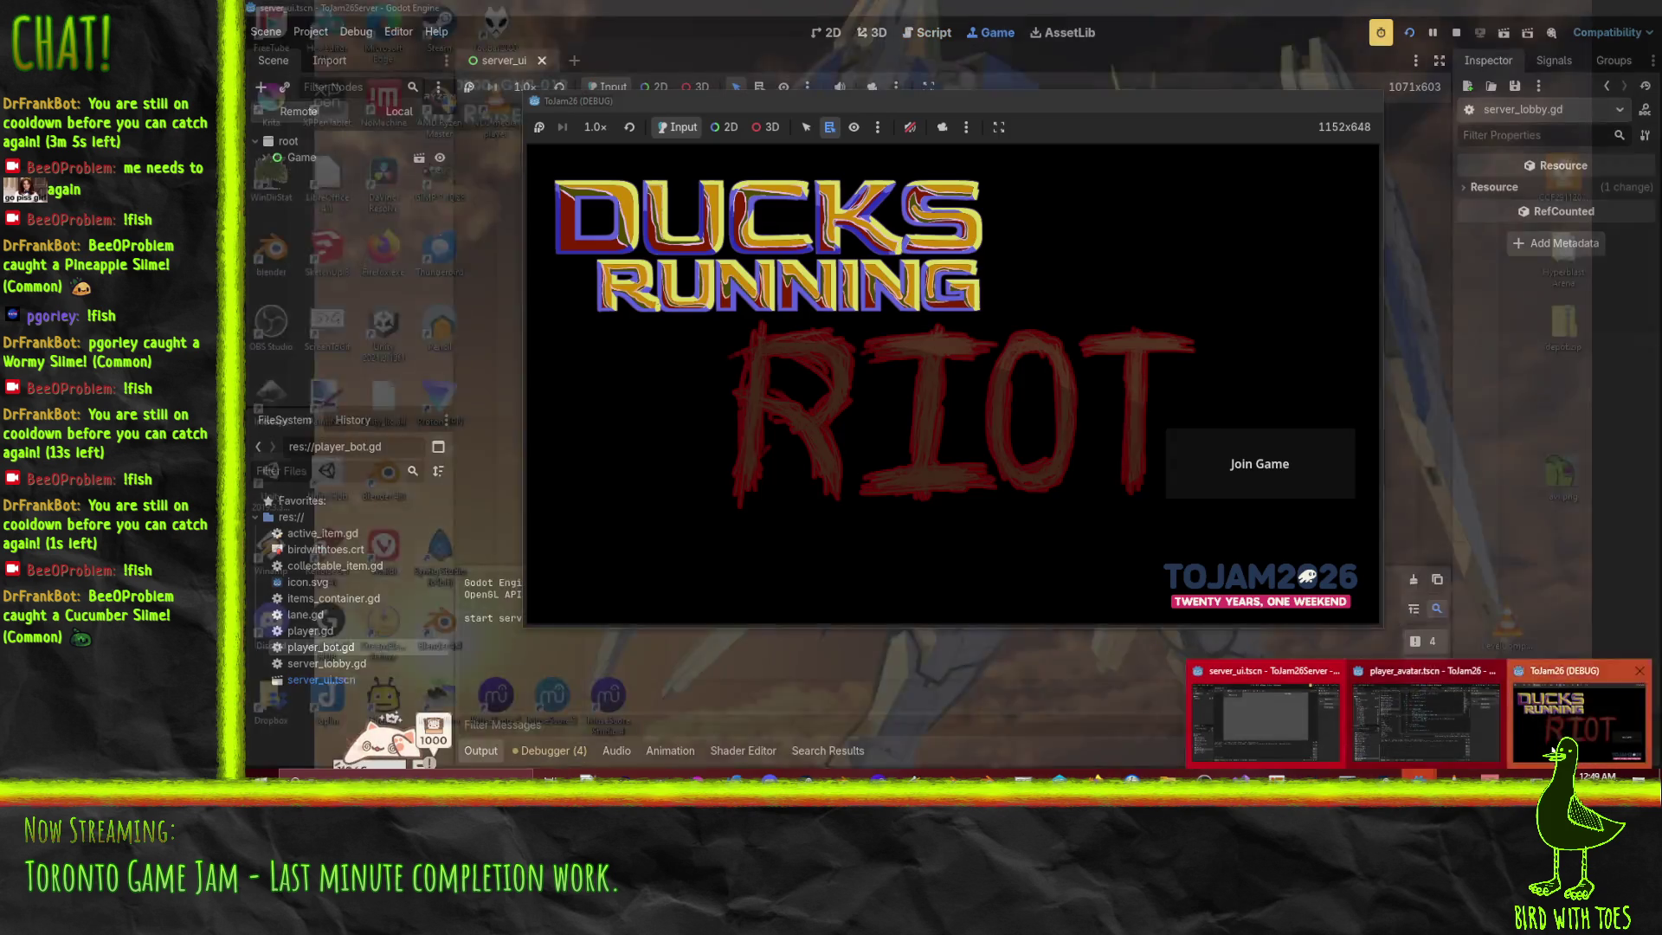
click(1584, 719)
click(1151, 459)
click(1028, 520)
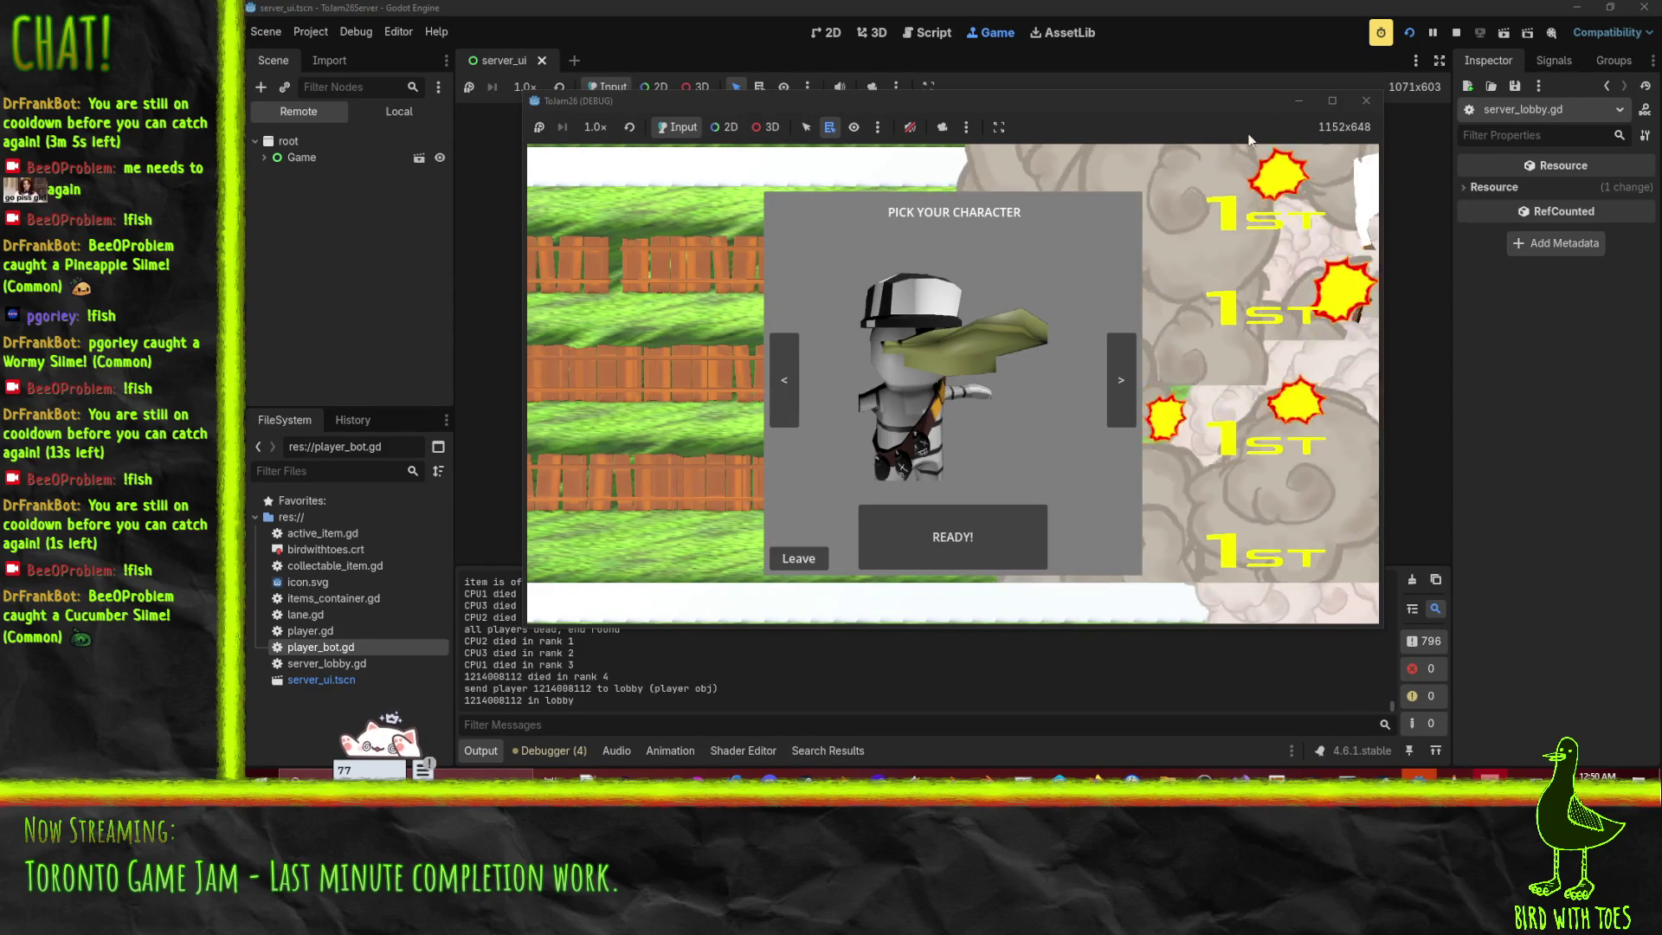
Stop the game session and close the ToJam26 (DEBUG) game window
click(1456, 32)
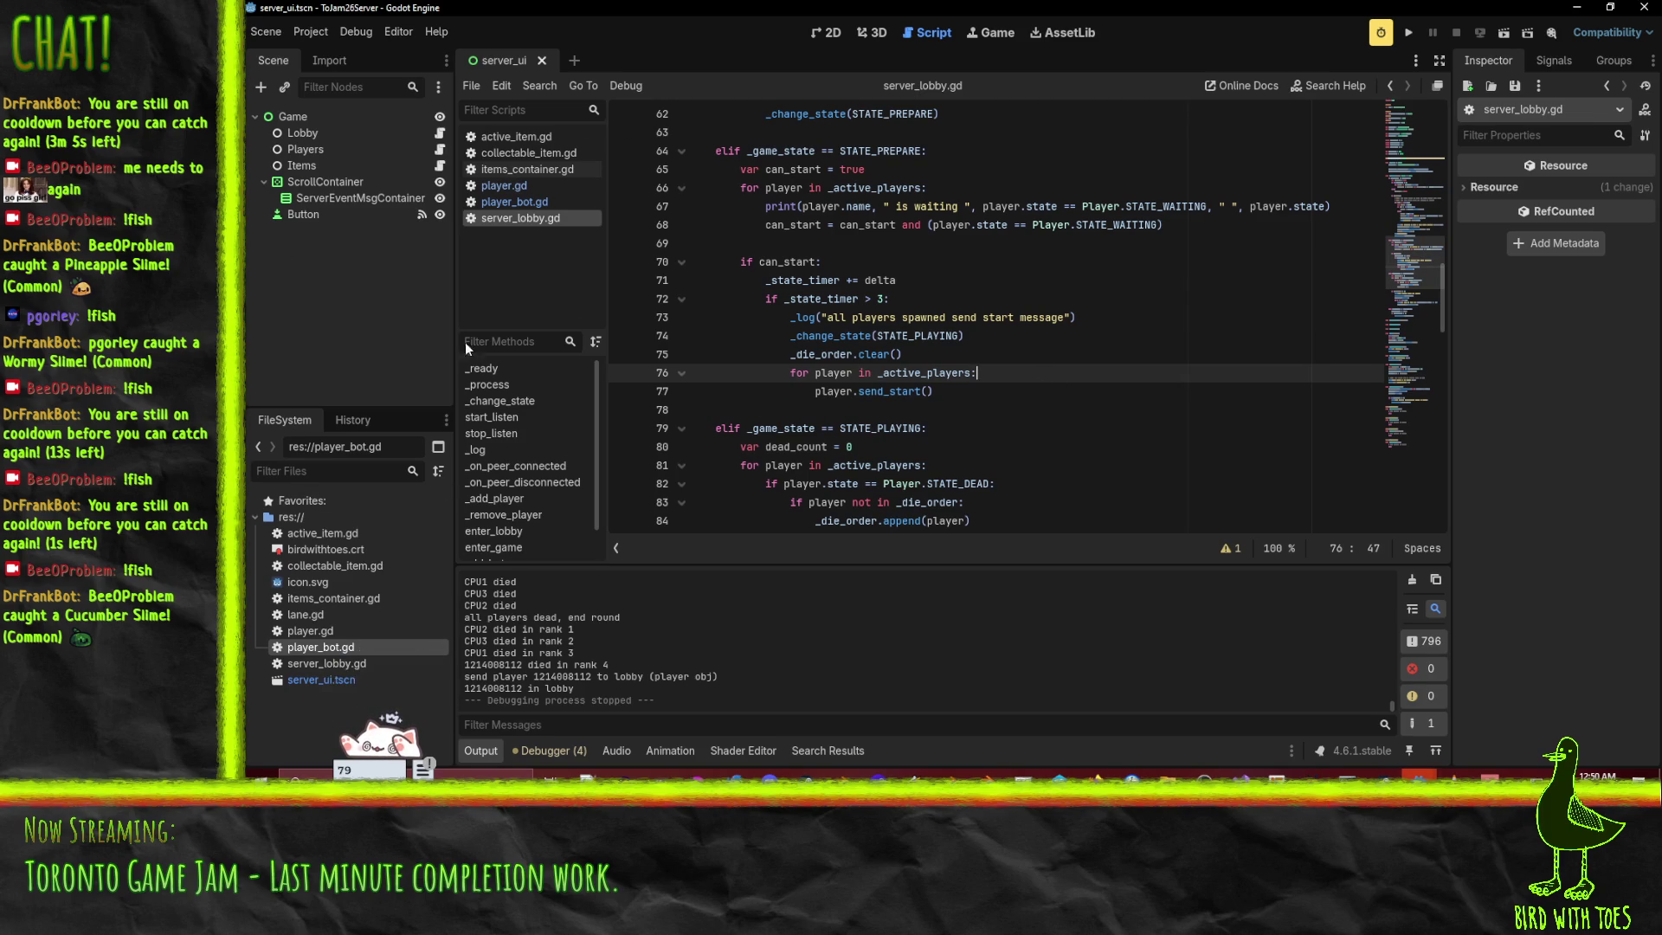
mouse_move(1418, 776)
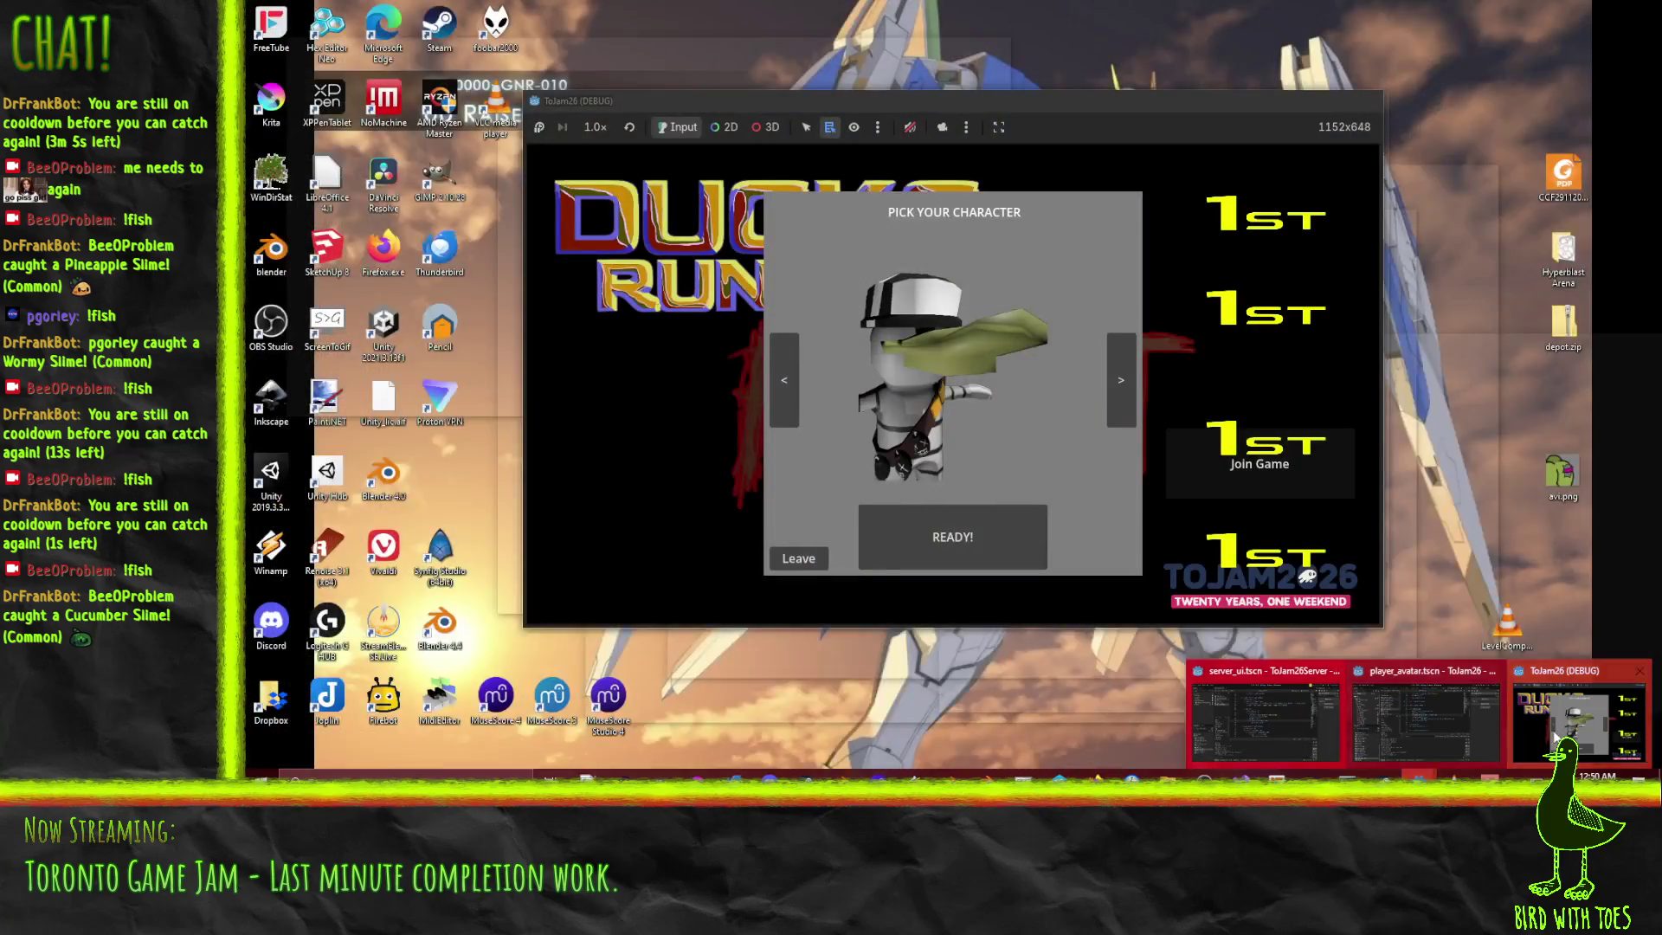
click(1567, 719)
click(1370, 103)
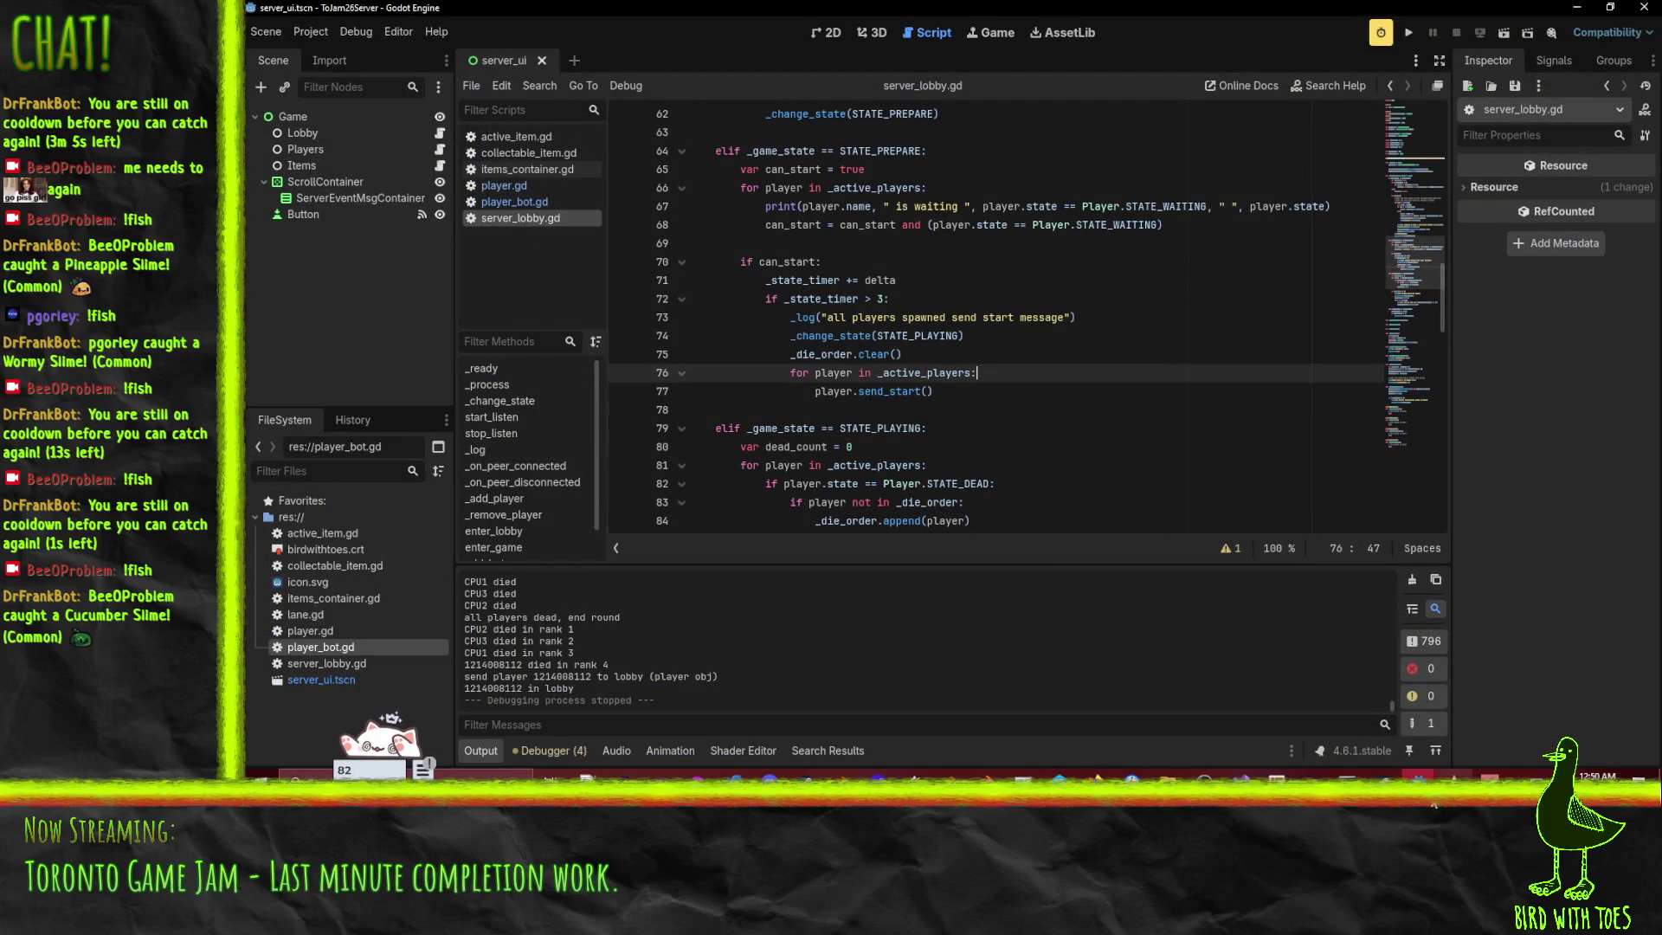
In the client project, inspect the keyframes of the LaneRank AnimationPlayer's animation 1
click(1544, 715)
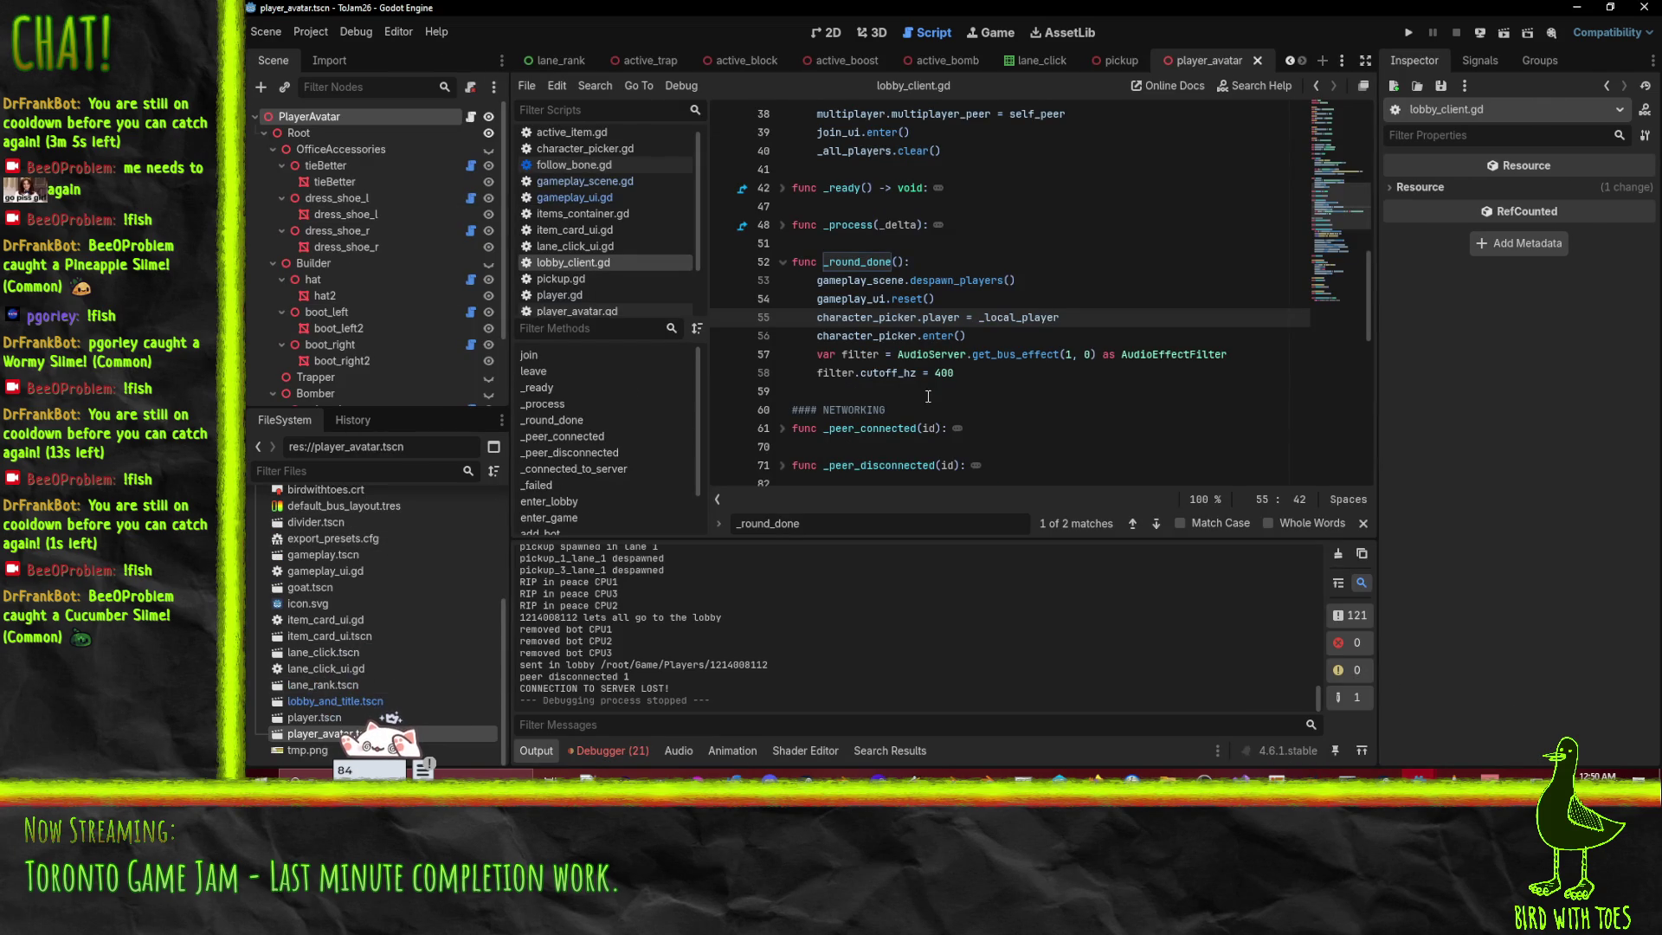
click(559, 60)
click(335, 149)
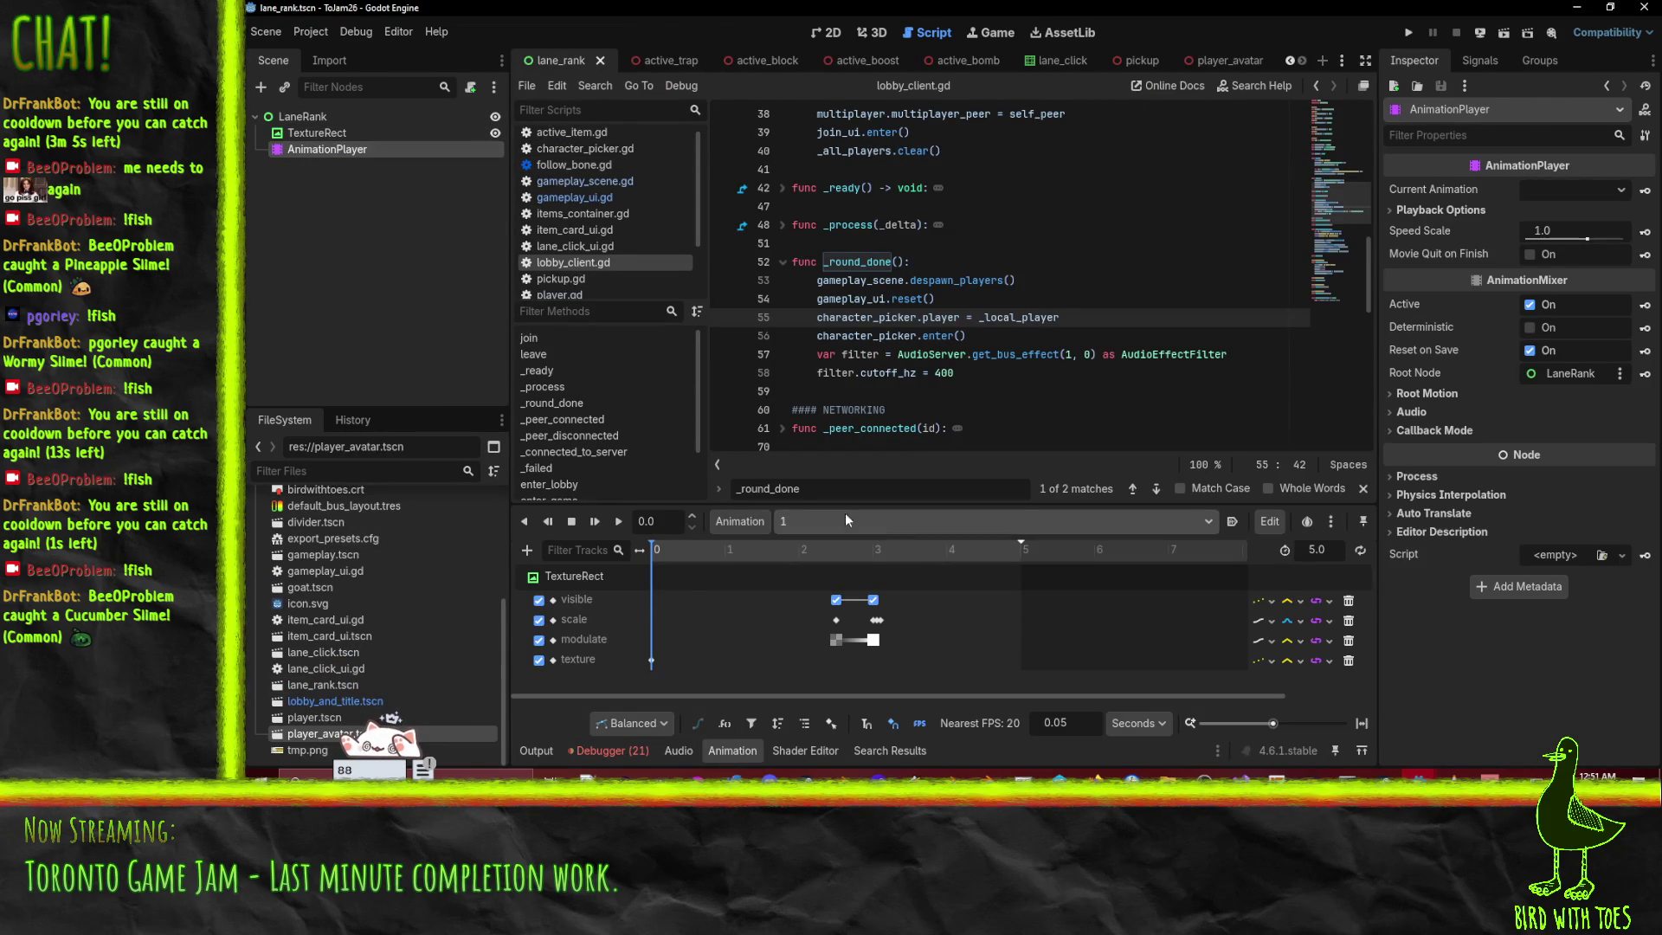
click(1025, 518)
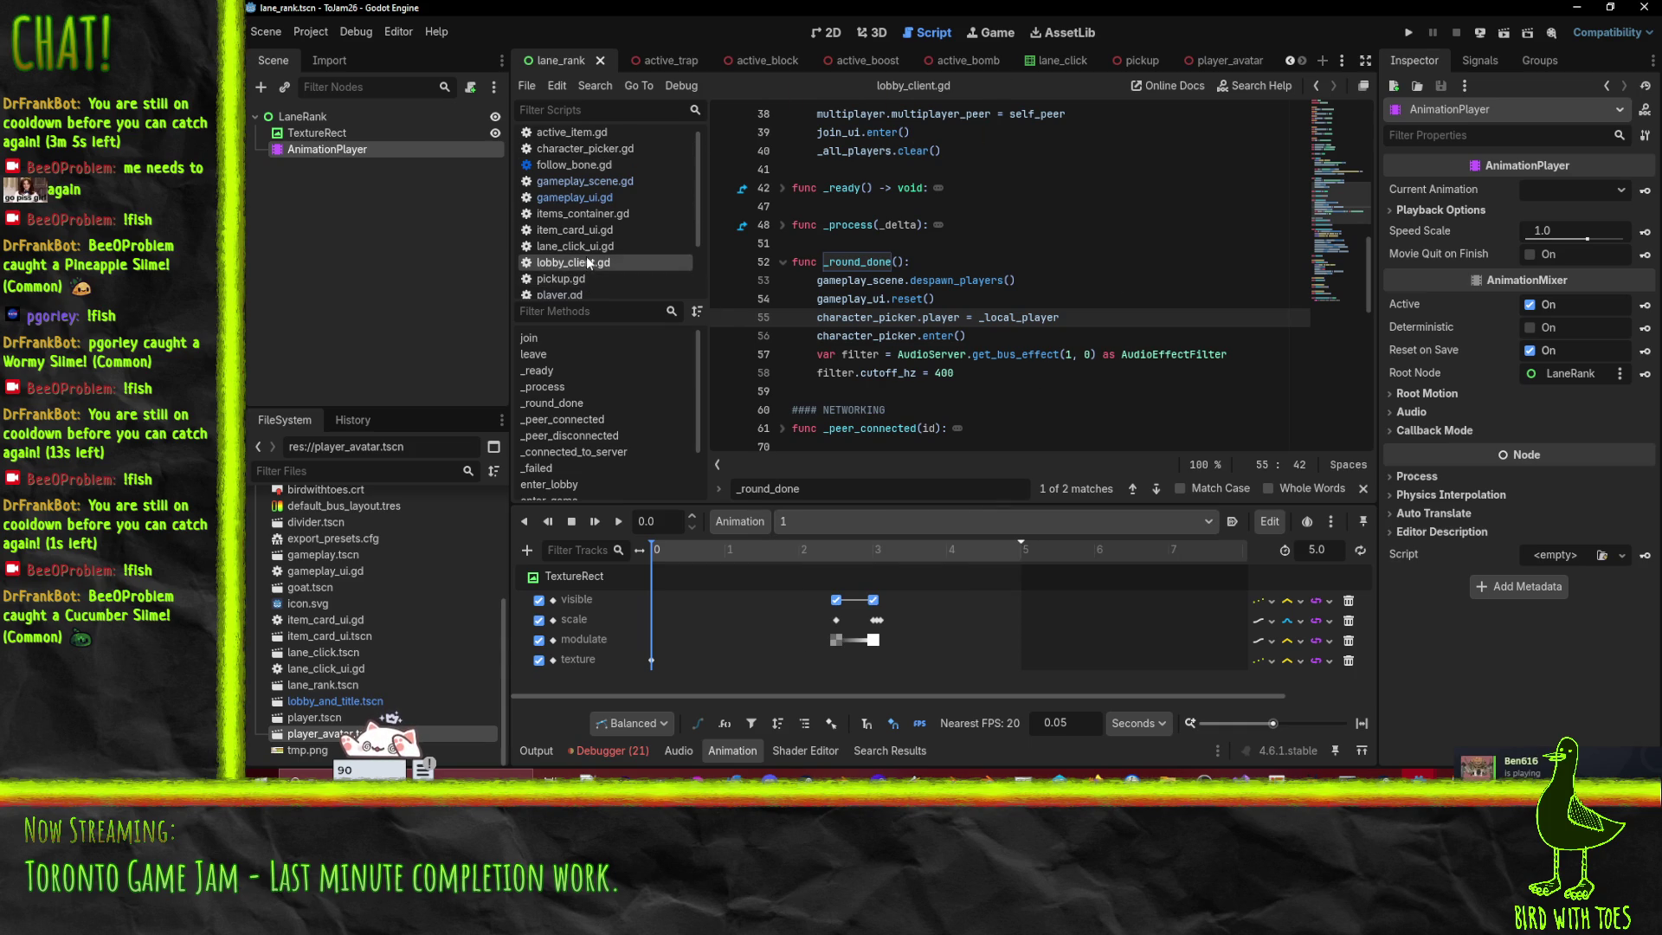
Open gameplay_ui.gd and run both the client and server projects
click(599, 198)
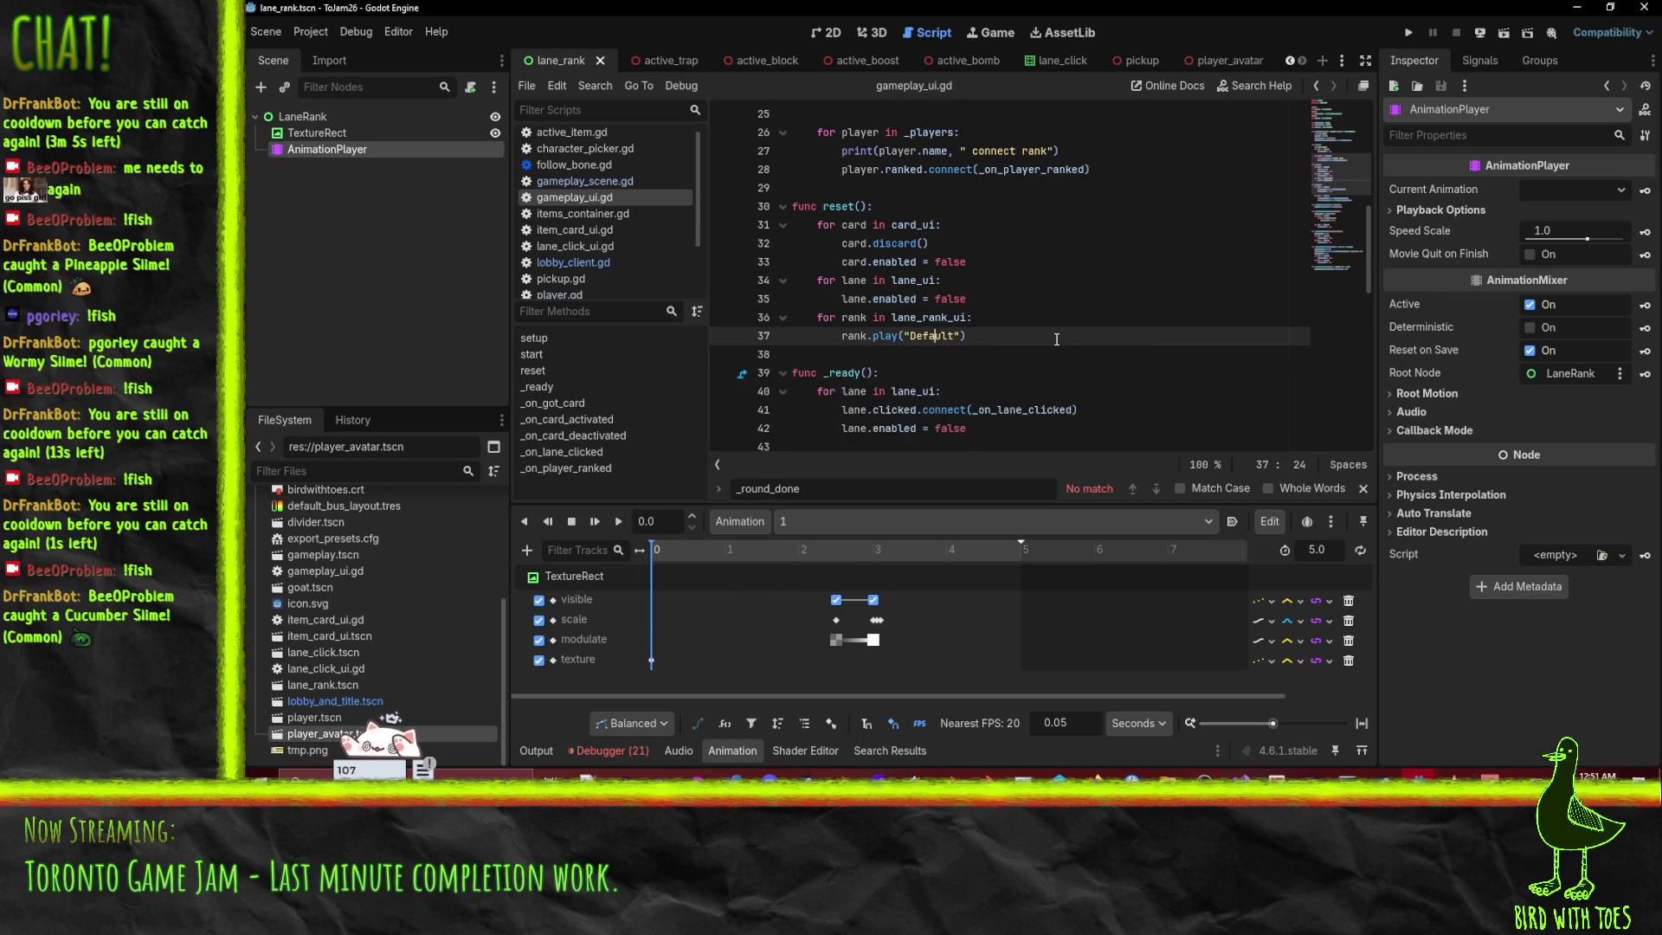
click(1410, 32)
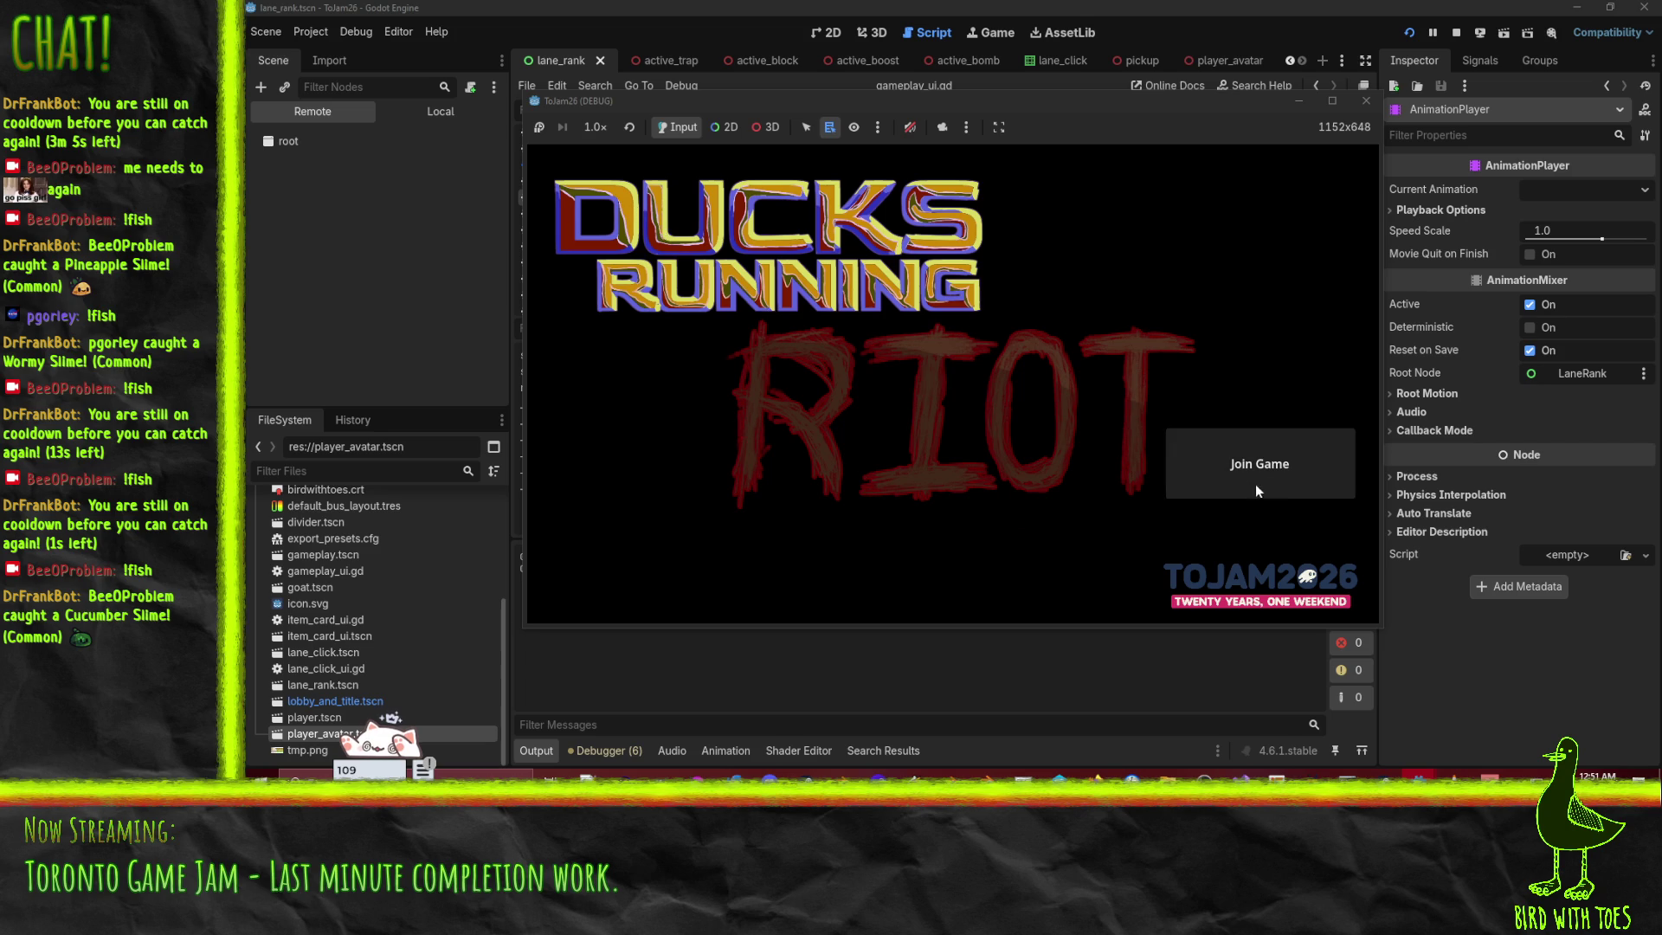
click(1289, 746)
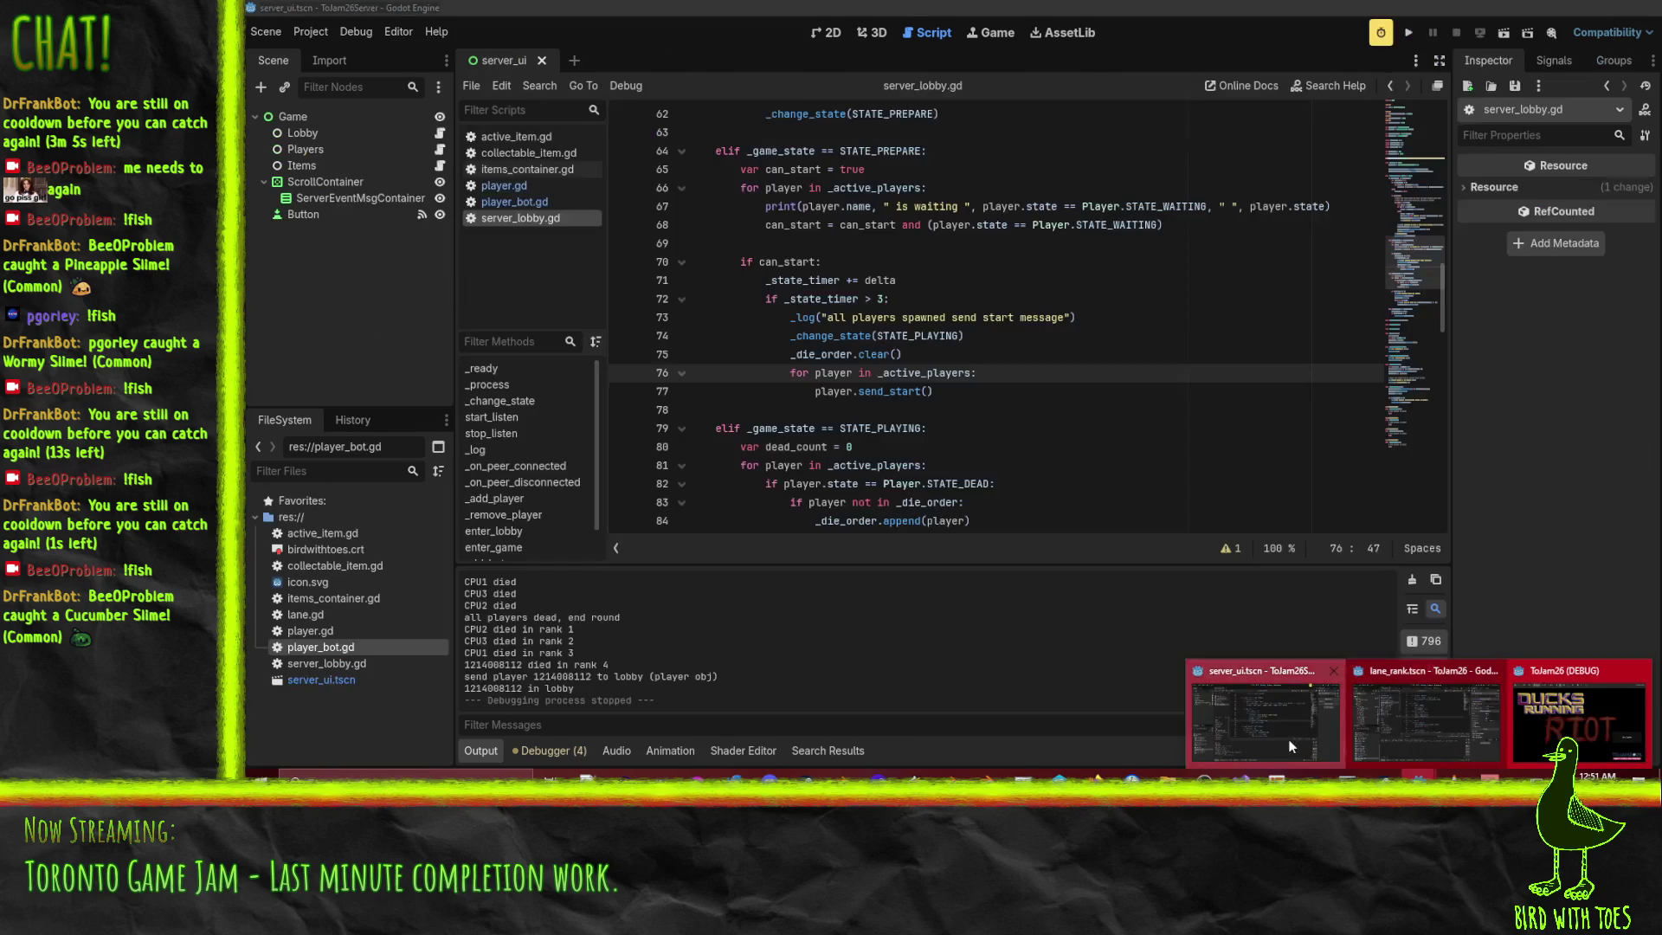
click(1410, 33)
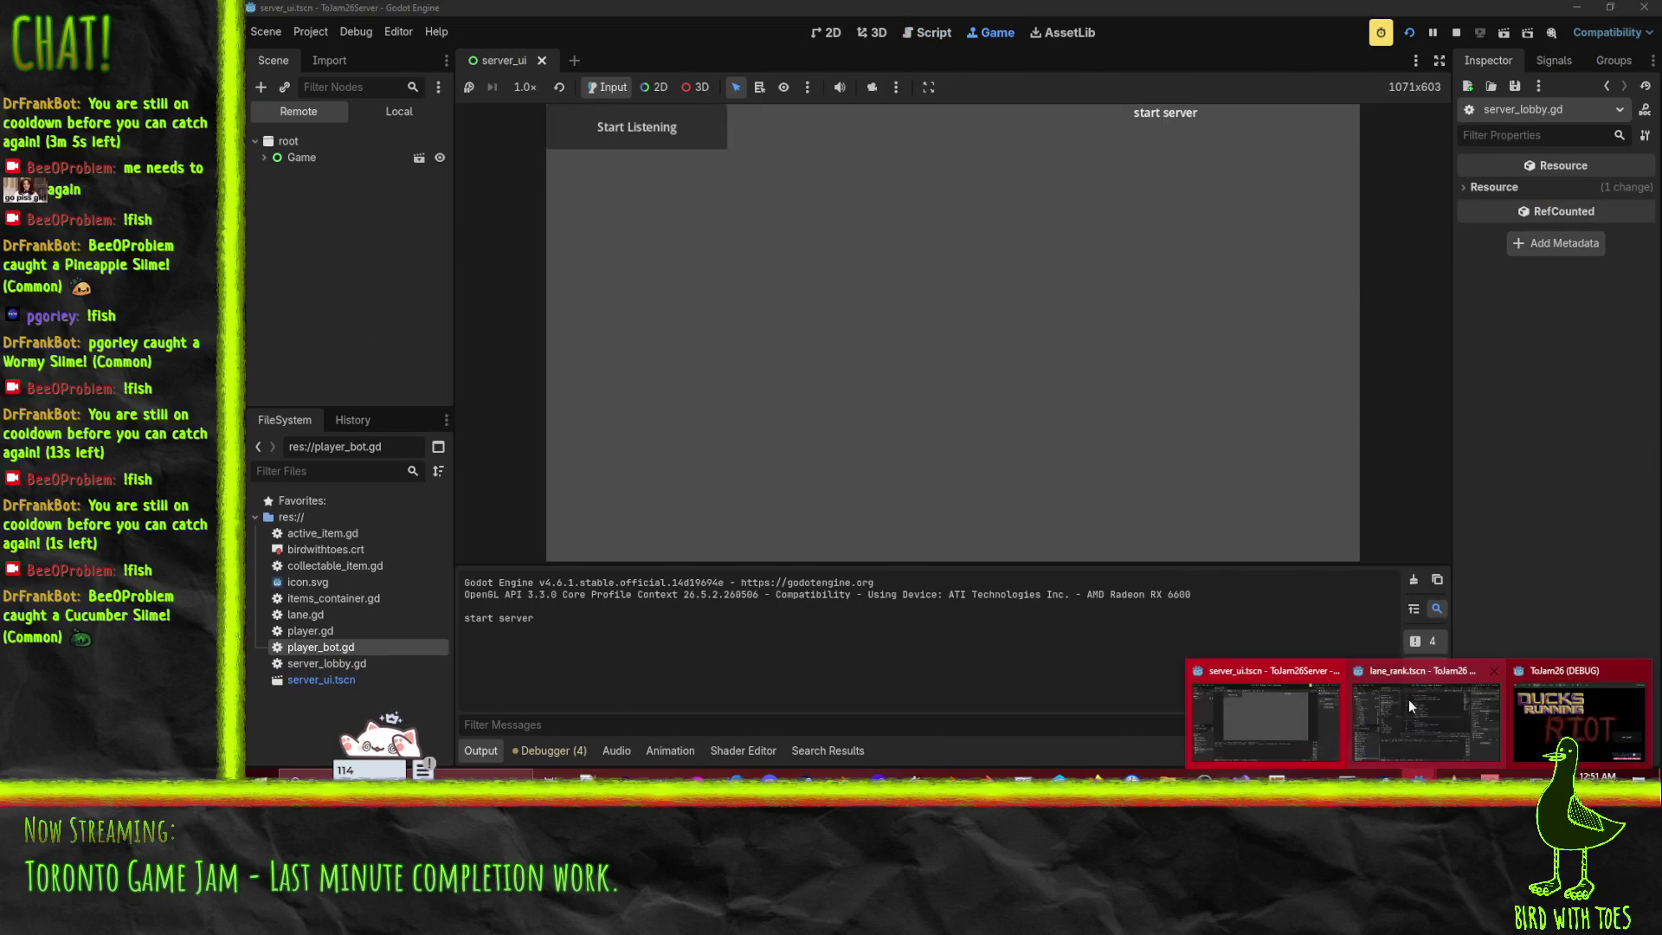
click(1403, 707)
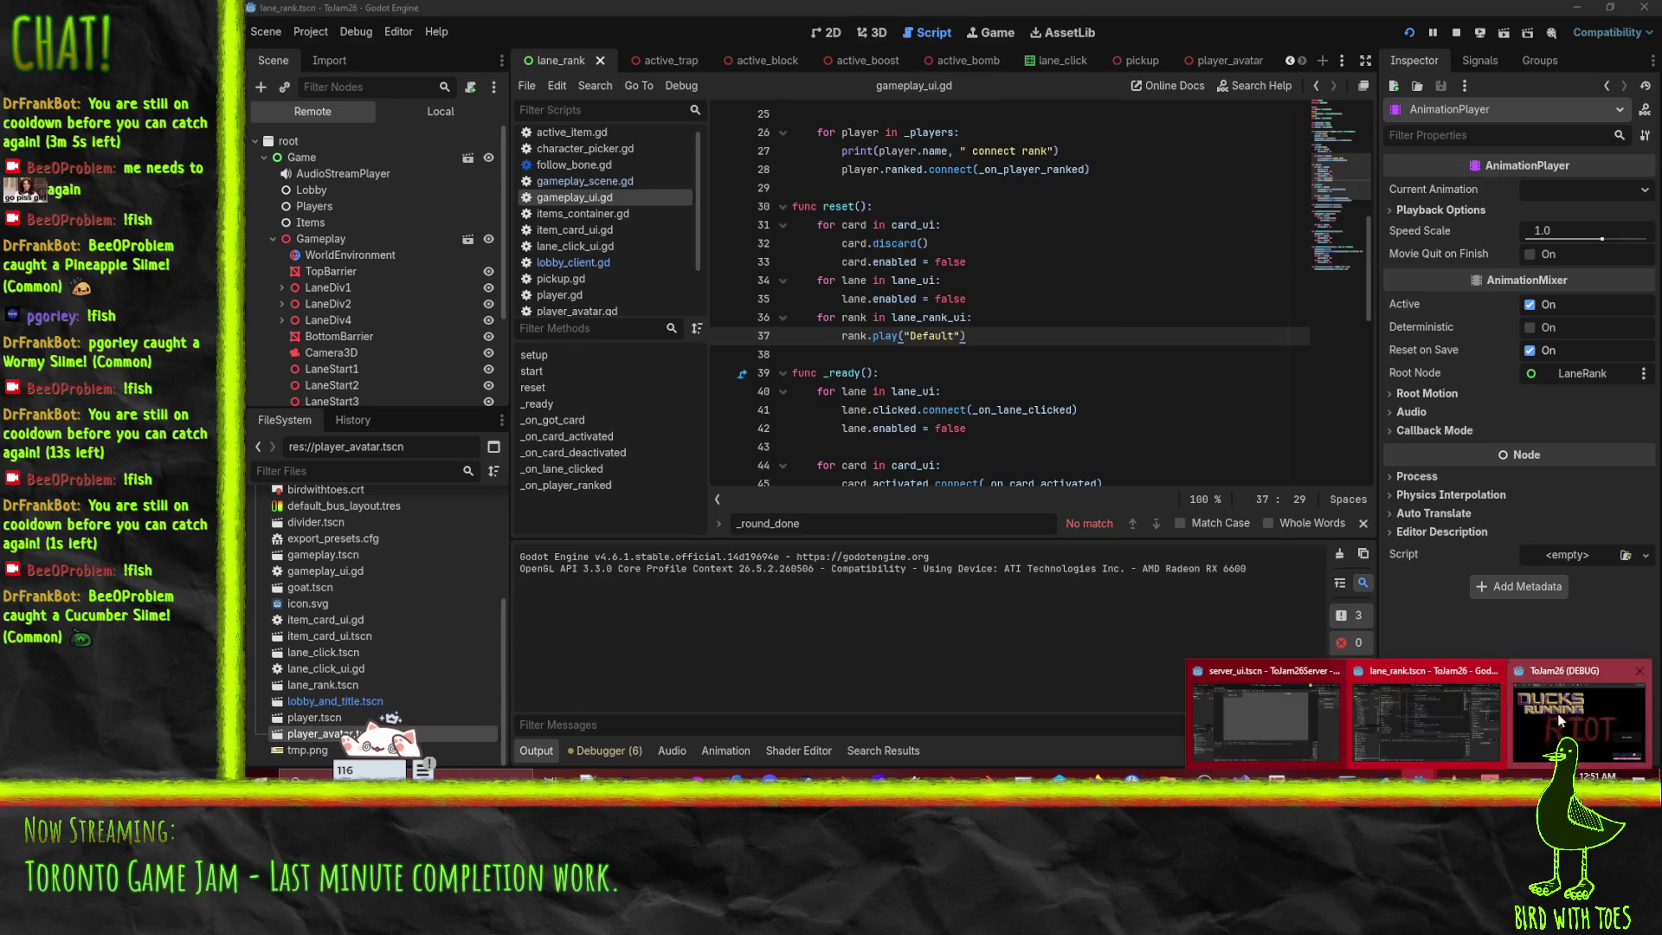
click(1558, 718)
Join the game as the yellow-hatted duck and mark ready
click(1244, 497)
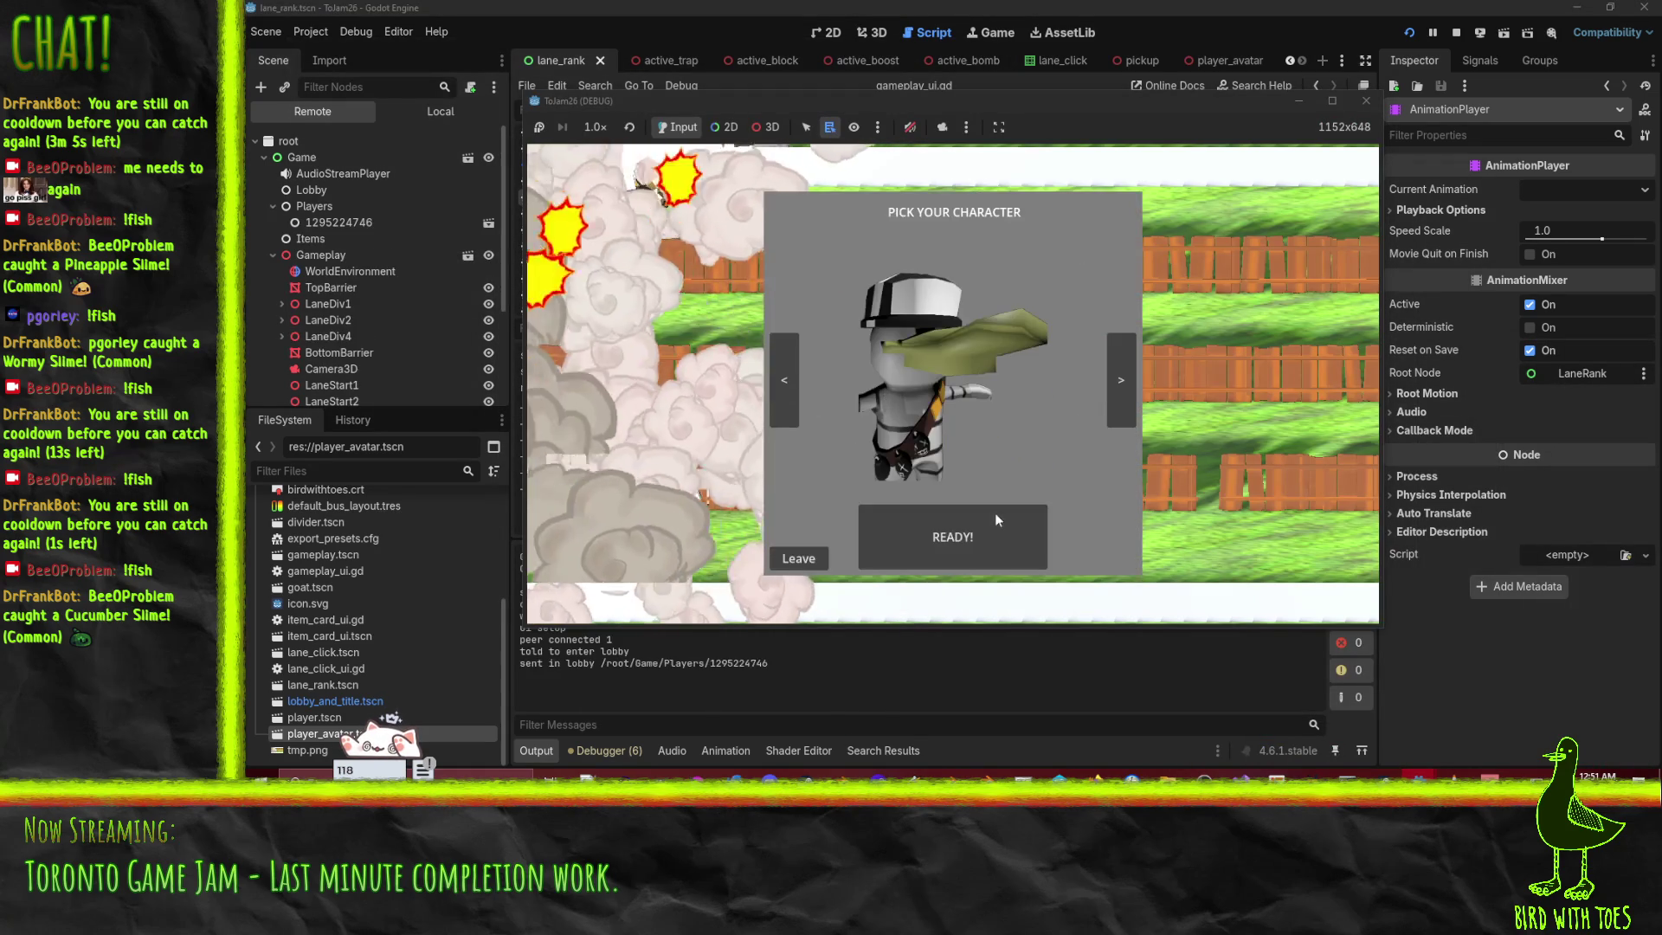
click(1109, 386)
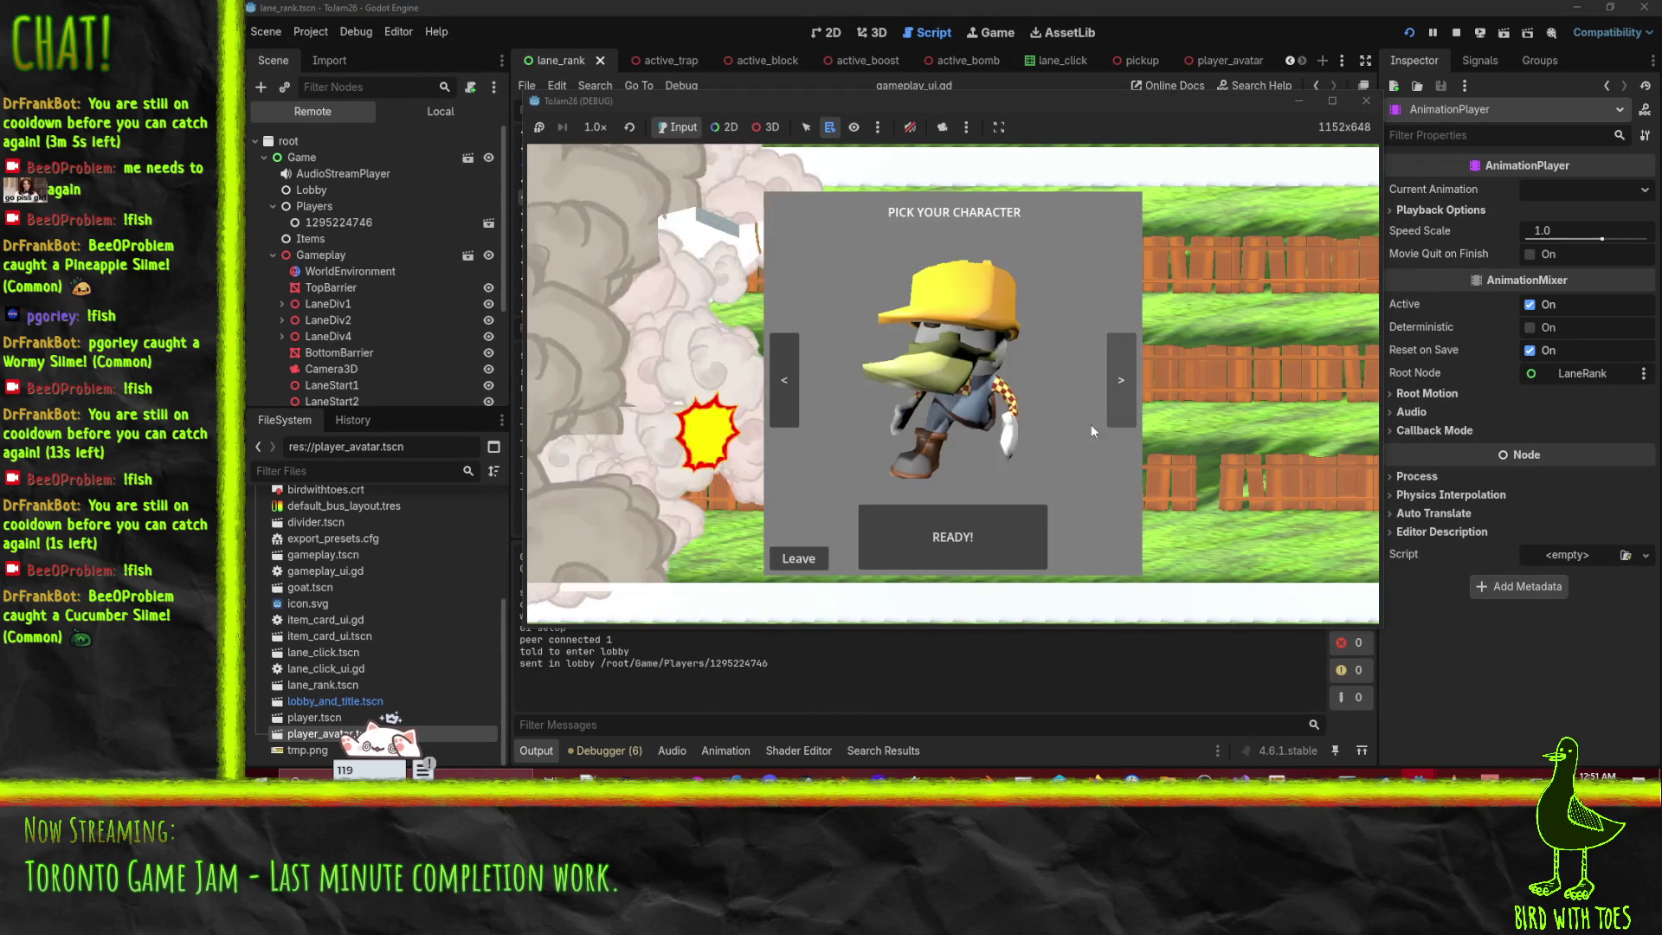
click(993, 529)
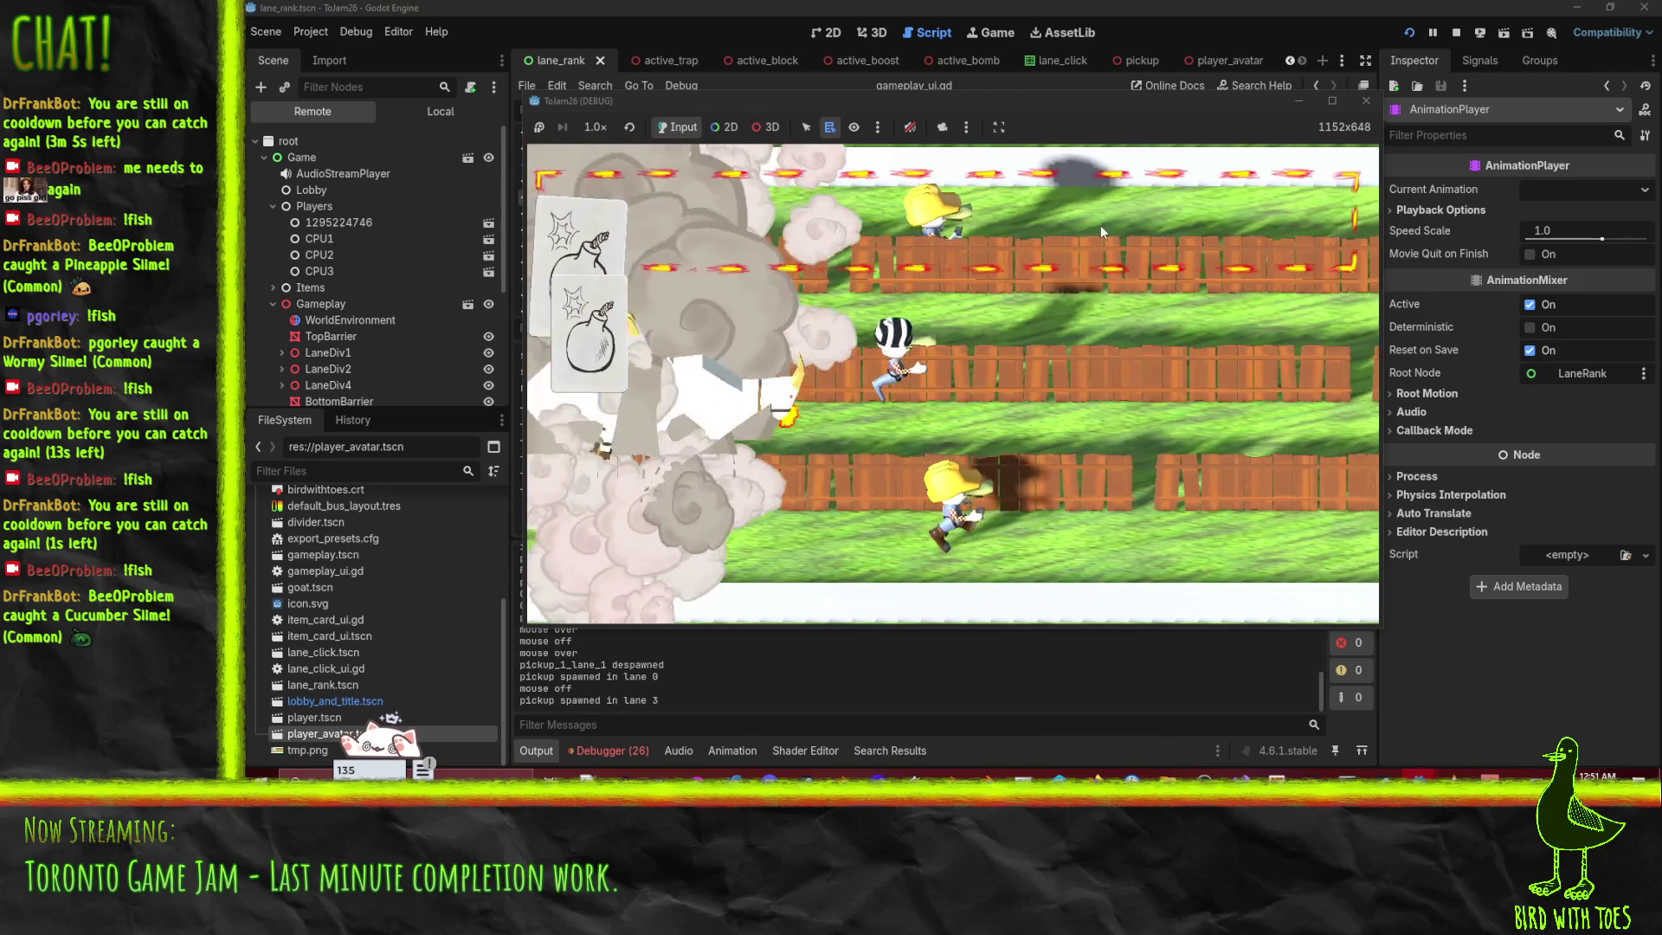
Fire two bombs, drop a block into lane 2, ready up again, then stop the game
click(1148, 230)
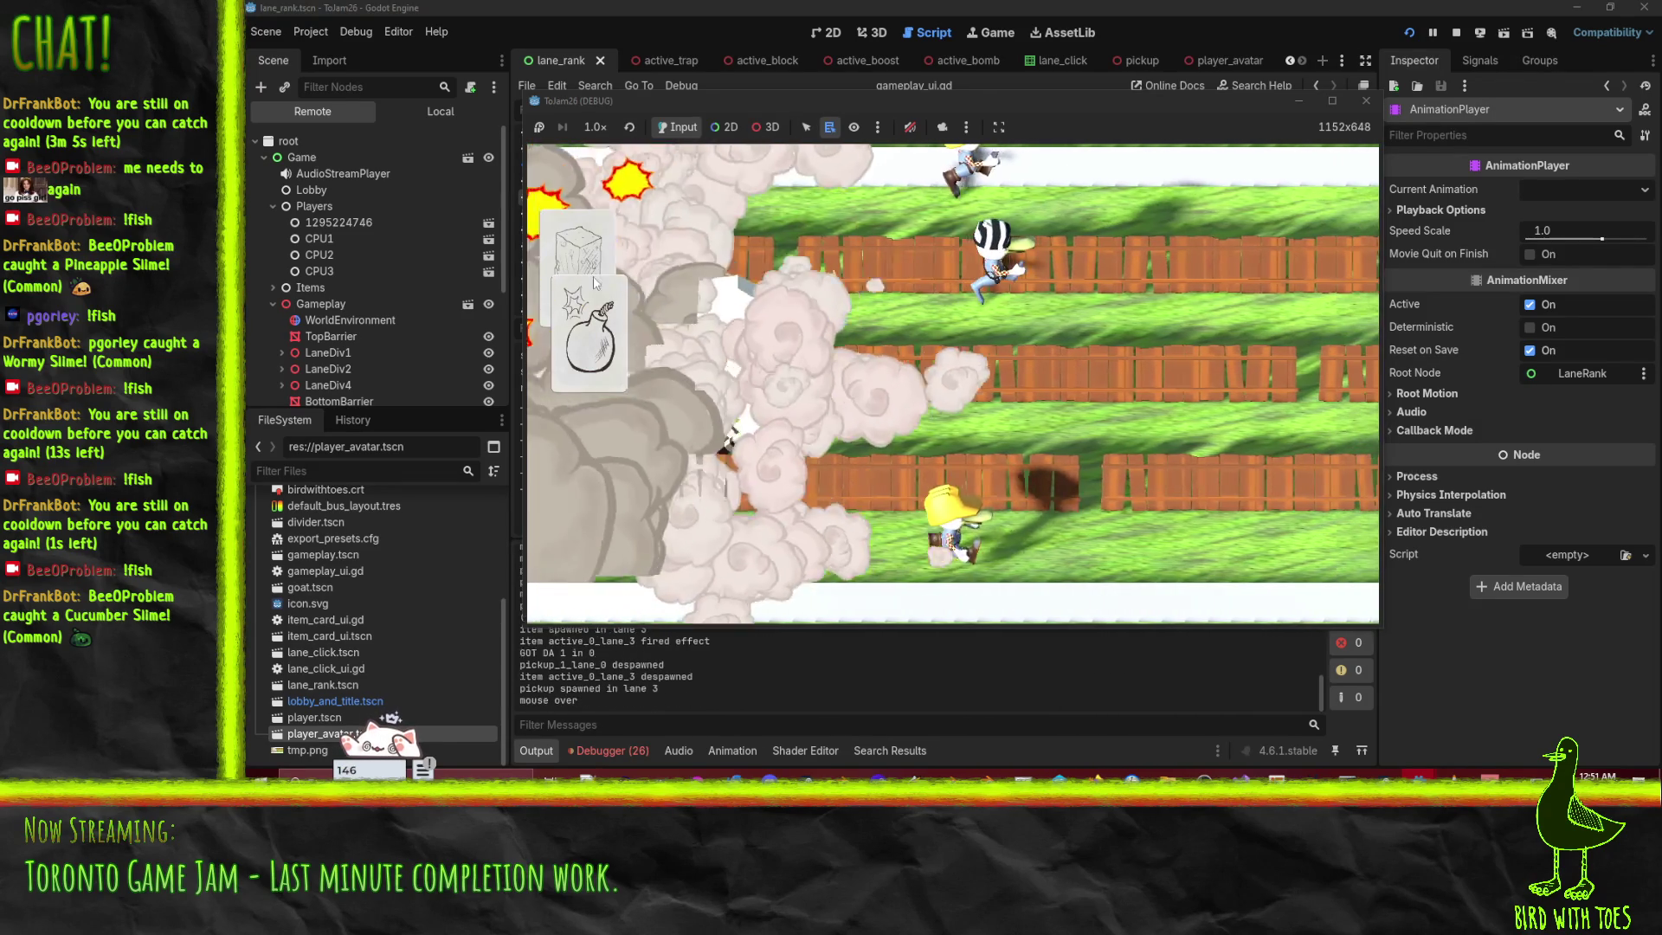
click(1139, 191)
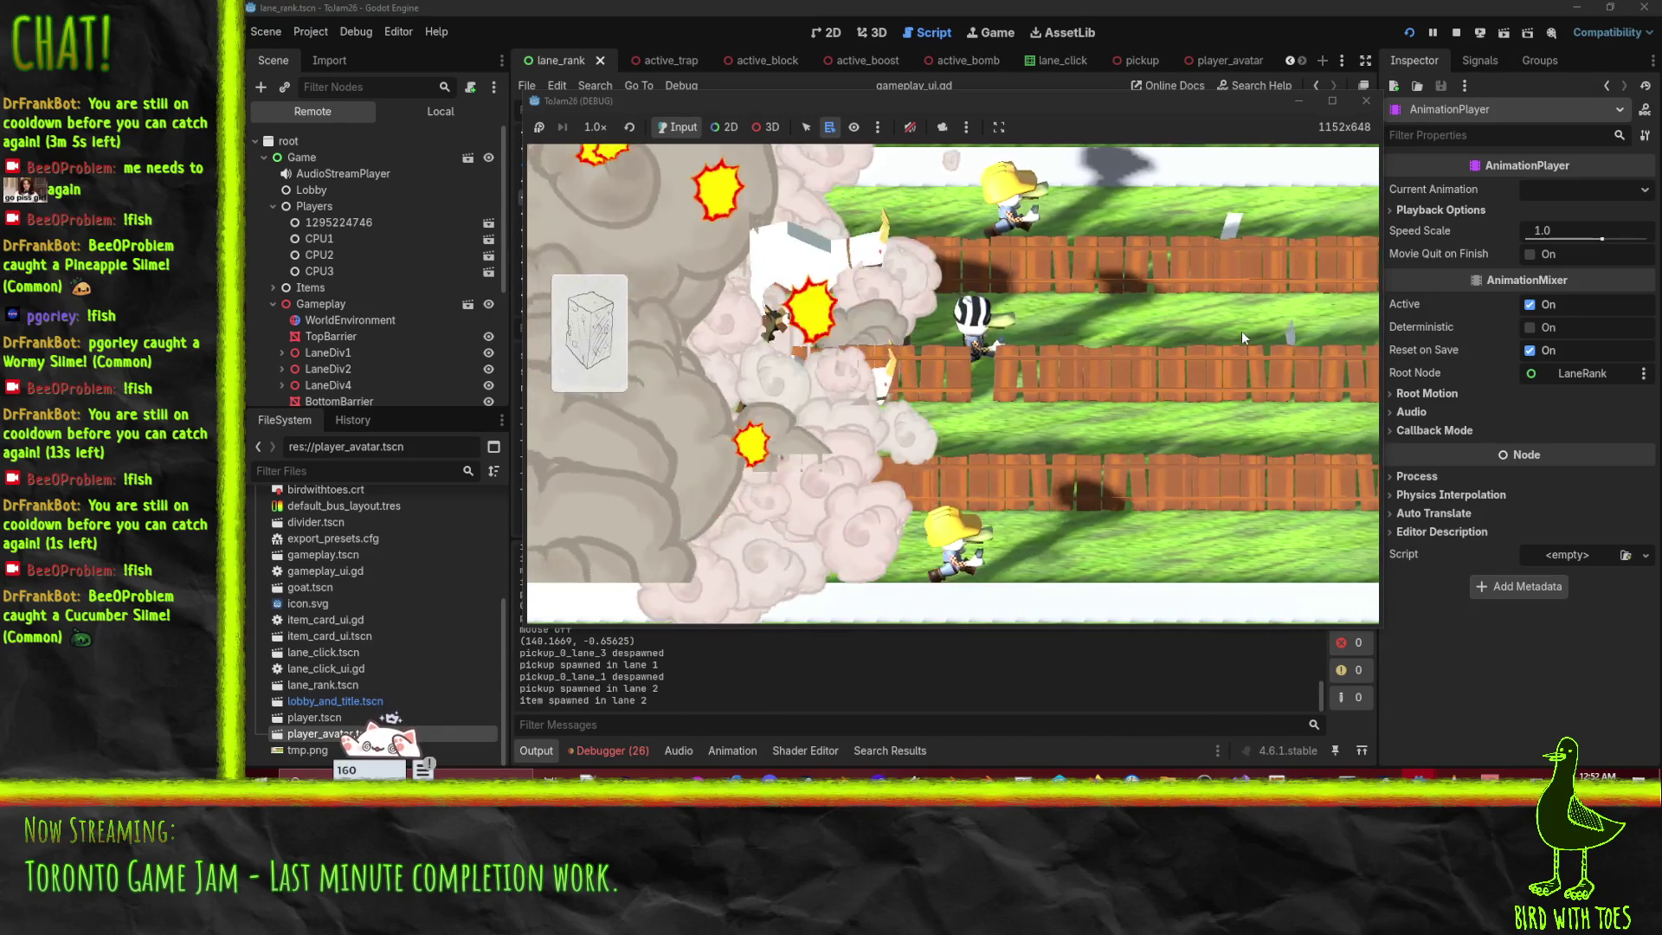
drag(558, 355, 1099, 320)
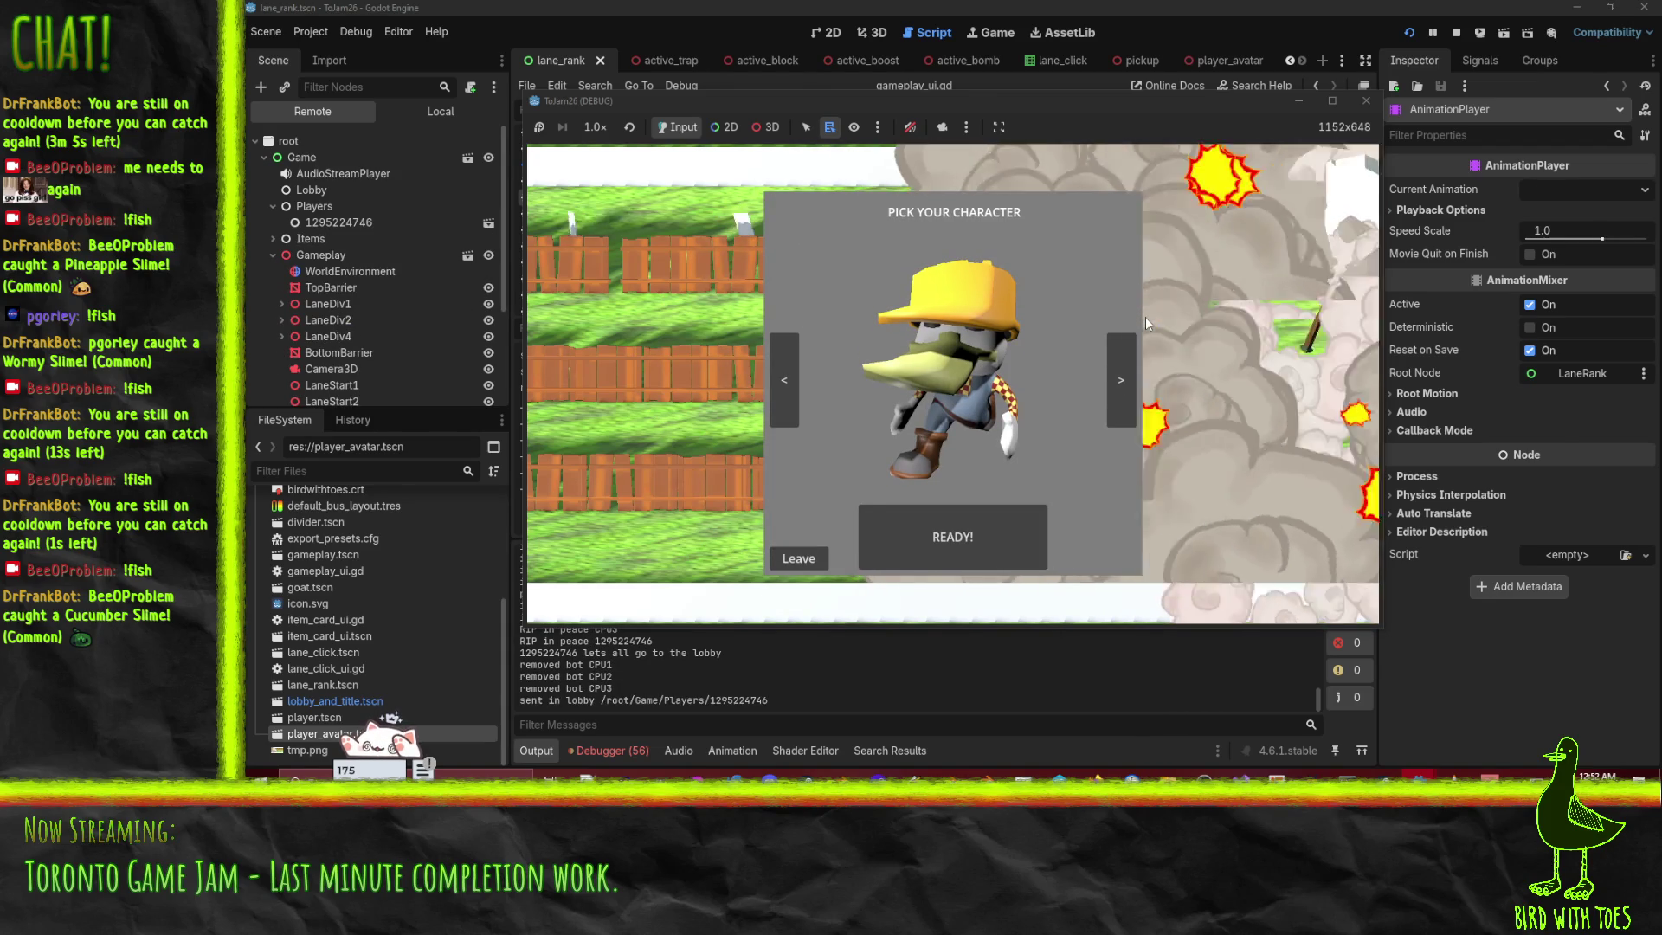
click(895, 527)
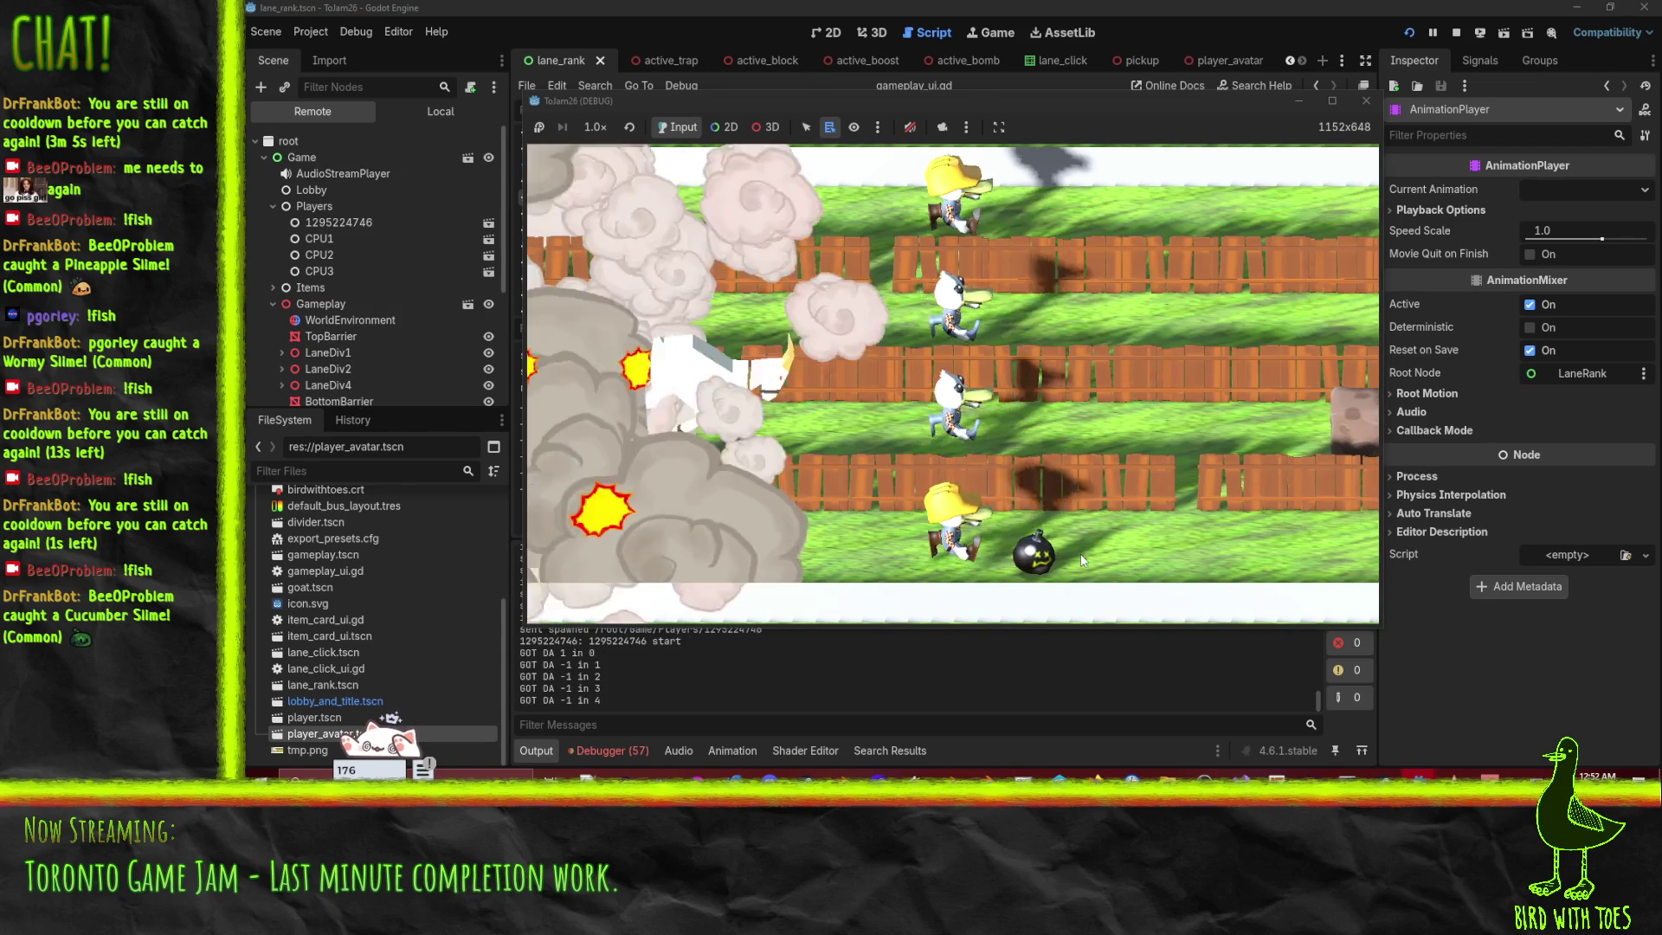
click(1456, 32)
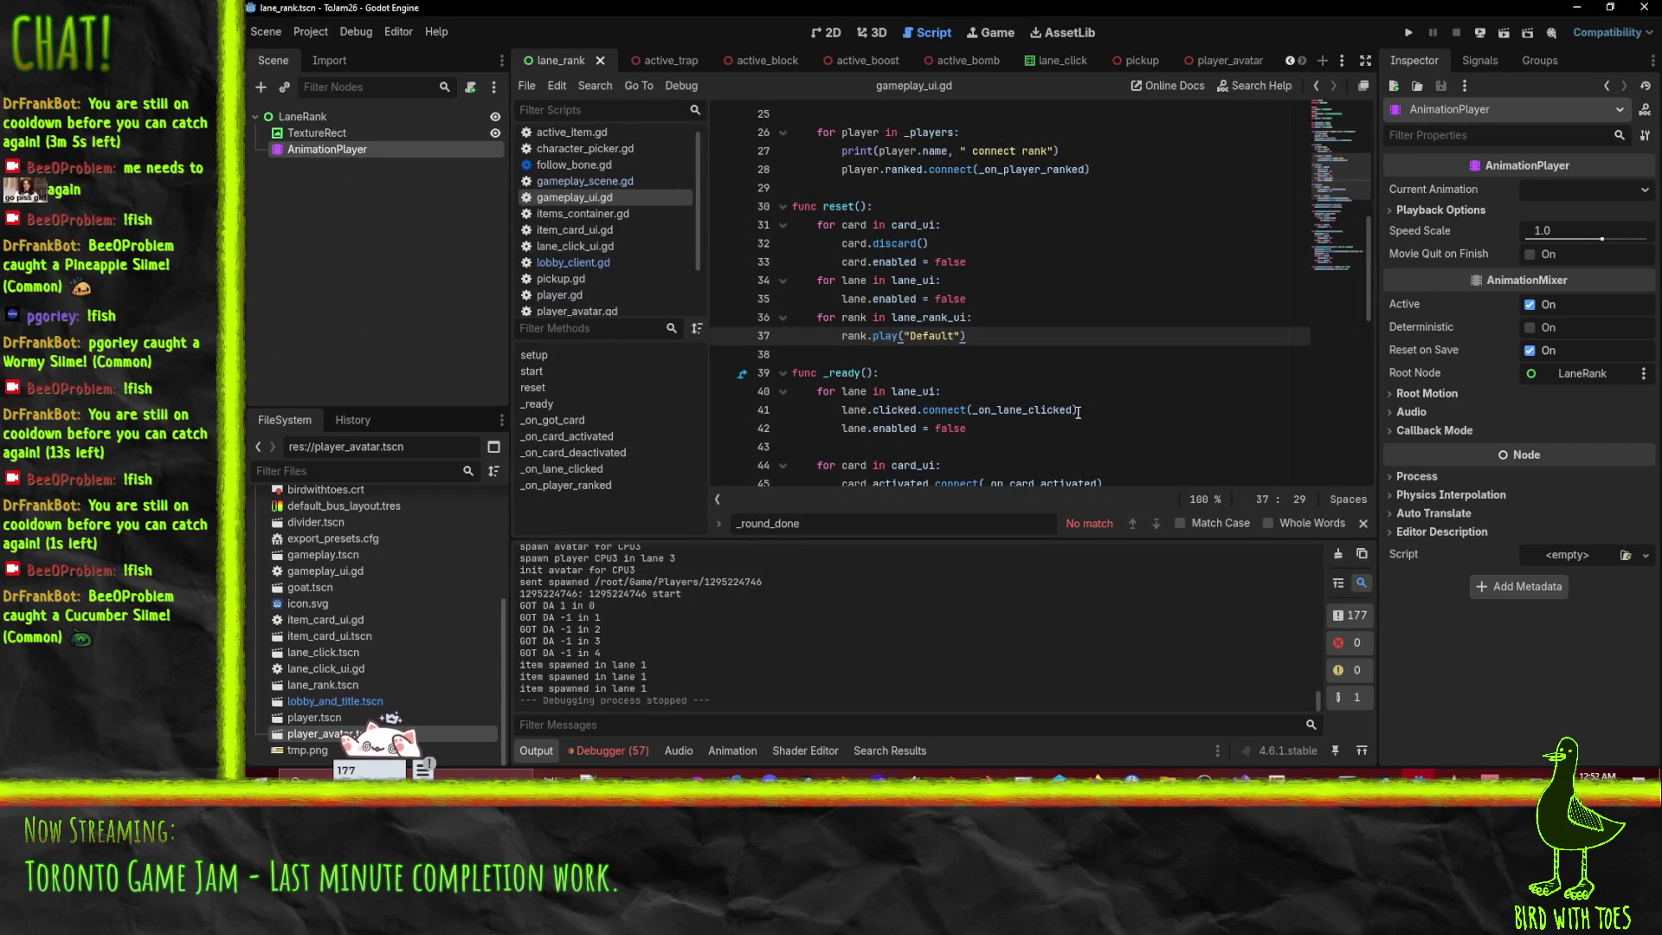
Open gameplay_scene.gd, then items_container.gd, scrolled to its top above fire_item
click(594, 178)
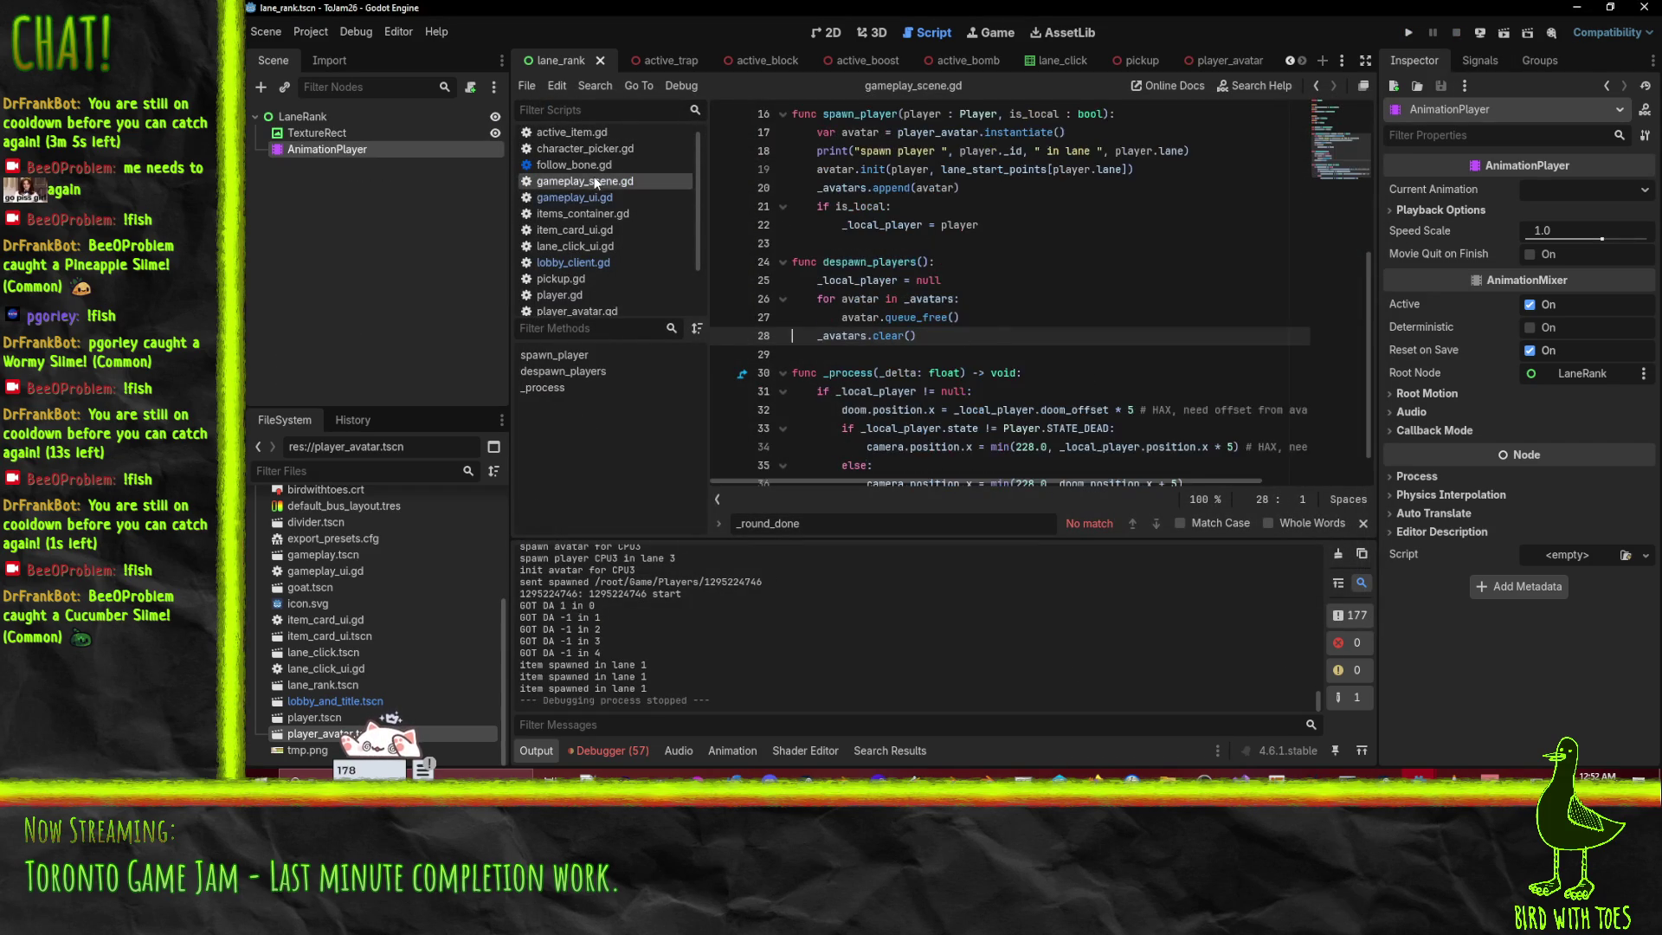
scroll(969, 298, up, 1)
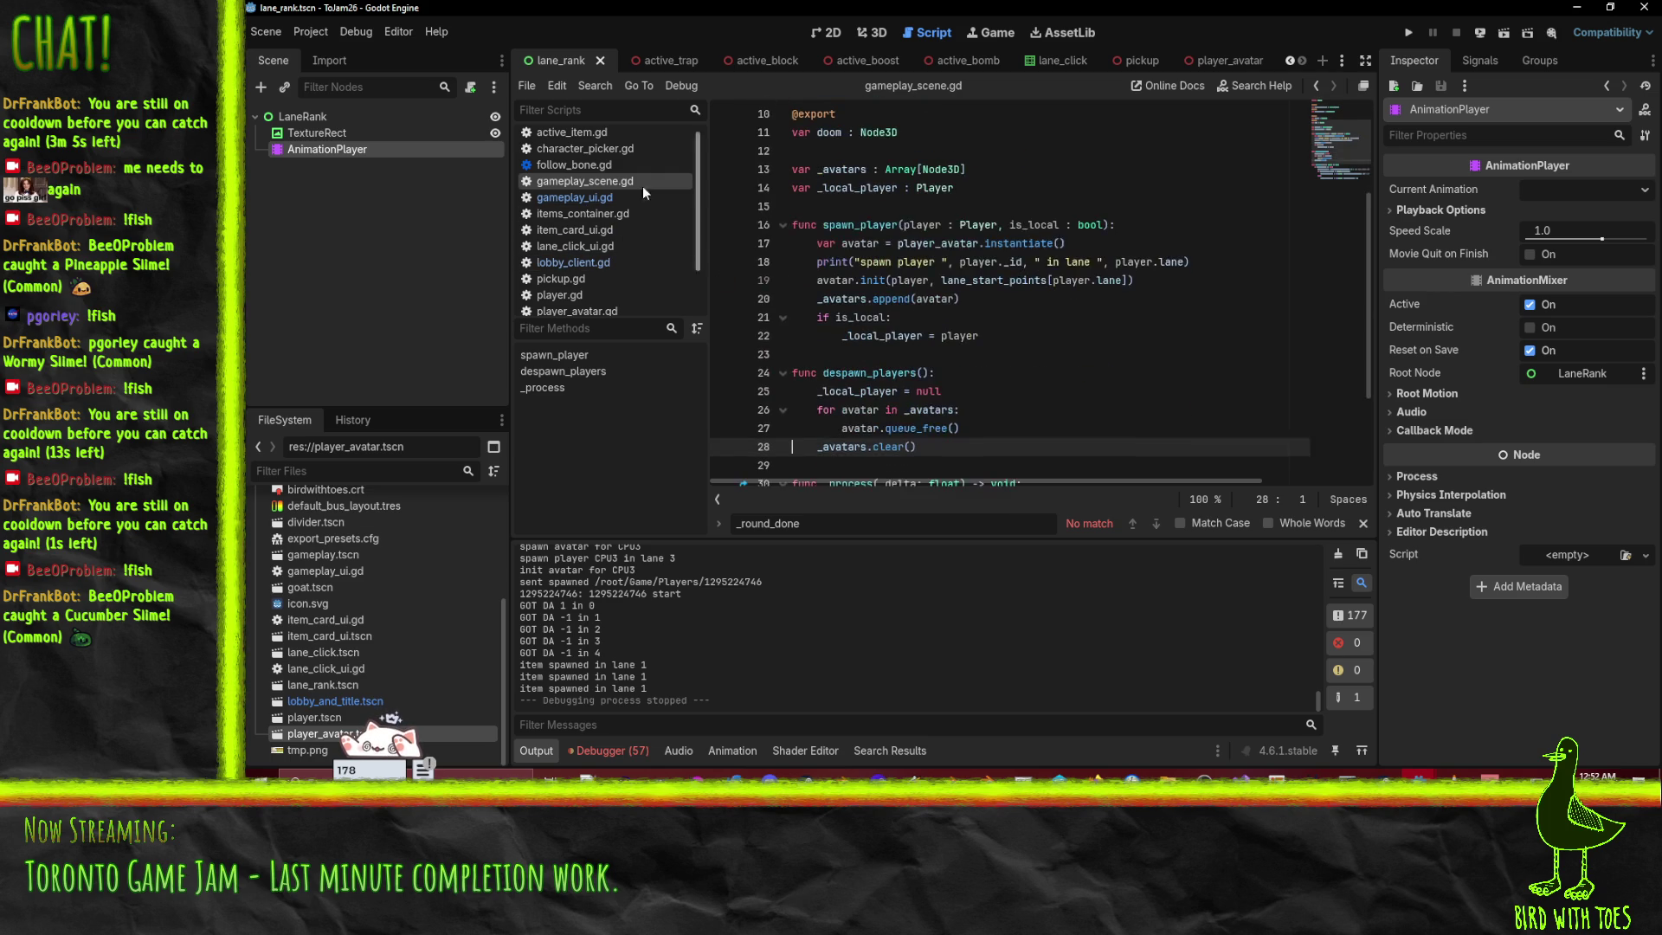
click(609, 213)
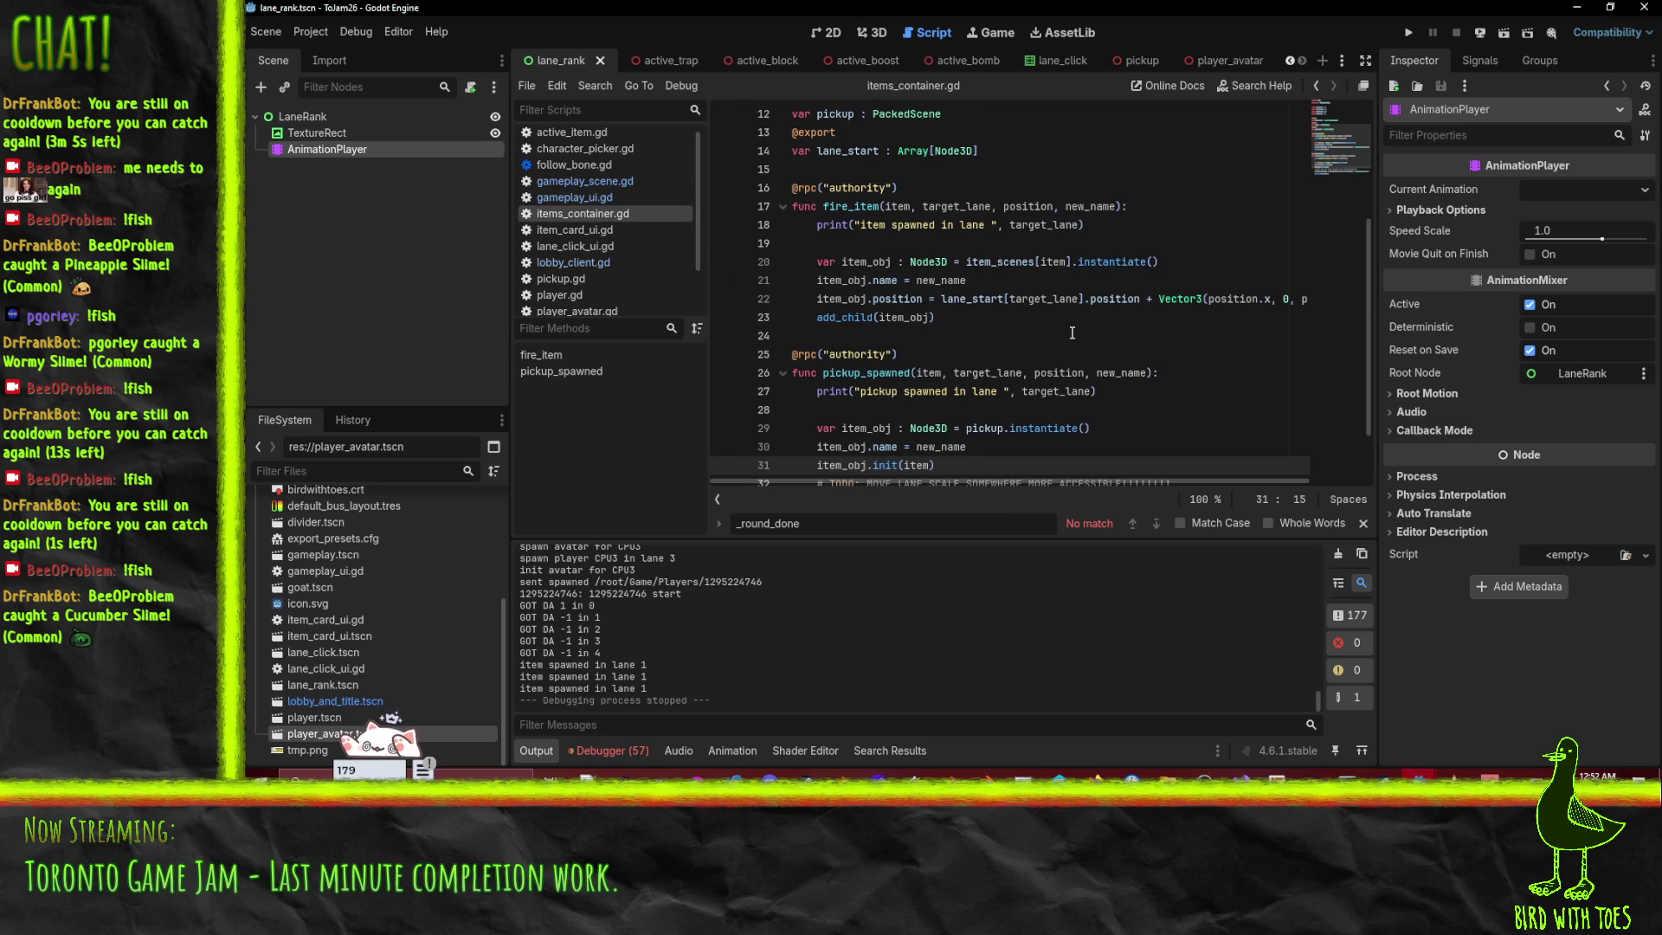
scroll(1071, 332, up, 1)
scroll(920, 277, down, 2)
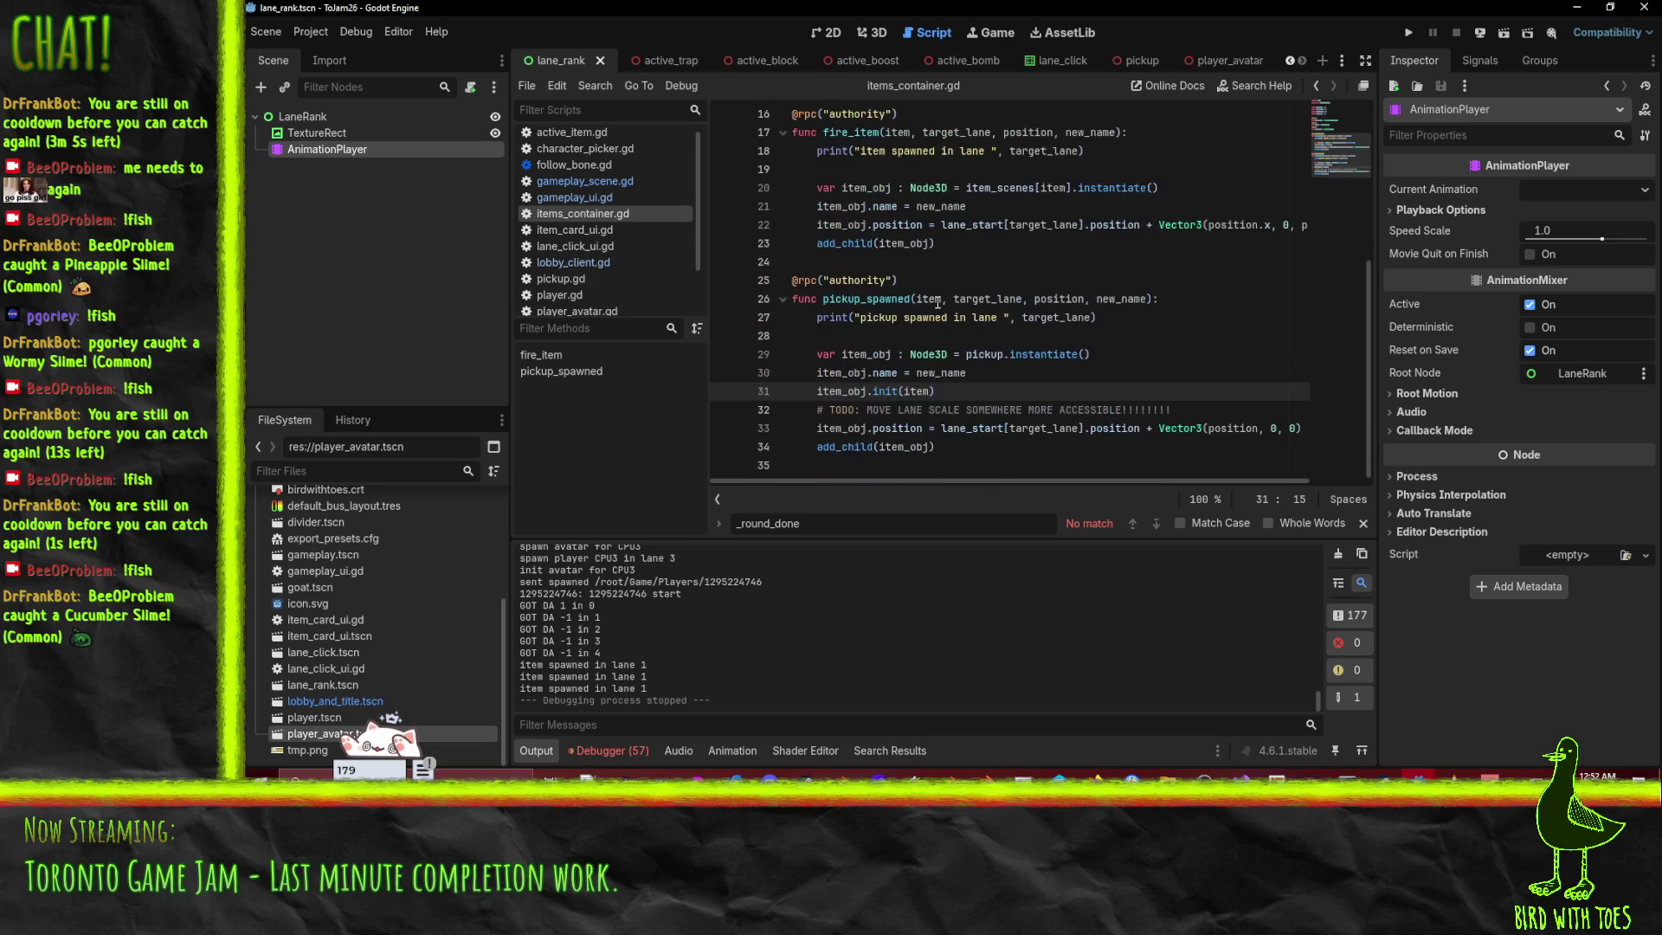
scroll(963, 359, up, 1)
scroll(996, 386, down, 1)
scroll(998, 445, up, 2)
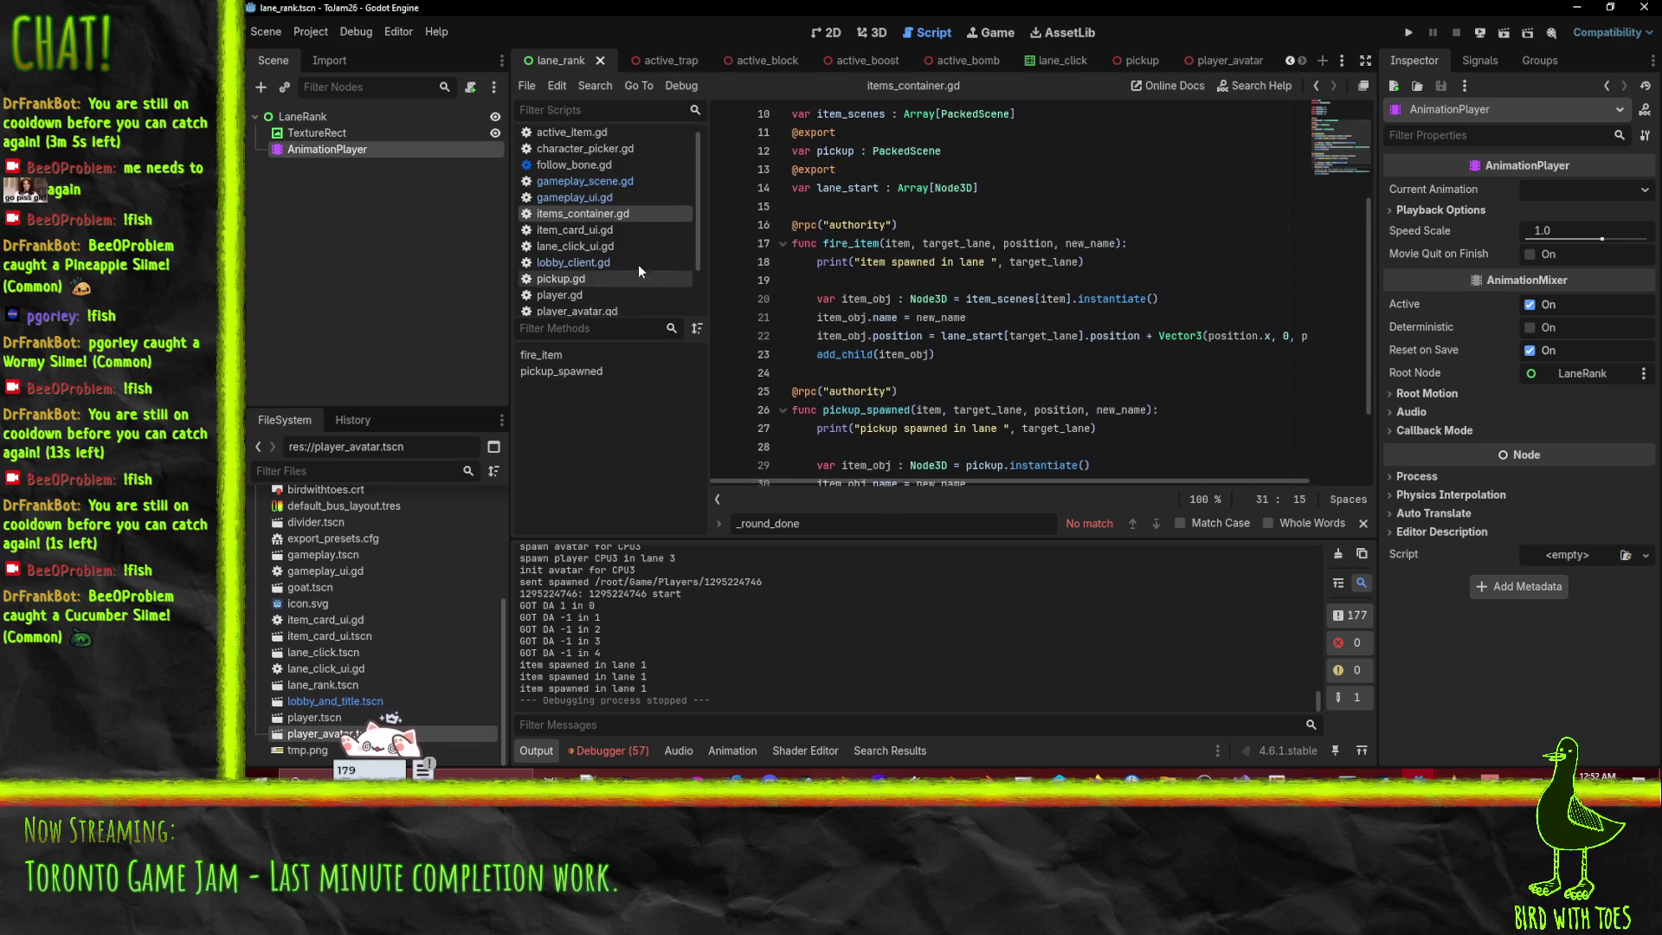
scroll(963, 275, down, 2)
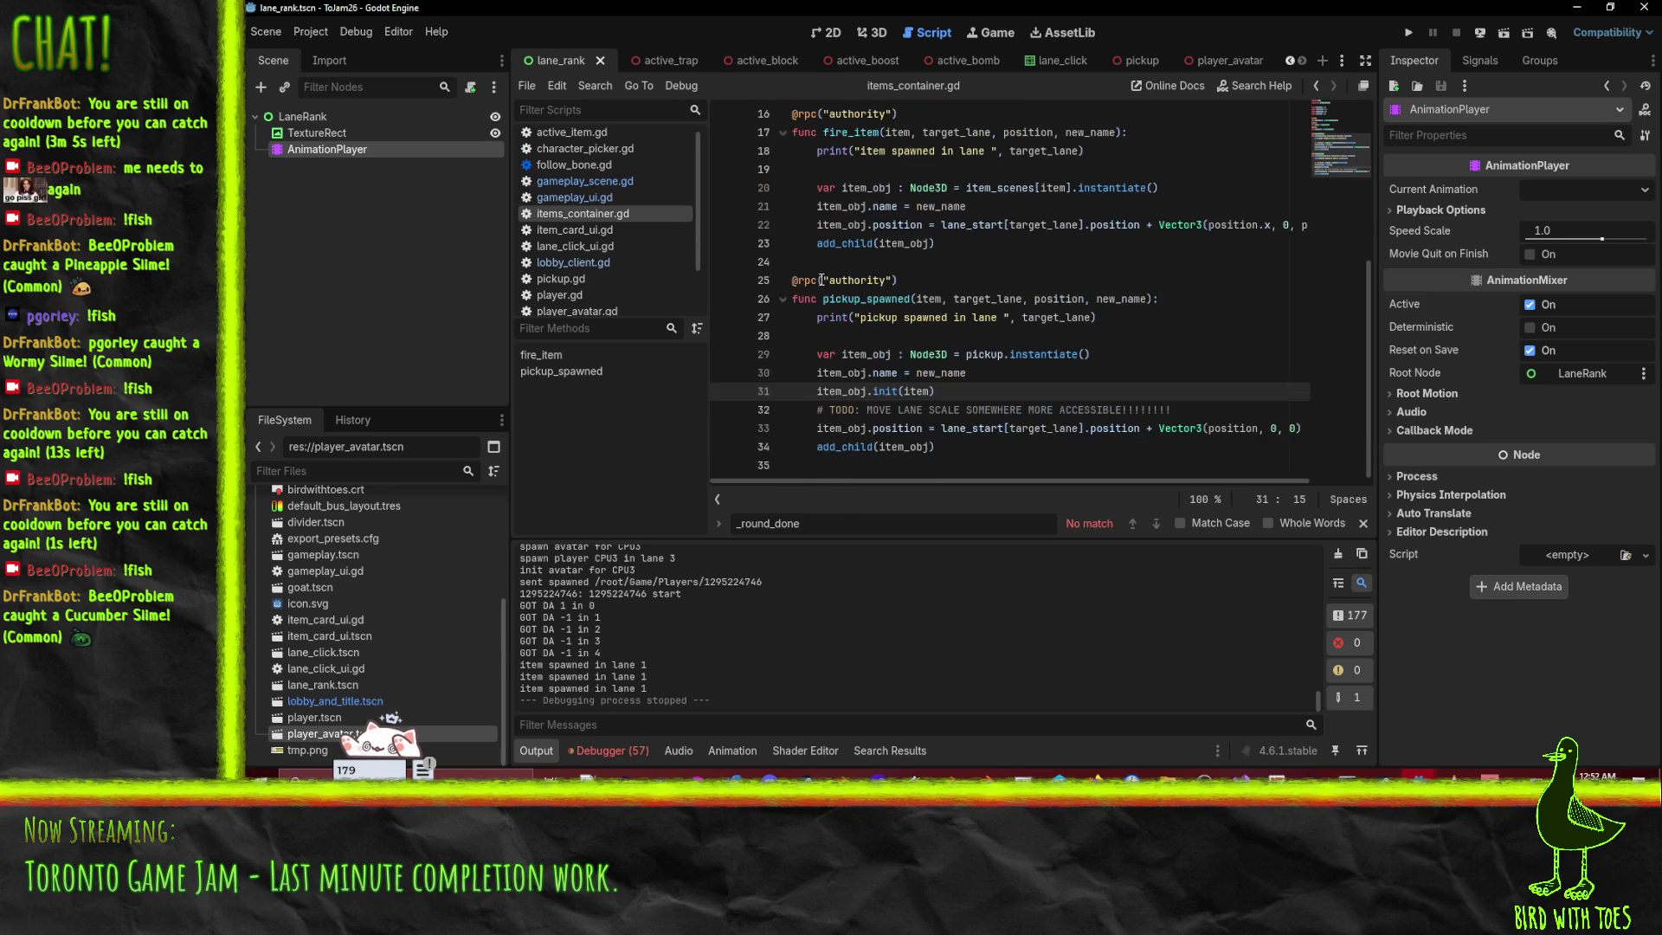
scroll(1005, 283, up, 4)
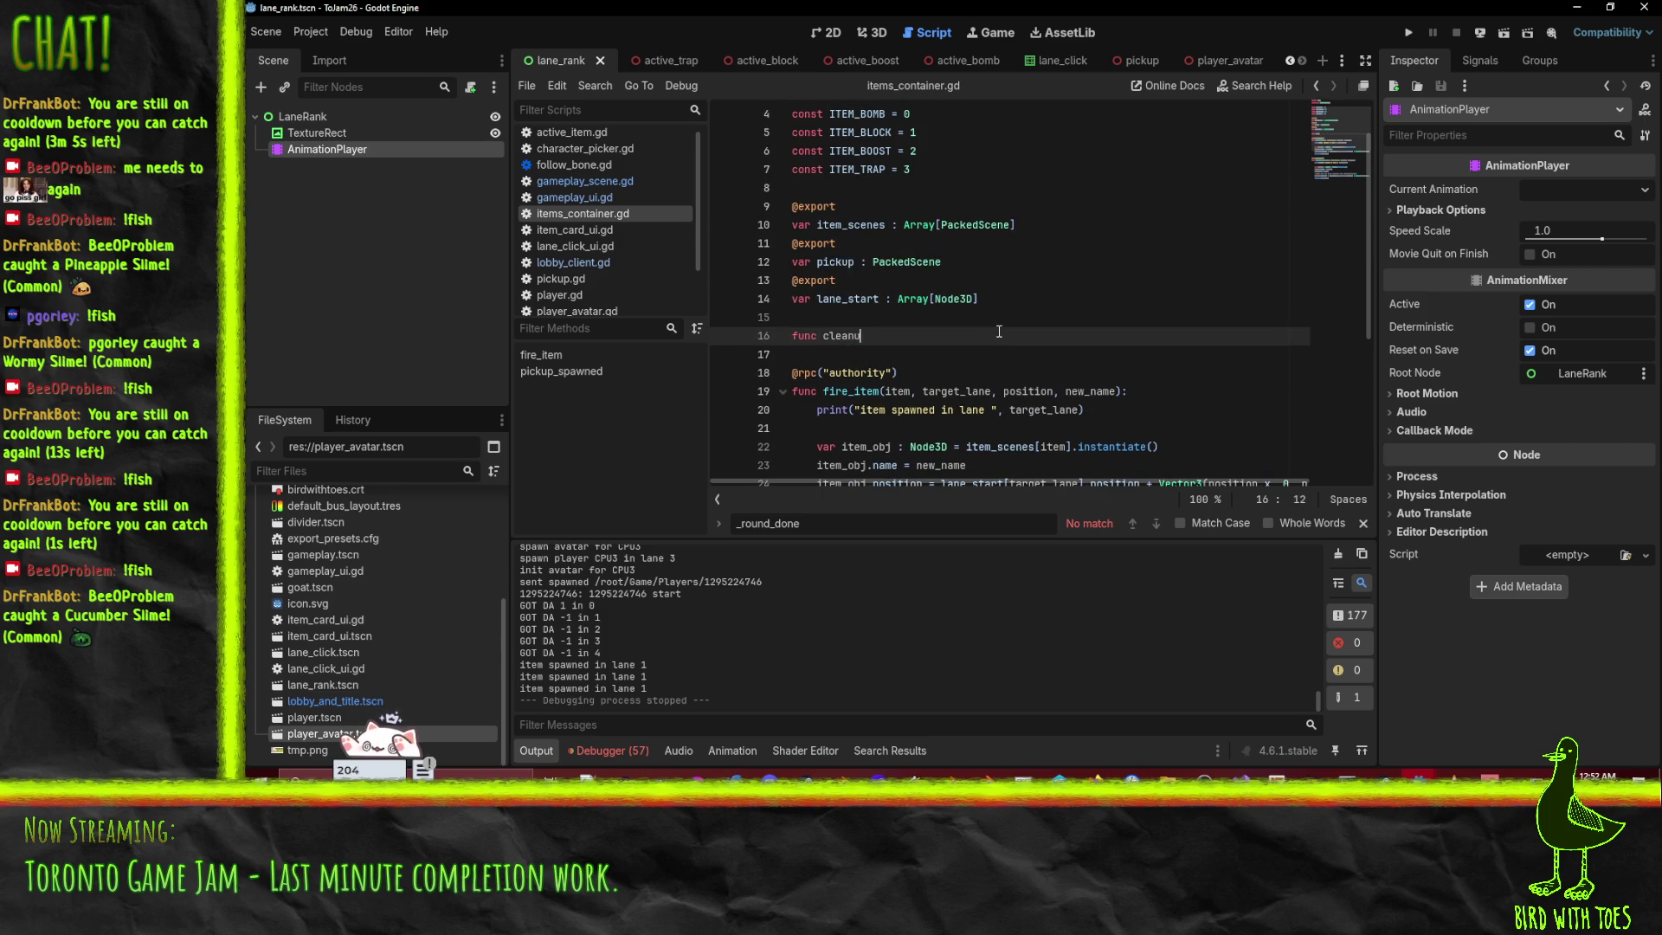
Finish the func cleanup(): declaration, then go to the pickup_spawned declaration
text():)
key(Return)
scroll(992, 330, down, 4)
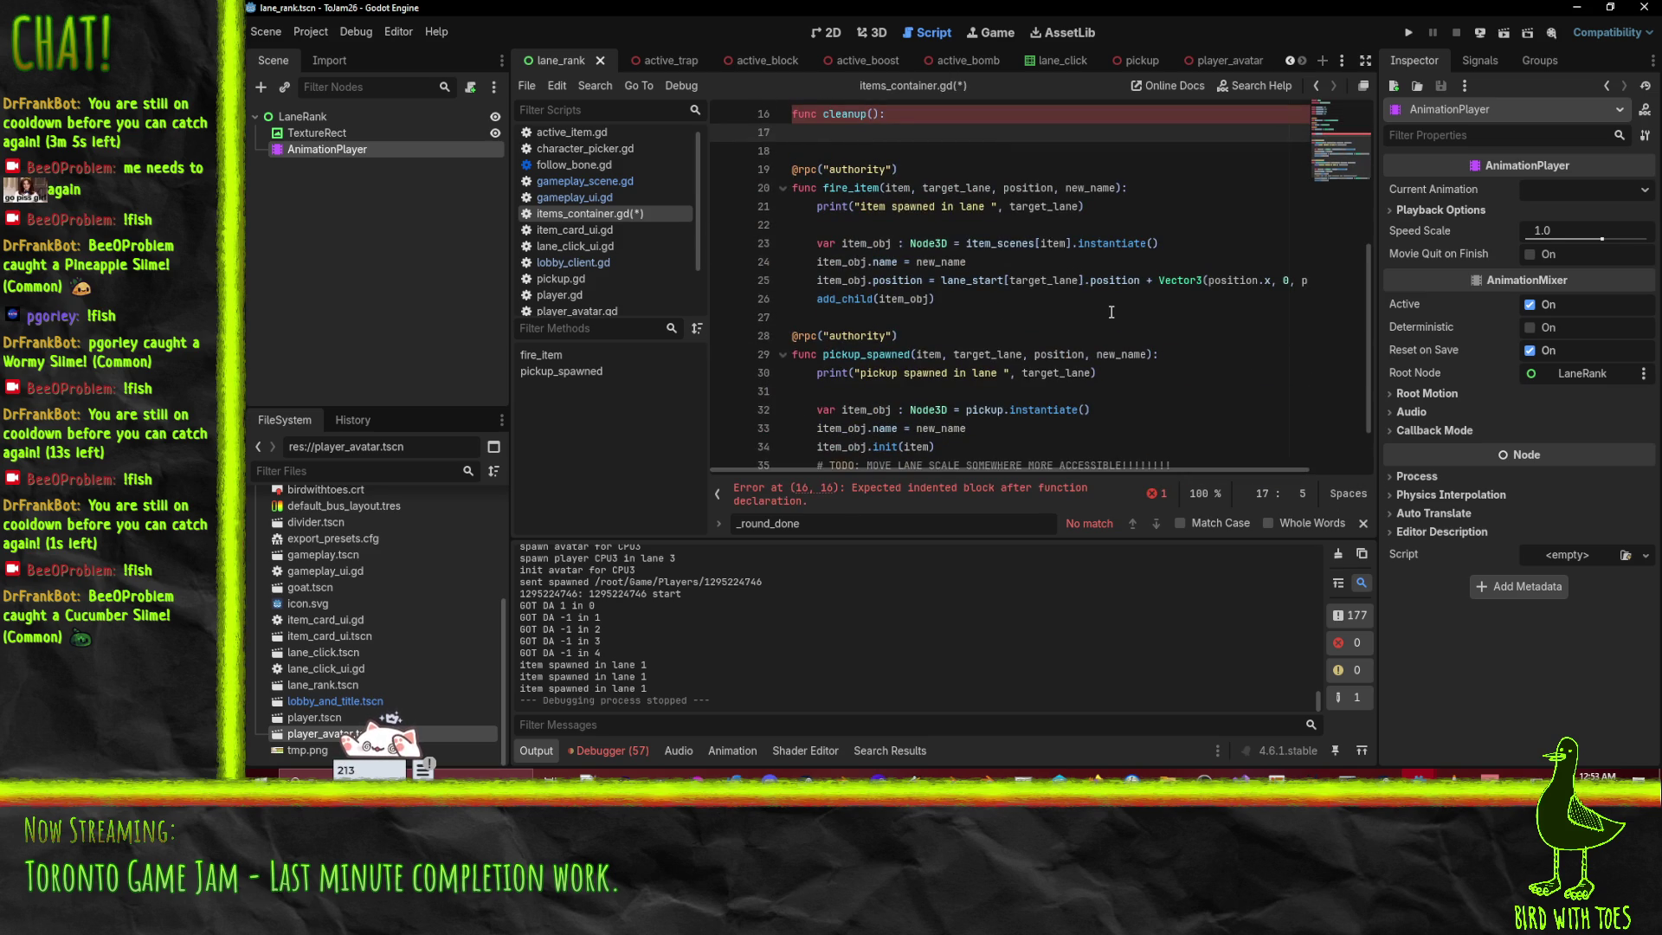
scroll(1108, 329, down, 1)
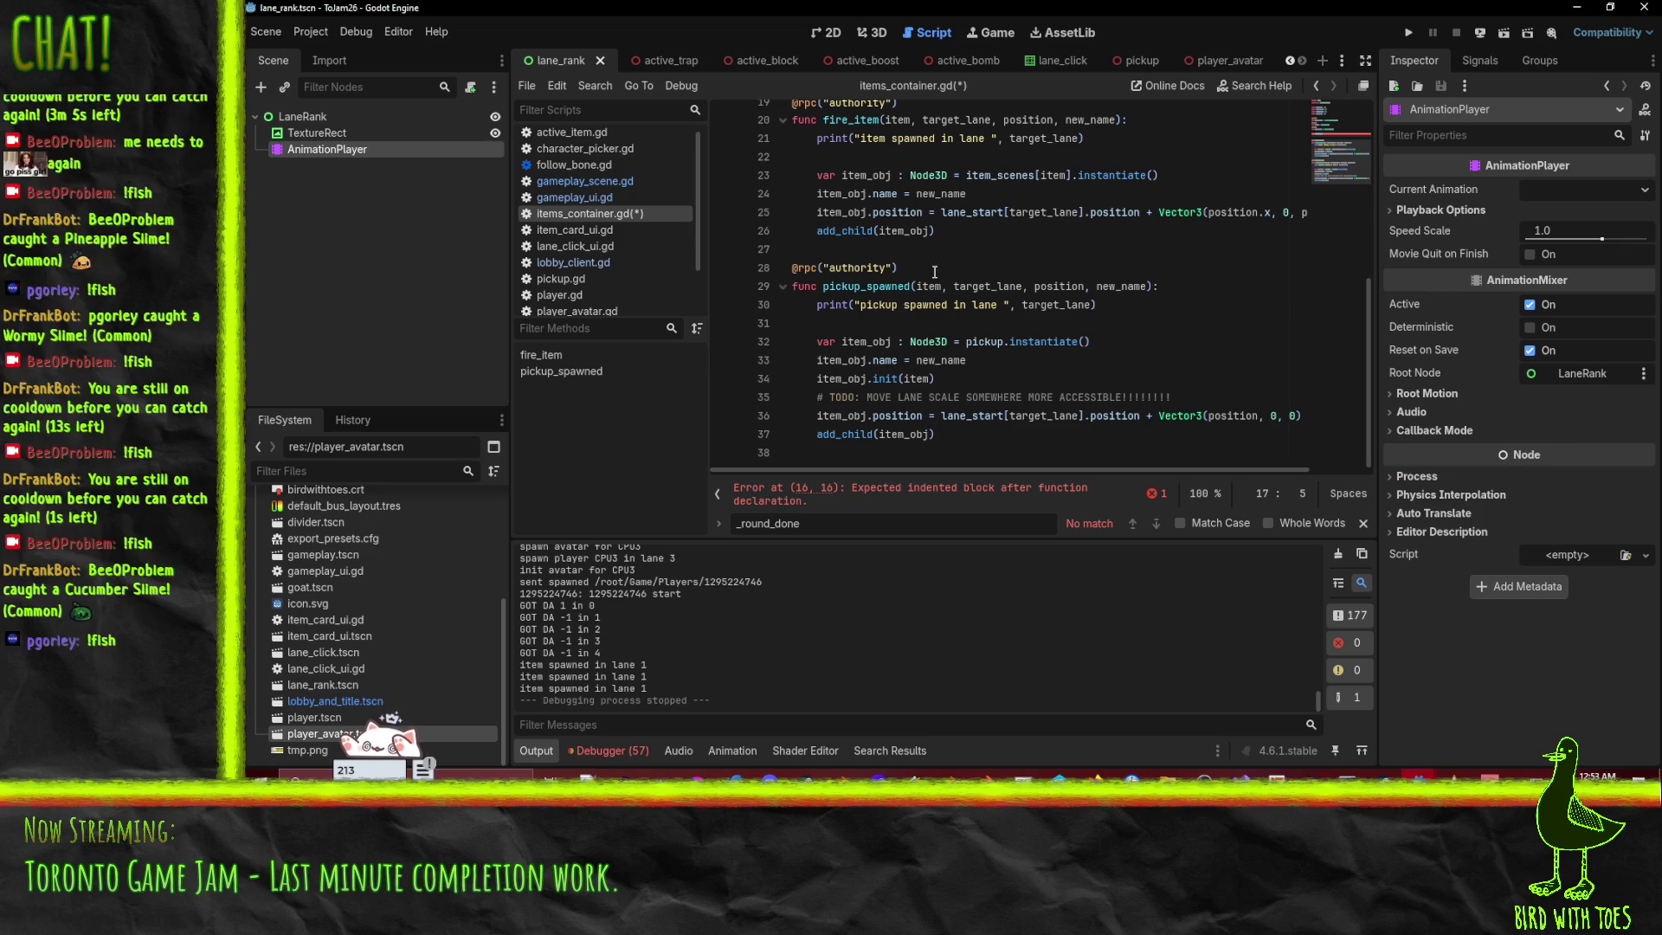
click(908, 285)
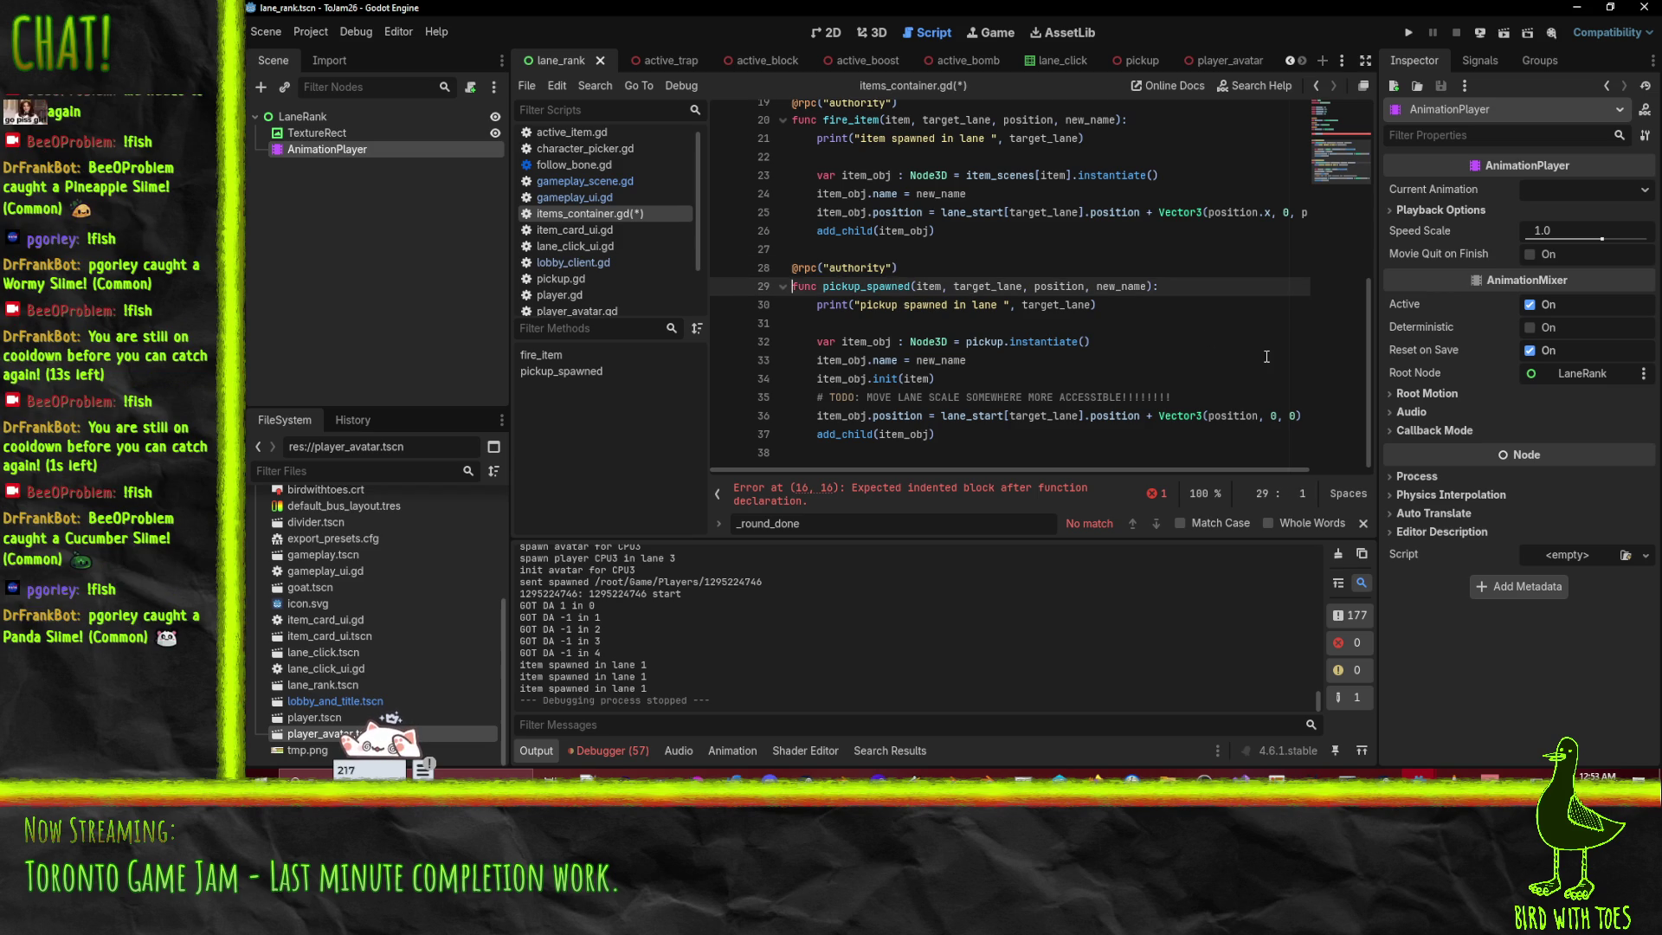
key(Down)
key(Down)
key(Down)
key(Return)
text(func pickup_spawned(item, target_lane, position, new_name):)
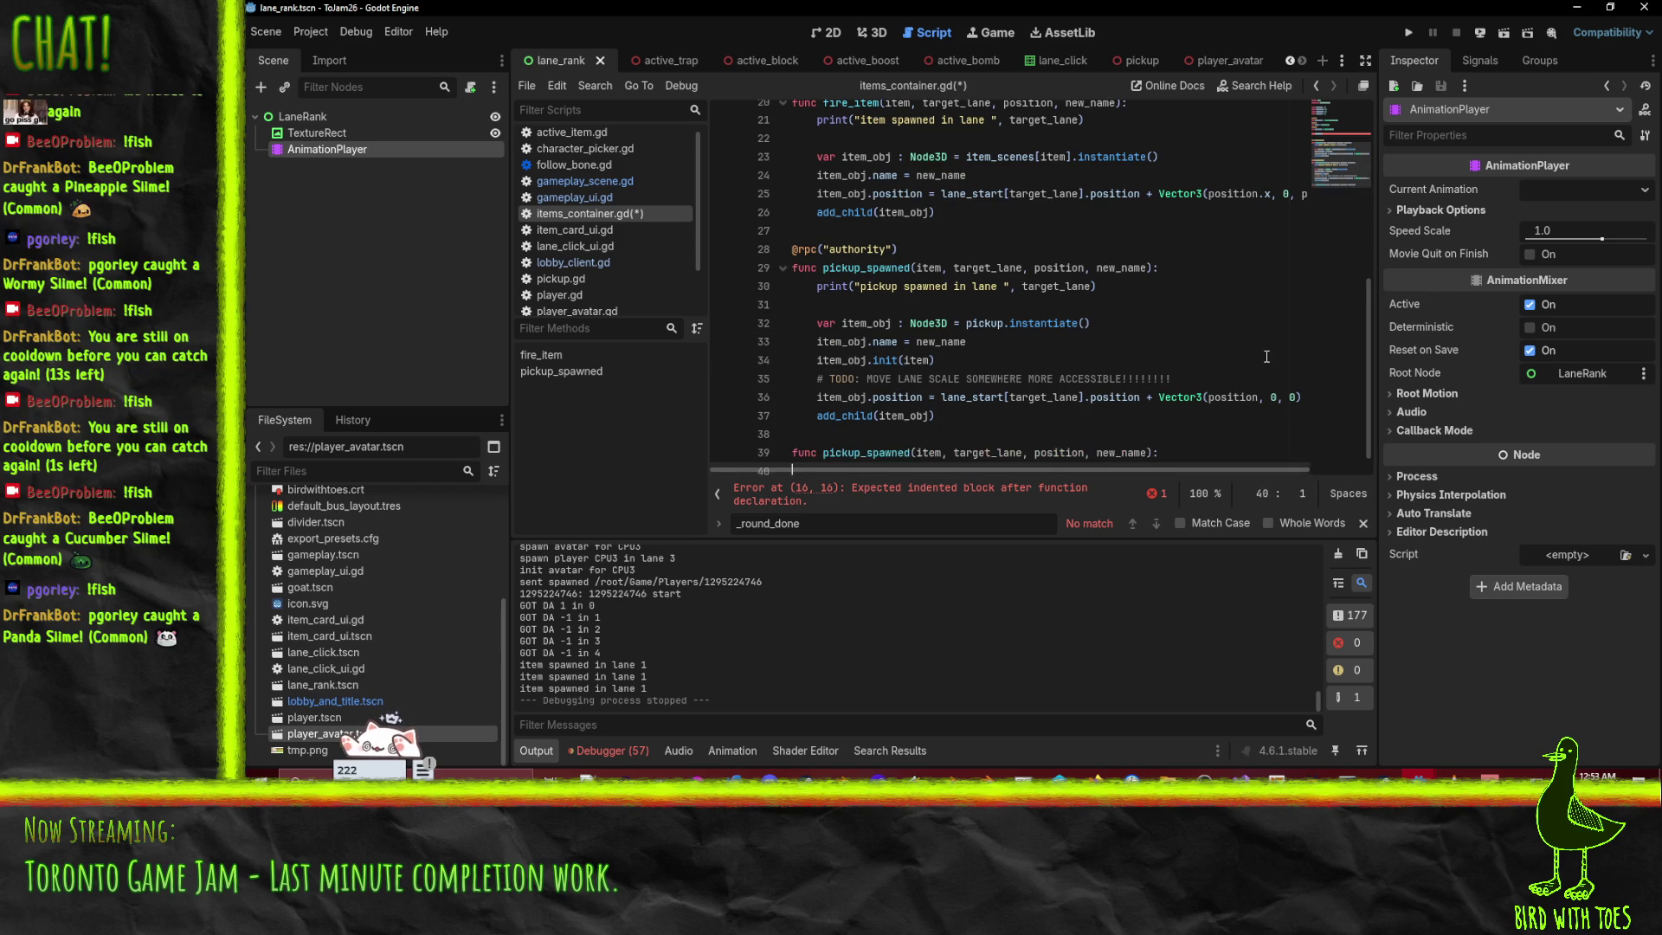
key(Up)
key(Up)
key(Up)
key(Up)
key(ctrl+c)
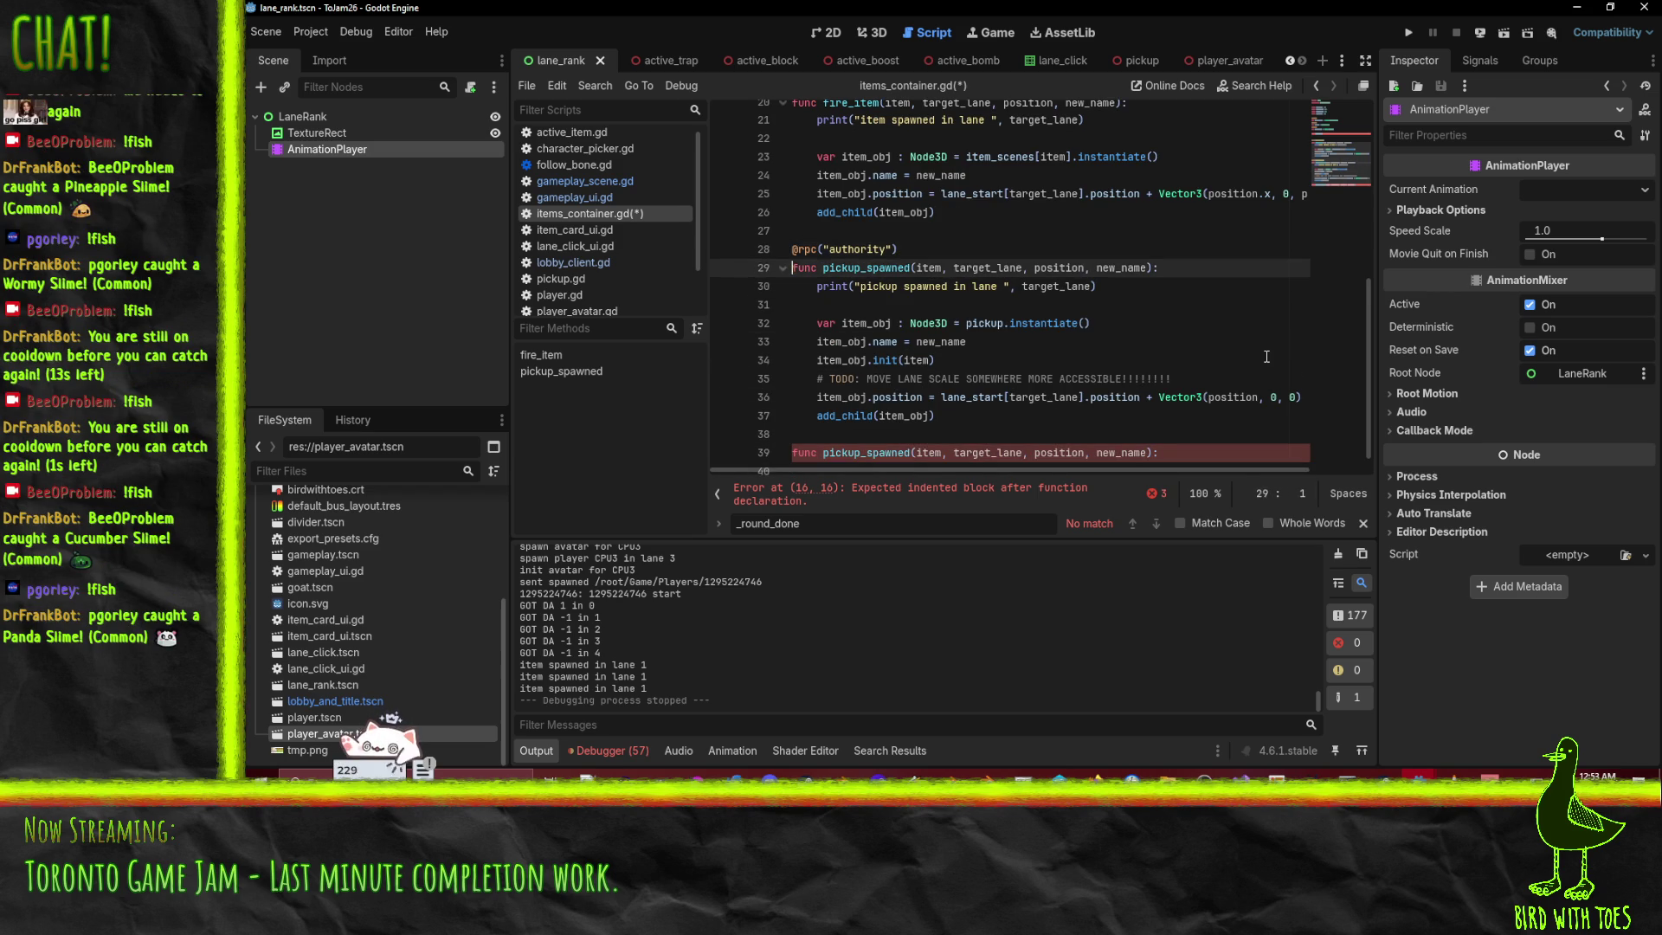
key(Down)
key(Down)
key(Down)
key(ctrl+v)
Rename the copy to despawned and strip every parameter except the name
key(Right)
key(Right)
key(Right)
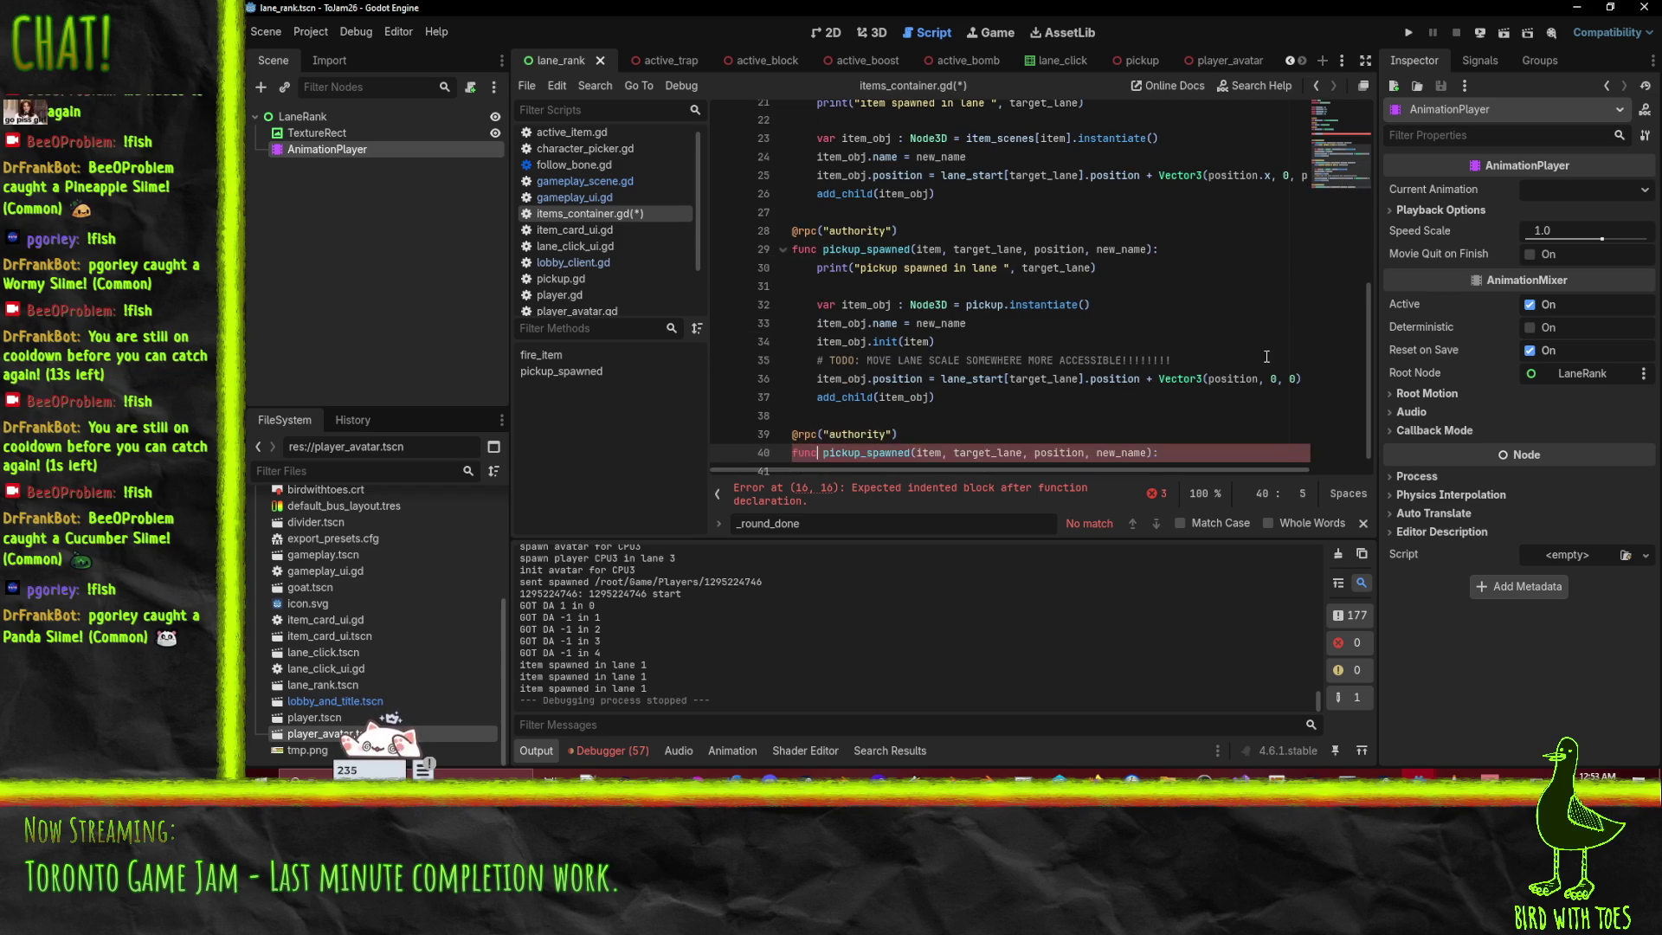
key(shift+Right)
key(shift+Right)
key(shift+Right)
text(des)
key(Right)
key(Right)
key(Right)
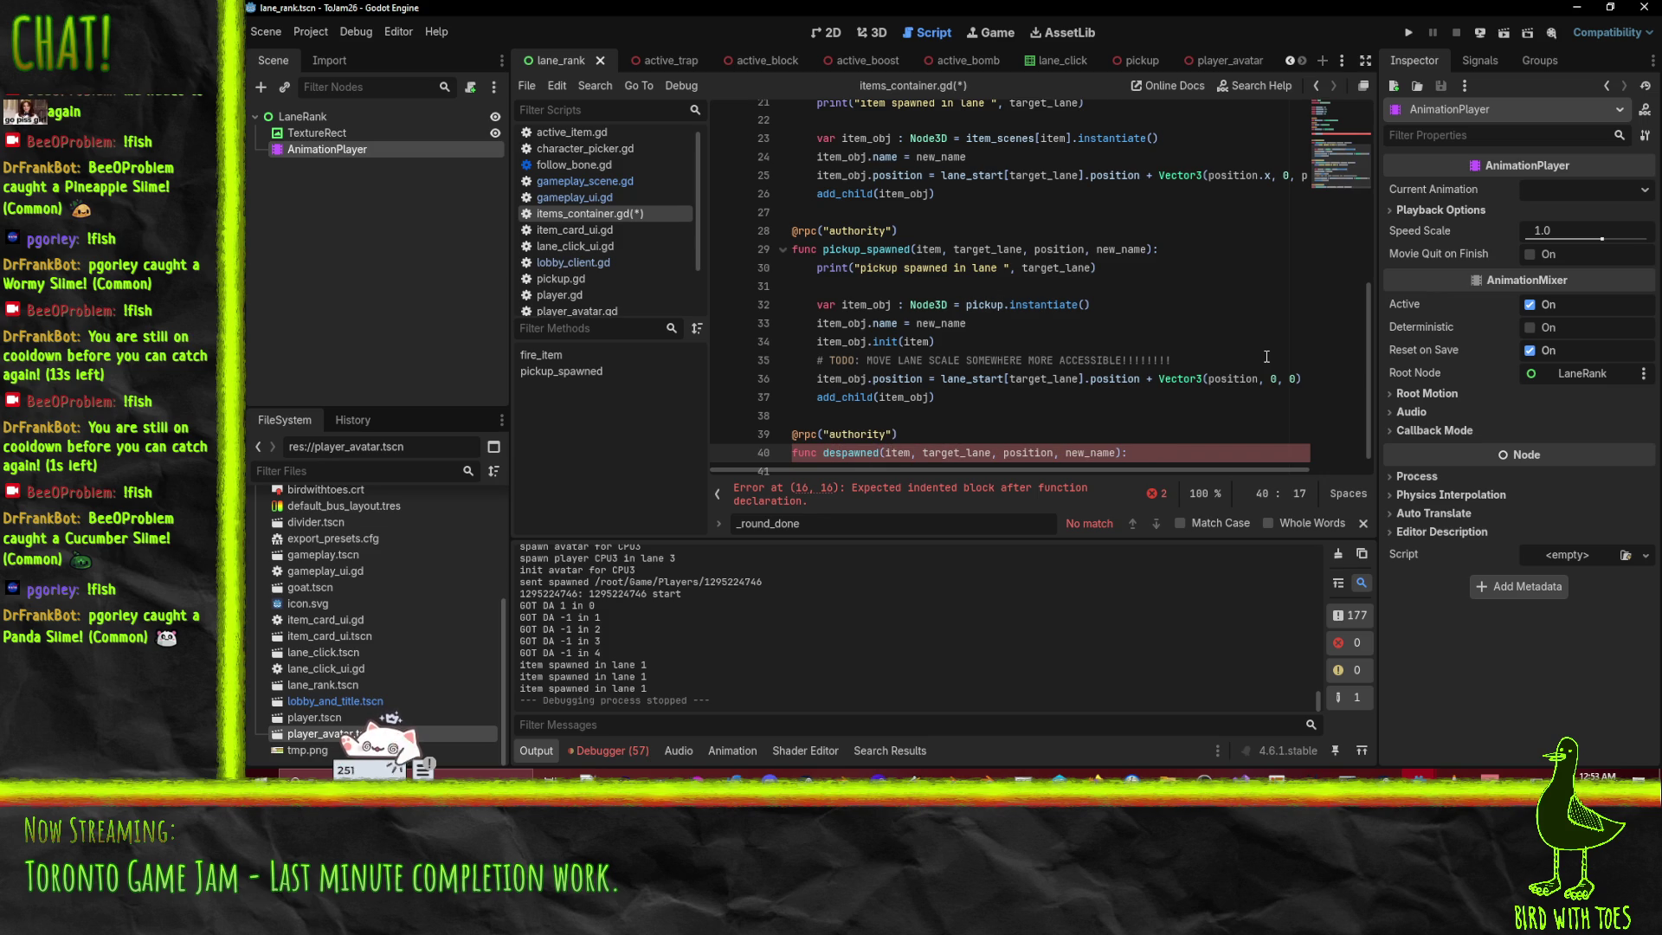
key(shift+Right)
key(shift+Right)
key(shift+Right)
key(shift+Right)
key(shift+Right)
key(shift+Right)
key(BackSpace)
key(Up)
key(Up)
key(Up)
key(Down)
key(Down)
key(Down)
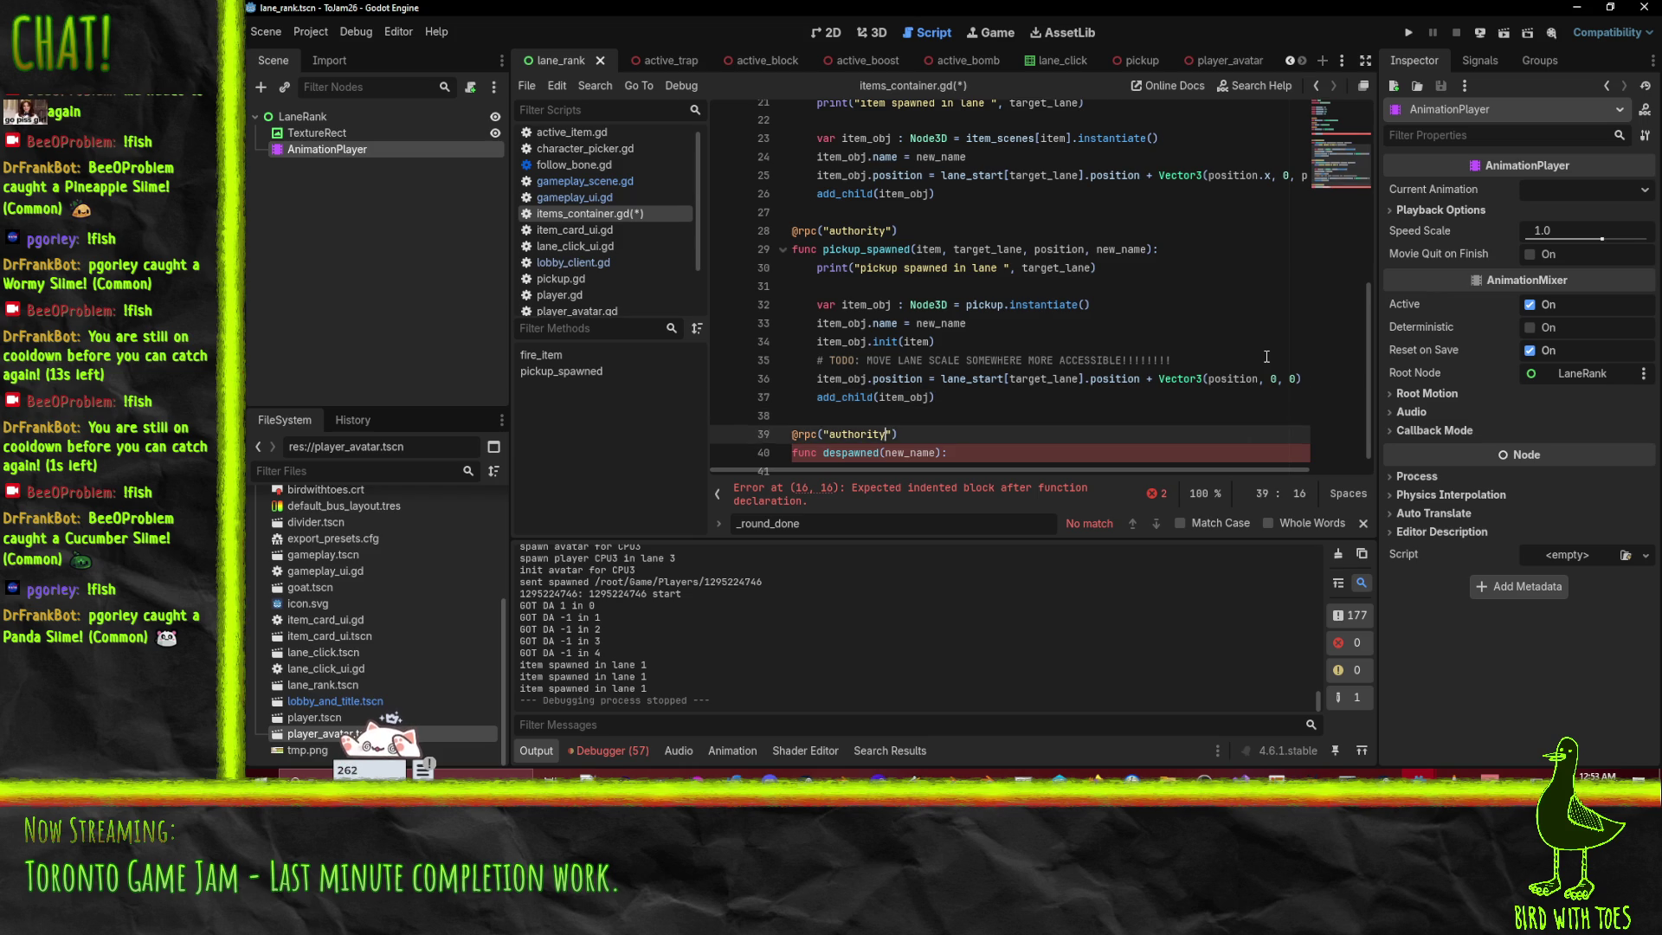
Rename the parameter to _name and make the body find_child(name, false).queue_free()
text(find_child(")
key(BackSpace)
text(n)
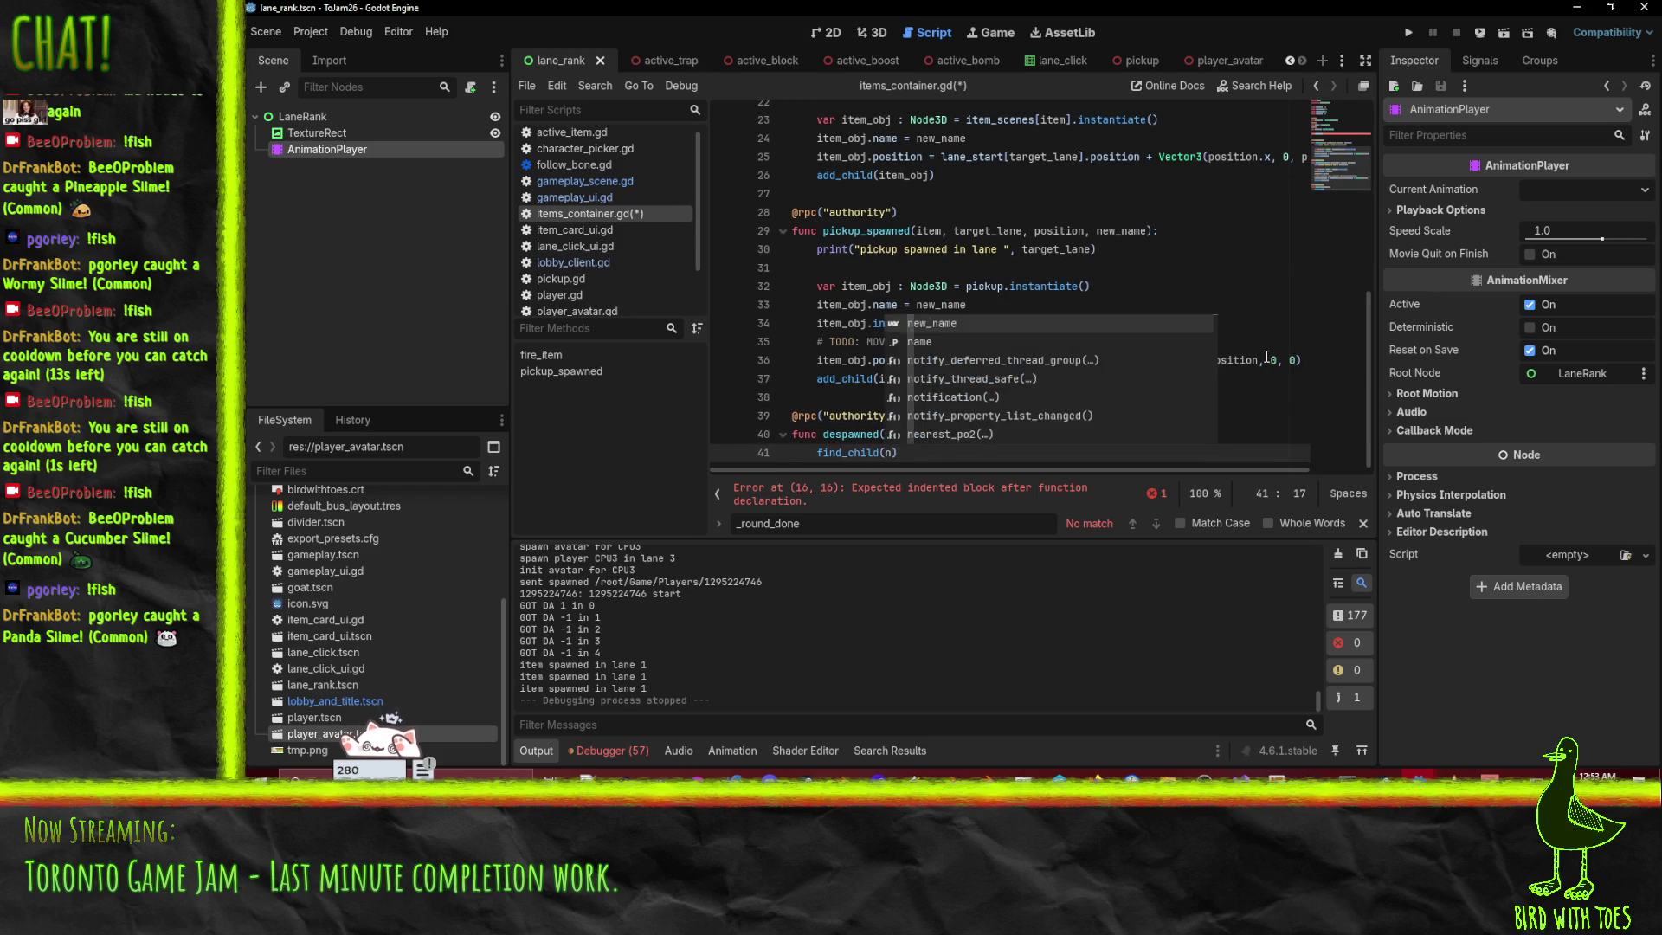
text(ame)
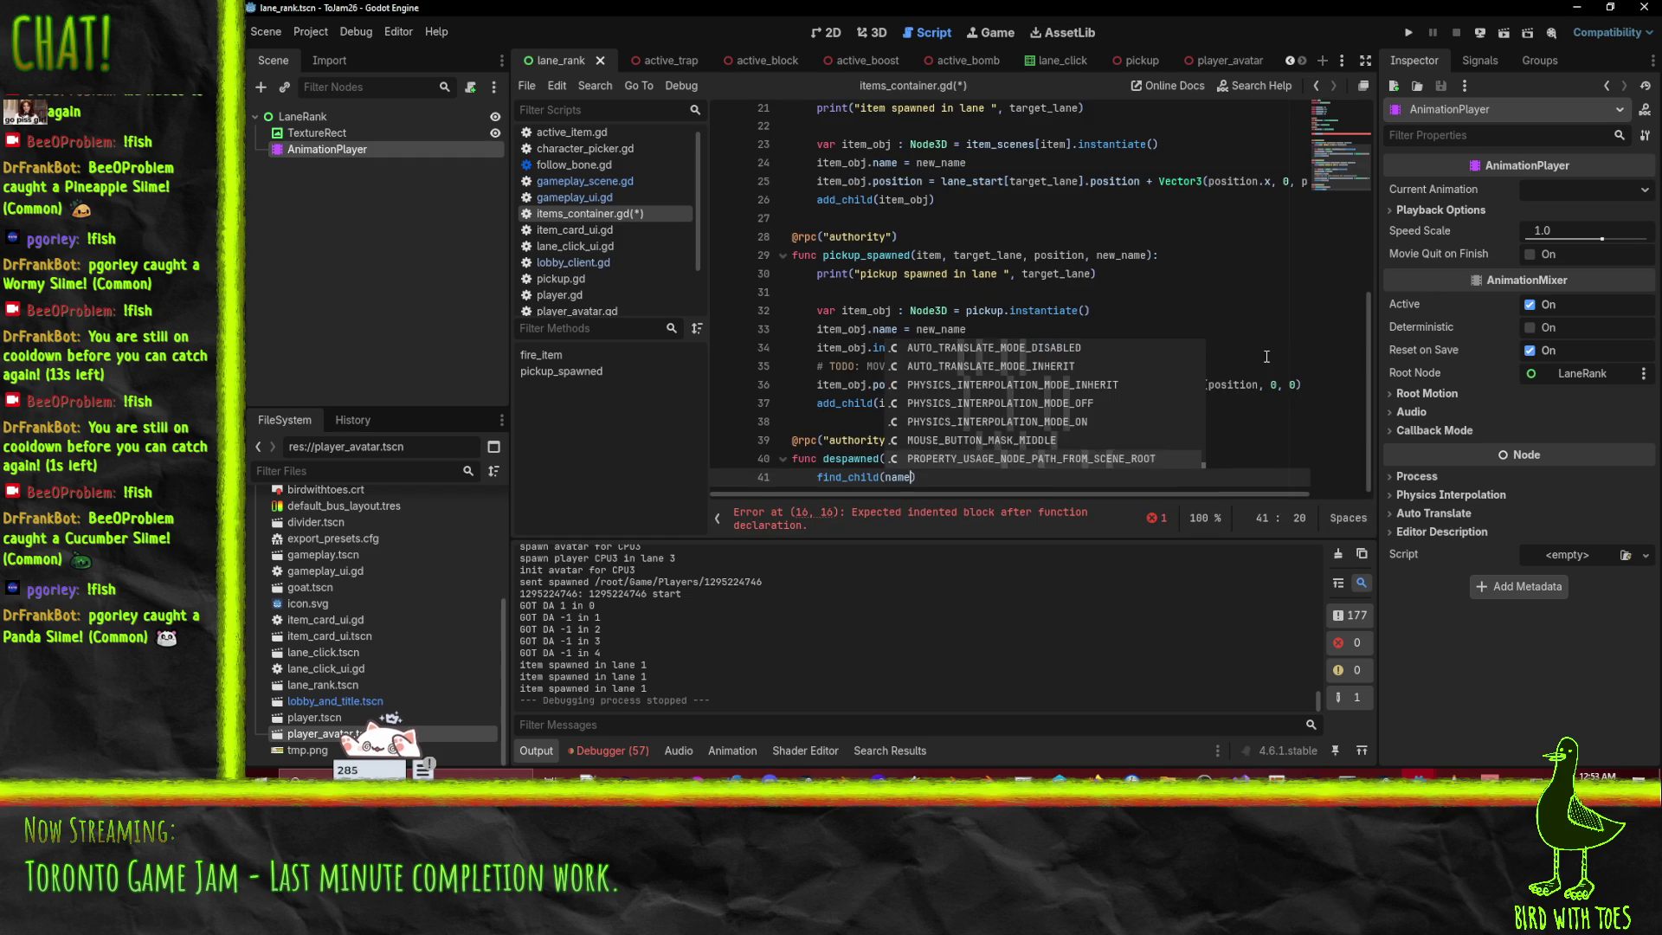
click(783, 383)
click(891, 459)
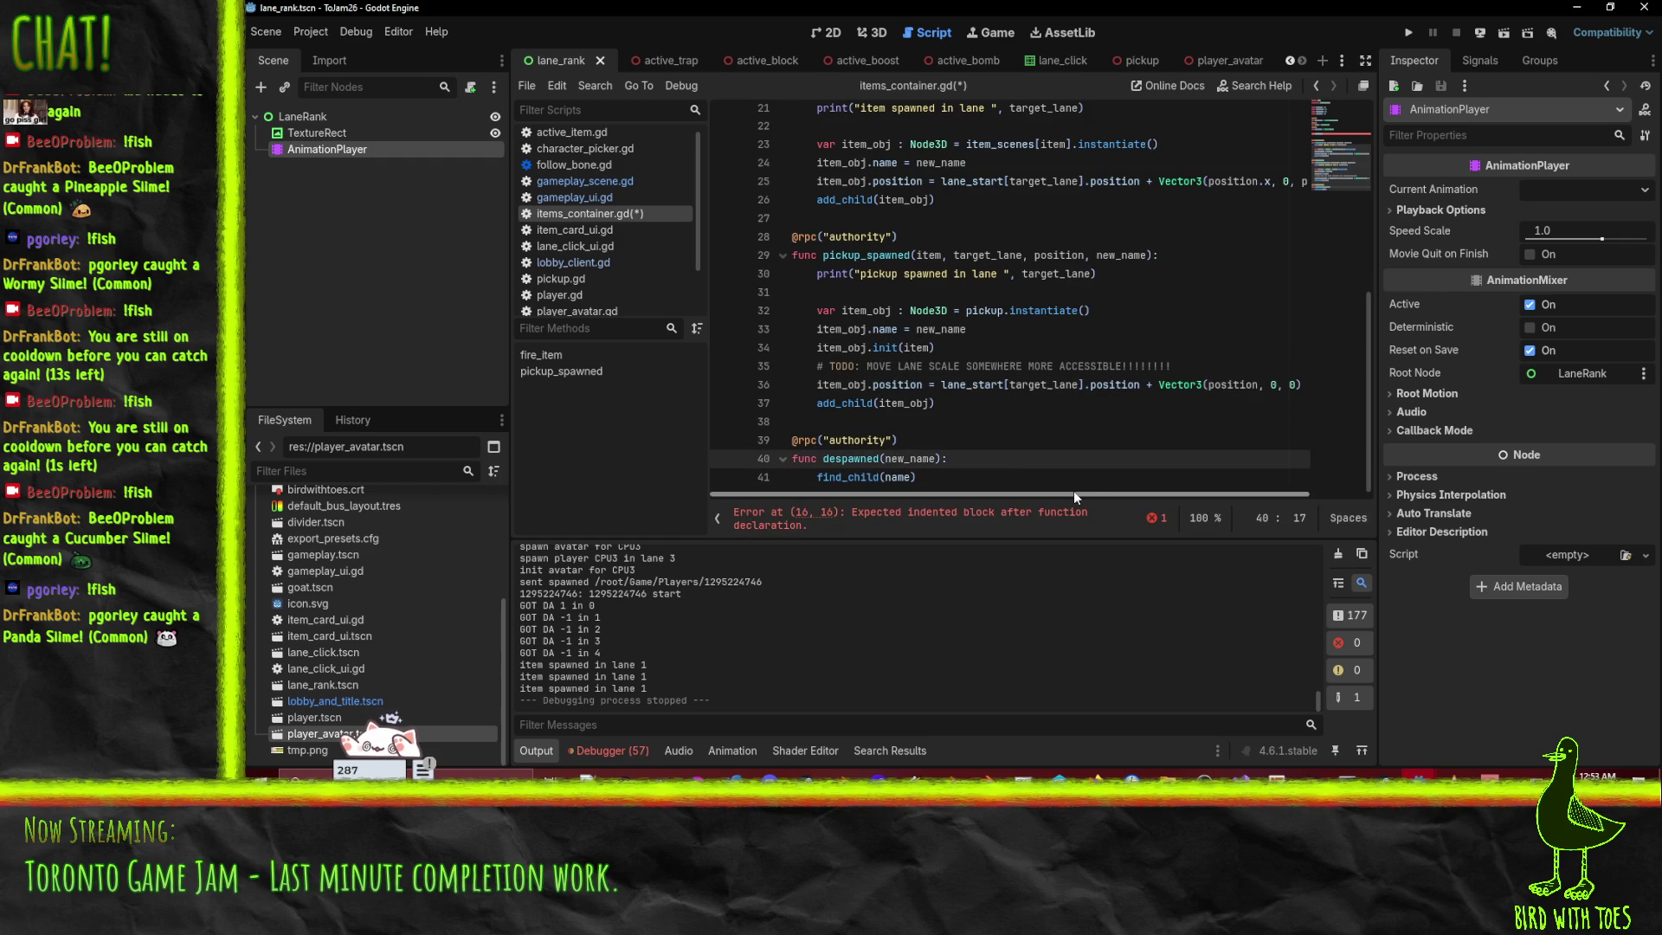
key(Delete)
key(Delete)
key(Delete)
mouse_move(855, 478)
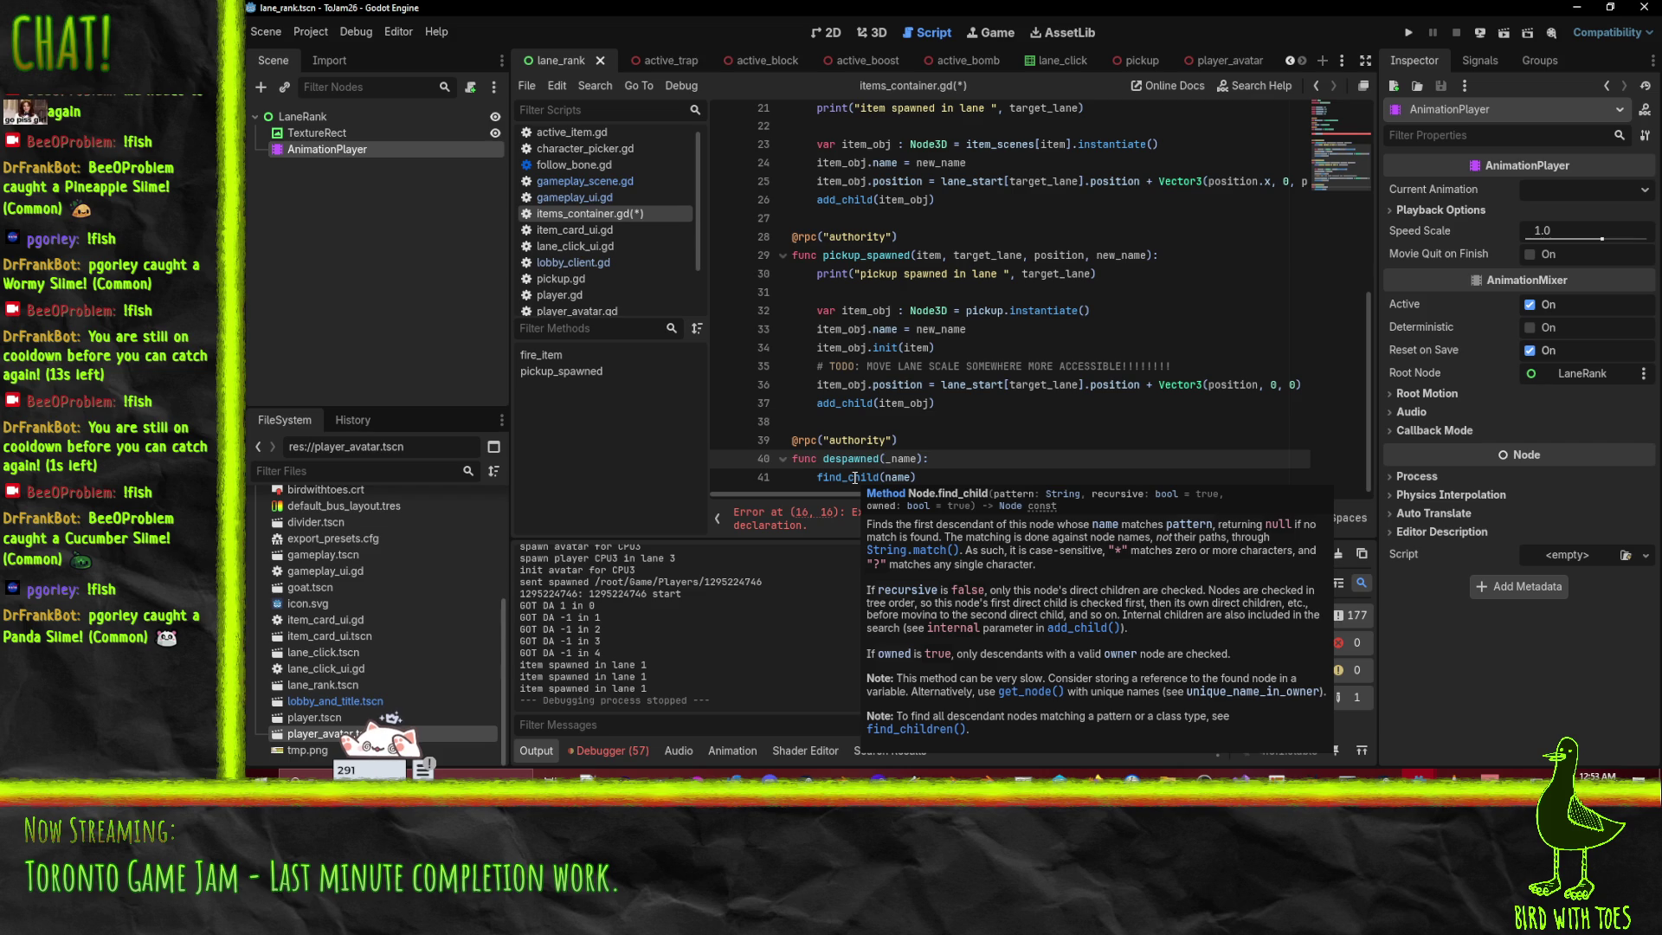
click(854, 478)
text(,)
text( false))
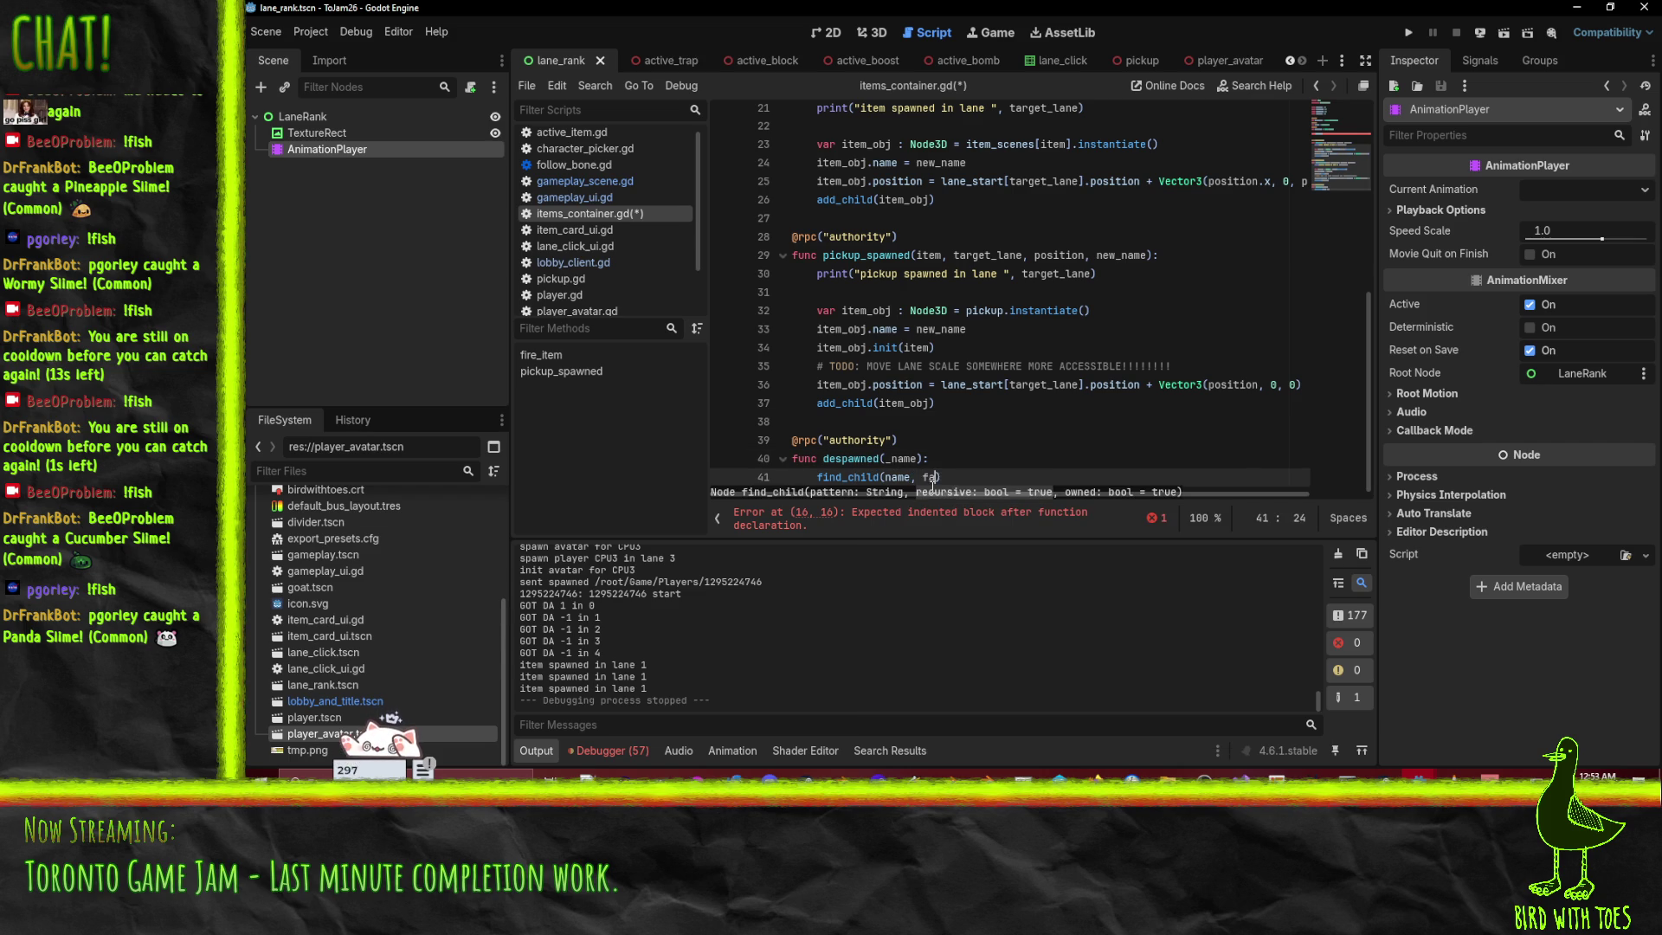
text(.queue_)
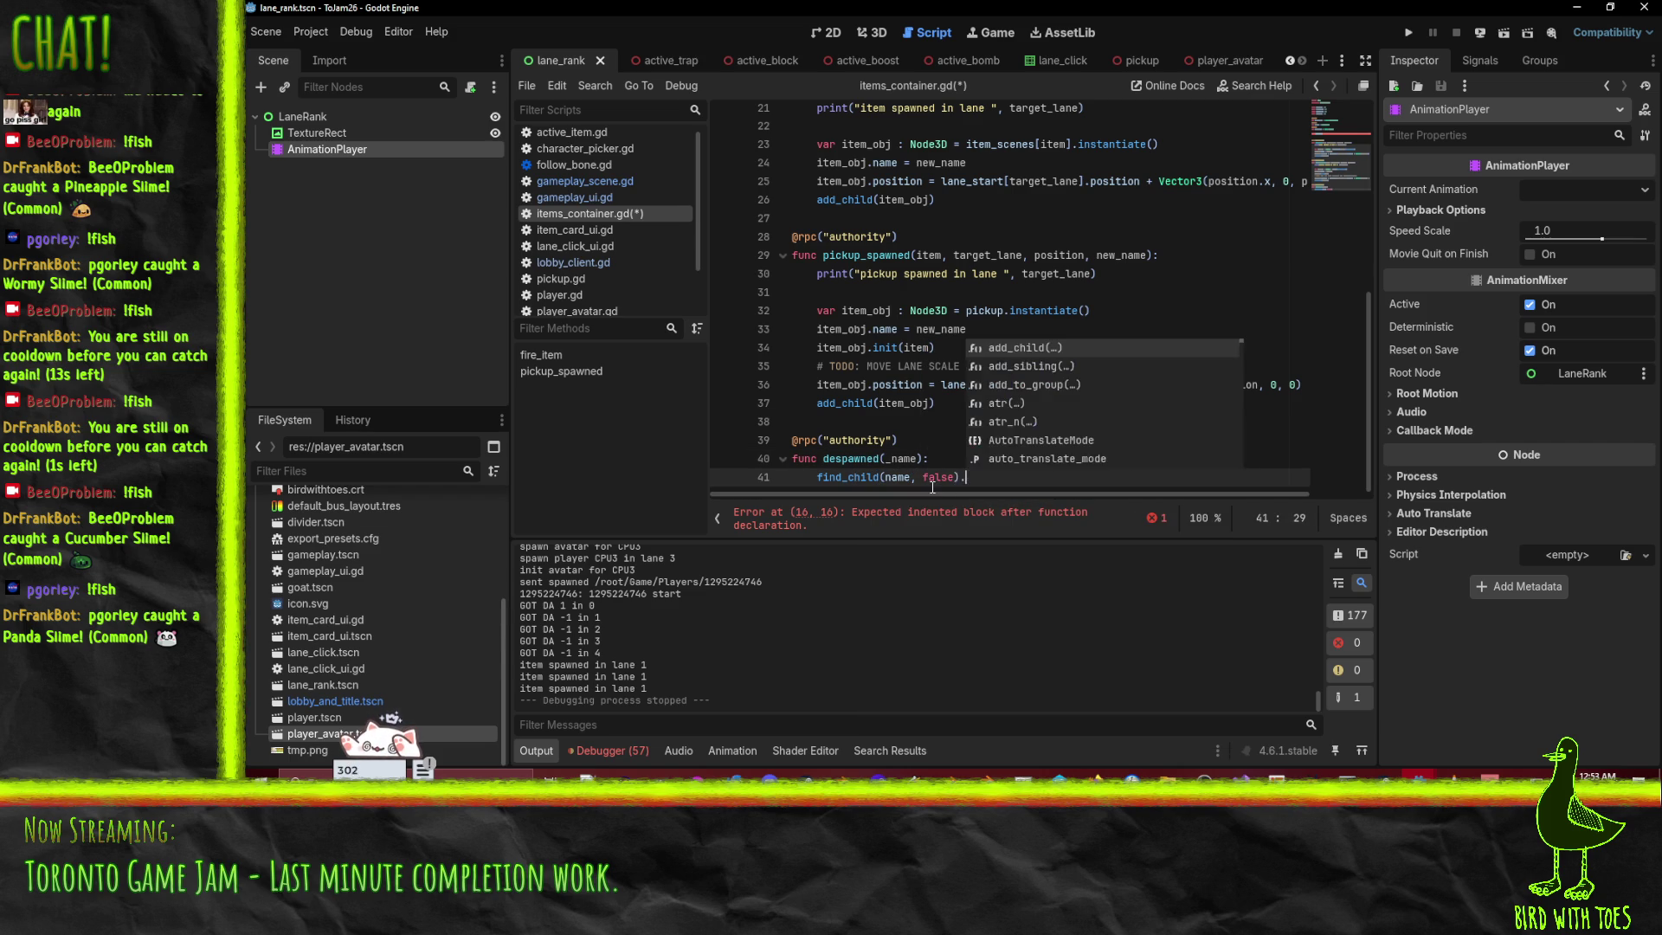
text(fre)
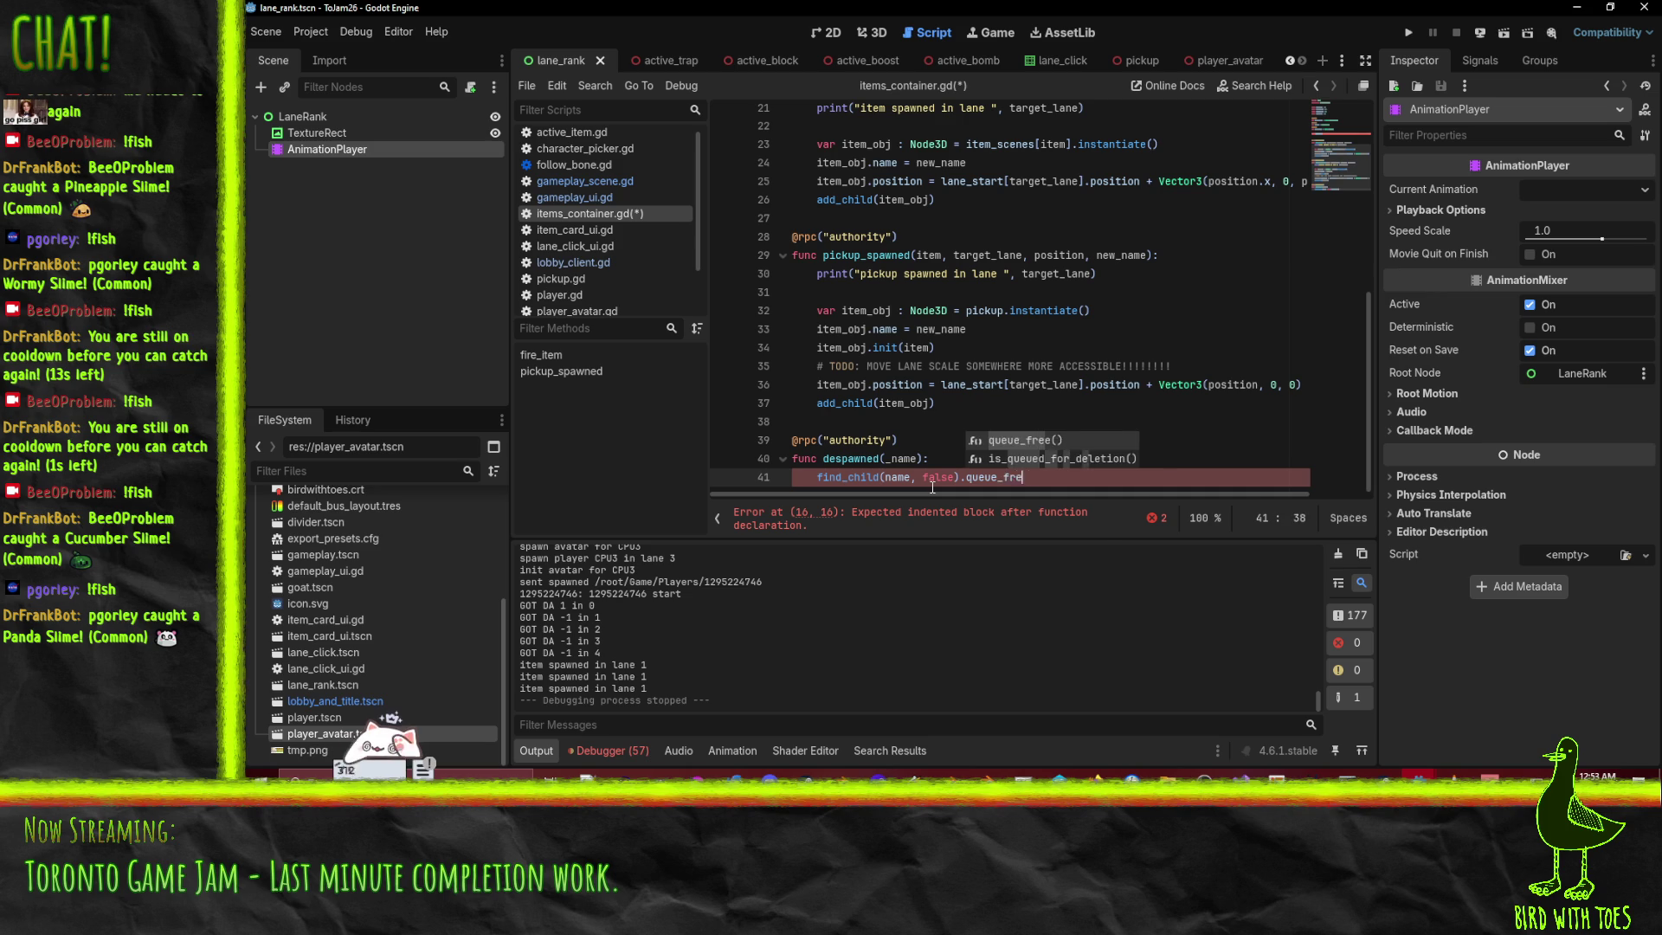
key(Return)
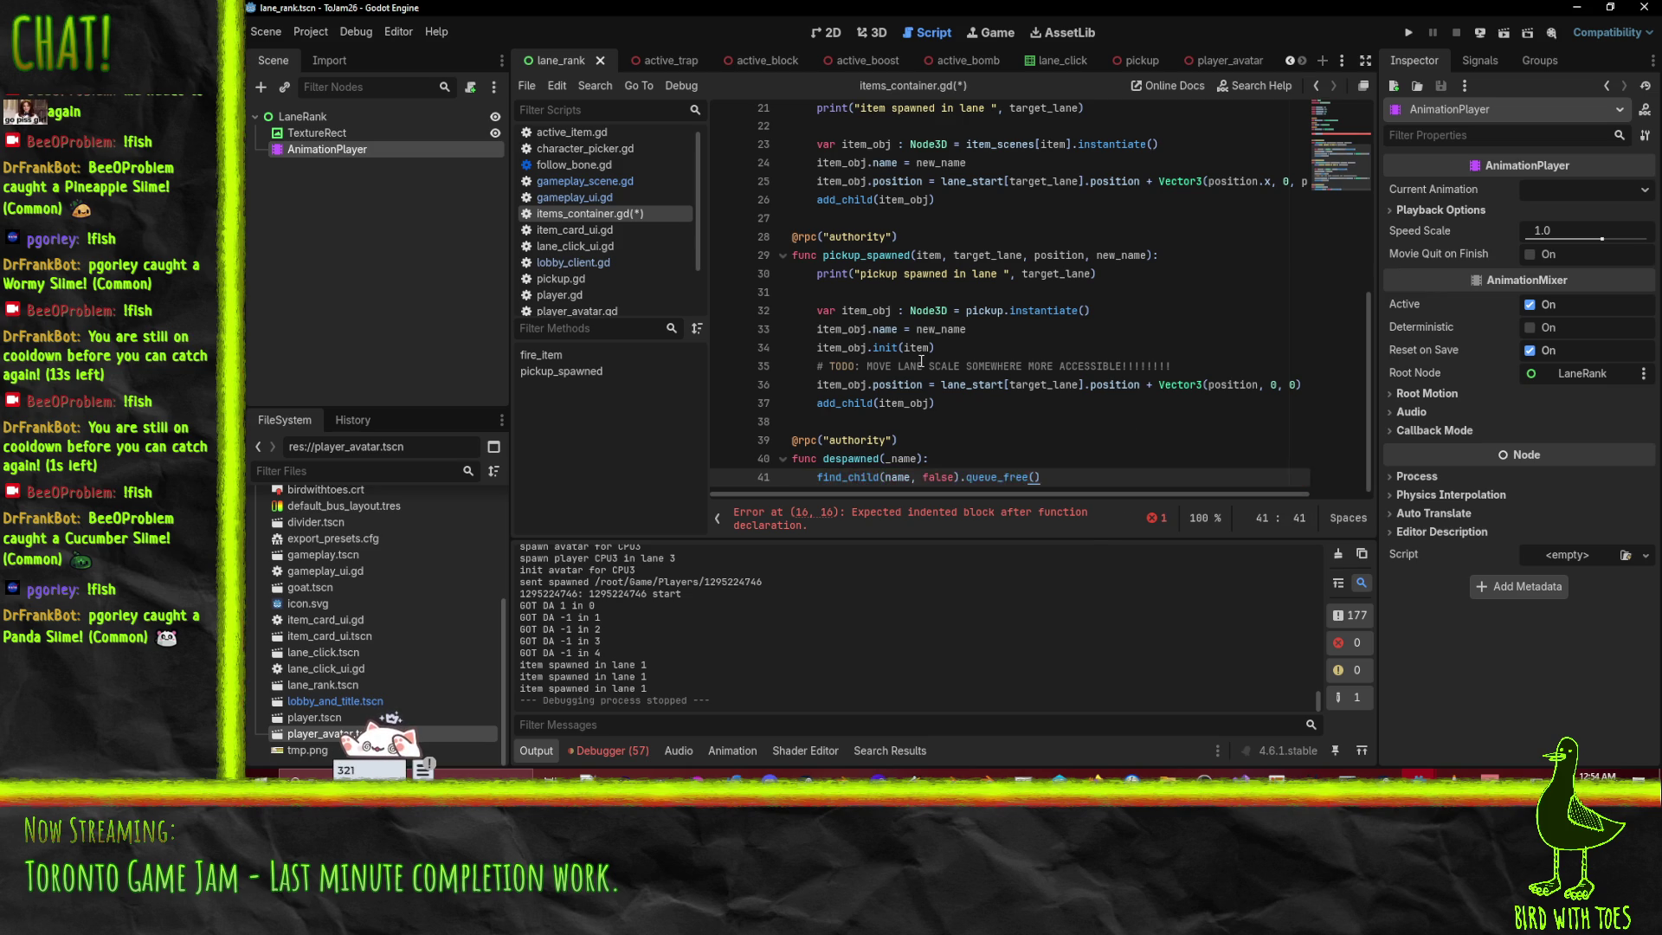
scroll(901, 419, up, 3)
scroll(830, 277, up, 1)
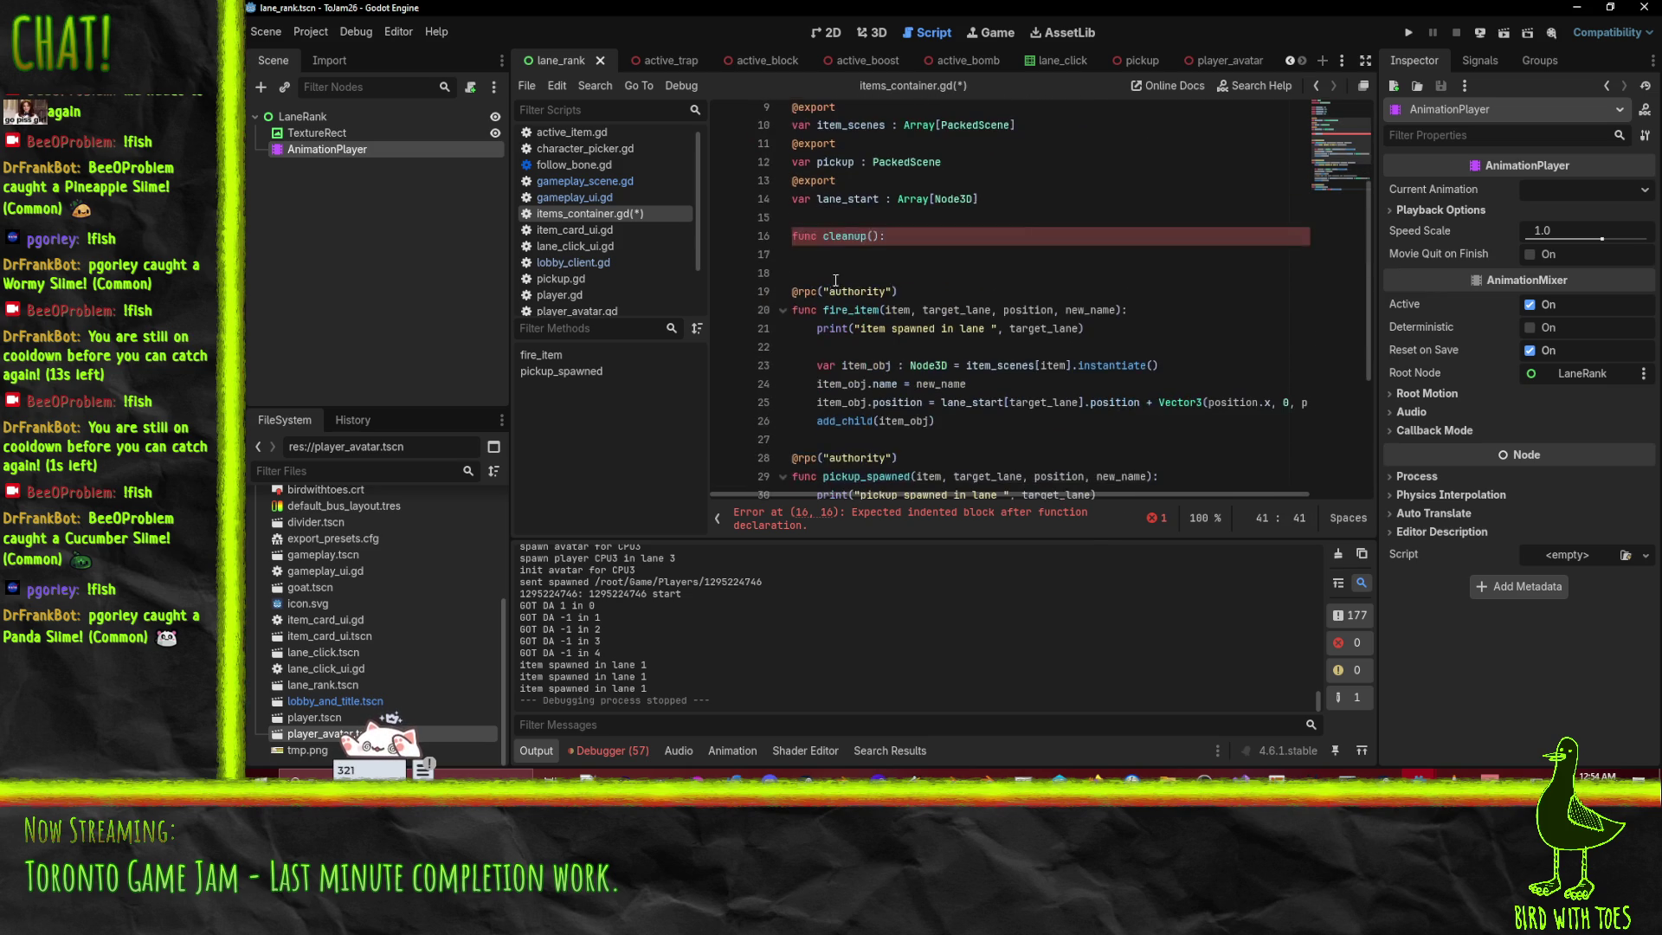
Start cleanup()'s body with a loop header: for i in range(get_child_count()):
drag(817, 253, 815, 247)
key(End)
scroll(831, 259, down, 3)
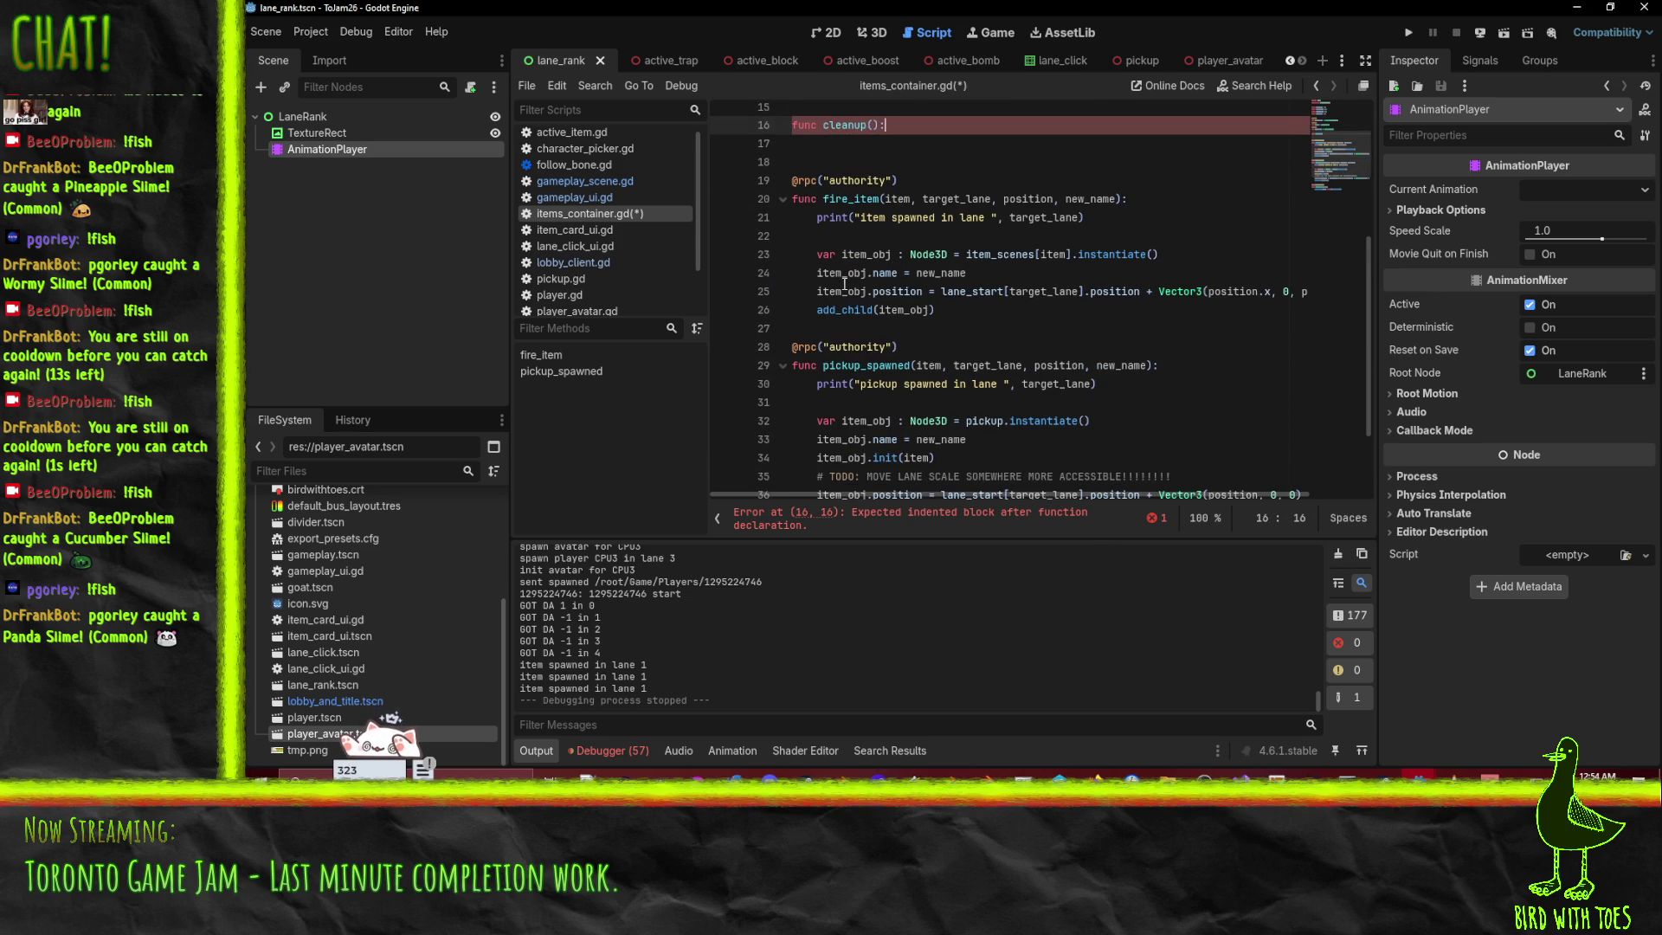
scroll(845, 278, up, 1)
scroll(1121, 251, down, 2)
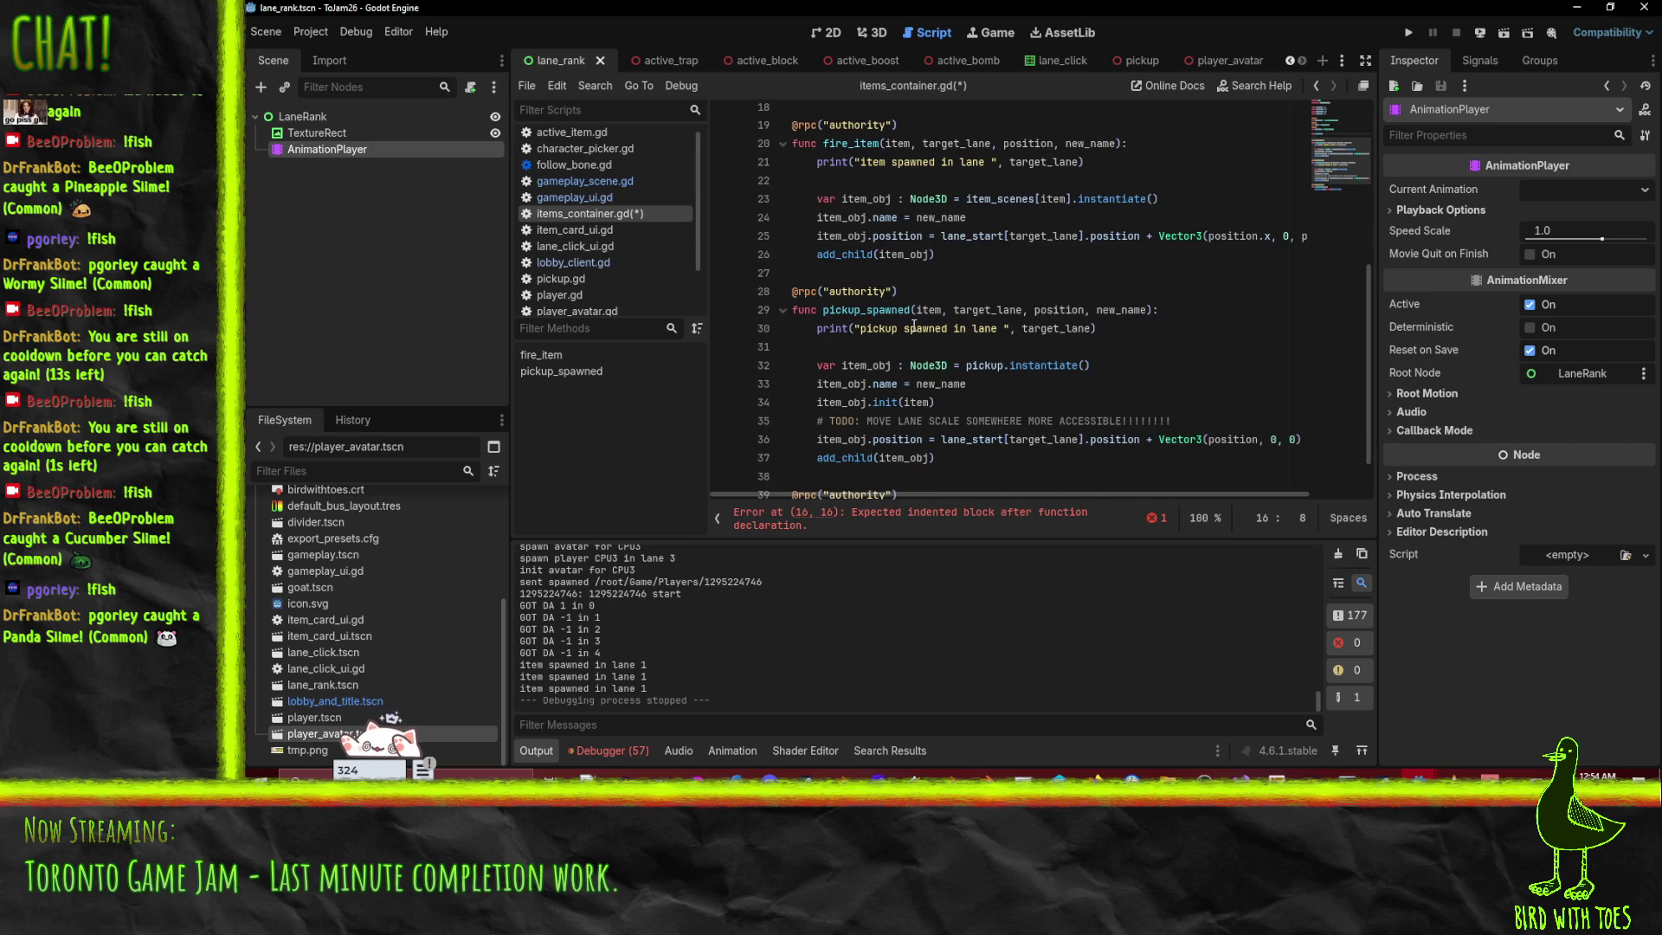
scroll(913, 325, up, 3)
click(909, 254)
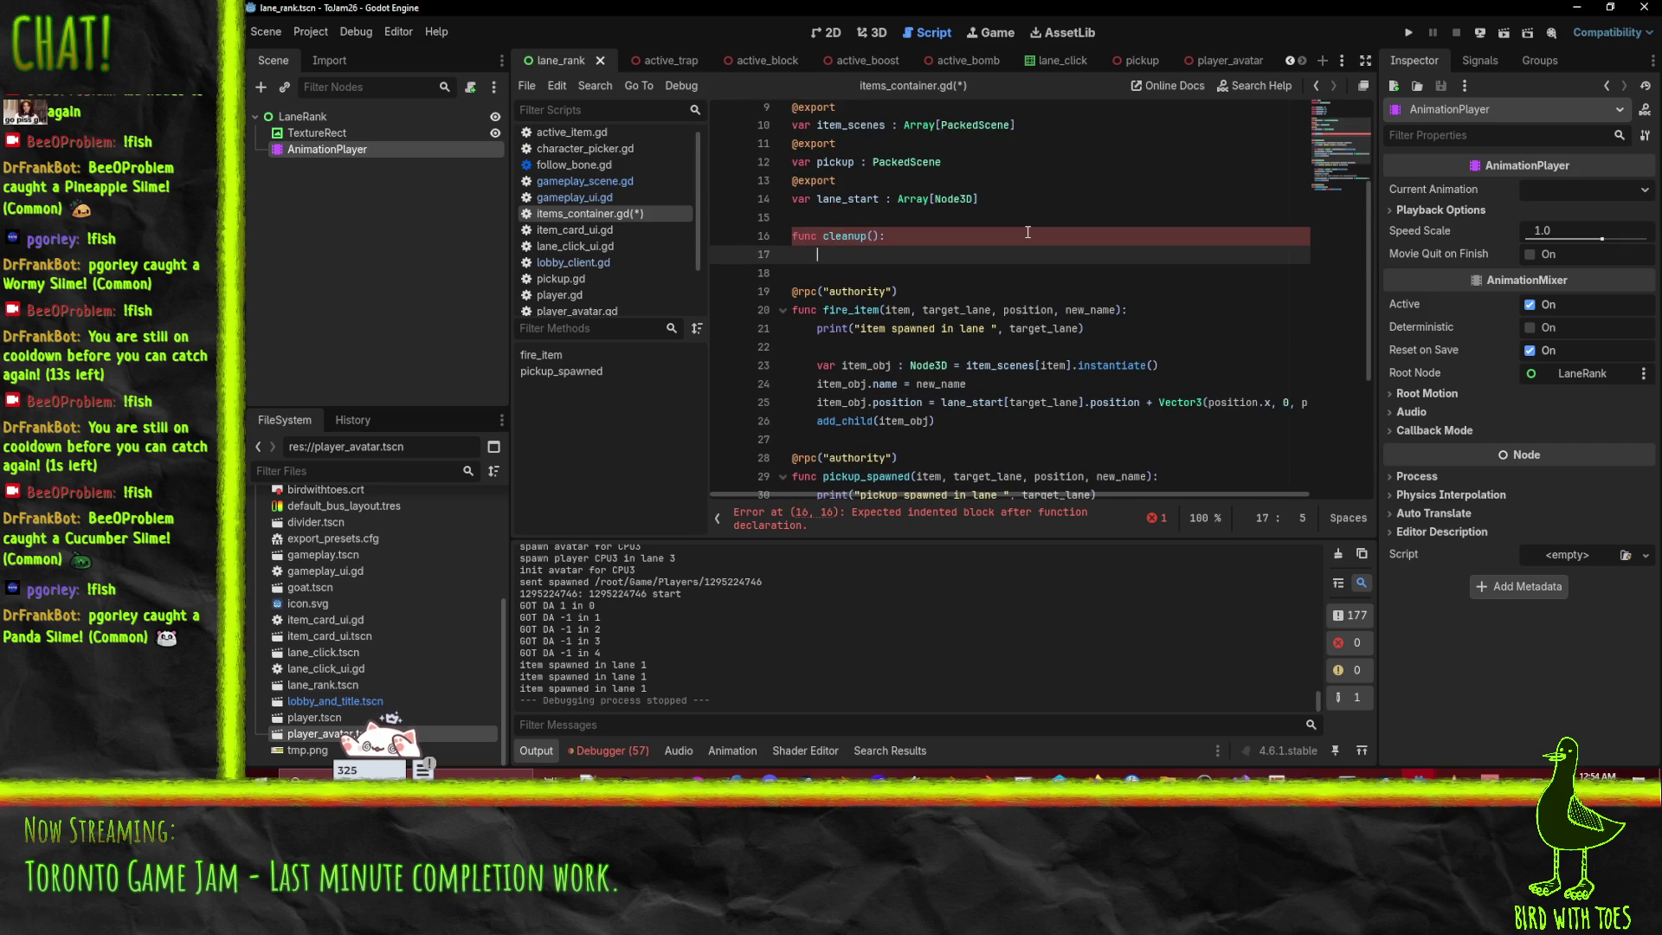
text(for i in range()
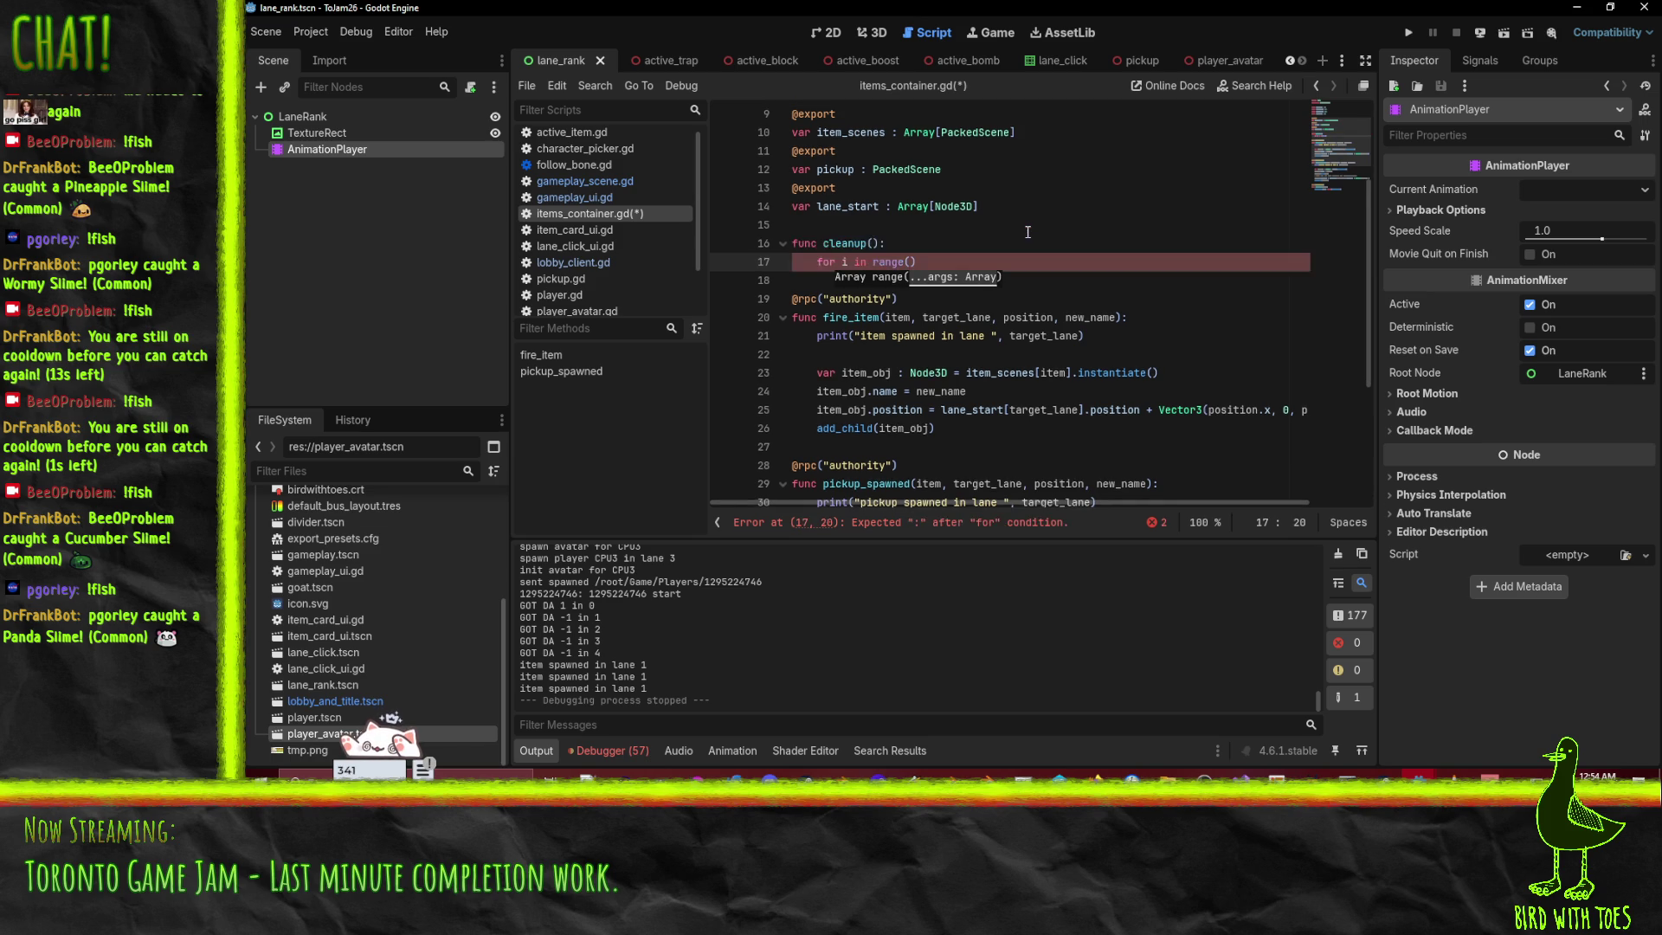
text(get_c)
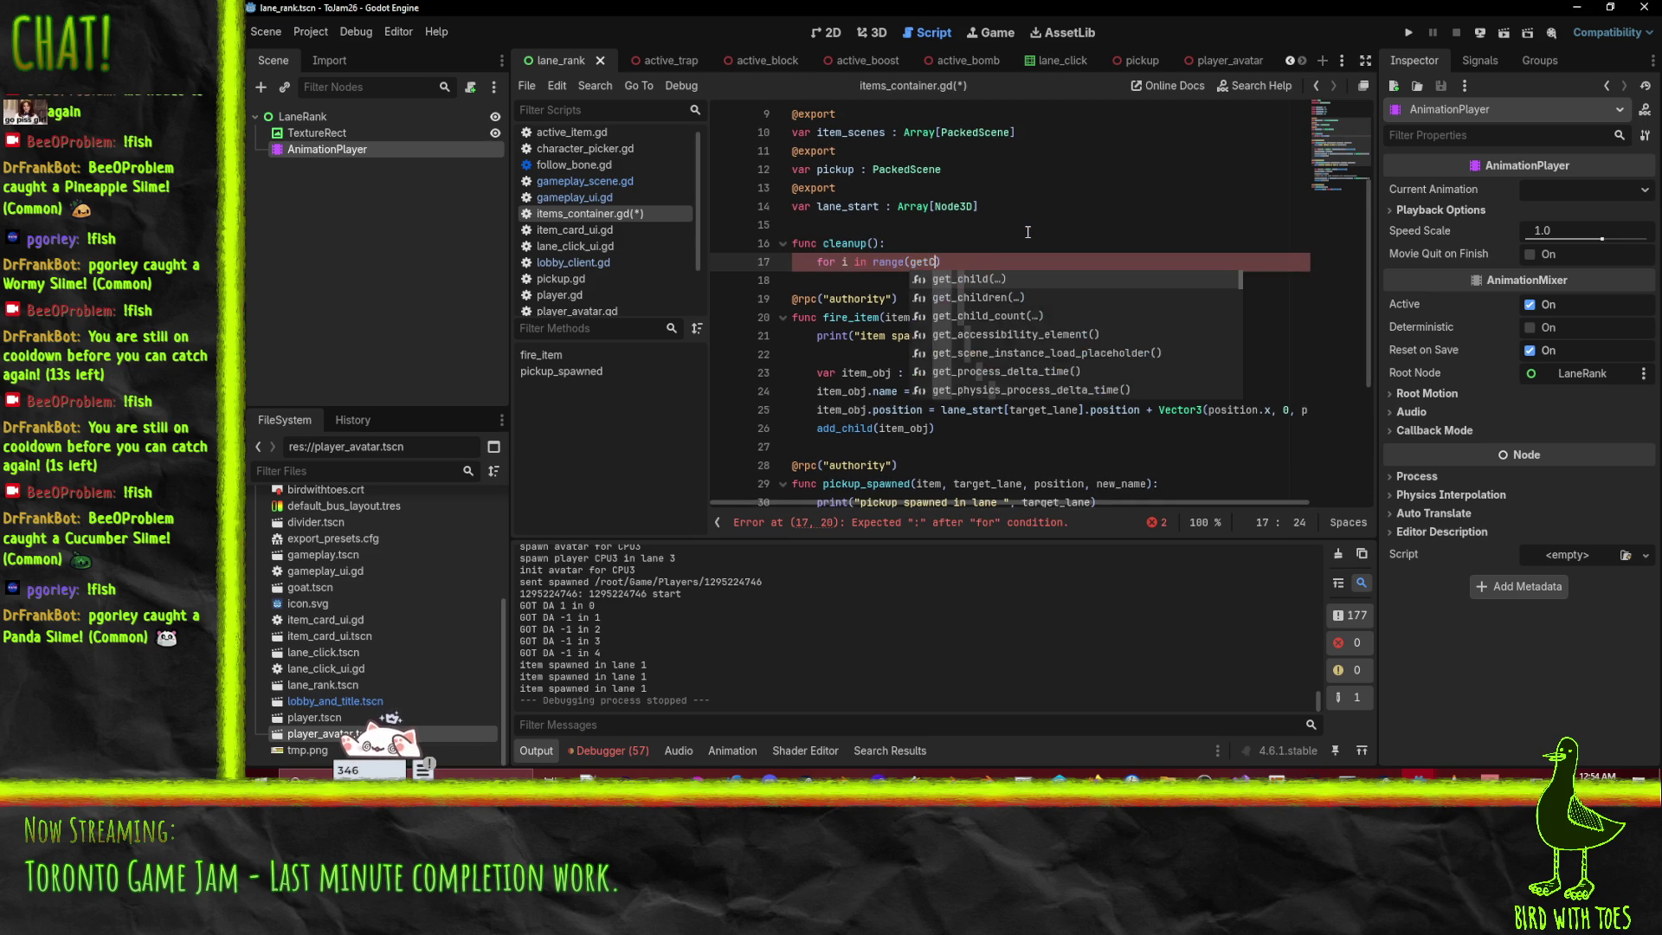
text(l)
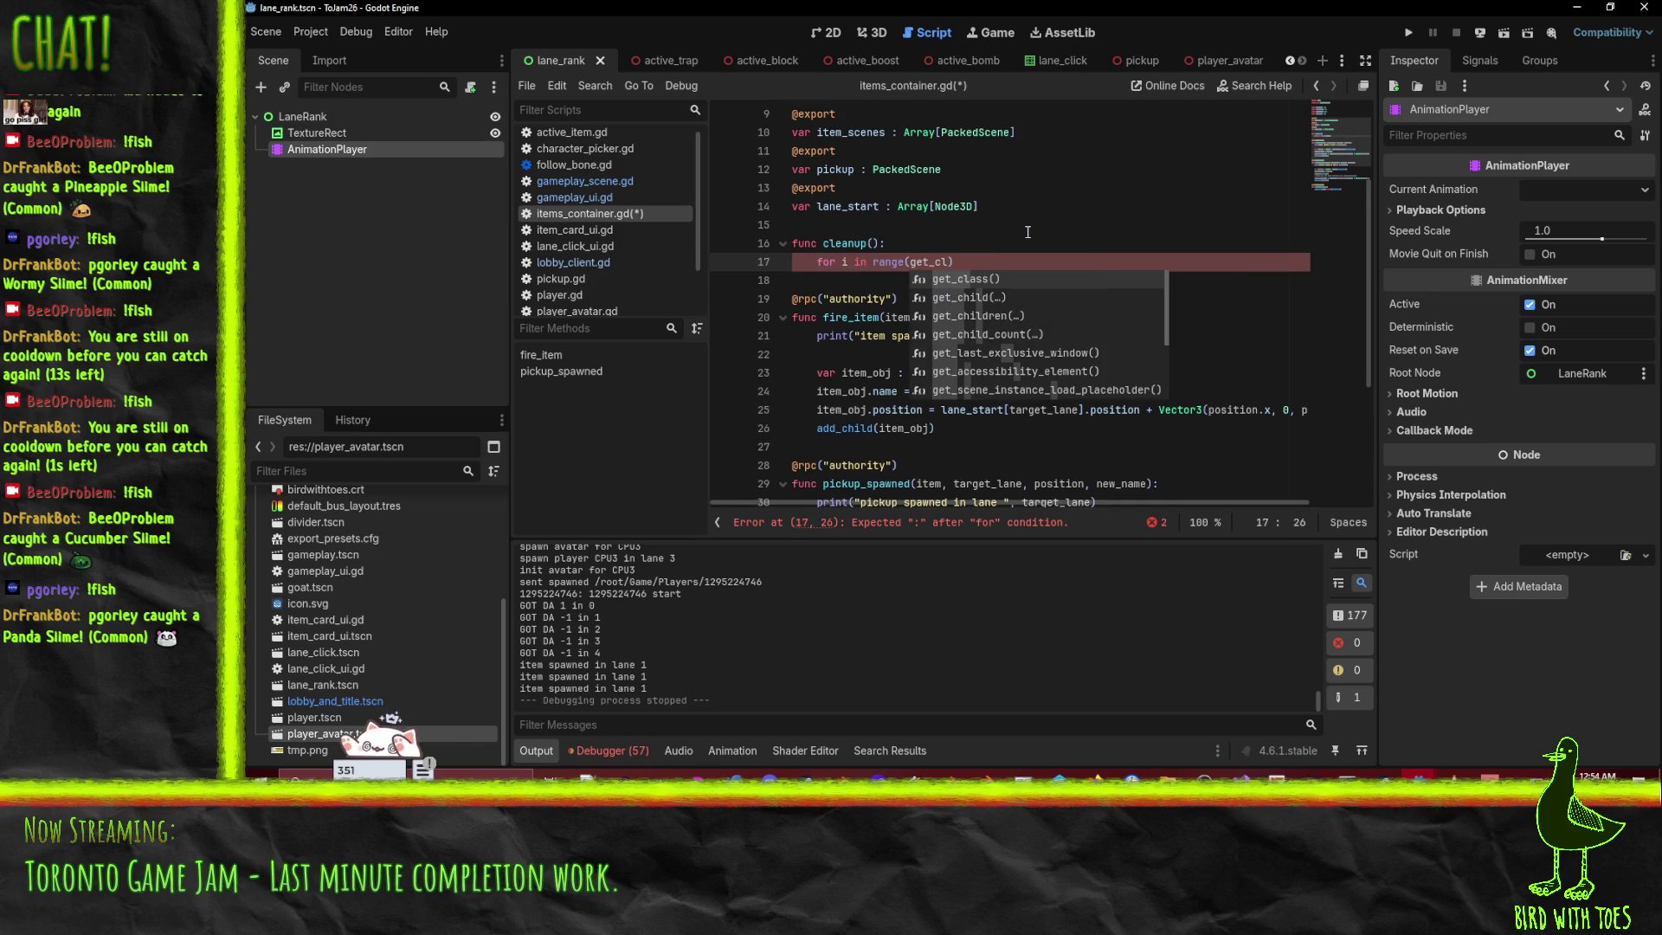
key(Down)
key(Down)
key(Return)
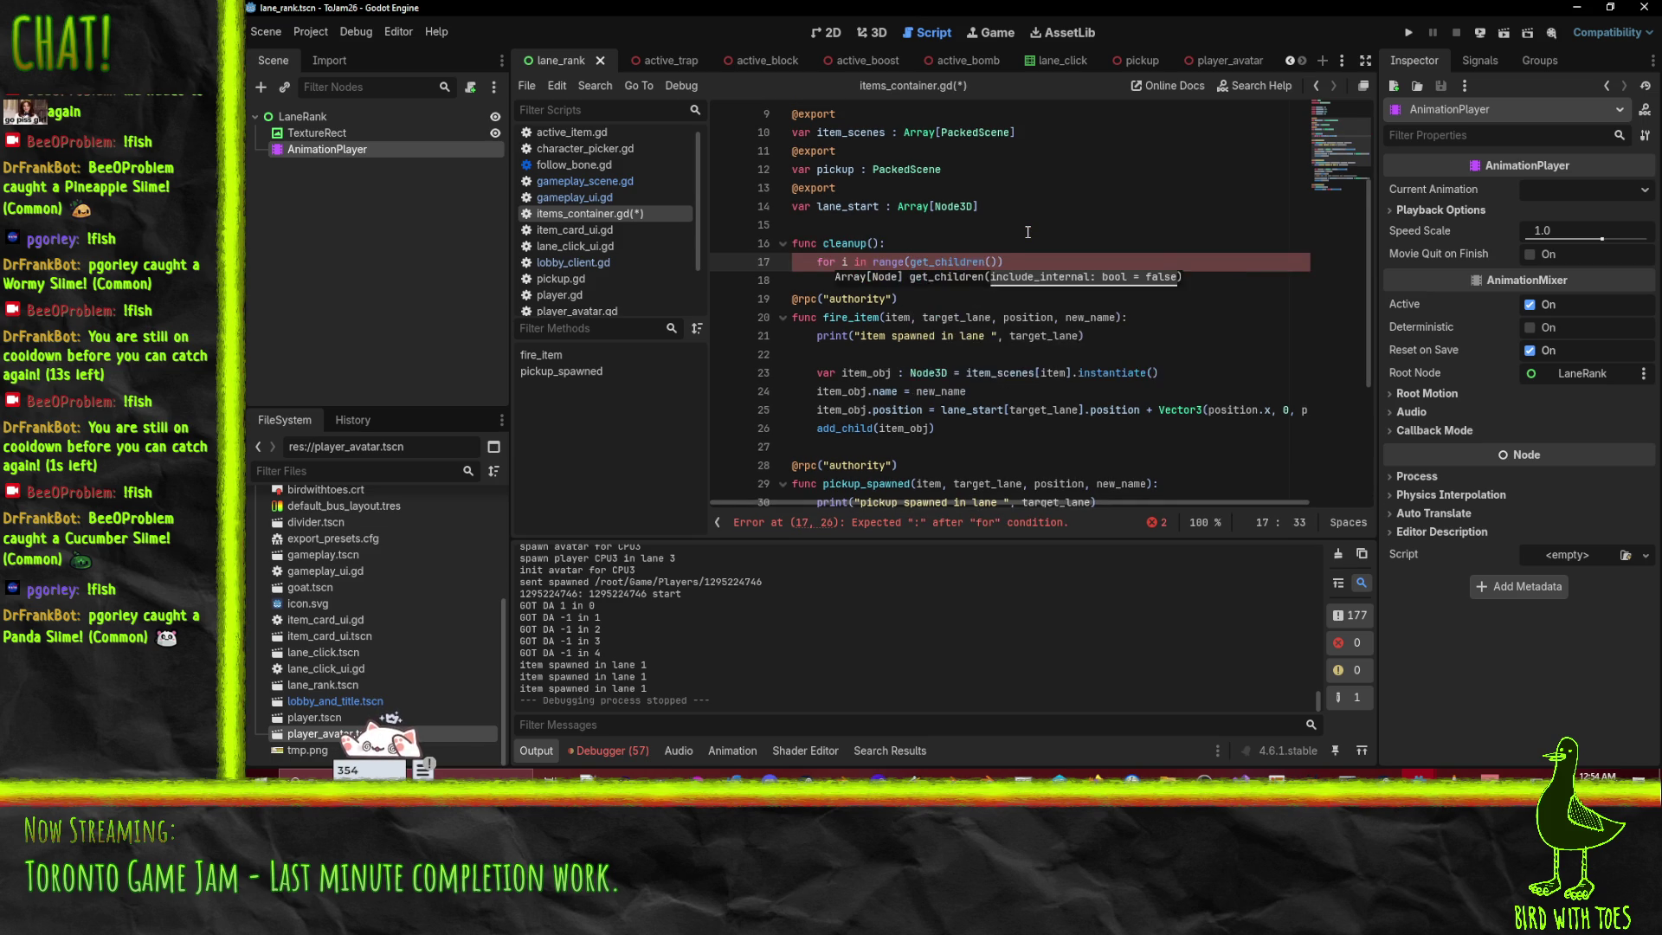
text())
key(BackSpace)
key(BackSpace)
key(BackSpace)
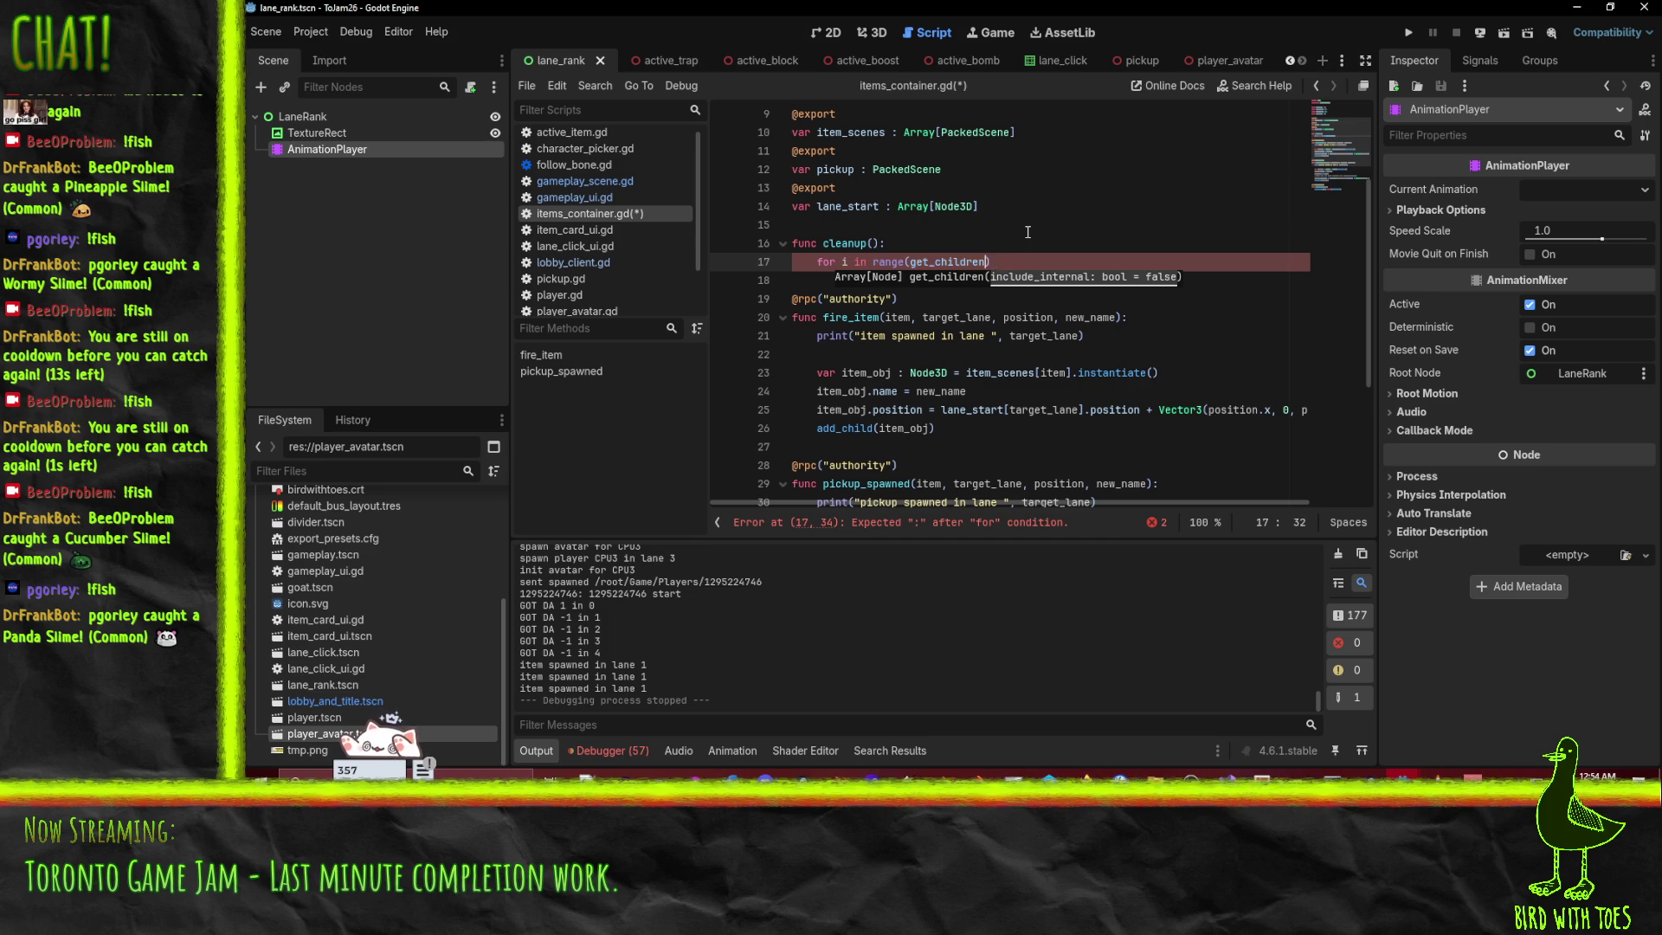
text(_c)
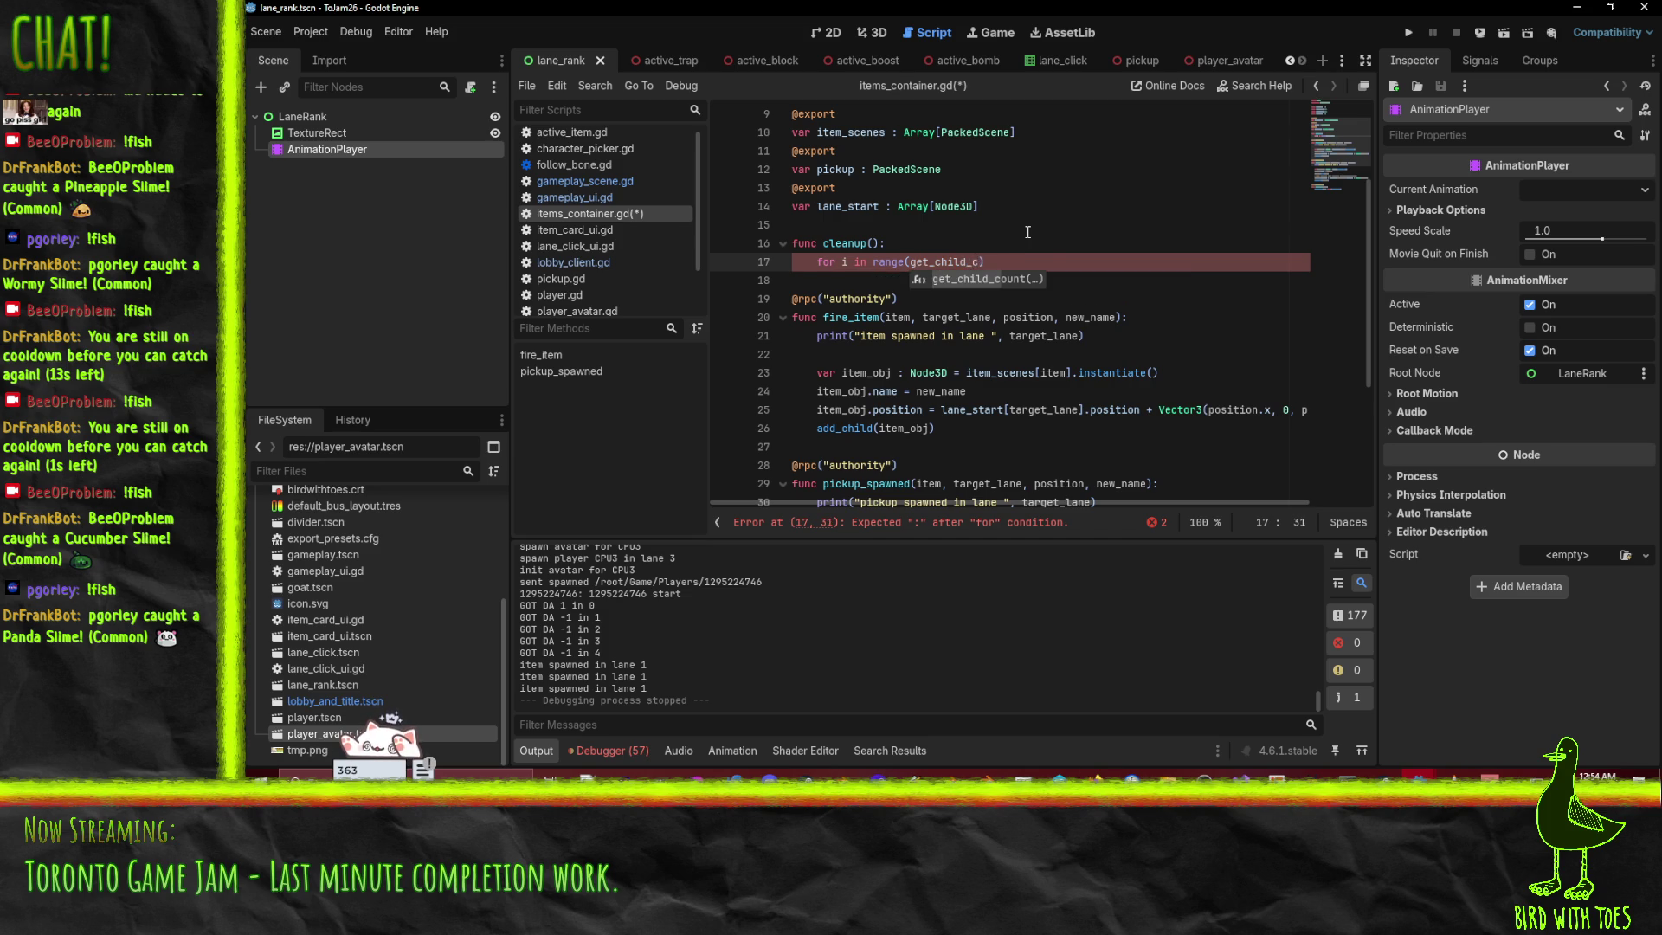
key(Return)
text():)
key(Return)
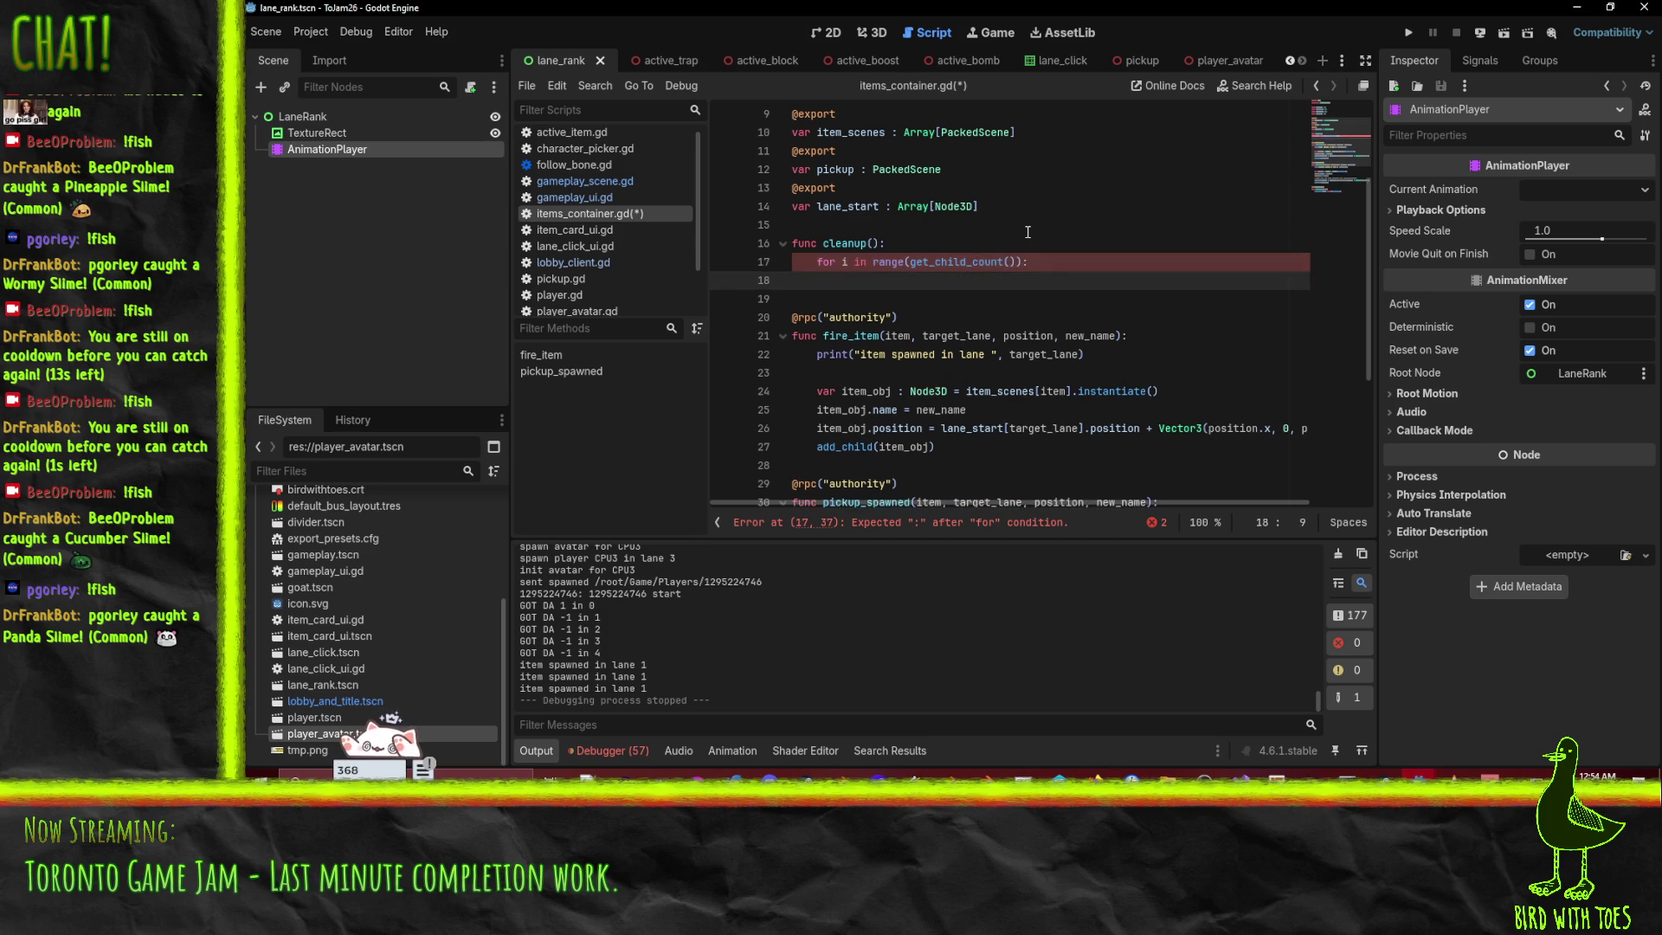
Make the loop body get_child(i).queue_free() and save items_container.gd
text(get_child(i)
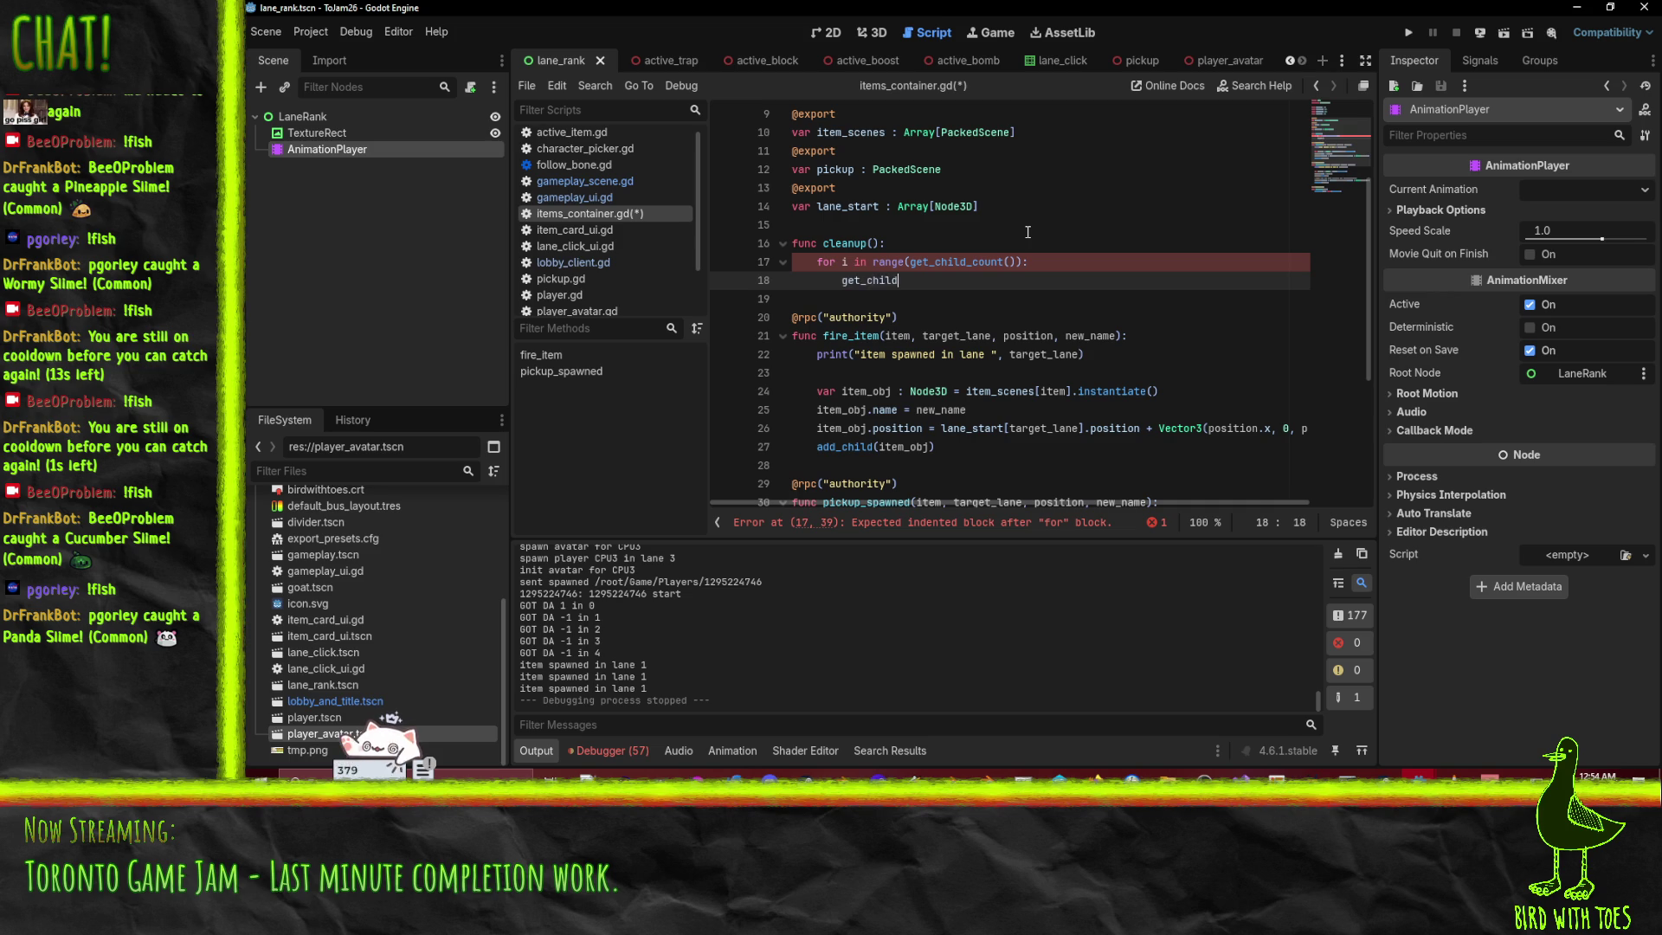
text().quei)
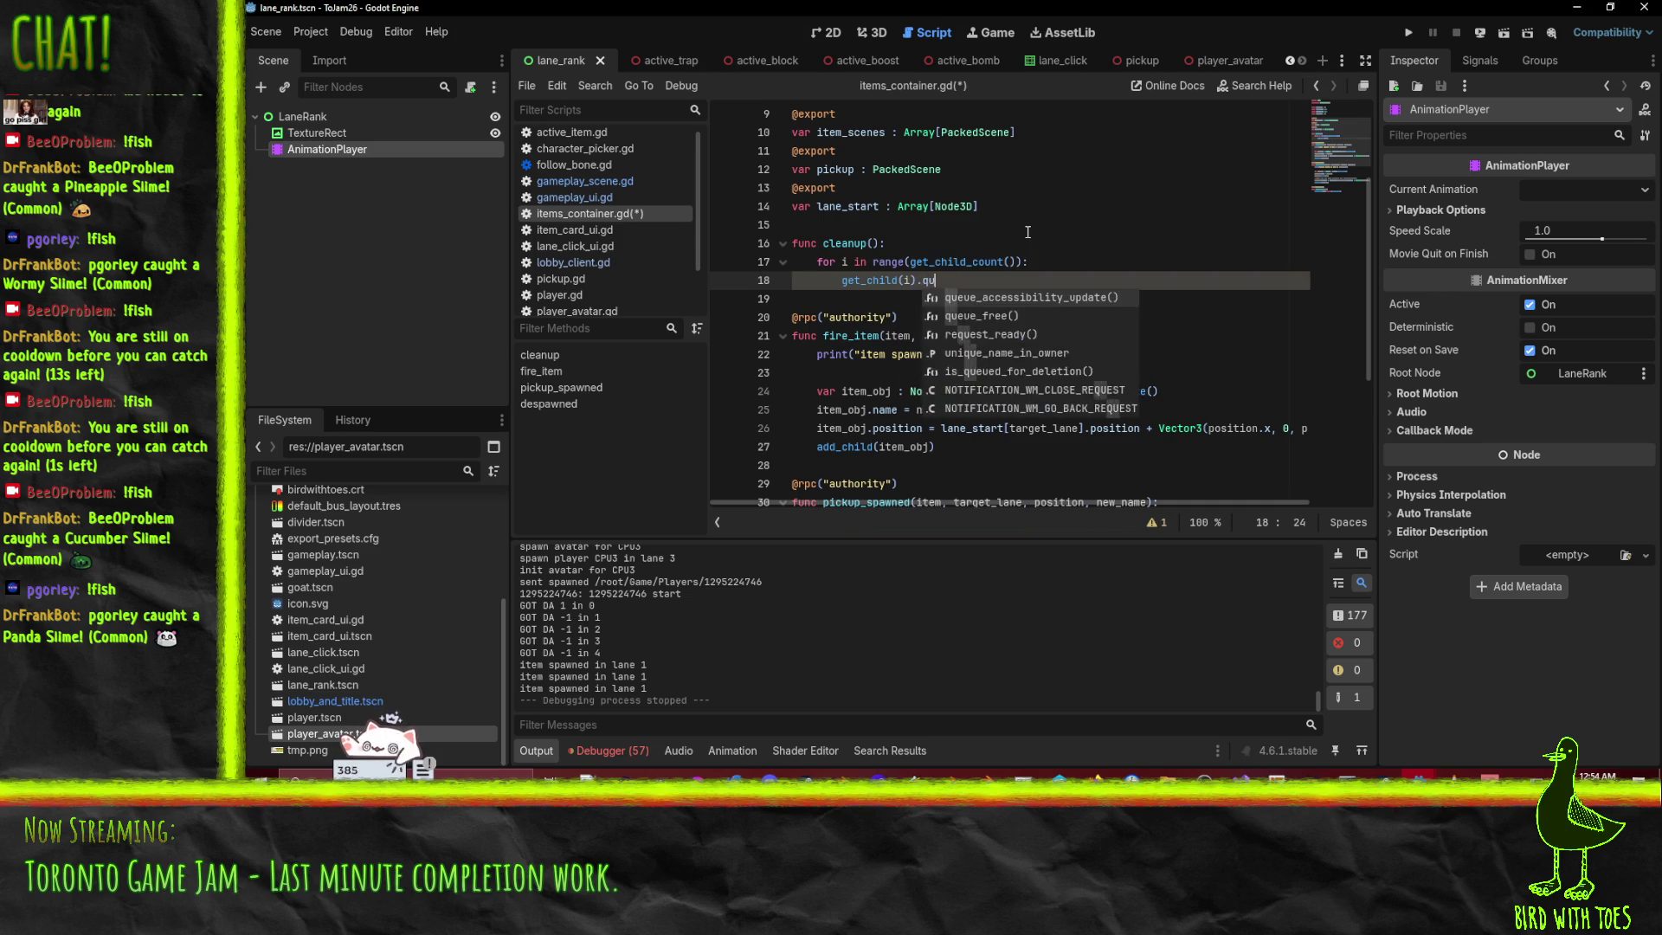
key(BackSpace)
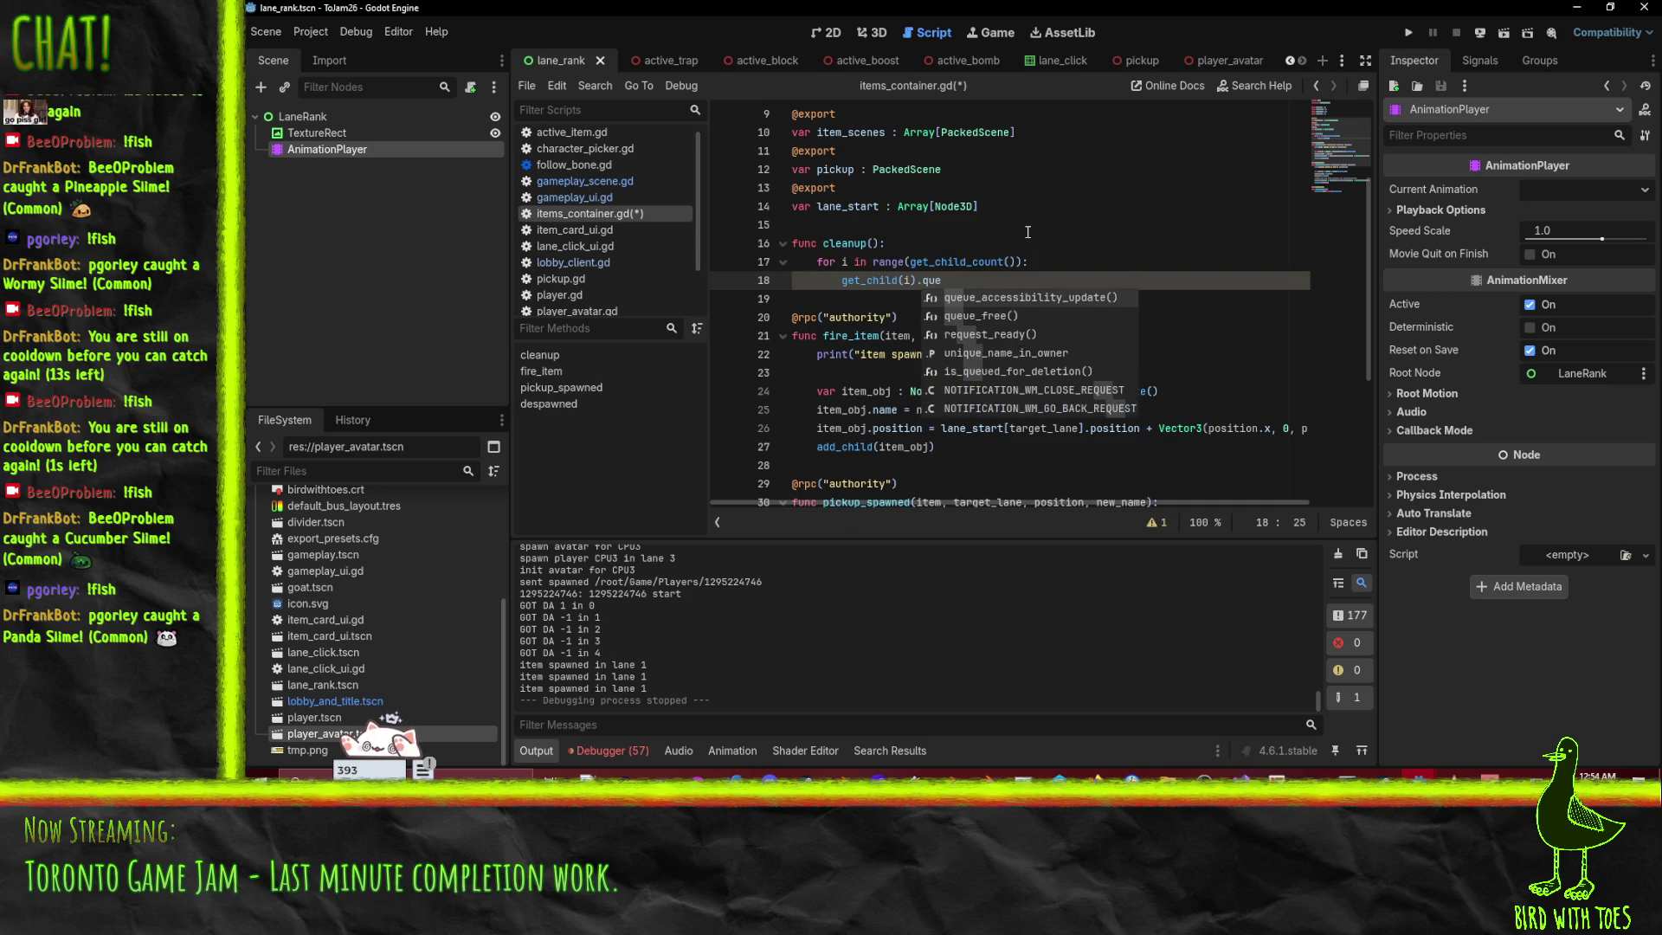
key(Down)
key(Return)
key(Home)
key(ctrl+s)
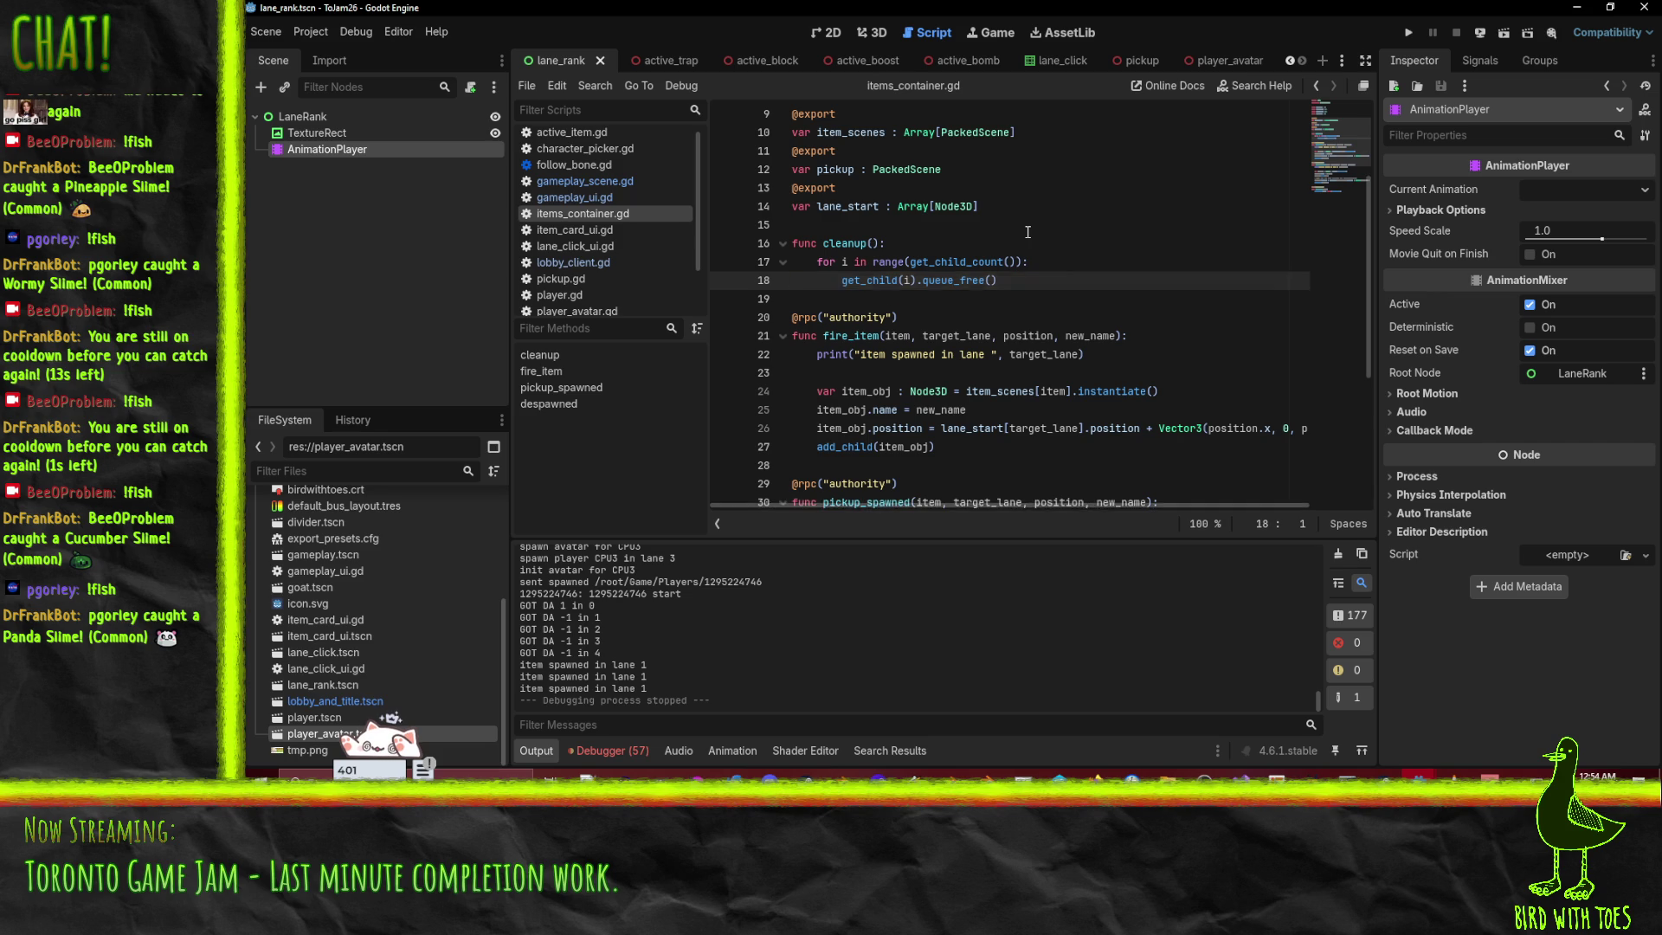
Select the word cleanup and view the debugger's error list
scroll(952, 260, down, 2)
scroll(866, 277, up, 2)
double_click(853, 244)
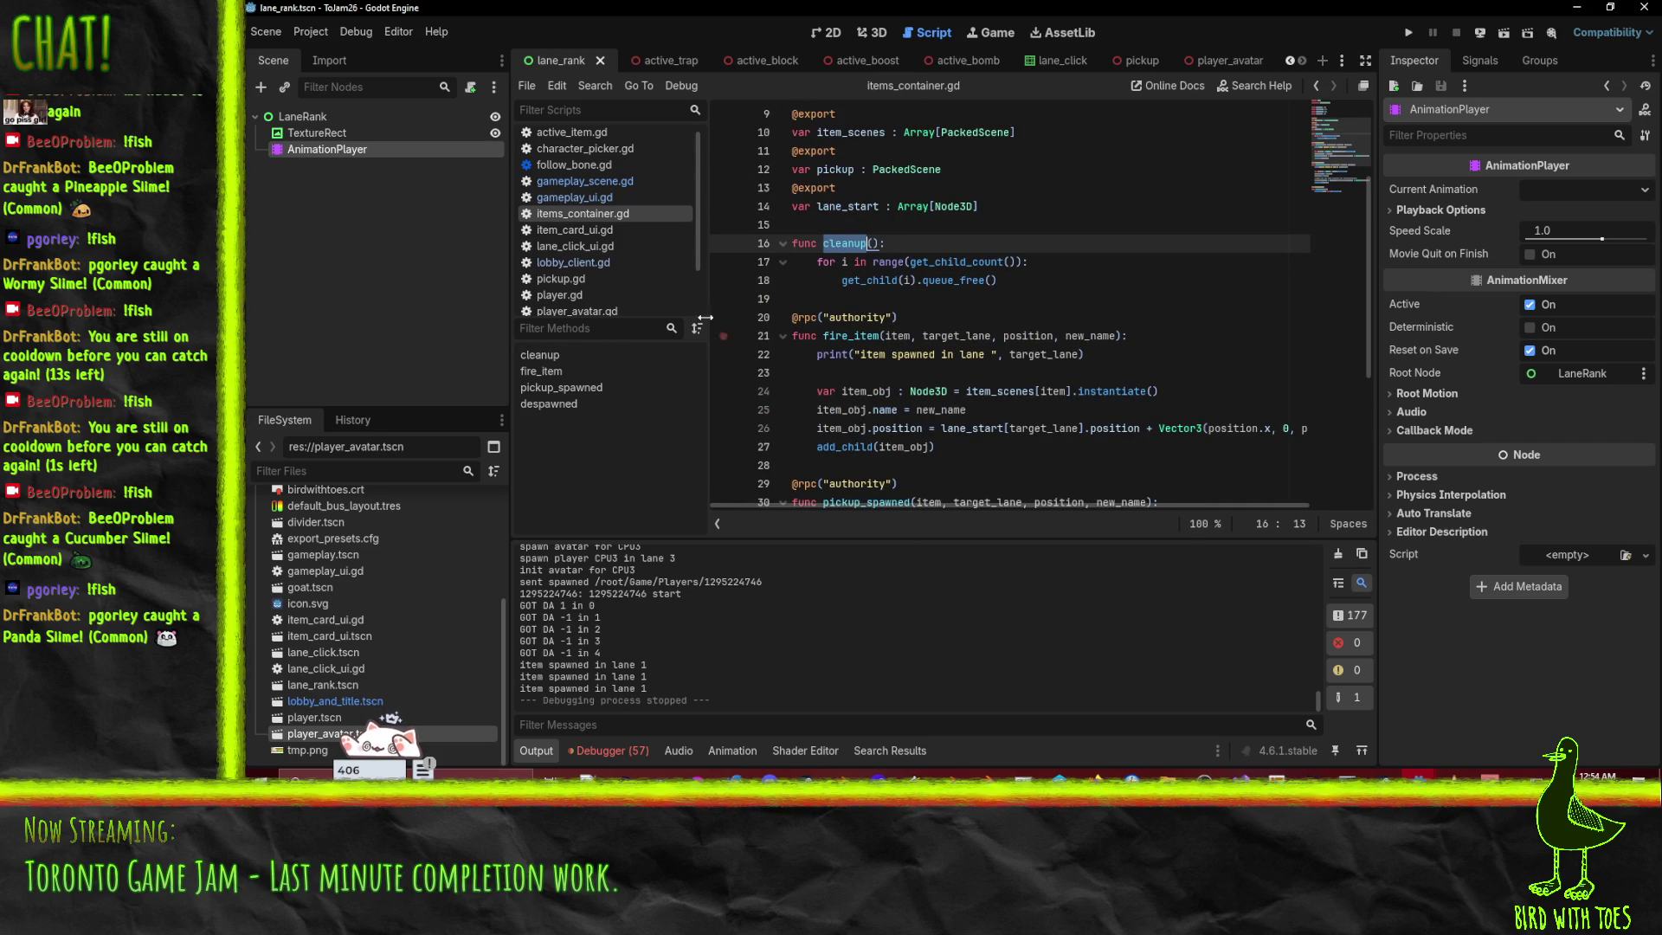
click(620, 749)
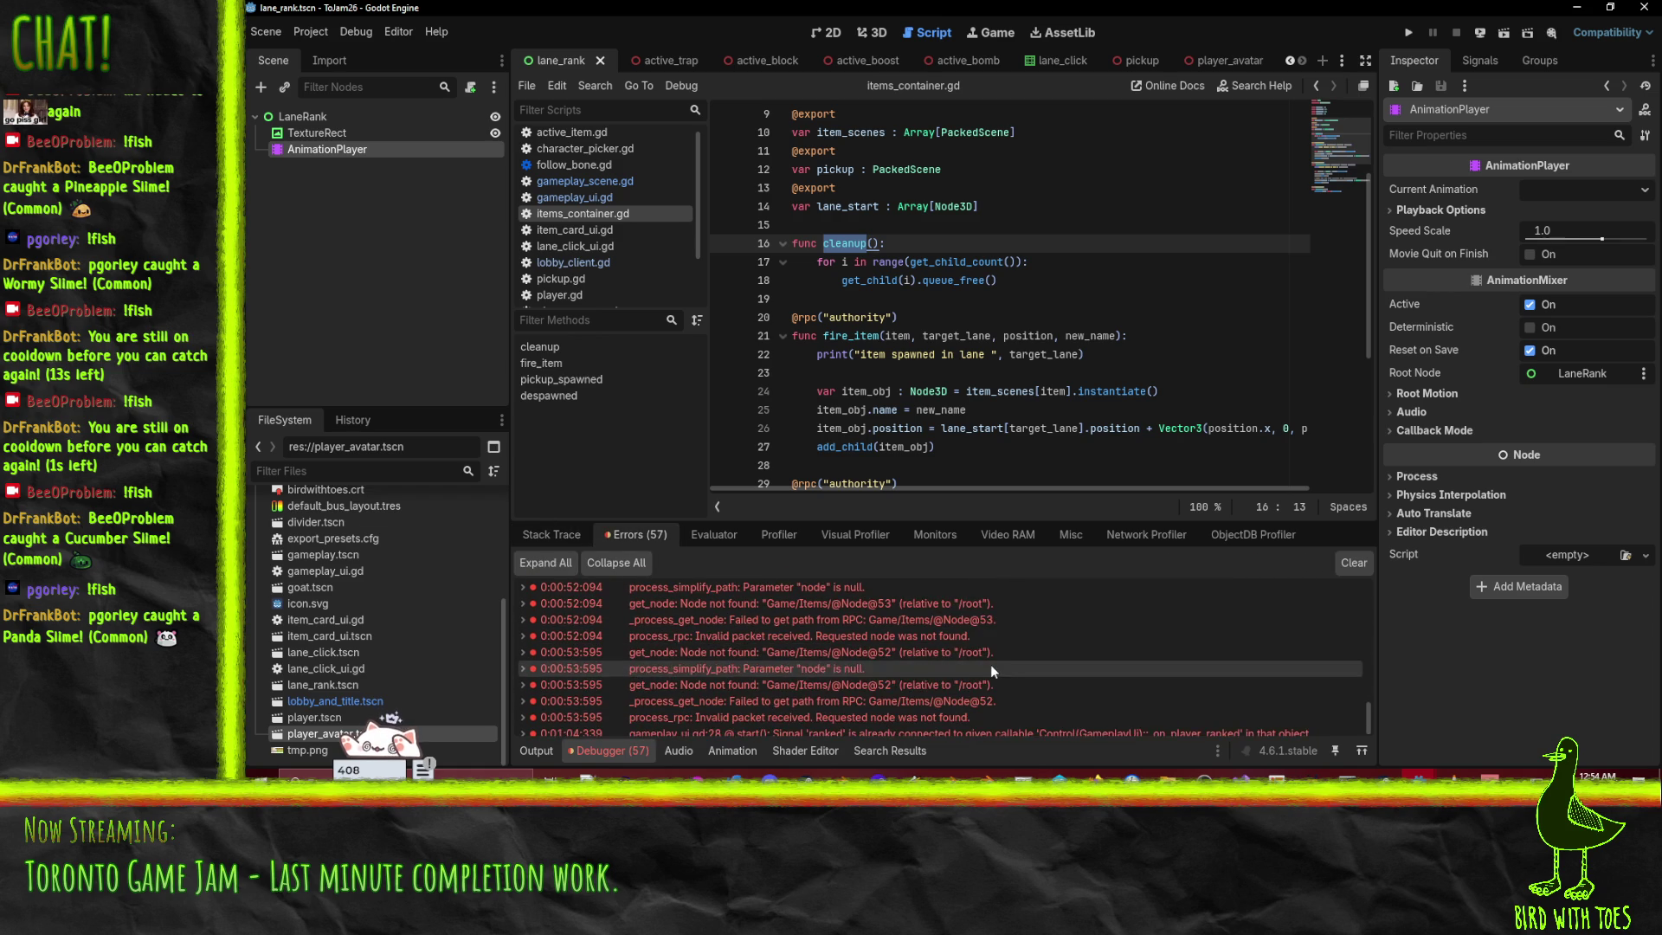
Review cleanup() and the pickup code in items_container.gd, then preview both open Godot windows
scroll(988, 668, down, 3)
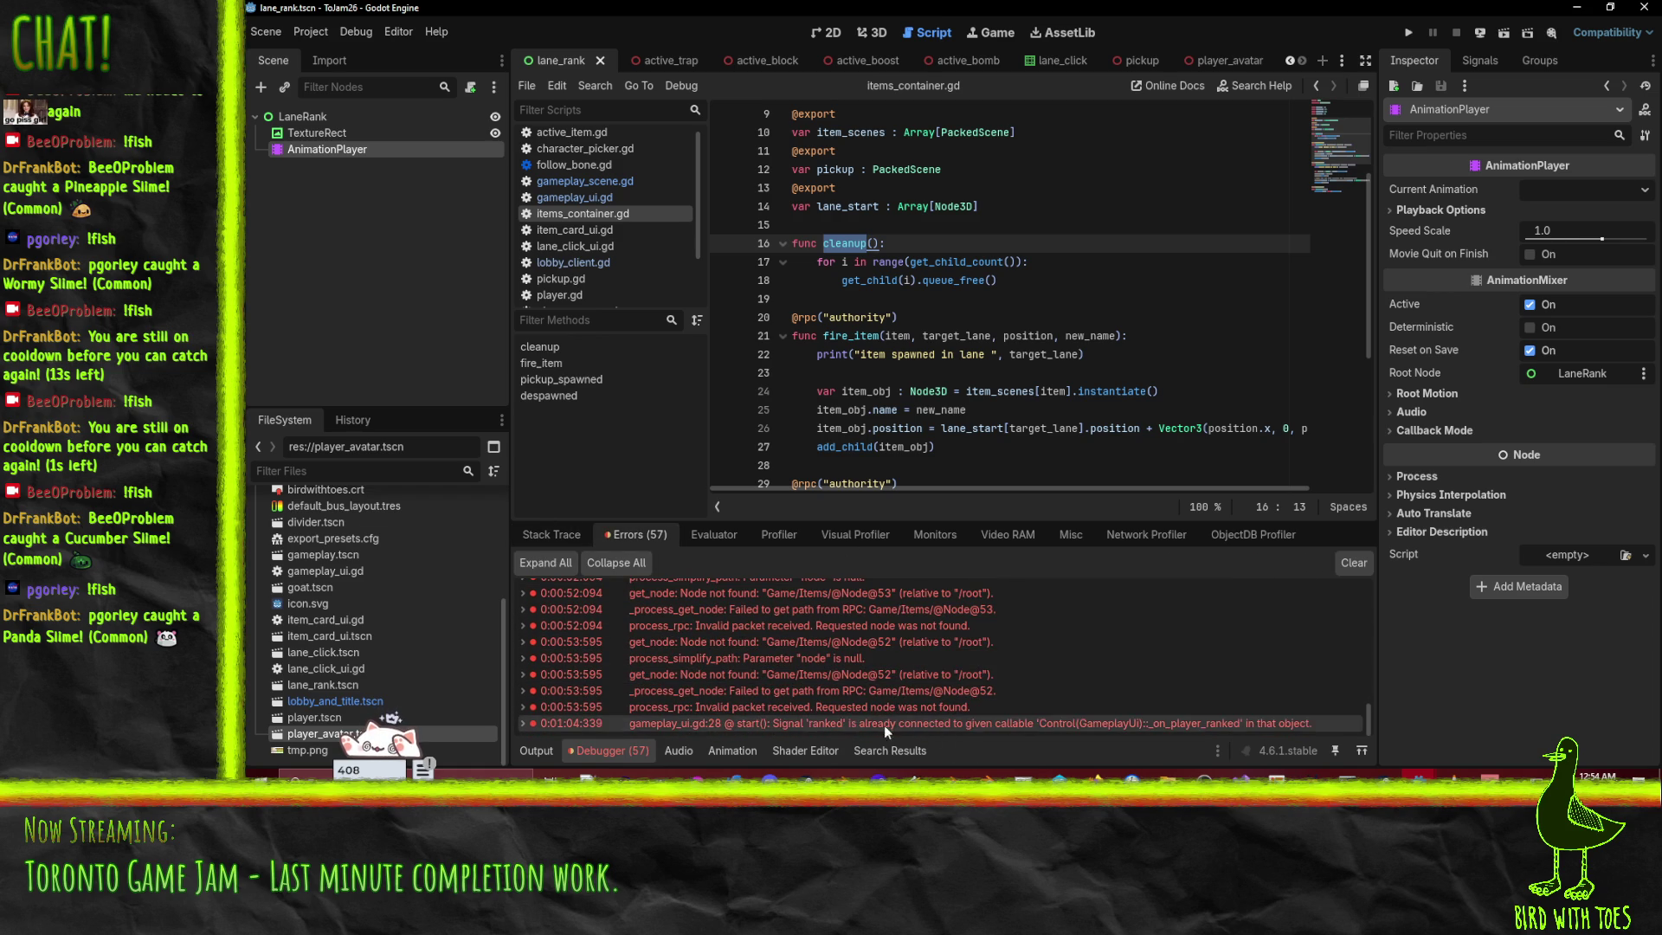
scroll(831, 705, up, 10)
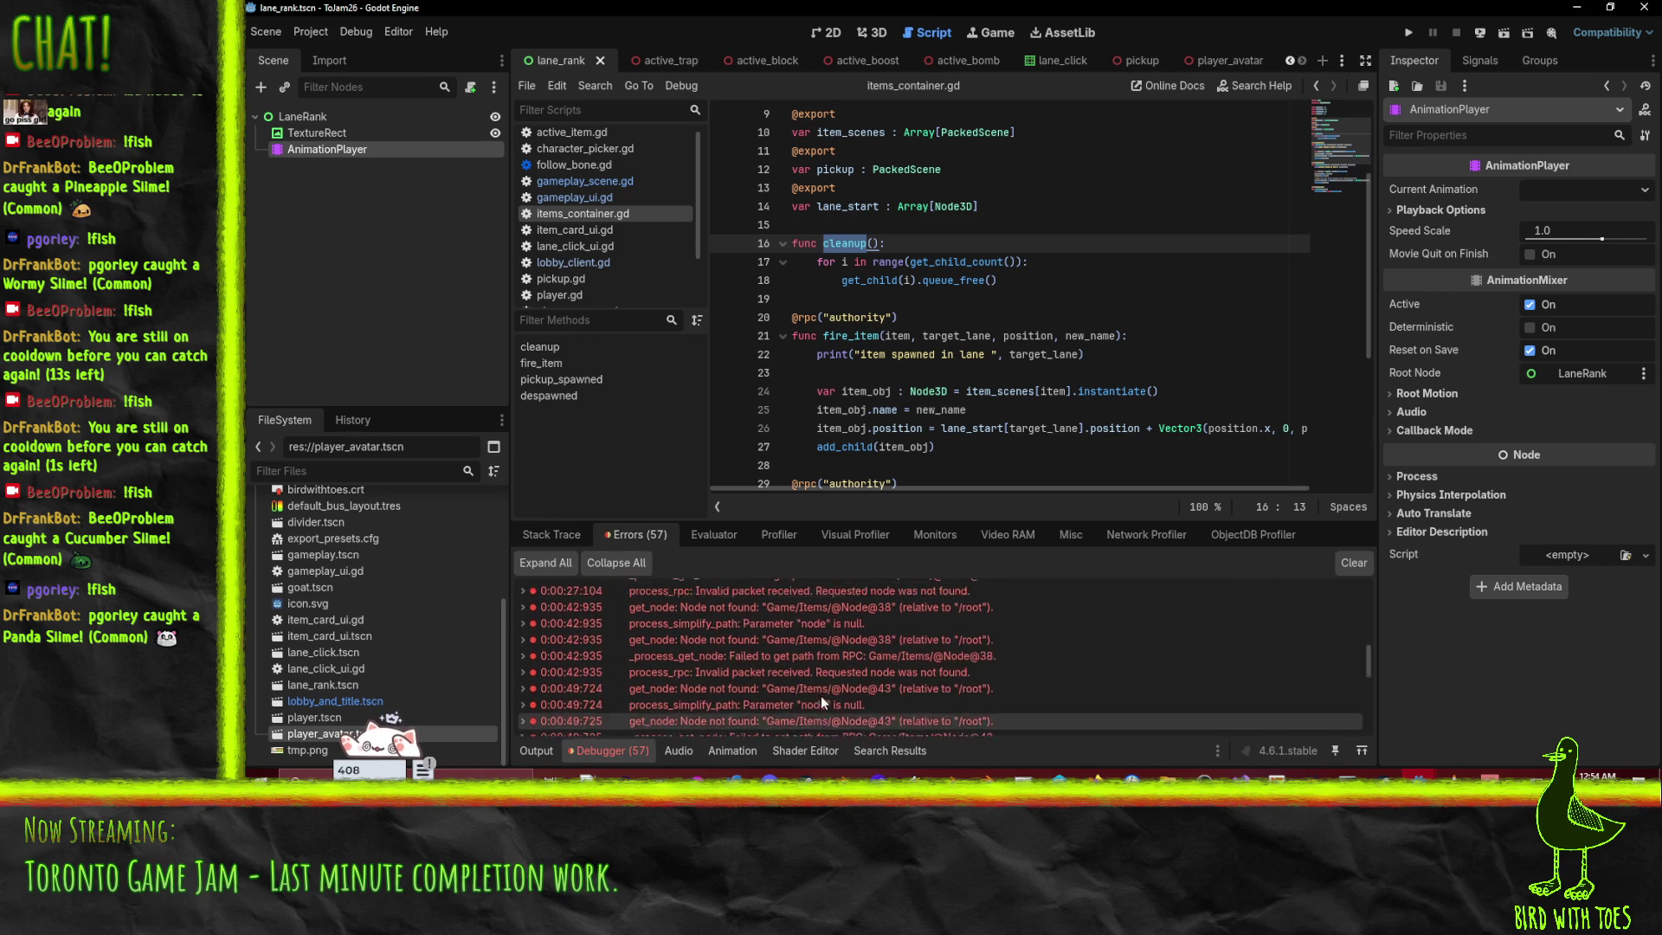
scroll(817, 689, up, 2)
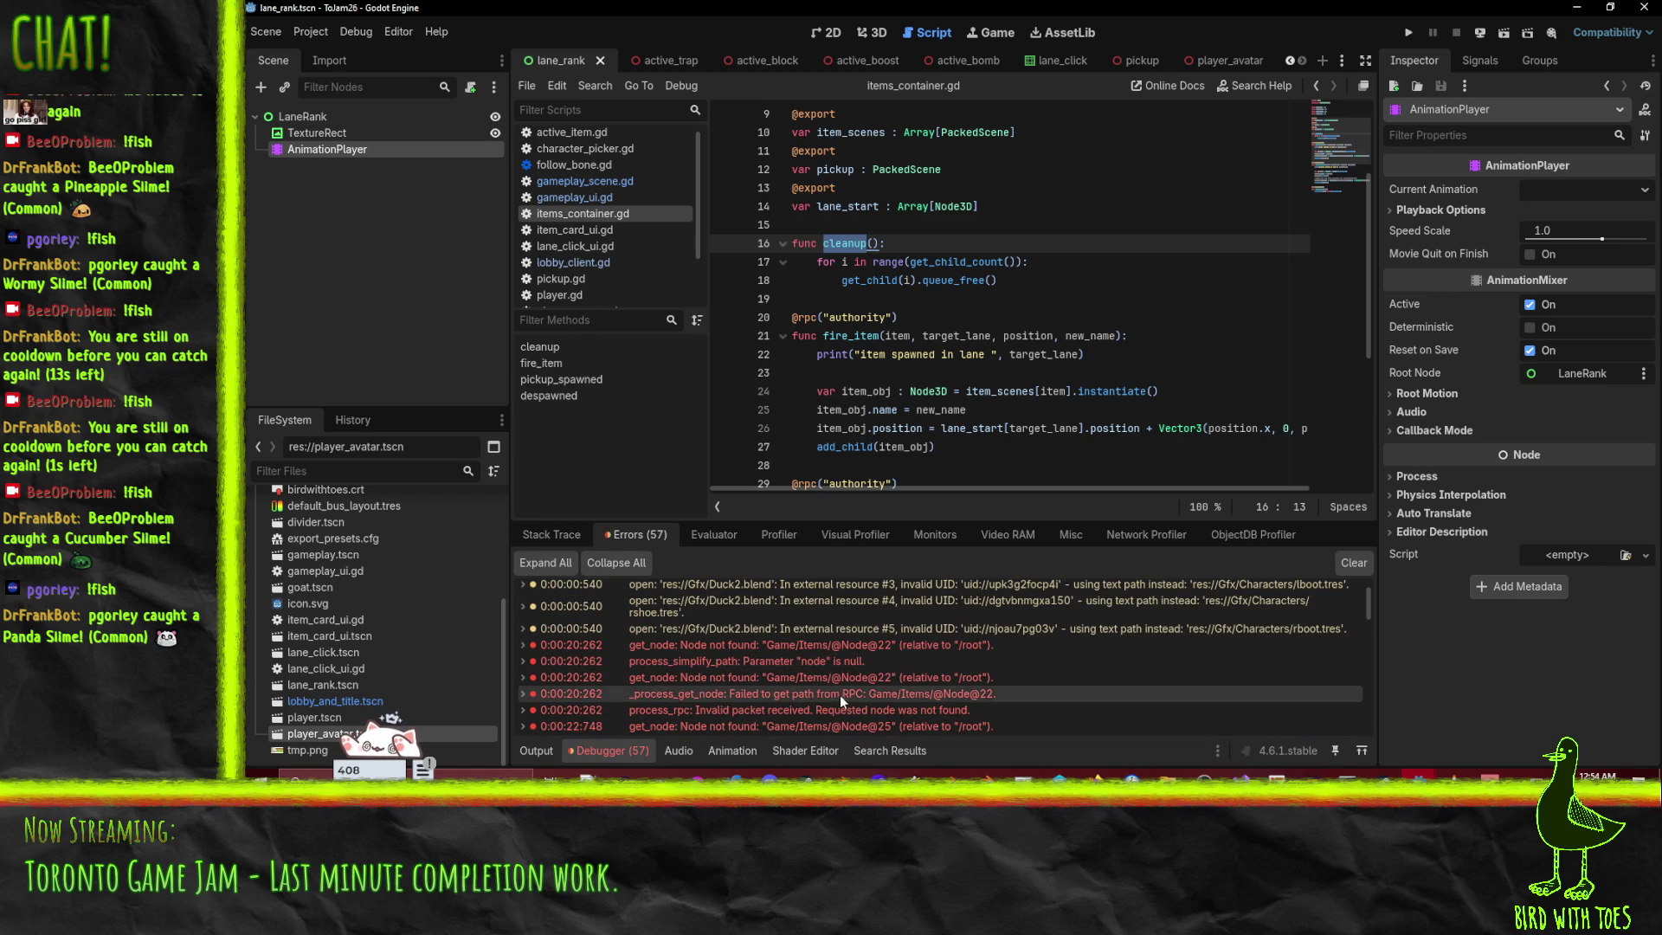
click(1176, 299)
scroll(1175, 299, up, 2)
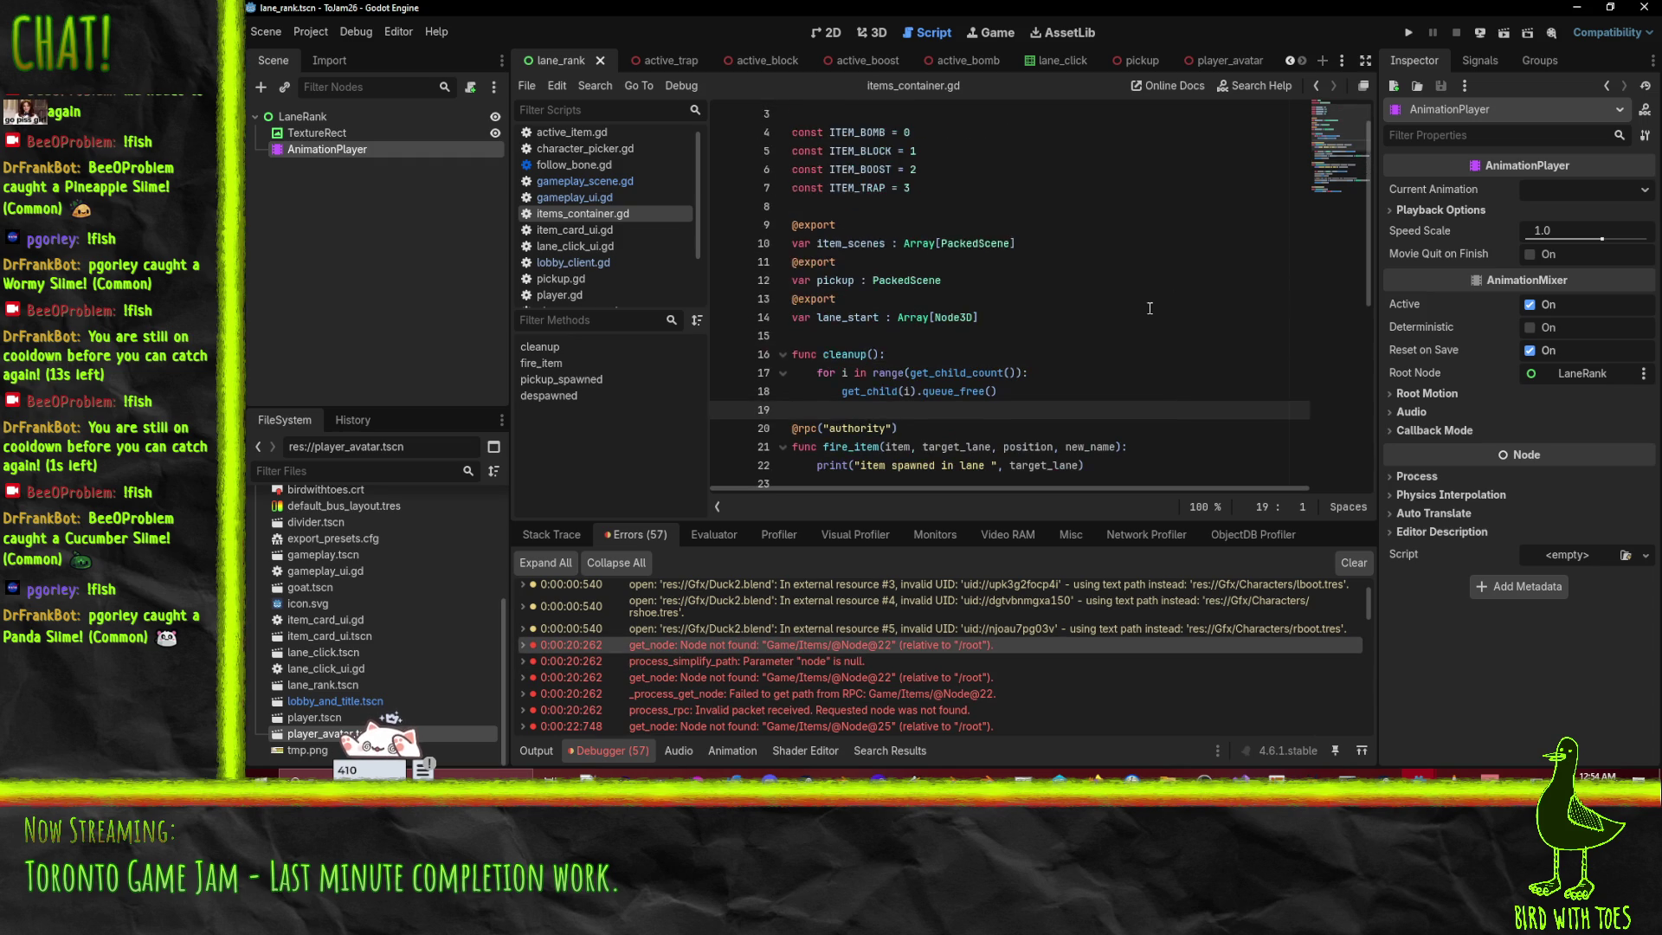
mouse_move(812, 727)
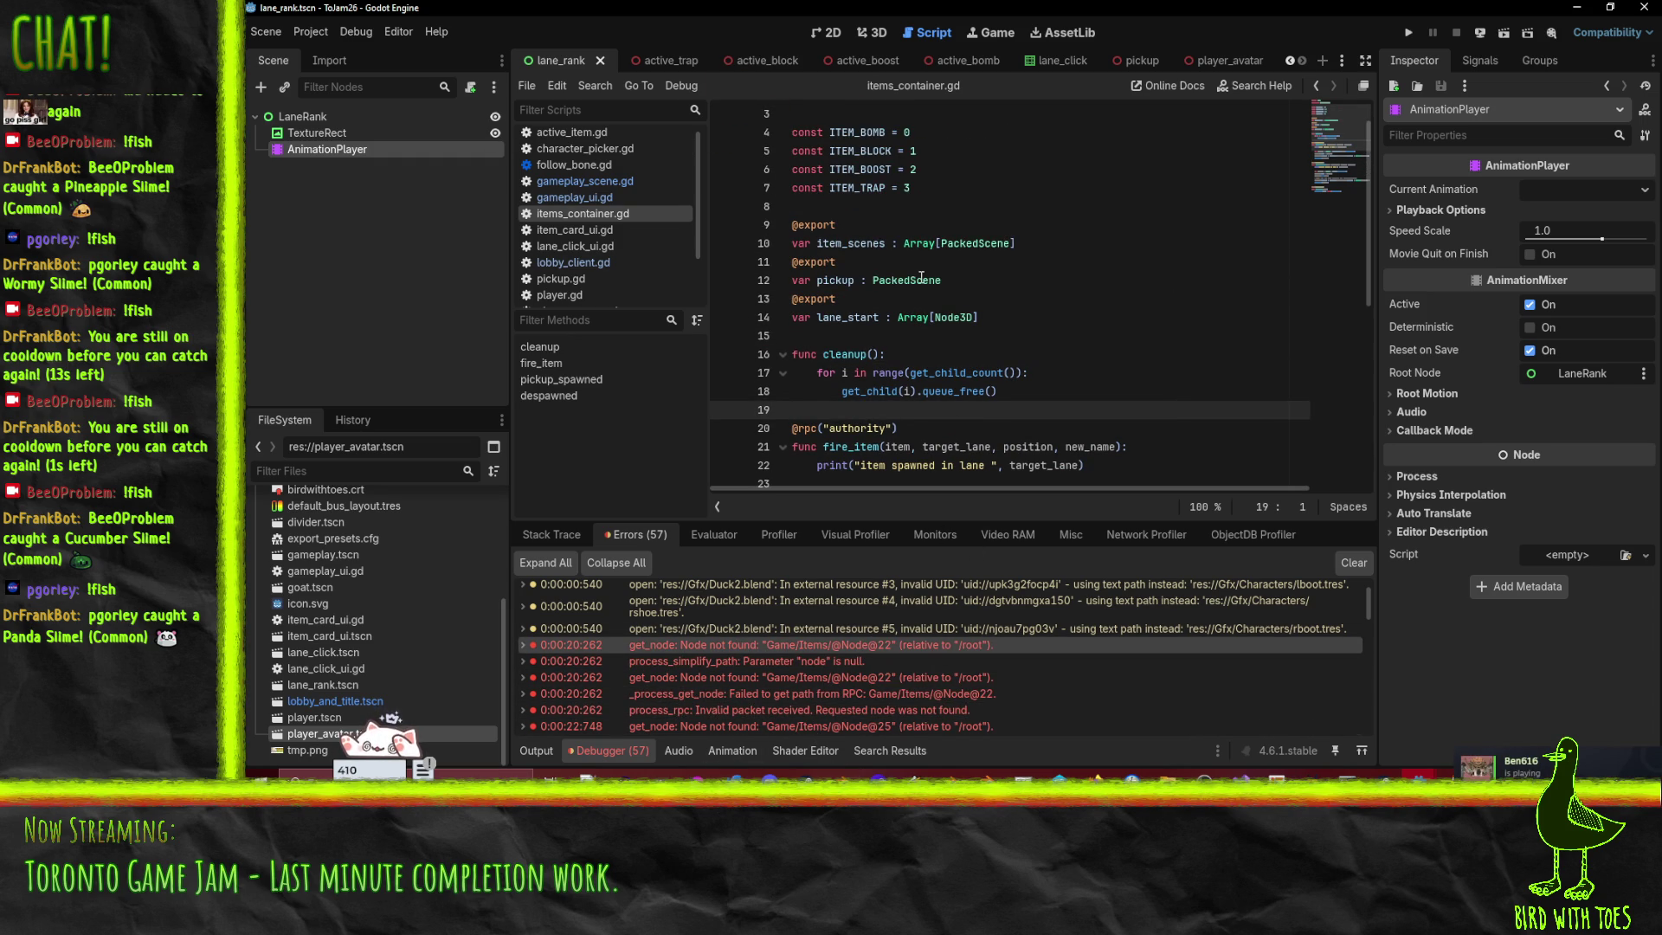
click(969, 280)
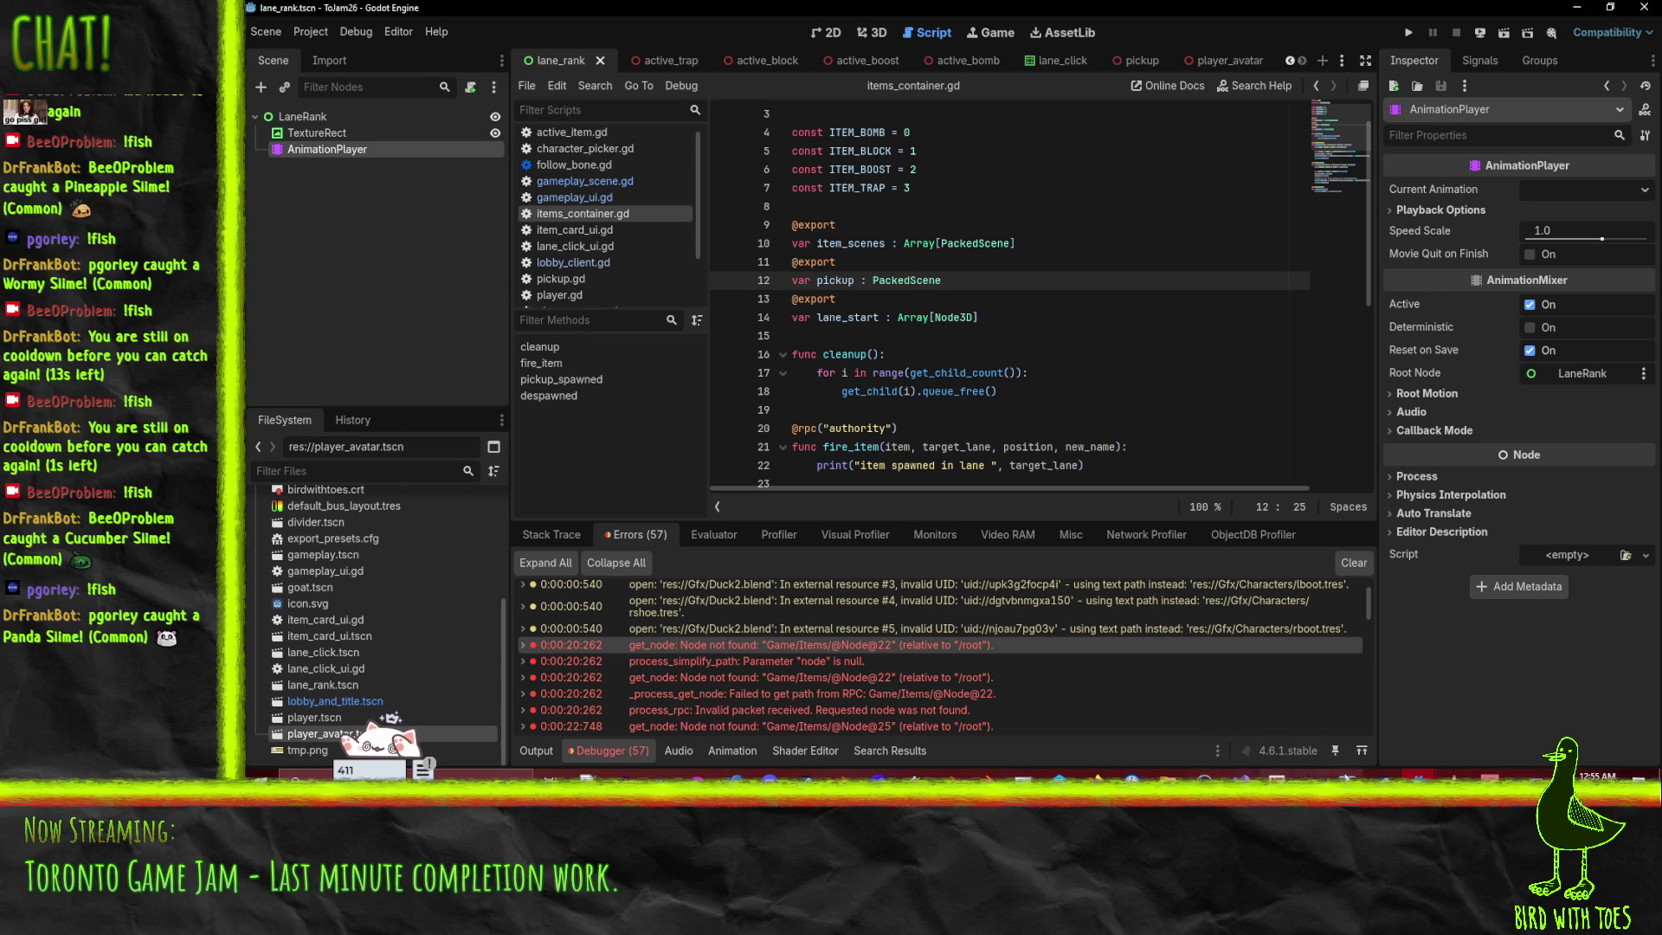
click(1420, 772)
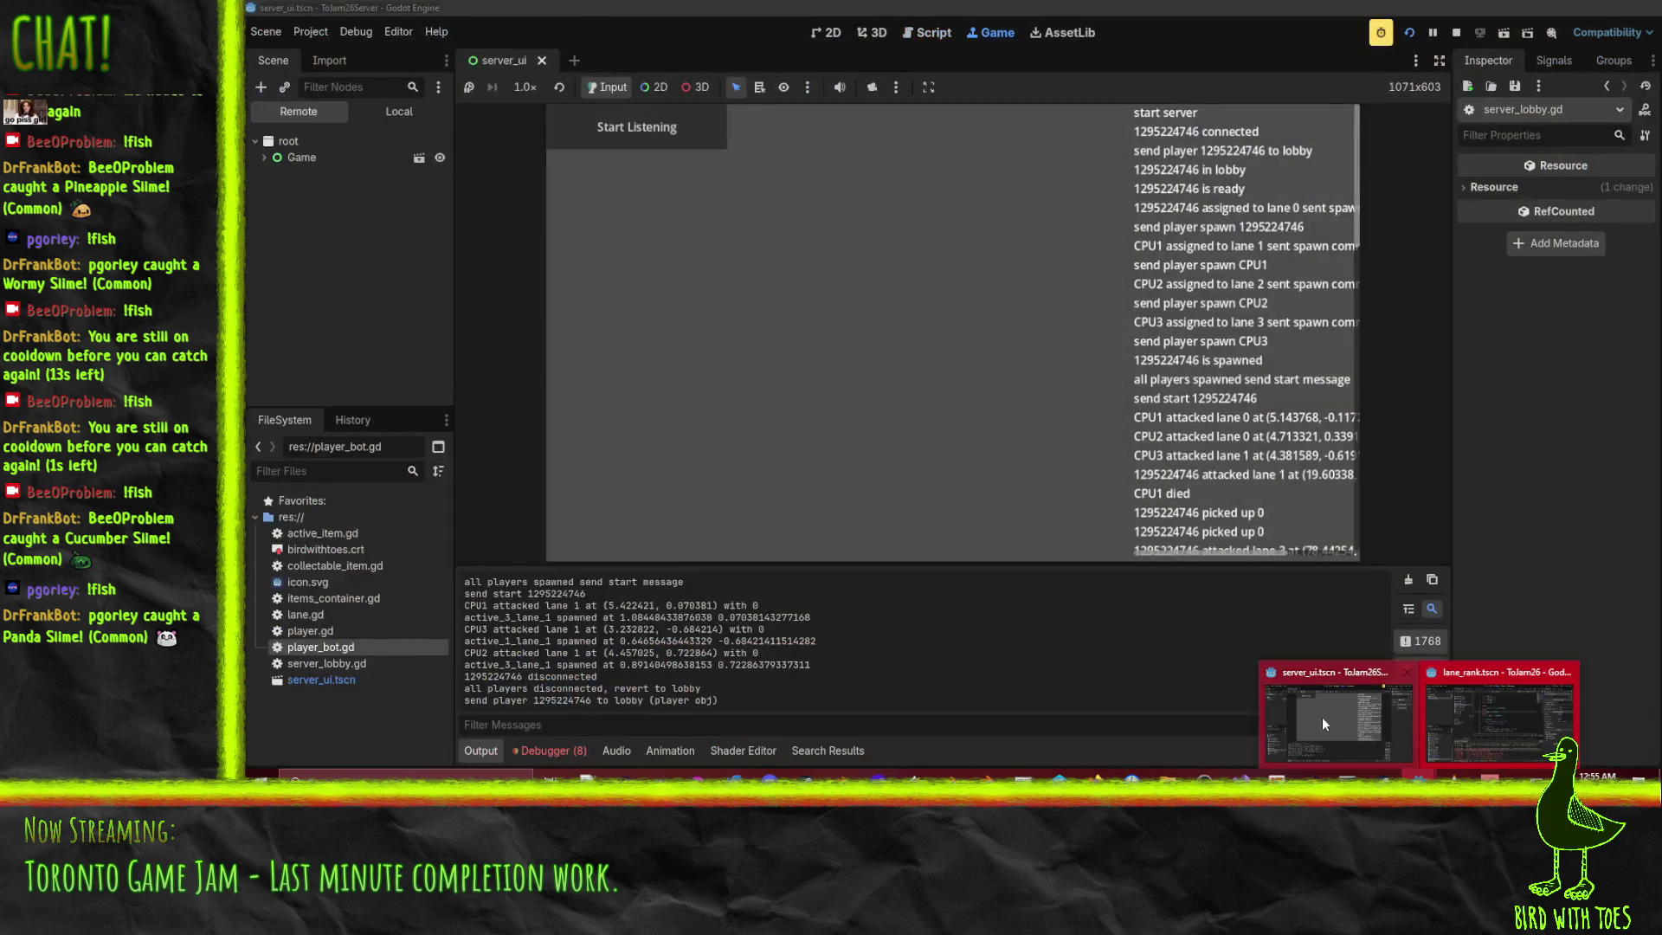
Bring up the server project and open its items_container.gd script
click(1322, 716)
click(1456, 32)
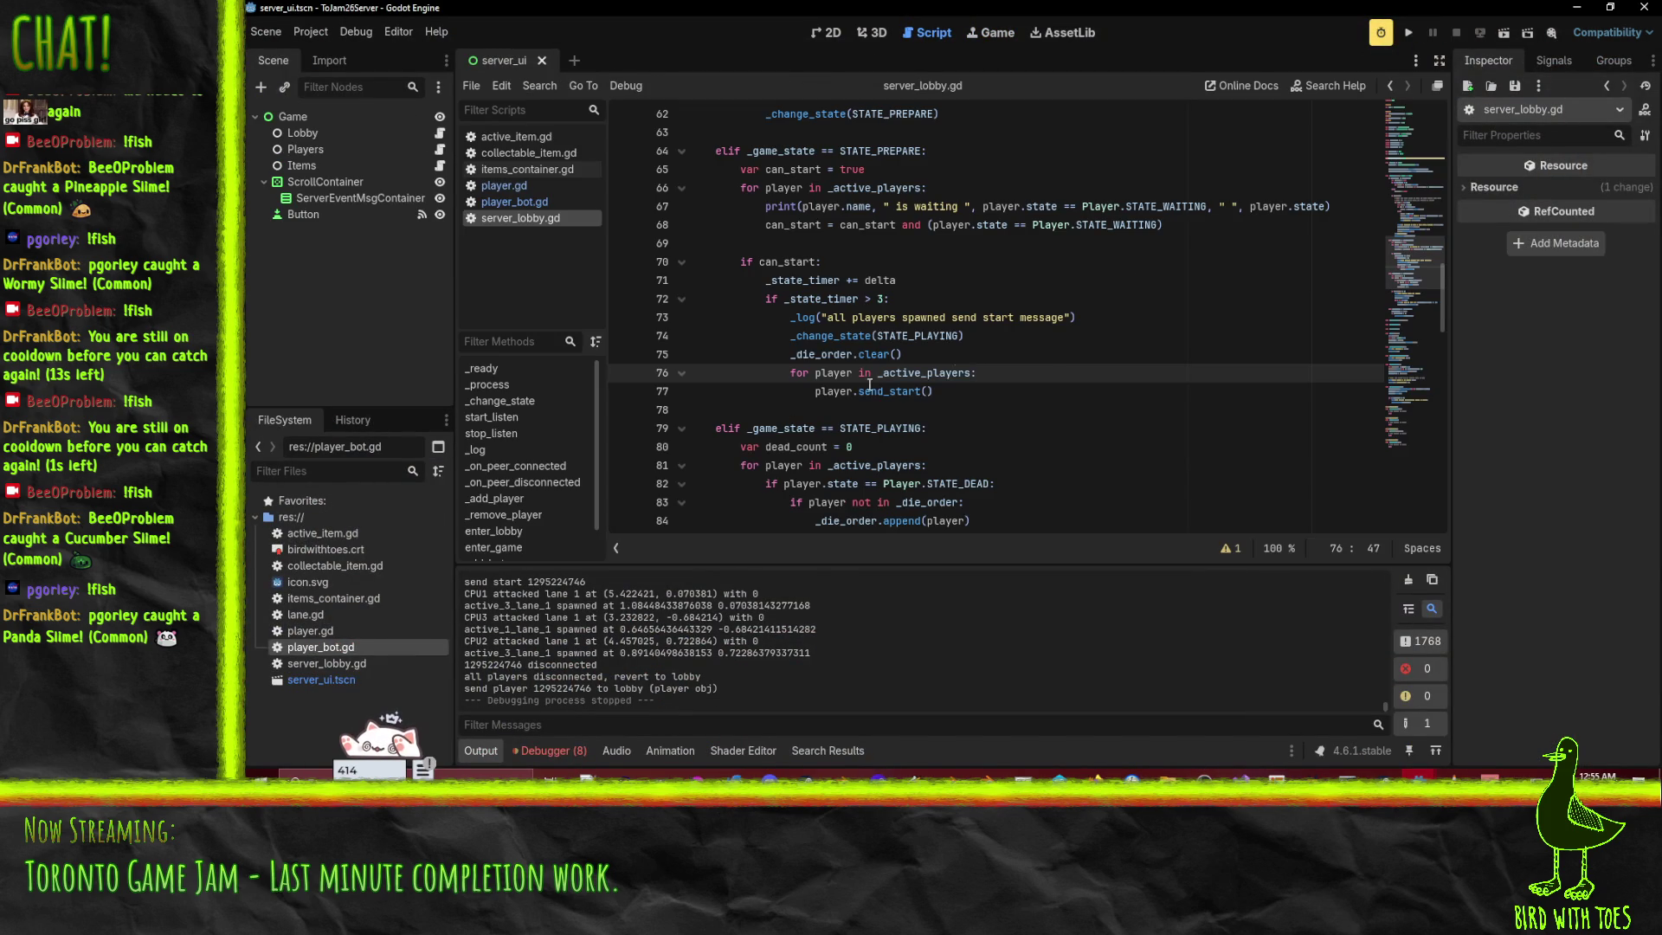
scroll(1034, 368, up, 2)
click(527, 169)
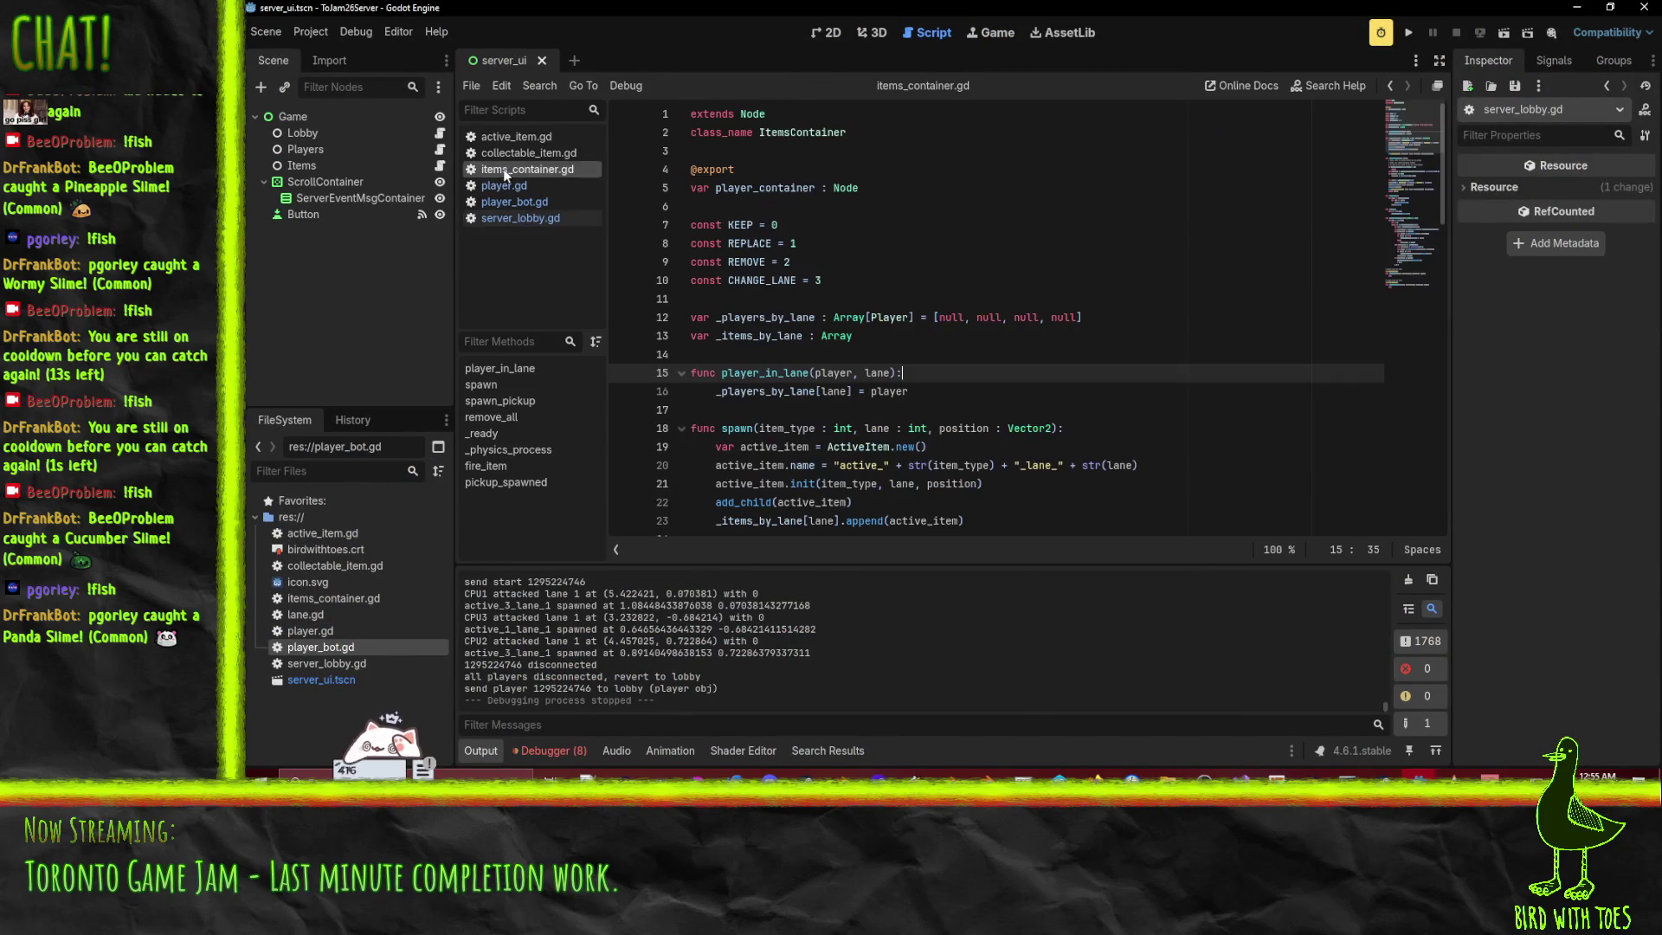
scroll(851, 281, down, 6)
scroll(850, 281, down, 7)
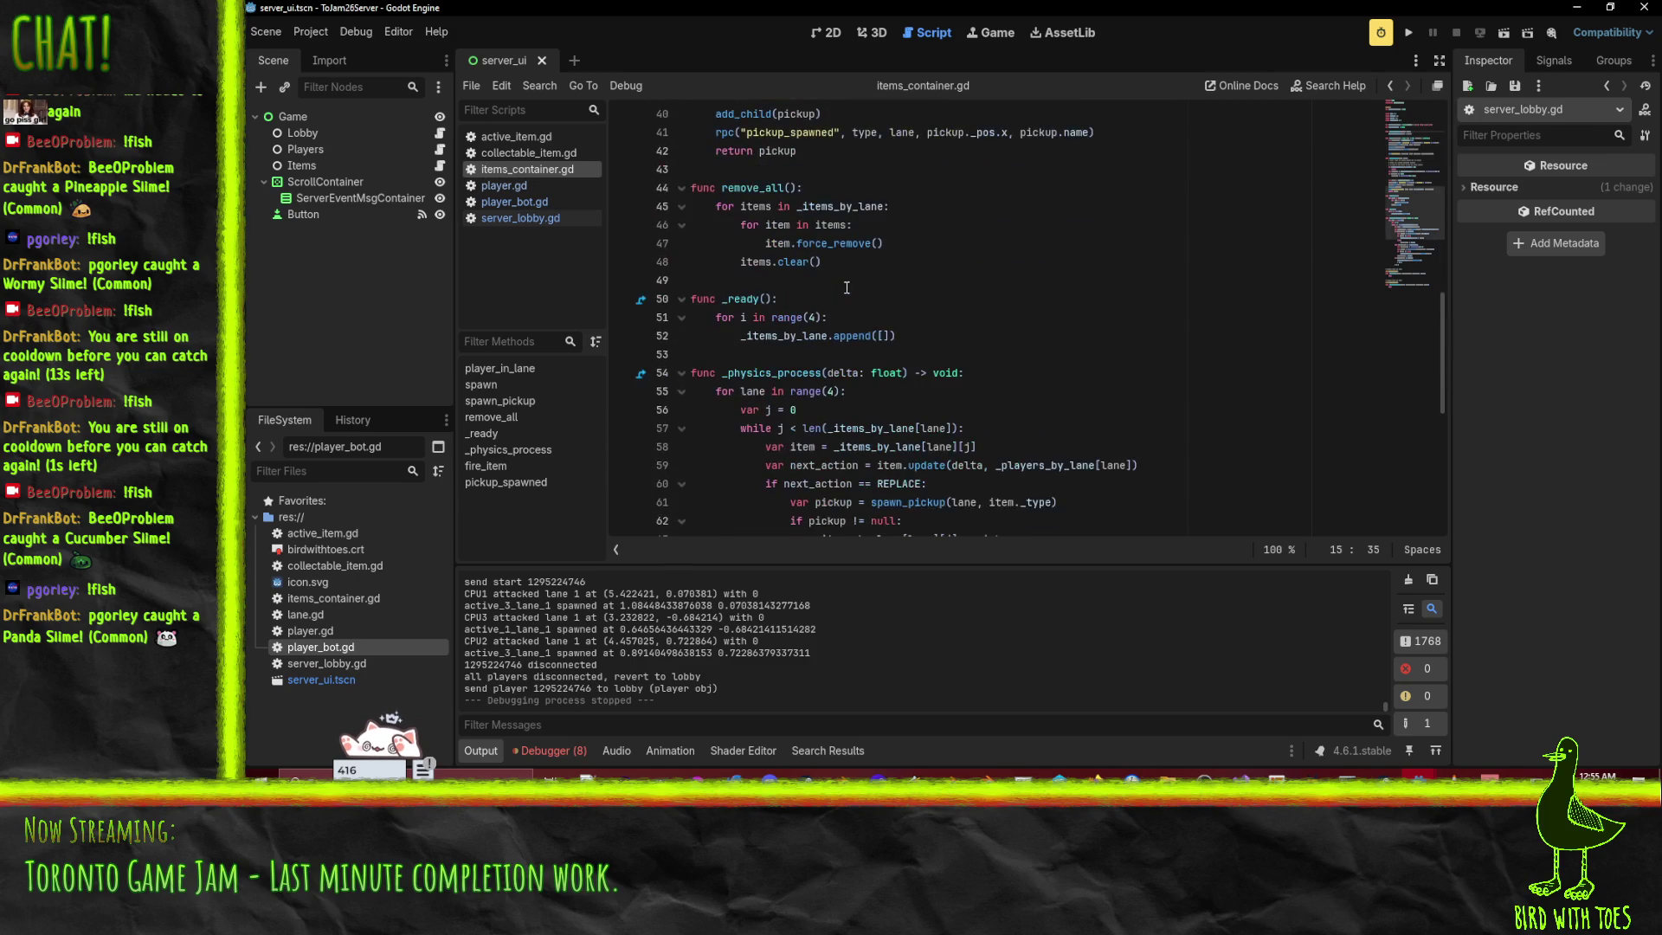
scroll(807, 461, down, 8)
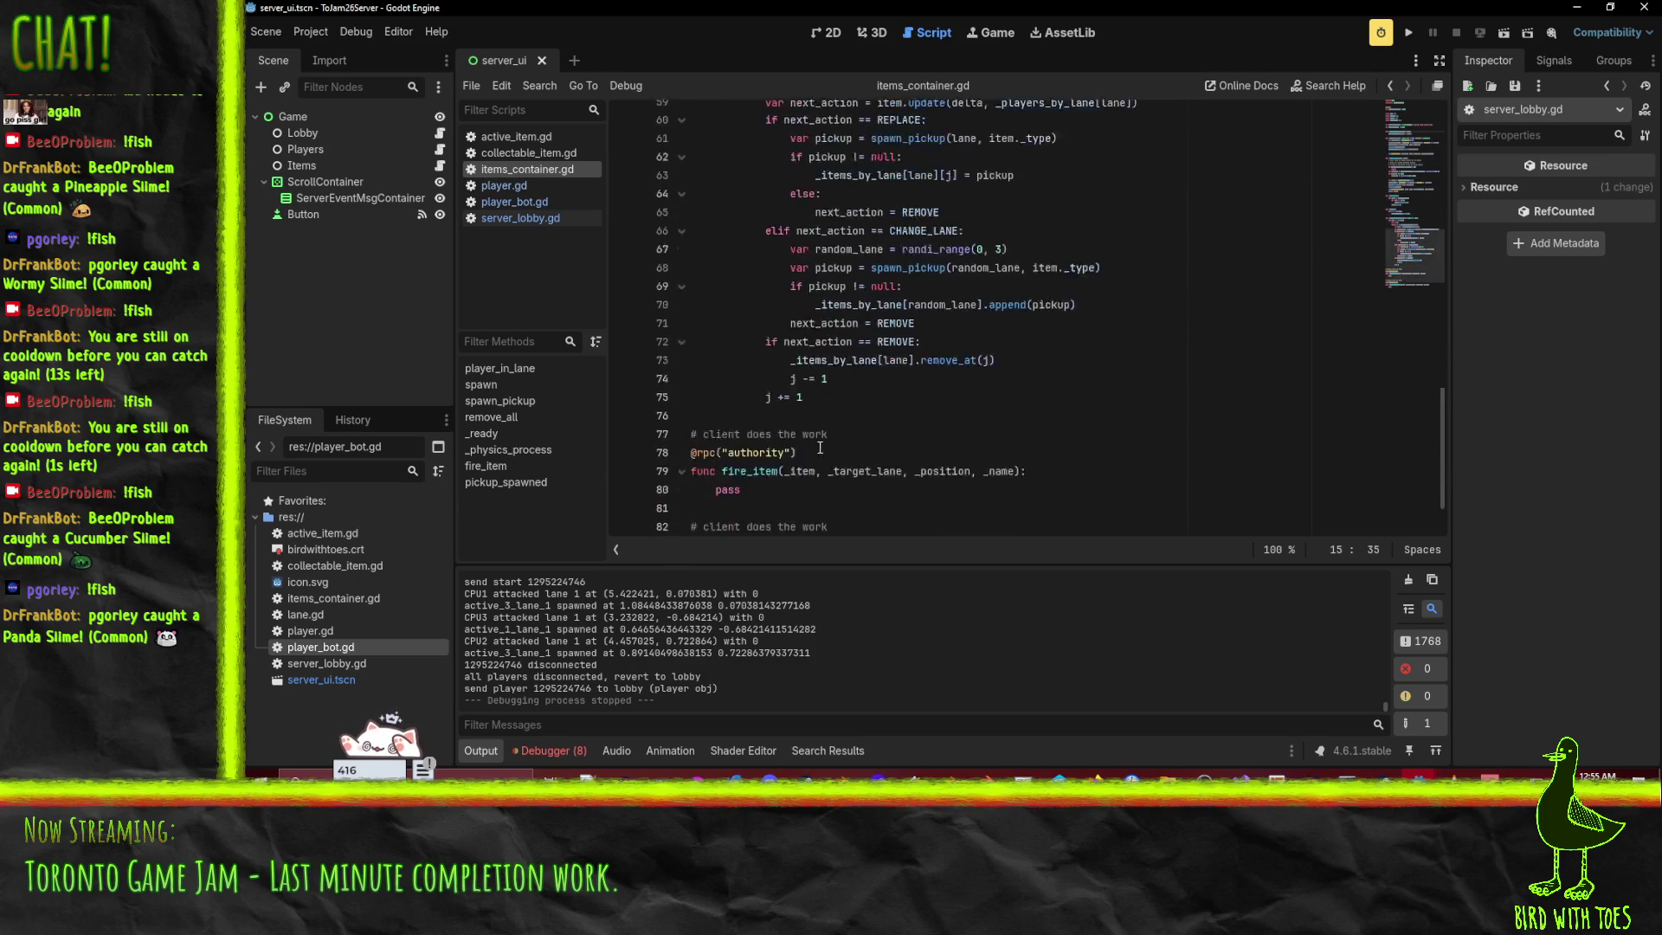
Copy pickup_spawned at the script's end, renaming it despawn and keeping only the _name parameter
click(844, 536)
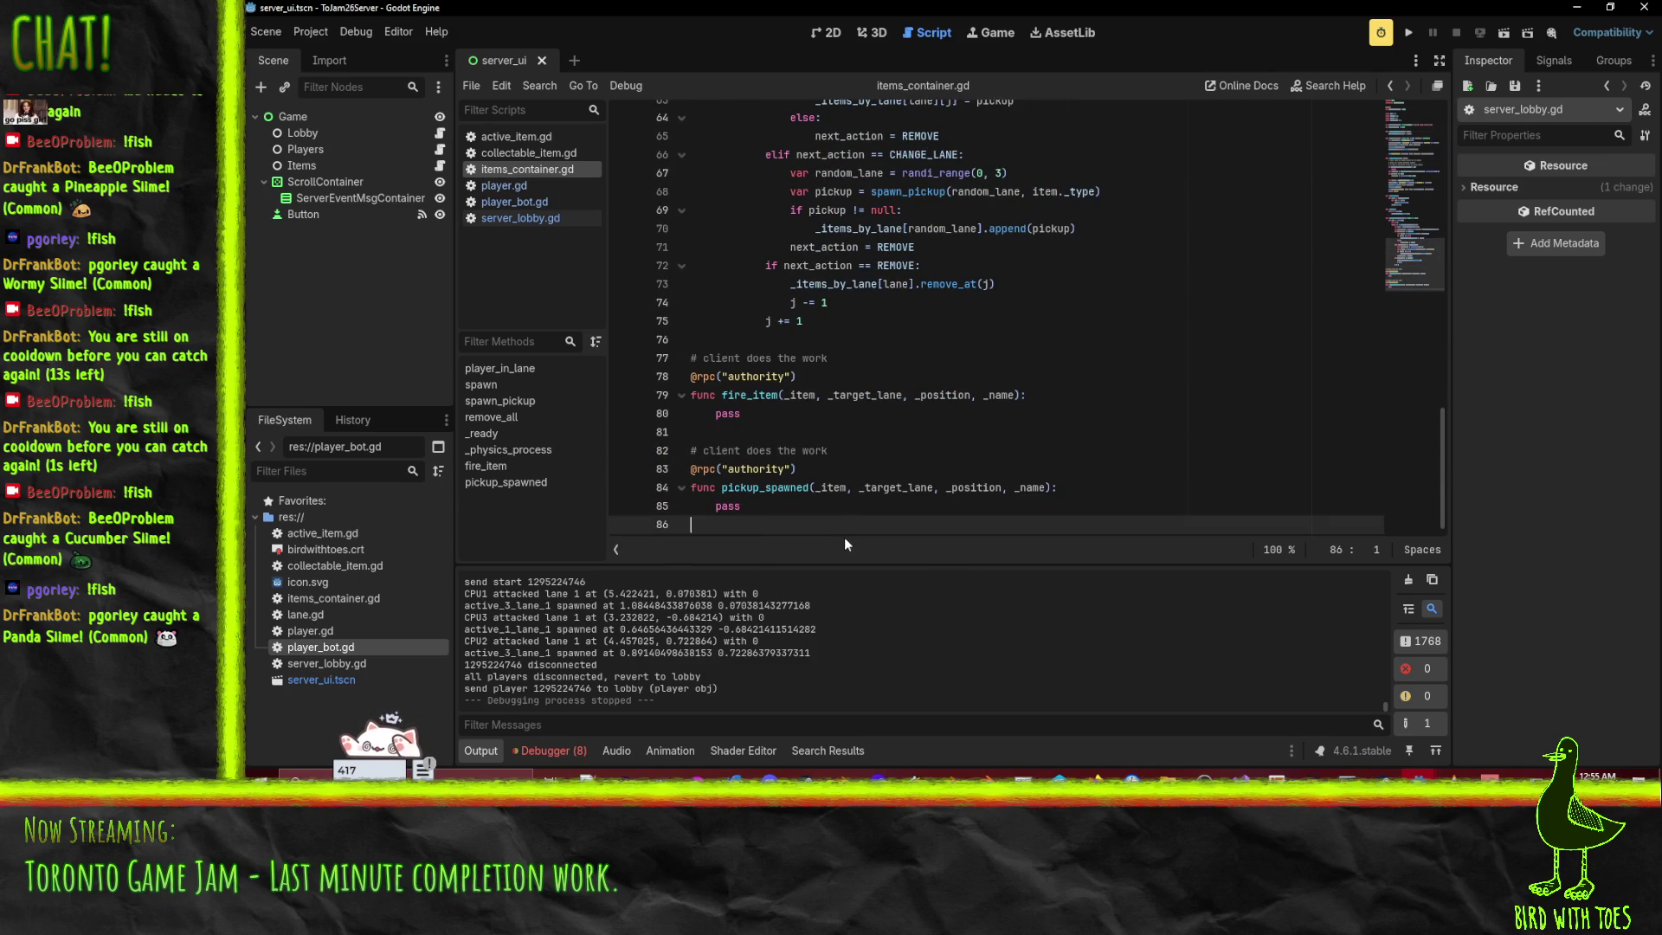
key(Return)
key(Up)
key(Up)
key(Up)
key(Up)
key(Up)
key(shift+Down)
key(shift+Down)
key(shift+Down)
key(ctrl+v)
text(# client does the work @rpc("authority") func pickup_spawned(_item, _target_lane, _position, _name):     pass)
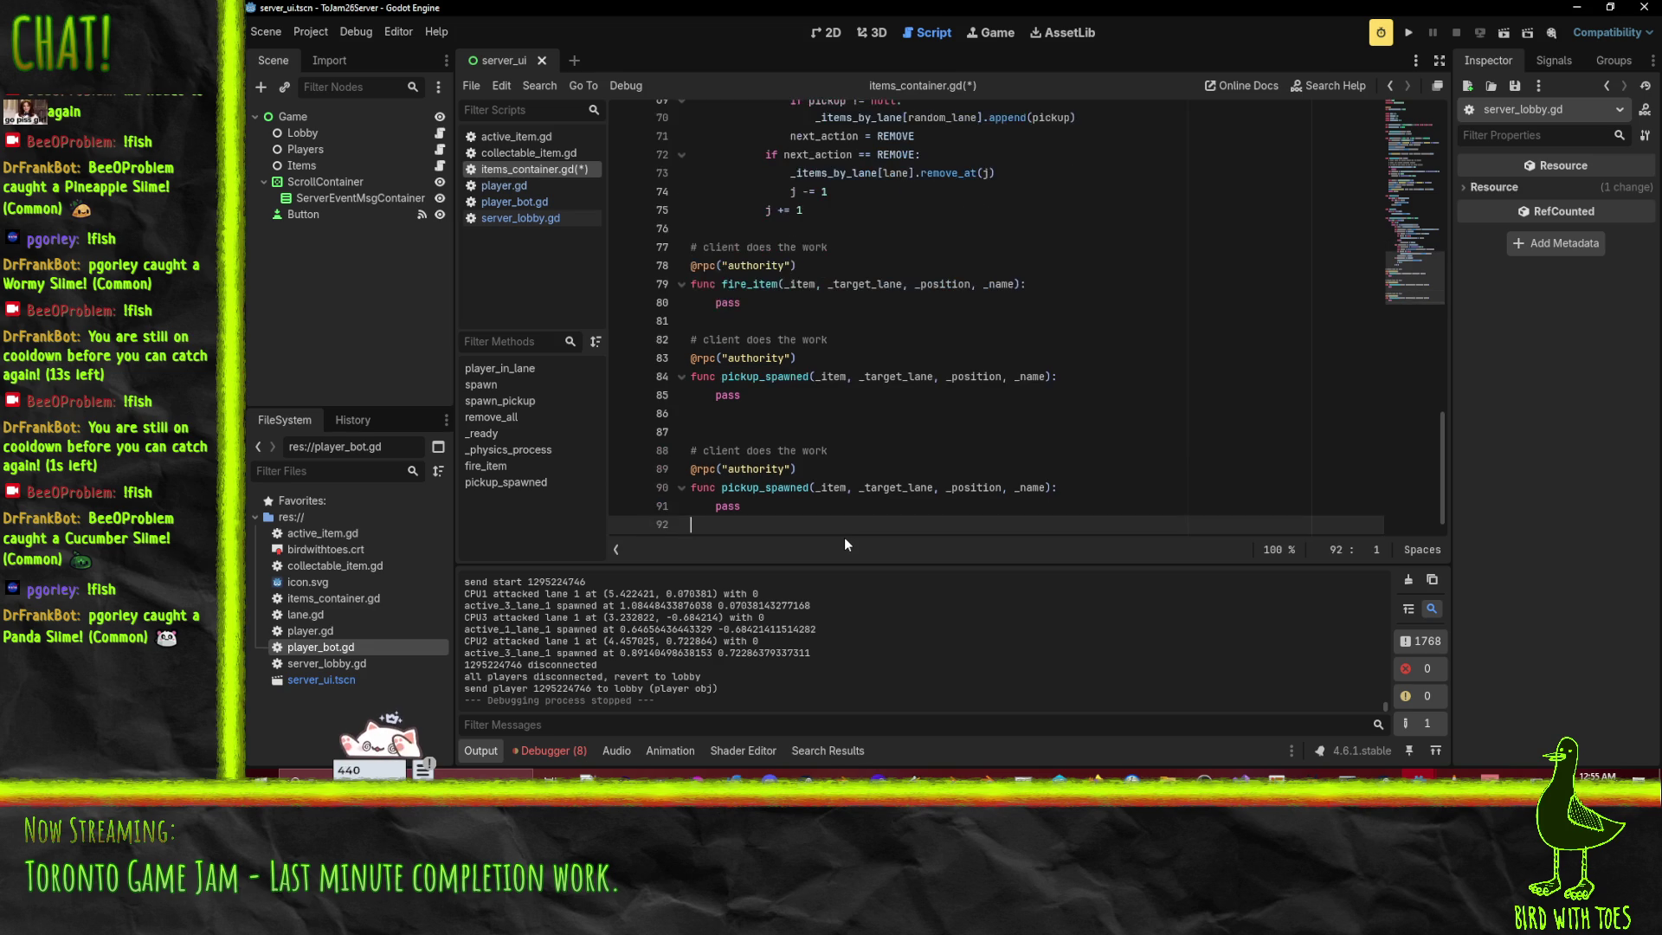
double_click(766, 500)
text(despawn)
drag(773, 502, 967, 502)
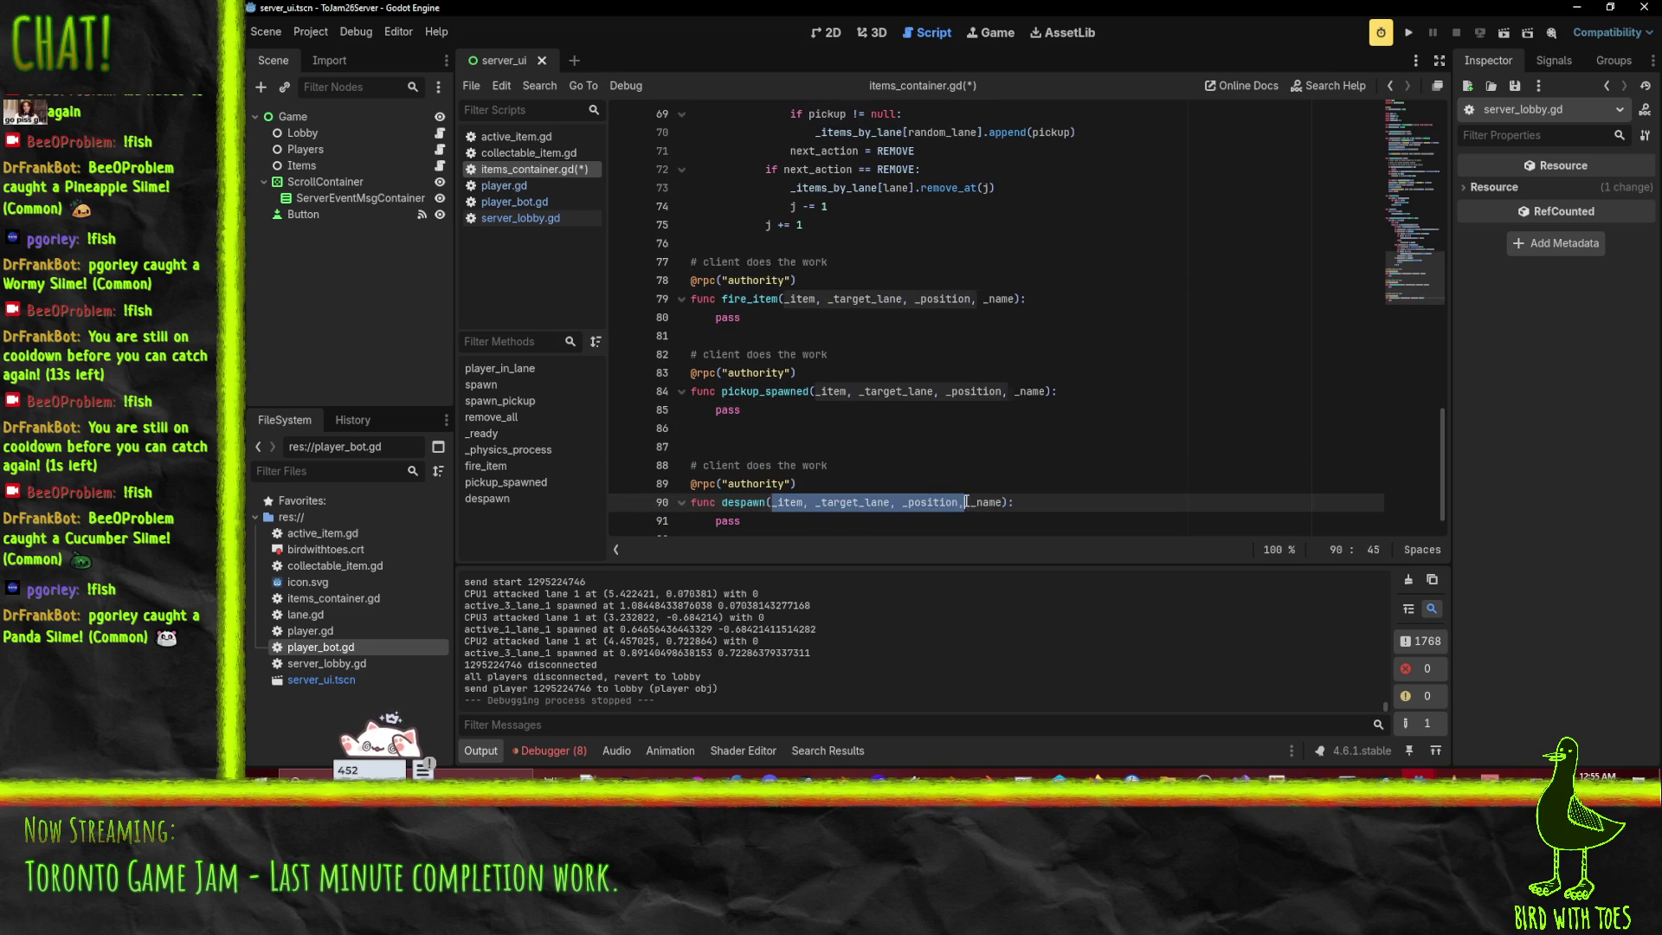
key(BackSpace)
key(Left)
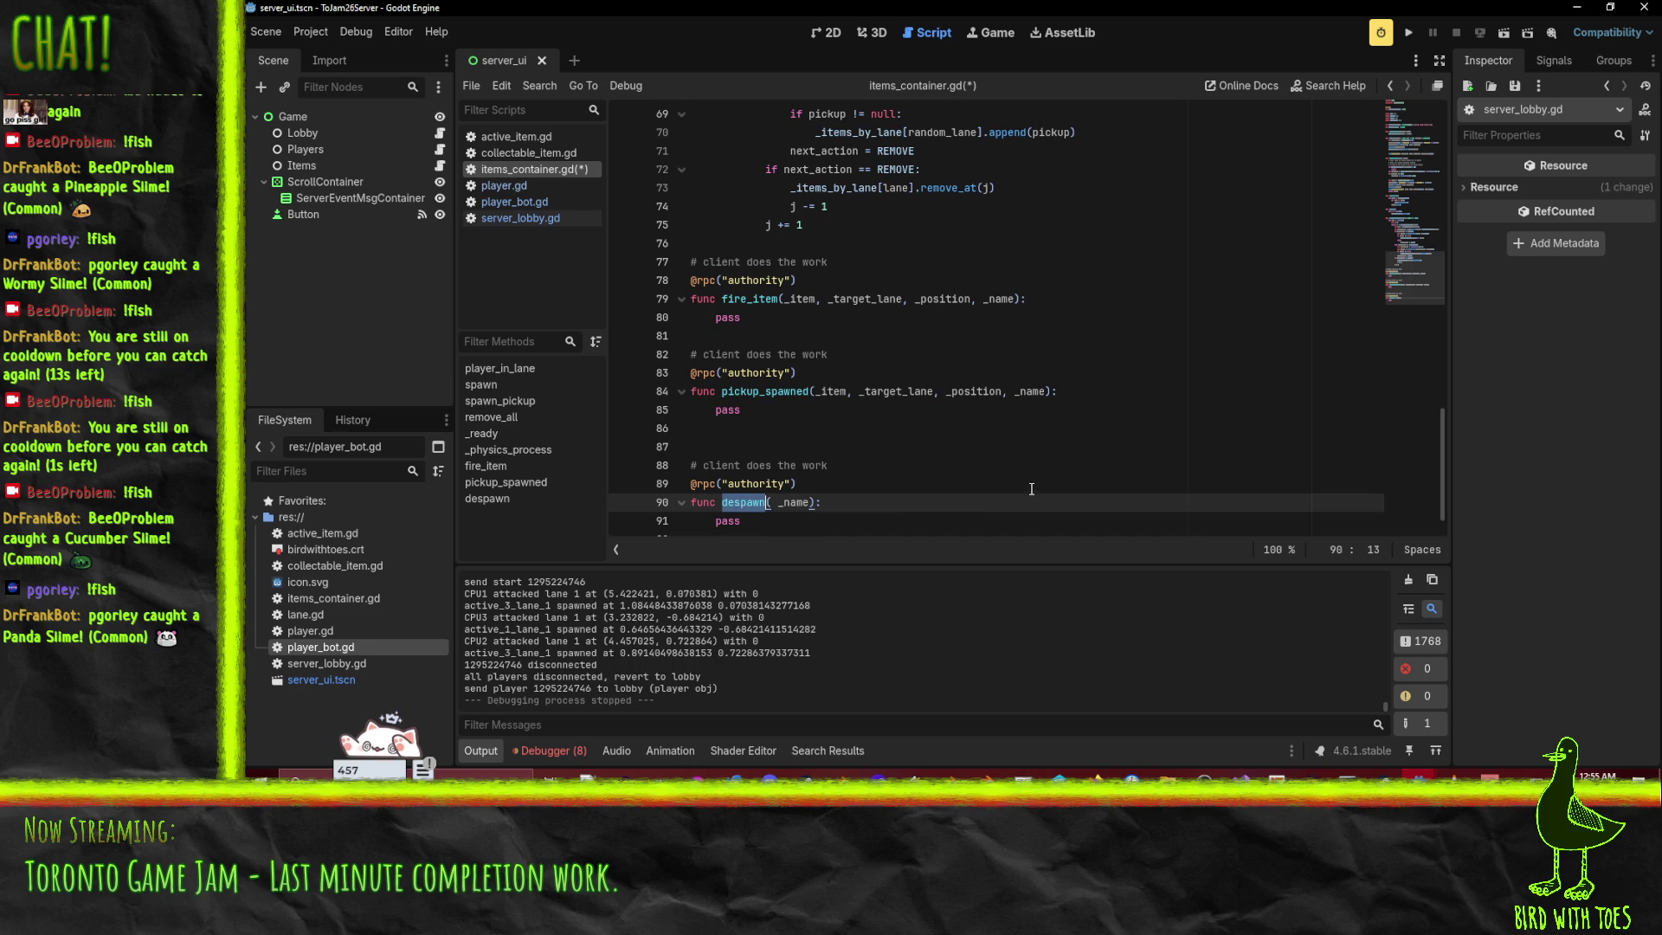
scroll(1030, 491, up, 8)
mouse_move(1418, 772)
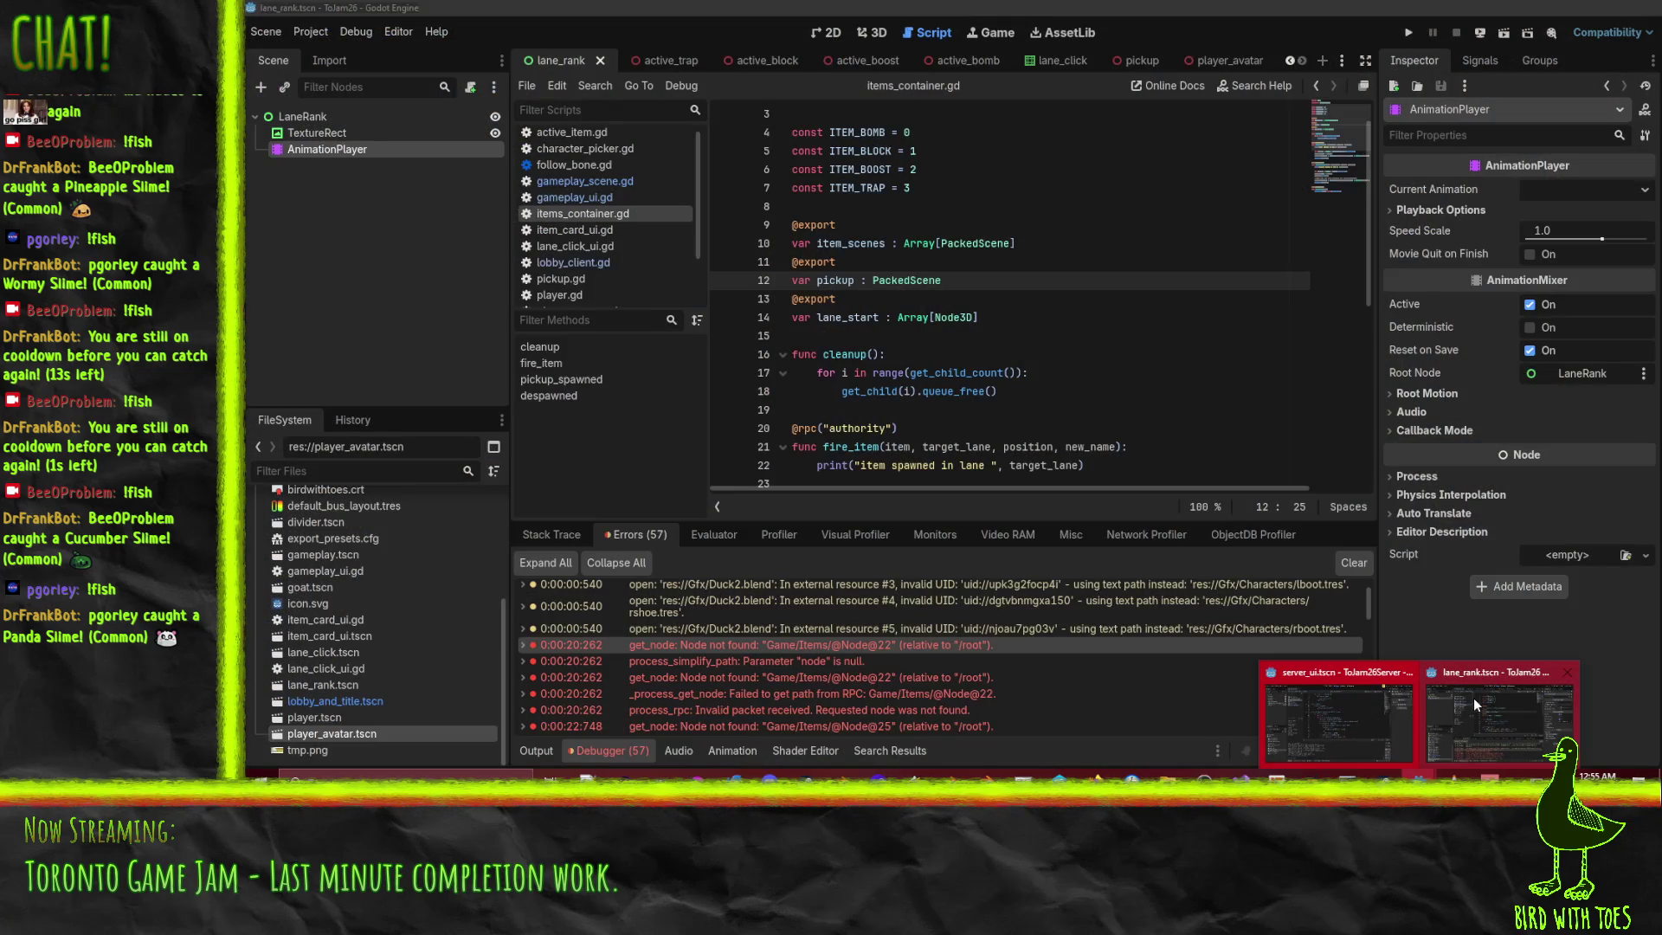
Start a despawn line under the REMOVE check in _physics_process
click(1338, 723)
scroll(1108, 387, down, 6)
scroll(1109, 386, up, 3)
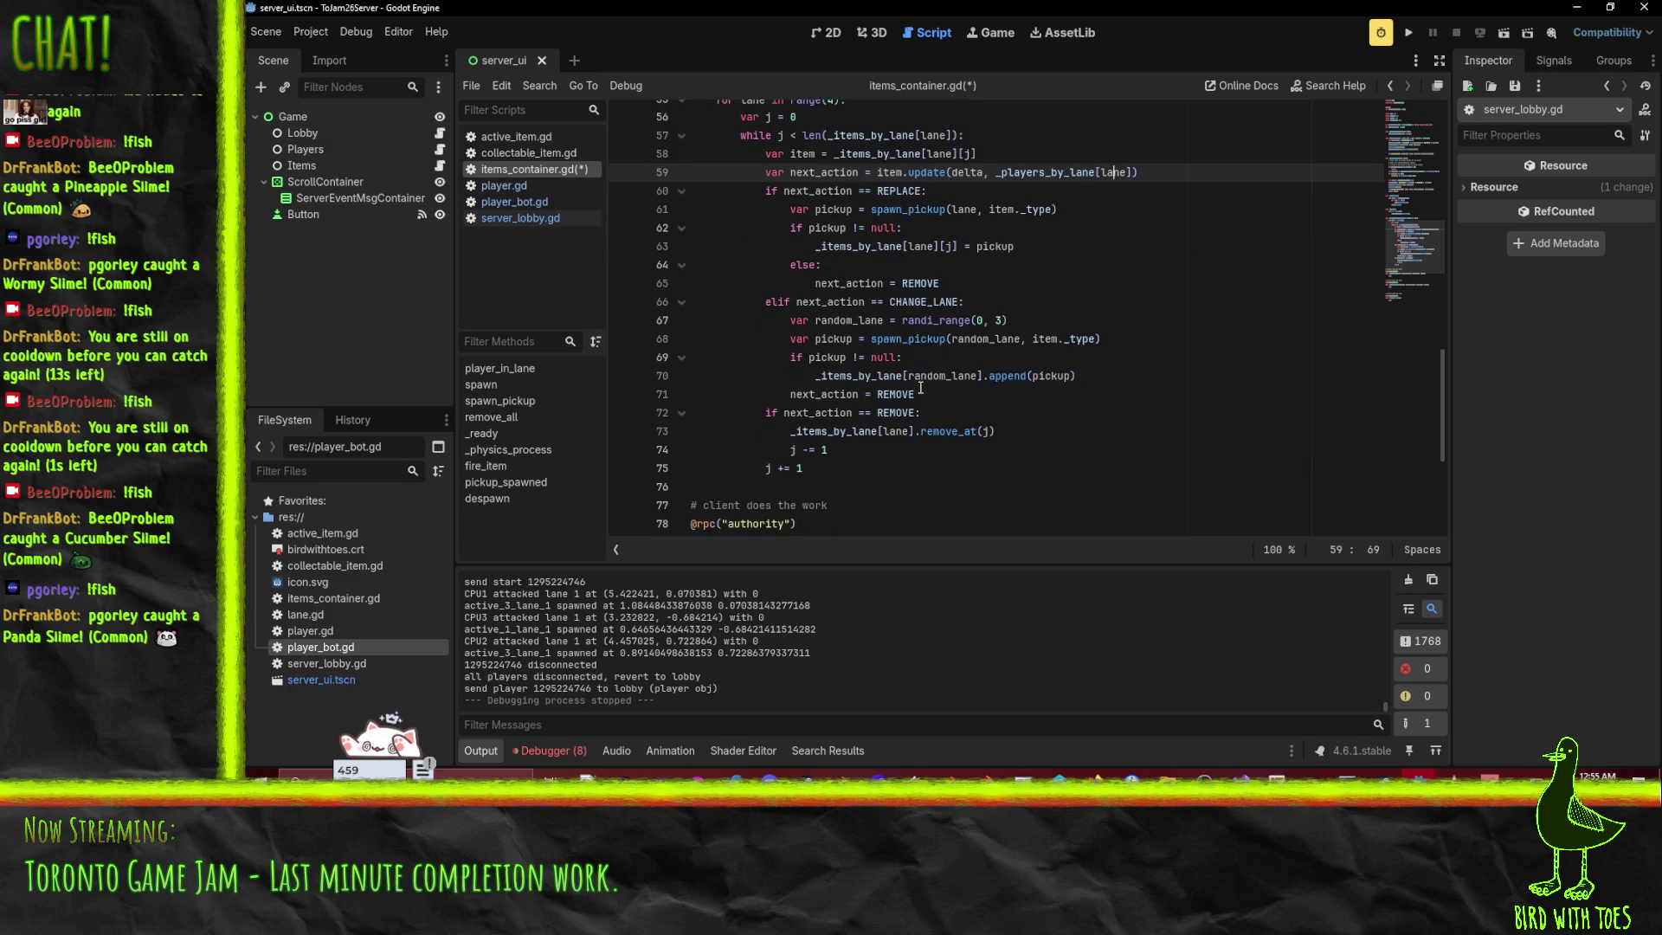
click(933, 403)
click(992, 449)
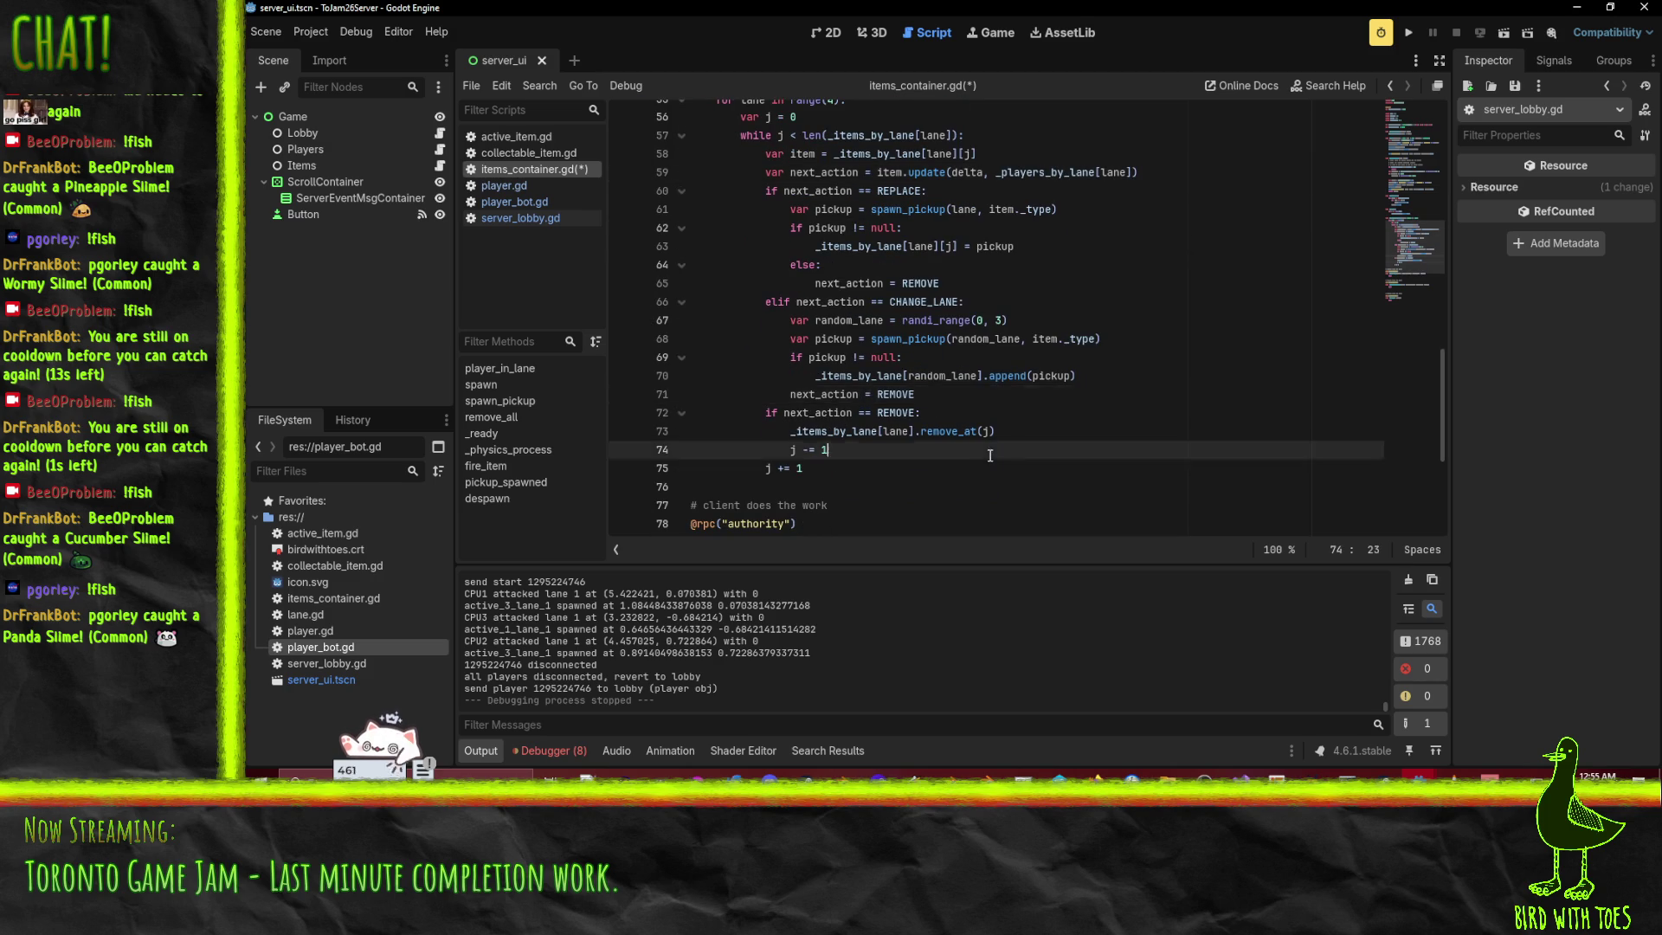
scroll(991, 452, up, 1)
click(1035, 475)
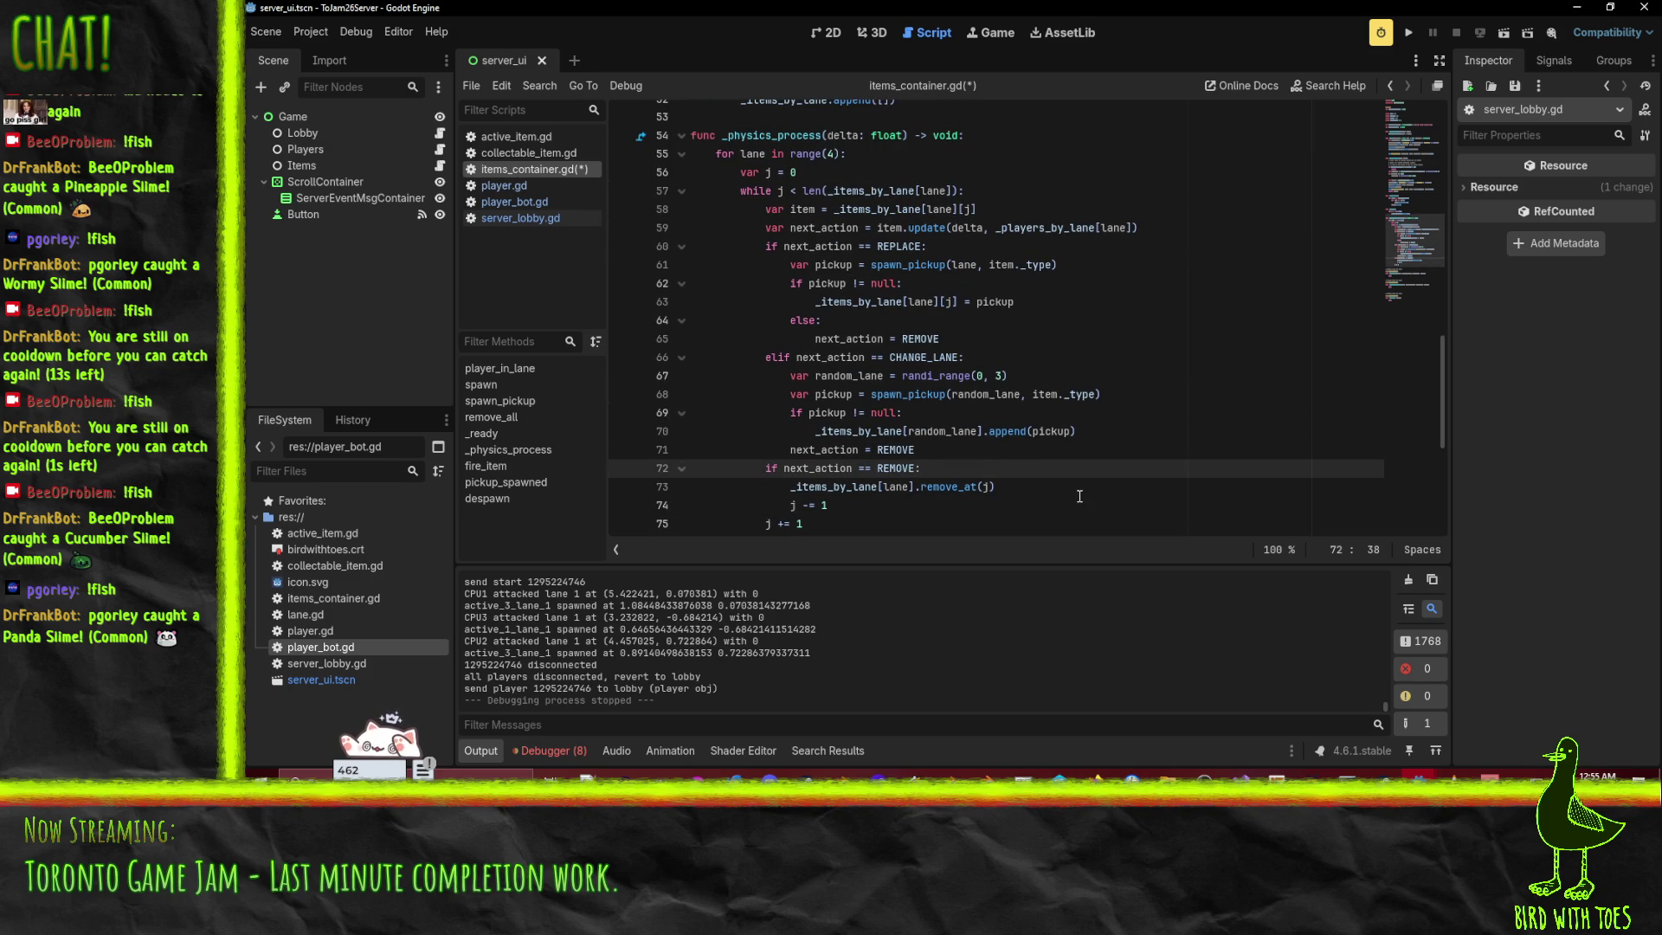
key(Return)
text(despawn)
Complete the call as despawn(_items_by_lane[lane].name)
scroll(802, 500, up, 1)
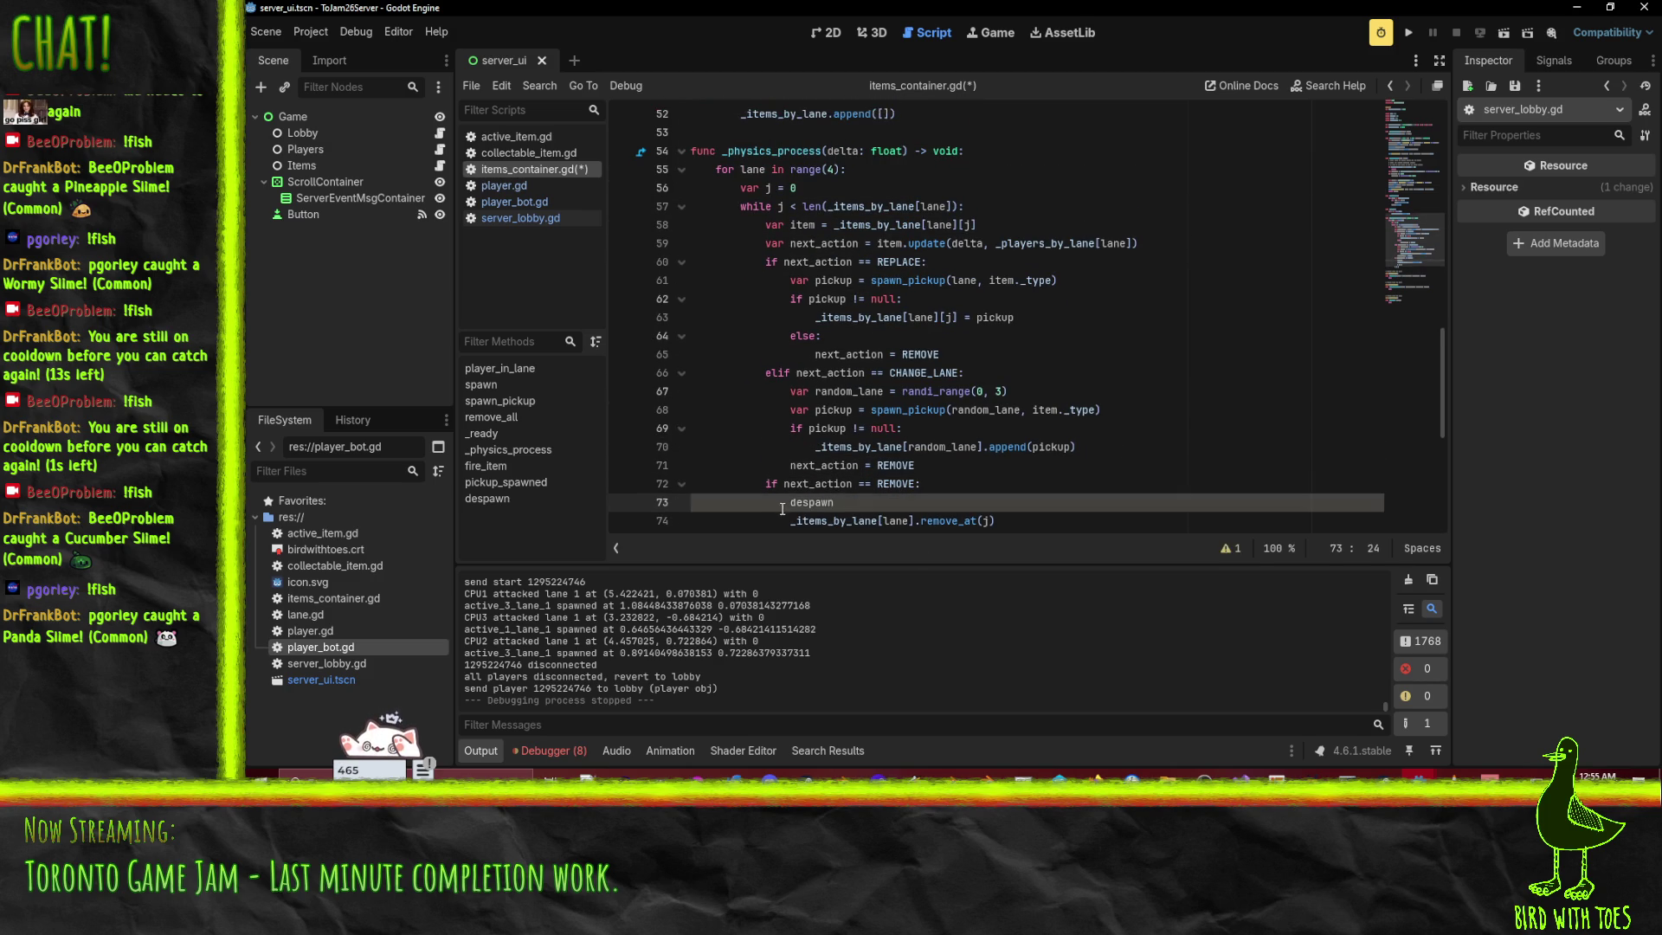
drag(790, 522, 933, 526)
key(ctrl+c)
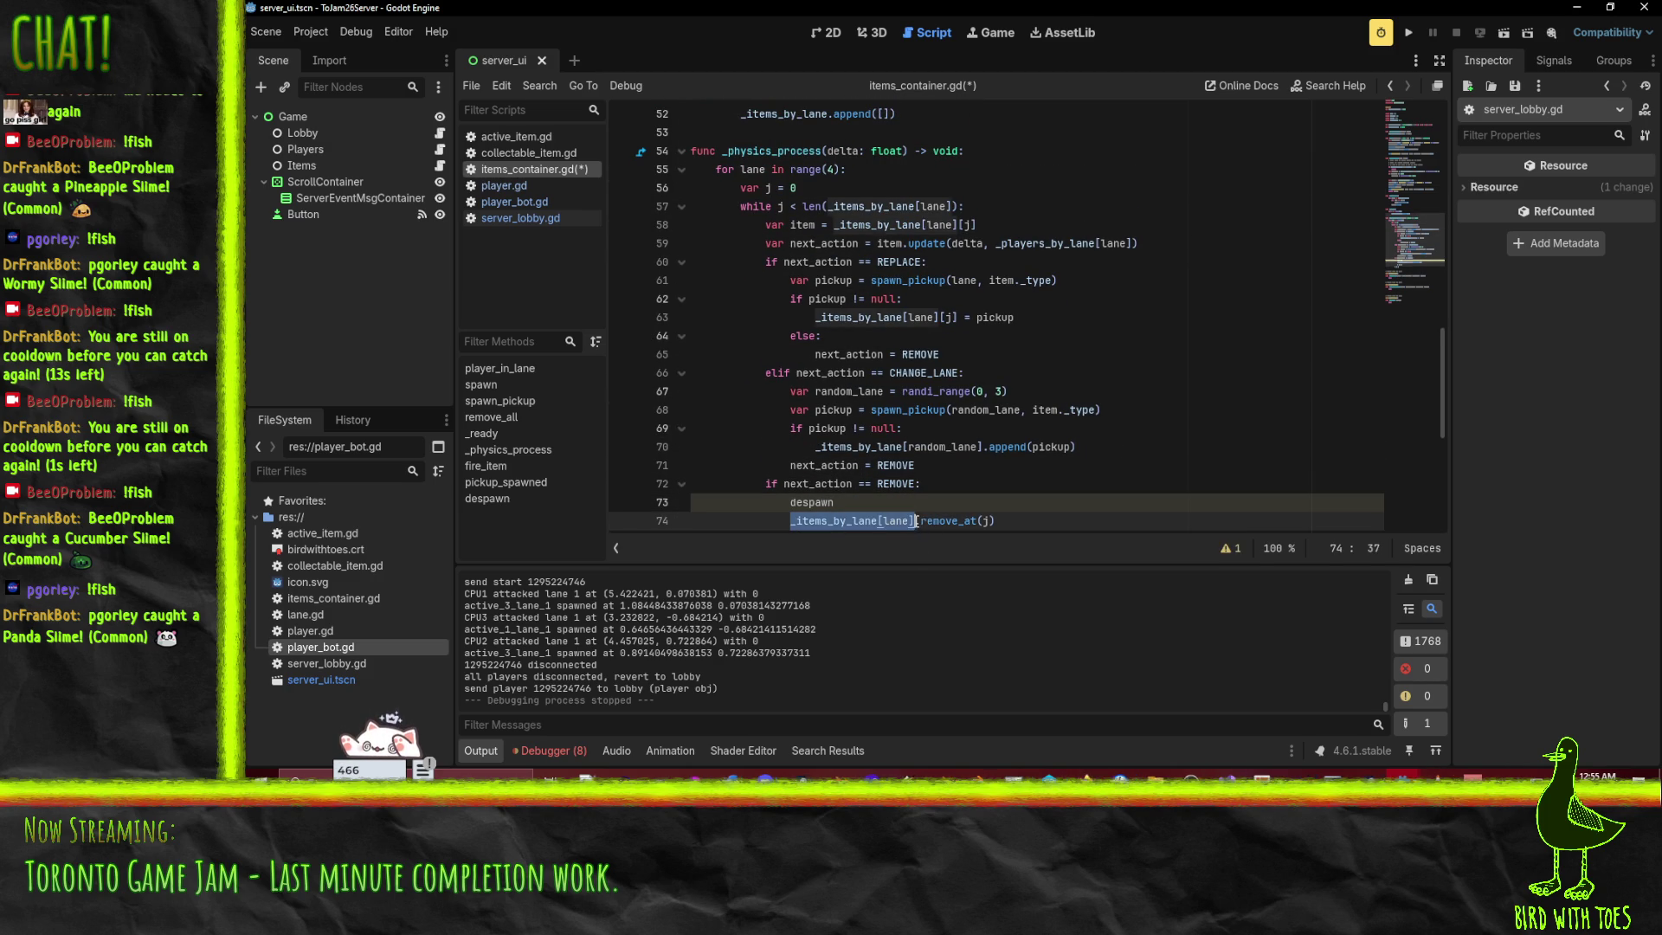
click(986, 505)
scroll(987, 505, down, 6)
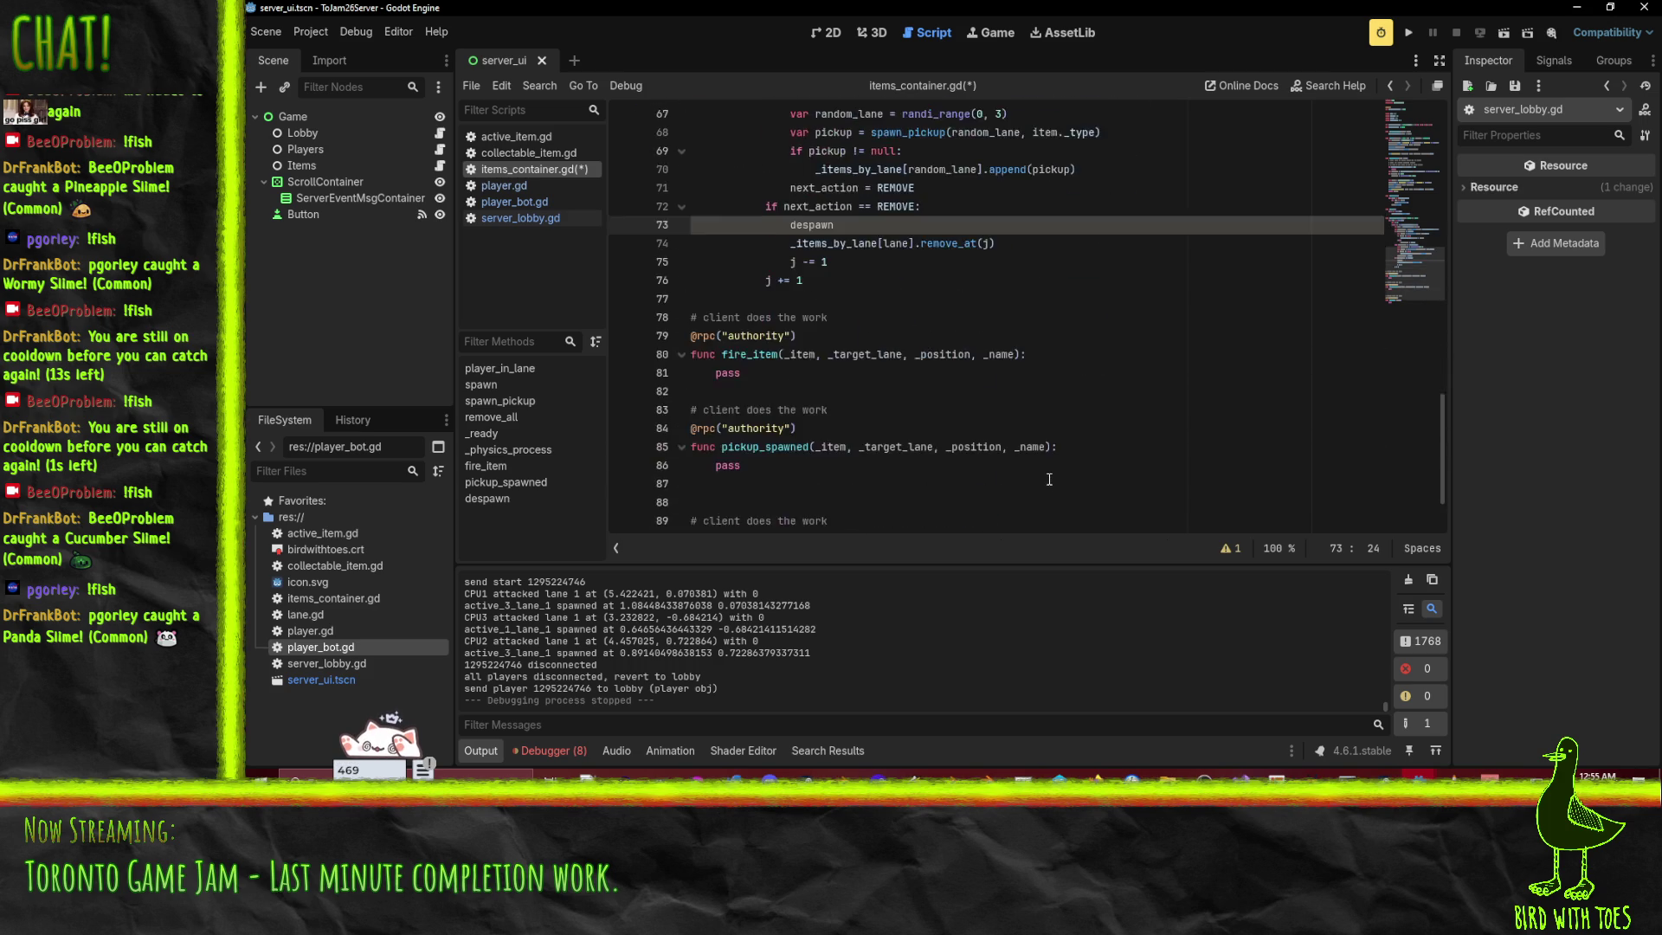
text(()
key(ctrl+v)
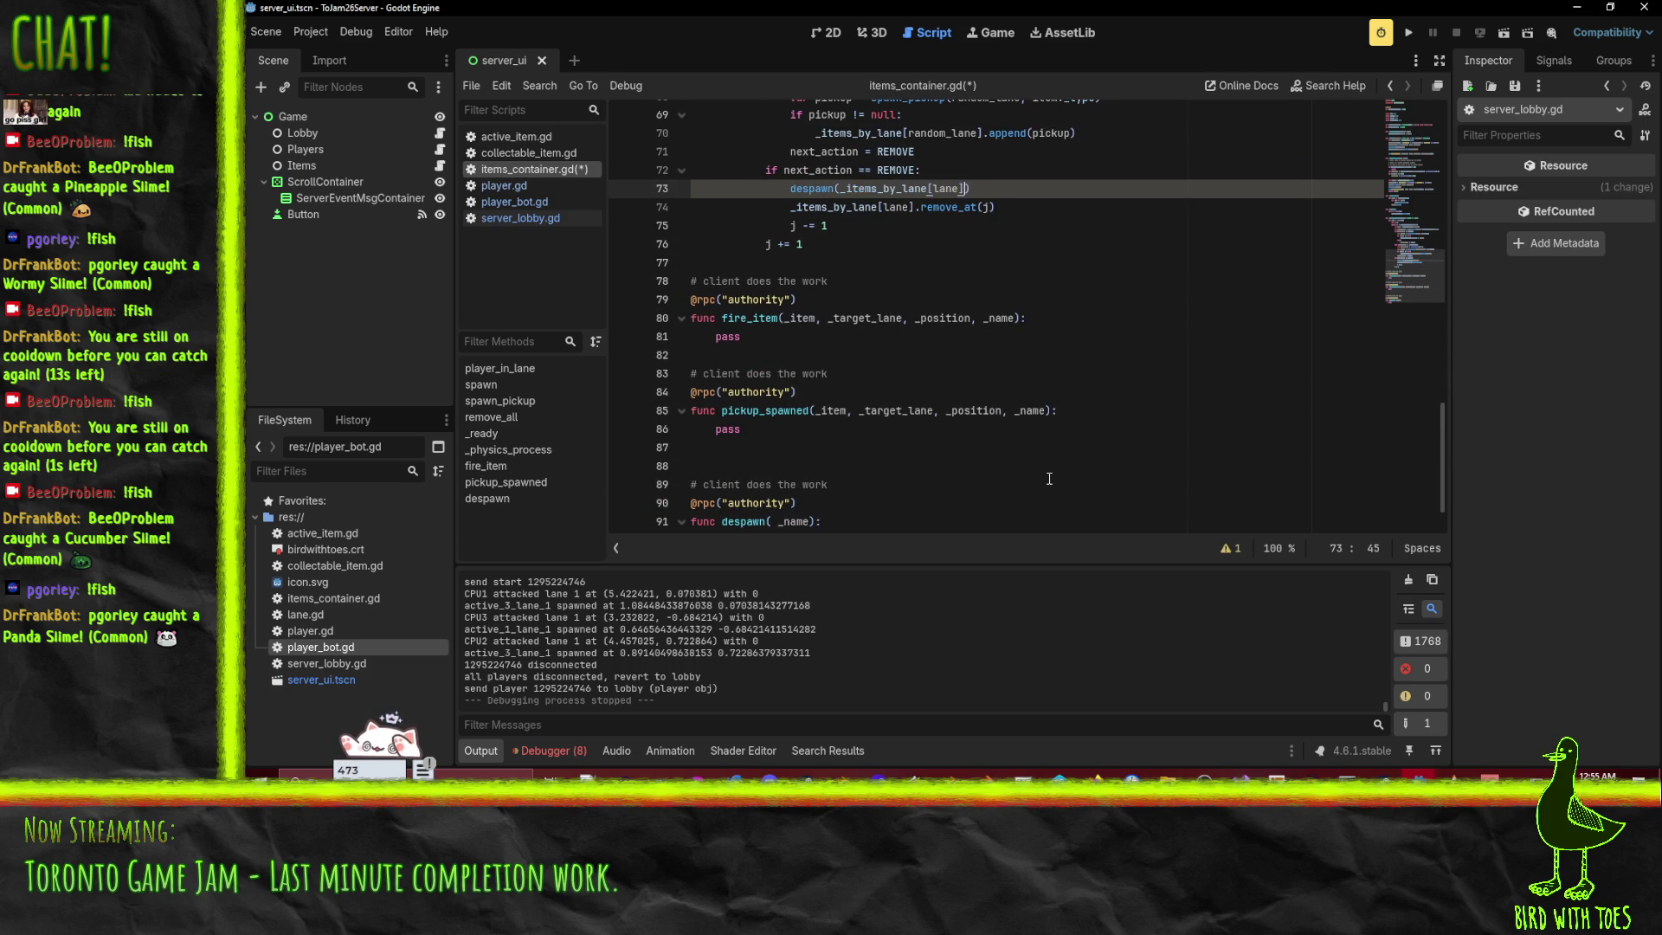
scroll(1048, 478, up, 1)
text(.name)
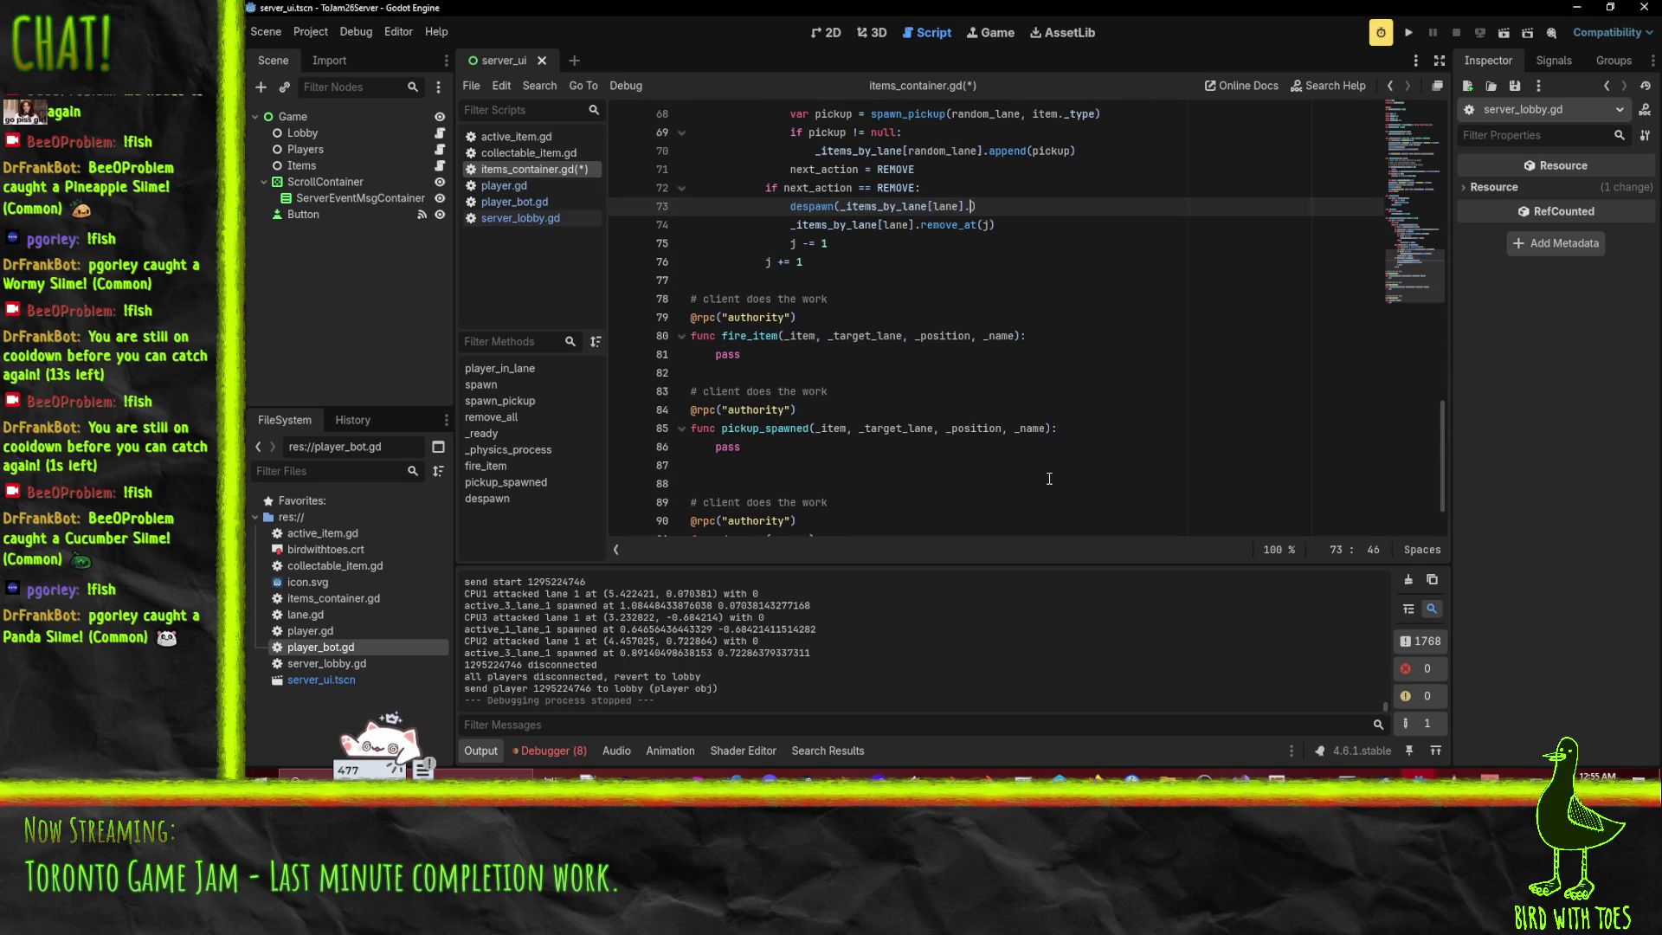
key(Home)
Review the spawn_pickup occurrences and insert a blank line before the REMOVE check
scroll(1049, 479, up, 5)
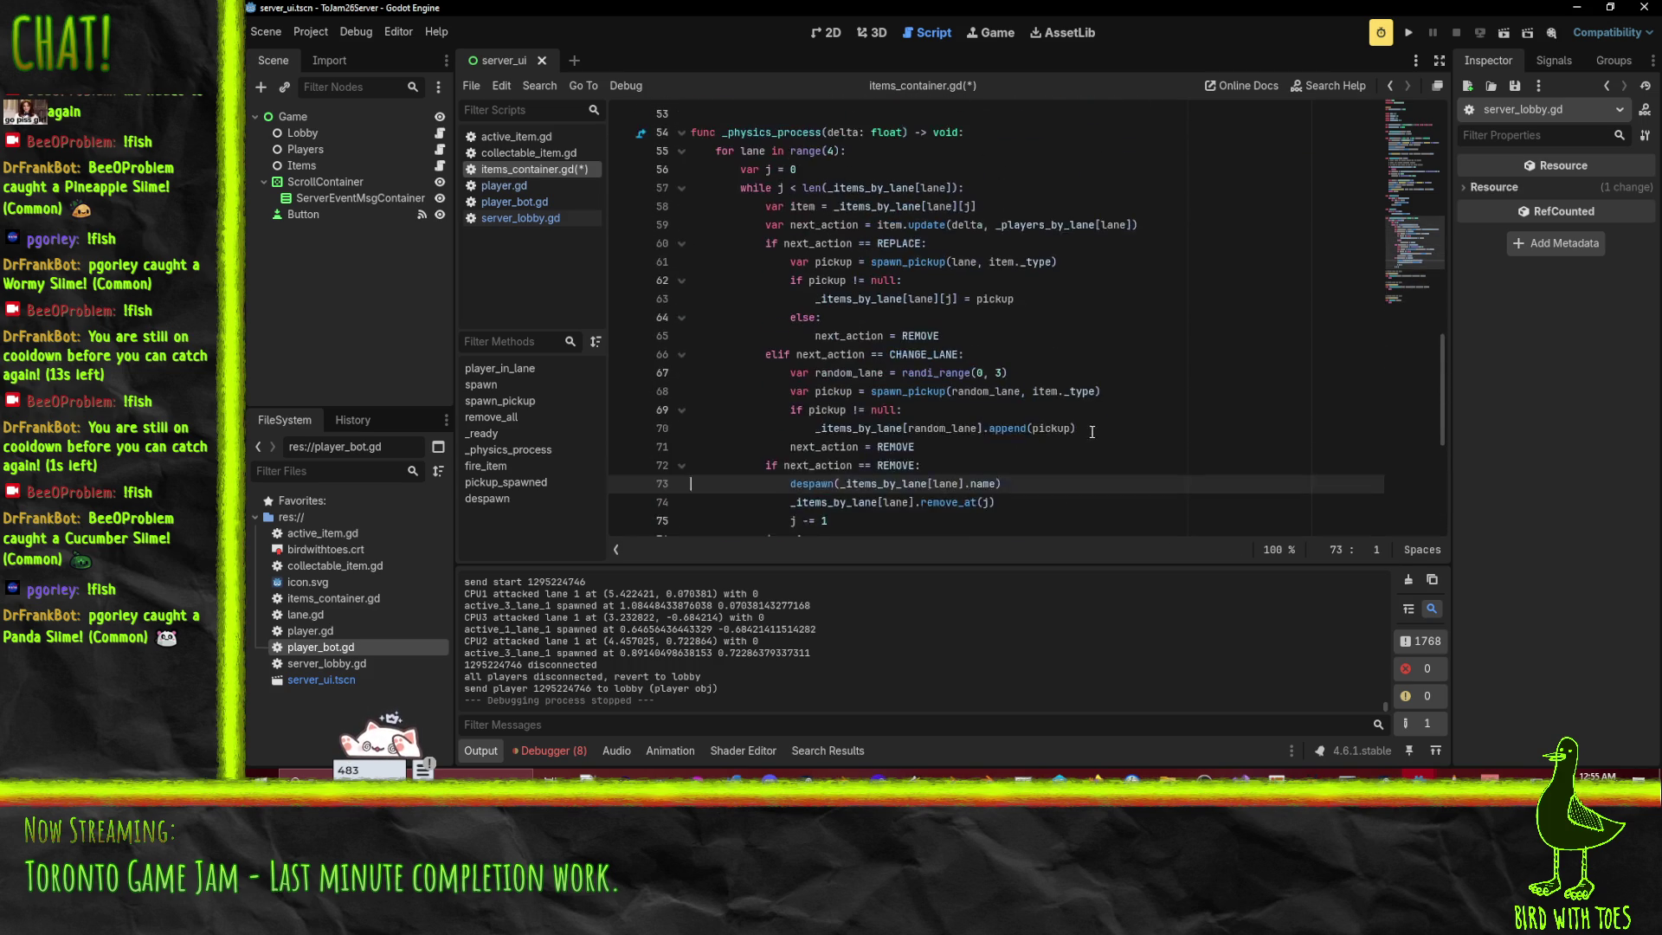
scroll(1088, 428, down, 1)
scroll(1094, 425, up, 1)
click(949, 448)
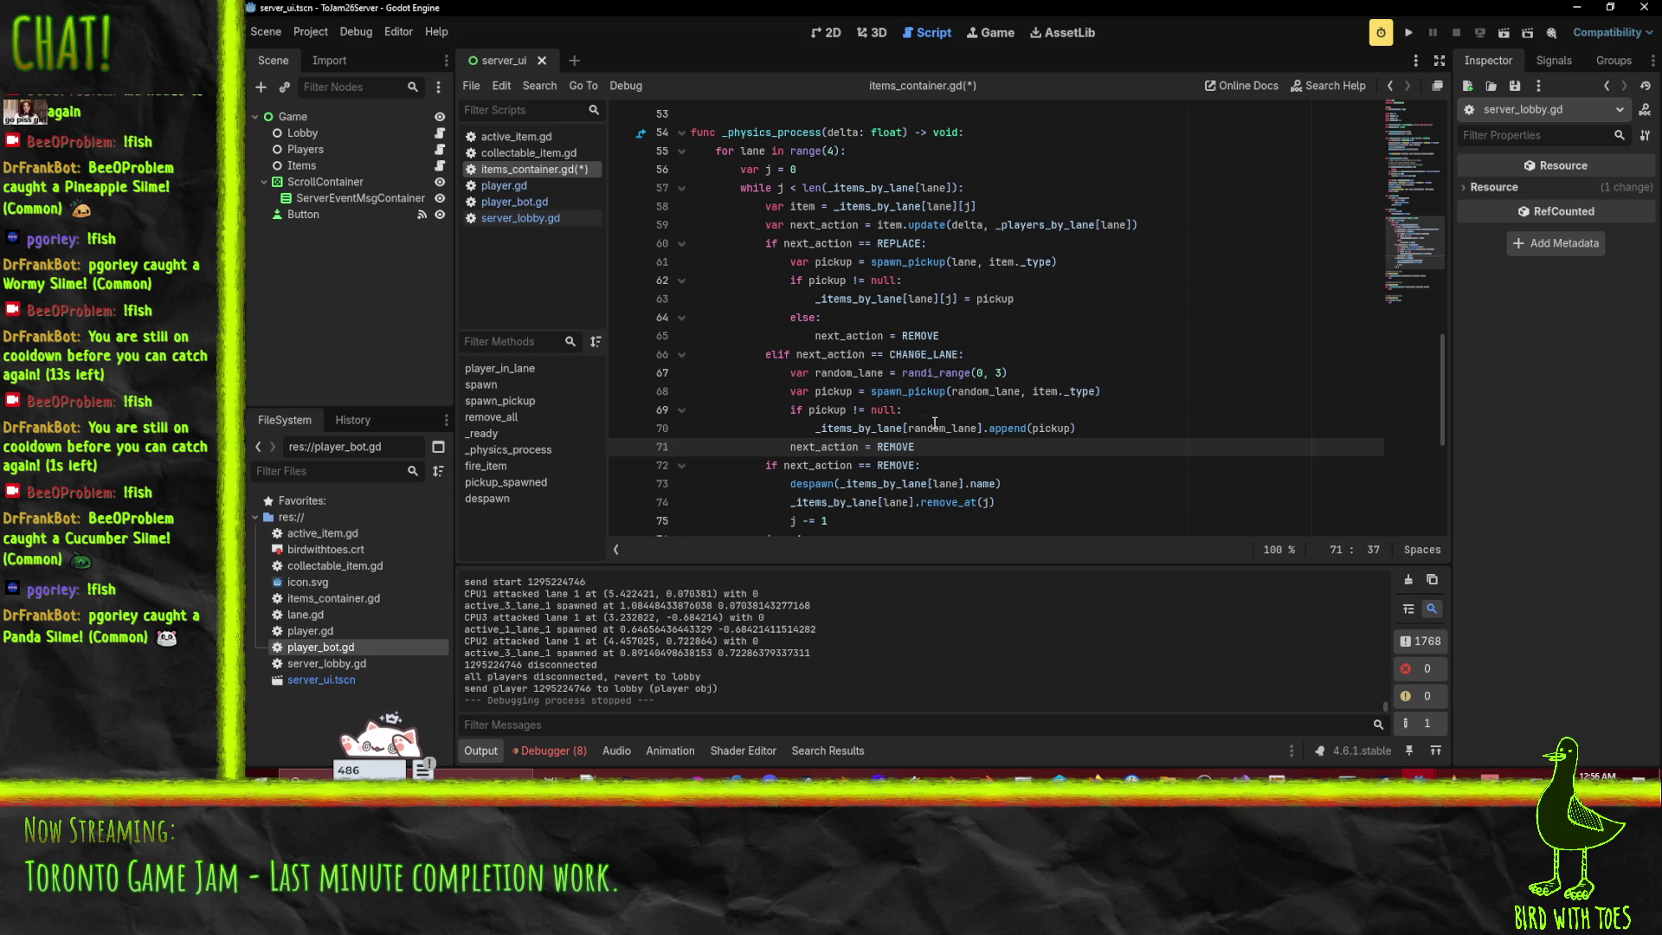
double_click(909, 391)
scroll(1078, 423, down, 6)
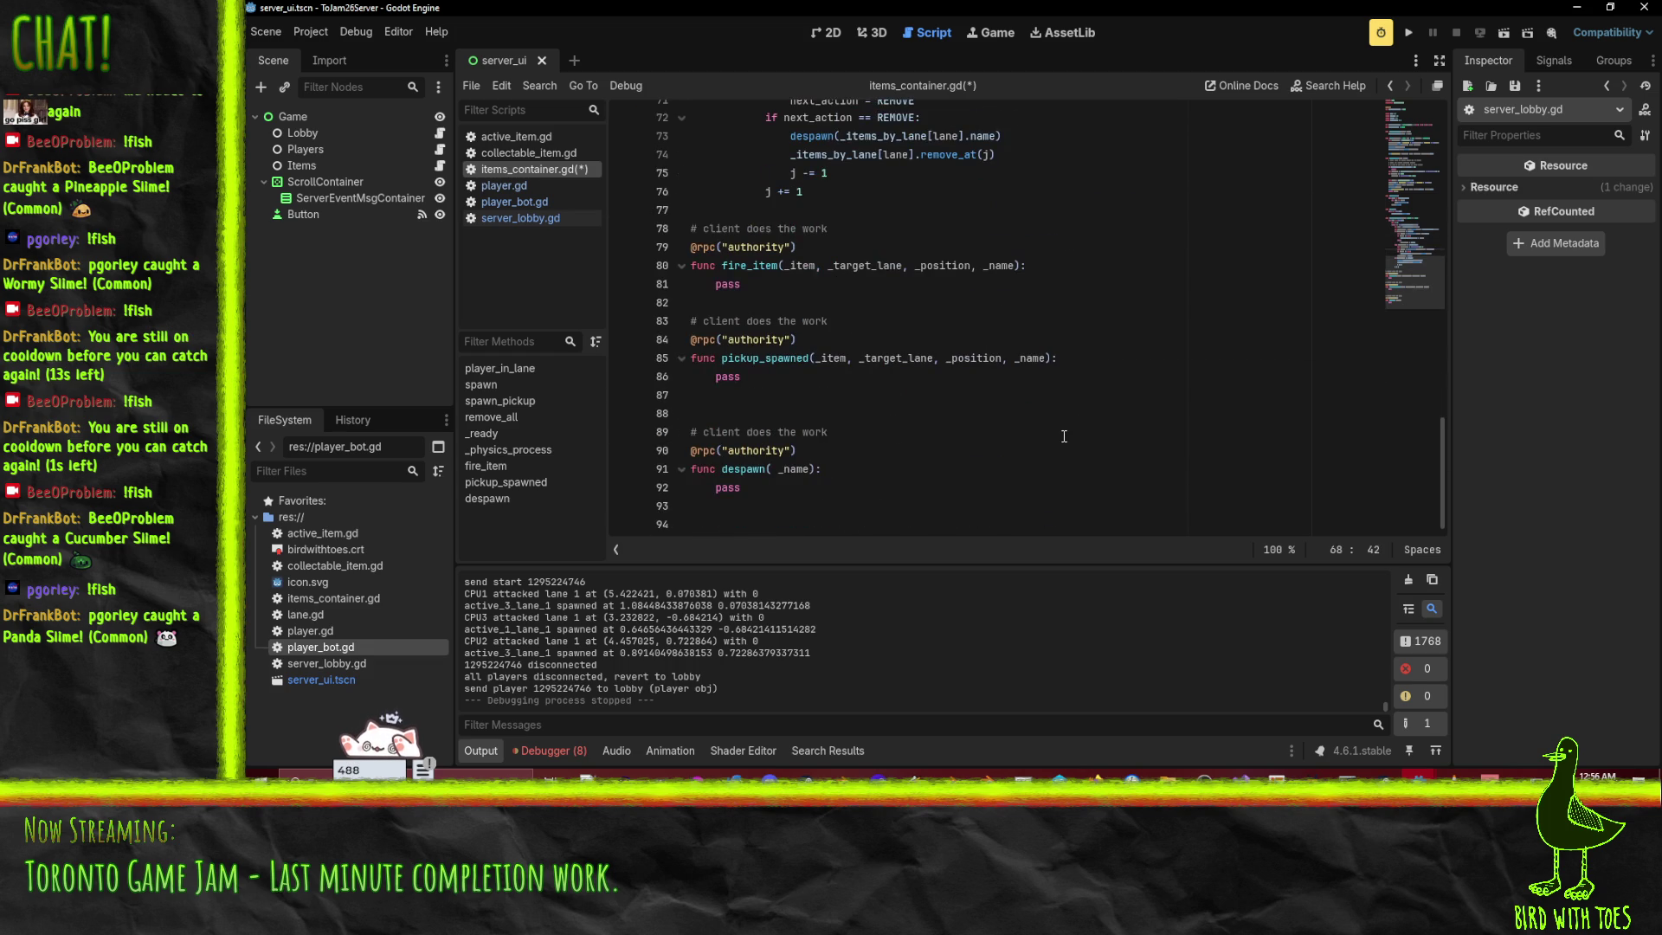
scroll(1064, 436, up, 15)
scroll(1064, 436, up, 2)
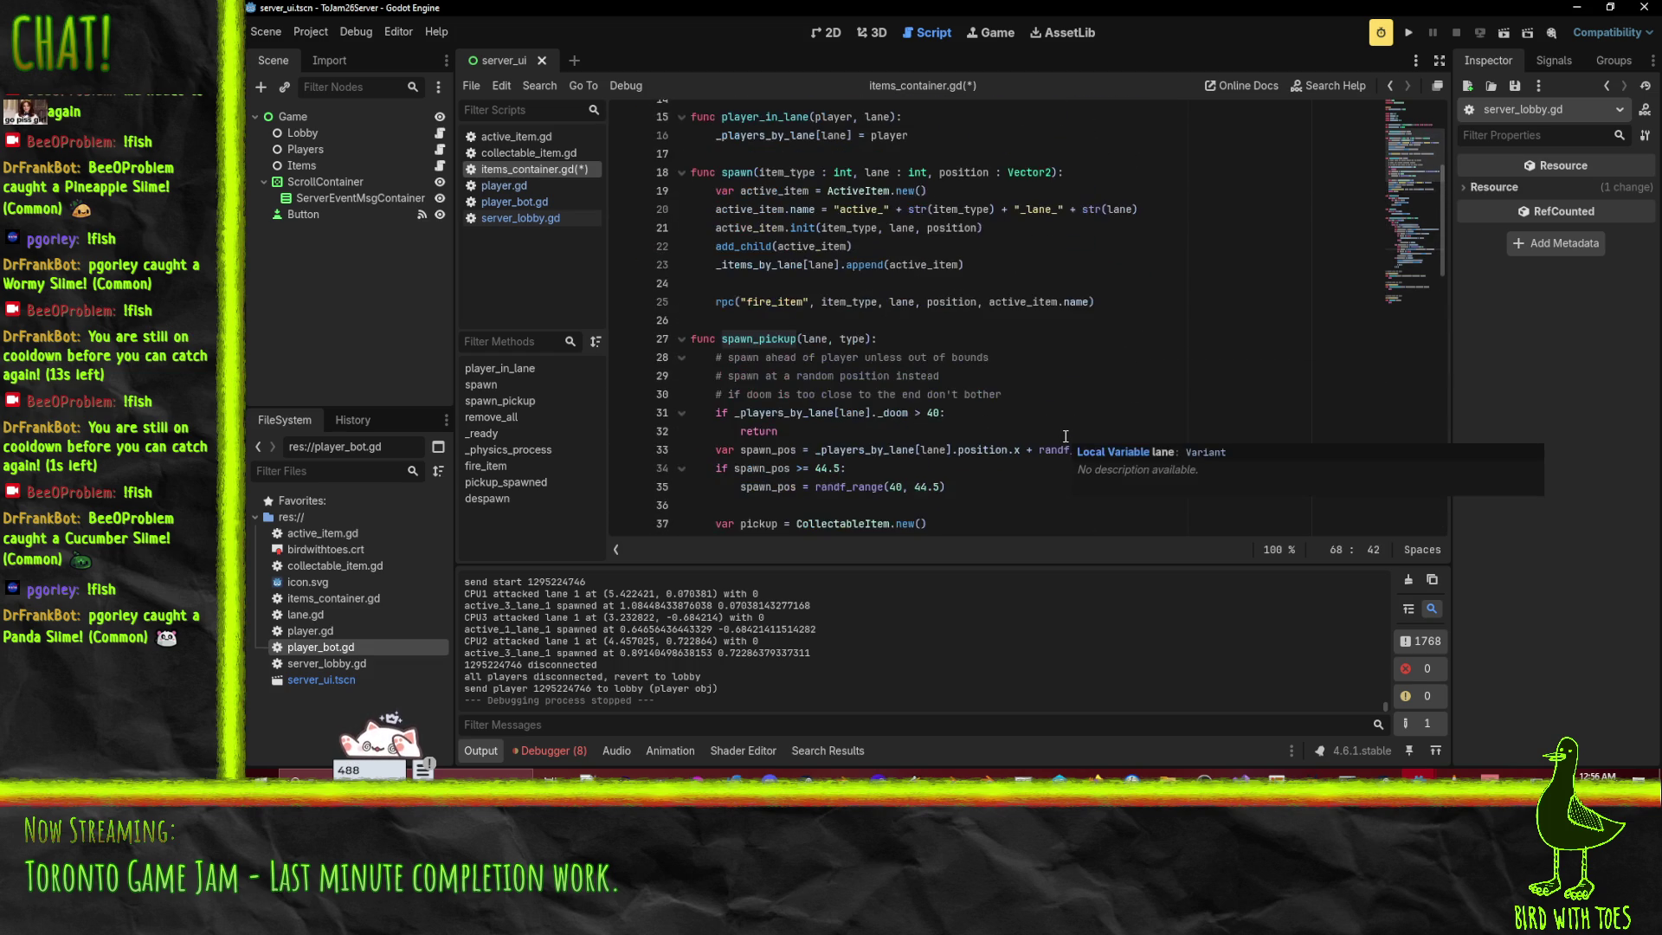
scroll(1009, 369, down, 4)
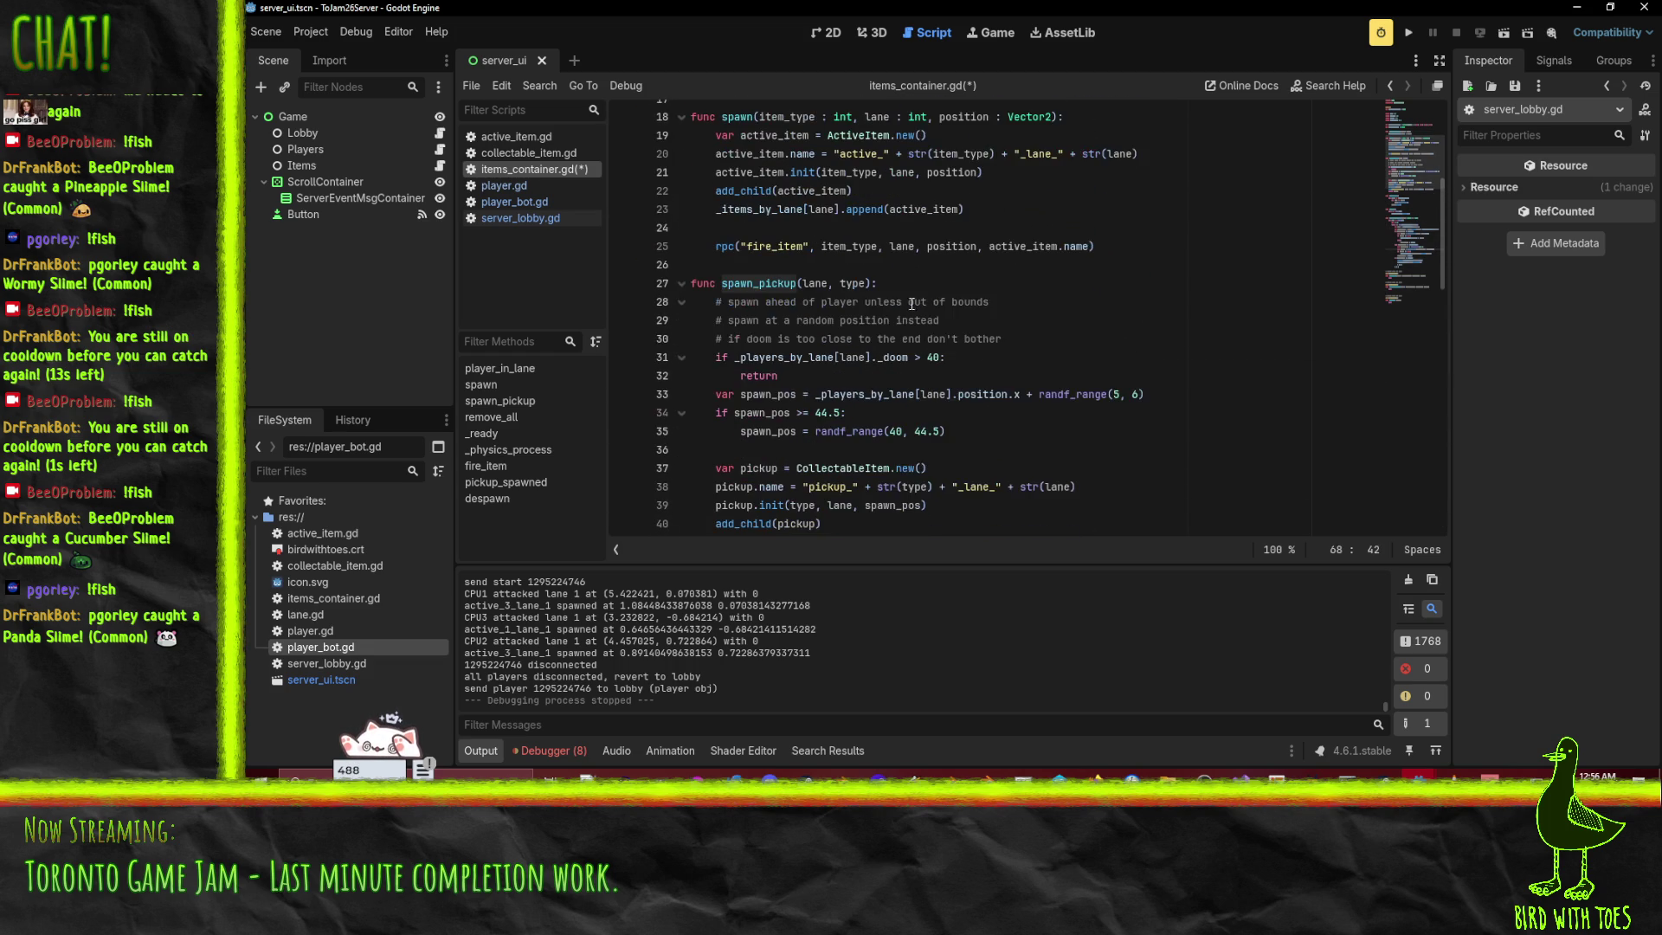
scroll(796, 317, down, 11)
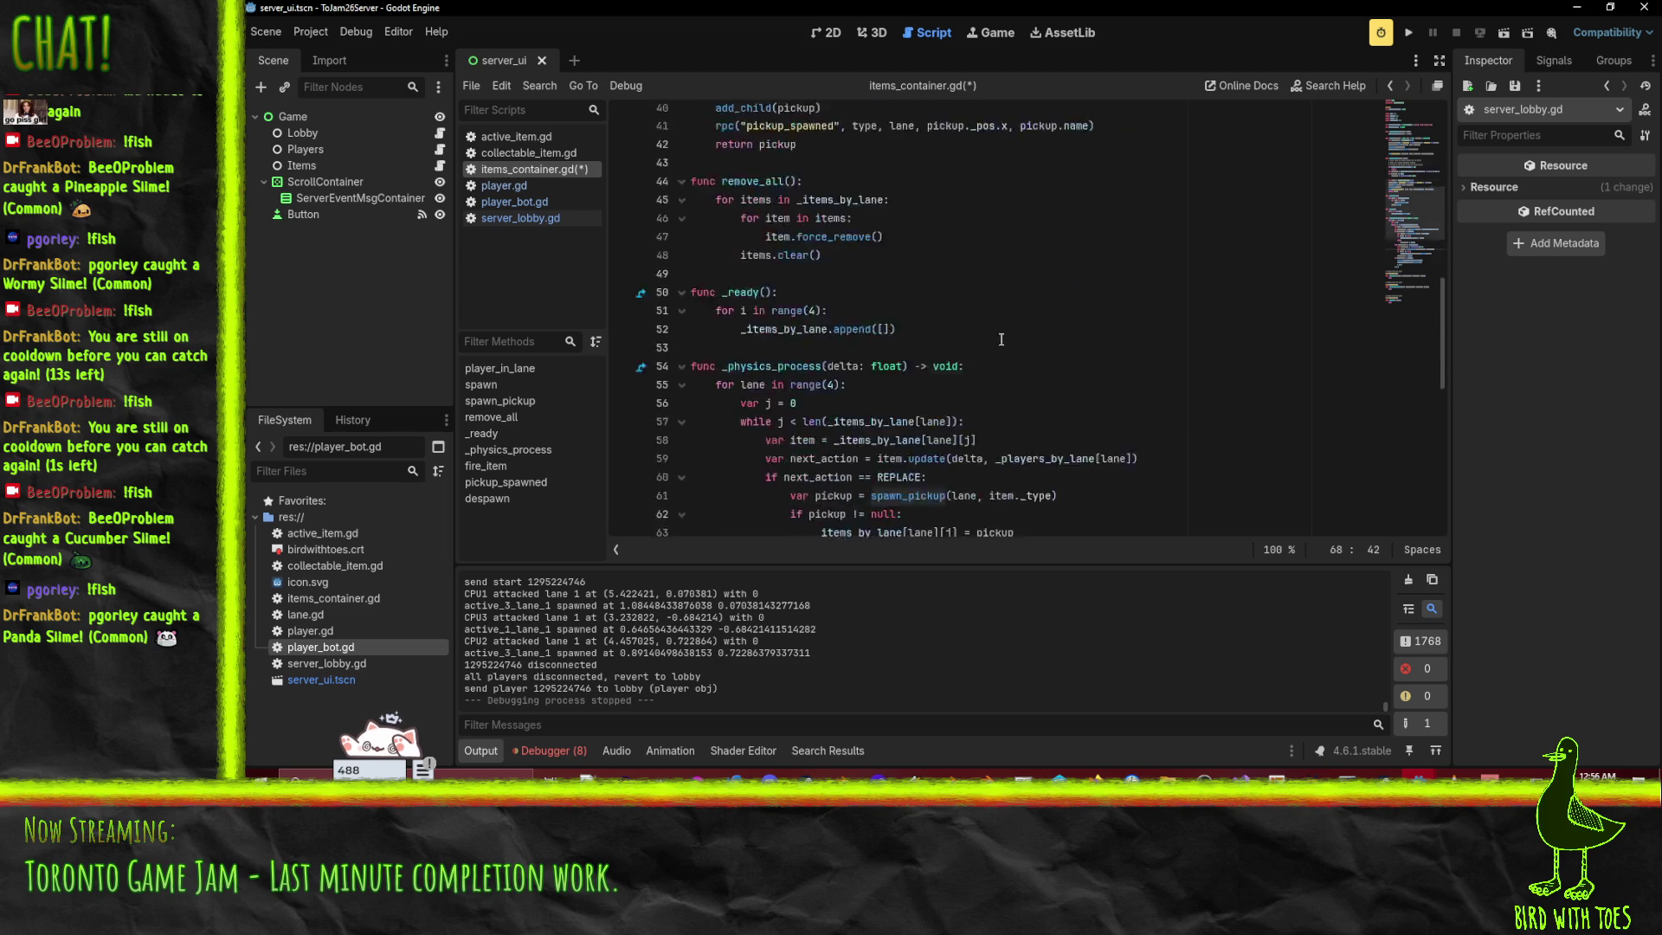
scroll(959, 391, up, 1)
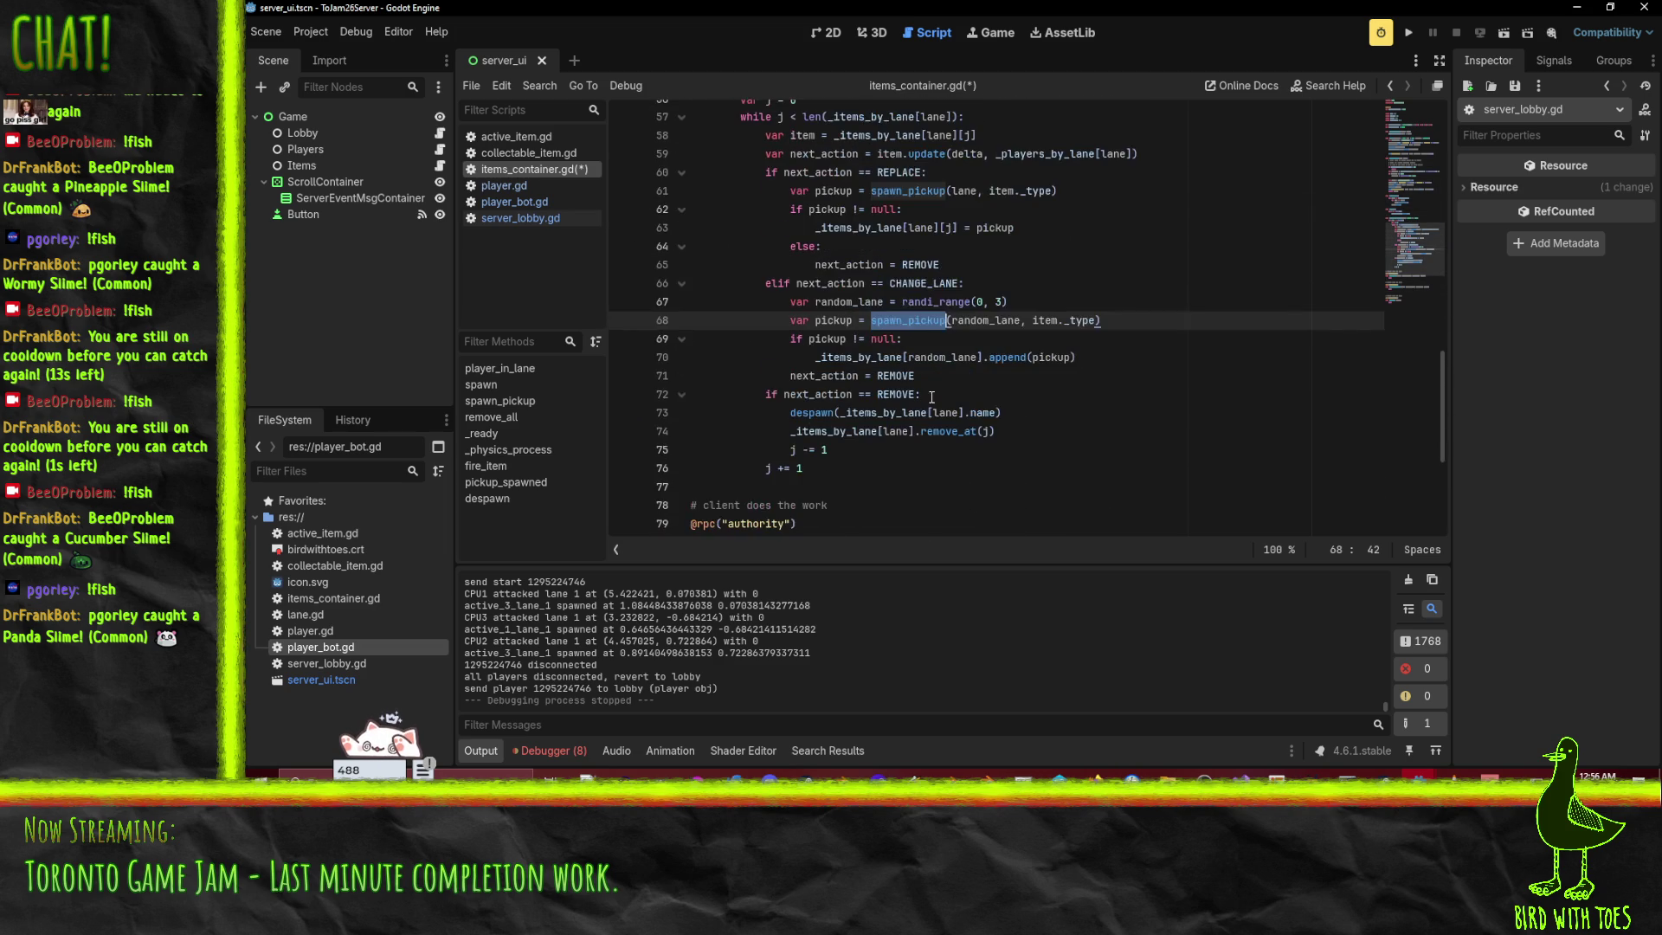
key(Down)
key(Down)
key(Down)
key(Return)
key(Down)
key(Down)
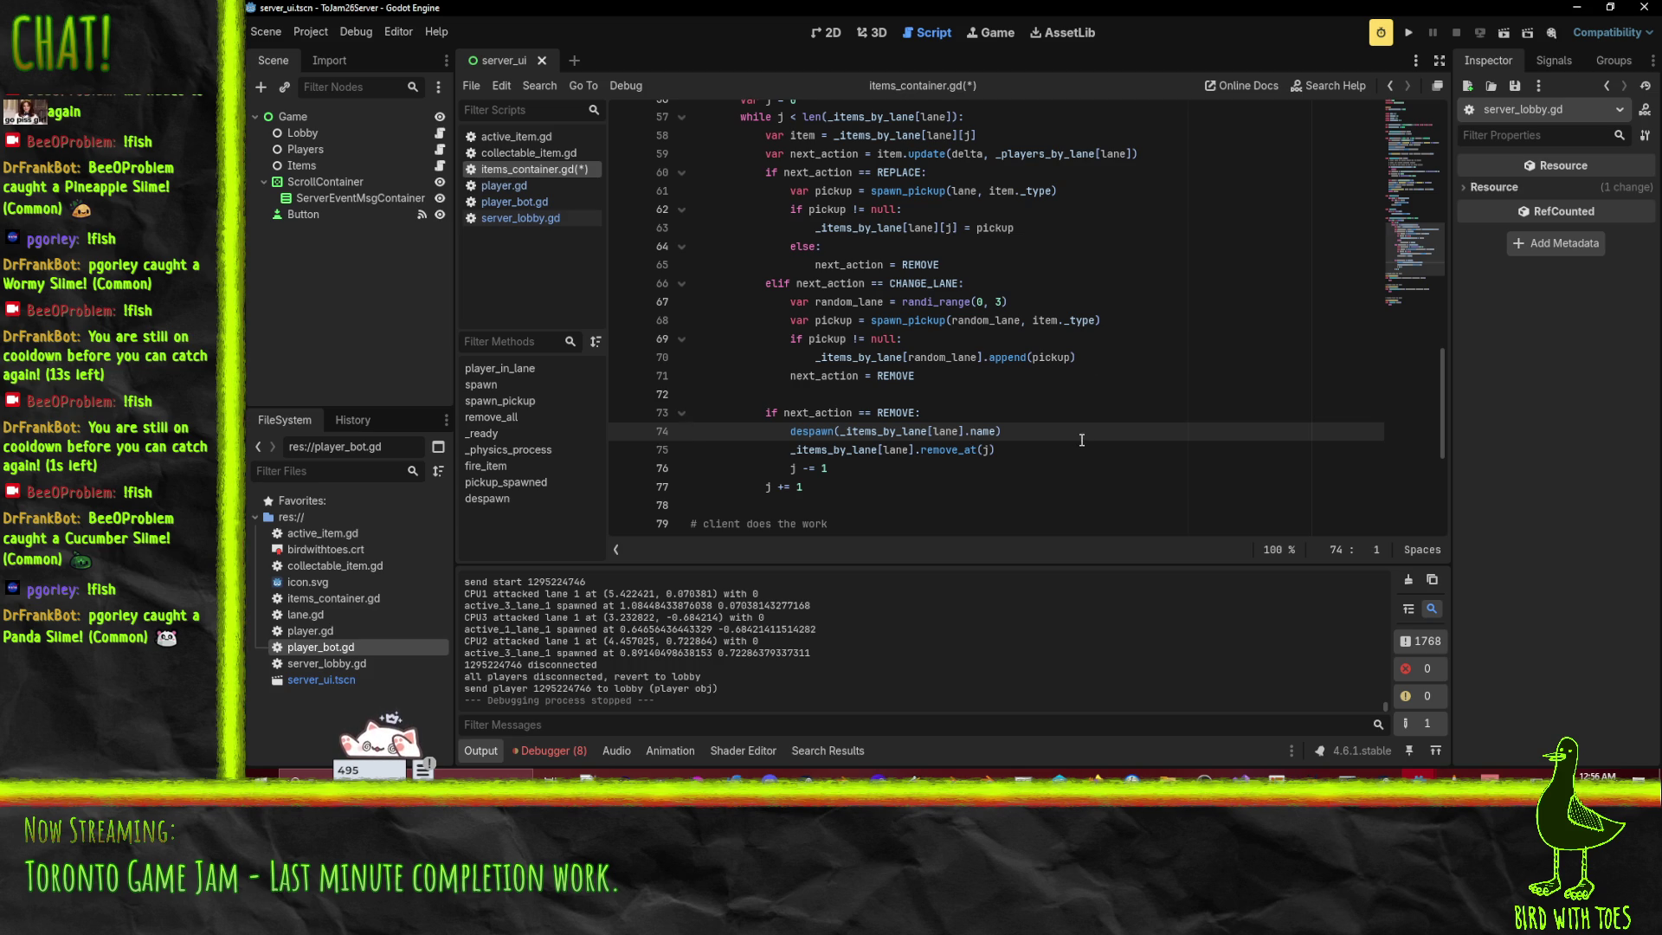
Add an 'if next_action != KEEP:' check above the REPLACE check that calls the despawn line
scroll(1079, 442, up, 1)
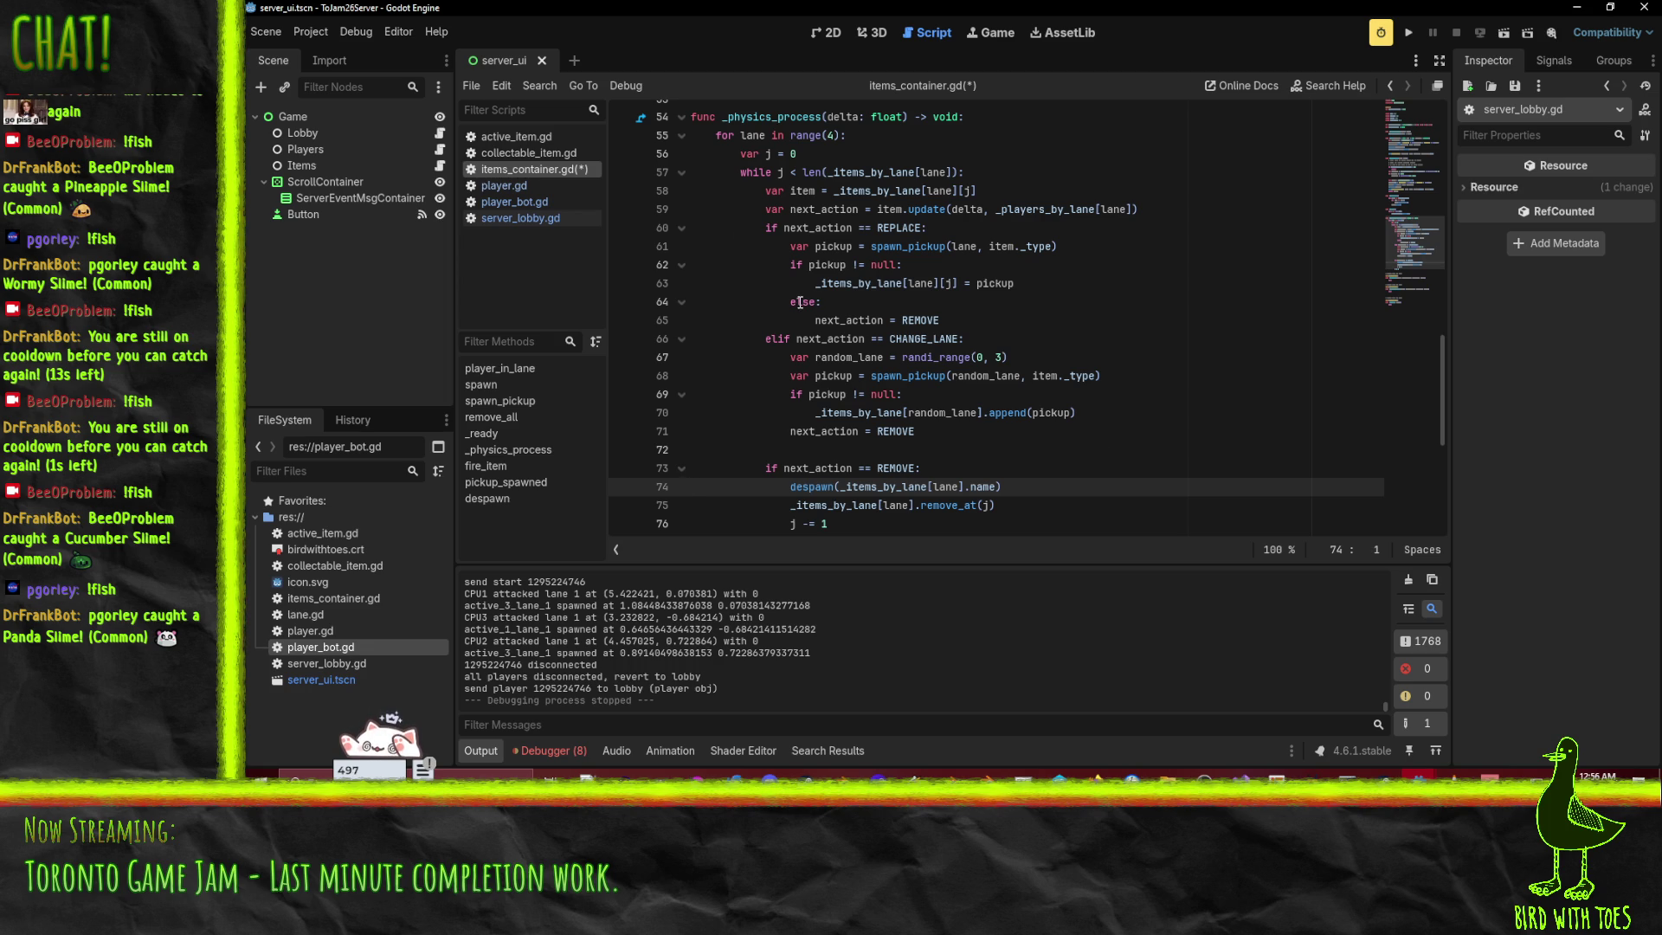
click(971, 247)
key(Home)
key(Home)
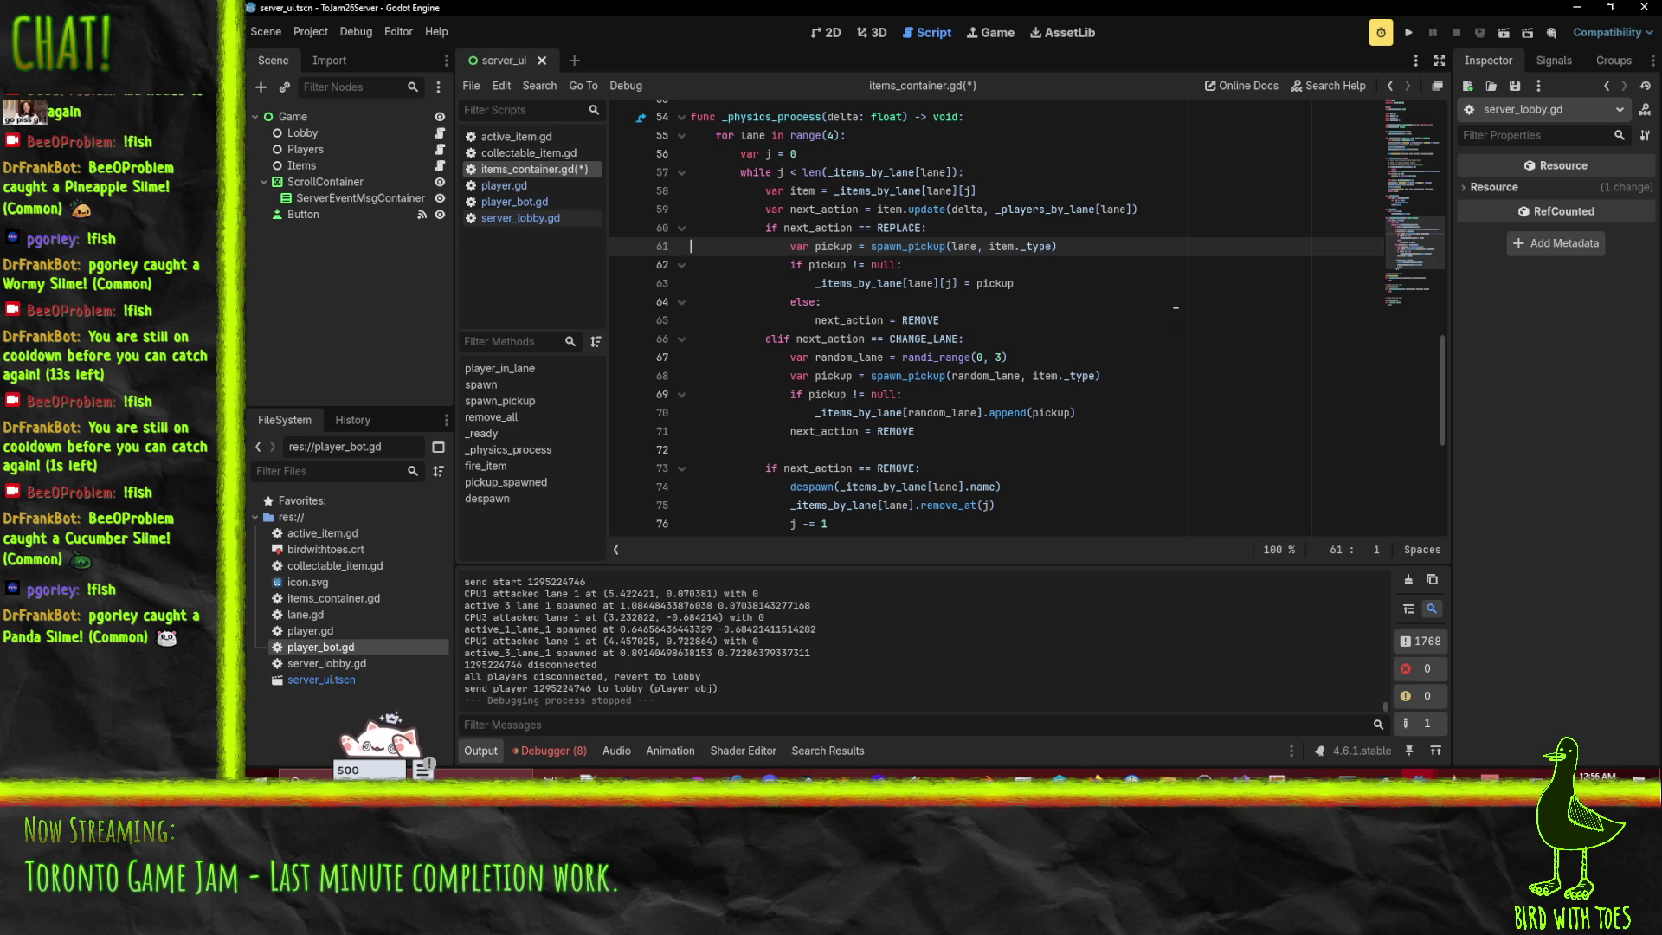
key(Up)
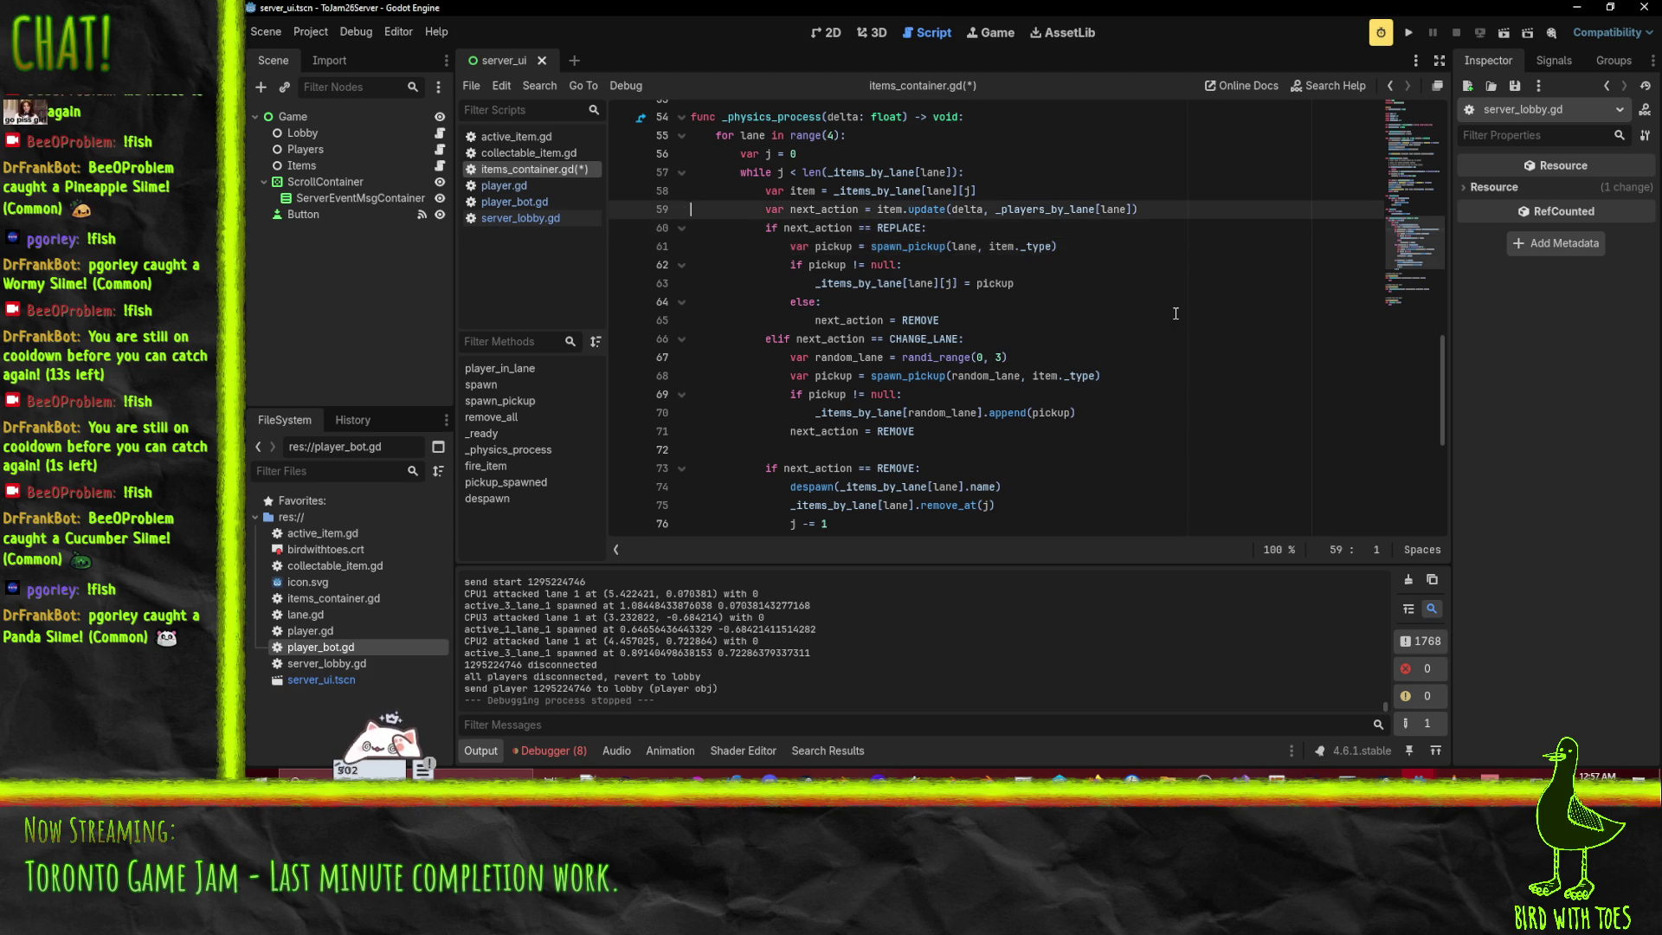
key(ctrl+shift+Return)
text(if next_acti)
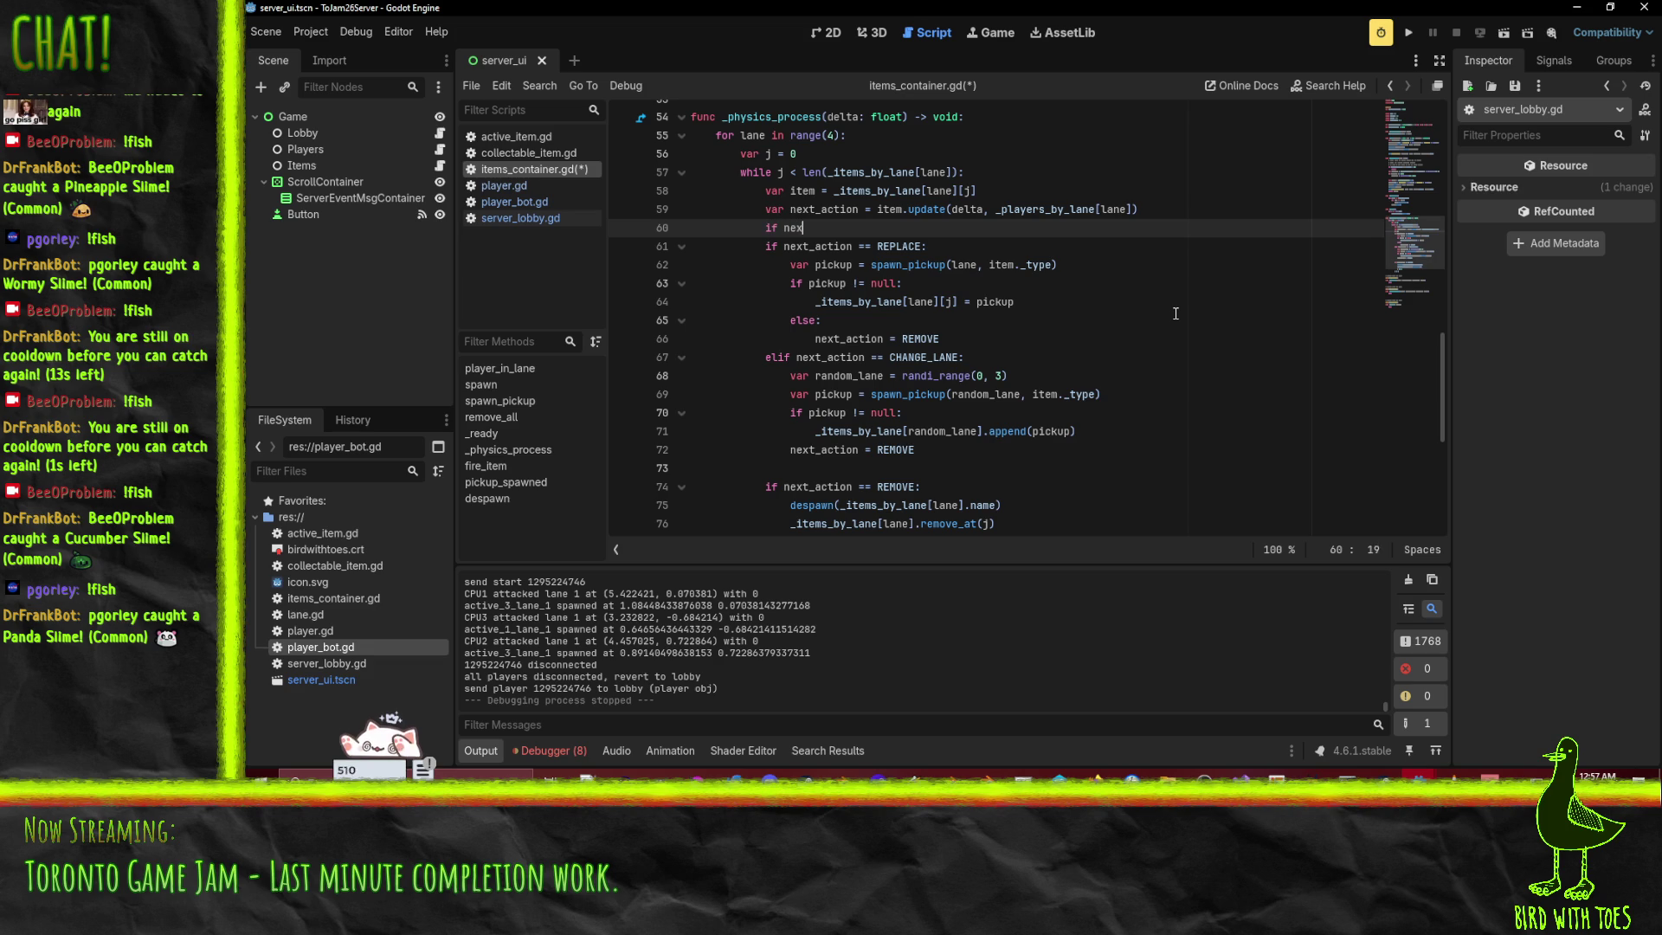
text(on != KEEP:)
key(Return)
key(Home)
text(despawn(_items_by_lane[lane].name))
key(Up)
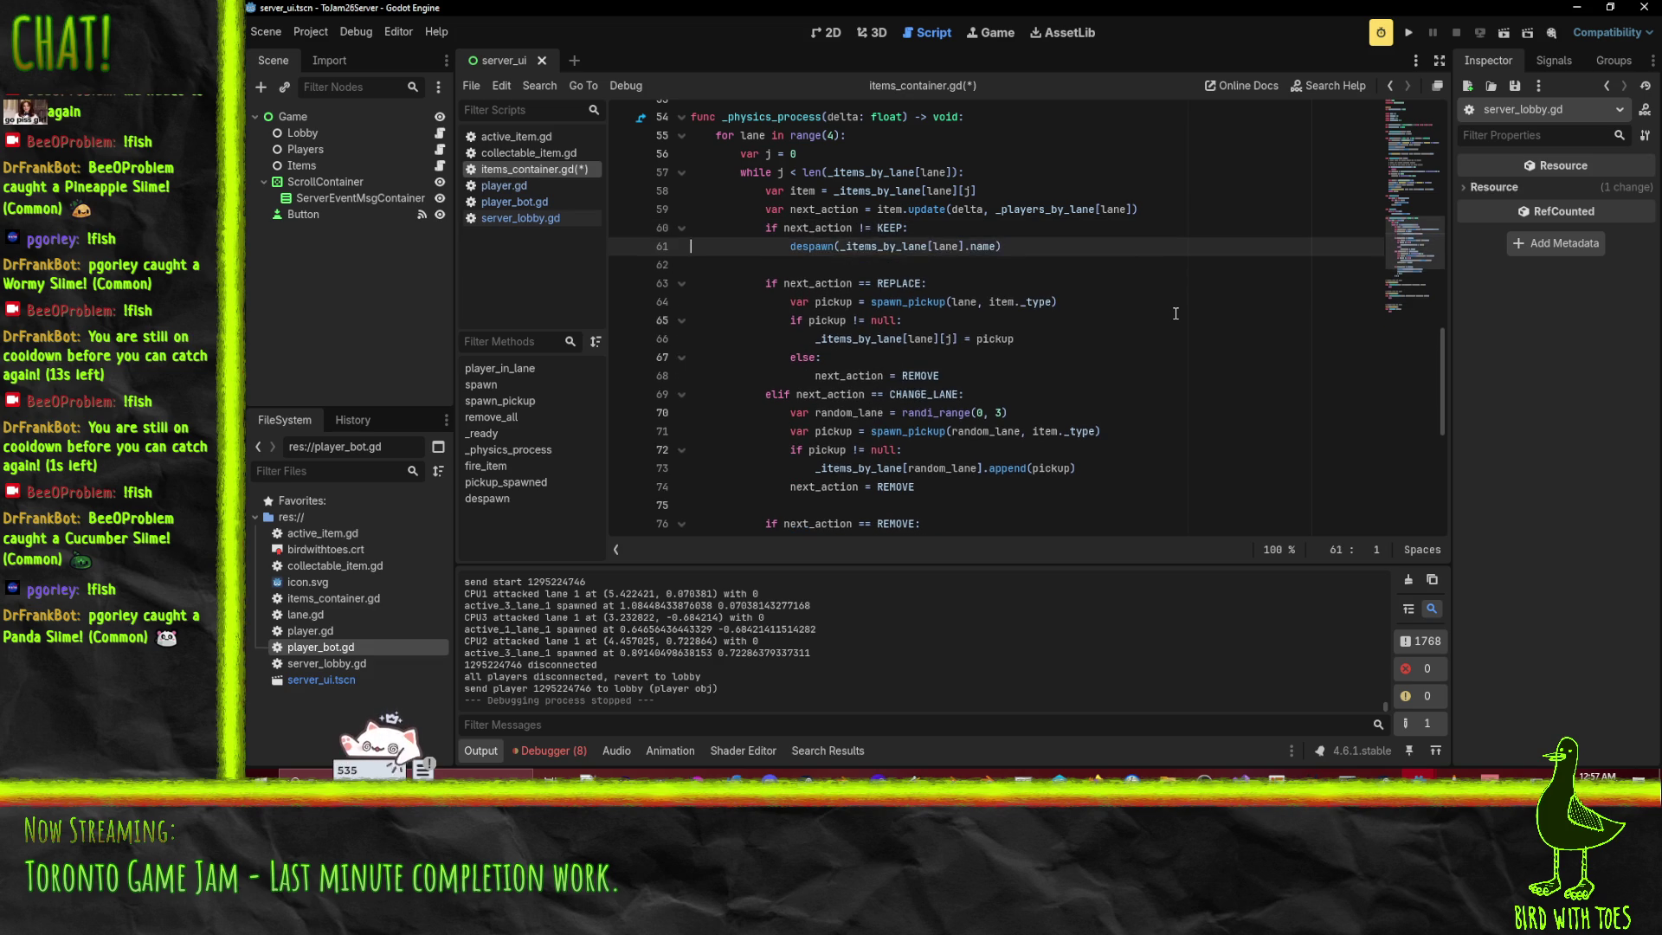
key(End)
key(Up)
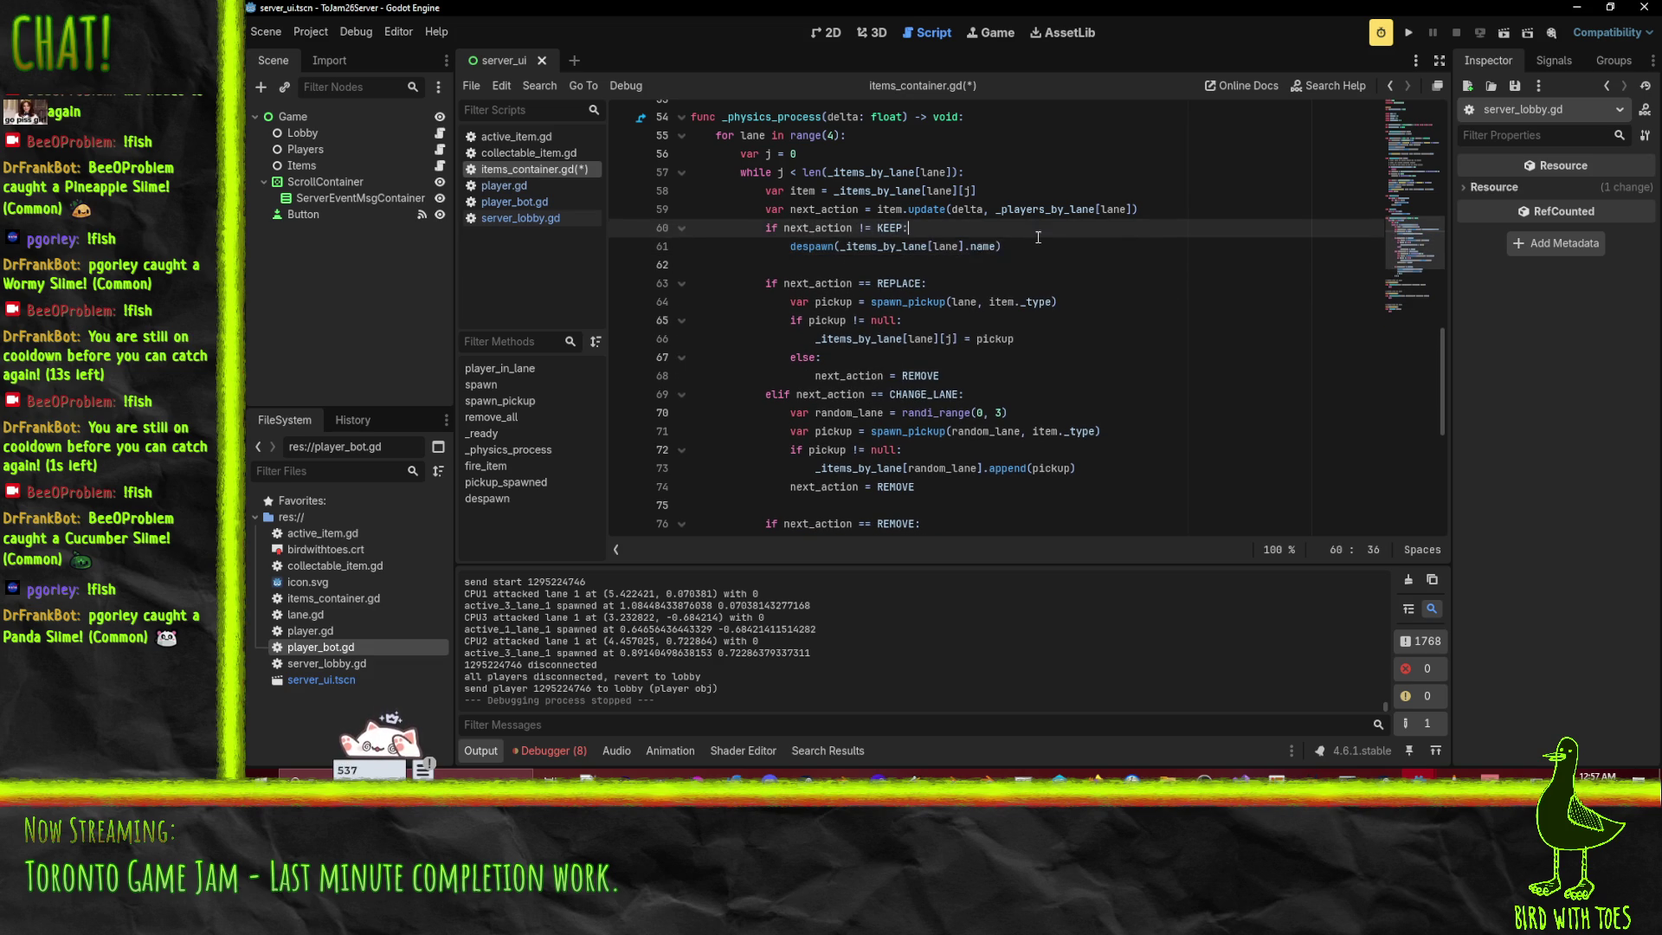
Remove the now-redundant despawn line from the REMOVE branch
scroll(741, 235, down, 4)
click(792, 320)
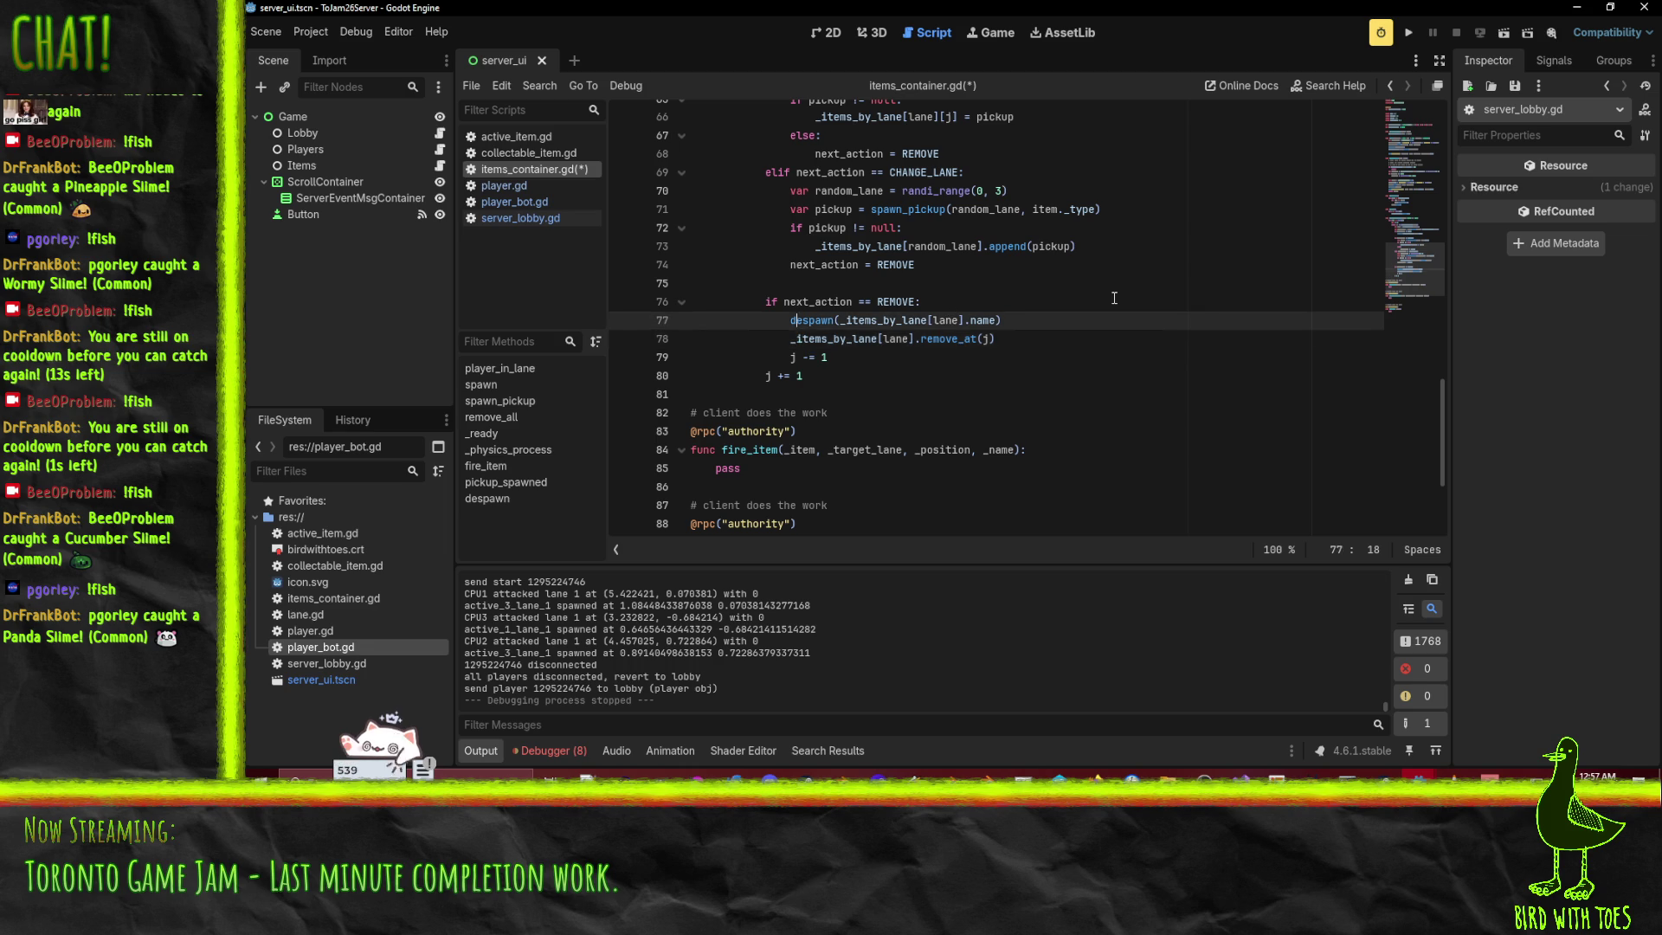
key(ctrl+x)
scroll(915, 317, up, 5)
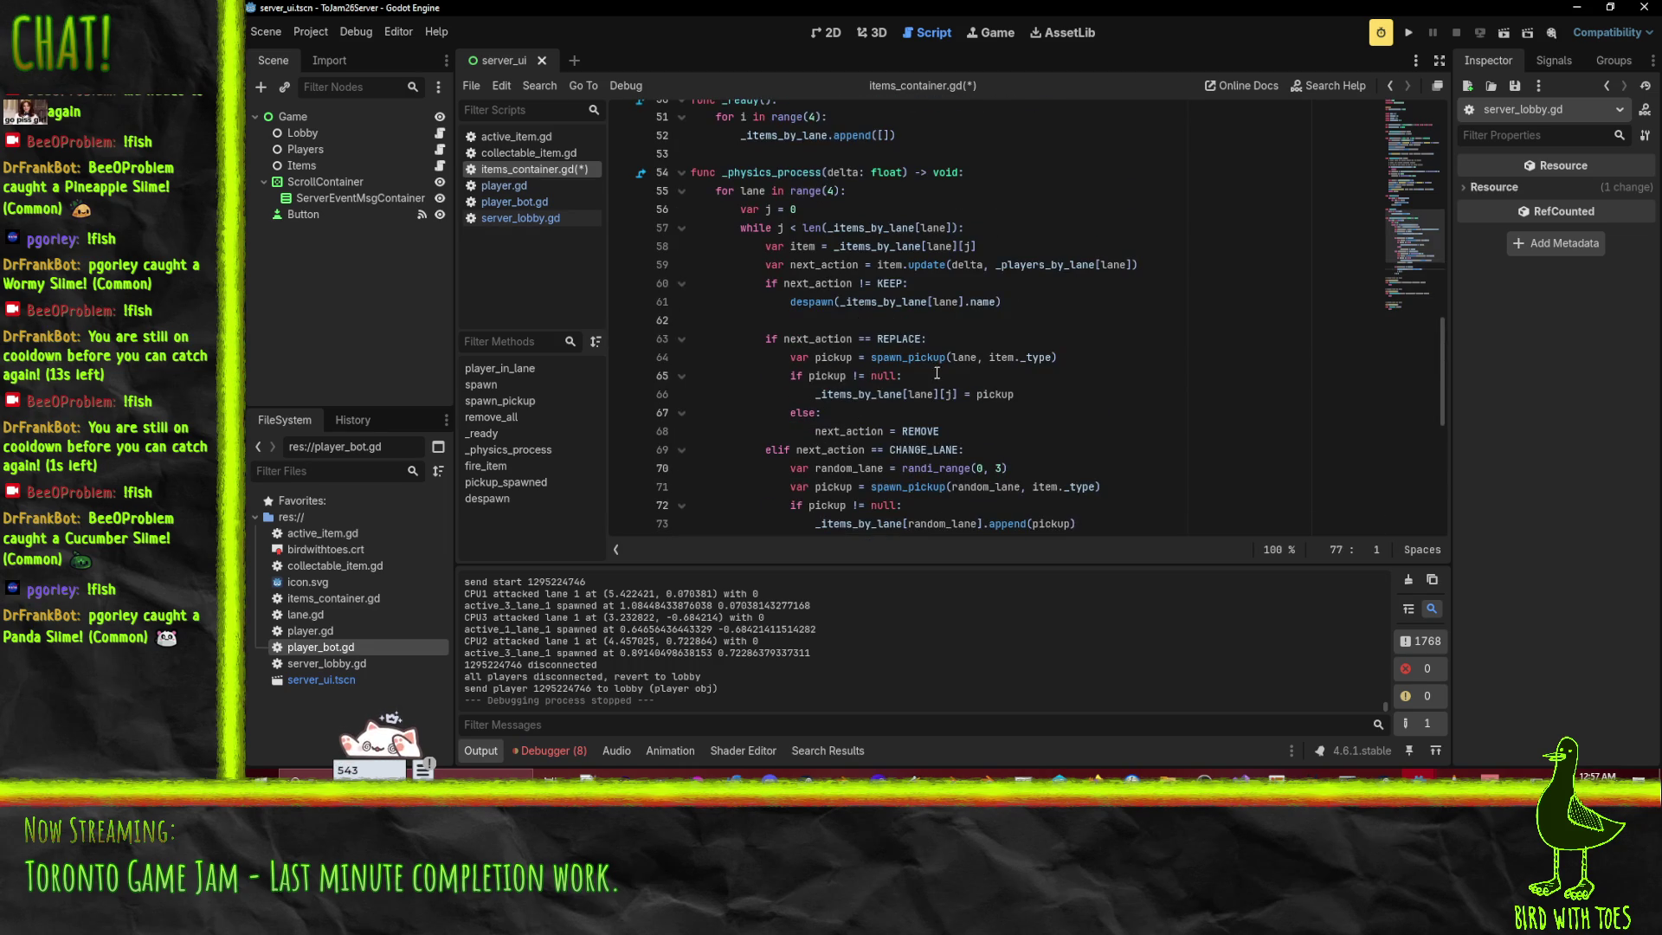
click(915, 318)
key(Up)
key(Up)
key(End)
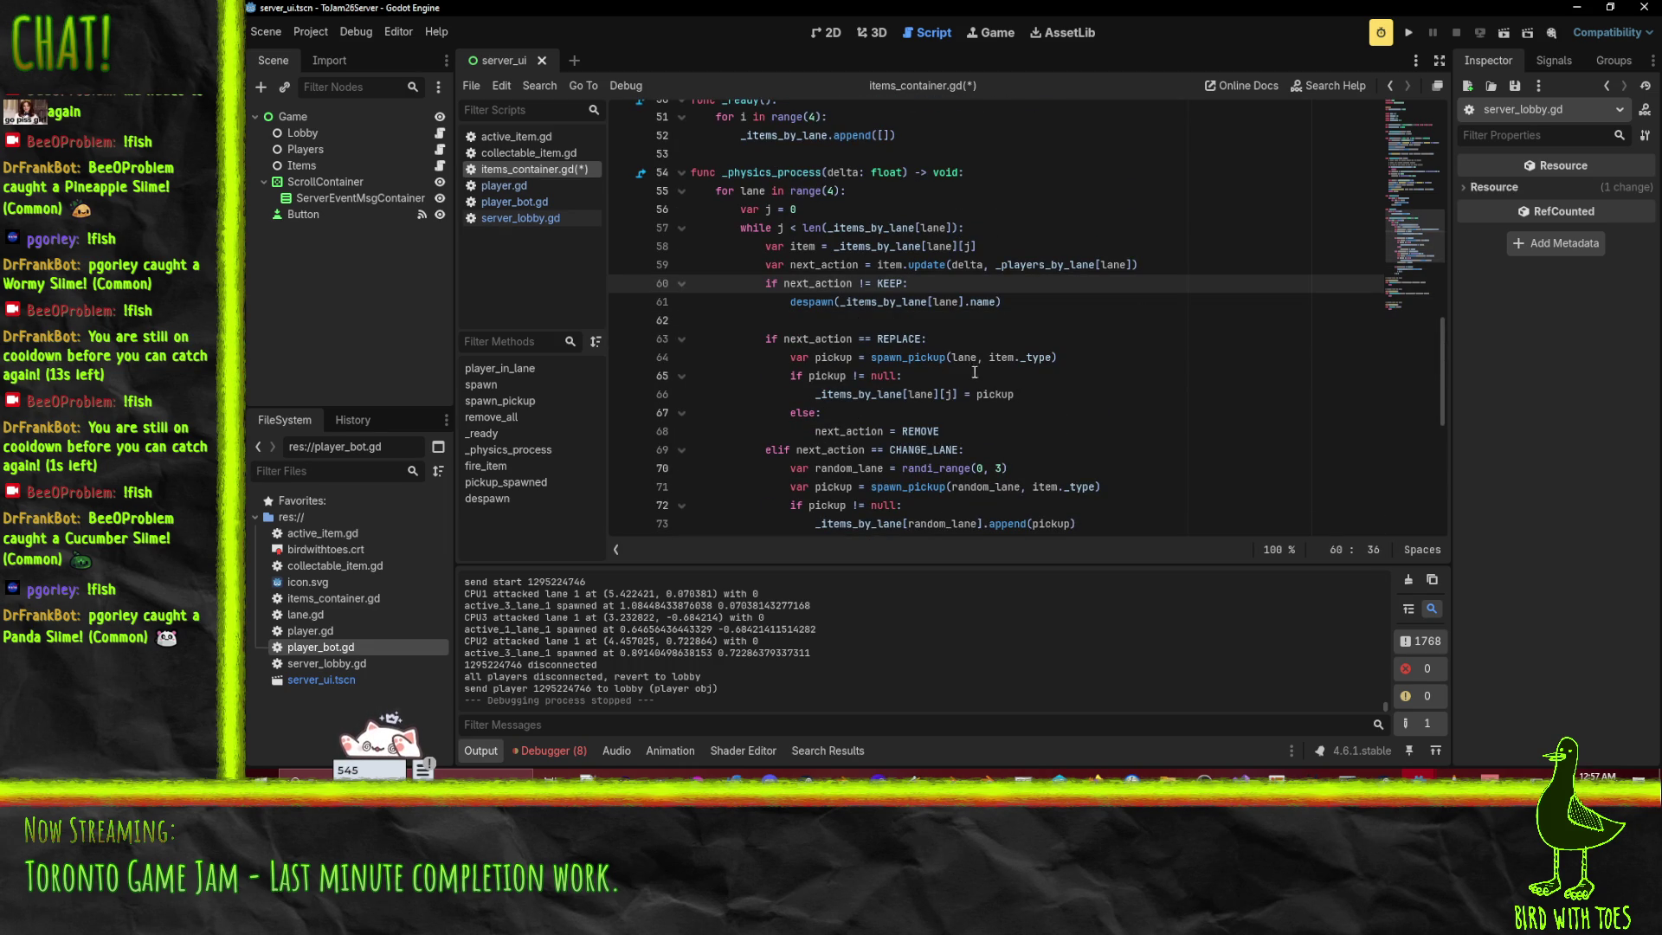
Review the REPLACE and REMOVE branches and save items_container.gd
click(928, 357)
scroll(1026, 375, down, 1)
scroll(1015, 404, down, 3)
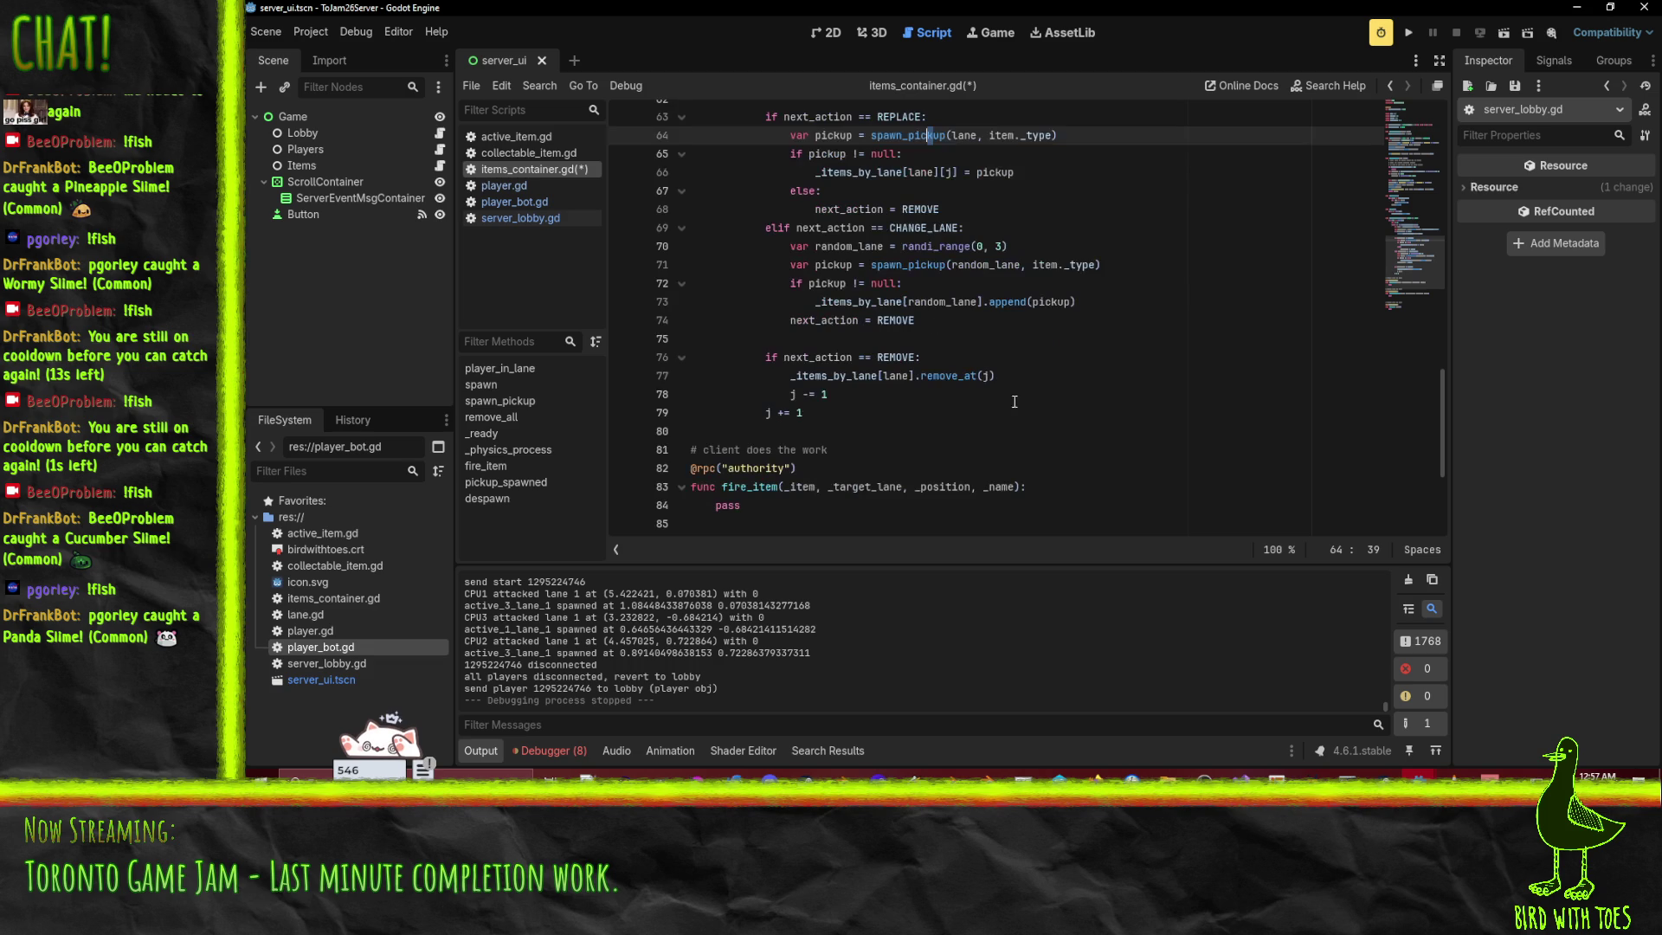
key(Down)
key(Down)
key(Down)
scroll(1114, 380, down, 4)
scroll(1112, 383, up, 8)
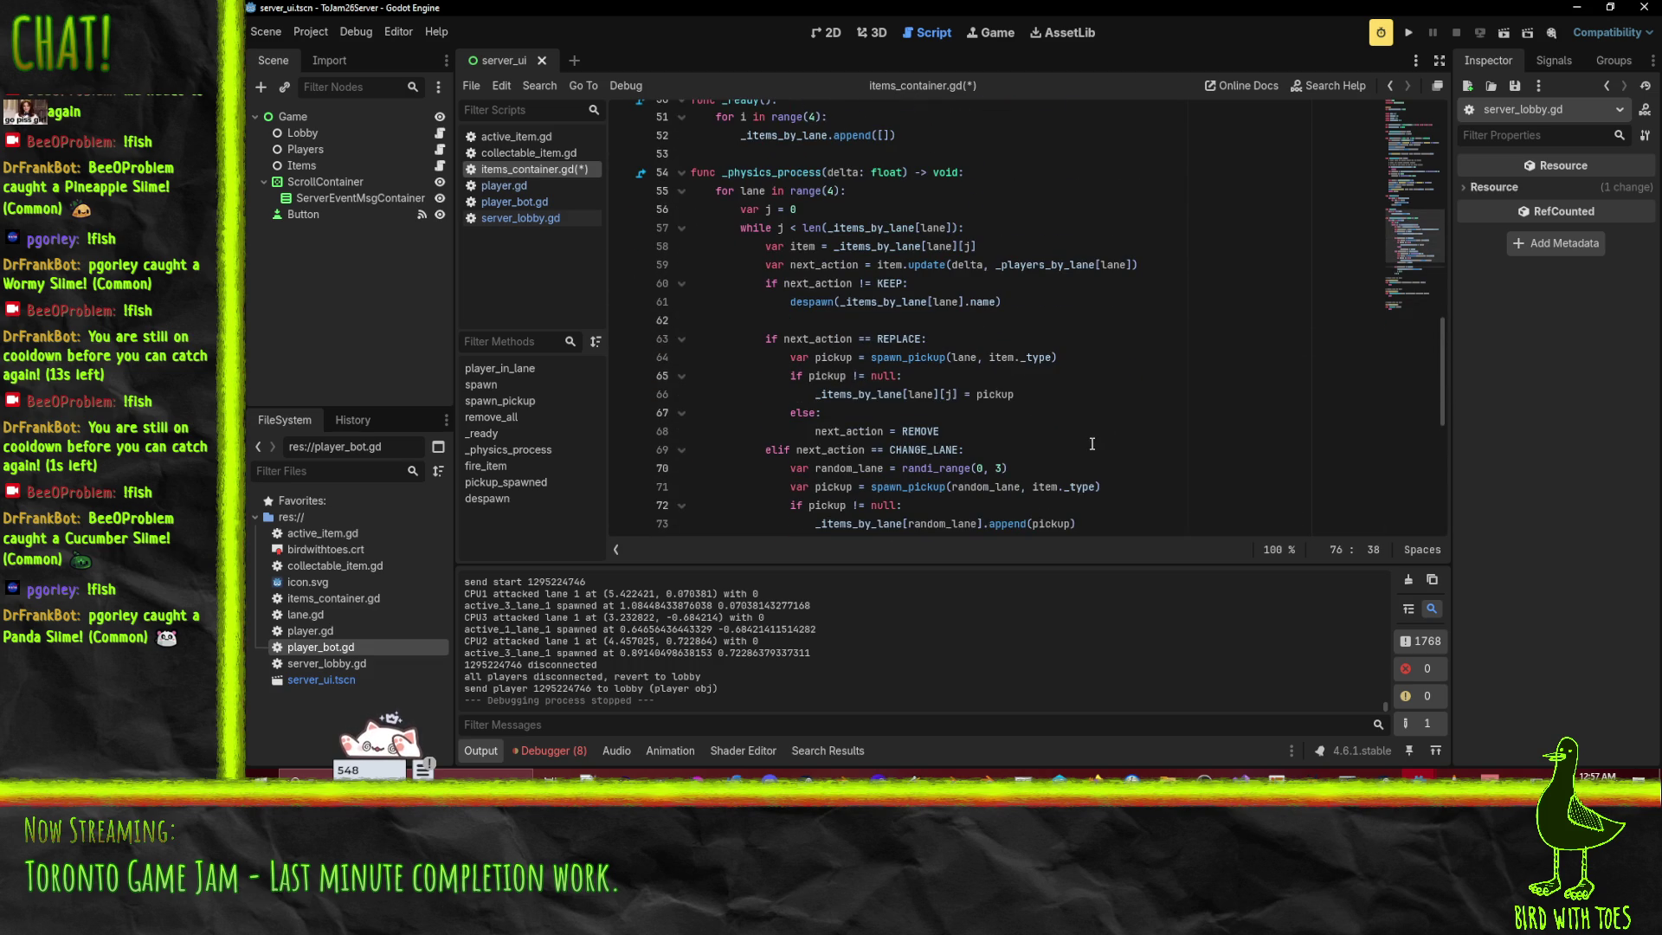
click(1033, 432)
key(ctrl+s)
Switch over to the client lane_rank project window
scroll(1107, 465, down, 7)
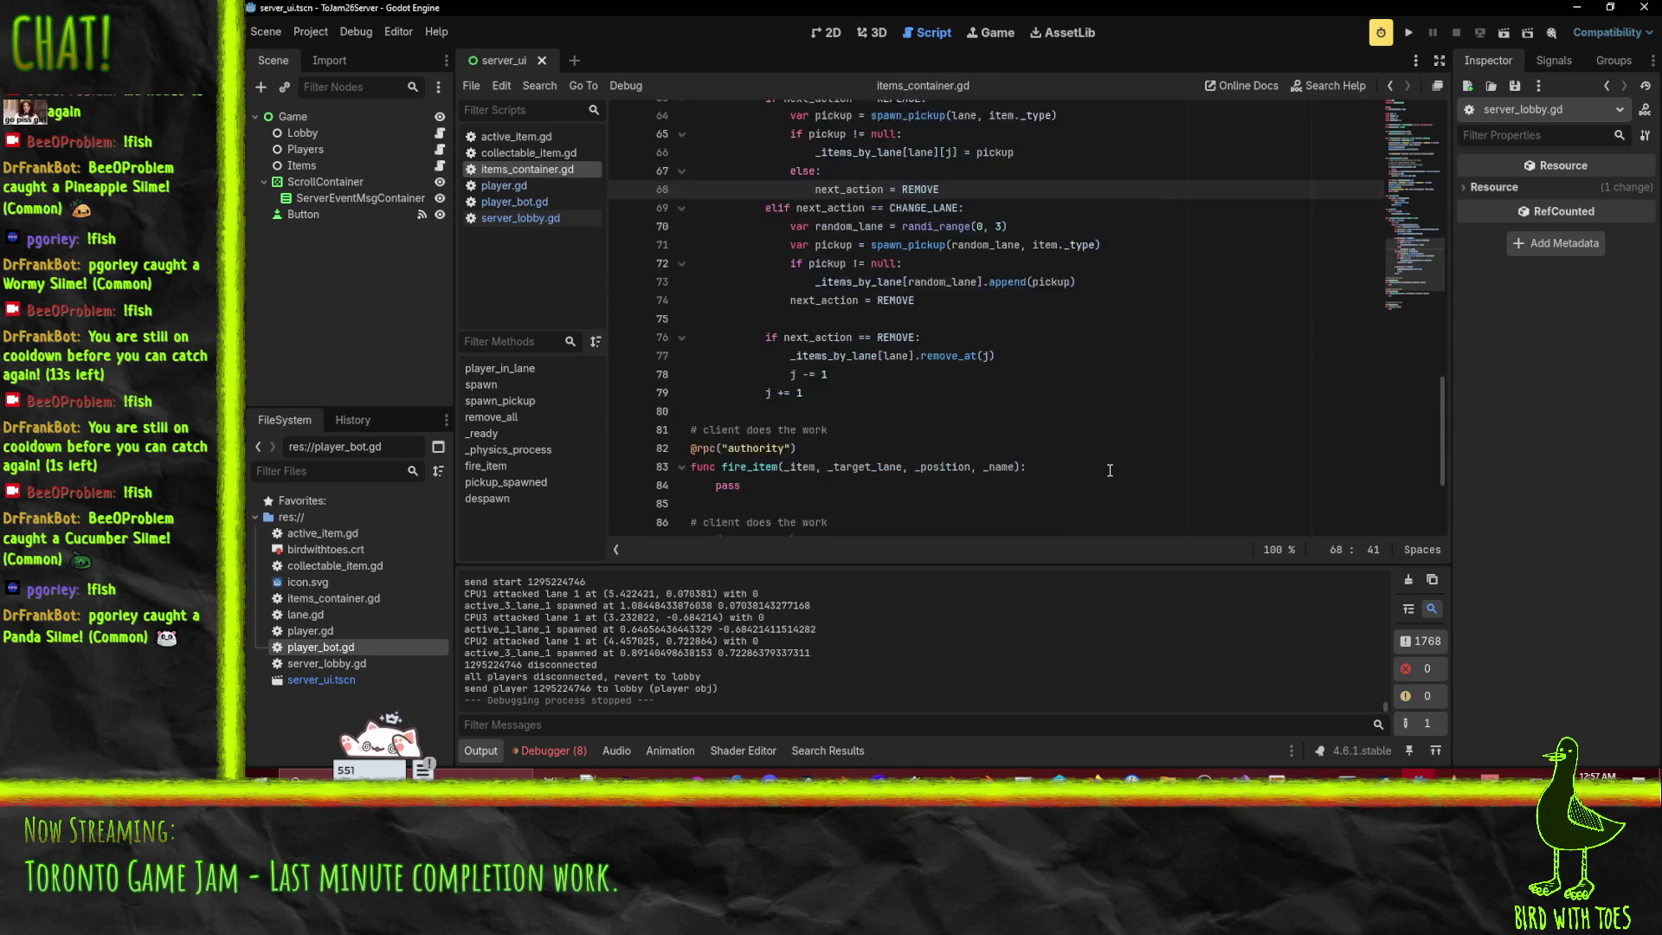
scroll(1107, 465, up, 7)
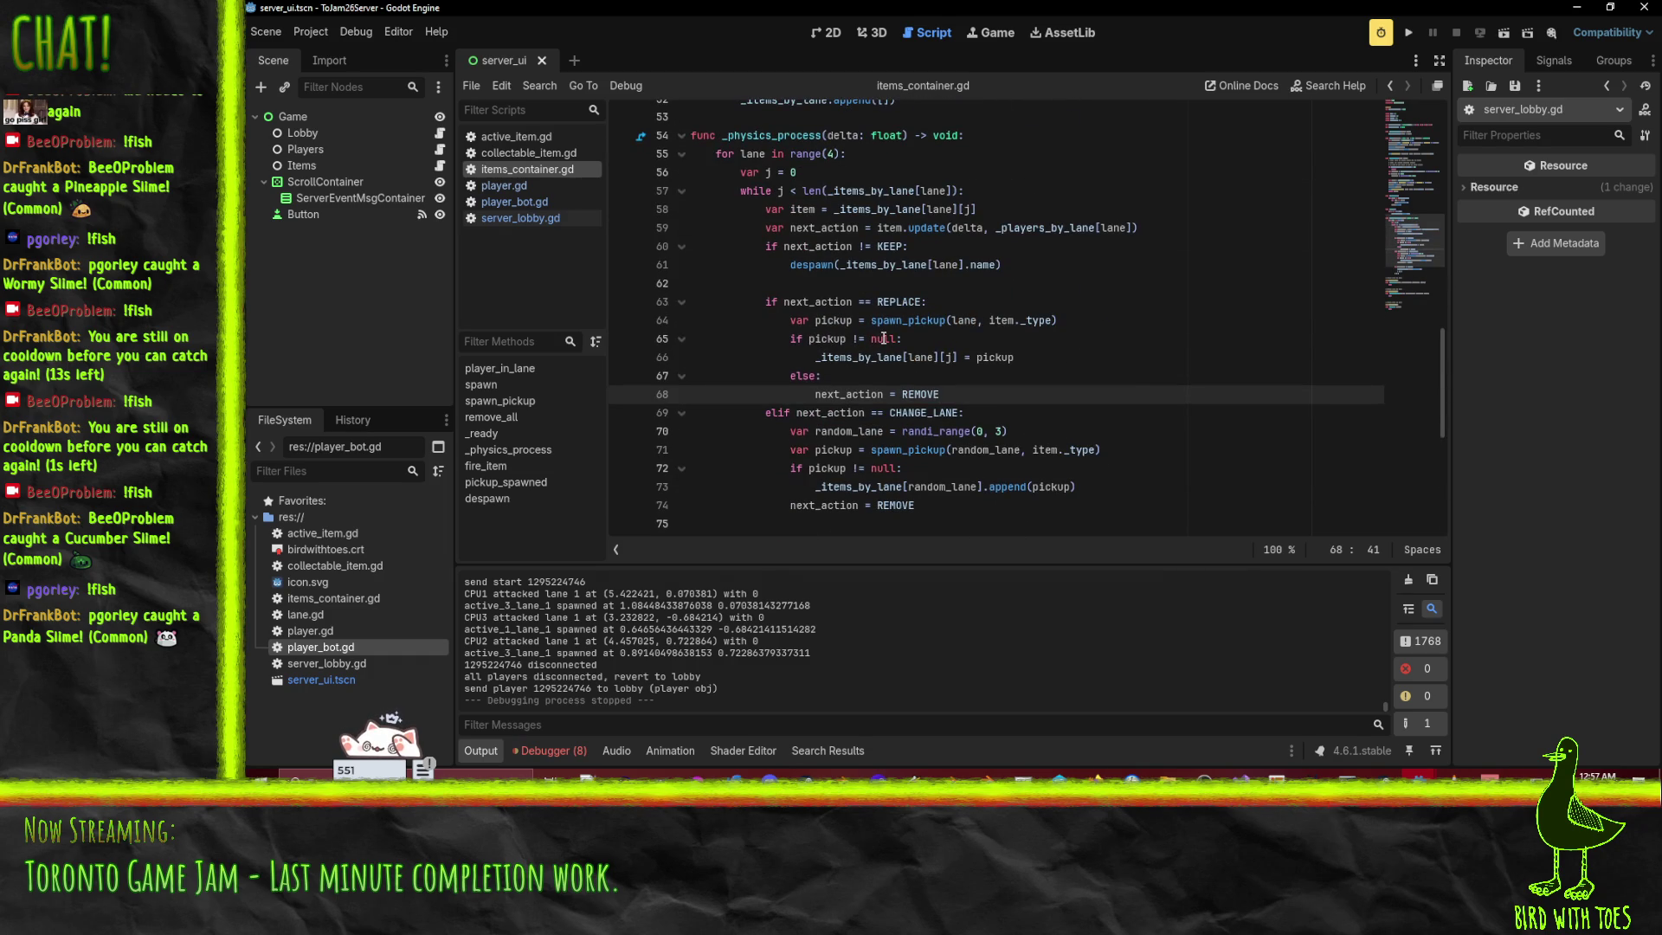
click(896, 263)
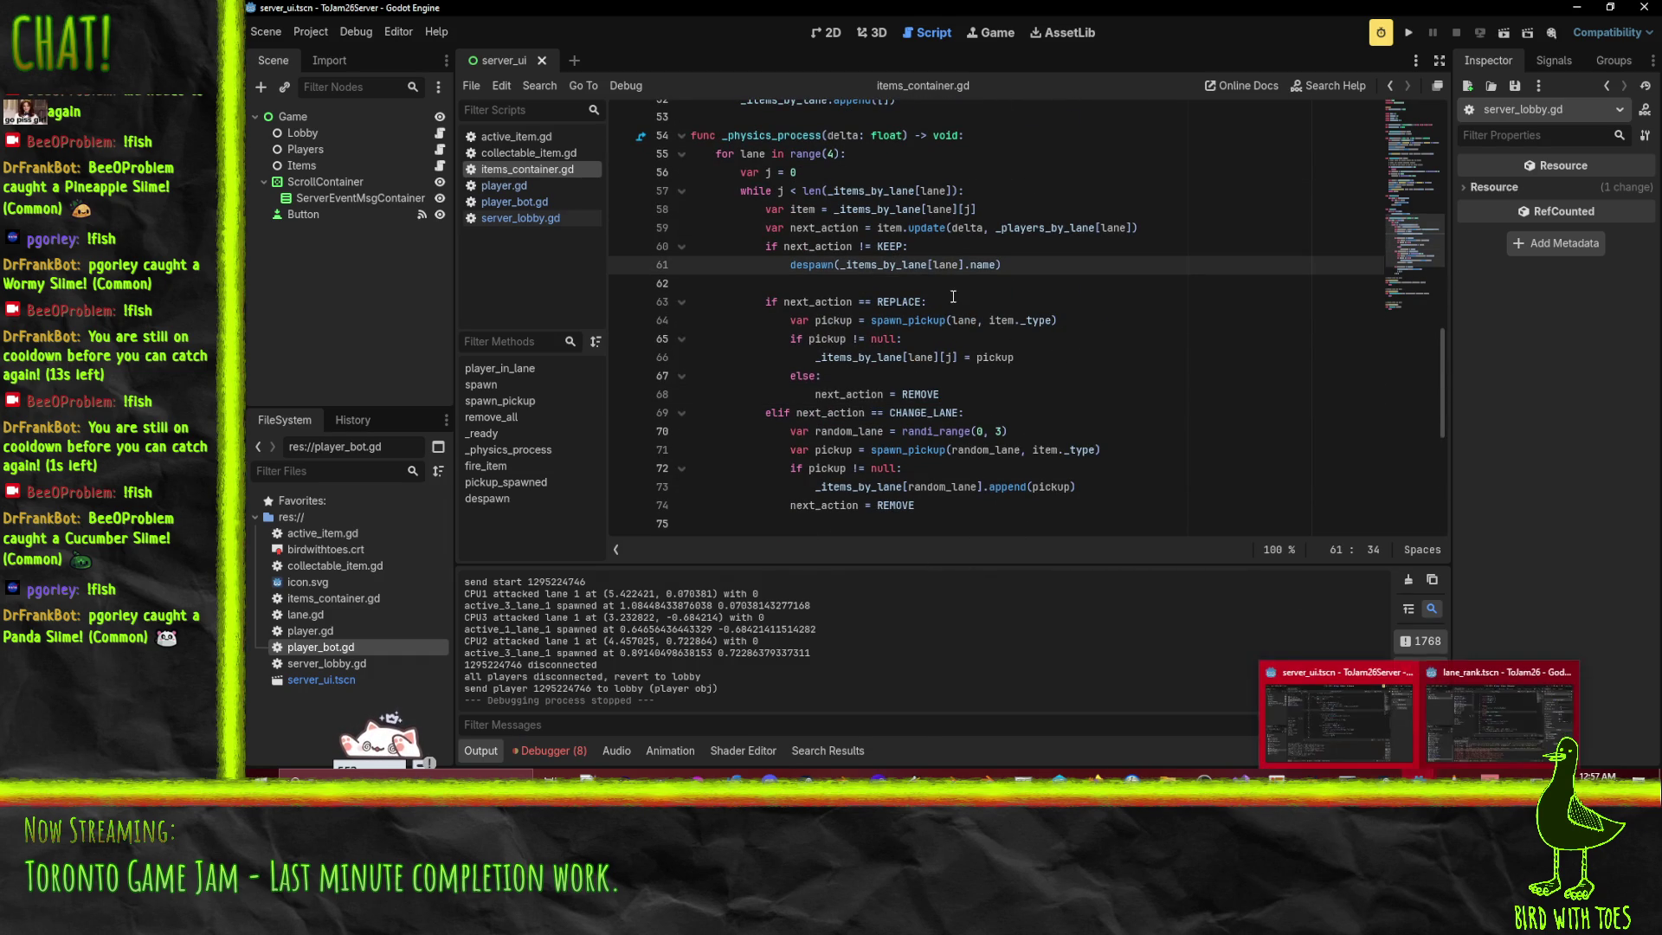
mouse_move(1419, 774)
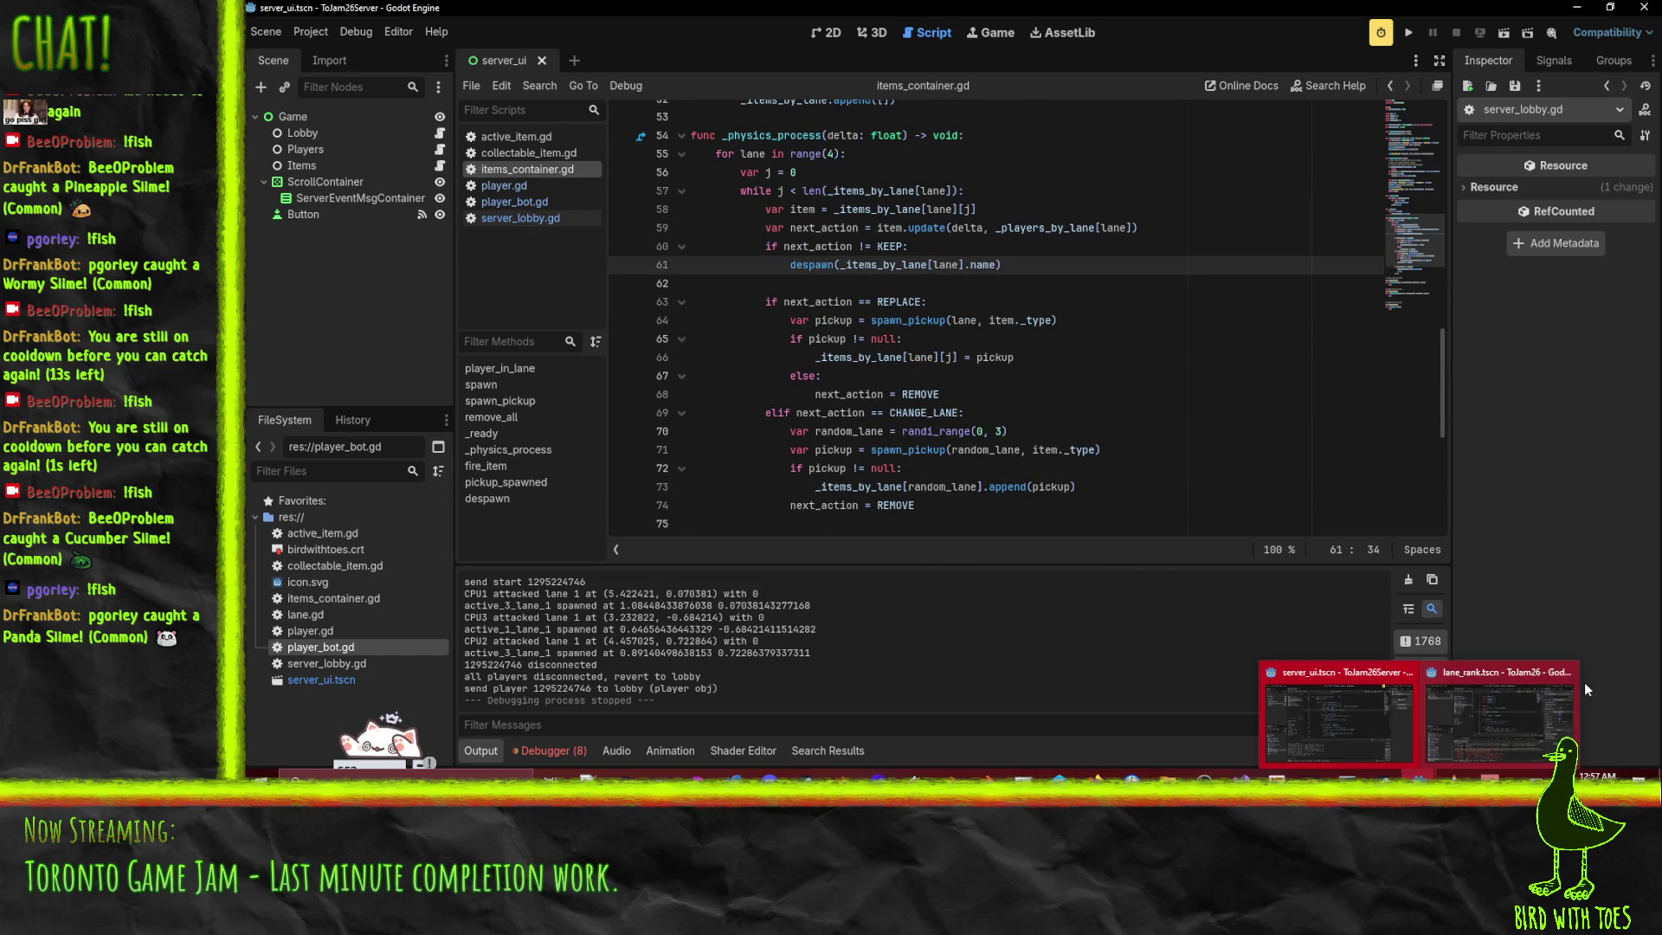
click(1523, 718)
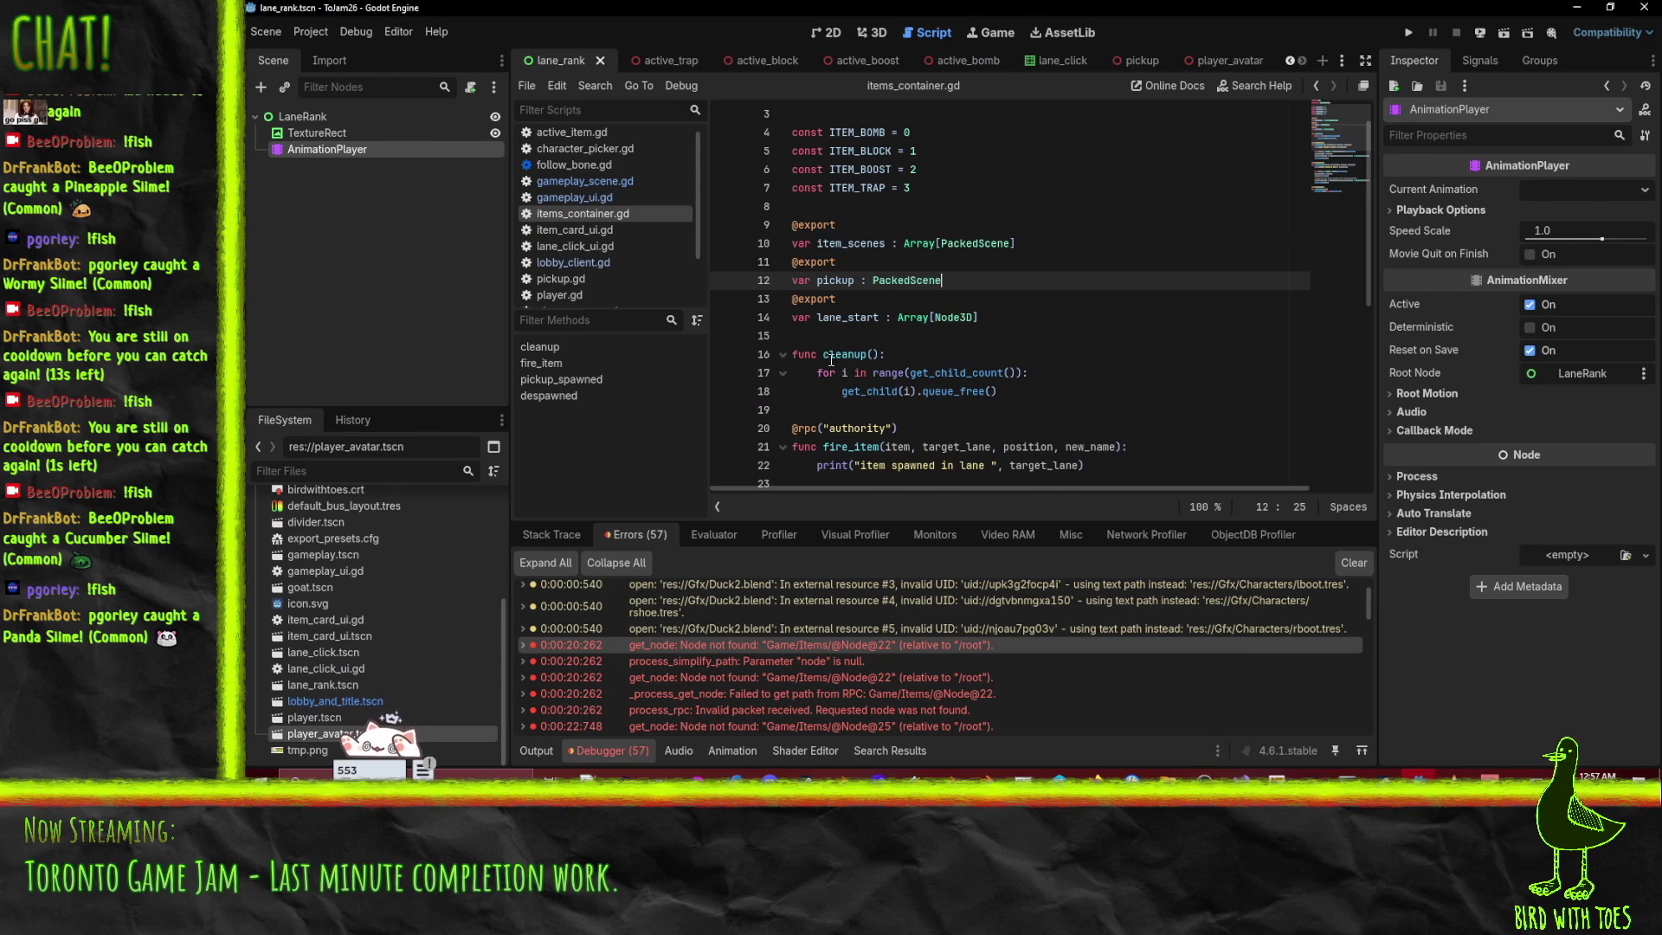
Reopen the client's items_container.gd and review its exported item settings
click(571, 148)
click(582, 213)
click(1091, 255)
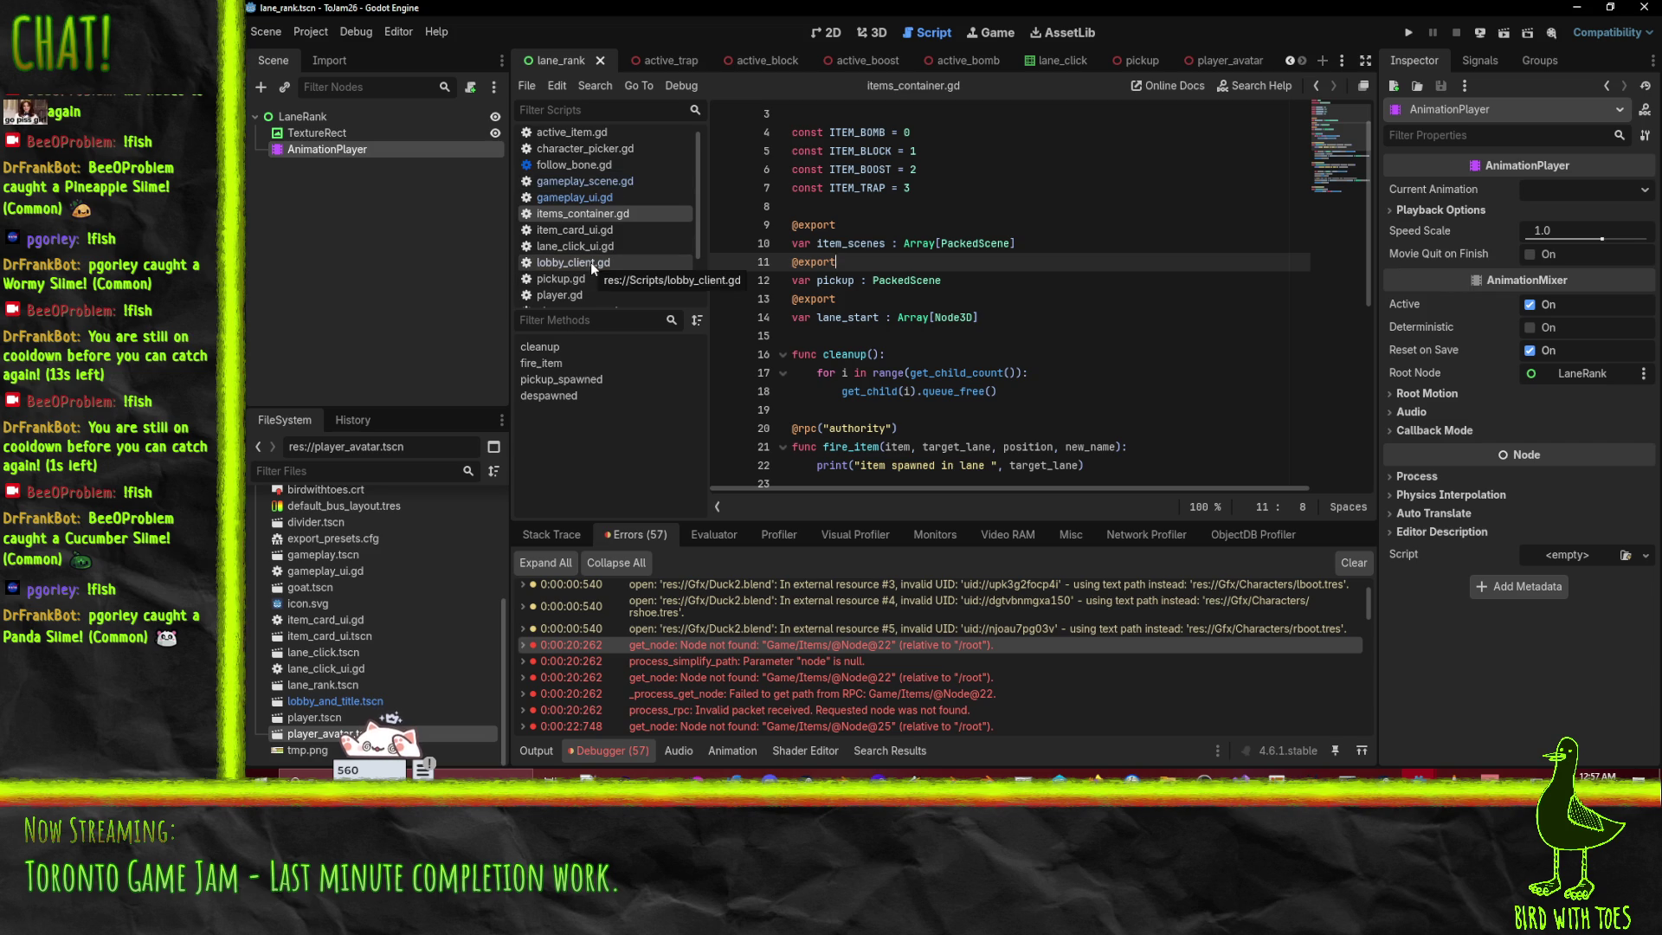
Search all scripts for despawn_players and open the lobby_client.gd result at line 53
click(585, 181)
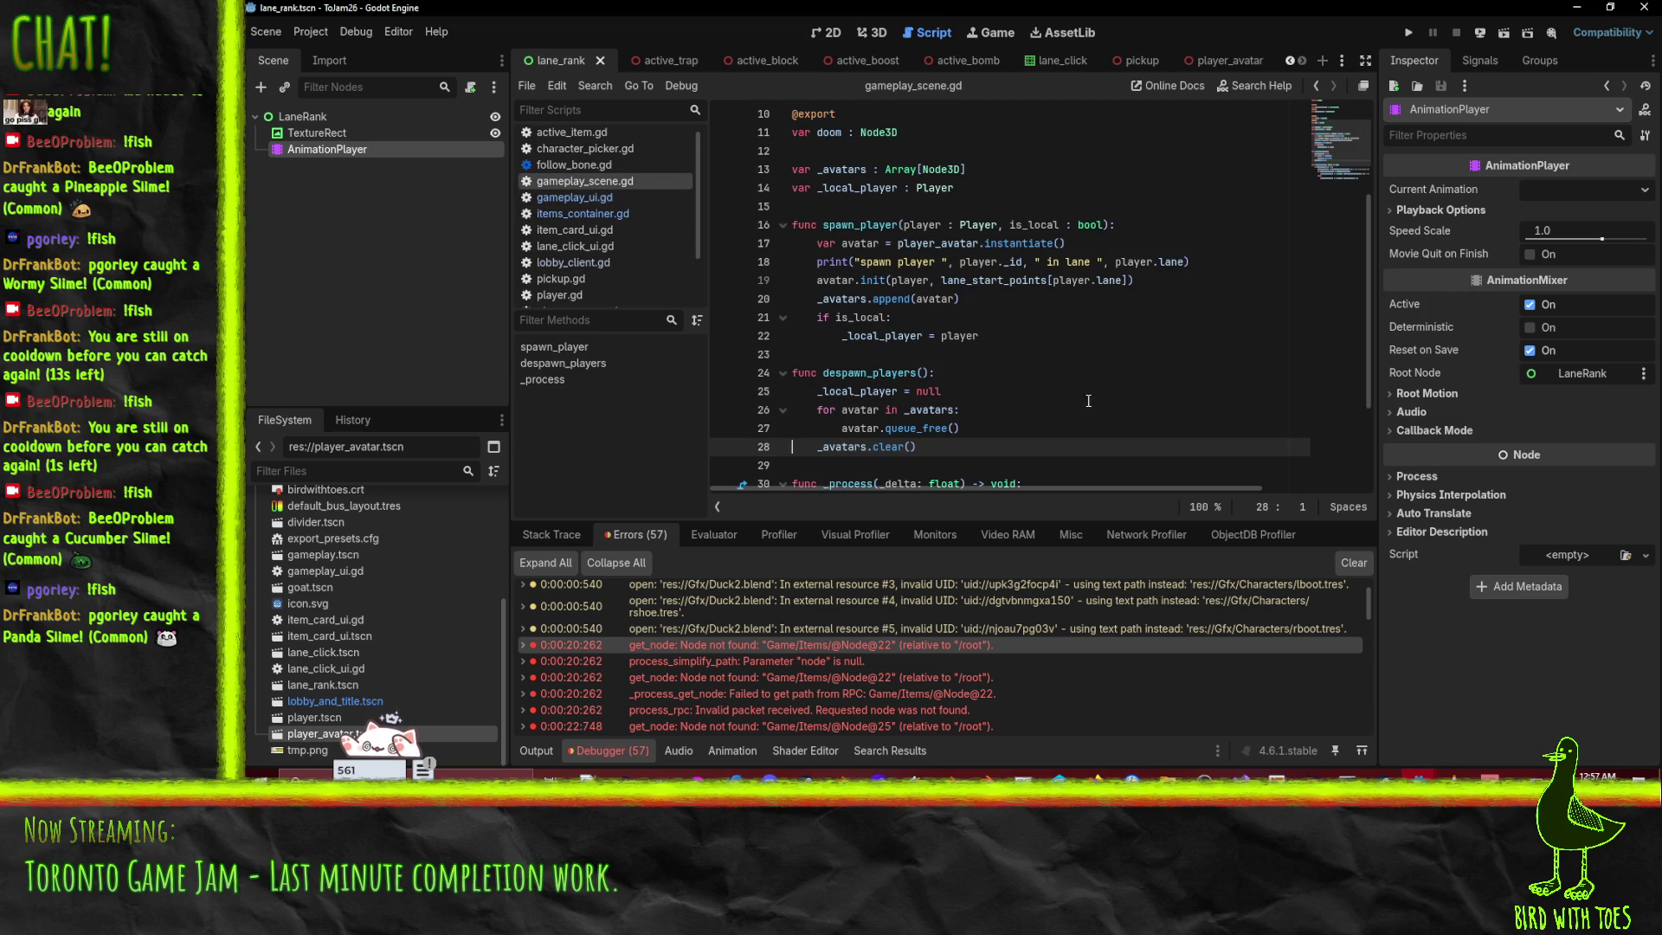
scroll(1001, 374, down, 3)
scroll(1001, 374, up, 2)
double_click(865, 340)
key(ctrl+shift+f)
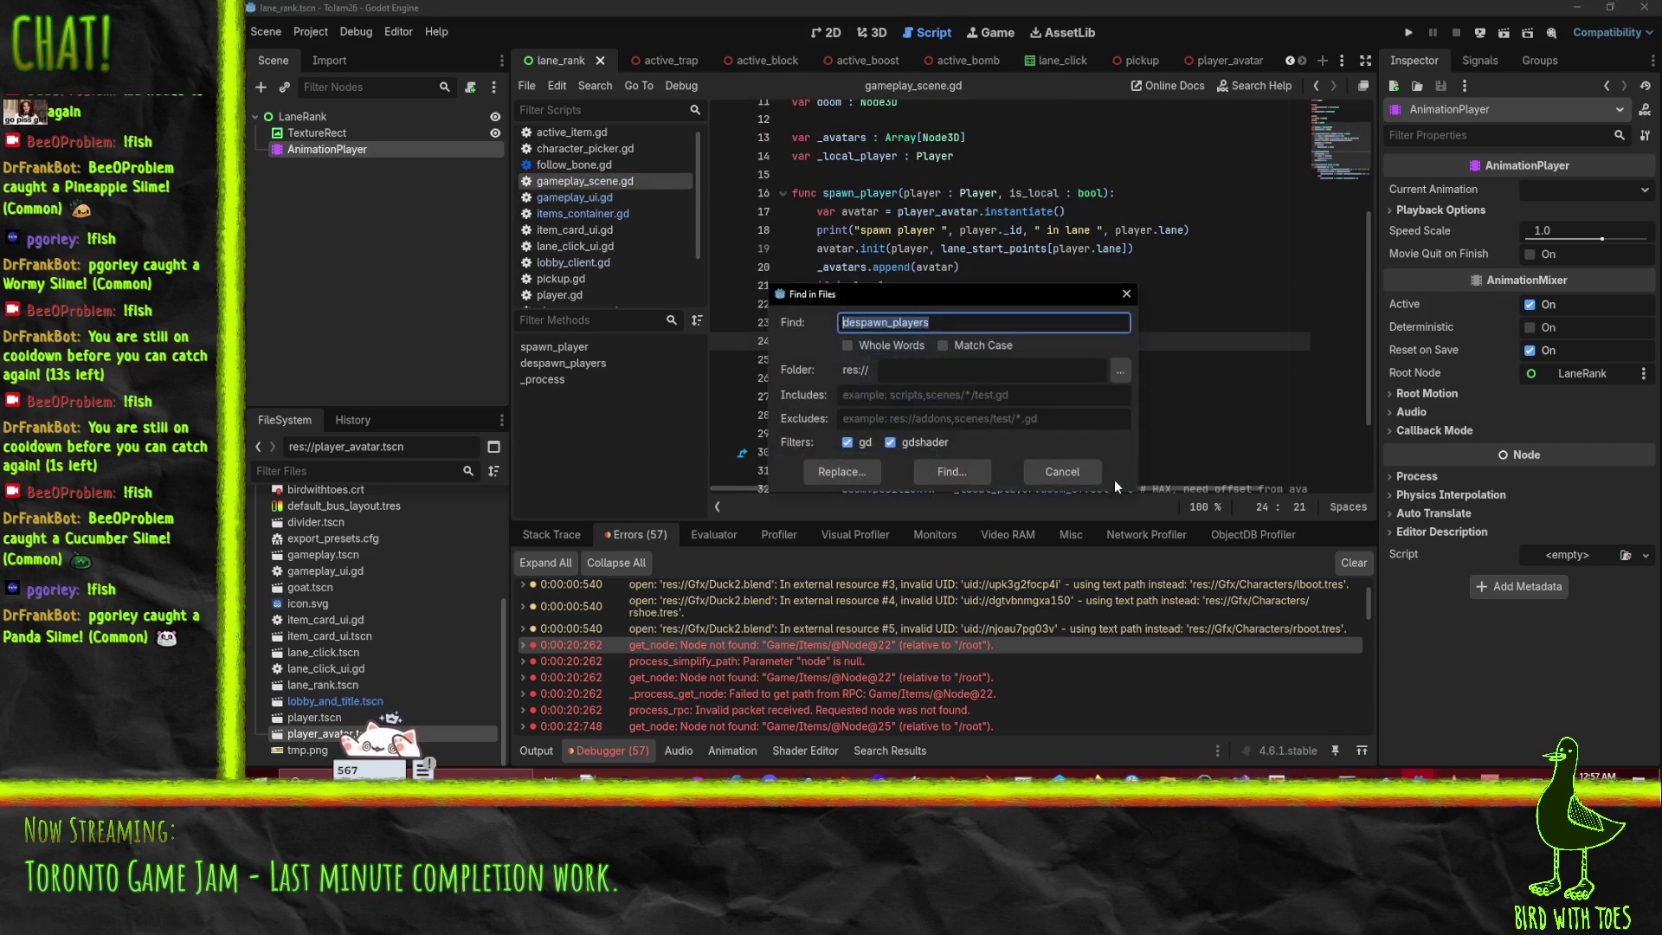
click(951, 472)
click(604, 651)
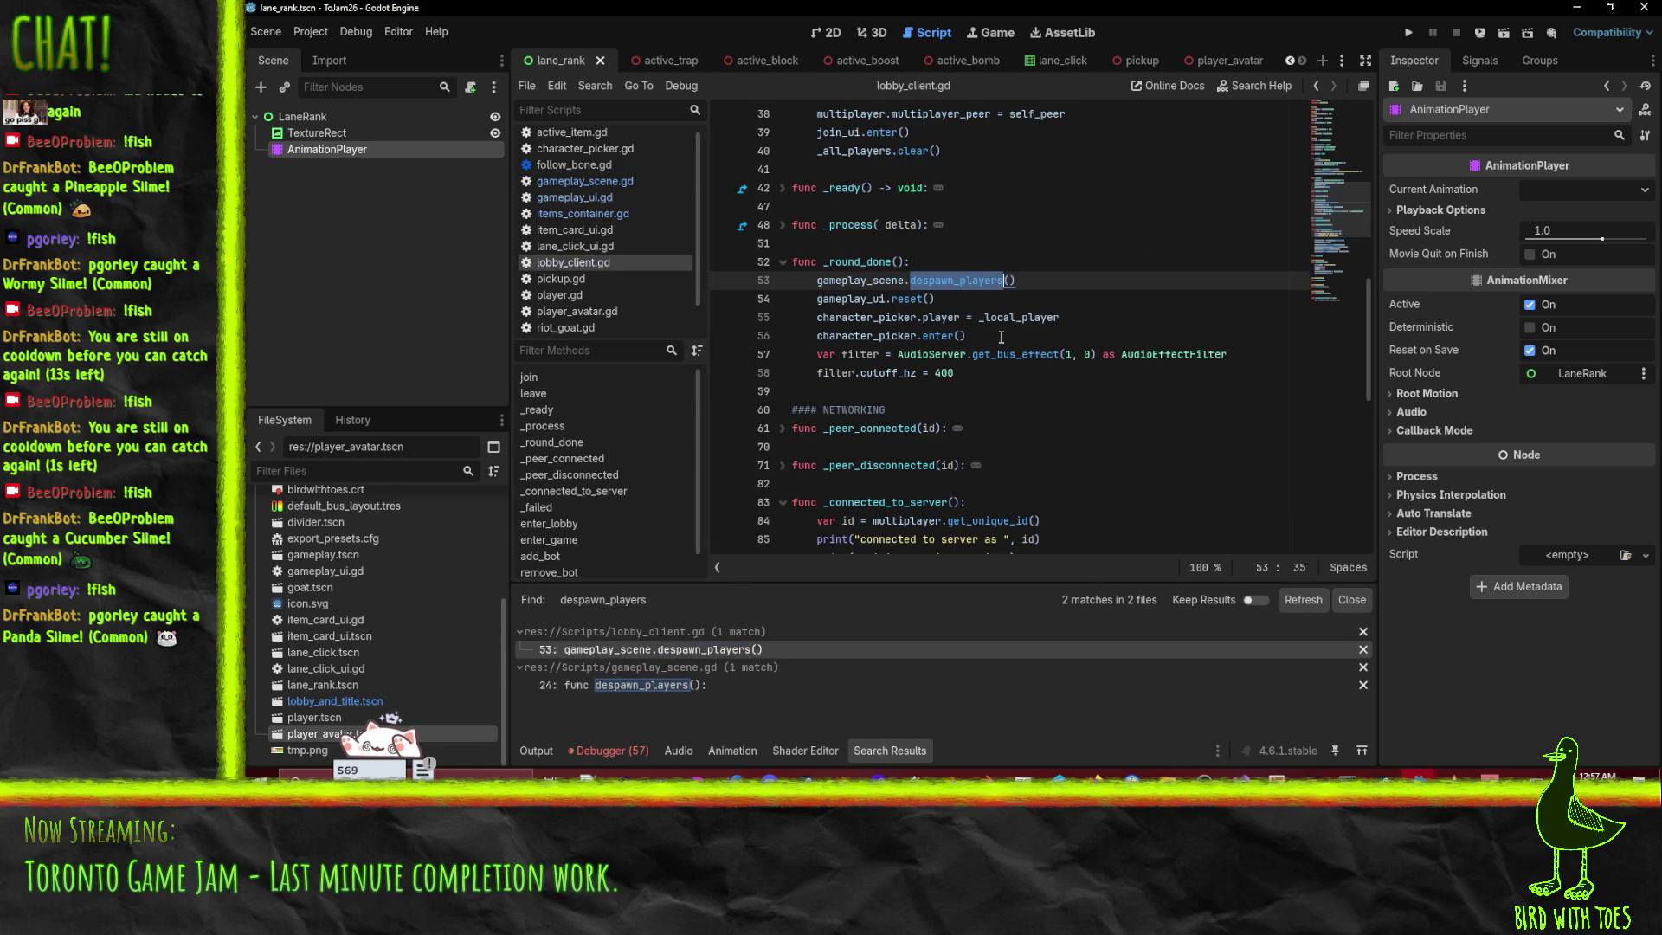
Try adding an items line after the UI reset in _round_done, then delete it
click(1047, 340)
scroll(1051, 340, up, 1)
click(1037, 357)
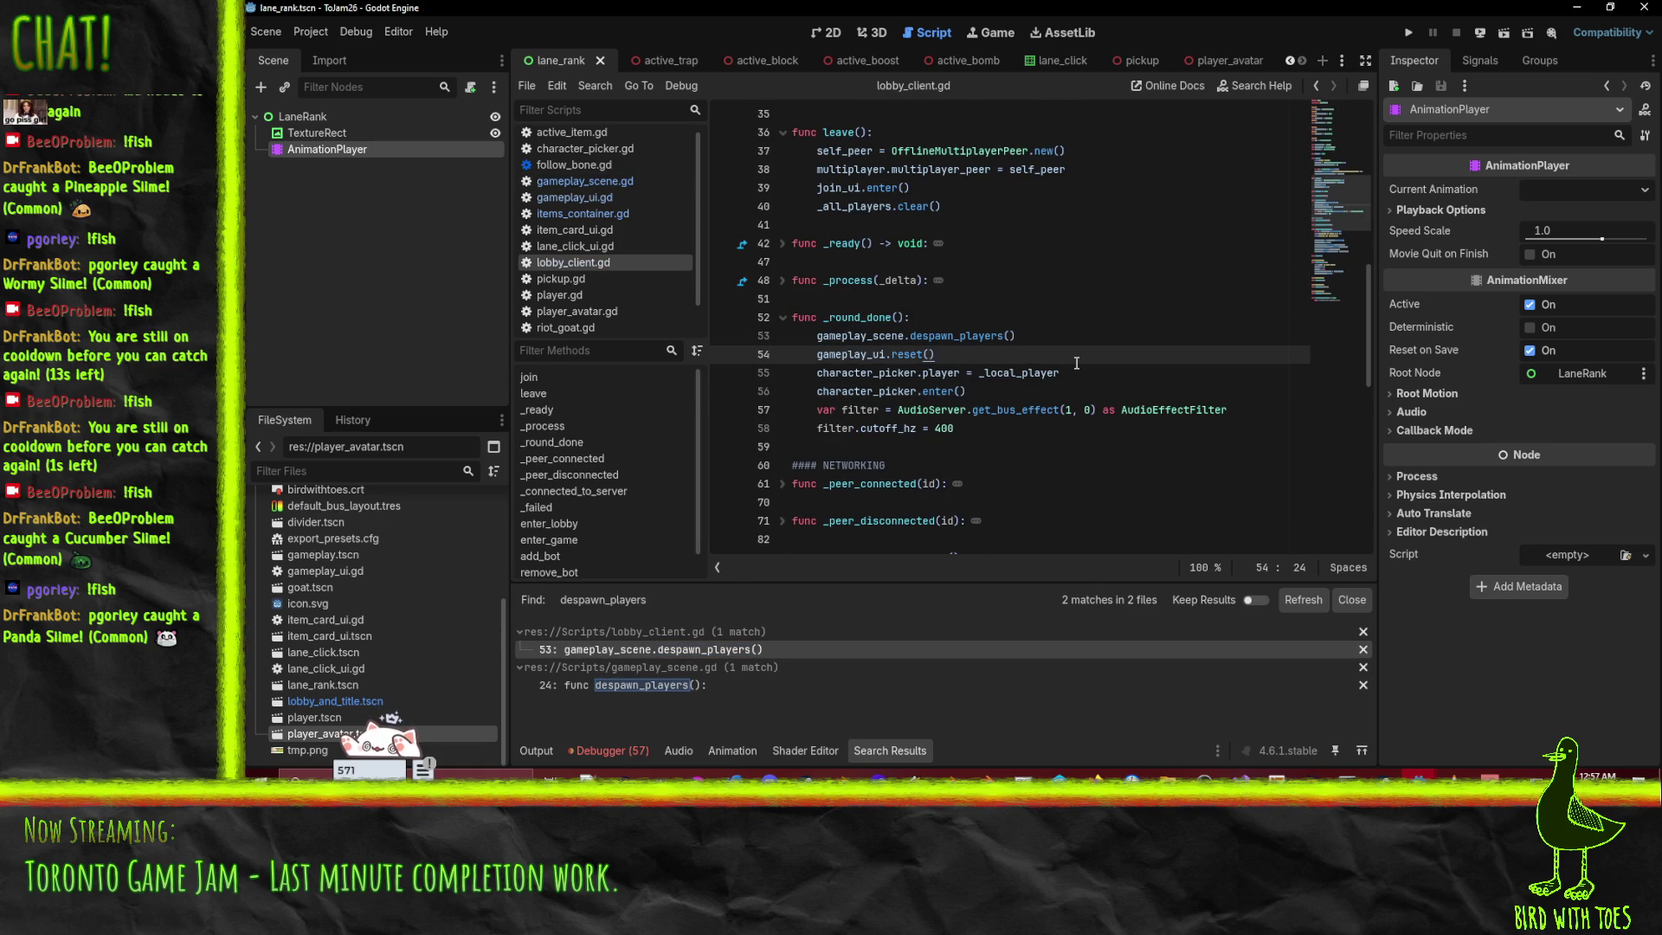
key(Return)
text(Item)
key(Return)
key(ctrl+BackSpace)
text(items)
scroll(1053, 335, up, 10)
scroll(1053, 335, up, 2)
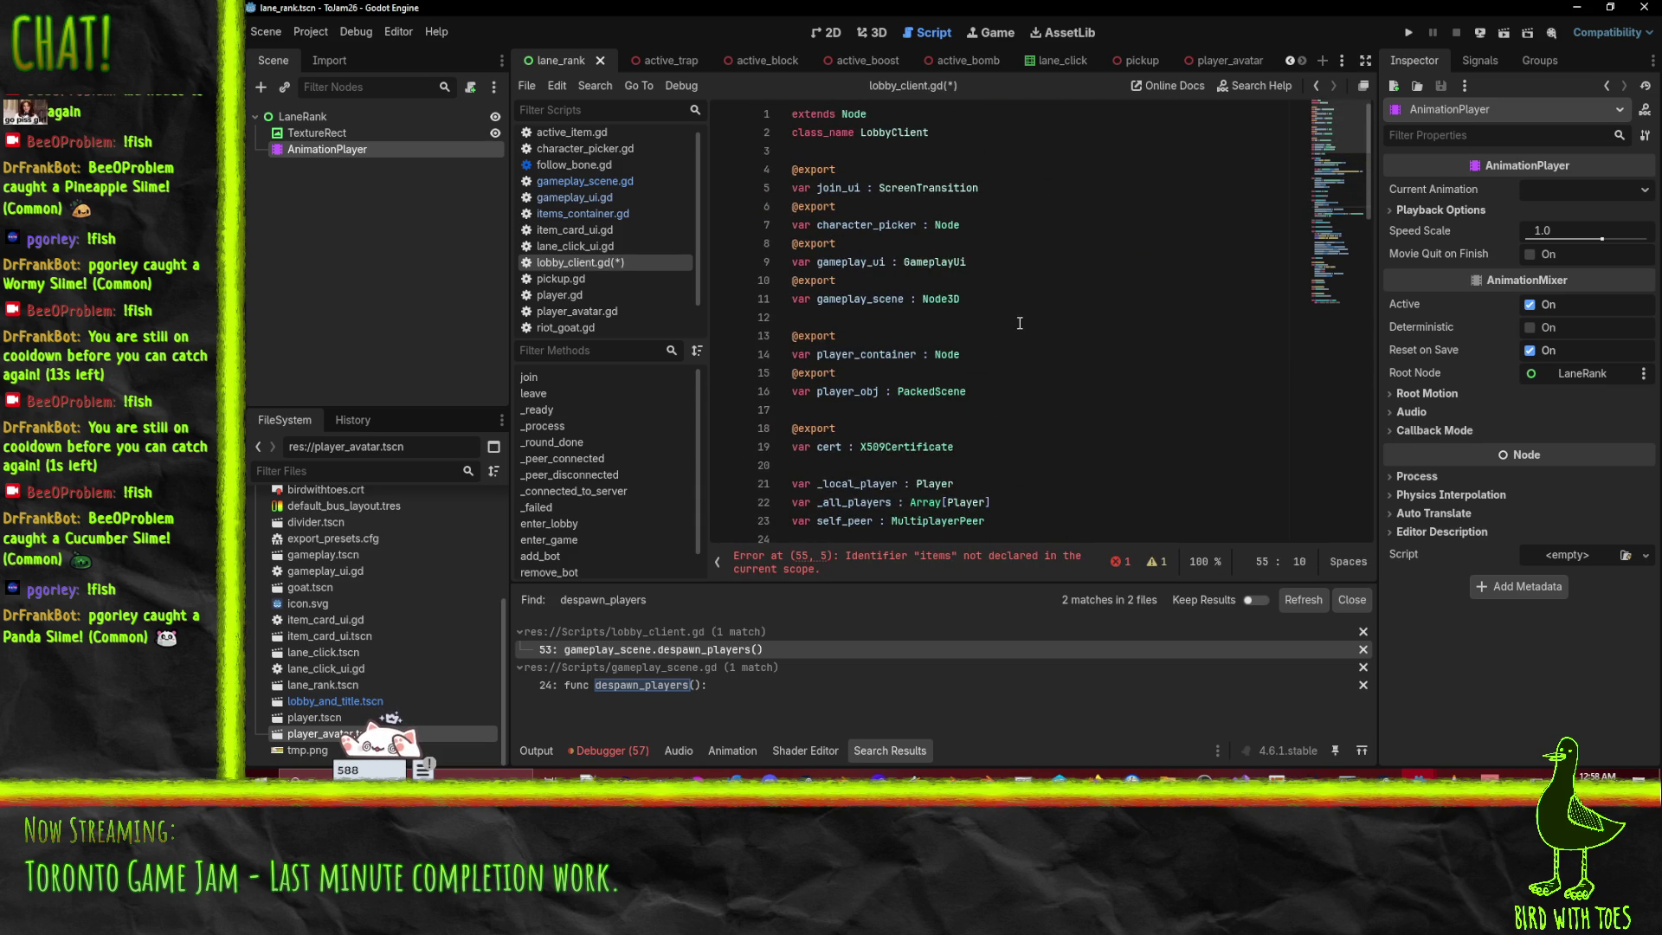
scroll(1007, 374, down, 7)
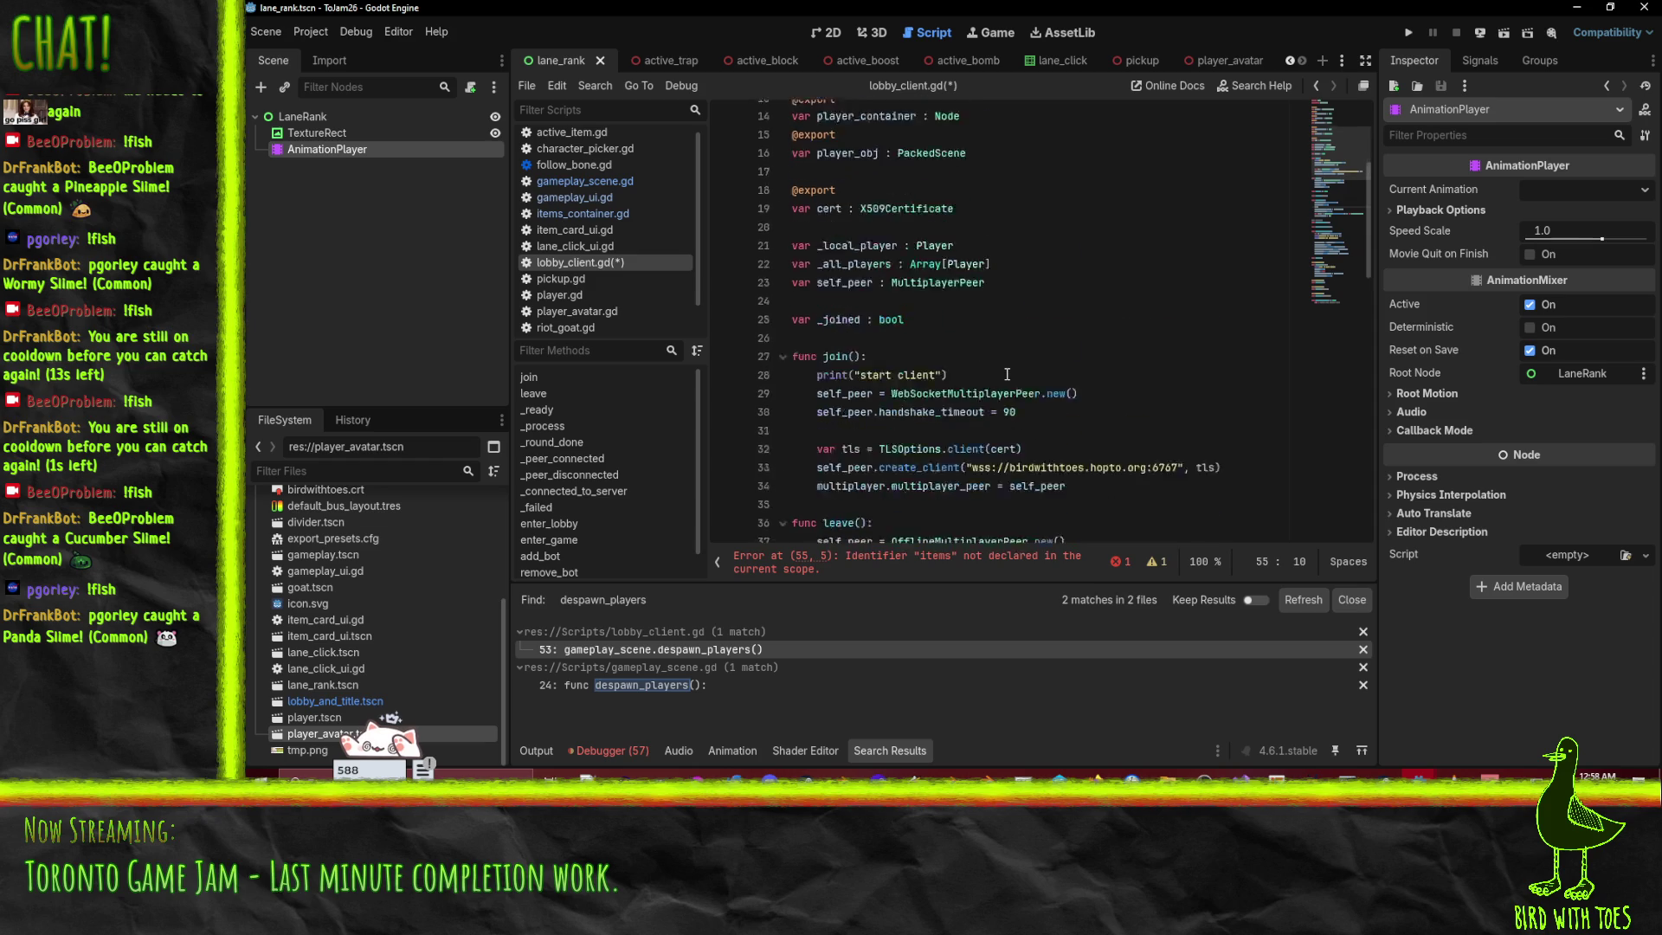
scroll(1006, 374, down, 5)
key(Down)
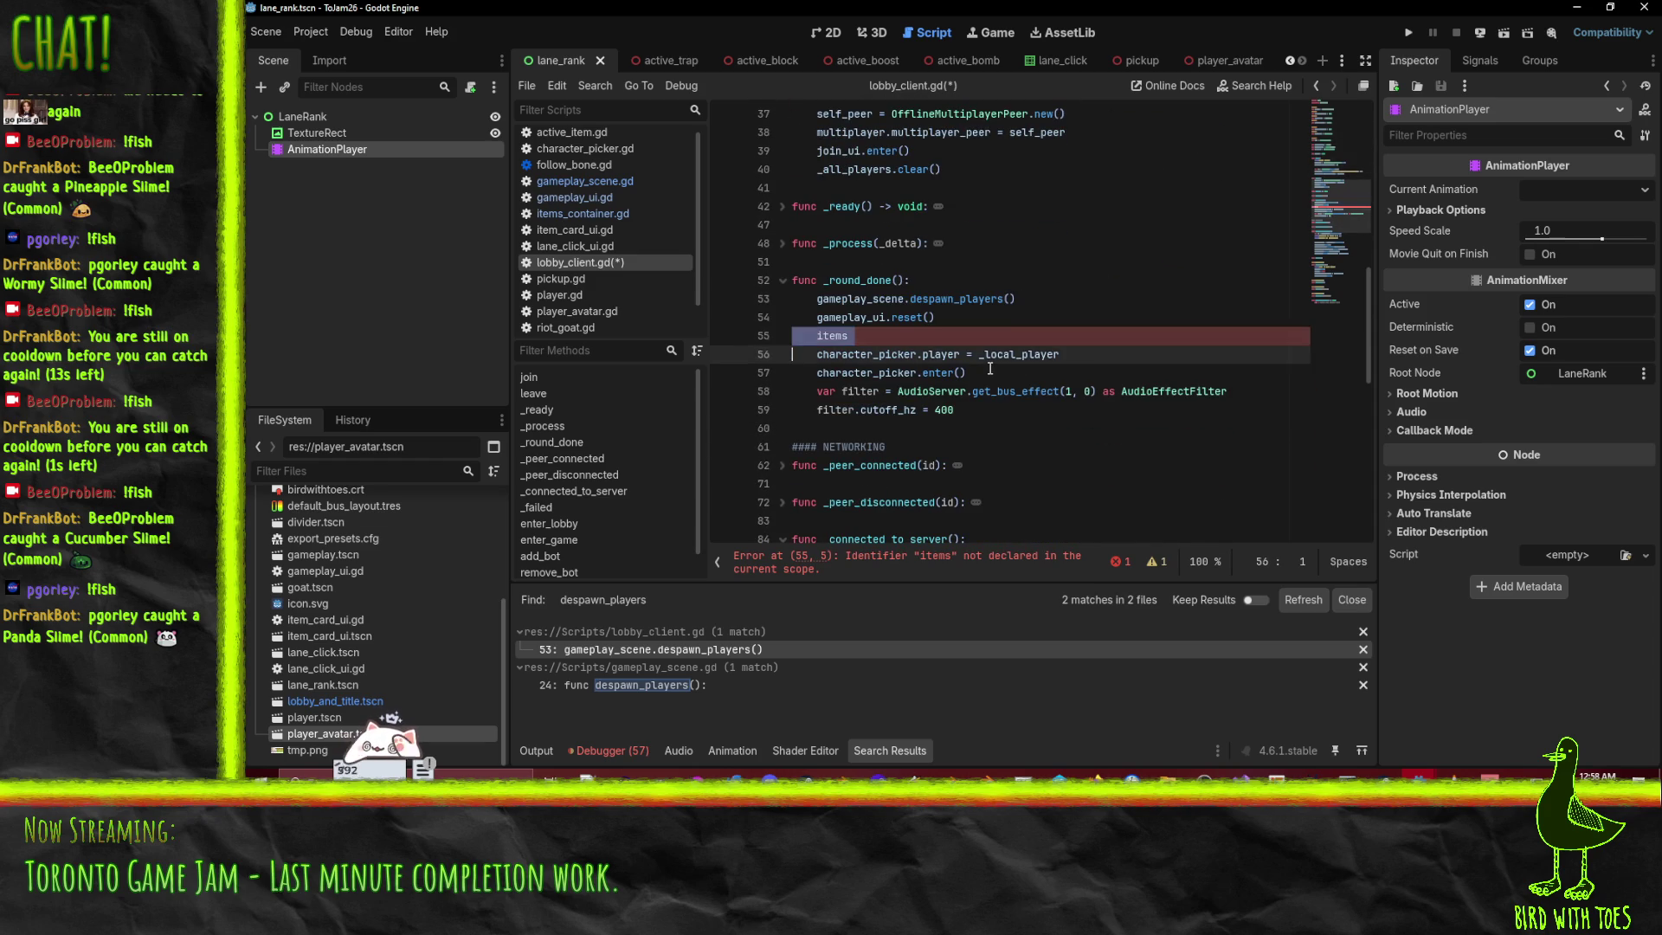
key(Up)
key(Up)
Check despawn_players in gameplay_scene.gd, then select the ItemsContainer class name in items_container.gd
double_click(968, 302)
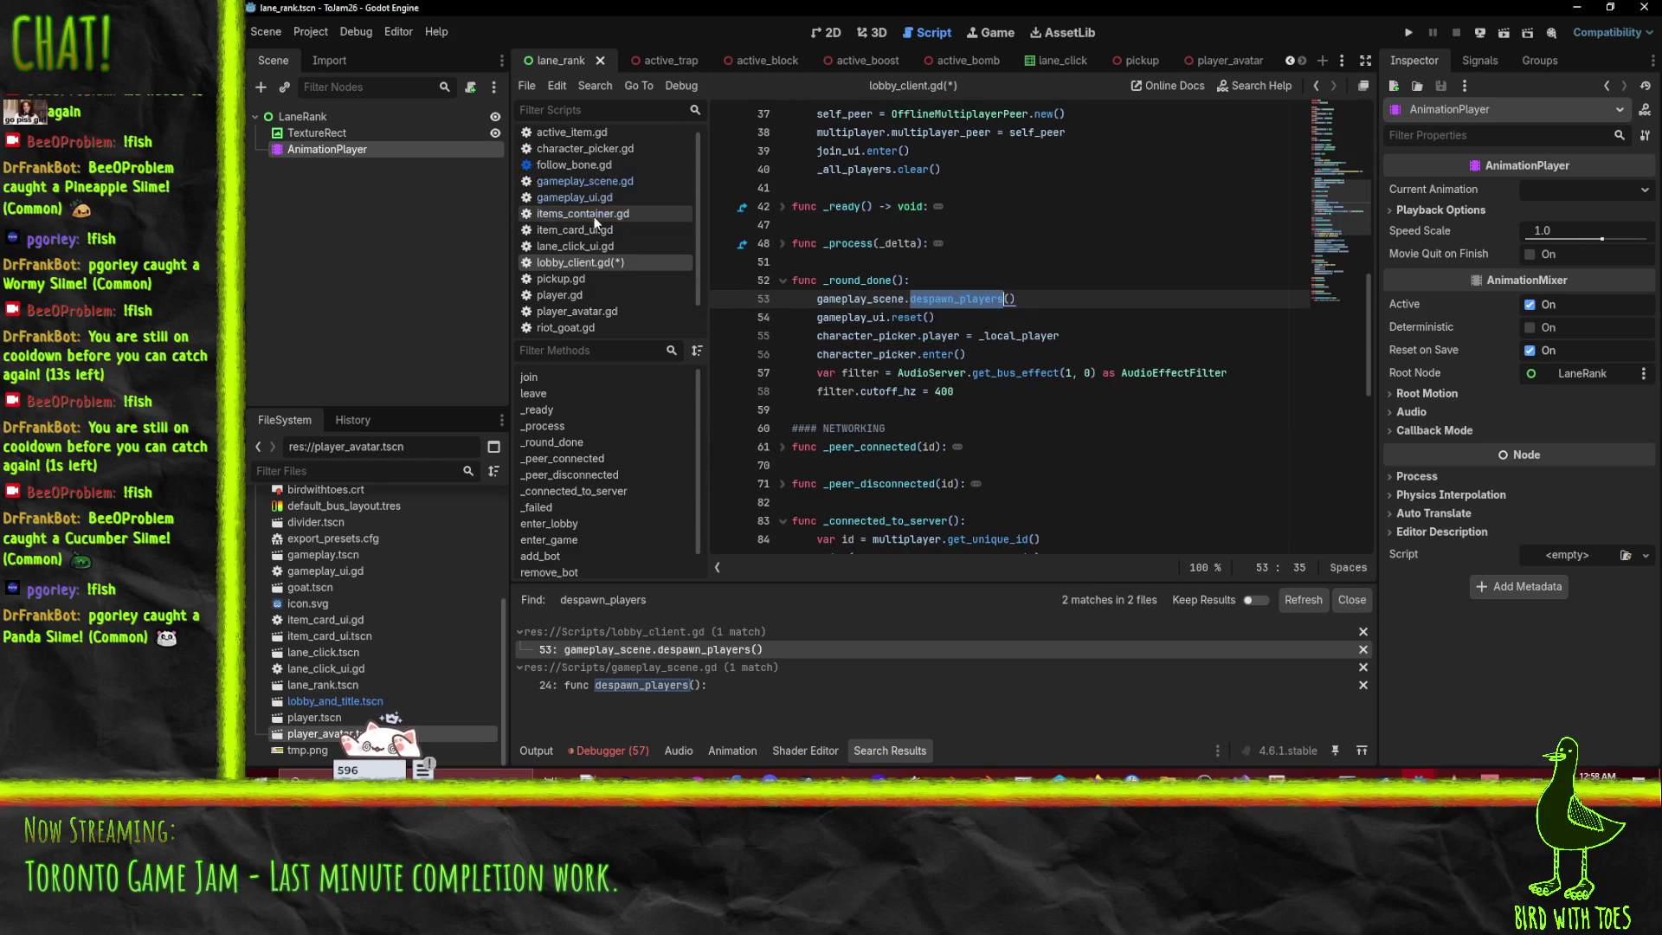
click(585, 182)
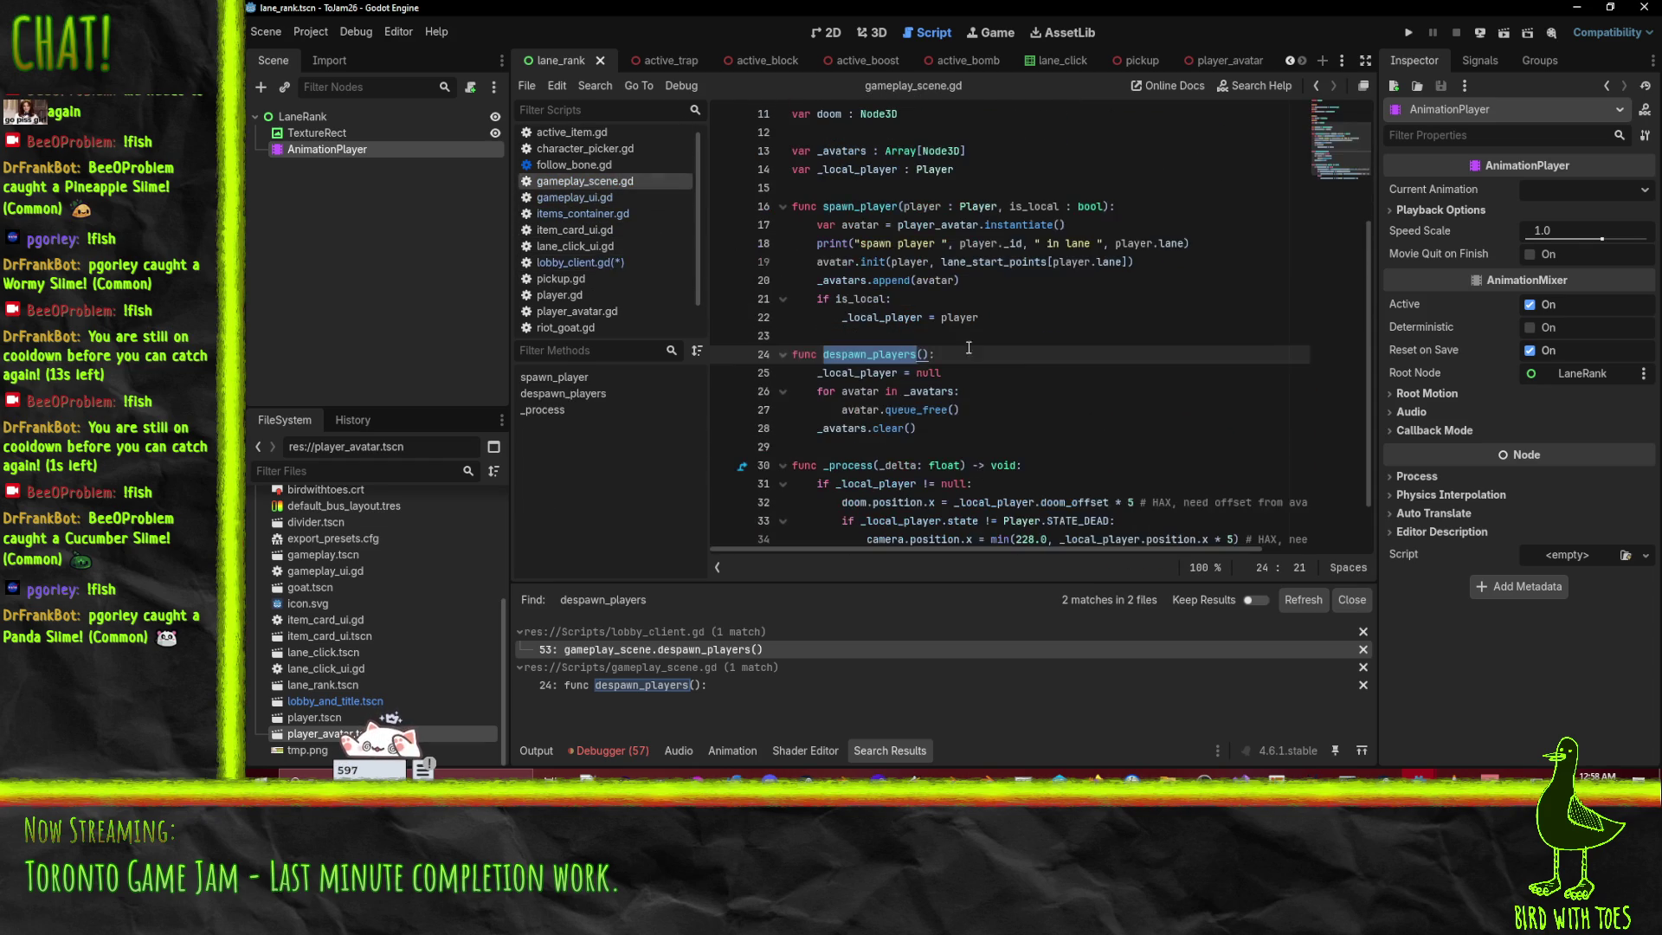
scroll(956, 407, up, 3)
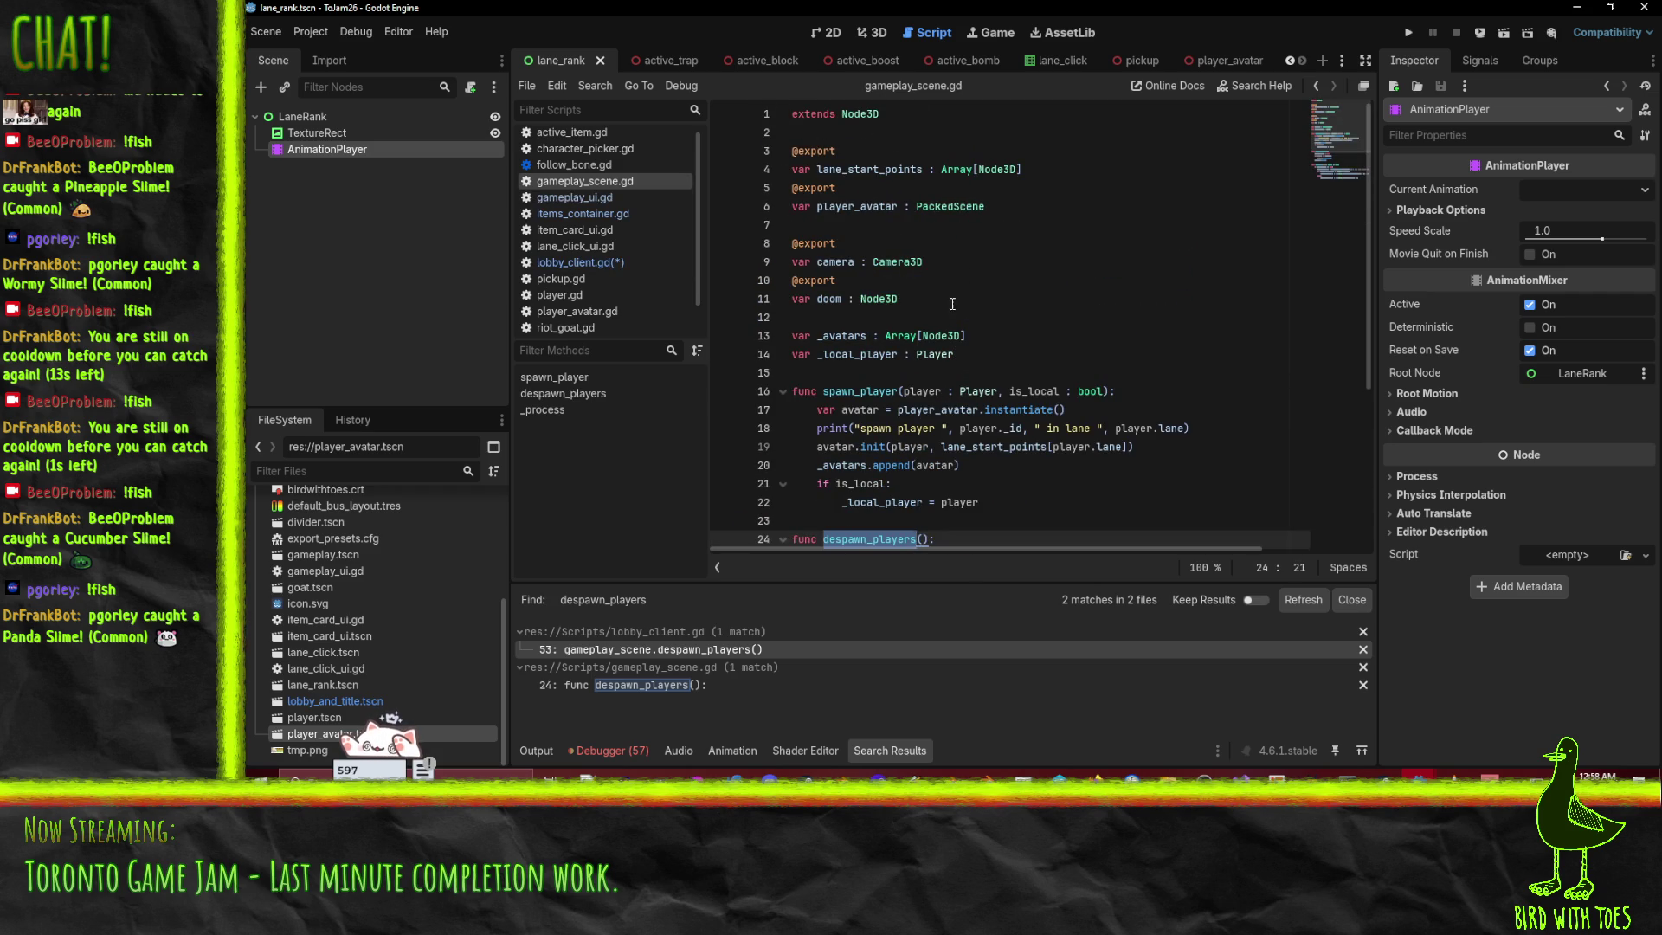
scroll(1047, 364, down, 5)
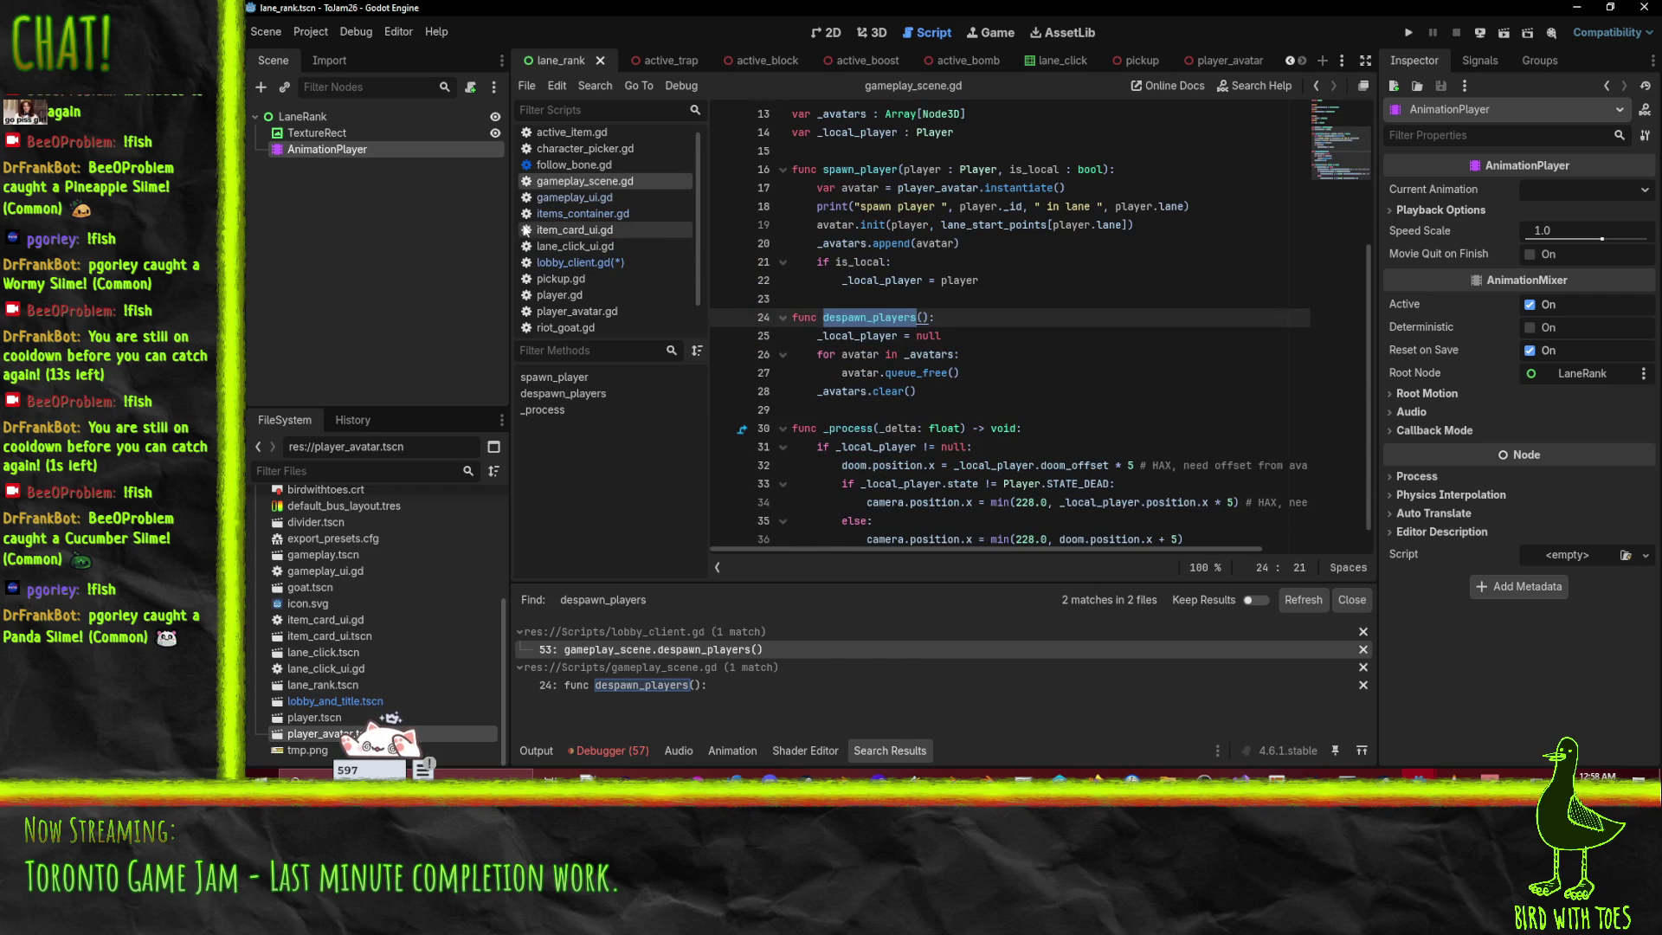
click(574, 213)
scroll(1106, 331, up, 1)
double_click(903, 133)
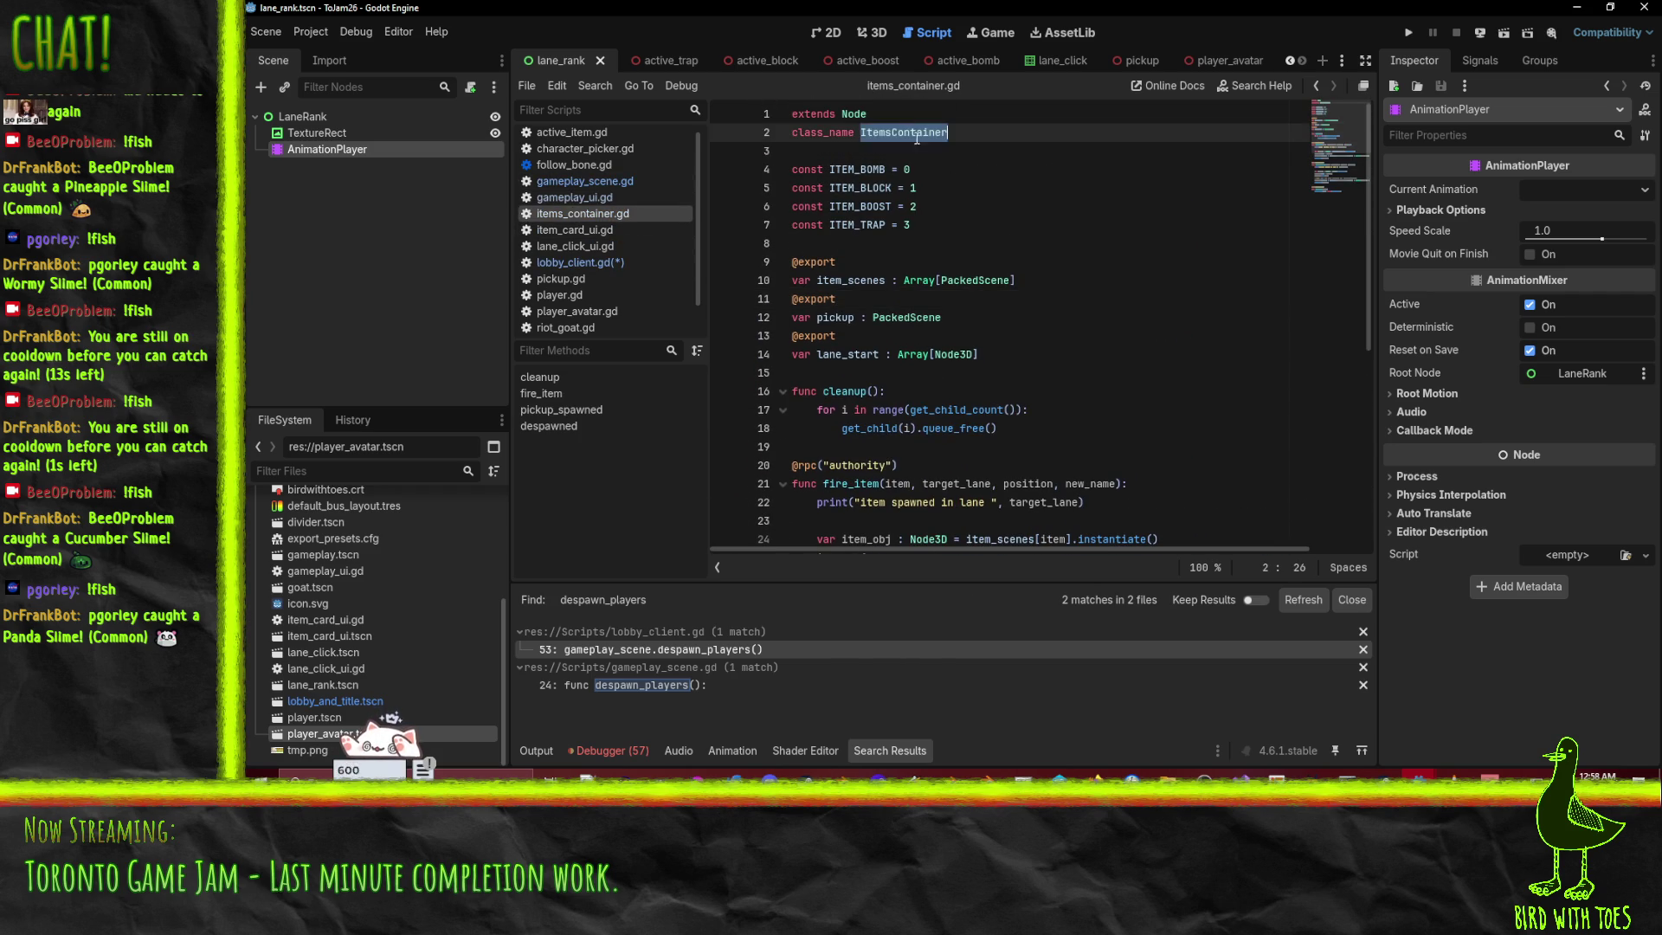
Search all scripts for ItemsContainer and open lobby_client.gd
key(ctrl+shift+f)
click(922, 472)
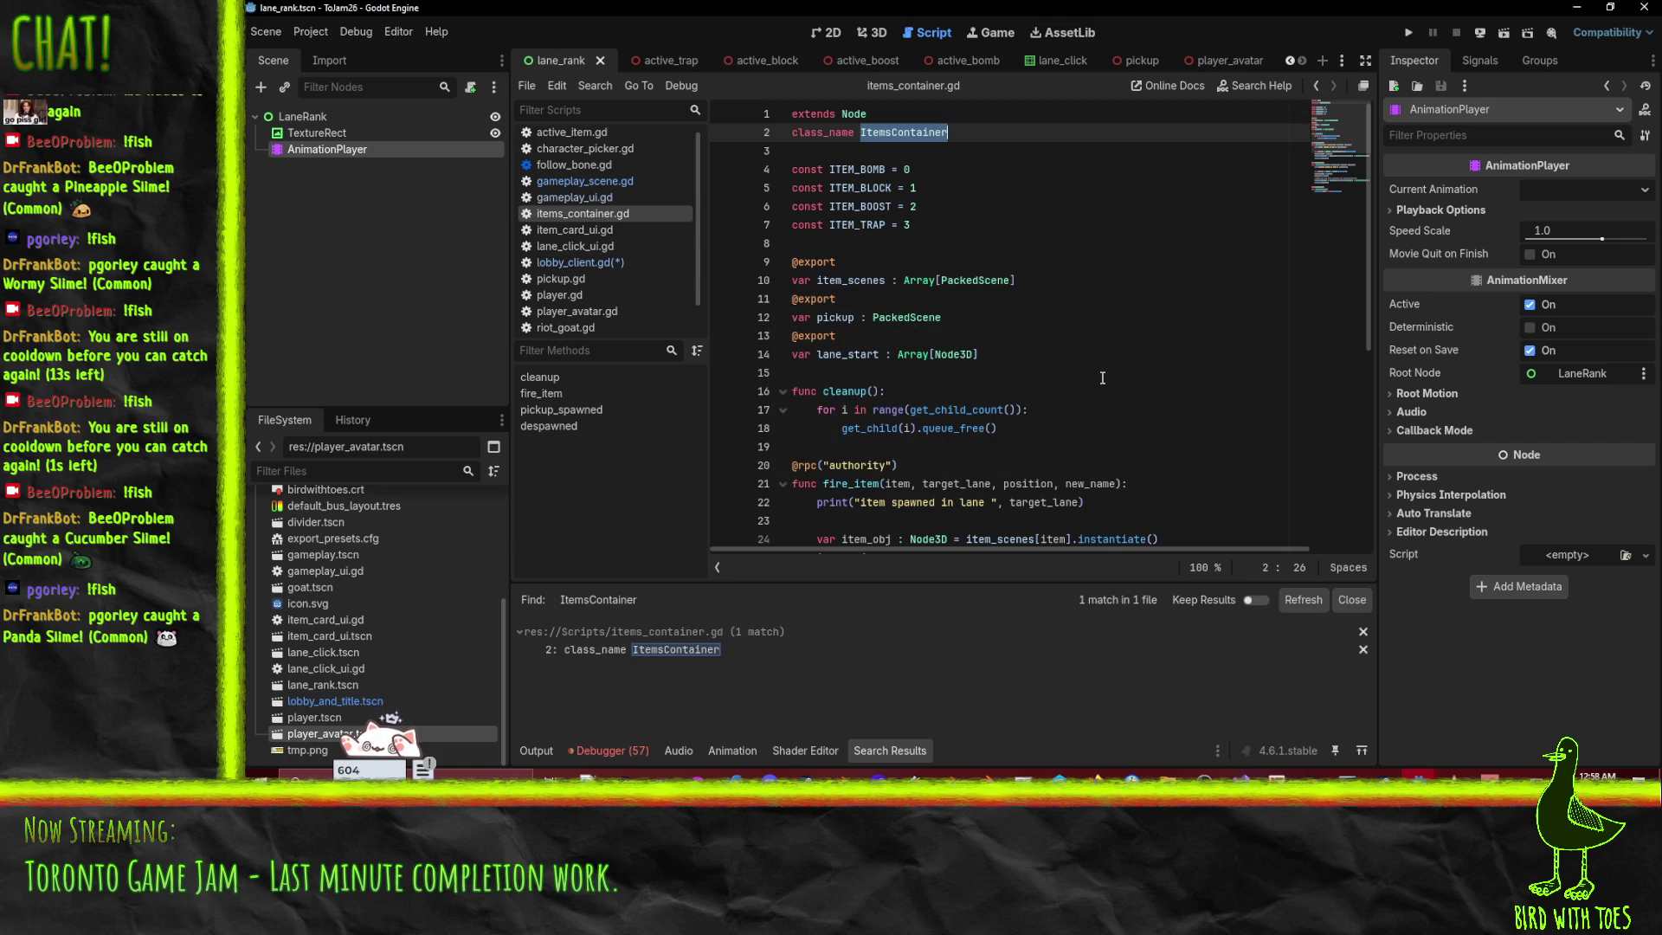
scroll(1102, 378, down, 3)
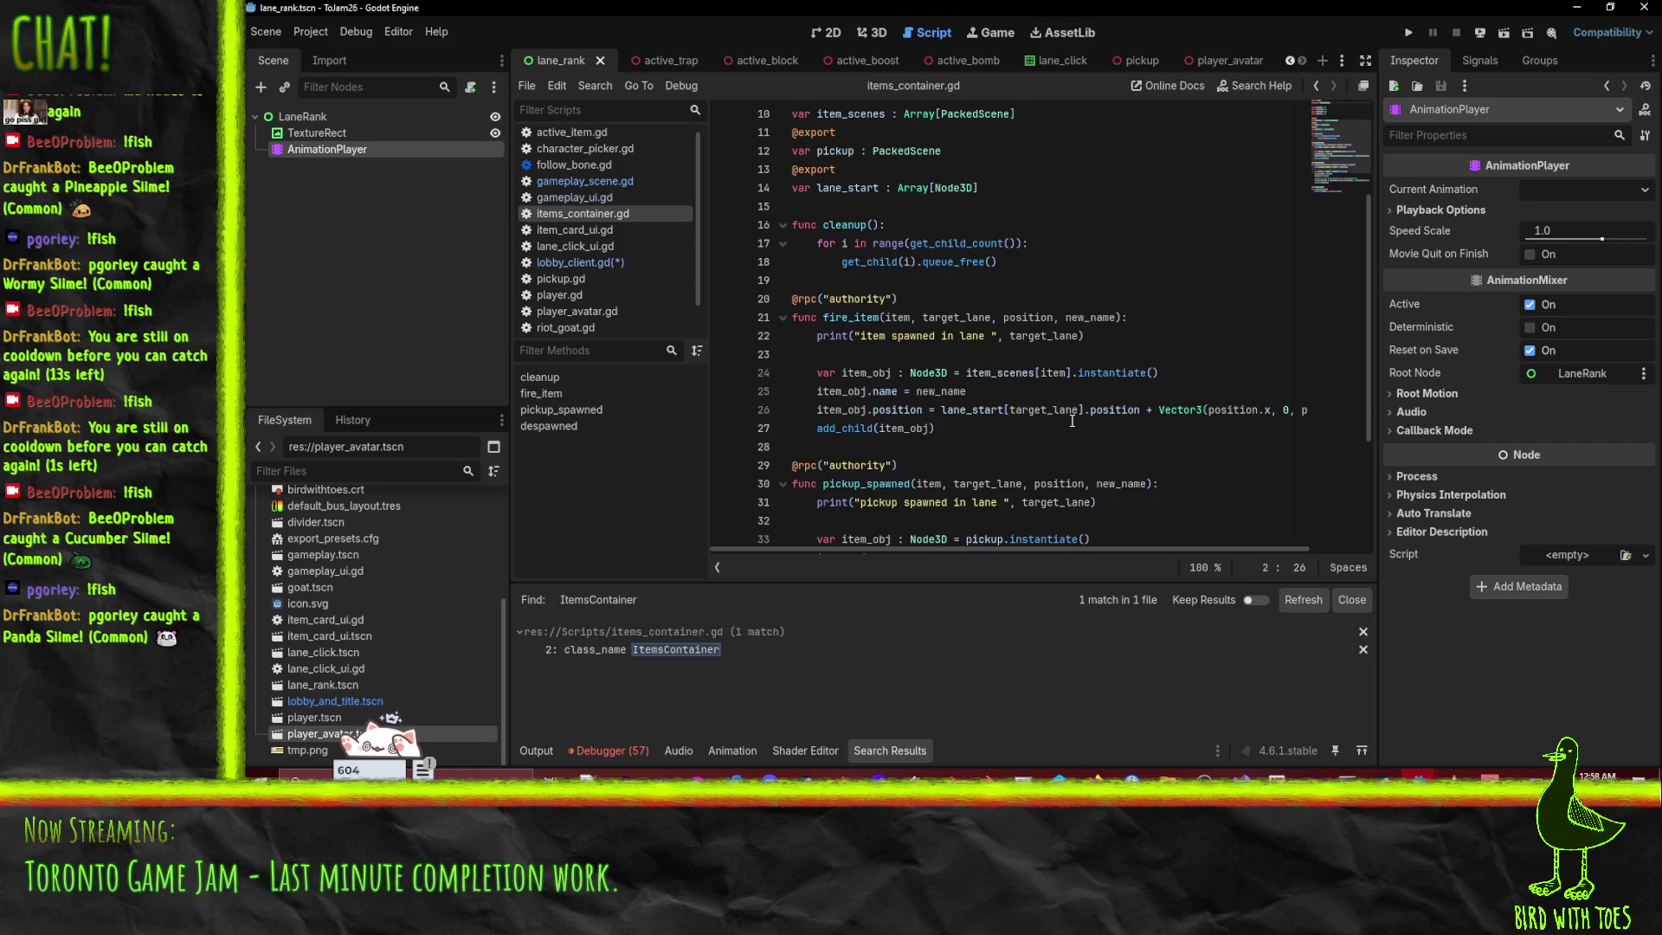
scroll(1071, 421, up, 3)
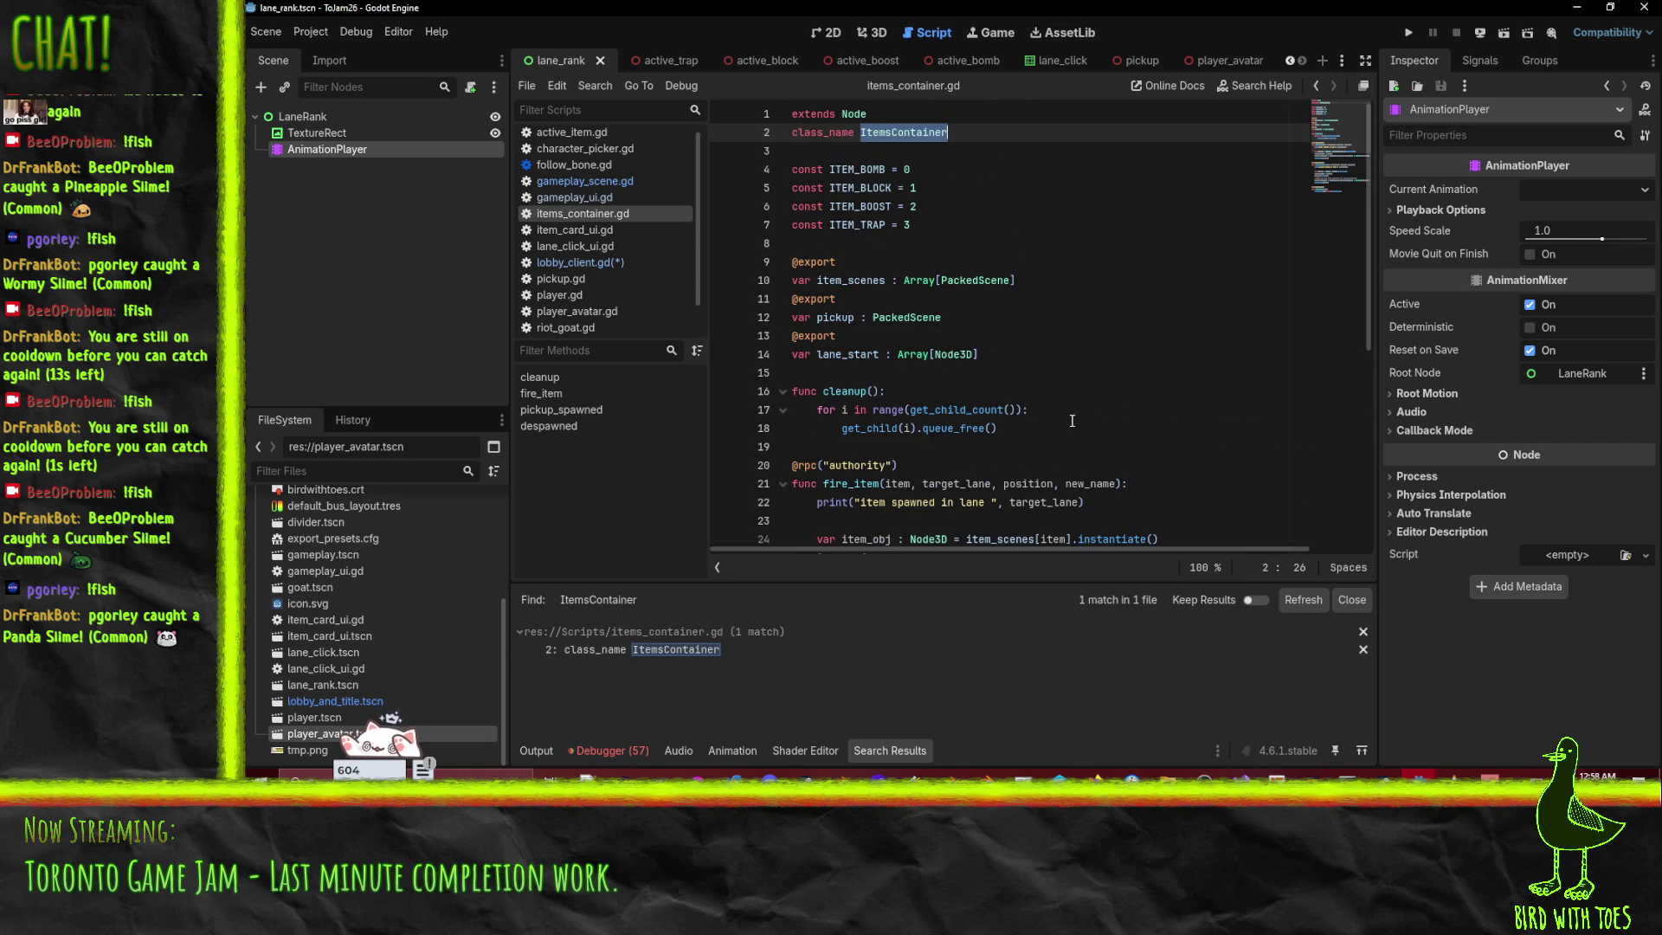
click(584, 263)
scroll(1083, 346, up, 10)
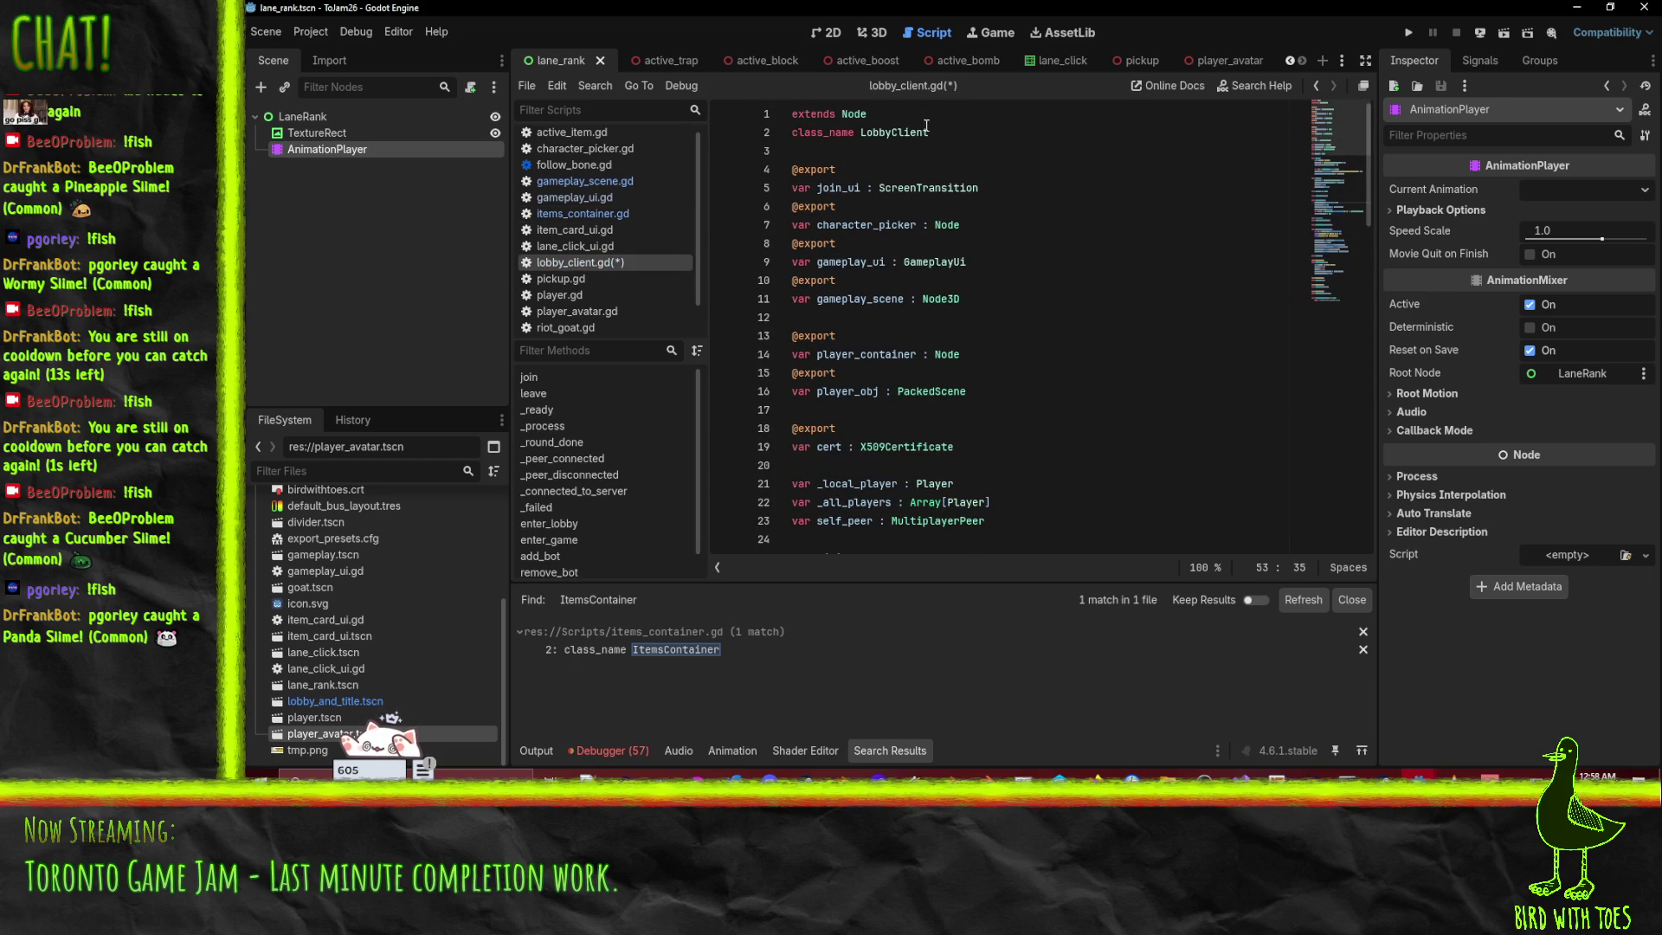
scroll(872, 259, down, 2)
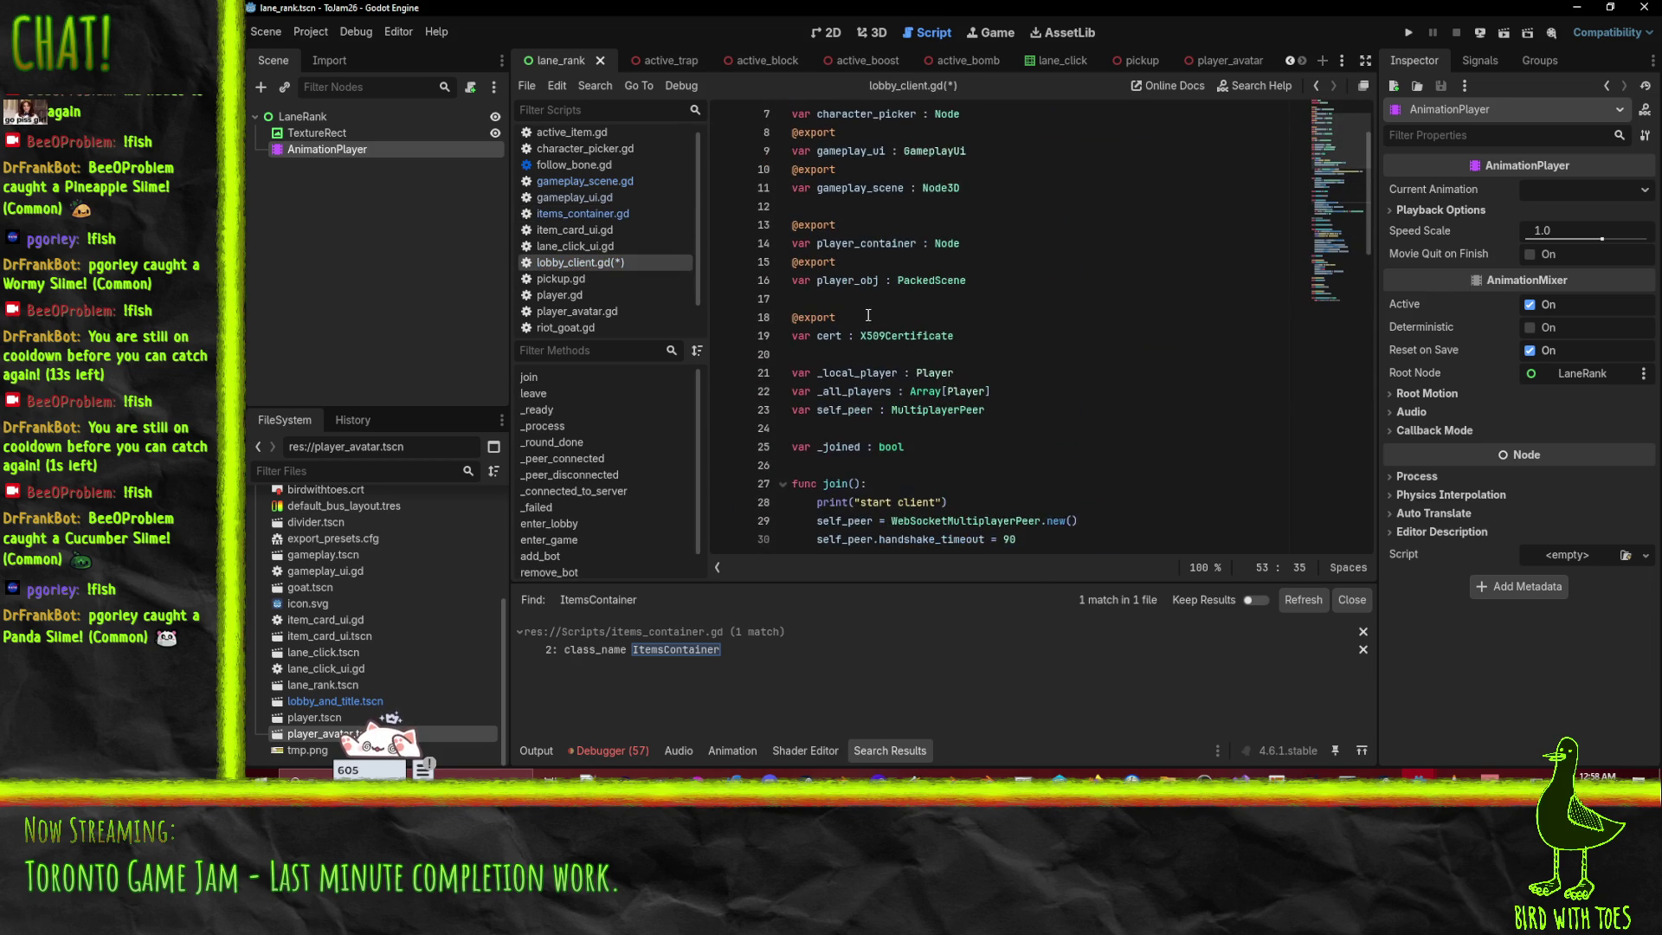
scroll(827, 258, up, 1)
click(987, 335)
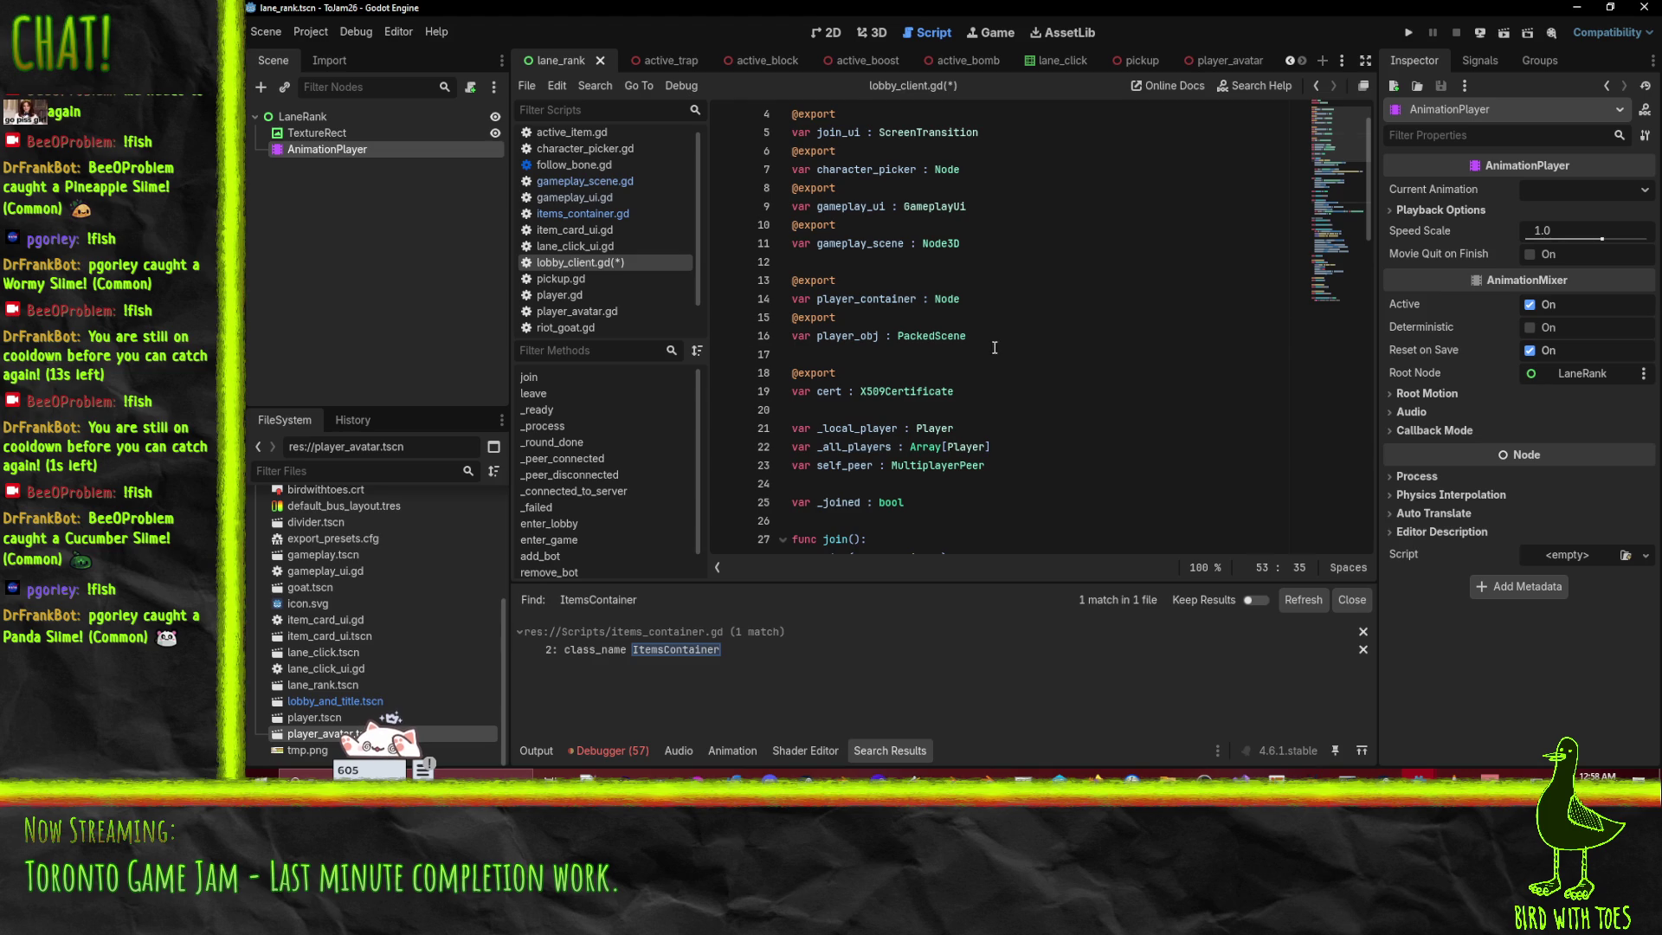
key(Return)
text(@expor)
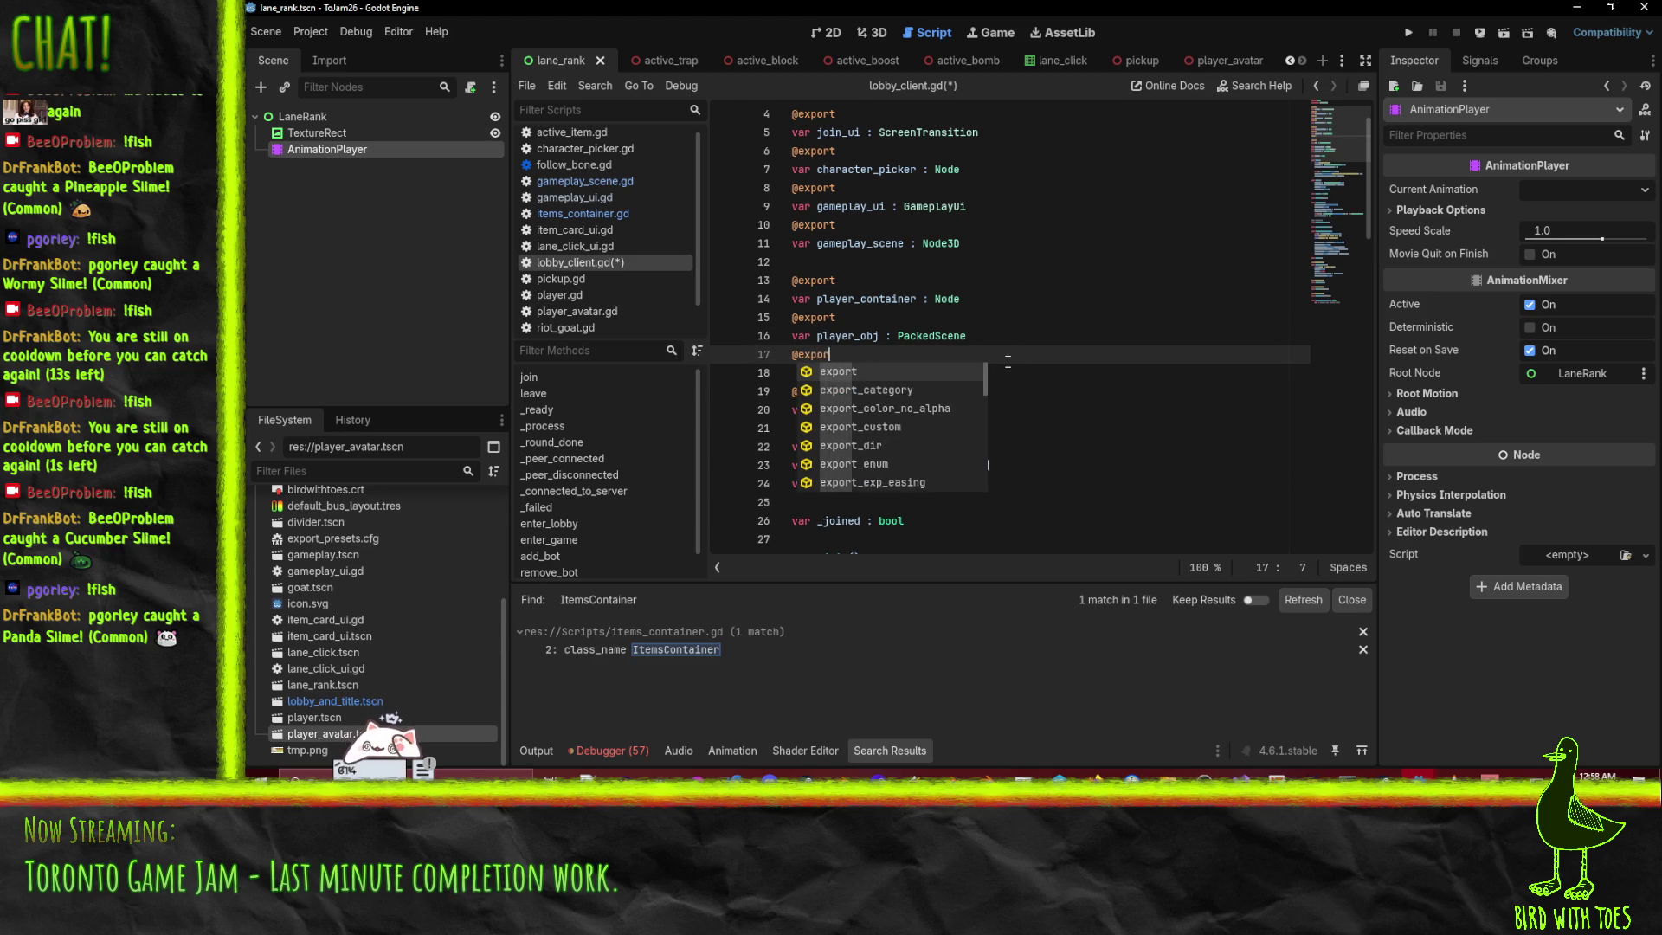
key(Return)
key(Return)
text(var item_container : )
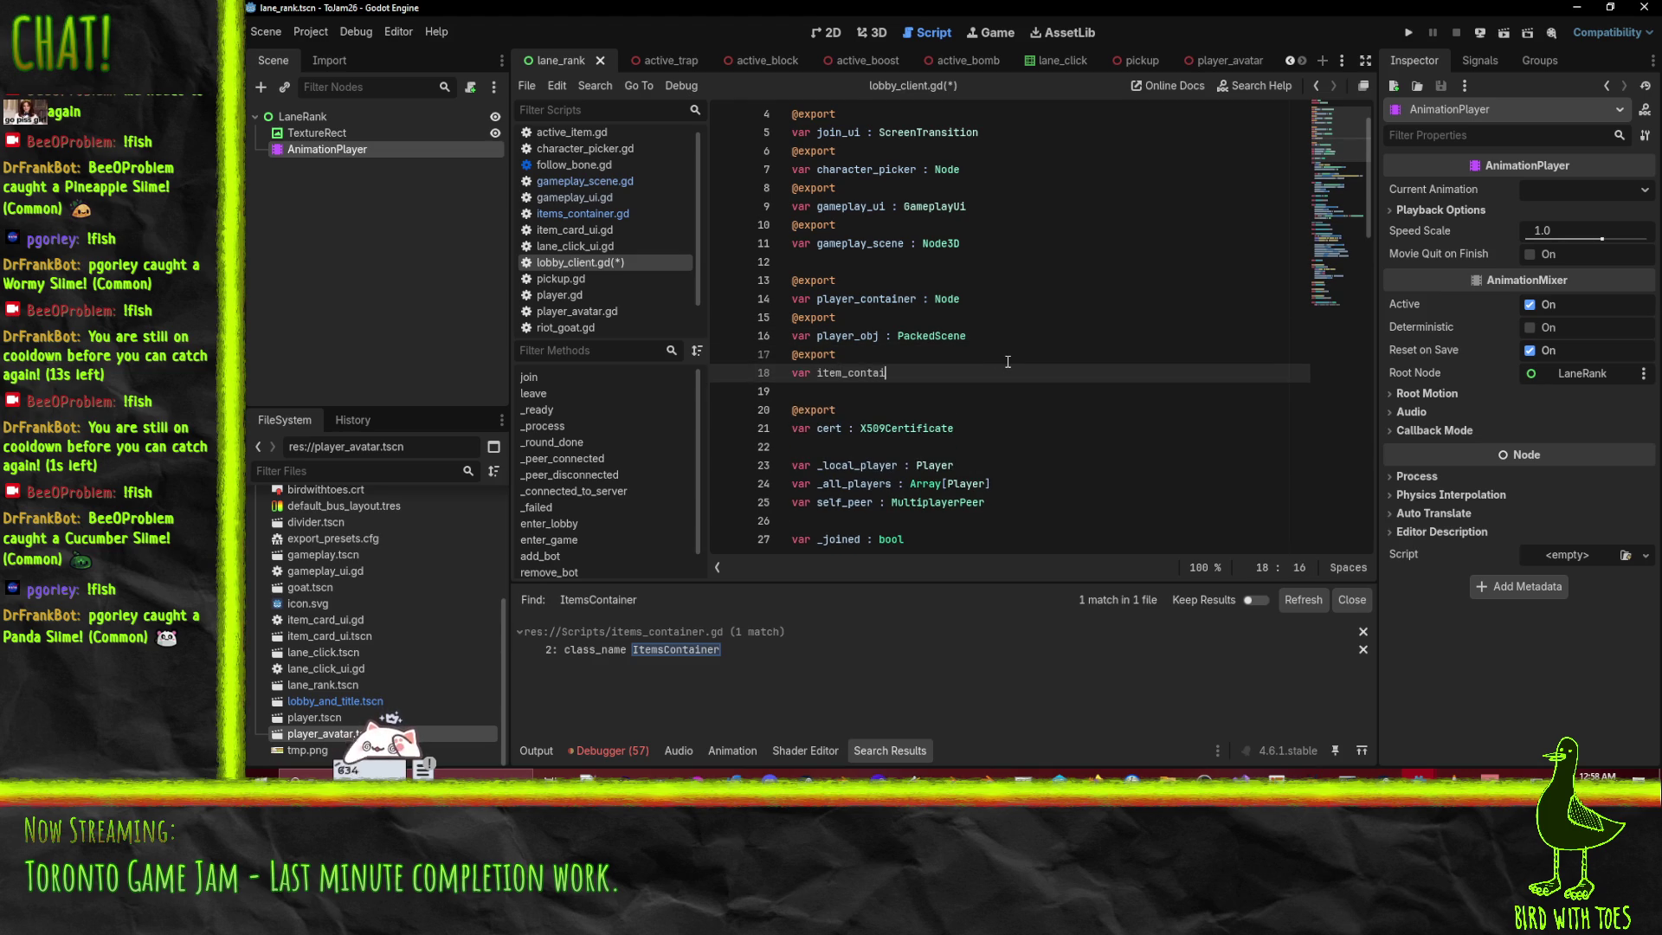
text(It)
key(Return)
Make item_container.cleanup() the first line of _round_done()
scroll(1292, 181, down, 3)
scroll(1021, 314, down, 8)
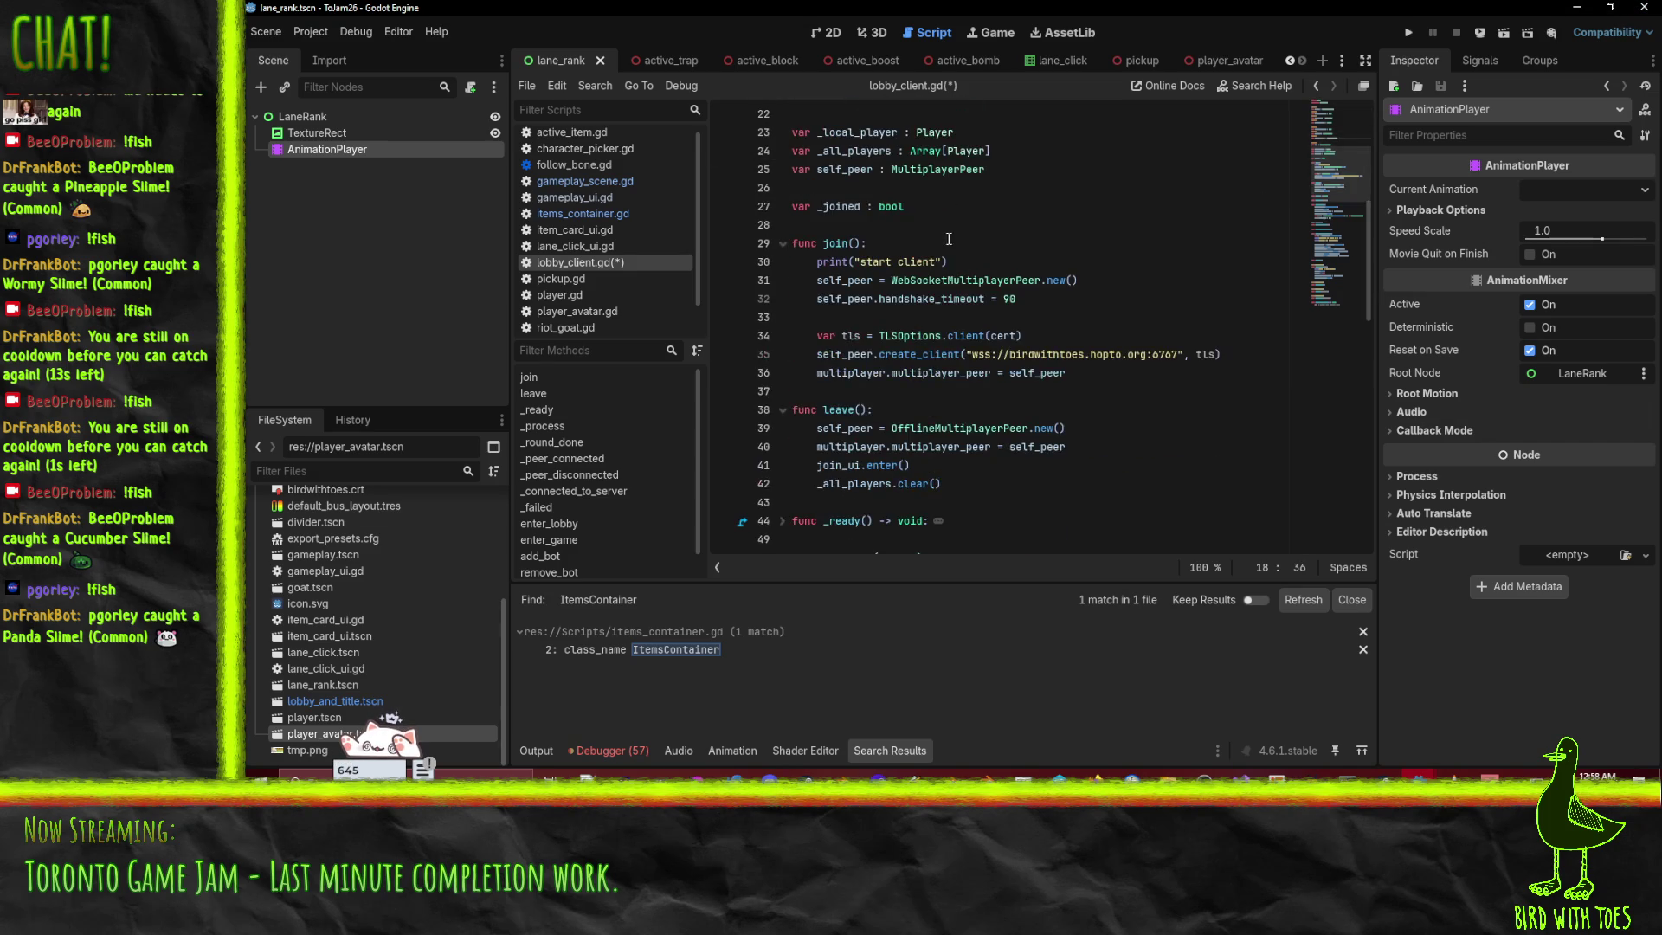
click(974, 321)
key(Return)
text(item_container.cleanup)
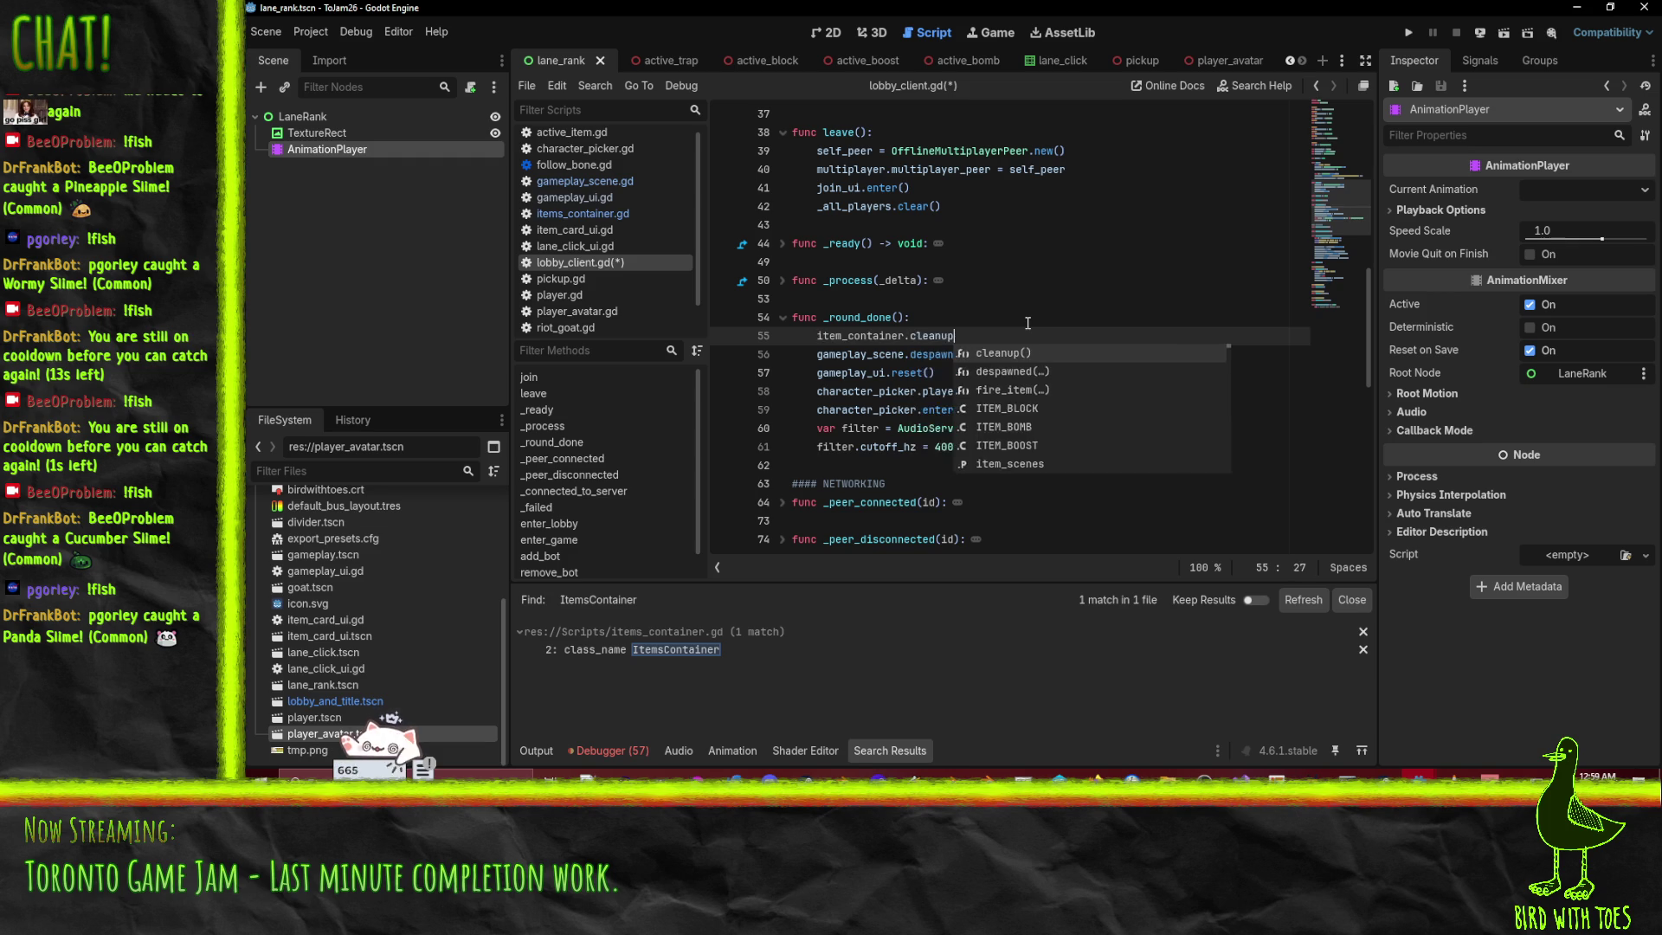
key(Return)
scroll(1028, 329, up, 3)
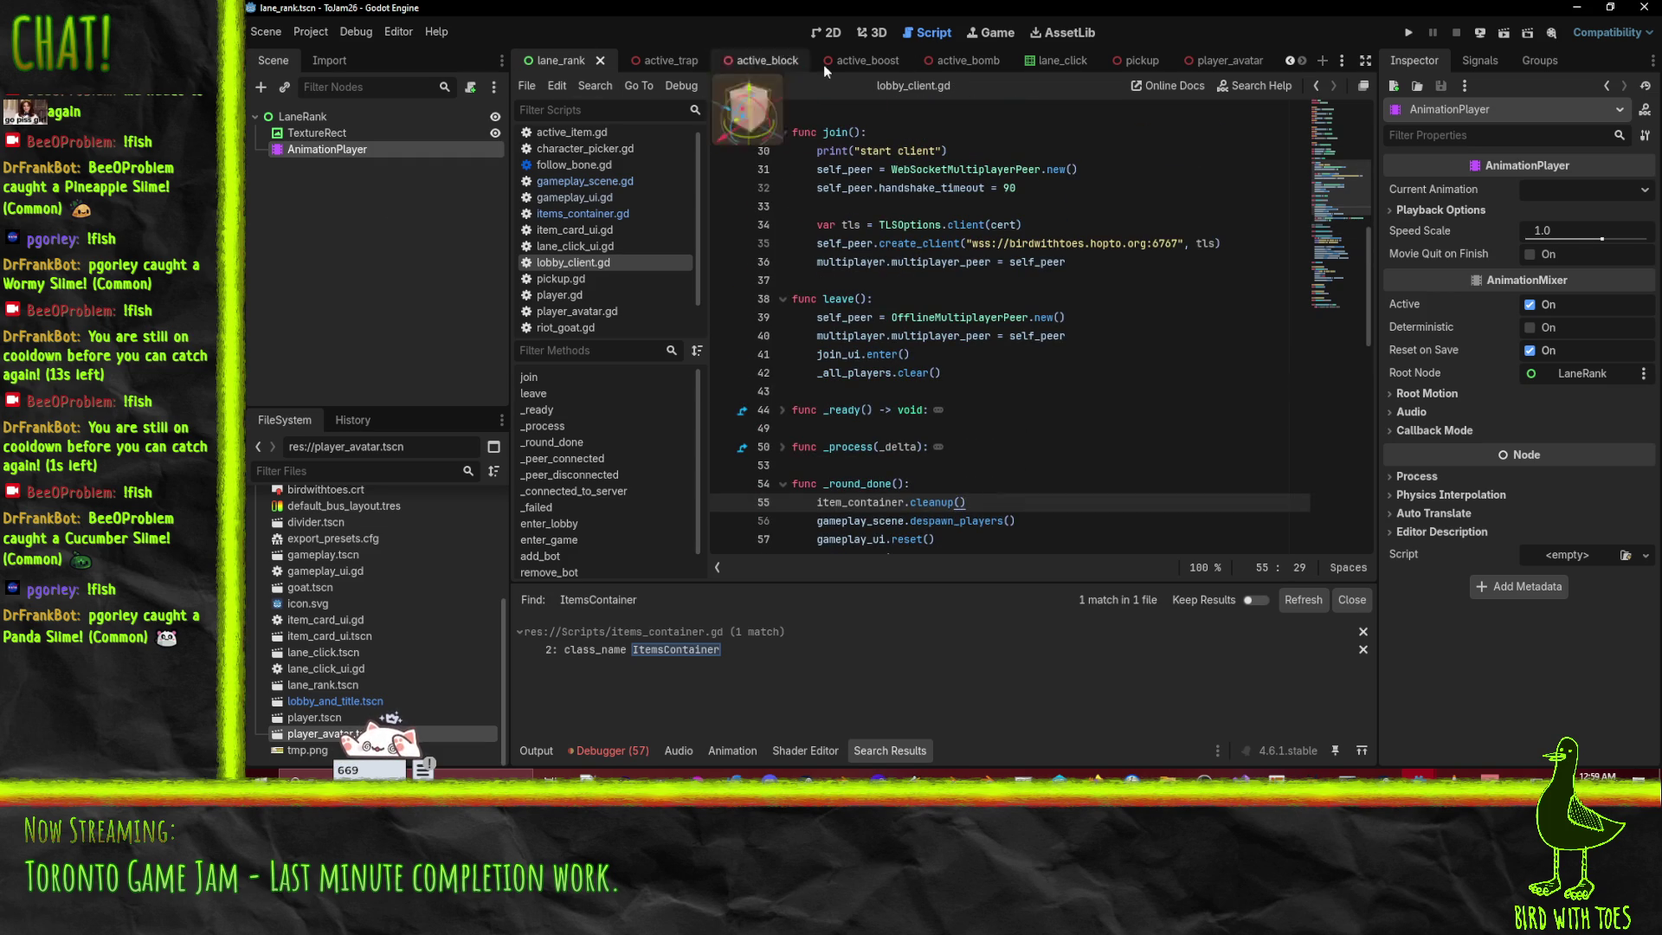
click(600, 60)
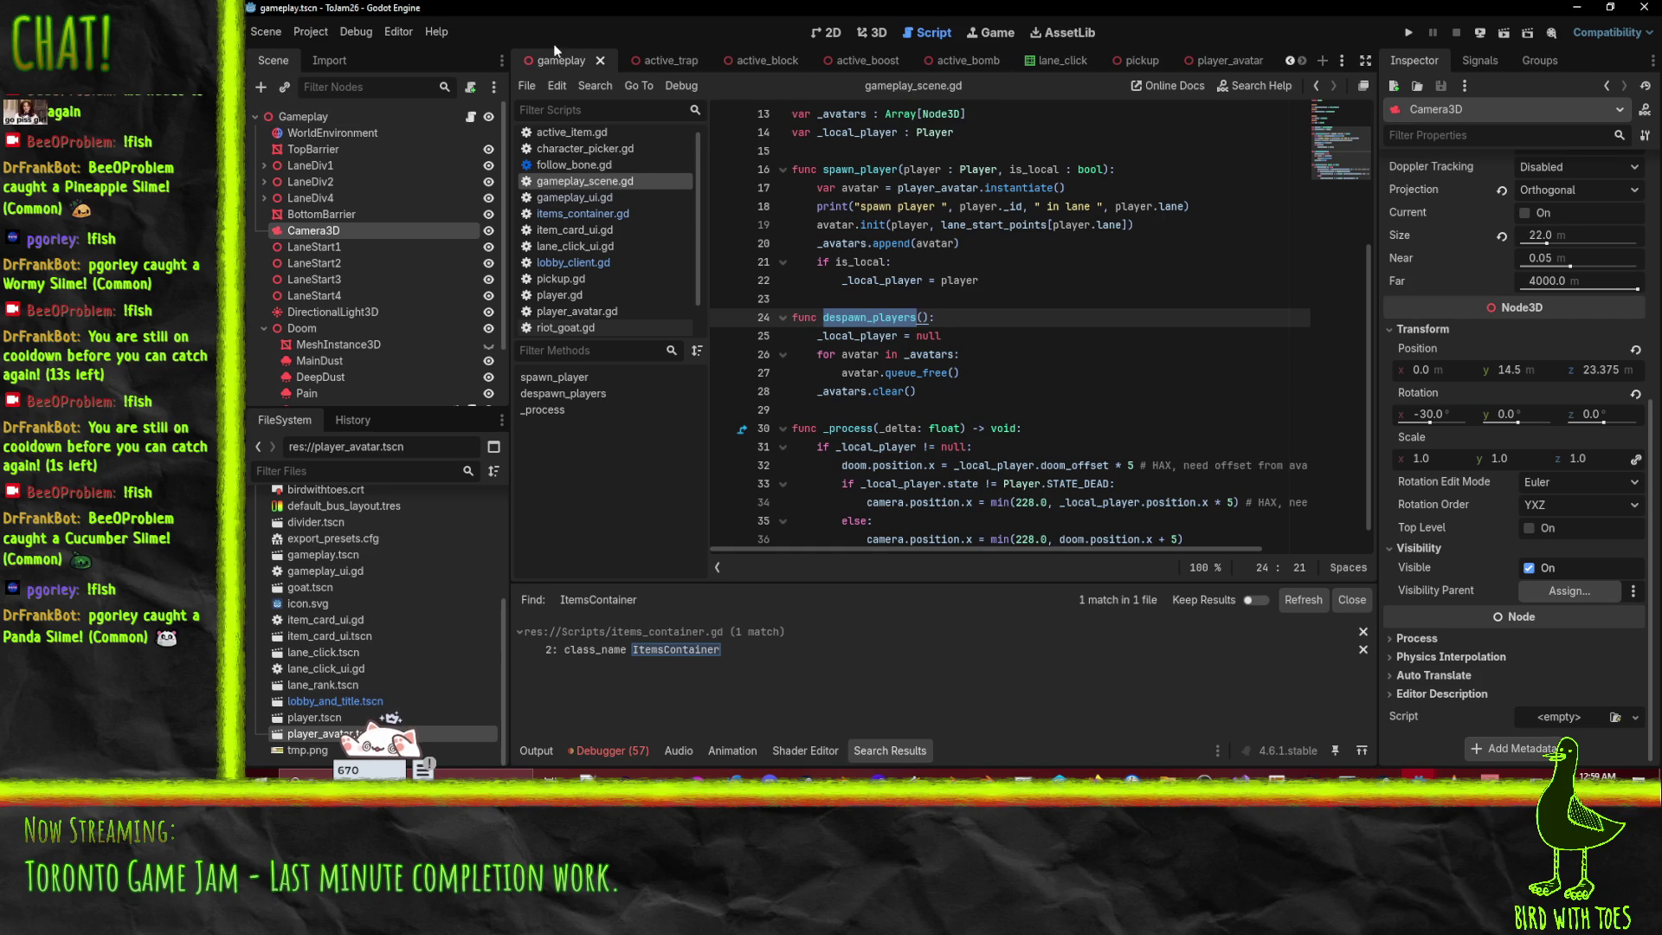
Close the active_trap, active_block and gameplay scenes, then select the Lobby node in lobby_and_title
click(750, 62)
click(647, 63)
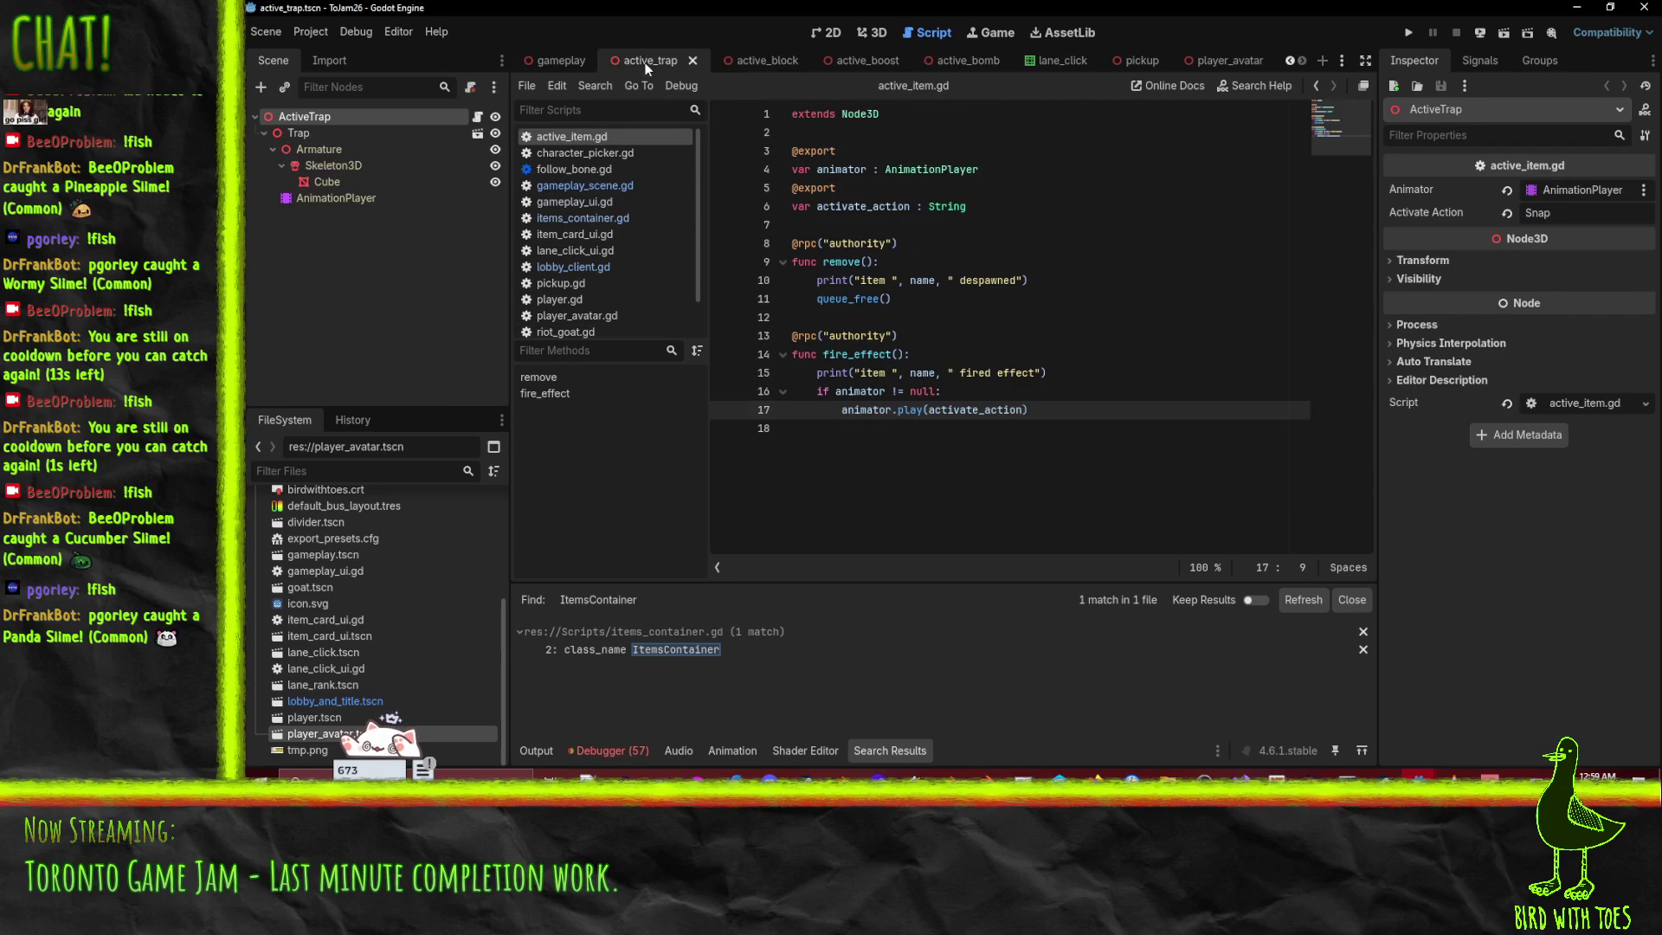
click(692, 64)
click(736, 62)
click(768, 60)
click(770, 59)
click(573, 57)
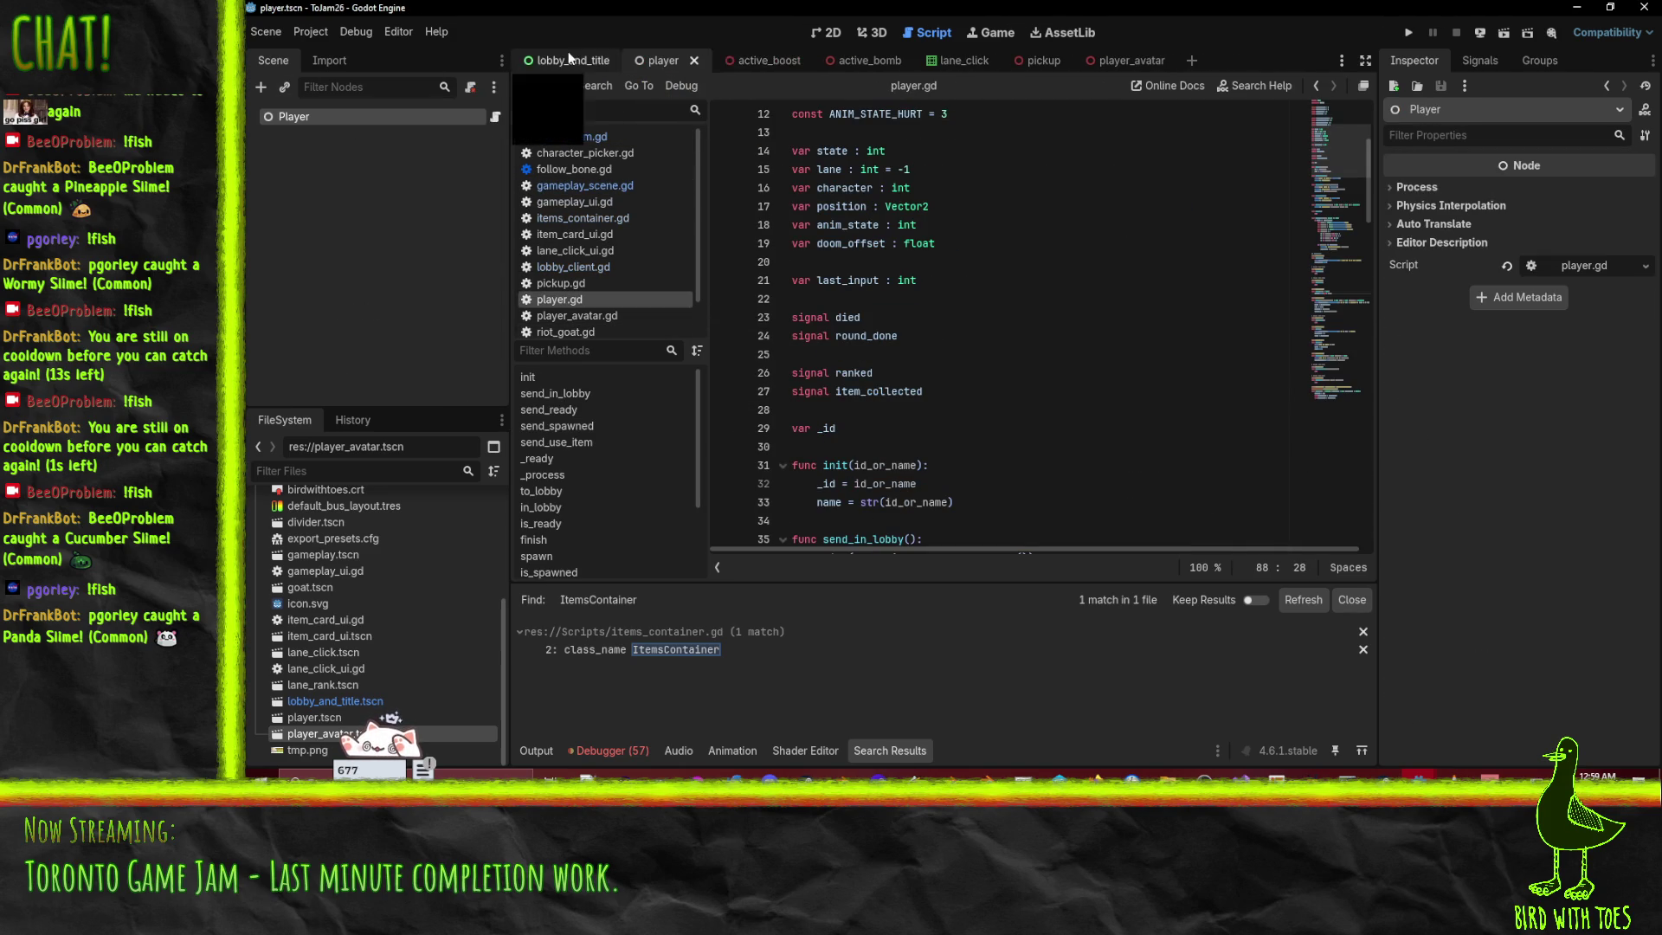
scroll(345, 194, up, 2)
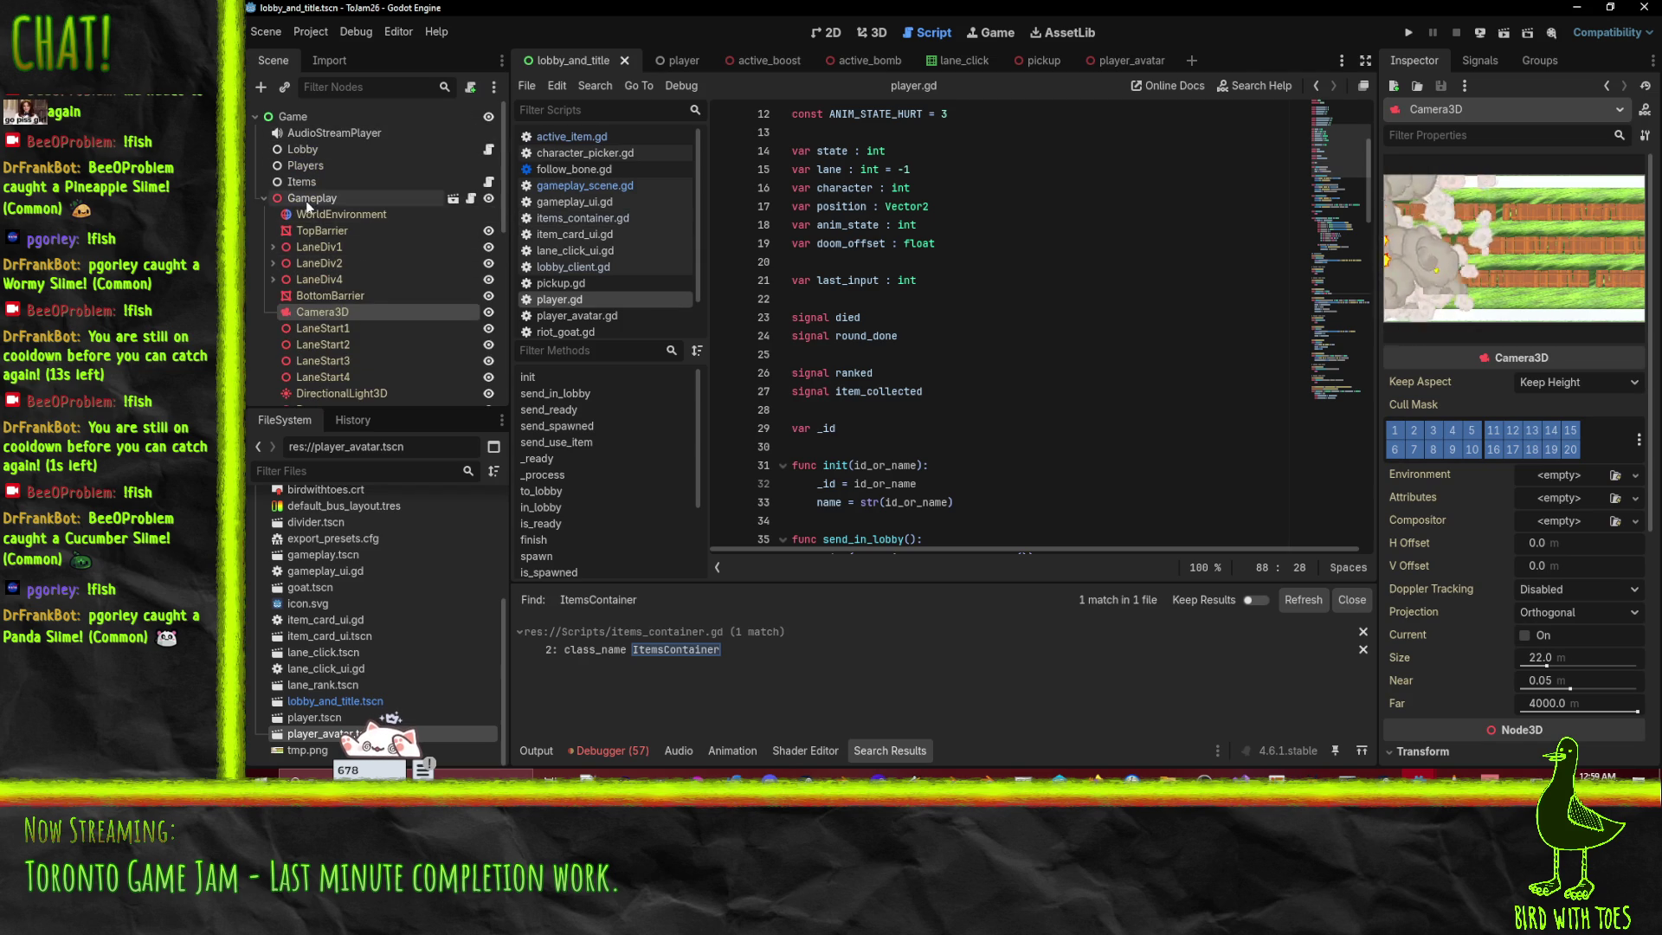
click(307, 148)
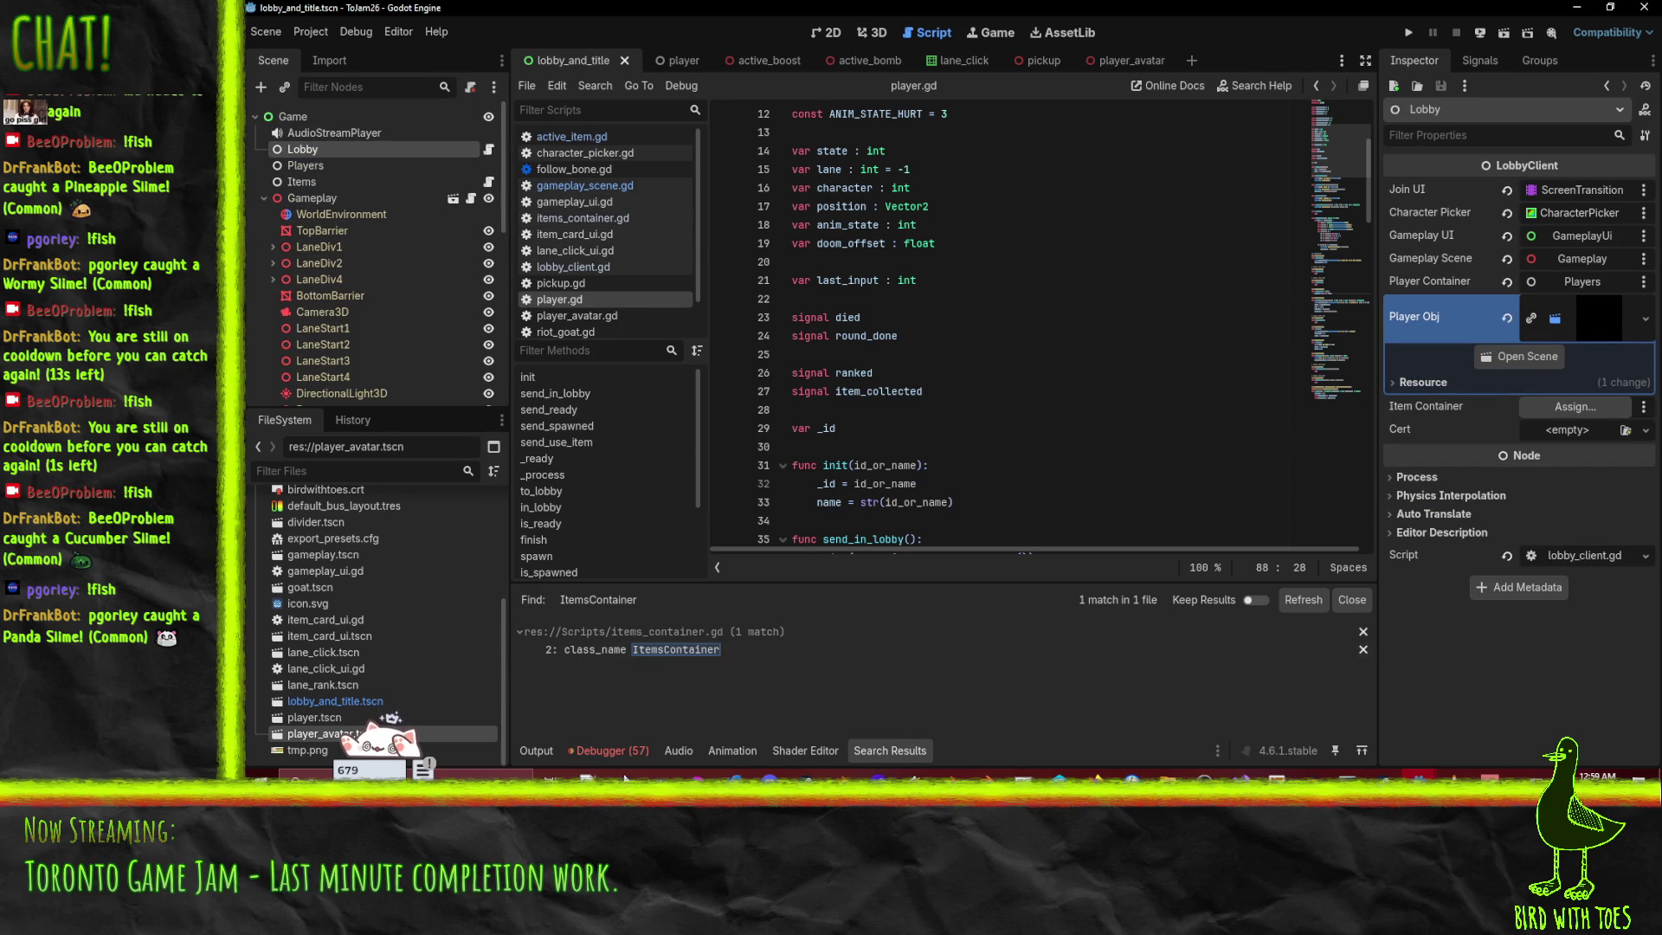
Clear the accumulated errors from the Debugger's error list
click(609, 751)
scroll(831, 649, down, 10)
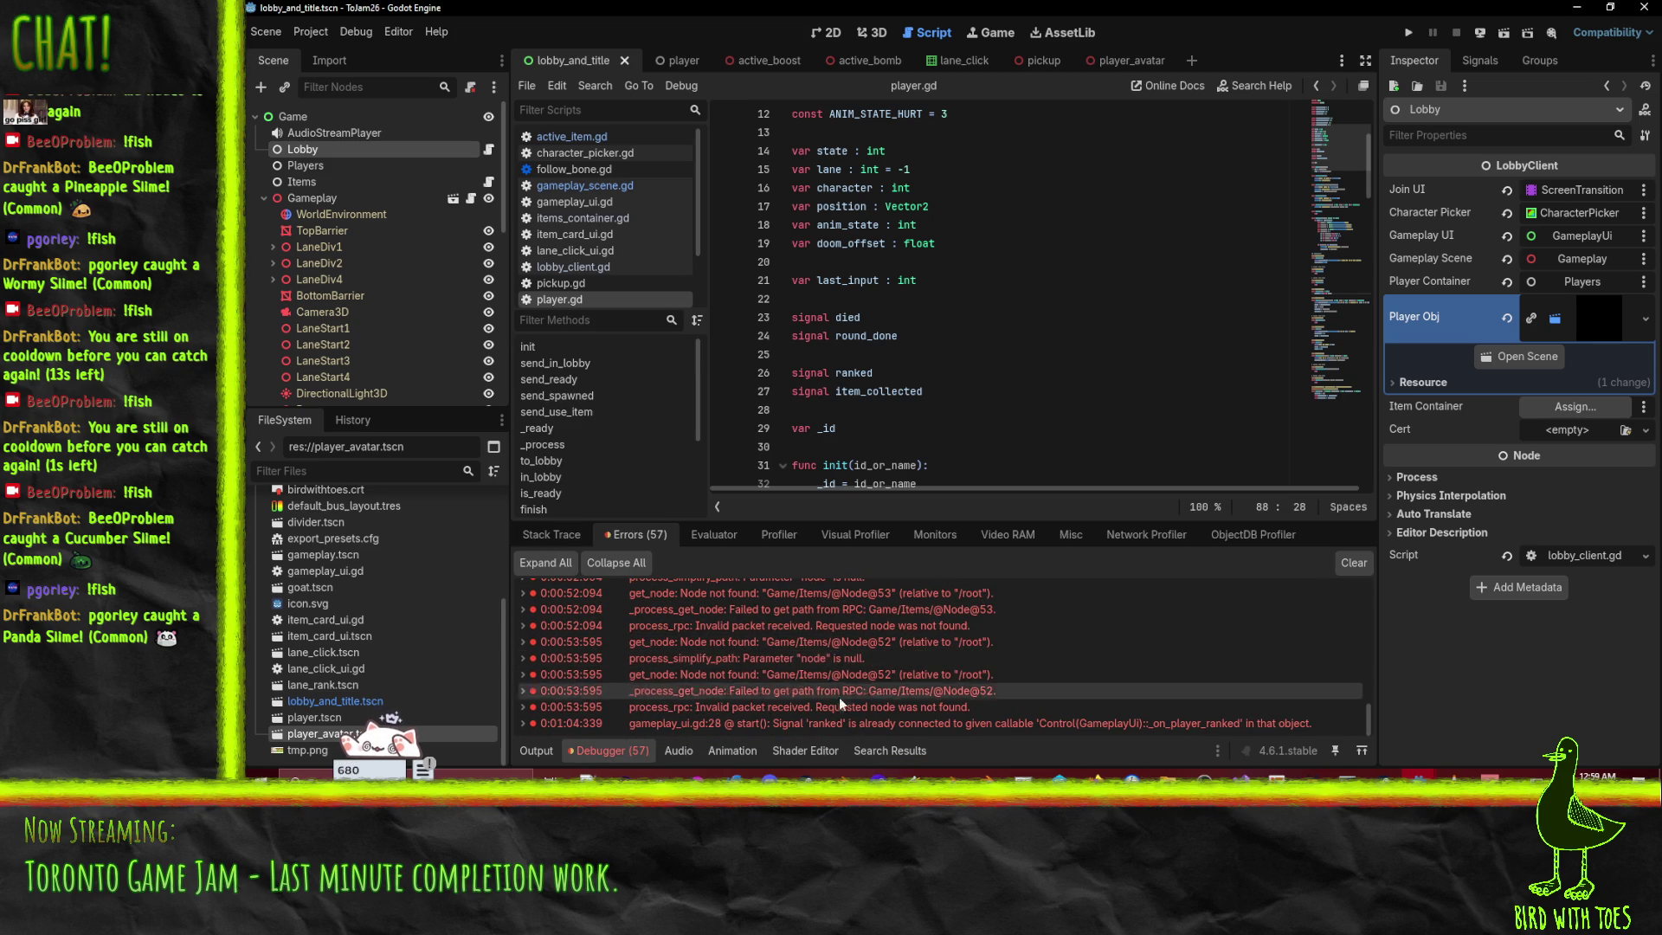
click(1353, 562)
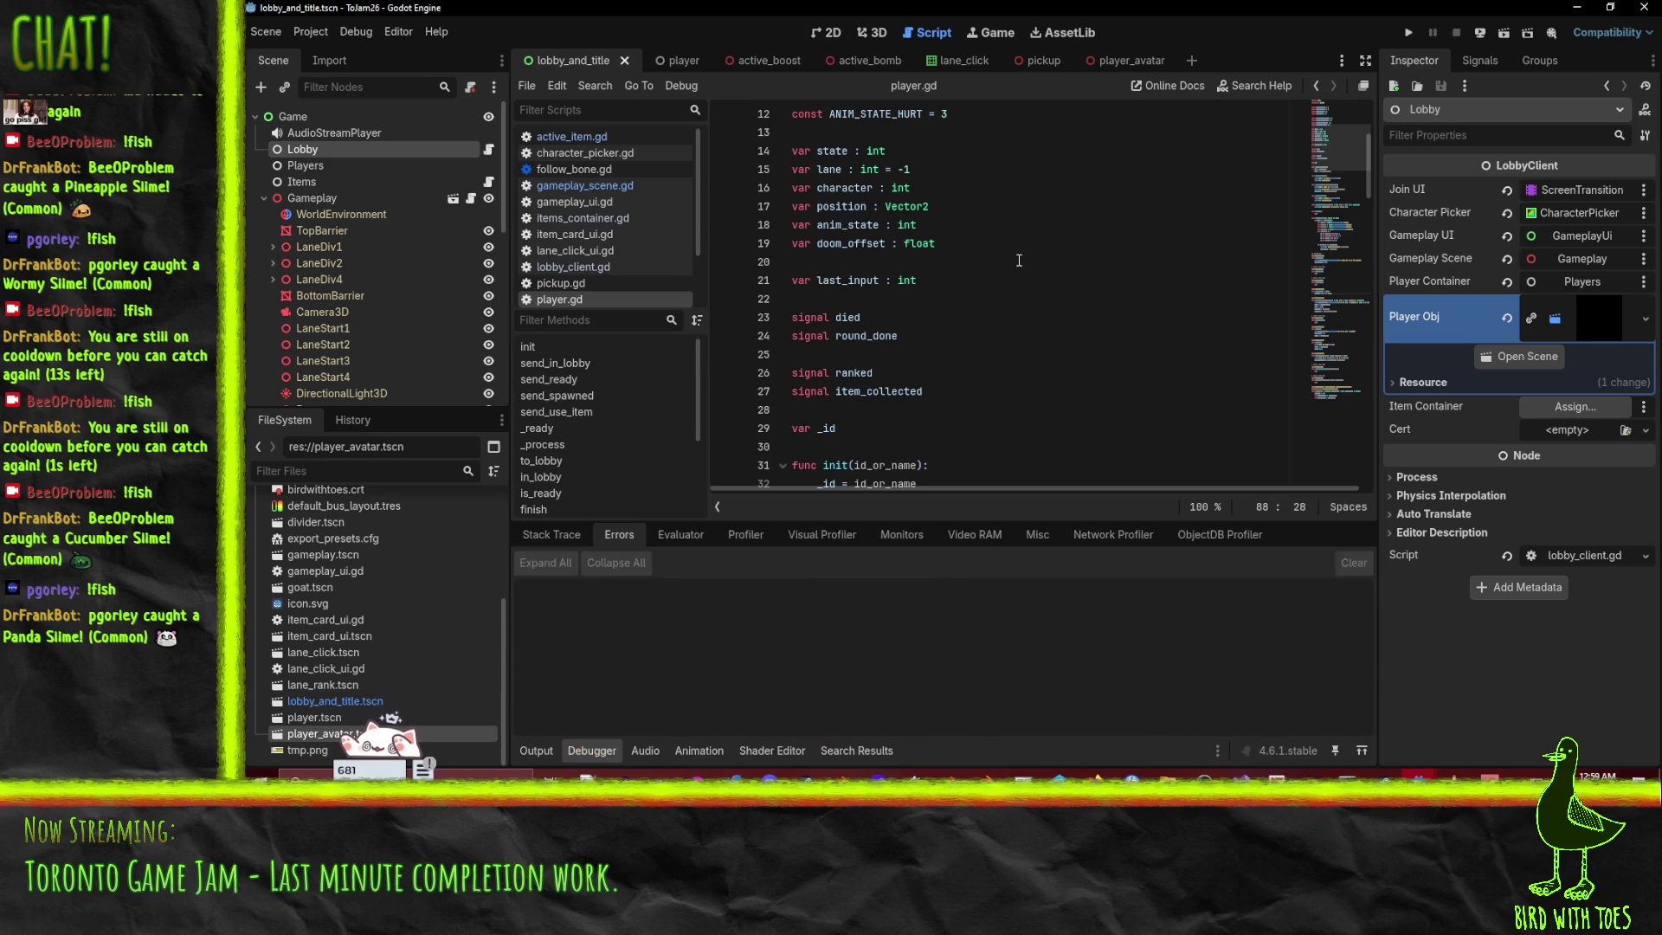
click(1052, 263)
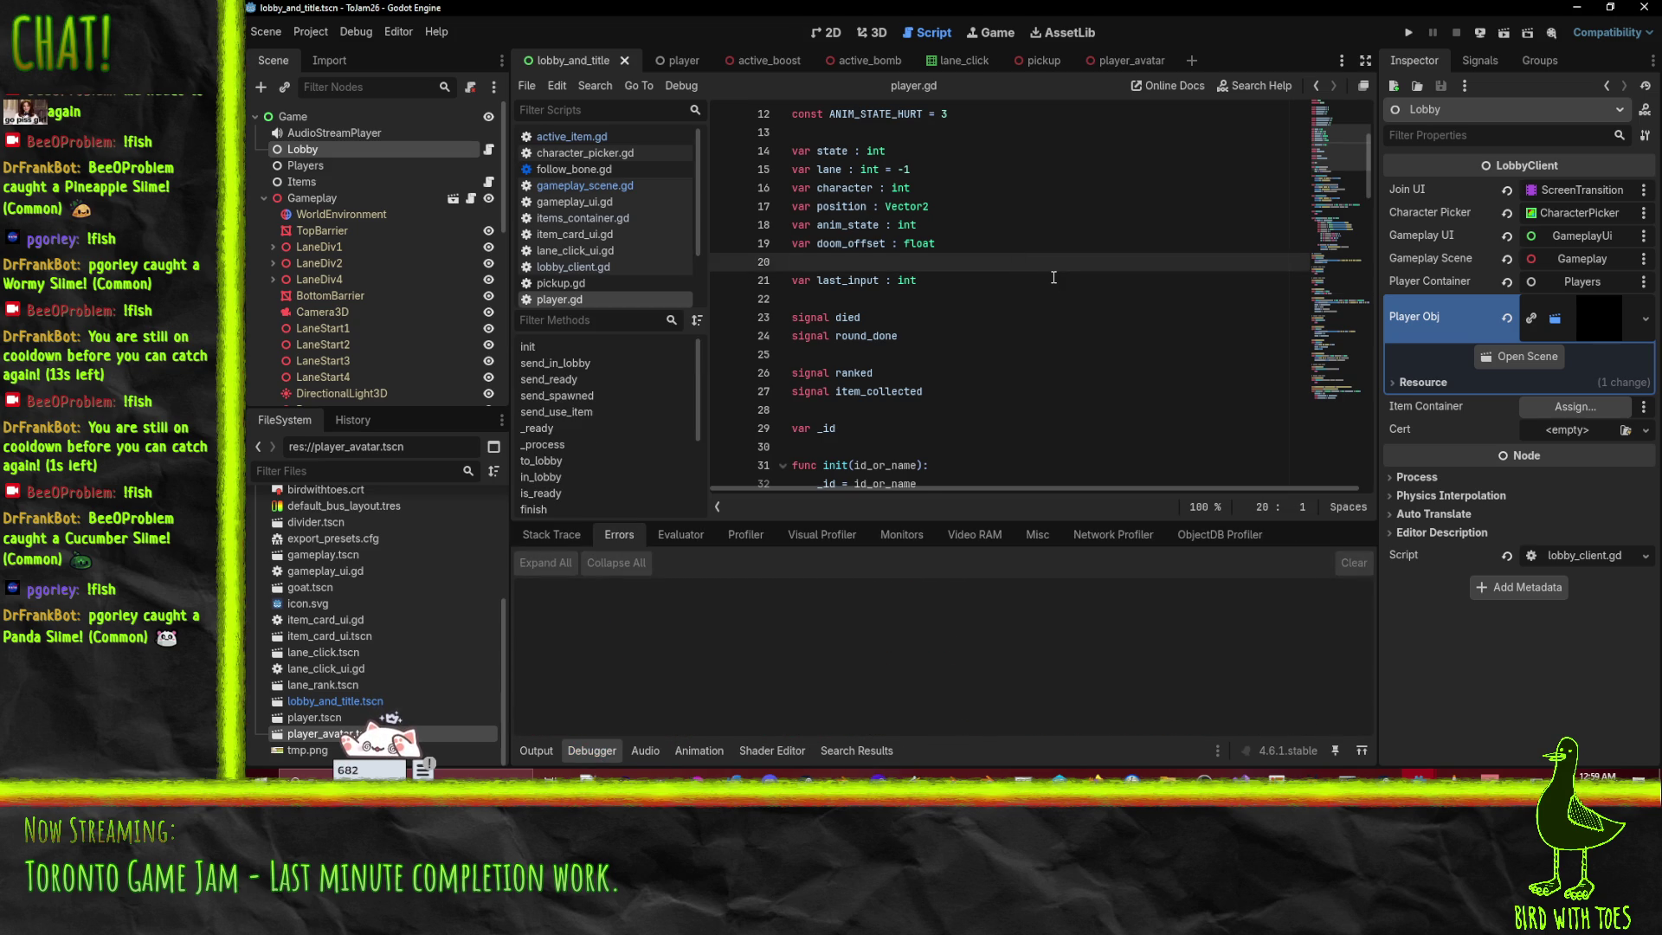
scroll(952, 260, up, 1)
scroll(865, 216, down, 1)
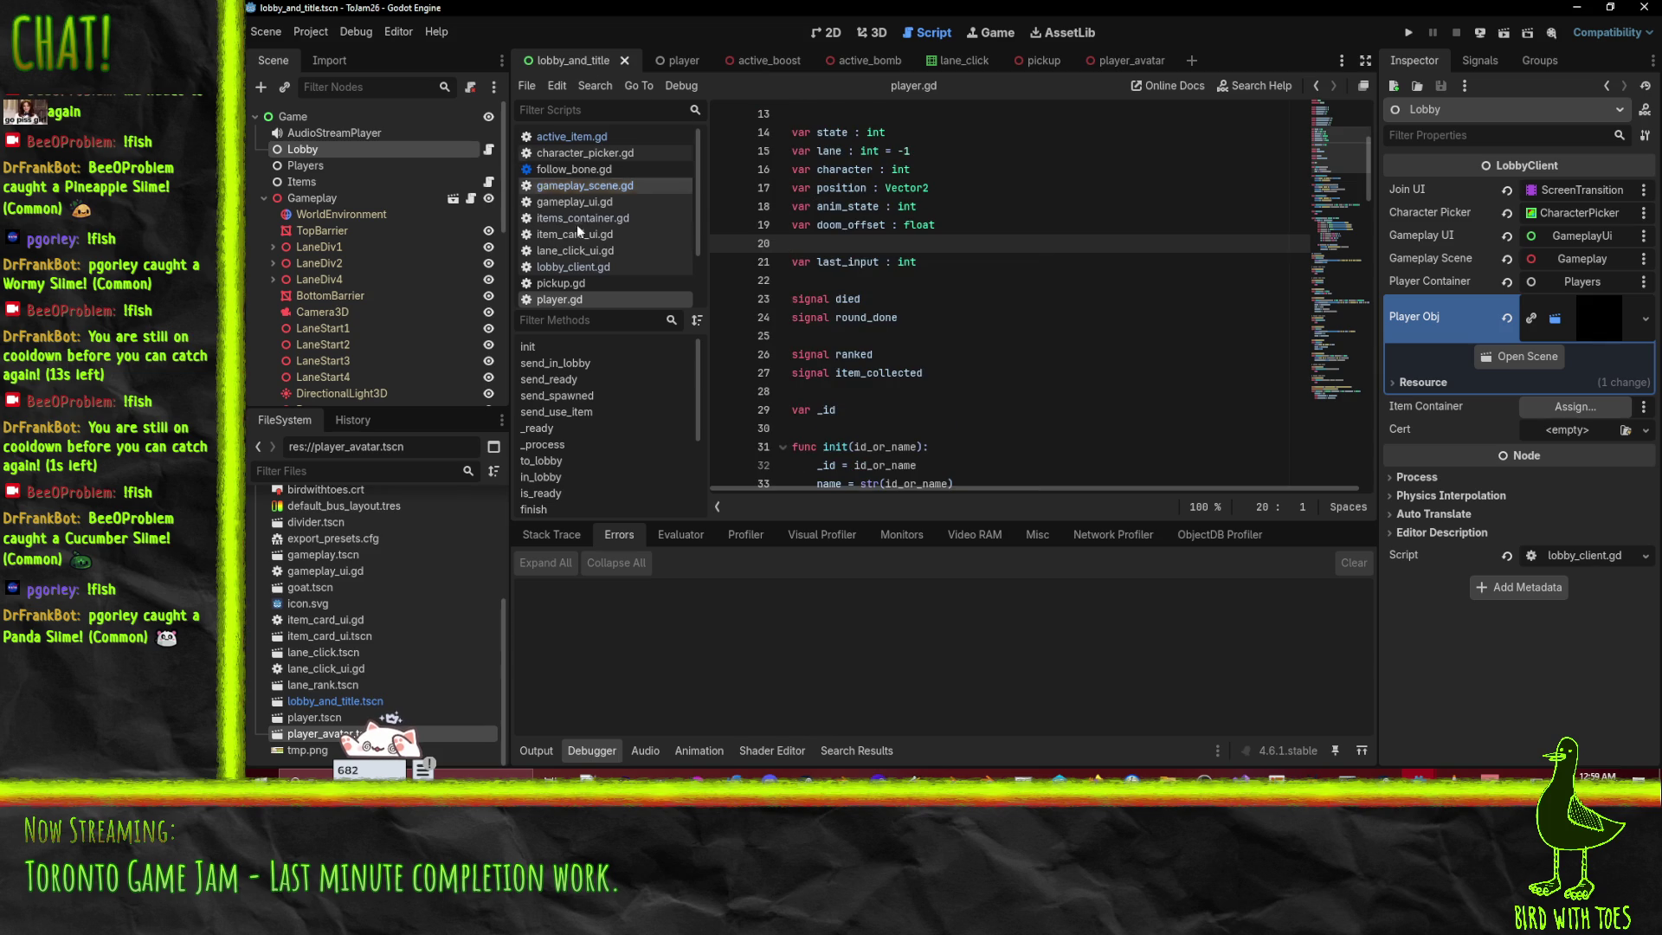
click(592, 267)
scroll(909, 277, up, 9)
click(865, 432)
key(ctrl+shift+Left)
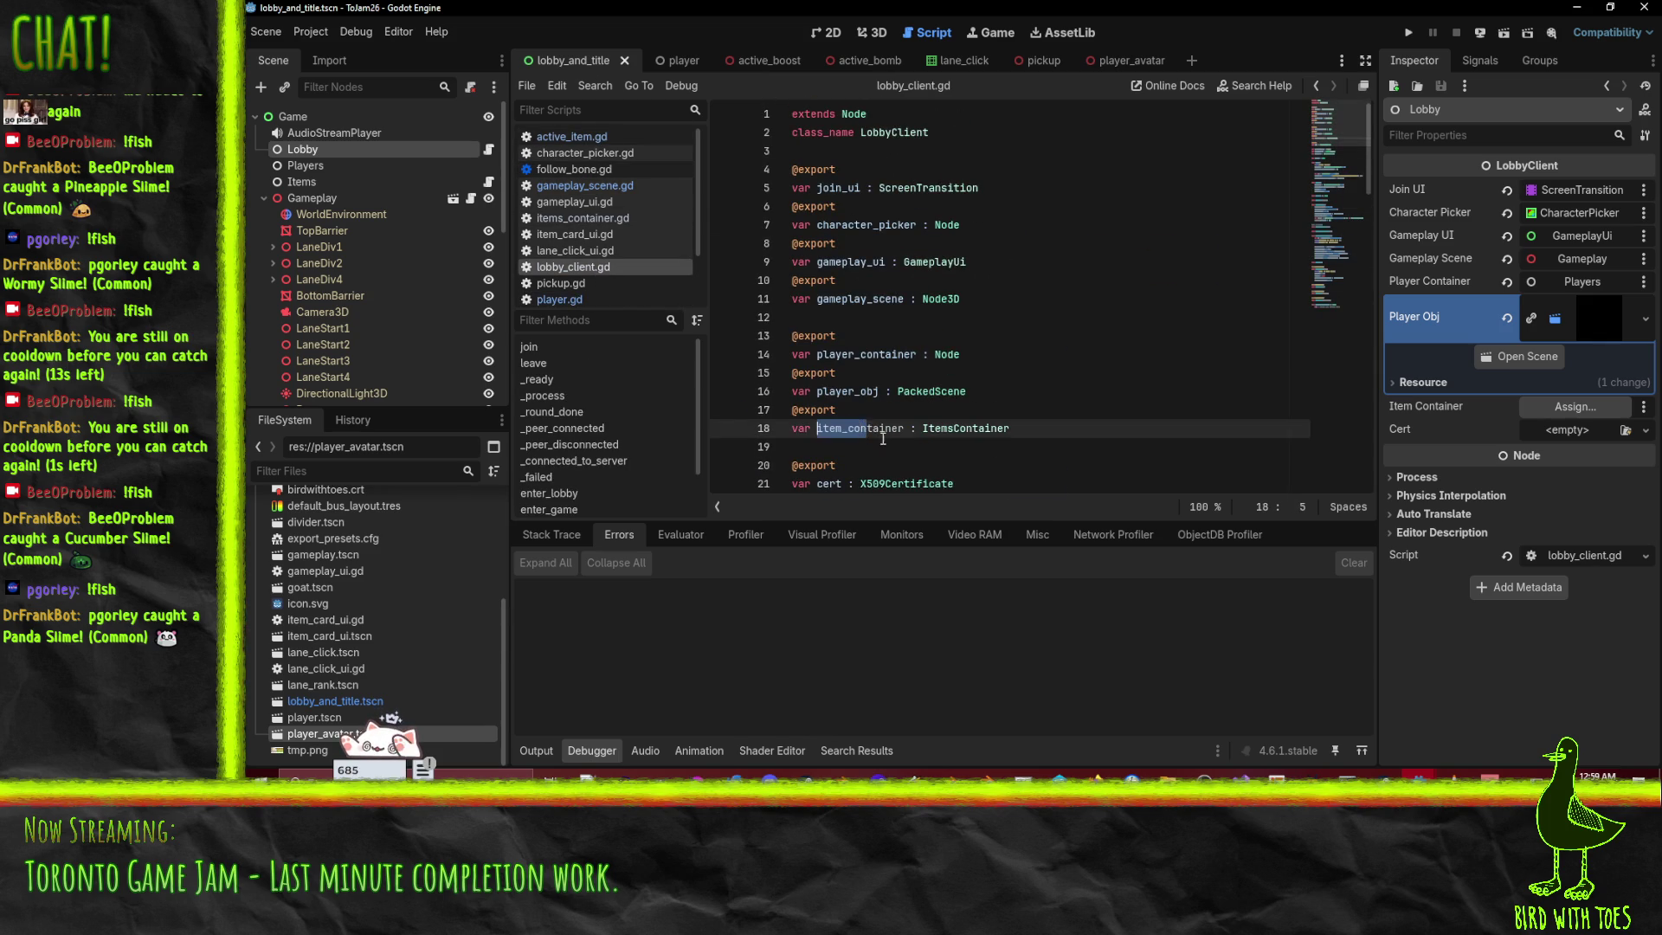
click(849, 429)
click(884, 391)
key(Down)
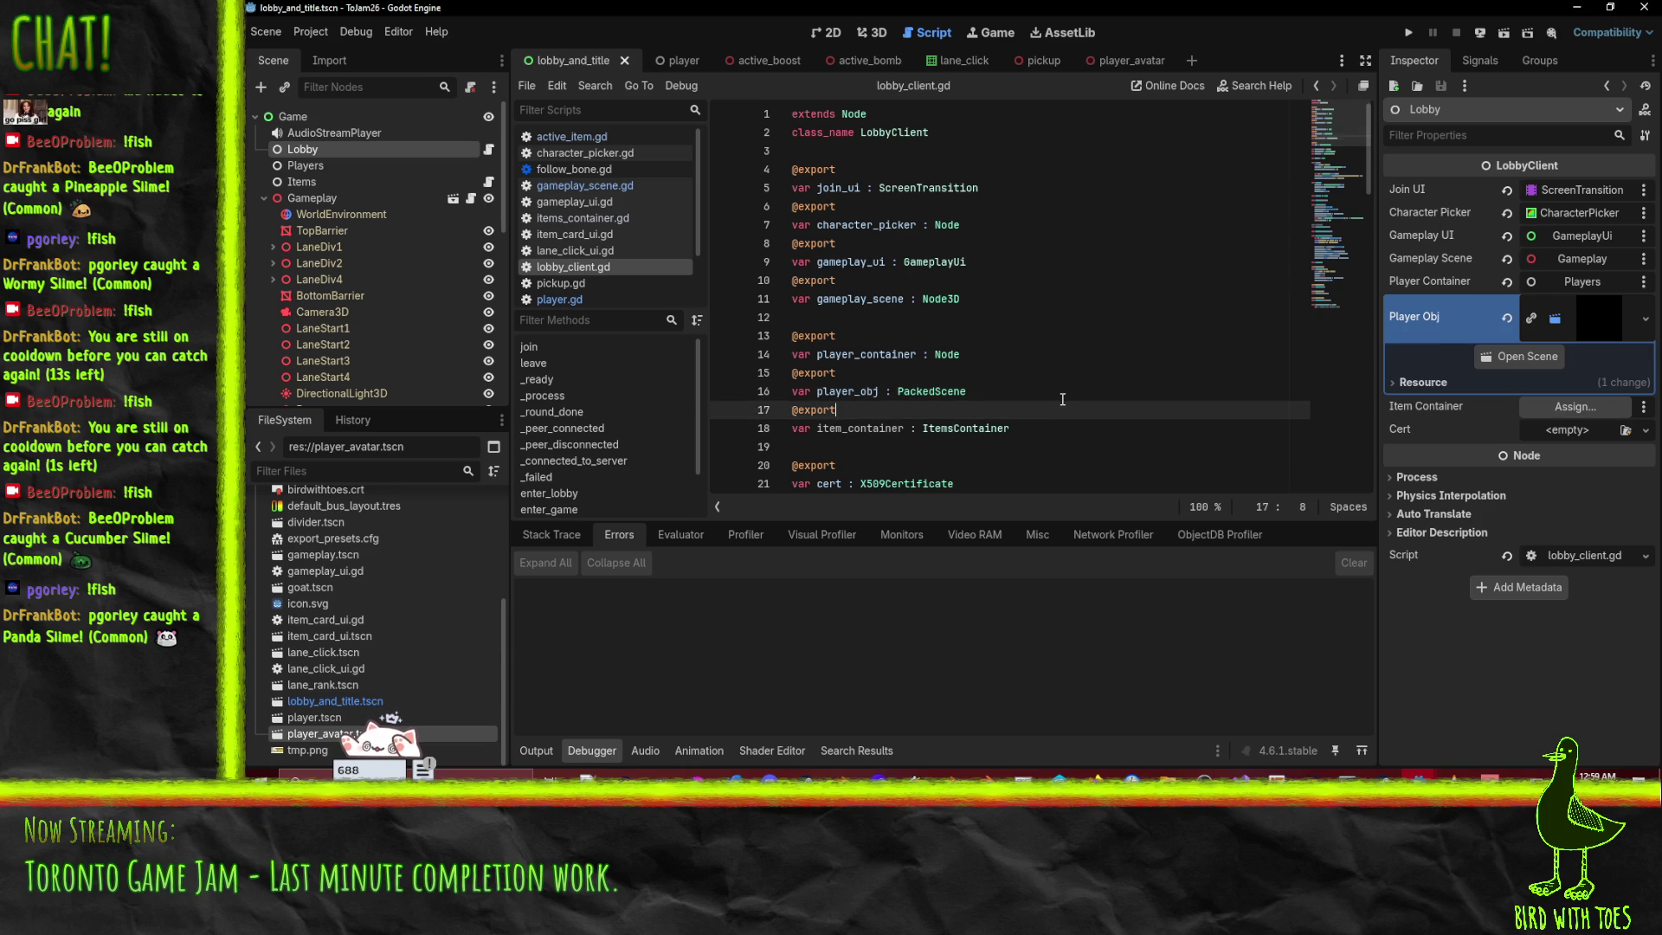
key(shift+Down)
key(alt+Up)
key(alt+Up)
Save the changes and assign the Items node to the Lobby's Item Container export
key(ctrl+s)
key(Left)
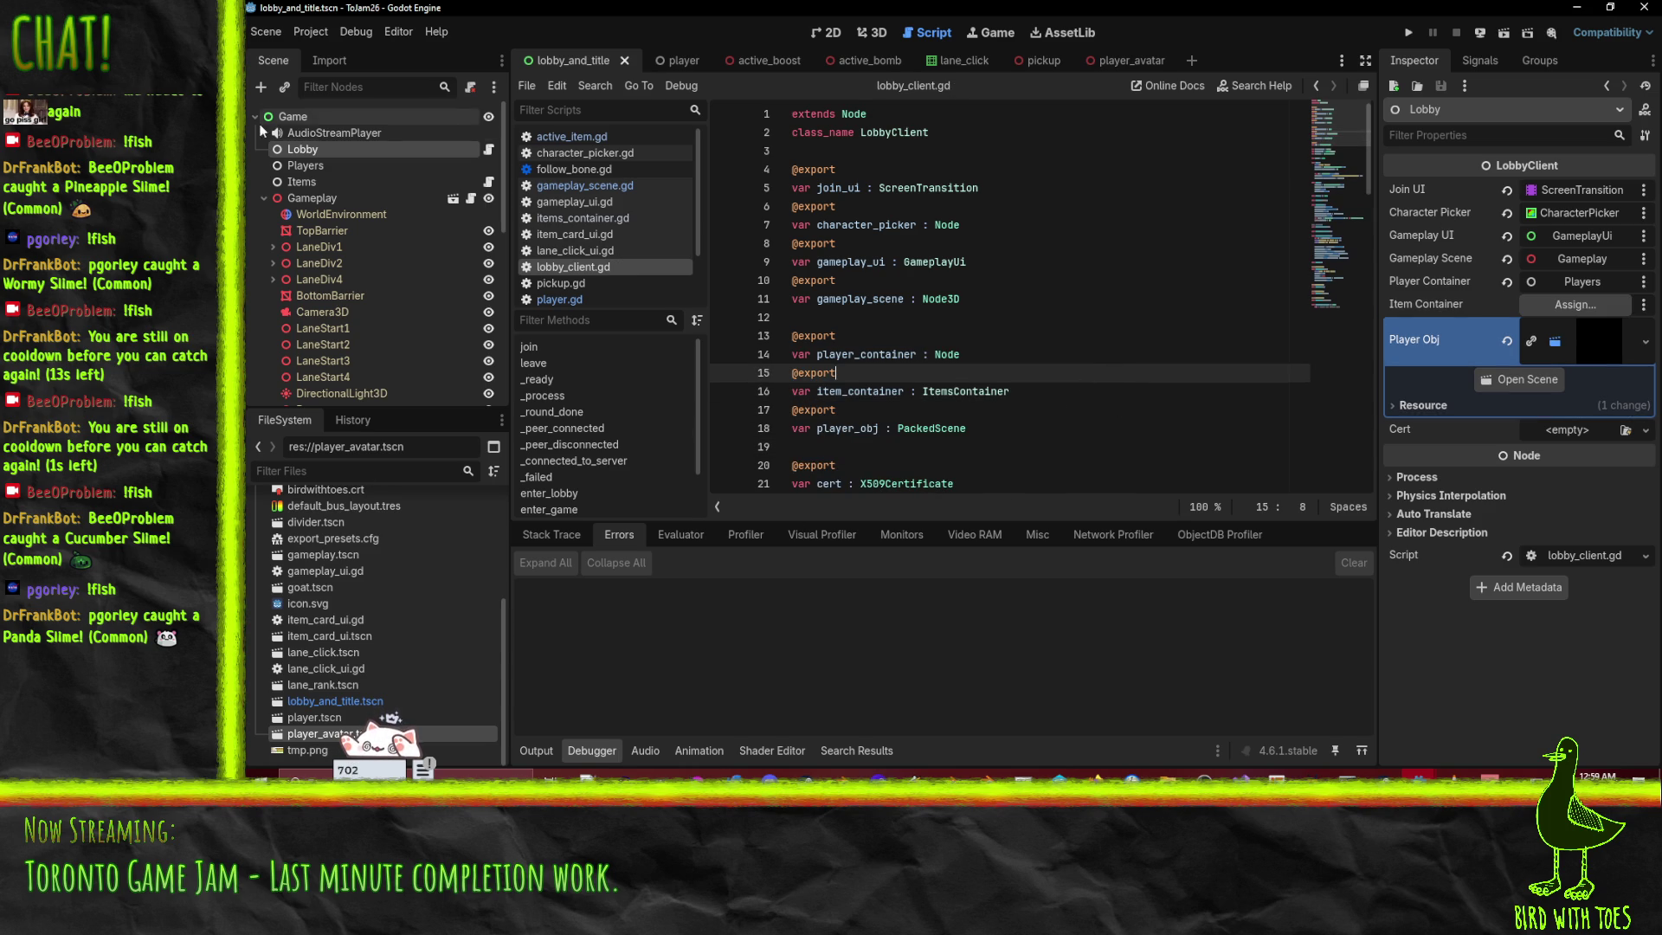
mouse_move(293, 182)
mouse_down()
mouse_move(1529, 327)
mouse_move(1558, 305)
mouse_up()
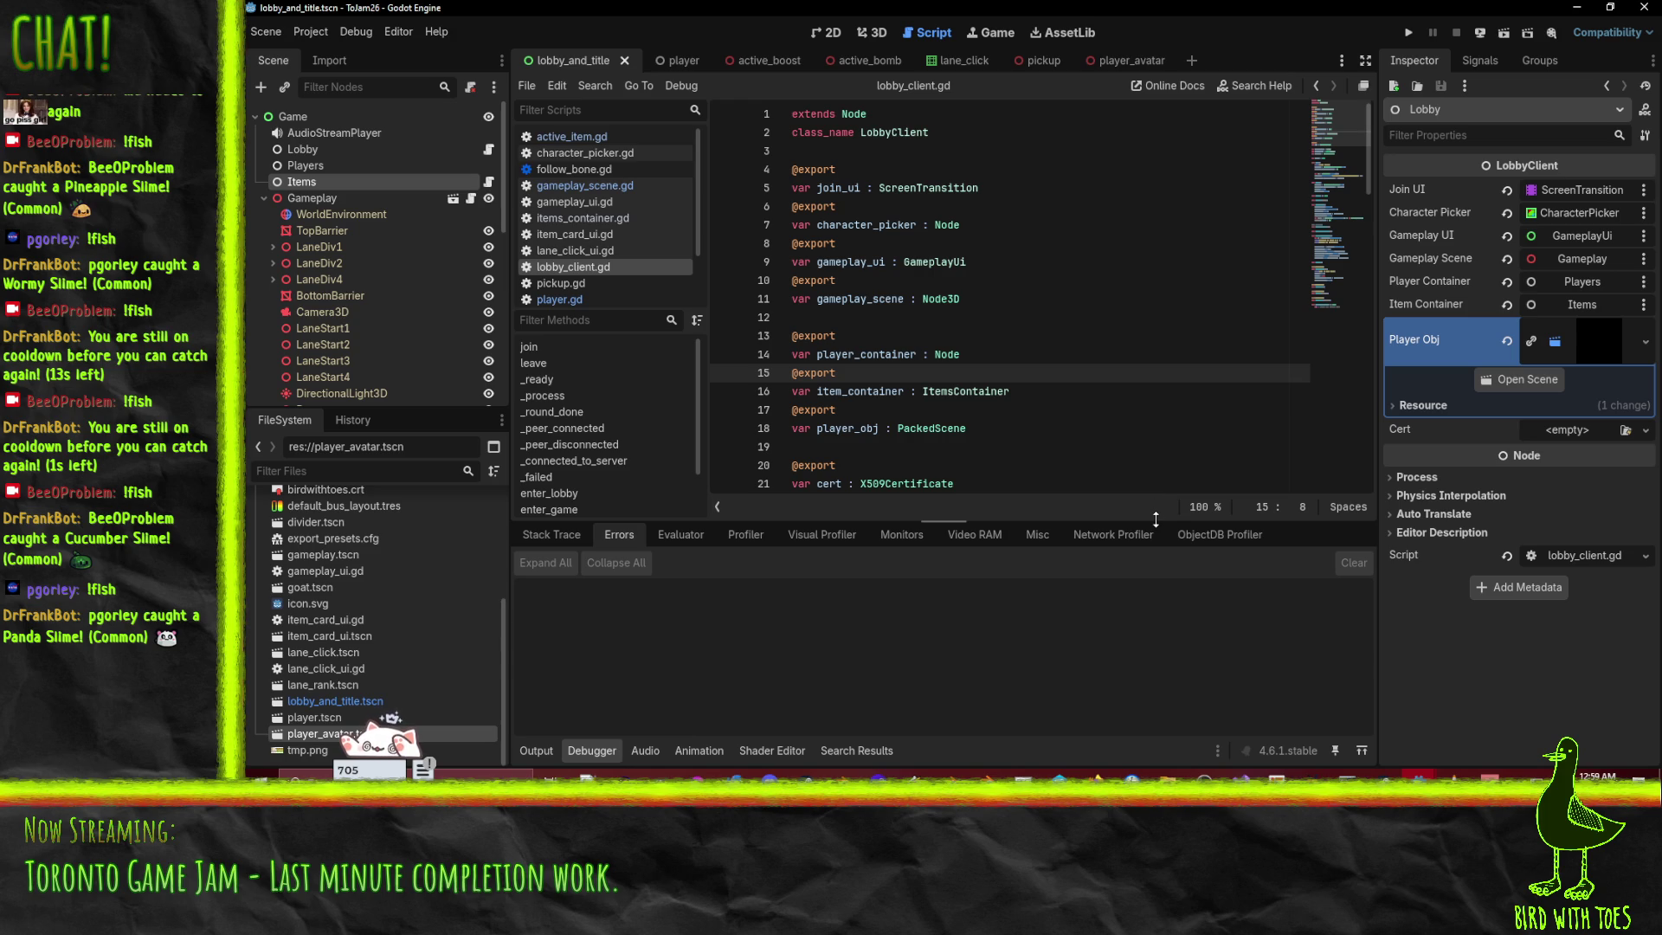
Run the game client, then start the server from its own editor
click(1406, 35)
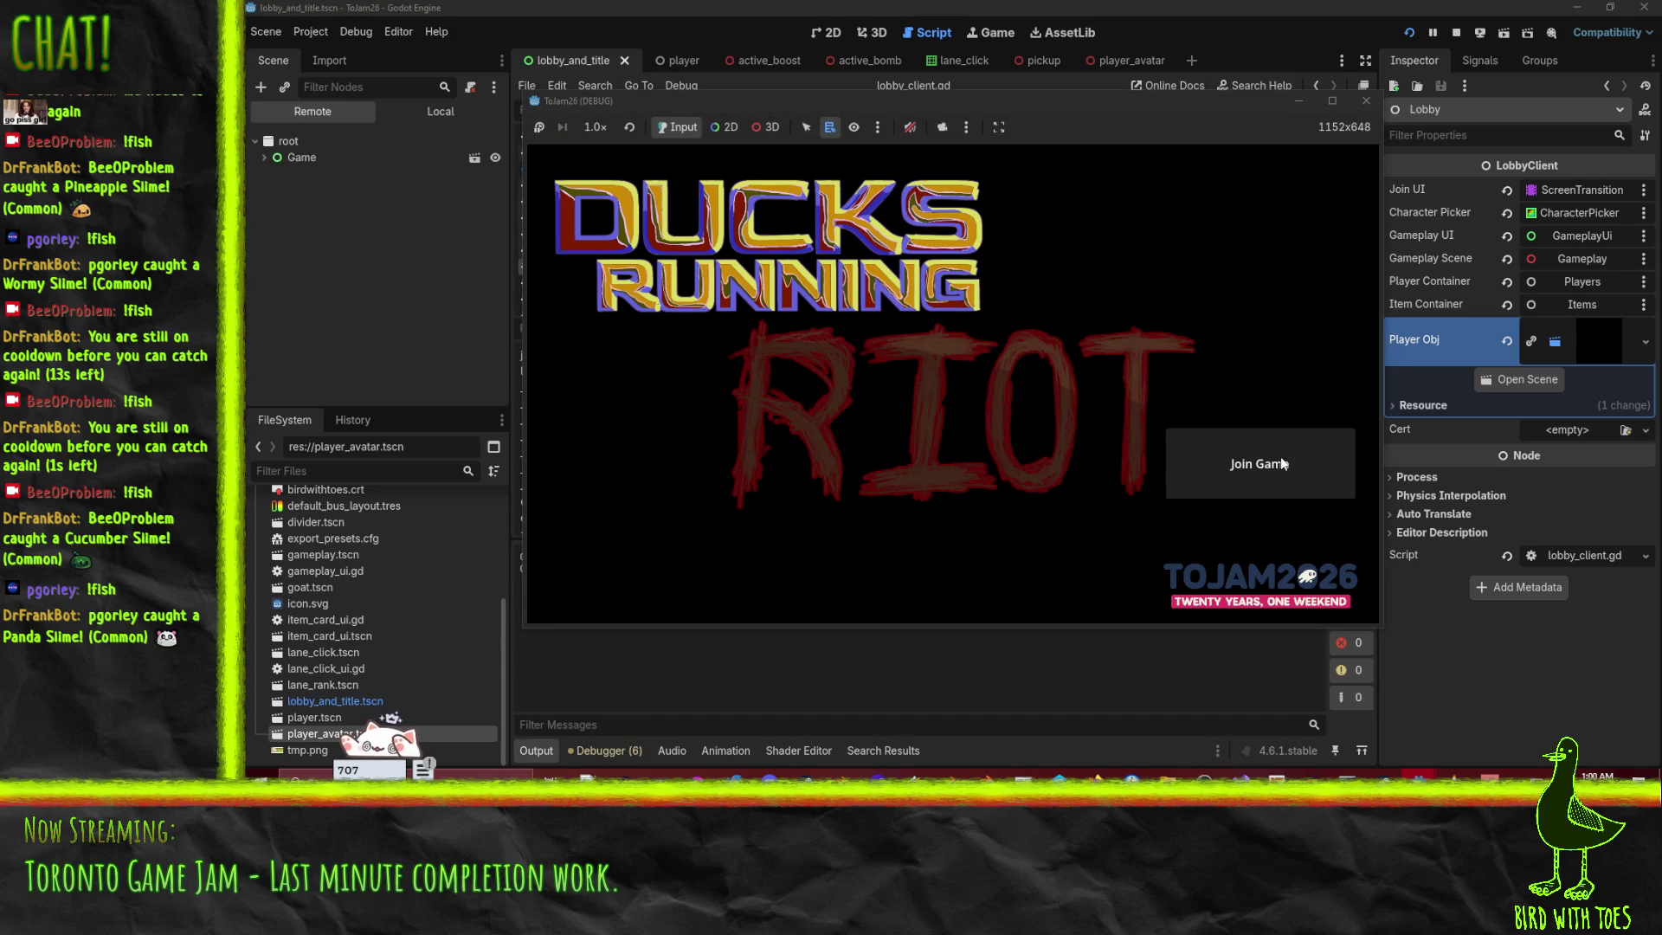
mouse_move(1419, 775)
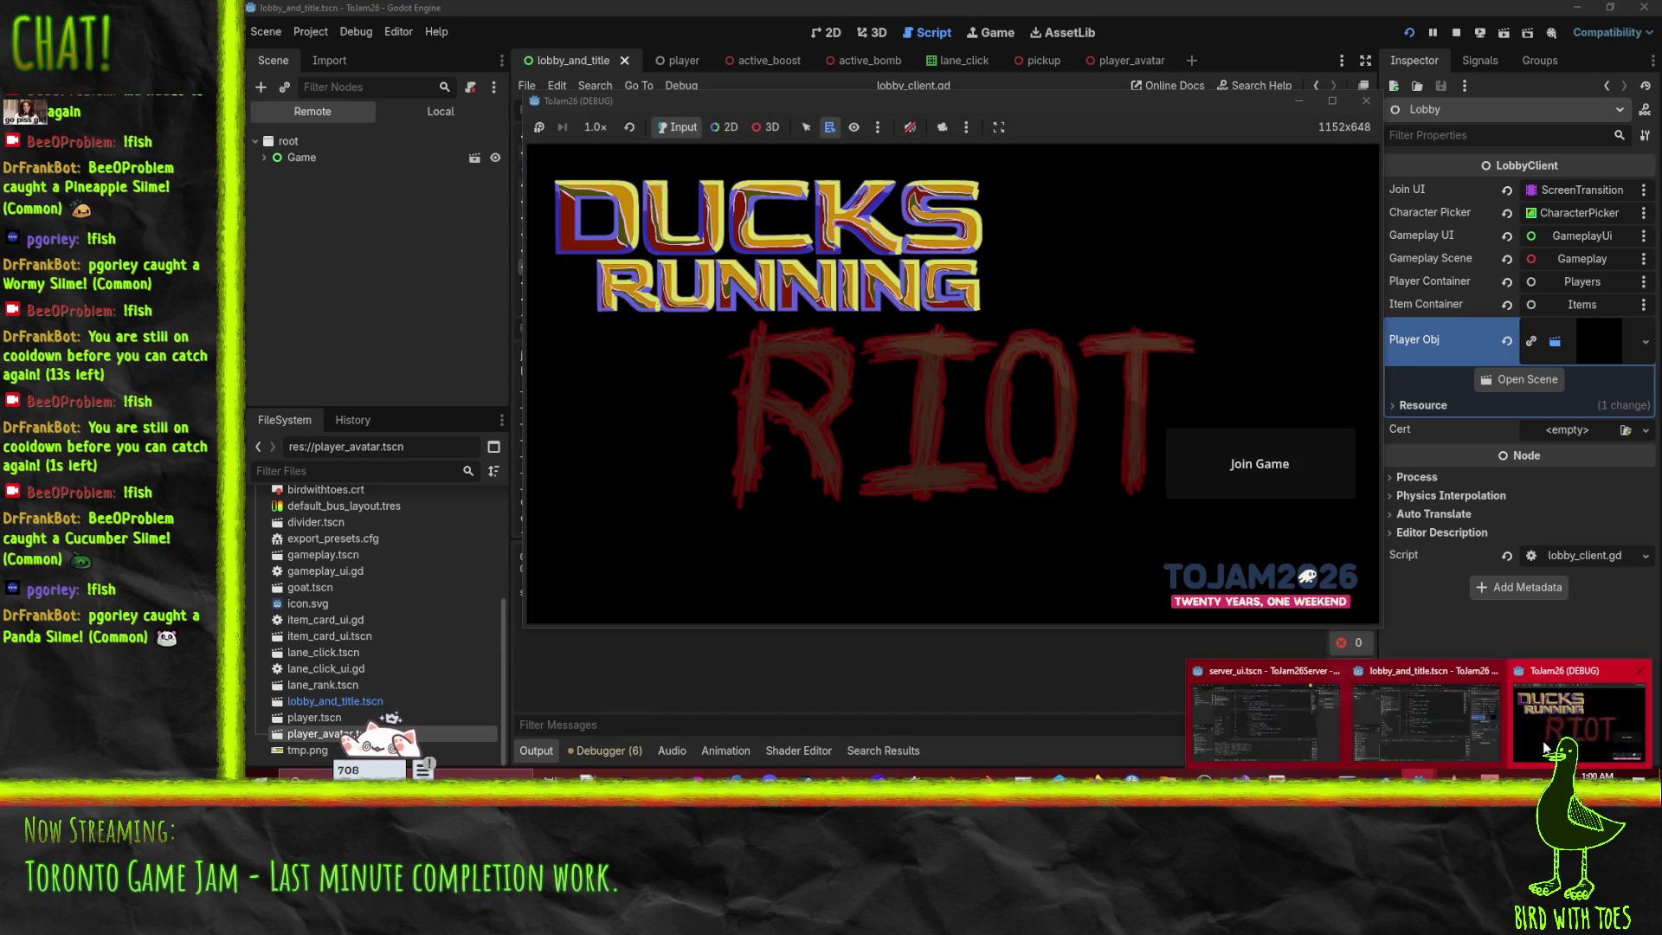
click(1269, 730)
click(1408, 32)
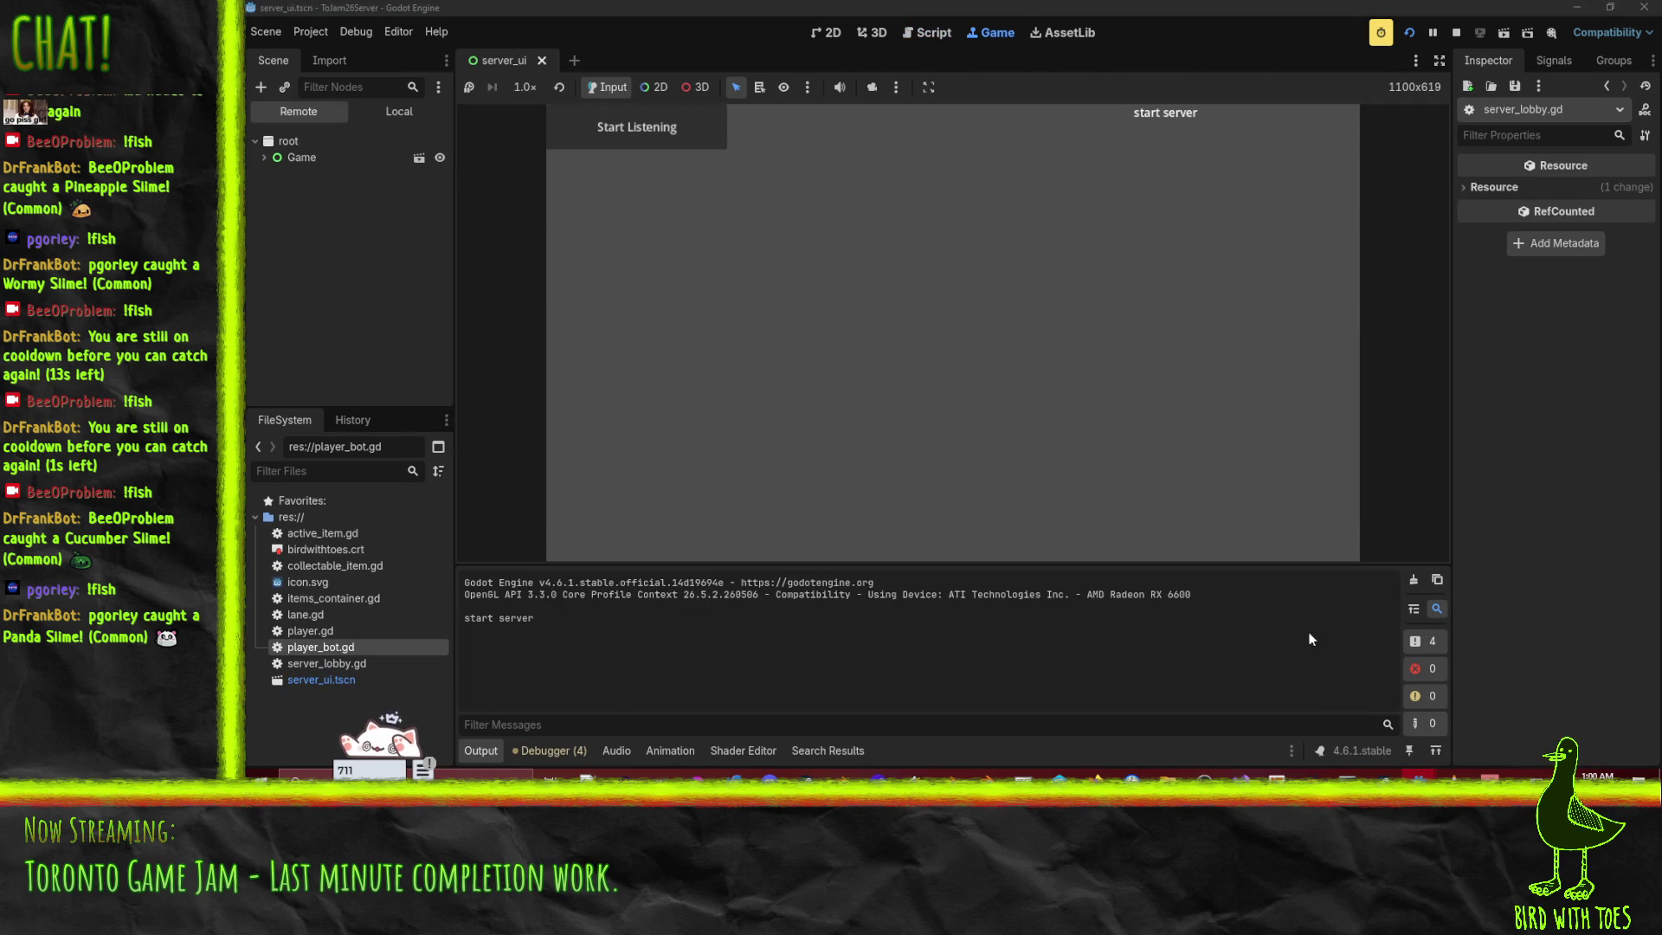
Bring the client game window forward and press READY! to start a race
mouse_move(1419, 774)
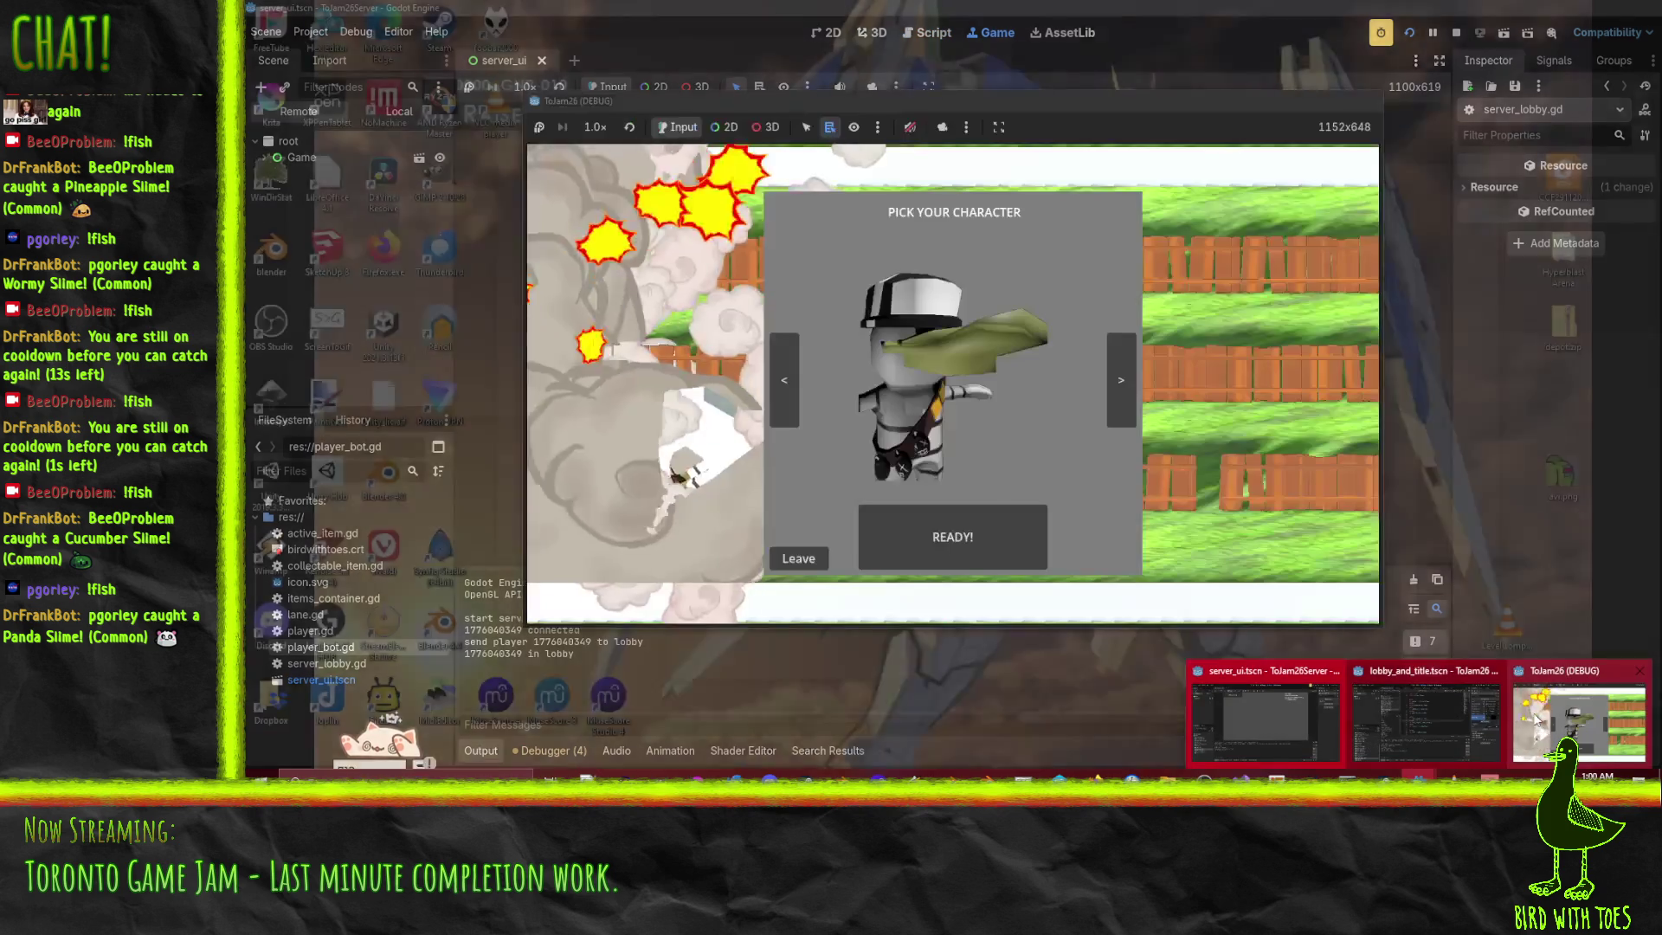
click(1536, 718)
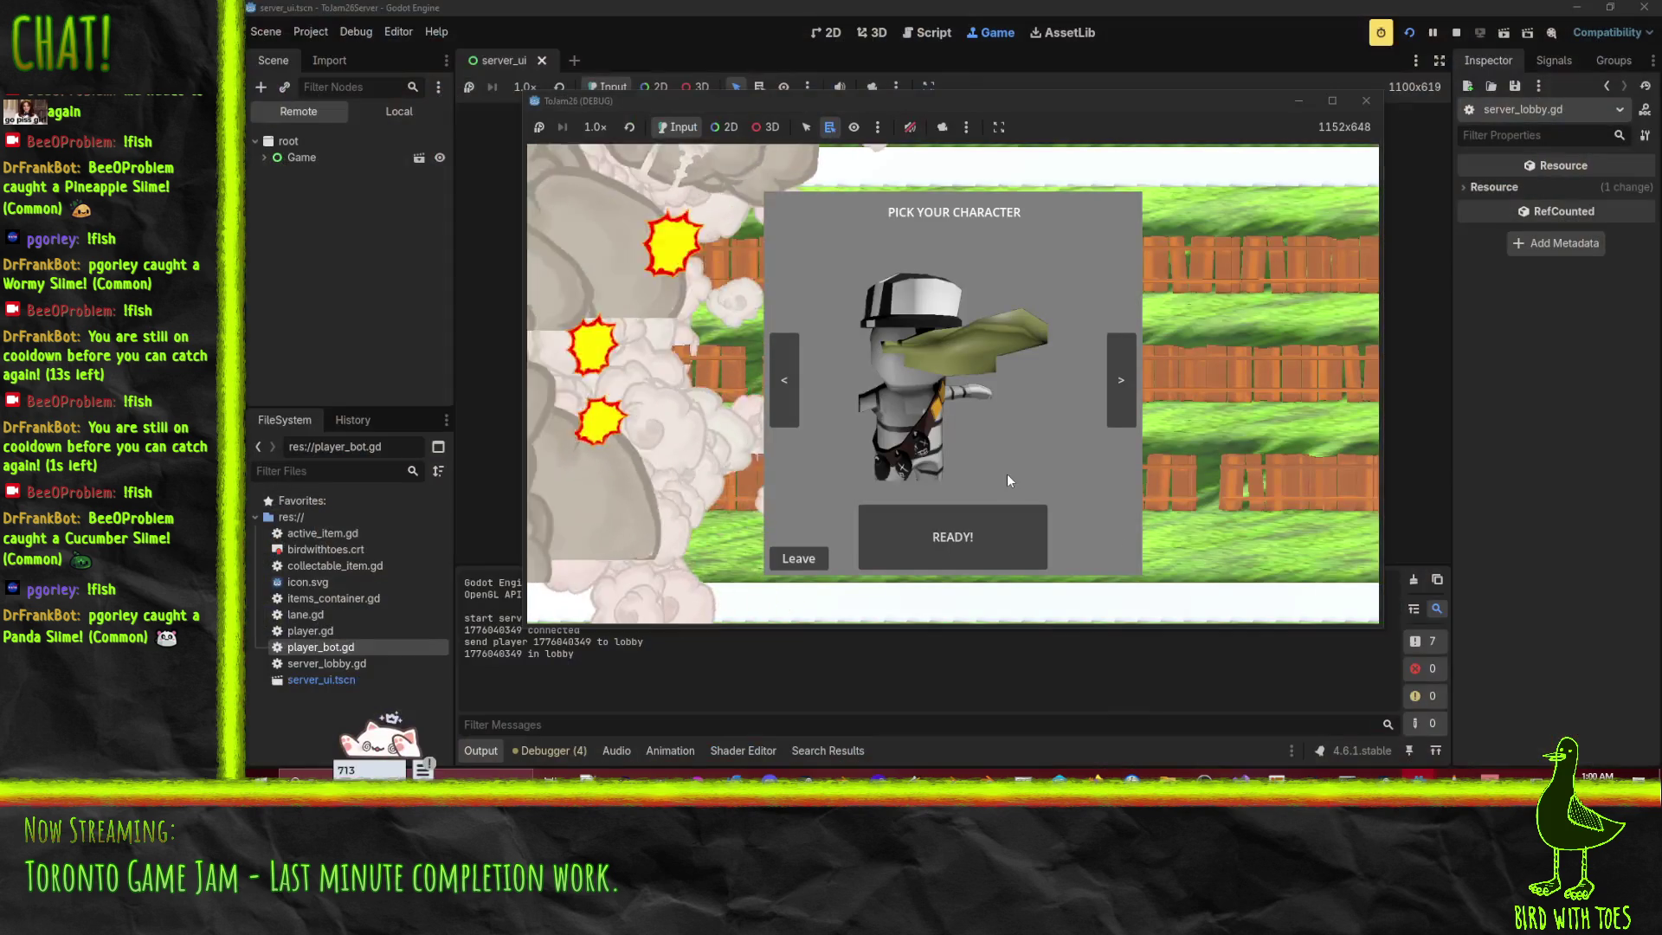
click(978, 543)
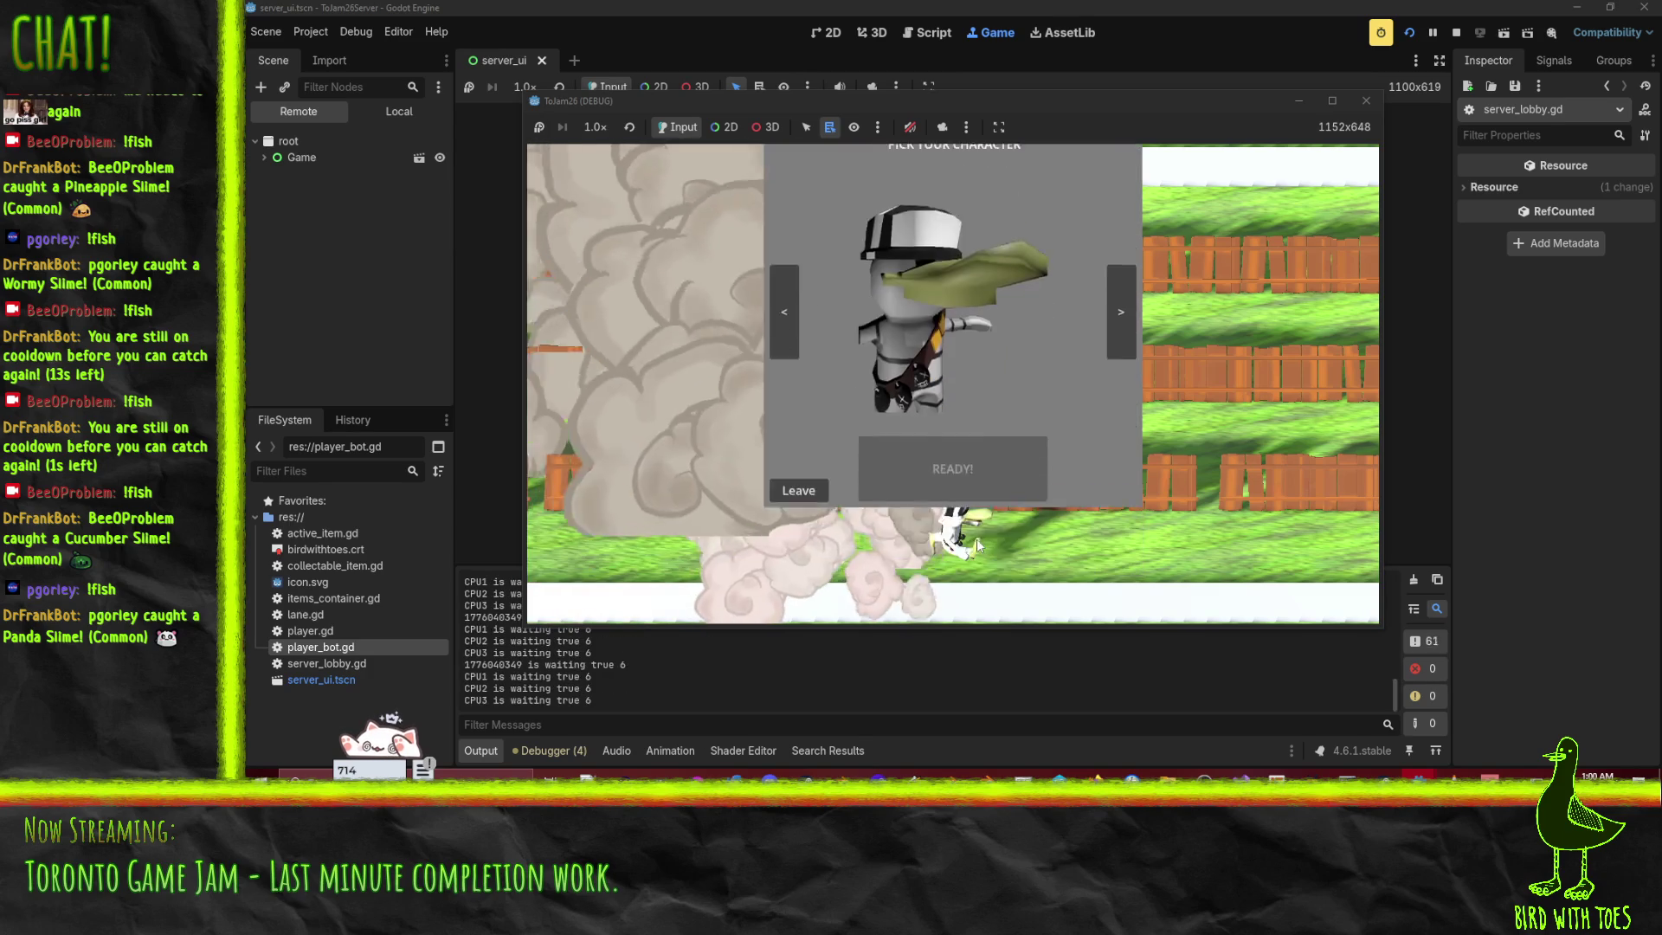
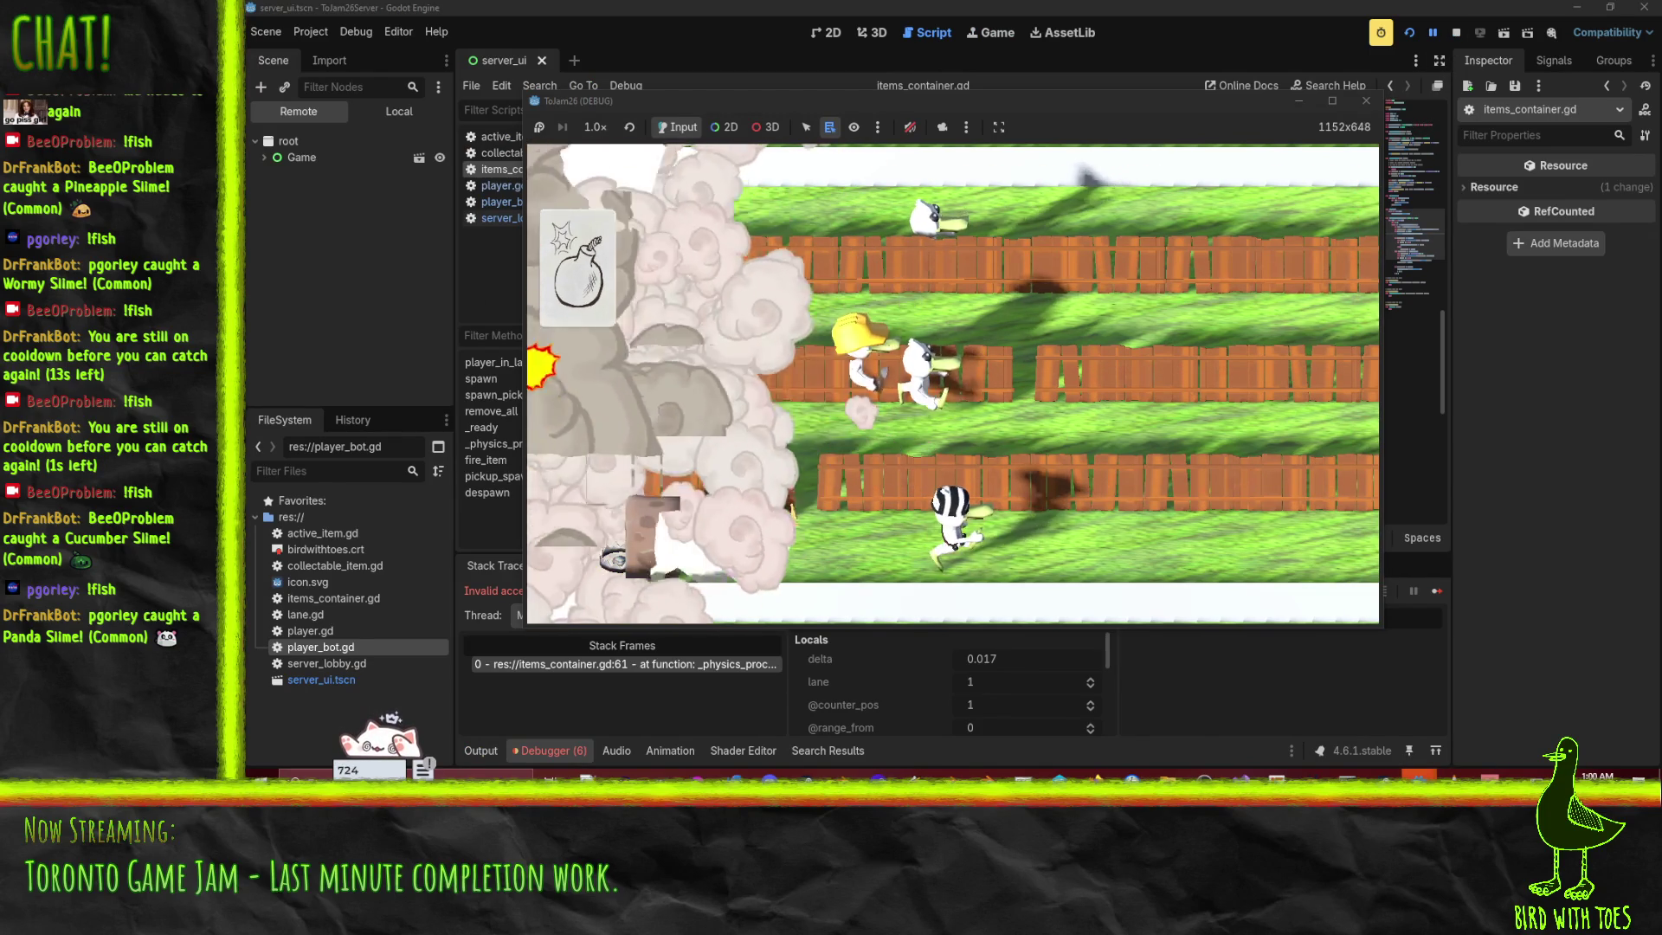
Bring the script editor forward and stop the crashed debug session
mouse_move(1419, 775)
click(1279, 717)
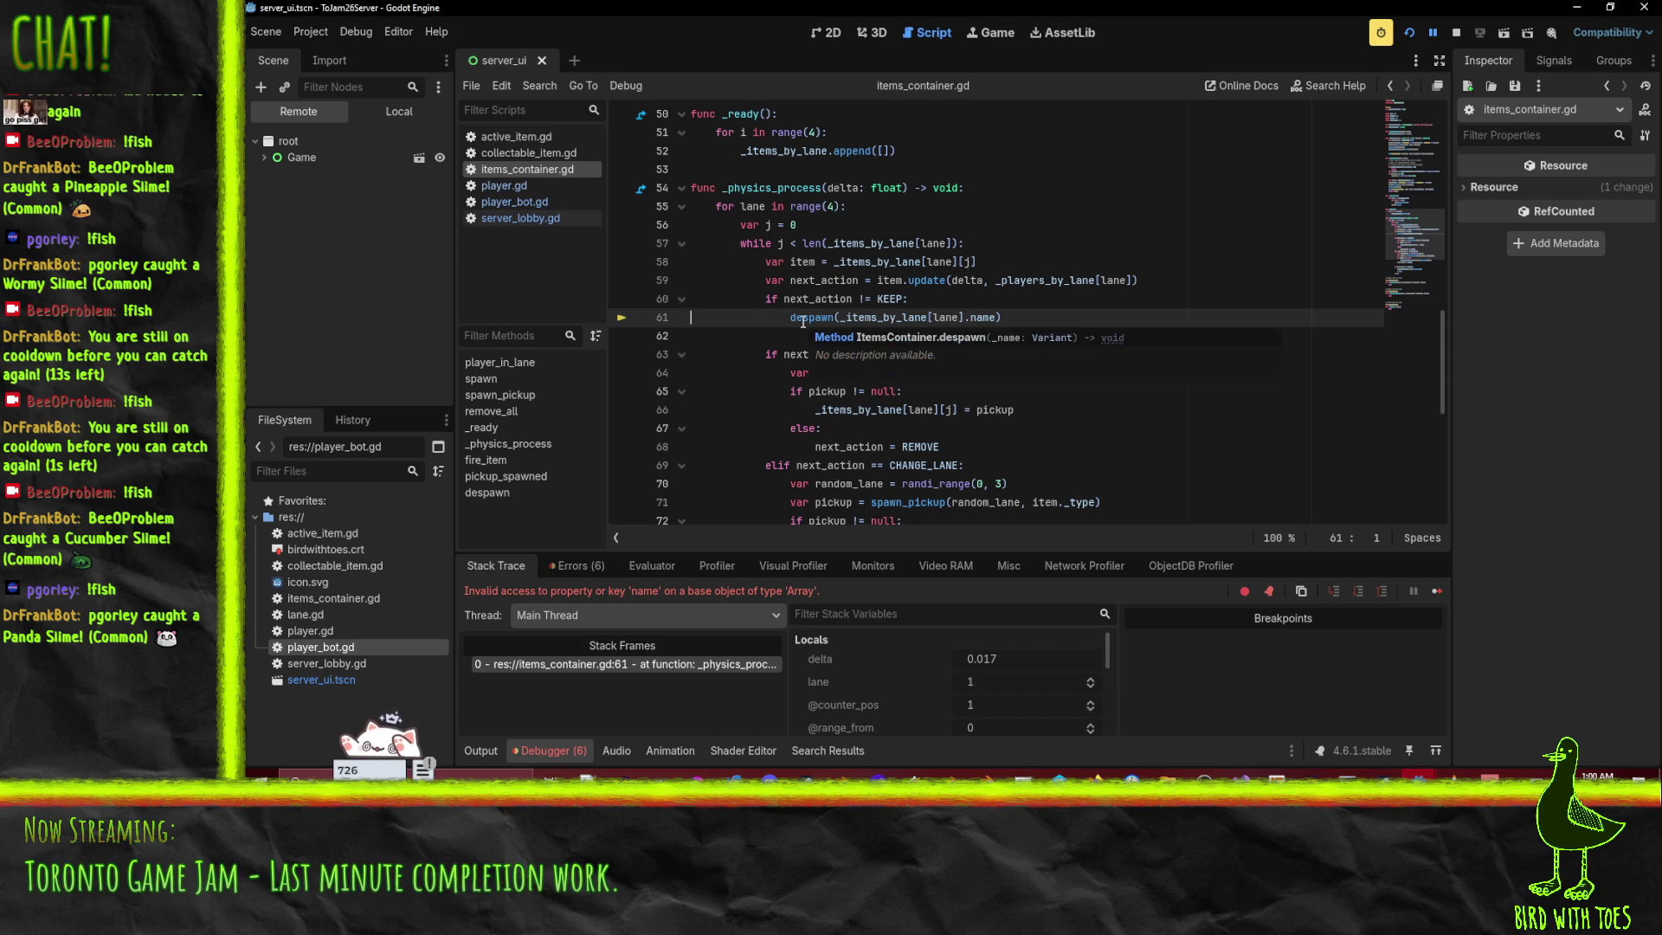
mouse_move(801, 320)
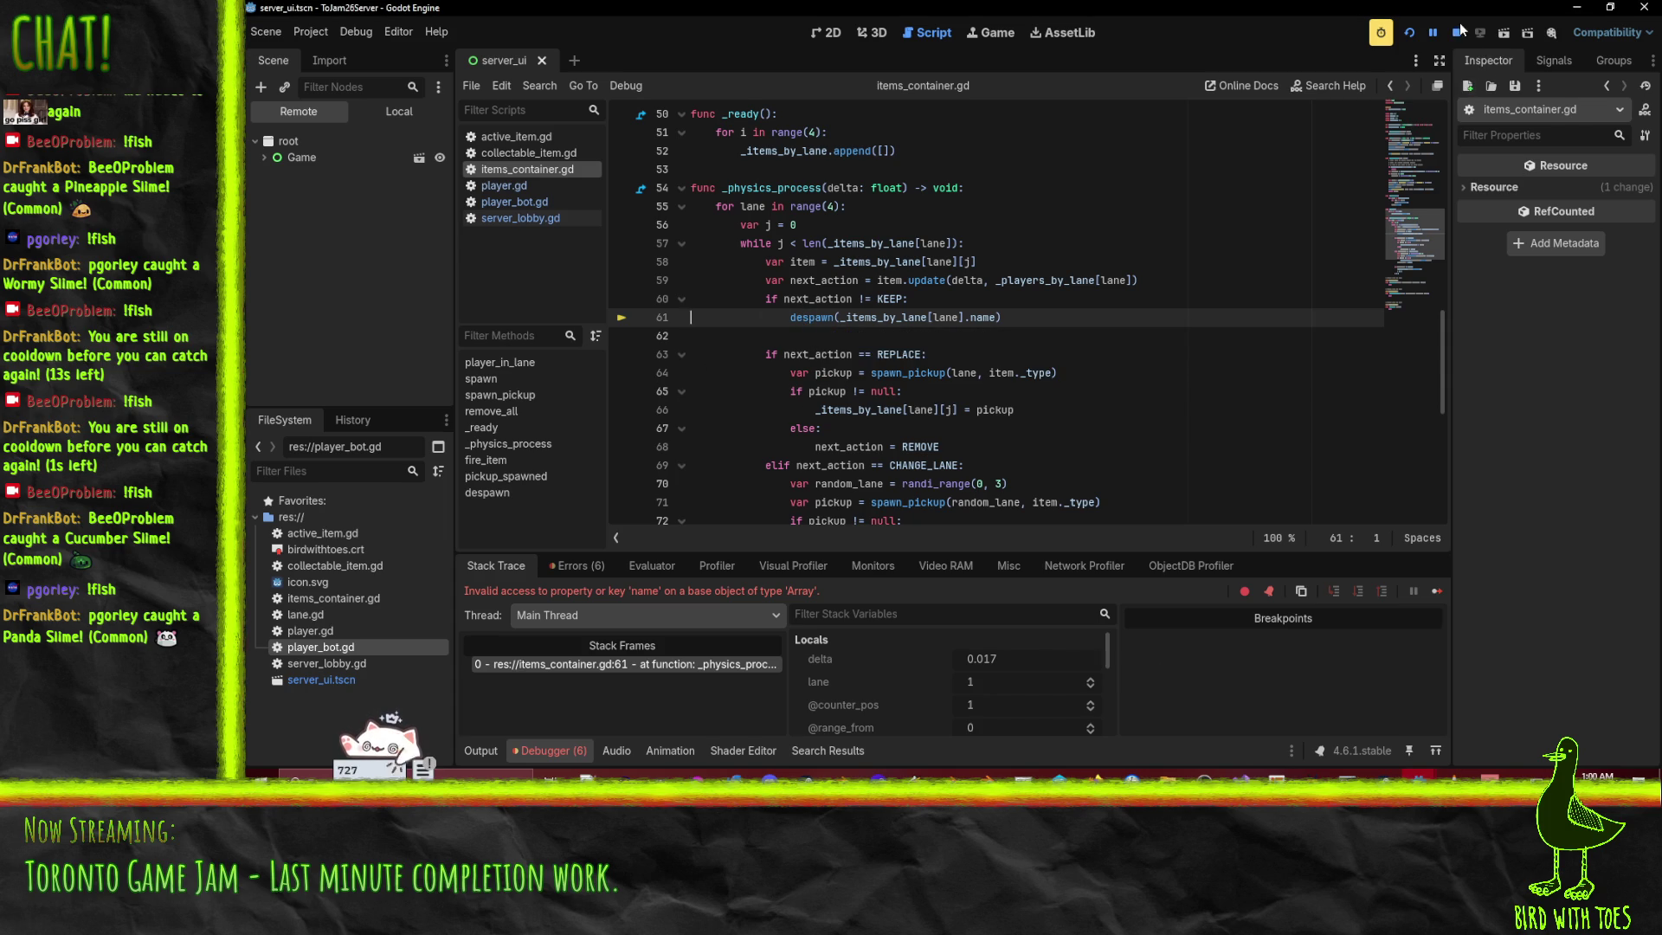
click(1457, 31)
On line 61, replace _items_by_lane[lane] with item so the call reads despawn(item.name)
click(965, 318)
text([i])
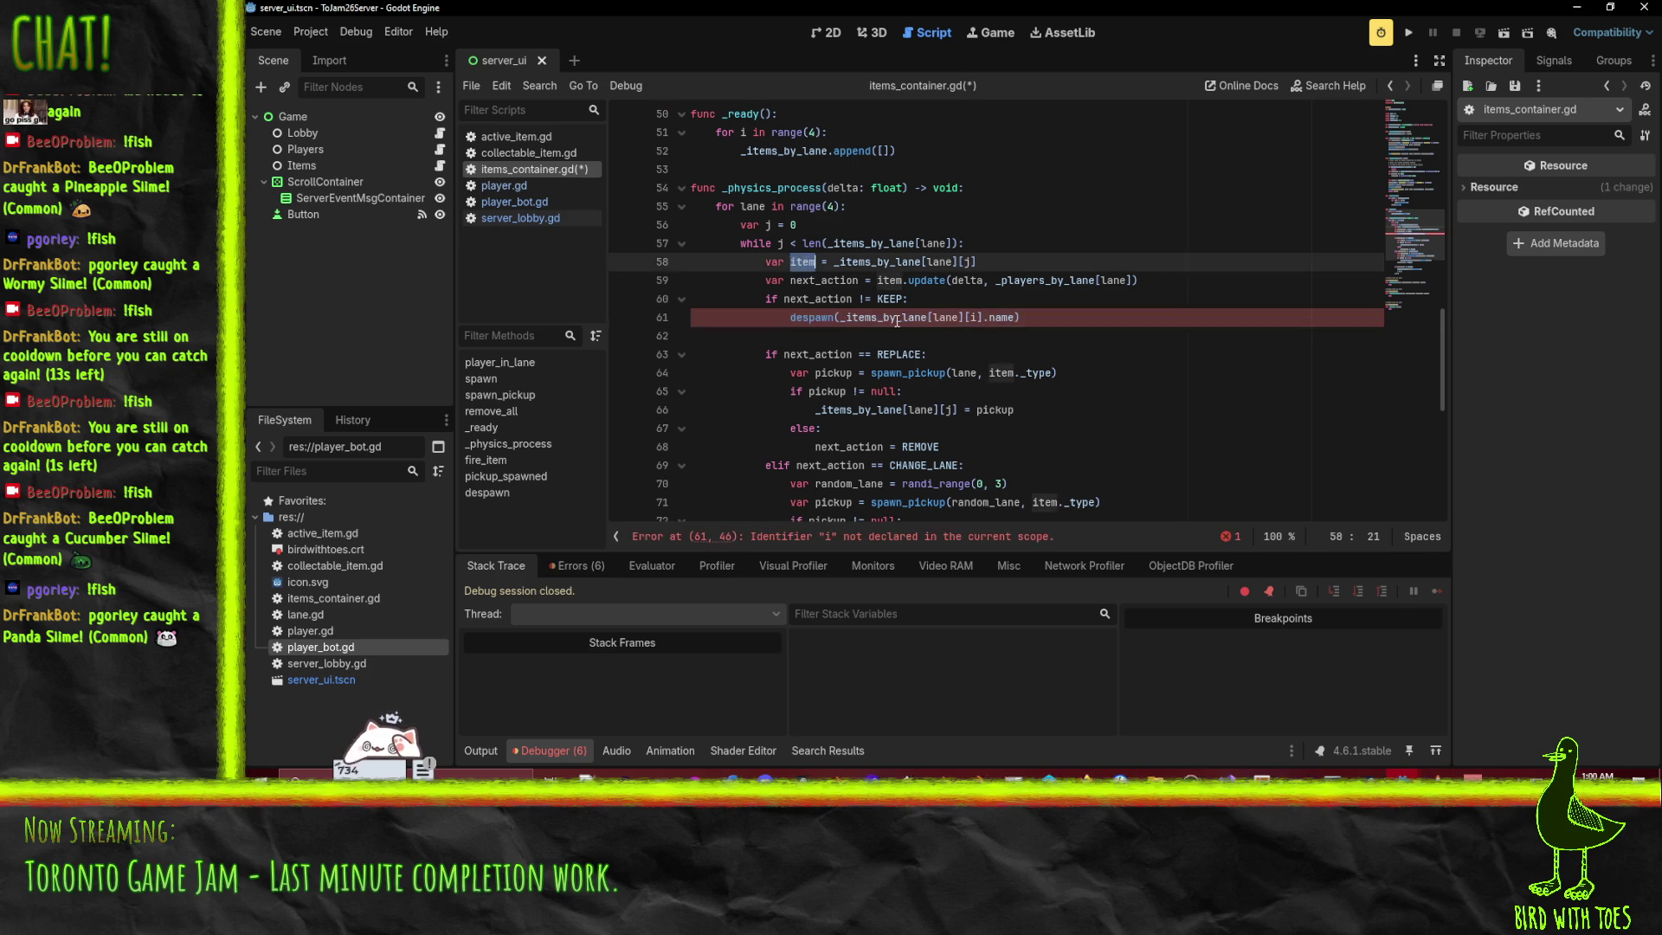
drag(839, 317, 982, 317)
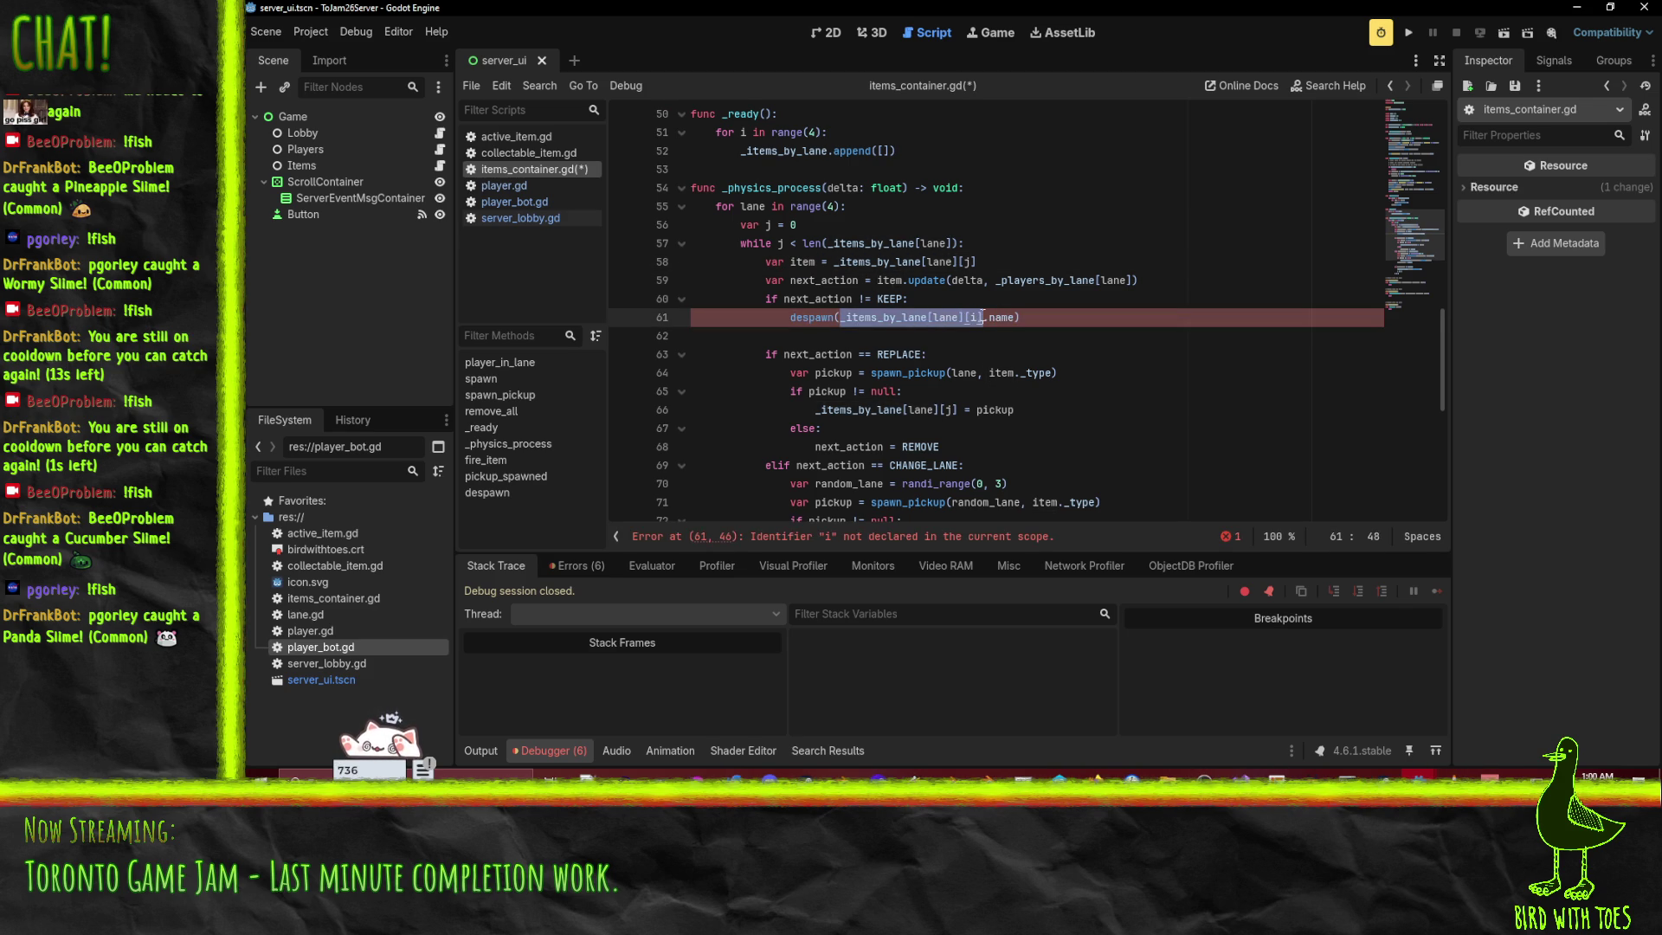
text(item)
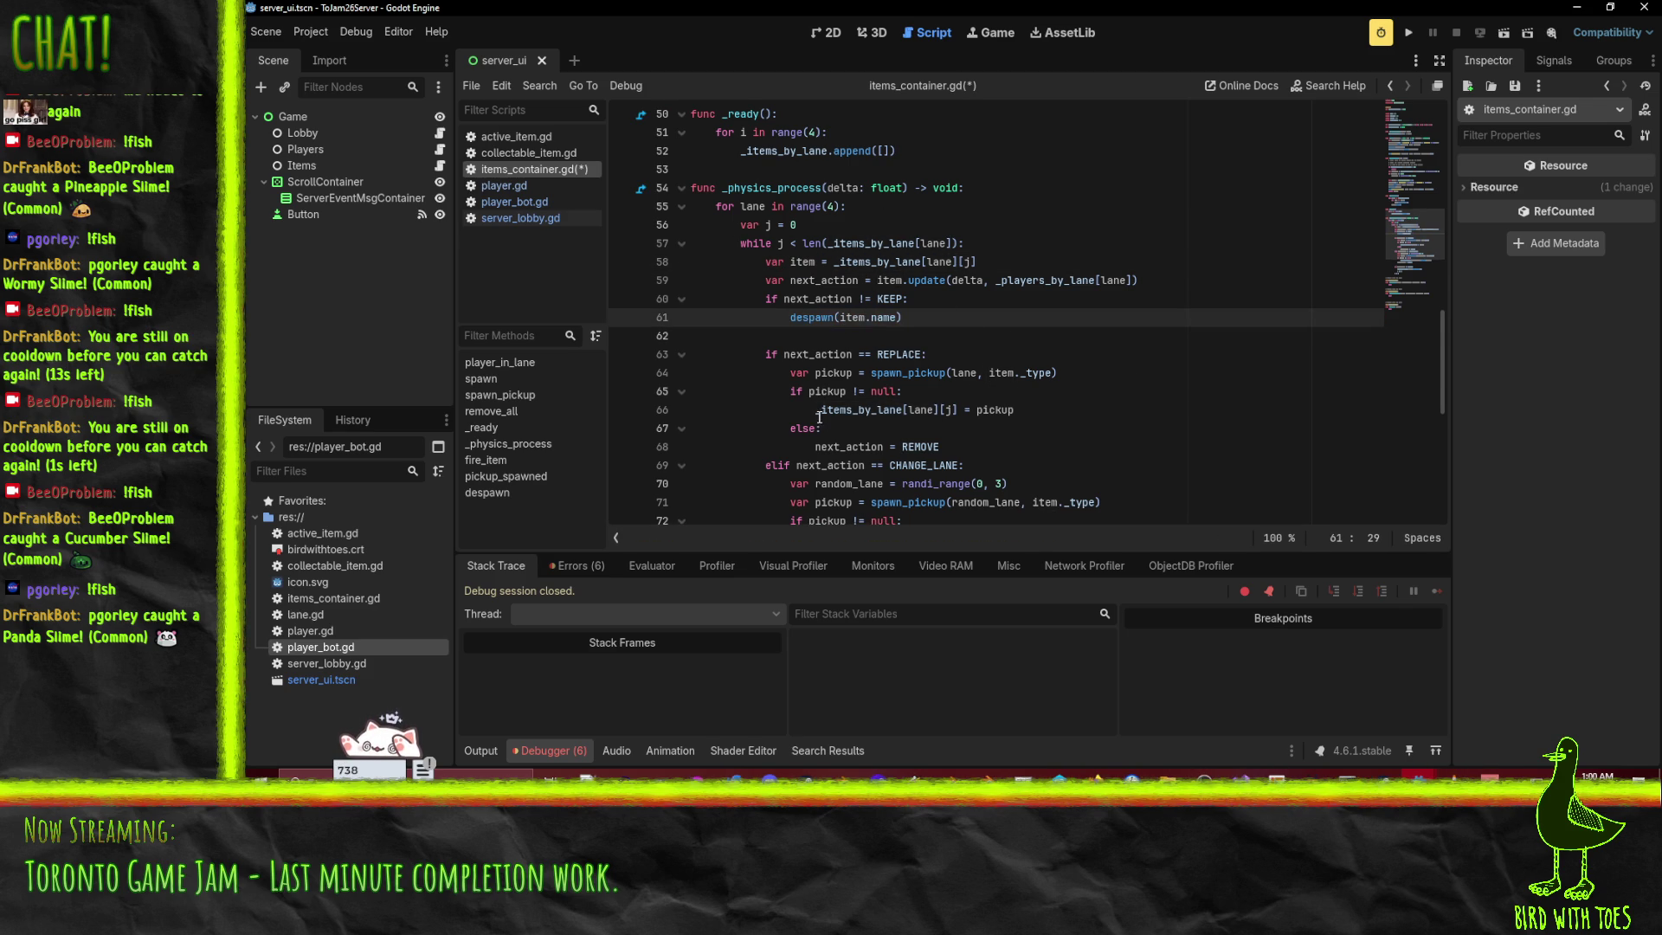
scroll(819, 418, down, 3)
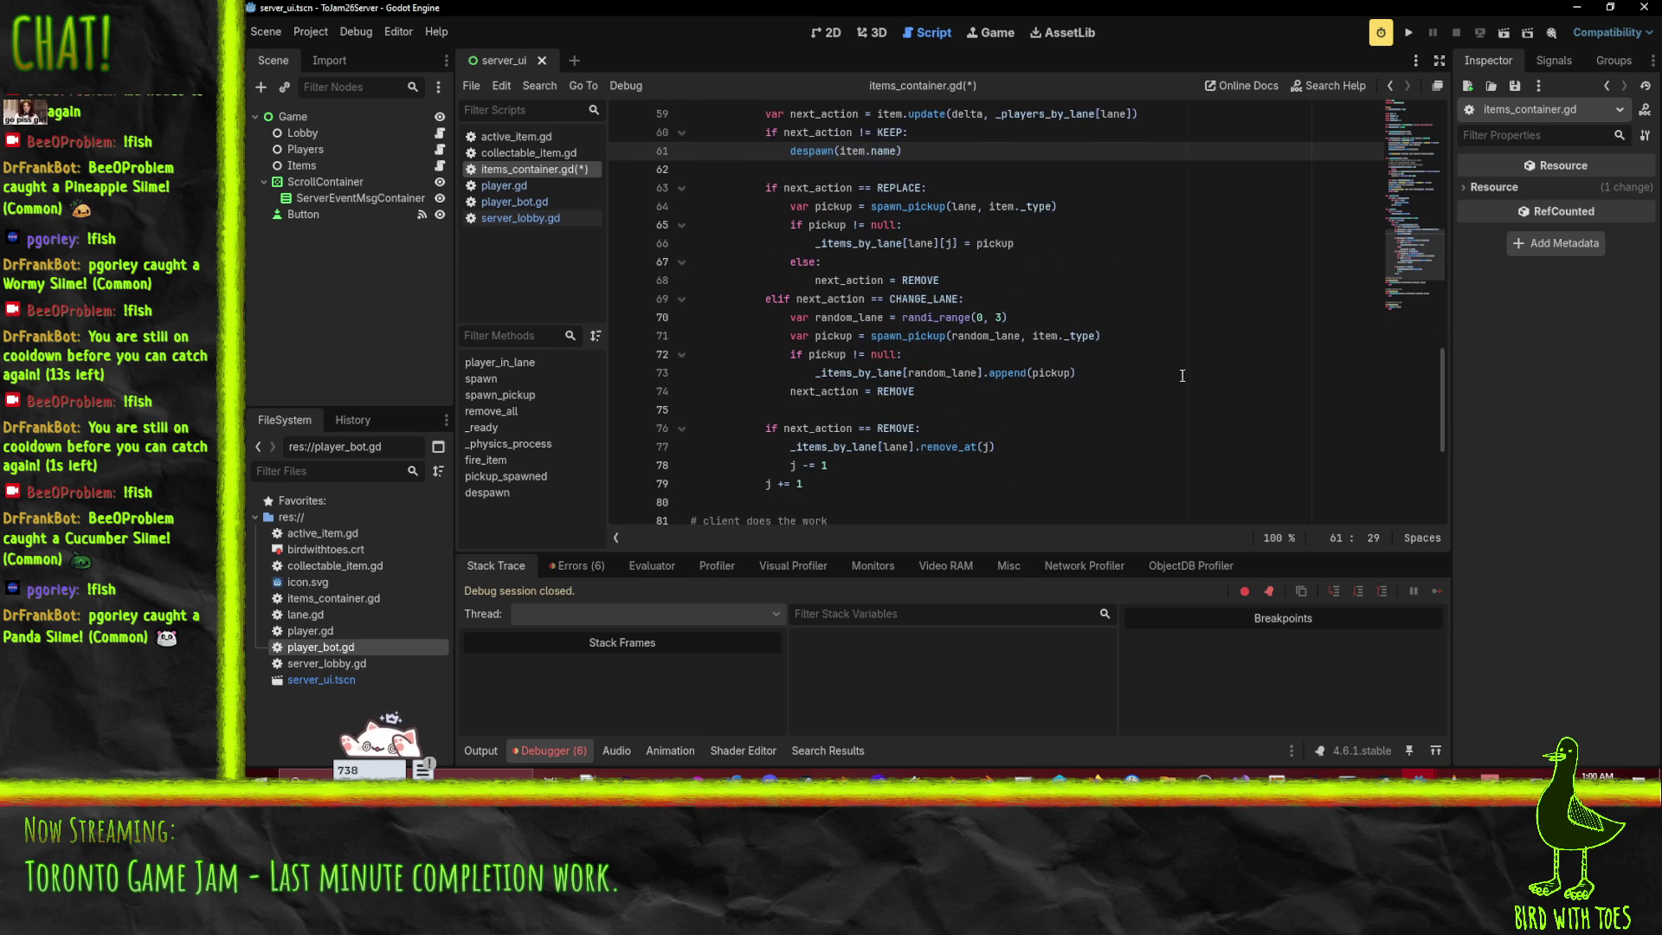
scroll(1181, 375, up, 4)
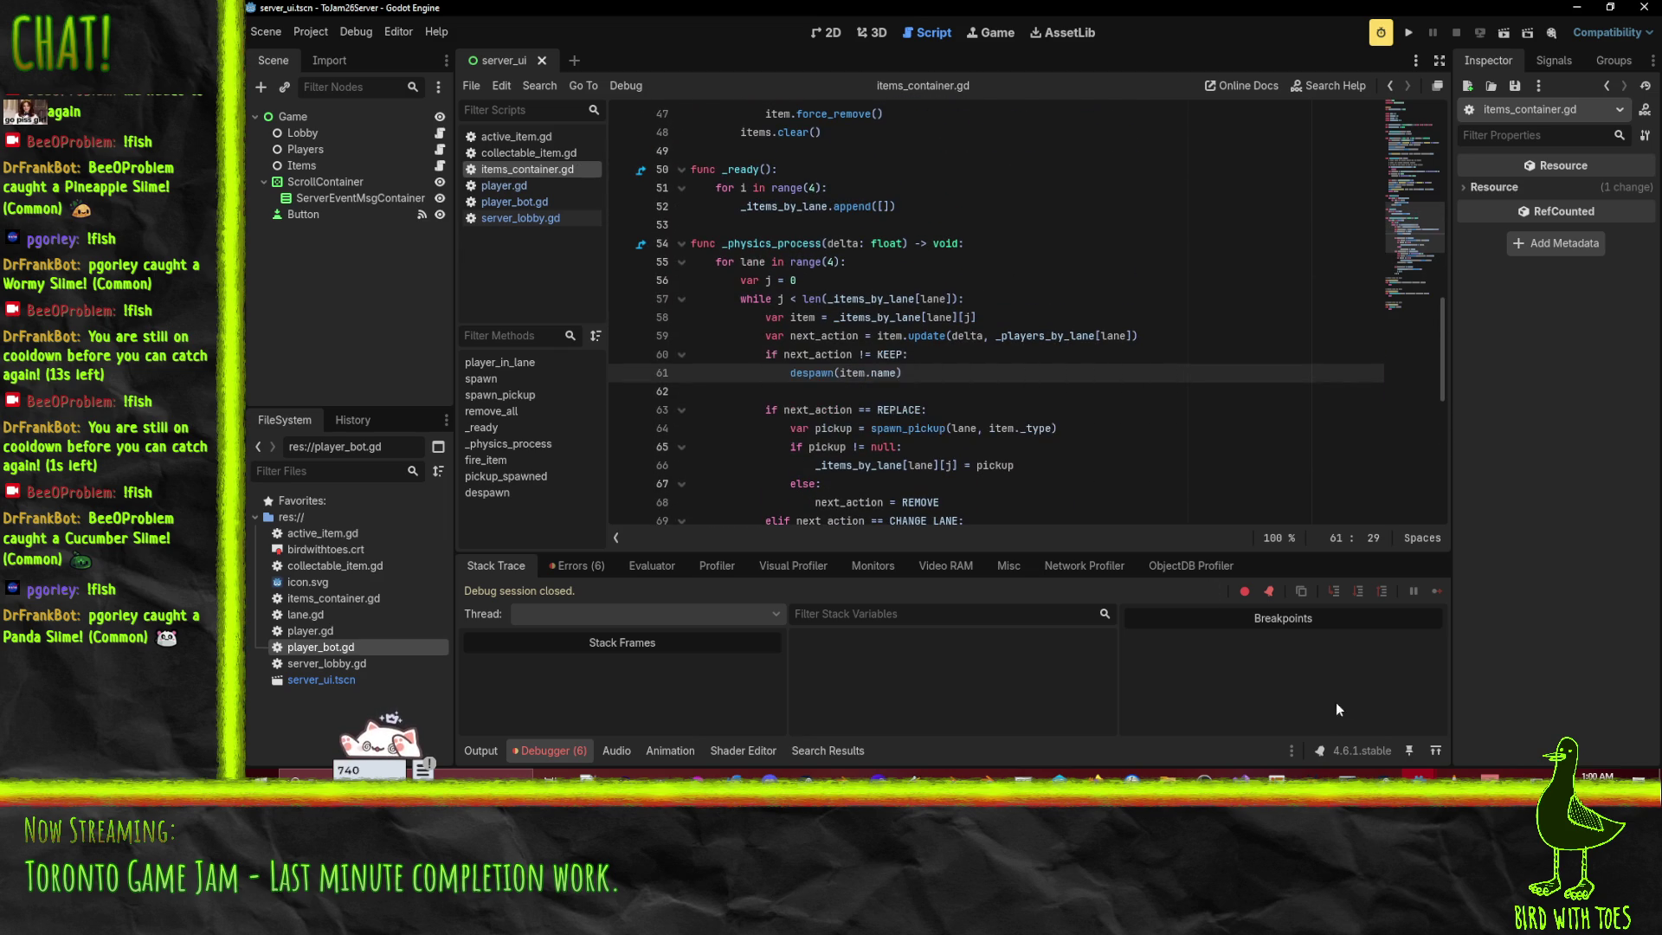
Run the server project and start it listening for players
mouse_move(1417, 773)
click(1575, 708)
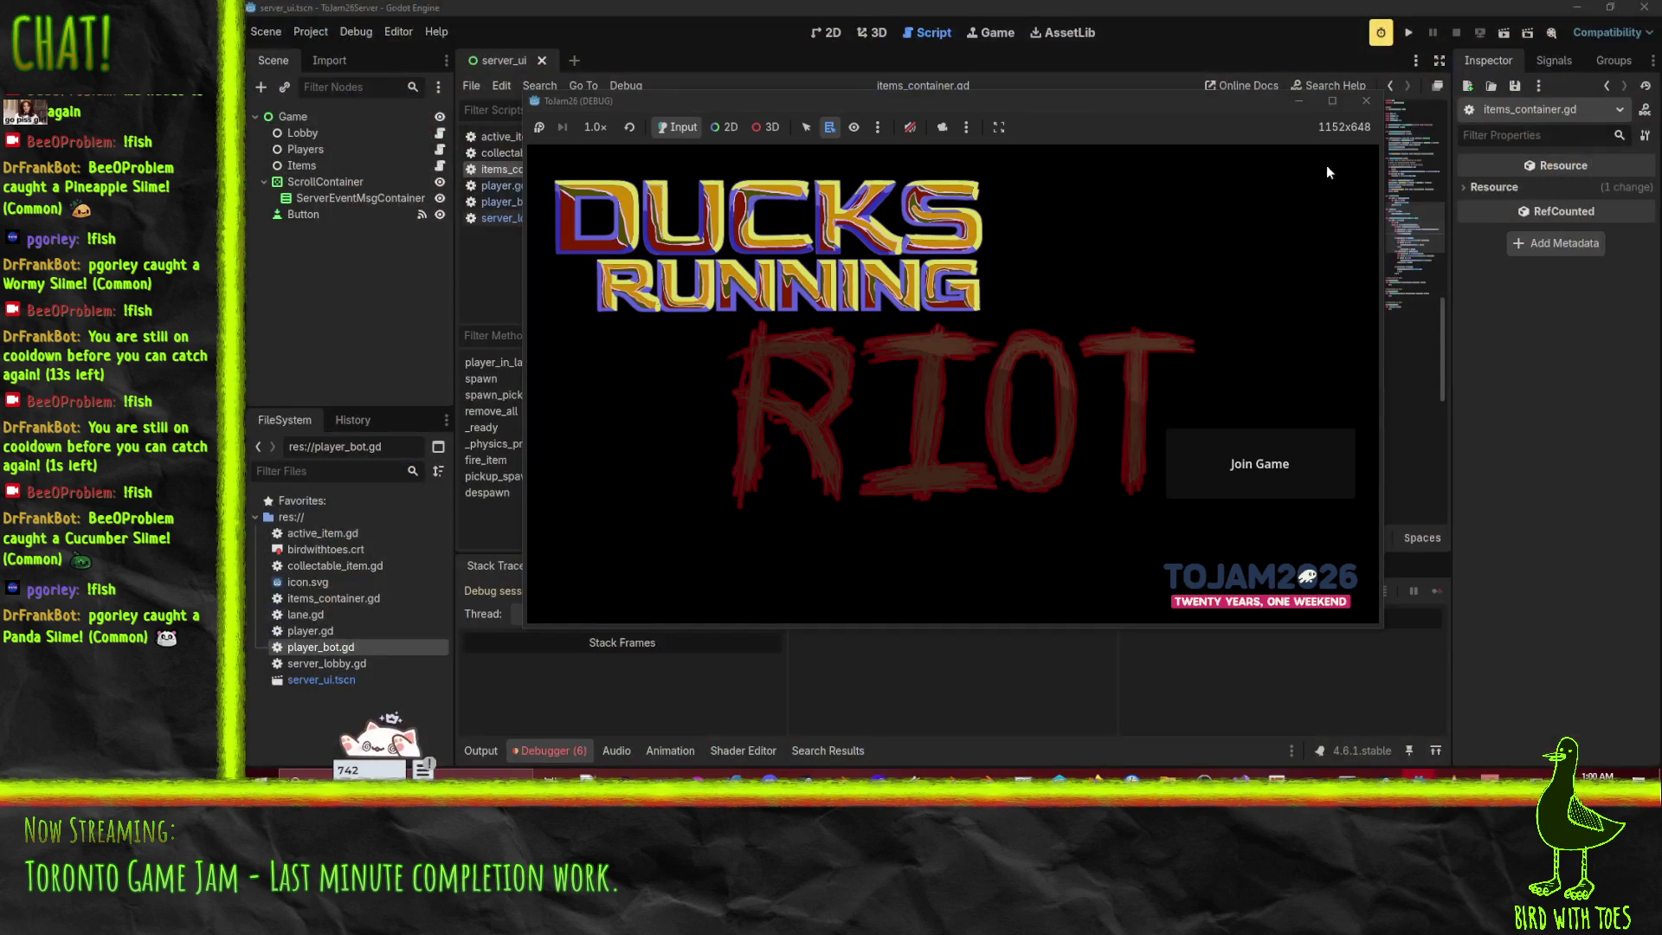
mouse_move(1417, 773)
click(1263, 737)
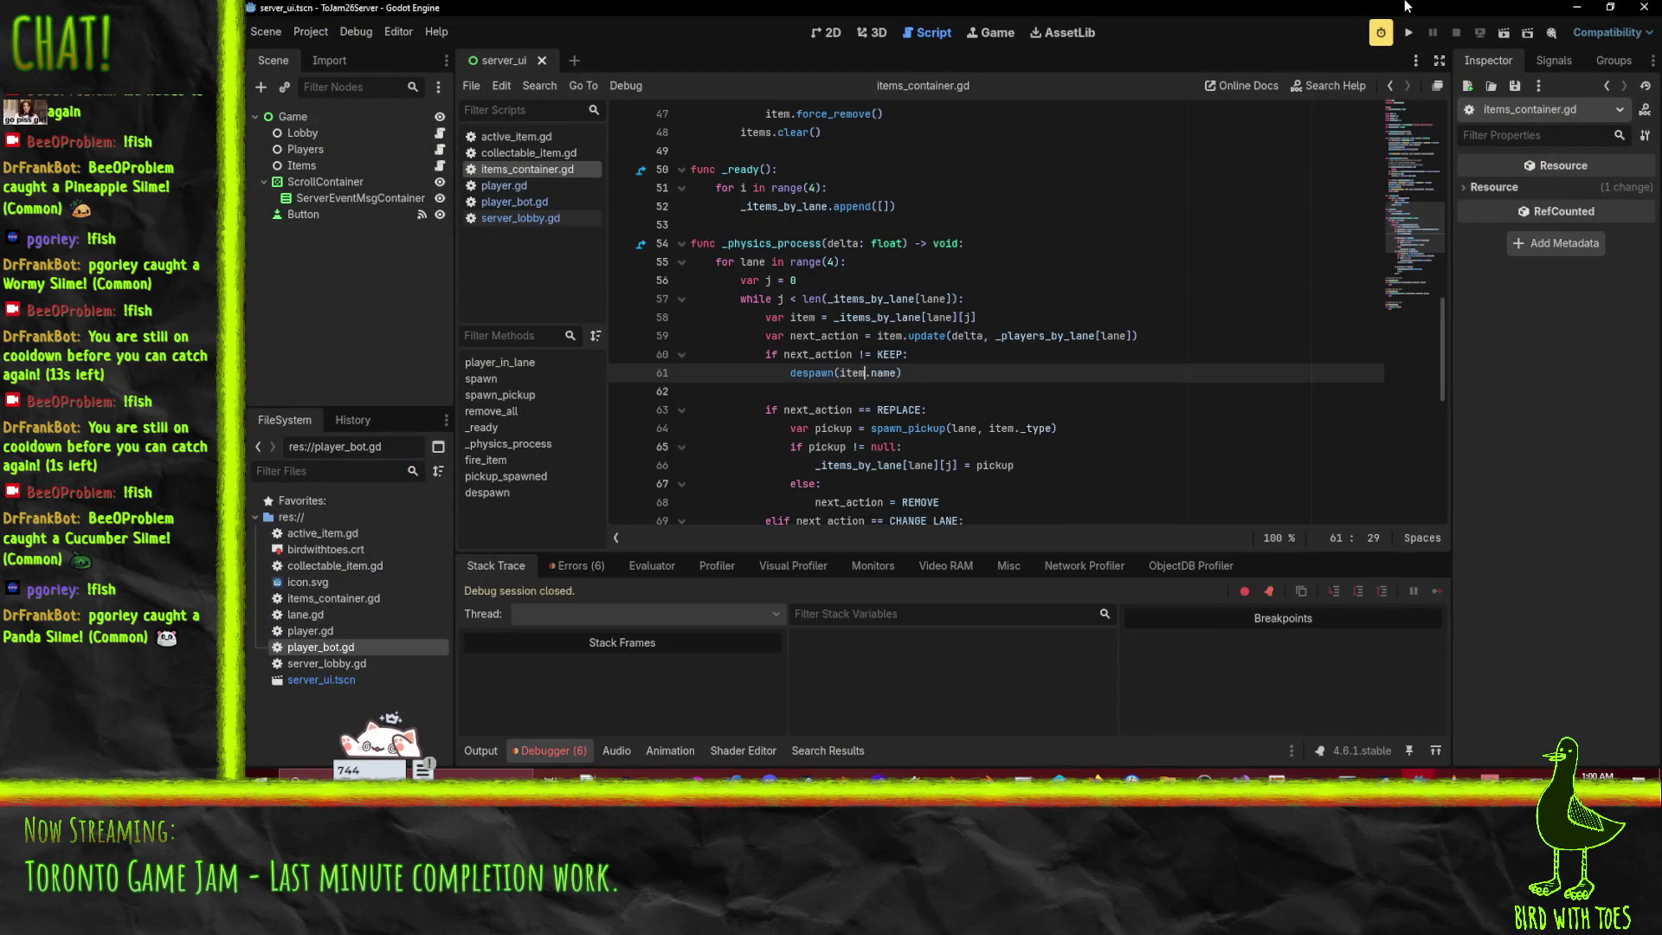
click(1404, 33)
click(640, 143)
Join the game from the client window, then stop the server run
mouse_move(1417, 772)
click(1558, 711)
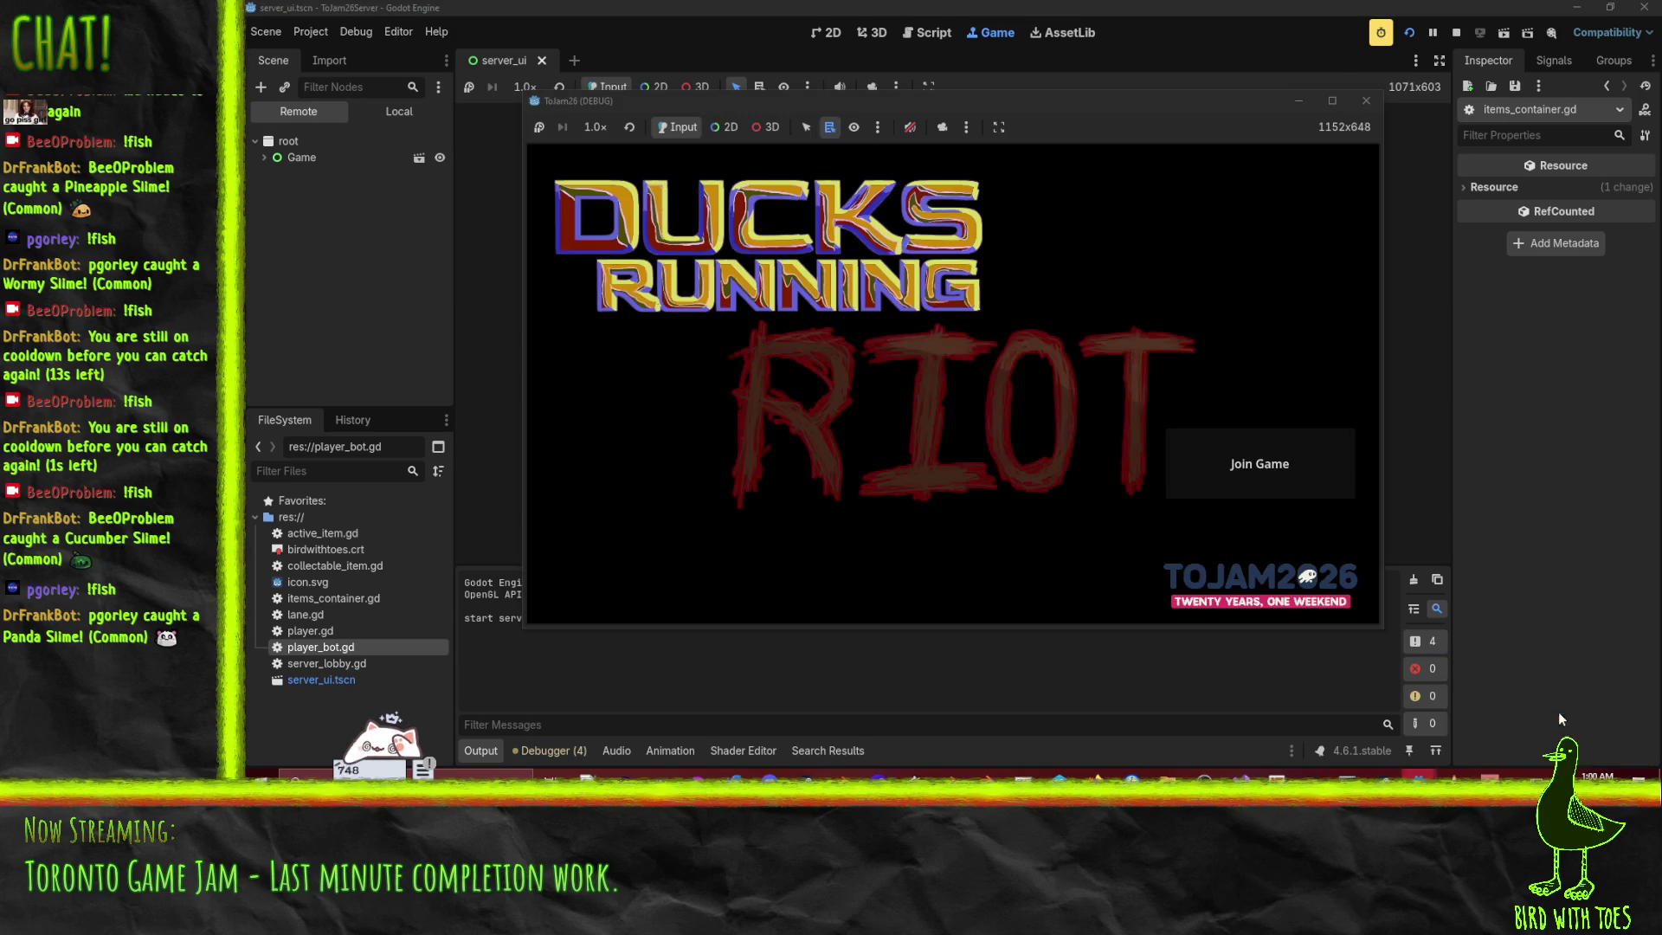
click(1249, 465)
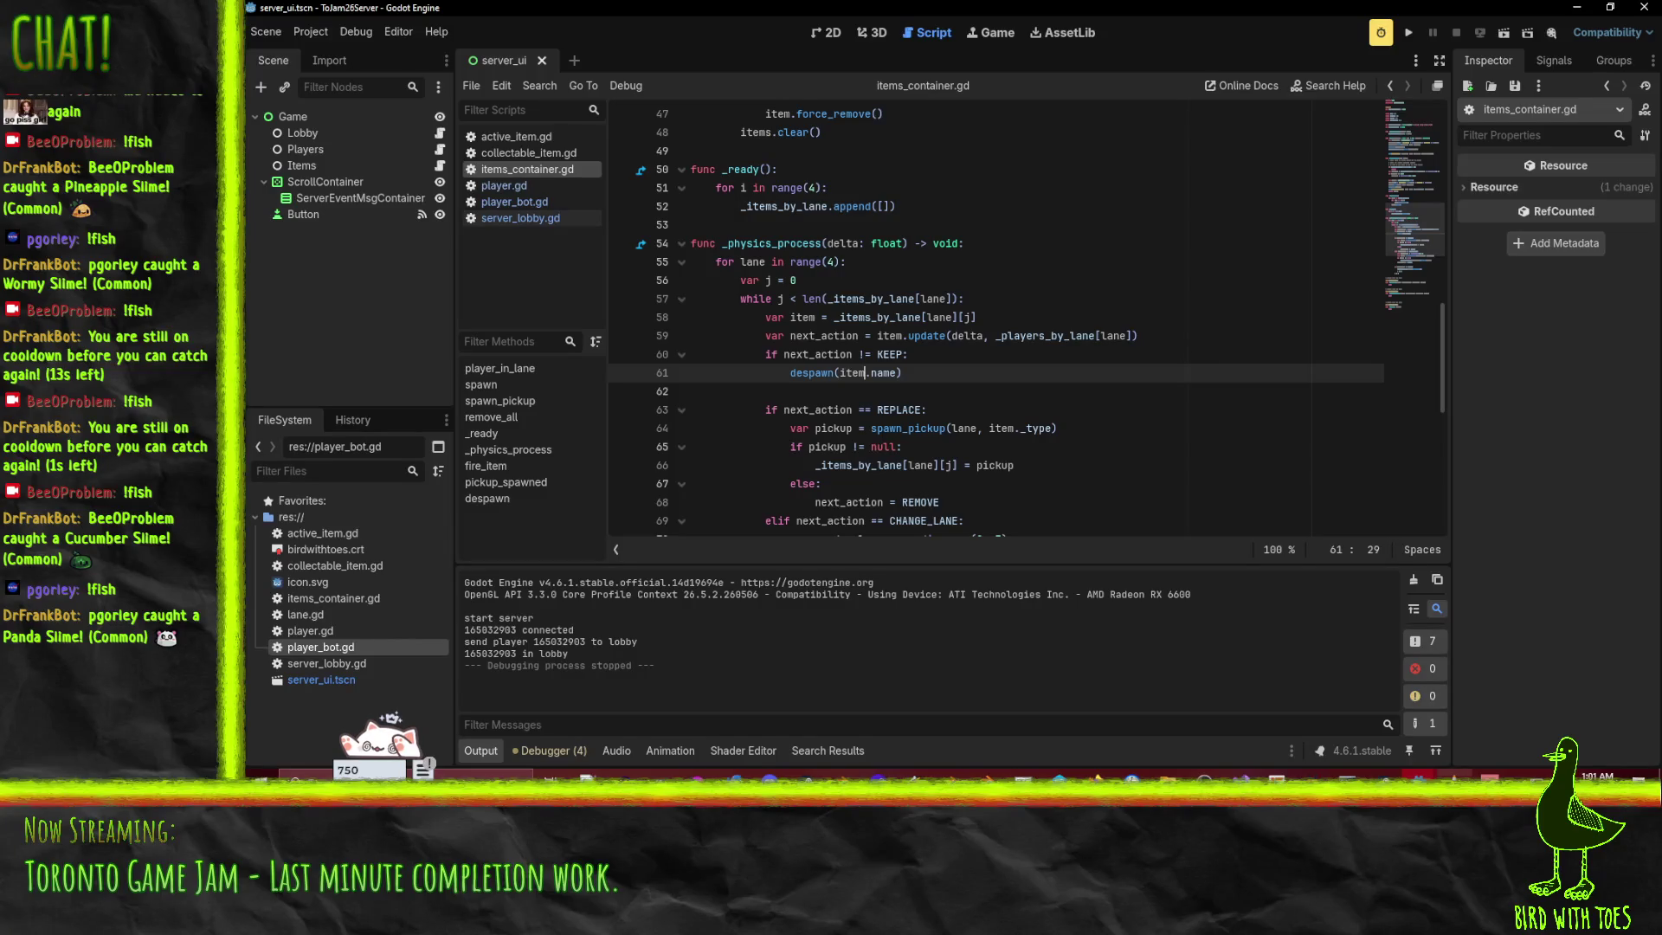
mouse_move(1419, 774)
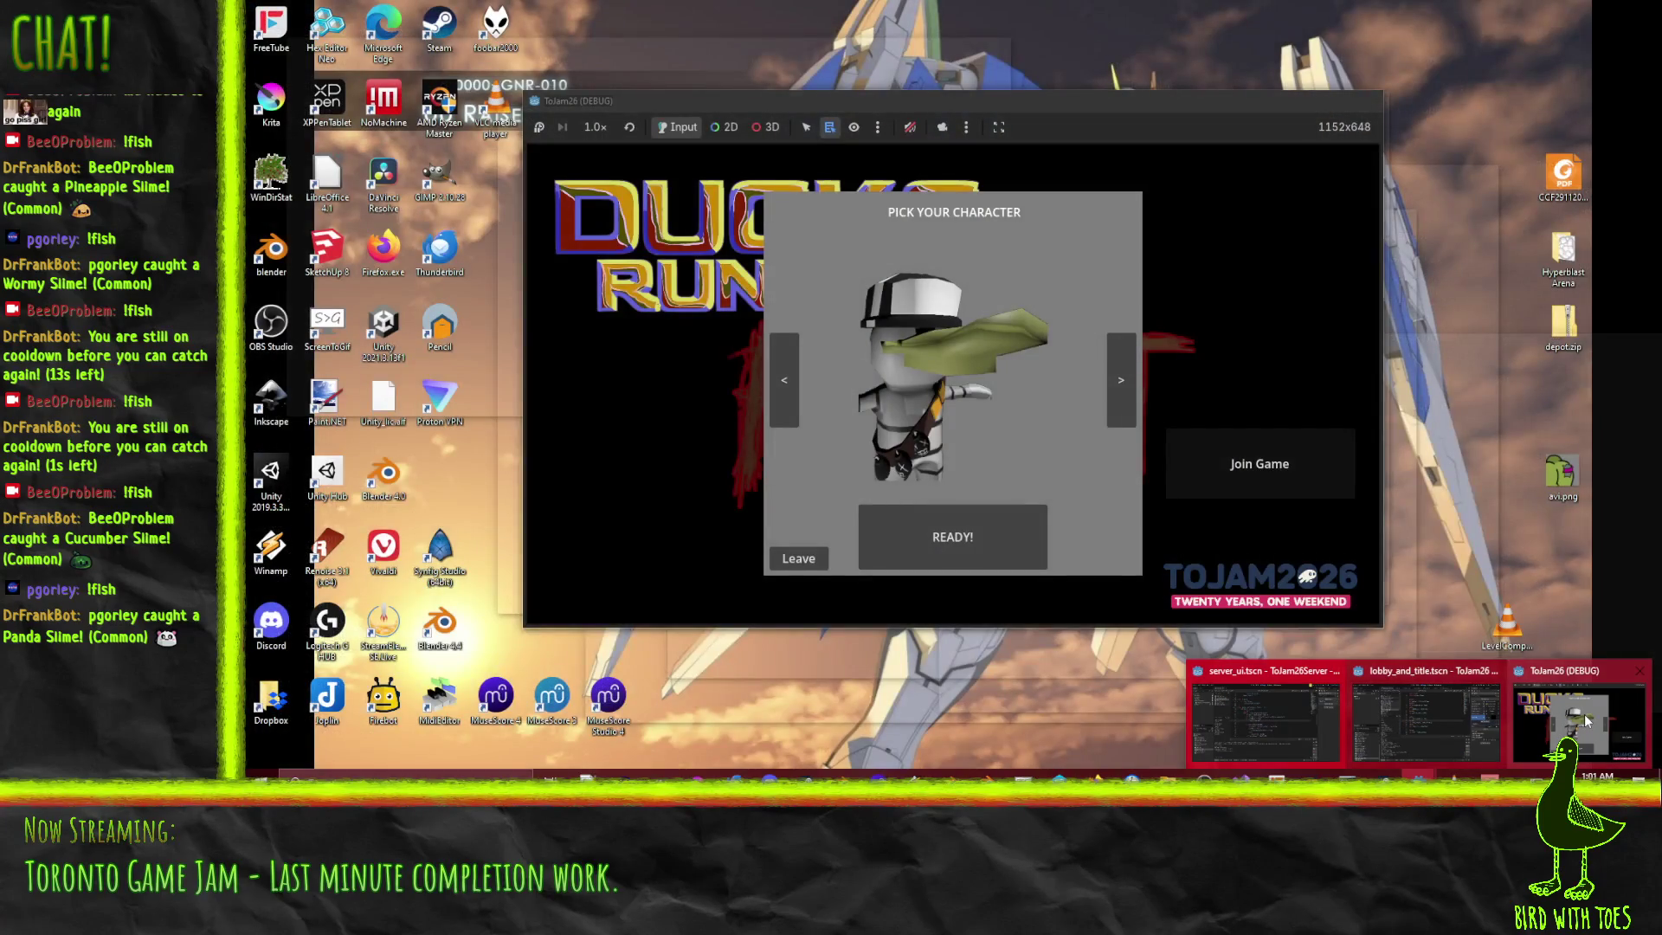
click(1586, 720)
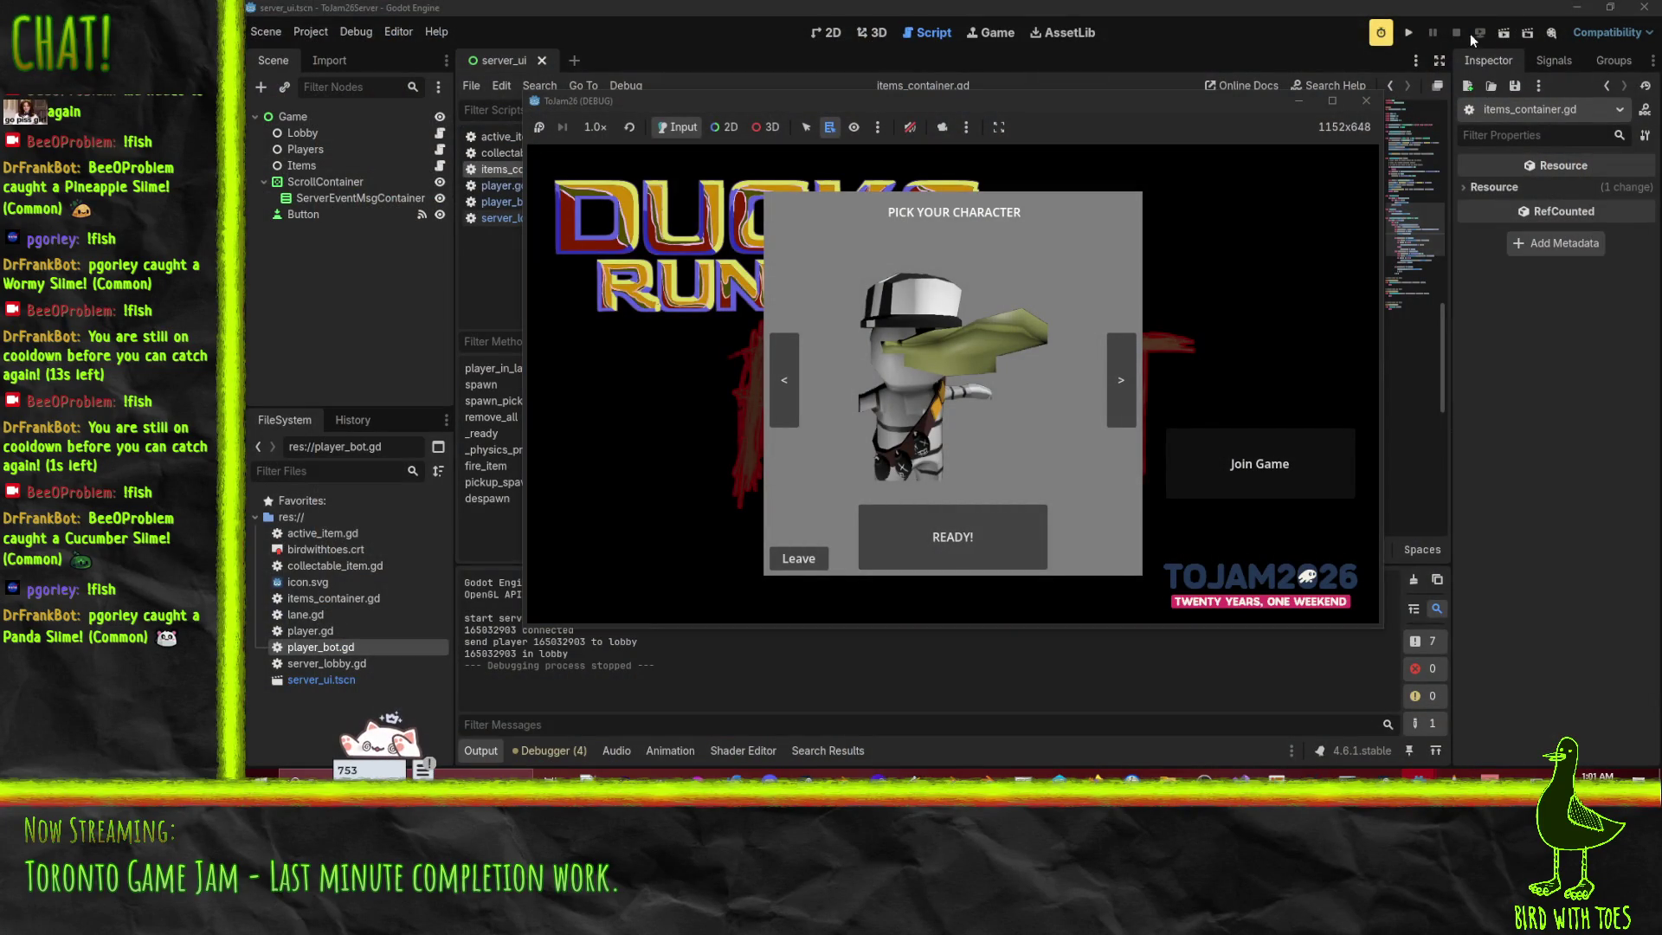
click(1298, 100)
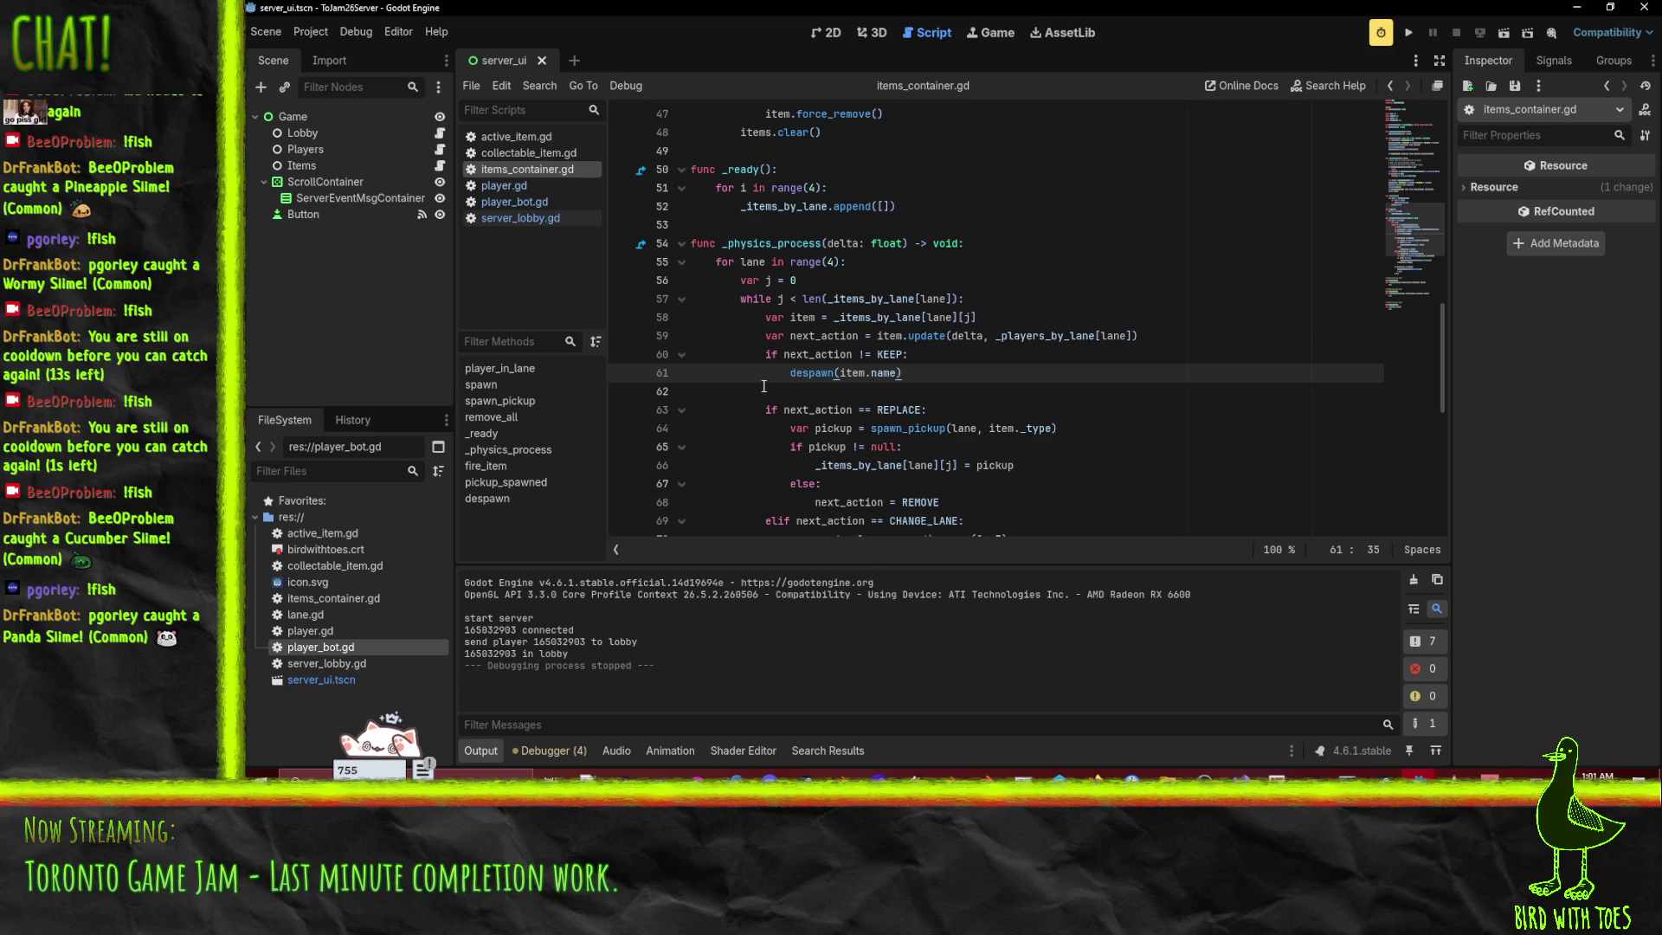
mouse_move(1443, 771)
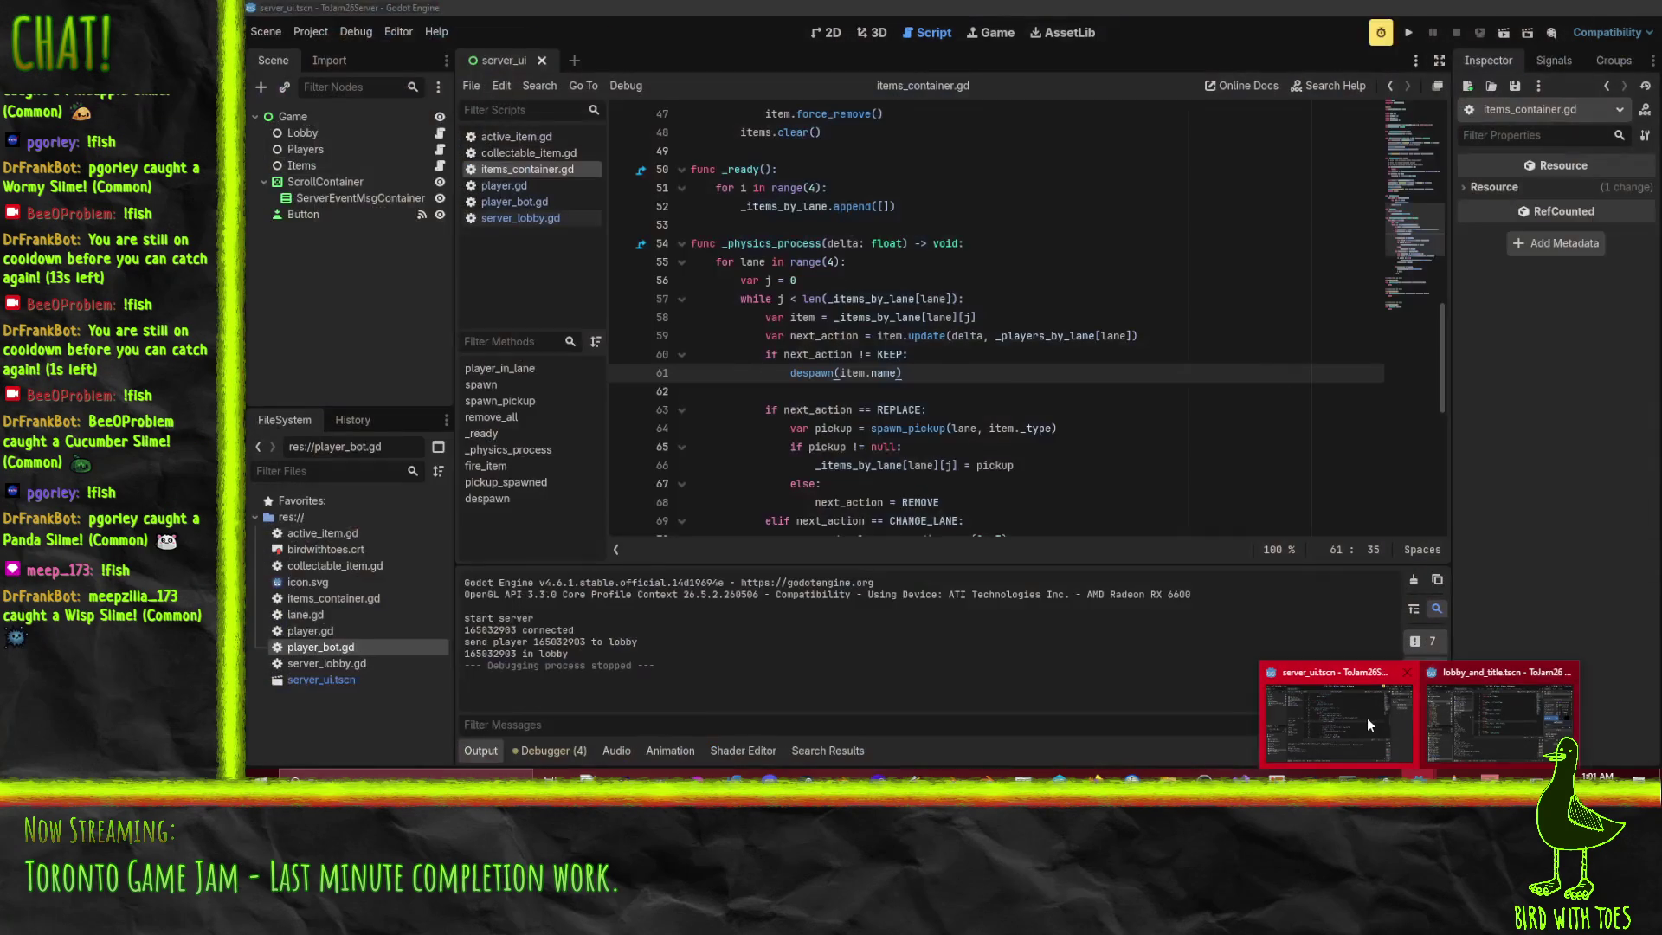
click(1368, 719)
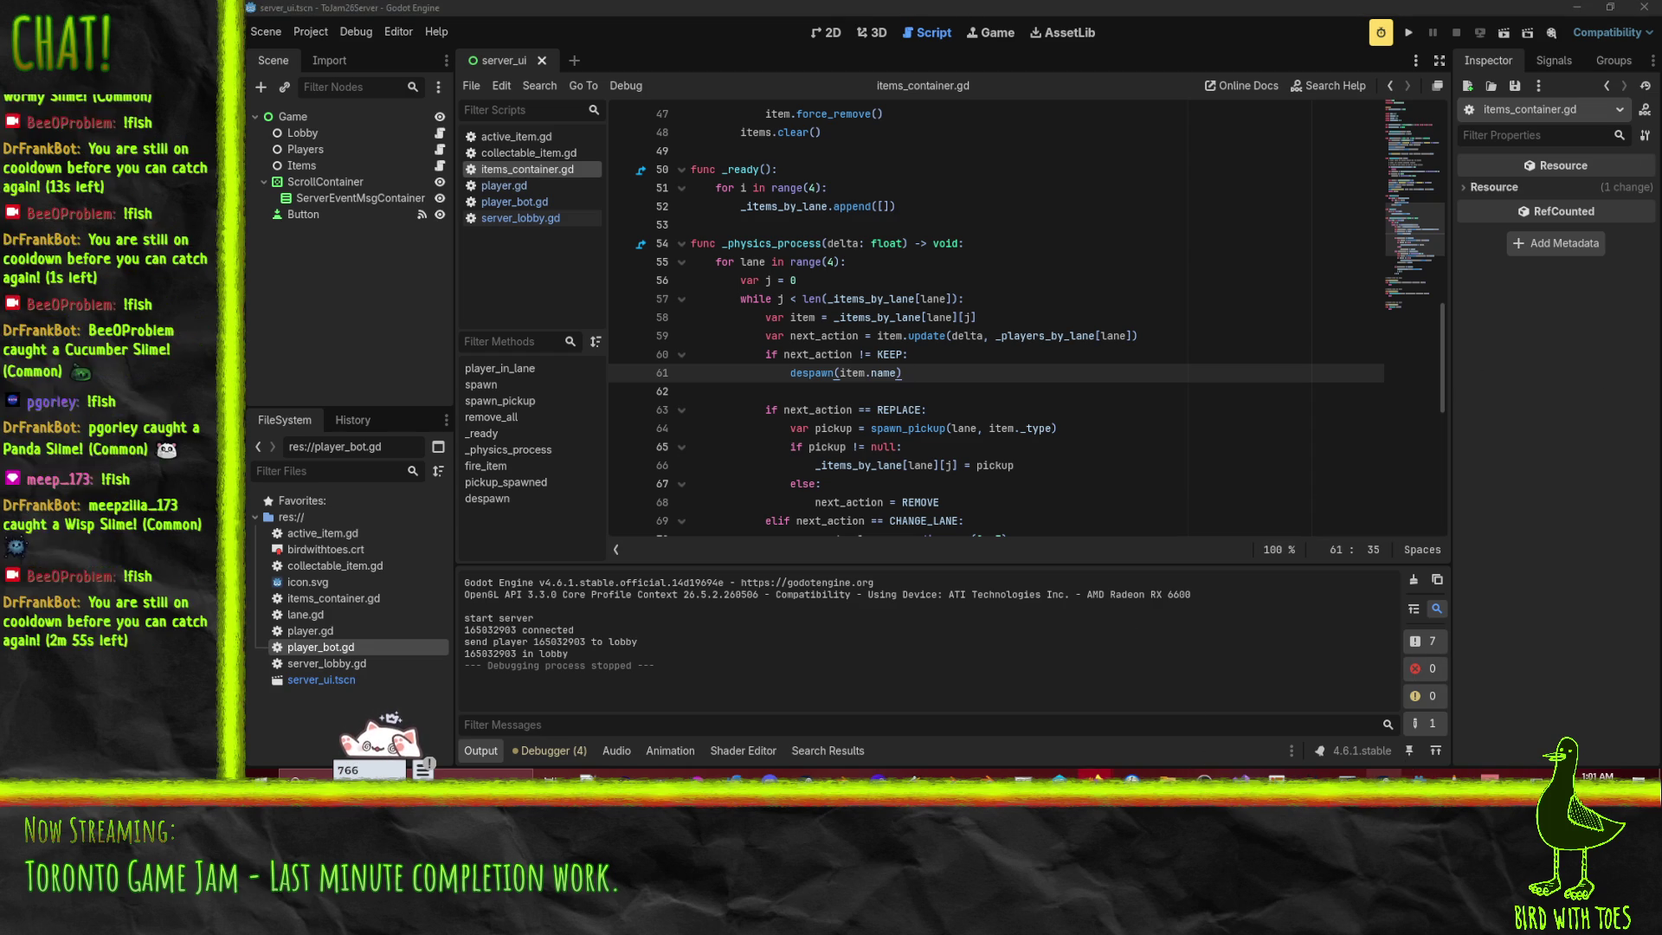
mouse_move(1417, 773)
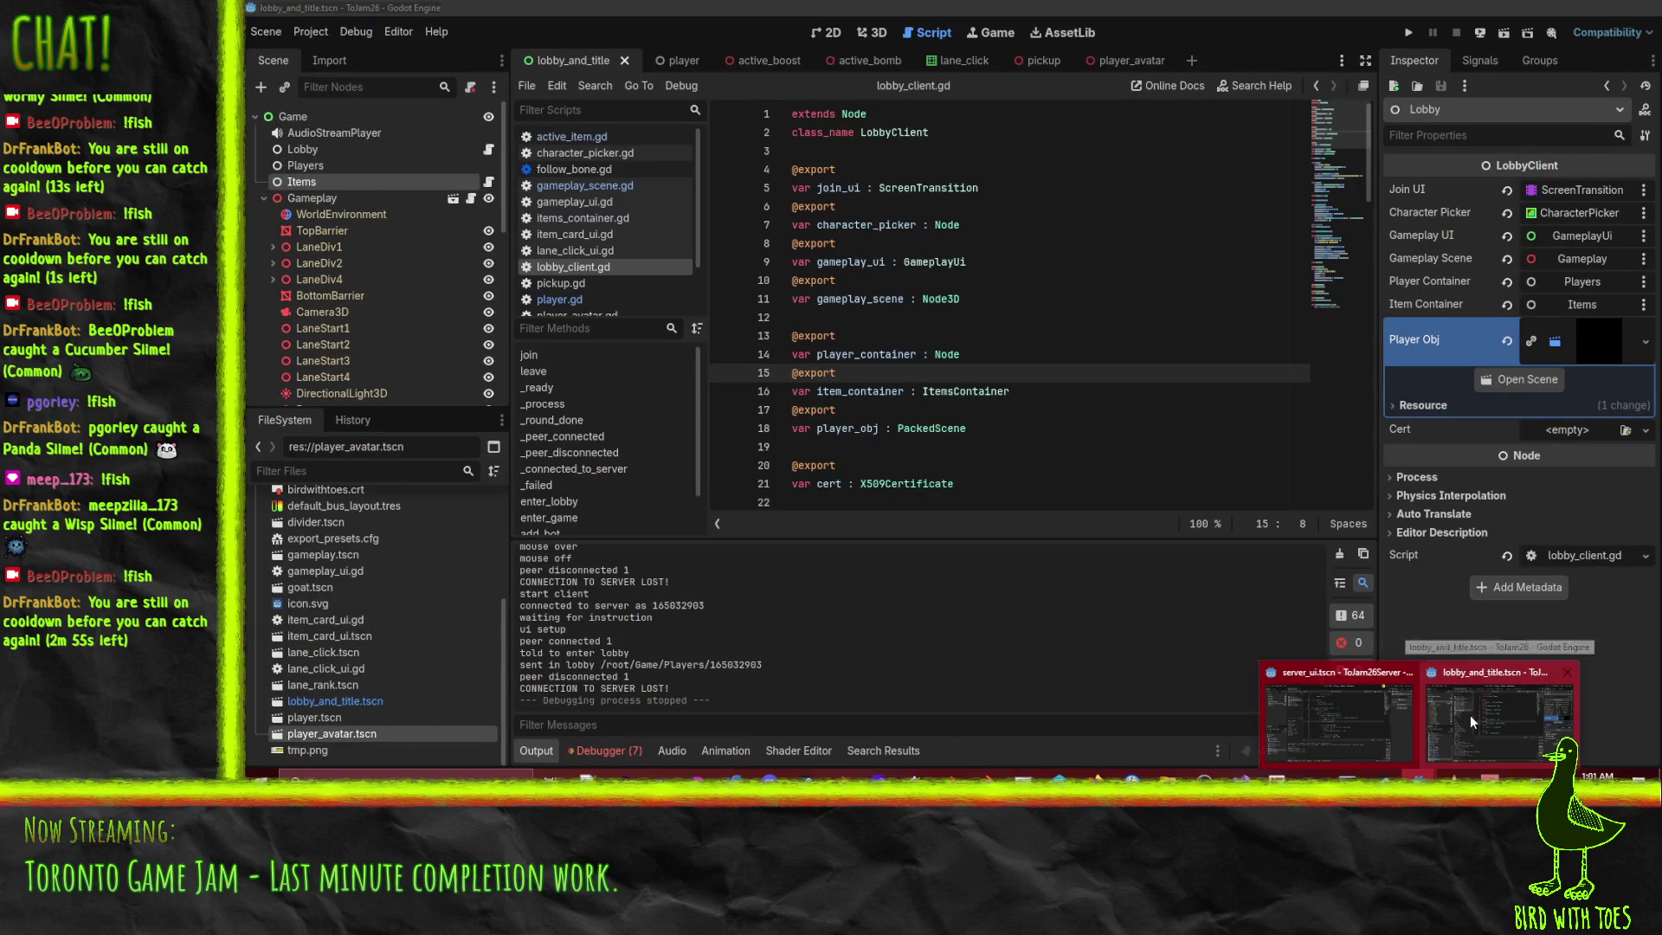
click(1470, 715)
scroll(861, 398, down, 8)
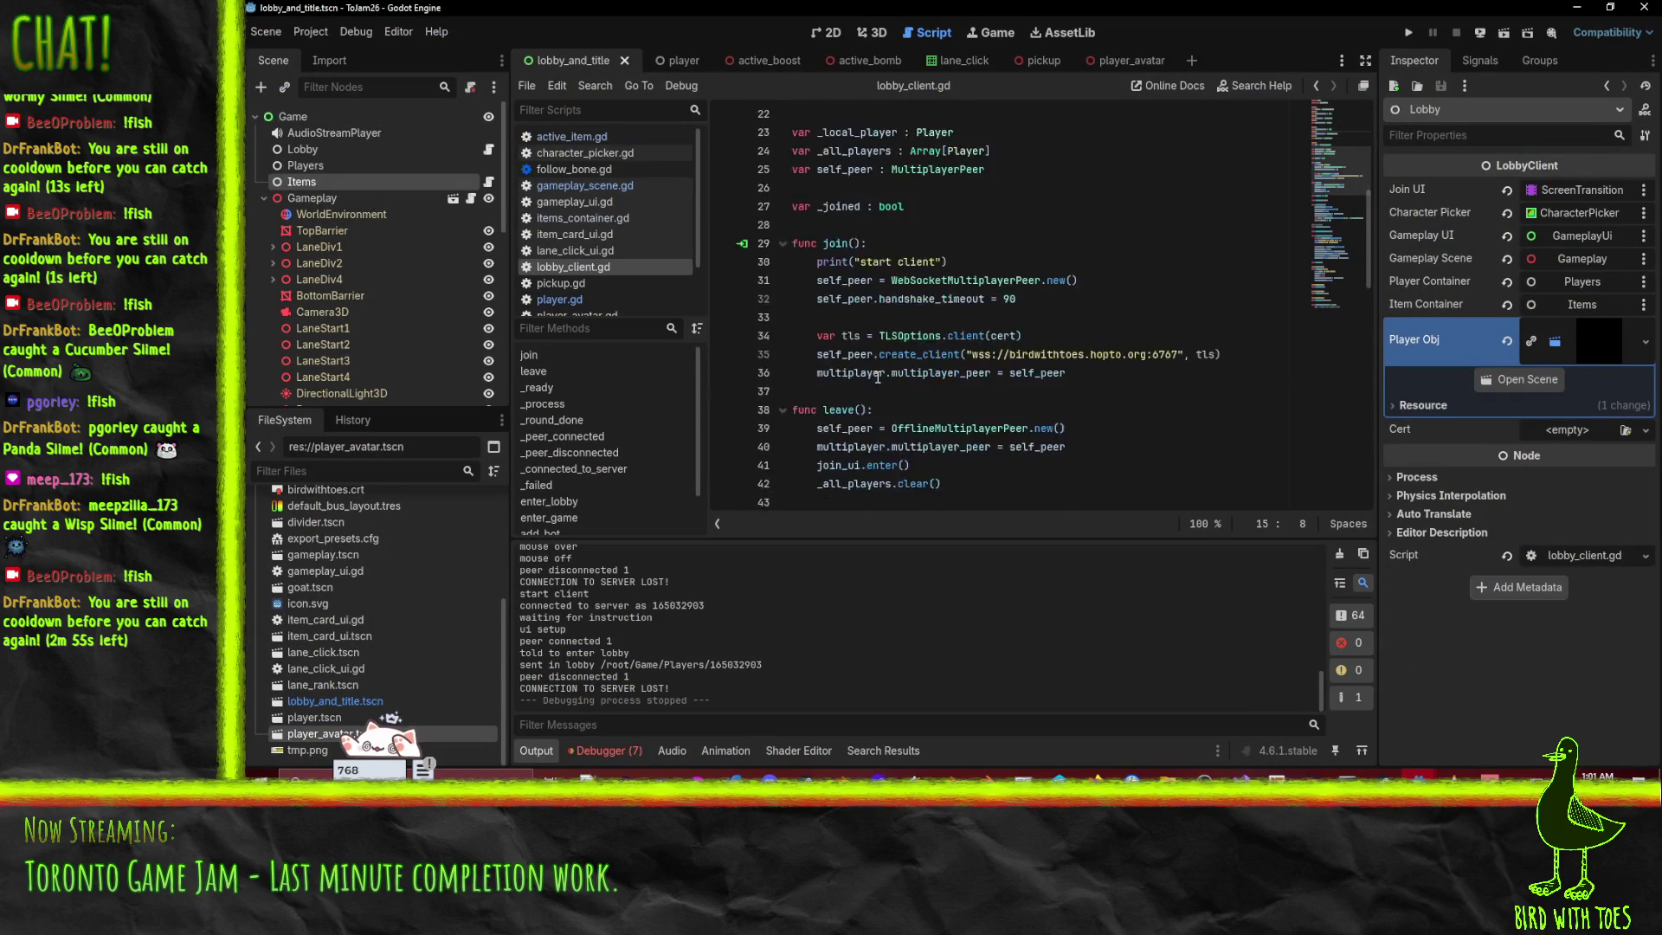
click(999, 265)
scroll(1008, 270, down, 4)
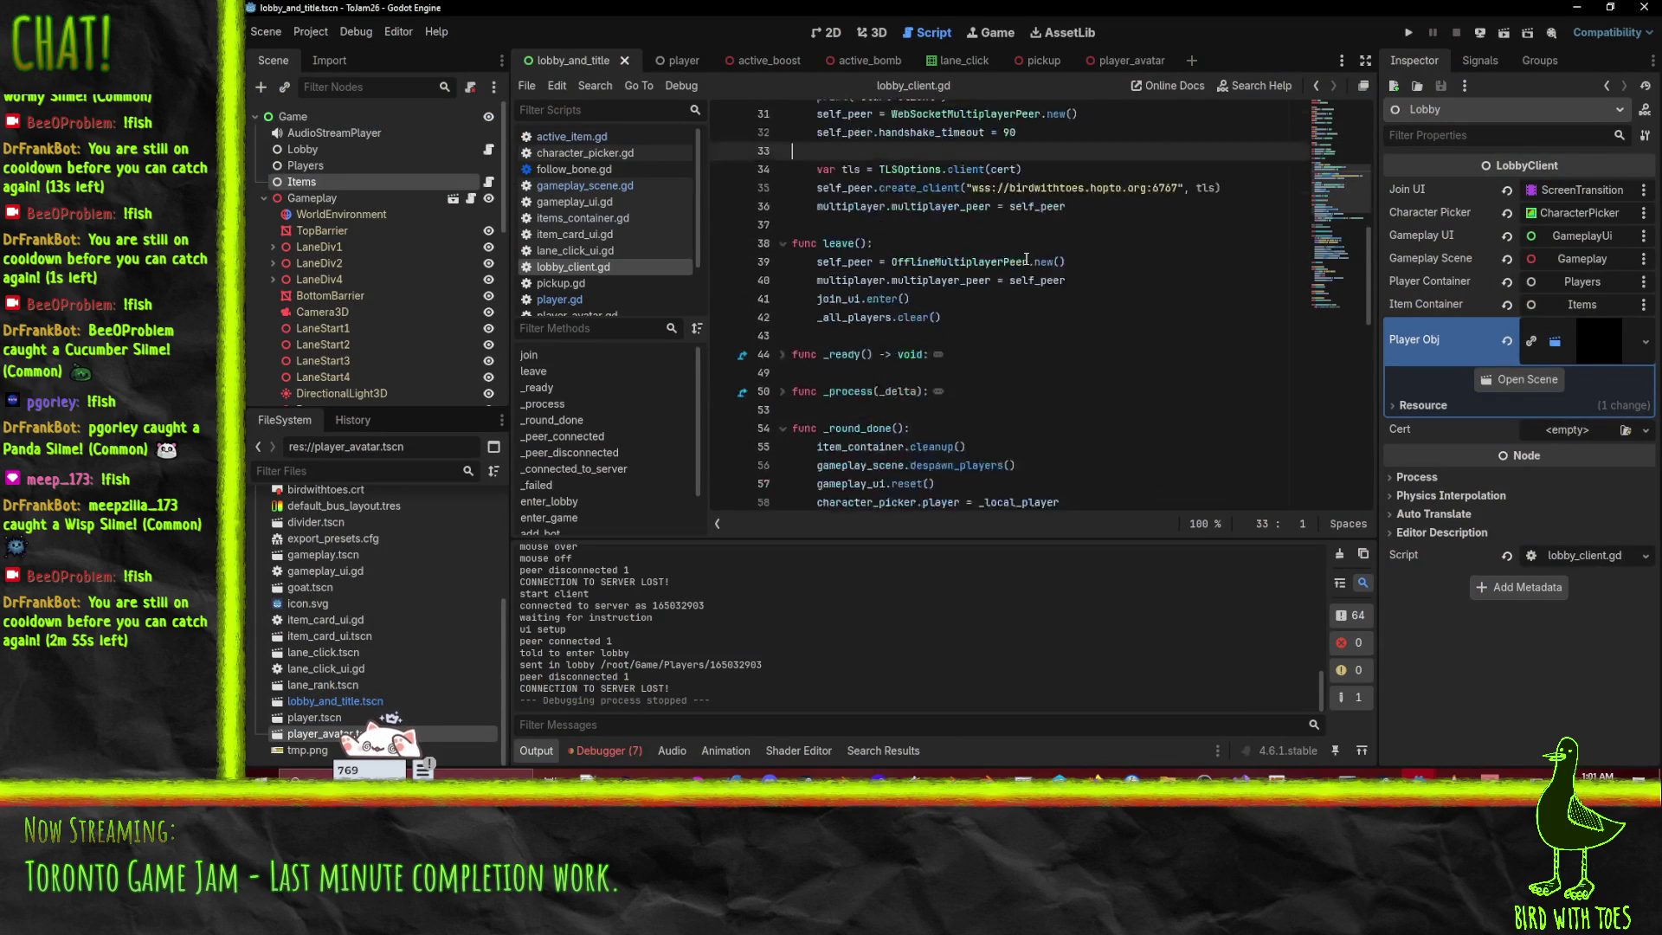
double_click(836, 318)
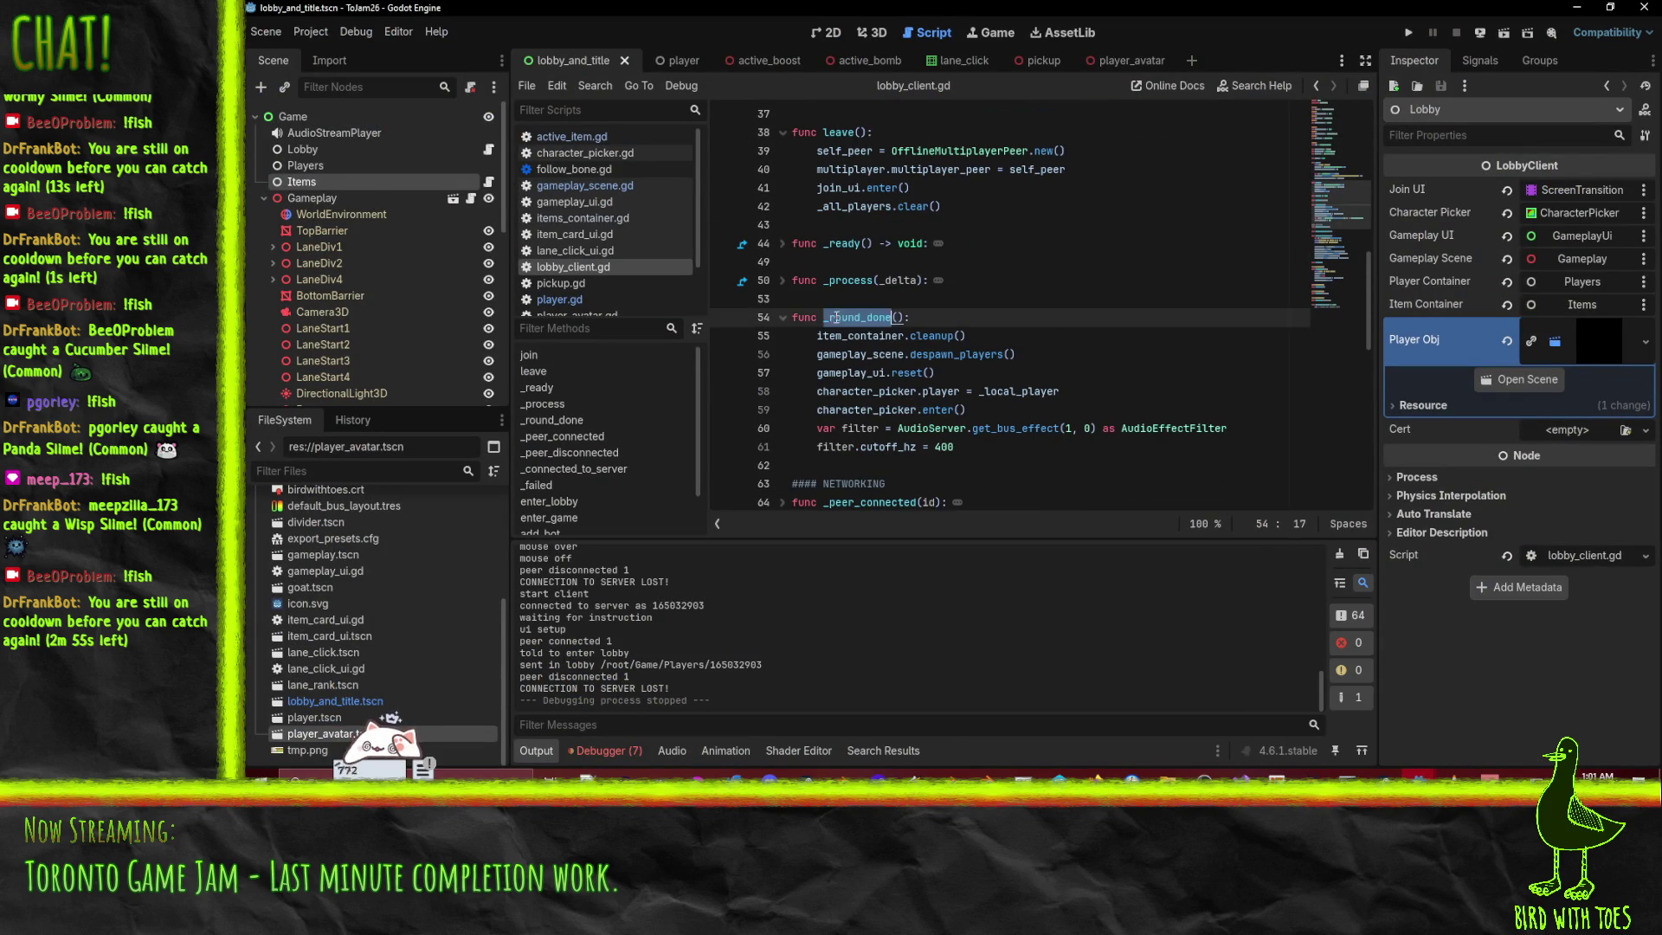
click(843, 338)
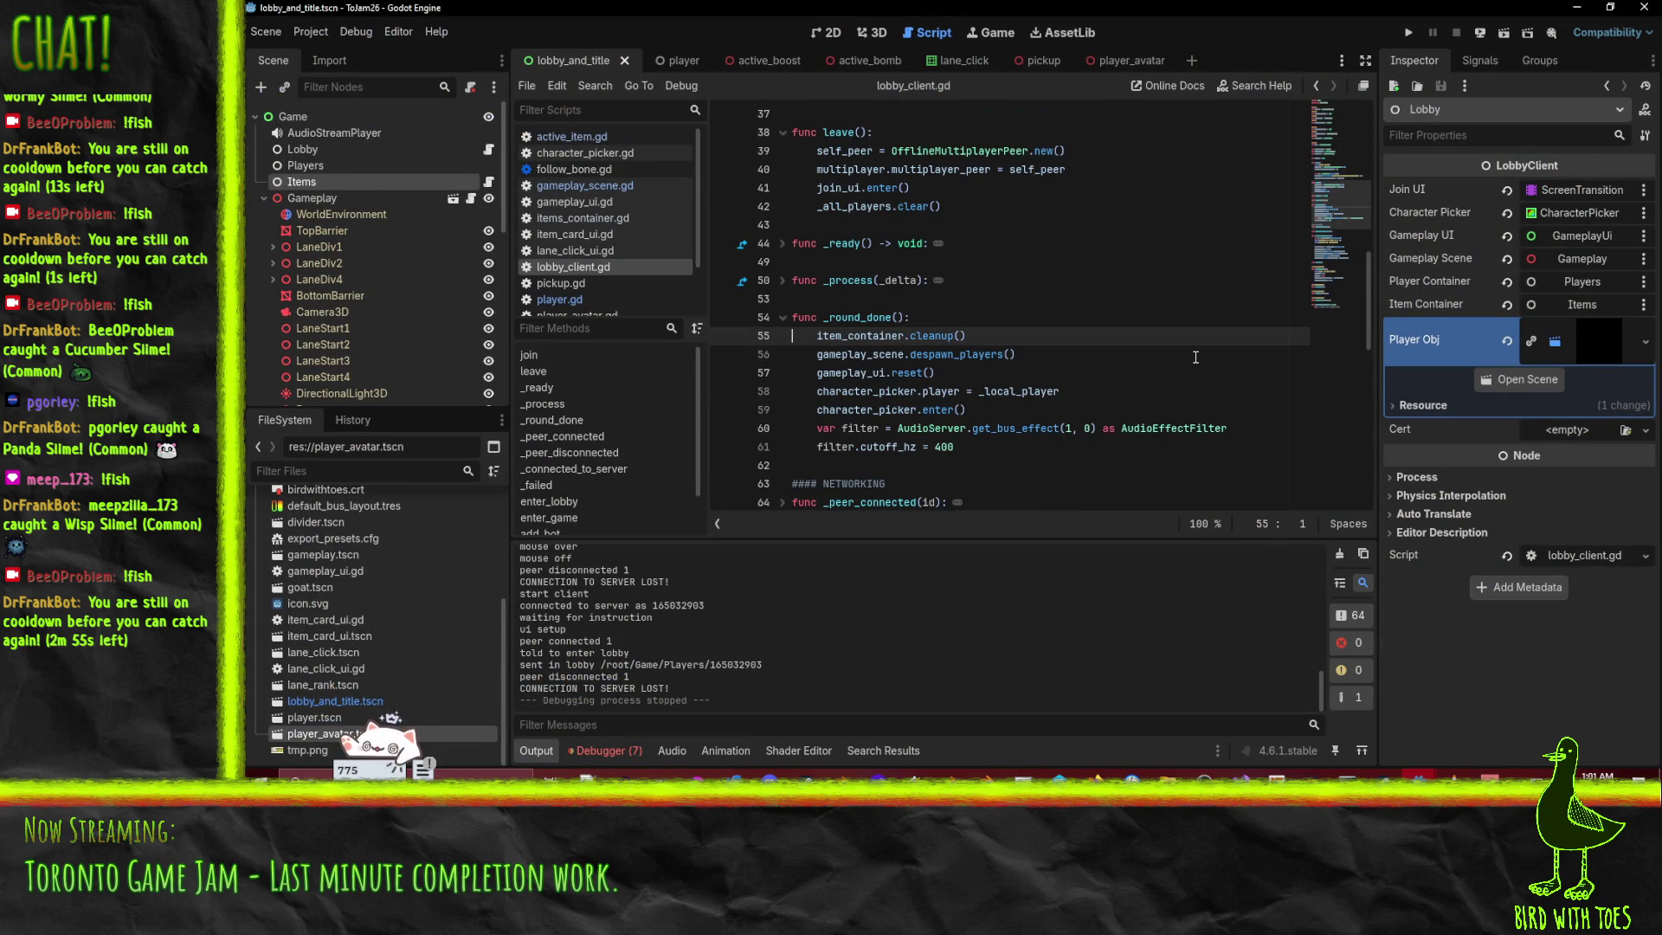
key(shift+Down)
key(shift+Down)
key(shift+Down)
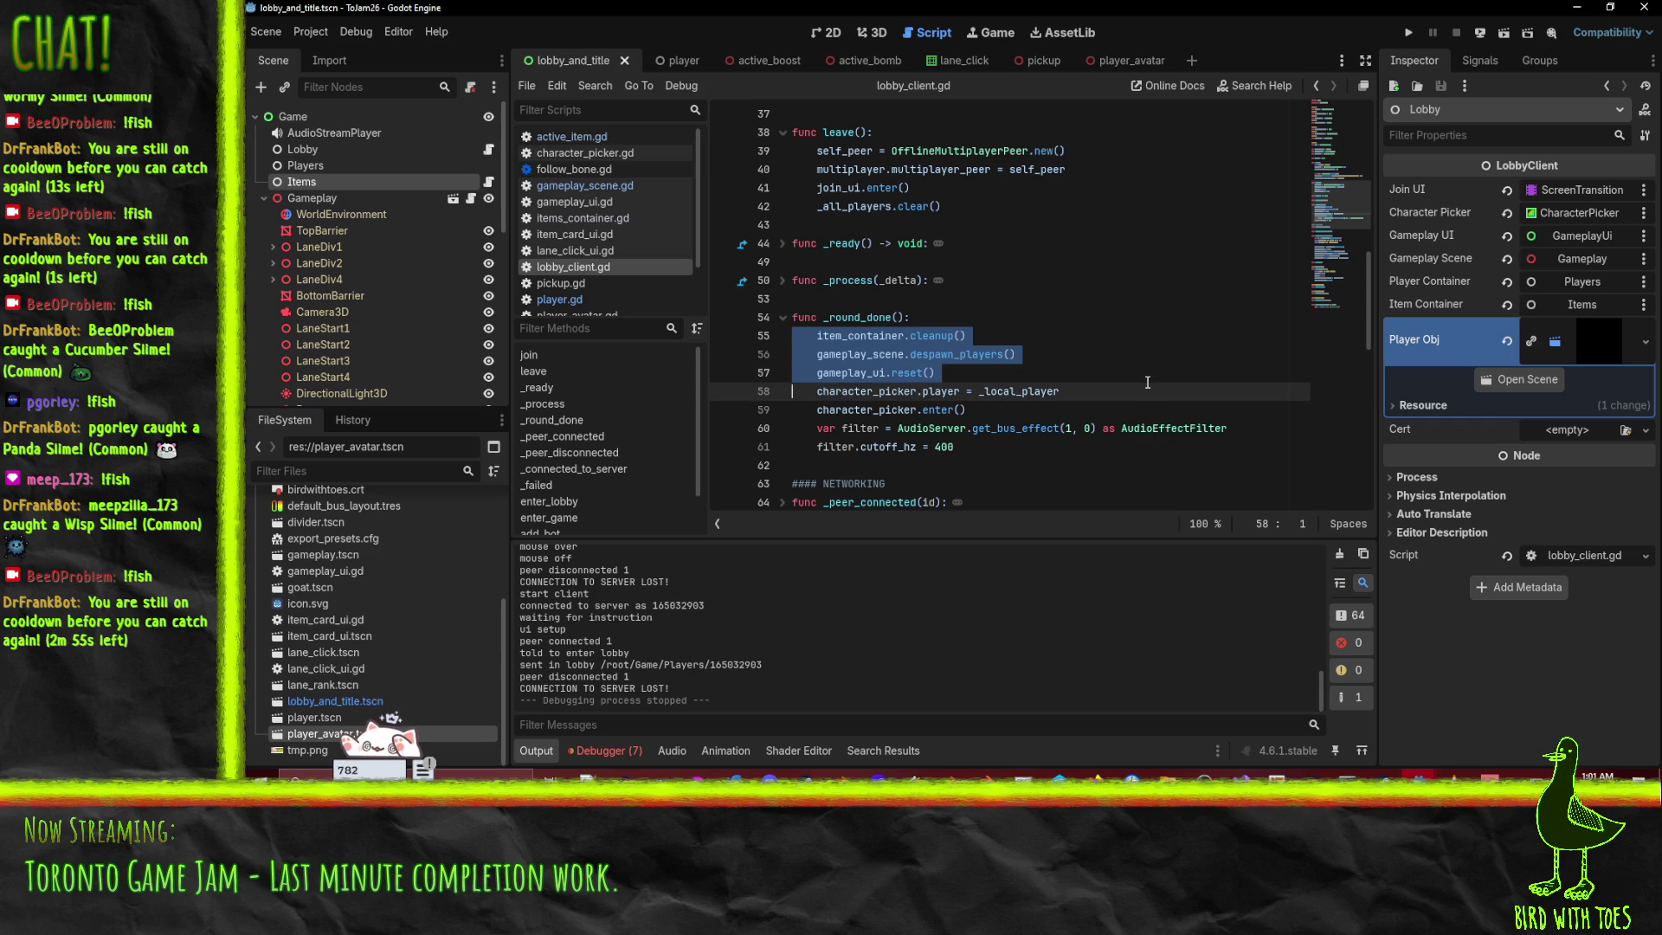
key(Delete)
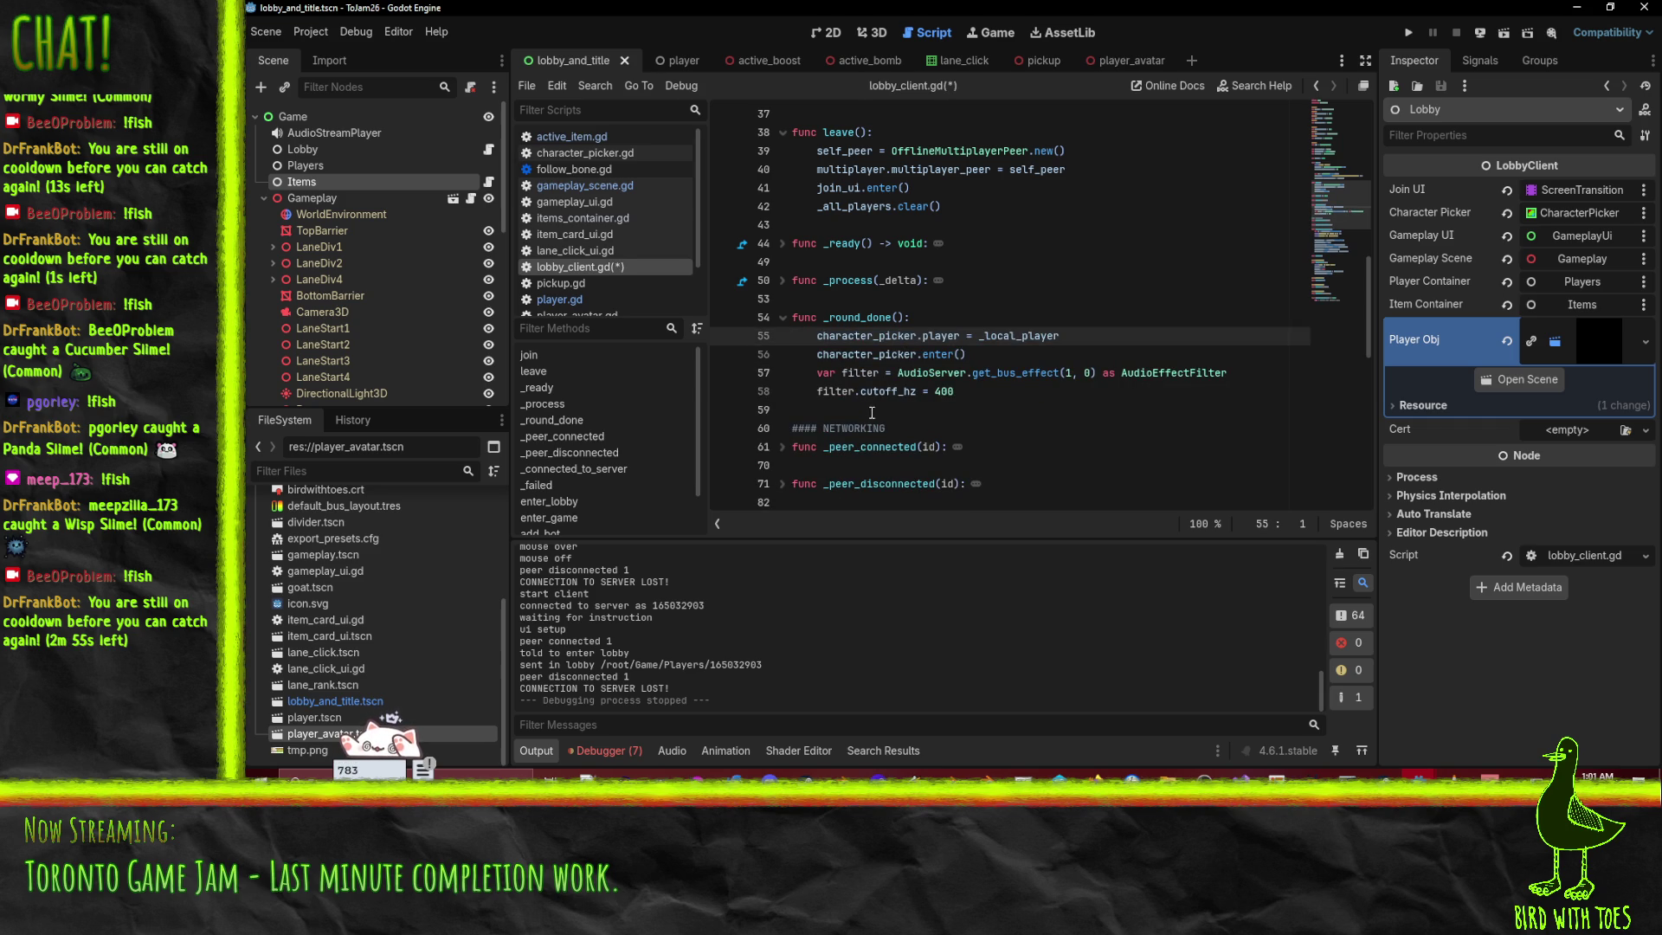
click(1022, 357)
scroll(1016, 416, down, 3)
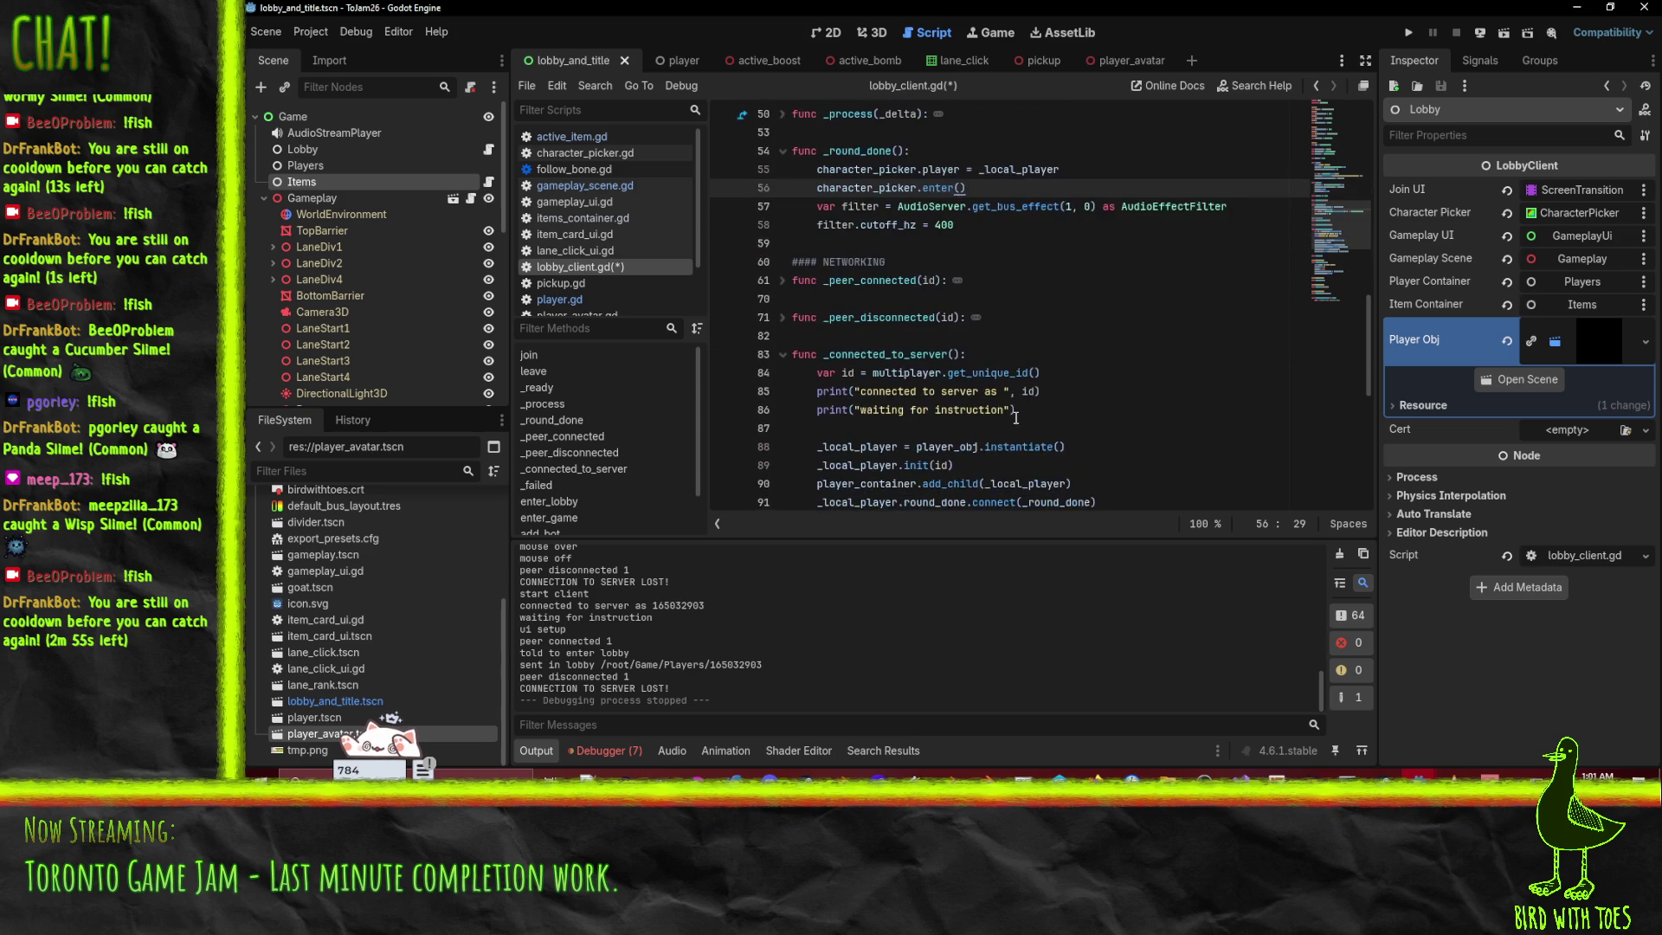
click(784, 355)
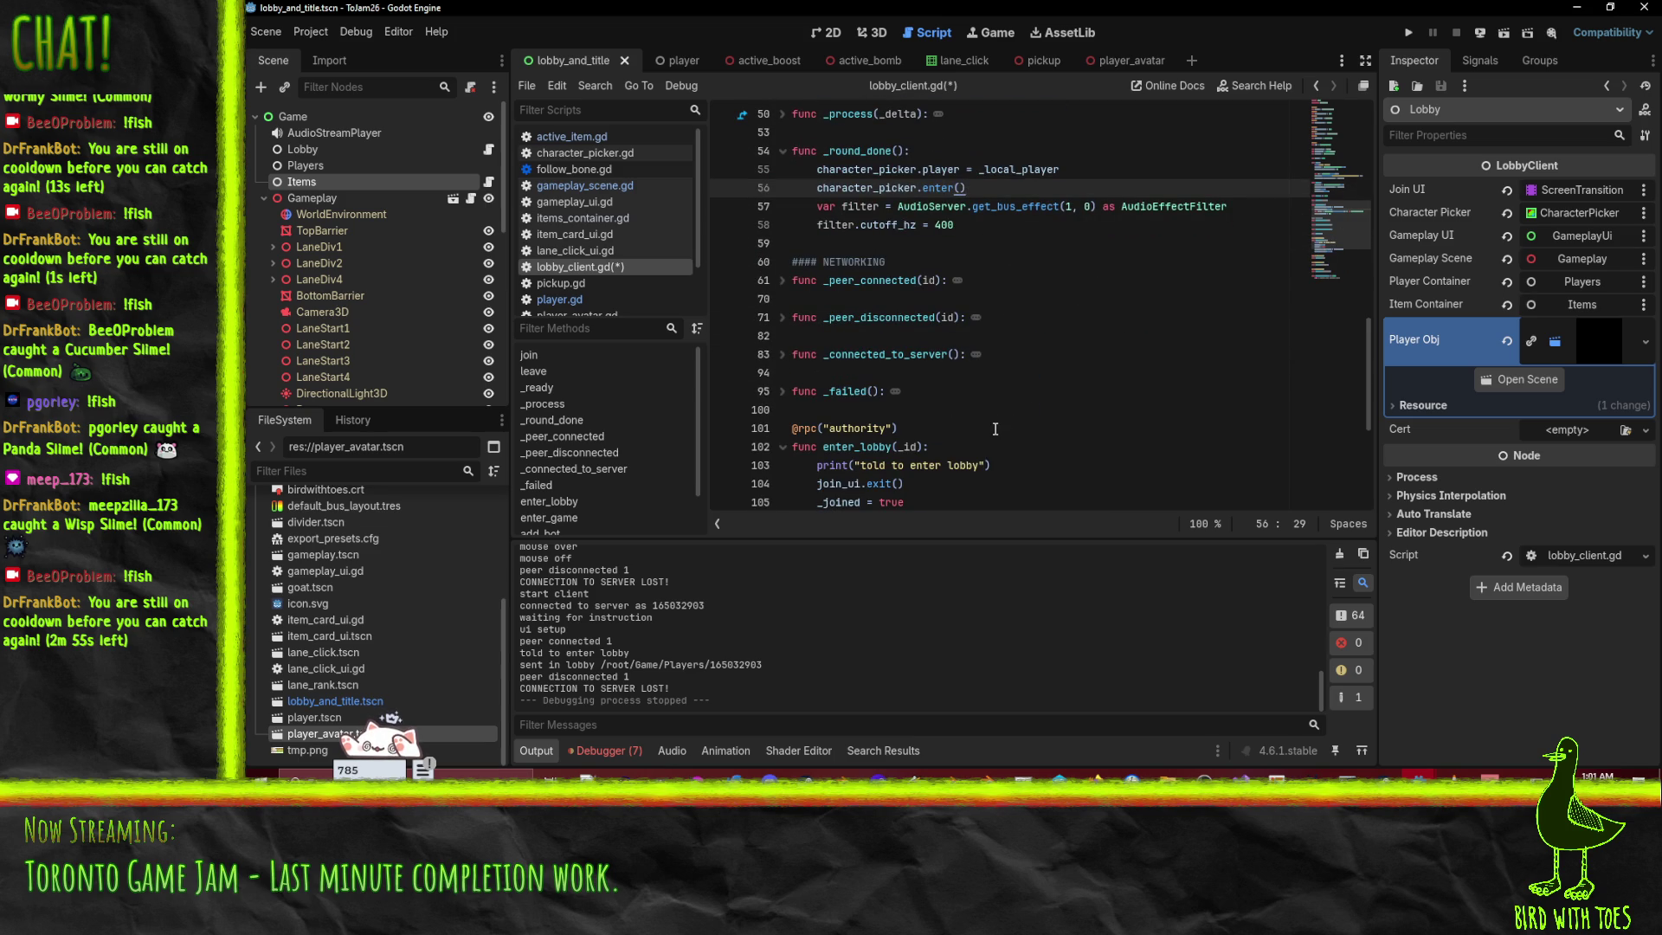
scroll(1004, 426, down, 4)
scroll(1142, 419, up, 7)
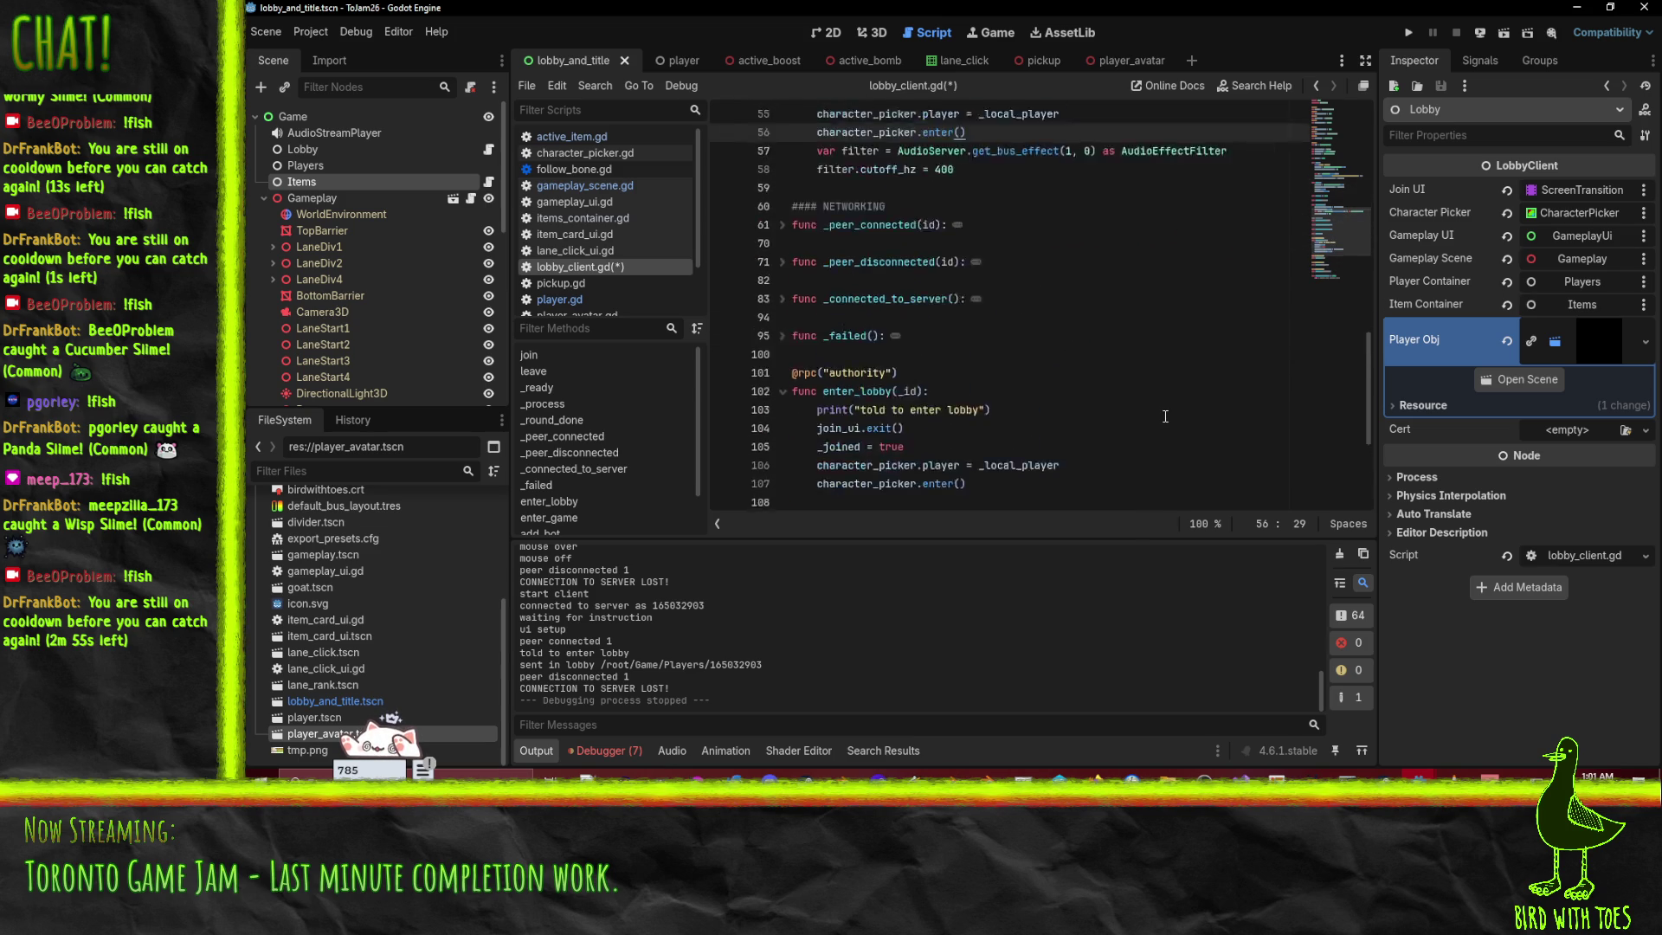
double_click(857, 317)
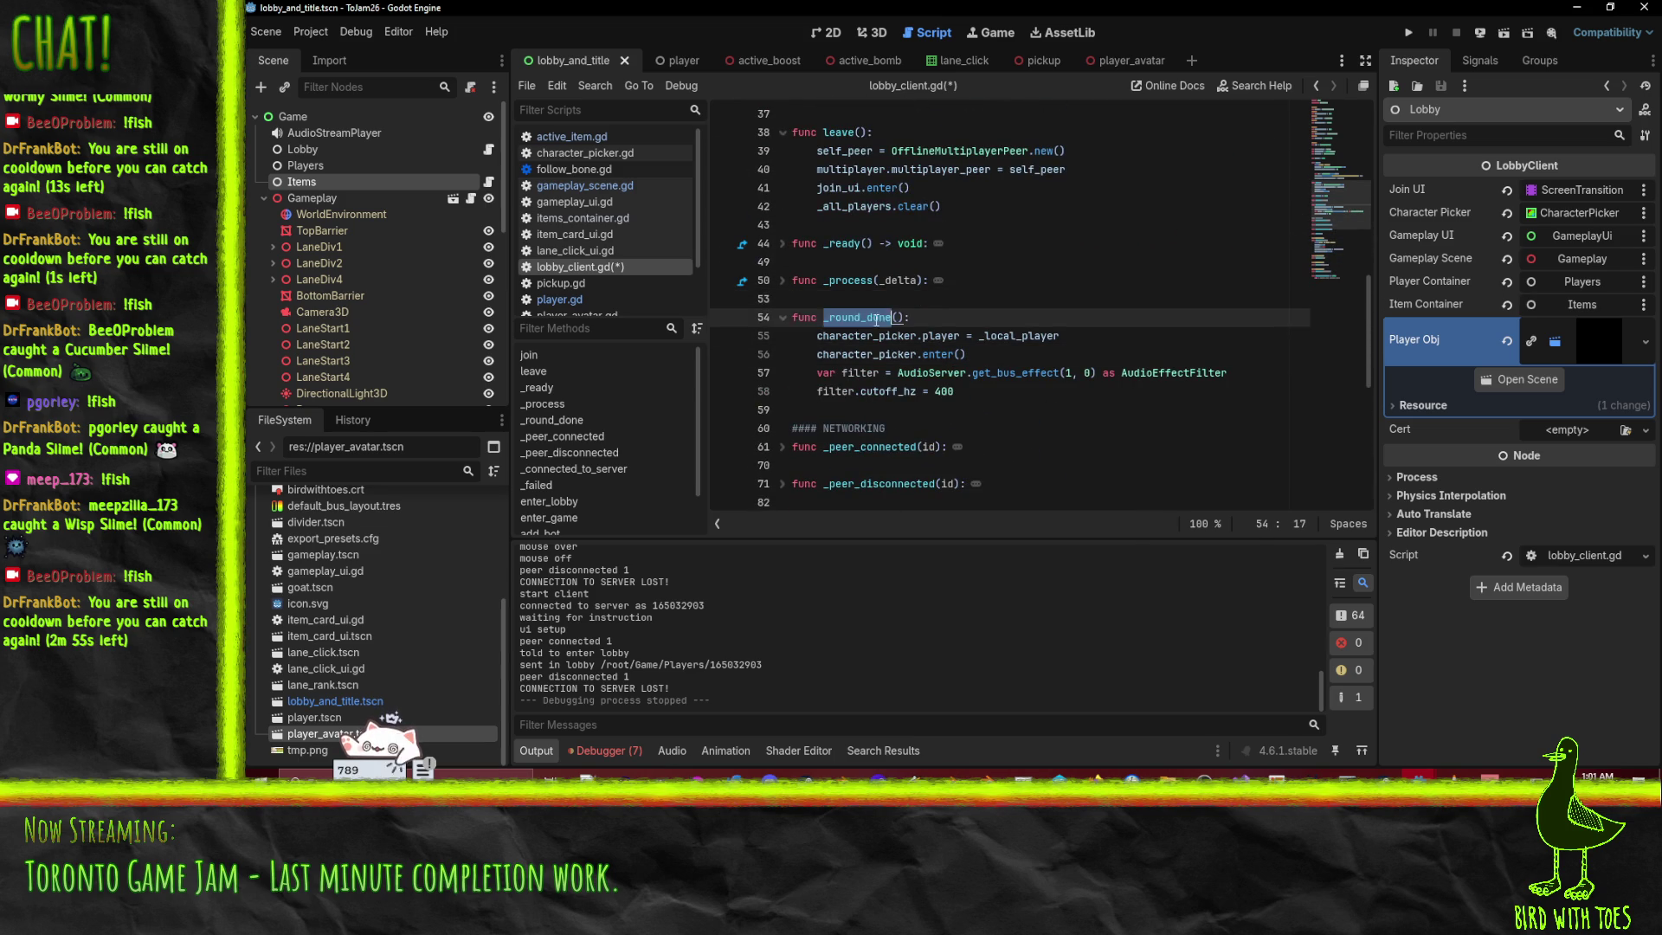
scroll(1130, 367, down, 4)
scroll(1130, 367, down, 1)
scroll(1125, 391, up, 4)
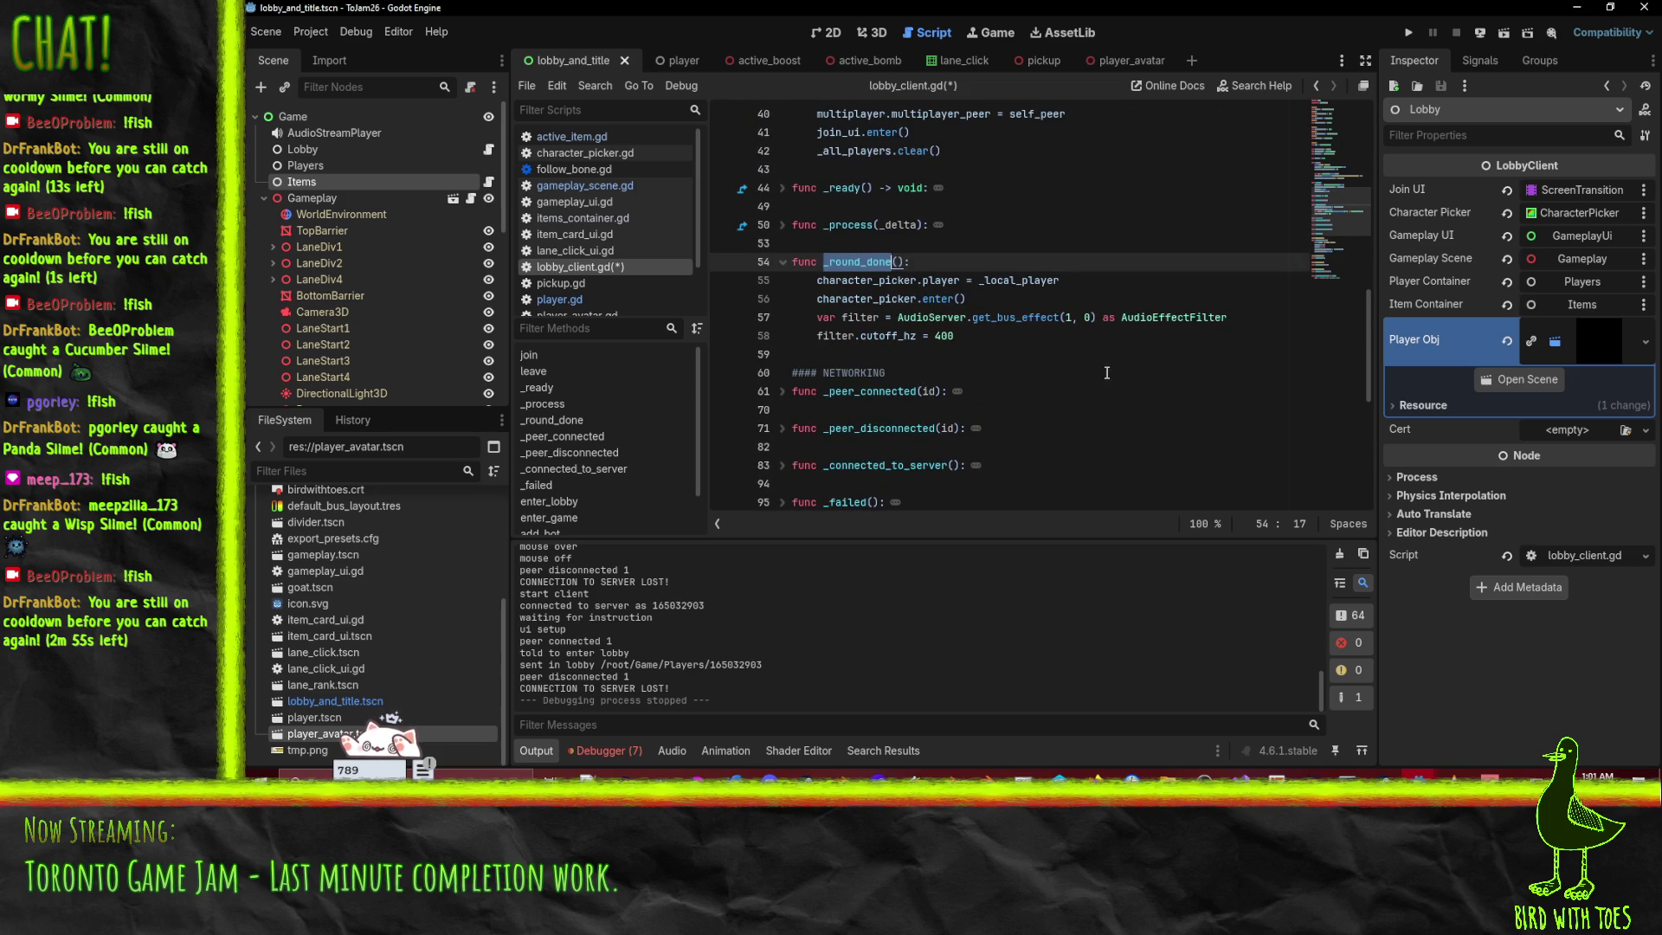
scroll(1037, 415, down, 4)
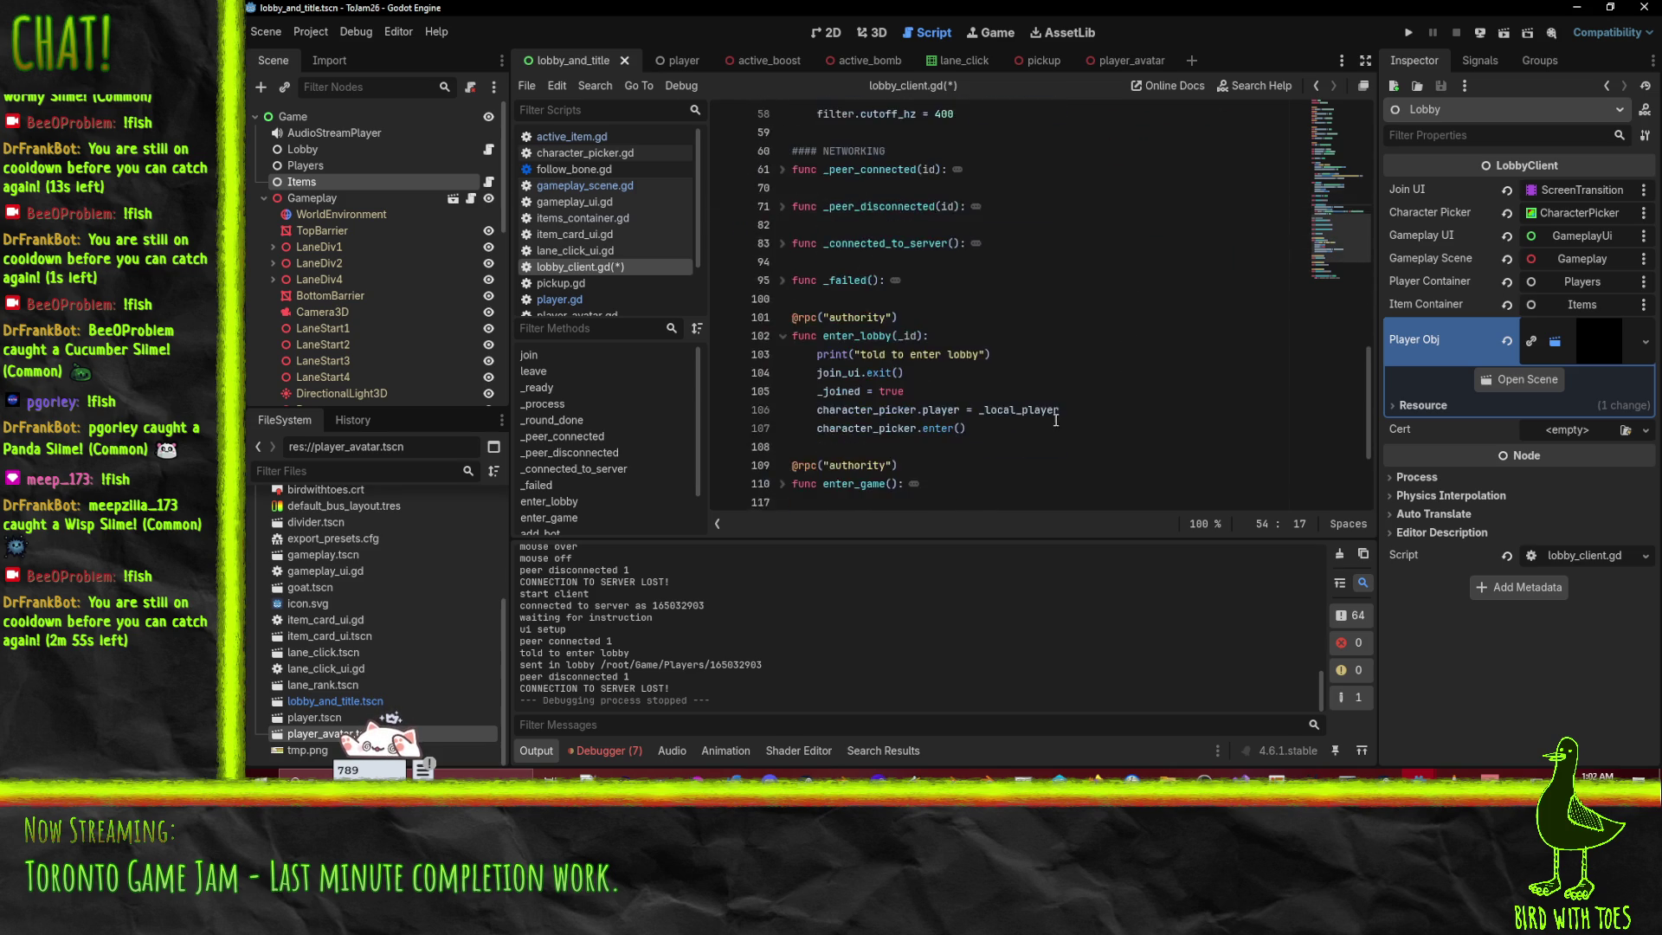
scroll(1084, 433, up, 3)
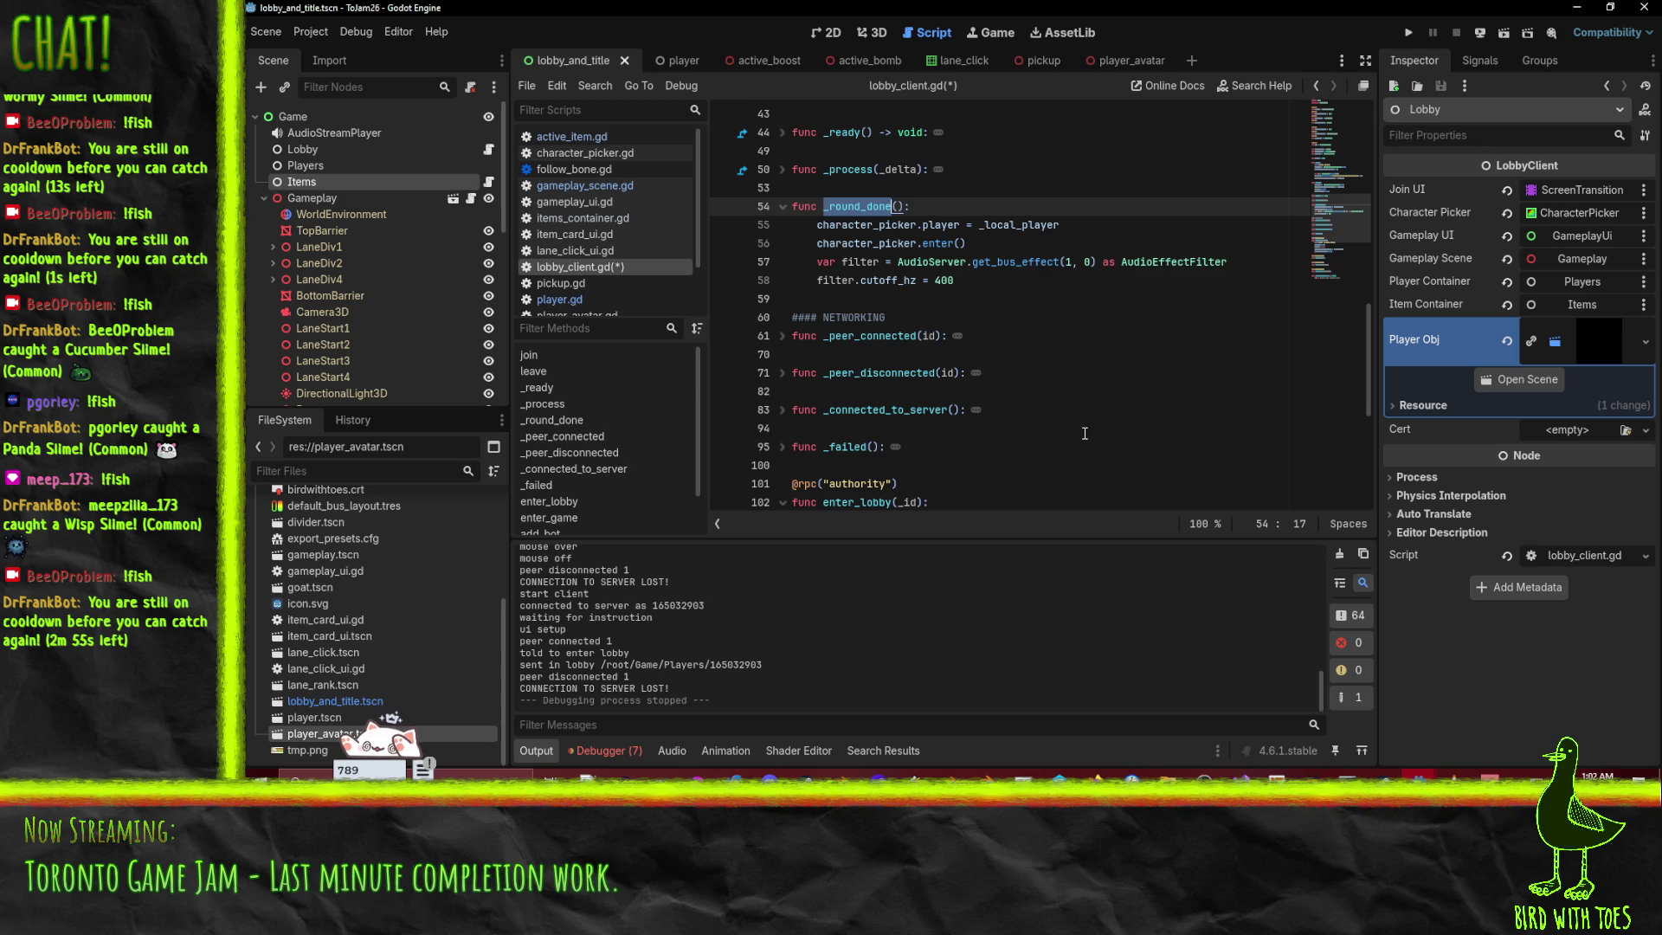
scroll(848, 222, down, 3)
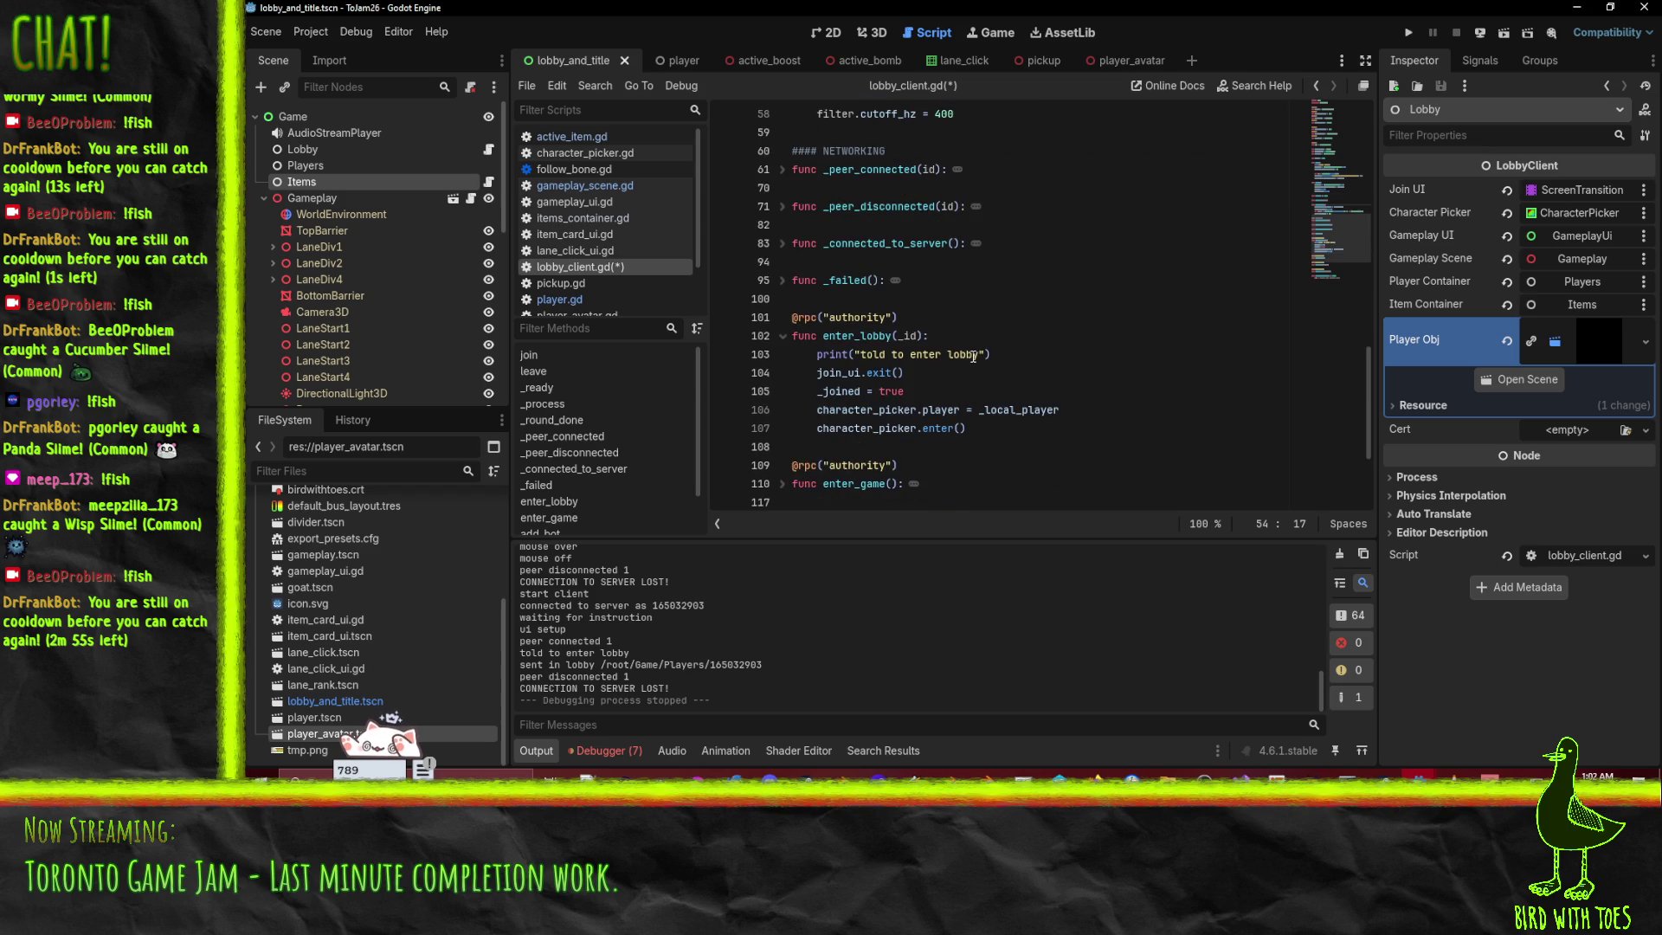
click(815, 372)
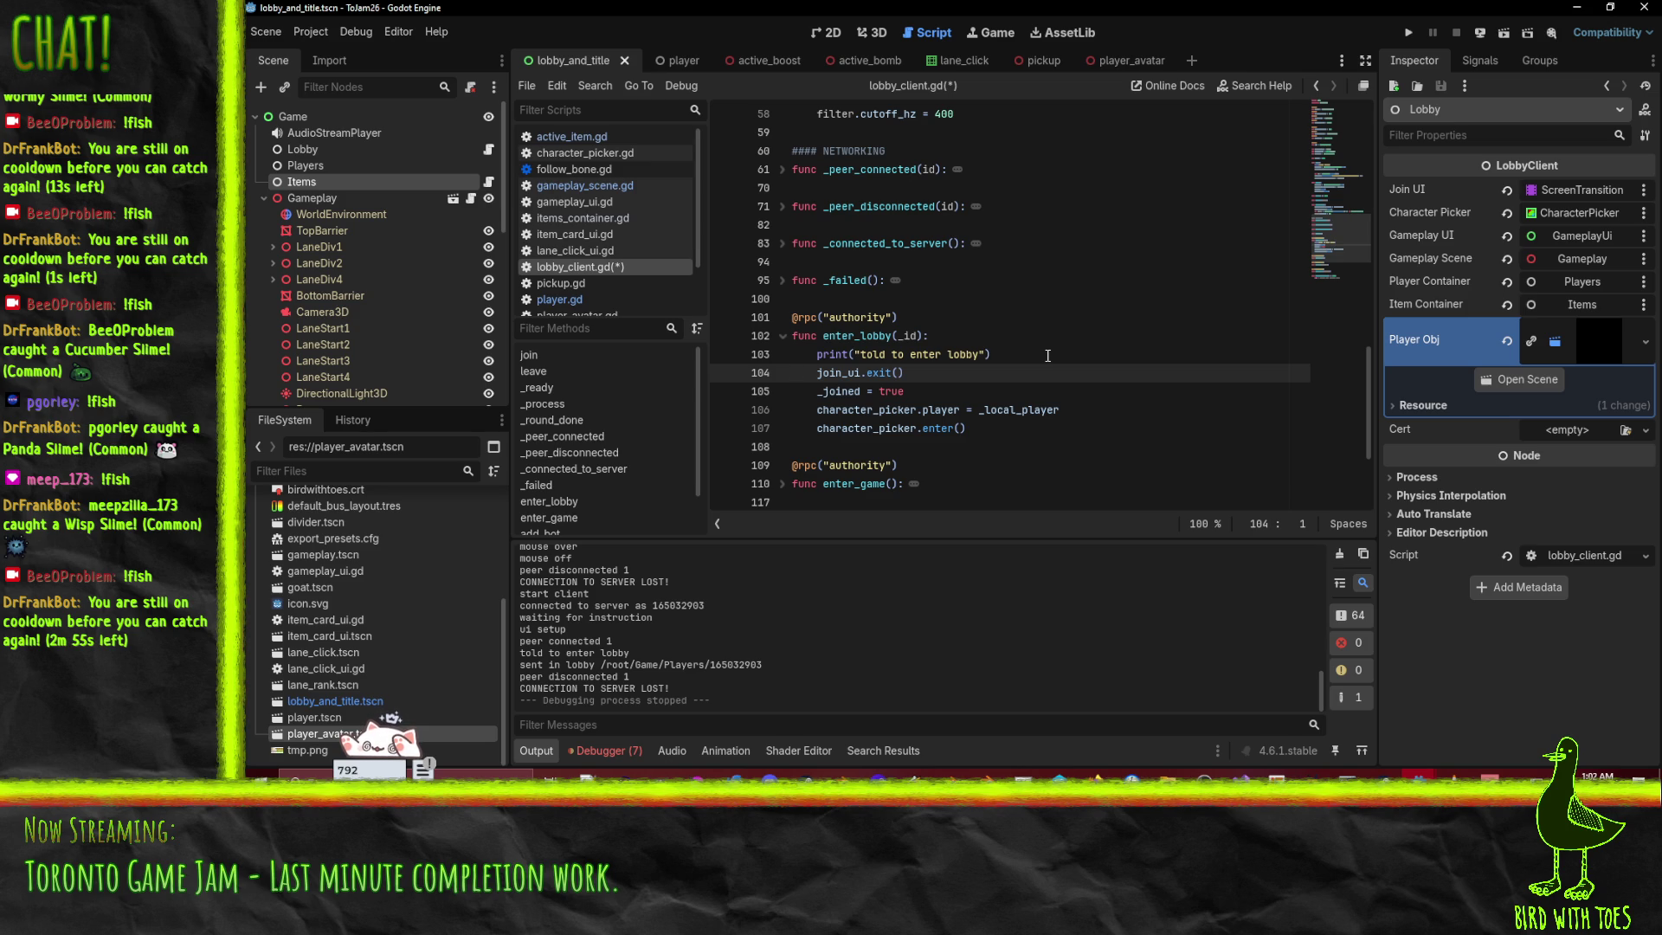
scroll(952, 329, up, 5)
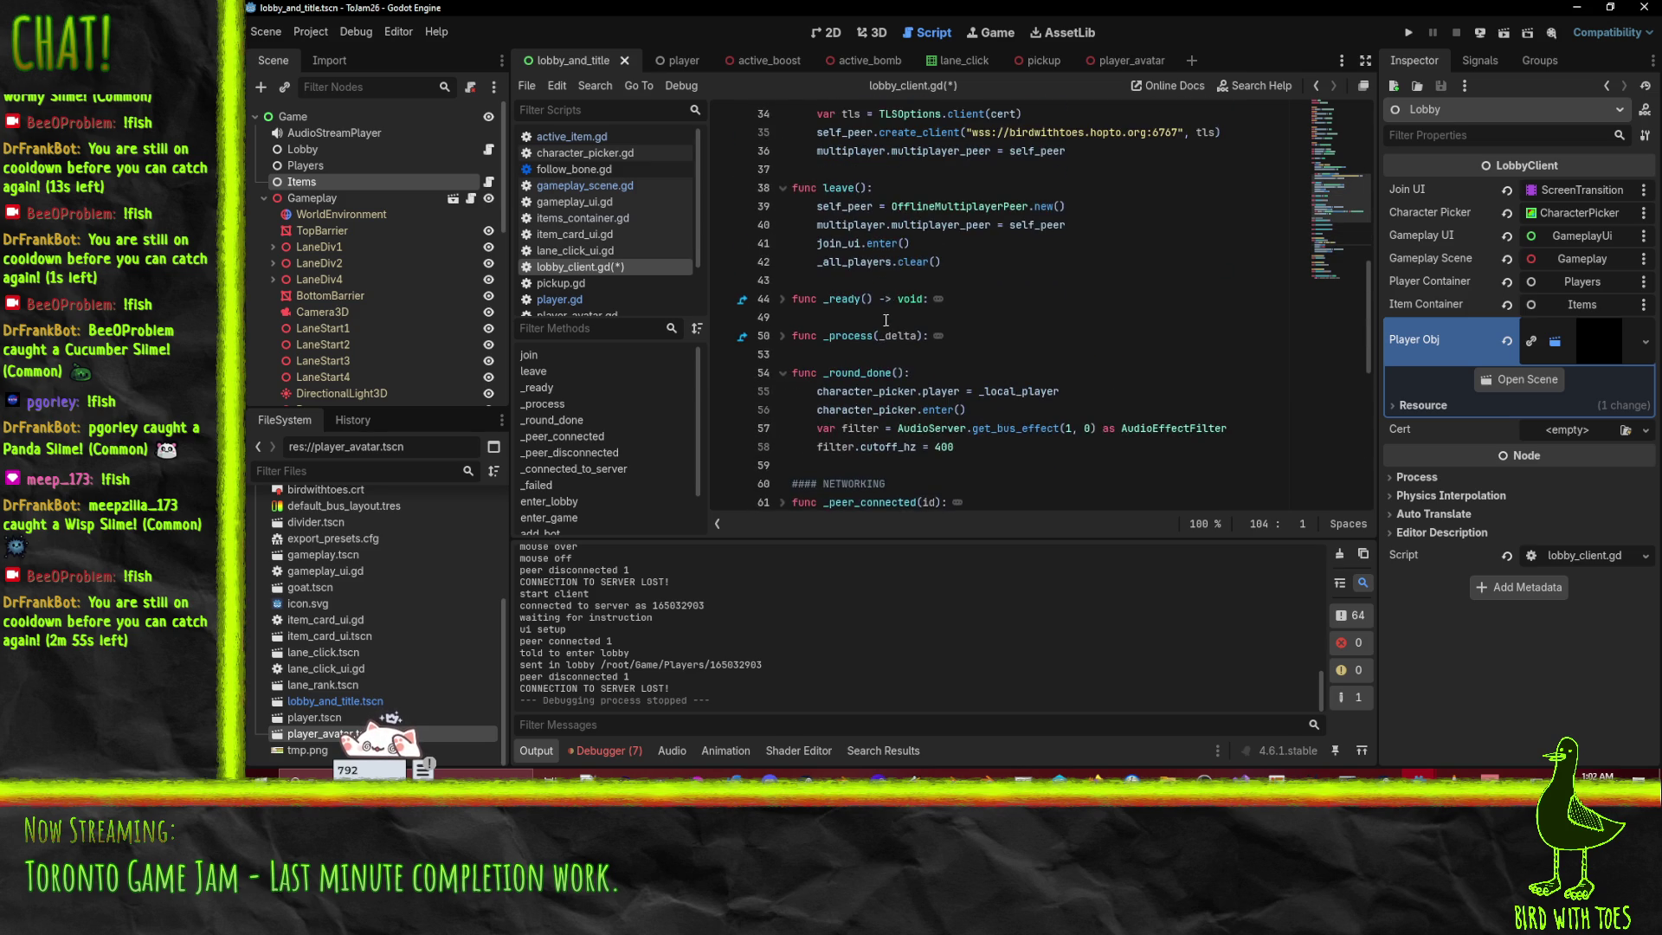
click(832, 299)
Create func _reset_game() containing the pasted cleanup, despawn and reset calls
key(Return)
text(func _reset_game())
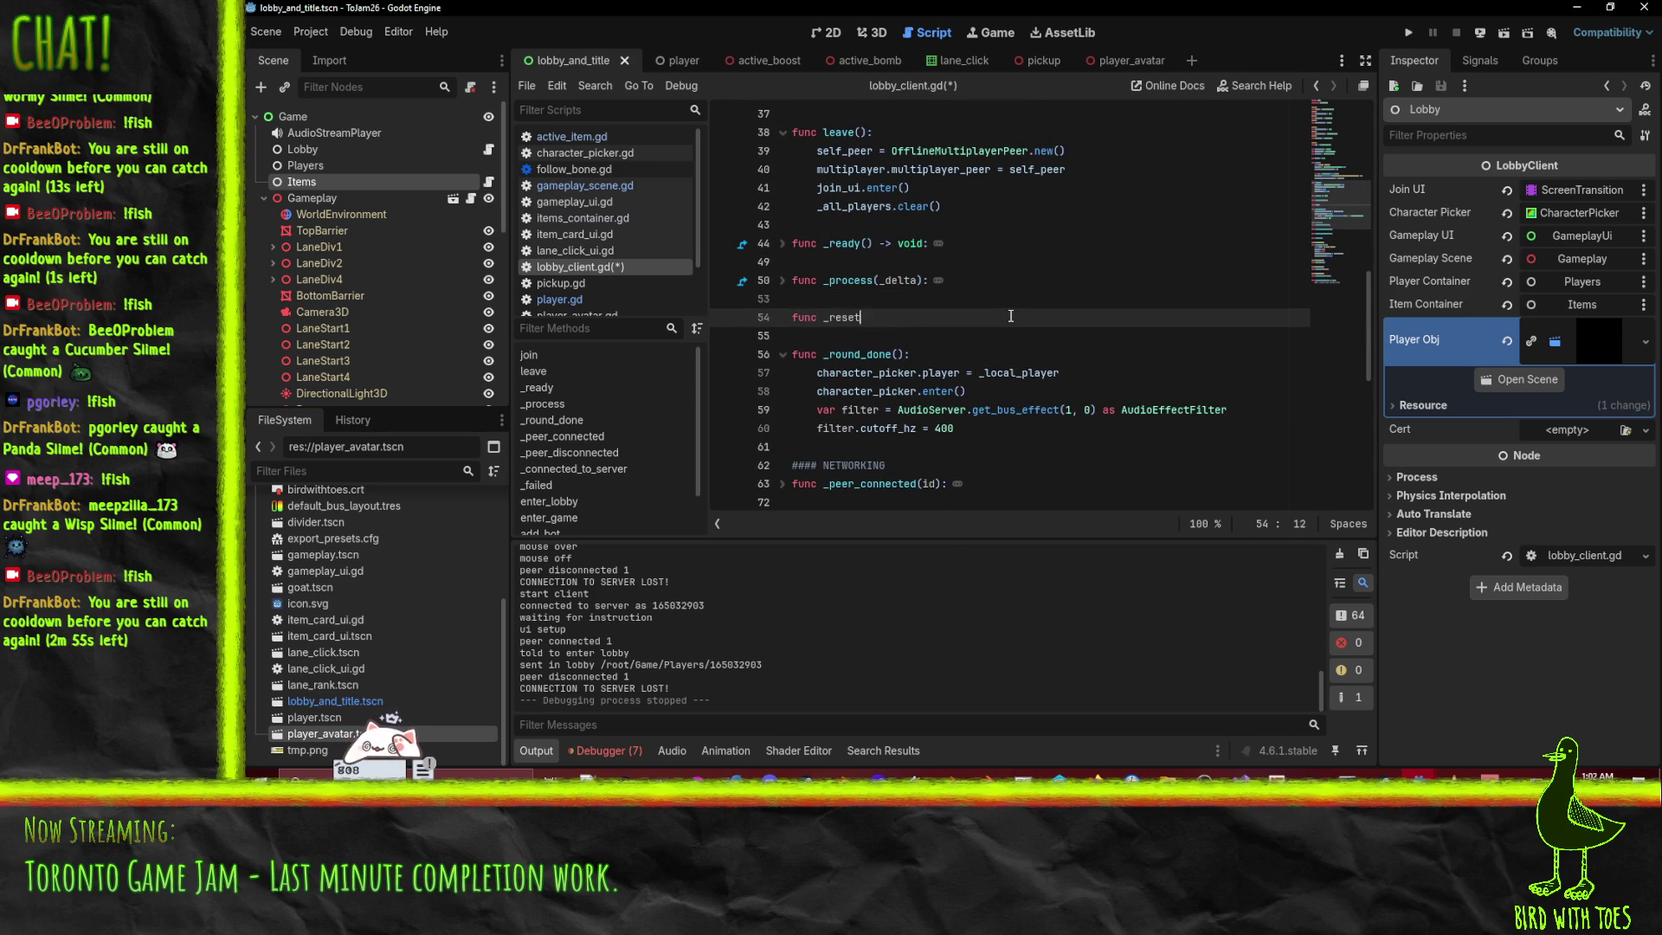
key(Return)
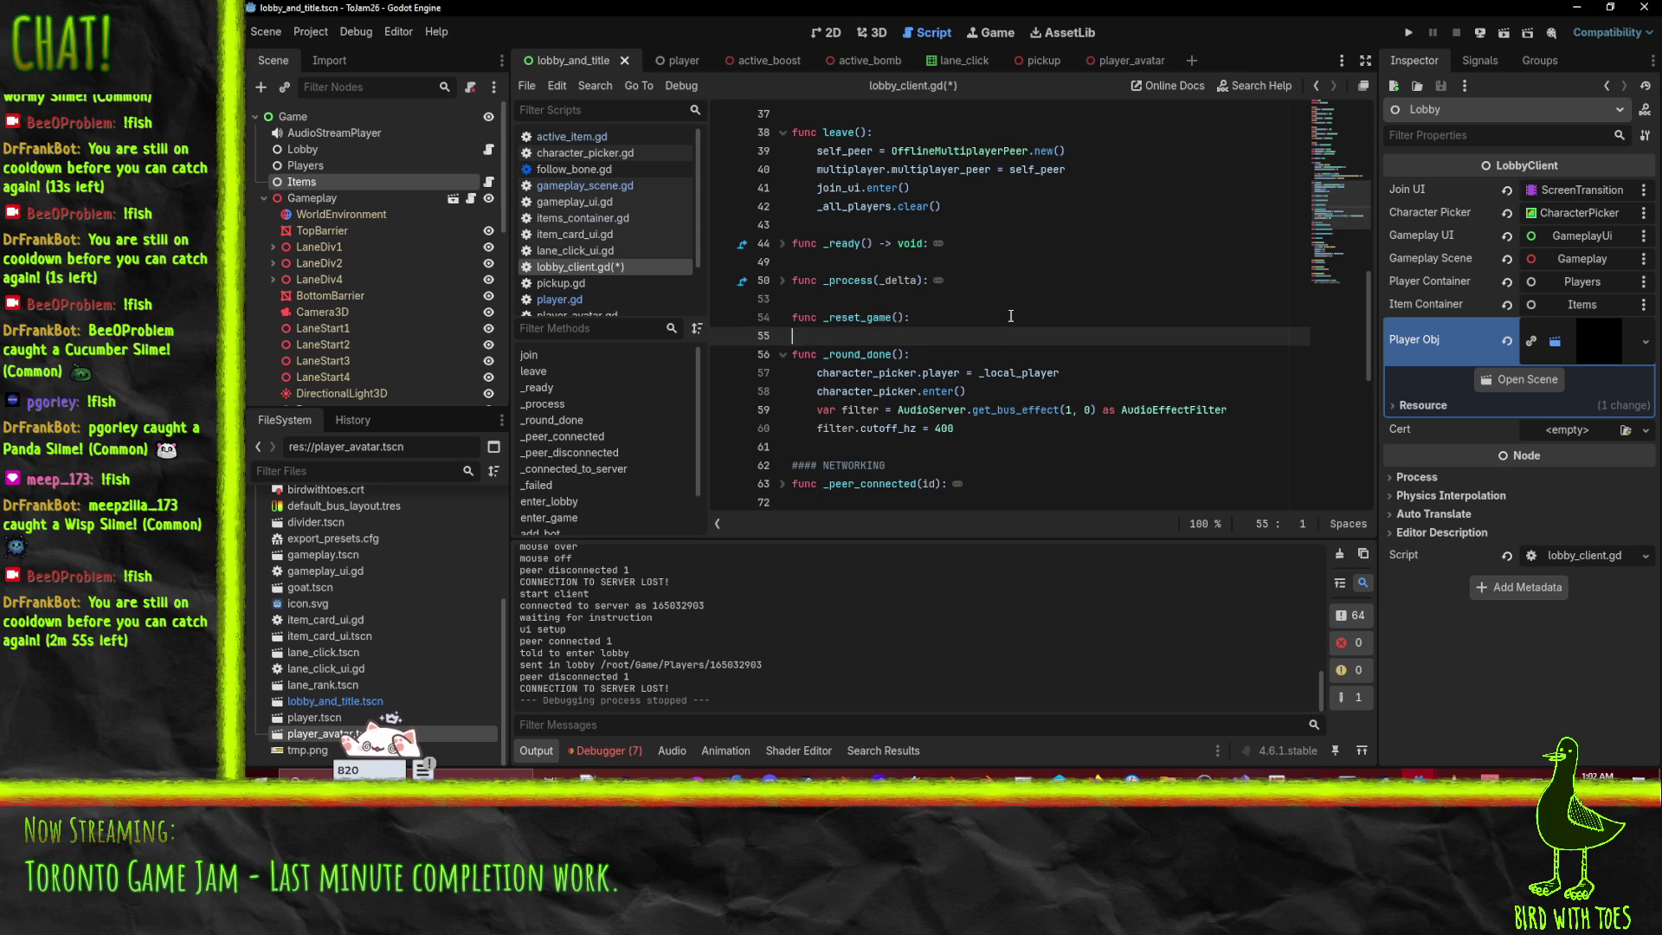
text(item_container.cleanup()     gameplay_scene.despawn_players()     gameplay_ui.reset())
Call _reset_game() inside _round_done, undoing an extra paste in enter_lobby
double_click(857, 316)
key(ctrl+c)
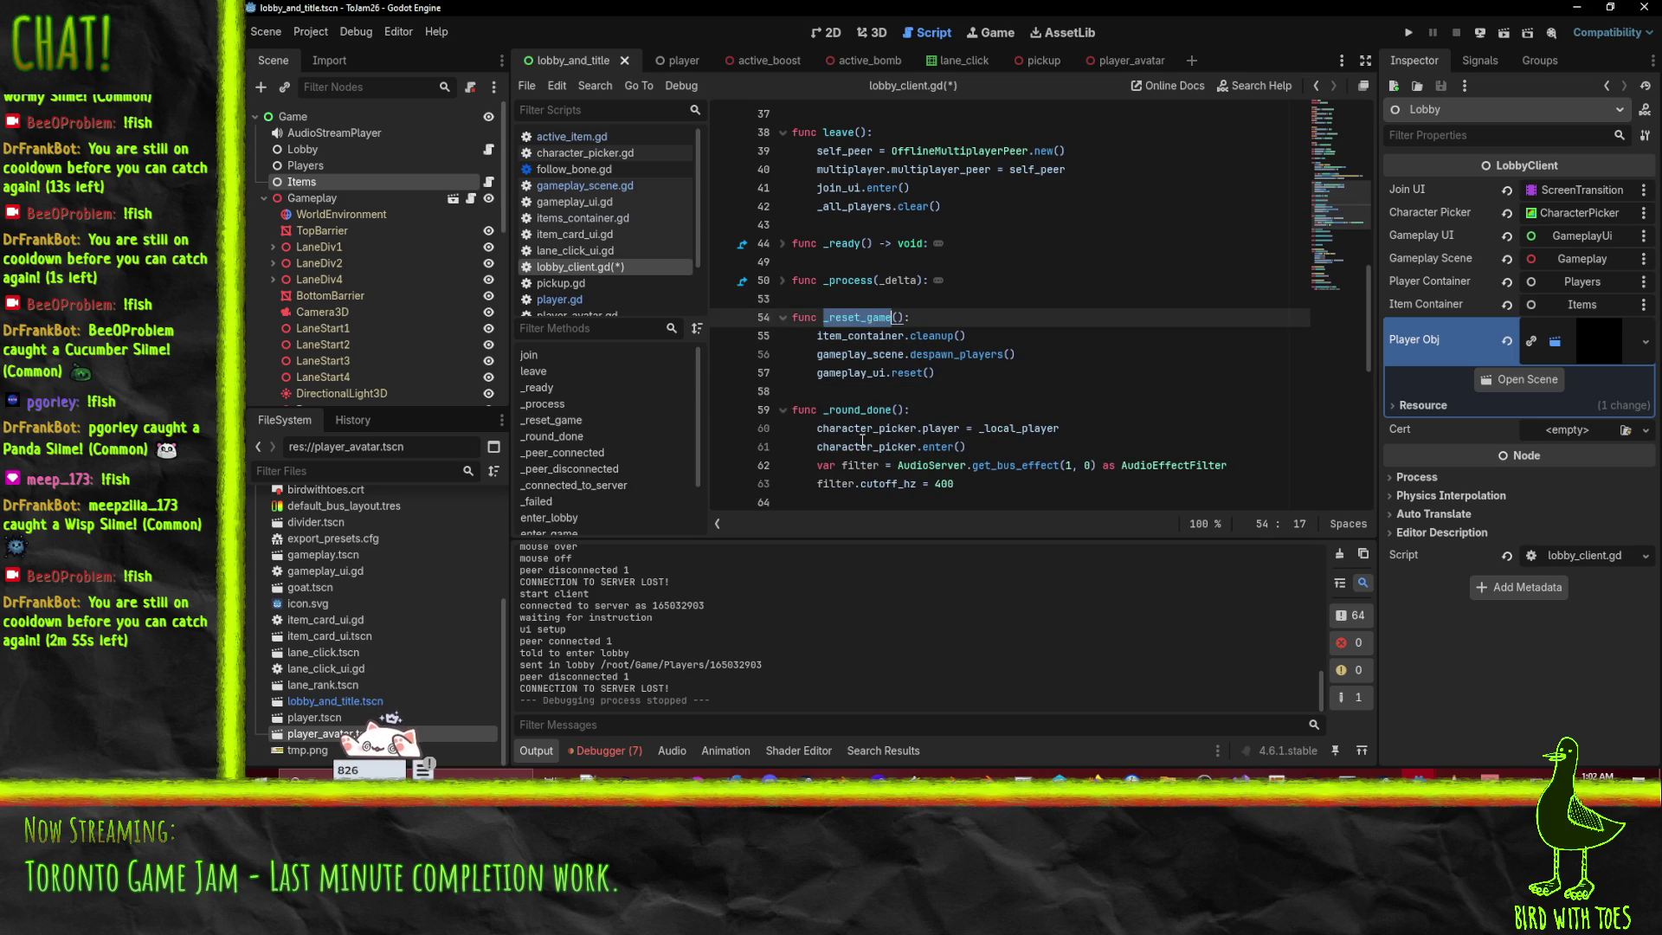
click(1019, 410)
key(Return)
key(ctrl+v)
text(())
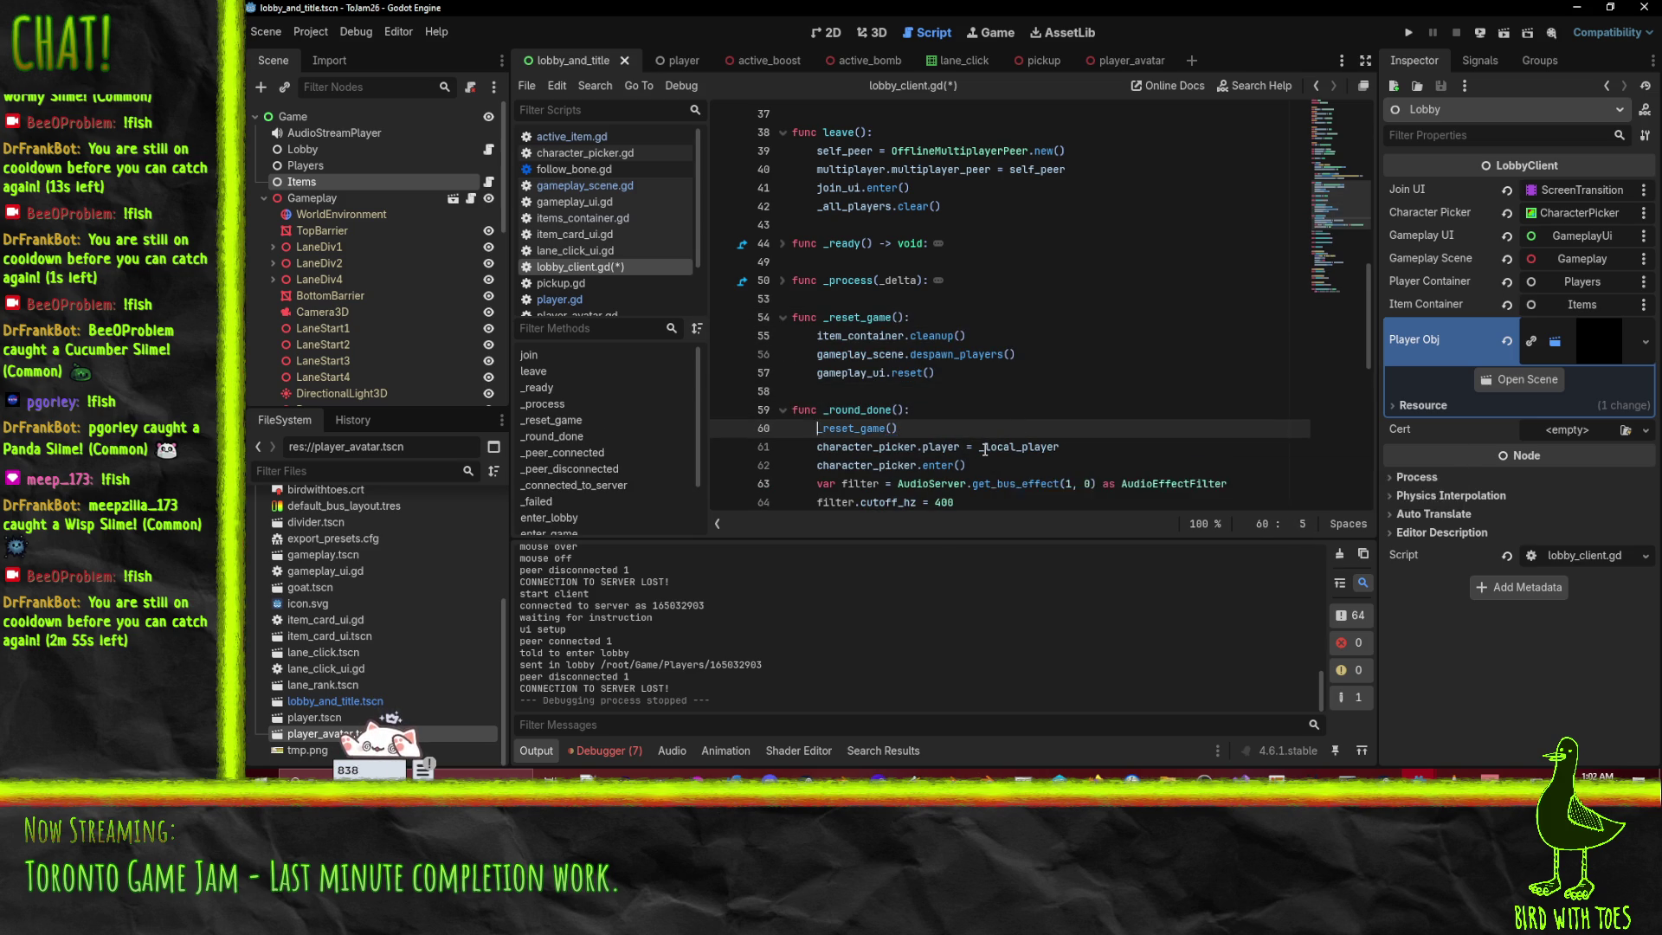
scroll(984, 449, down, 8)
click(908, 298)
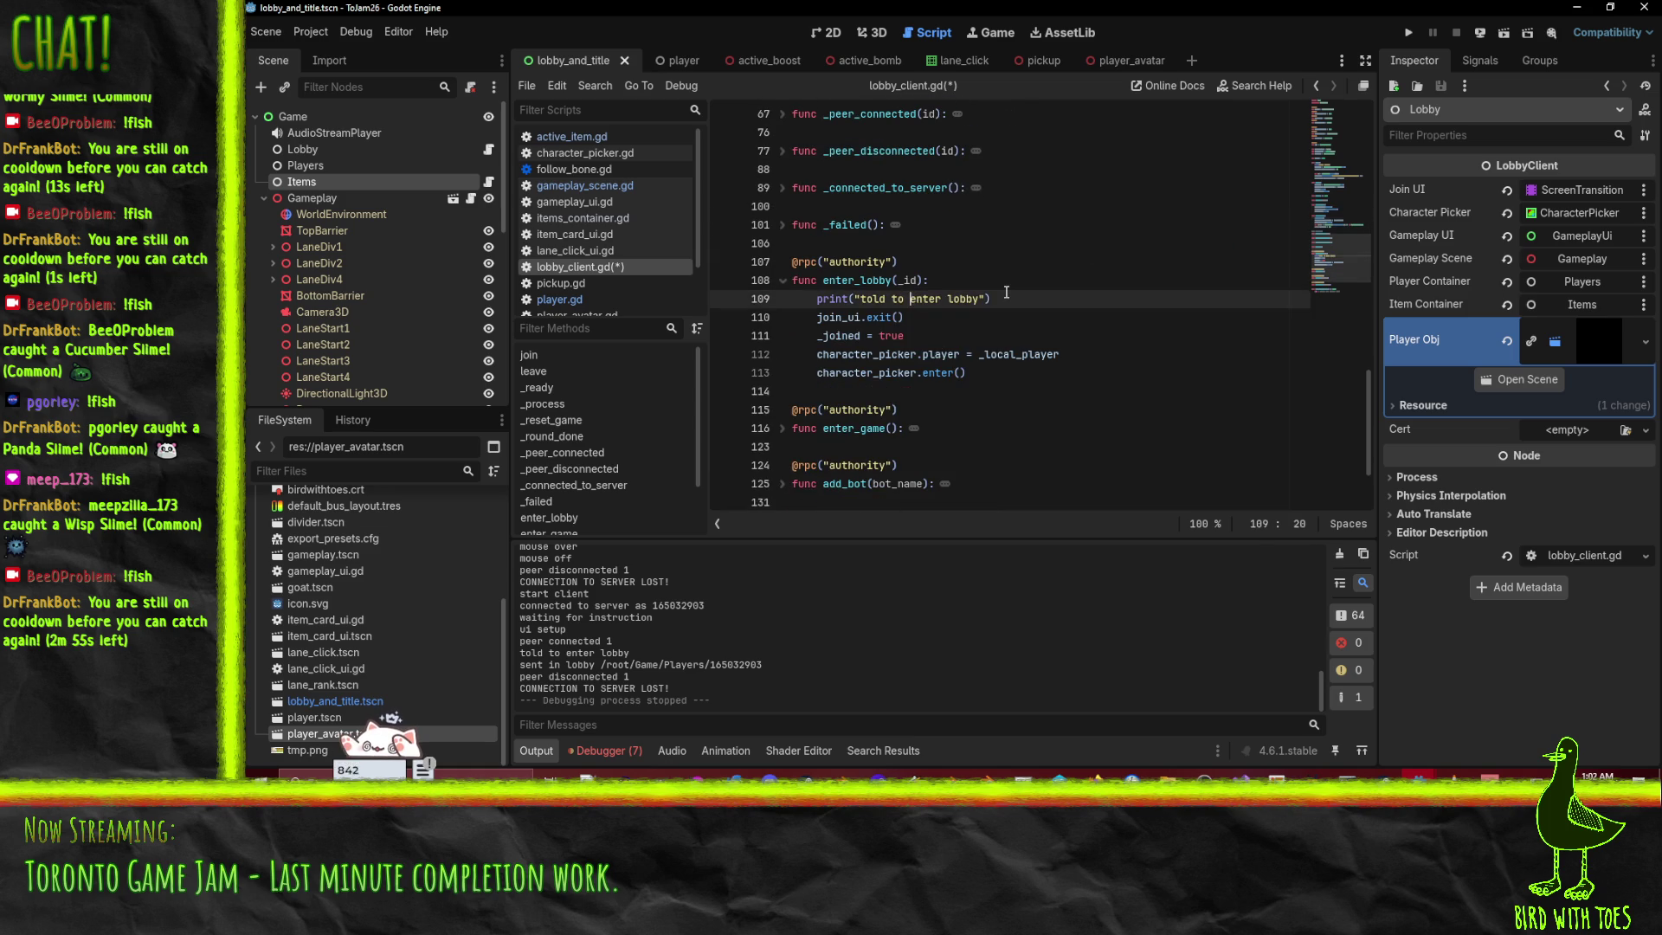
key(Home)
key(ctrl+v)
text(_reset_game())
key(ctrl+z)
key(ctrl+z)
Add print("round ended") to _round_done and save the script
scroll(1007, 292, up, 5)
click(843, 280)
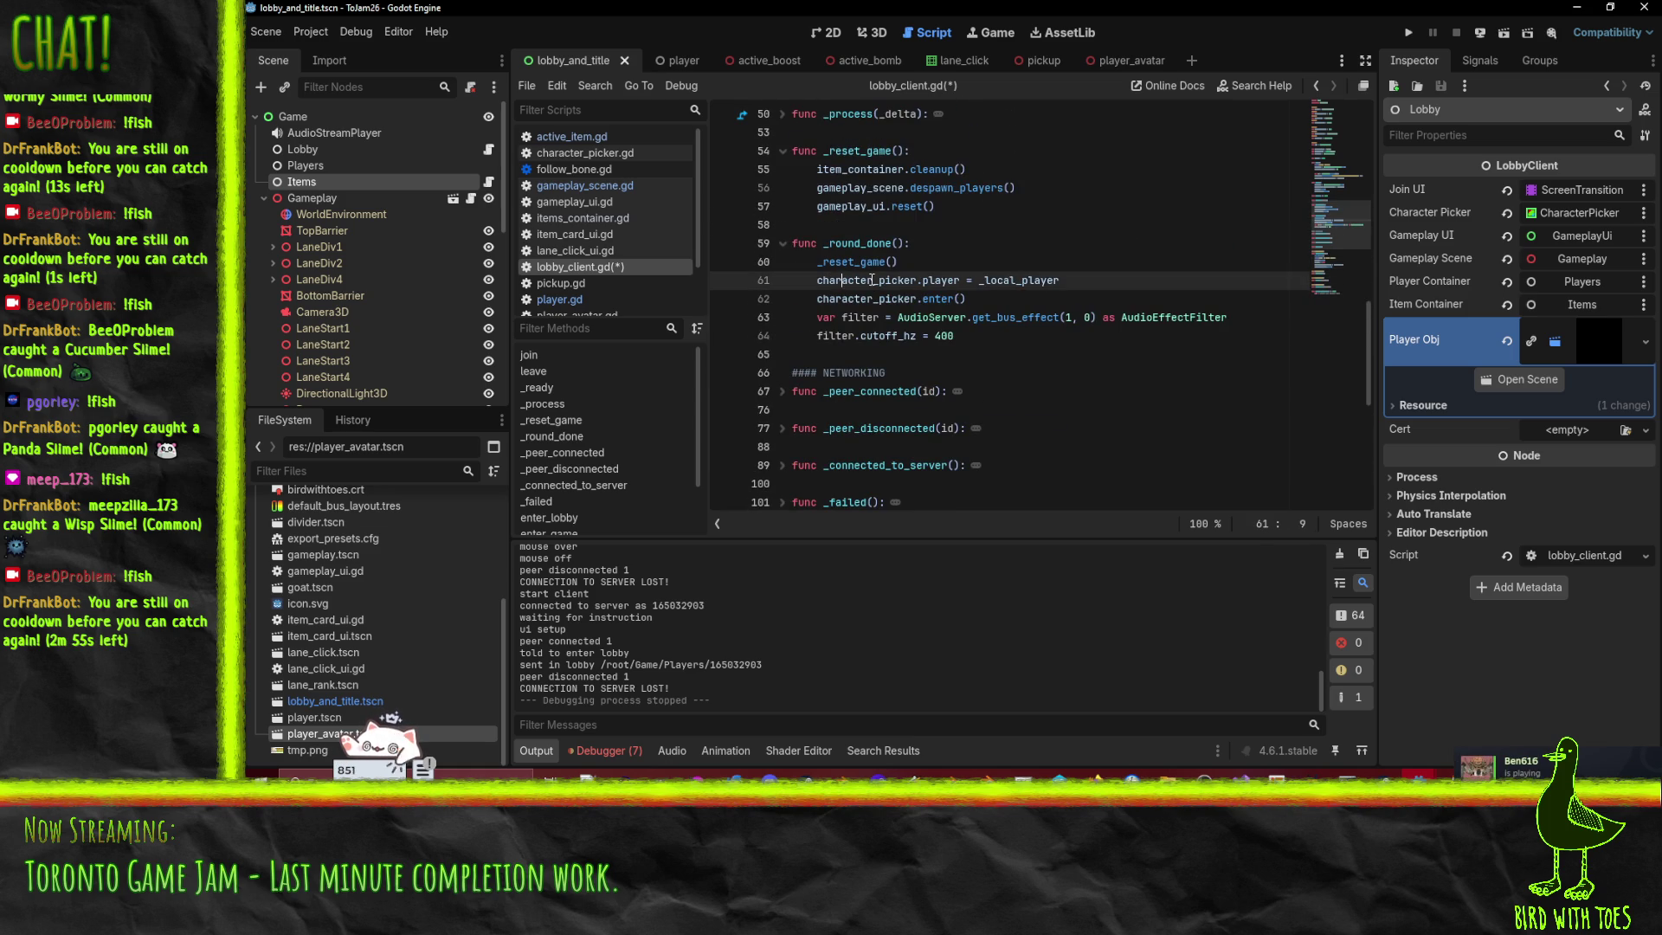
key(ctrl+v)
drag(859, 279, 985, 278)
text(round ene)
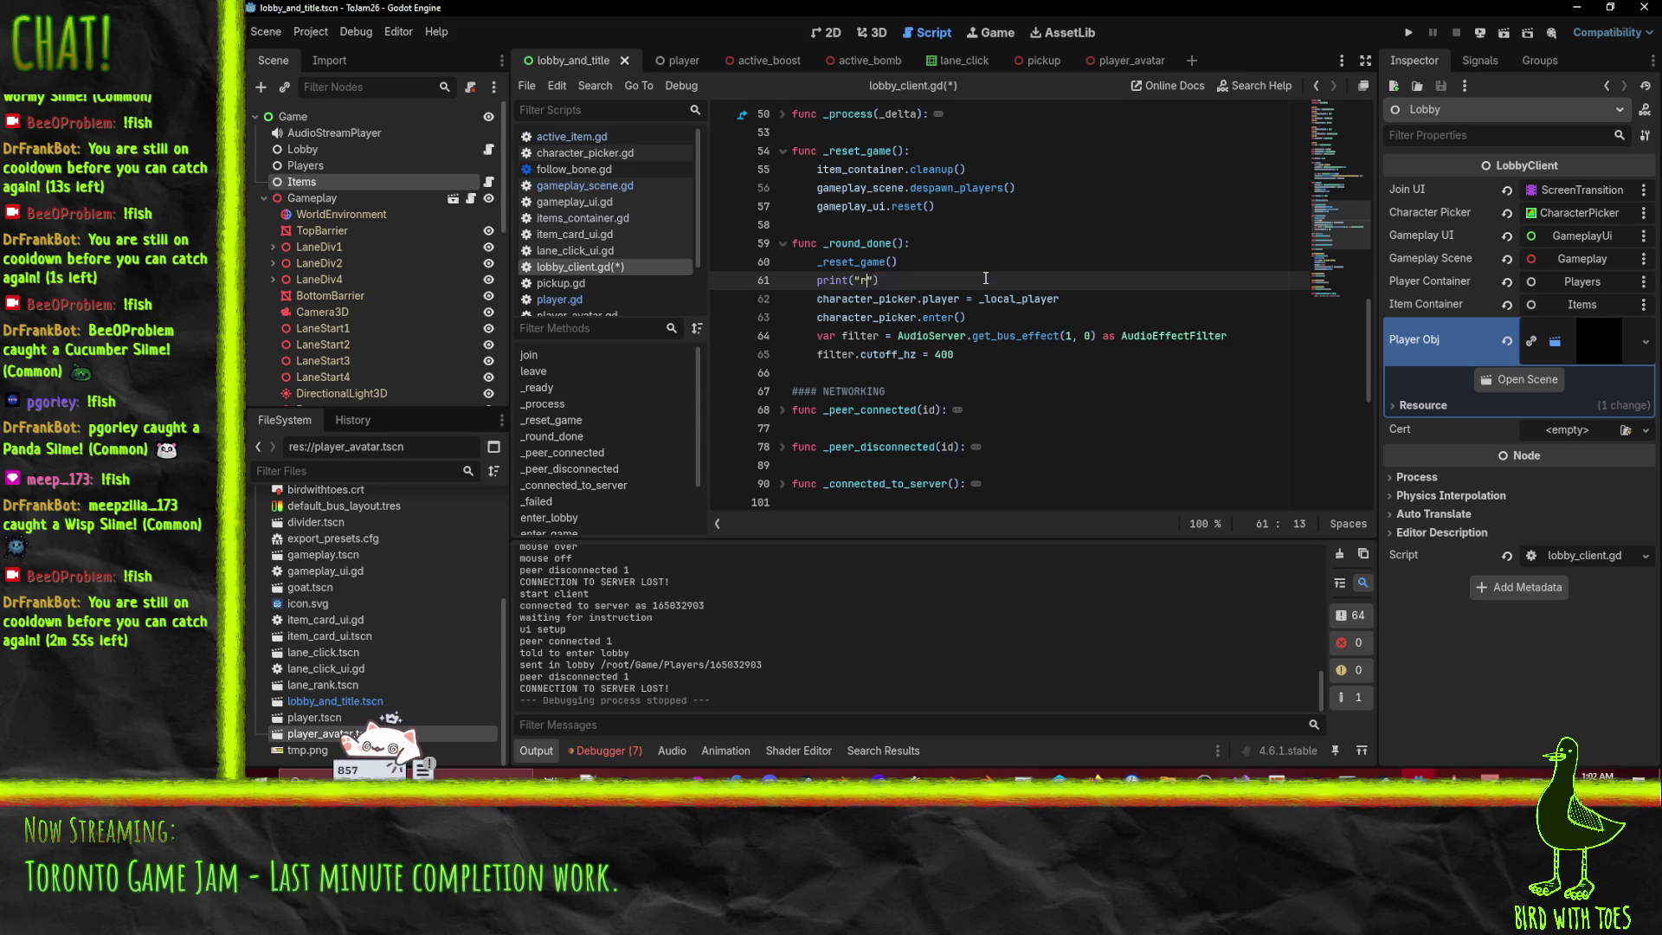
key(BackSpace)
text(ded)
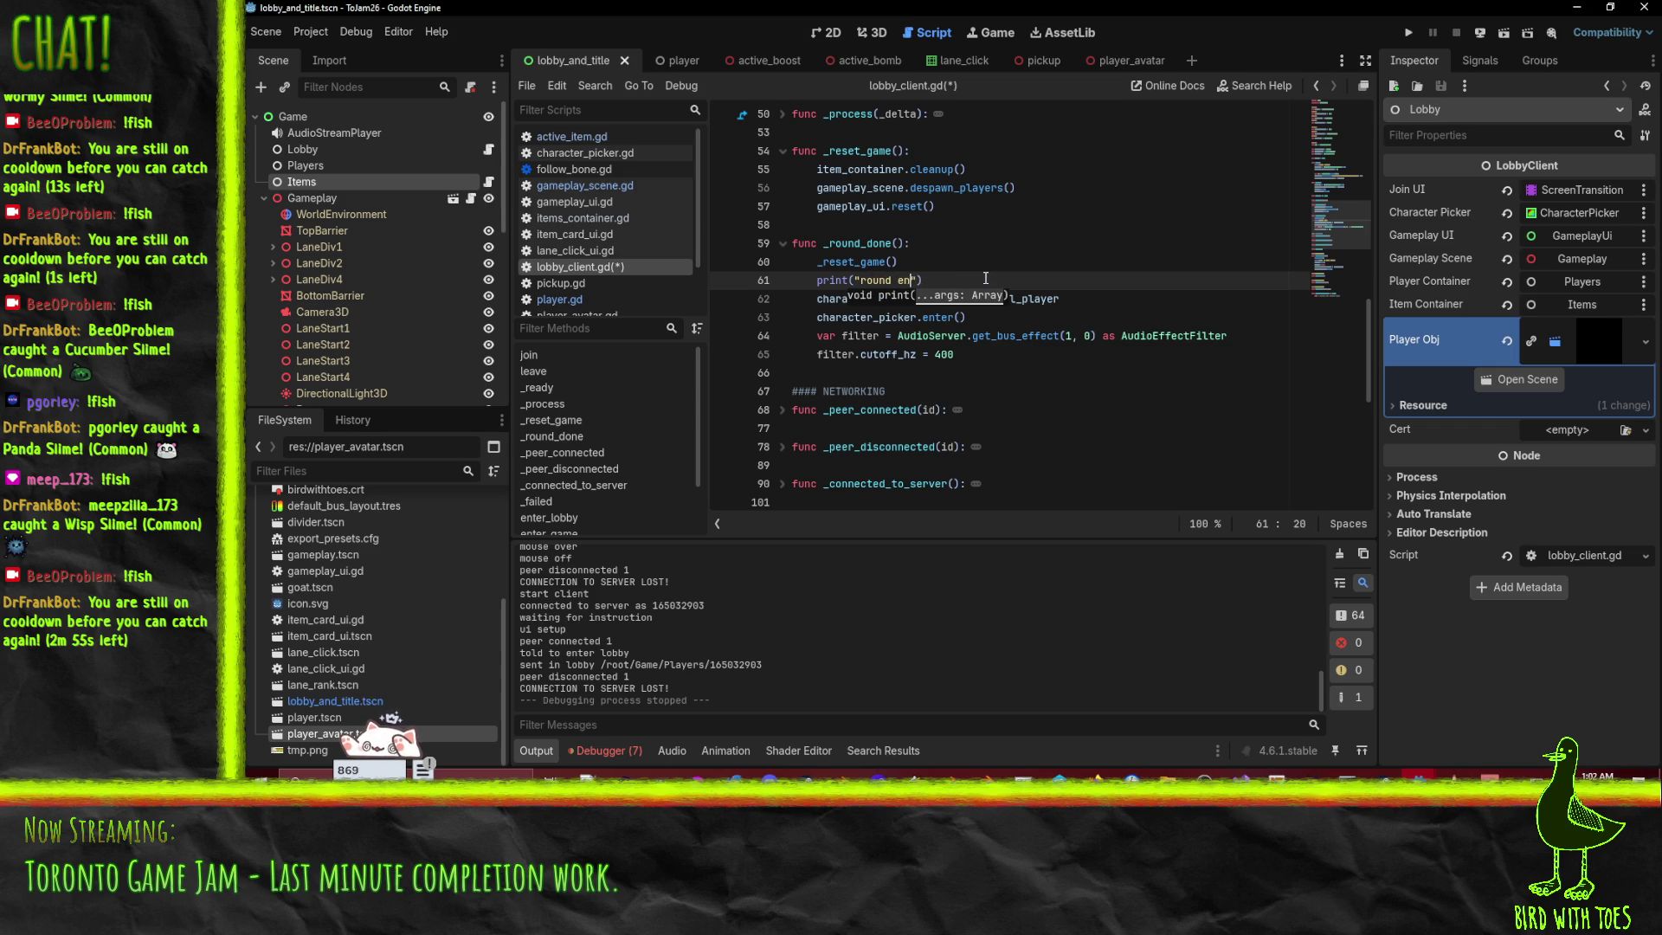
key(ctrl+s)
Search the script for _round_done, then run the client game and the server project
double_click(852, 243)
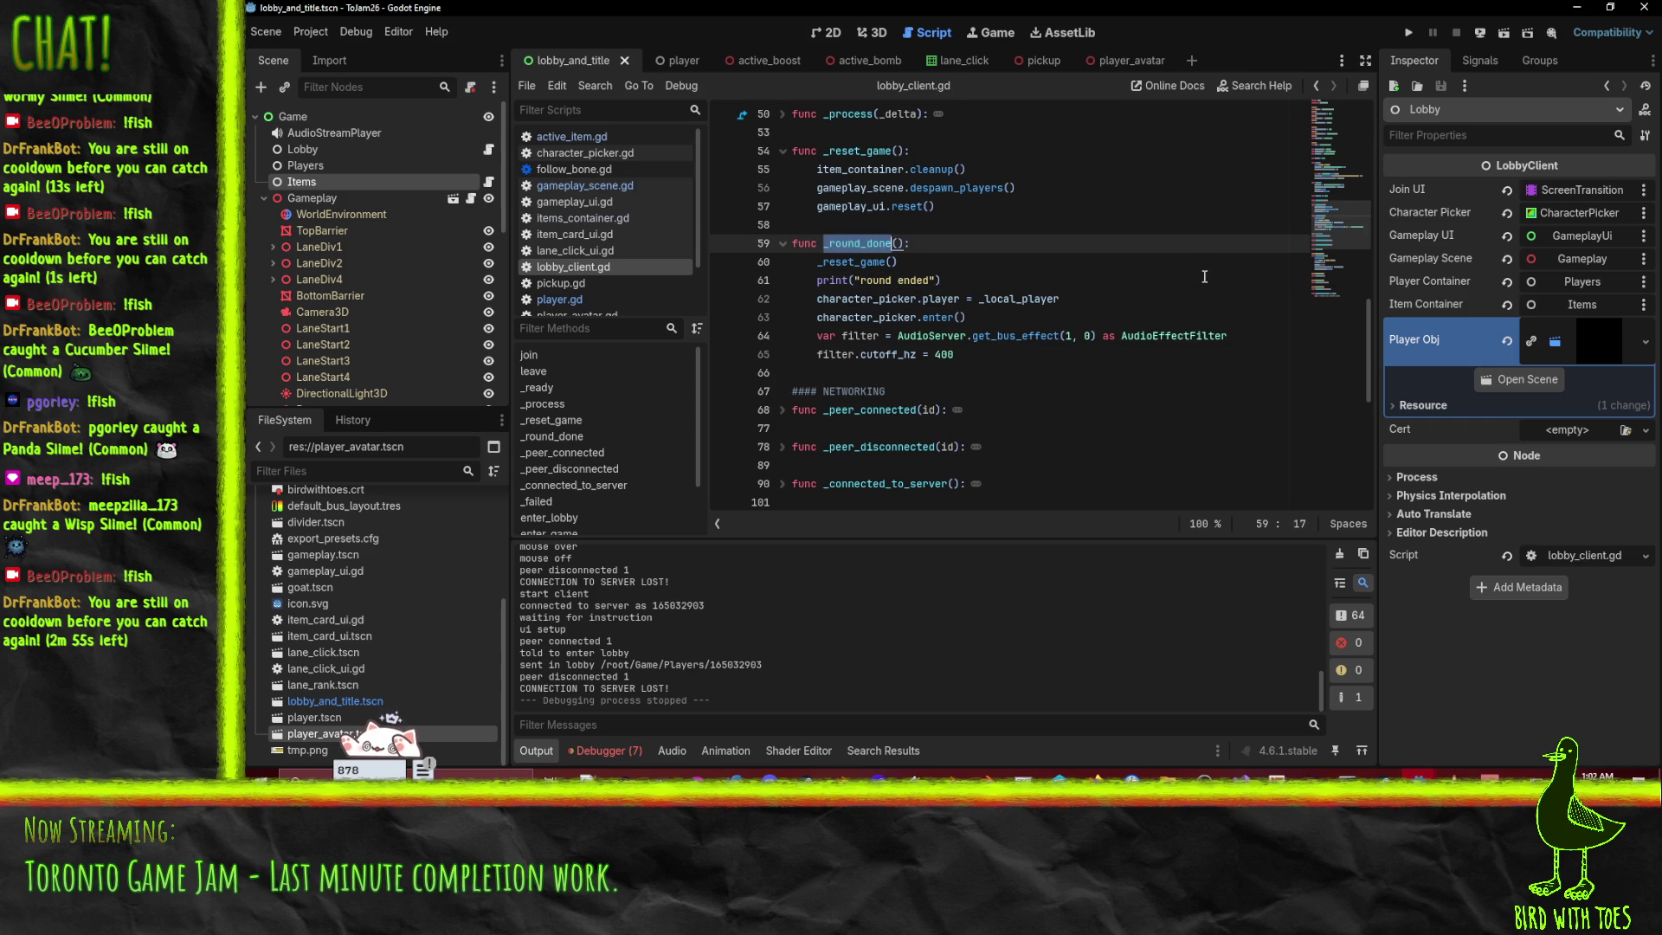
key(ctrl+f)
key(Return)
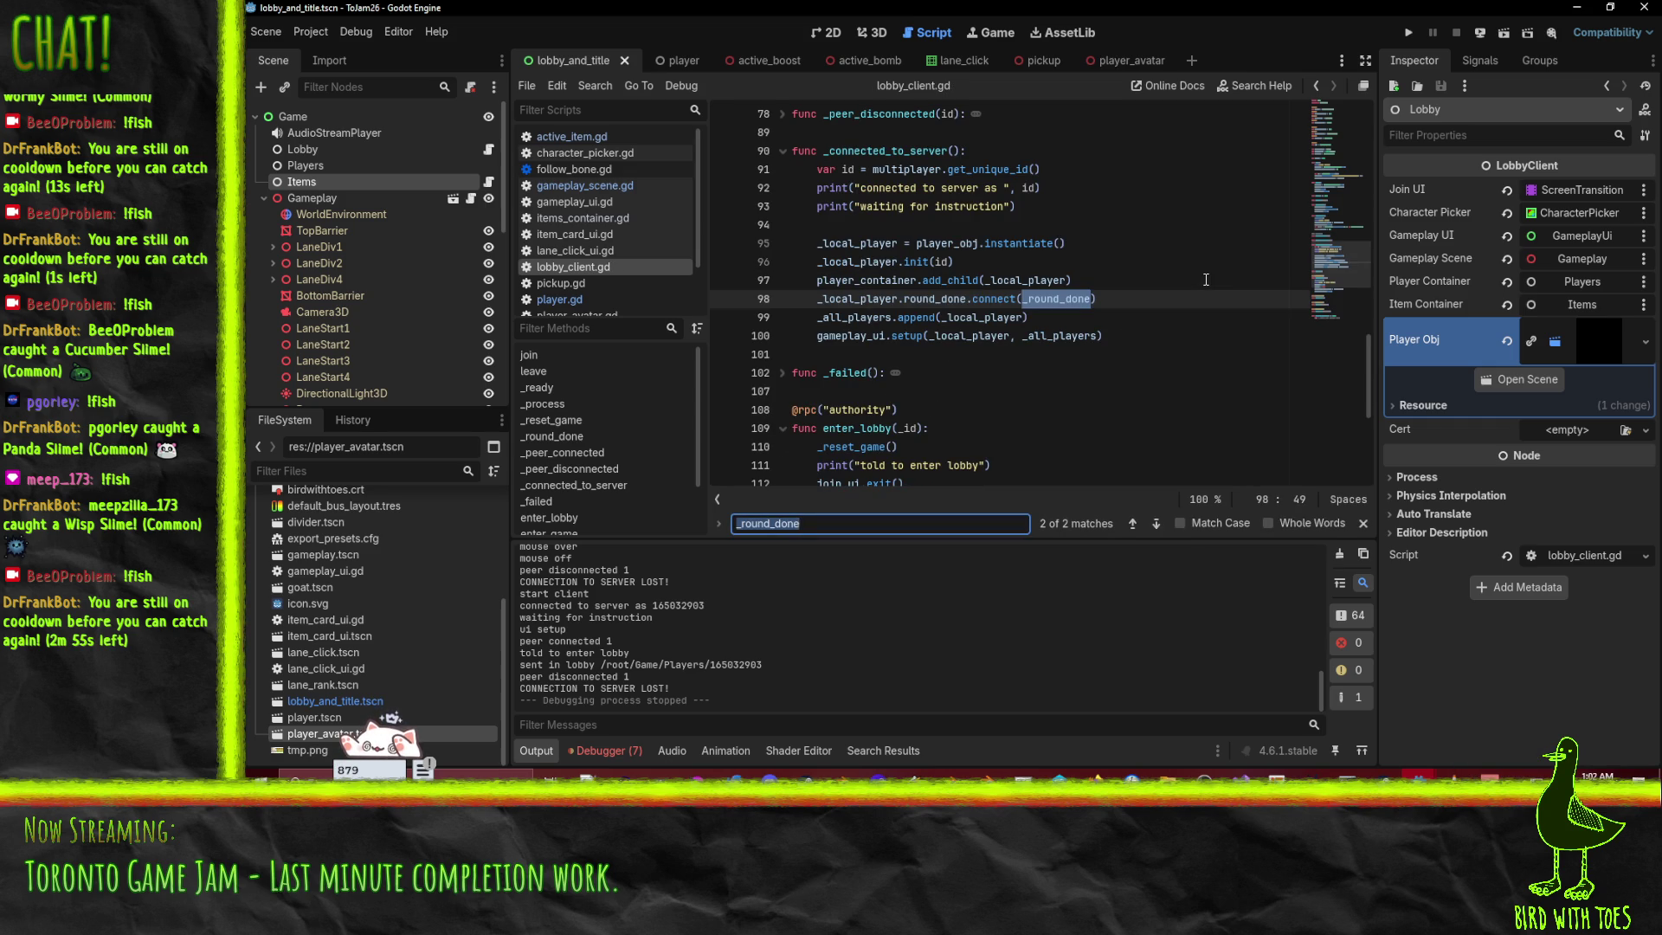
click(1127, 241)
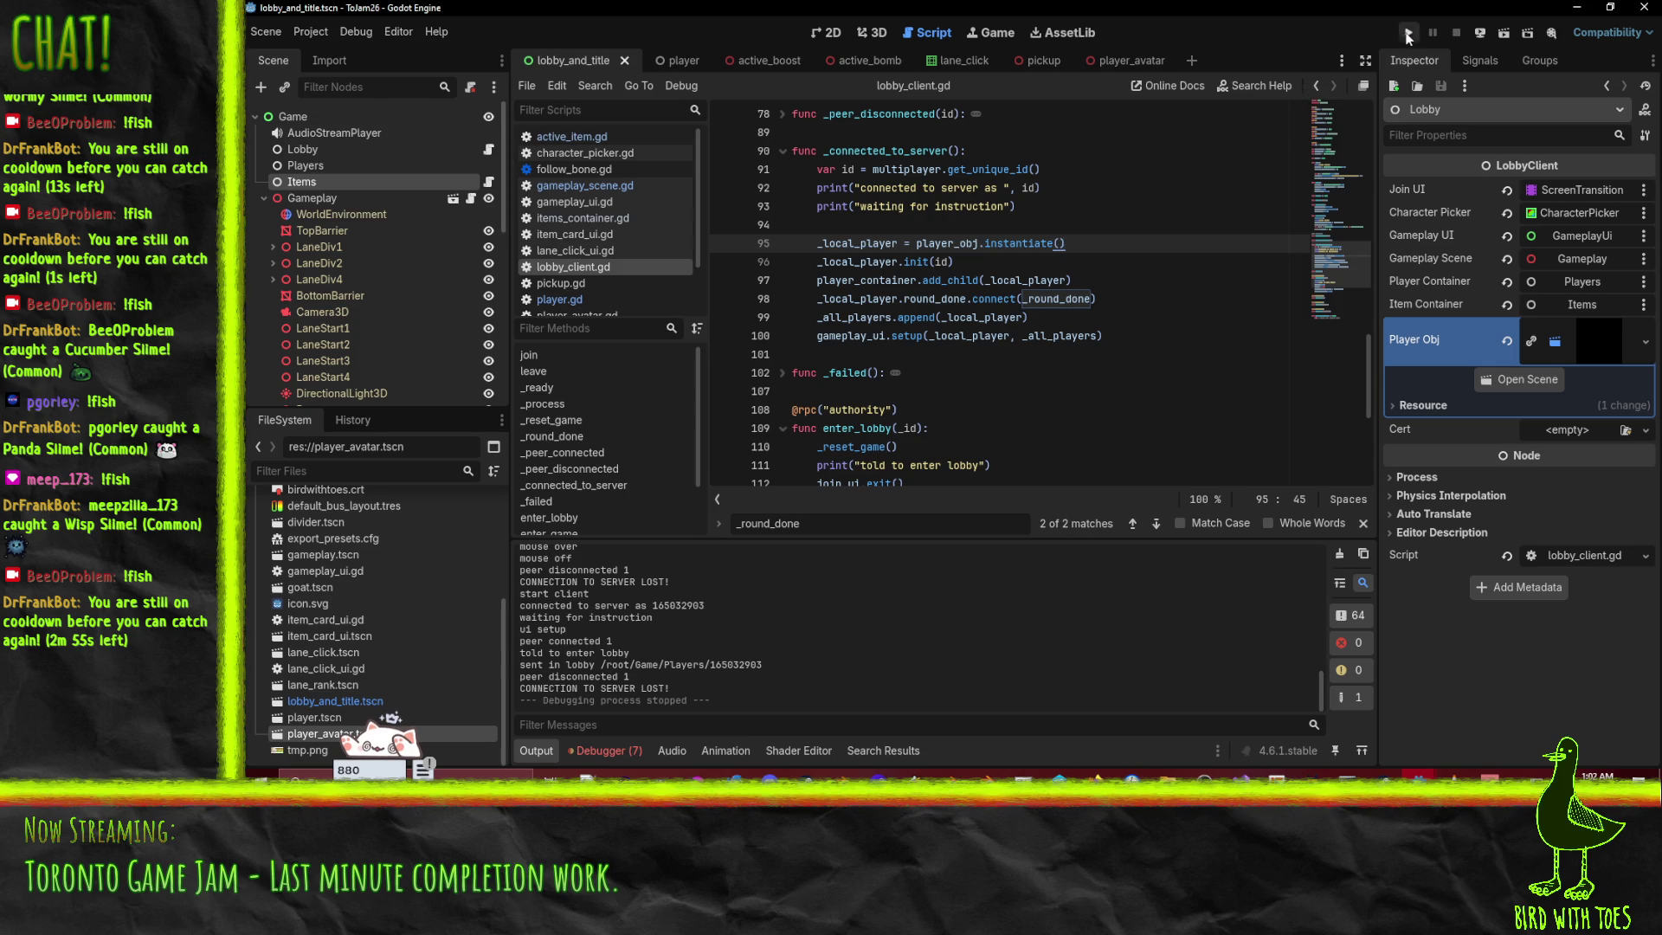
click(1407, 33)
mouse_move(1420, 774)
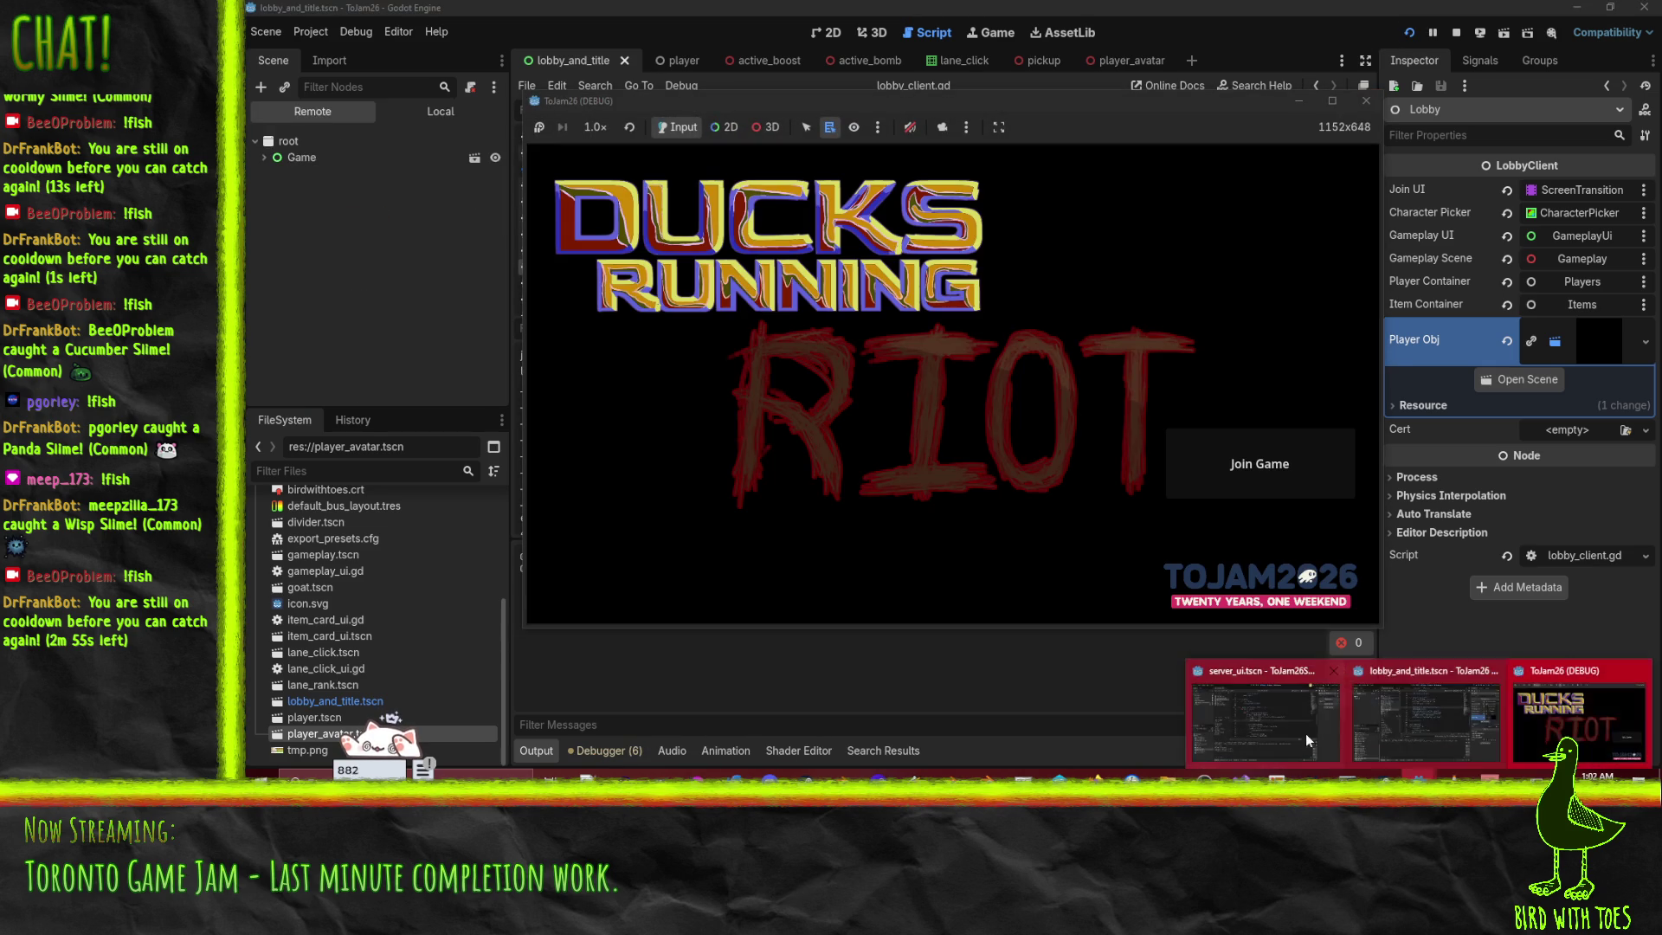
click(1334, 744)
click(1409, 32)
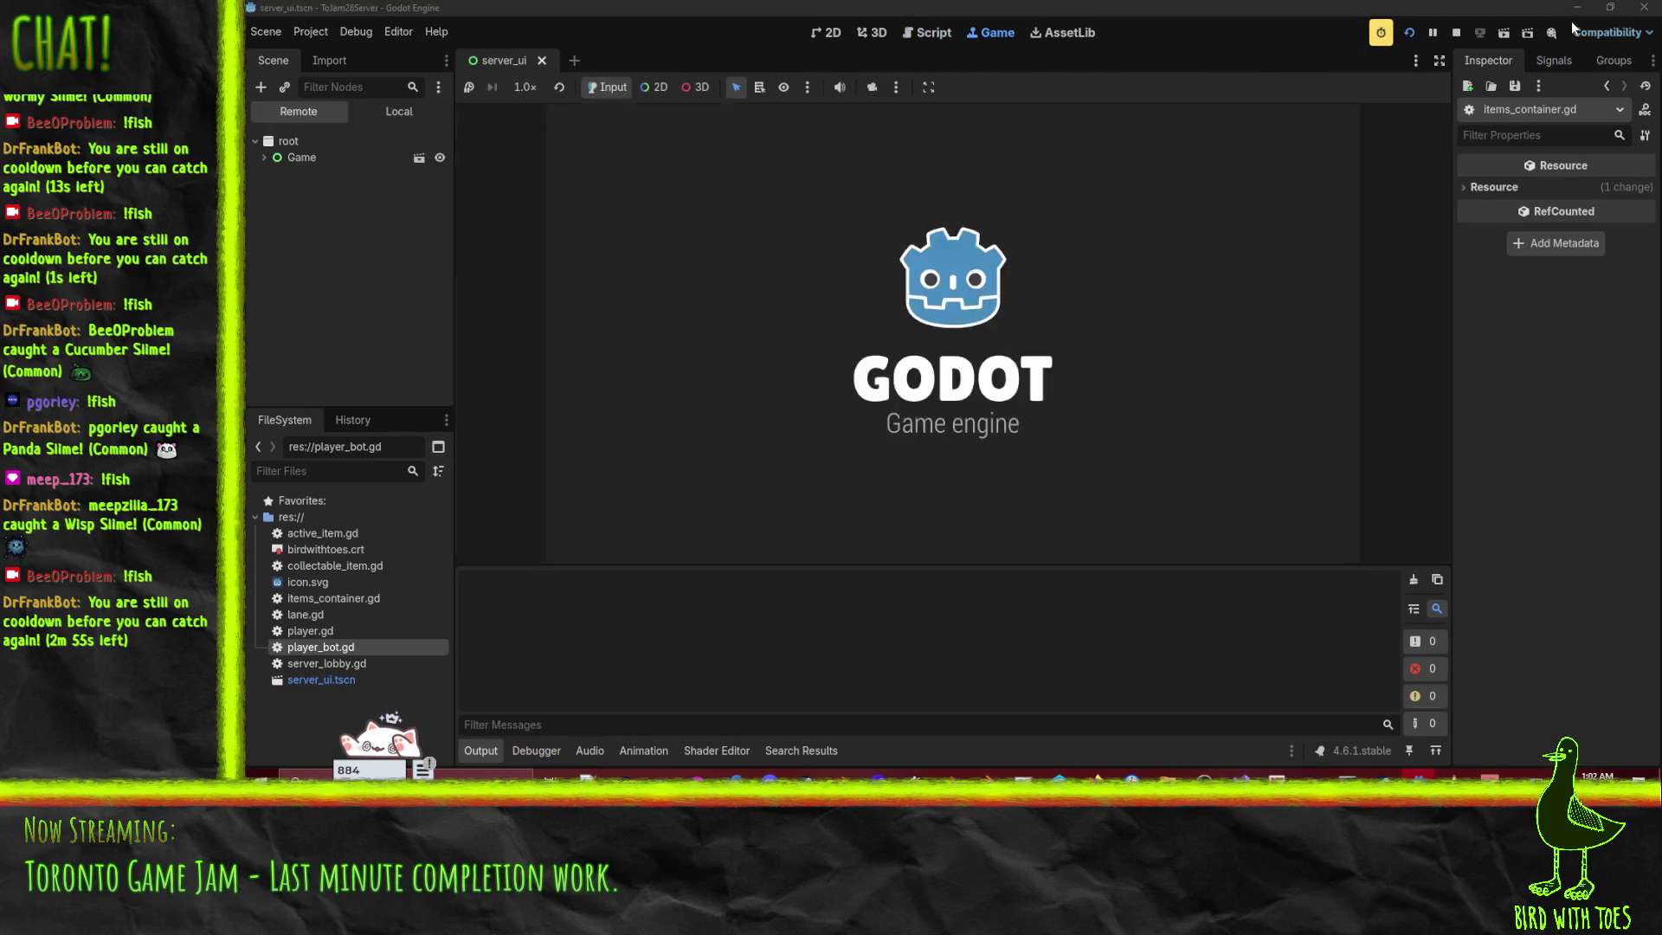
Start the server listening, join from the client game, and mark the player ready
click(640, 129)
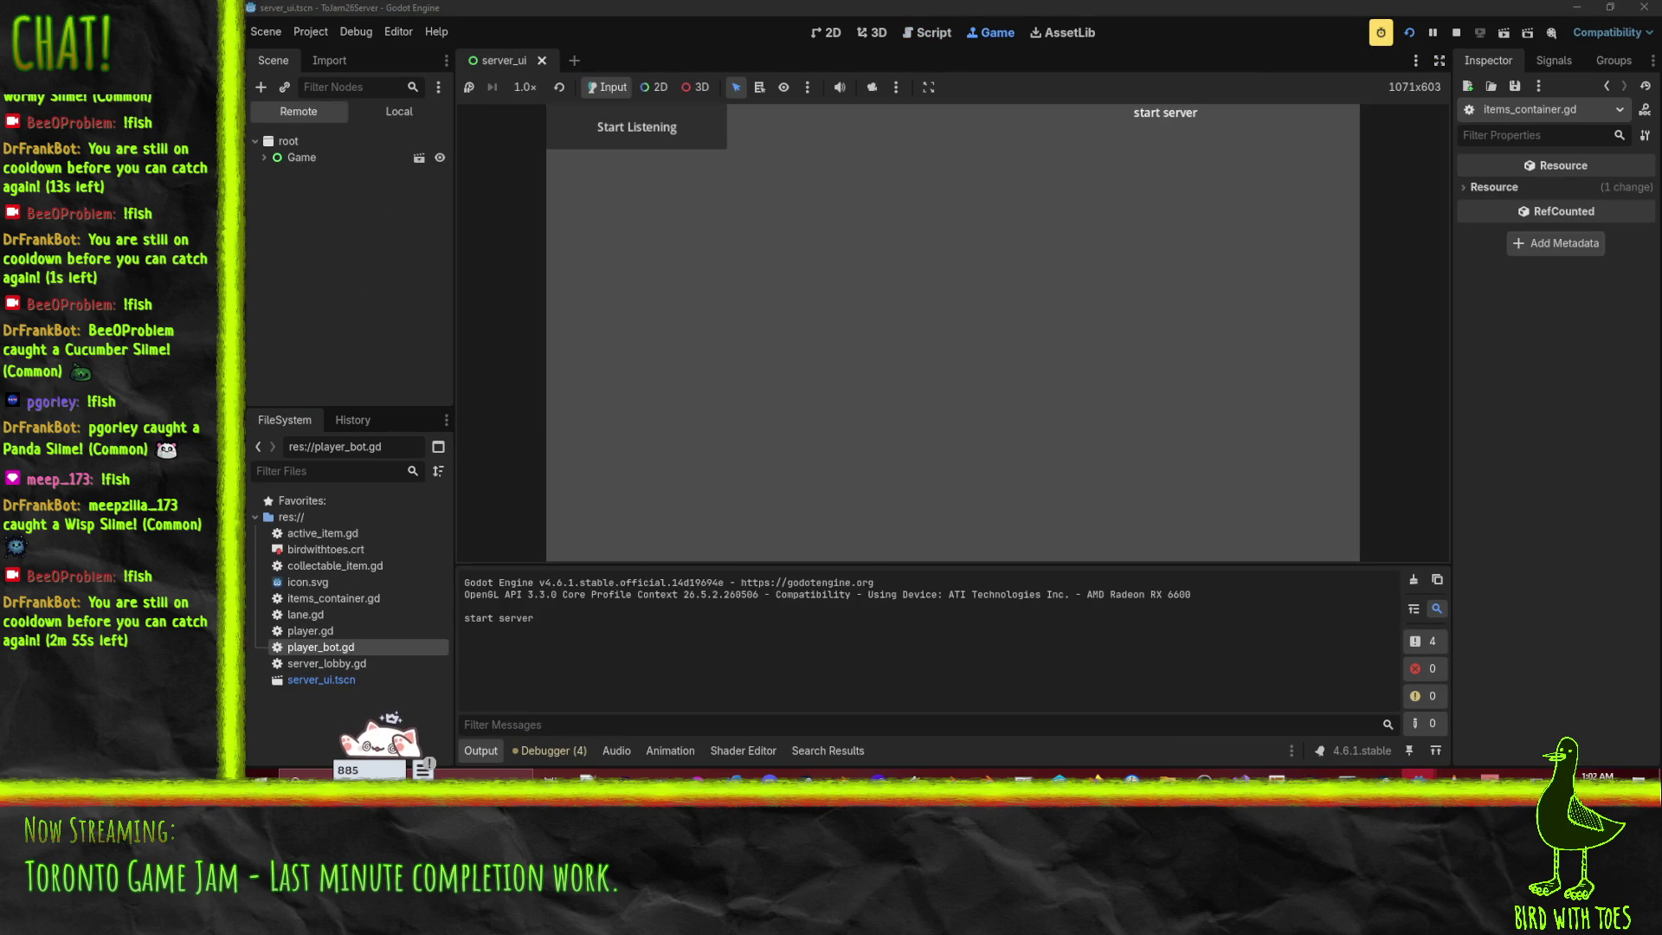
mouse_move(1419, 774)
click(1416, 717)
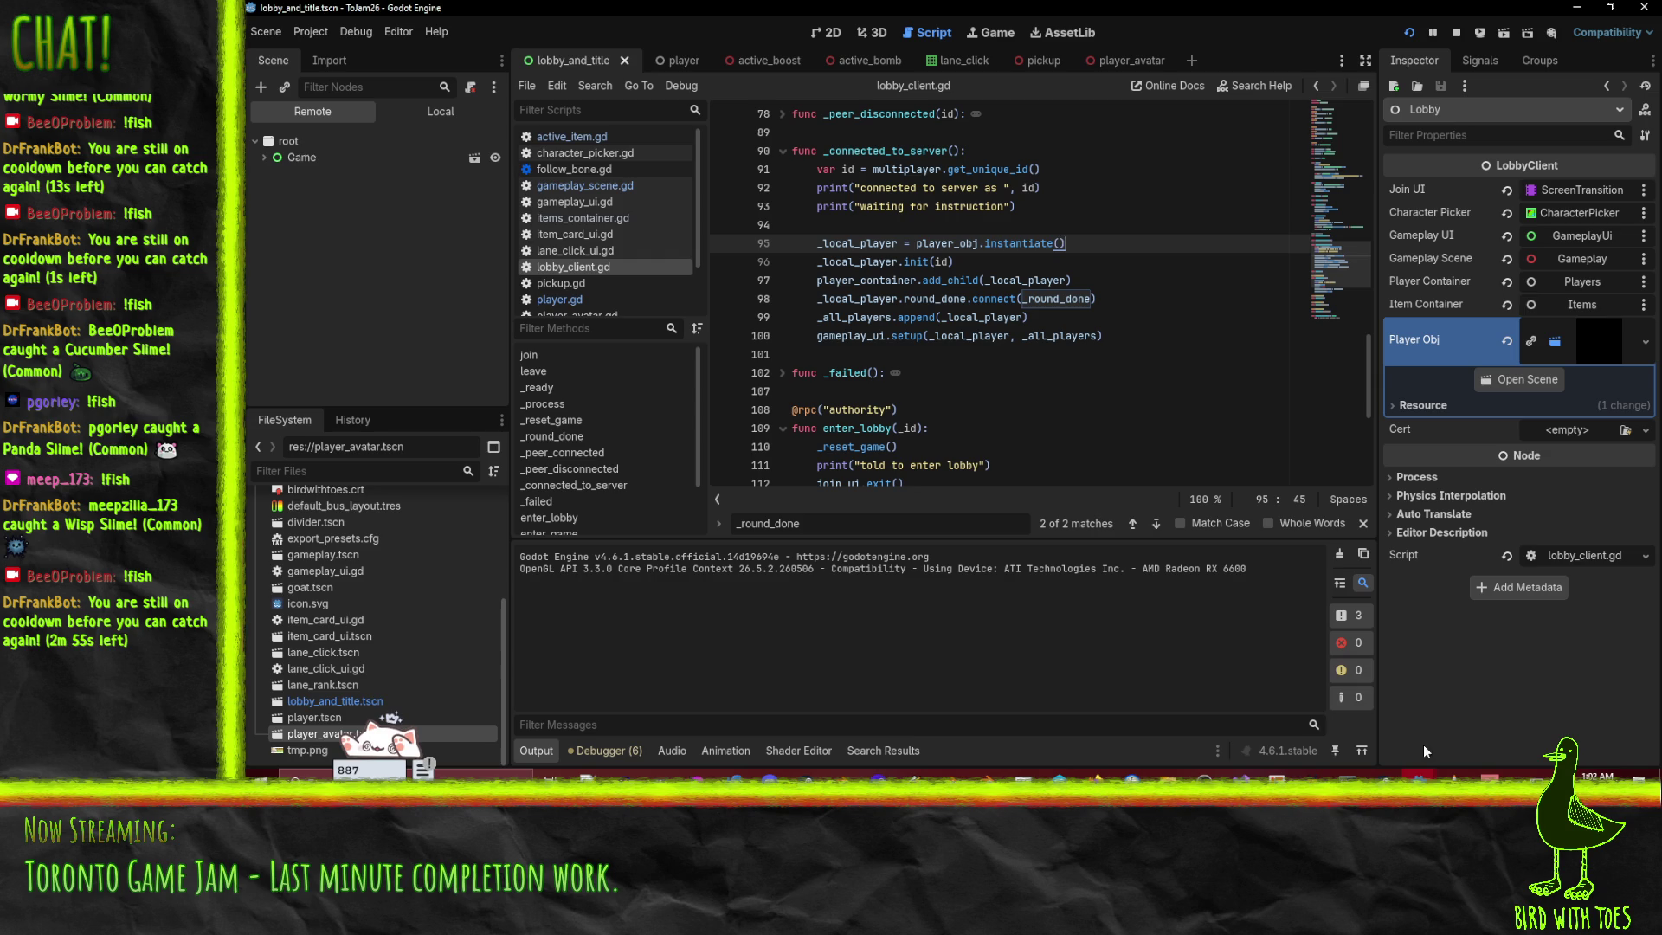
click(1558, 718)
click(1270, 466)
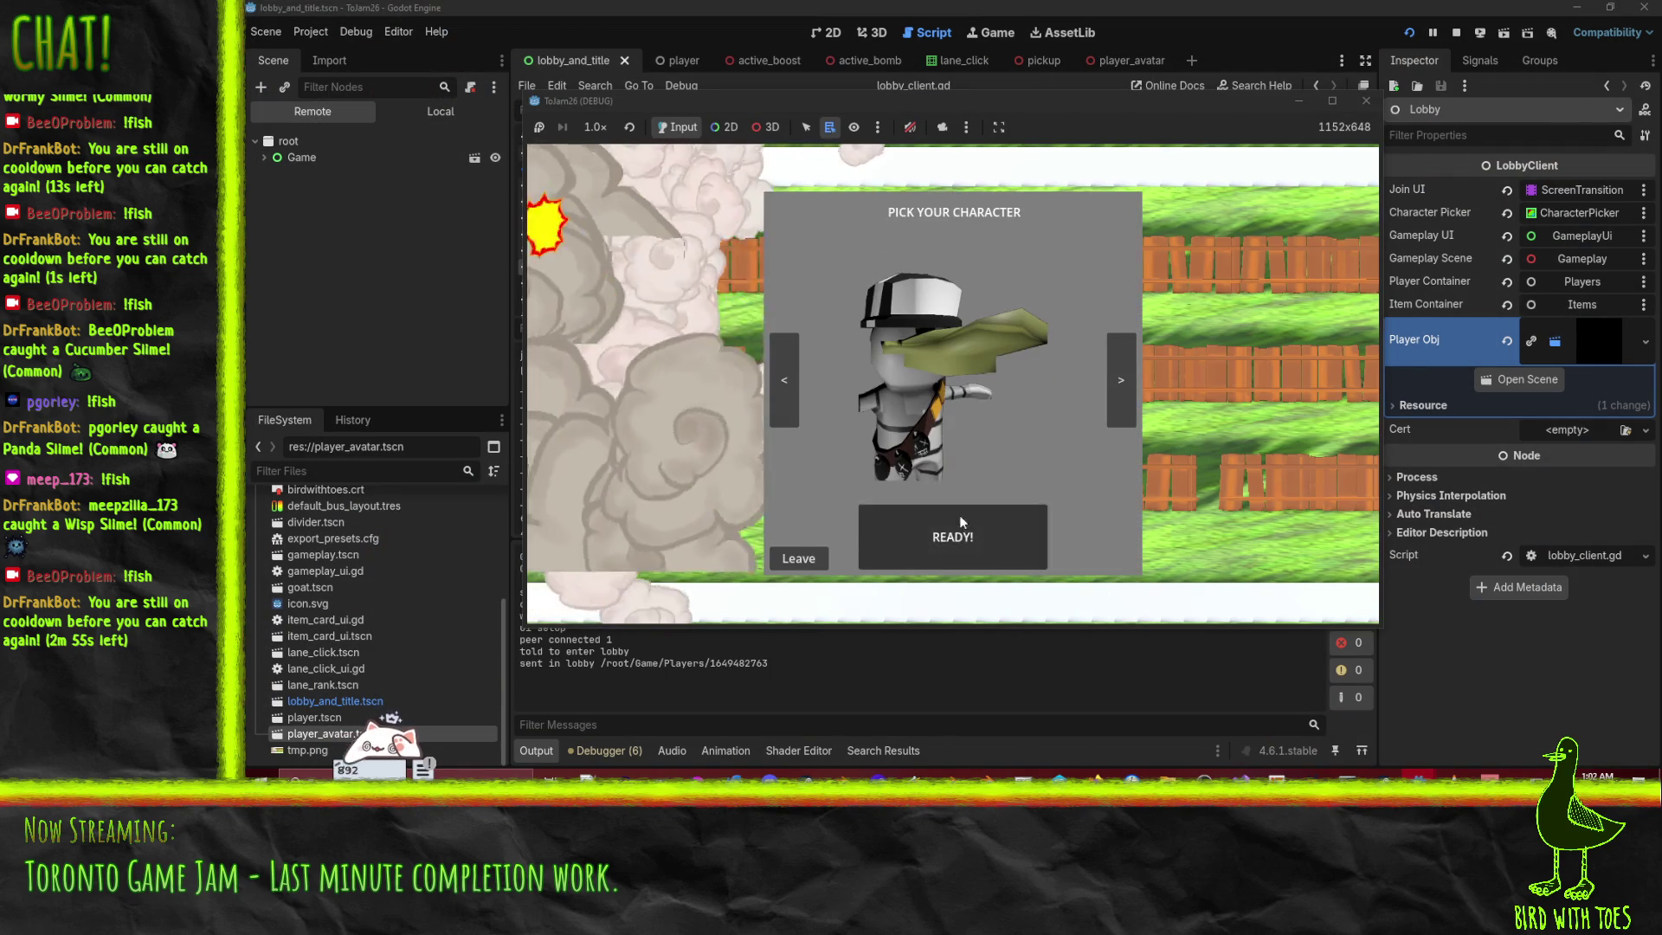
click(960, 521)
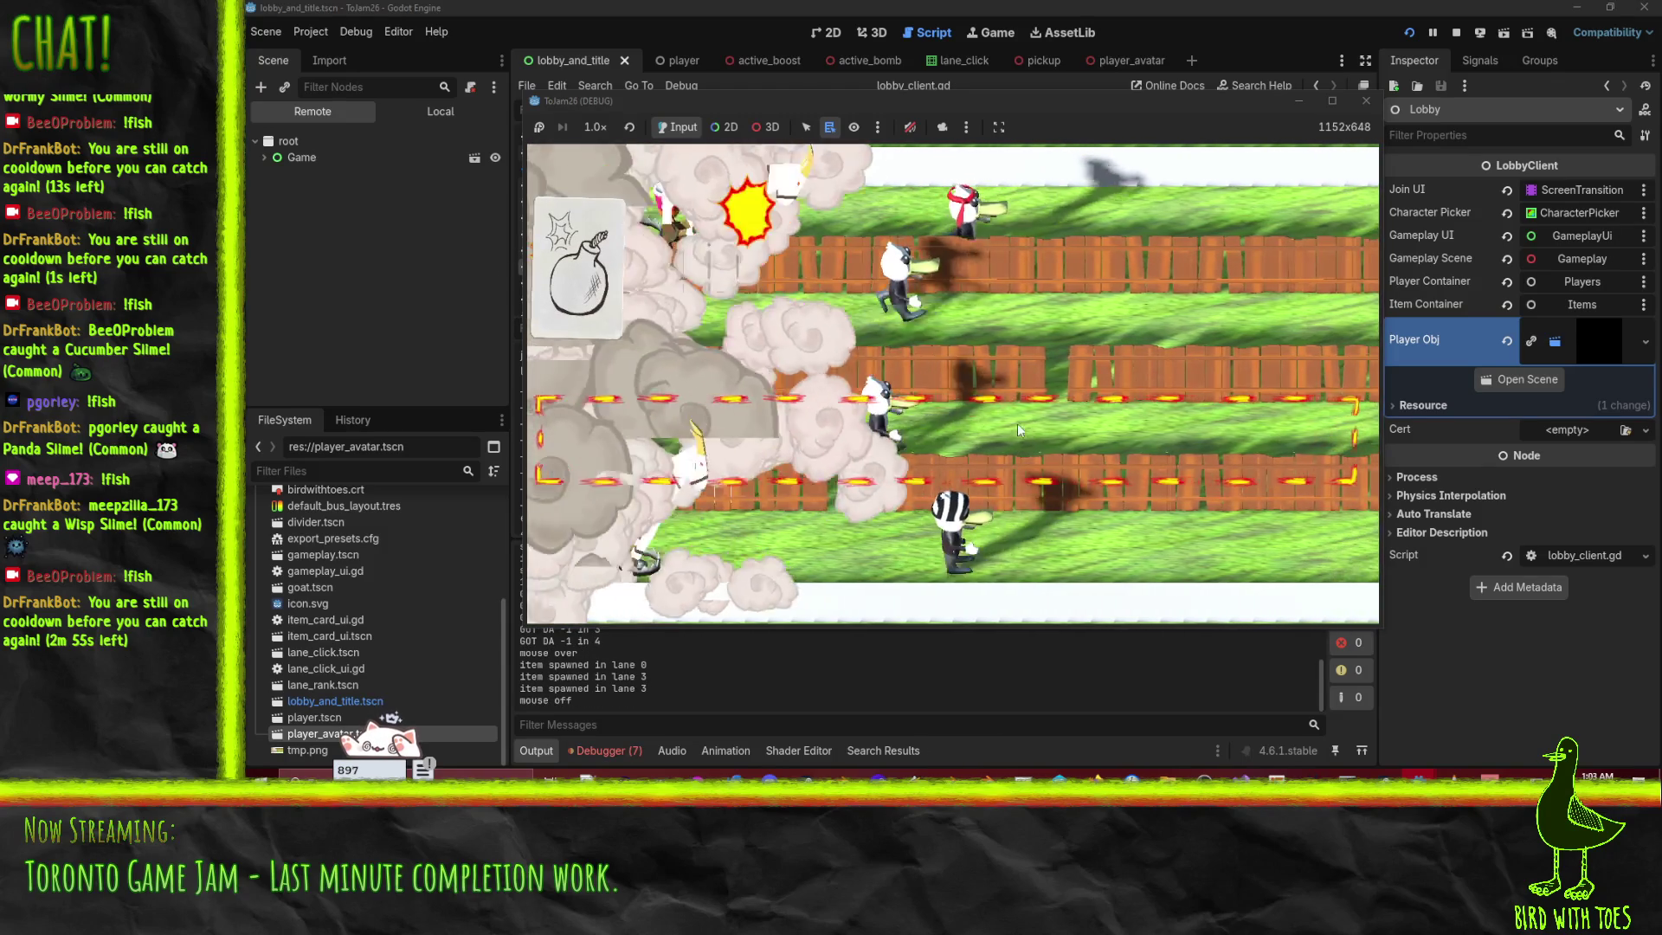
Drop the bomb into lane 3 and two spiky traps into the top lane
click(1019, 424)
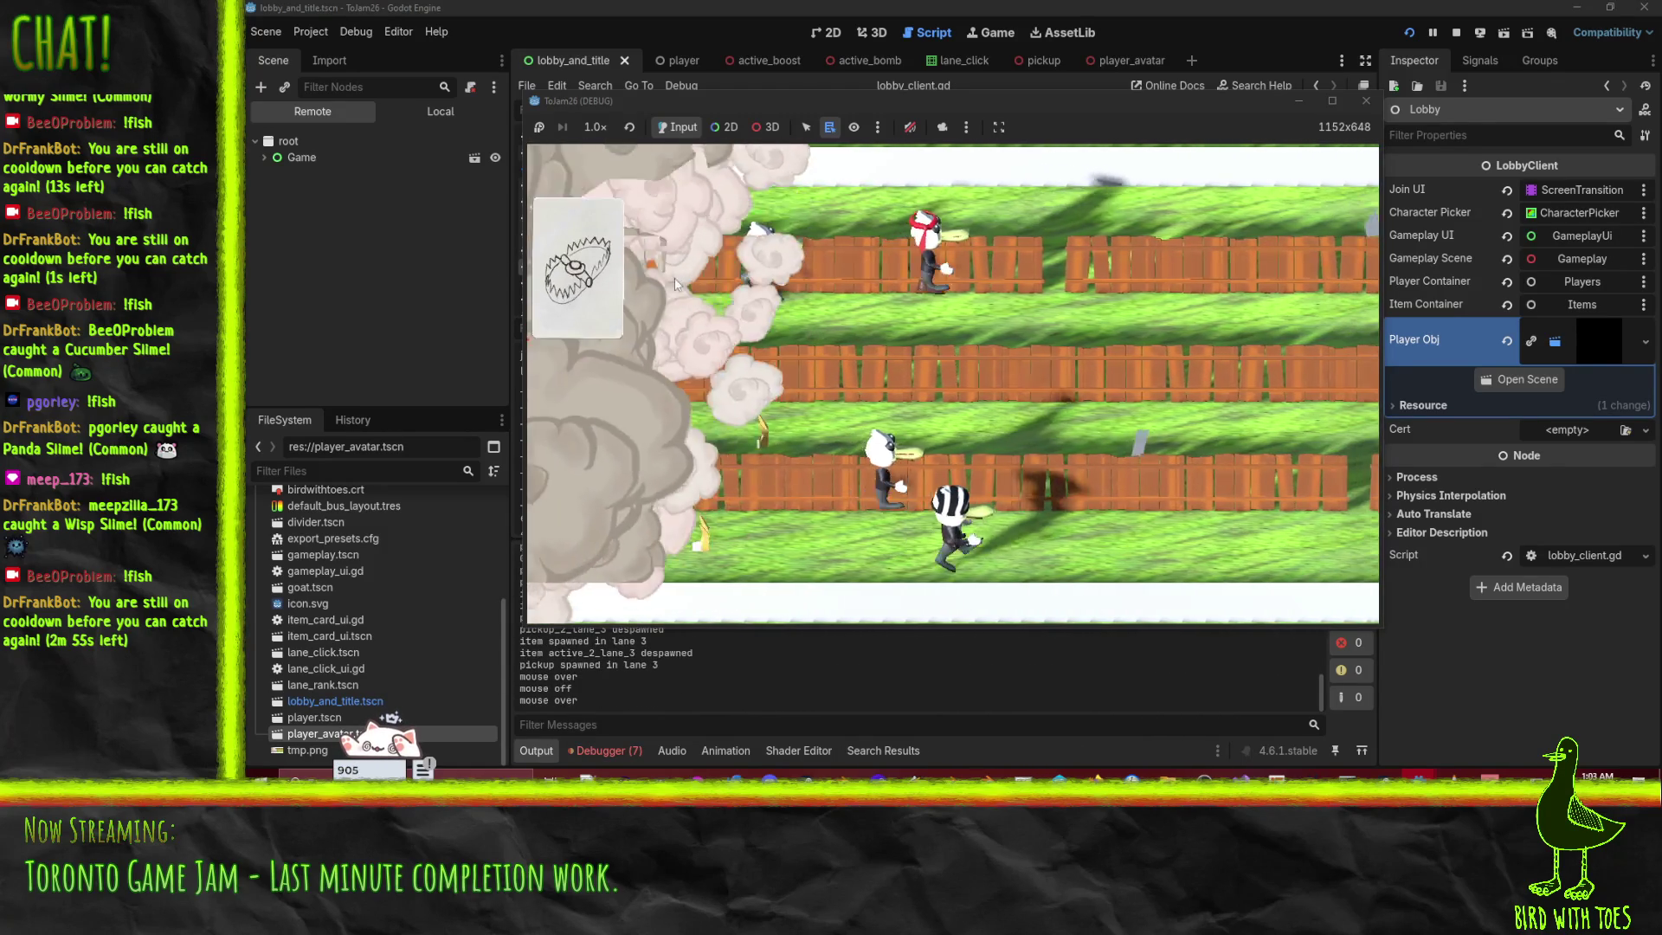
click(1175, 222)
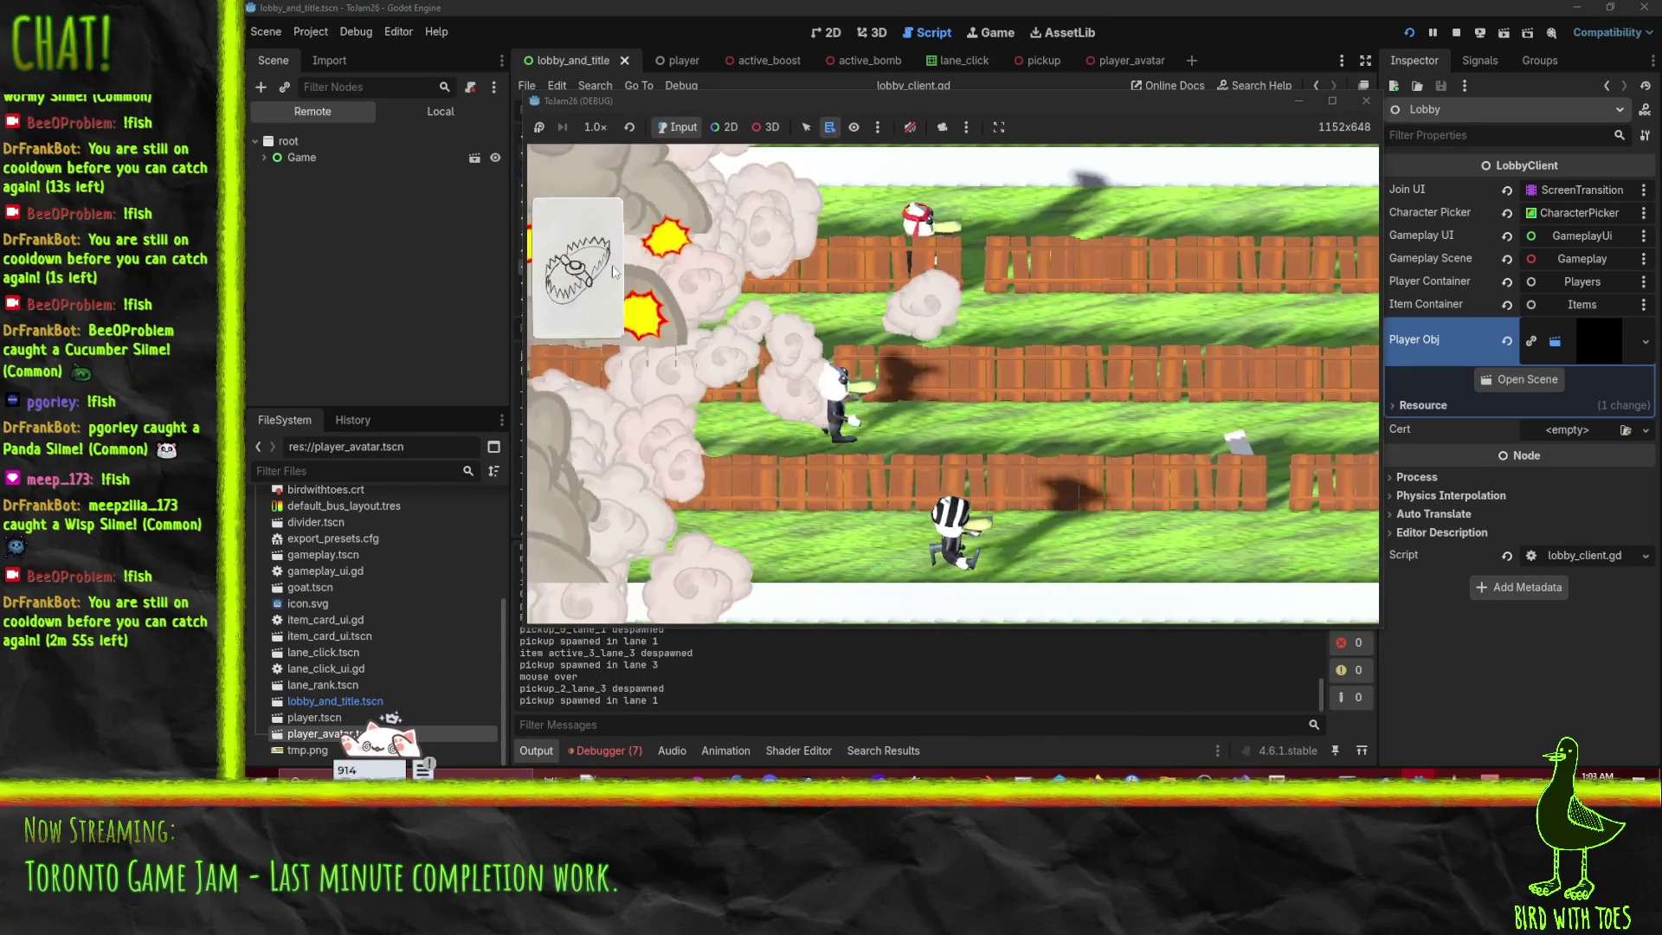
click(1116, 232)
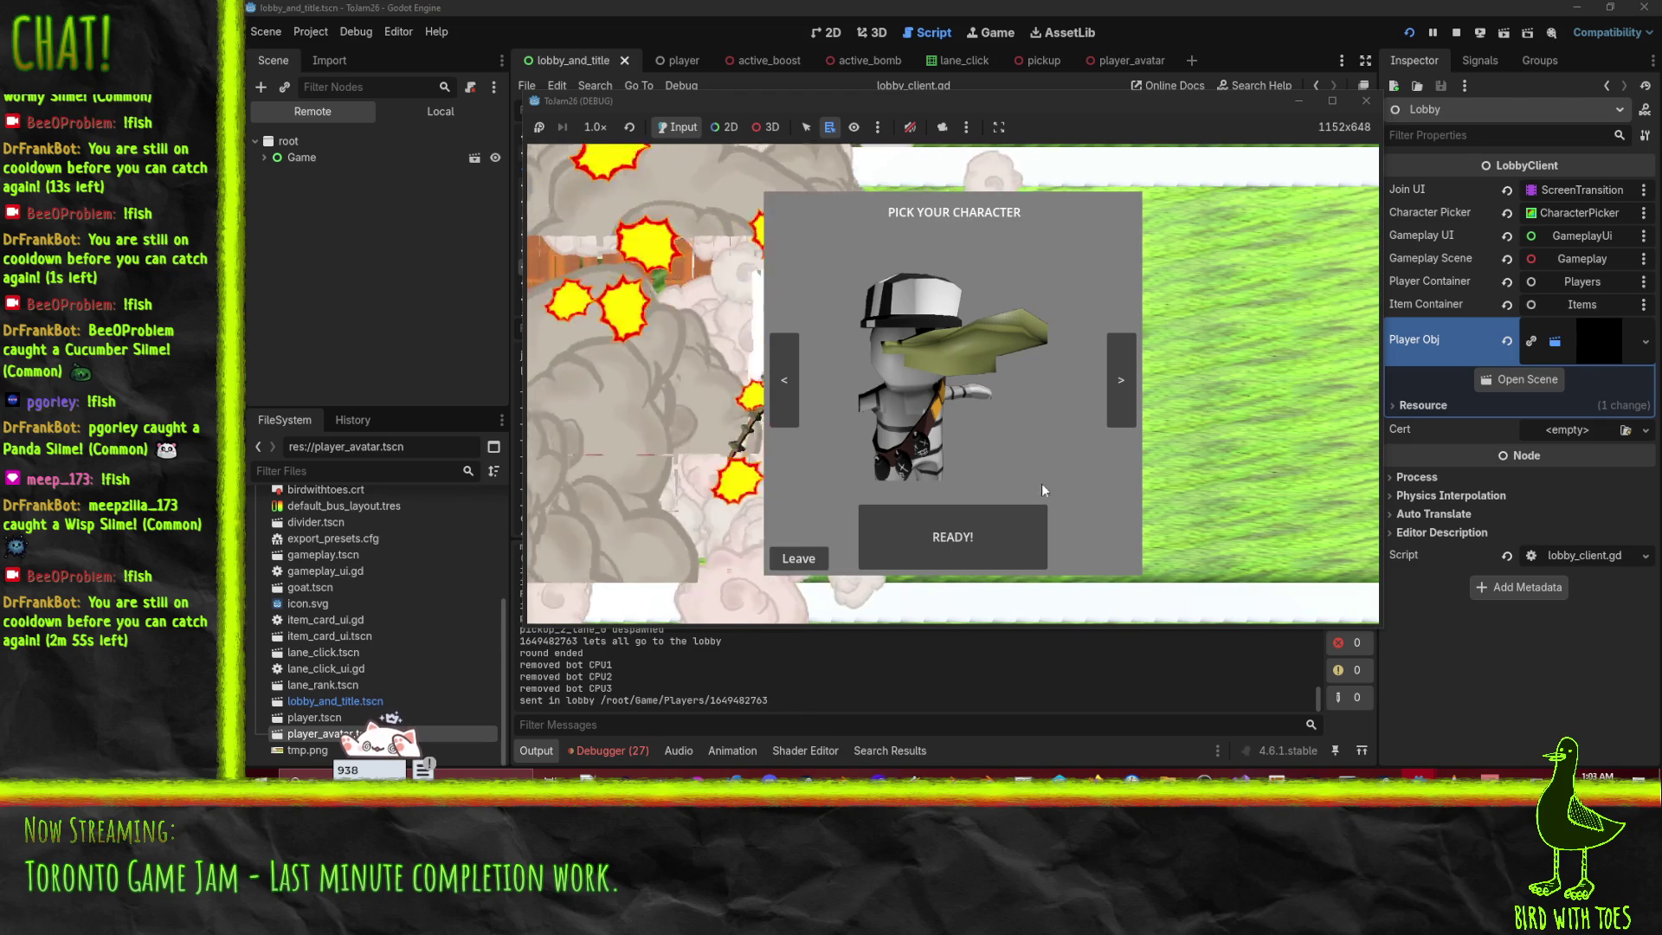
Pick the yellow-hat duck, ready up, and drop crates into the middle and bottom lanes
click(1114, 403)
click(980, 518)
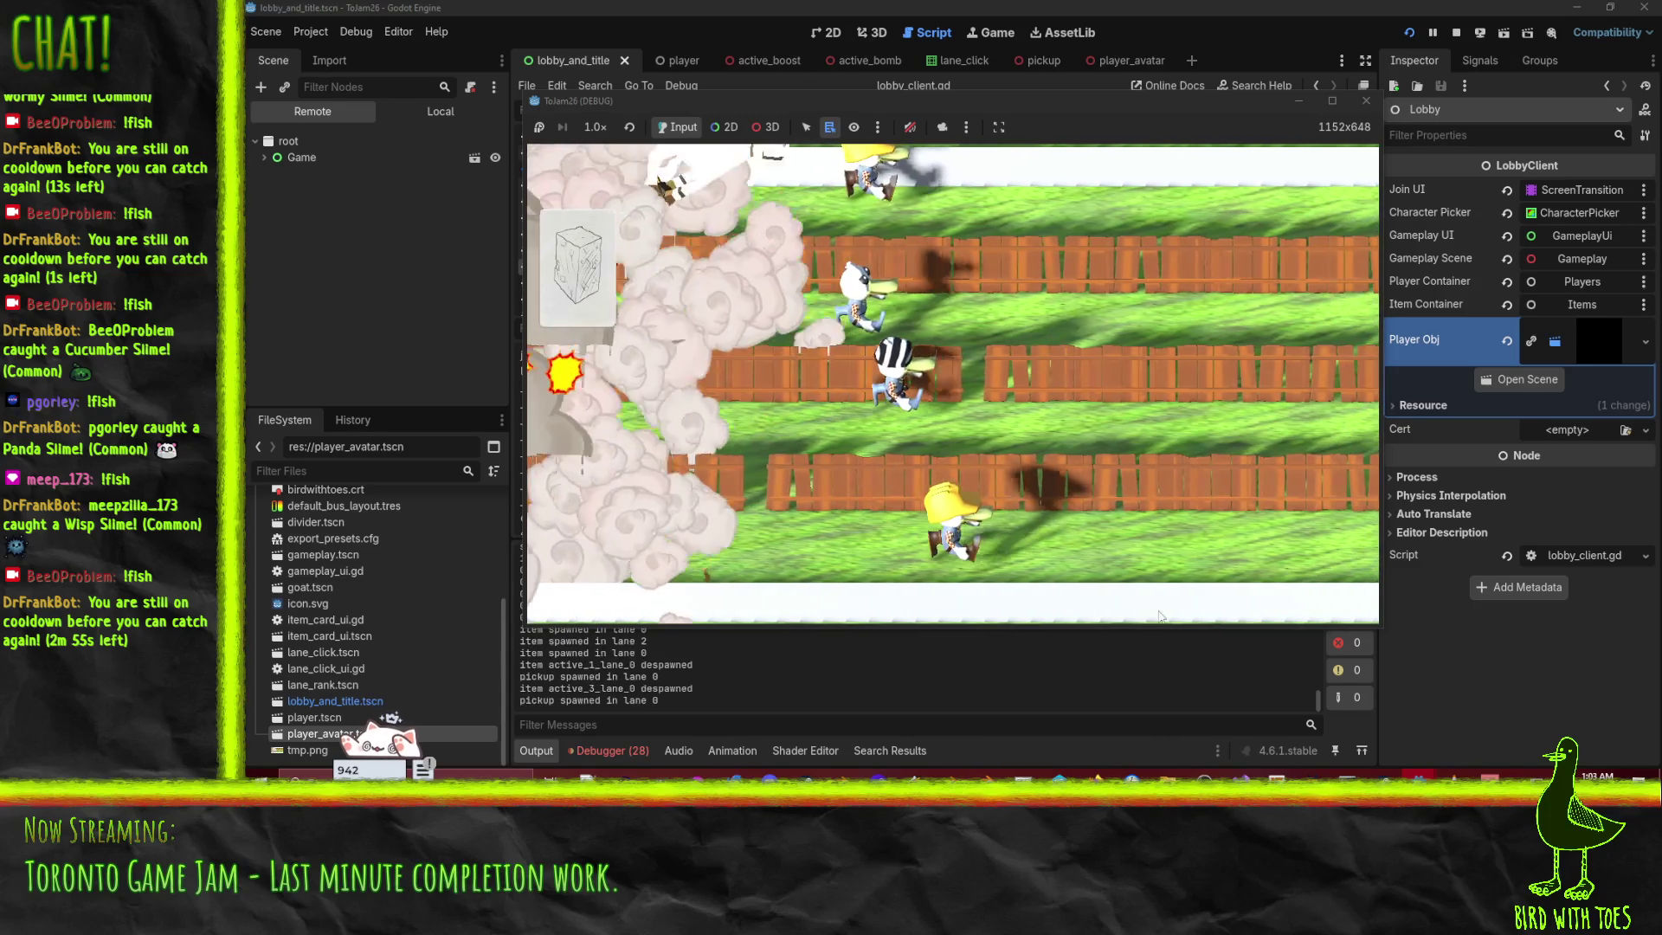
drag(603, 280, 1089, 434)
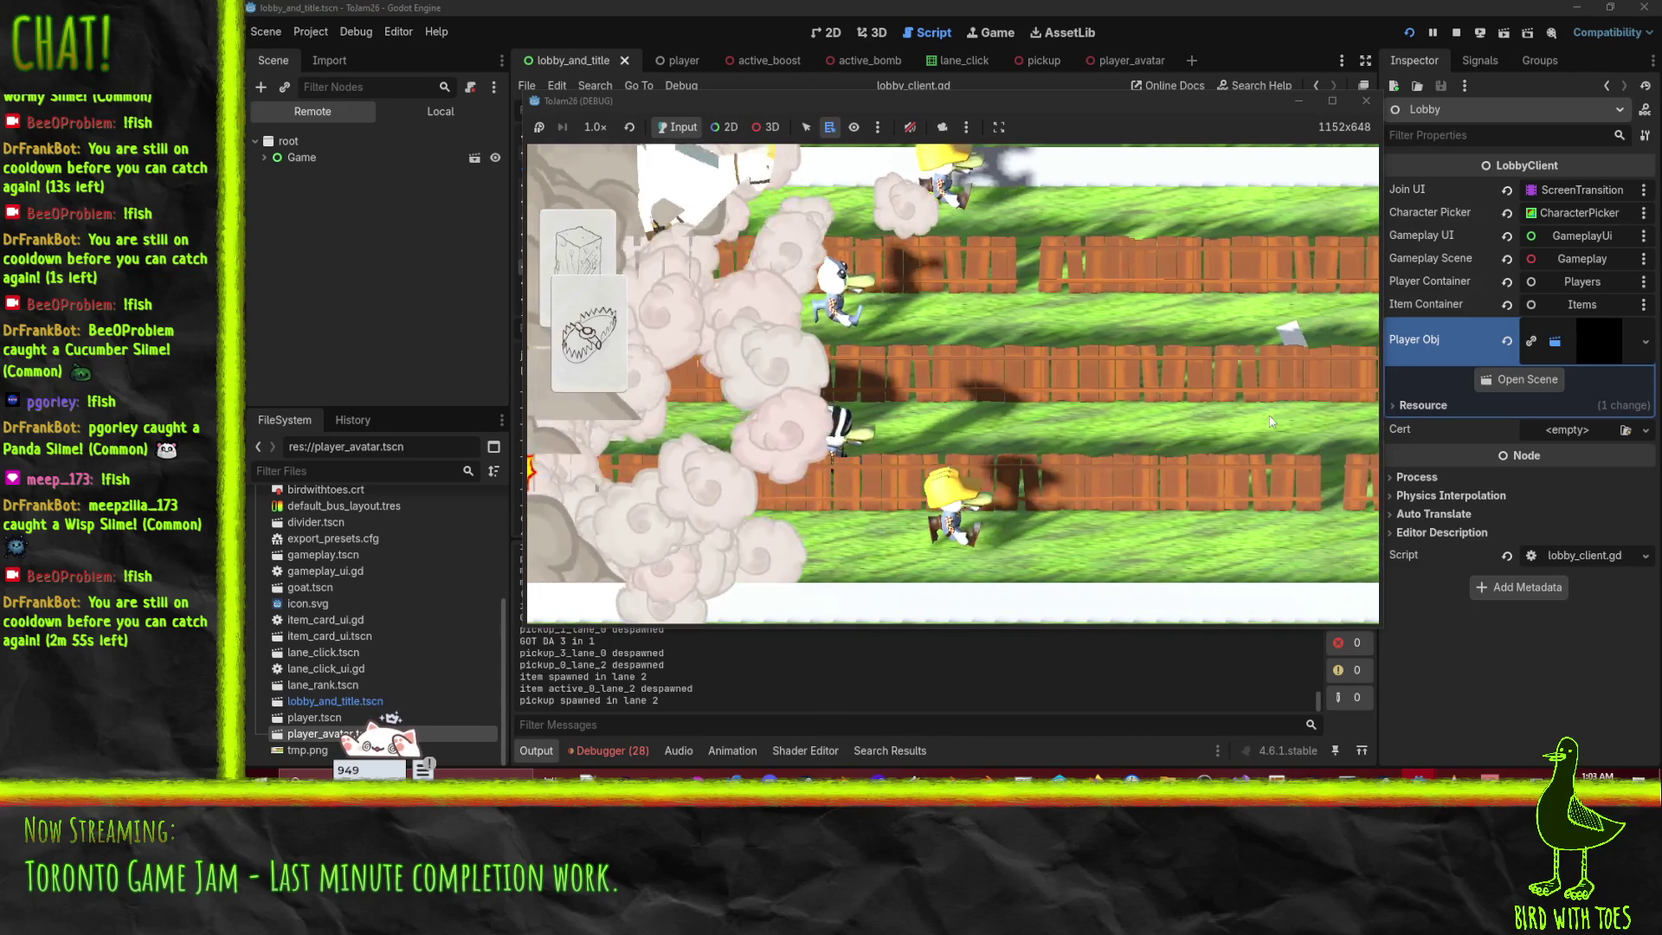
drag(578, 259, 984, 445)
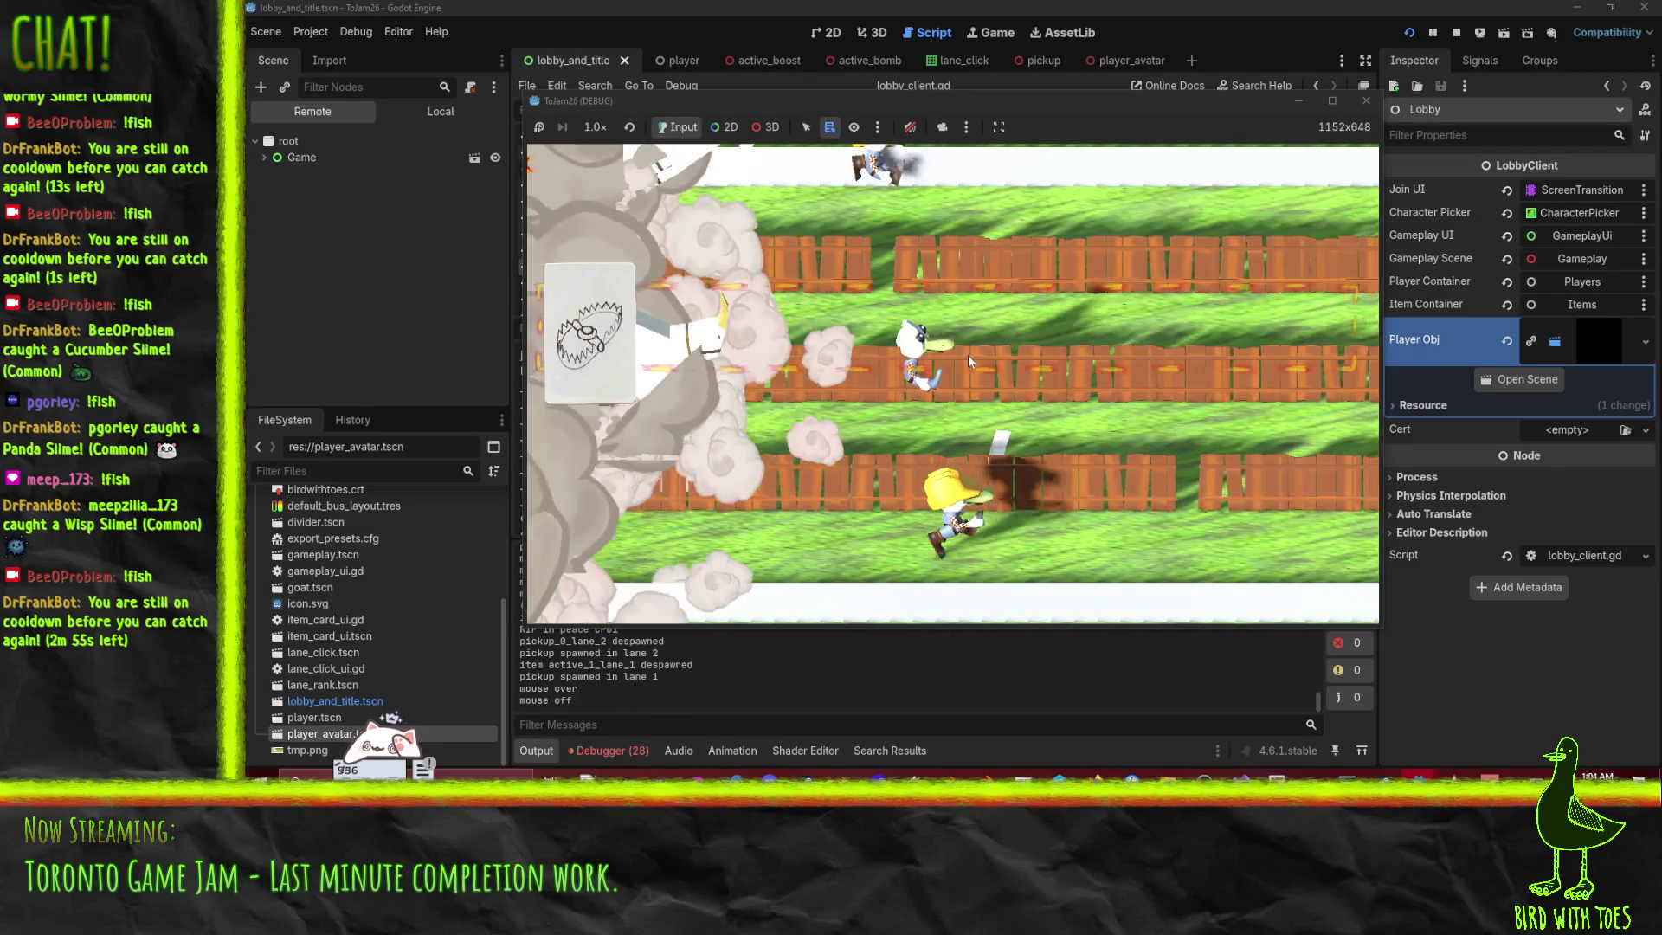
Place a spiky trap mid-lane, the bomb top lane, a trap and crate in lane 3, then ready again
click(1077, 353)
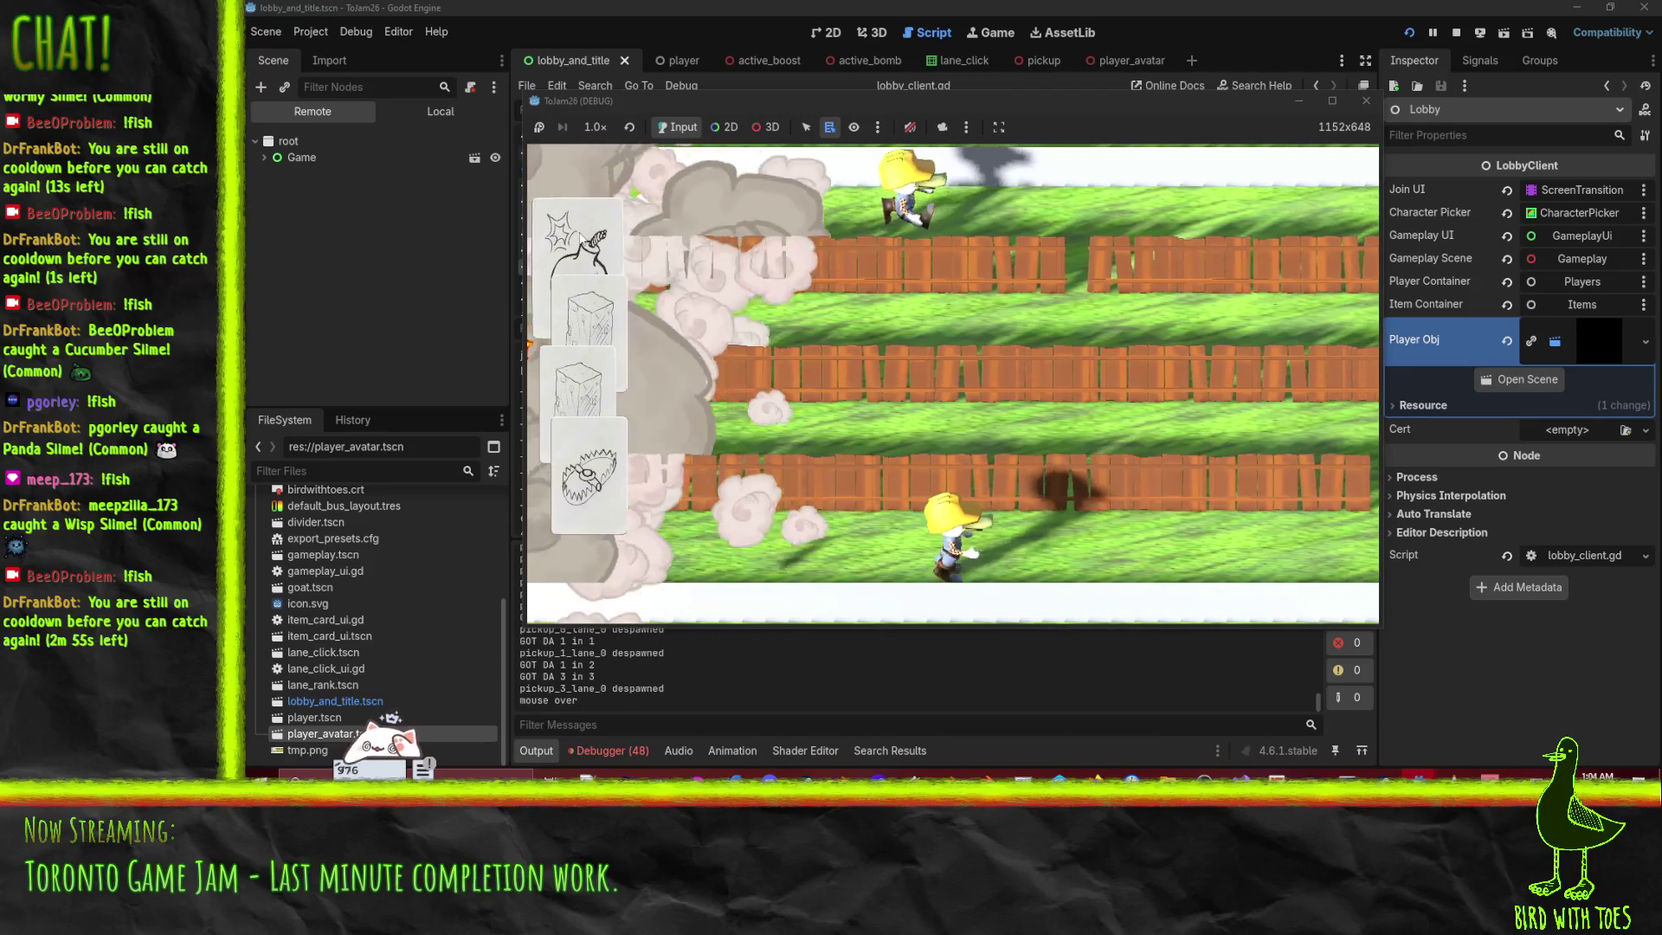
click(968, 199)
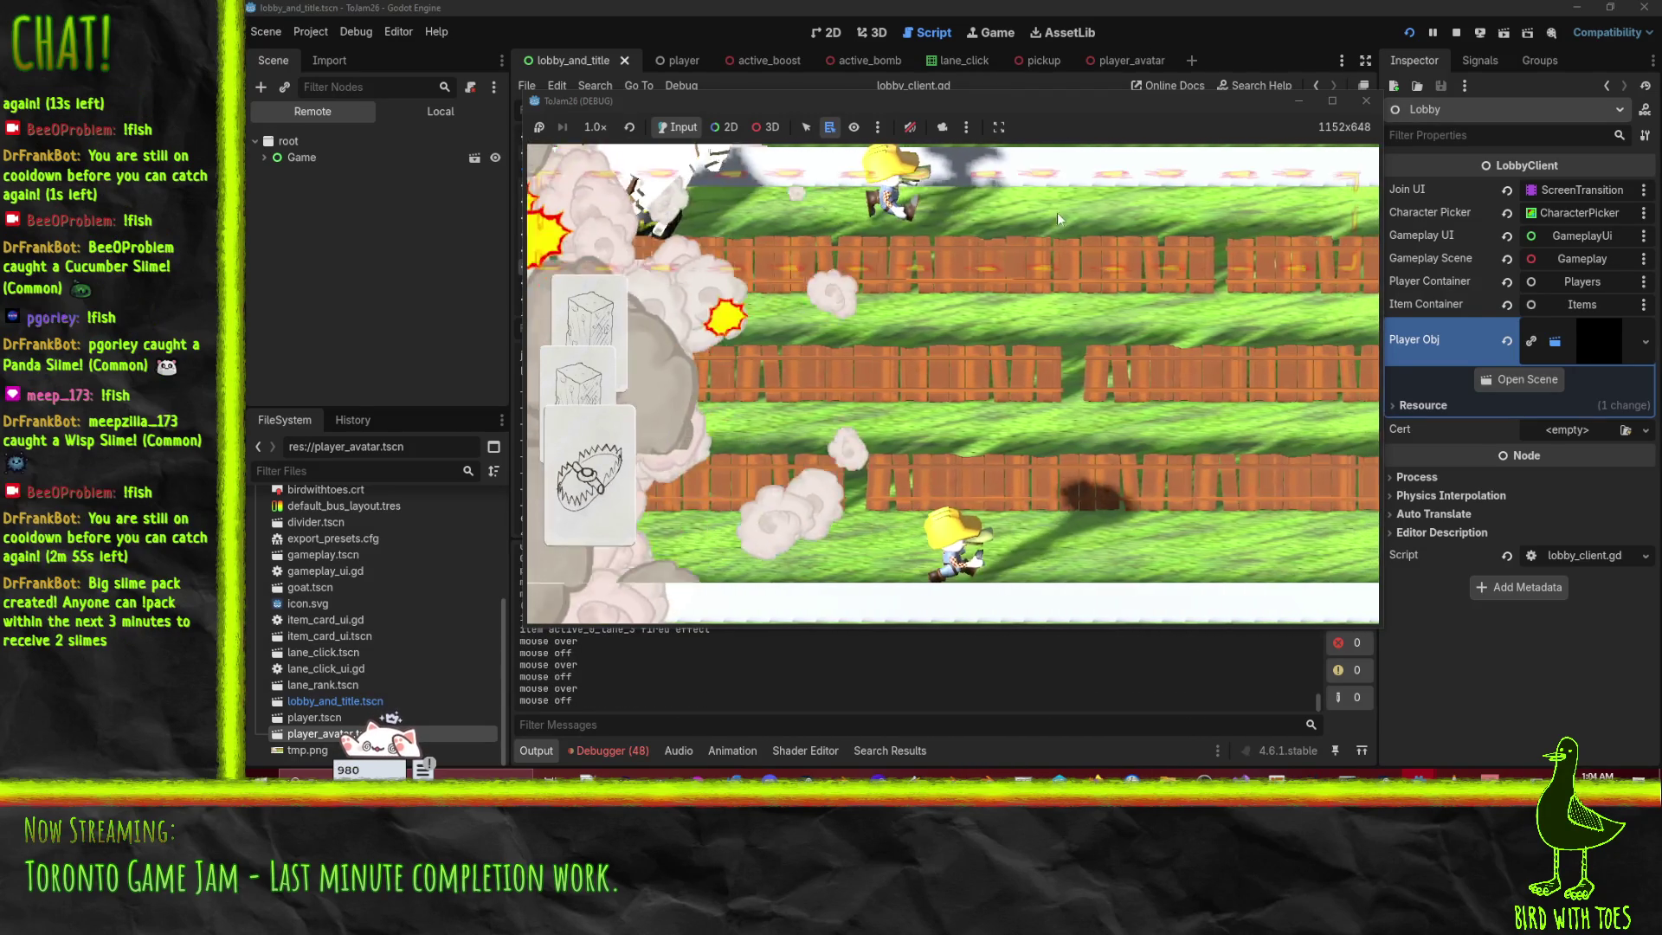
click(1055, 247)
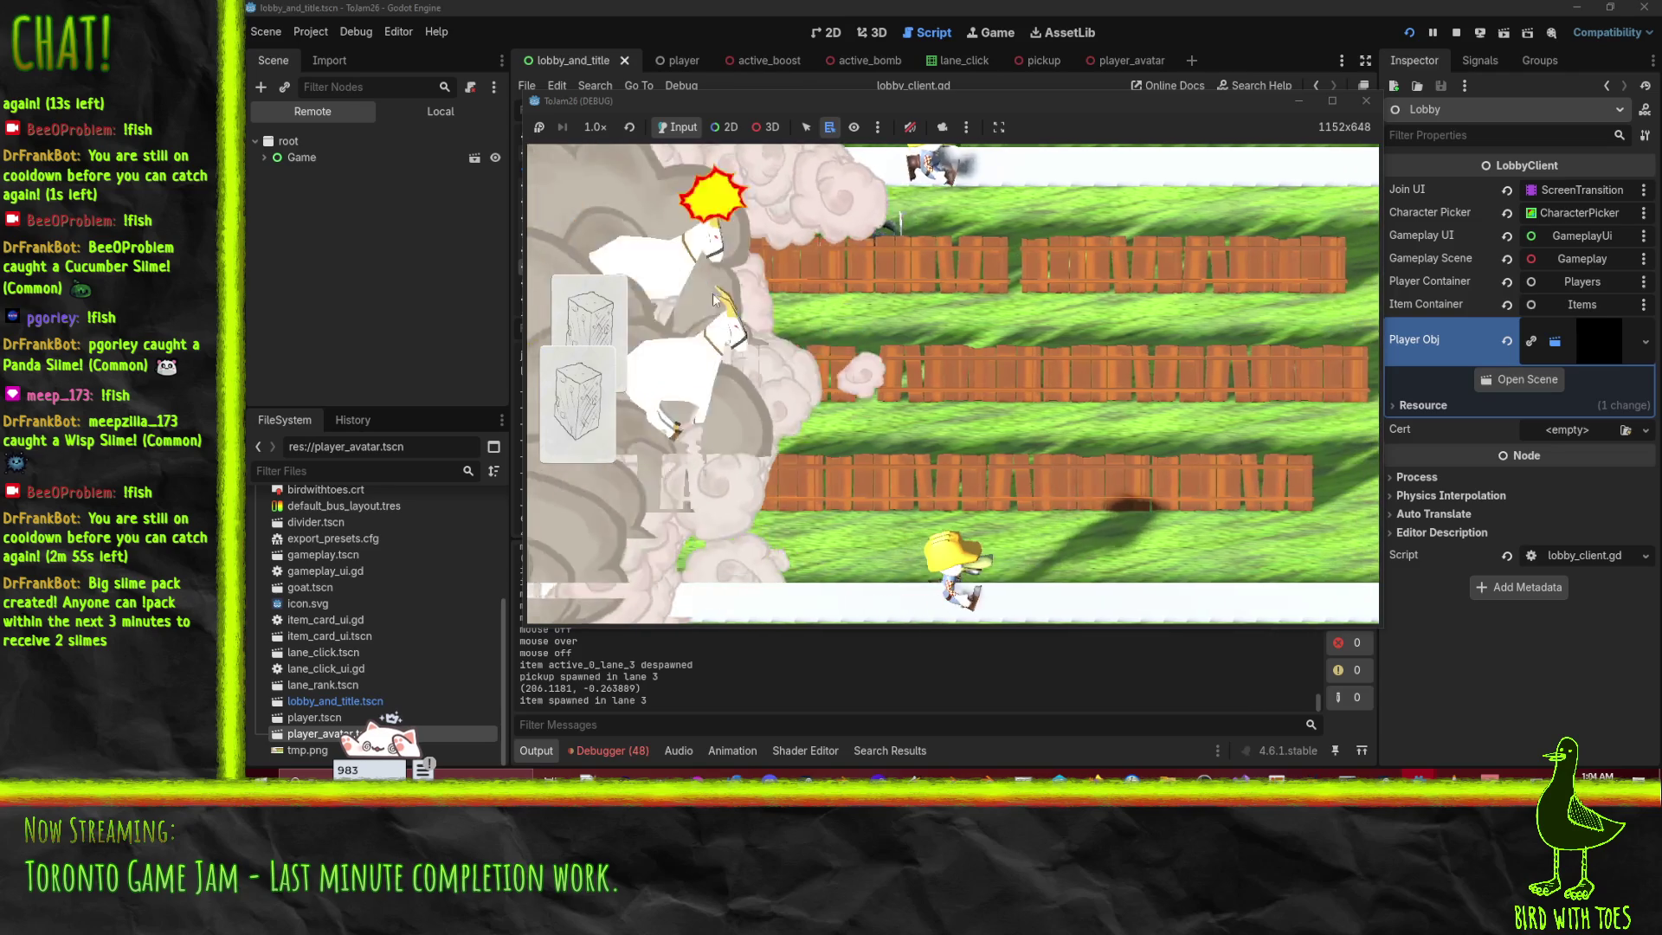
click(1025, 202)
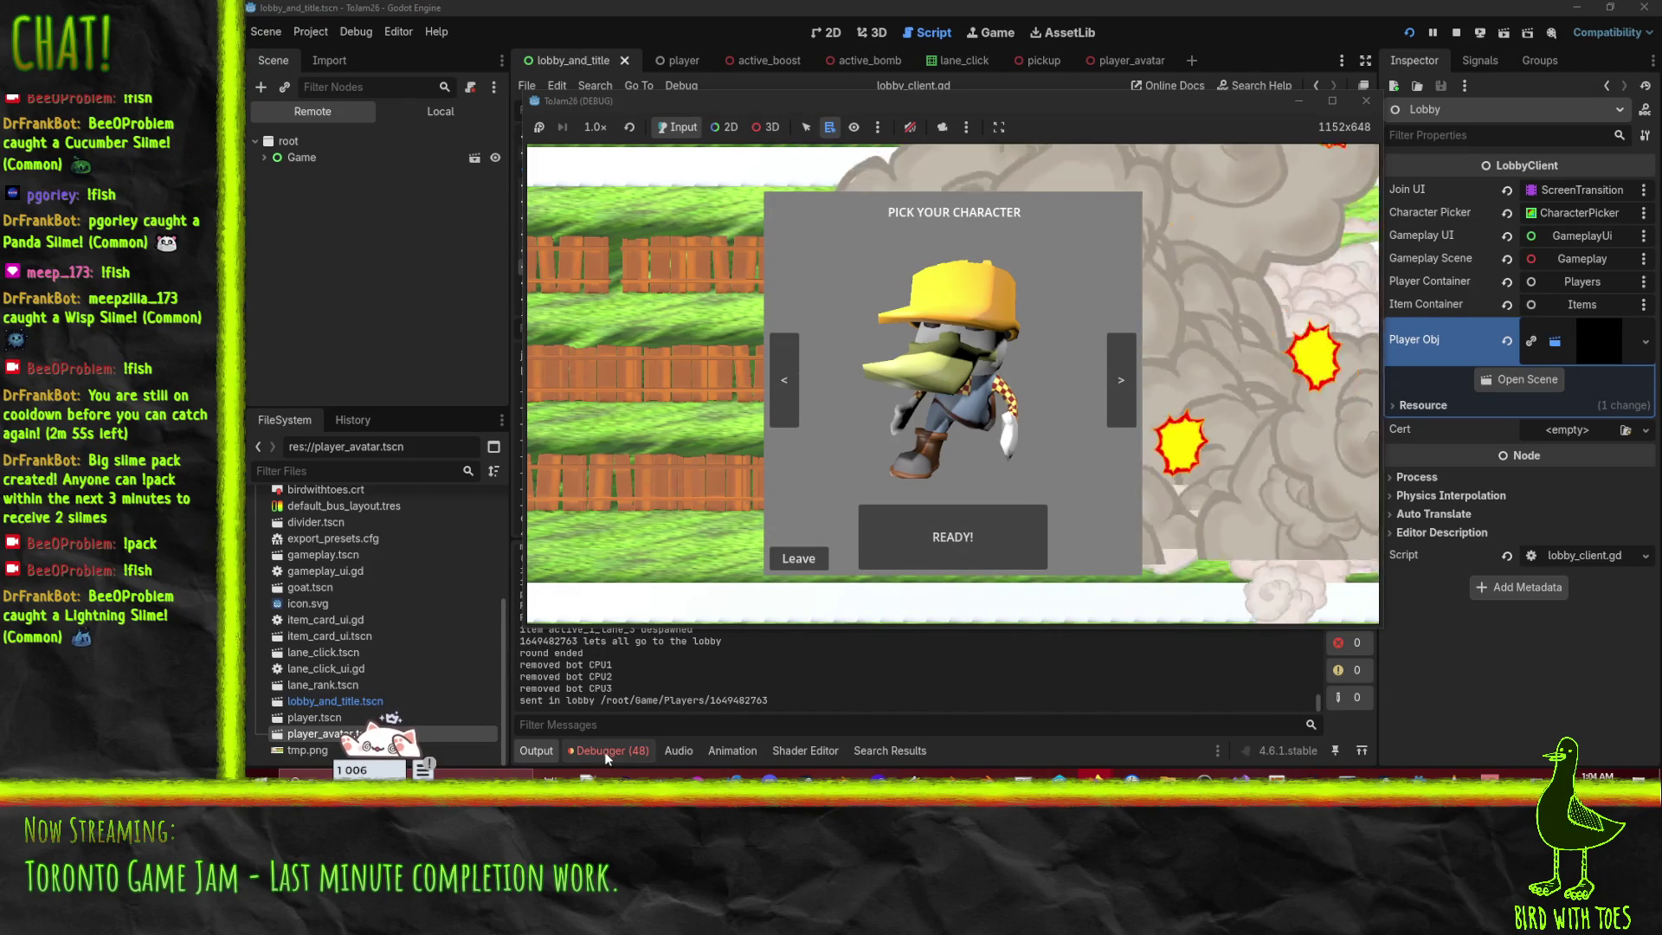
click(1018, 517)
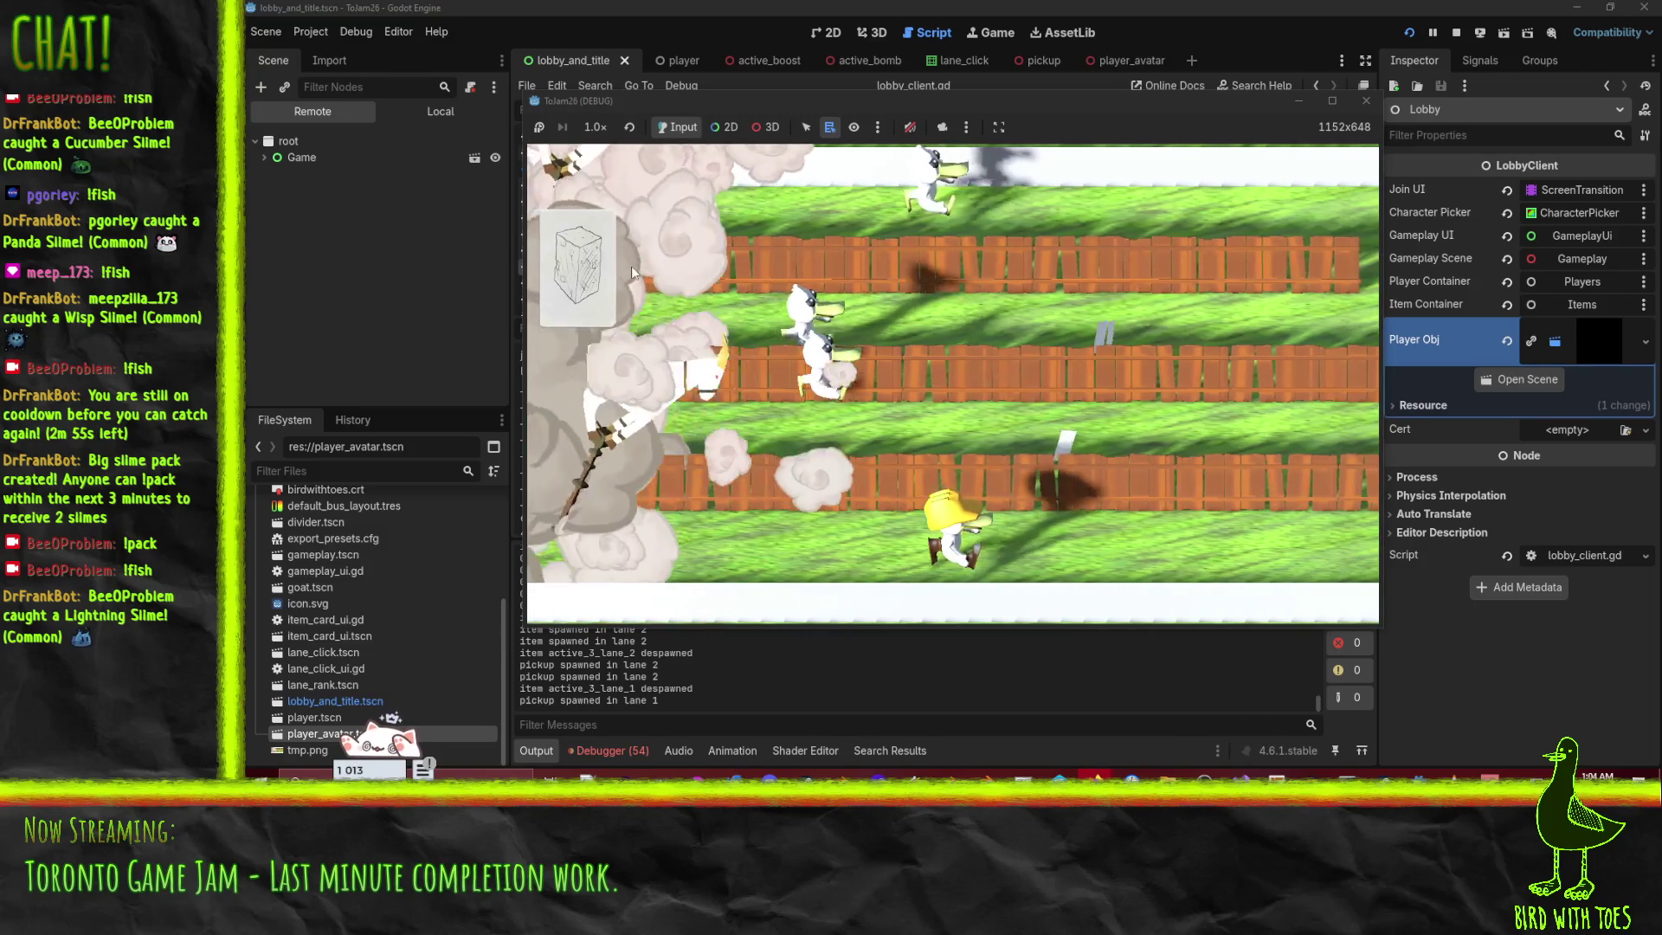
Place a crate and items in the top lane and lanes 0-1, then return to the editor for errors
drag(594, 261, 1090, 217)
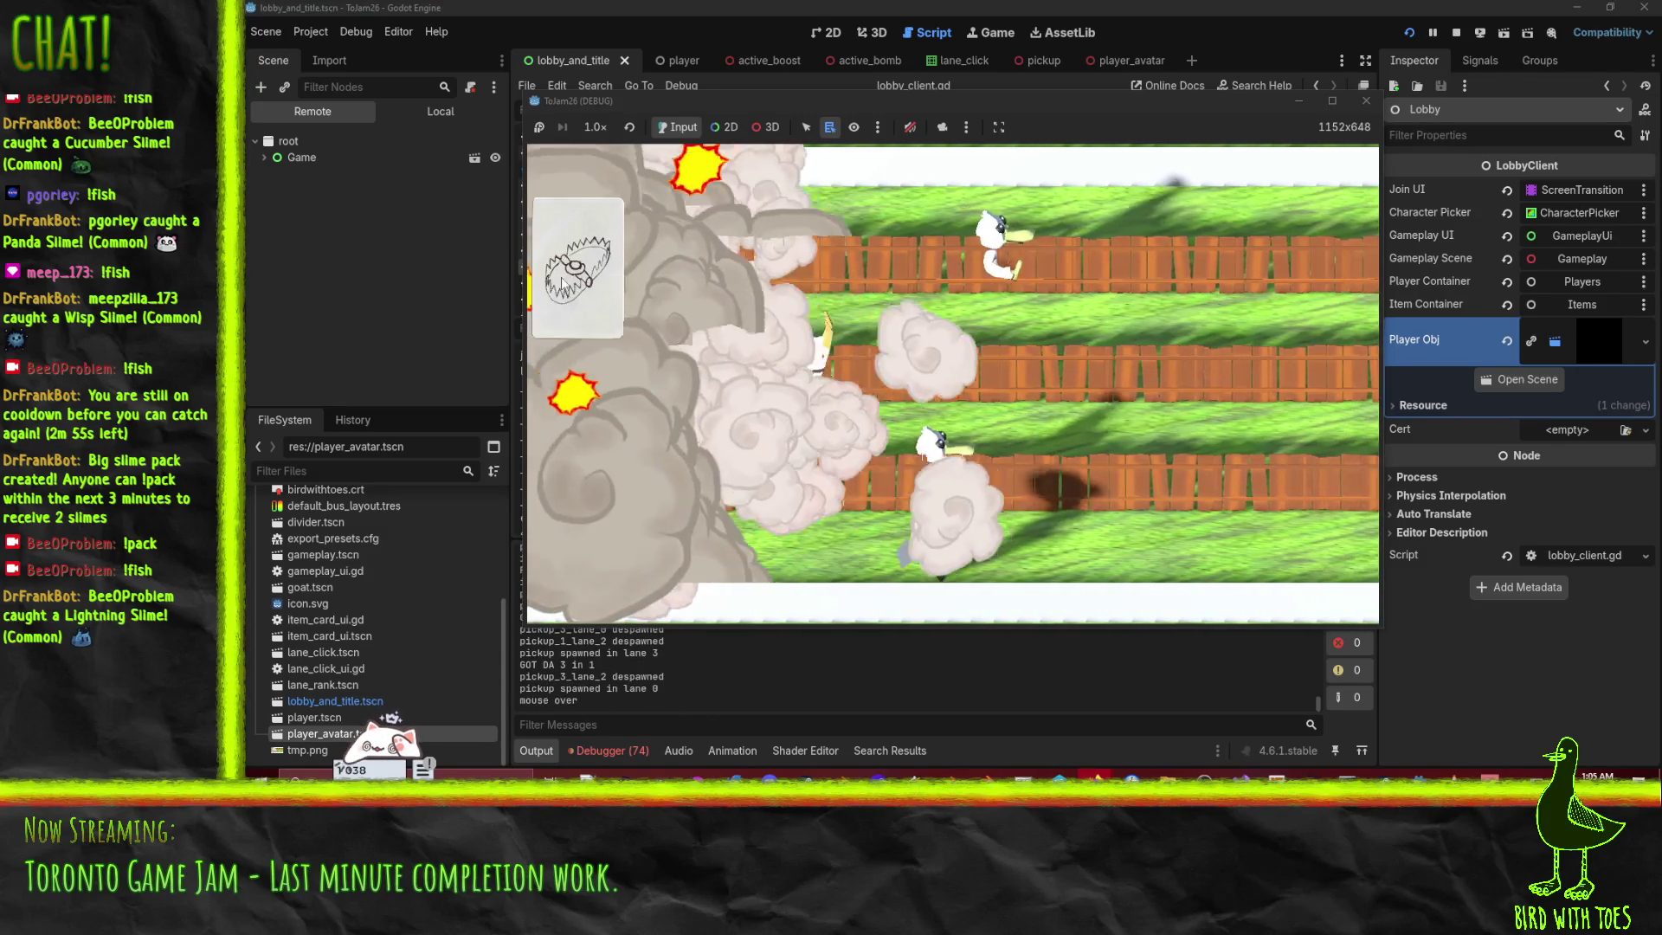
click(1134, 219)
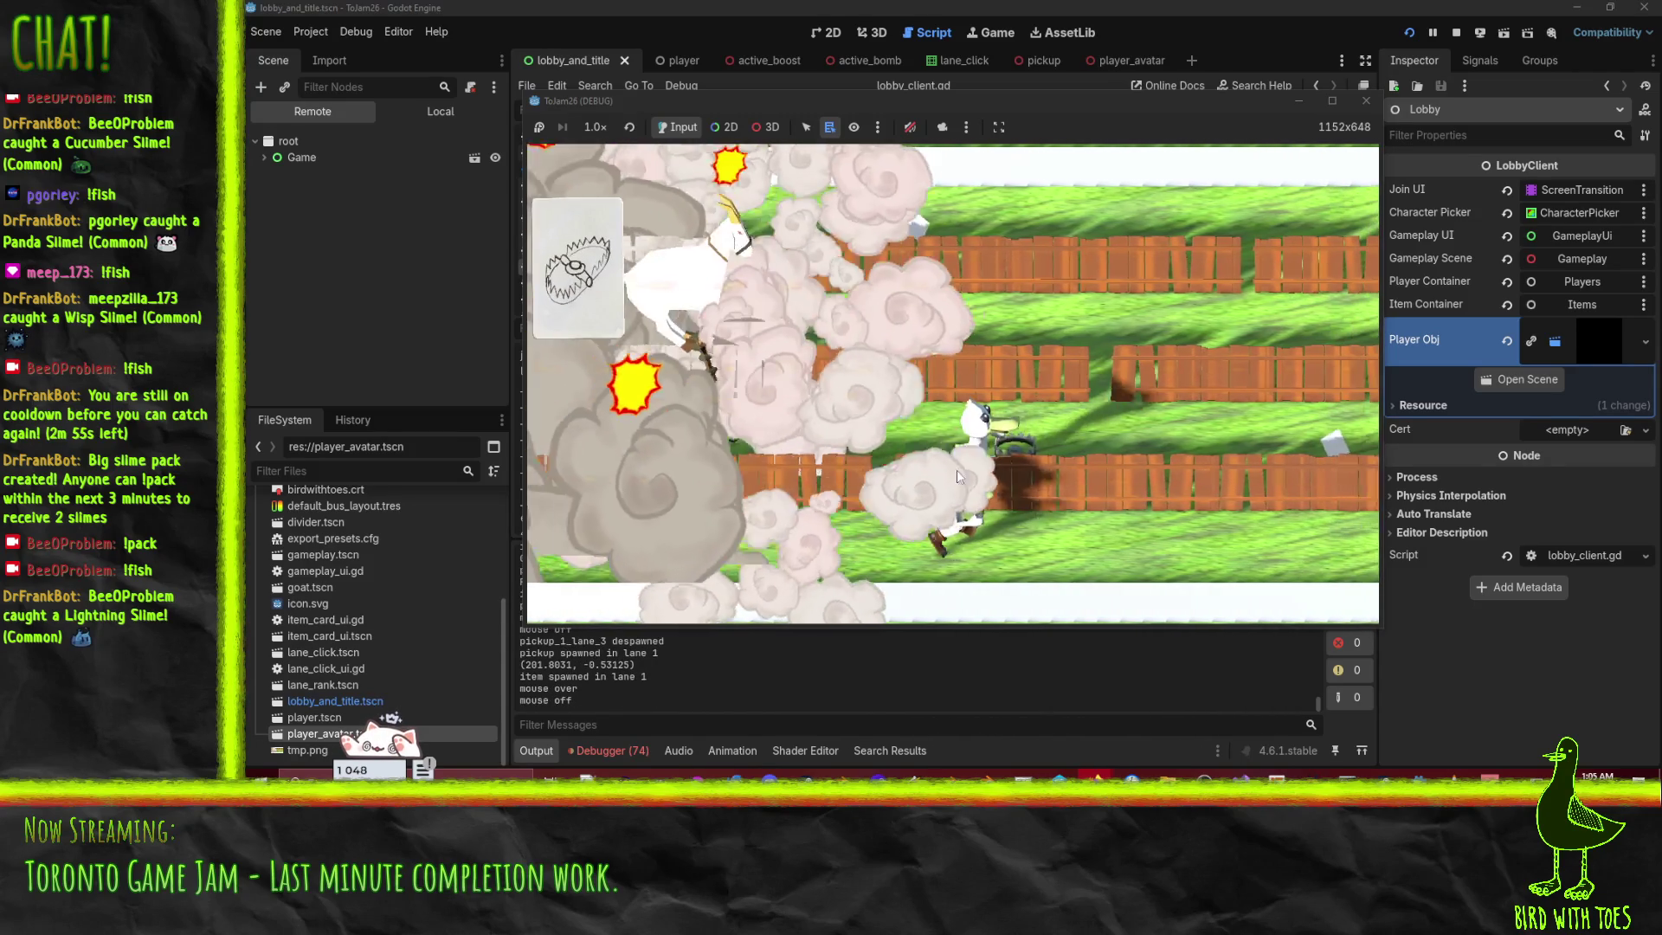
click(1212, 545)
click(1211, 550)
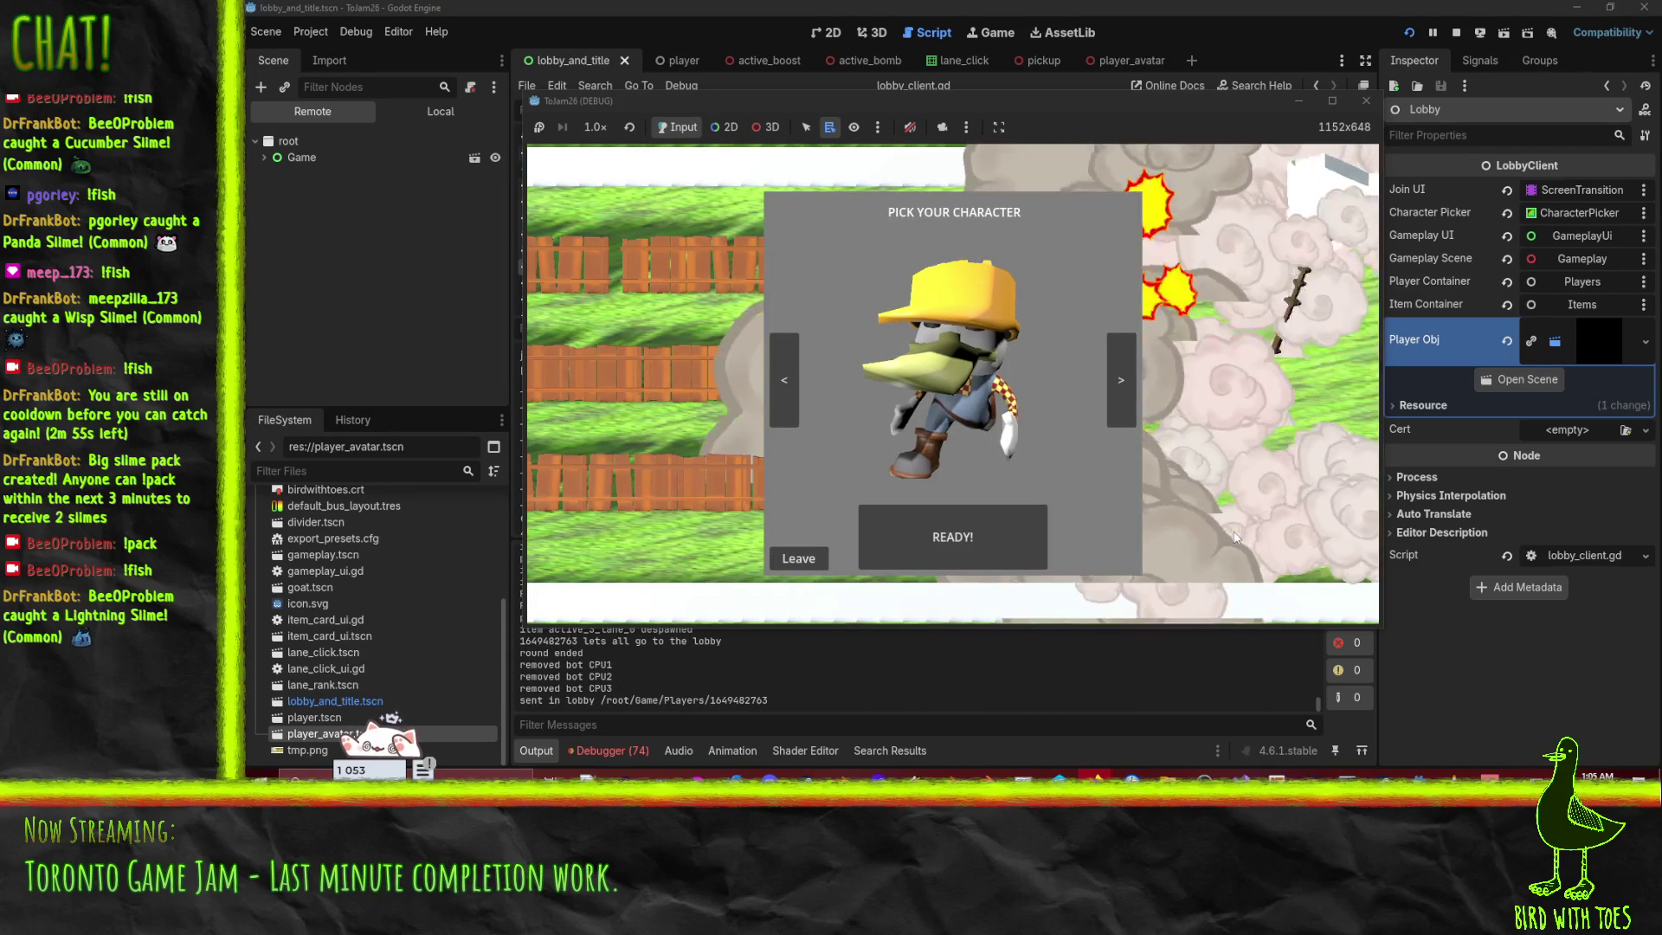
click(646, 743)
Scroll through the Debugger Errors list and stop the client game
scroll(917, 687, down, 1)
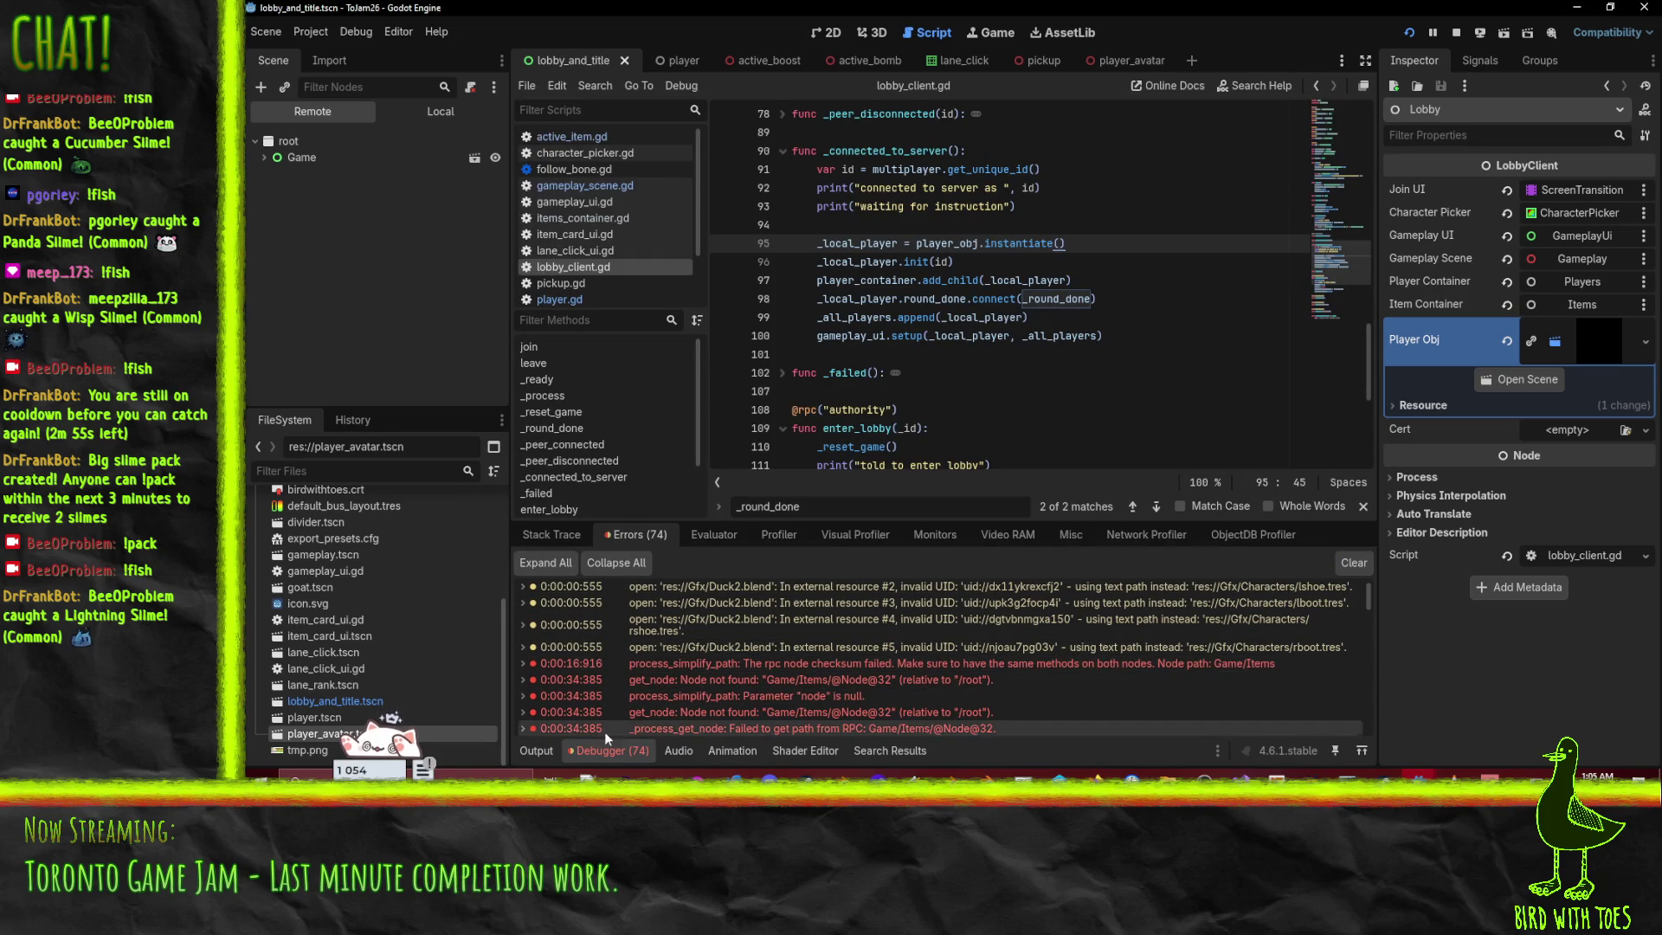
scroll(976, 644, down, 10)
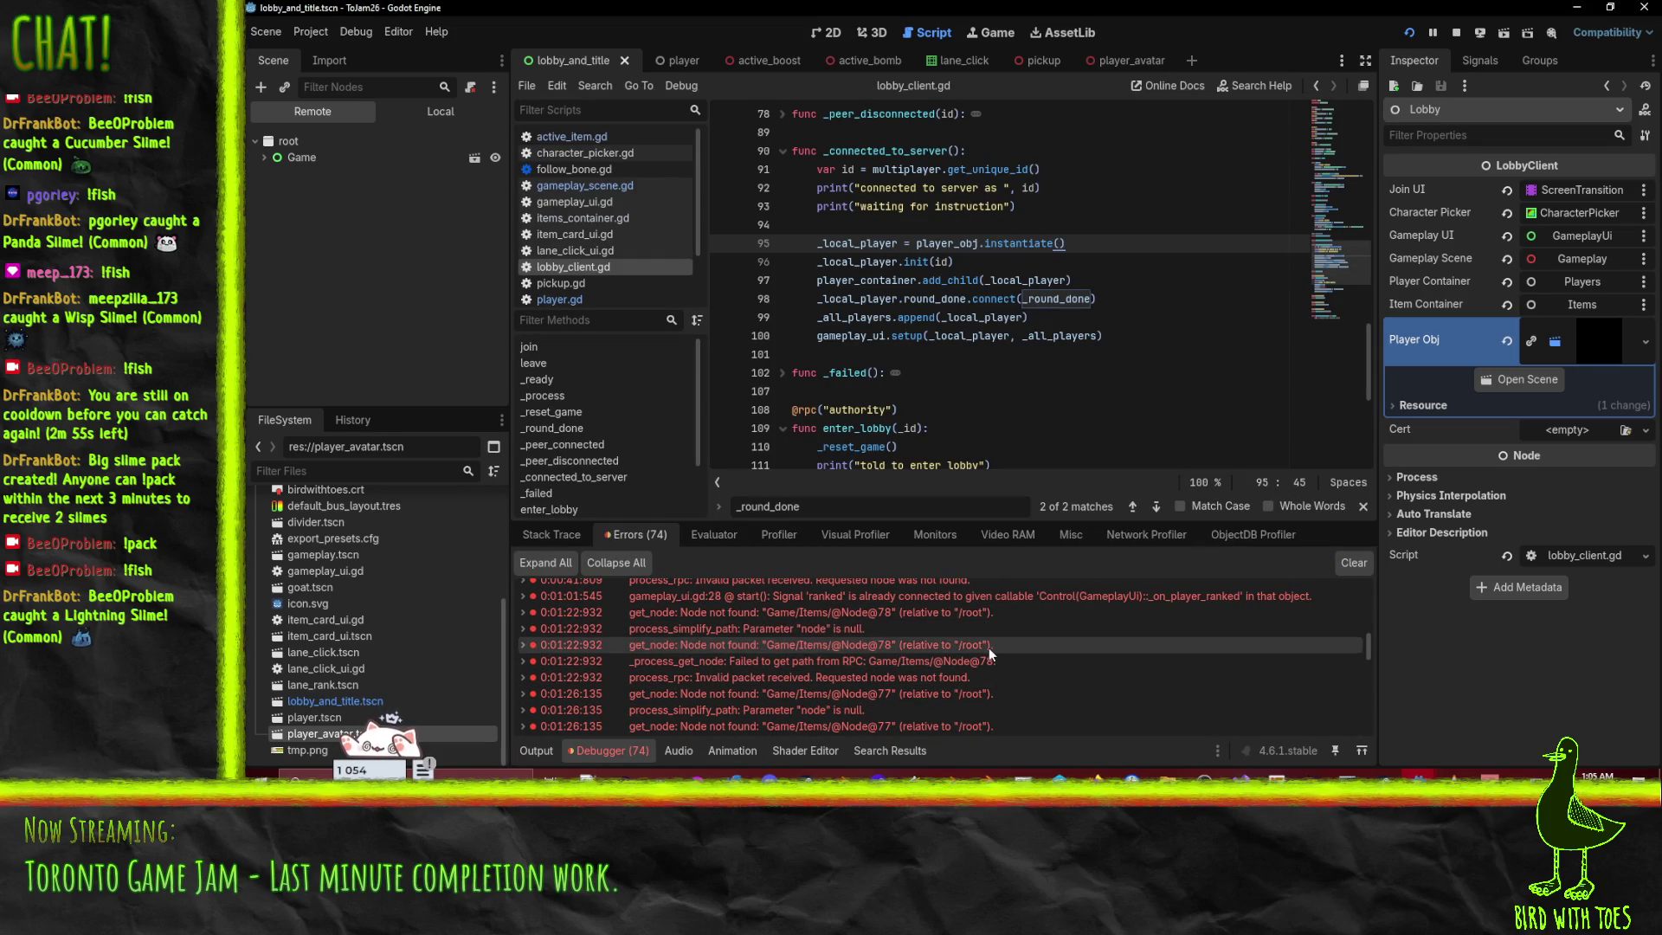
scroll(988, 651, down, 4)
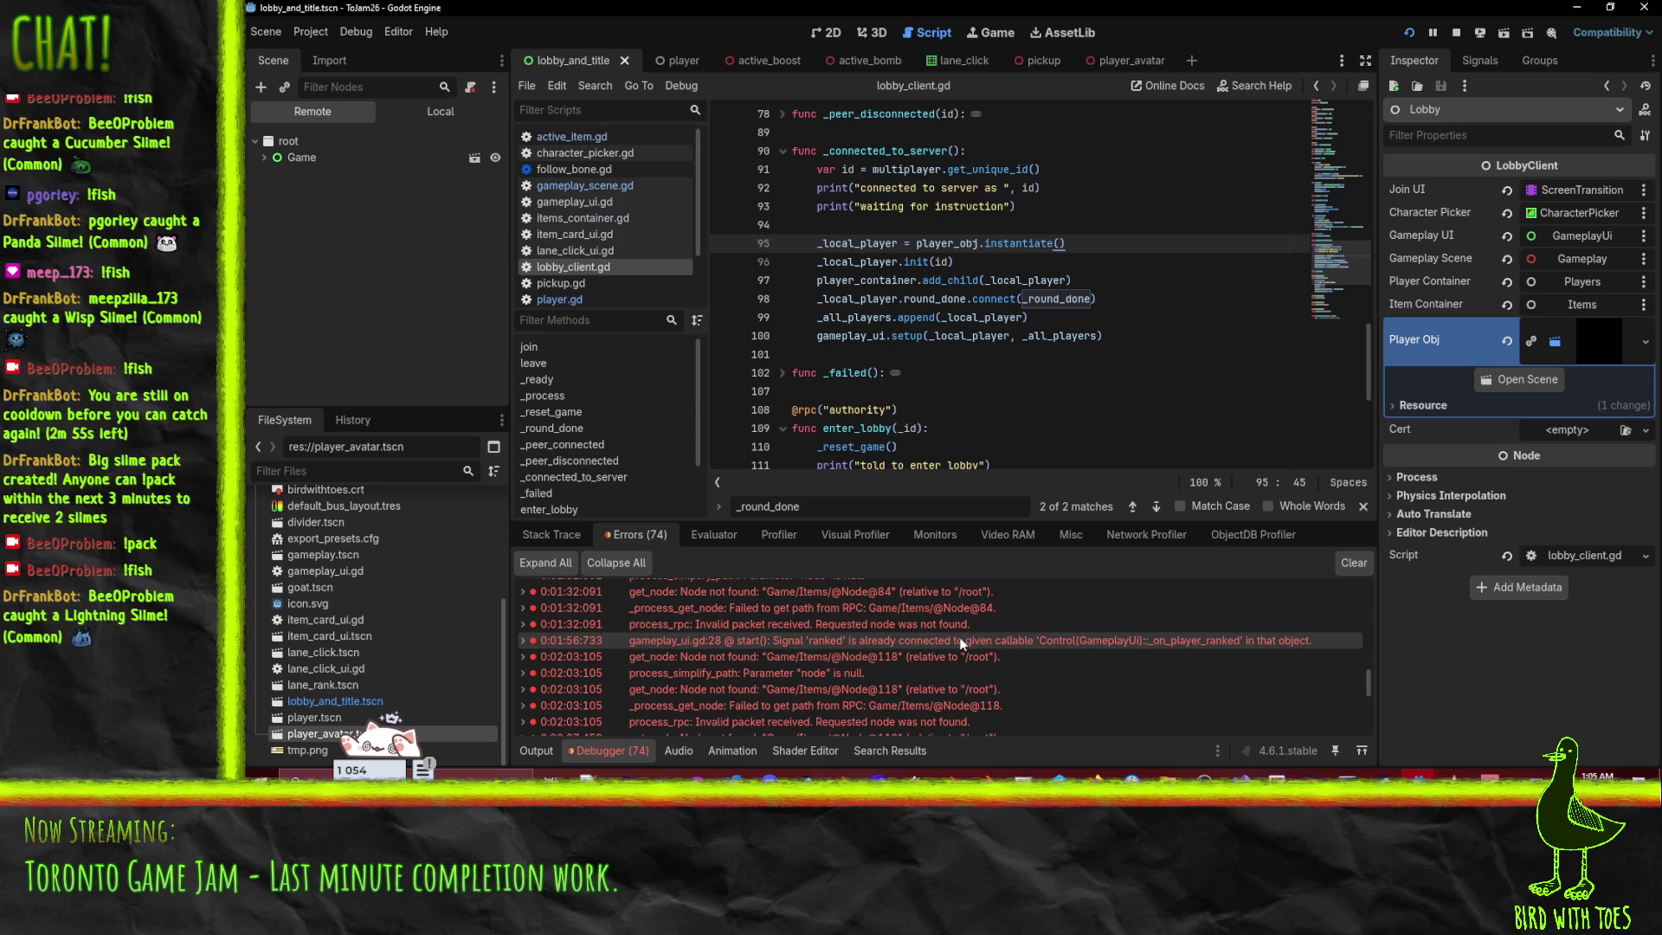
scroll(1066, 640, down, 3)
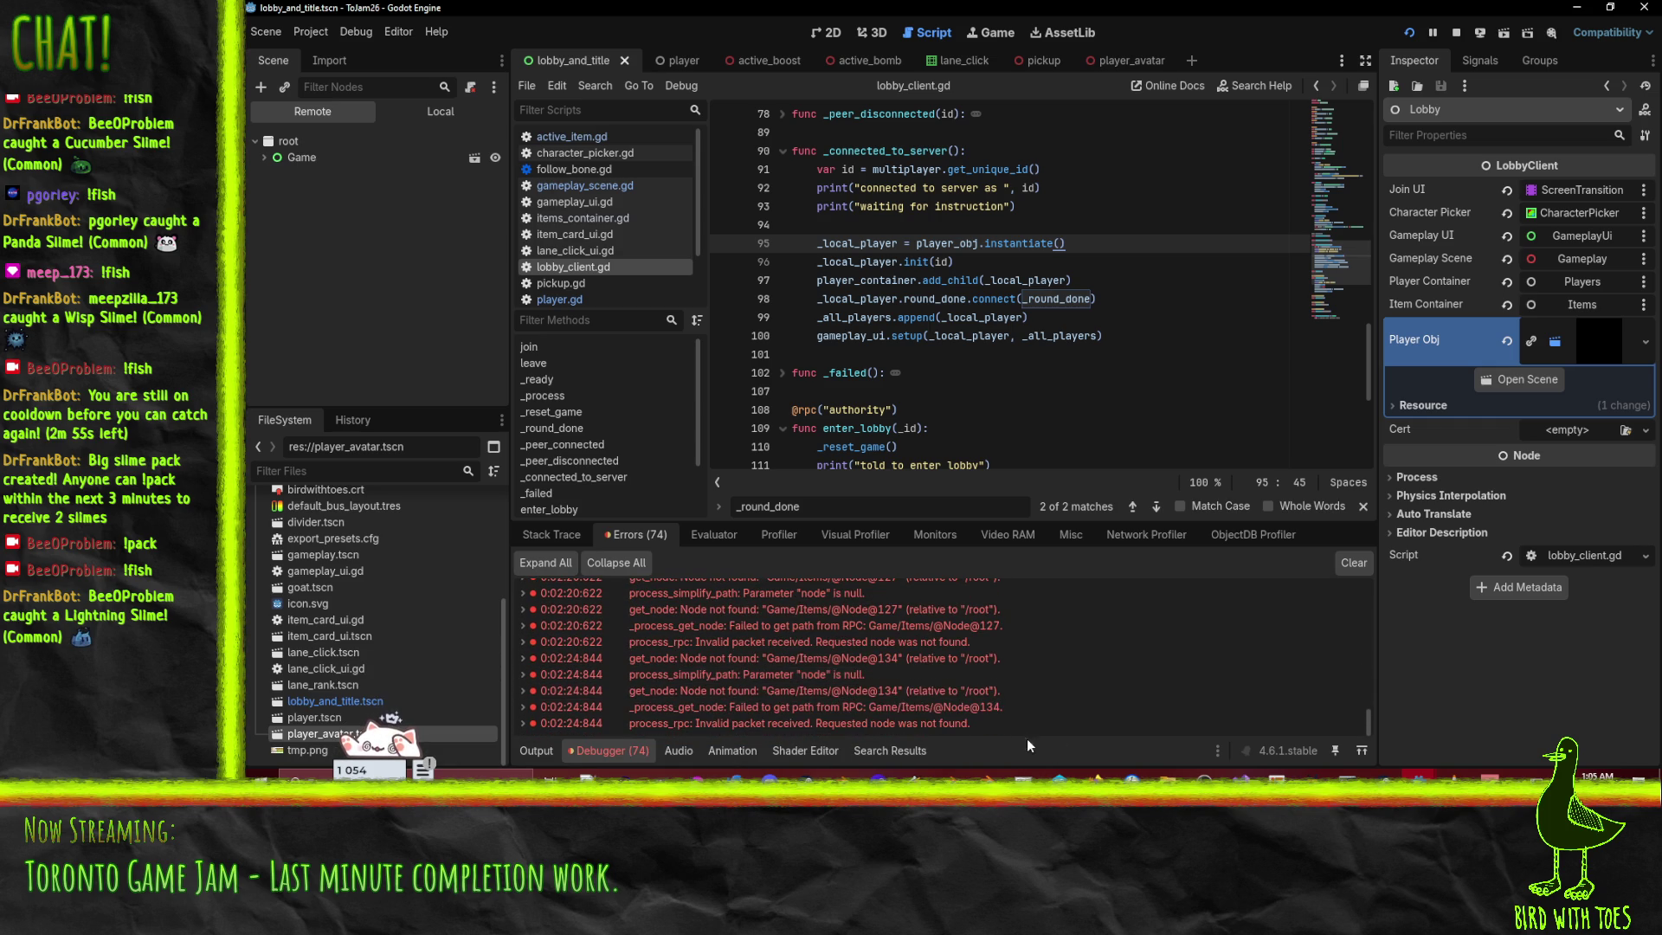
scroll(1087, 706, down, 2)
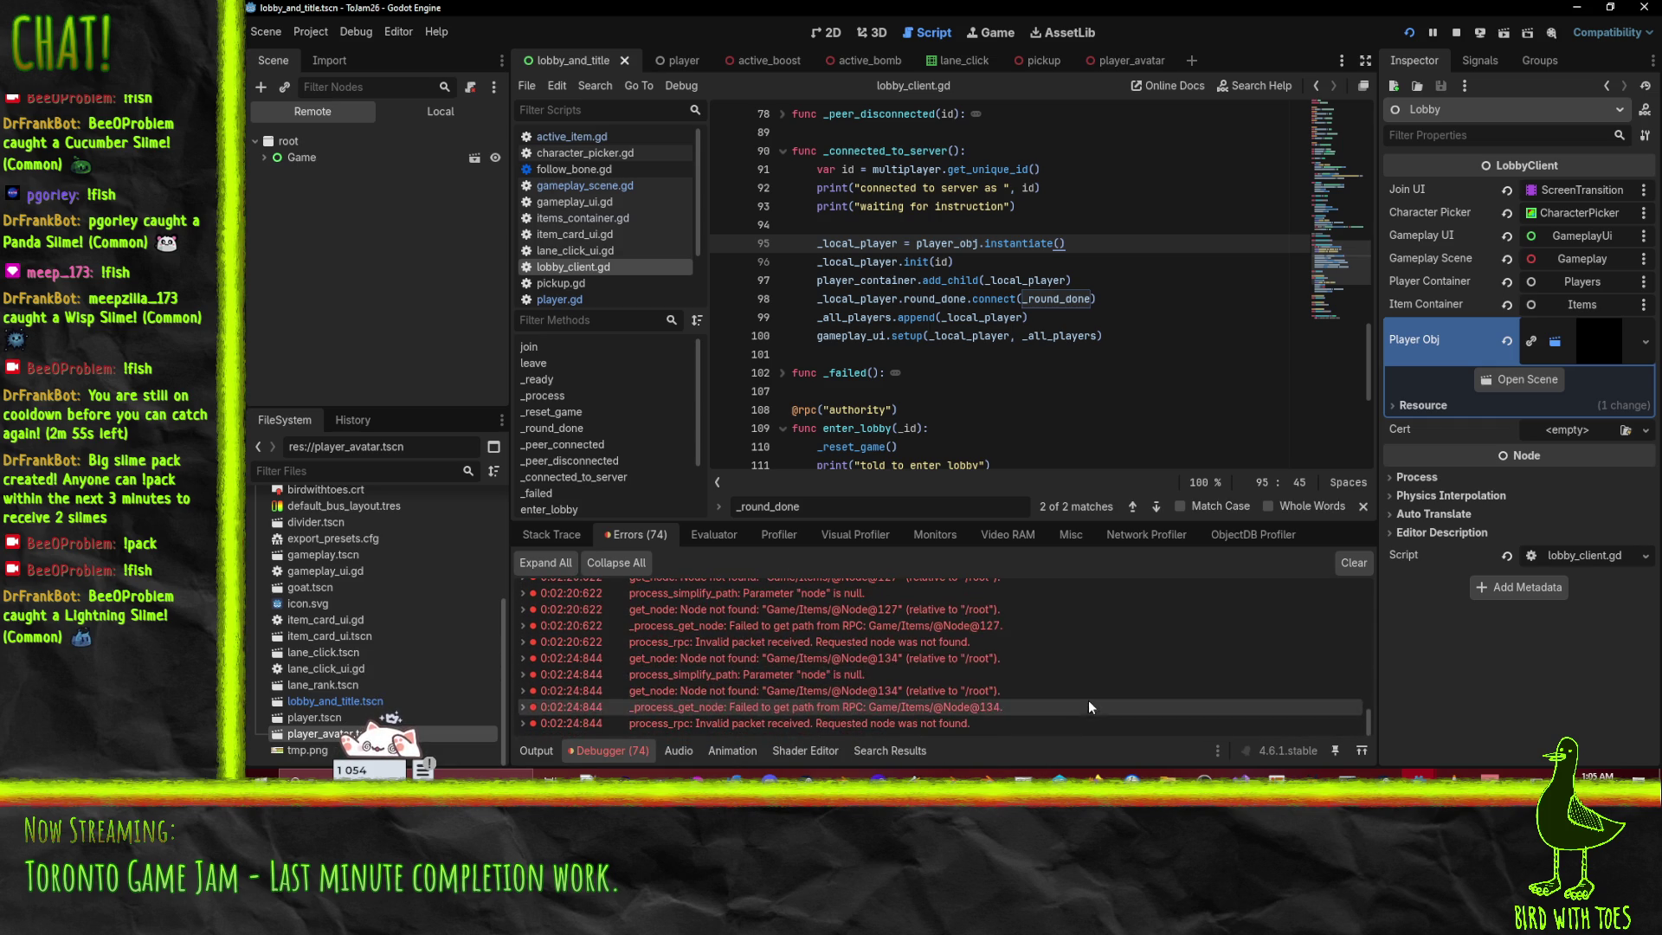
click(1456, 33)
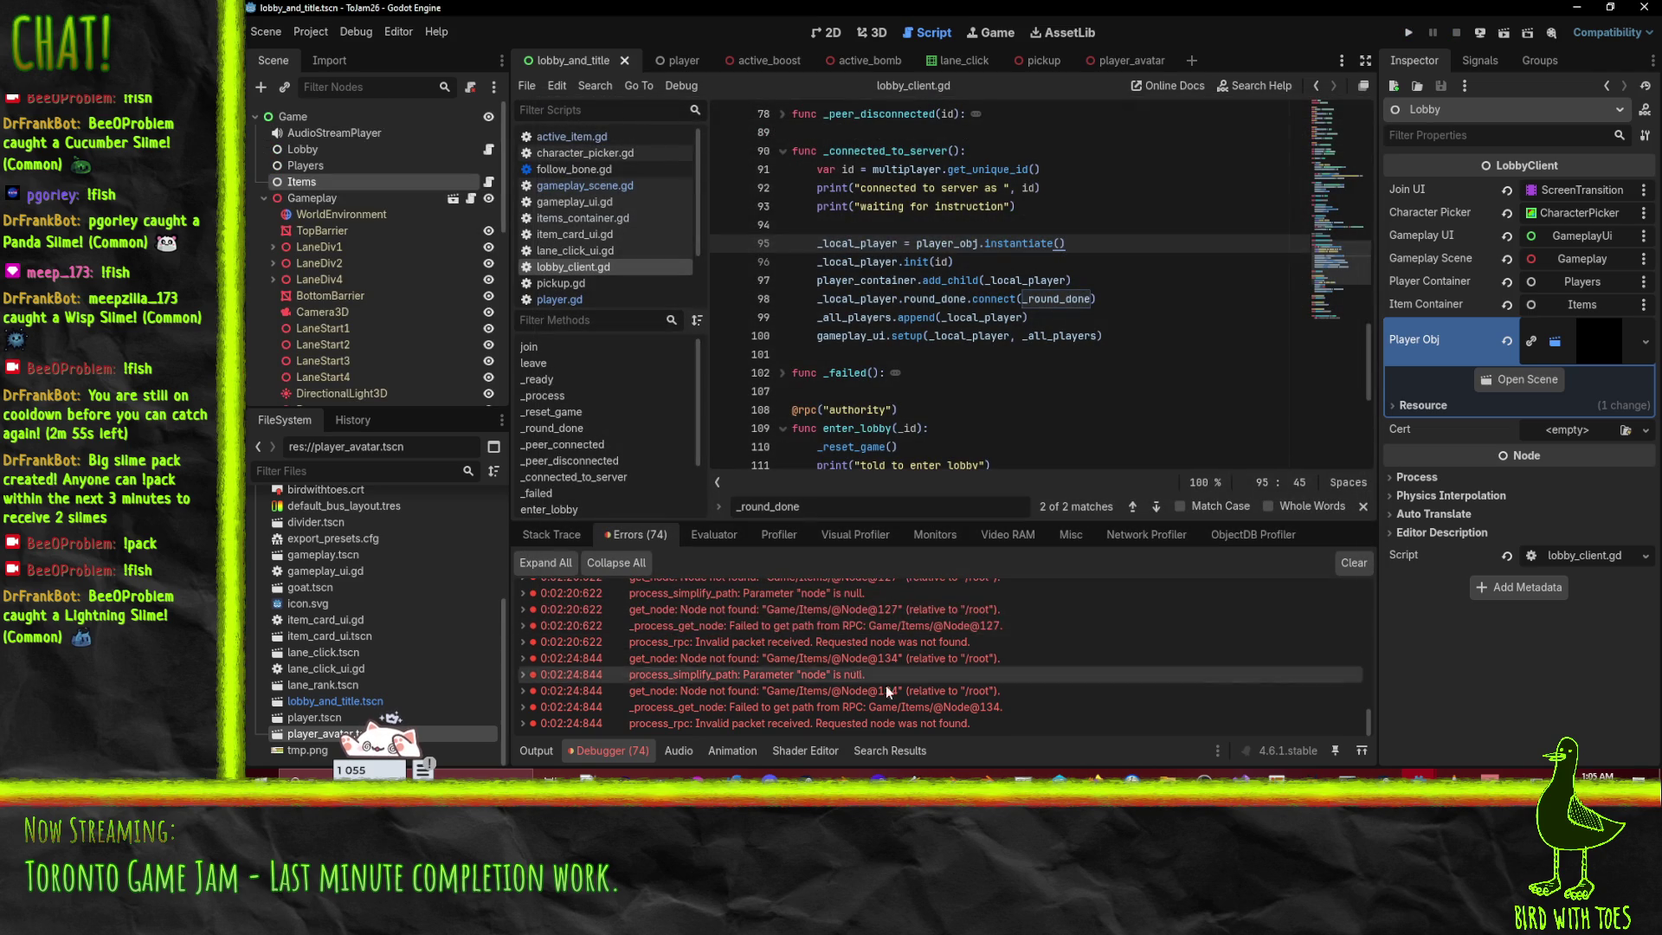
Bring the server_ui project window forward and scroll its log
scroll(1110, 694, up, 5)
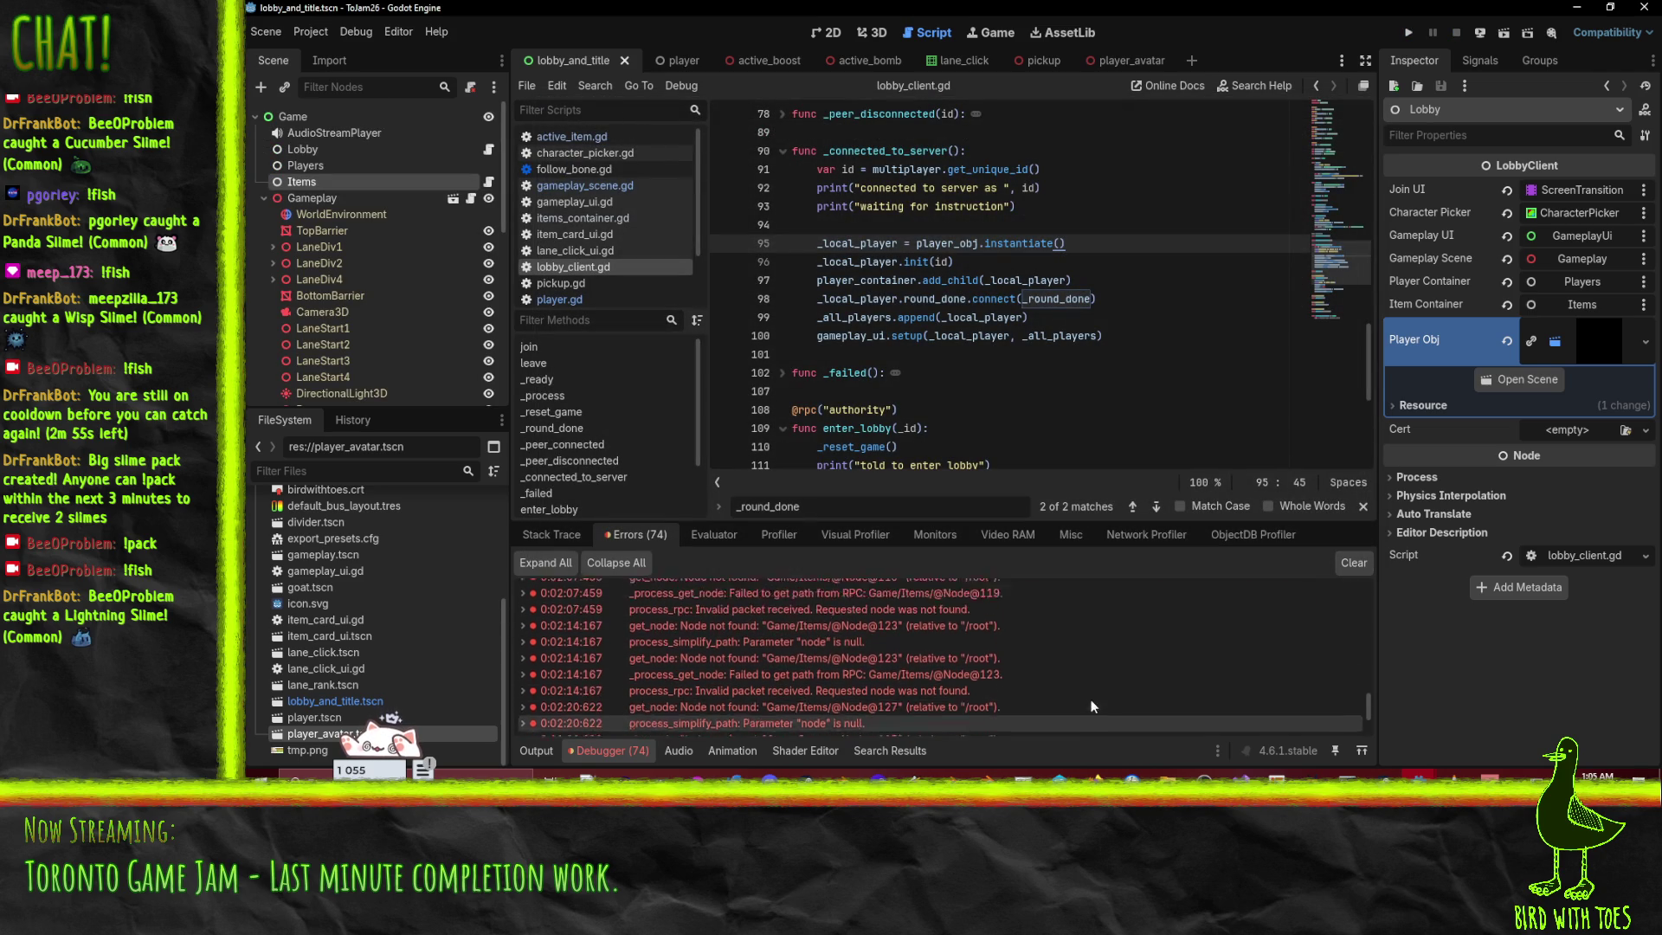
scroll(1120, 703, down, 6)
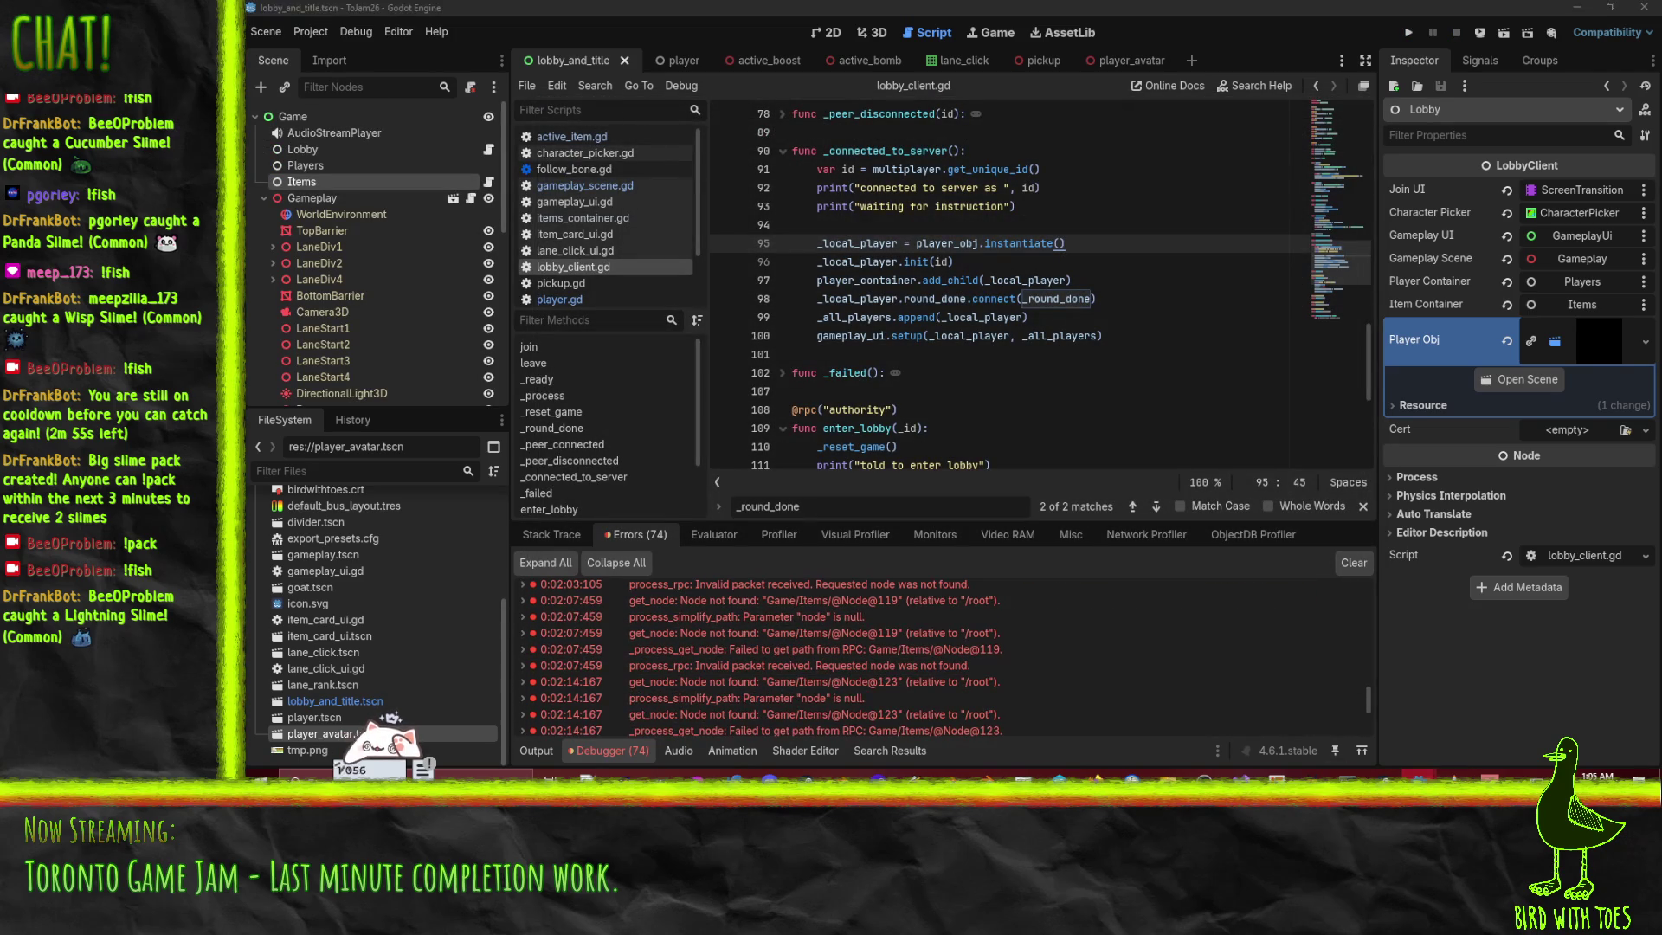
click(1265, 715)
scroll(1231, 397, down, 5)
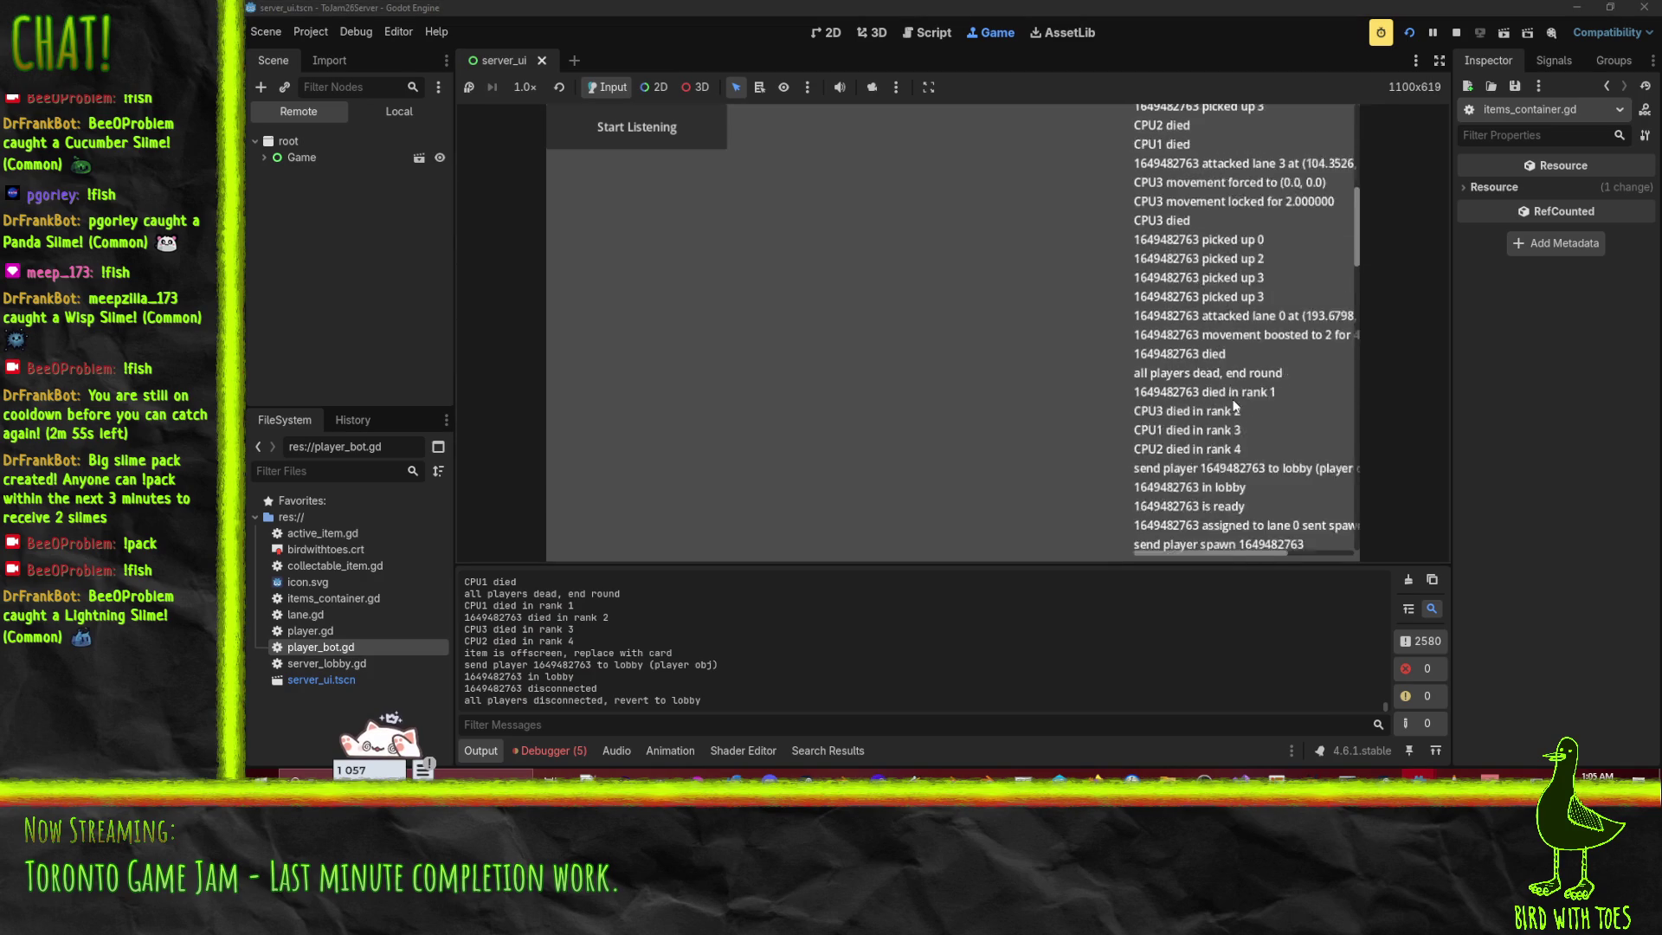
Scroll the server's round log to its end and stop the server run
scroll(1235, 398, down, 10)
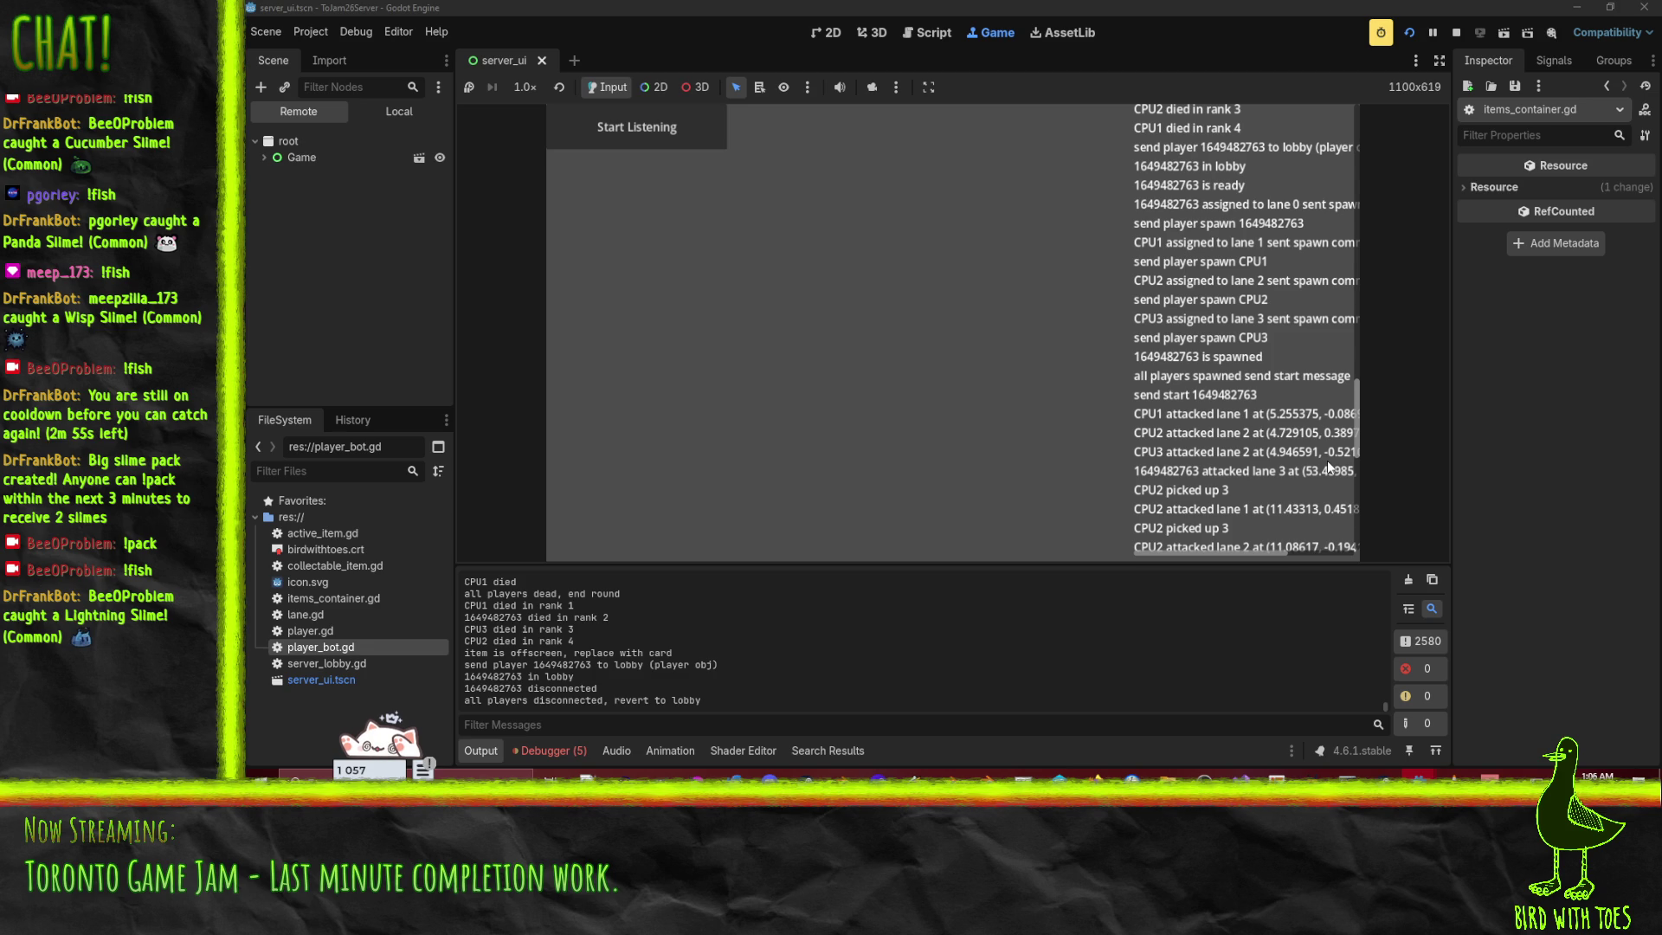
scroll(1311, 446, down, 10)
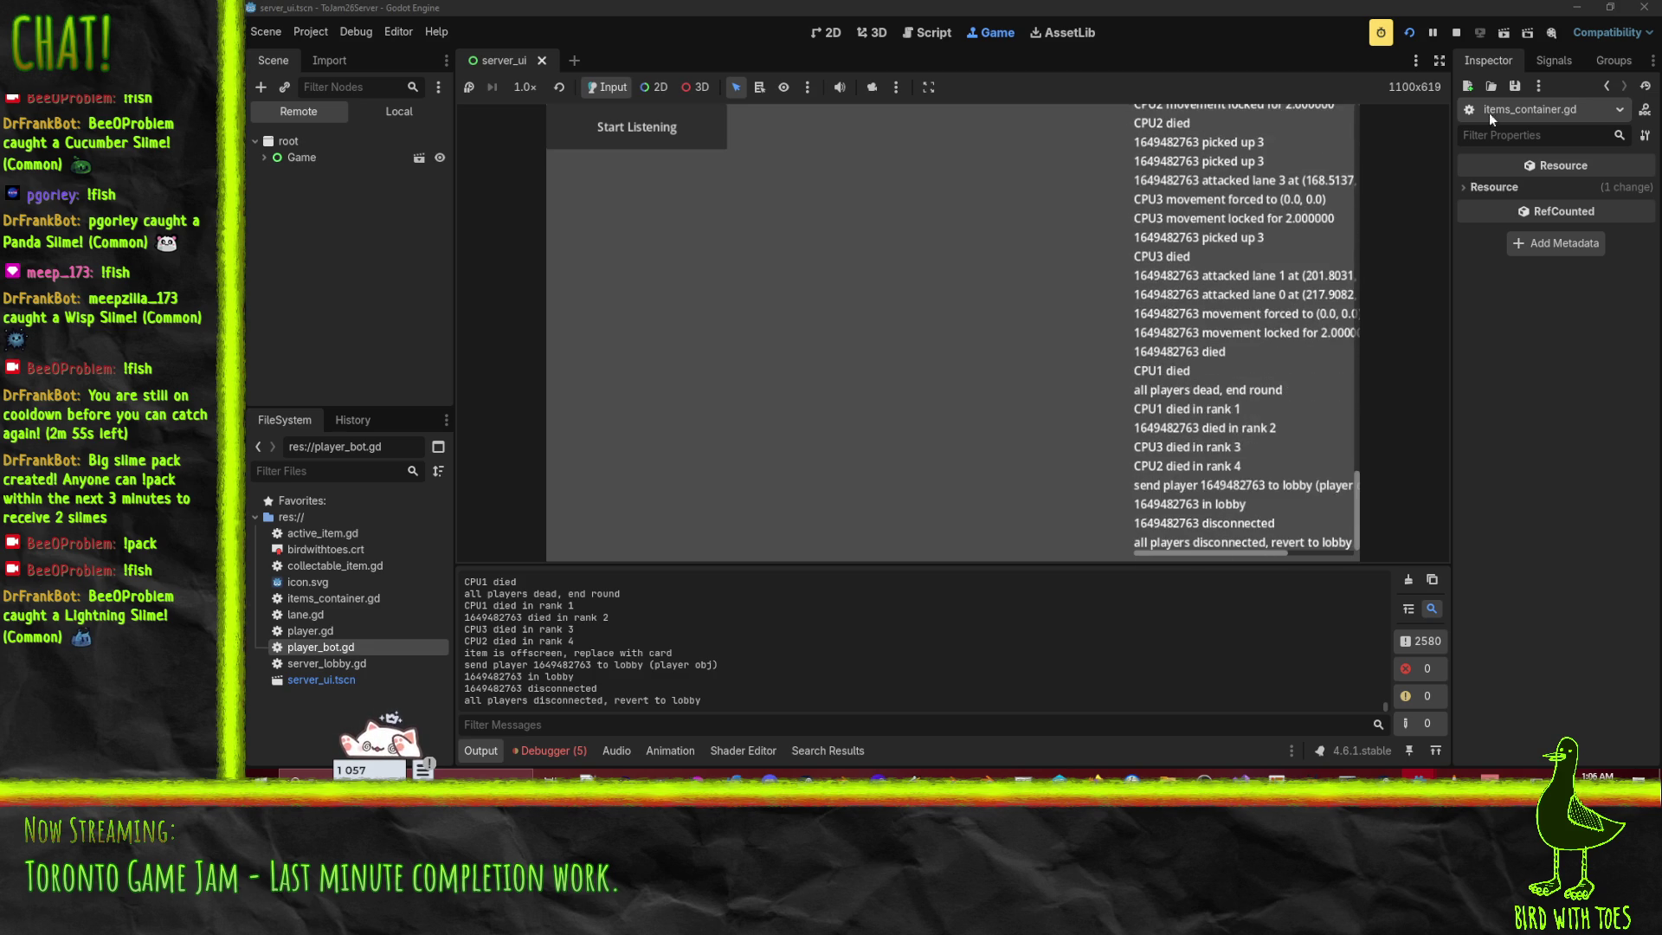
click(1456, 32)
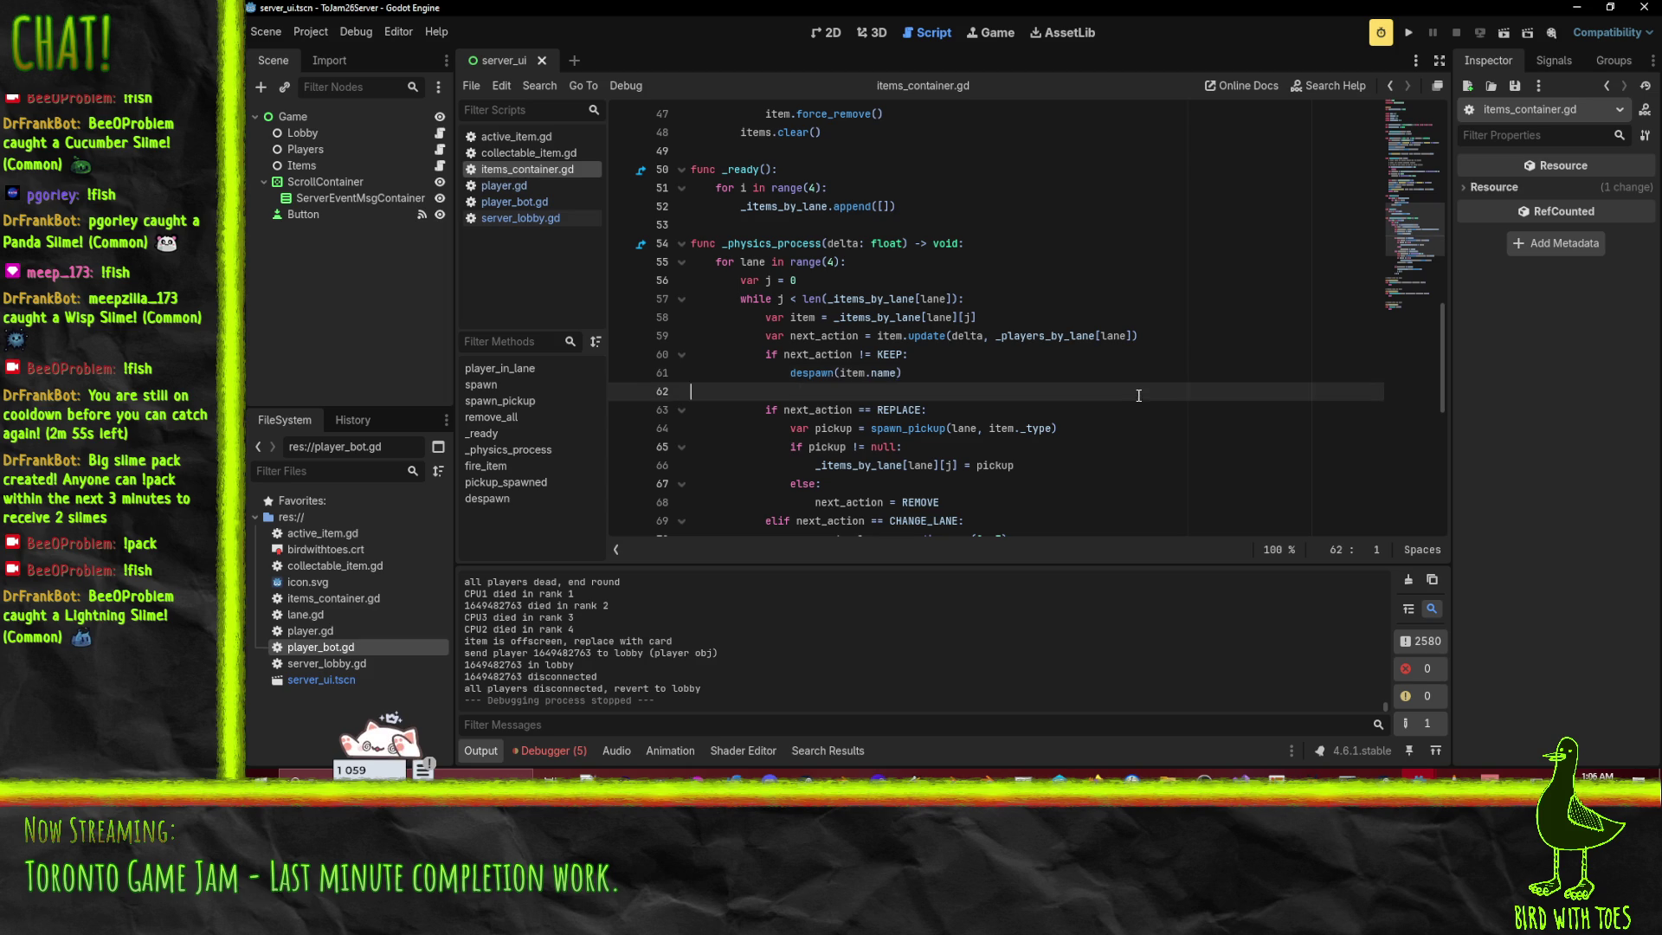
In player_bot.gd, add a '# HACK' comment below the attack lane code and relaunch the server
click(519, 202)
scroll(1141, 486, down, 6)
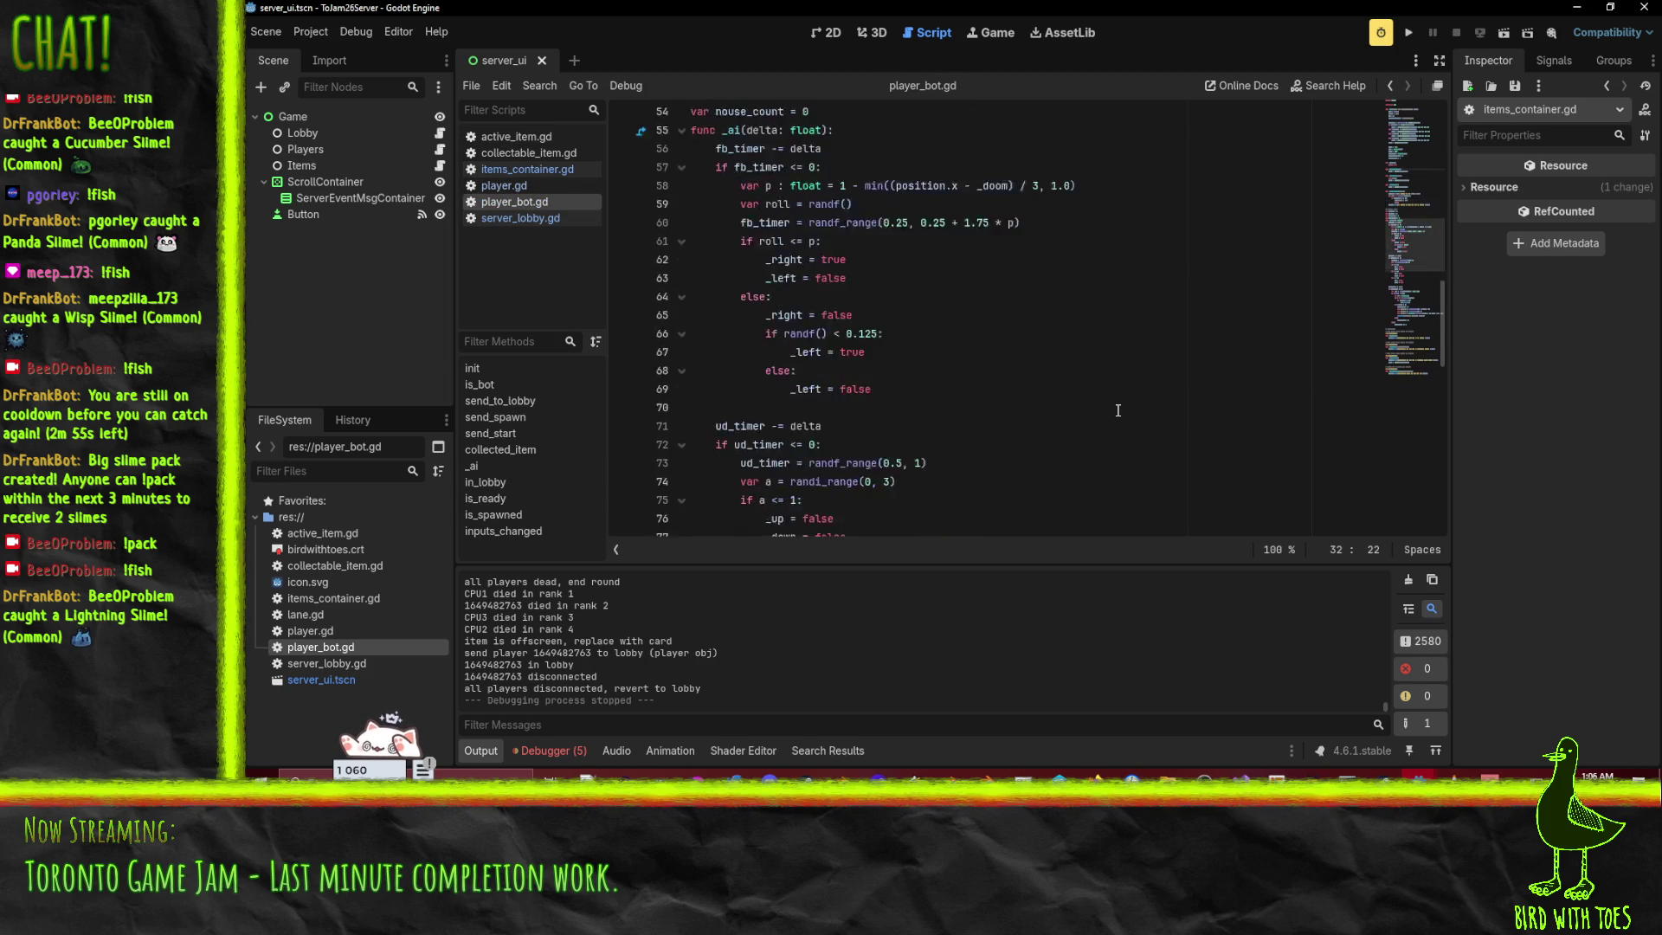
scroll(1117, 410, down, 3)
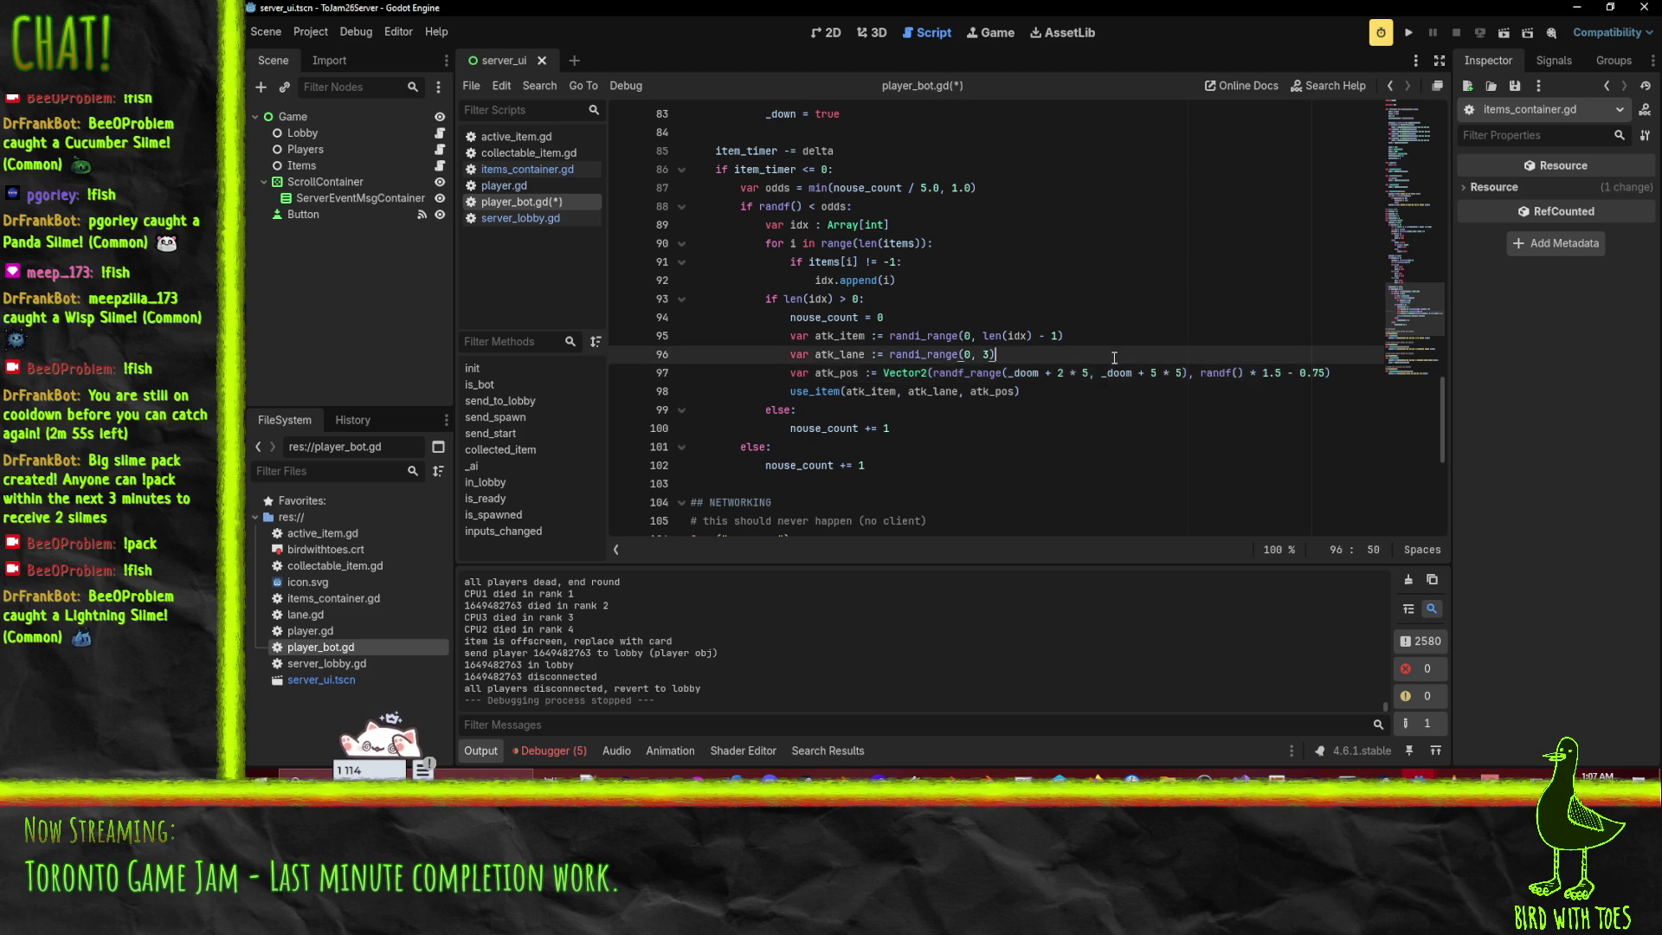
key(Return)
text(#)
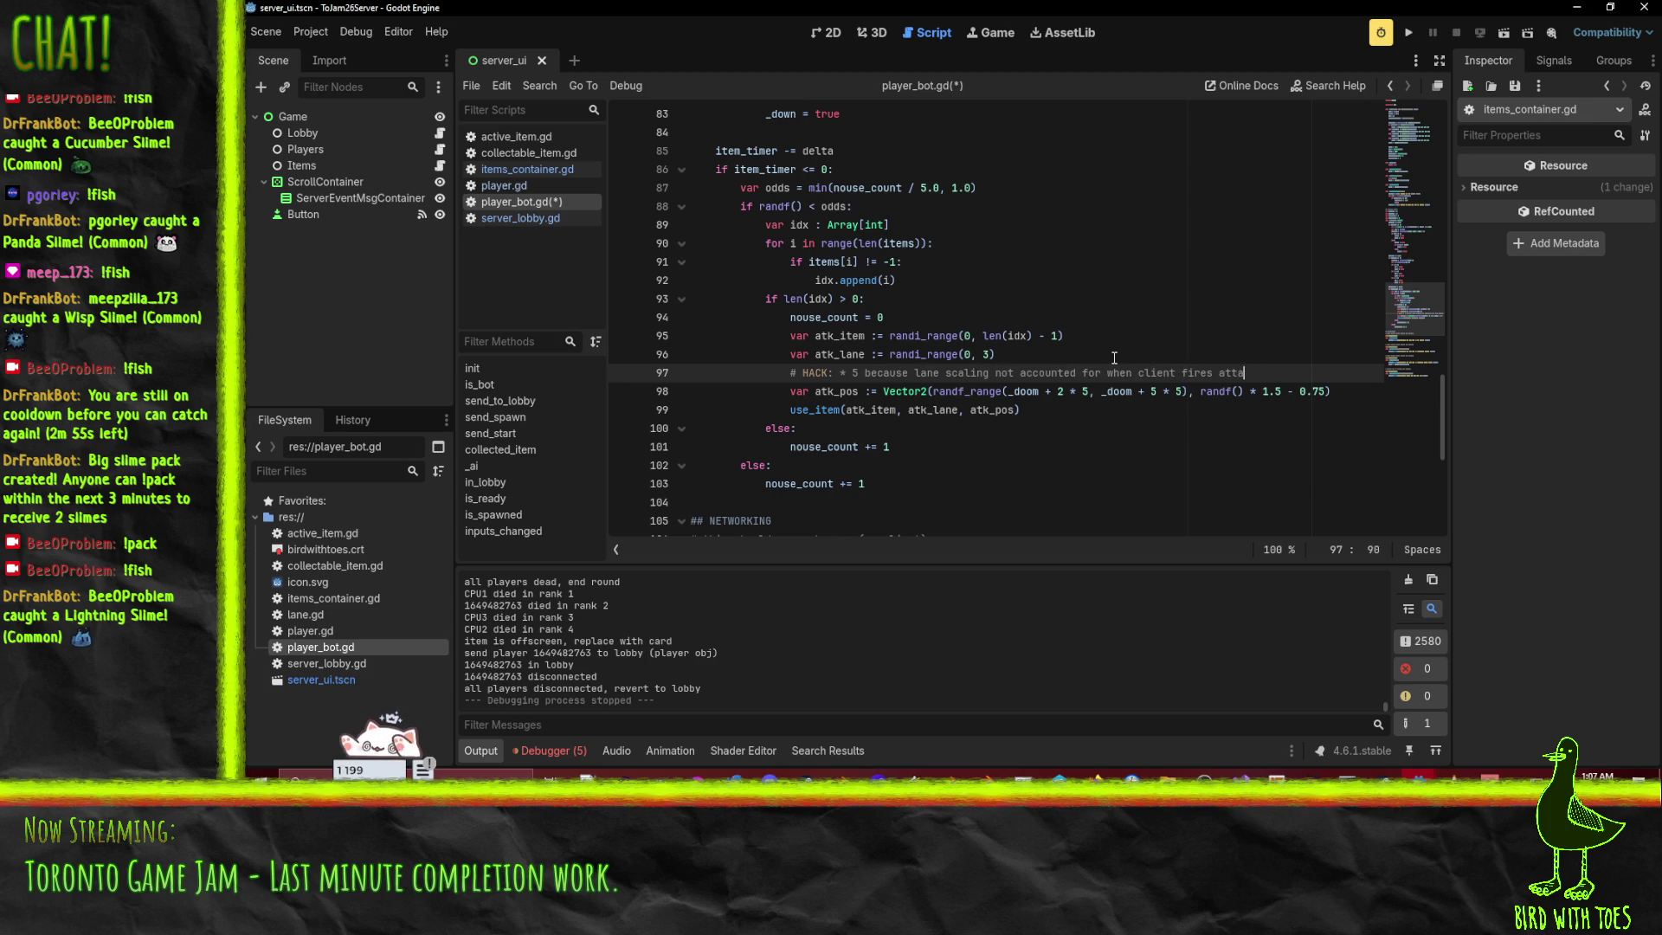
click(1408, 32)
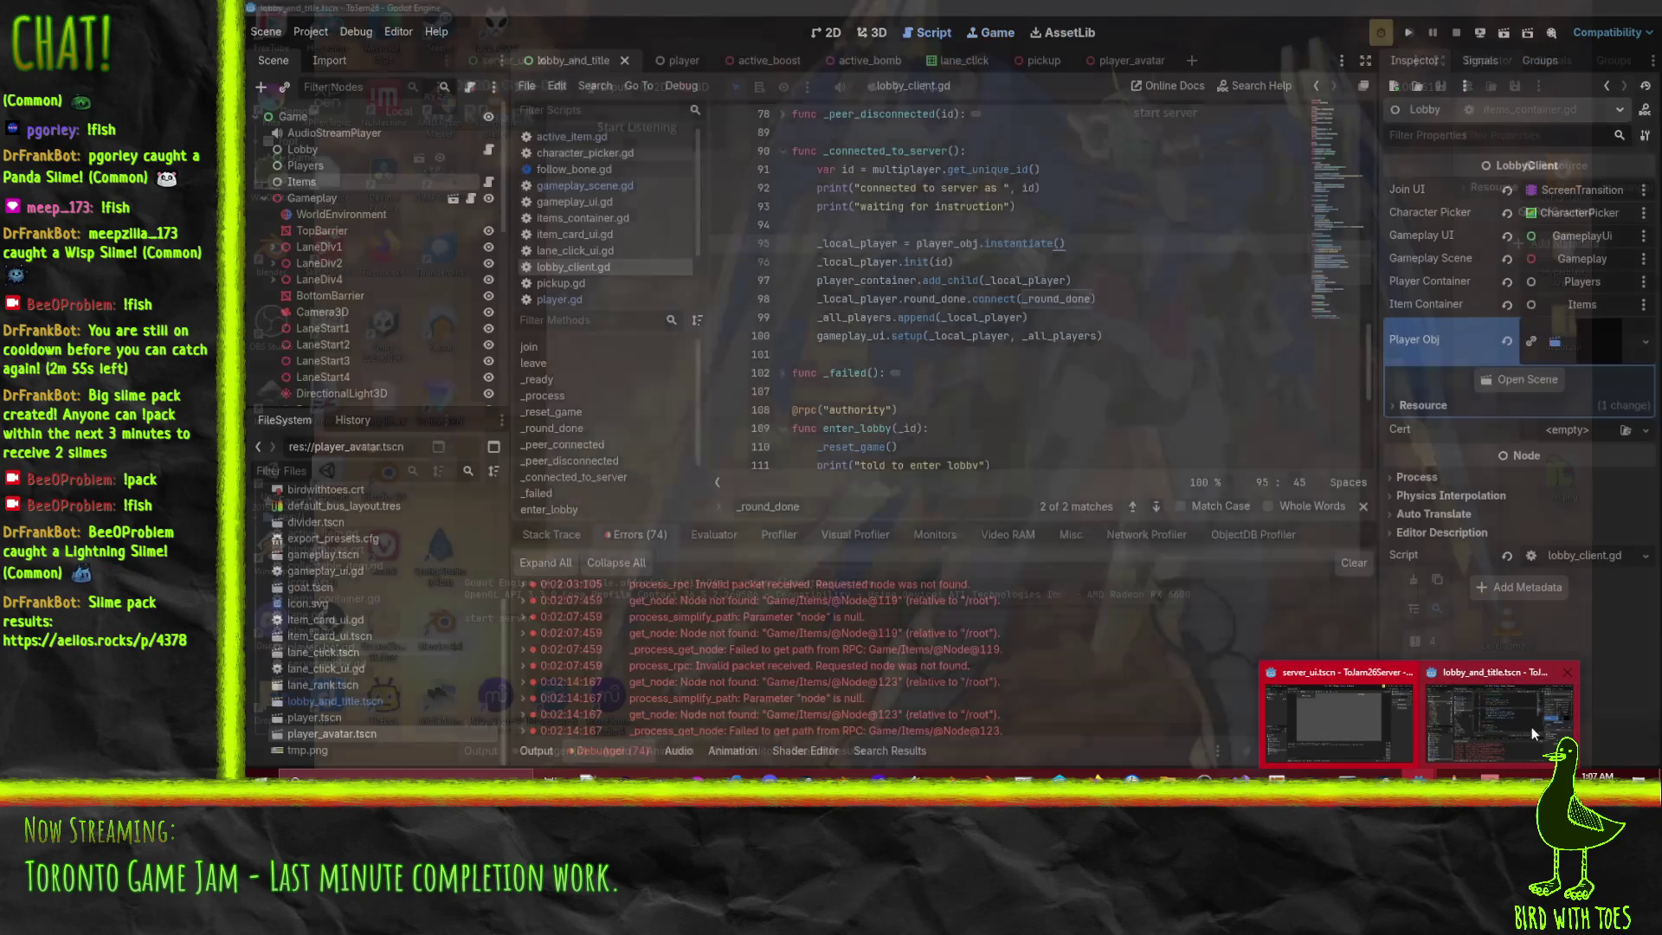
Launch the lobby_and_title client, join the game, and mark the player ready
click(1530, 725)
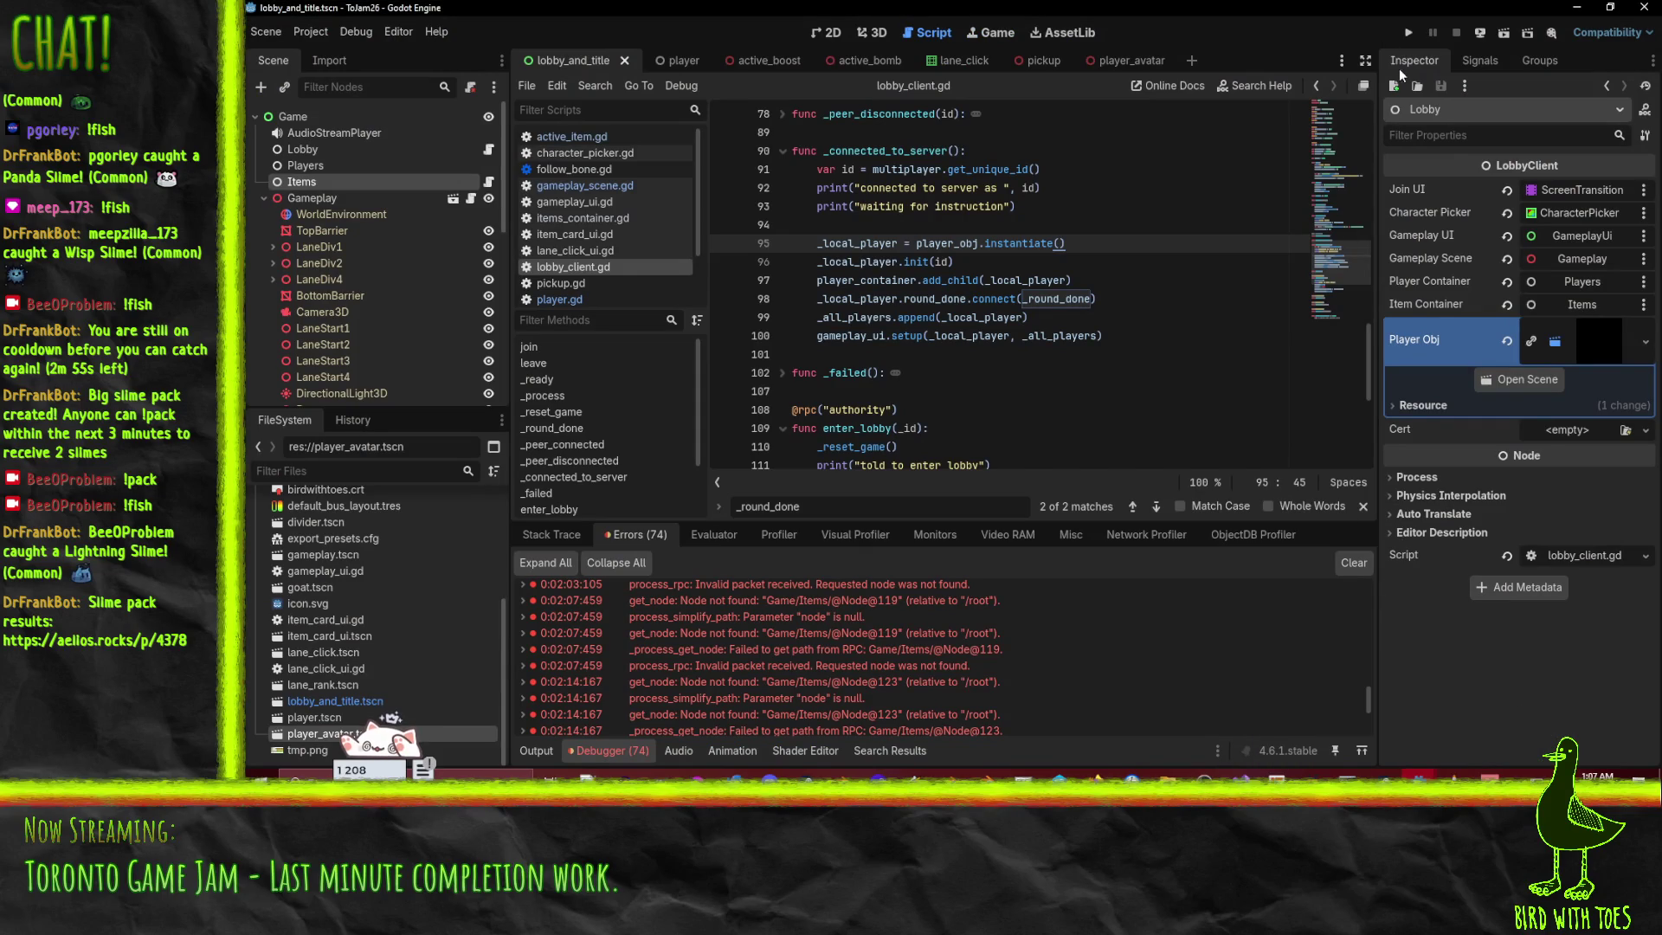
click(1409, 35)
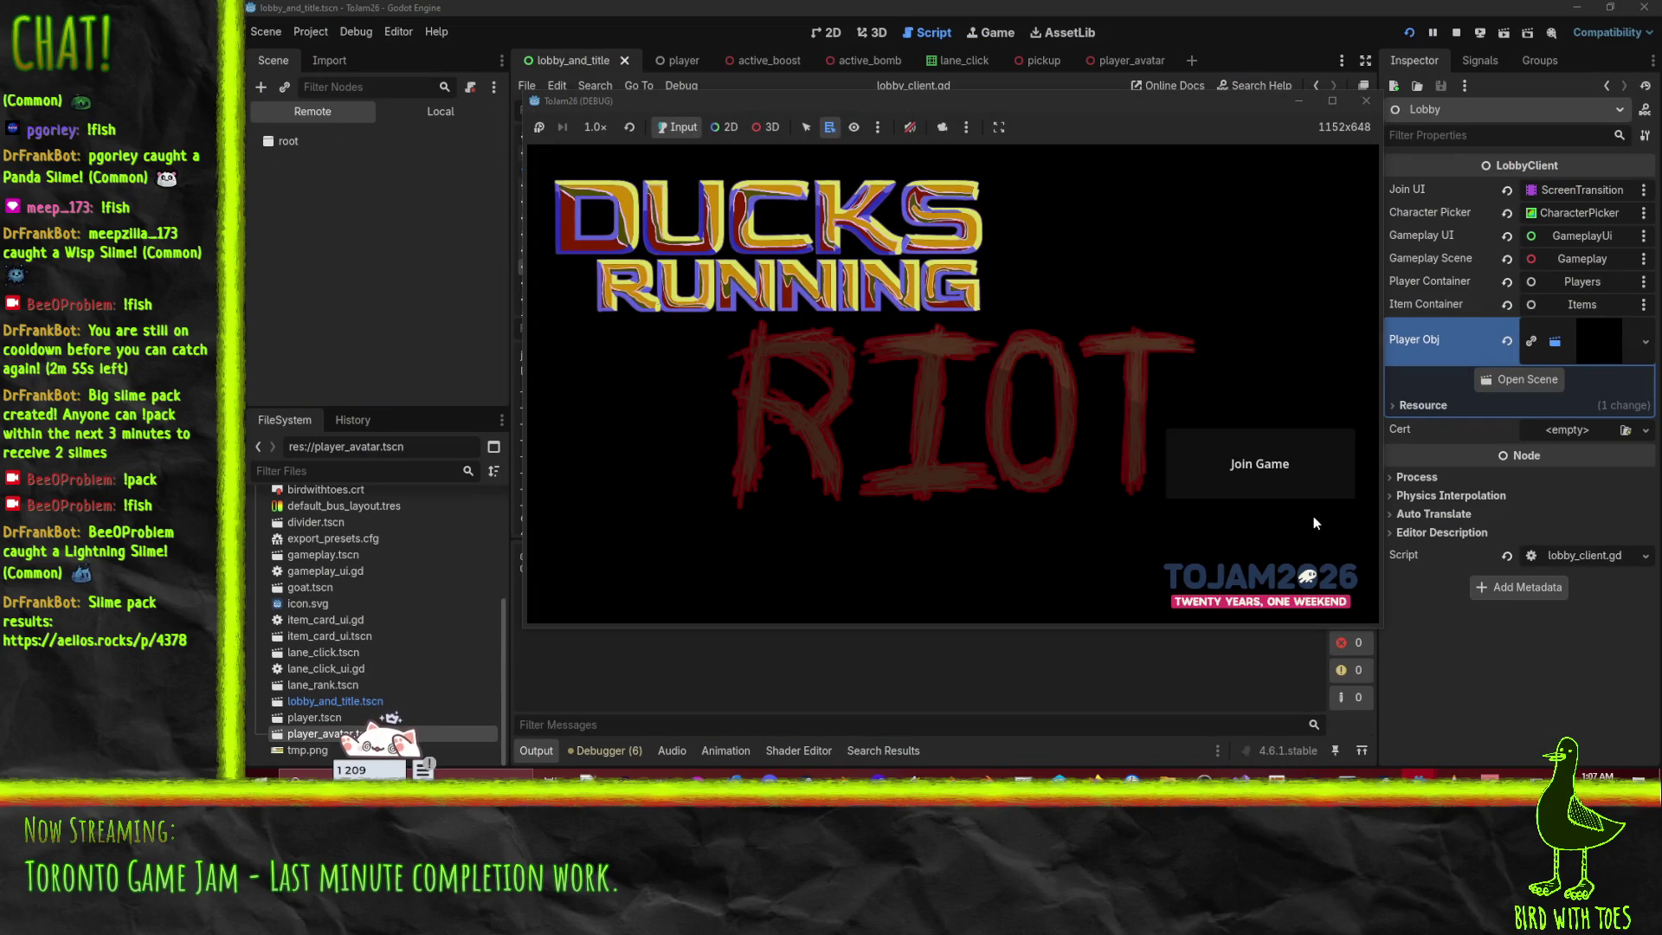
click(1297, 481)
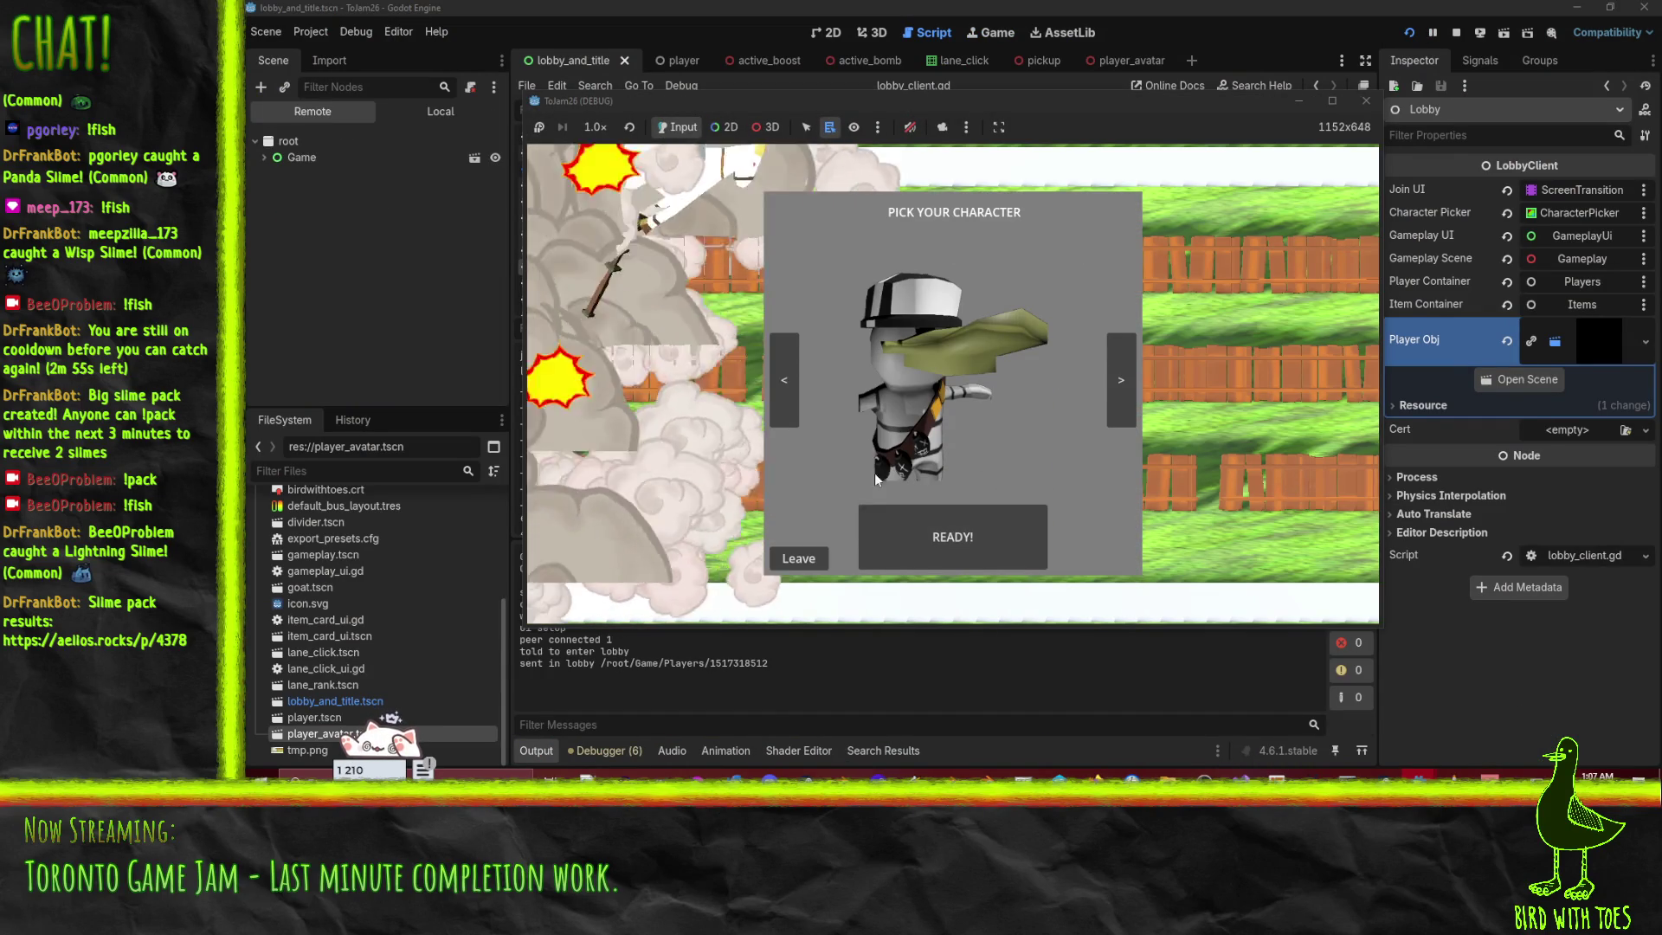
click(952, 546)
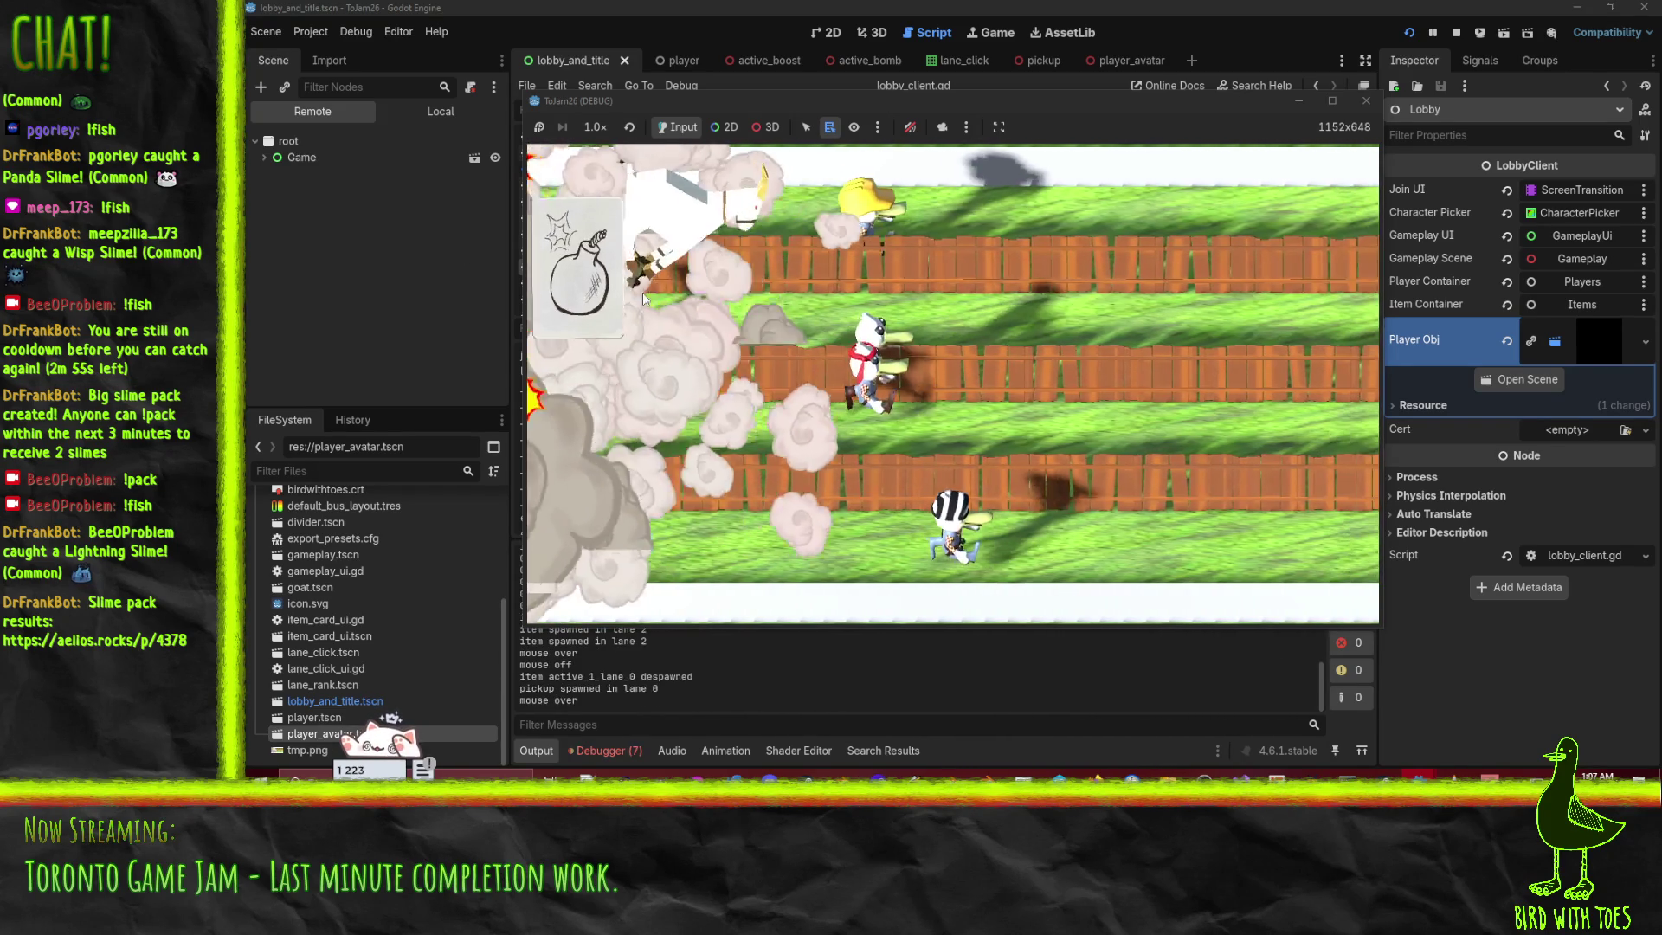
Drop bombs into the middle and top lanes and crates into the middle lane and lane 2
drag(583, 294, 1153, 331)
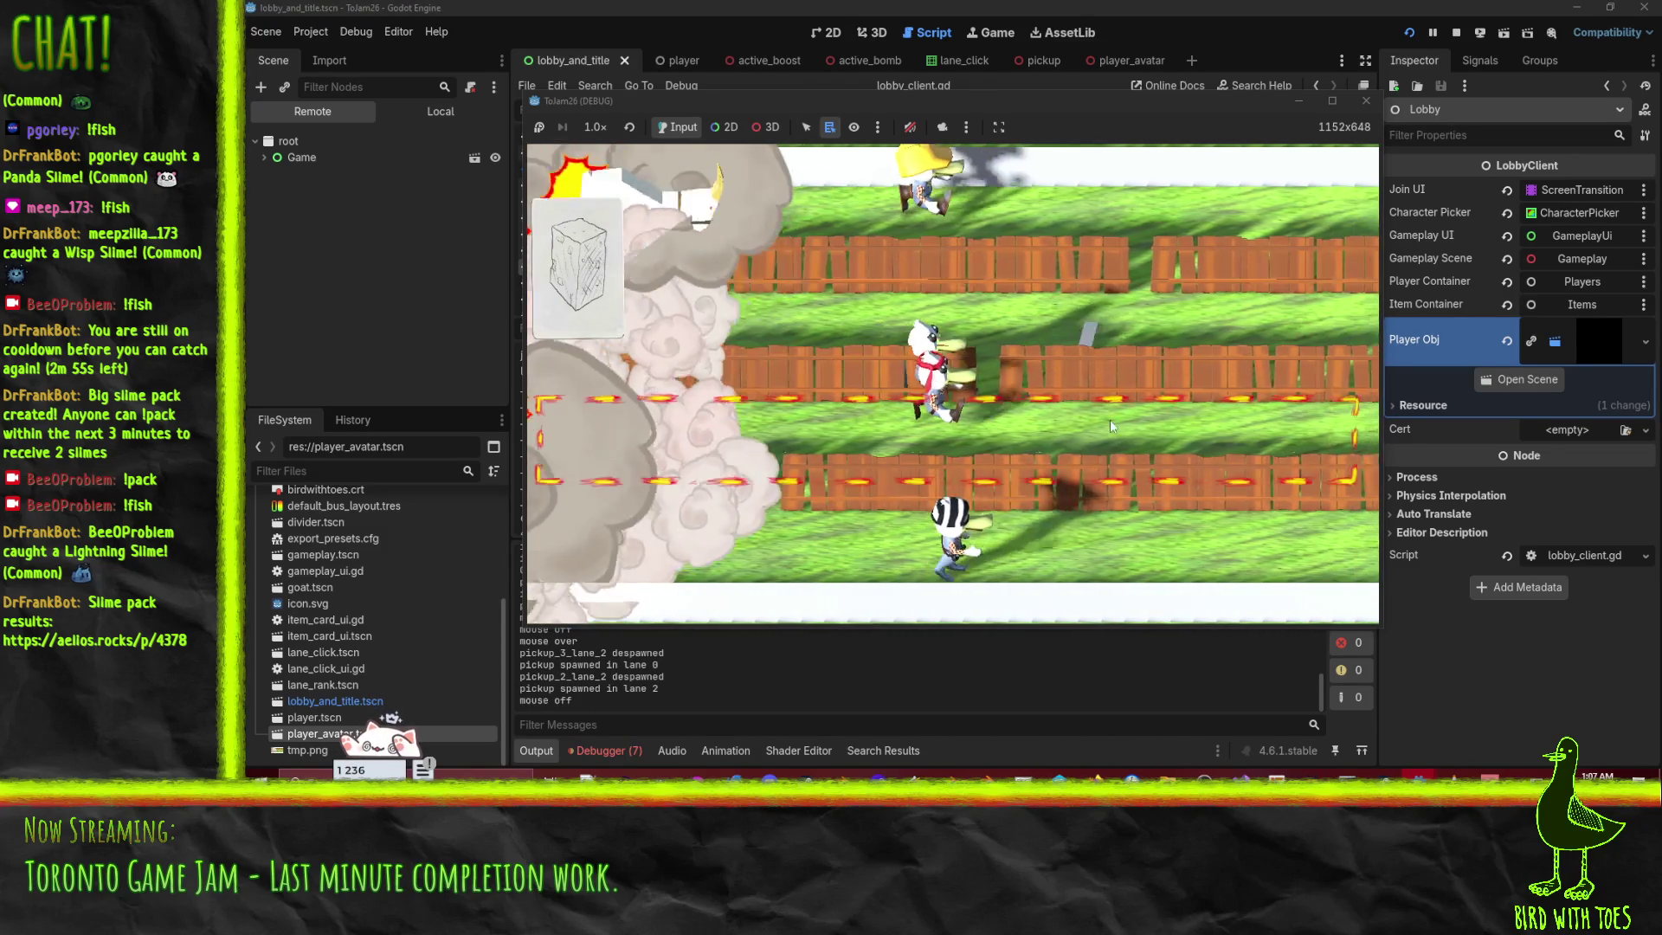
click(1130, 412)
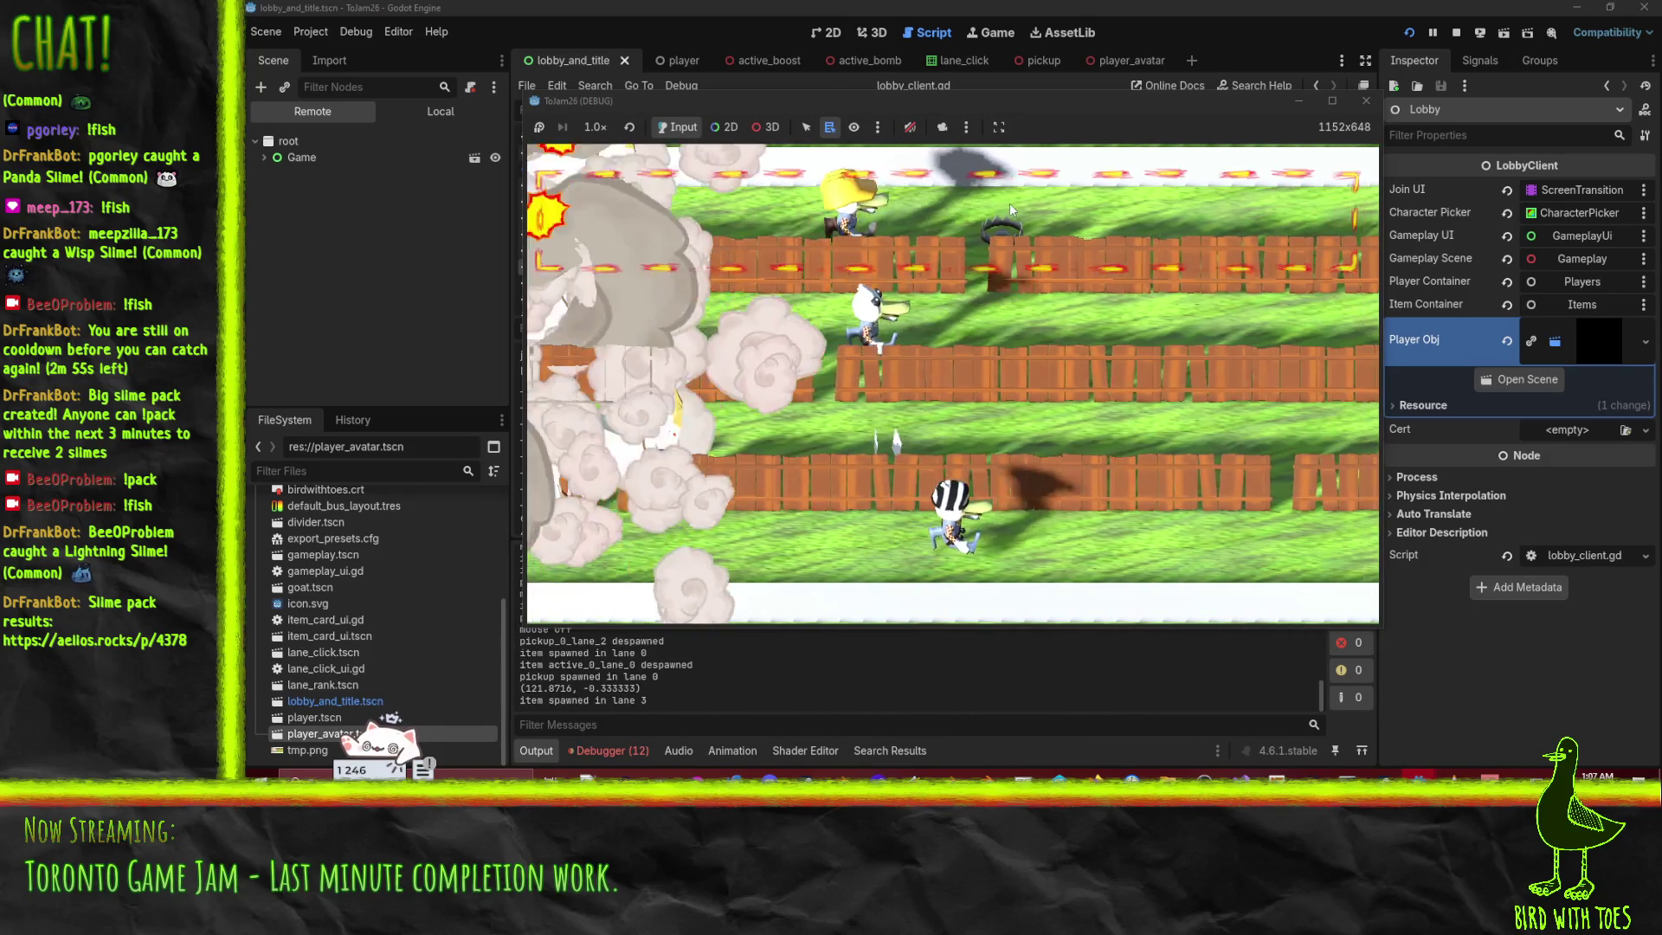
click(1072, 231)
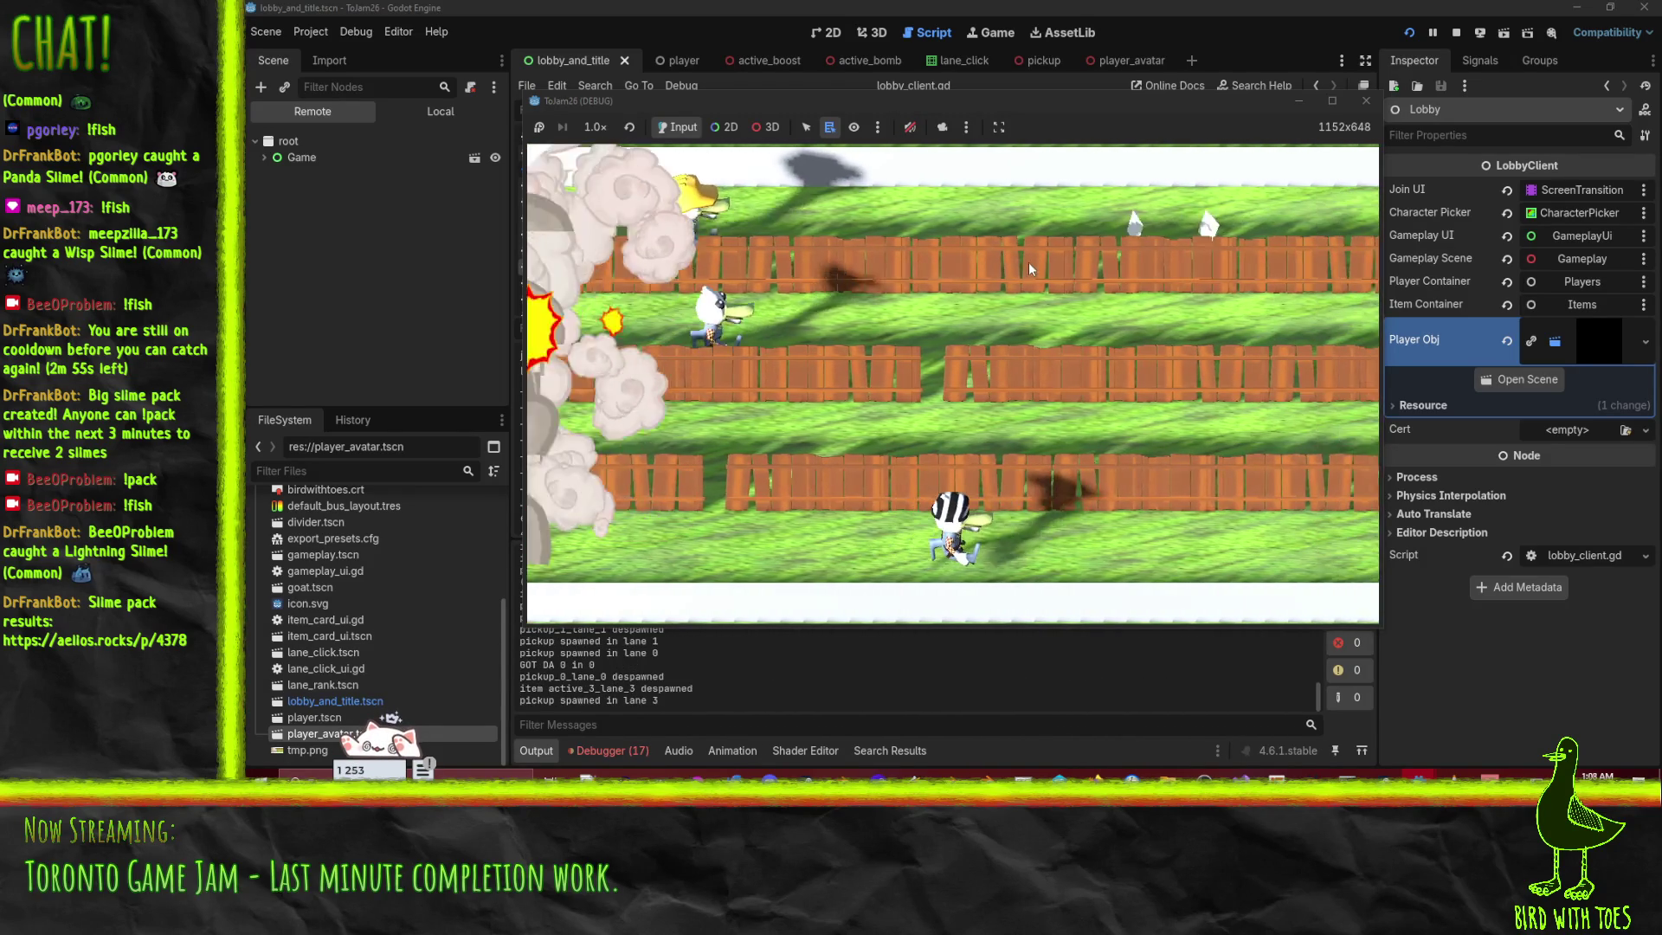
click(873, 197)
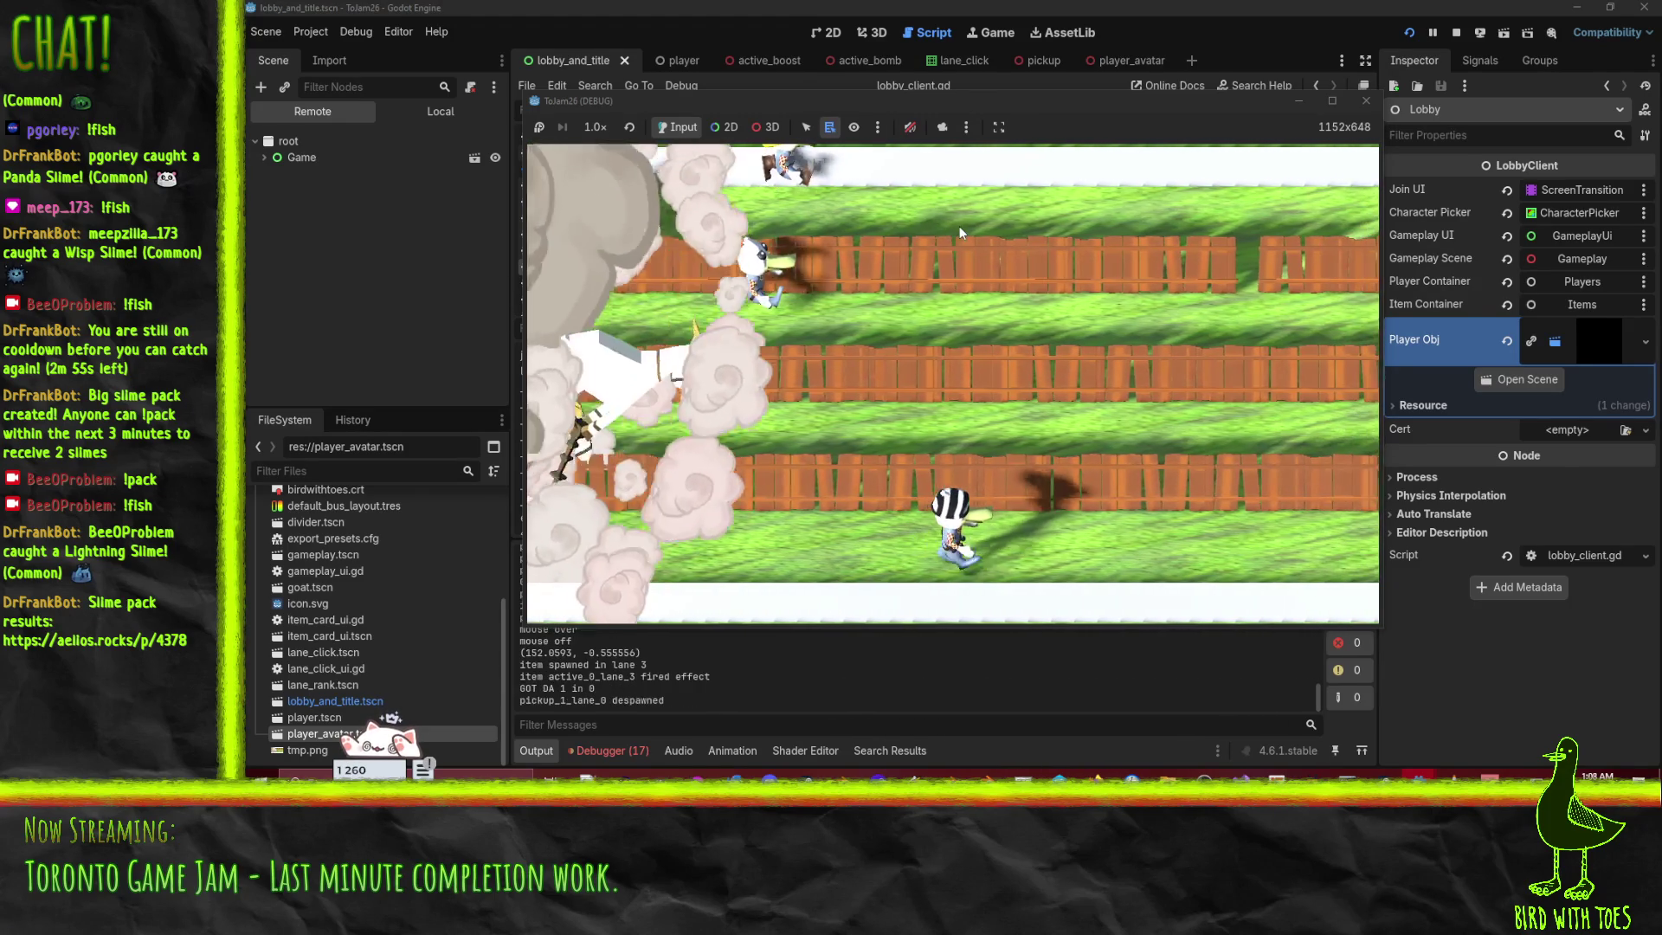
click(585, 286)
click(1080, 296)
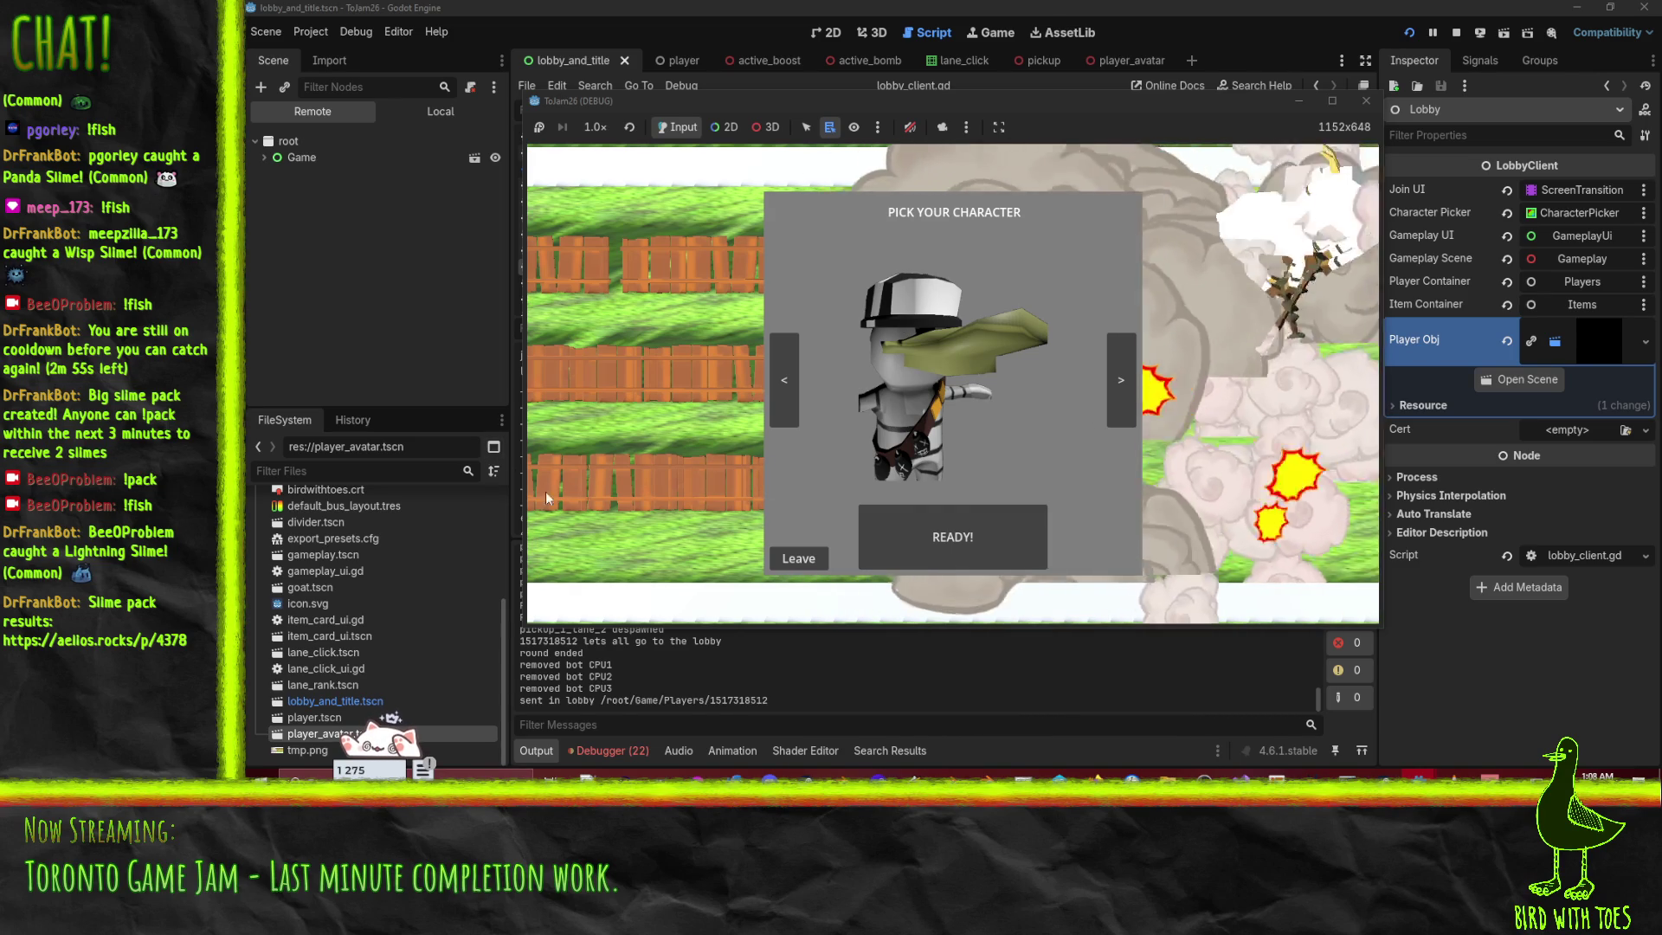
Leave the lobby, rejoin the game and ready up so the CPU bots respawn for a fresh round
click(979, 534)
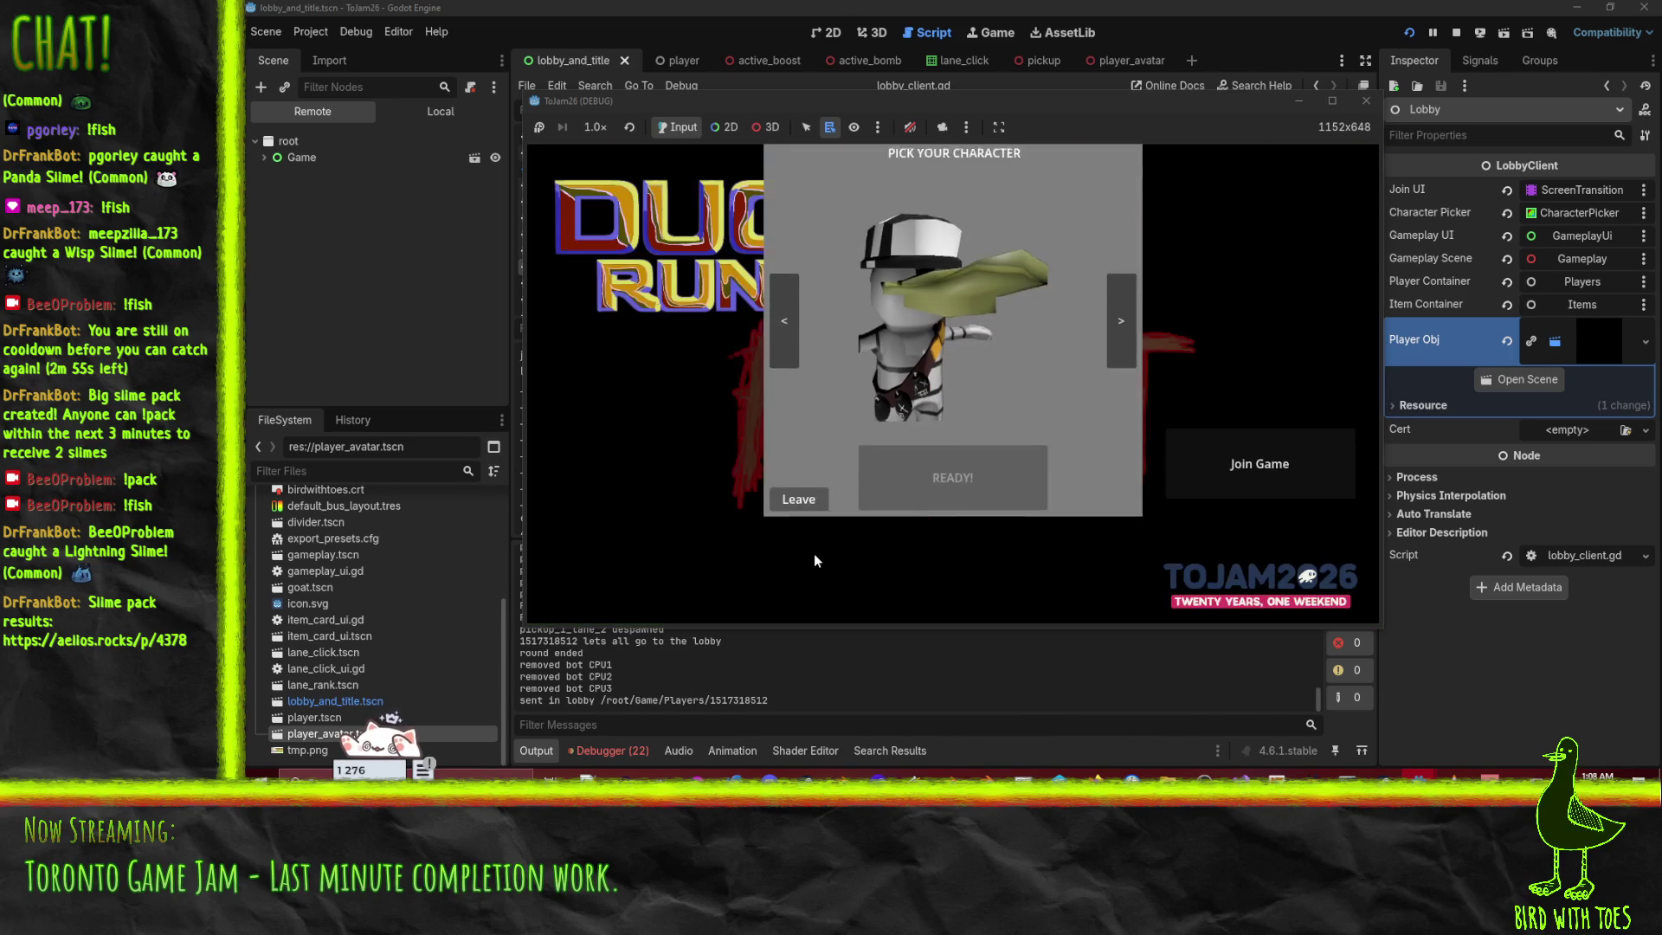
click(1272, 445)
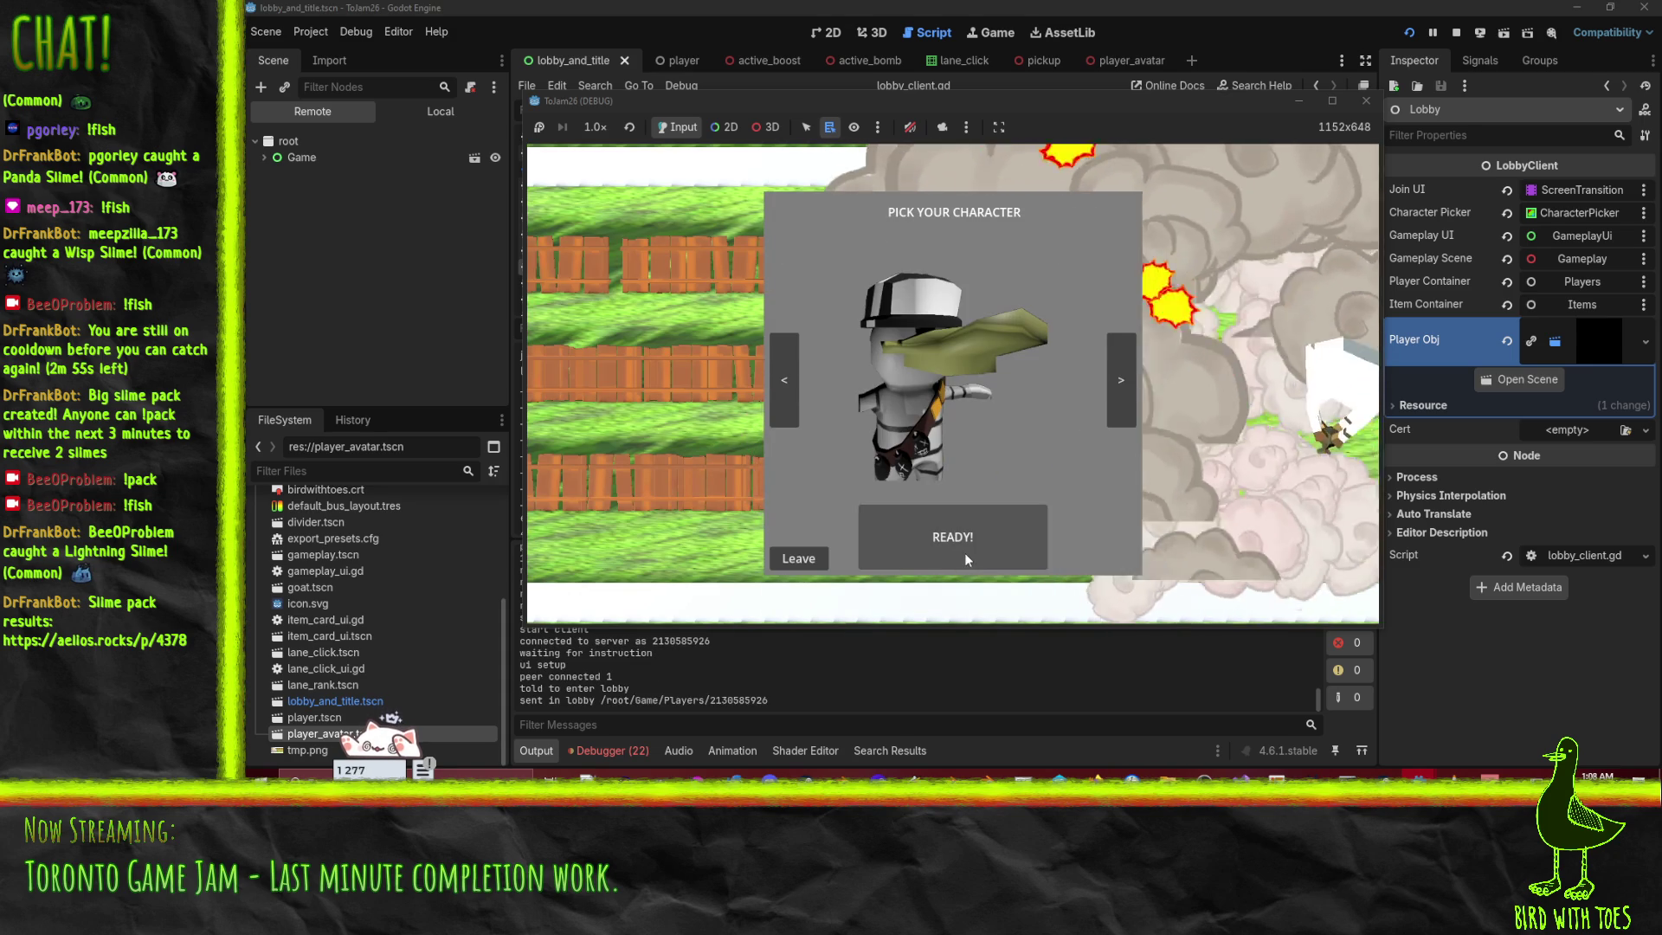
click(975, 552)
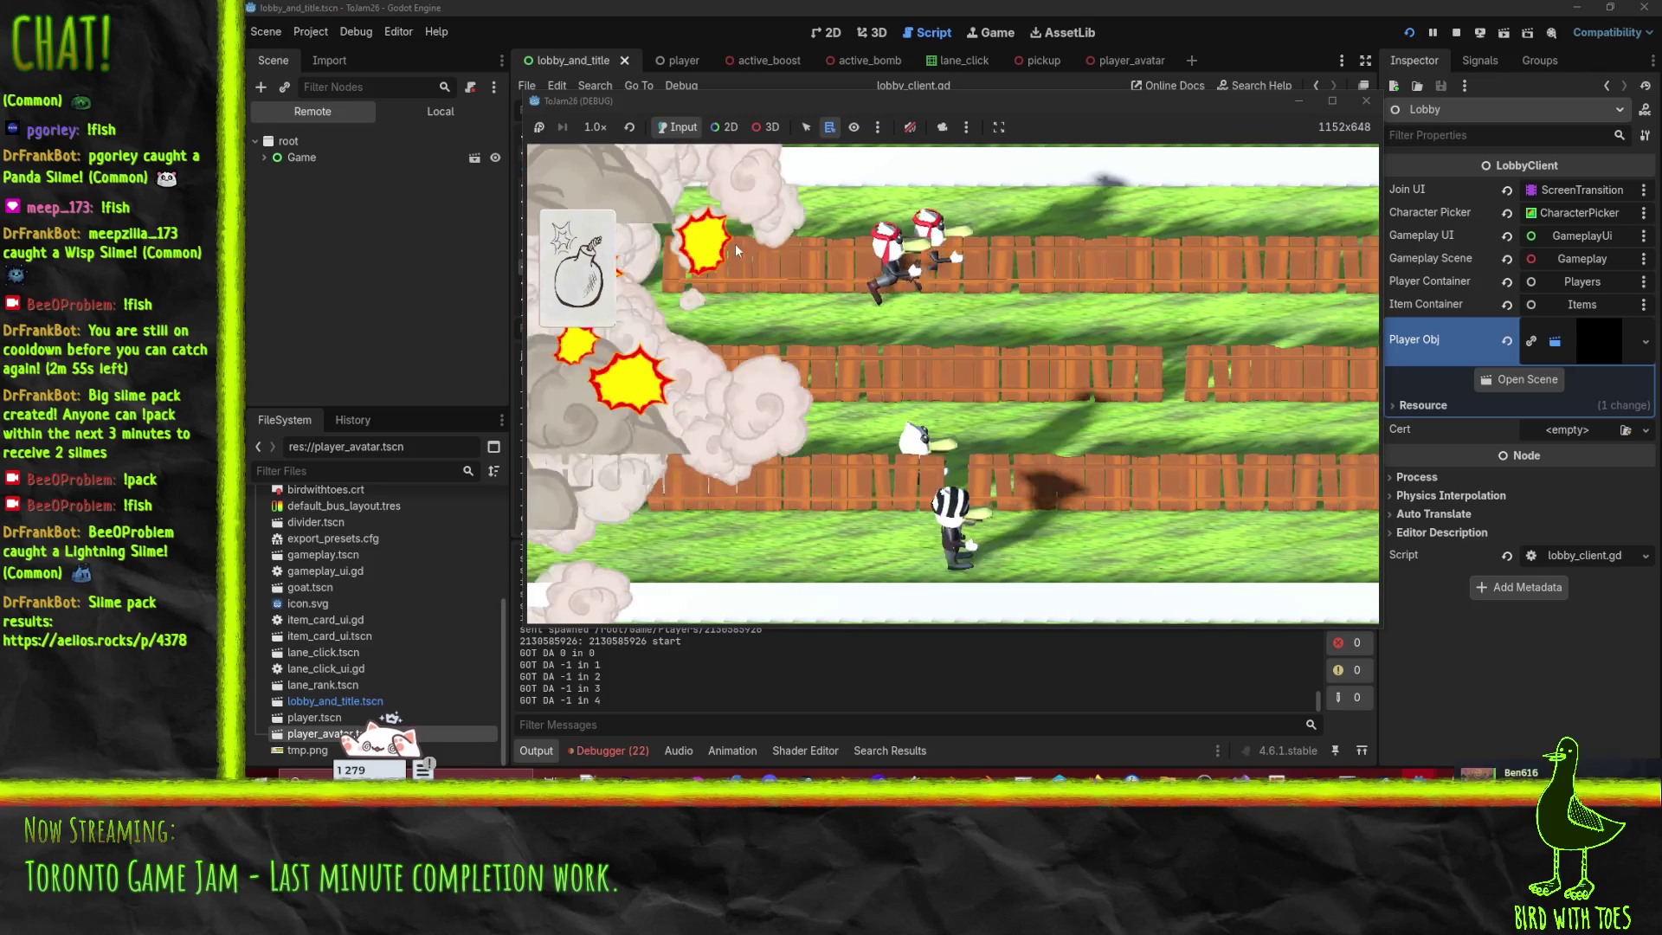
Fire the held item into the top lane, then launch the bomb into lane 2 as the round plays out
click(605, 317)
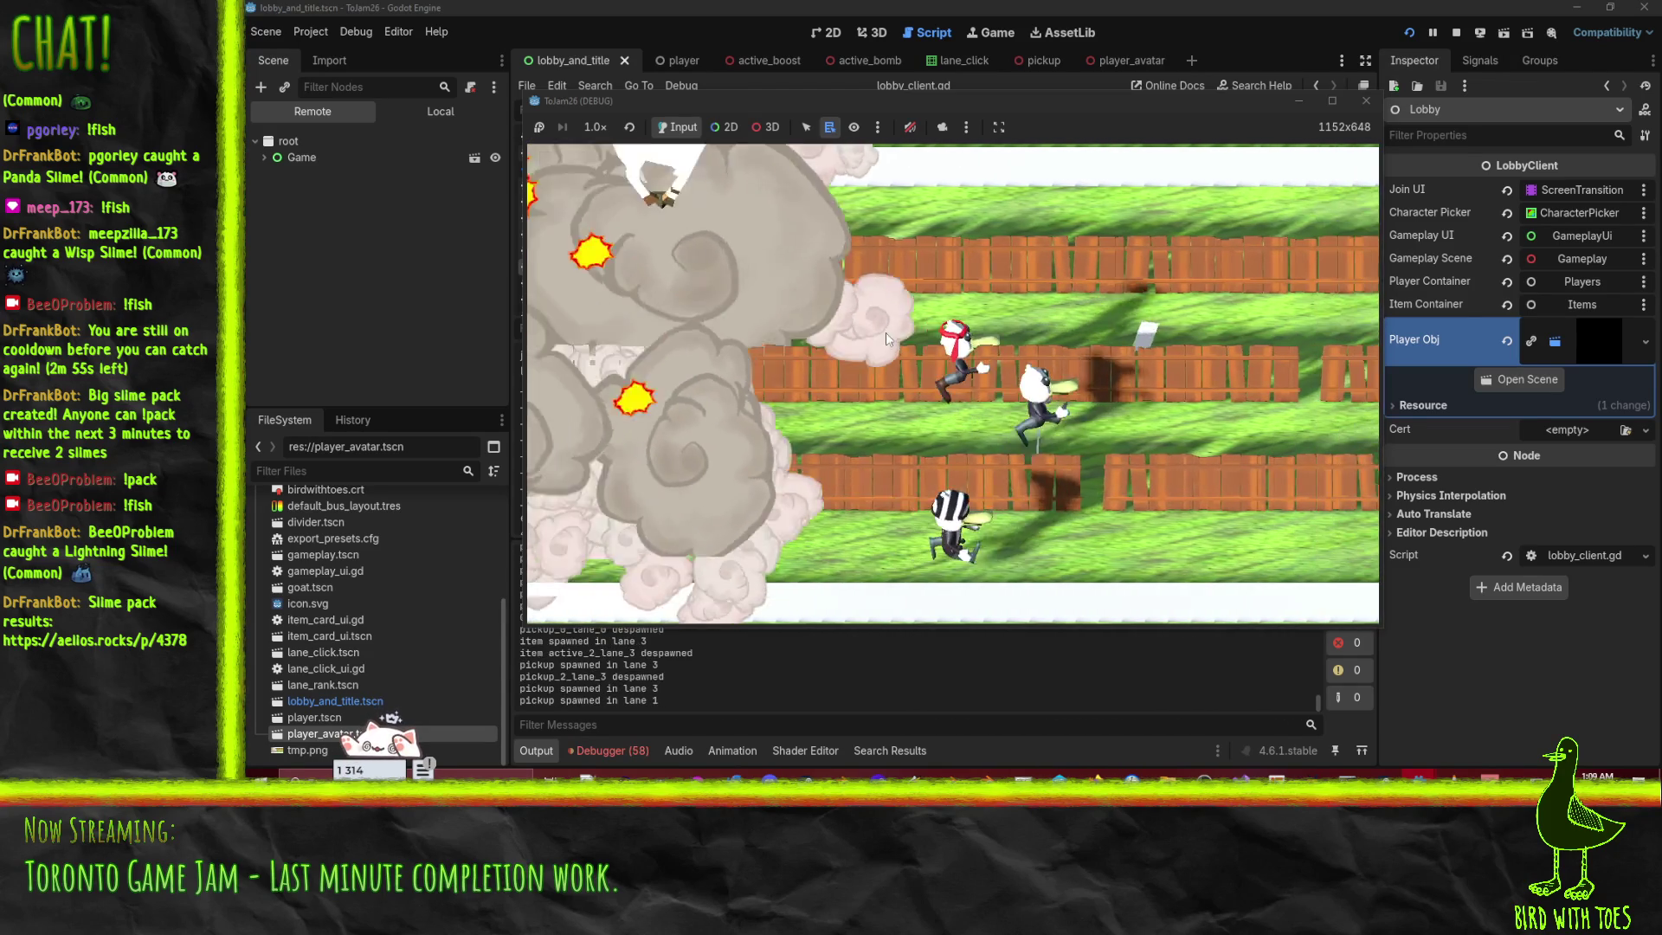
click(696, 282)
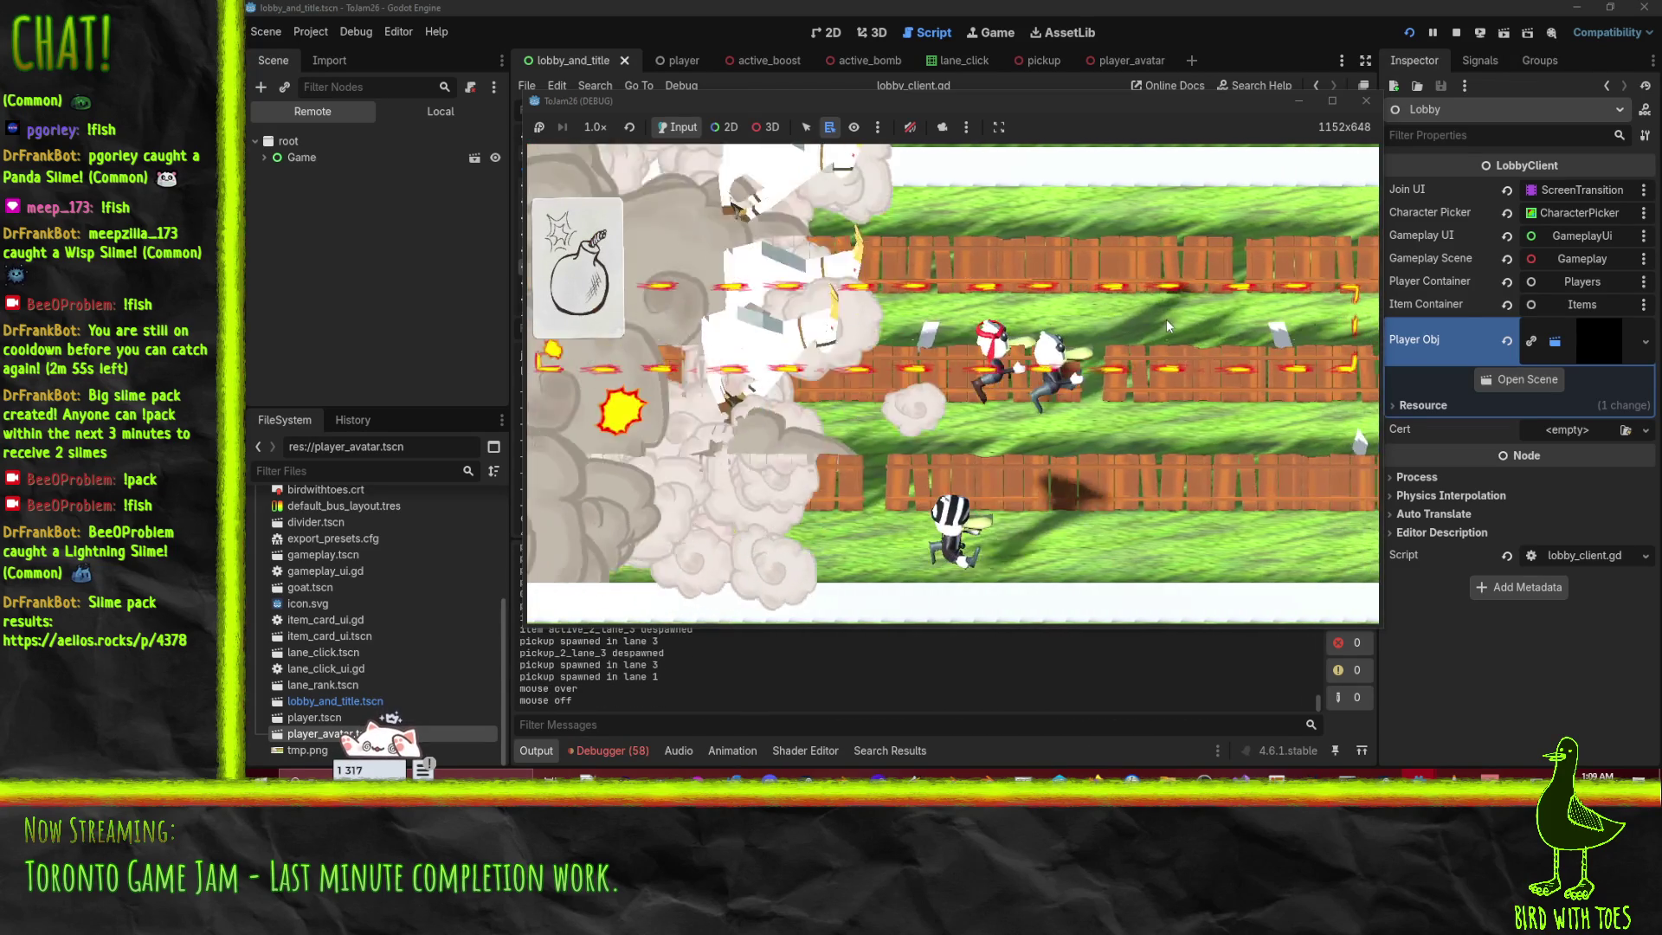
click(1174, 330)
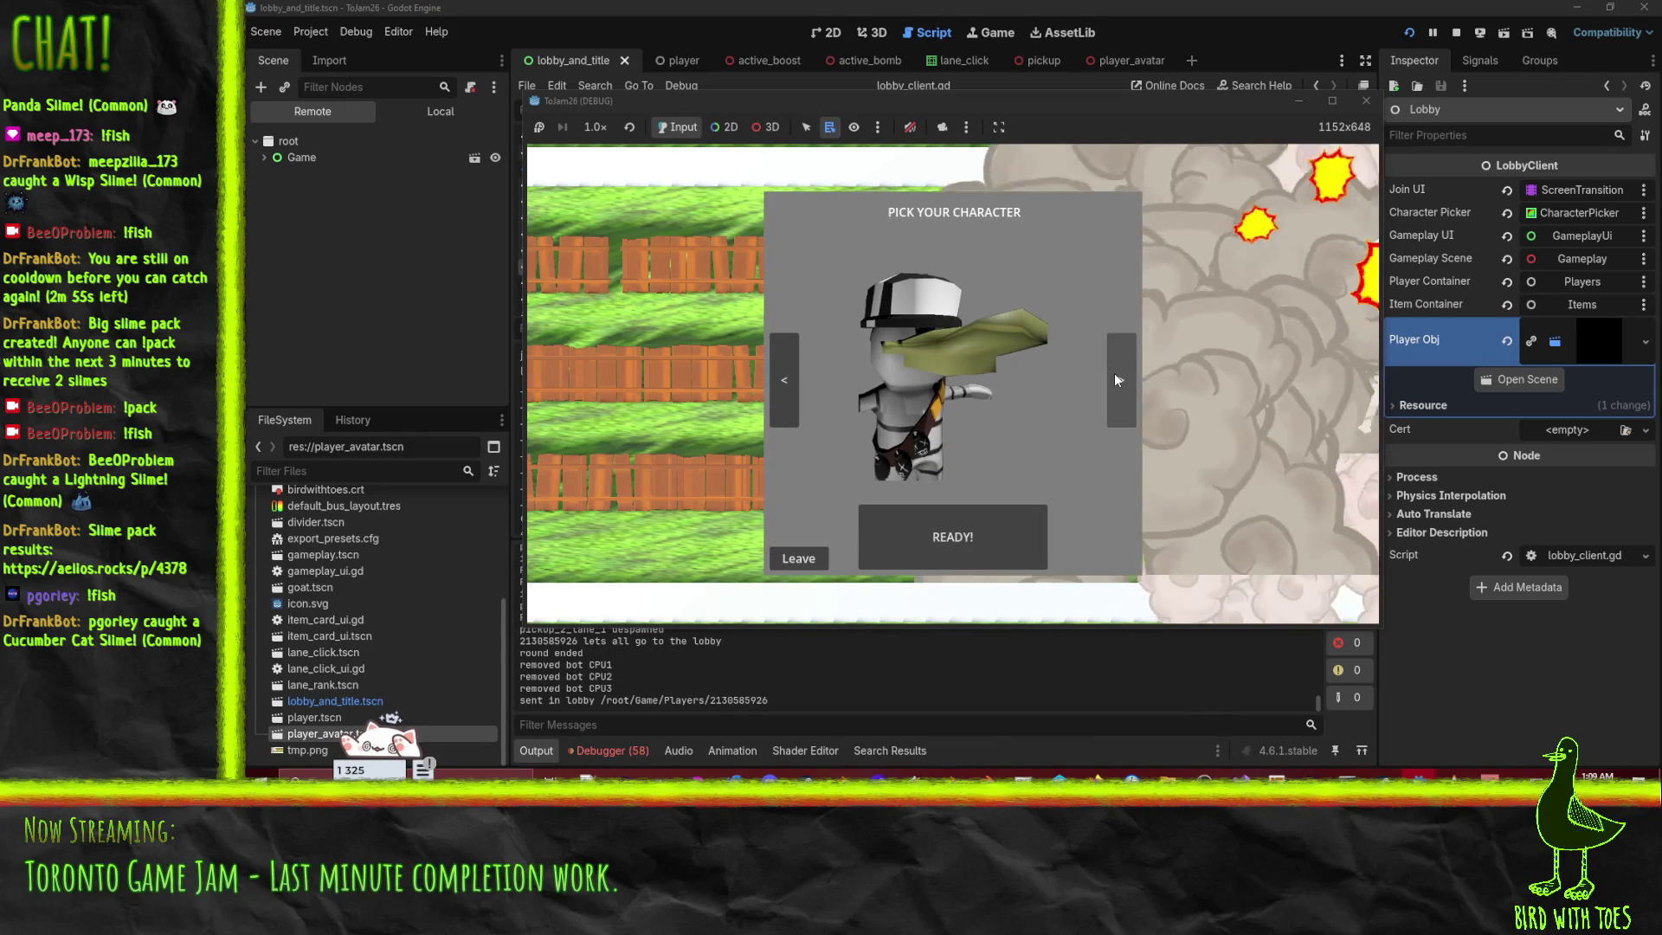
Cycle past the white-helmet and yellow-hat ducks to the red-bandana character and ready up
click(1114, 378)
click(974, 520)
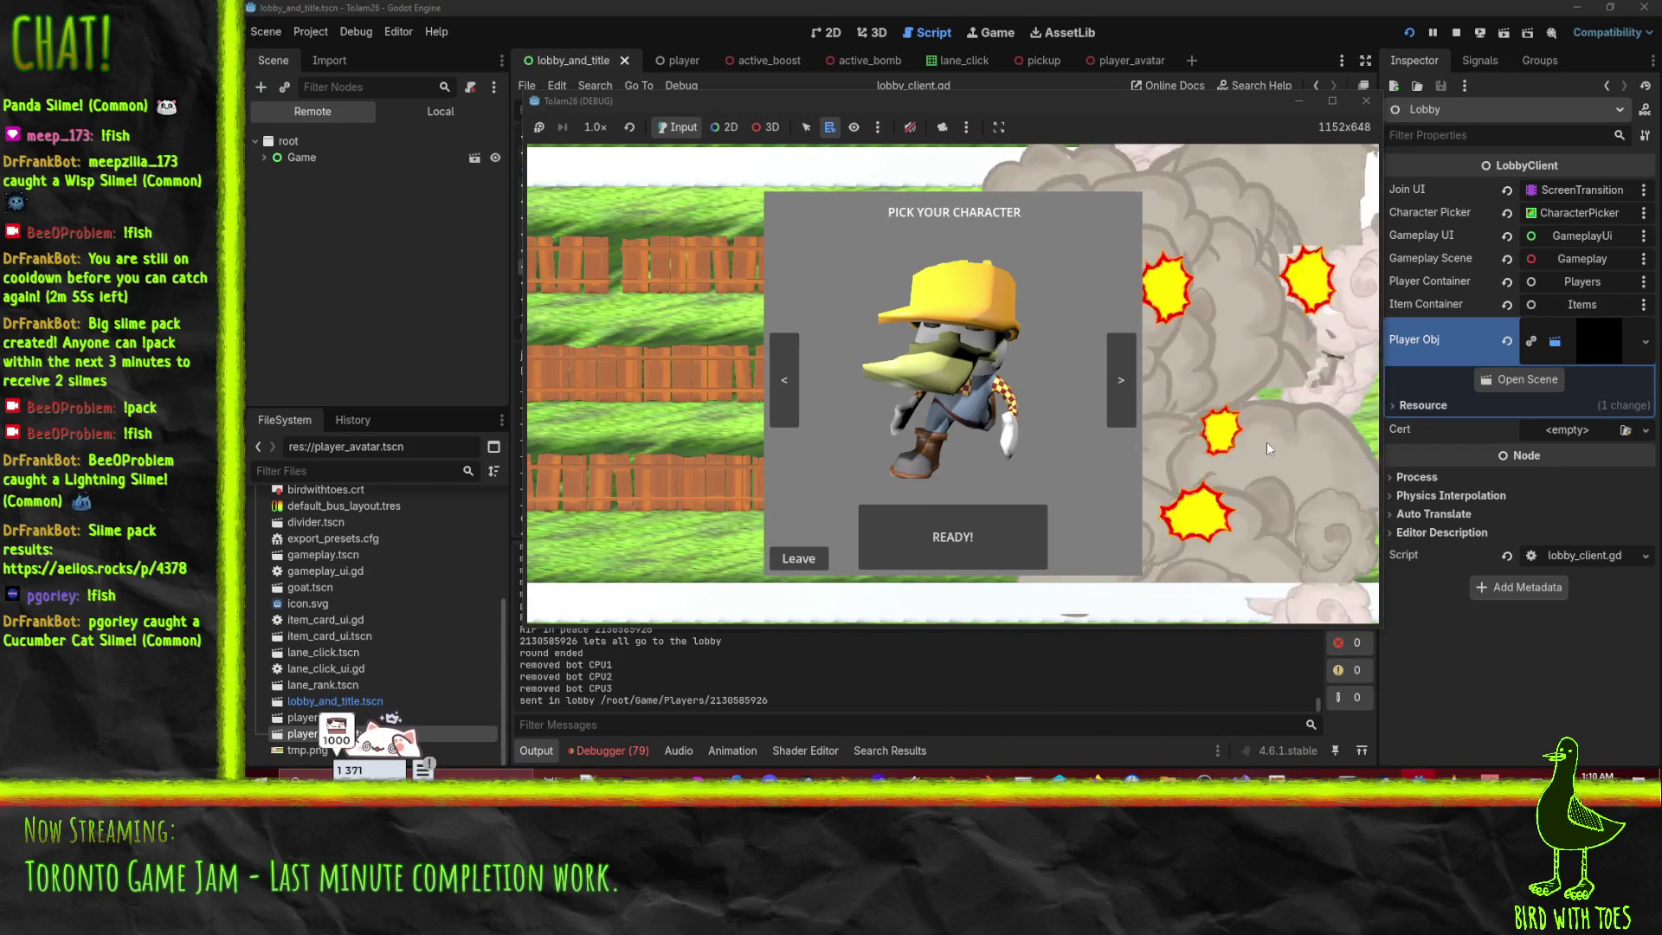
click(792, 402)
click(1111, 396)
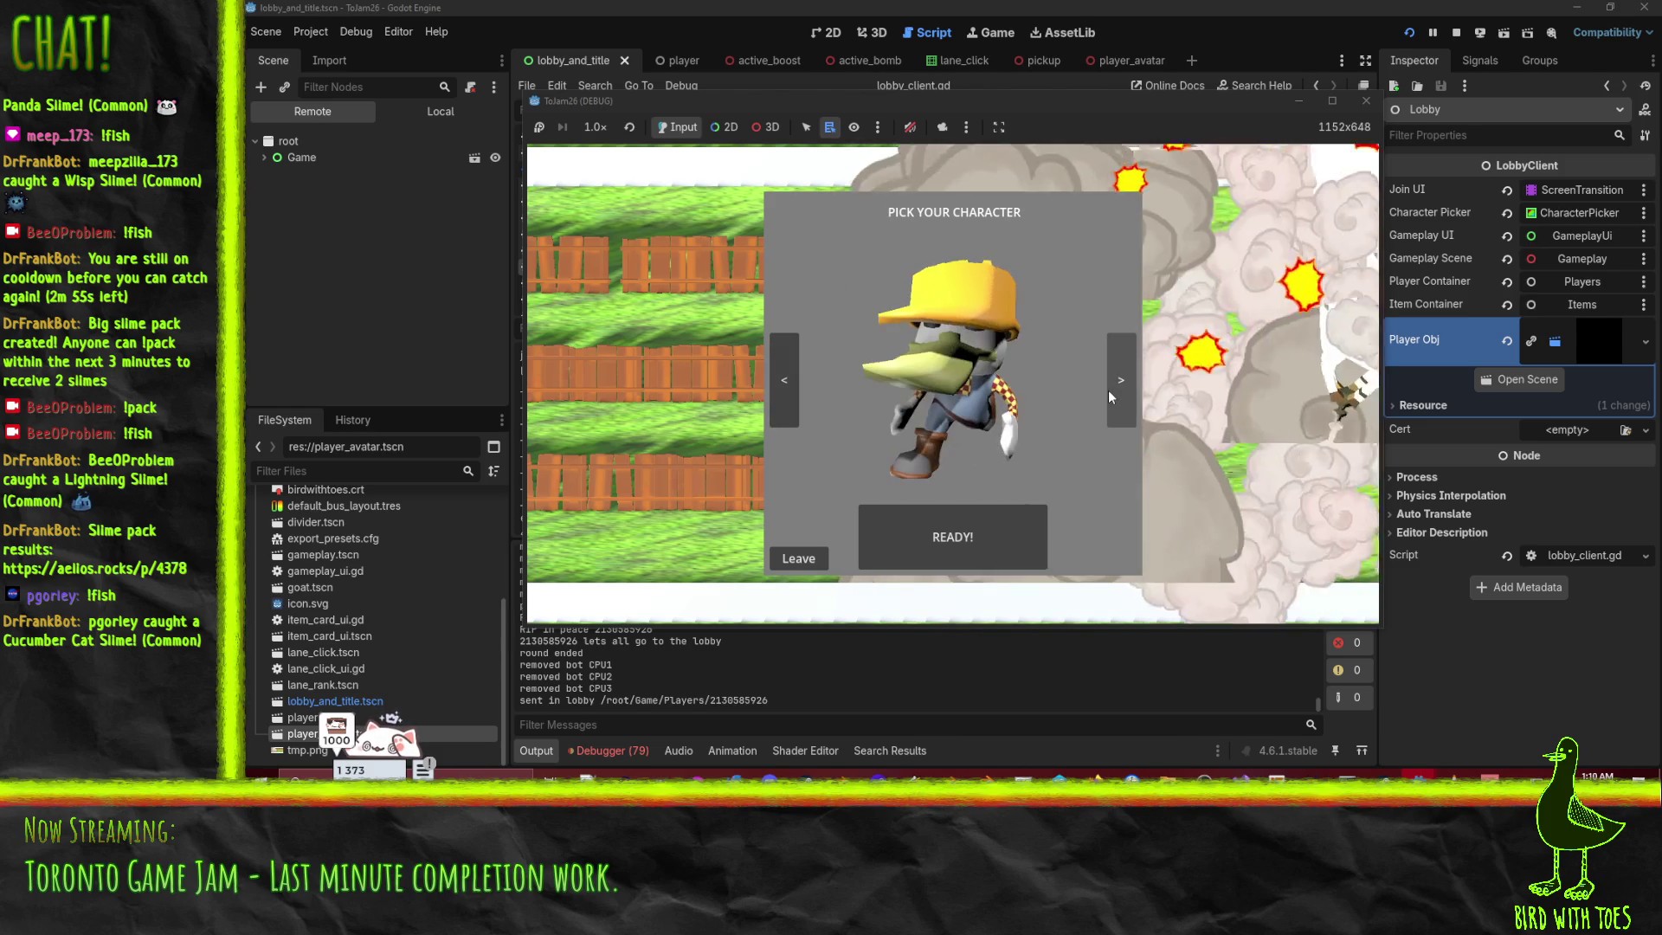
click(1109, 393)
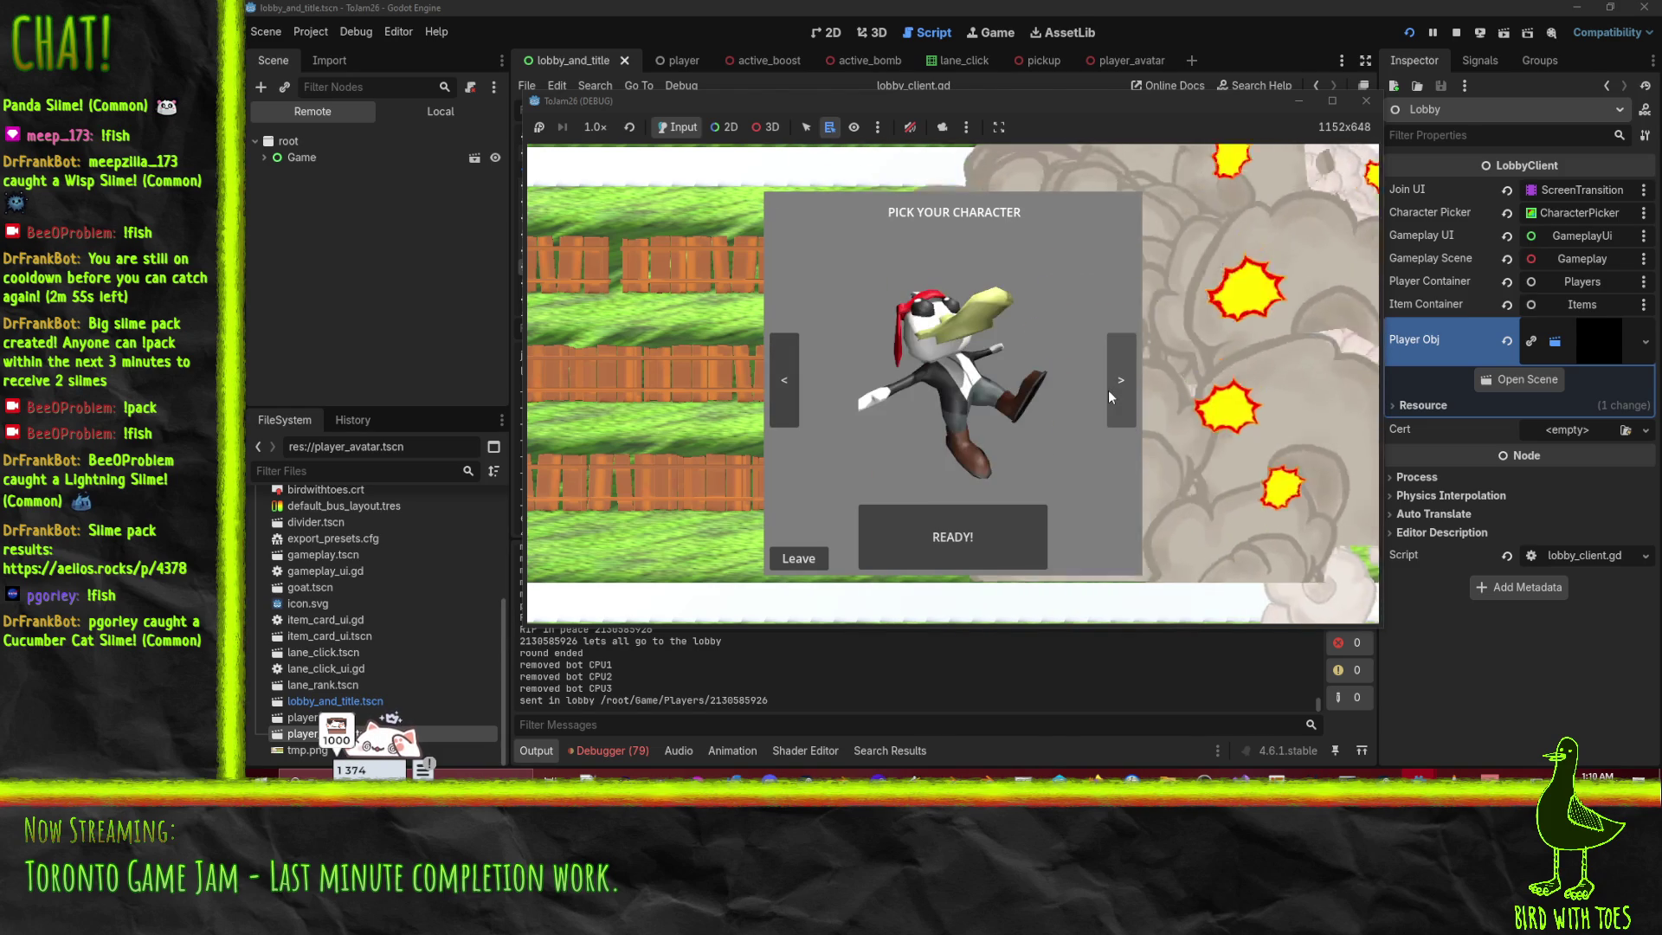
click(946, 533)
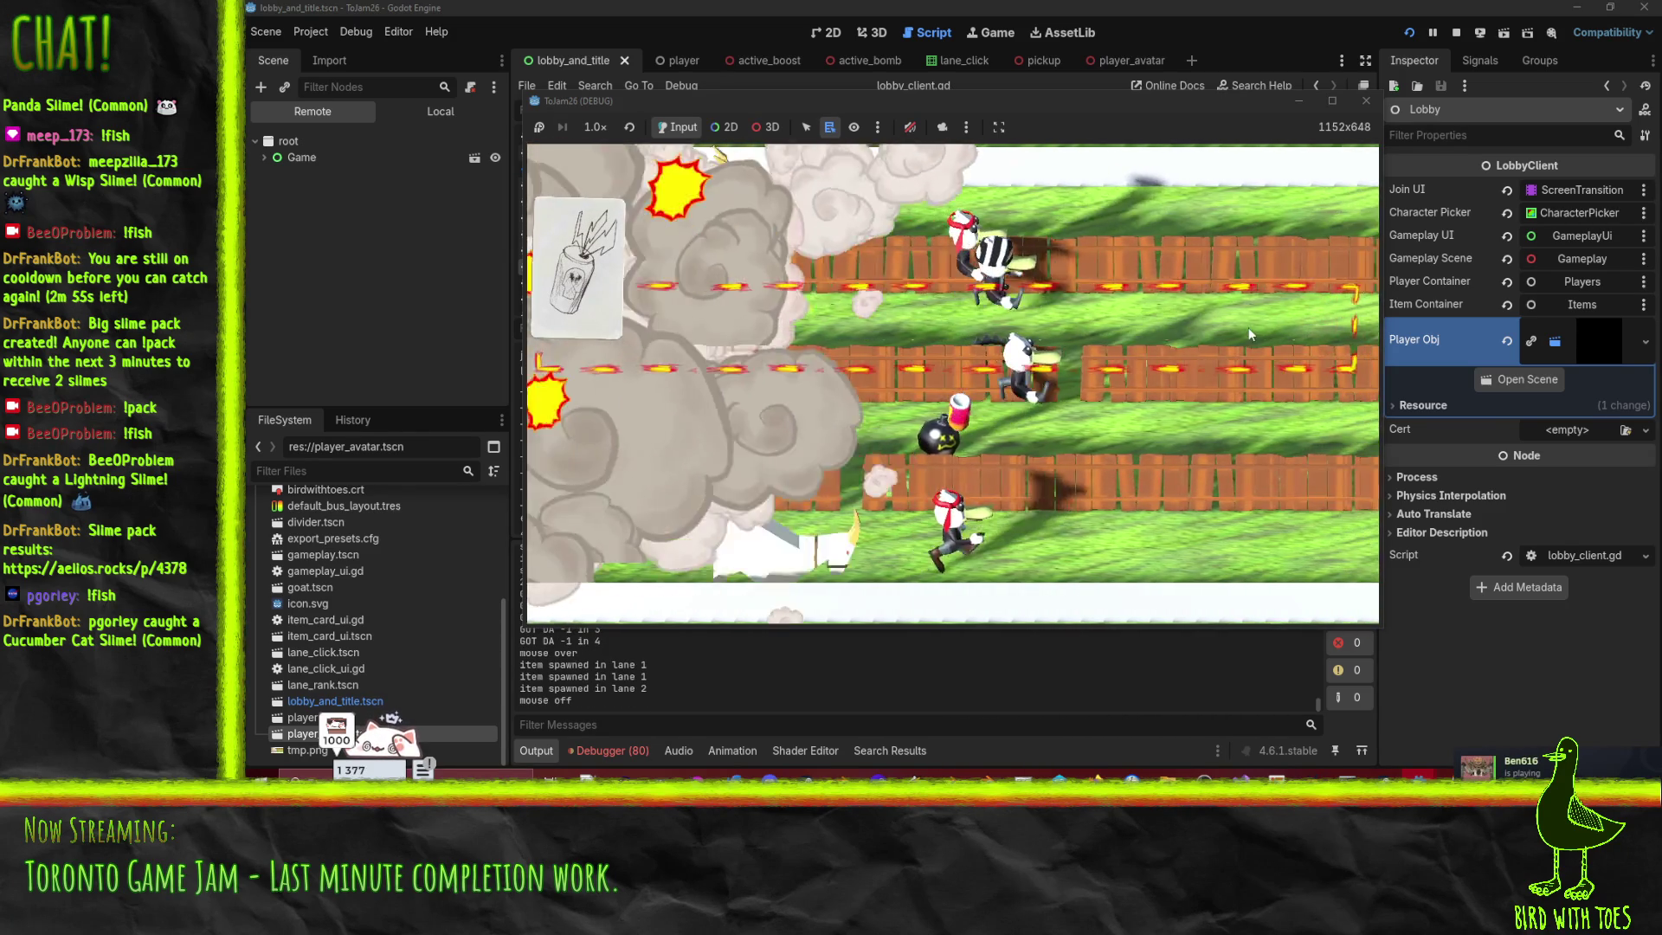
Drop items into lanes 1 and 0, a bomb into lane 1, an item into lane 2 and a trap into lane 3
click(1282, 304)
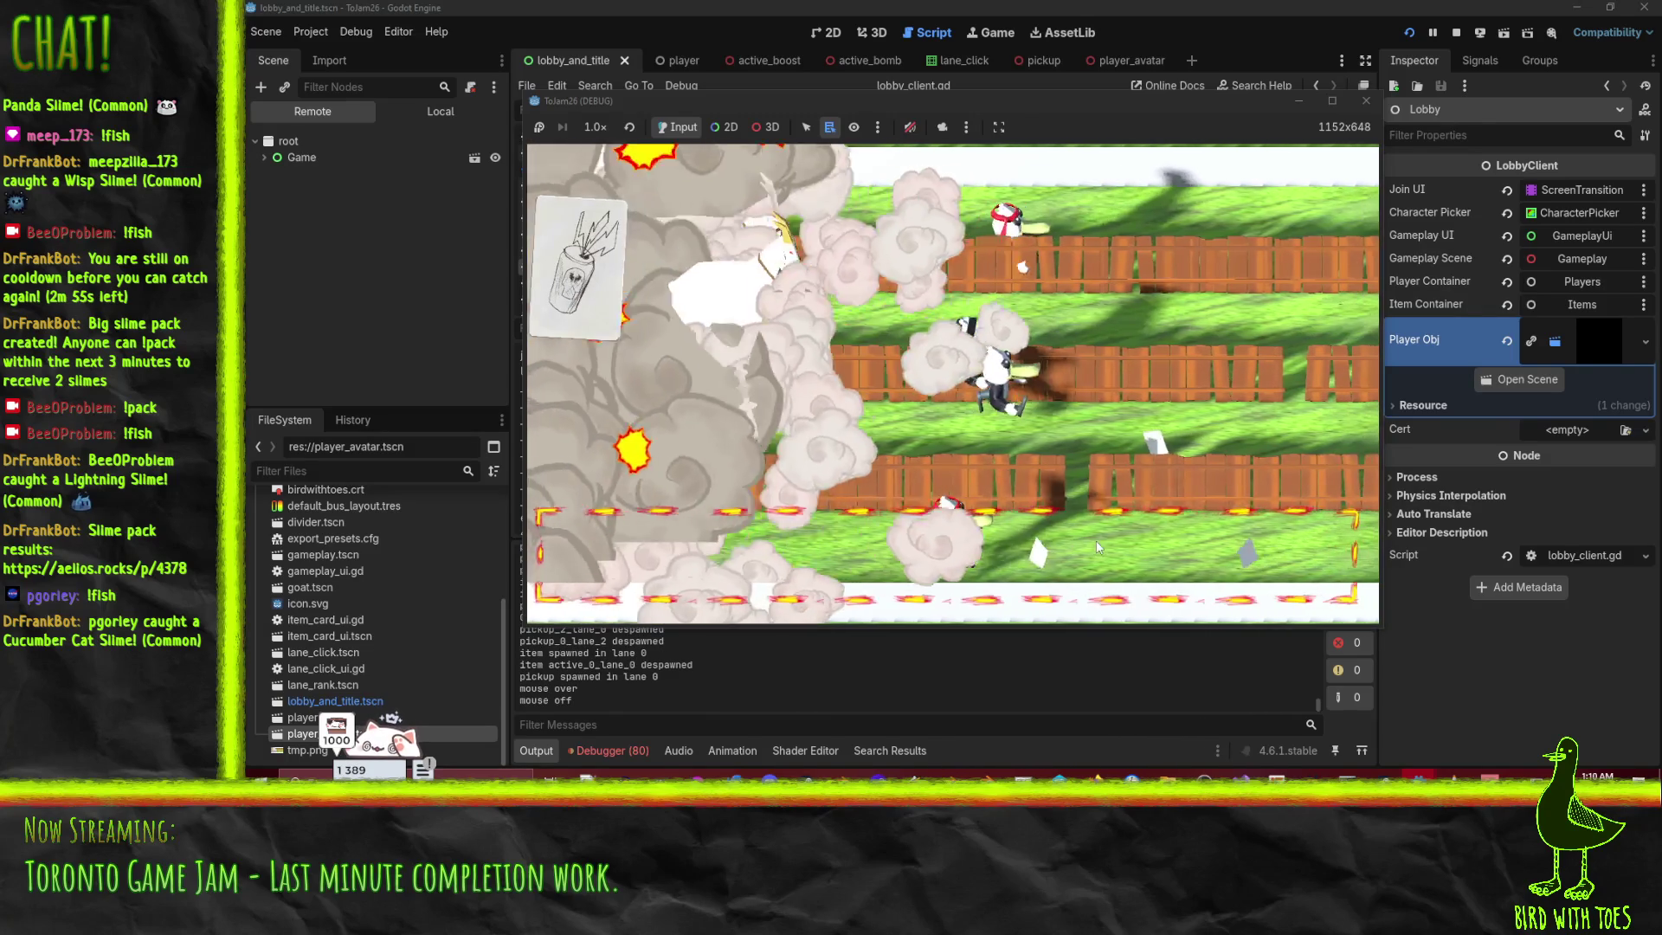
click(1095, 540)
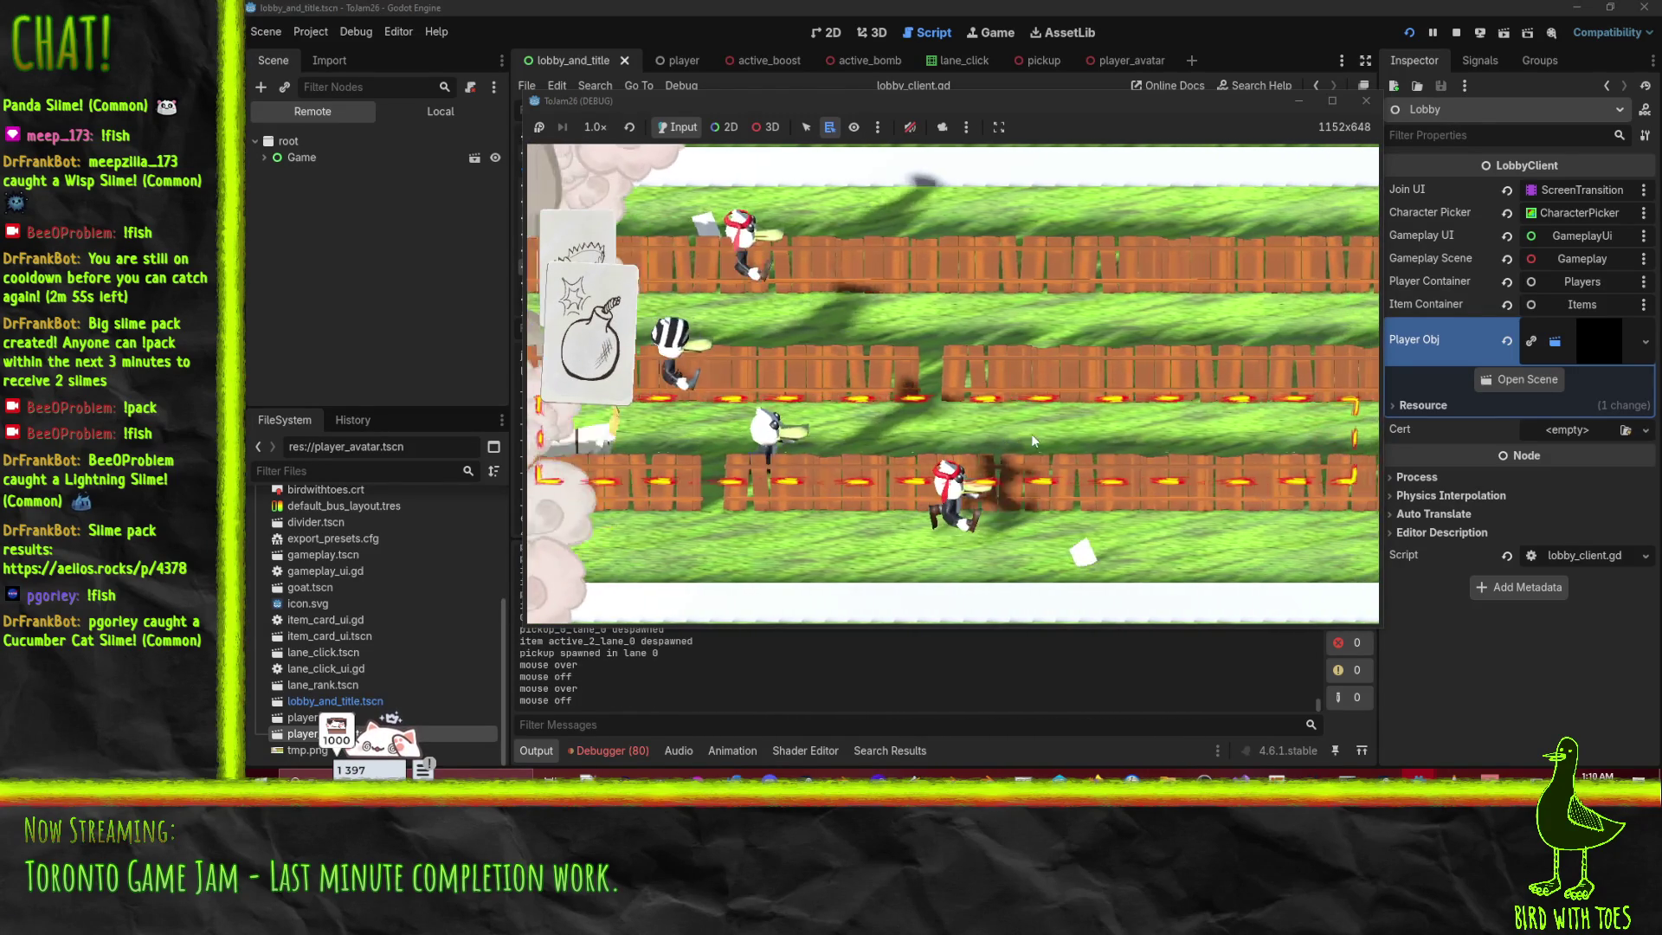
click(1135, 422)
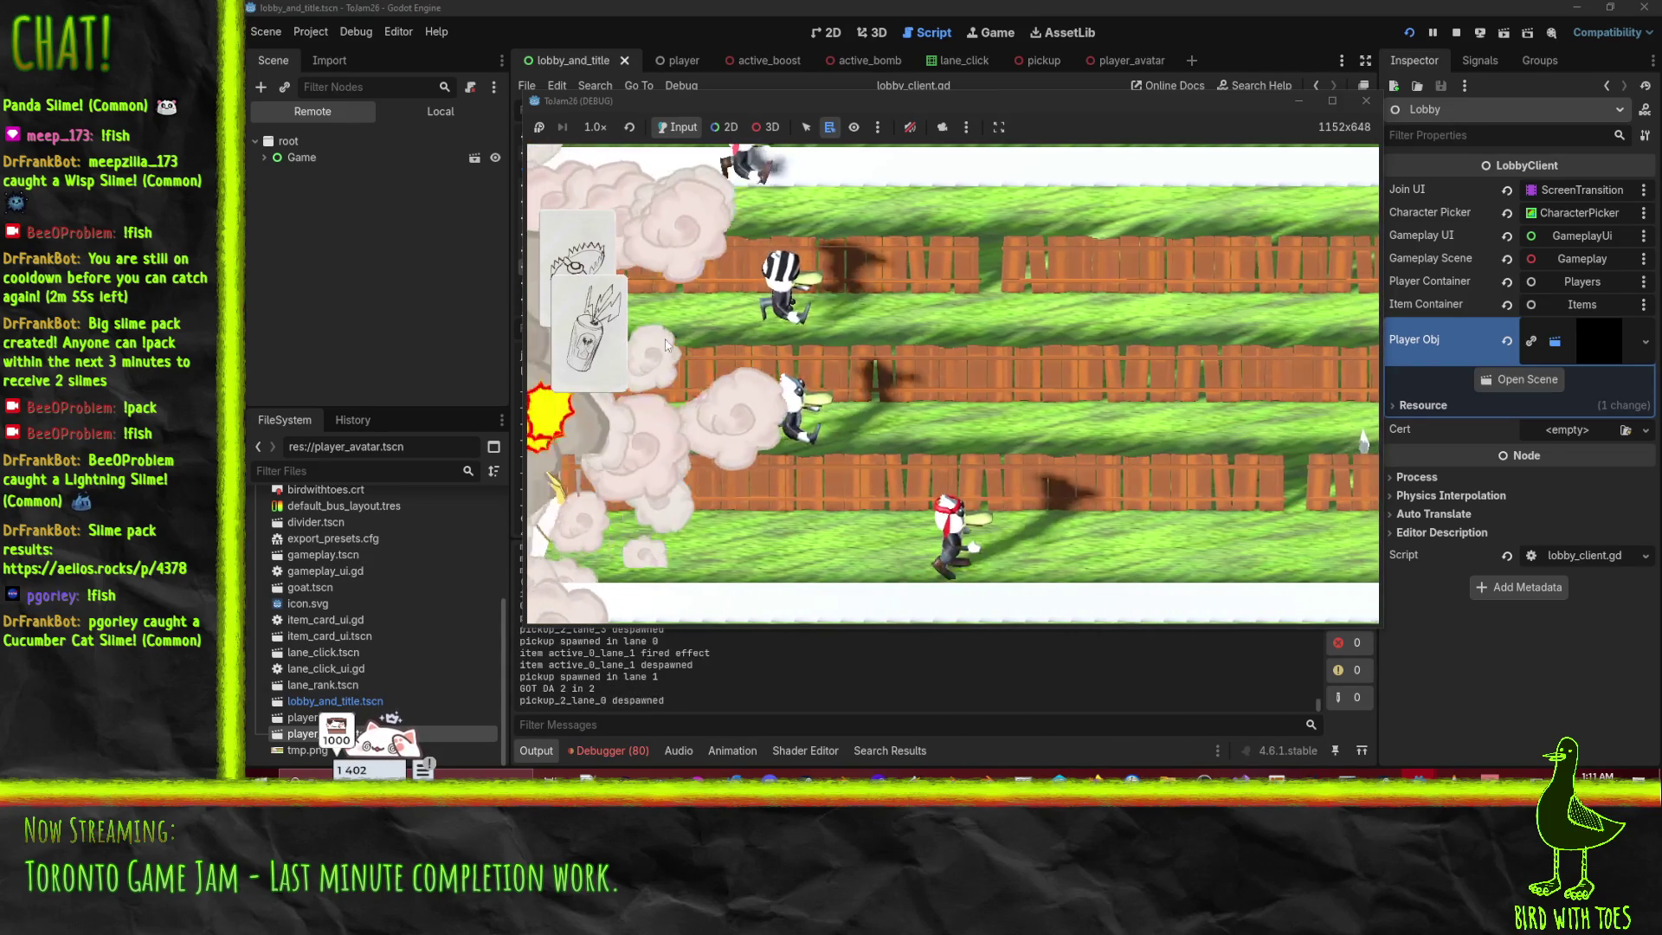
click(928, 304)
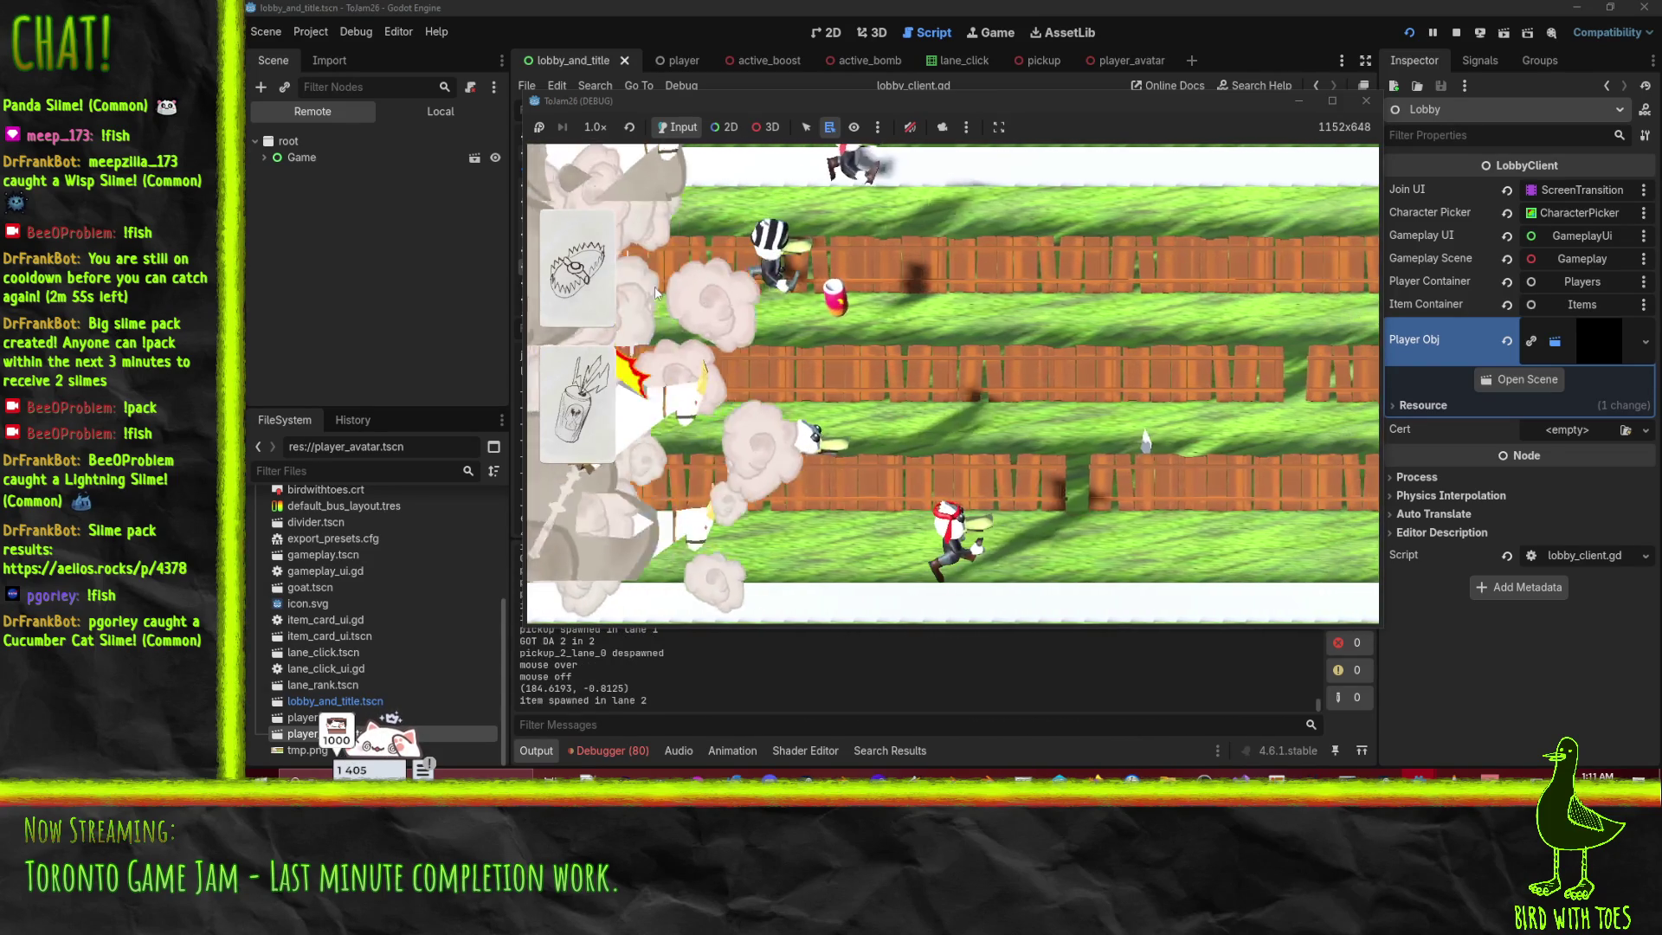
click(1002, 199)
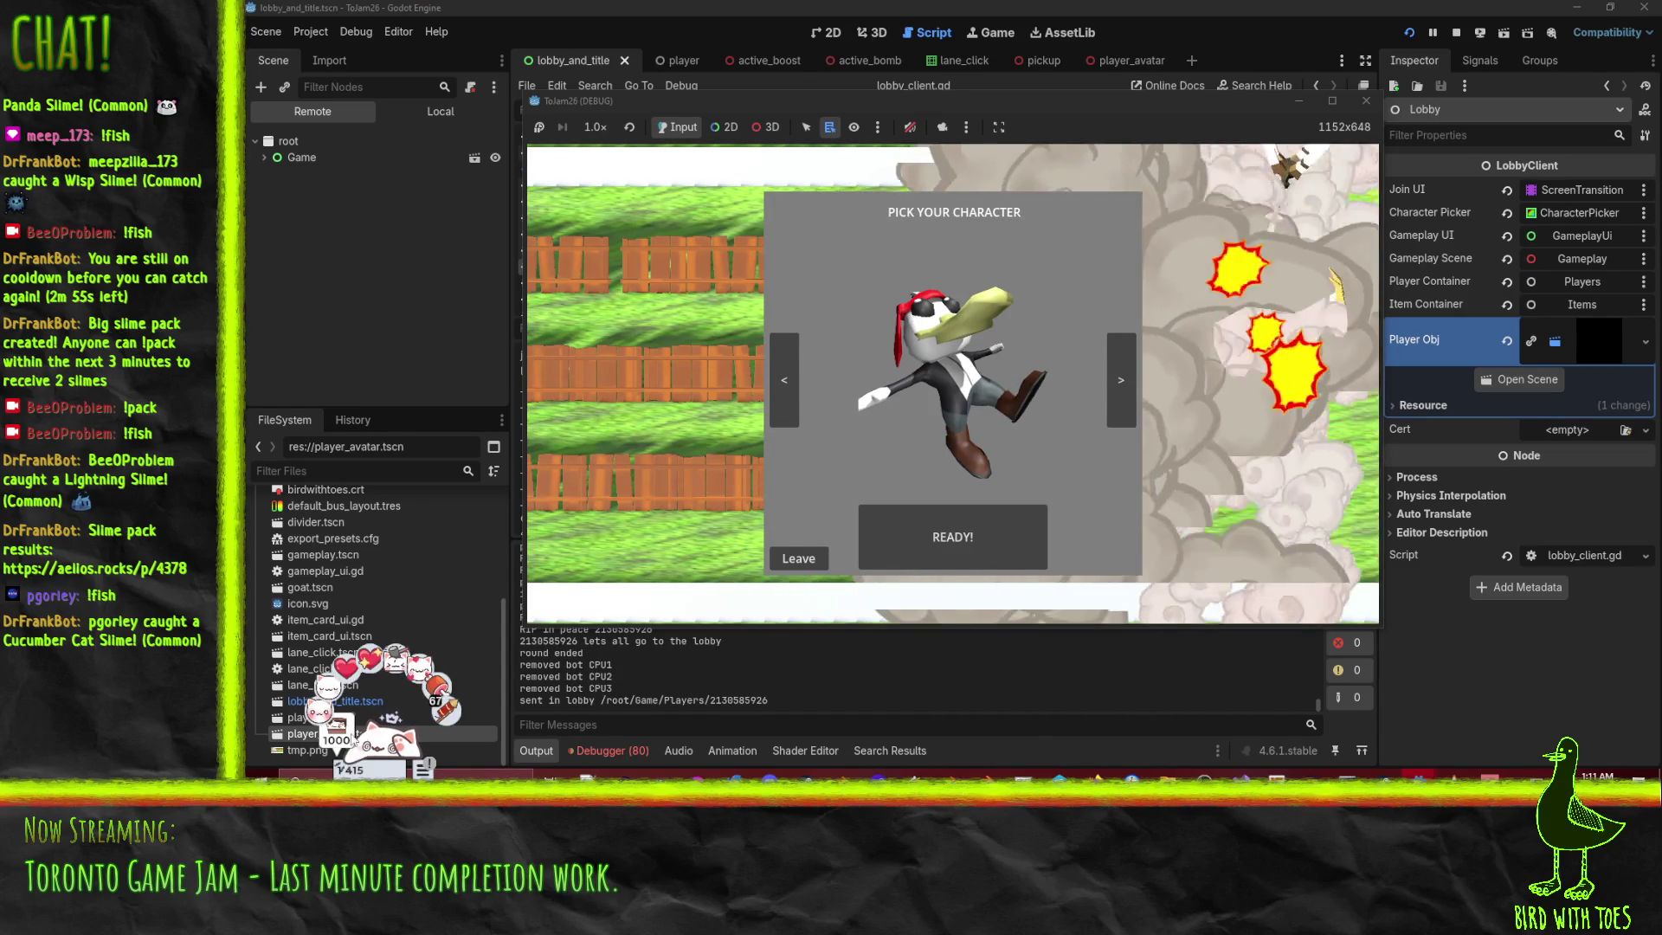
Review the Debugger's Errors list, then back in the game pick the yellow-bellied duck and ready up
click(622, 746)
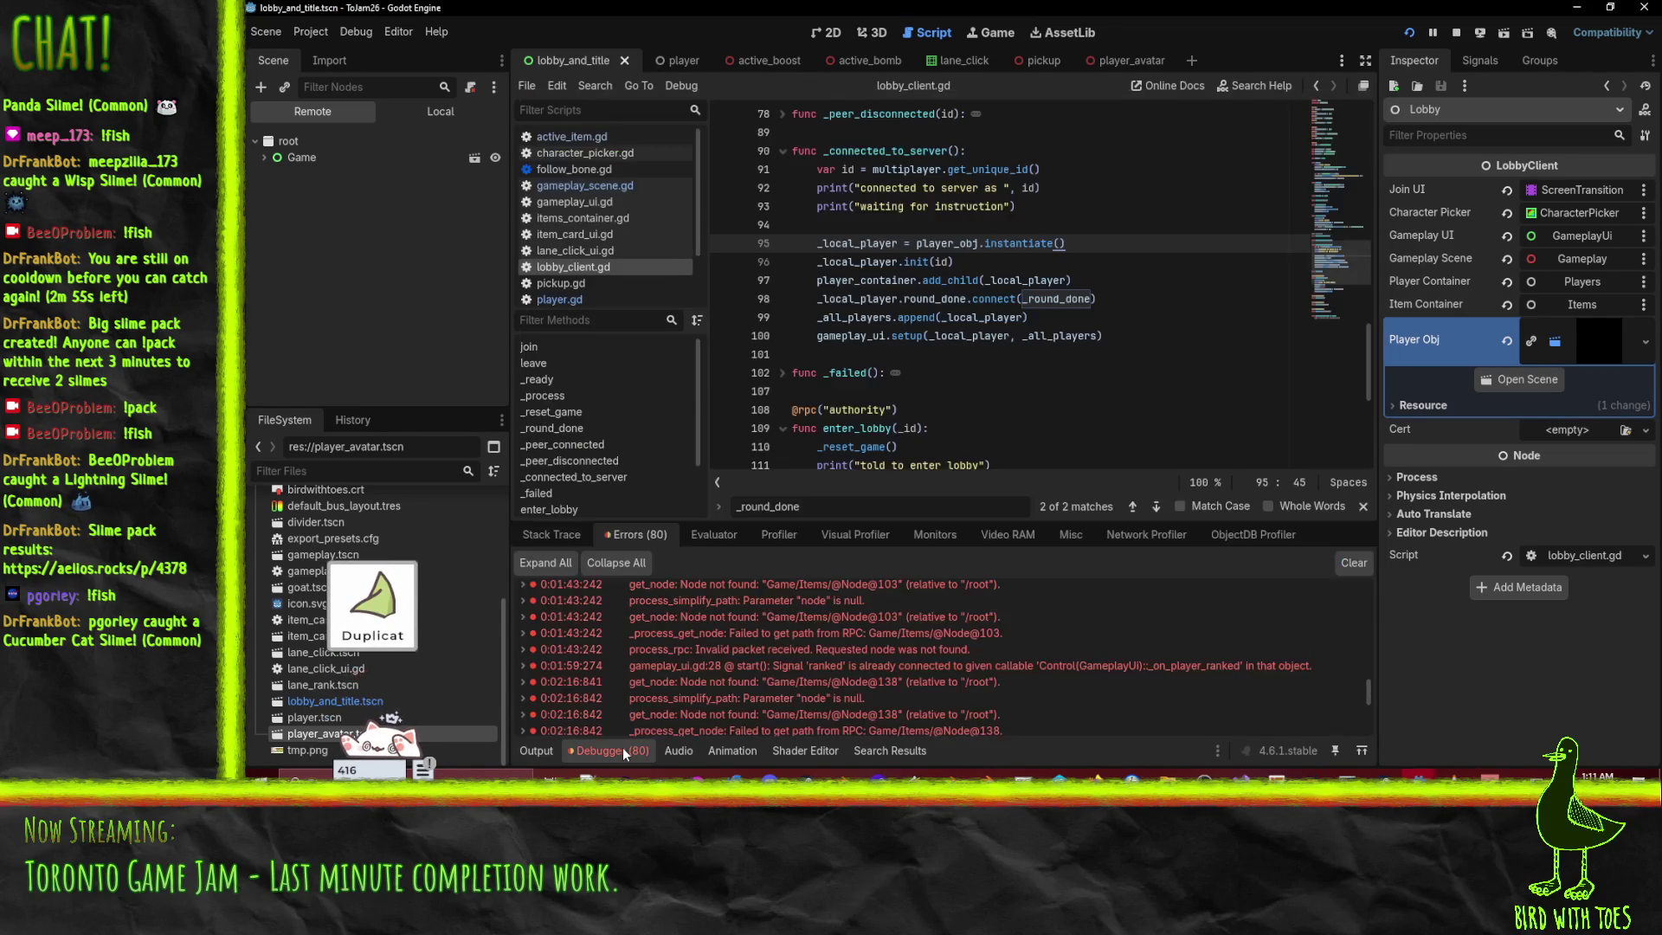
scroll(1014, 672, down, 3)
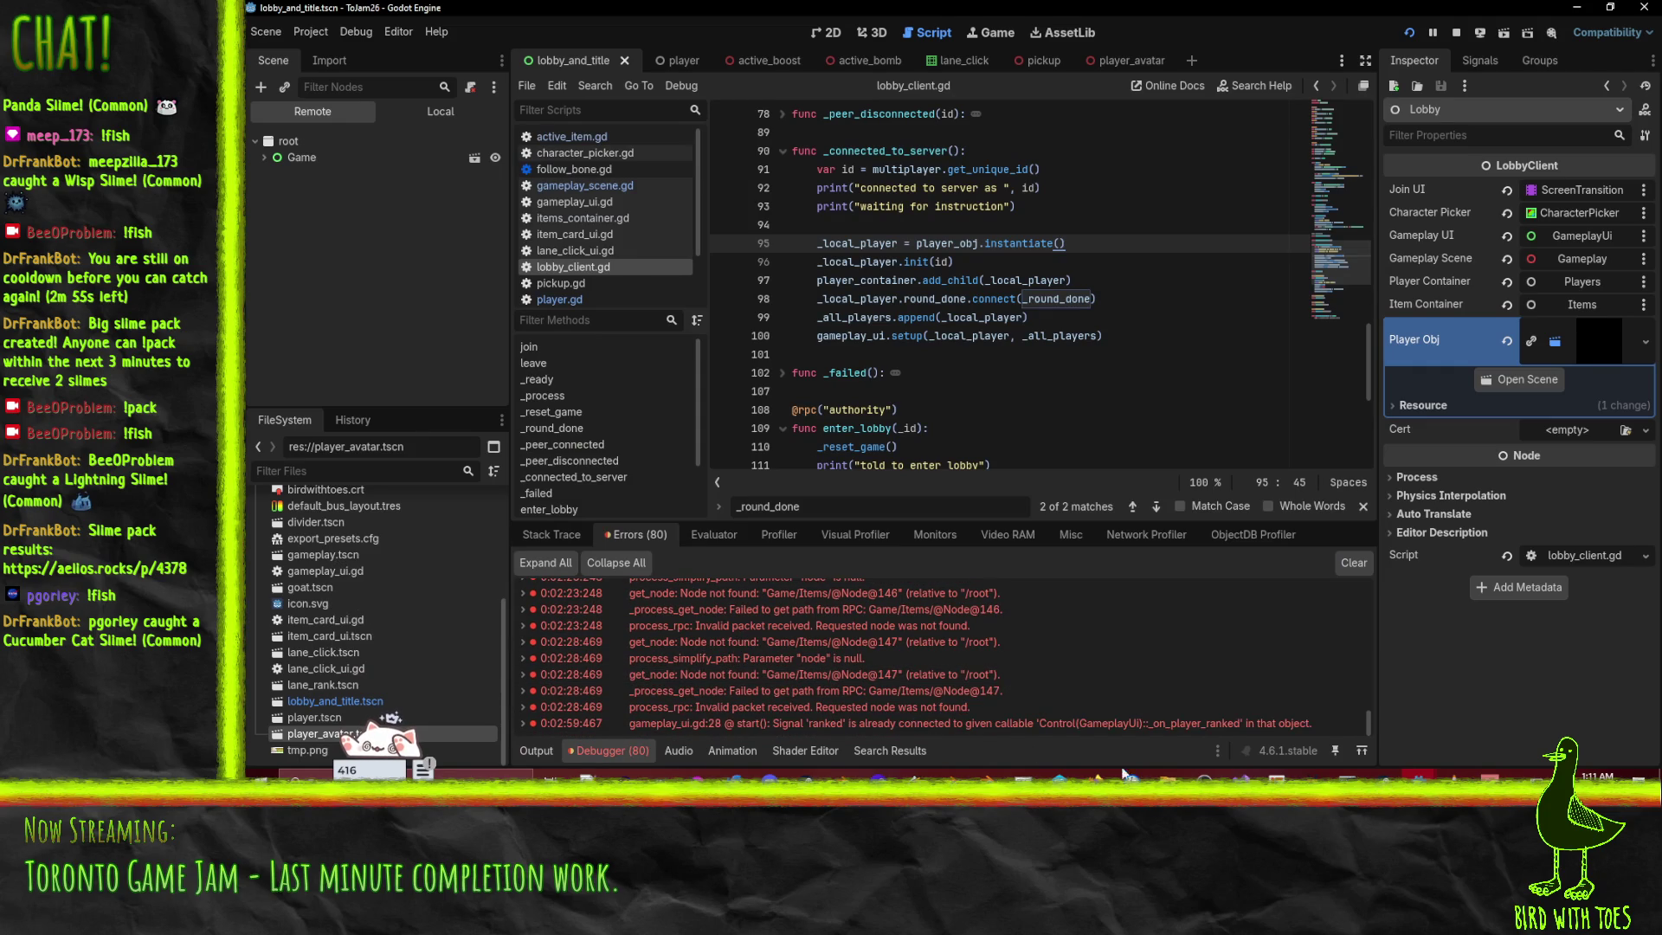
click(1569, 722)
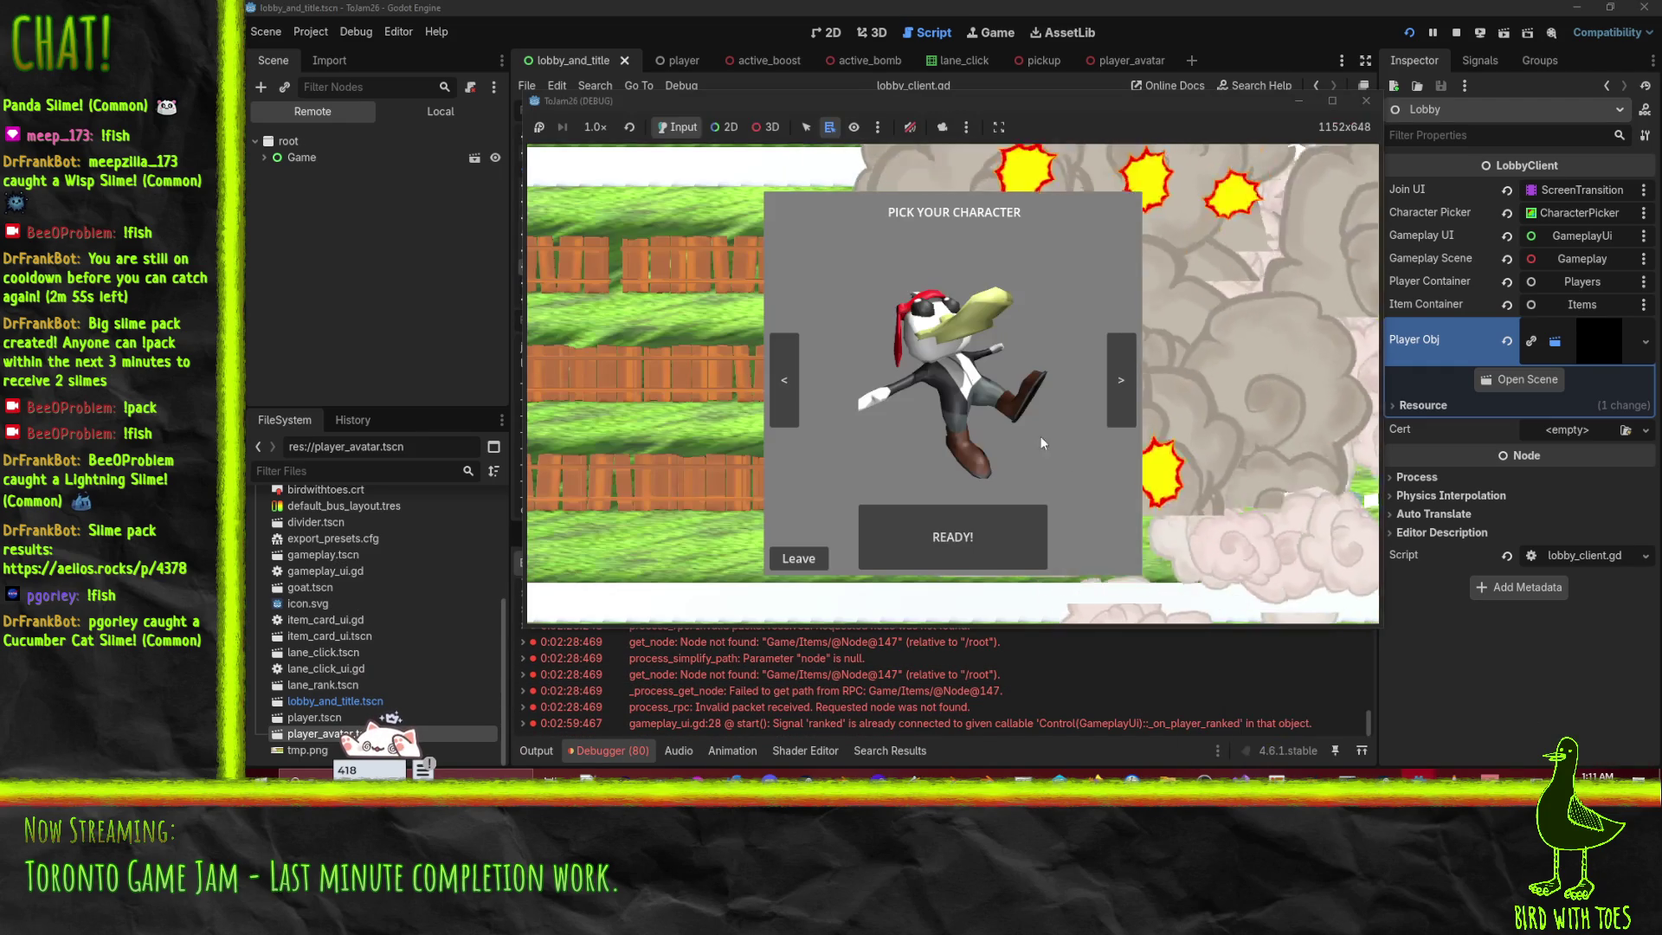
click(1122, 374)
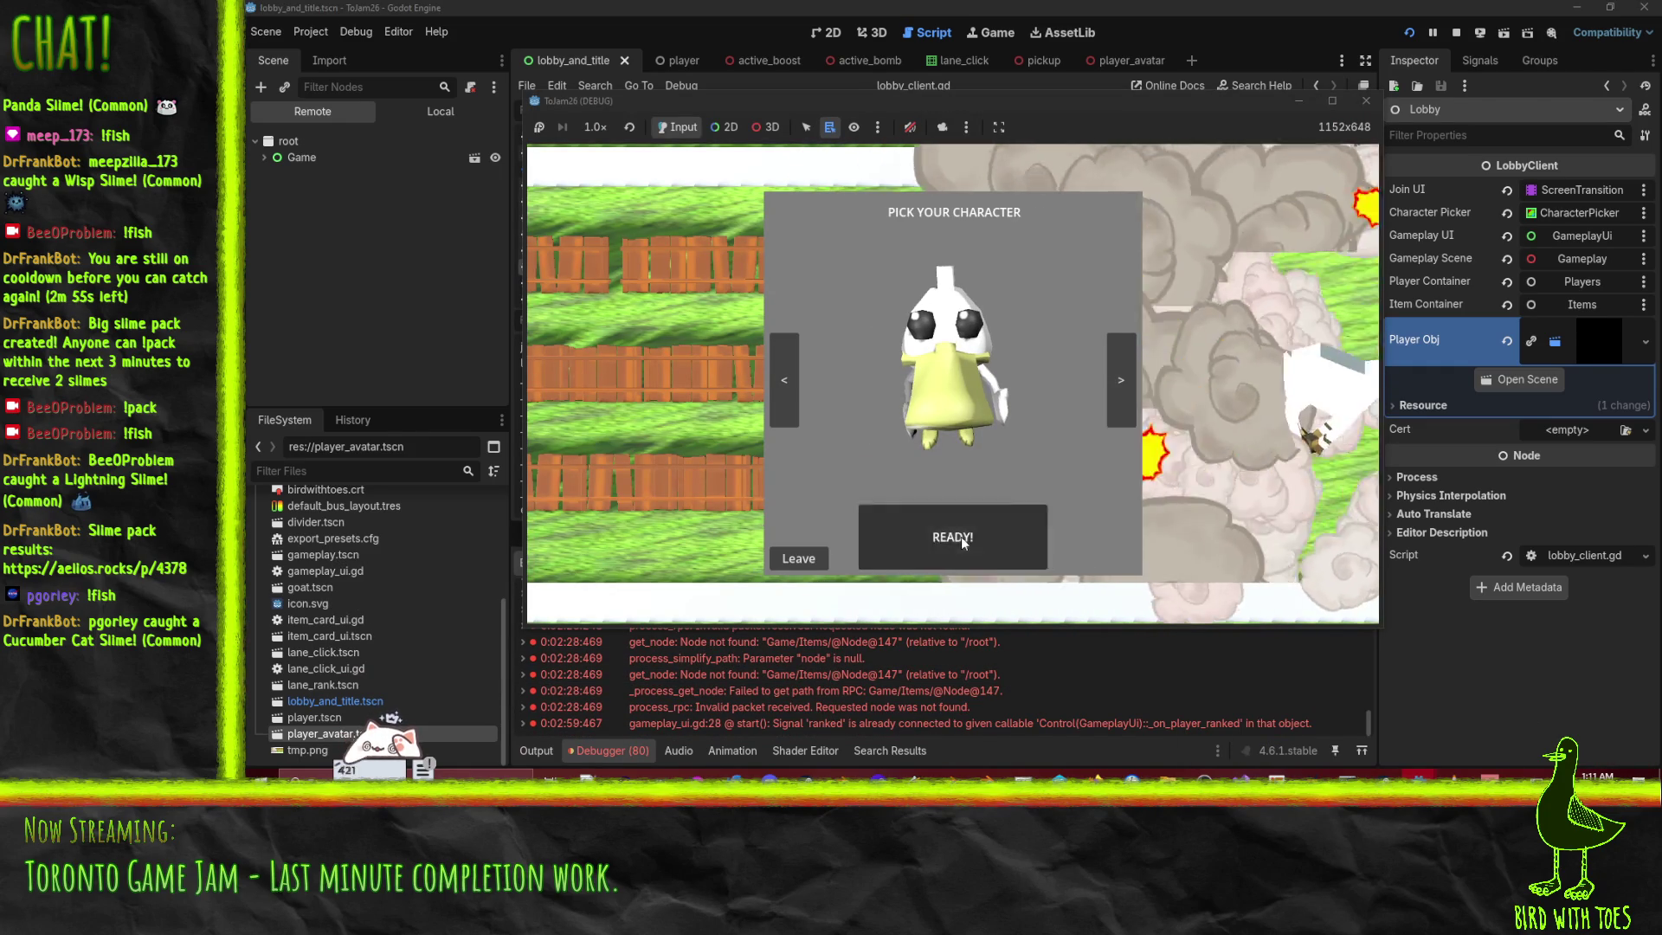
click(963, 543)
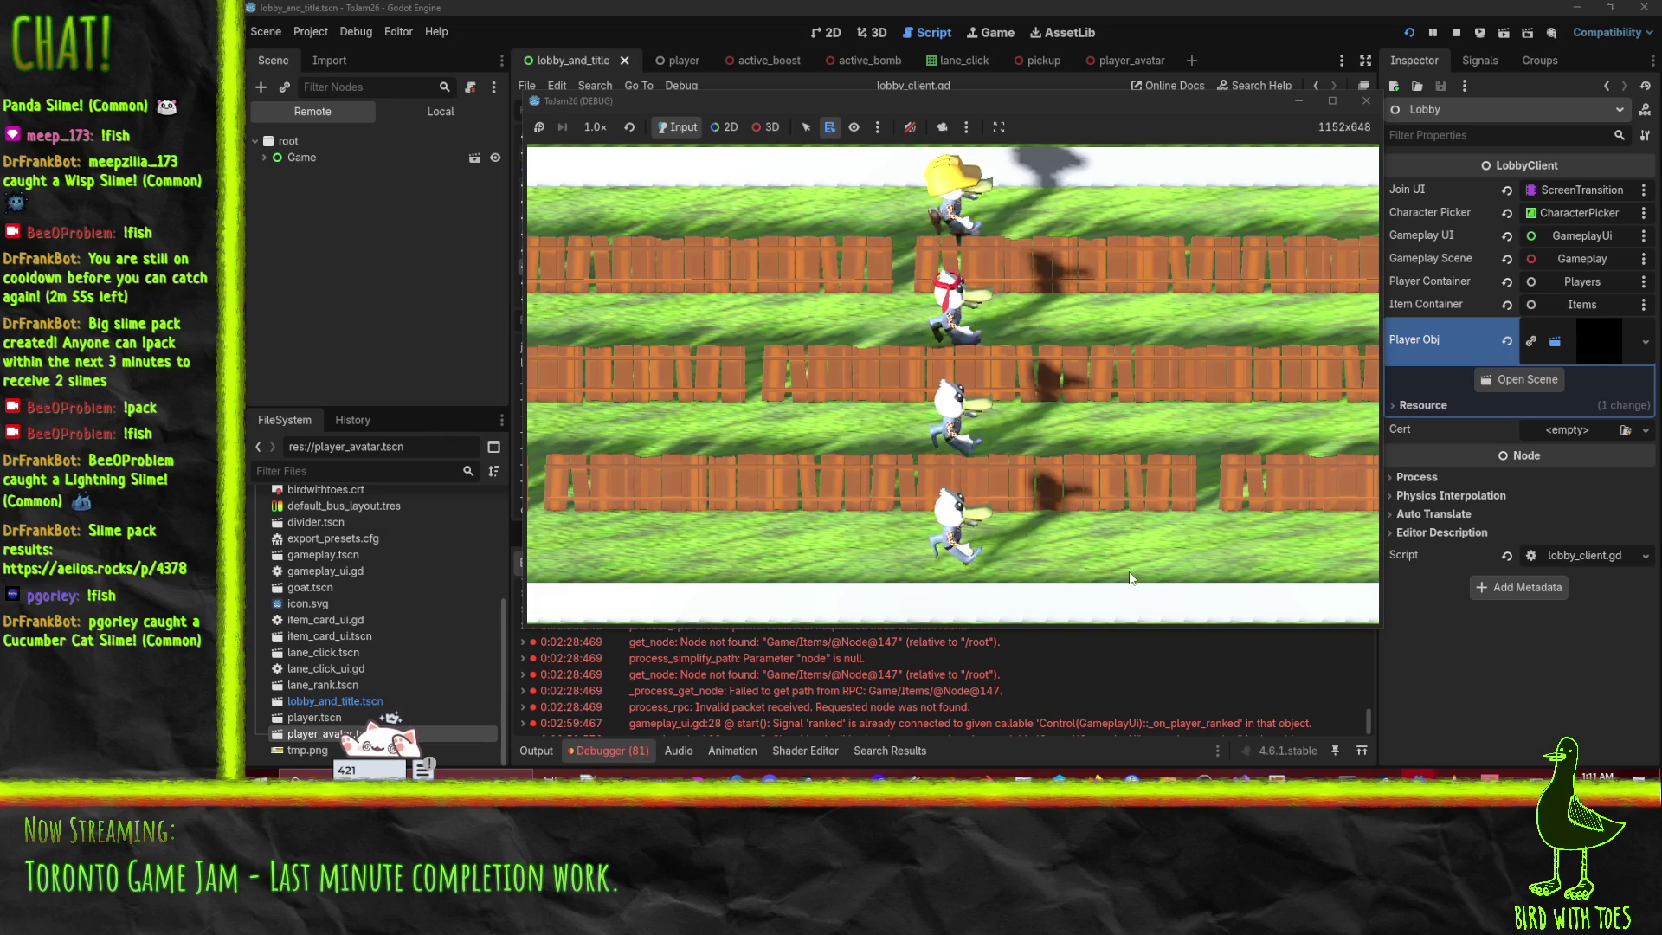
Use the cube item card to drop a crate into the middle lane
click(833, 462)
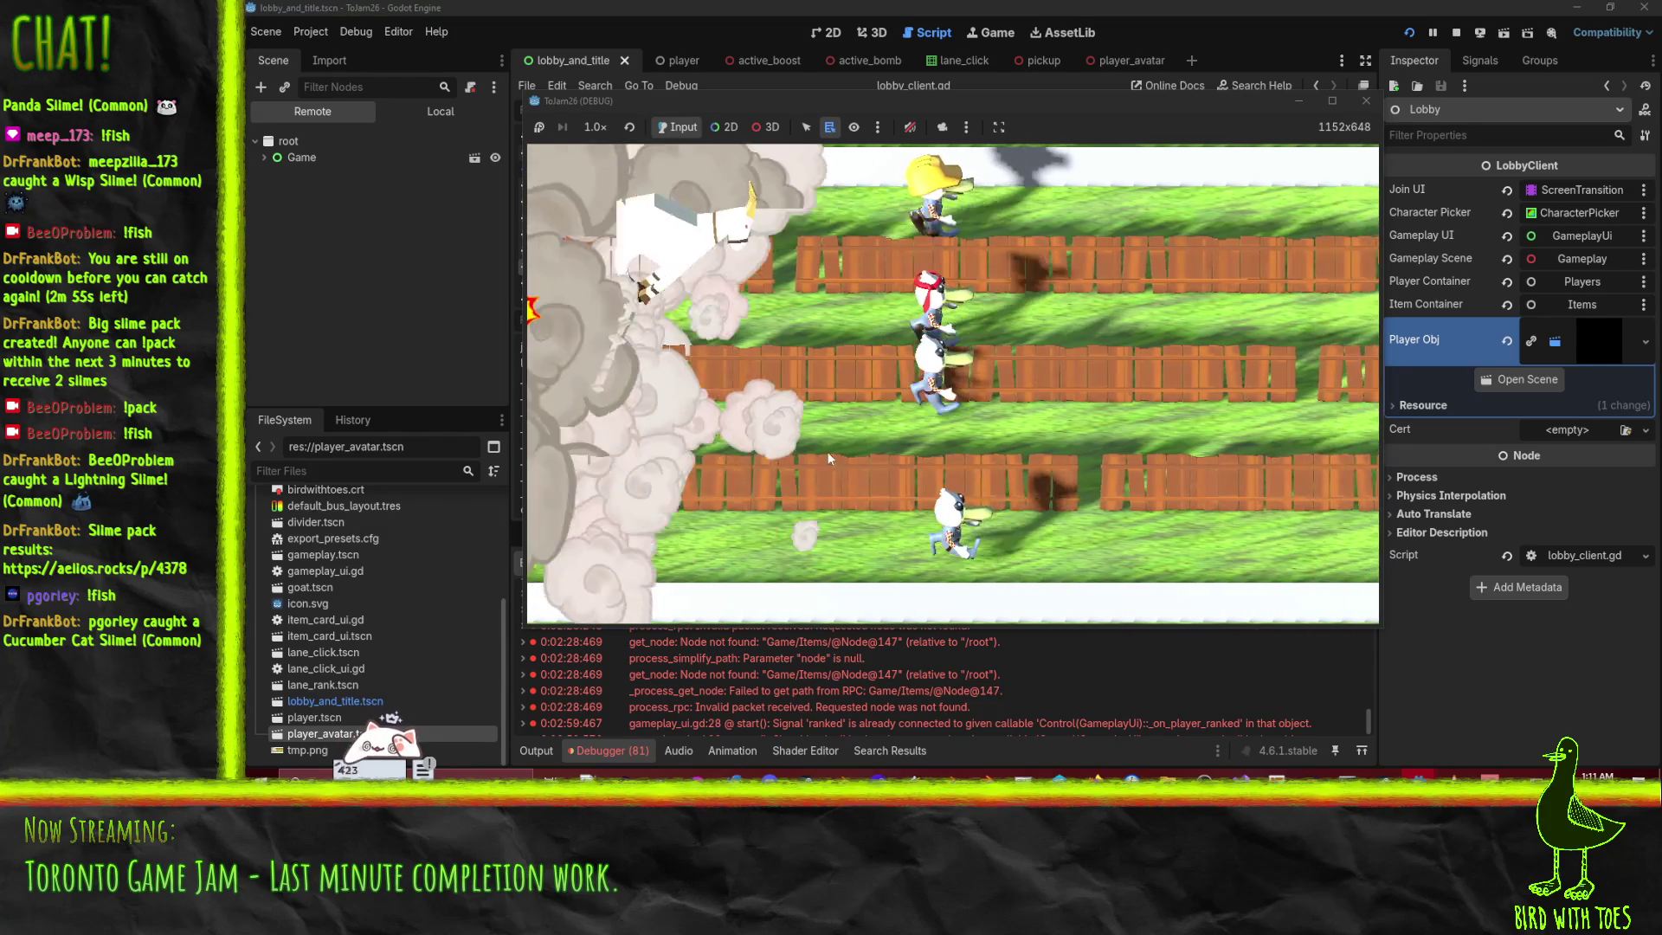
click(1011, 405)
click(1009, 419)
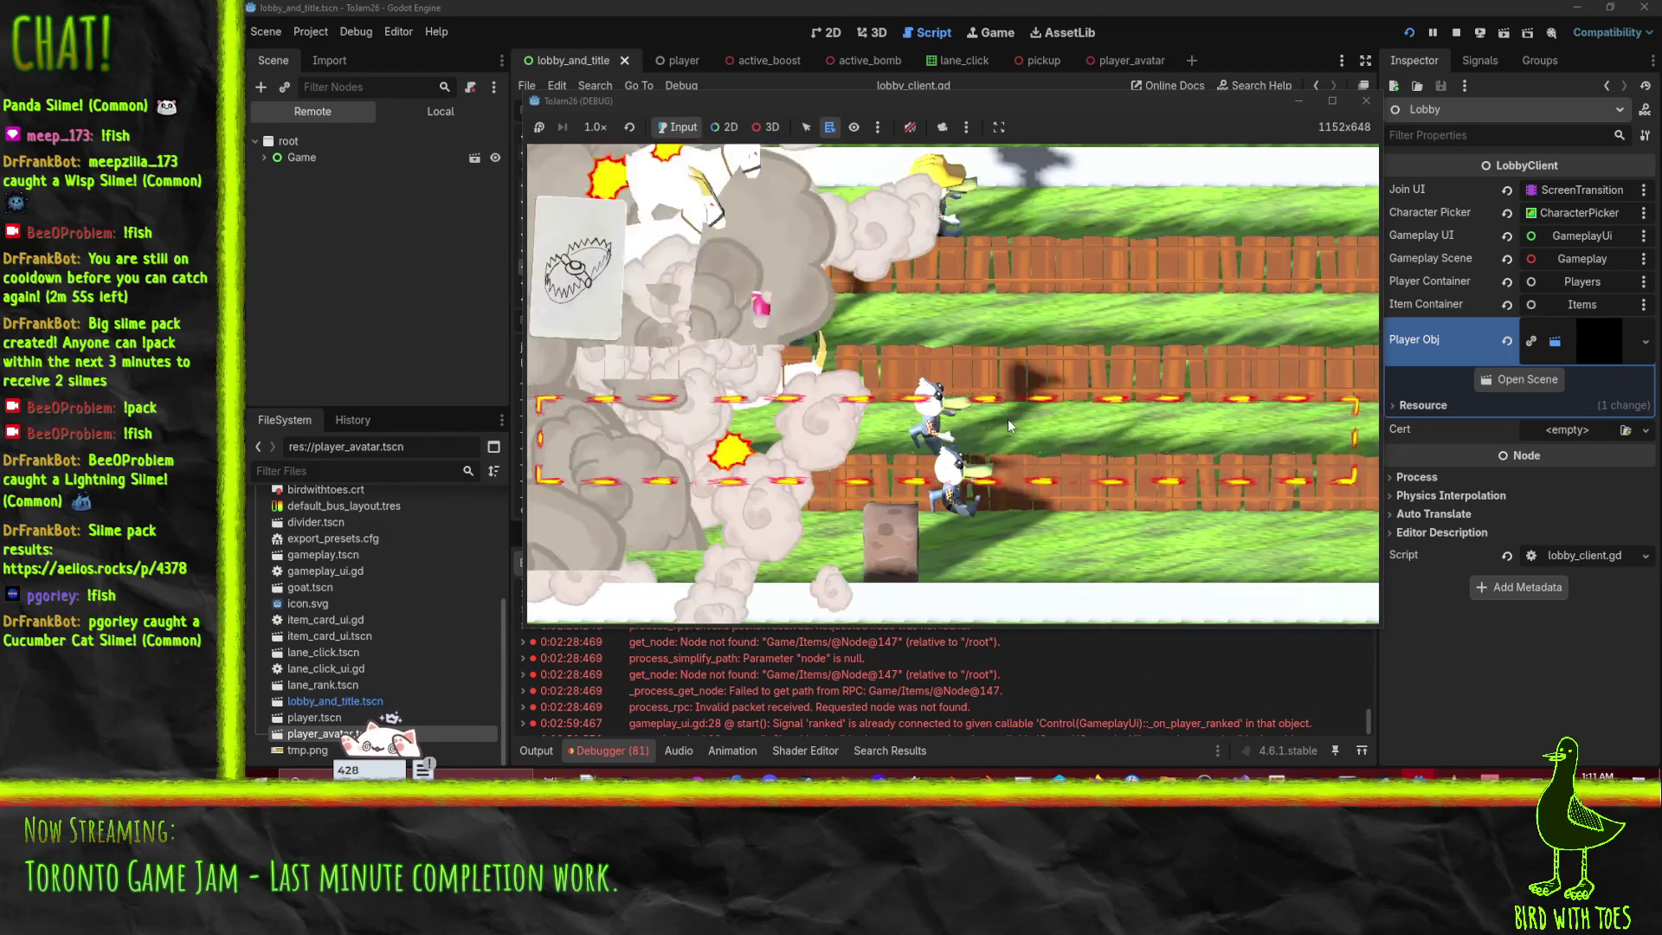
click(1037, 430)
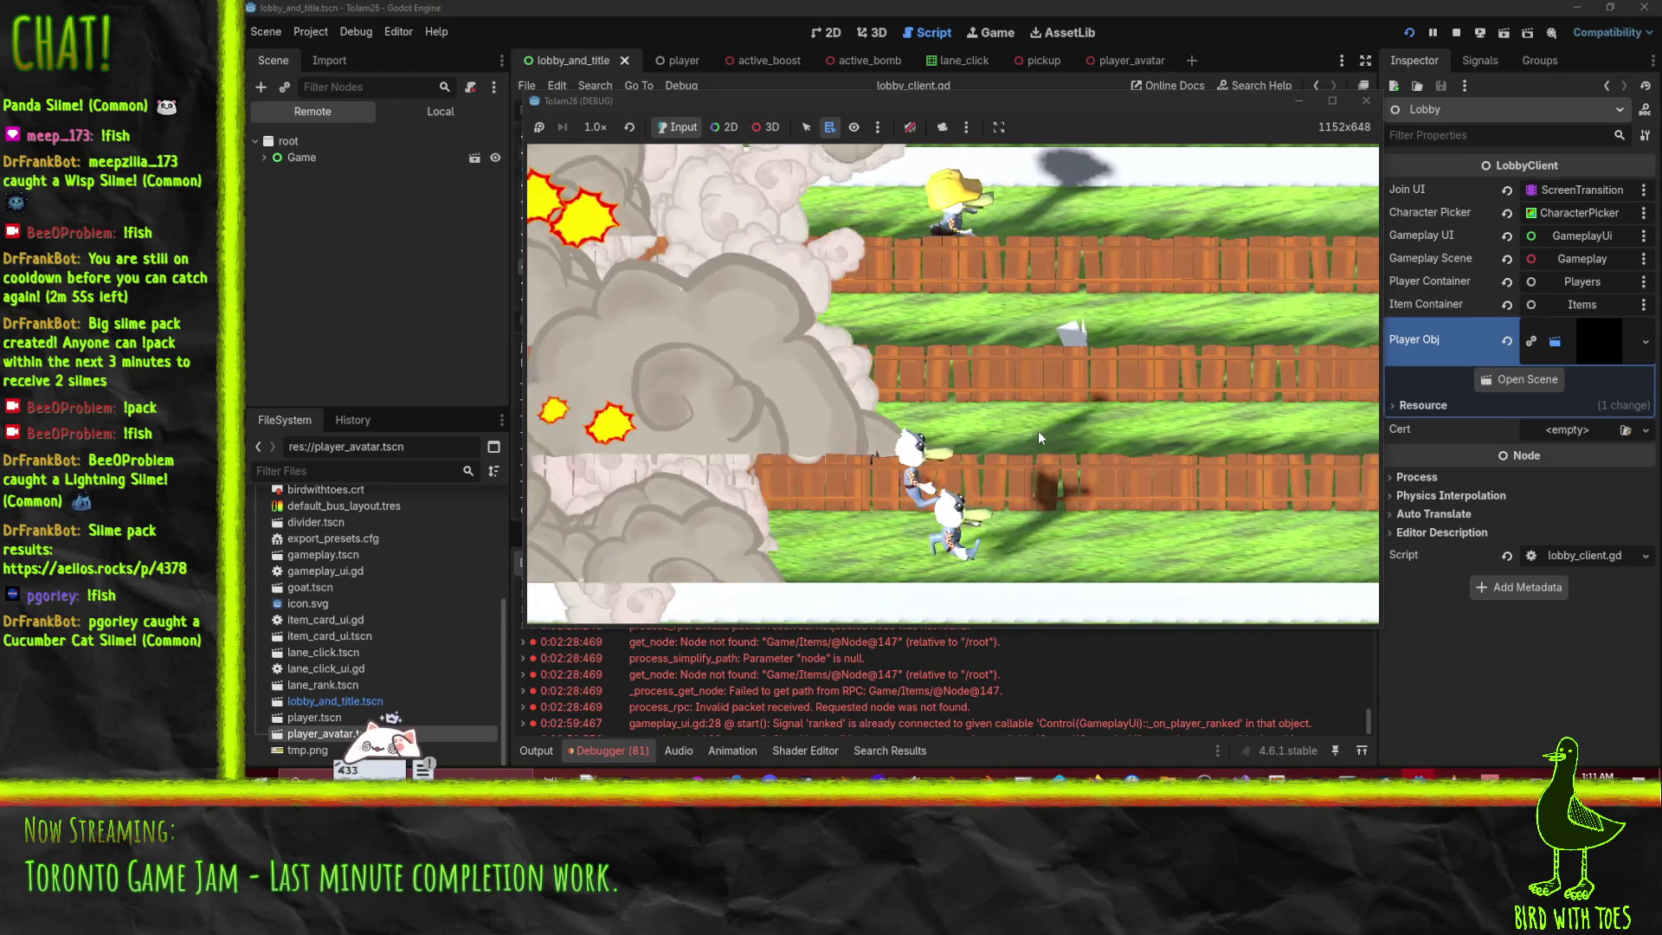
click(1037, 437)
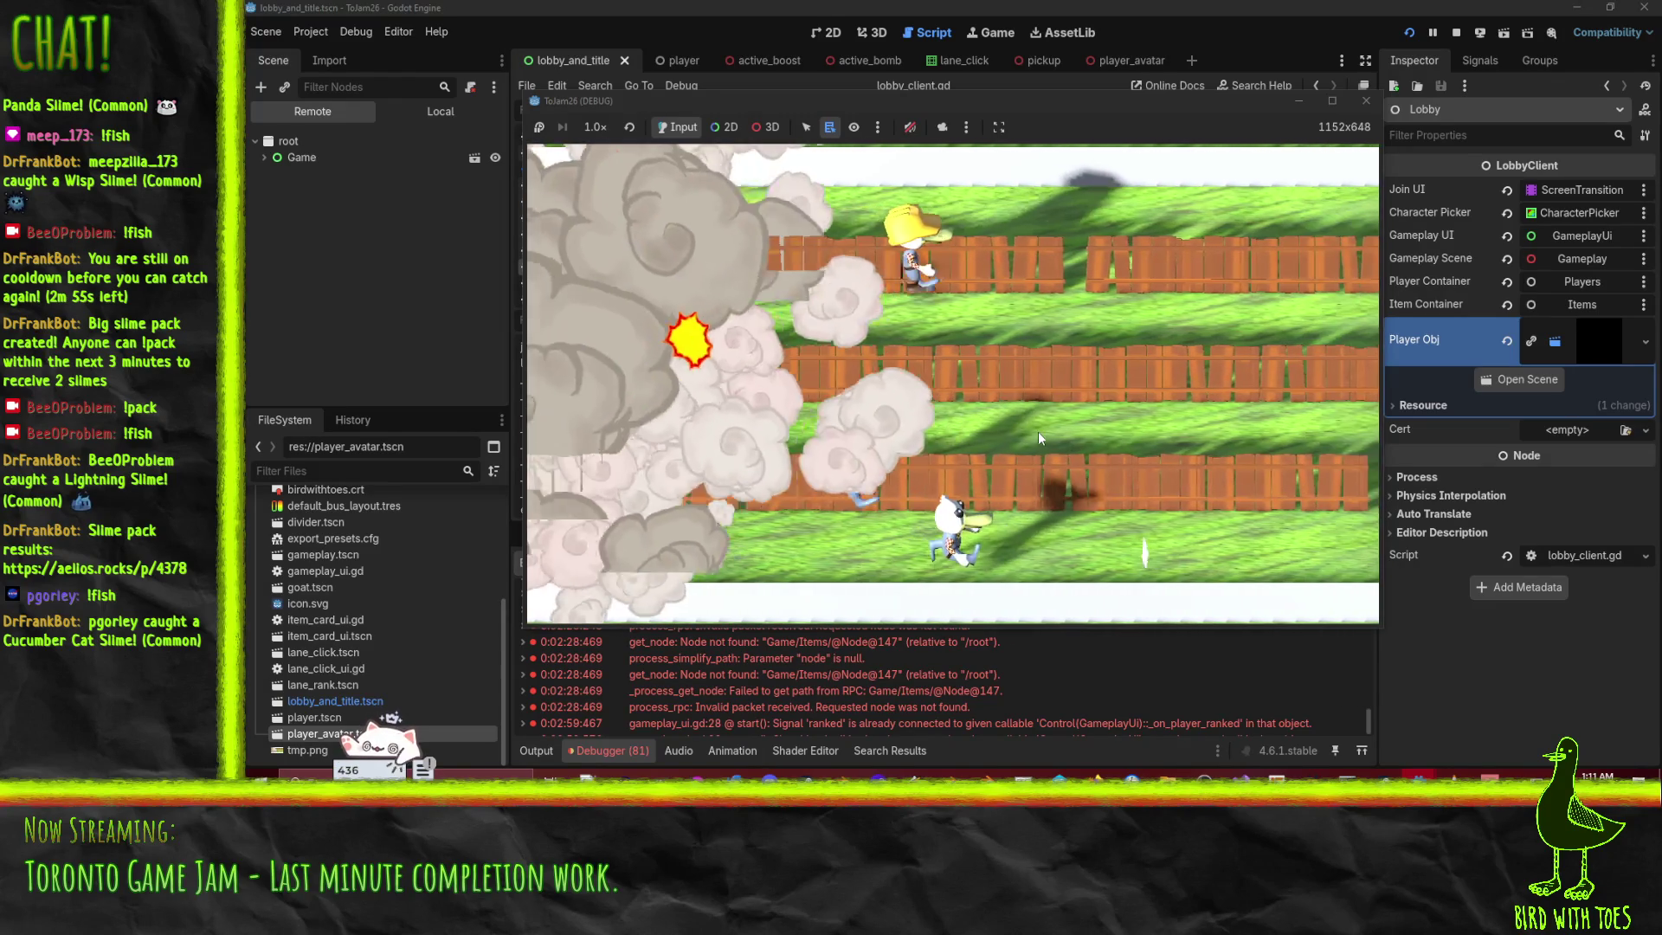
click(1037, 431)
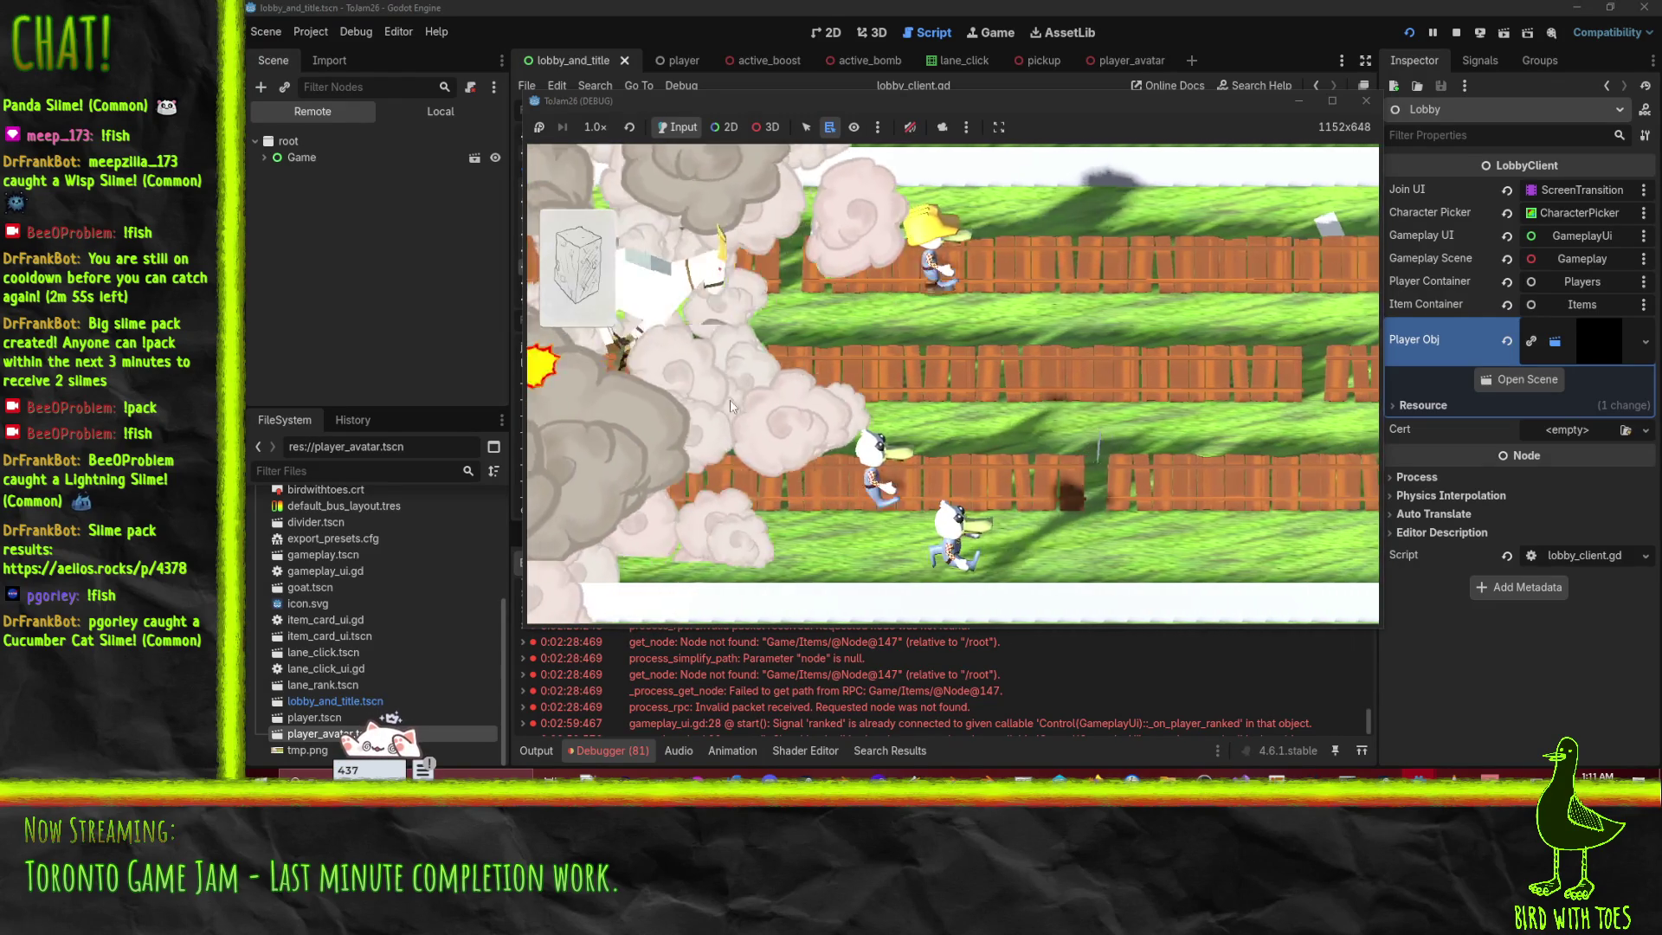
click(1186, 428)
click(1186, 428)
click(1186, 429)
click(1185, 428)
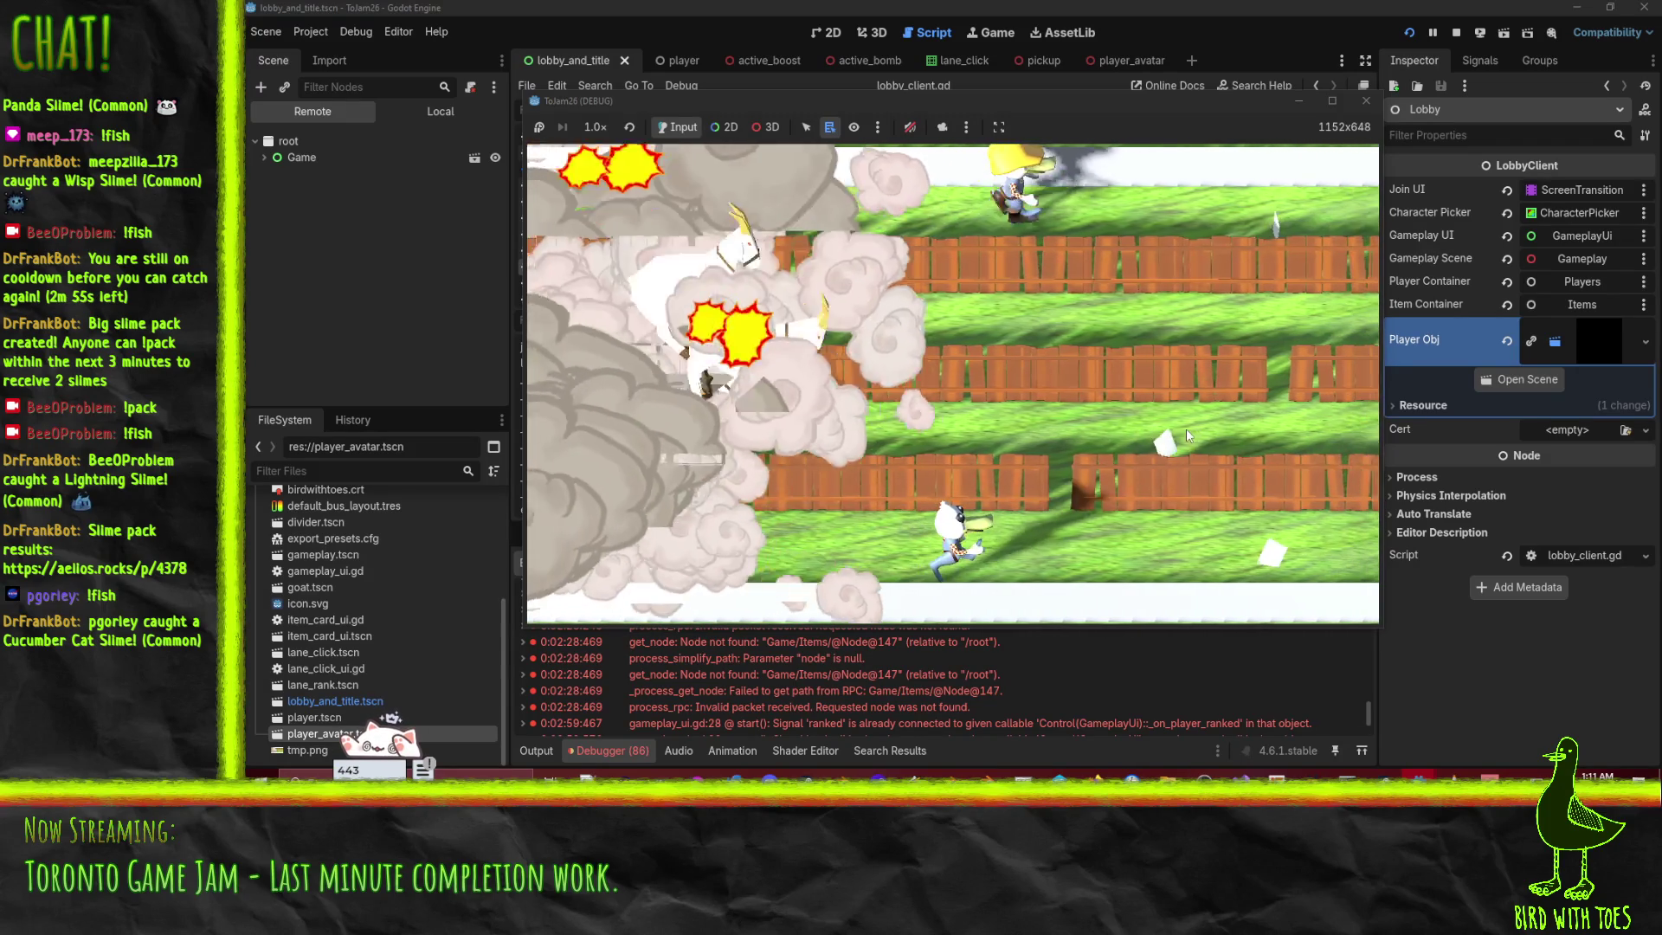
click(1279, 465)
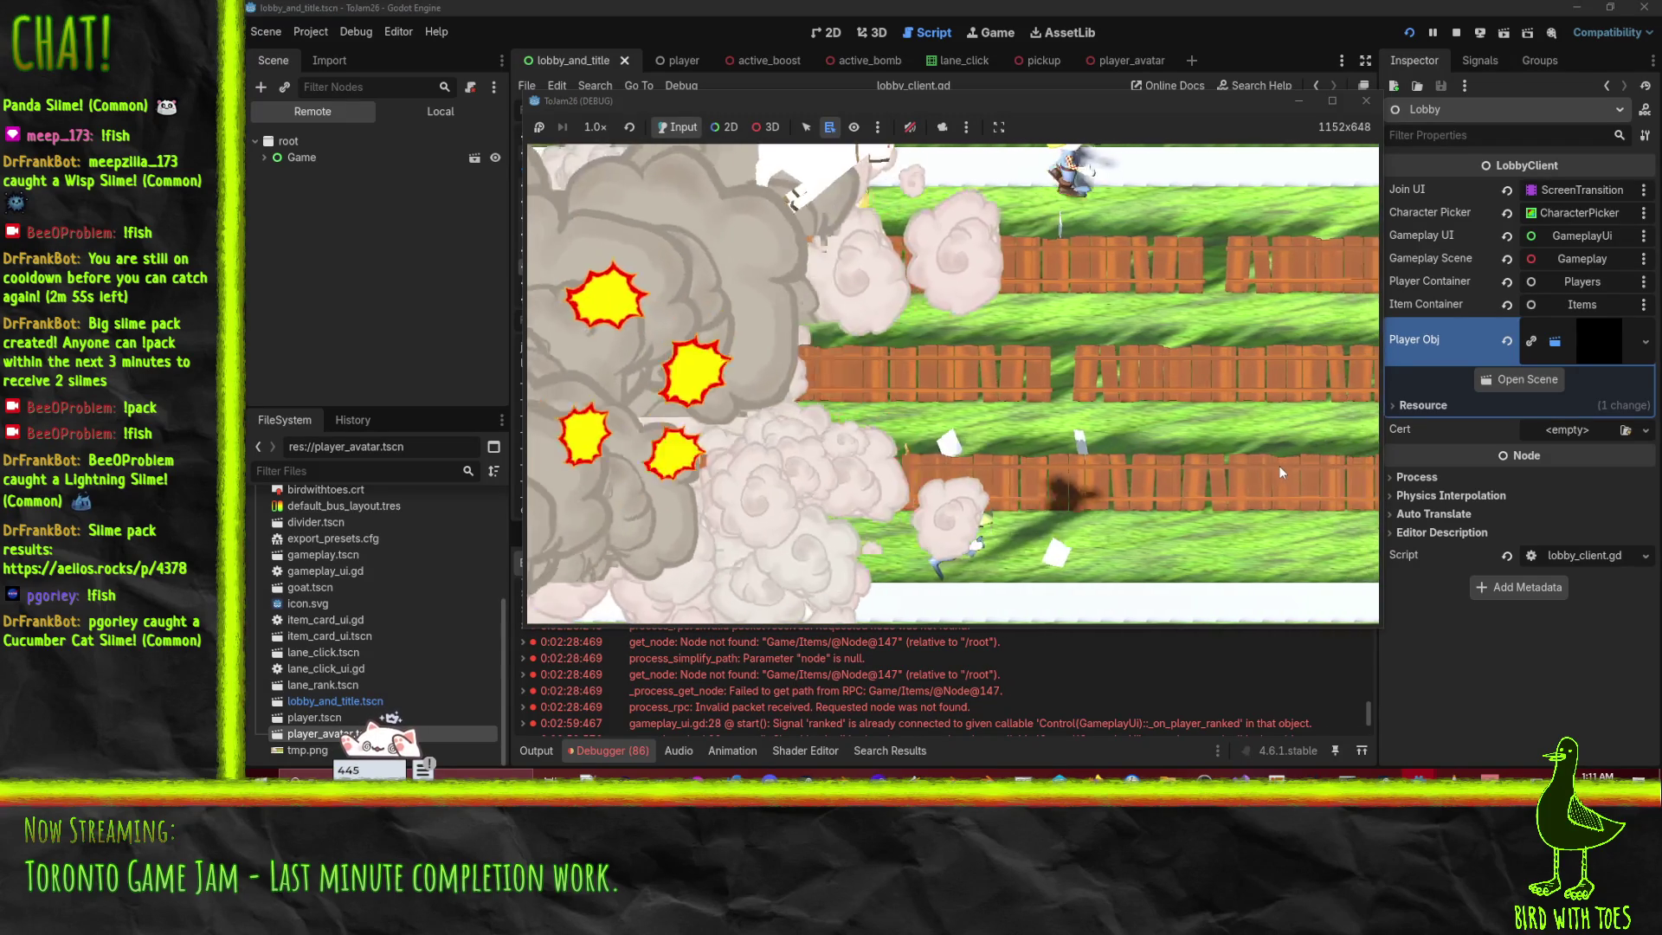
click(970, 313)
Place the bear-trap item in a lane and play the race through to its placings
click(1035, 344)
click(1036, 344)
click(1037, 345)
click(1037, 345)
click(1110, 214)
click(1176, 225)
click(1176, 225)
click(1176, 225)
click(1173, 232)
click(1161, 253)
click(1159, 256)
click(1159, 258)
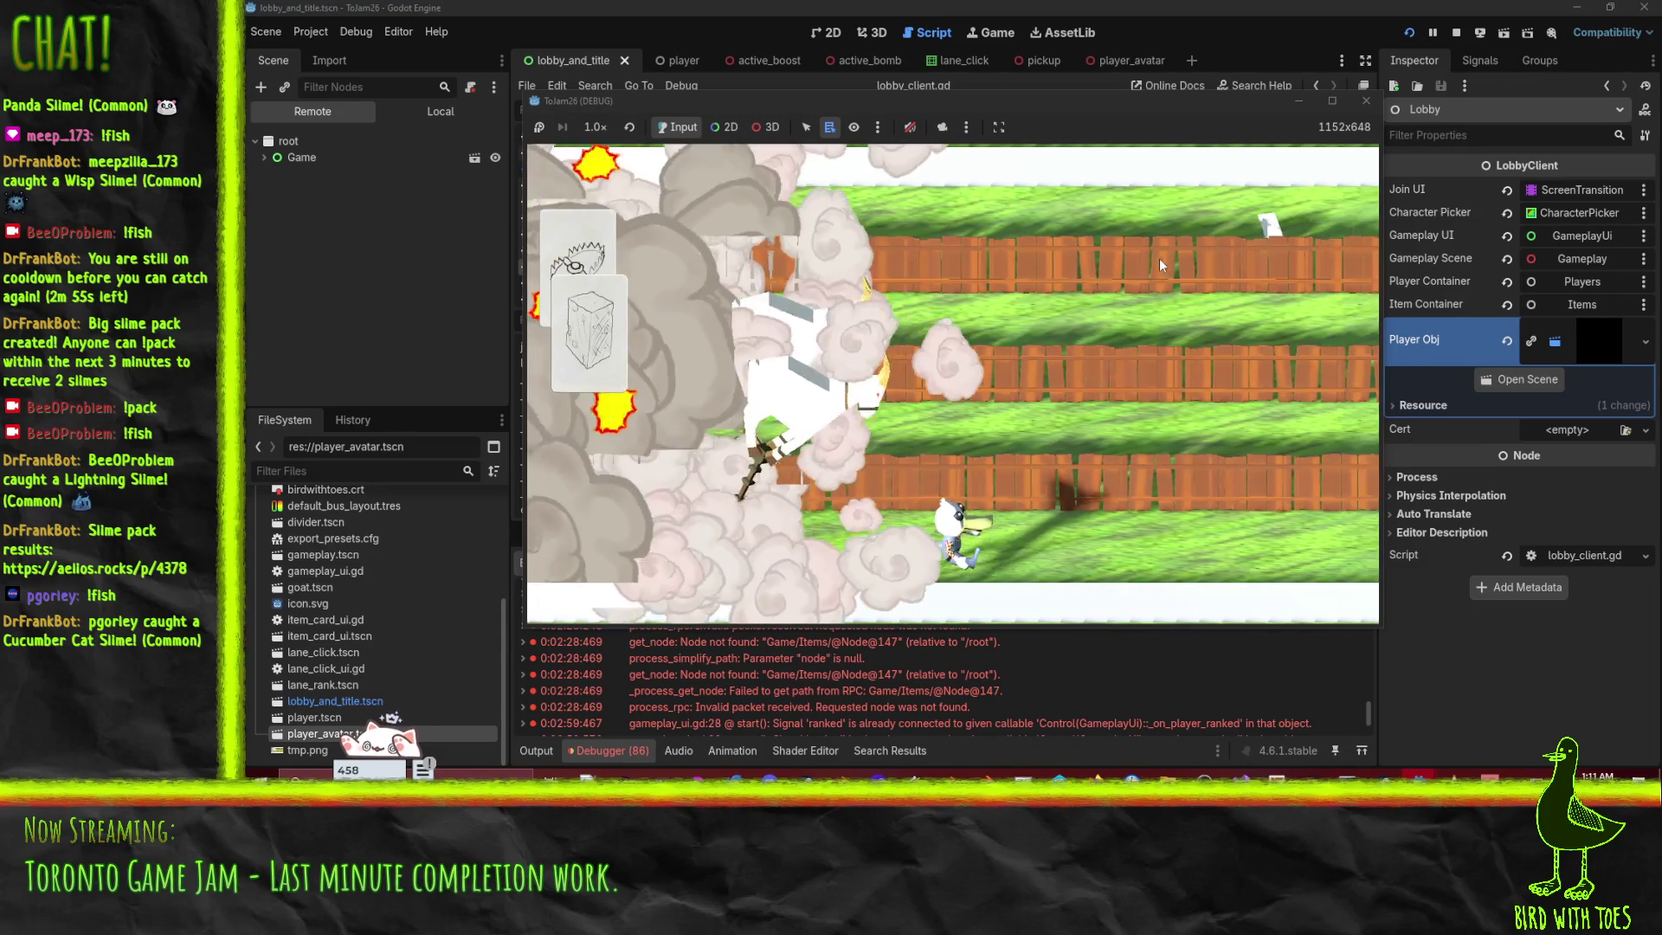
click(1149, 272)
click(1150, 275)
click(1147, 278)
click(1147, 279)
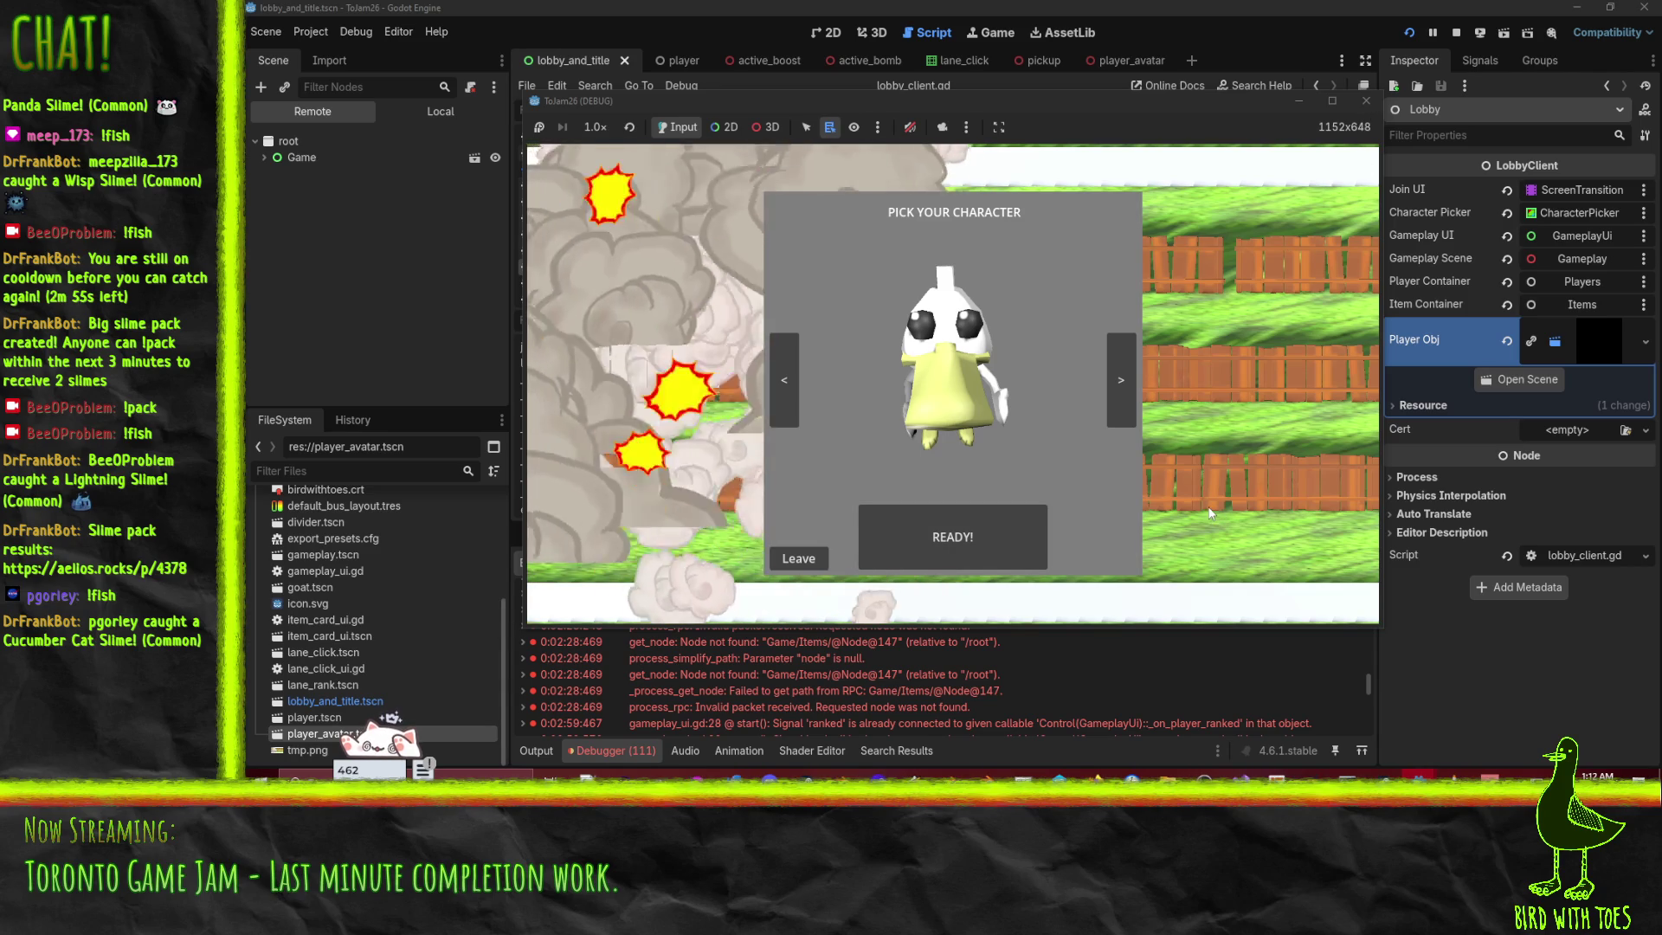
Stop the running game, look through the Project and Debug menus, and relaunch the project
click(1456, 32)
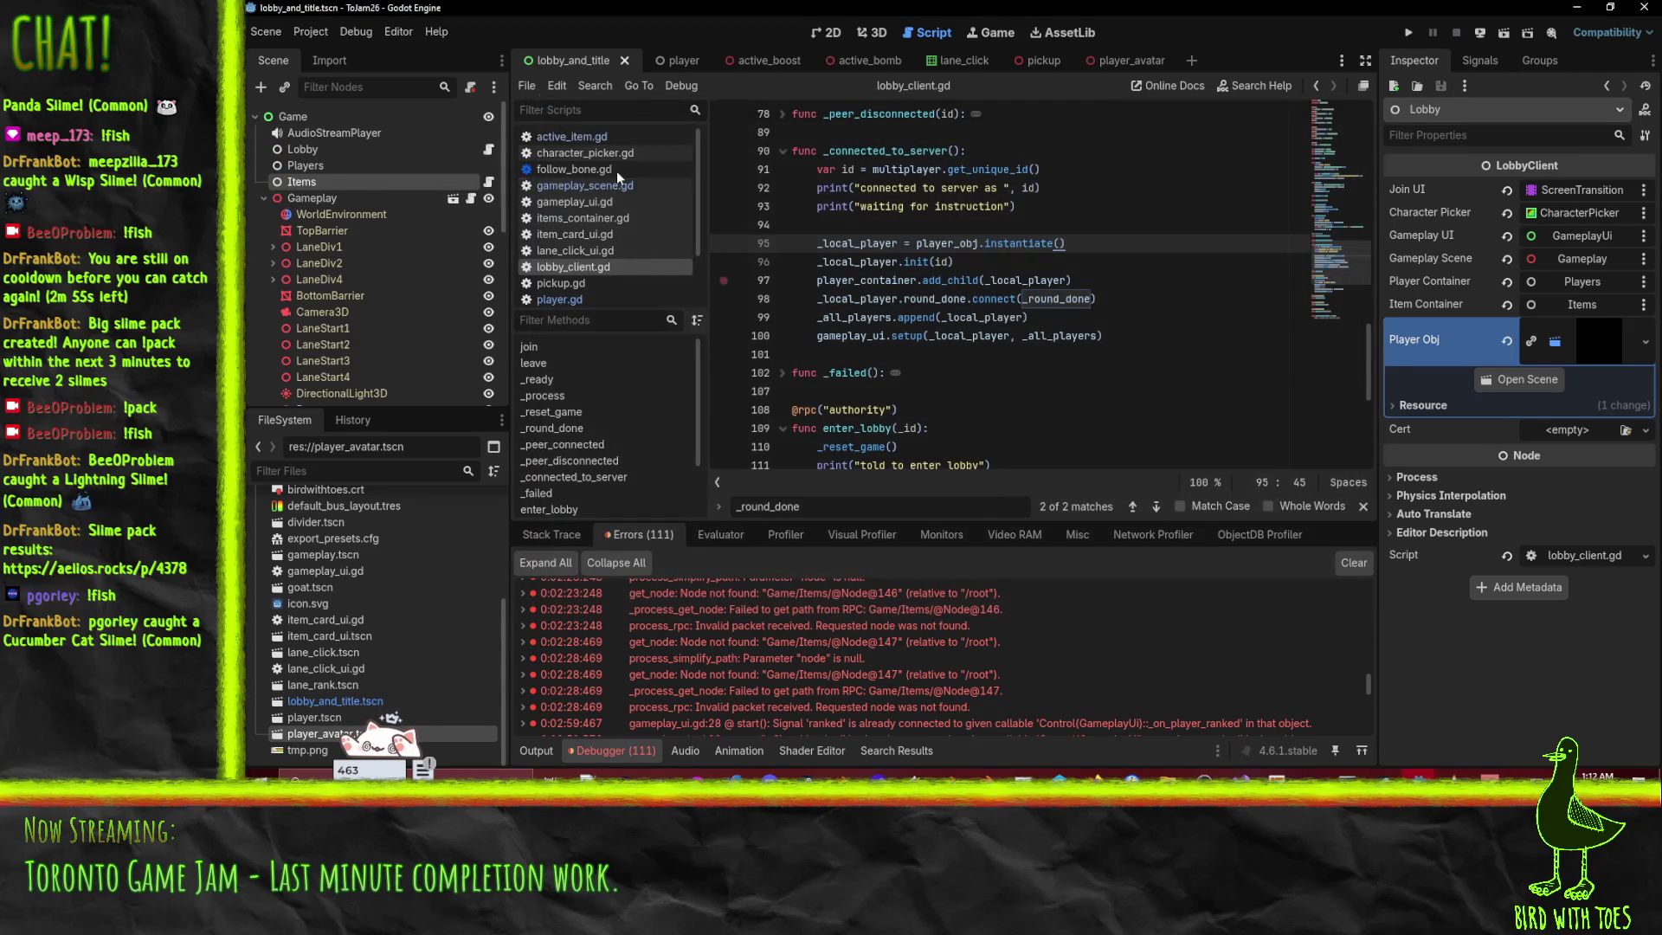
click(322, 34)
click(318, 35)
click(370, 35)
click(1406, 35)
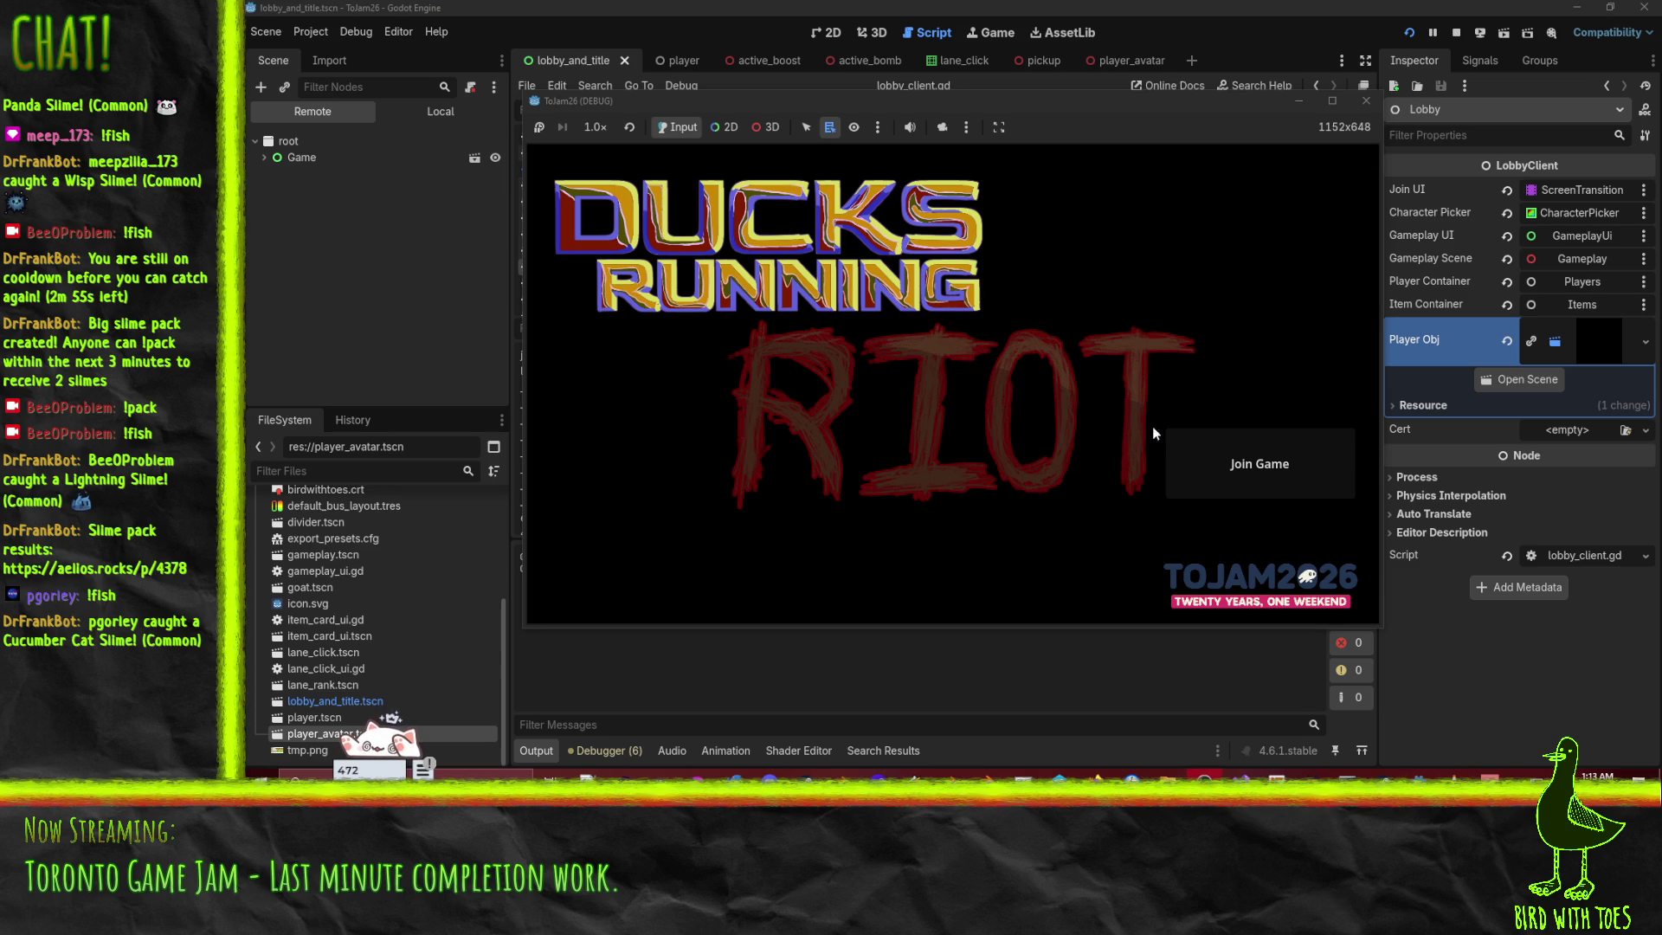
Join and ready up, use the held item and drop the bomb into the top lane, then stop the game
click(1253, 467)
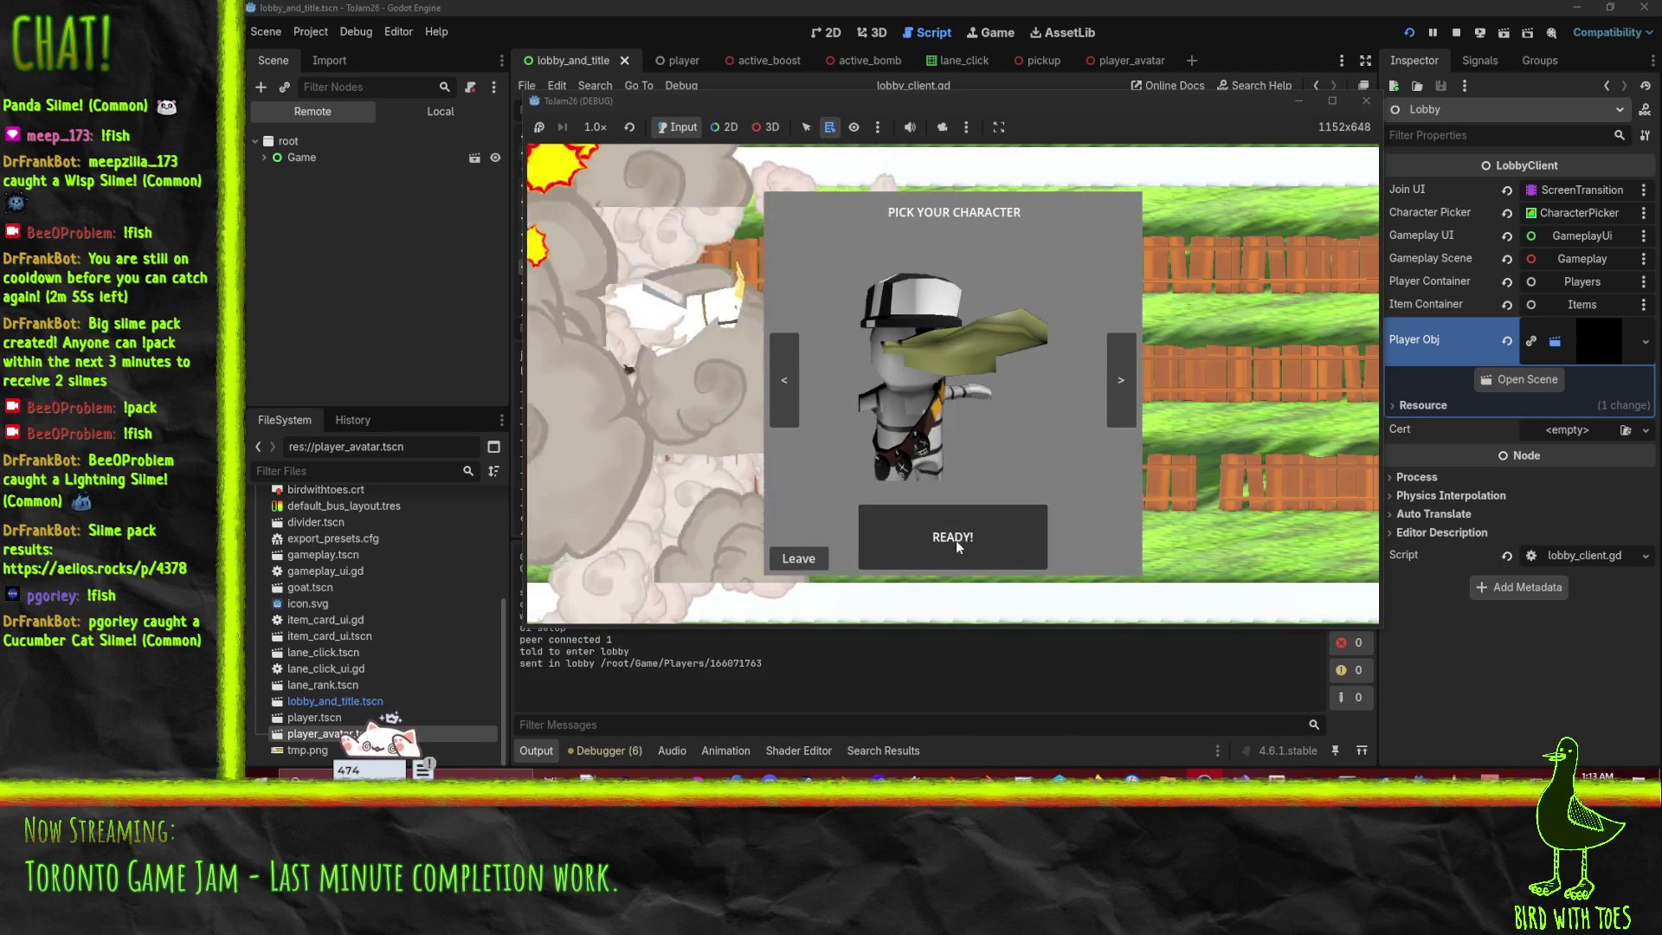
click(955, 540)
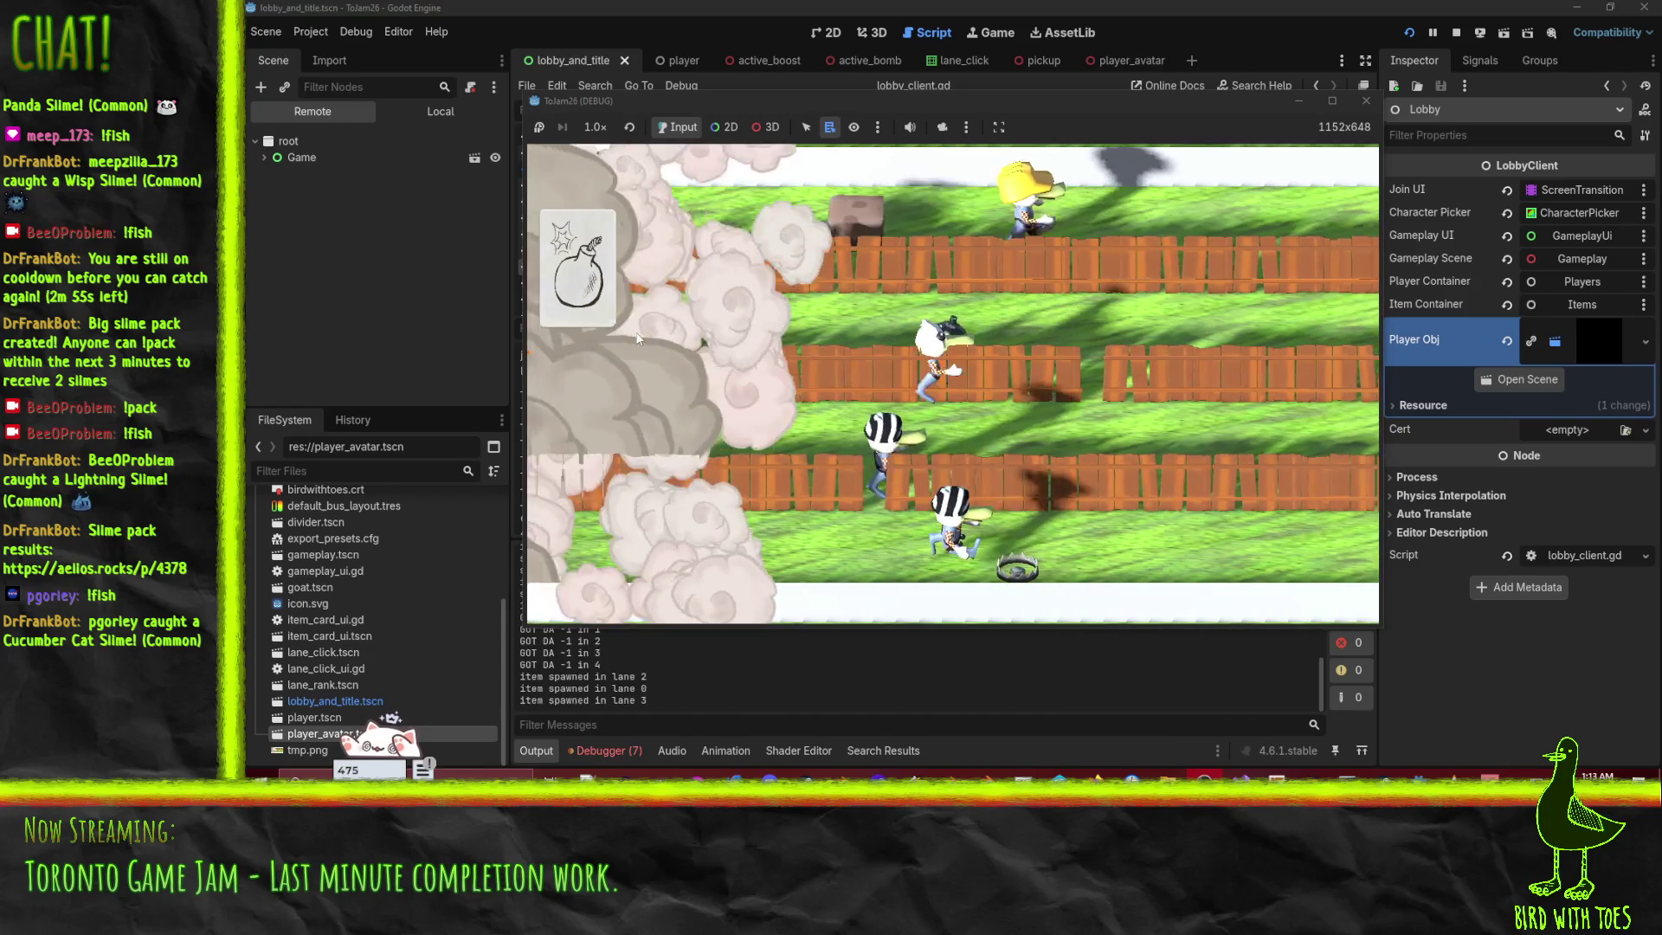
click(631, 328)
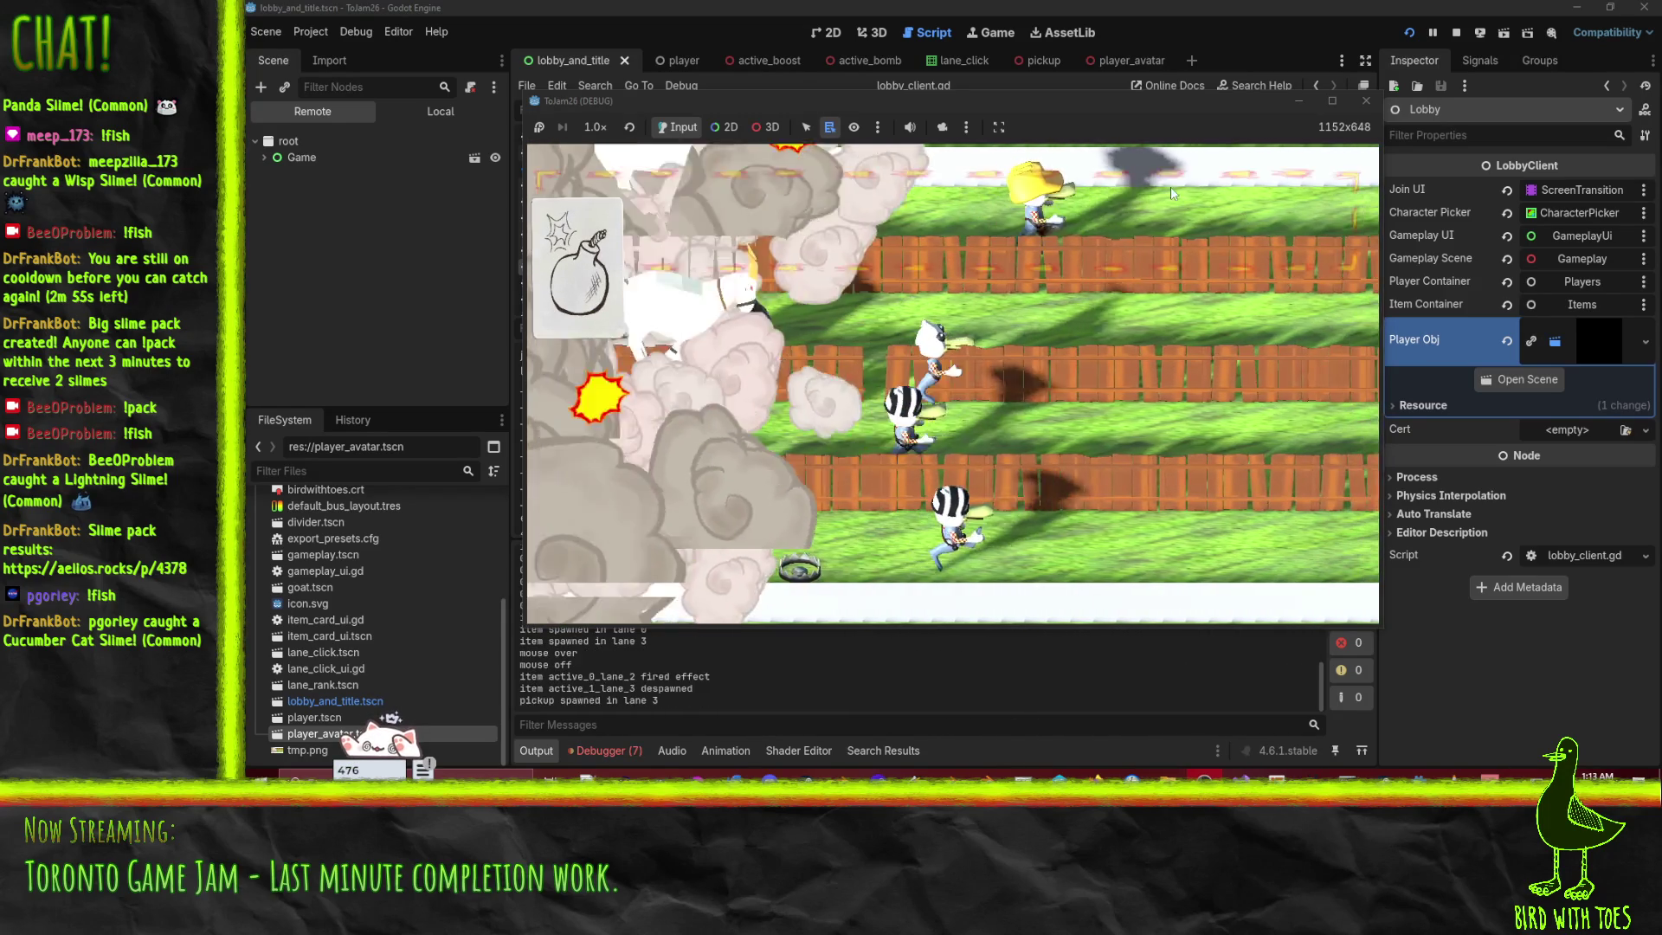
click(1123, 231)
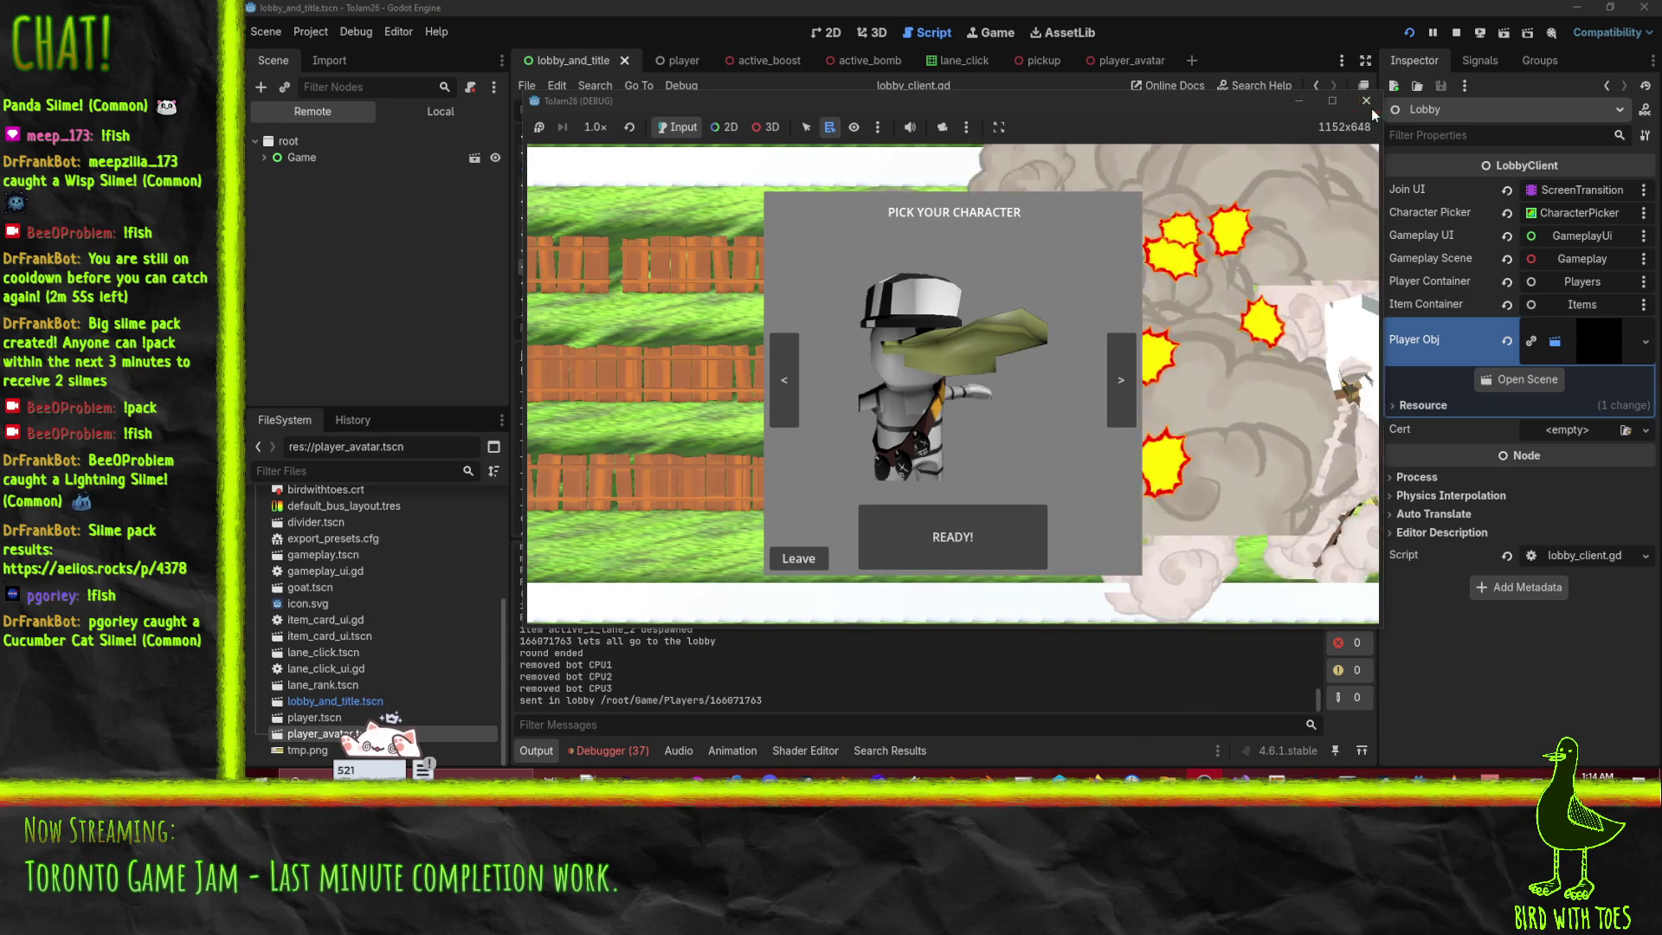
click(1455, 34)
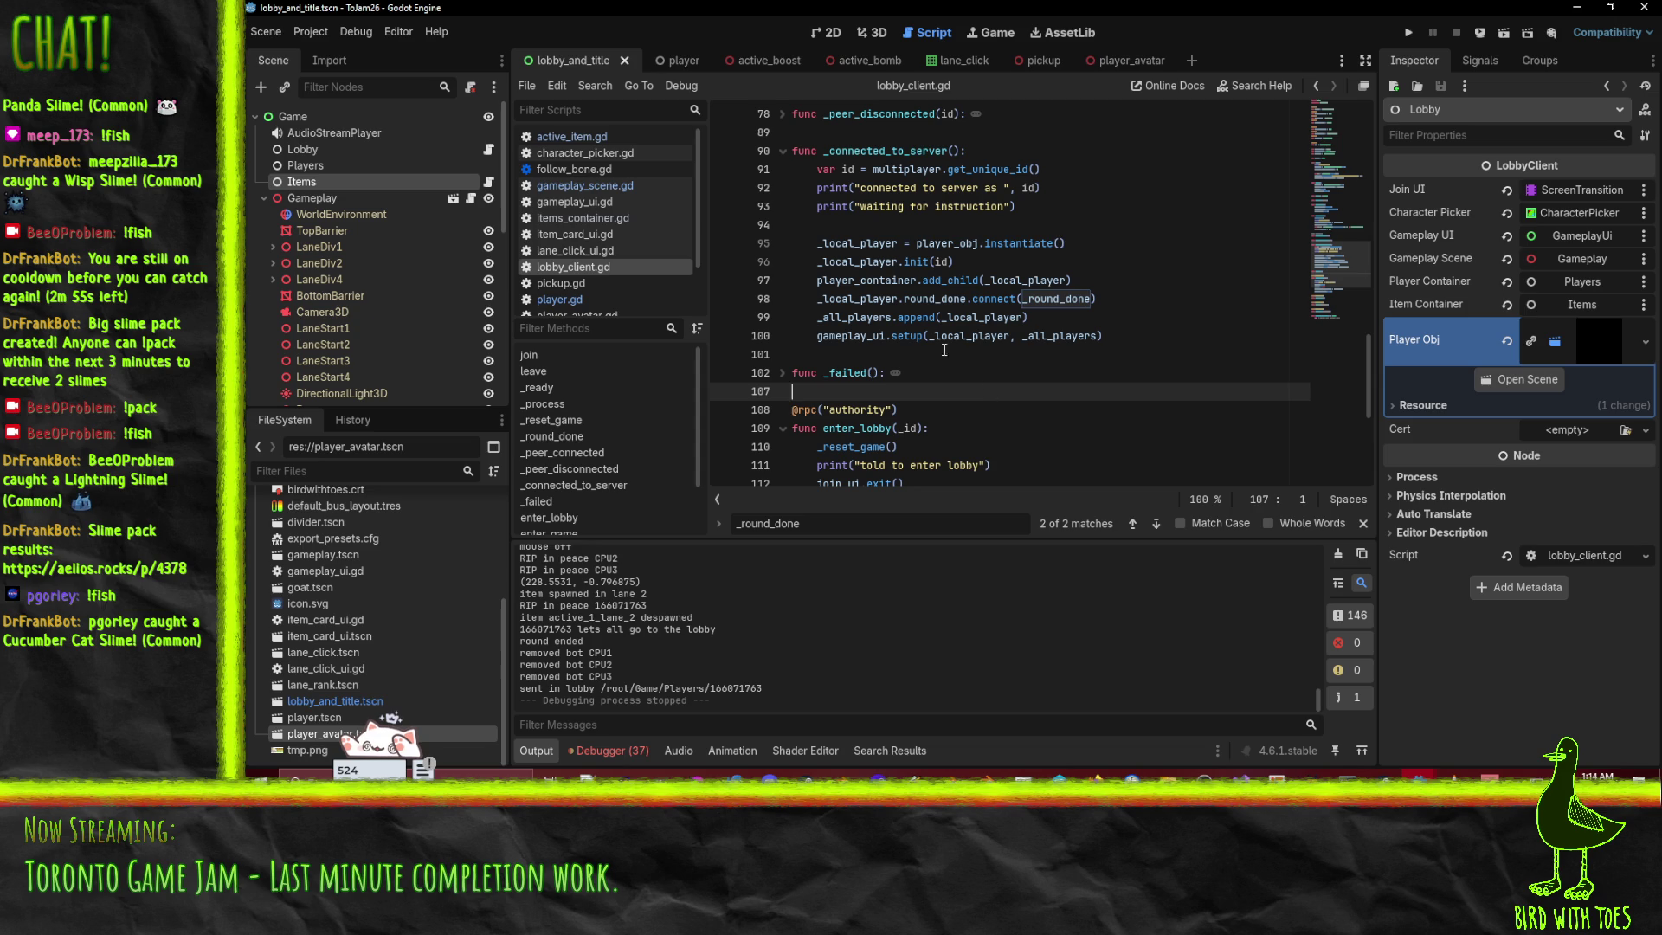
Search the project for 'filter' and jump to the filter cutoff on line 65
scroll(1067, 275, up, 3)
key(ctrl+shift+f)
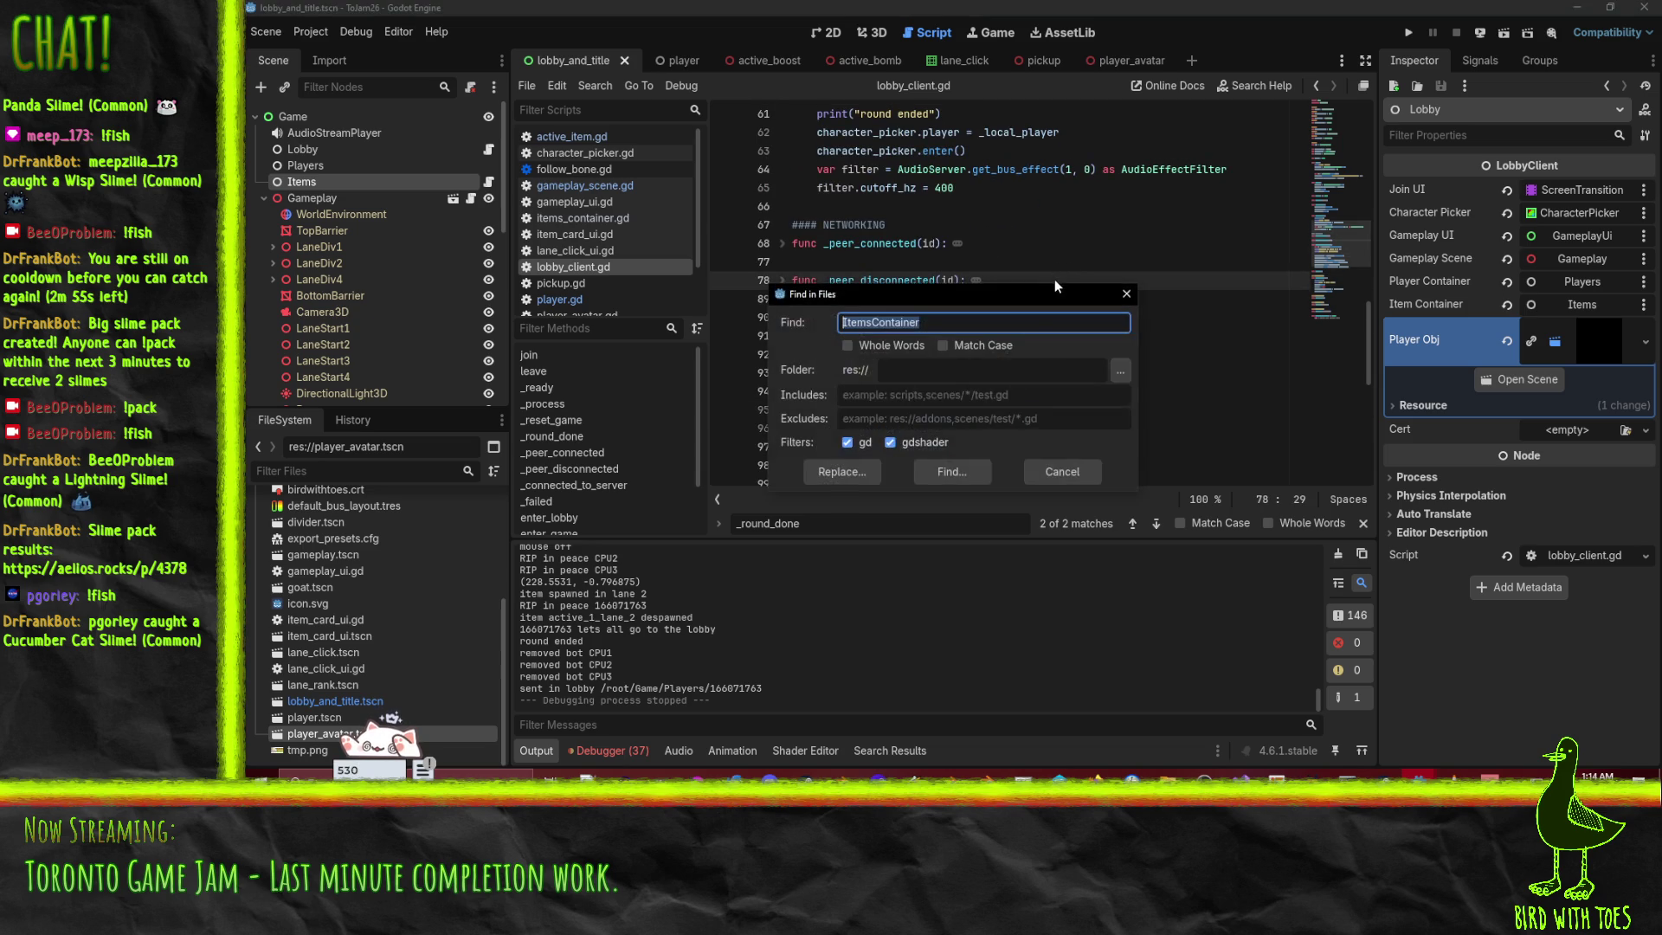
text(filter)
key(Return)
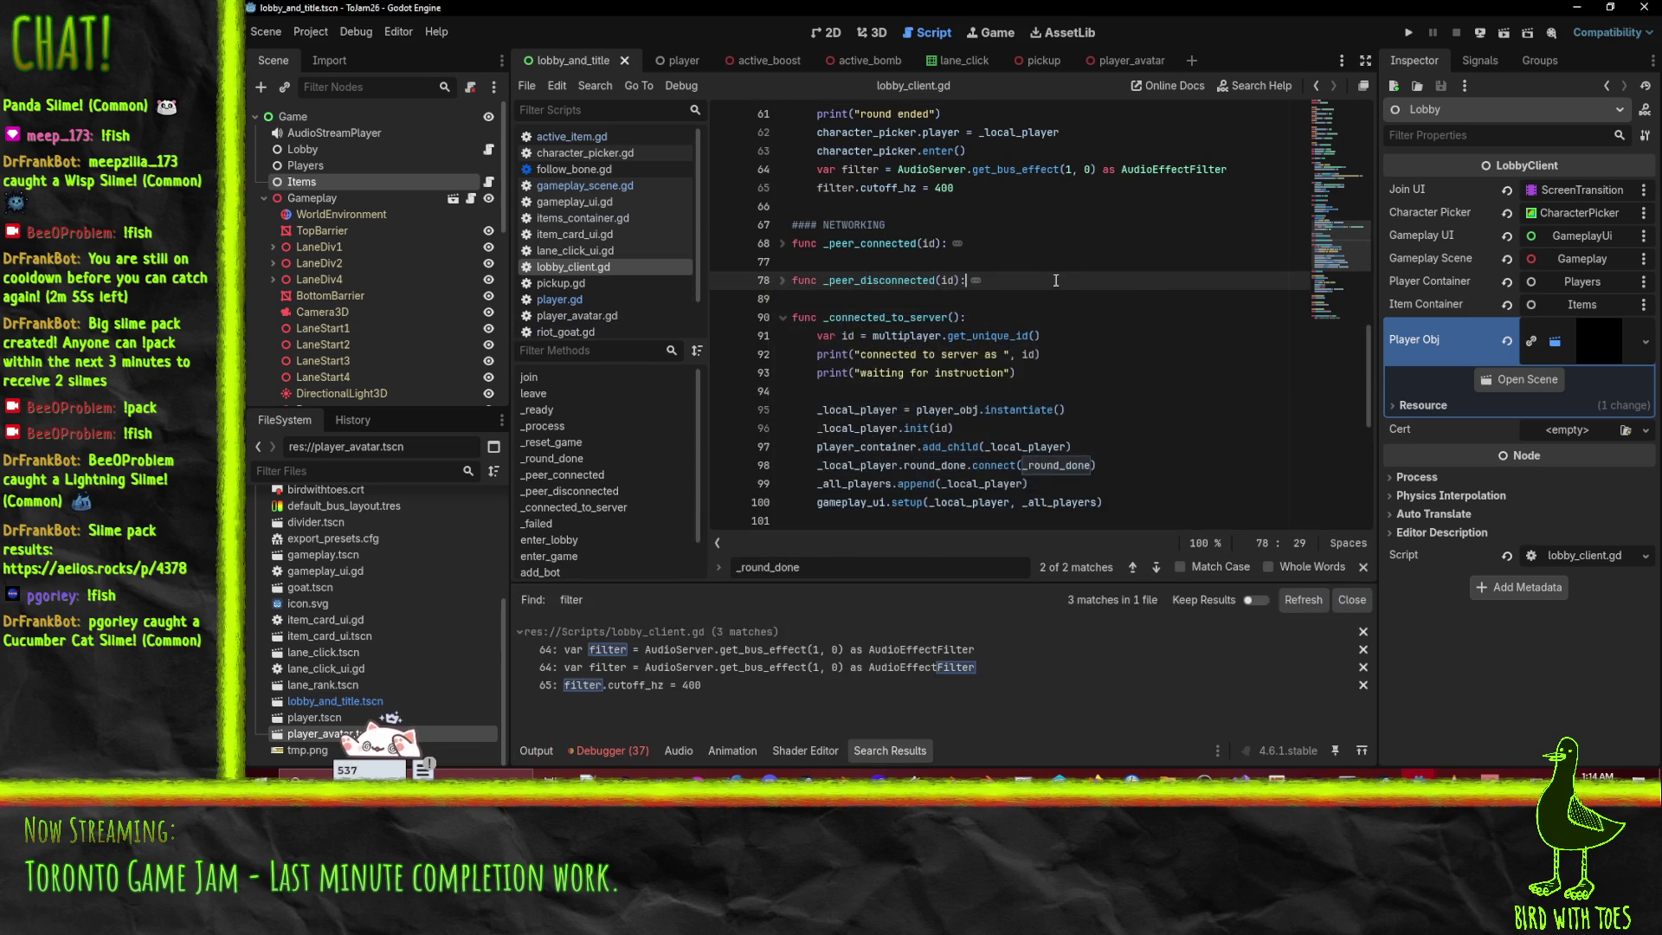
click(800, 683)
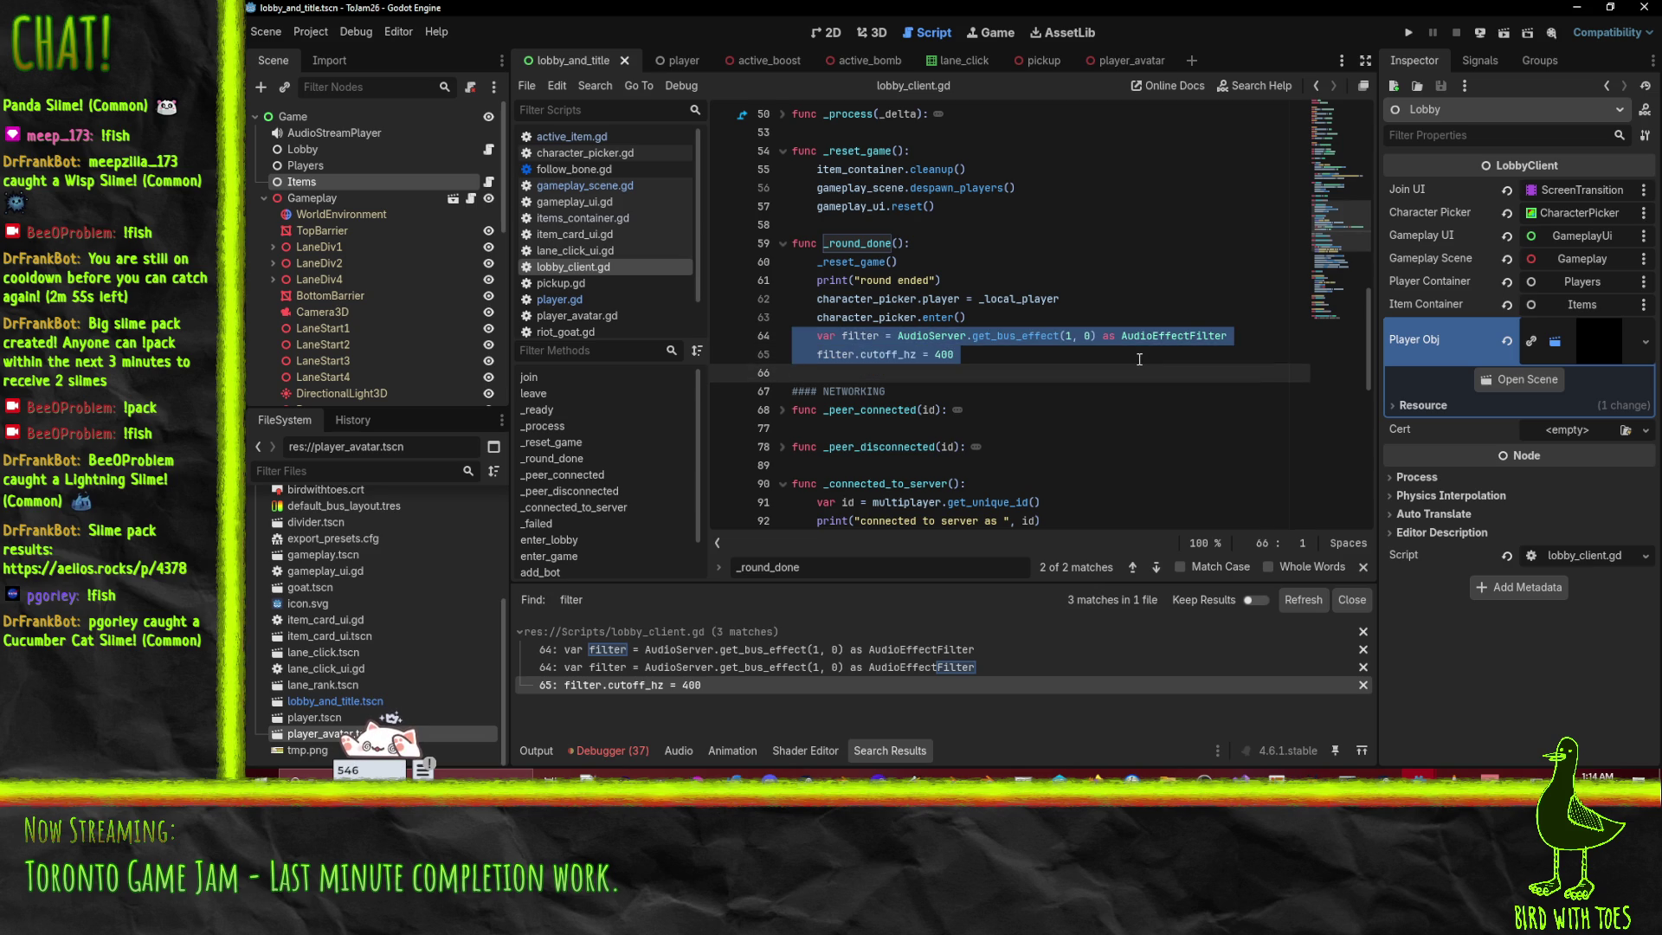
Paste the copied filter lines into enter_game in lobby_client.gd and relaunch the game with F5
scroll(1101, 360, down, 8)
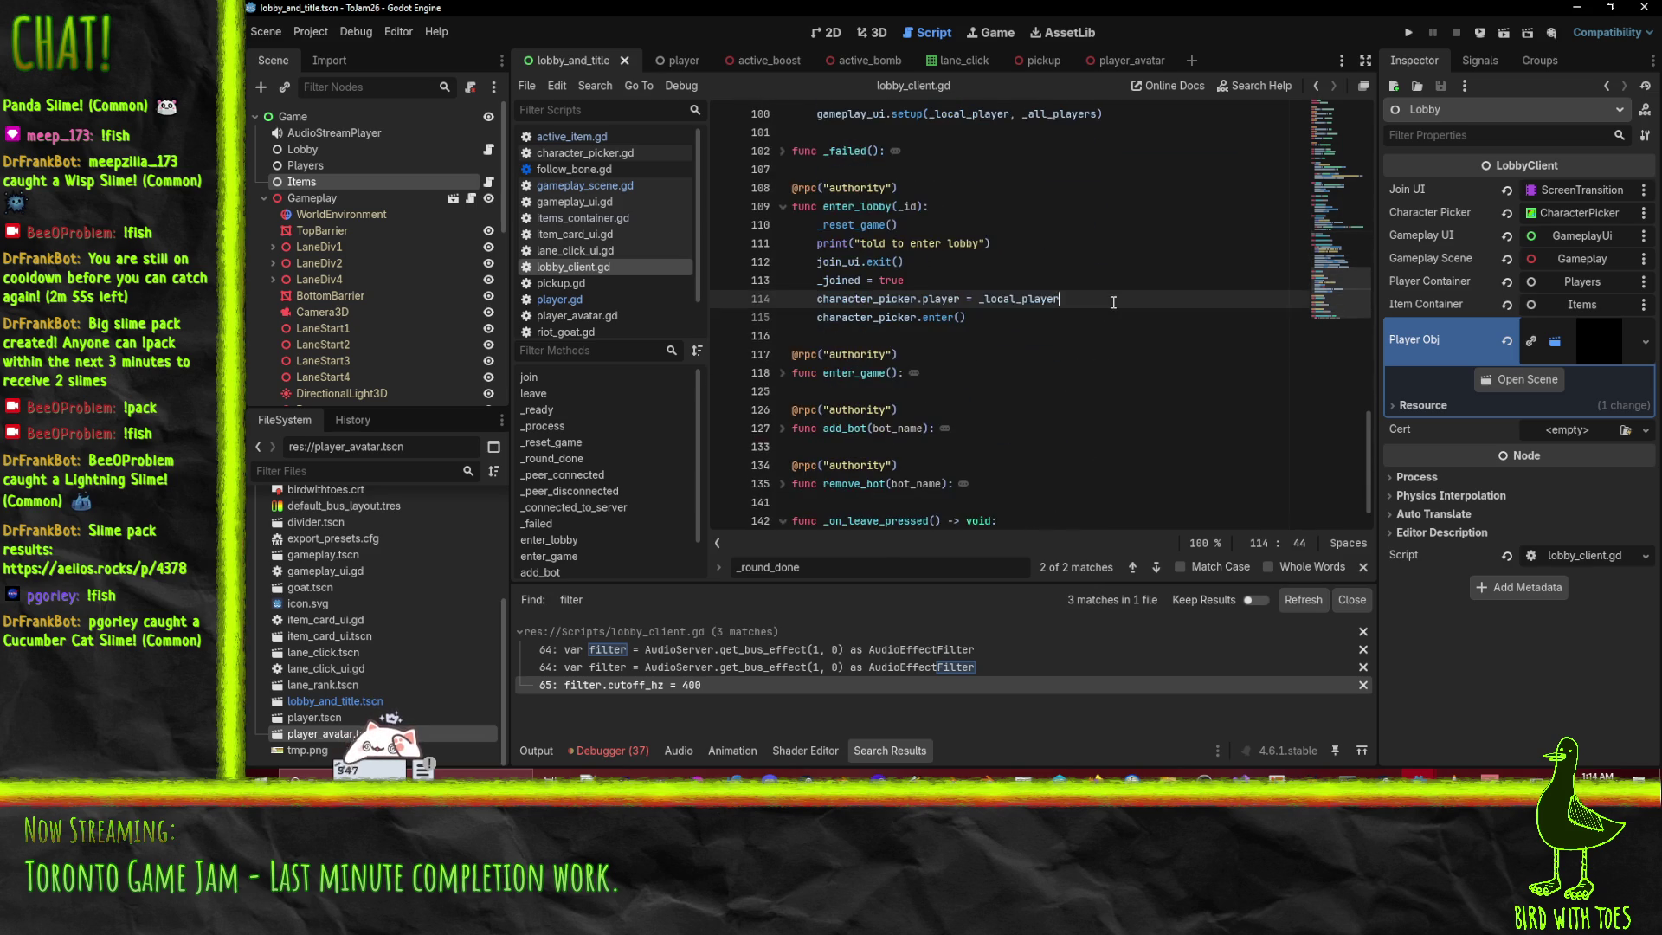
text(start)
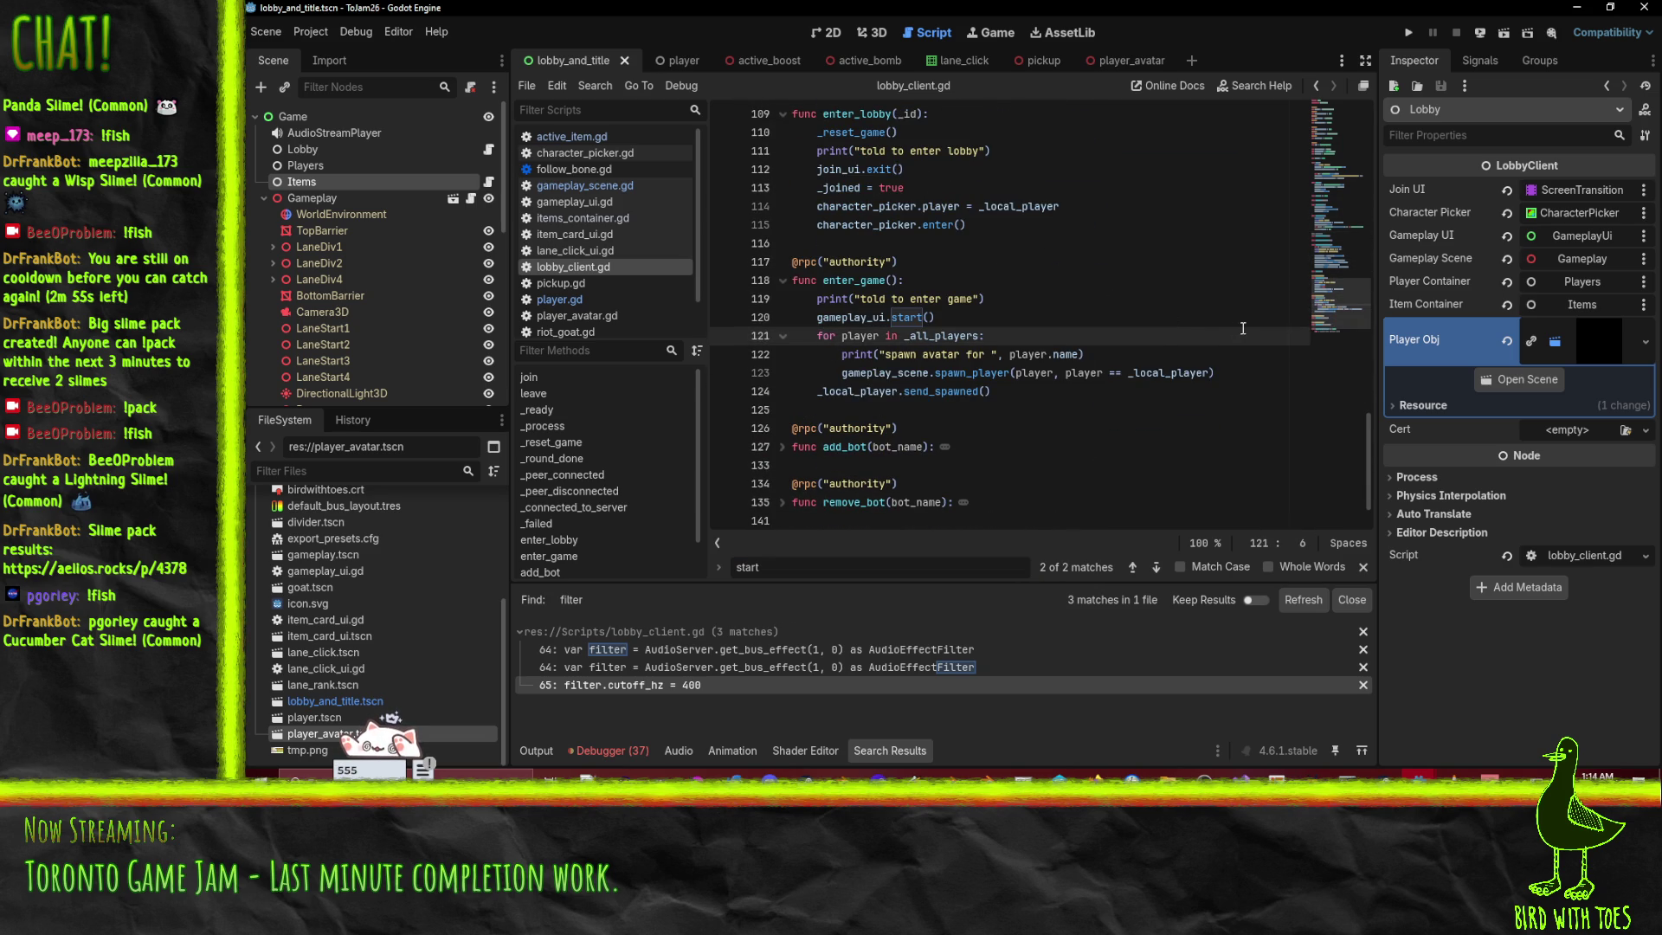
text(var filter = AudioServer.get_bus_effect(1, 0) as AudioEffectFilter     filter.cutoff_hz = 400)
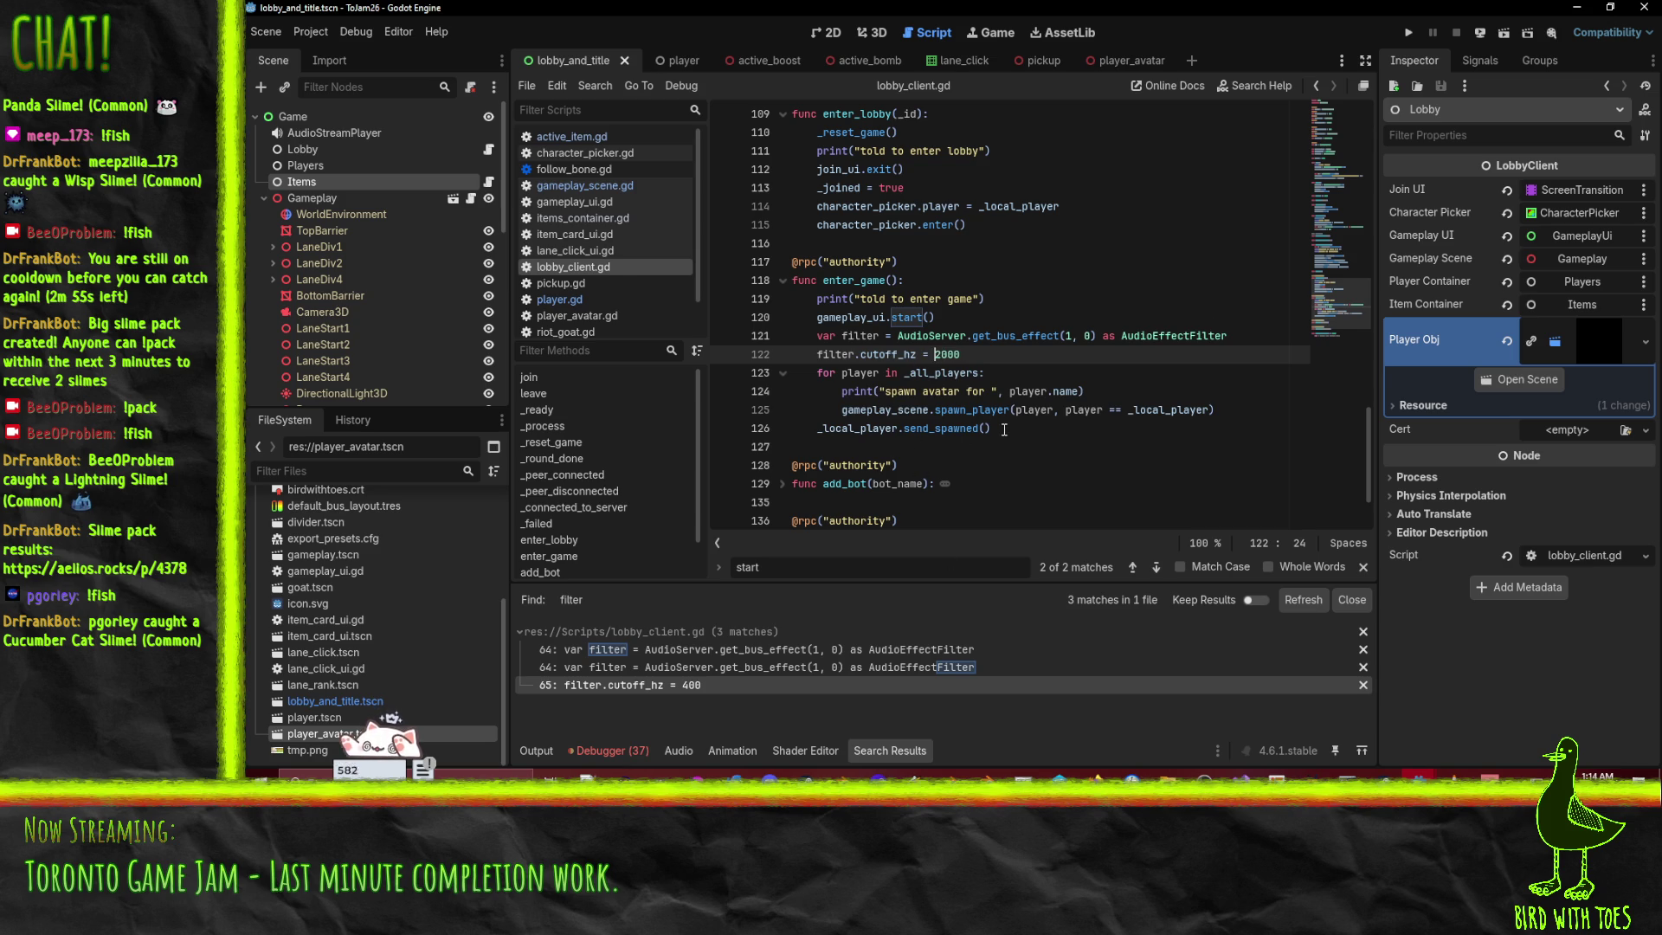
key(F5)
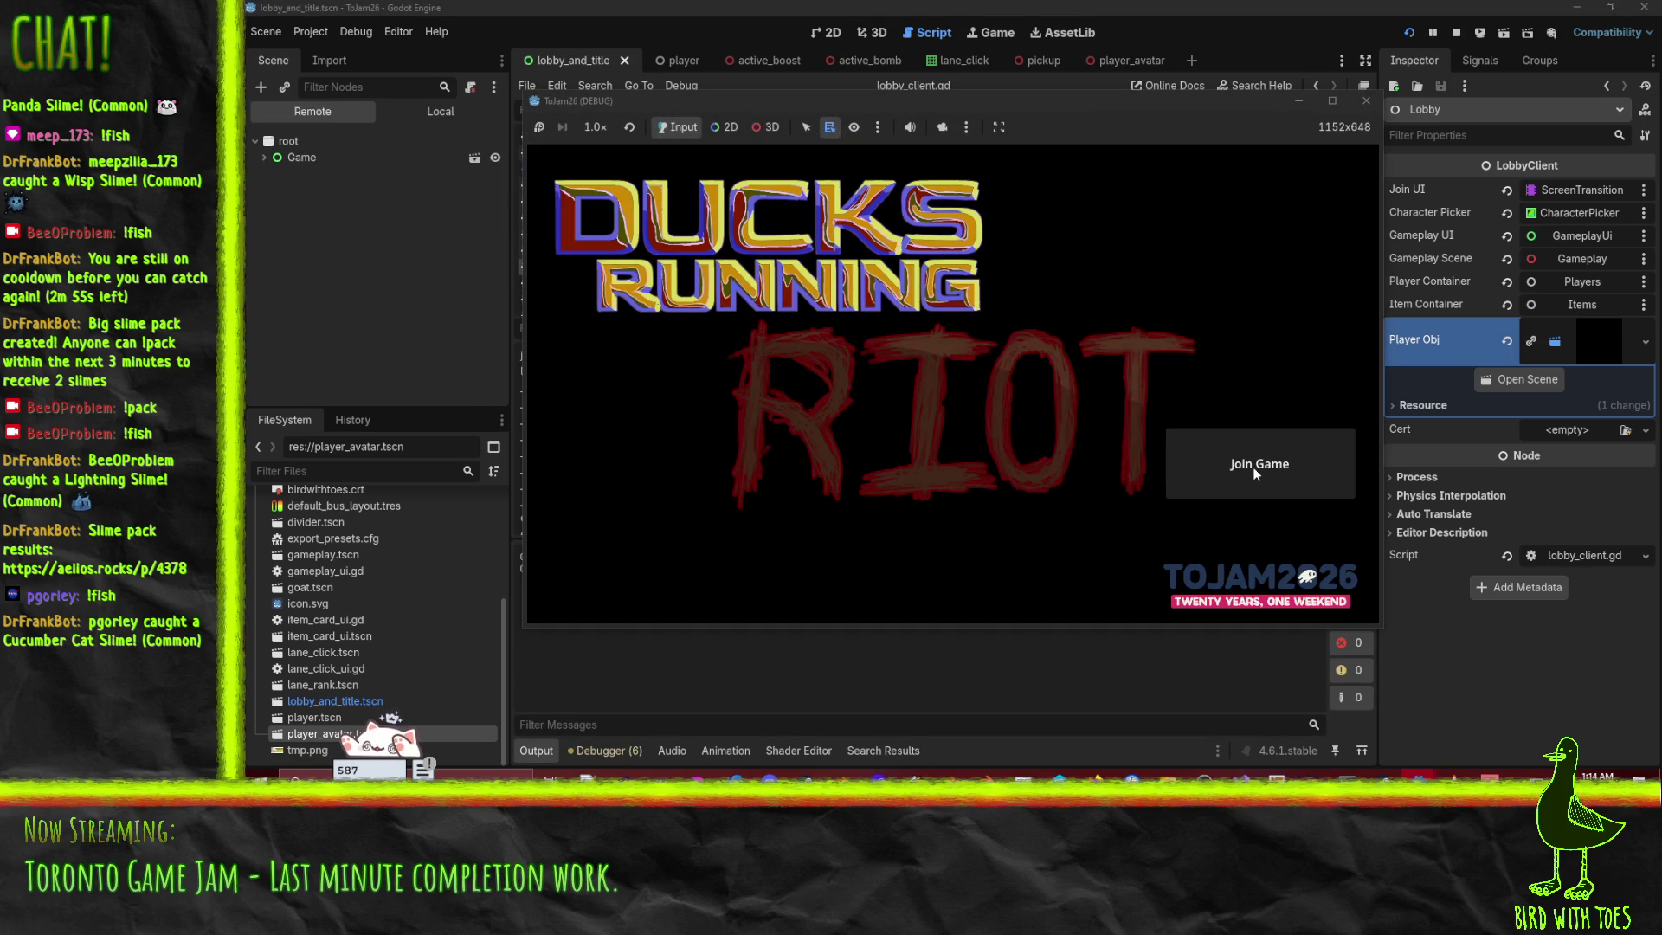
Join the game, cycle through the playable characters, ready up, then close the running game
click(1253, 466)
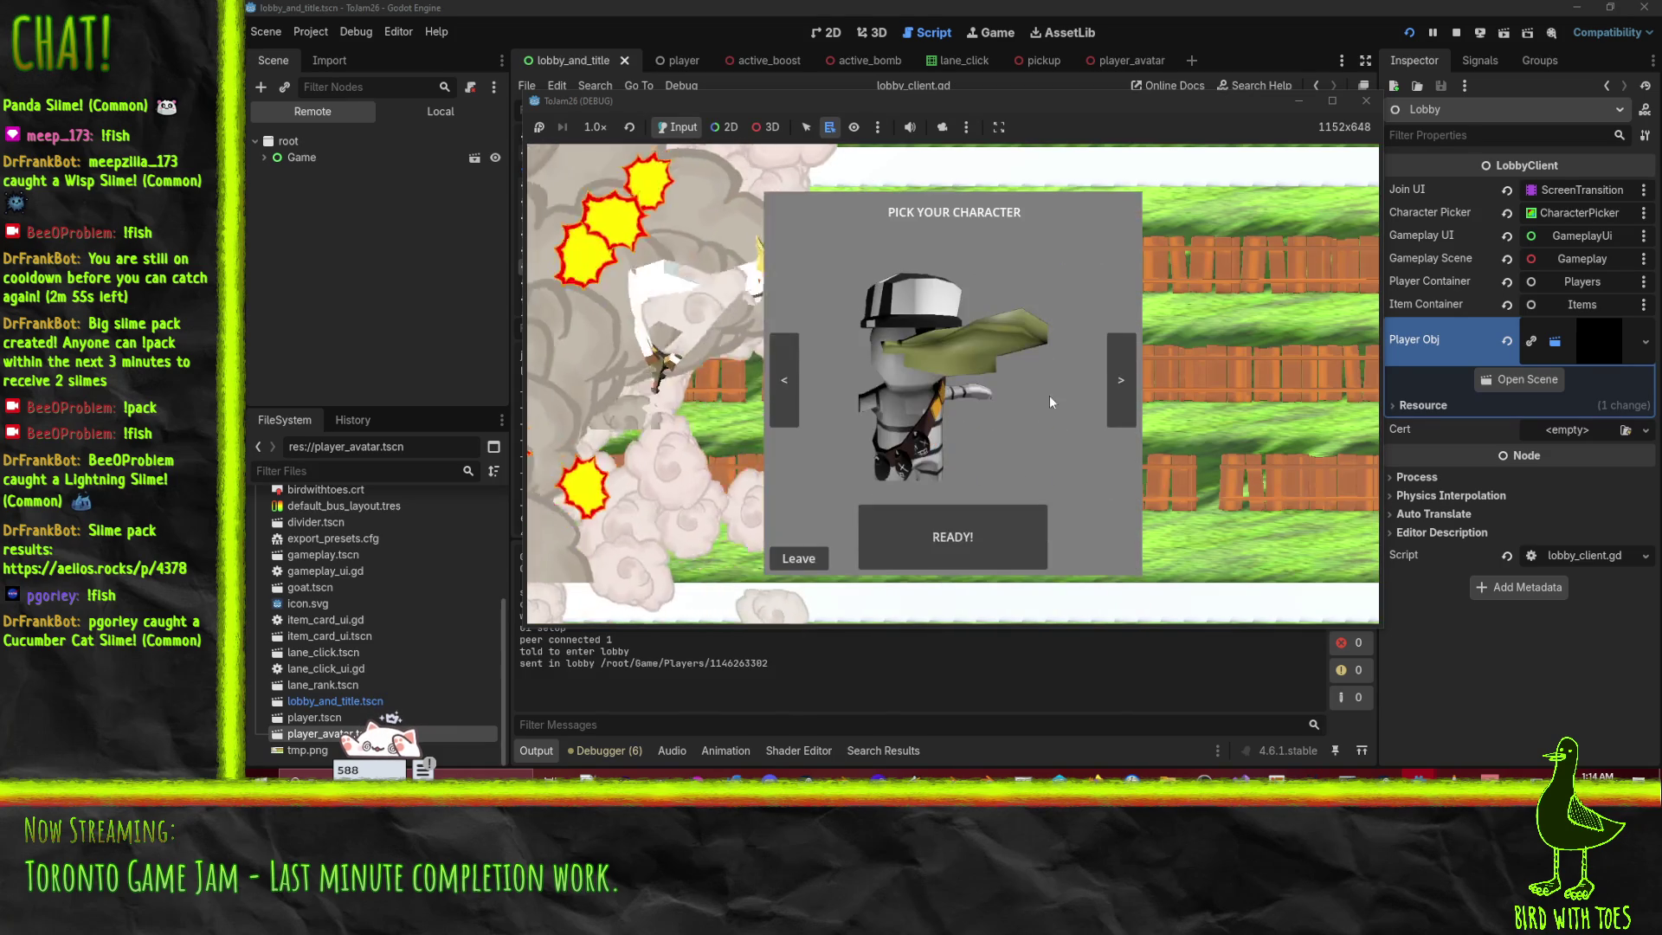
click(788, 369)
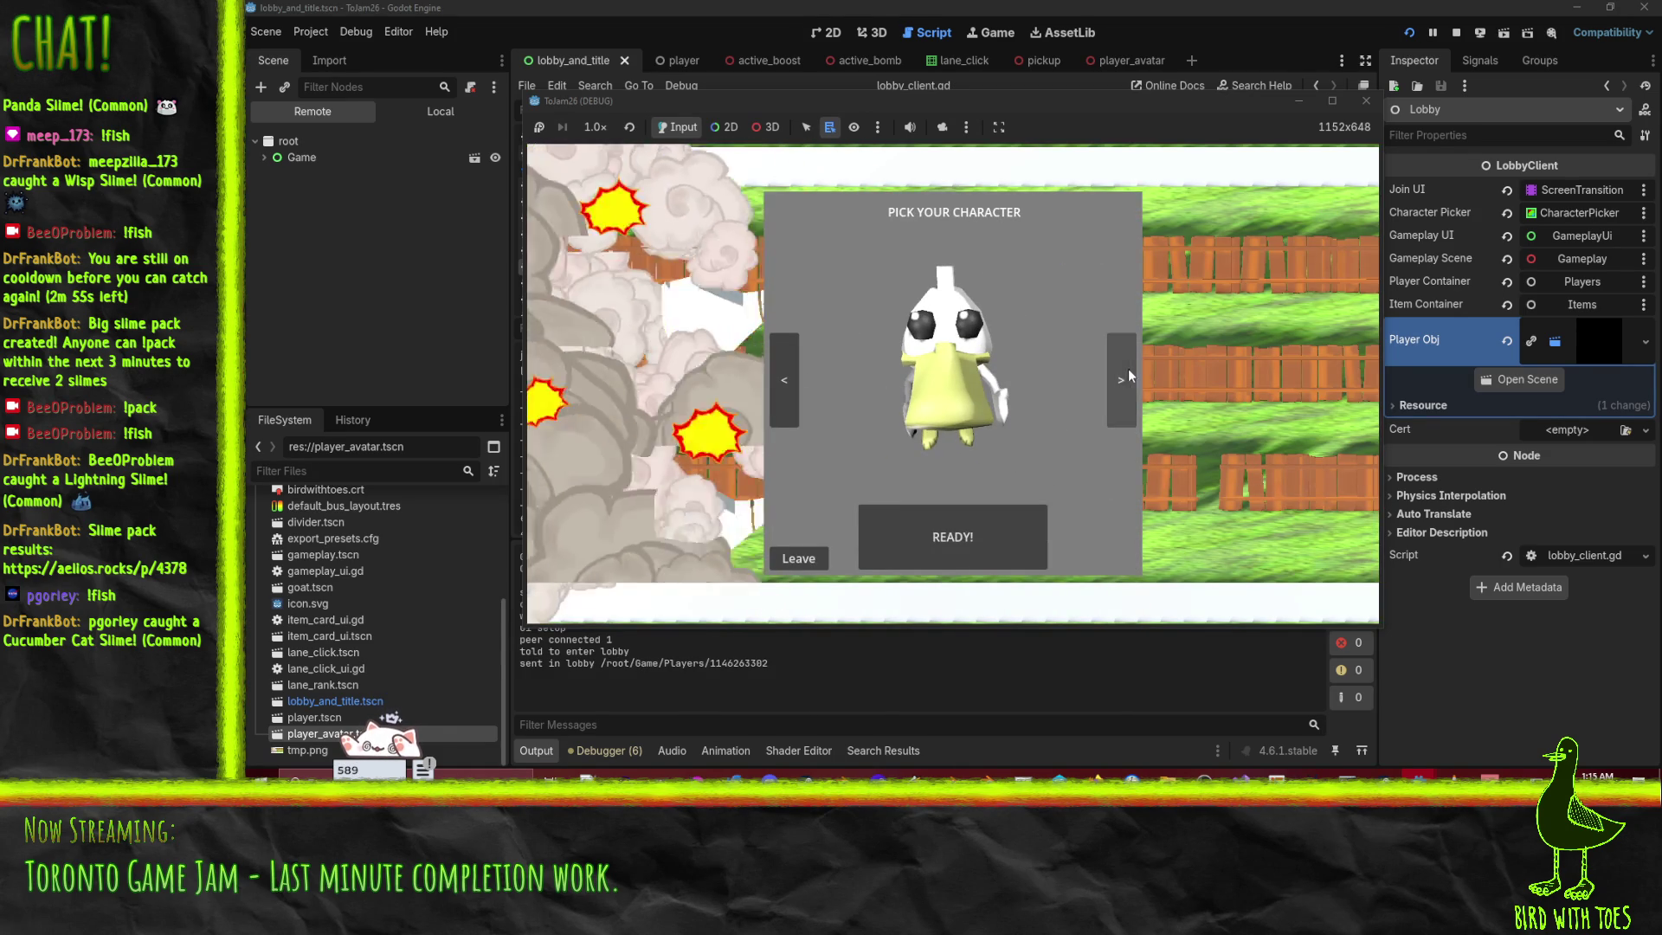
click(1125, 375)
click(1127, 375)
click(975, 521)
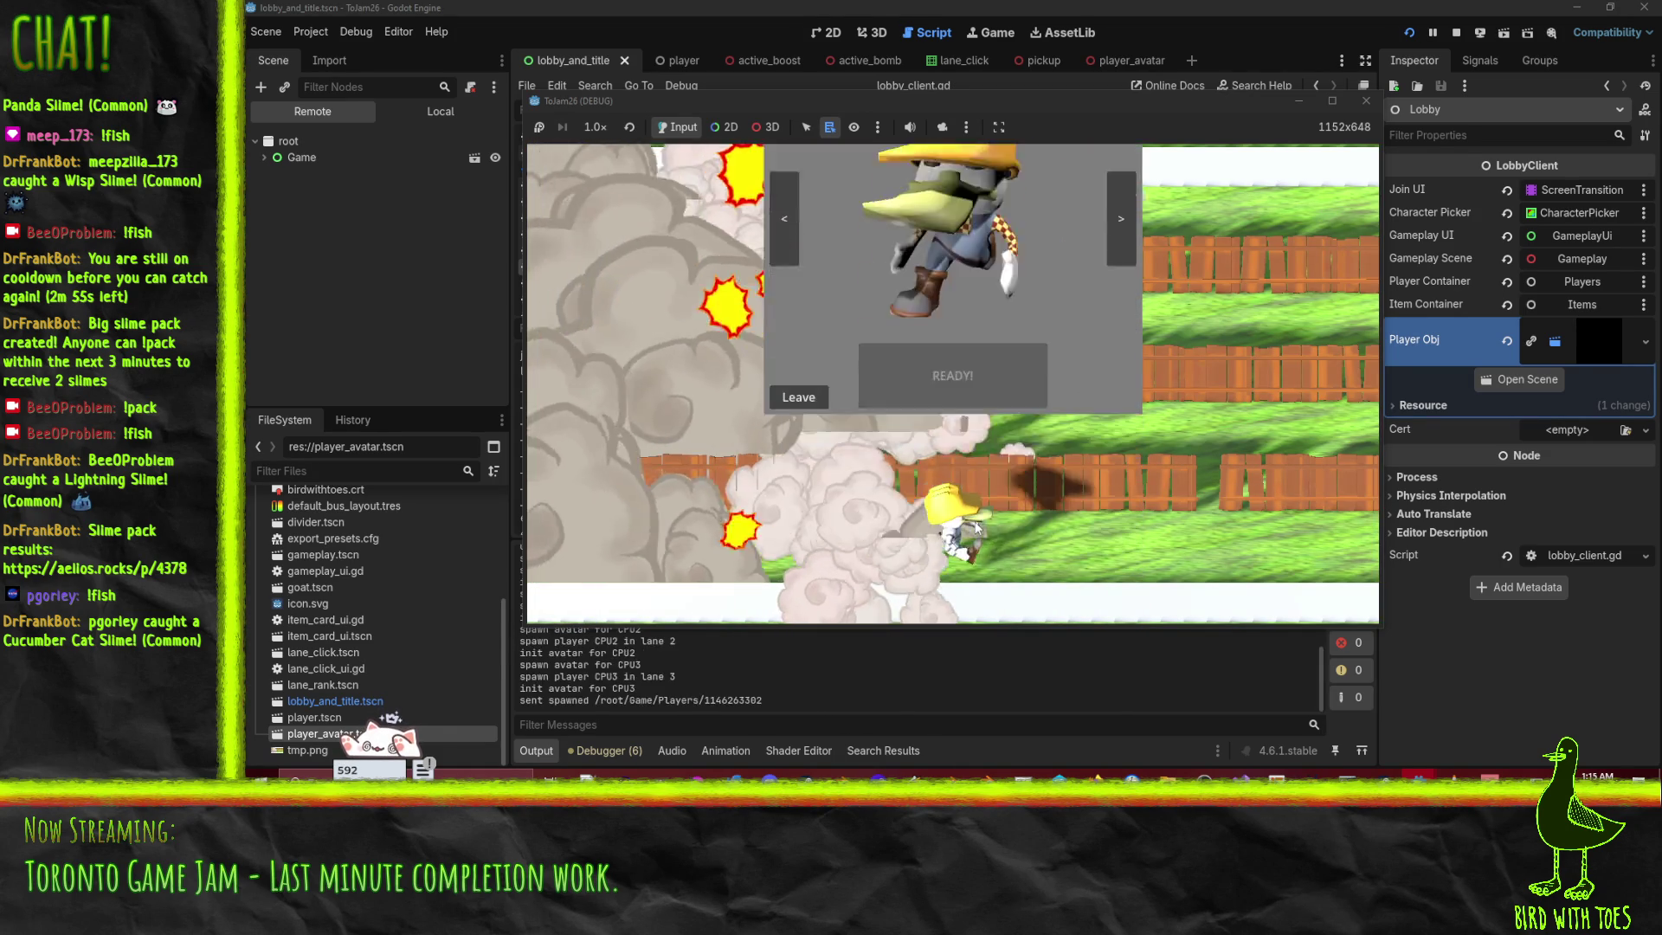
click(1453, 33)
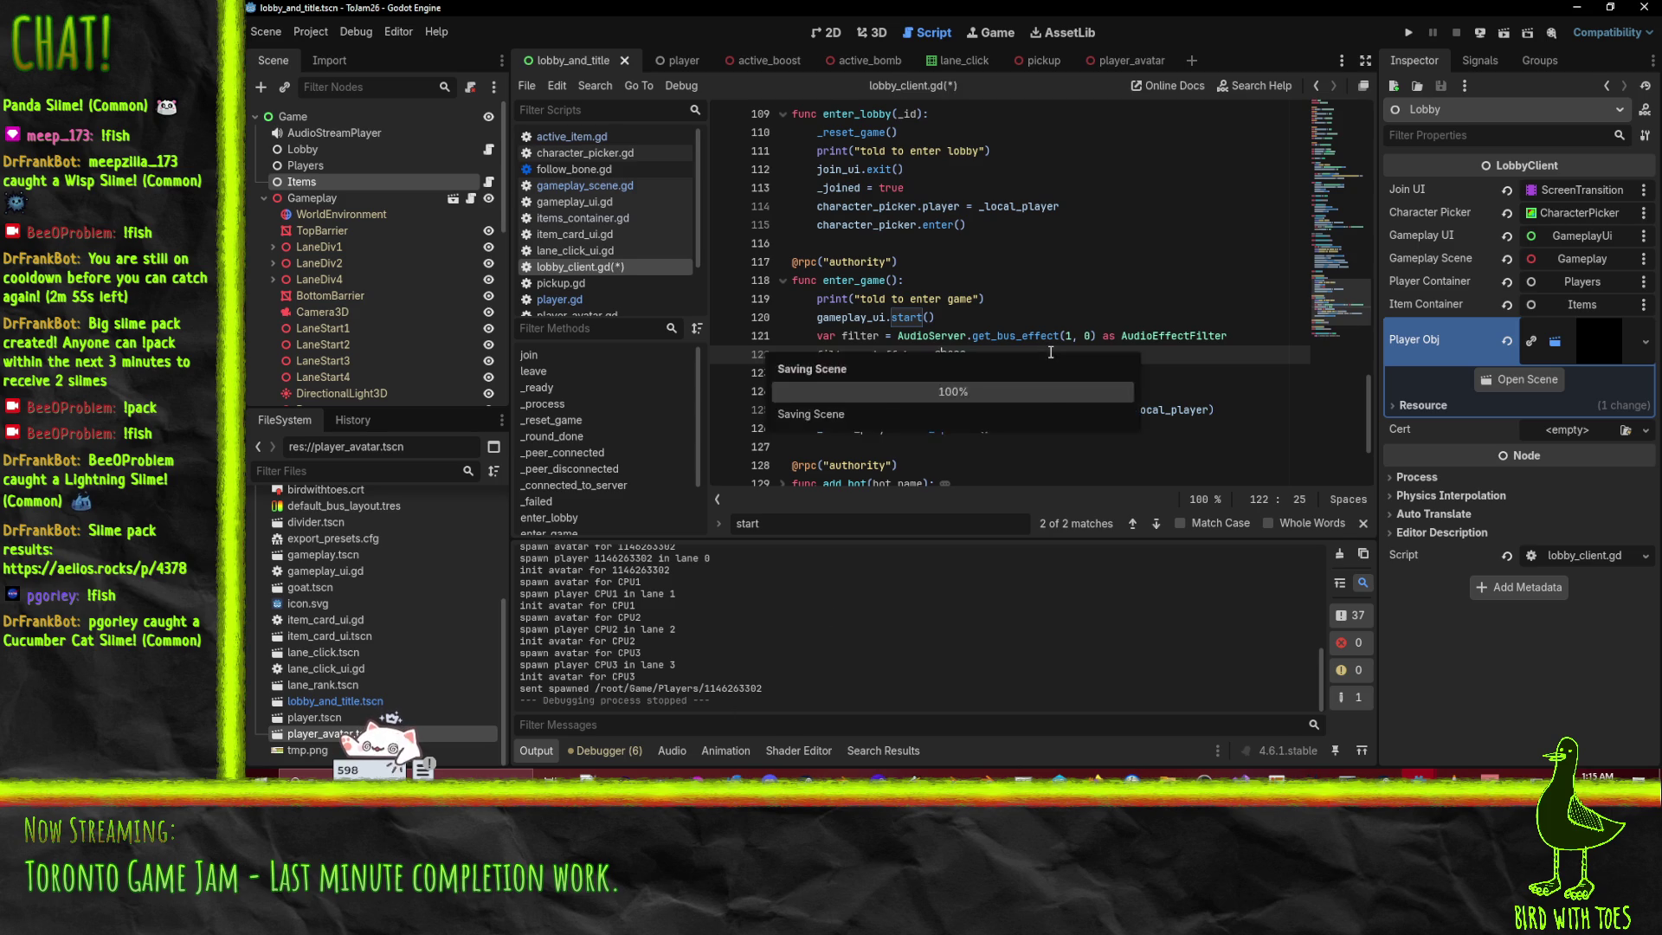
Launch the game, join as the yellow-hat duck and ready up, then restart the game
click(1408, 32)
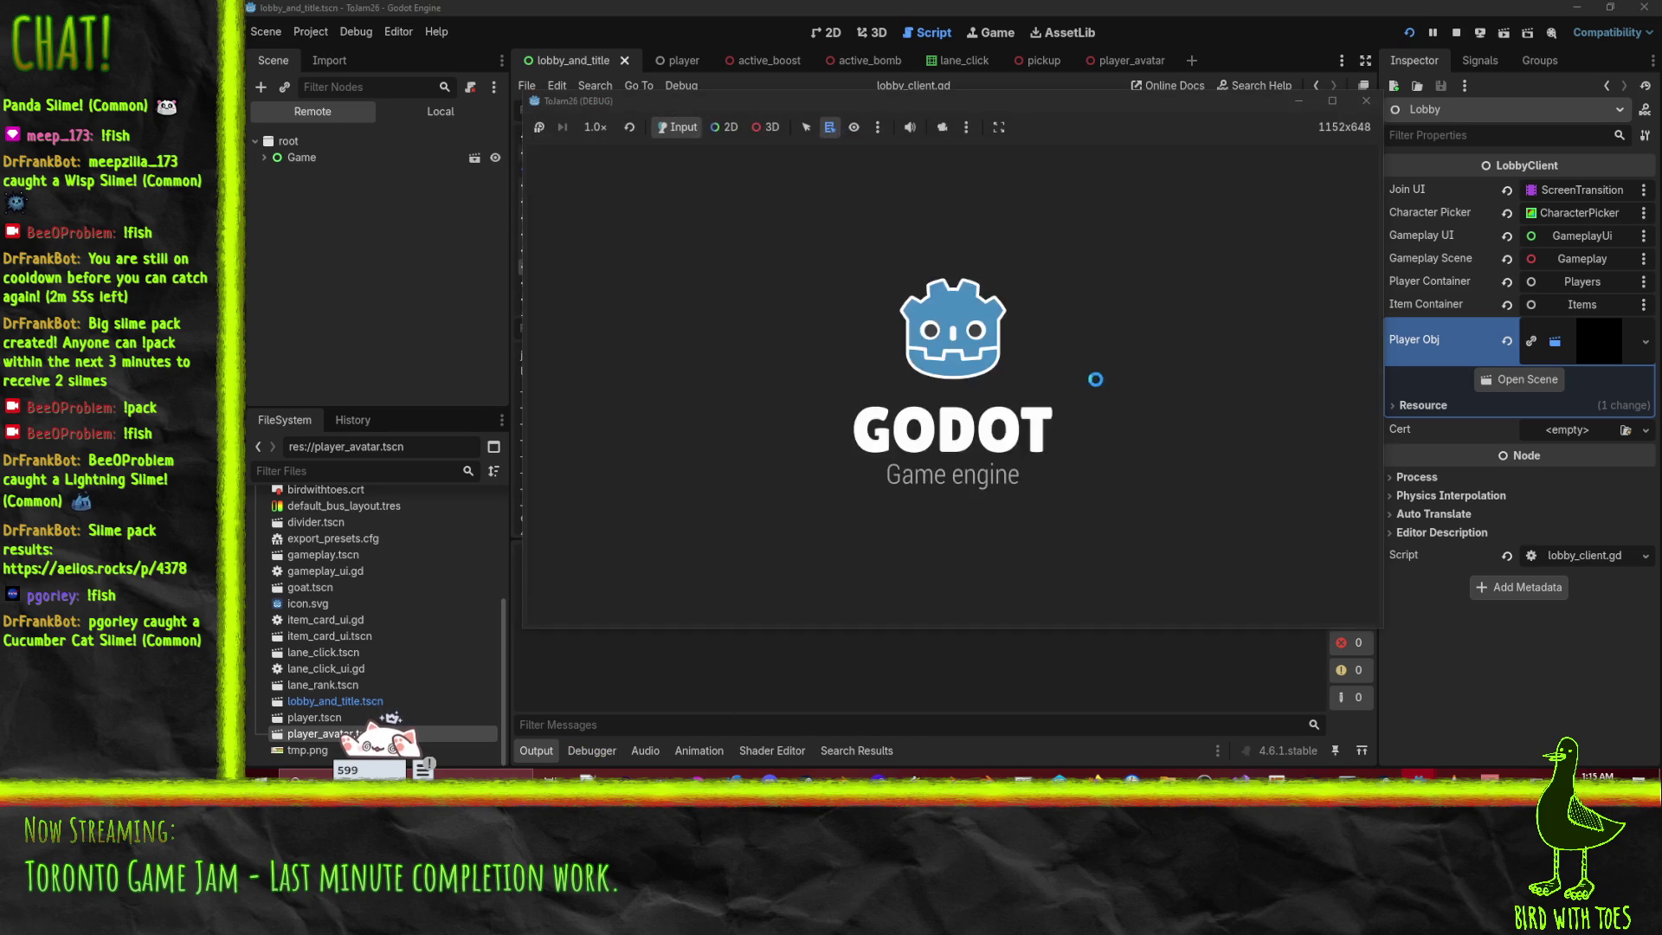
click(1293, 460)
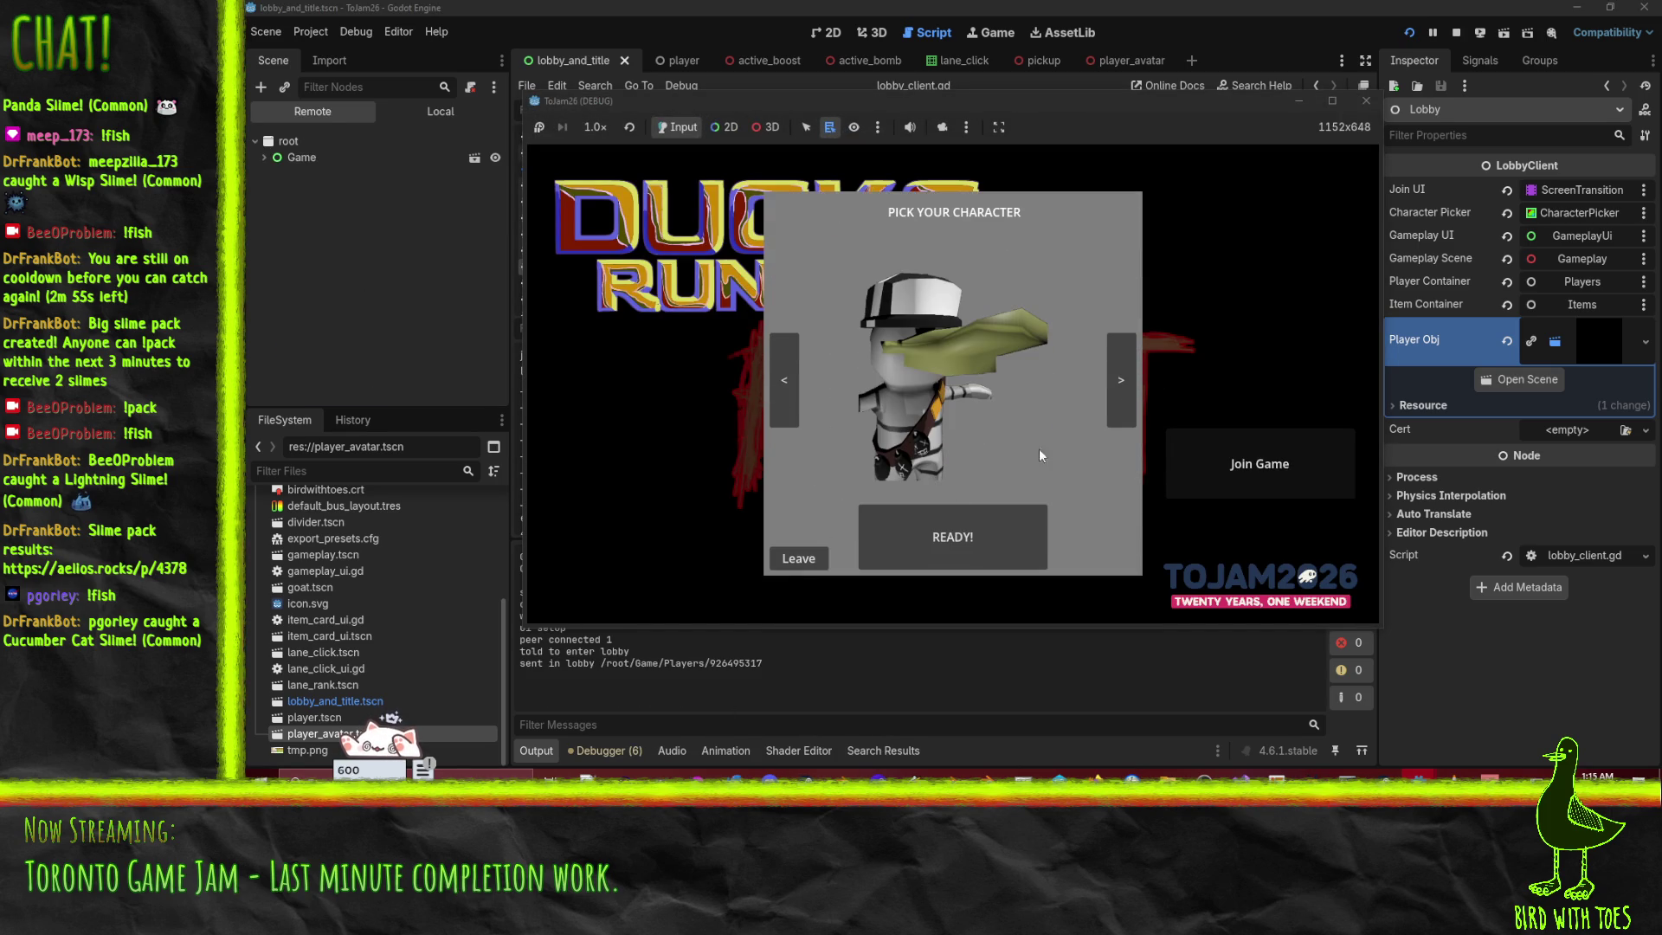
click(1110, 404)
click(901, 511)
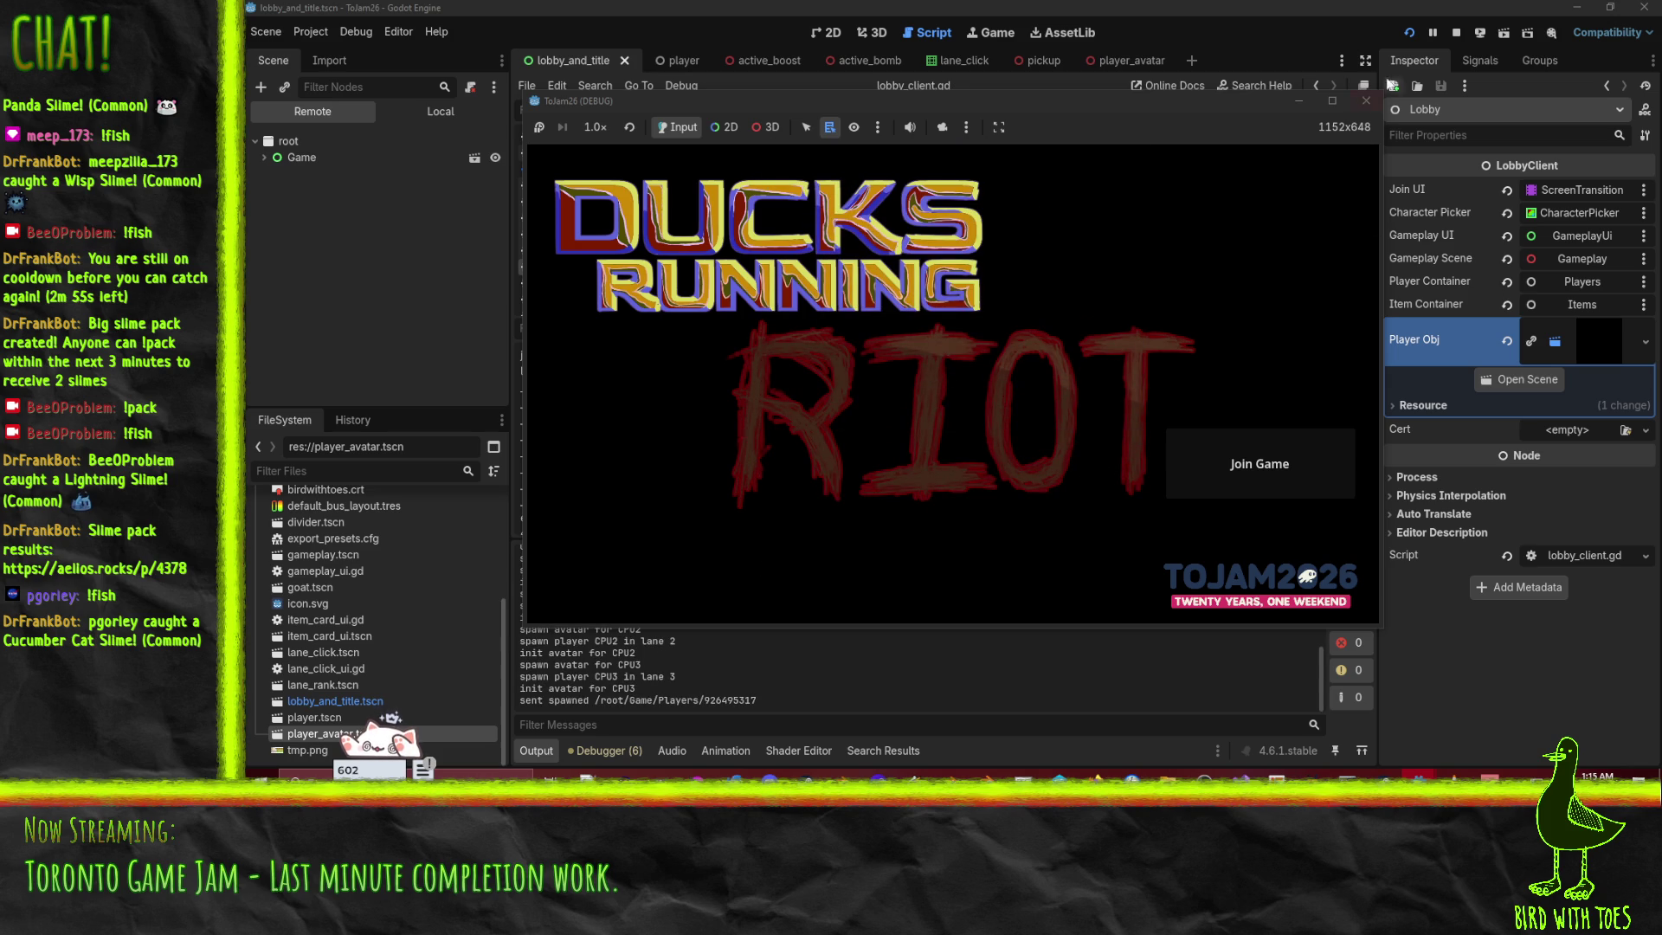
click(1414, 34)
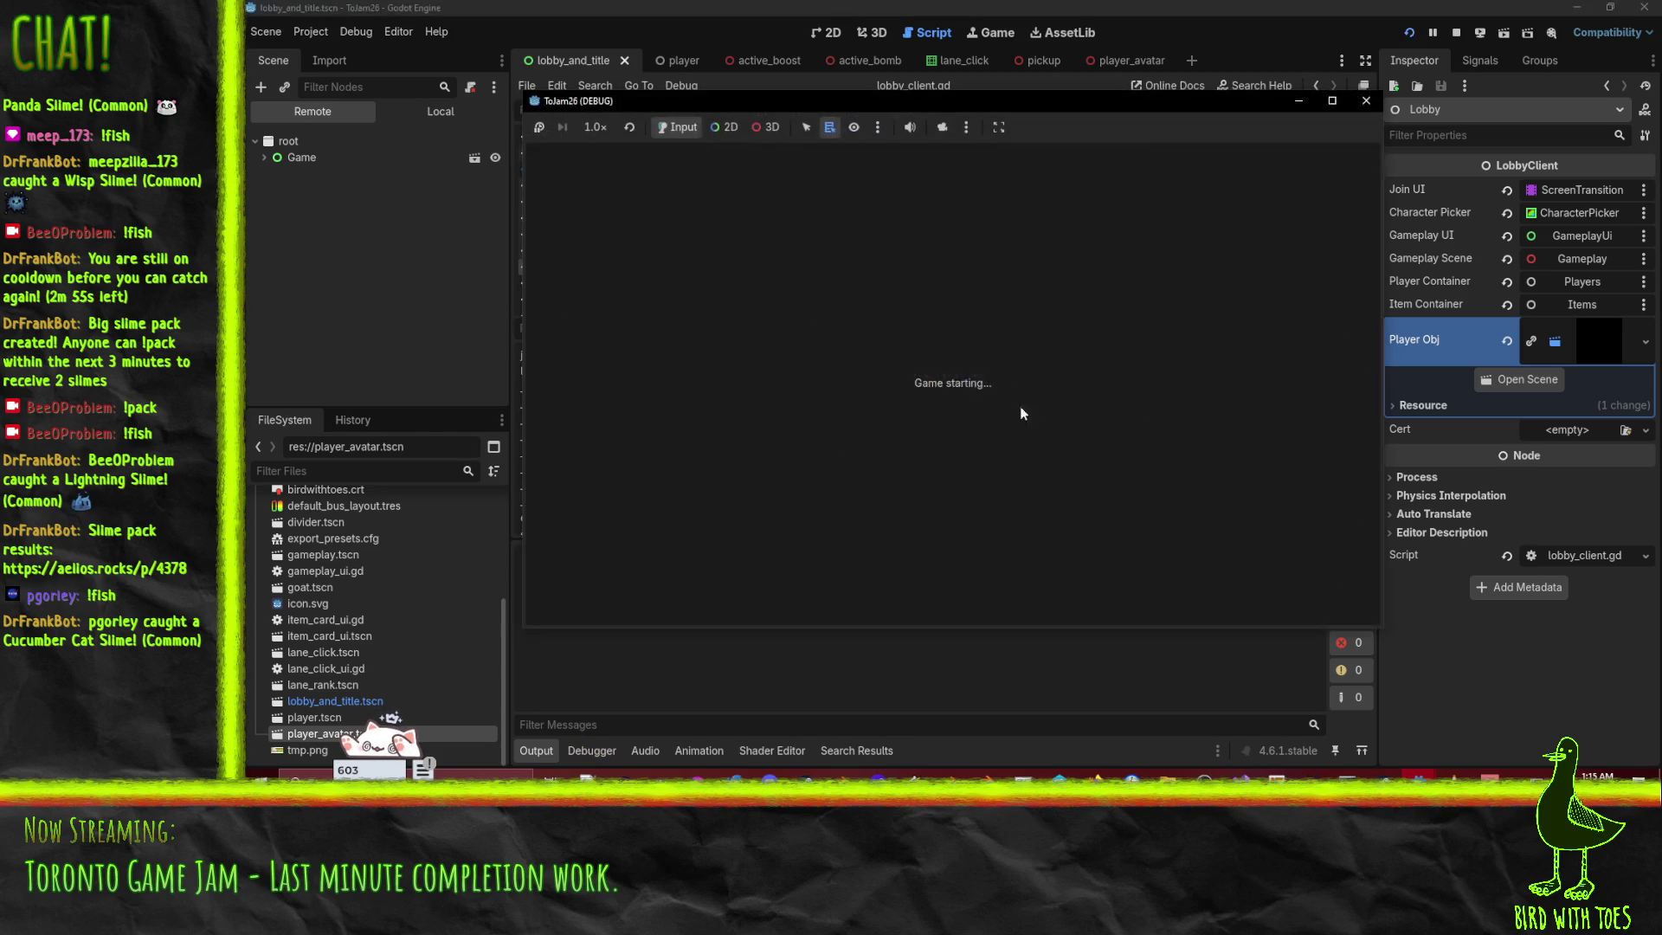
Rejoin as the yellow-hat duck, place two traps in the bottom lane, then stop the game
click(1244, 470)
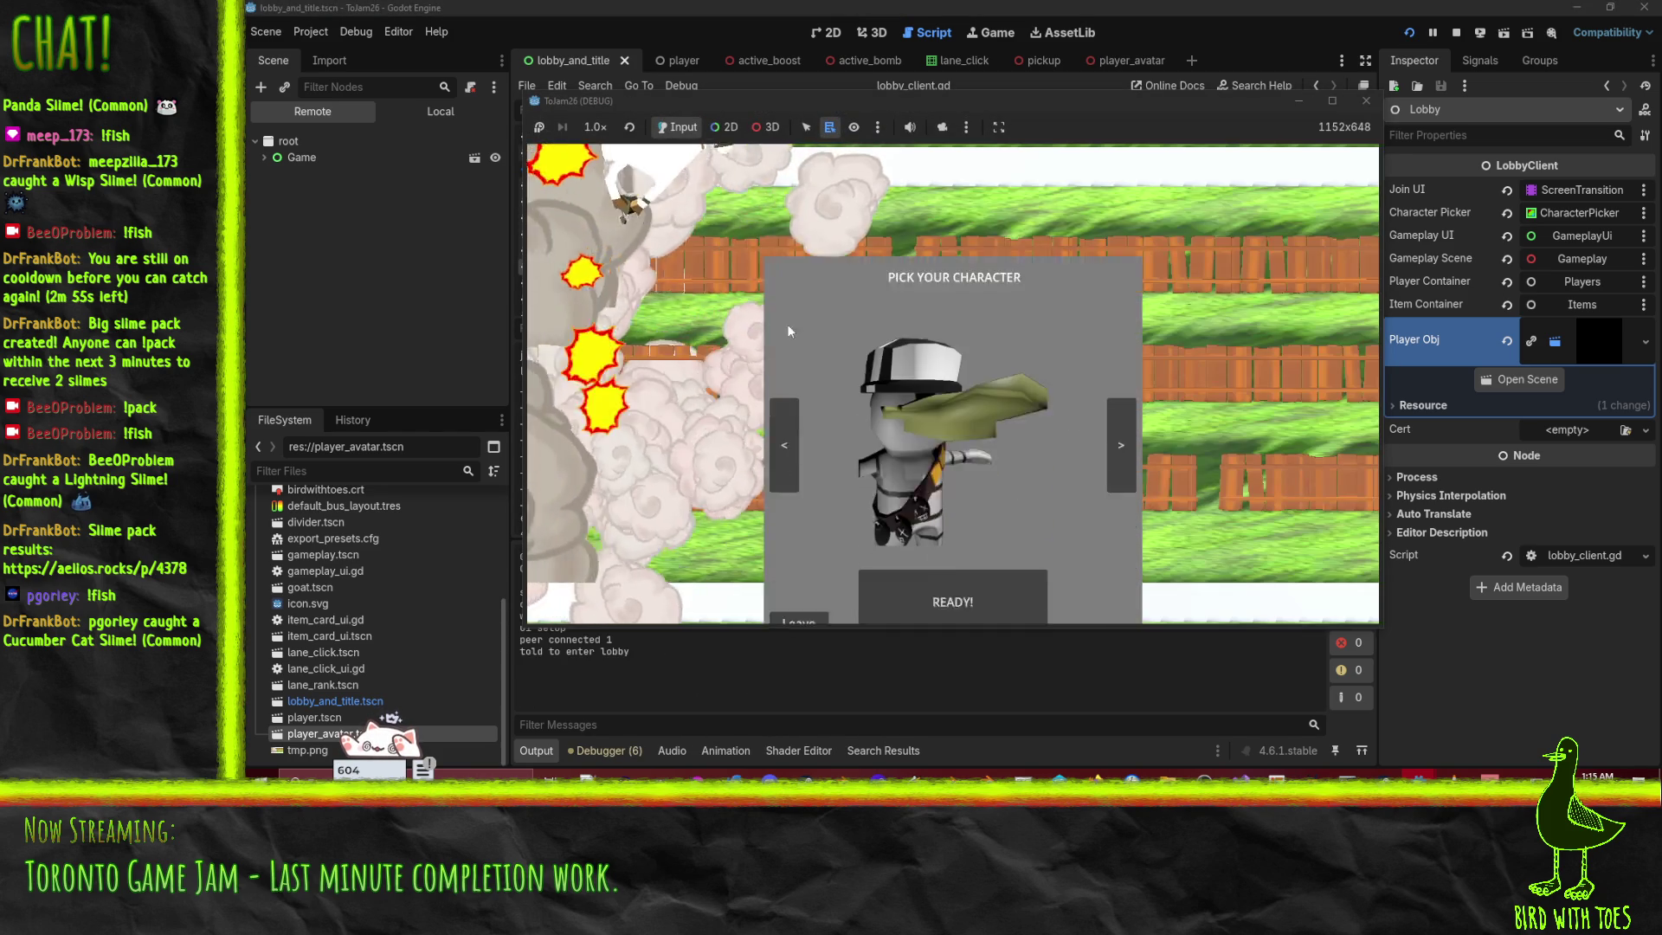
click(1129, 377)
click(938, 533)
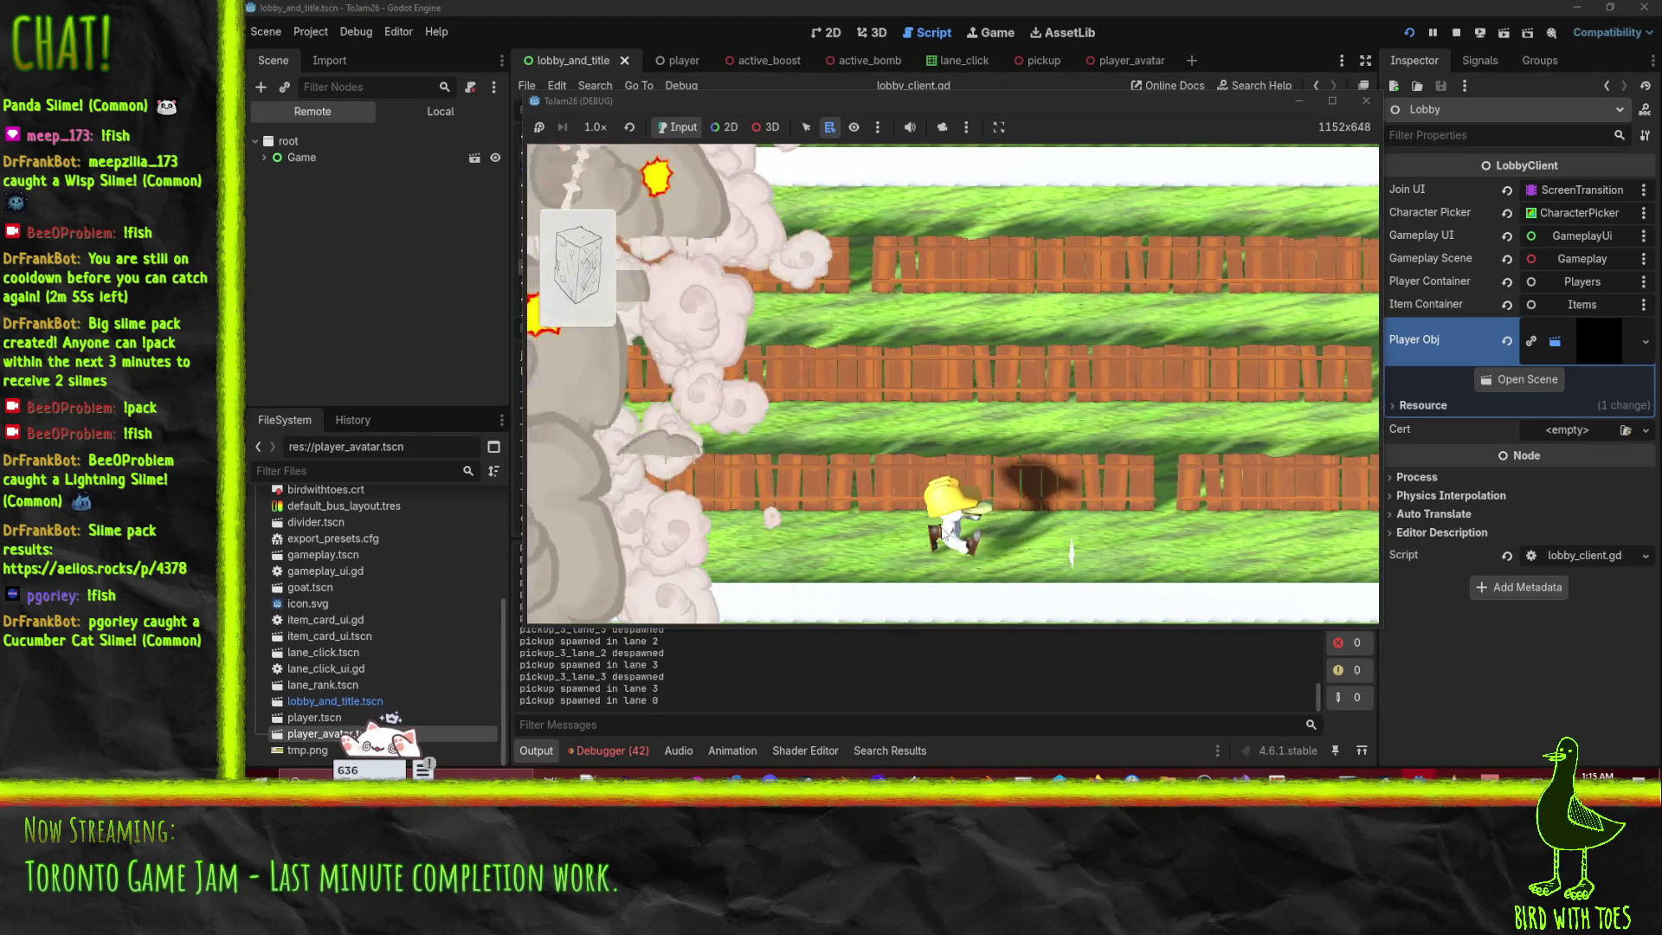
mouse_move(574, 284)
mouse_down()
mouse_move(815, 473)
mouse_move(817, 570)
mouse_up()
drag(620, 195, 942, 555)
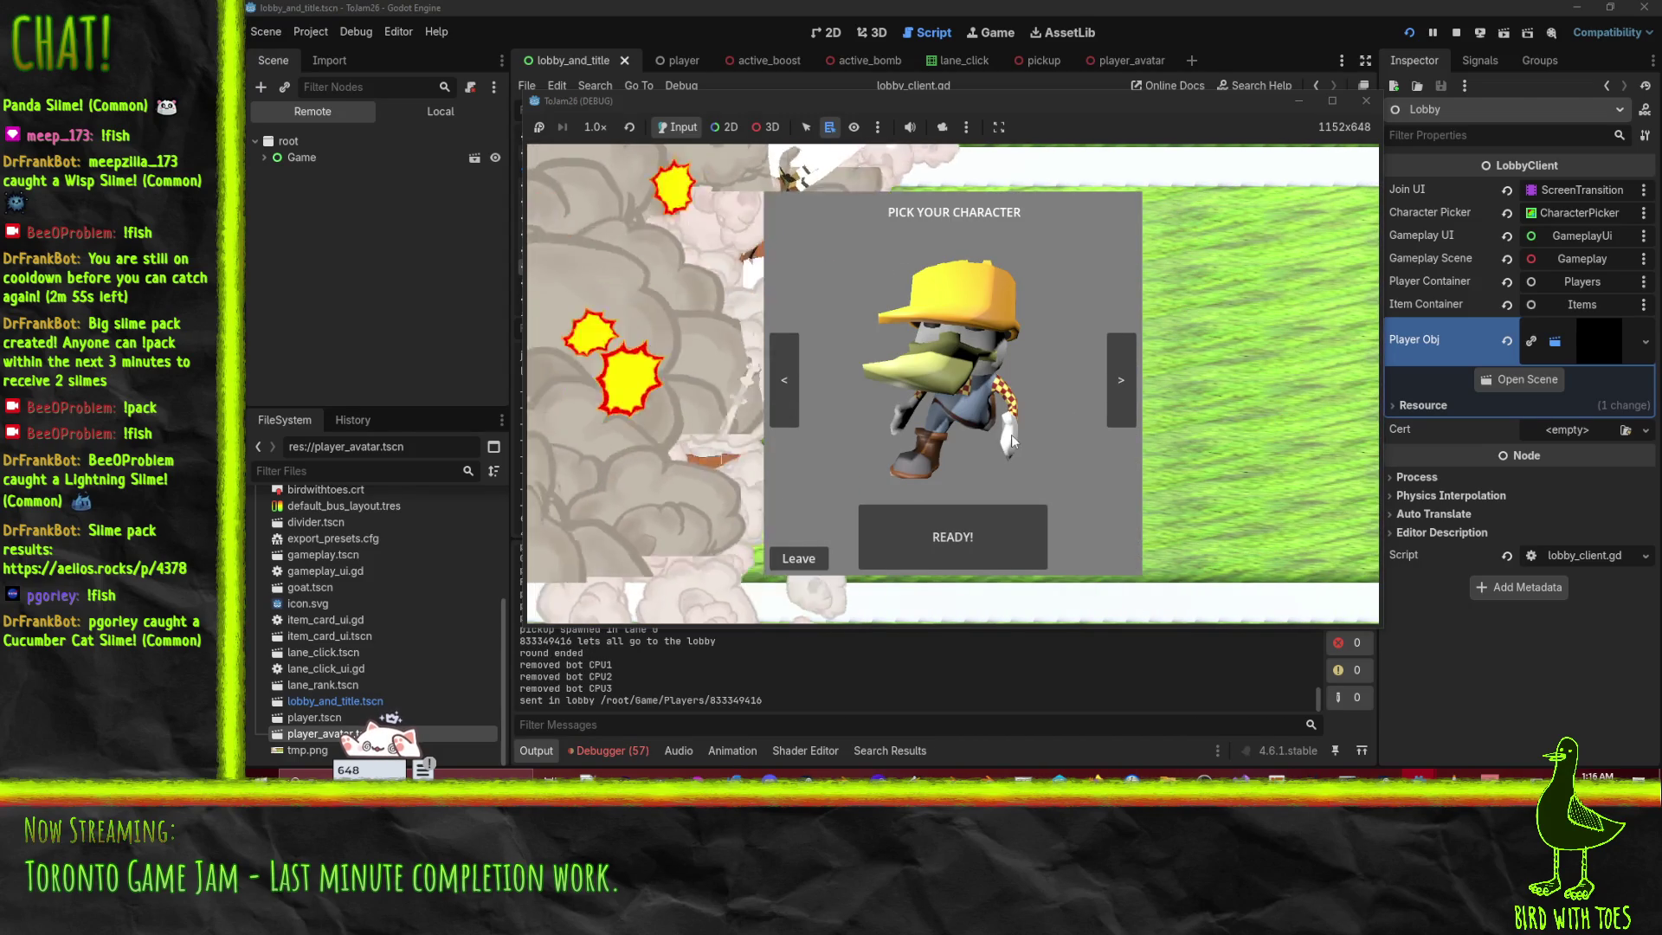
click(1116, 392)
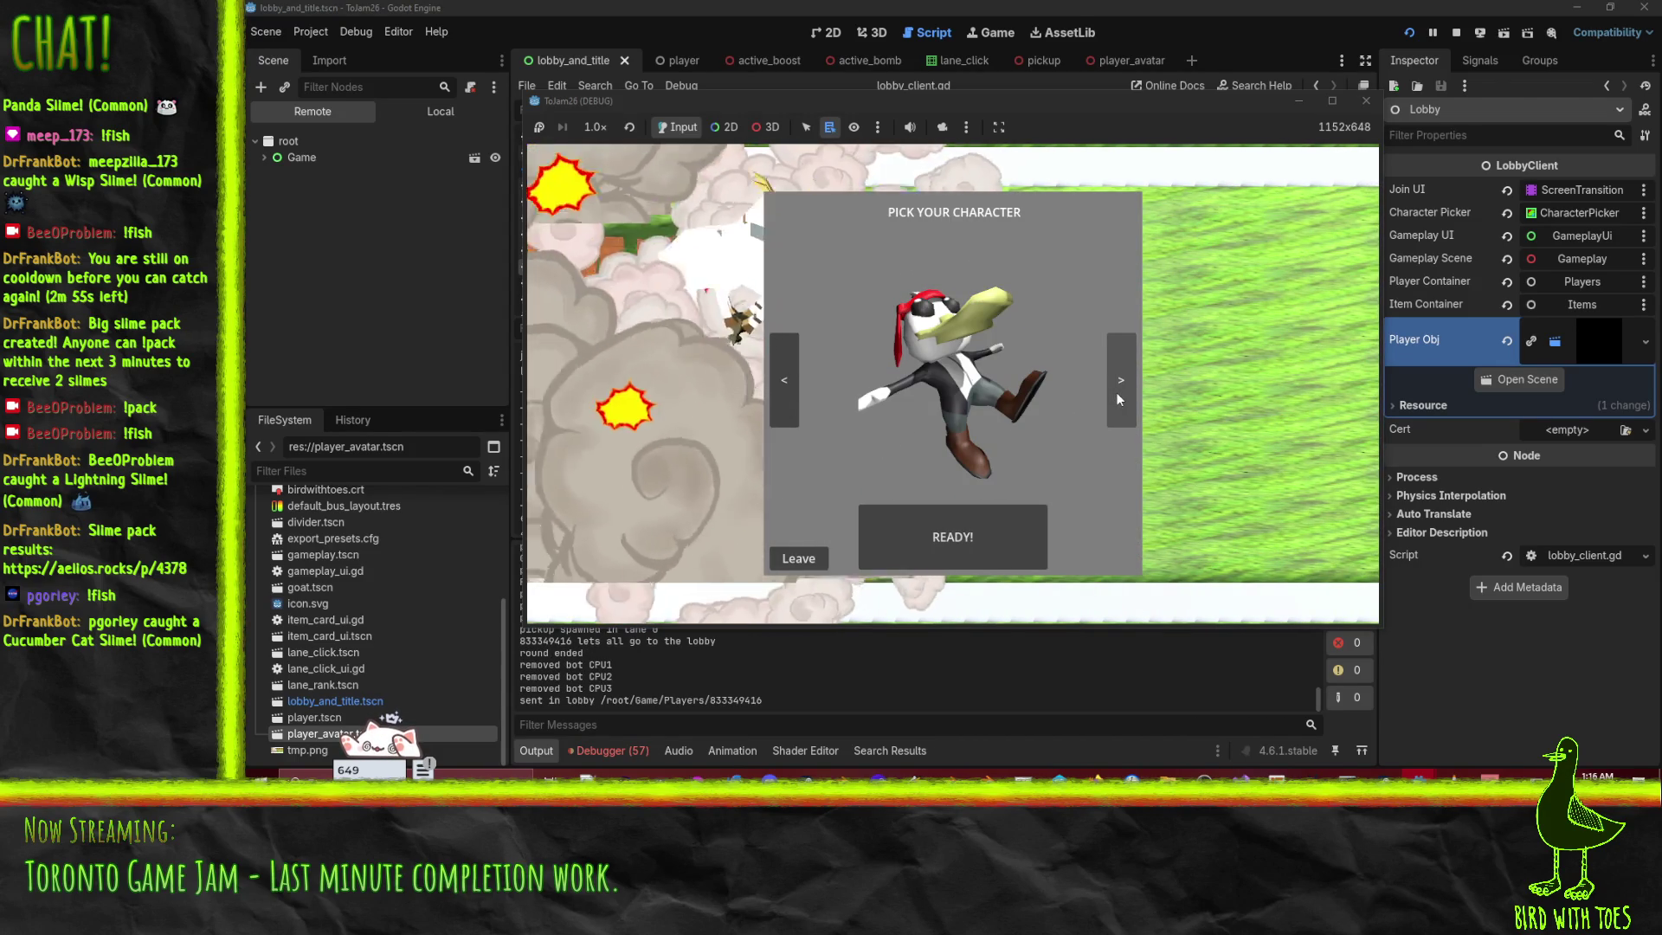
click(1462, 36)
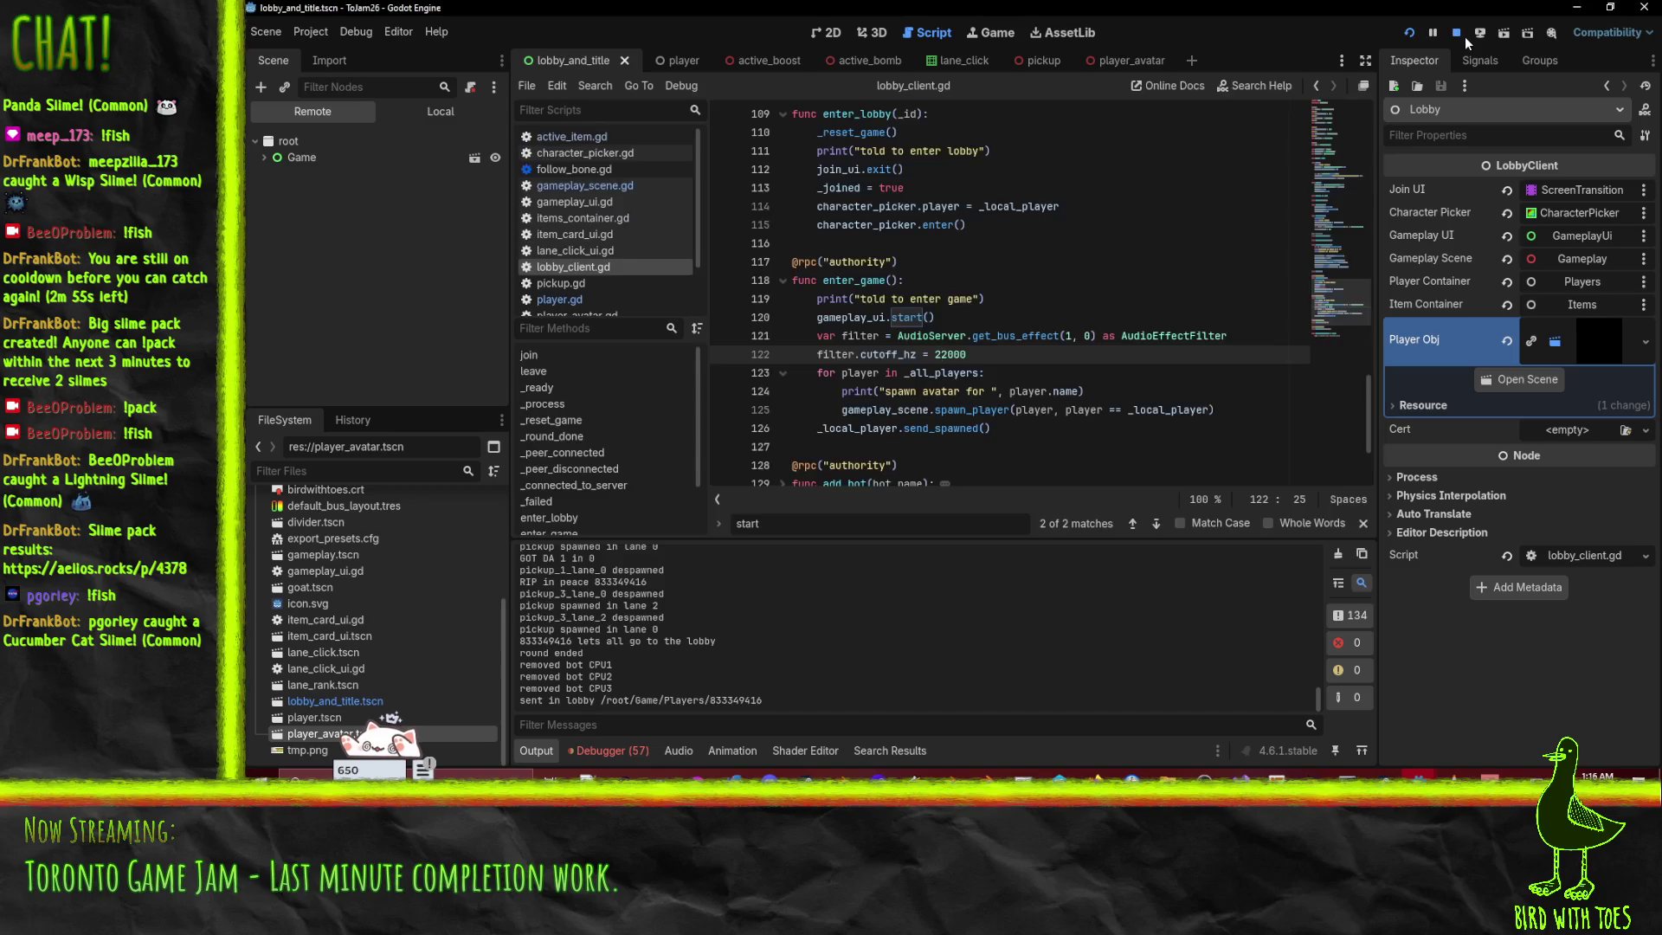
Search the project for 'tempo' and open the player_avatar.tscn scene
key(ctrl+shift+f)
text(temp)
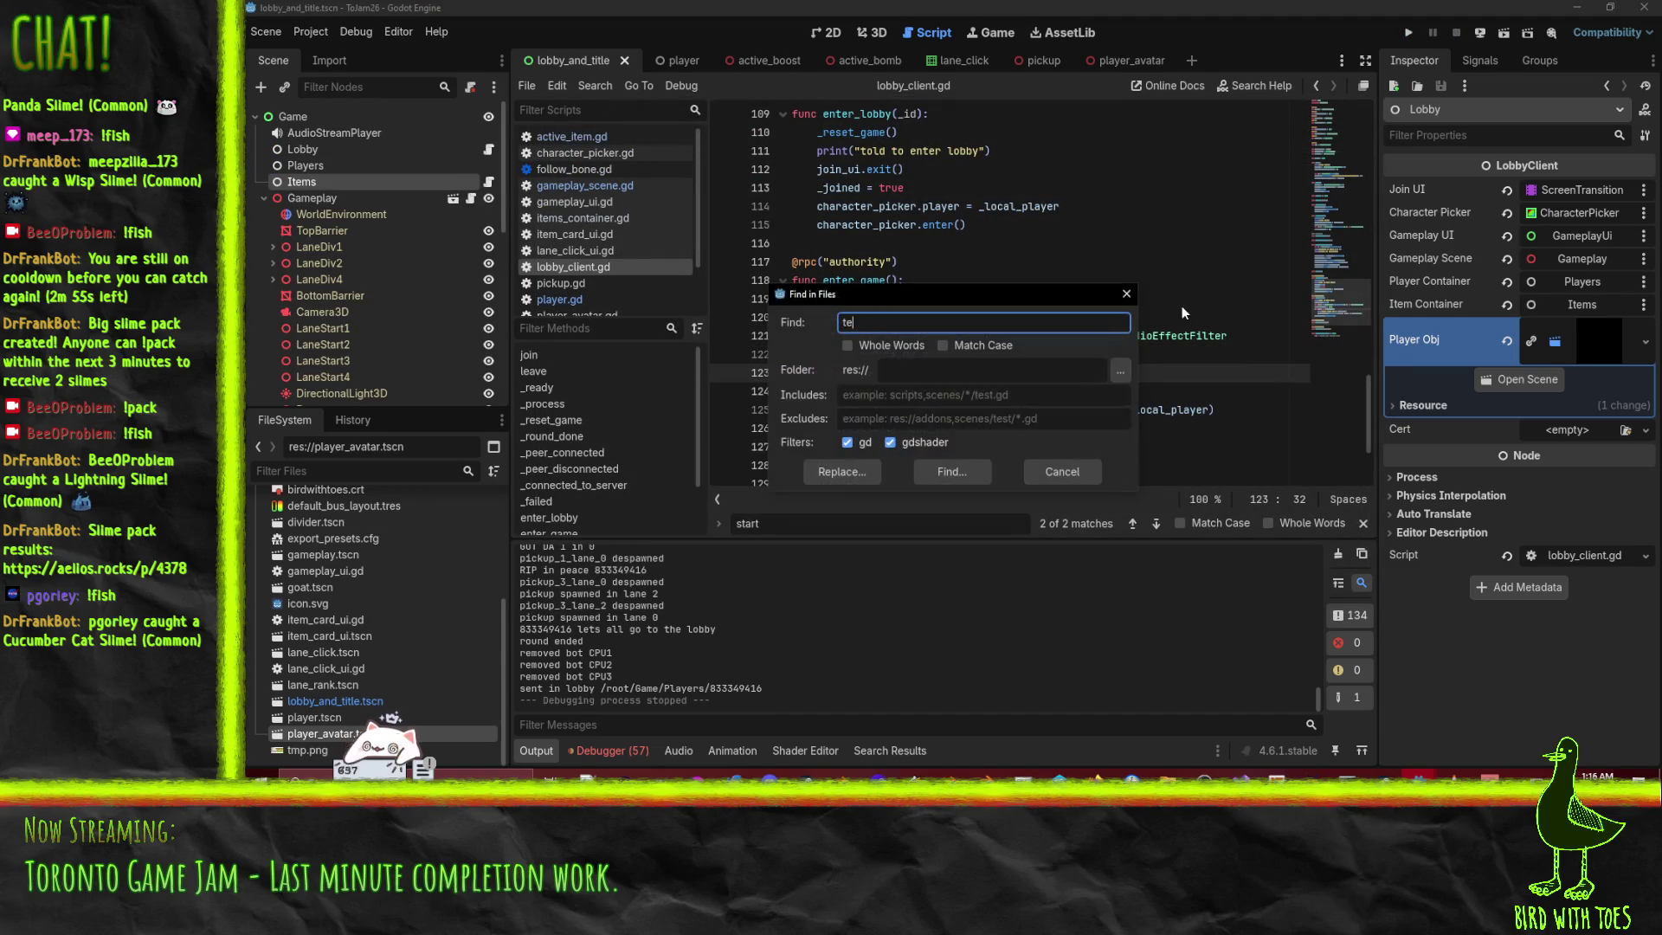
text(o)
key(Return)
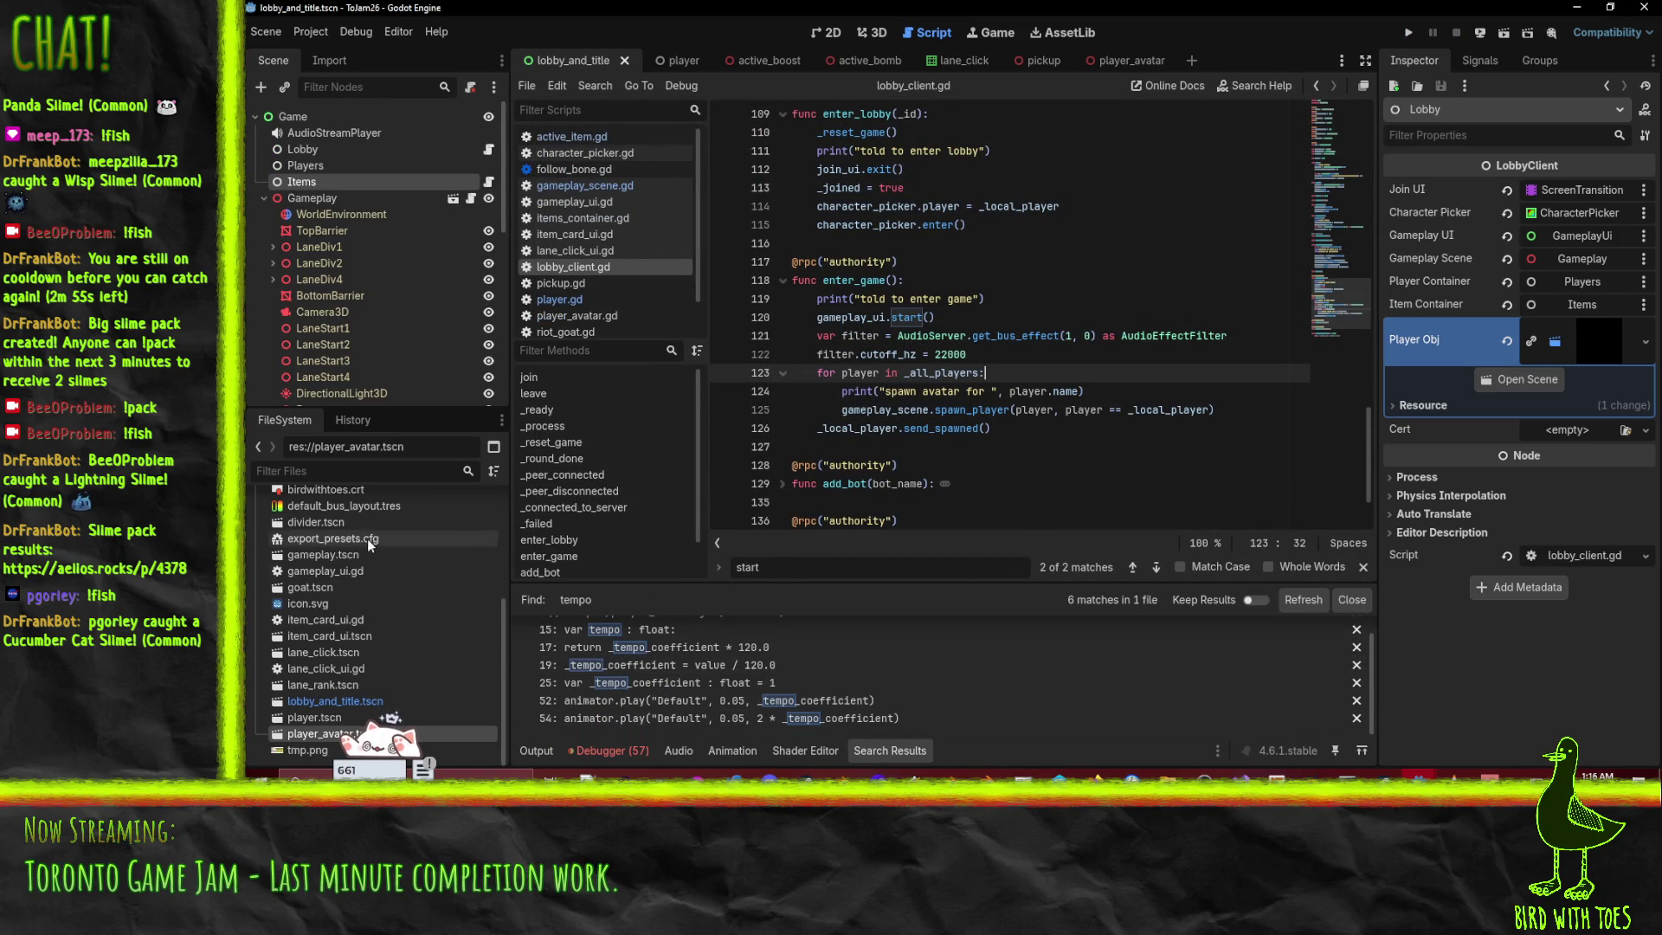
double_click(327, 733)
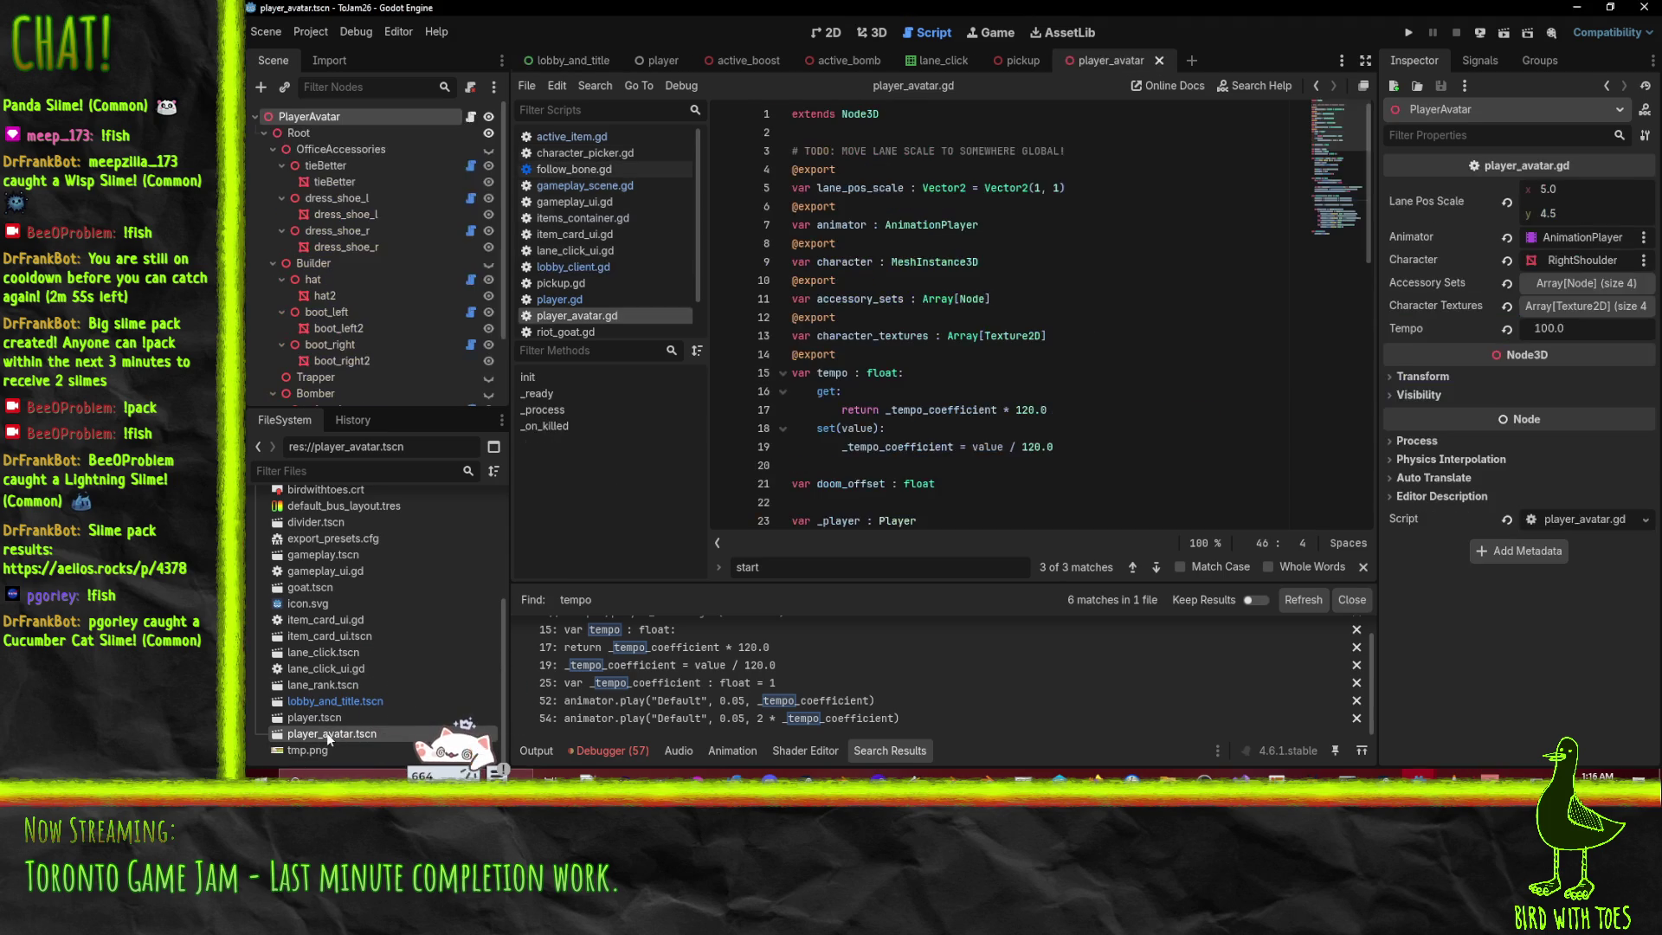
click(305, 148)
Set the PlayerAvatar's Tempo to 105 in the Inspector
double_click(1555, 328)
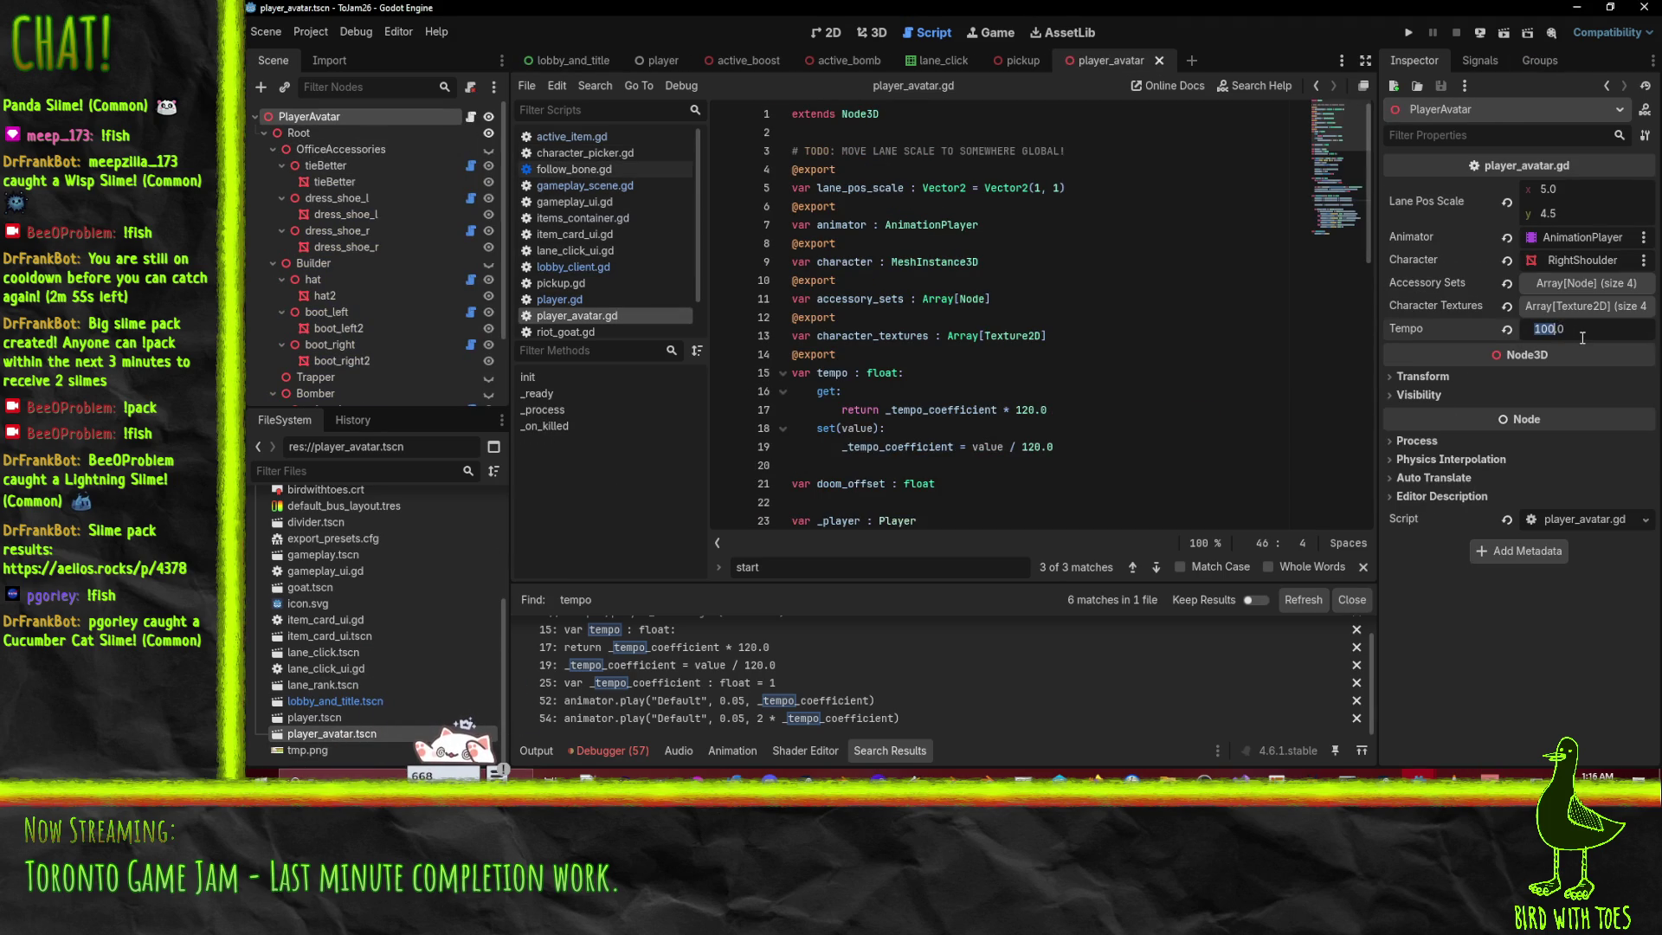
text(99)
key(Return)
double_click(1582, 337)
text(105)
key(Return)
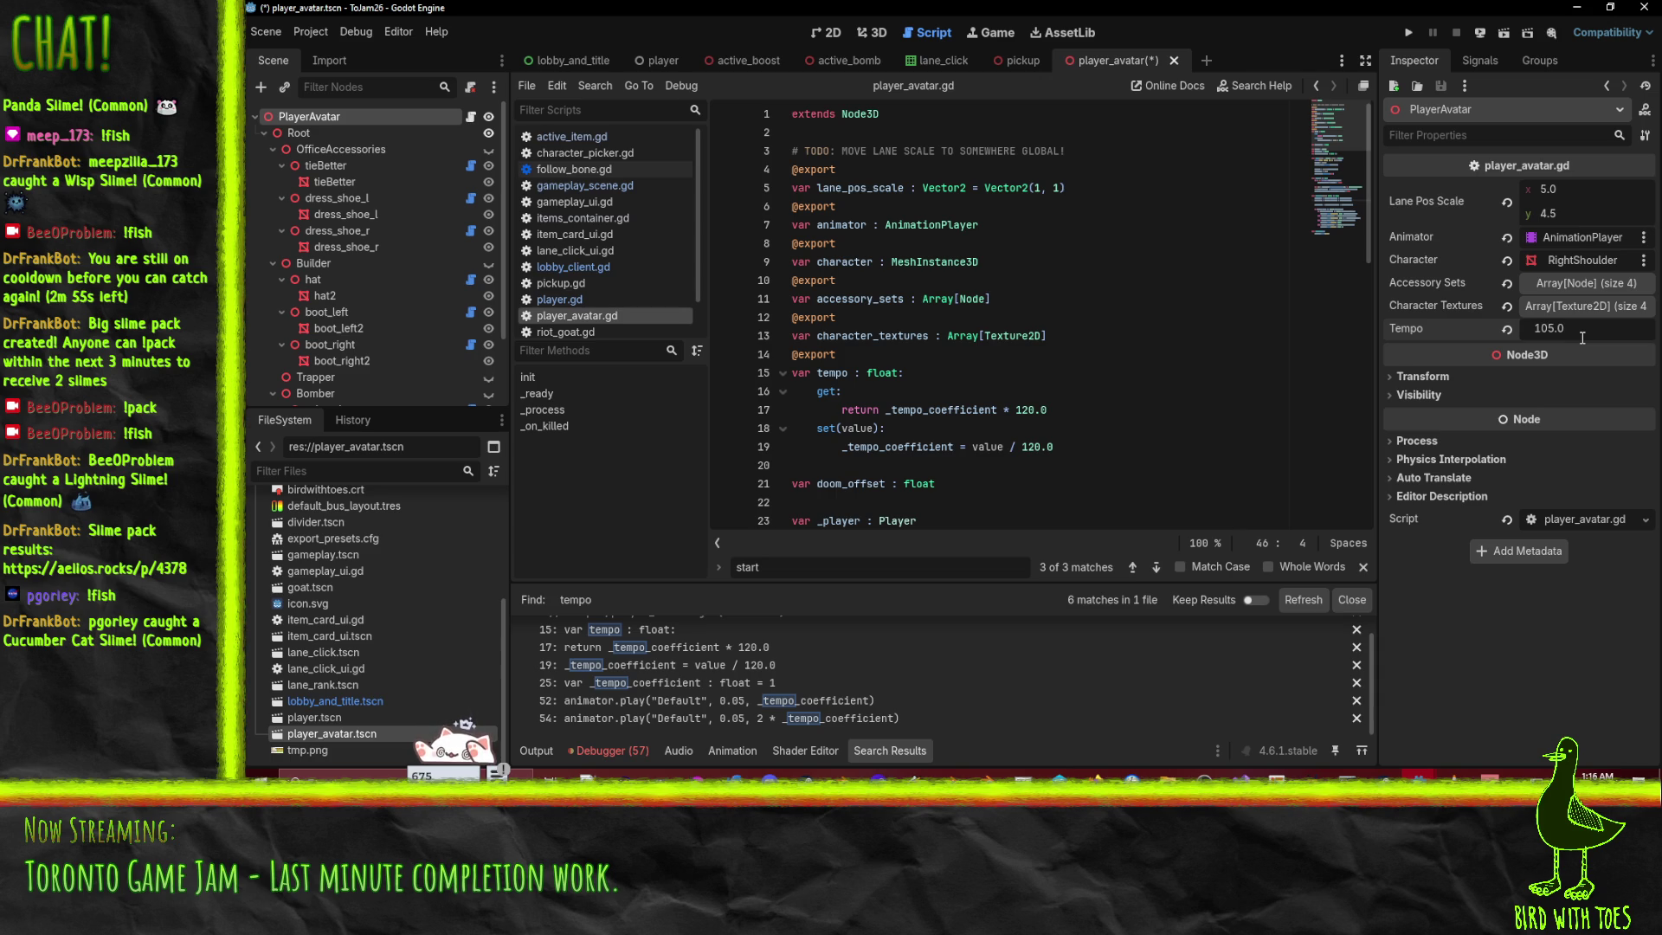
click(695, 647)
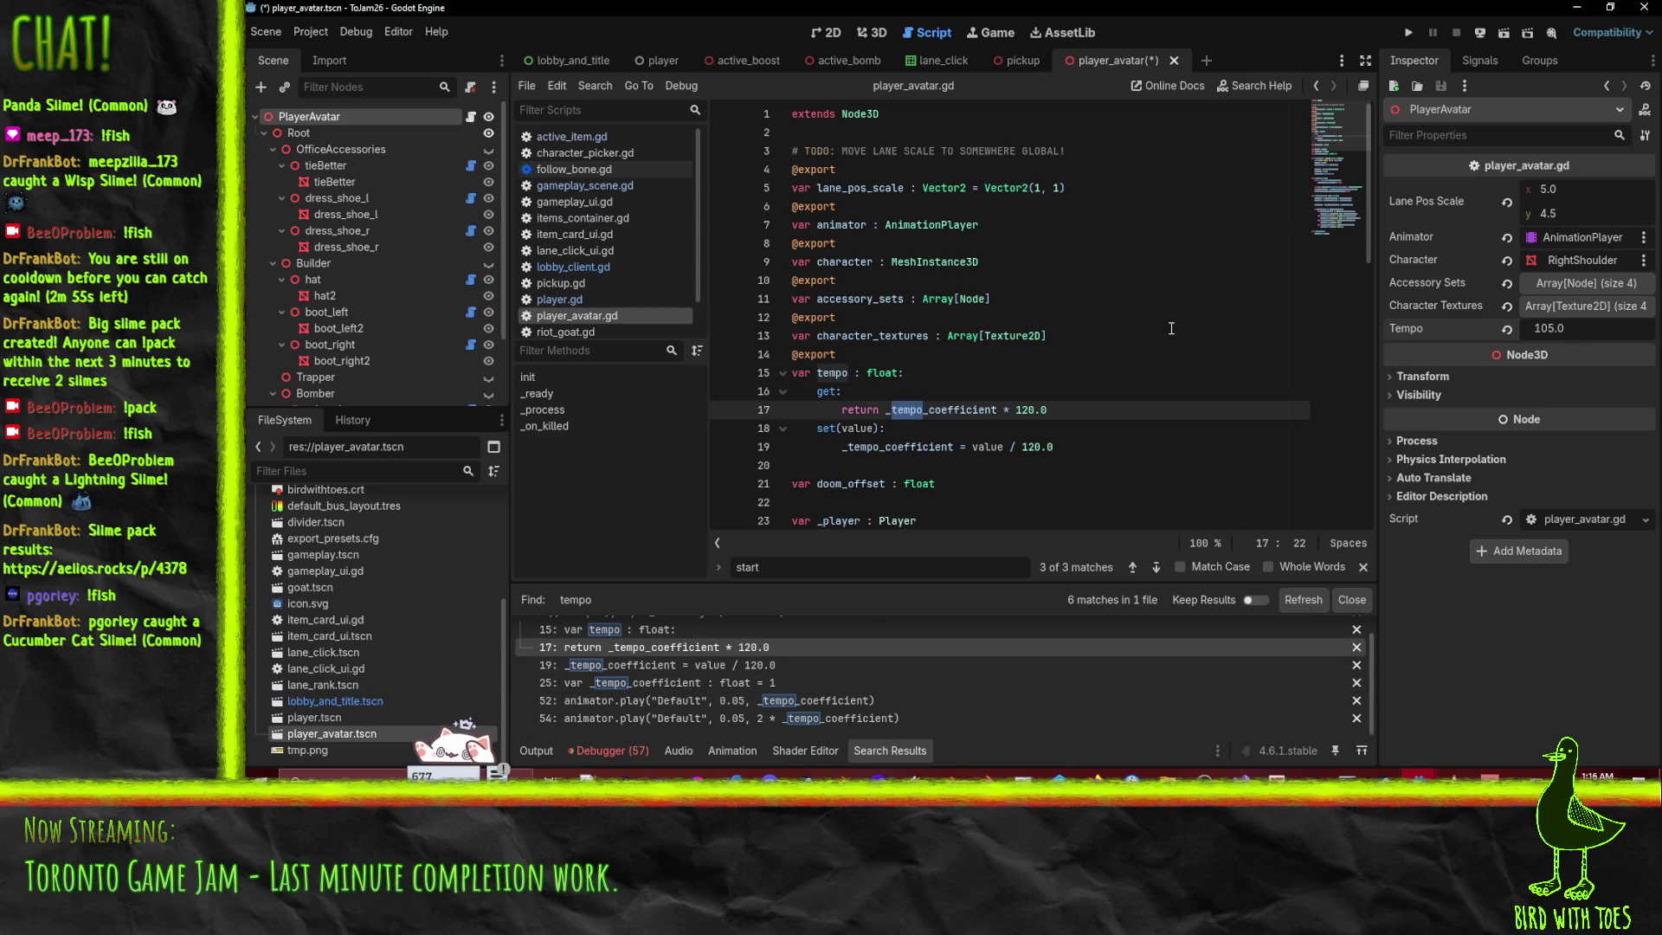
Trace the uses of _tempo_coefficient in player_avatar.gd to the Default animation call
double_click(995, 412)
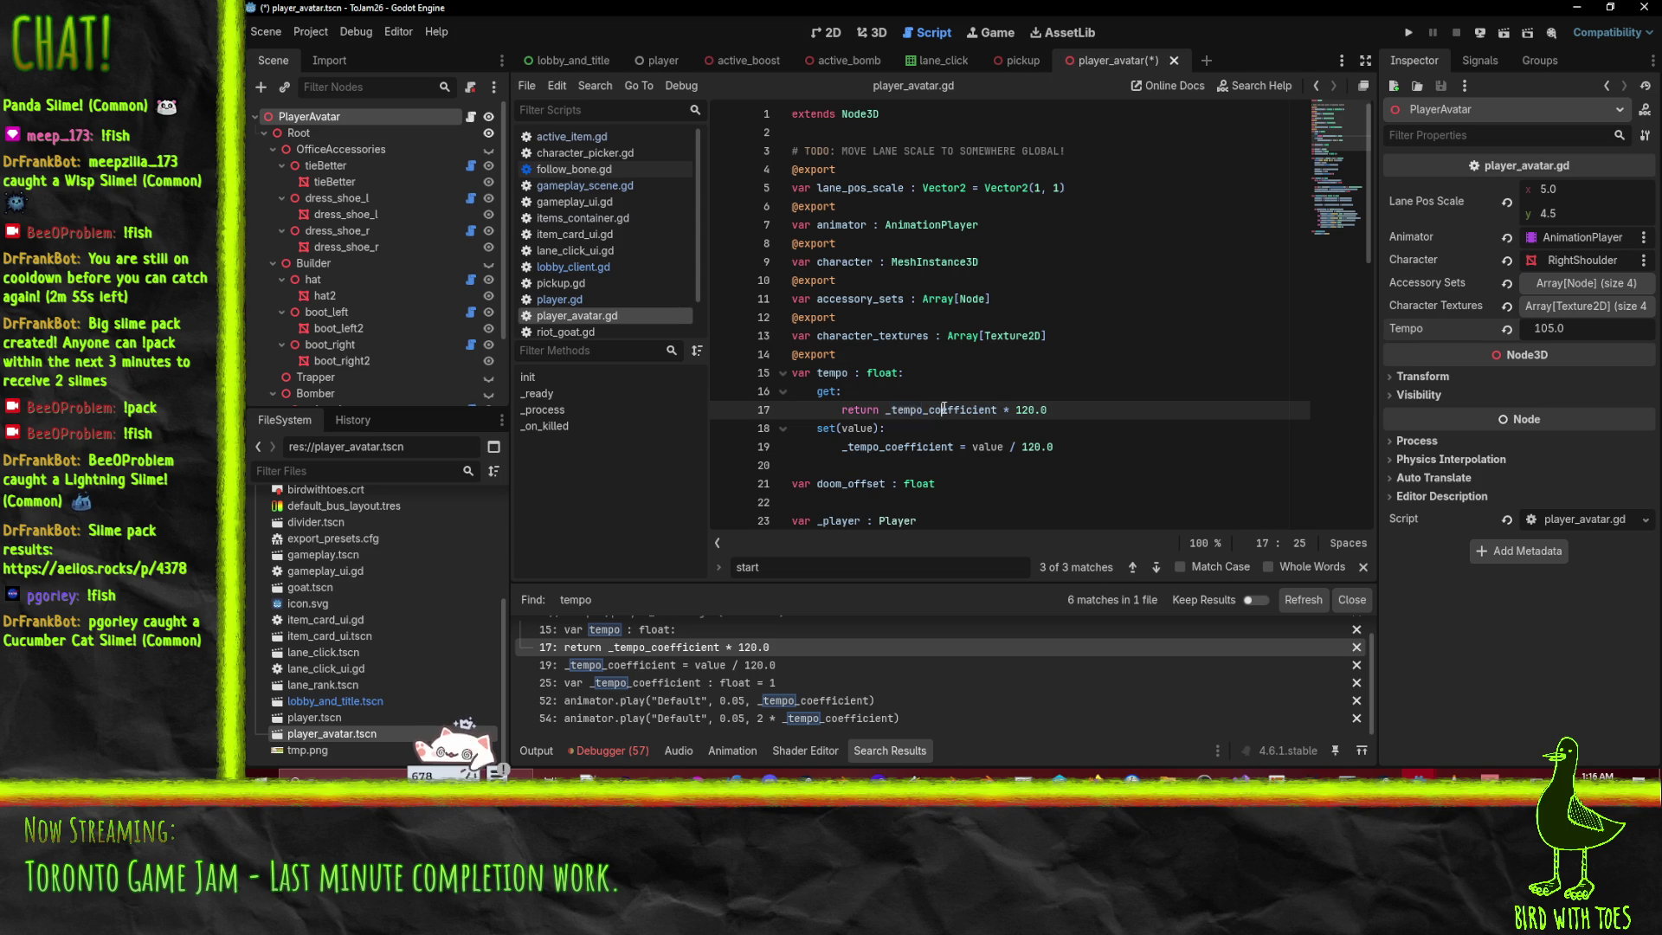
double_click(902, 445)
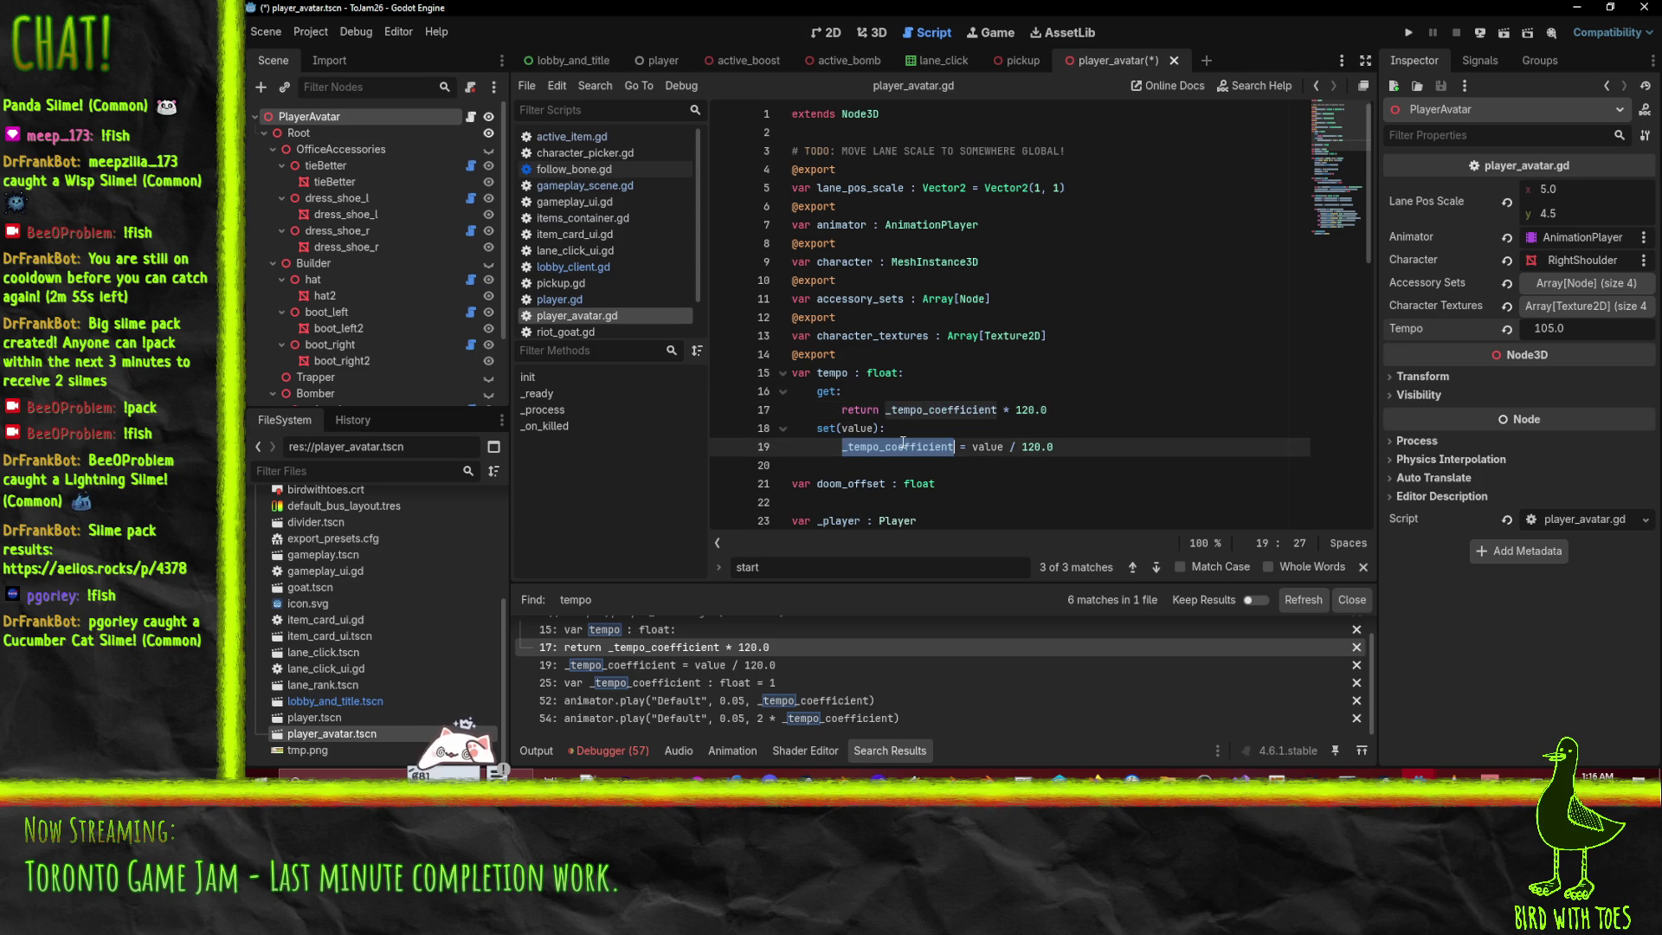
click(995, 447)
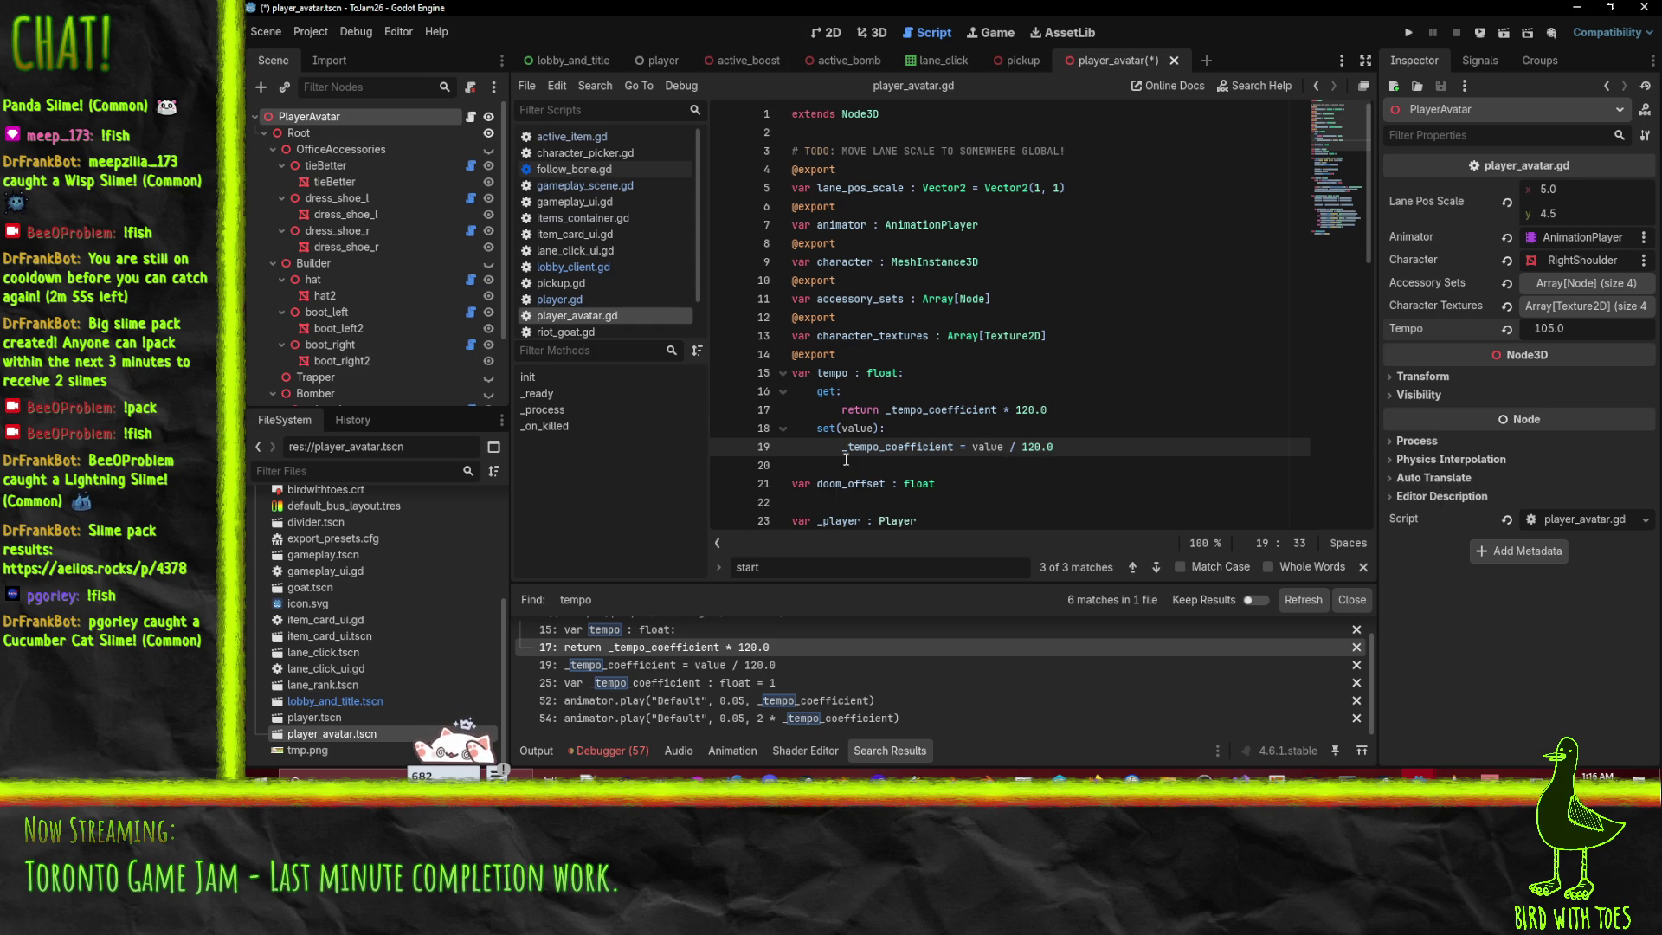
double_click(869, 429)
double_click(891, 447)
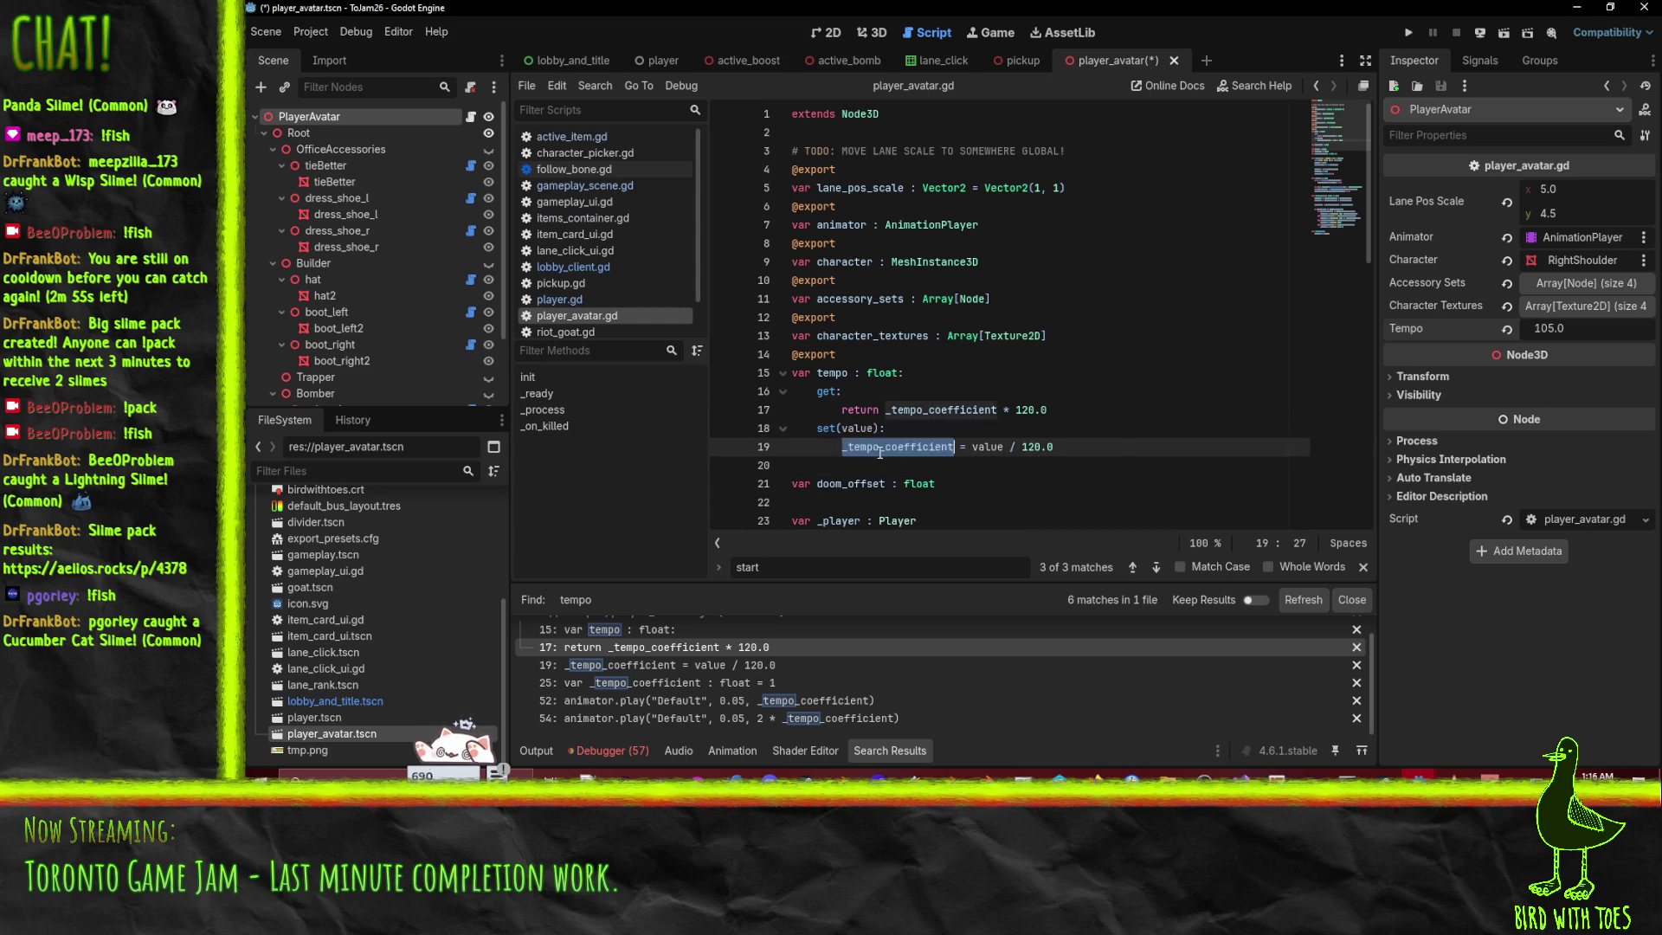
key(ctrl+f)
key(Return)
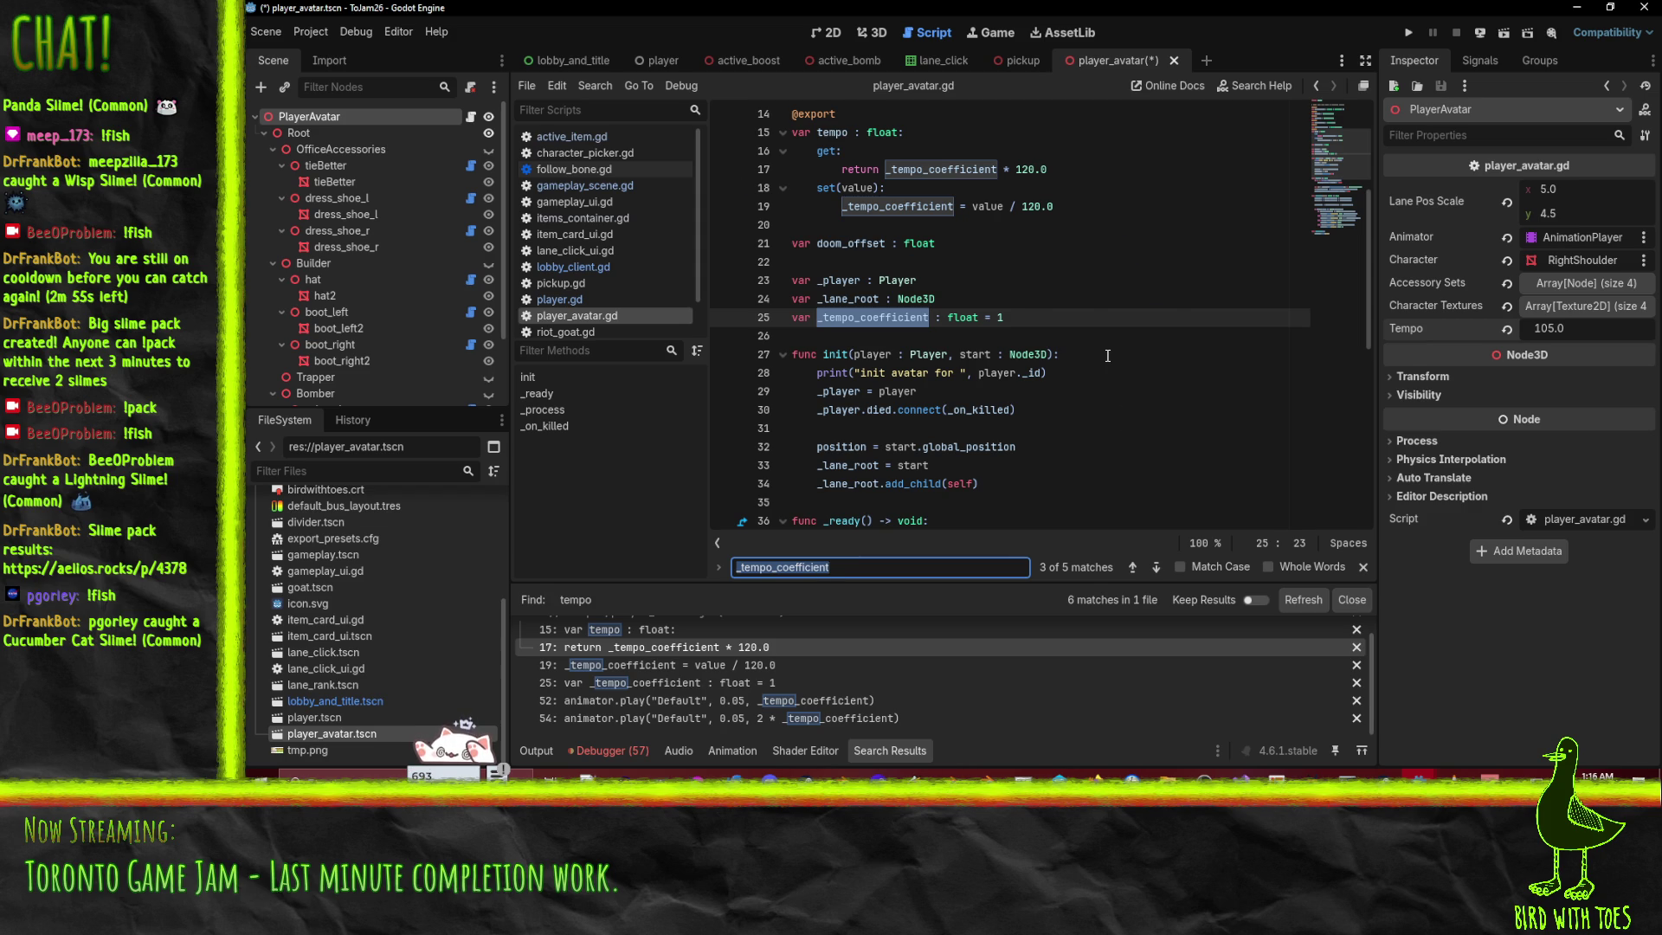
key(Return)
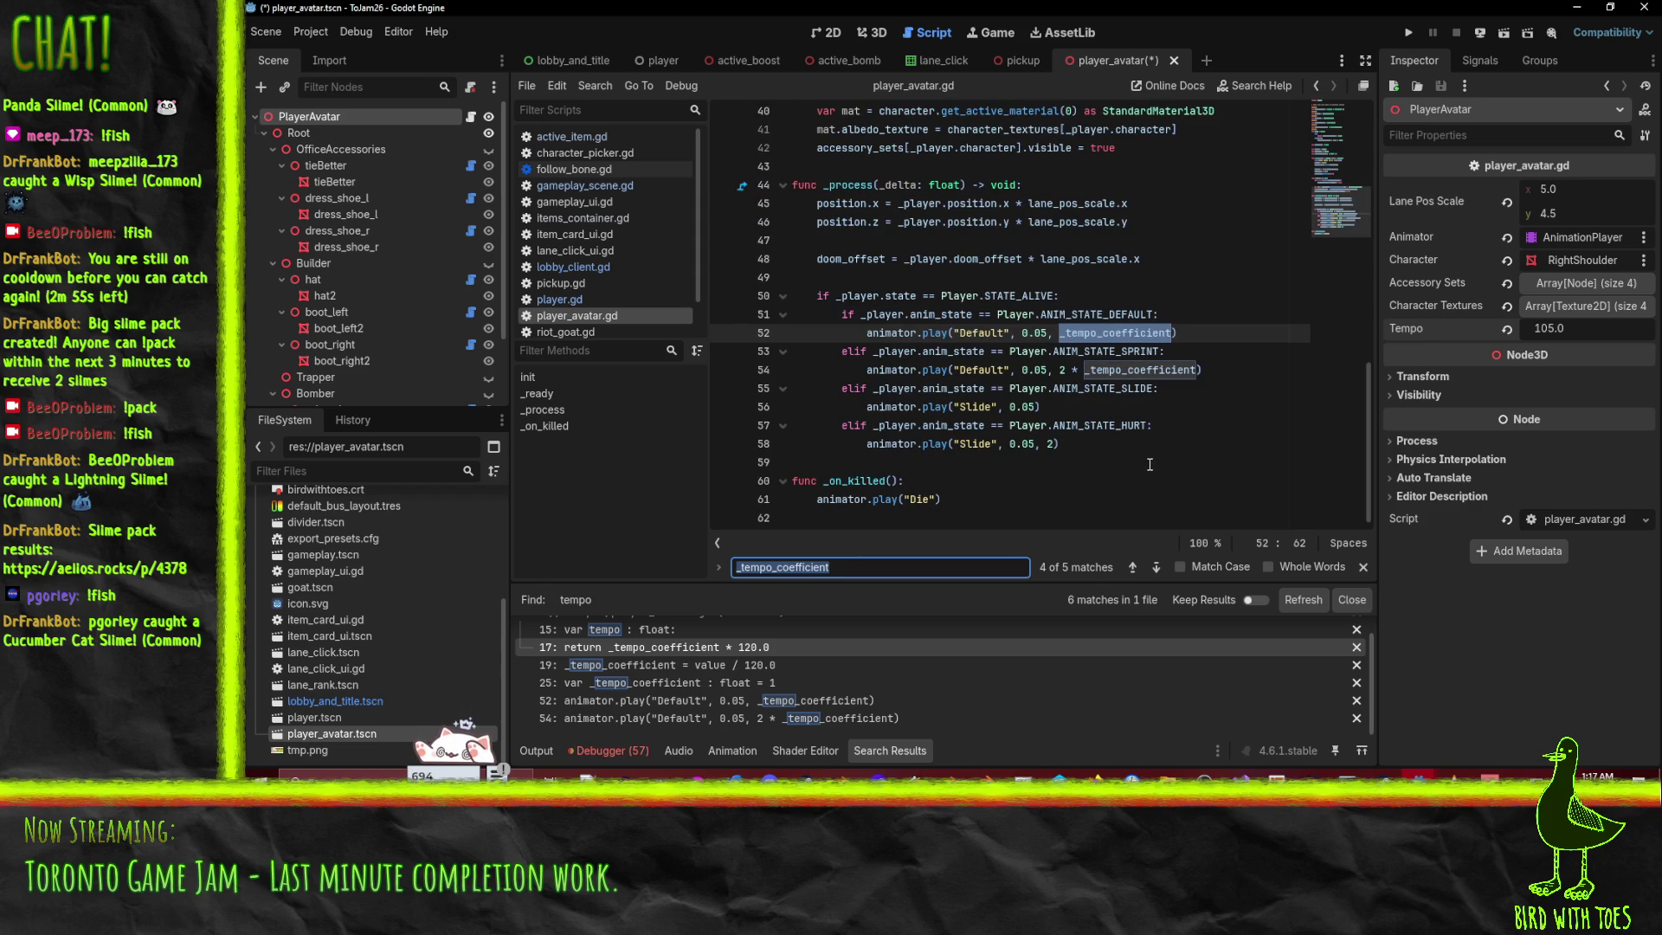
scroll(1148, 462, up, 2)
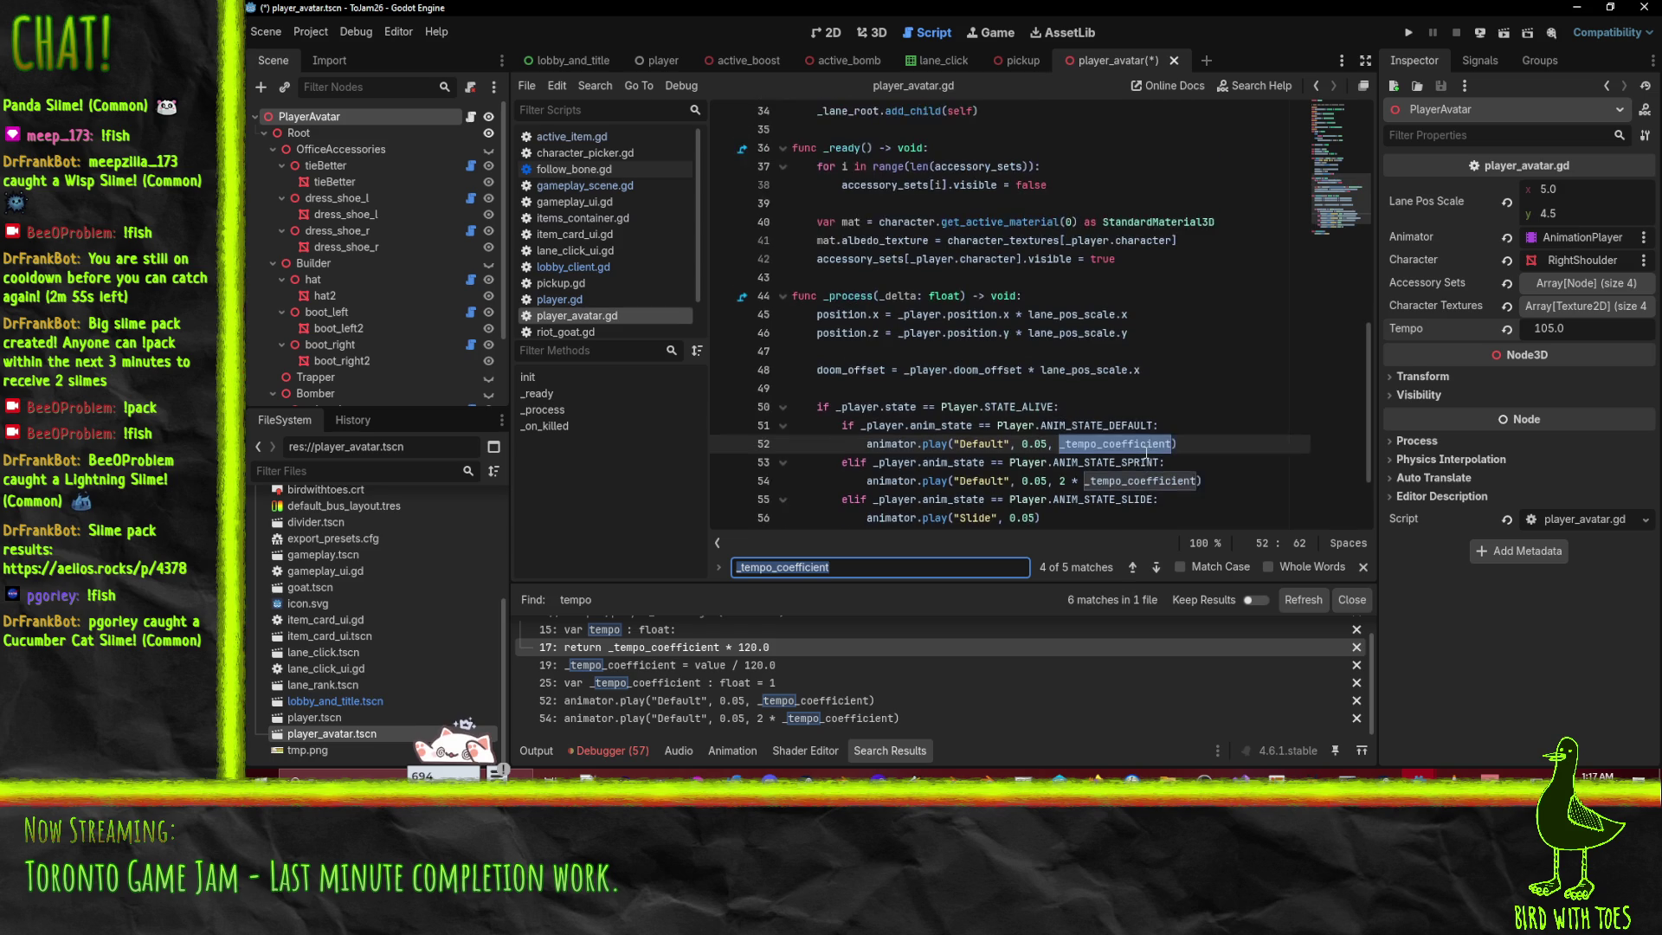
Paste the Default animation call at the end of _ready and dedent it
click(865, 439)
scroll(952, 440, up, 5)
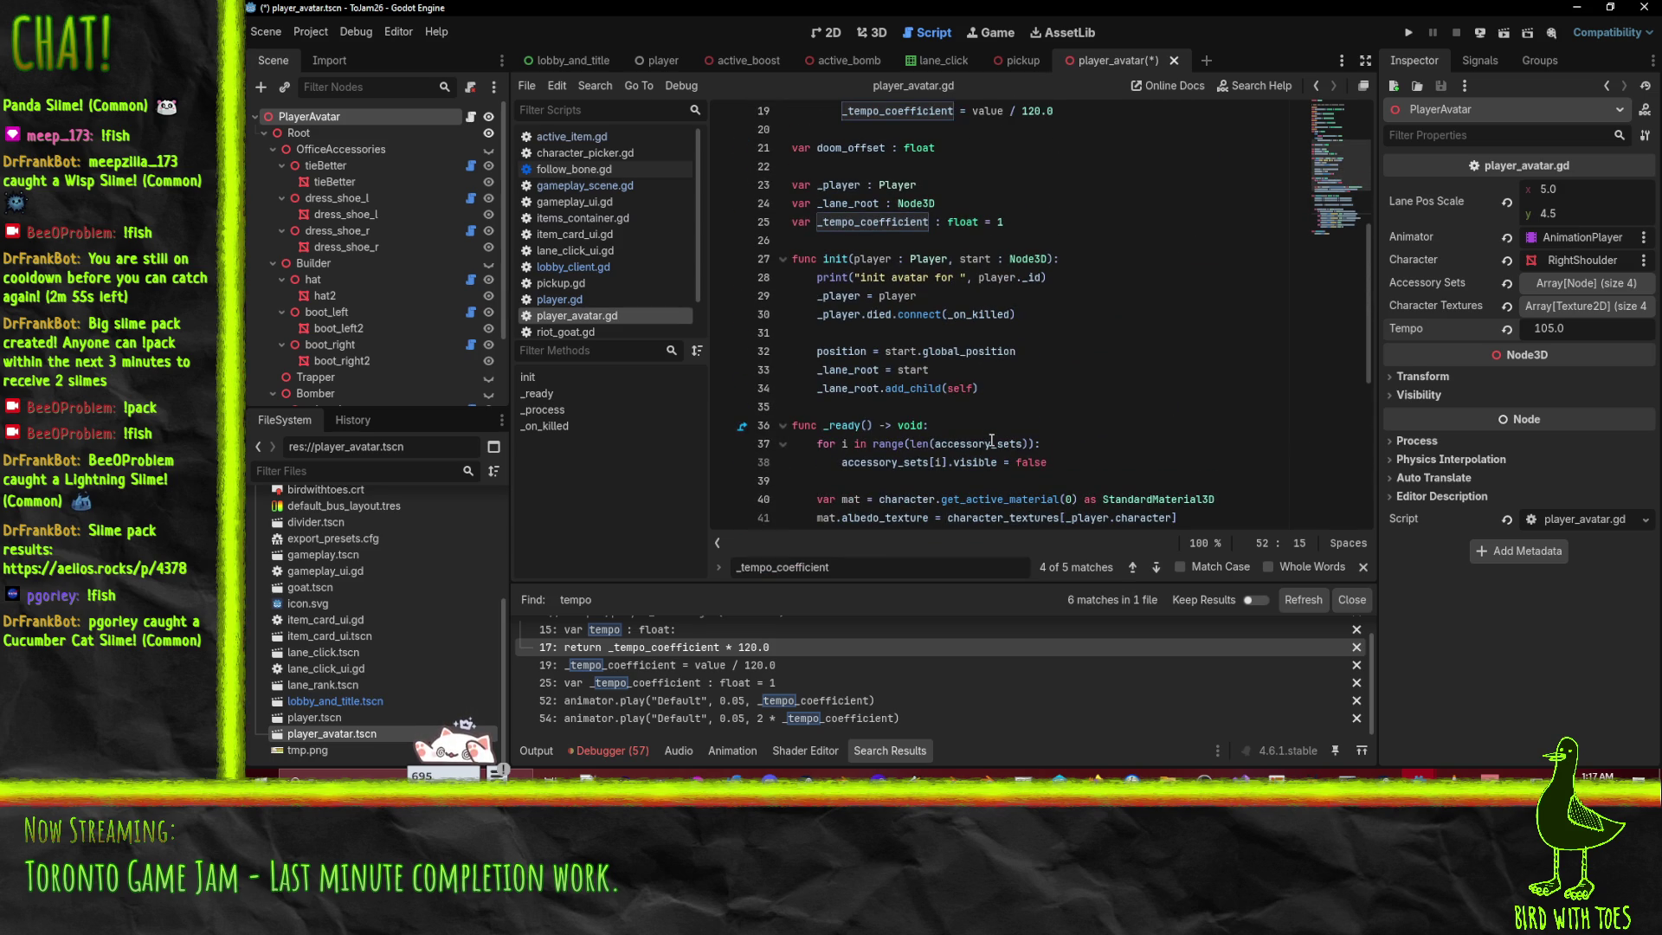
scroll(991, 441, down, 5)
scroll(1069, 430, down, 2)
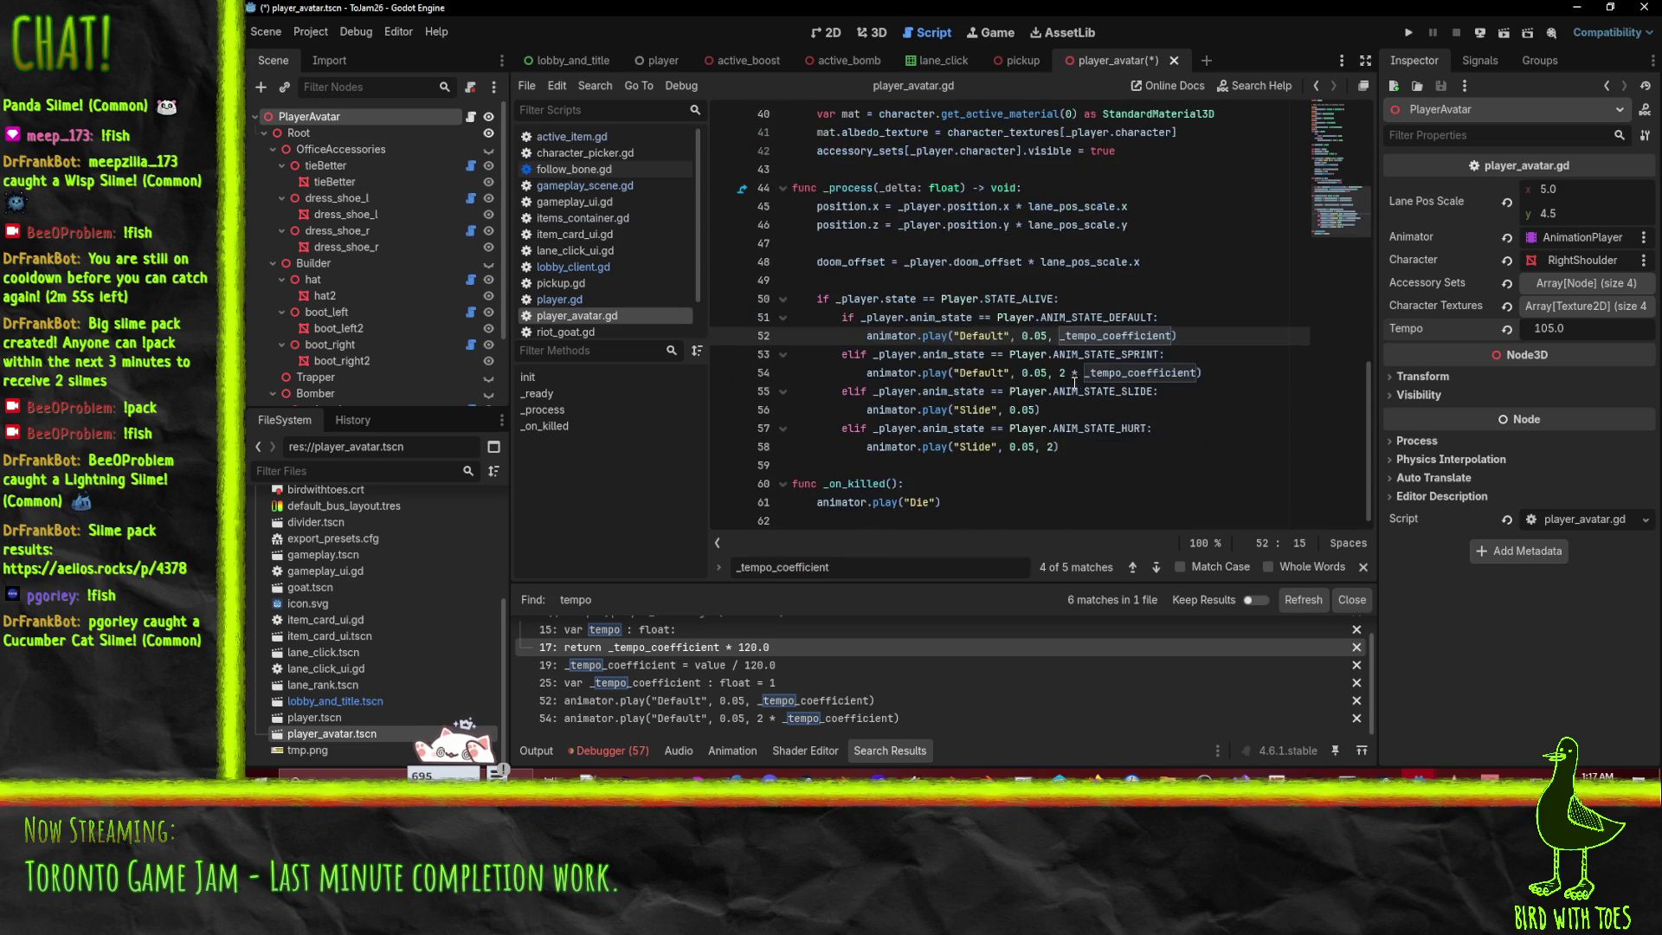
scroll(1066, 408, up, 1)
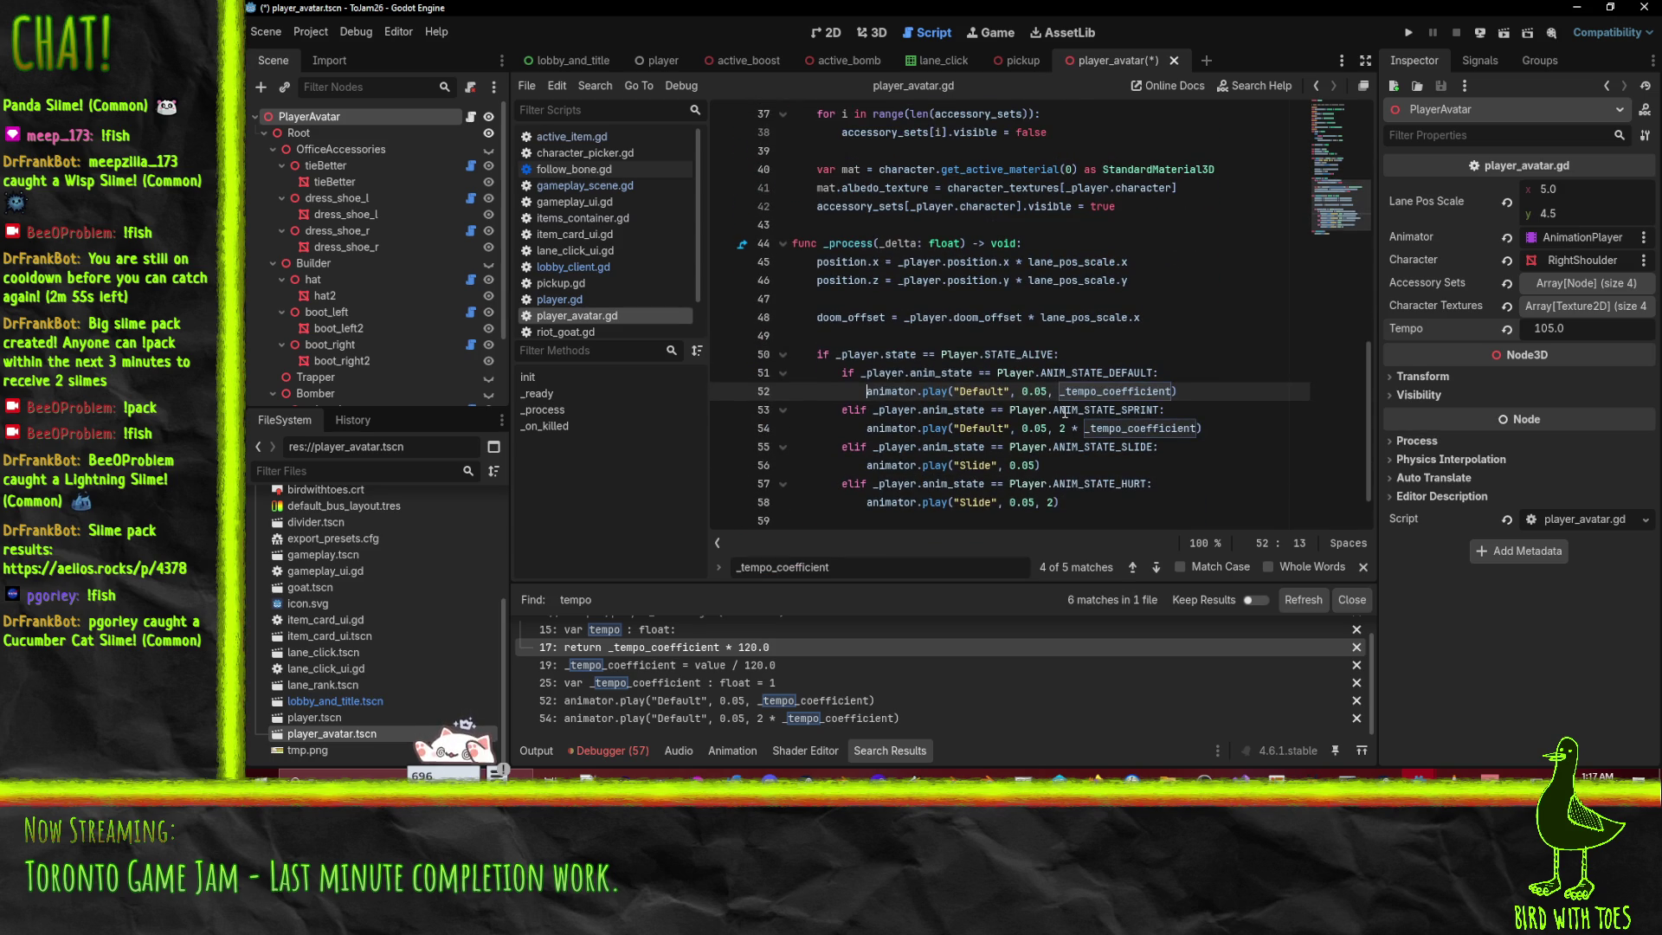
key(Up)
key(Up)
key(Up)
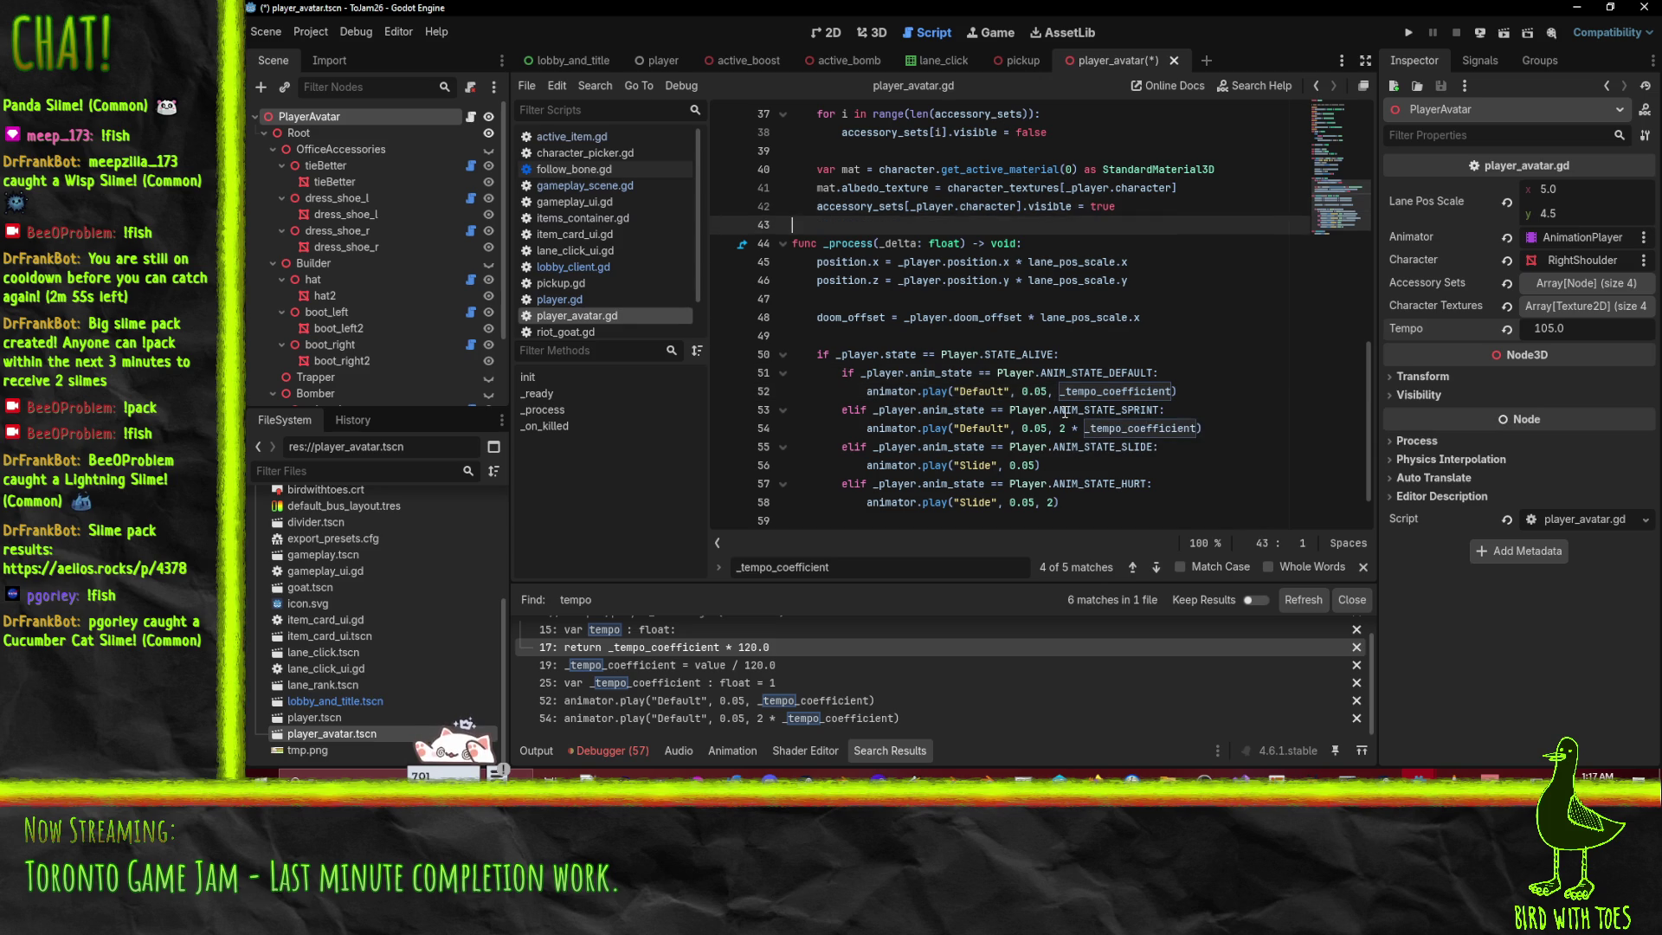
scroll(1064, 412, up, 1)
key(ctrl+v)
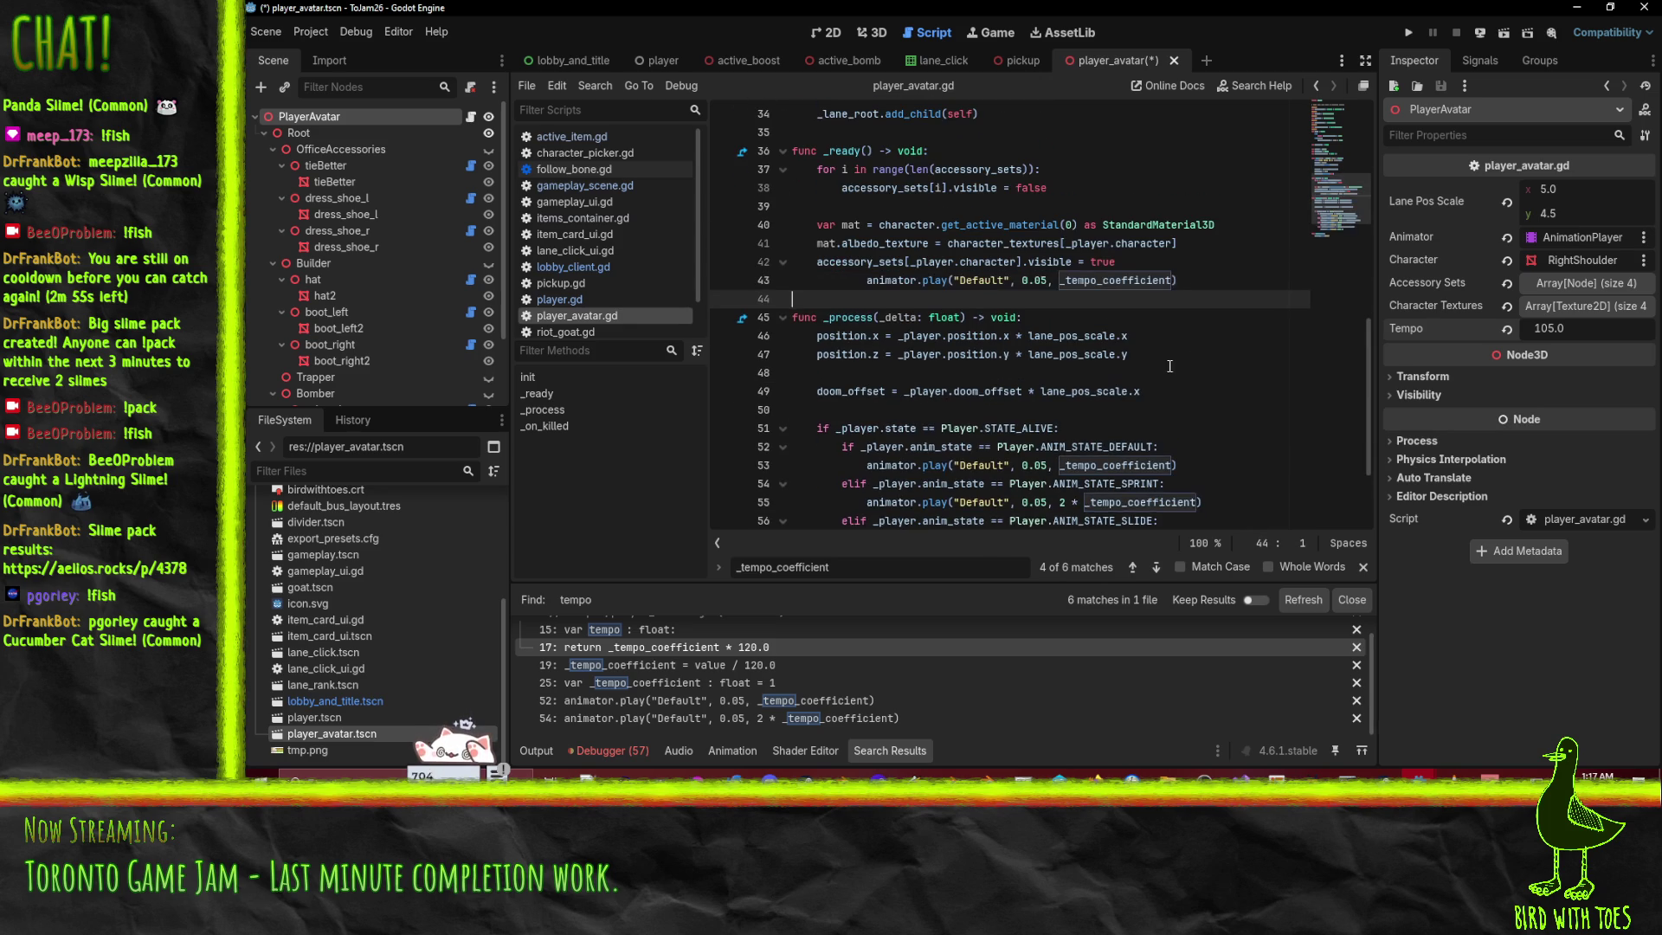
key(shift+Up)
key(shift+Tab)
key(shift+Tab)
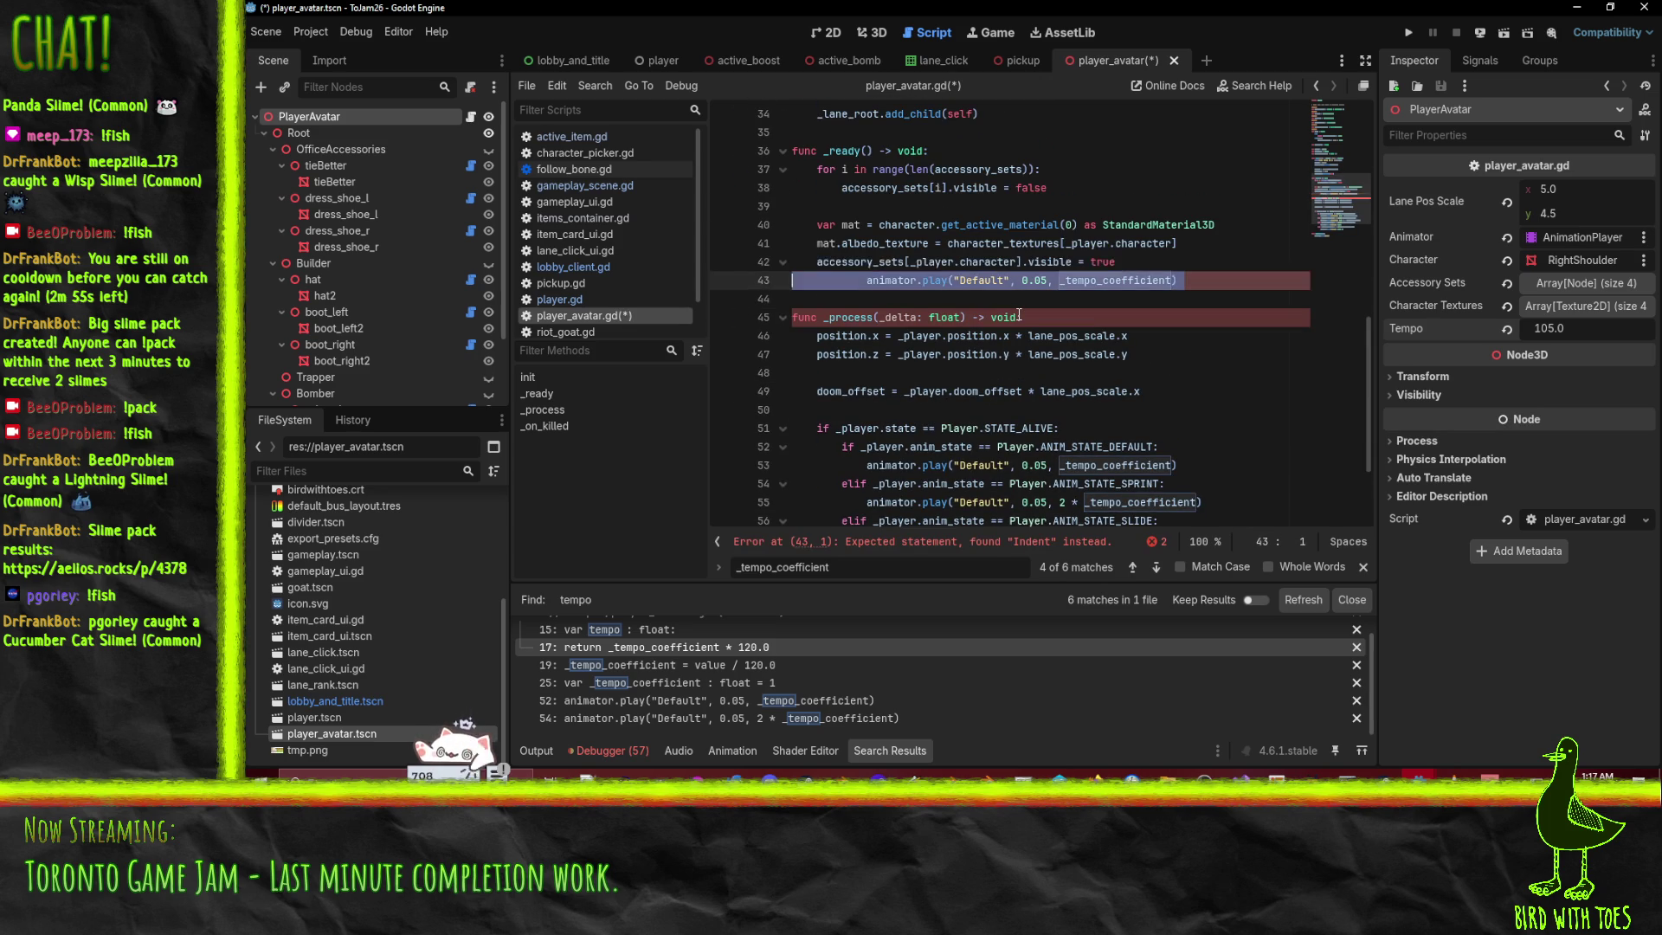
scroll(1045, 286, down, 1)
Change the pasted call's arguments to 0, 0 and save player_avatar.gd
double_click(1048, 224)
key(BackSpace)
text(0)
key(BackSpace)
click(1076, 242)
key(ctrl+s)
scroll(1075, 242, up, 2)
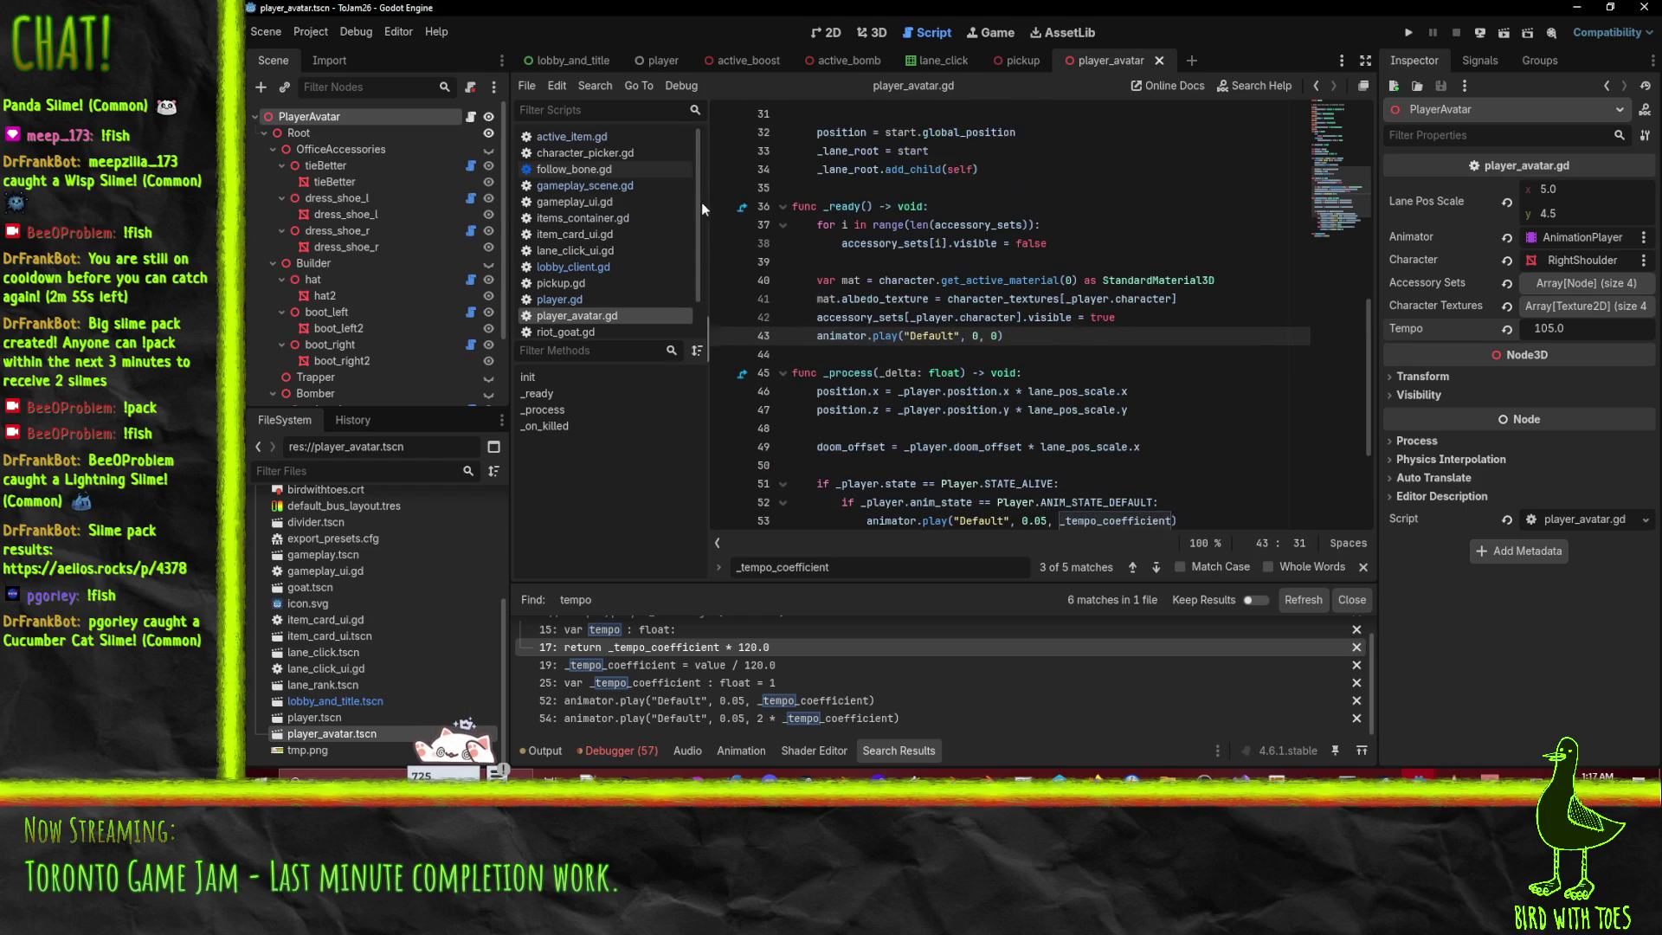
Launch the game, join, ready up into a bot match, then stop the run
click(1408, 39)
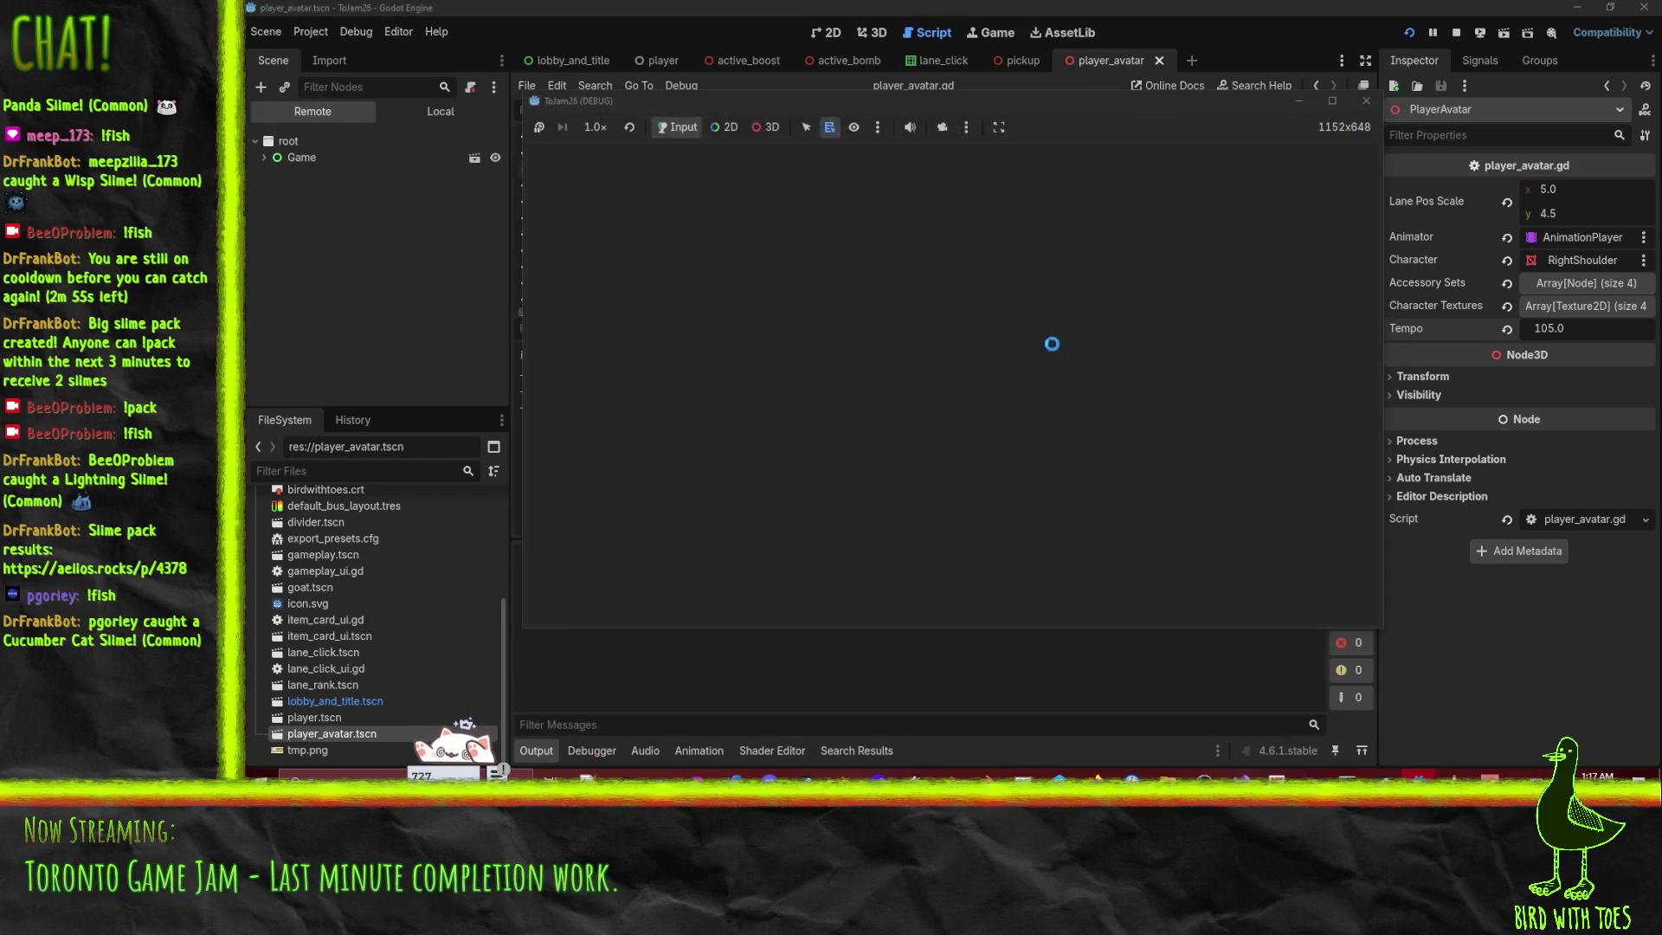
click(1207, 476)
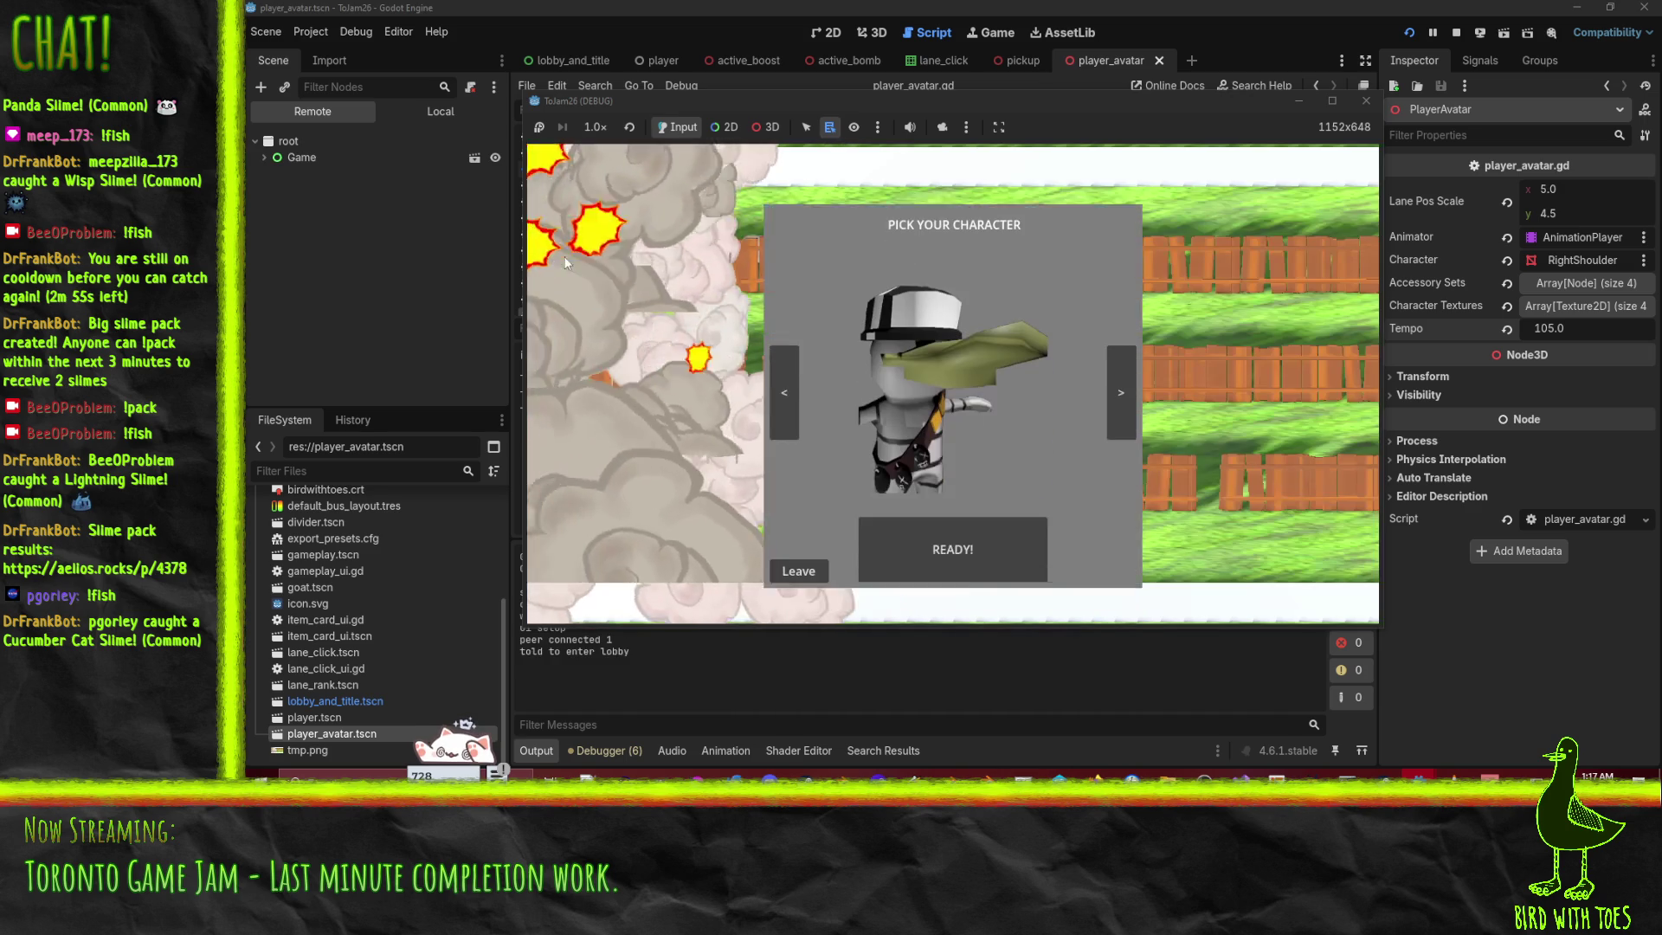
click(973, 529)
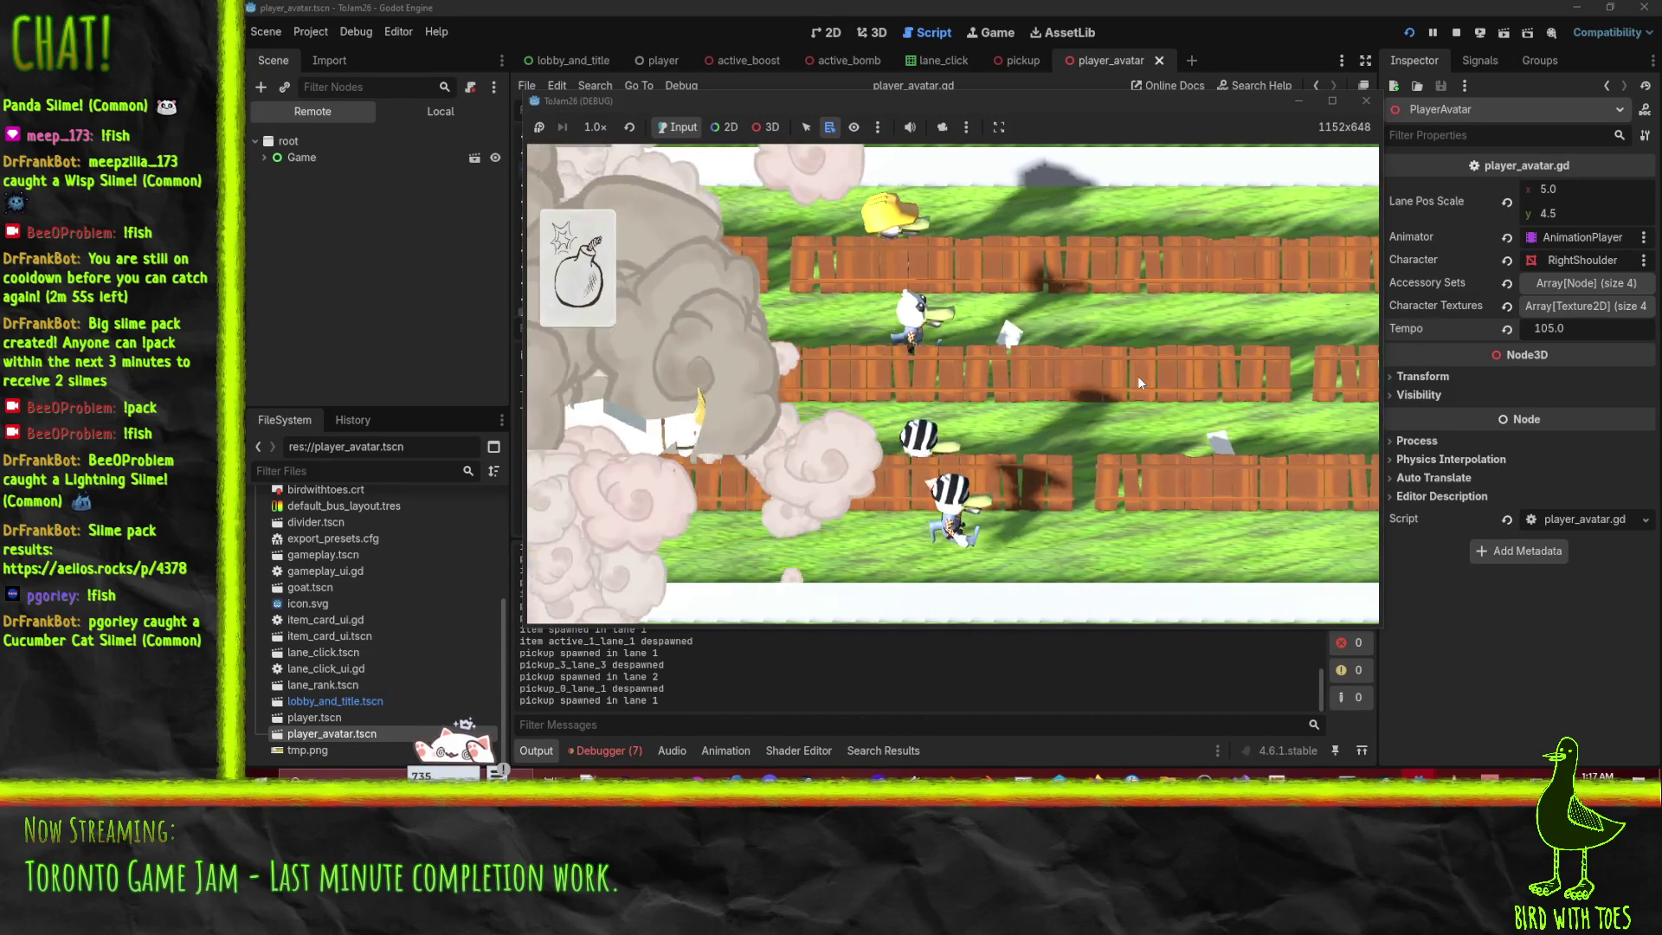
click(1457, 33)
scroll(870, 343, down, 4)
scroll(871, 343, up, 3)
double_click(883, 436)
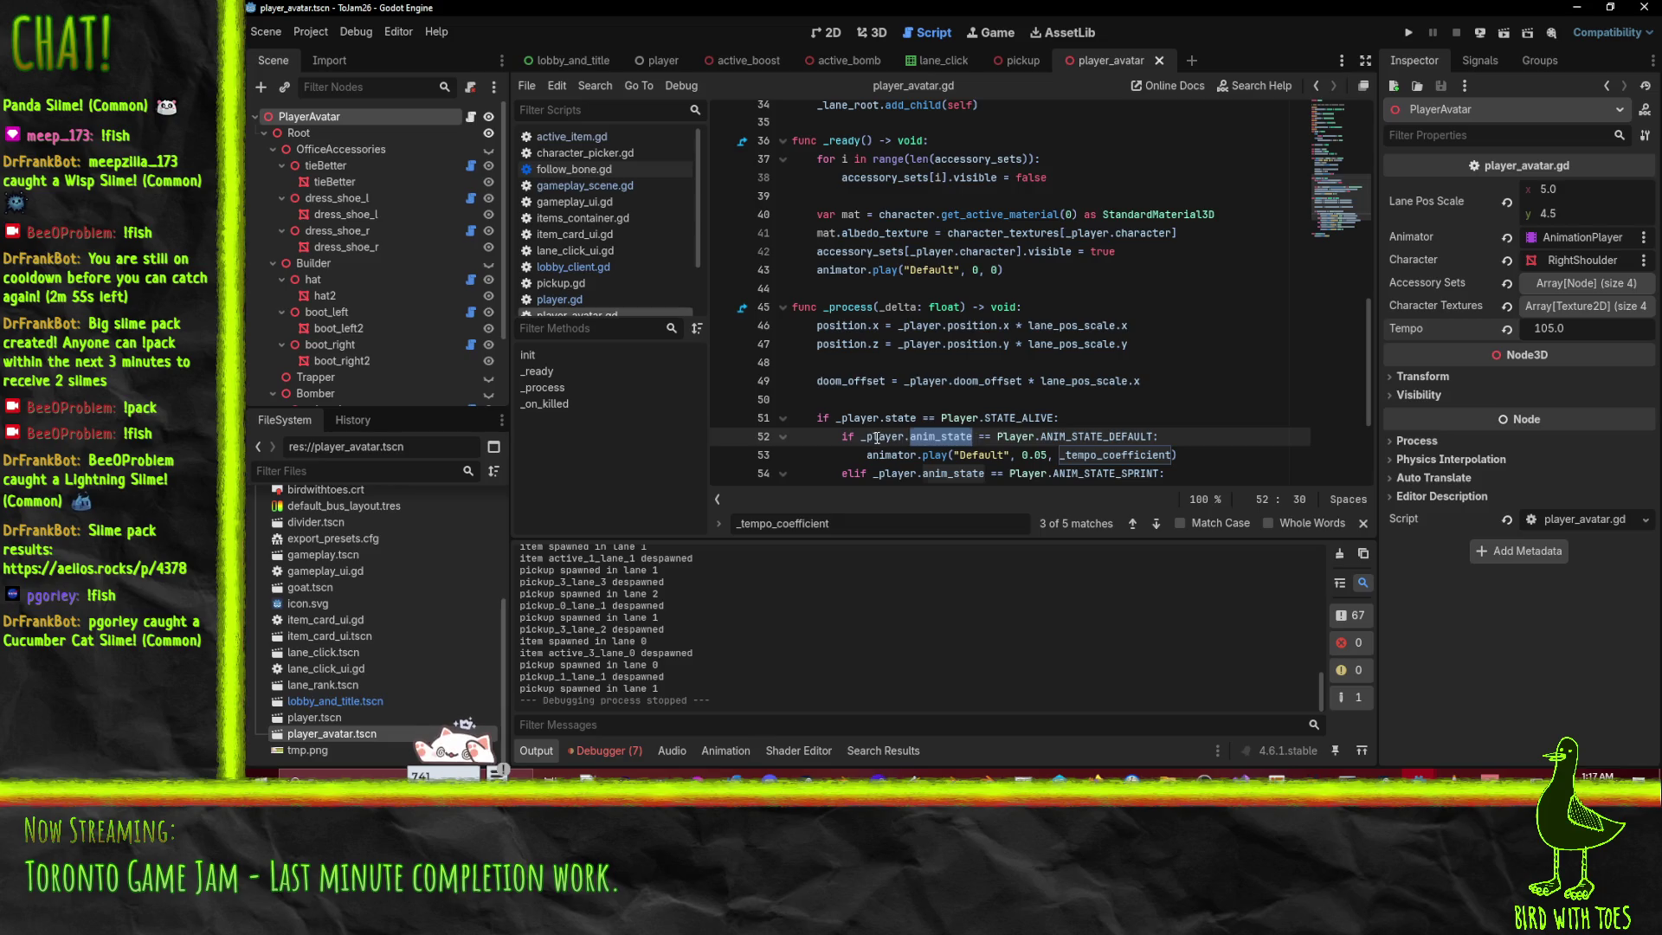
mouse_move(1137, 386)
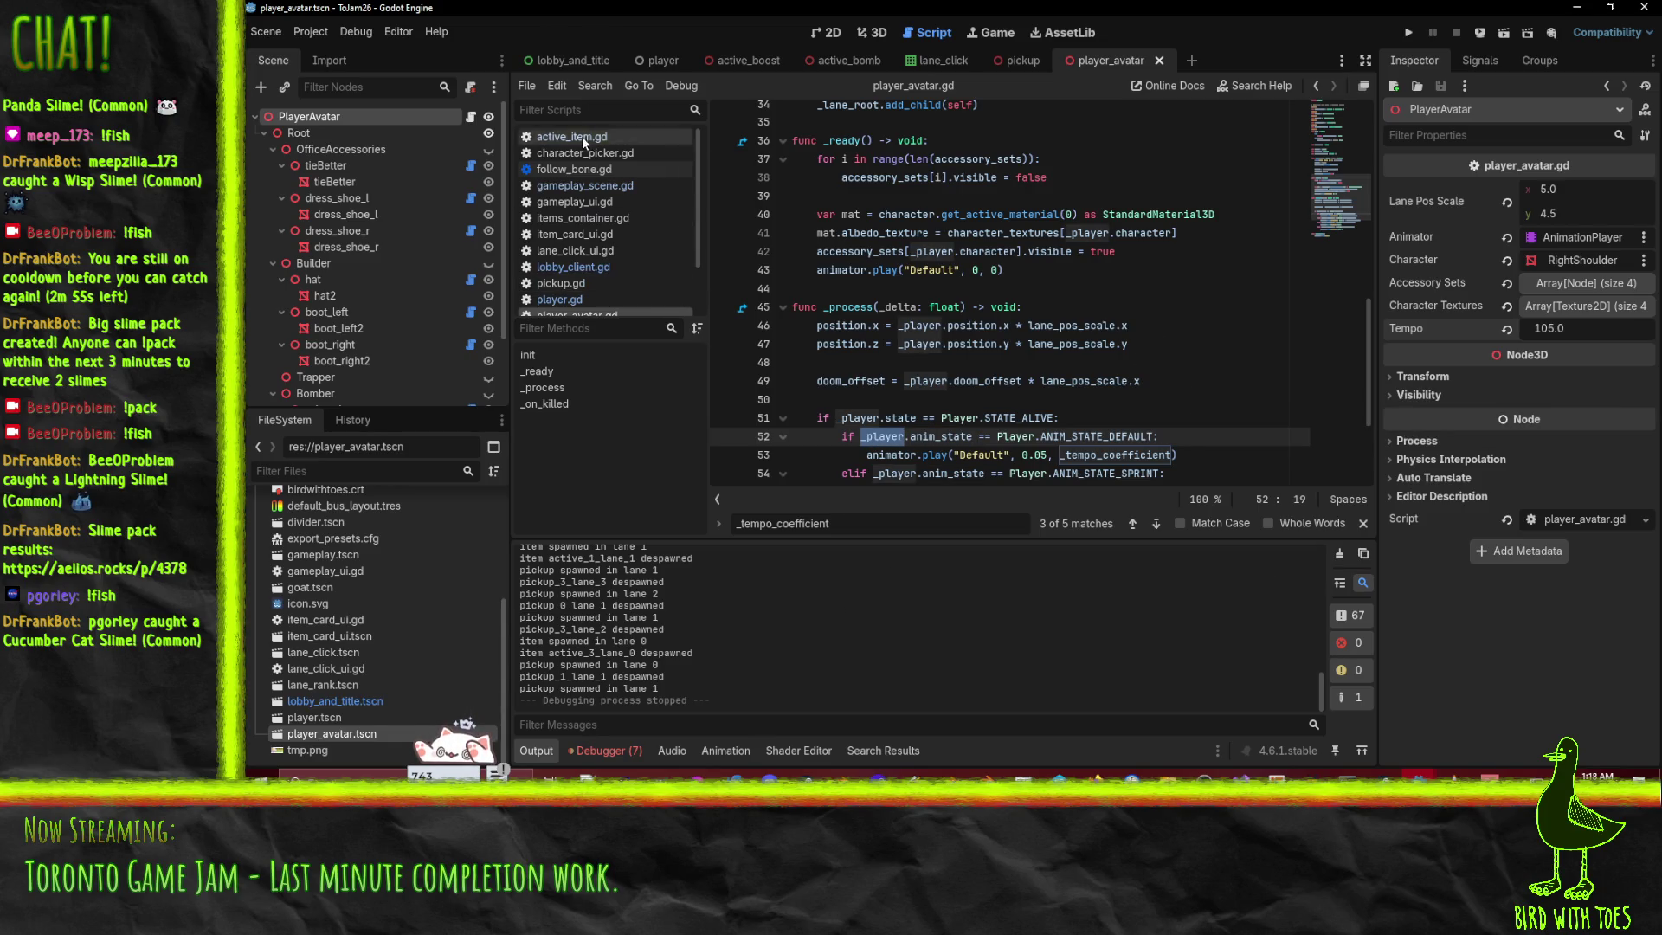
click(1417, 775)
click(1307, 736)
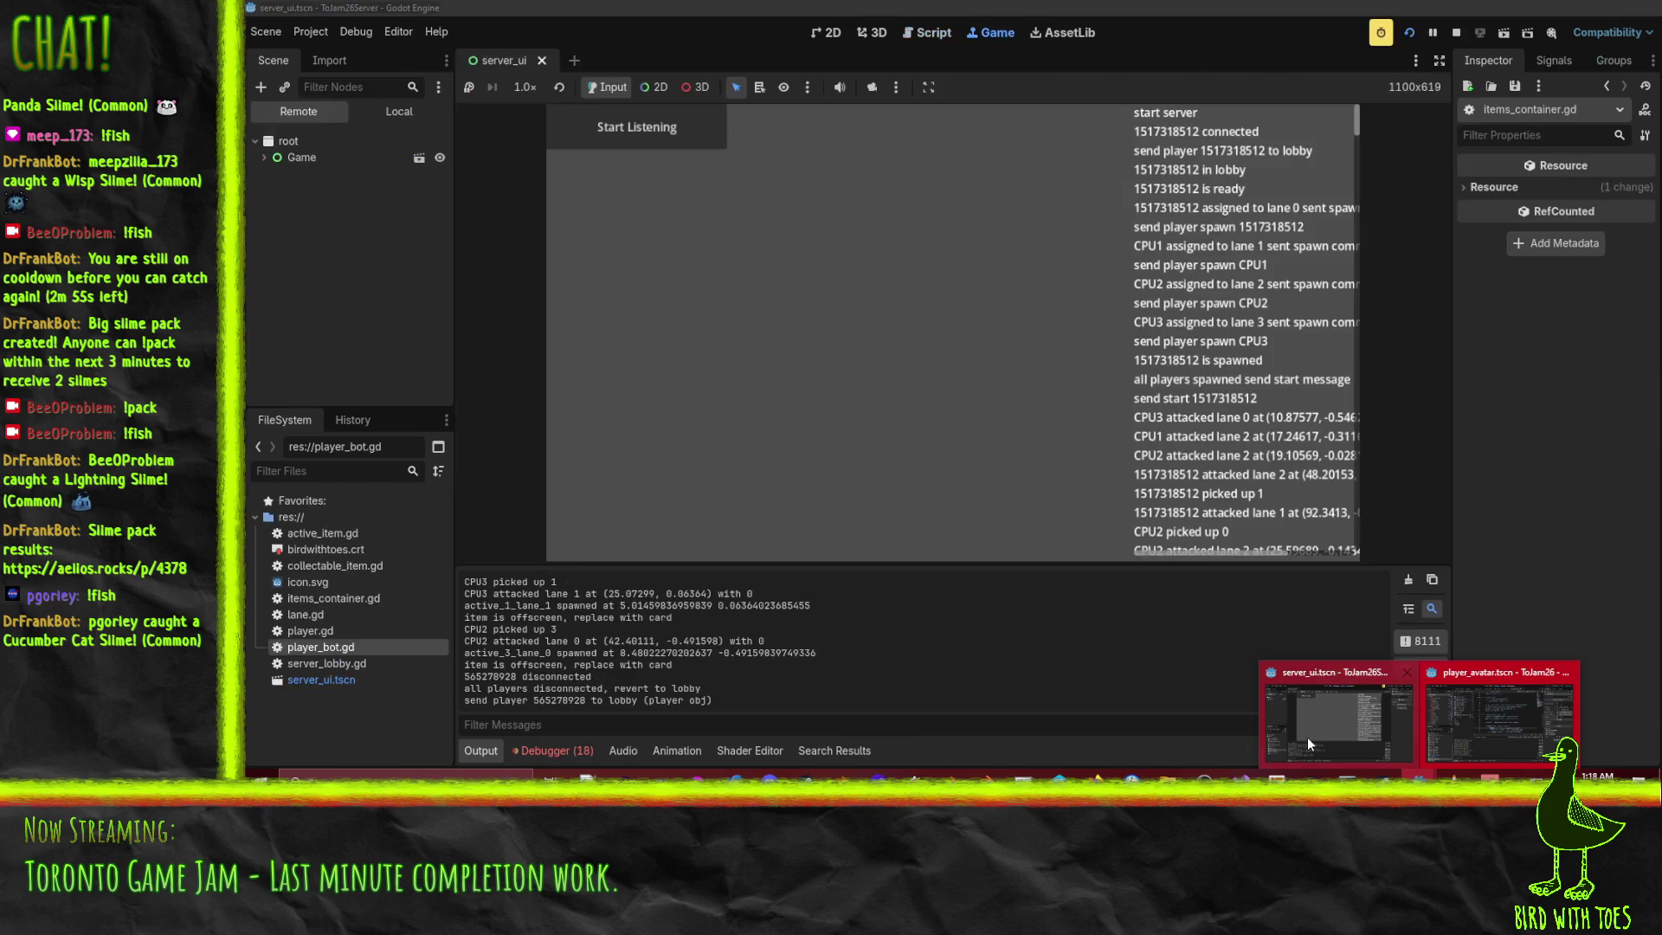
click(1455, 32)
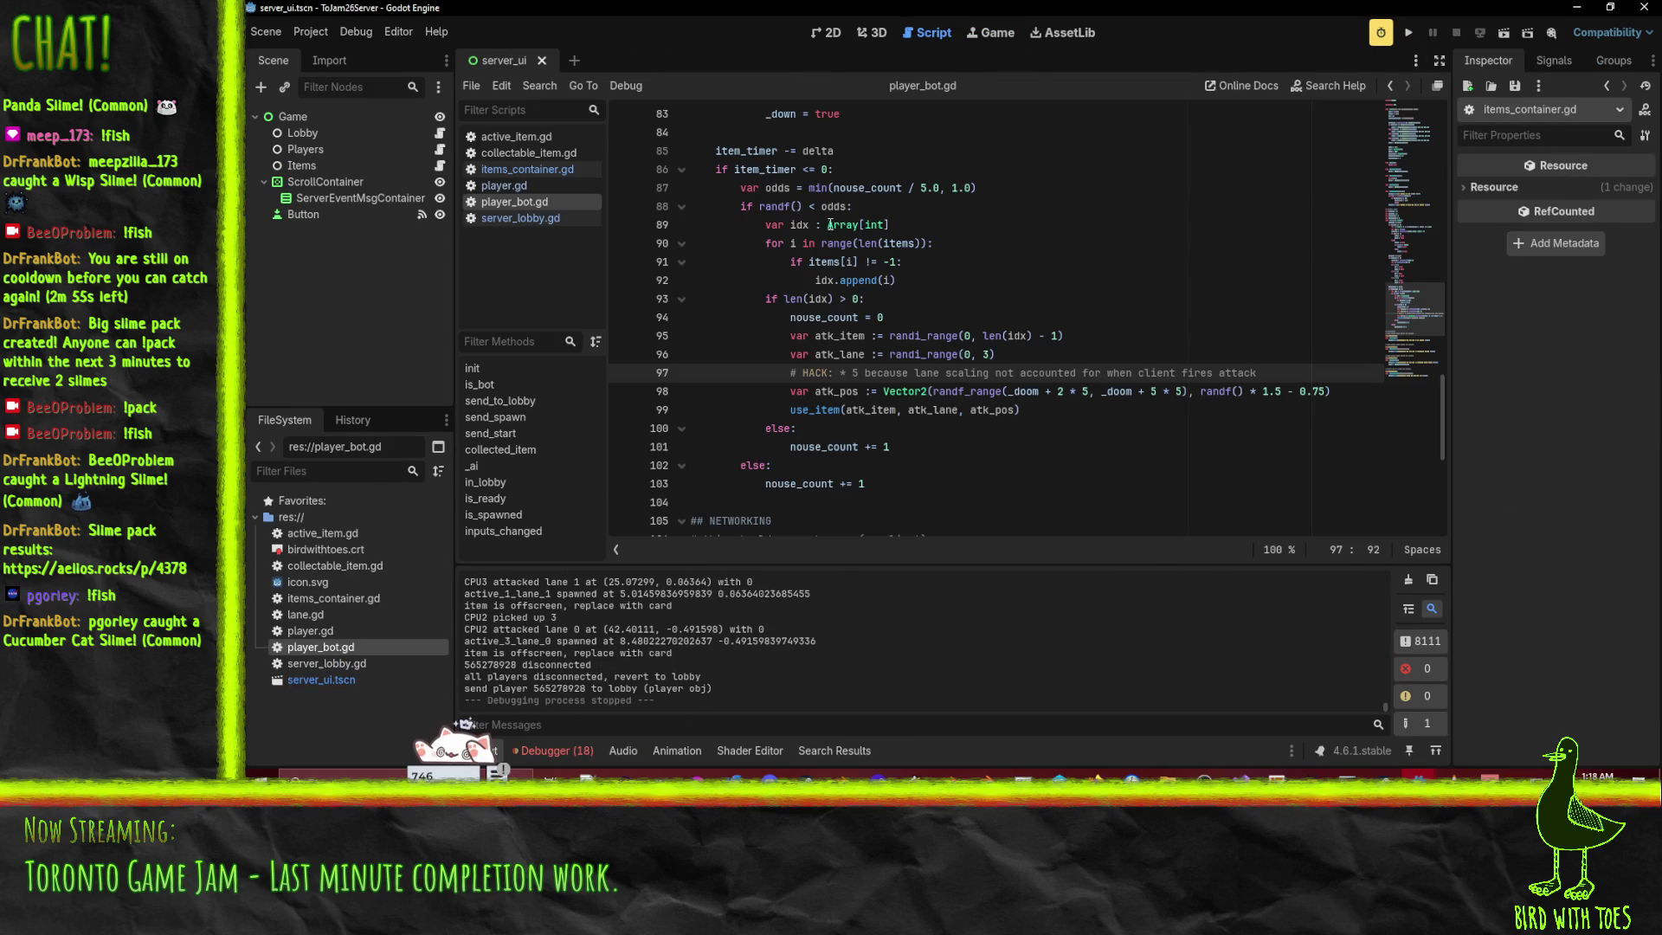
scroll(1018, 269, up, 7)
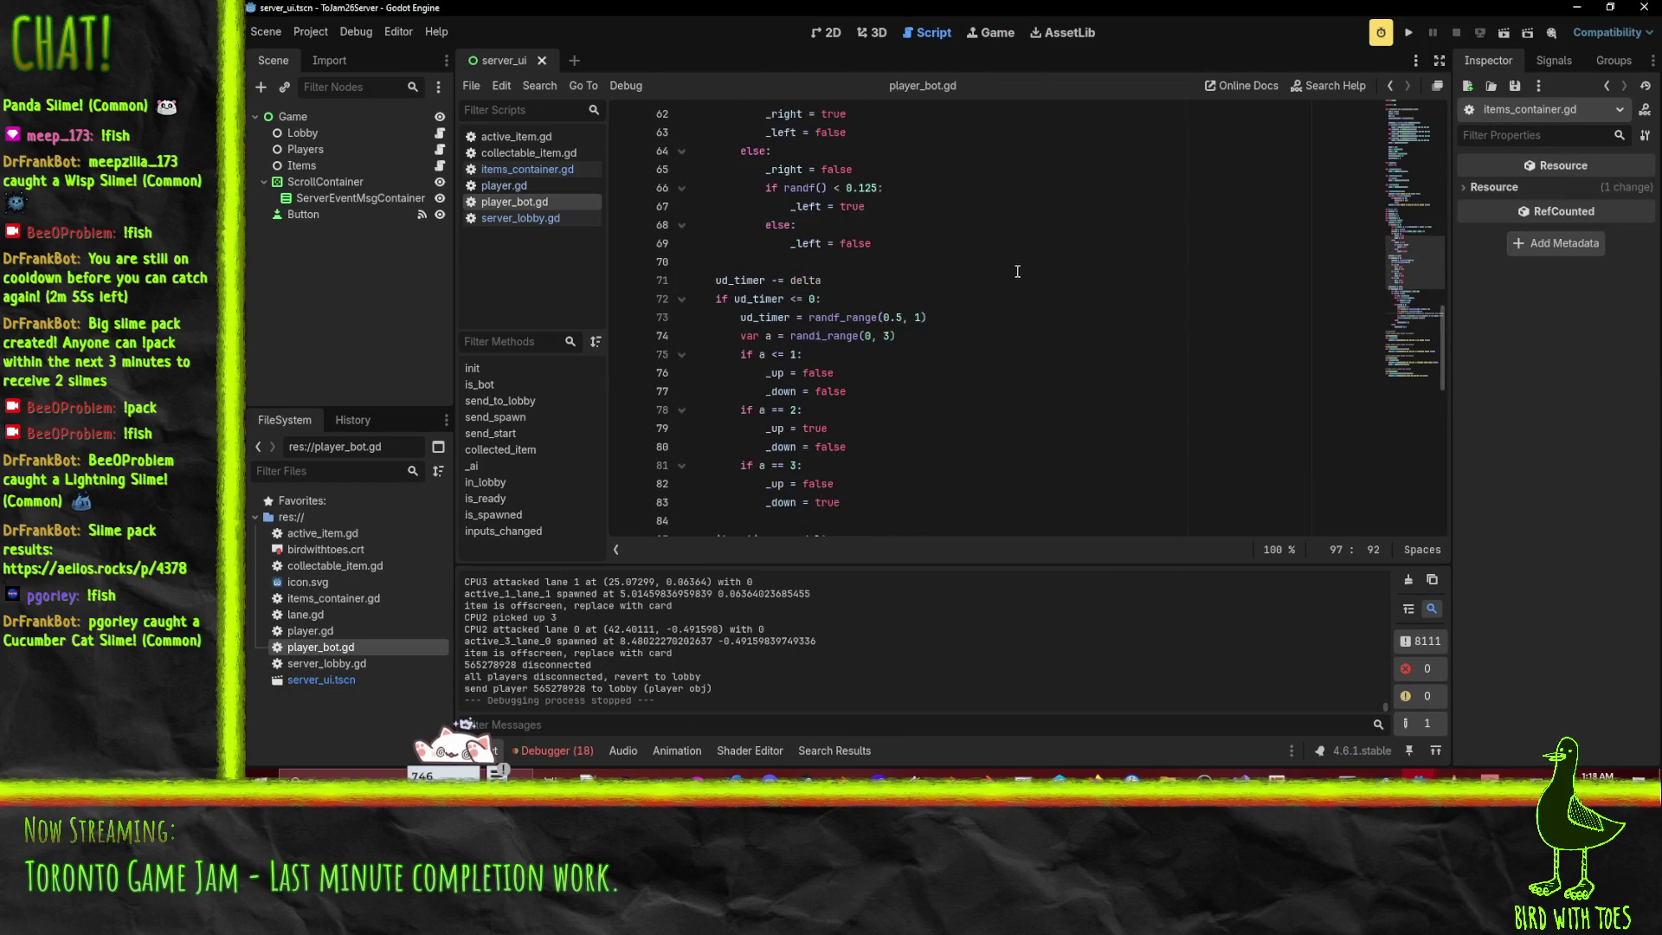
scroll(1018, 268, up, 4)
click(1039, 245)
scroll(1039, 246, up, 6)
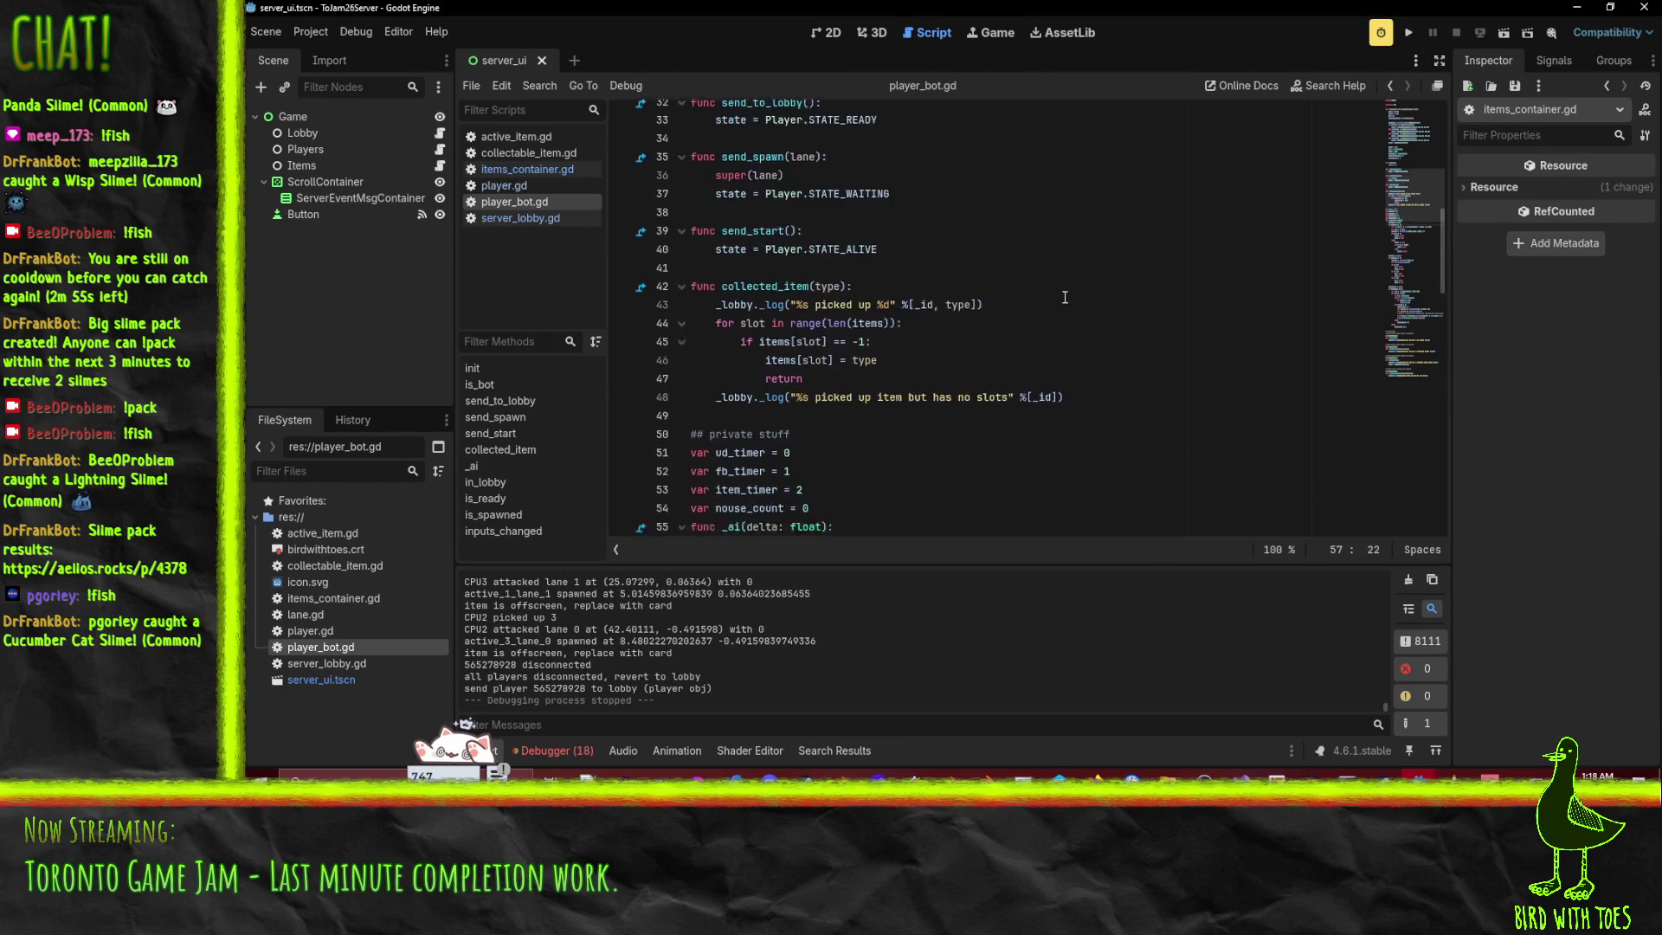
key(ctrl+f)
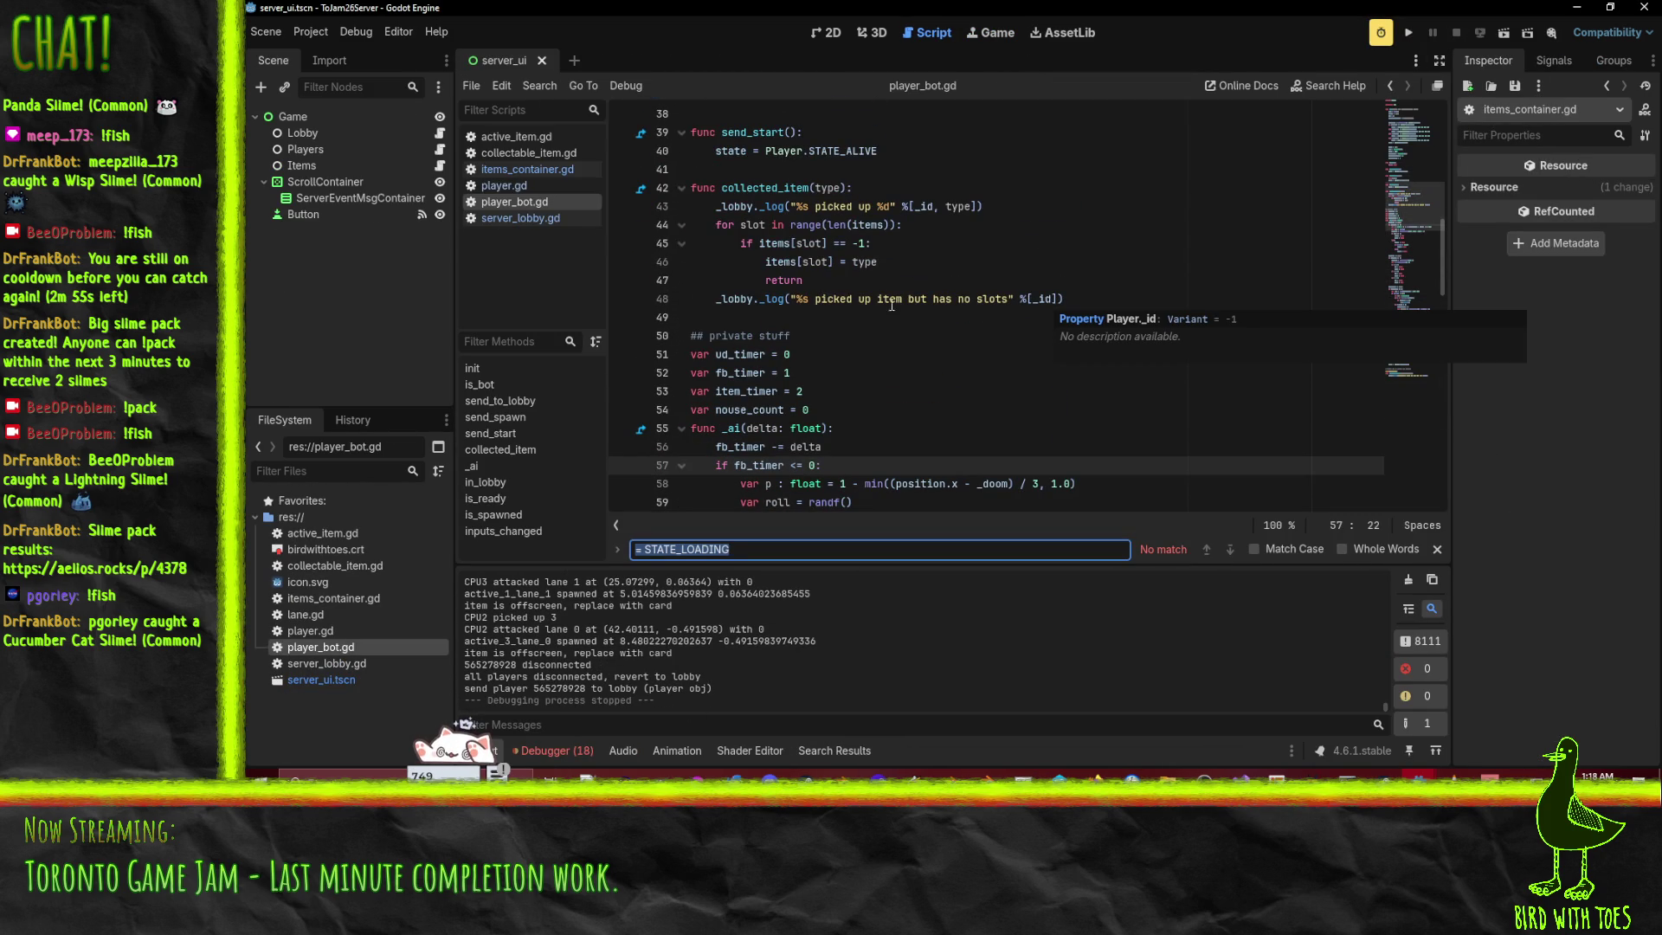
click(495, 185)
key(ctrl+f)
text(anim)
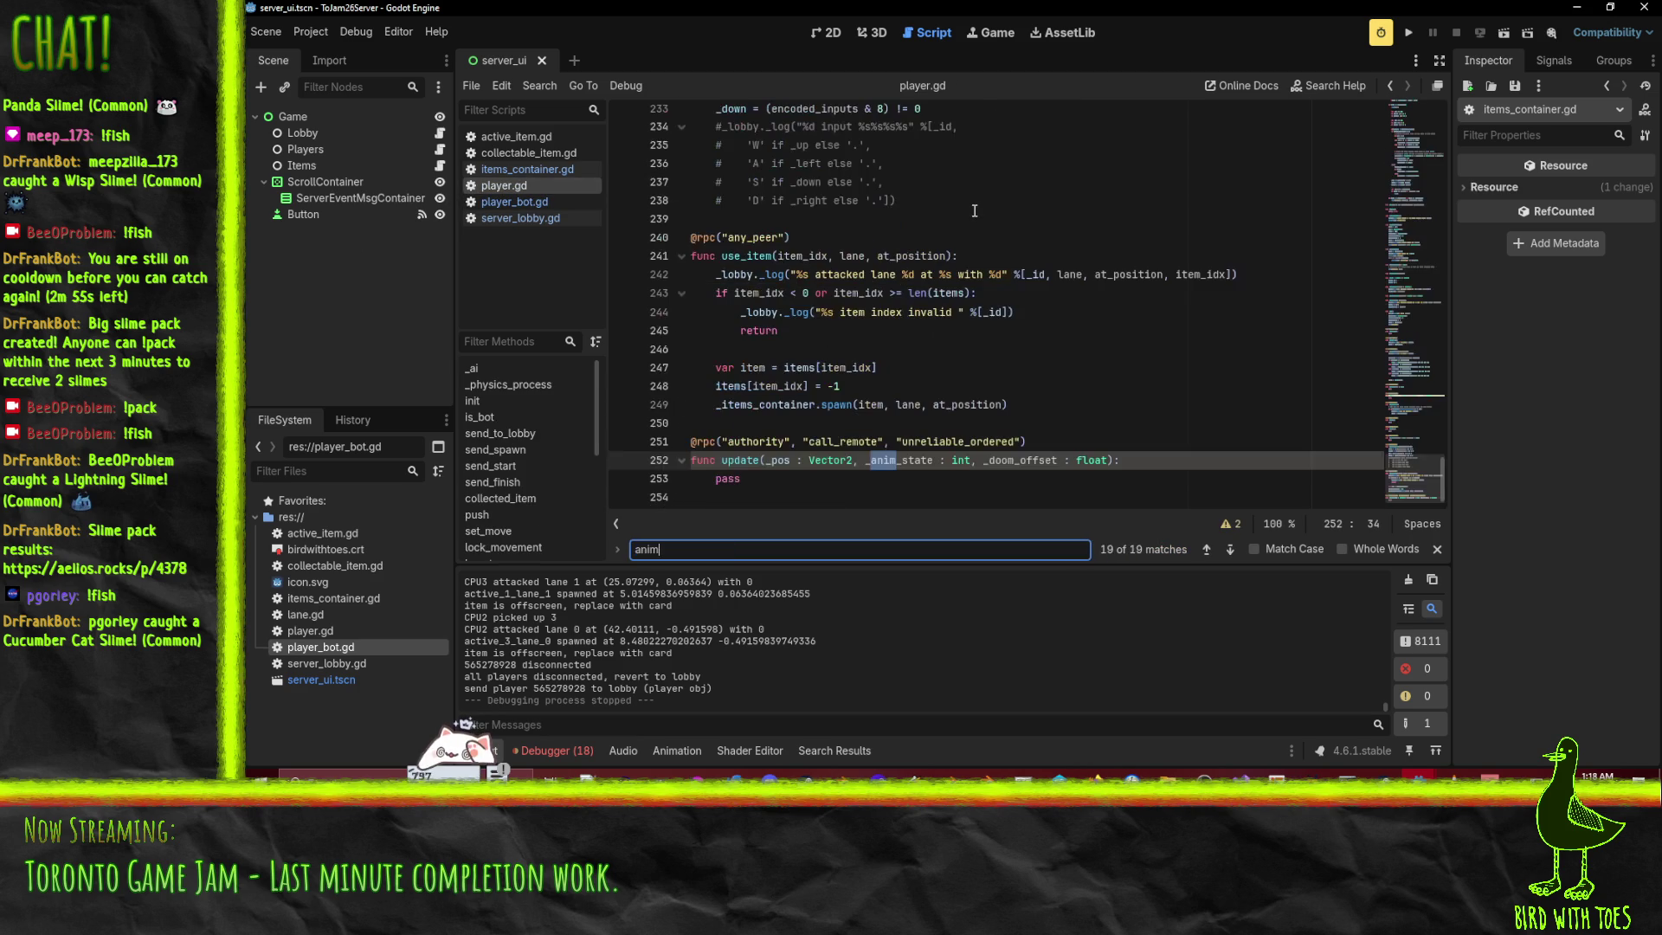
text(_state)
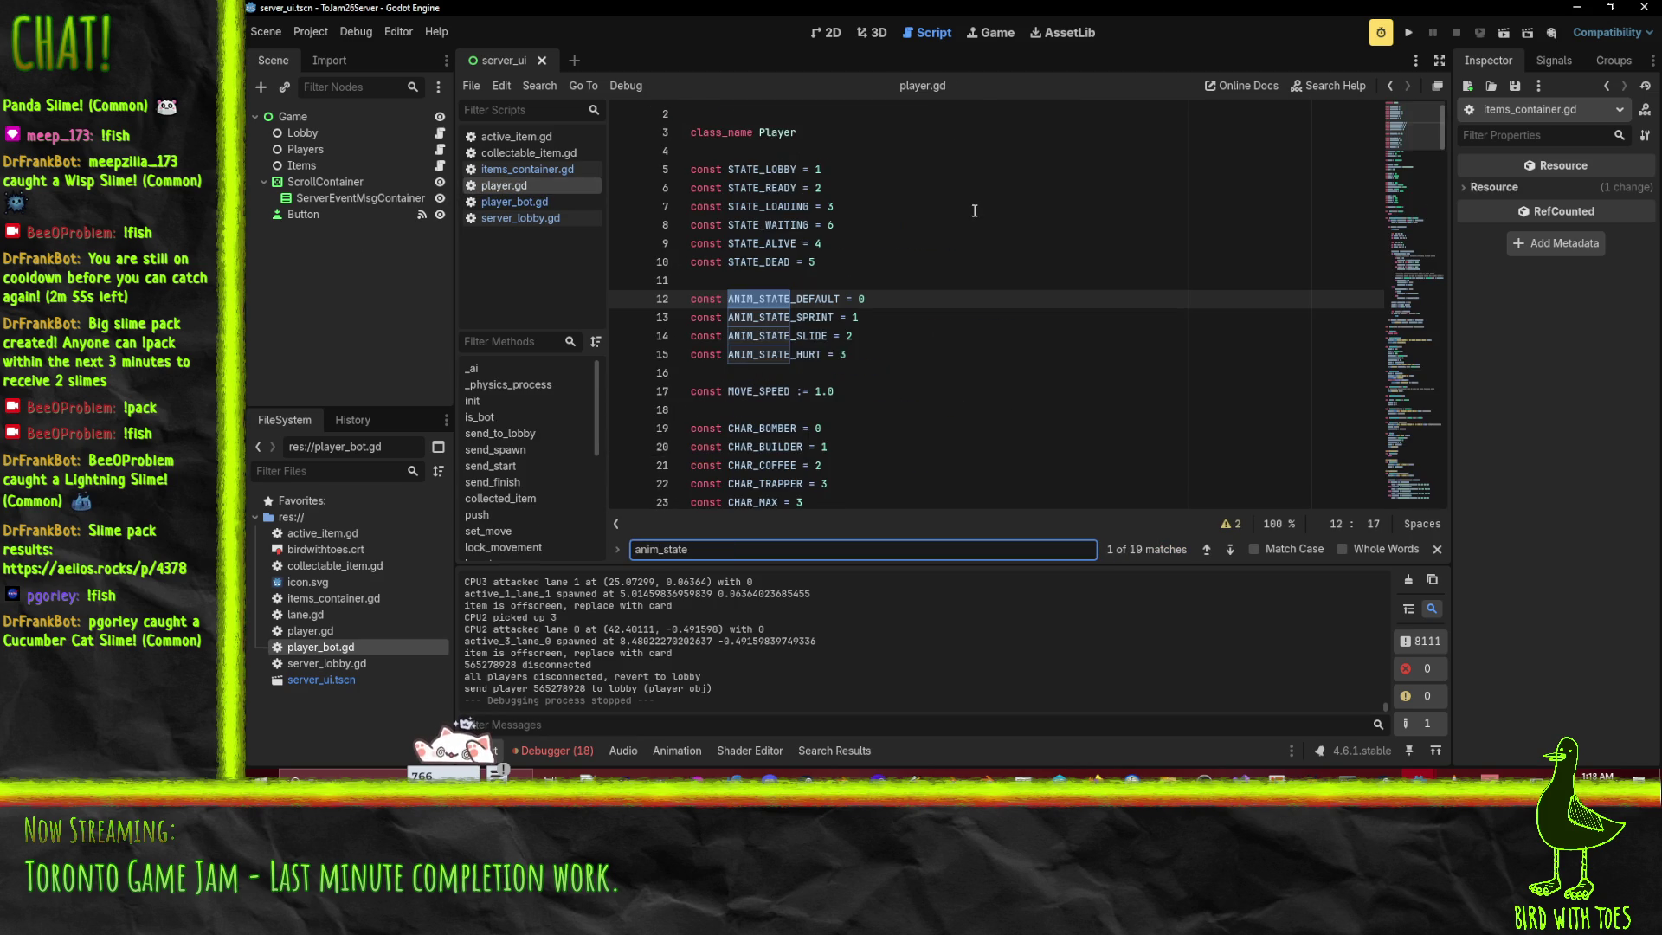
key(Return)
key(Return)
key(Return)
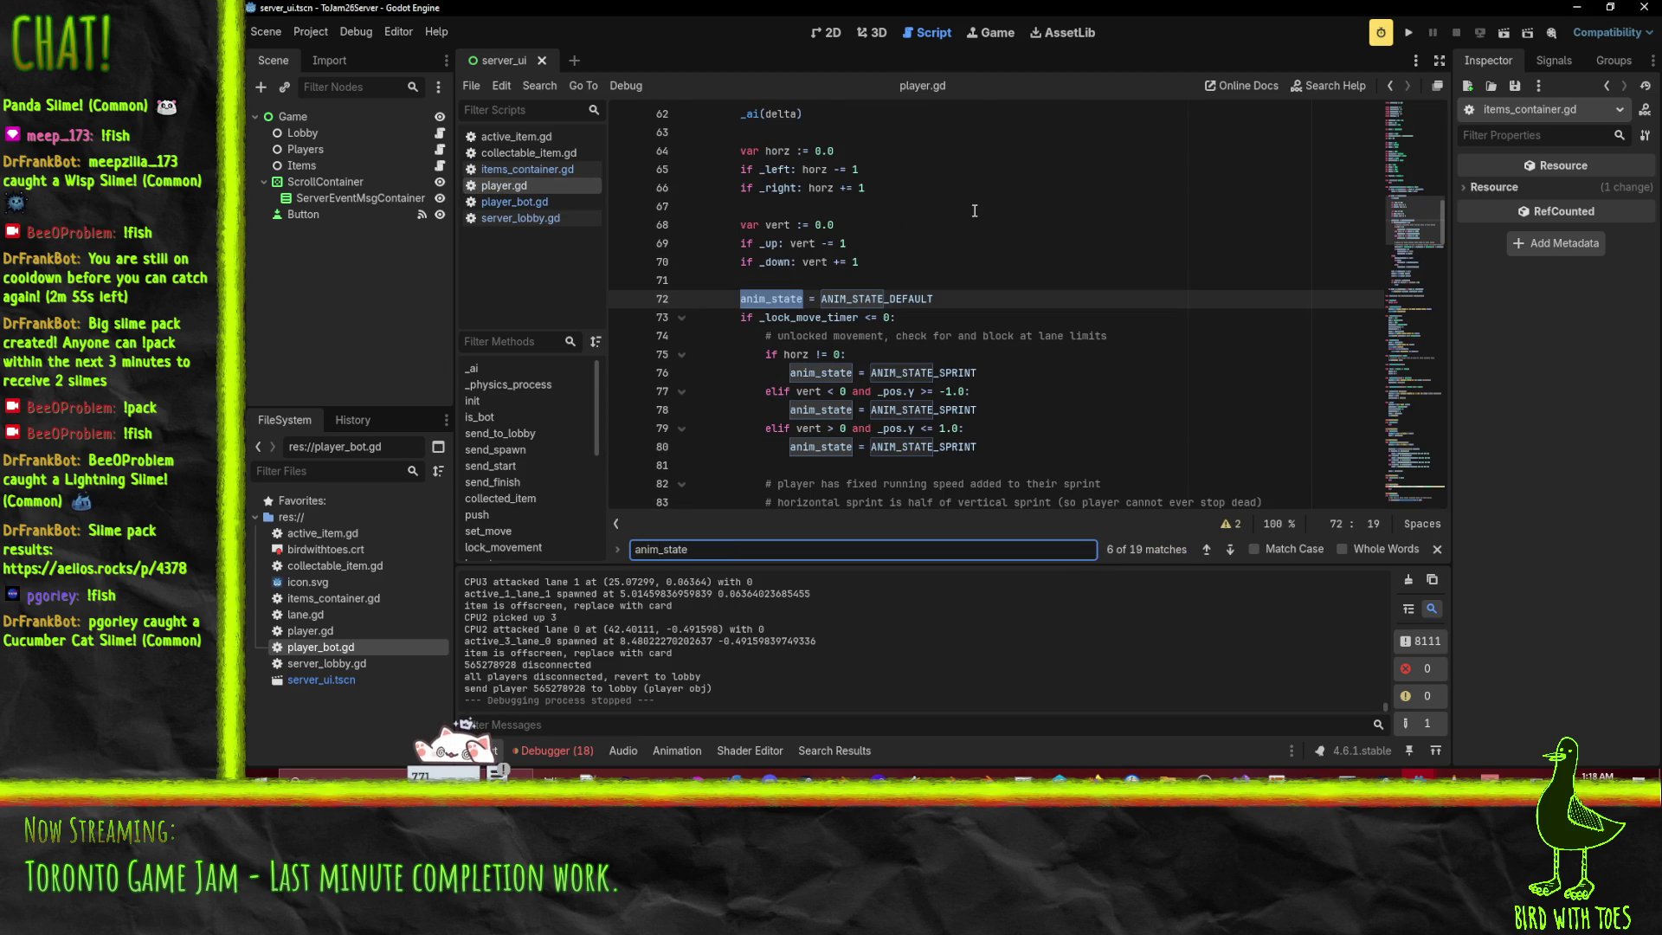
scroll(973, 210, up, 1)
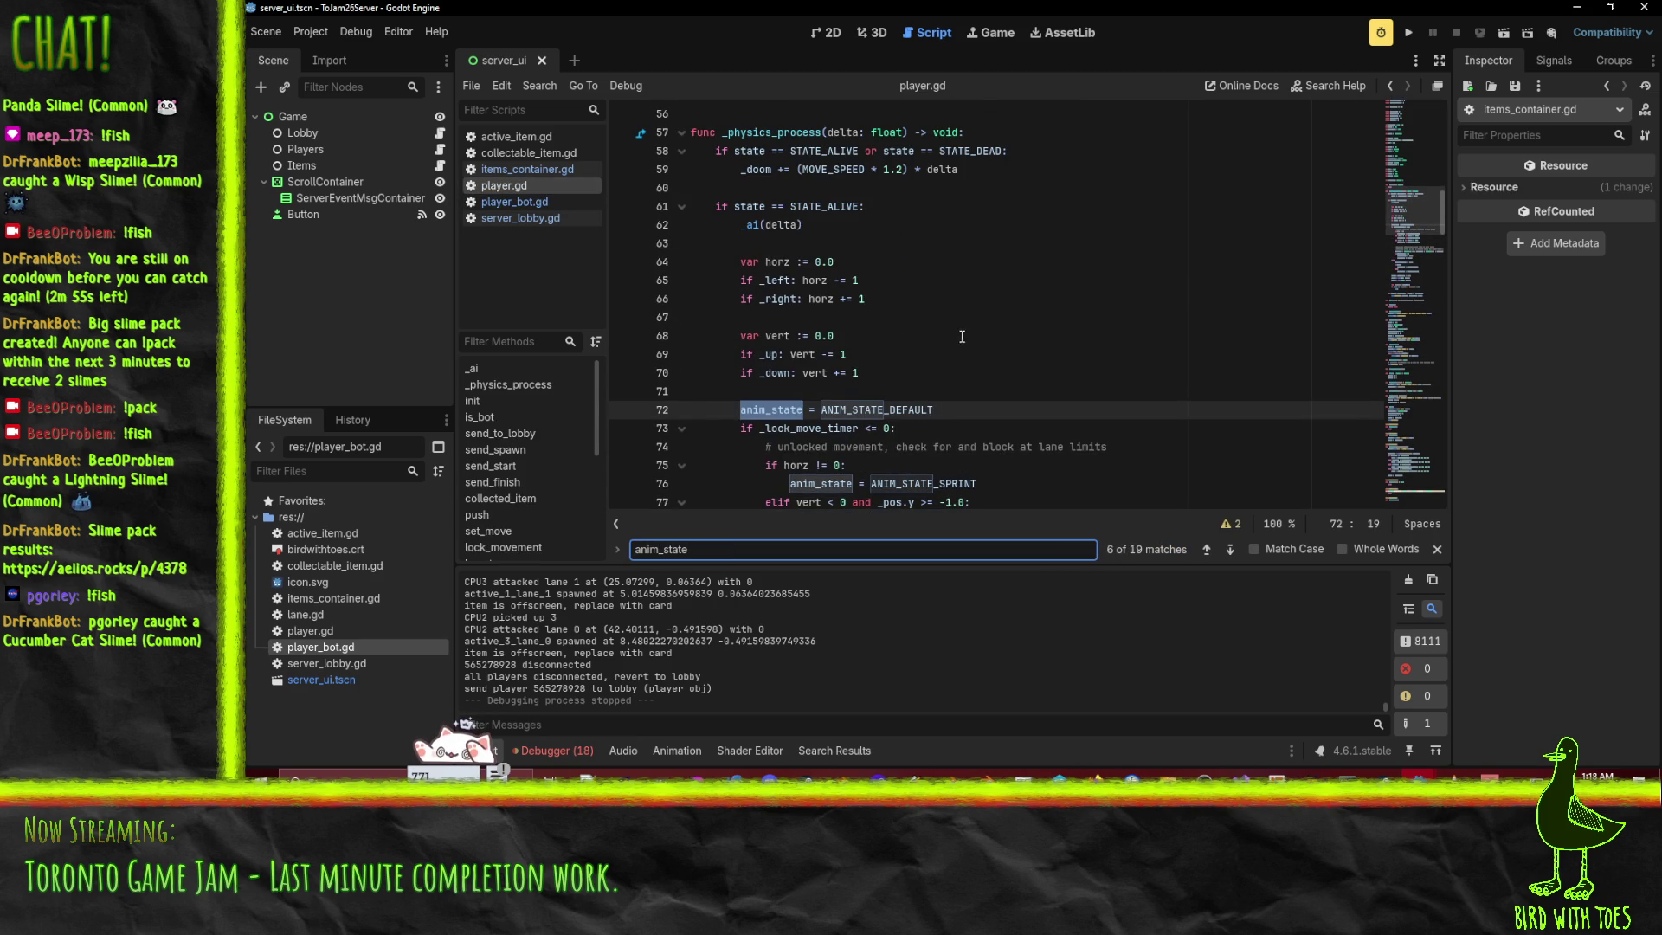
scroll(968, 342, down, 1)
scroll(1059, 411, down, 2)
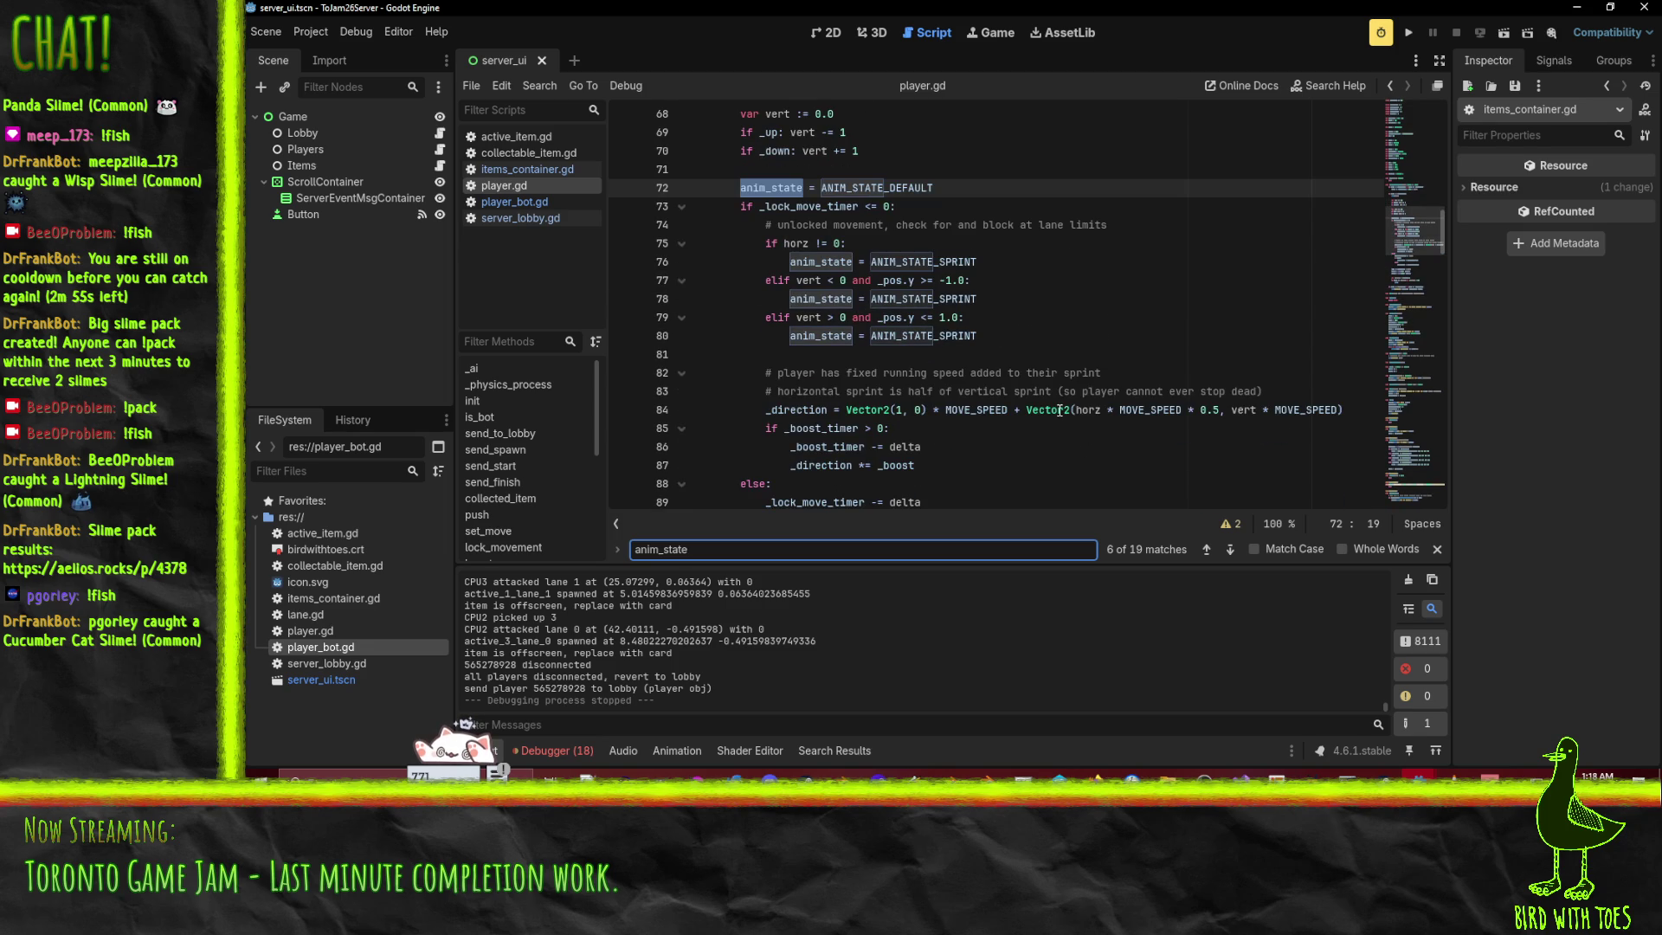
double_click(823, 206)
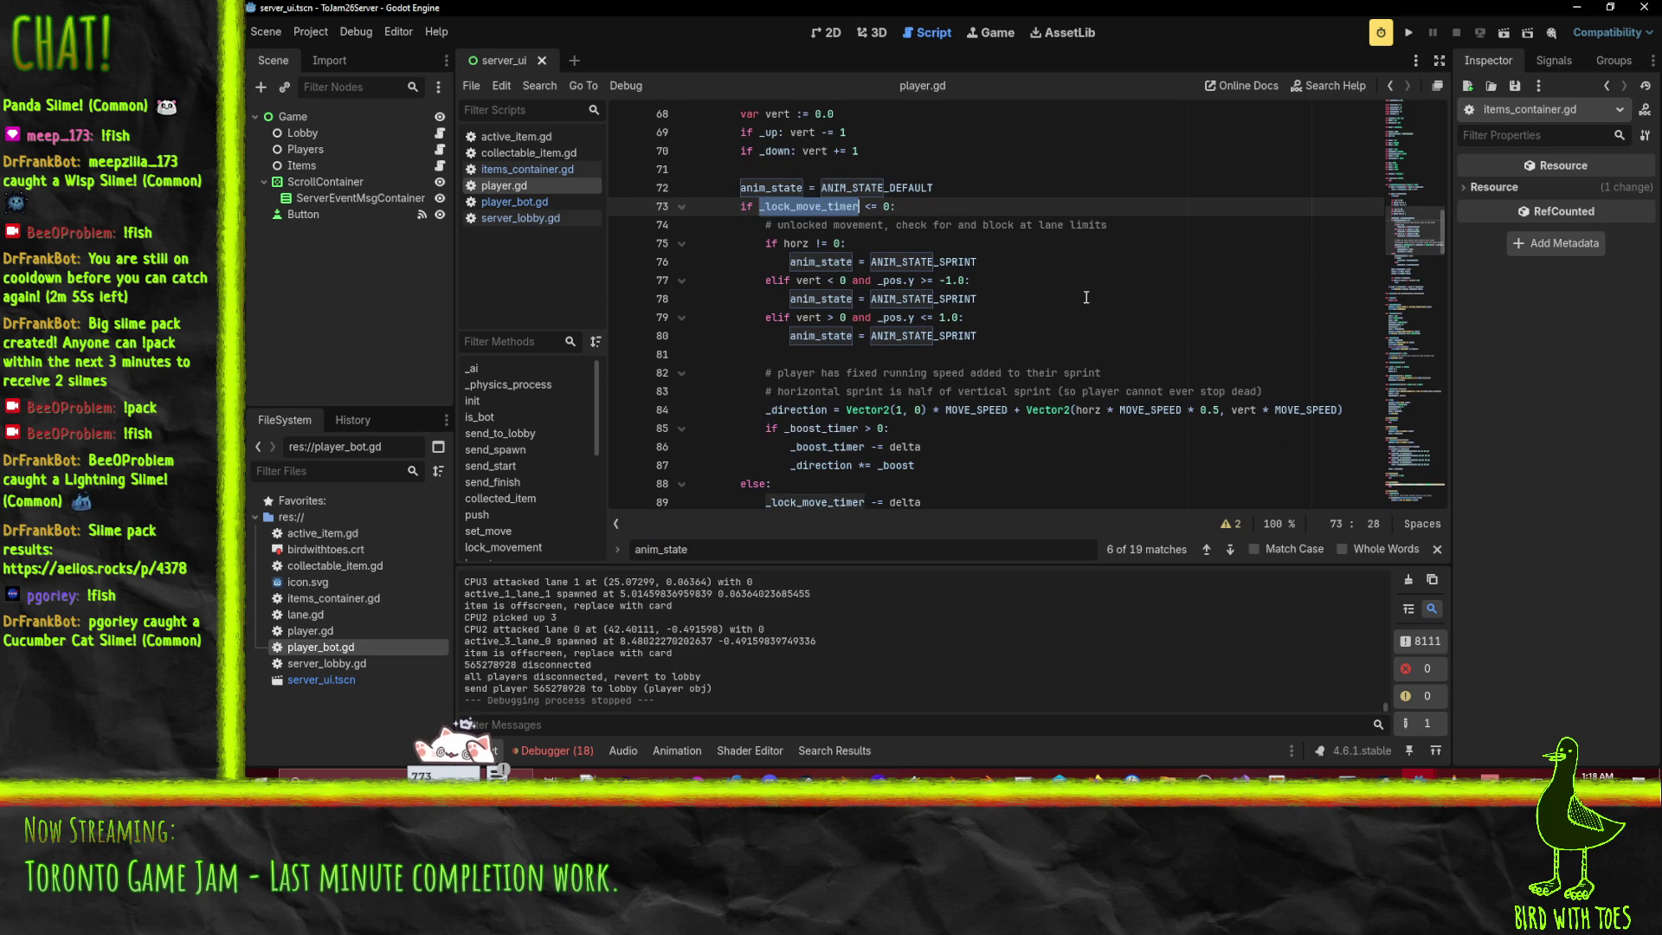
scroll(1055, 299, down, 1)
scroll(1082, 311, up, 1)
scroll(962, 233, down, 8)
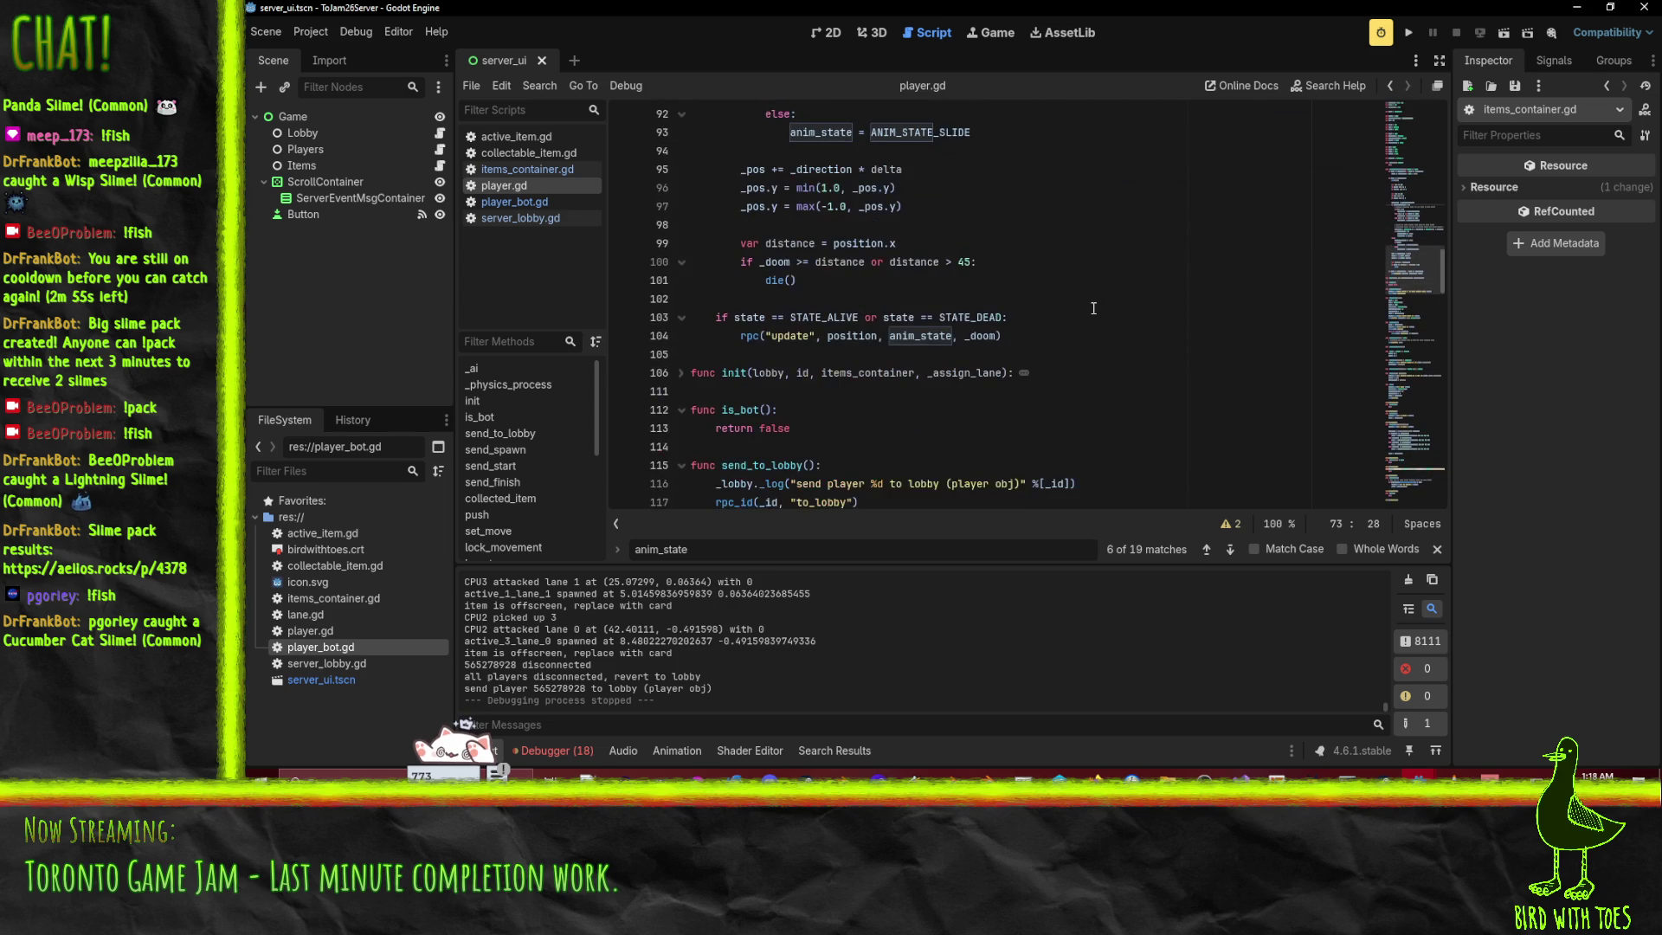
scroll(1095, 308, up, 1)
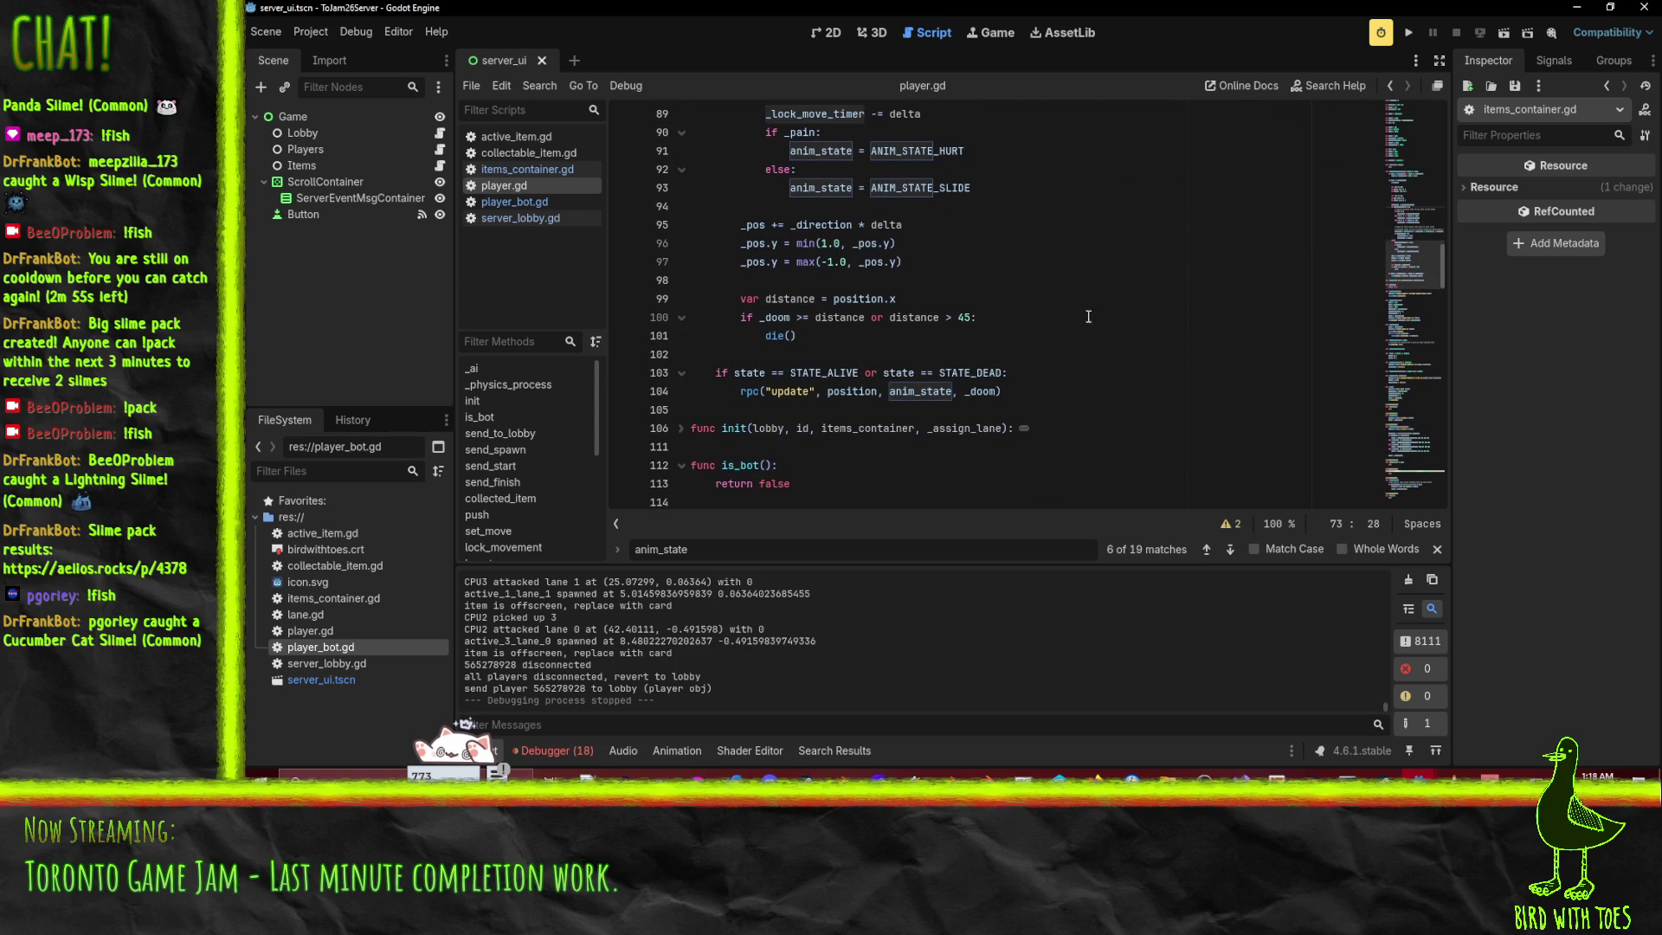
double_click(793, 374)
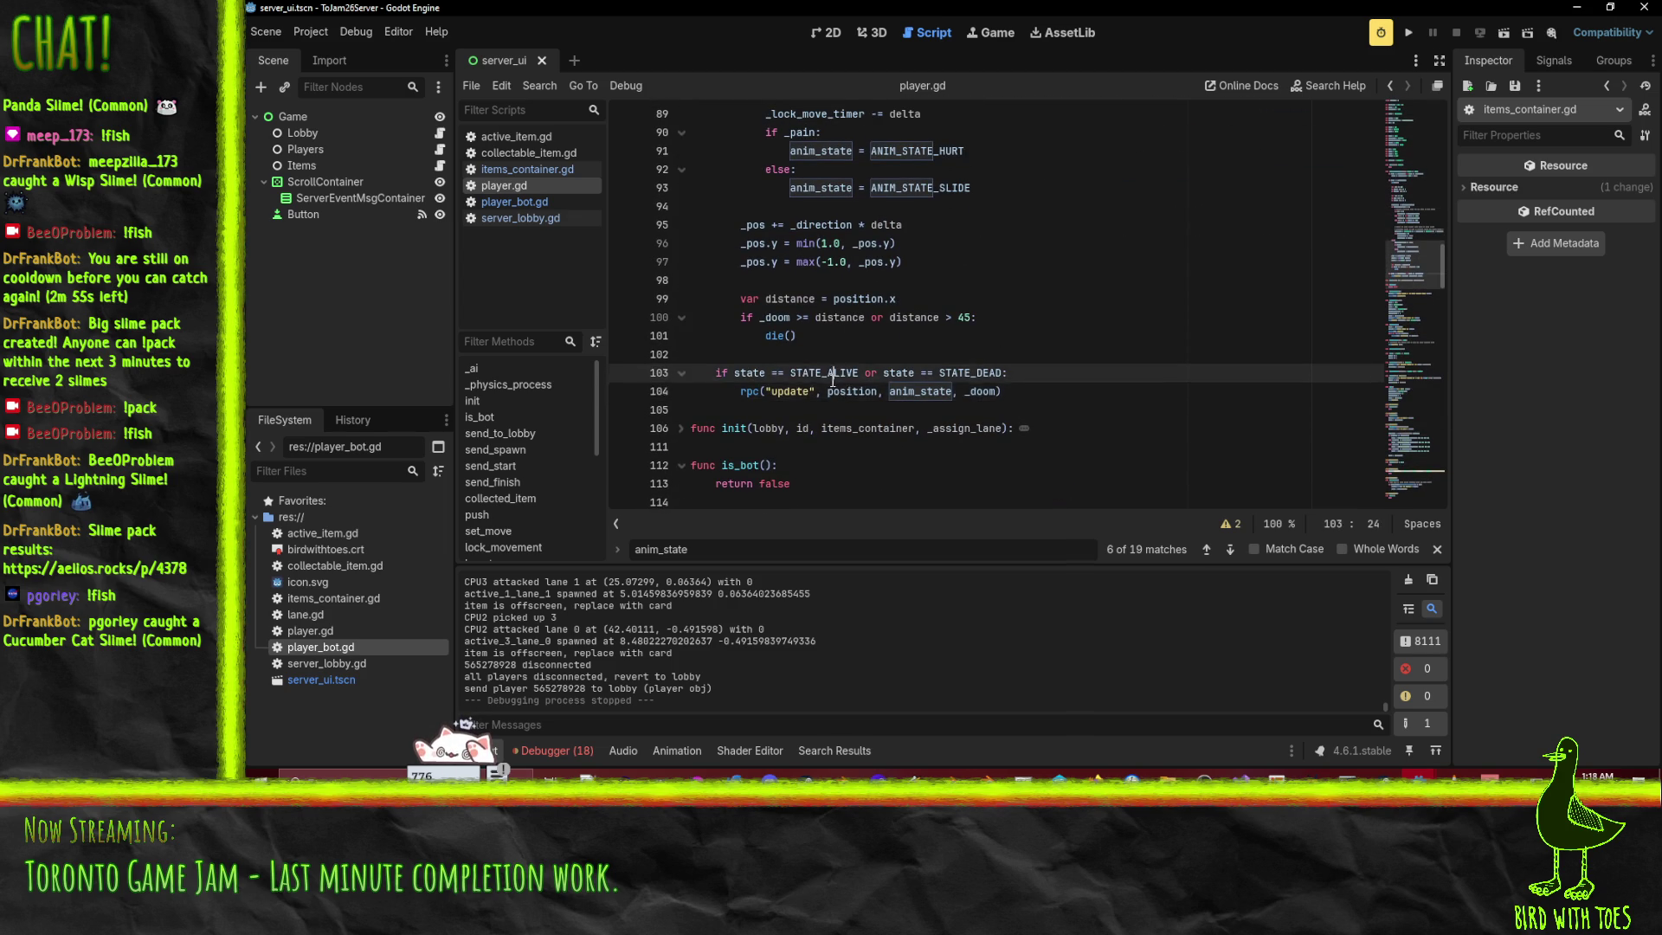
scroll(1100, 366, up, 12)
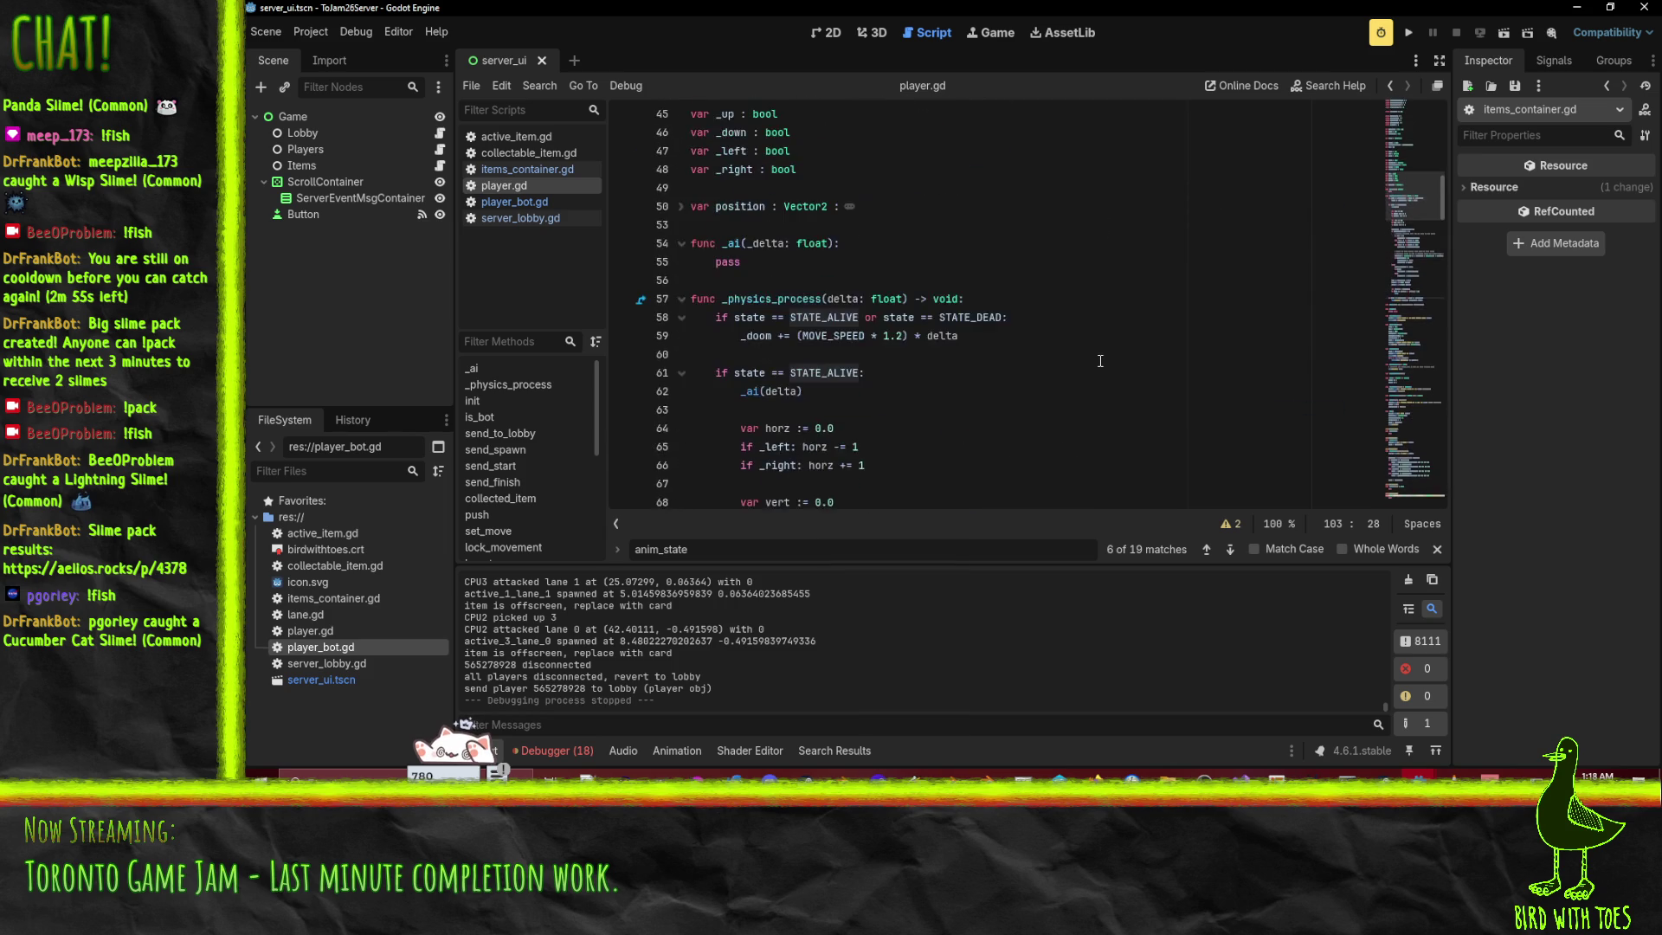
scroll(1100, 366, down, 13)
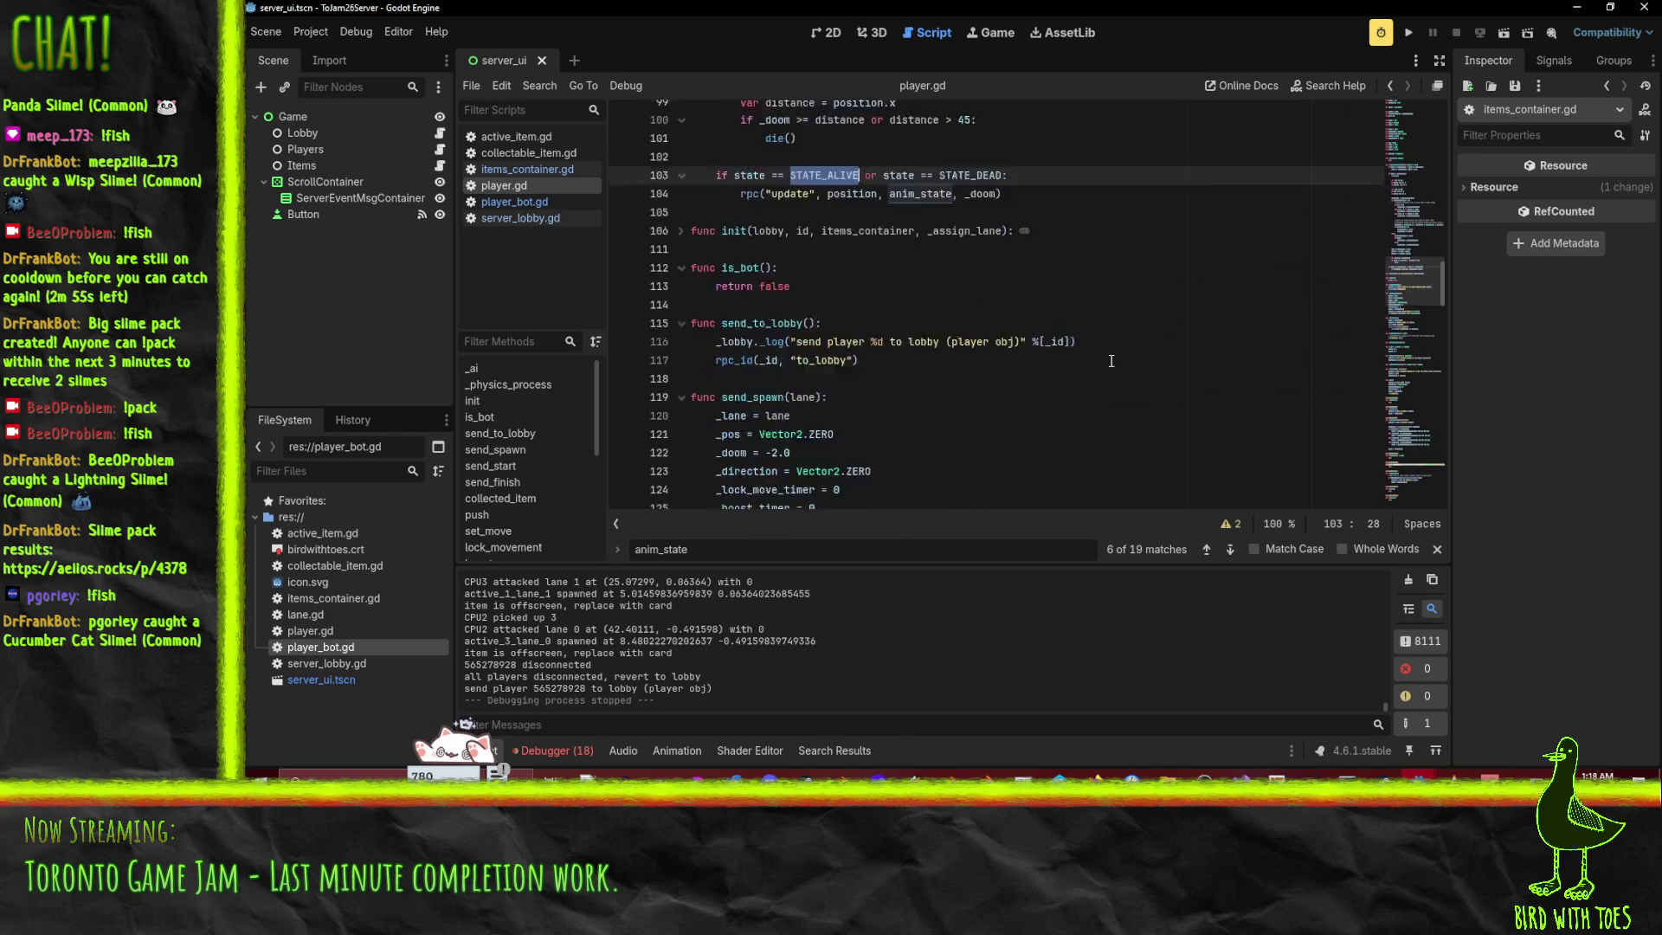
click(845, 336)
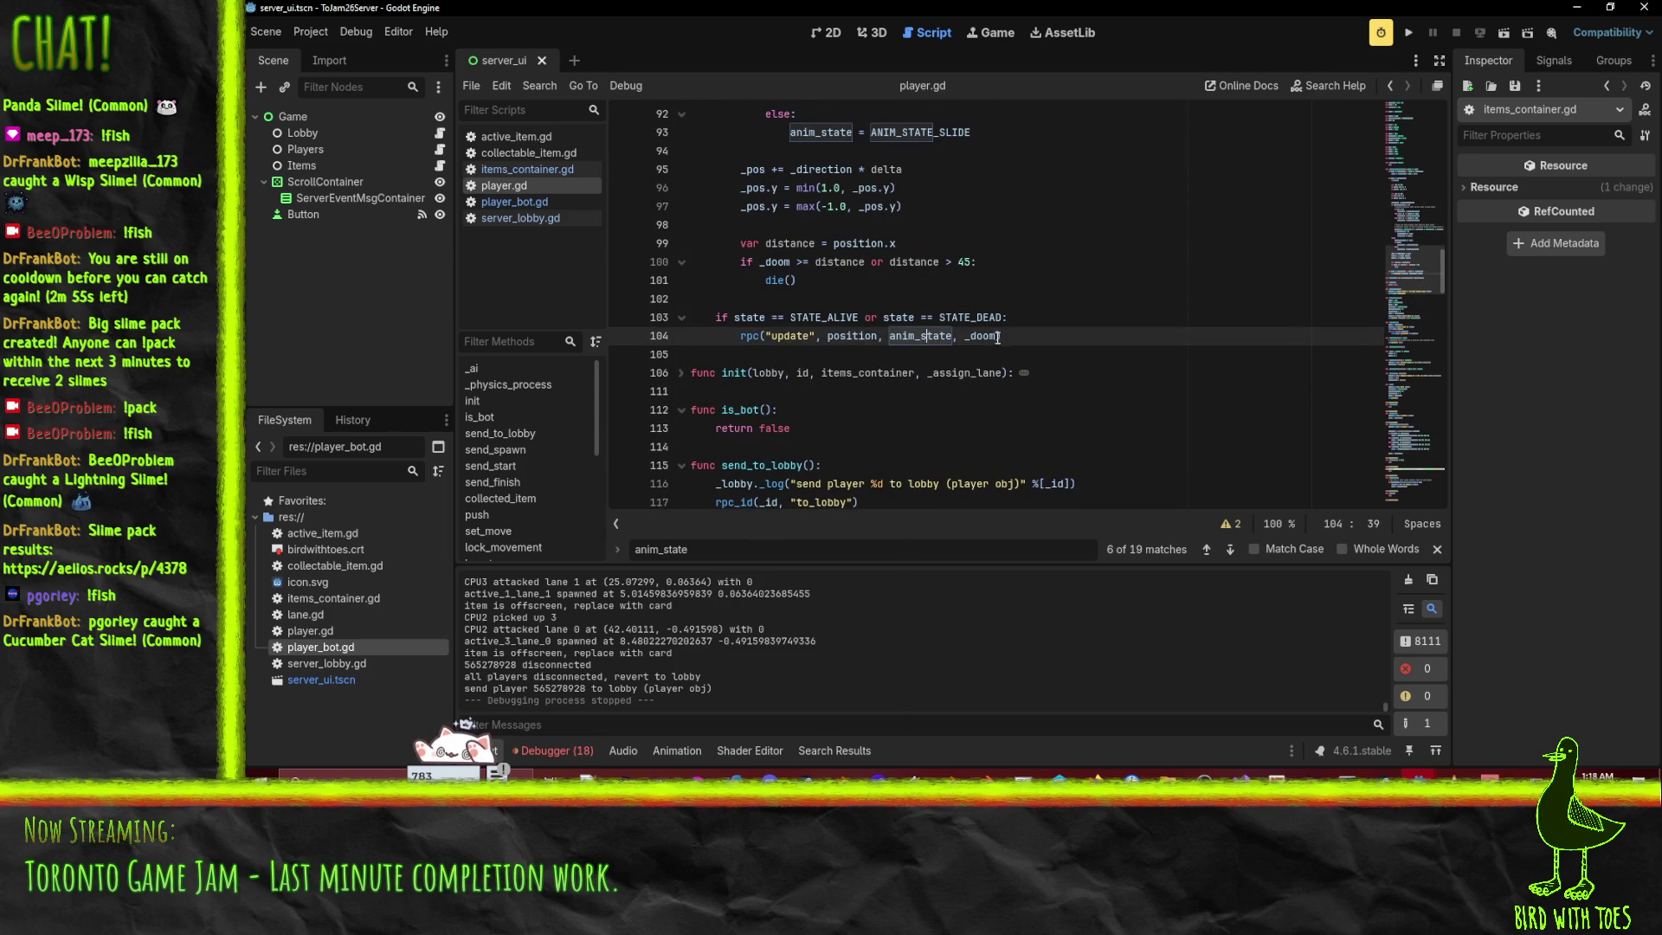
scroll(1056, 343, up, 1)
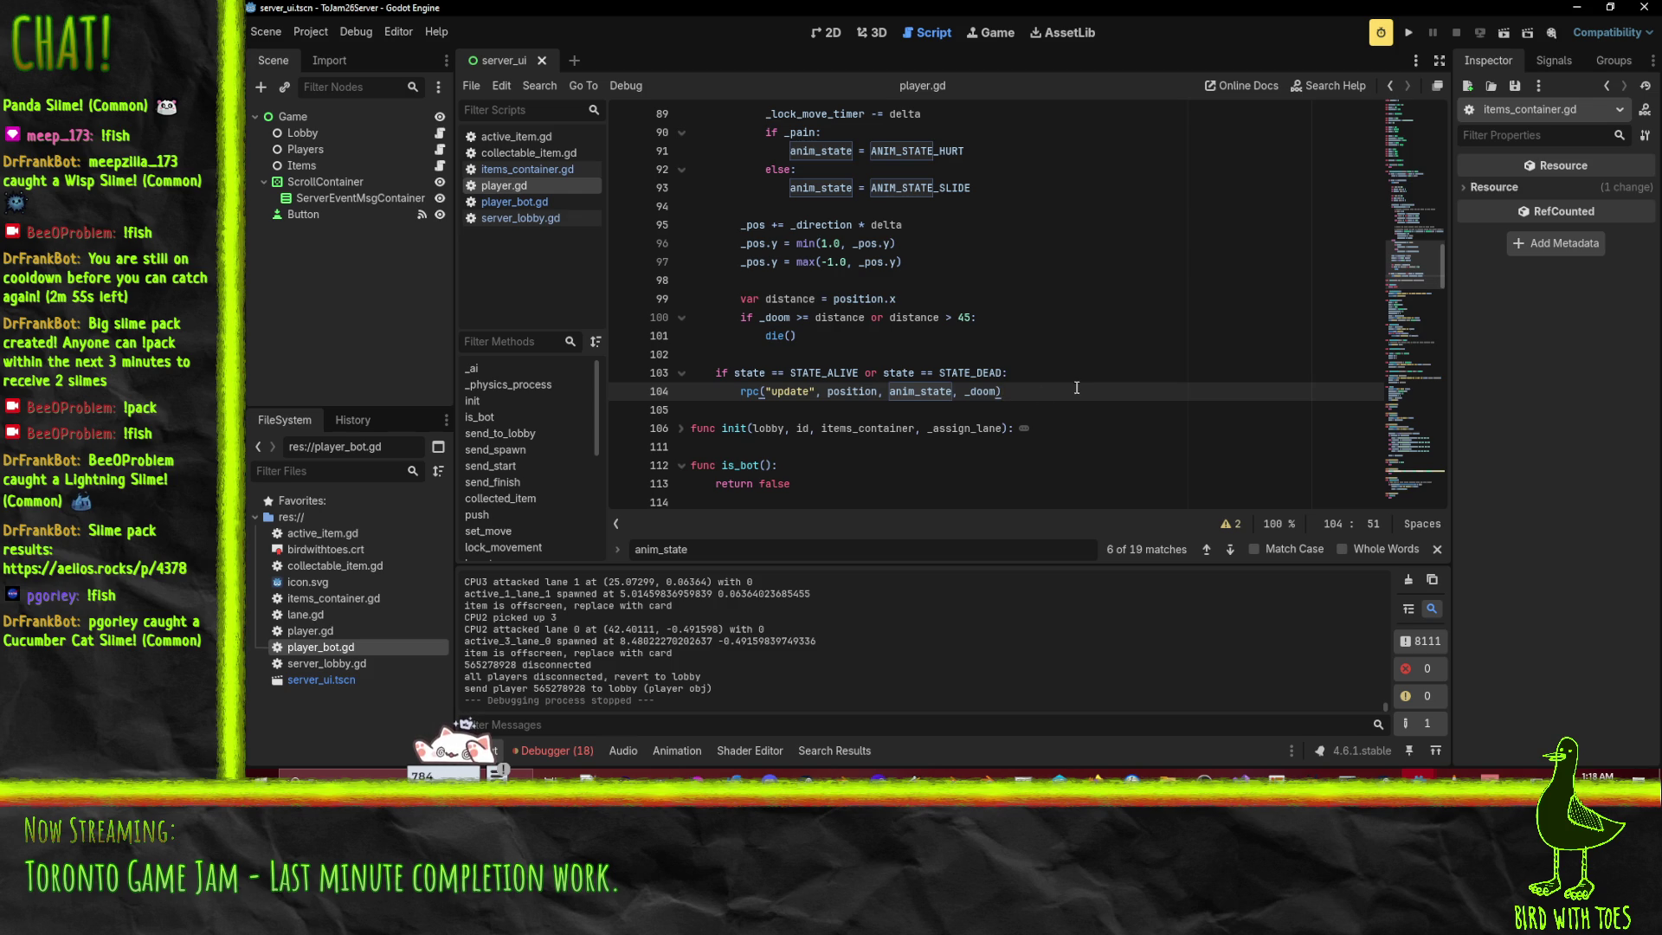
scroll(987, 342, up, 11)
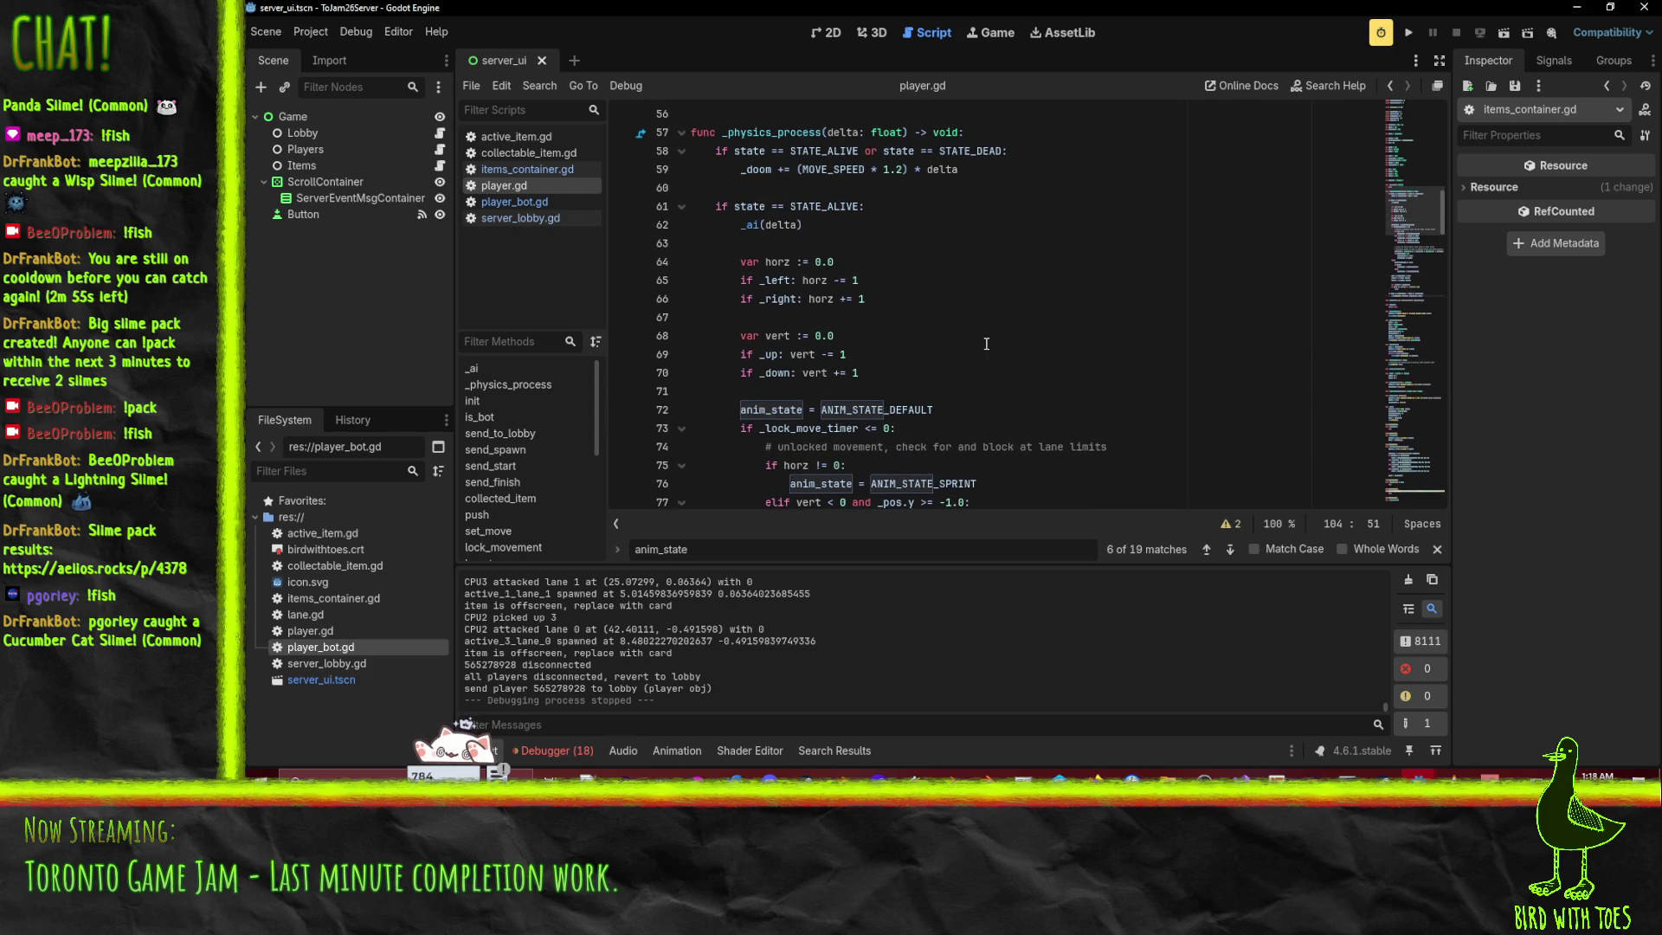
scroll(881, 267, down, 13)
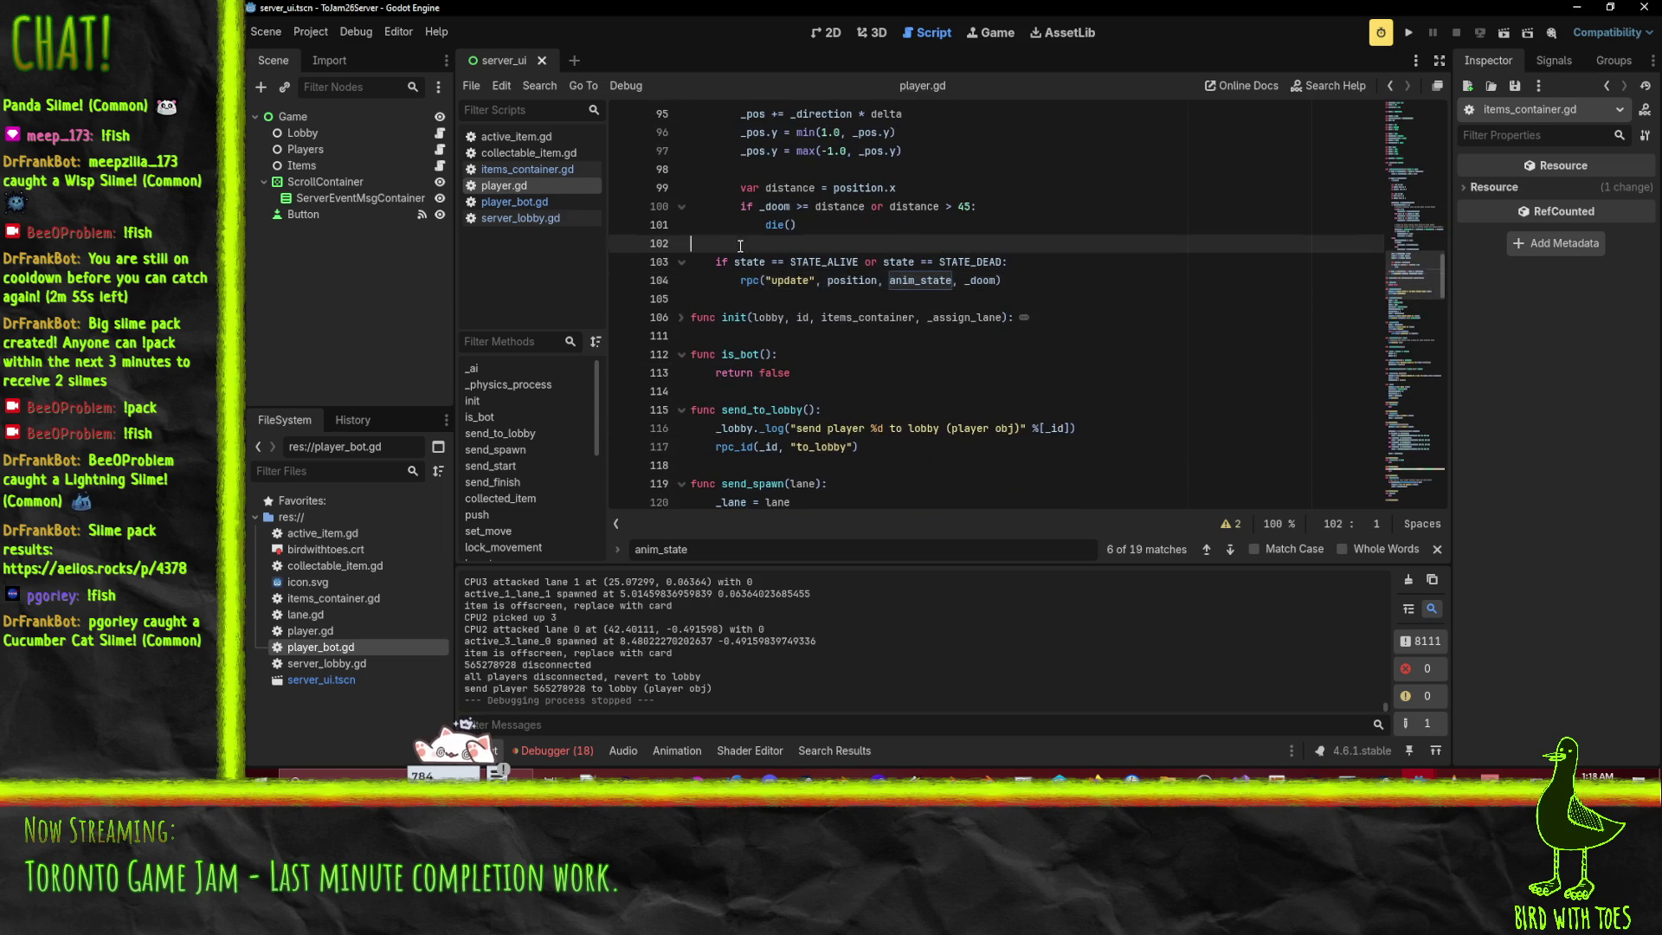
Add an 'if is_bot():' check on a new line below line 102 of player.gd
click(740, 246)
scroll(740, 247, up, 1)
key(Return)
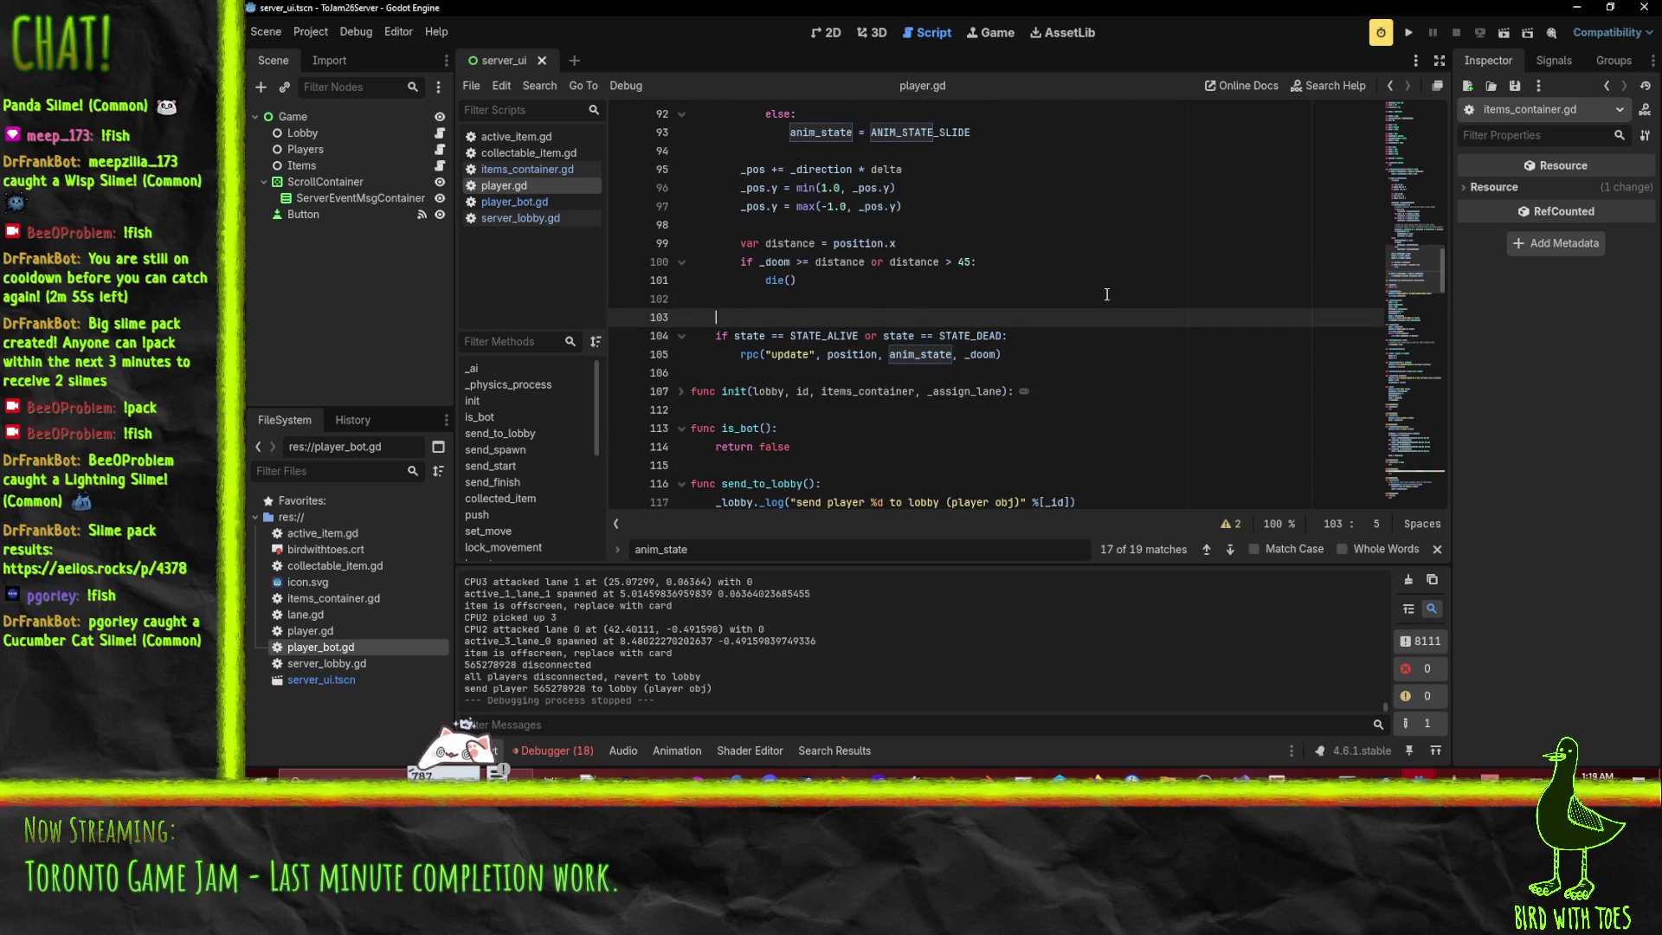
key(ctrl+z)
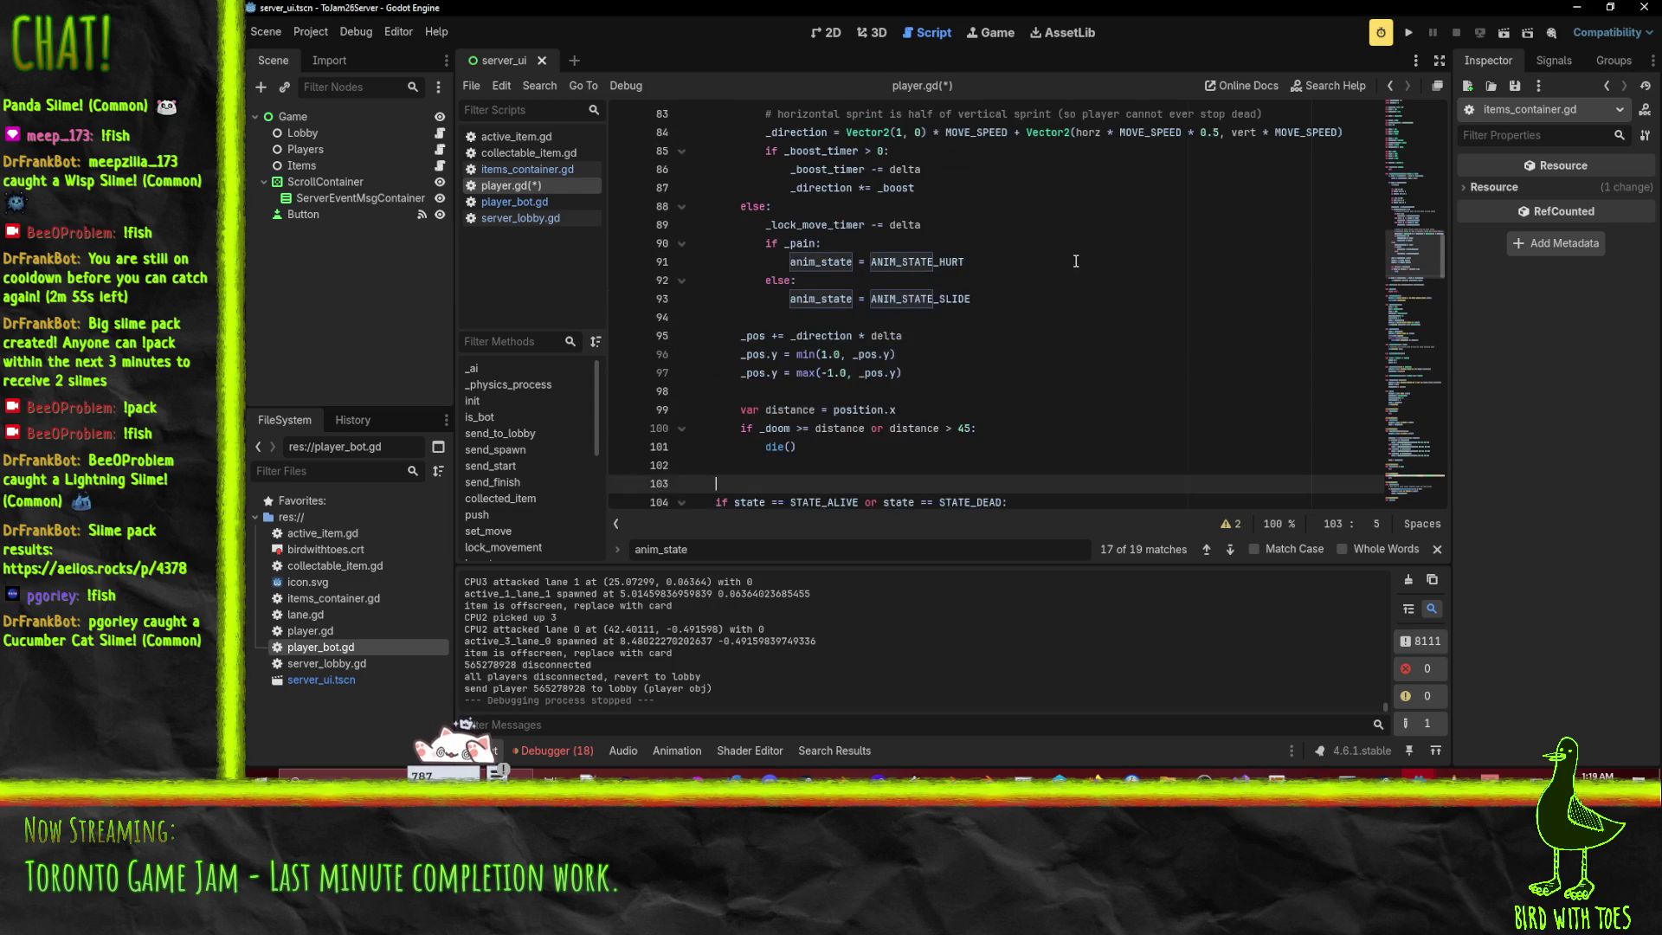
key(ctrl+y)
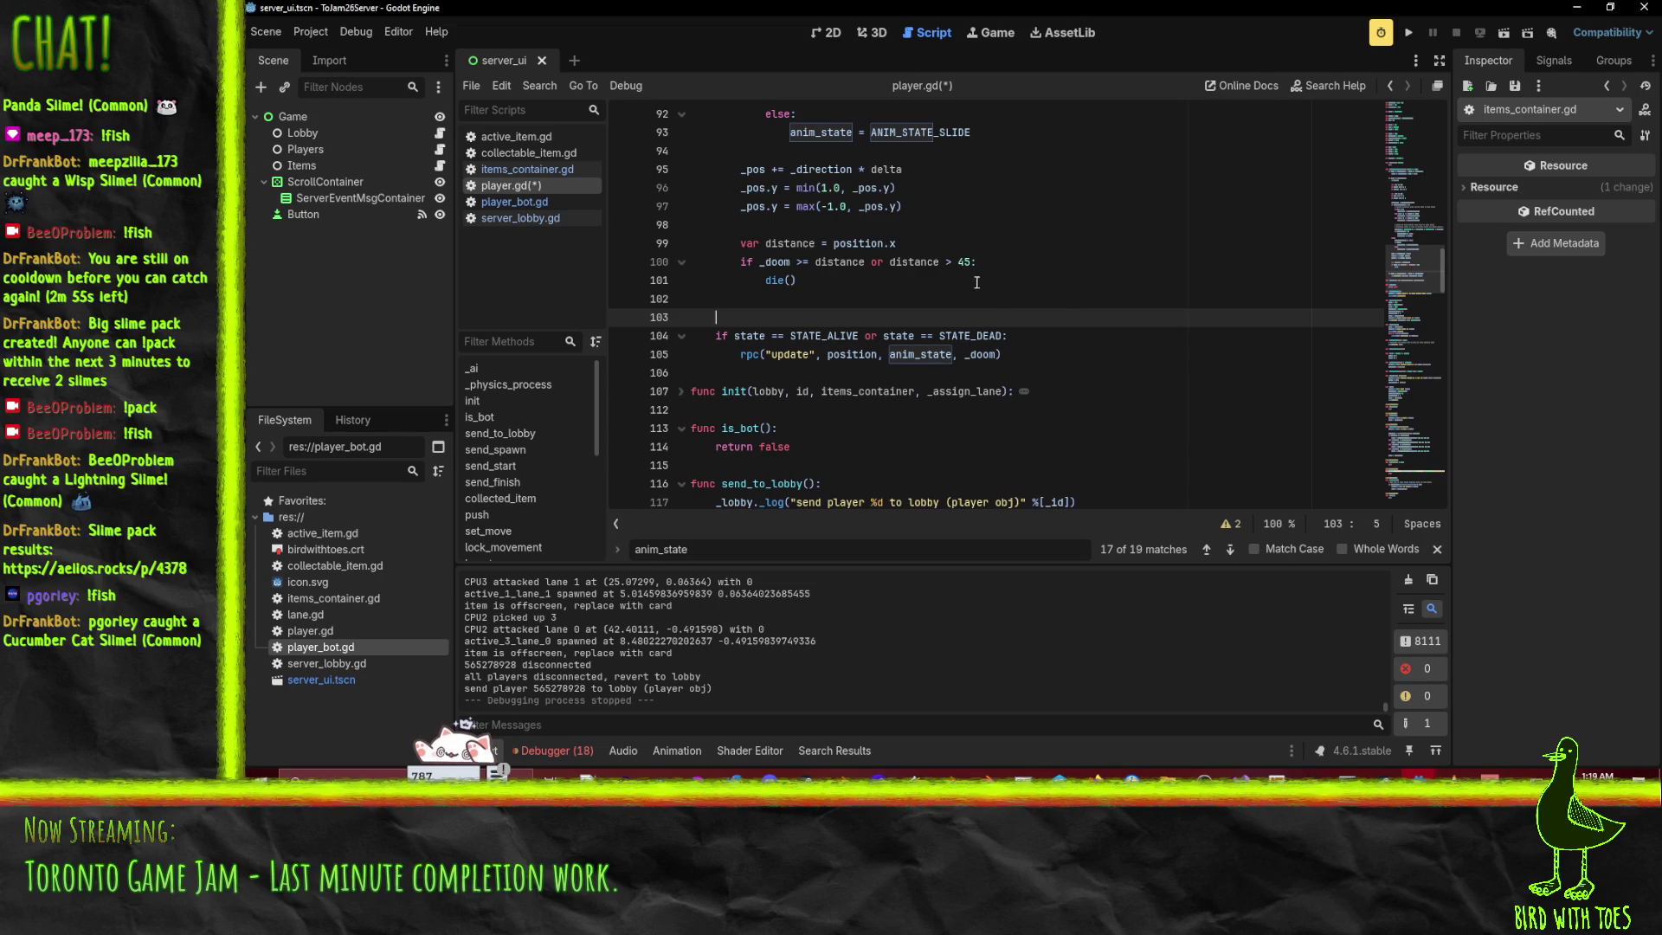
key(BackSpace)
key(BackSpace)
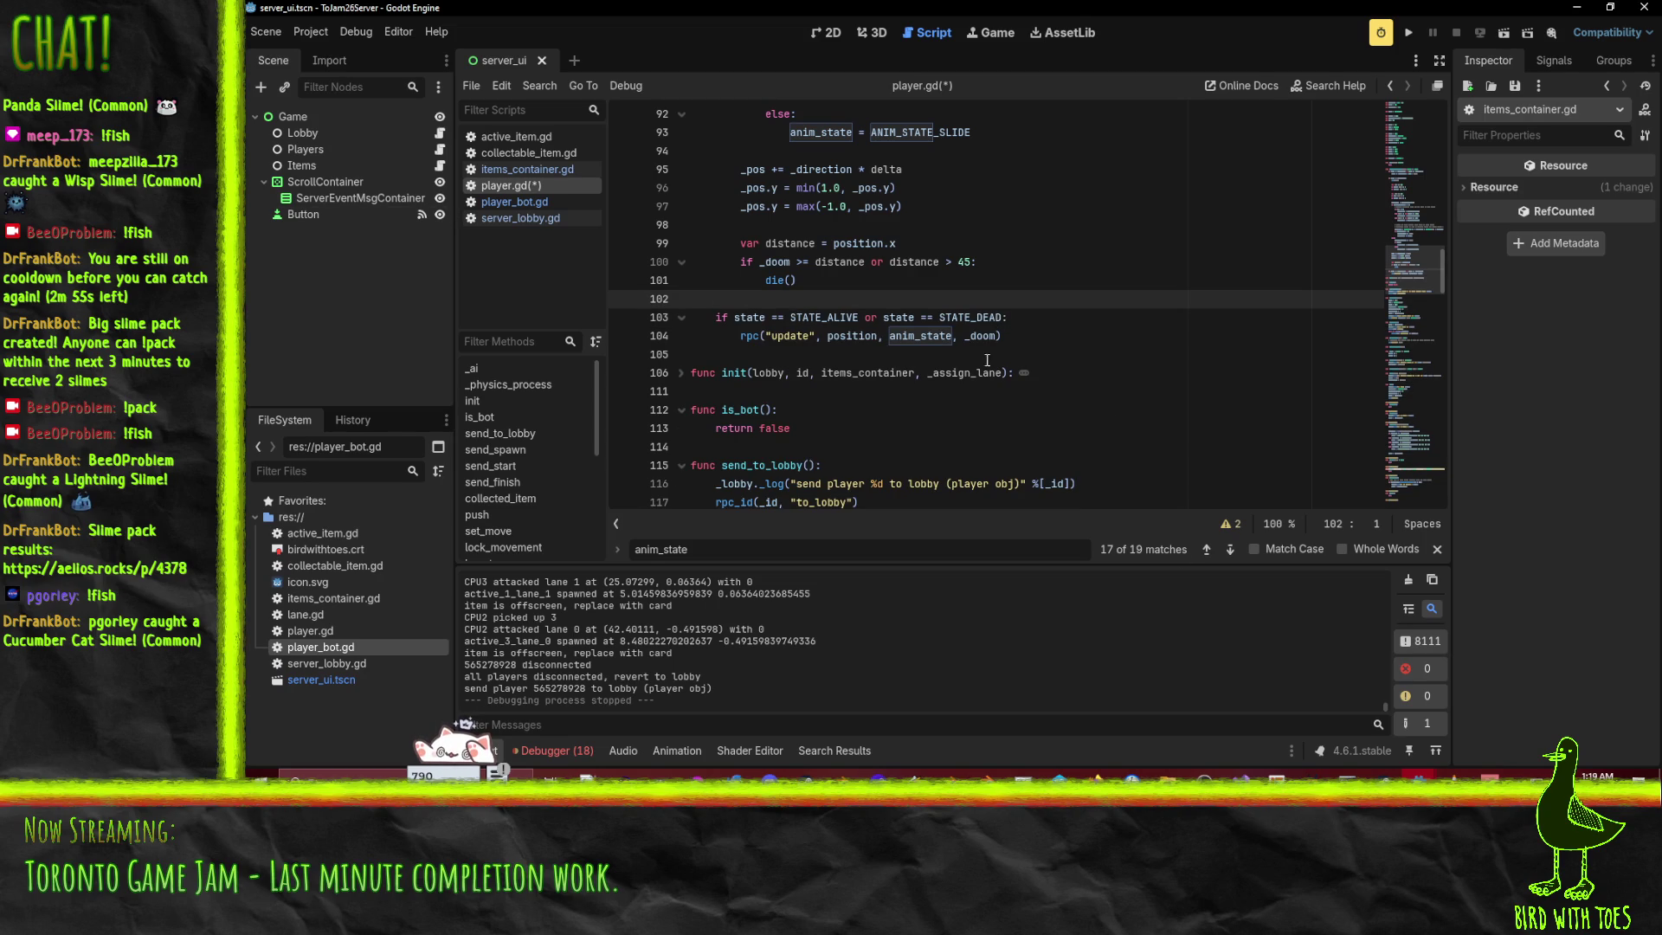
key(ctrl+s)
key(Return)
text(if )
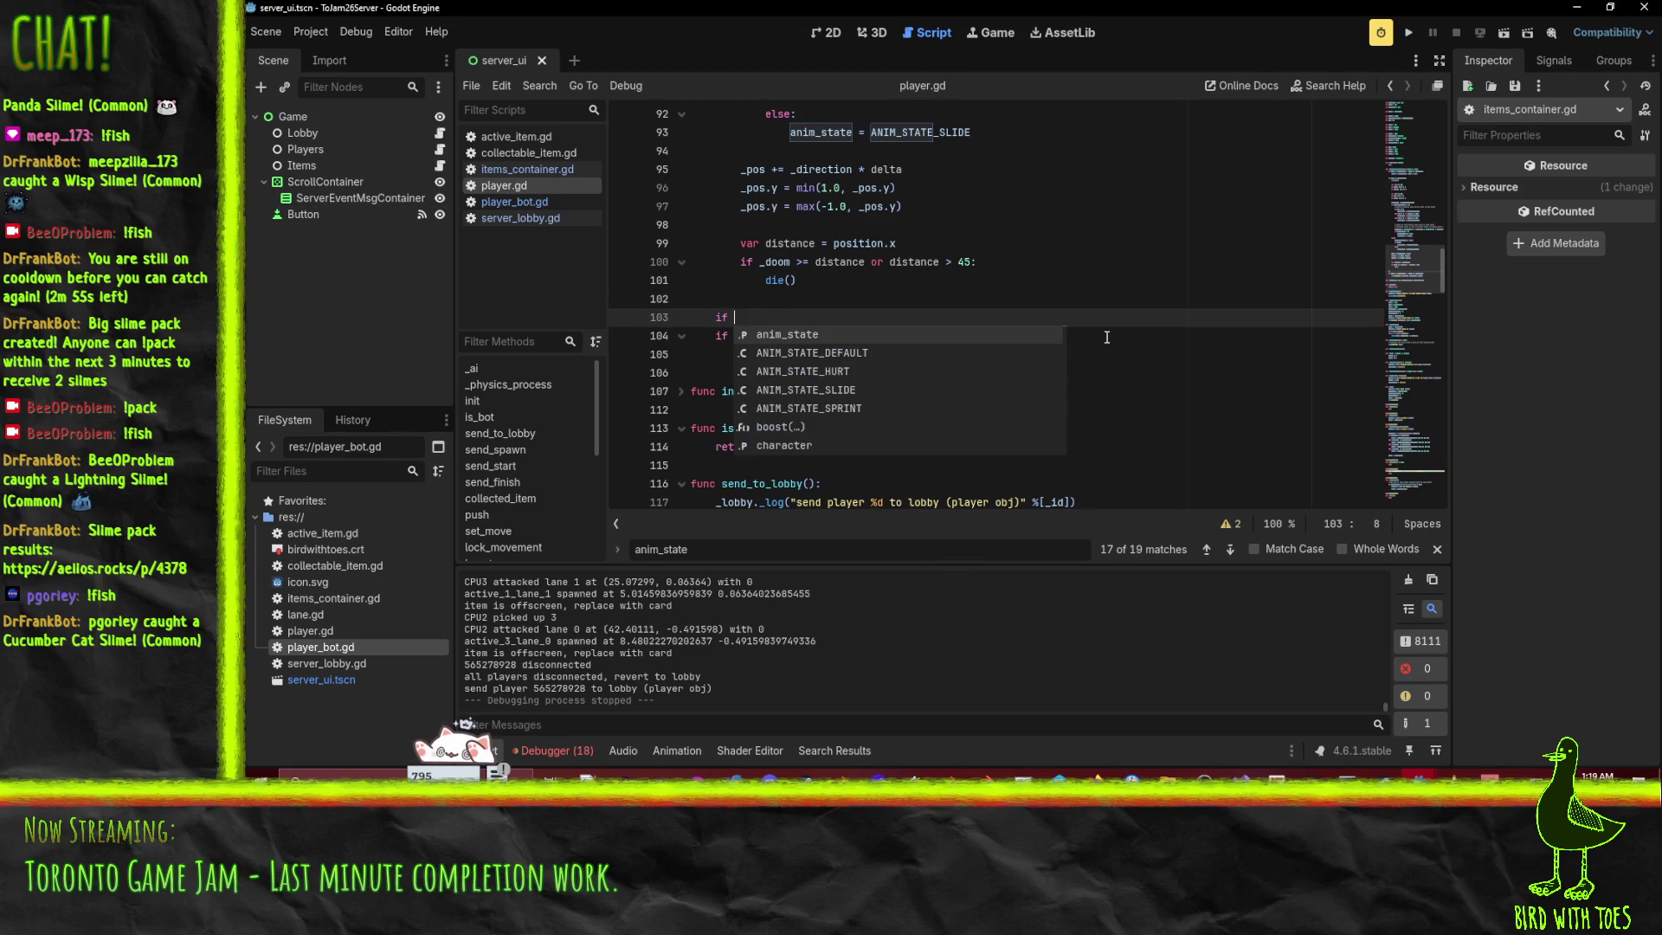
text(is_bot)
key(Return)
text(())
key(BackSpace)
key(BackSpace)
text(:)
key(Return)
Make the check print "anim state " with anim_state, and save player.gd
text(print()
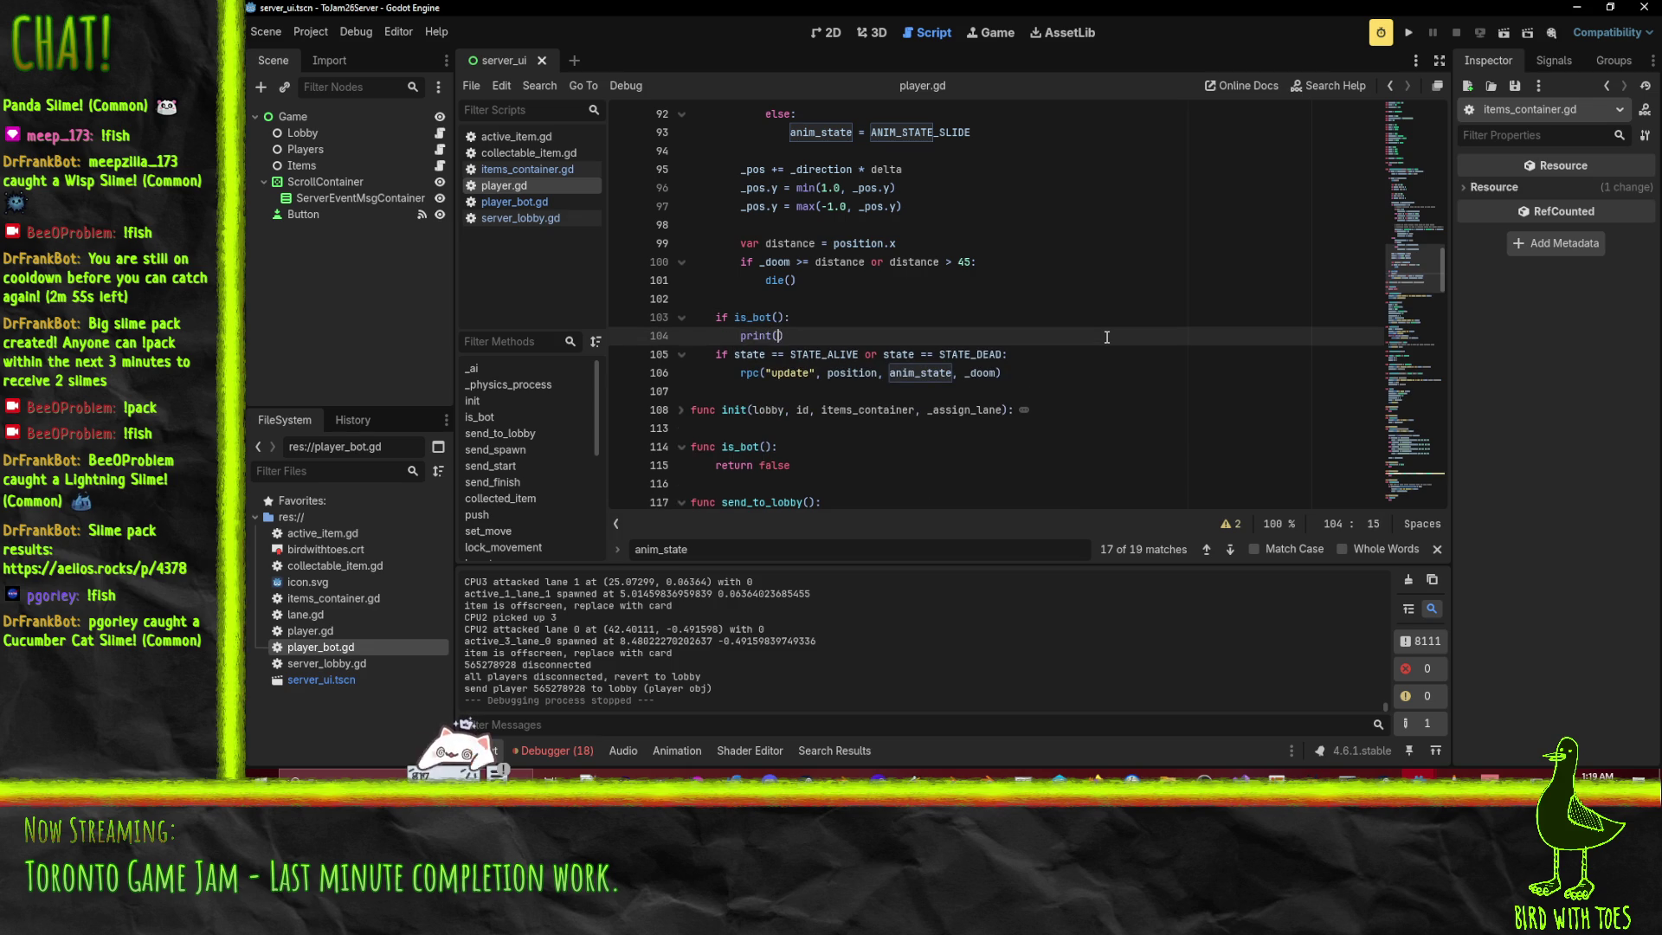
text(anim state)
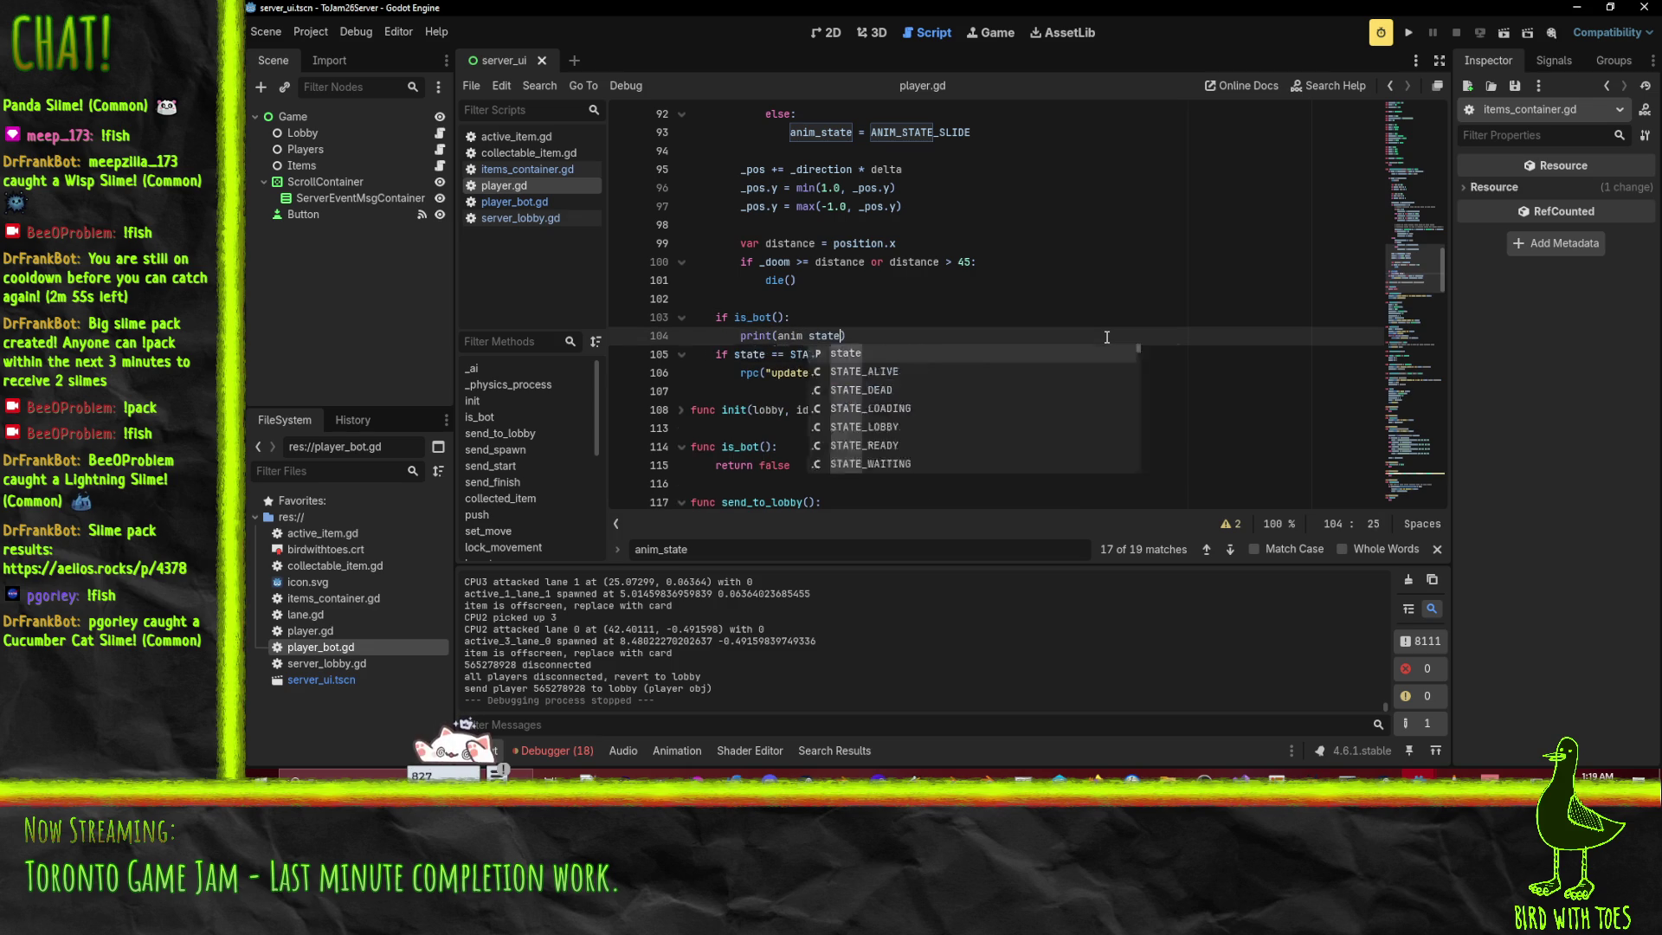
key(Left)
key(Left)
key(Left)
text(")
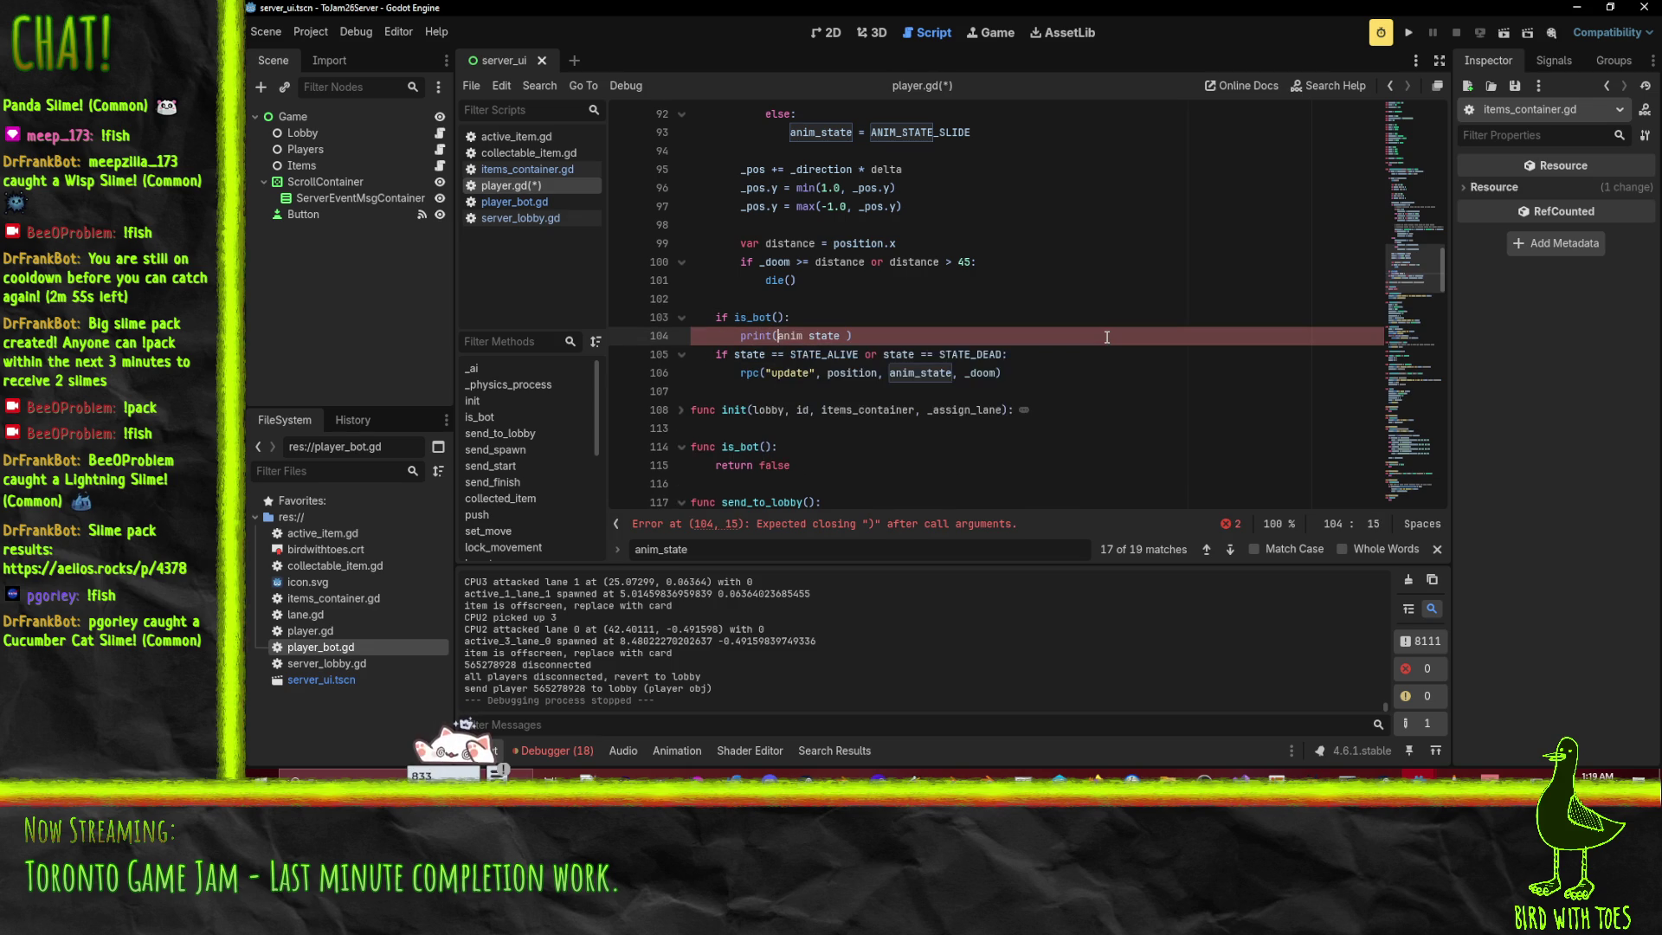
key(Right)
key(Right)
text(")
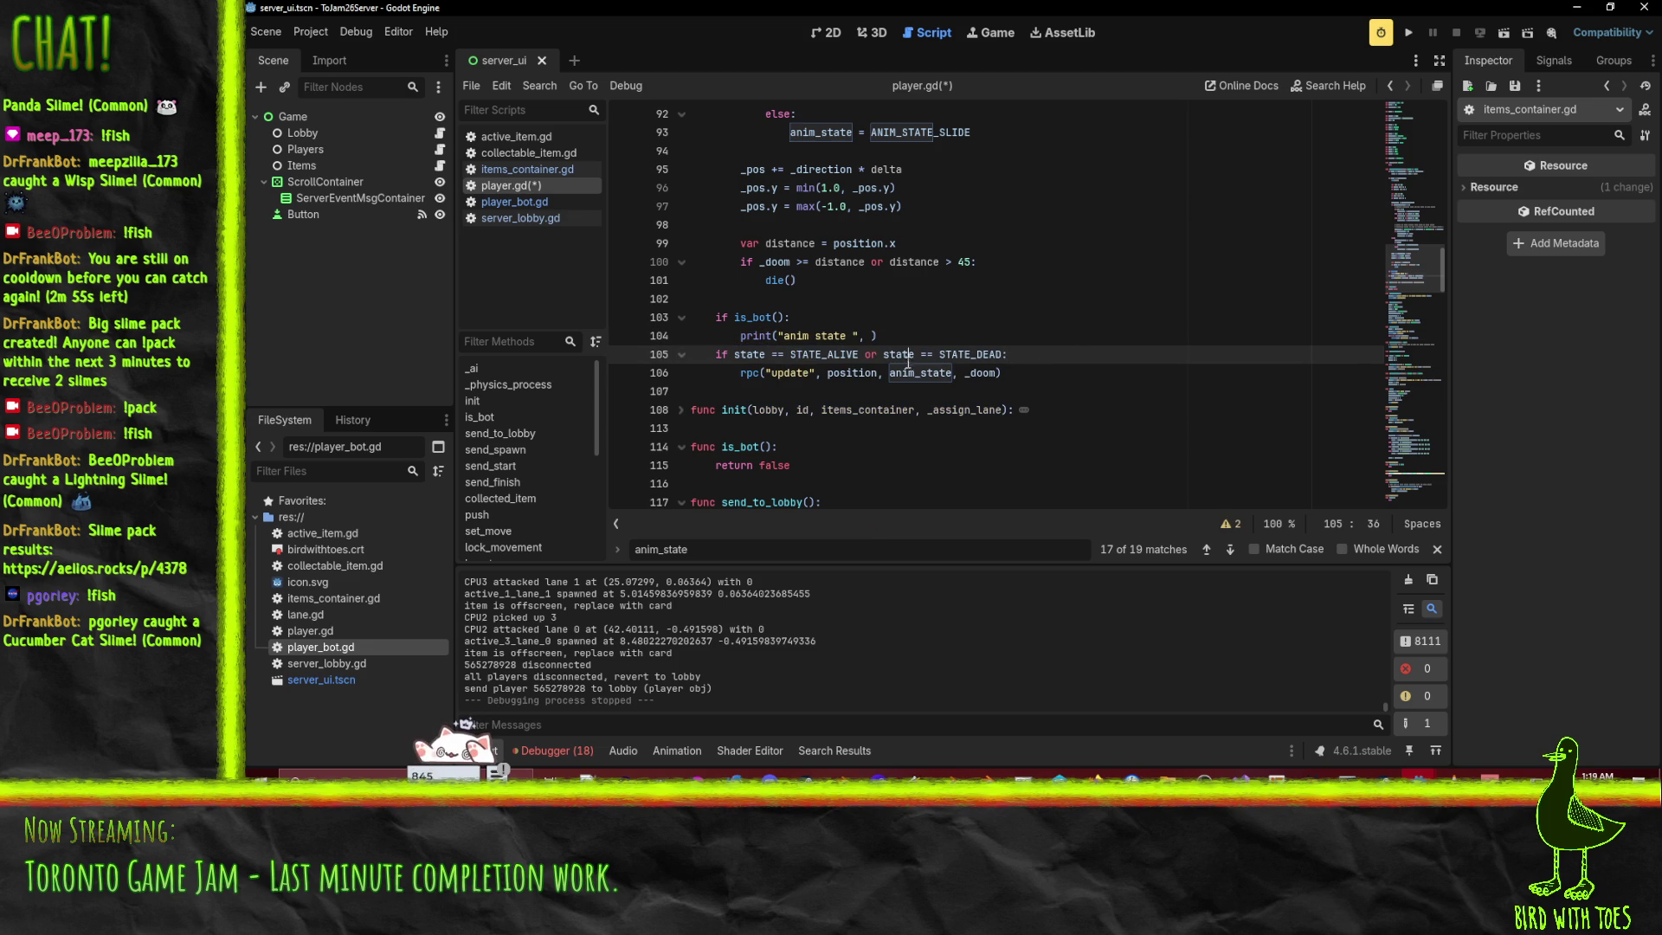
click(868, 334)
text(anim_state)
key(ctrl+s)
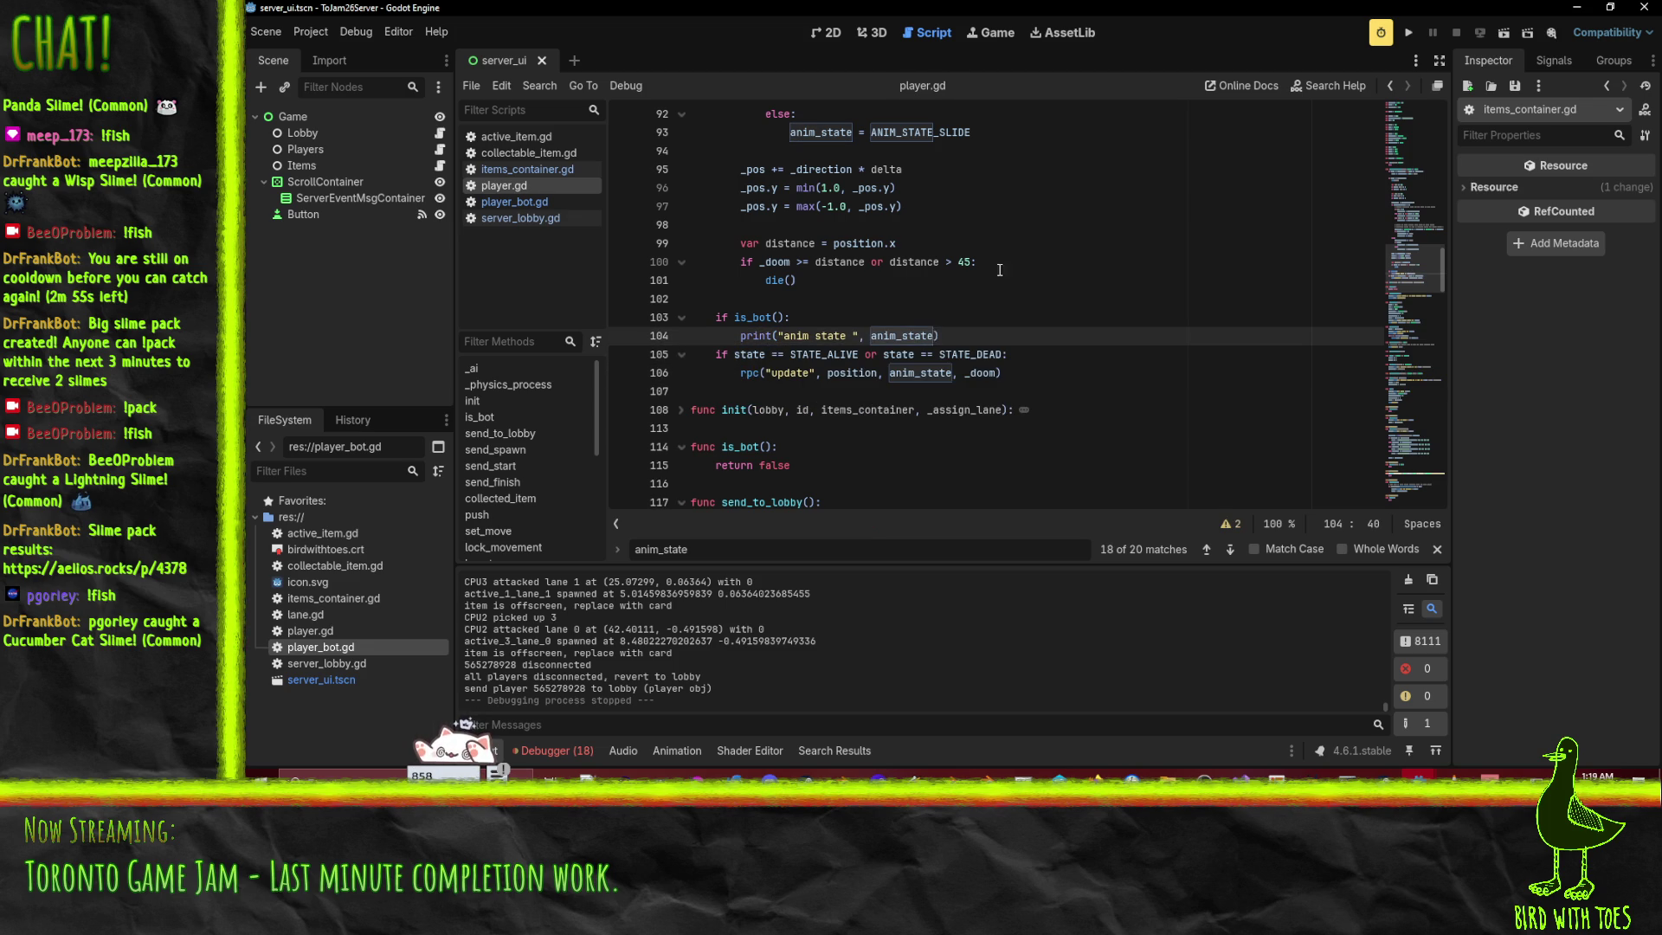
Review the surrounding slide state and lock_move_timer code in player.gd
scroll(987, 263, up, 4)
click(895, 354)
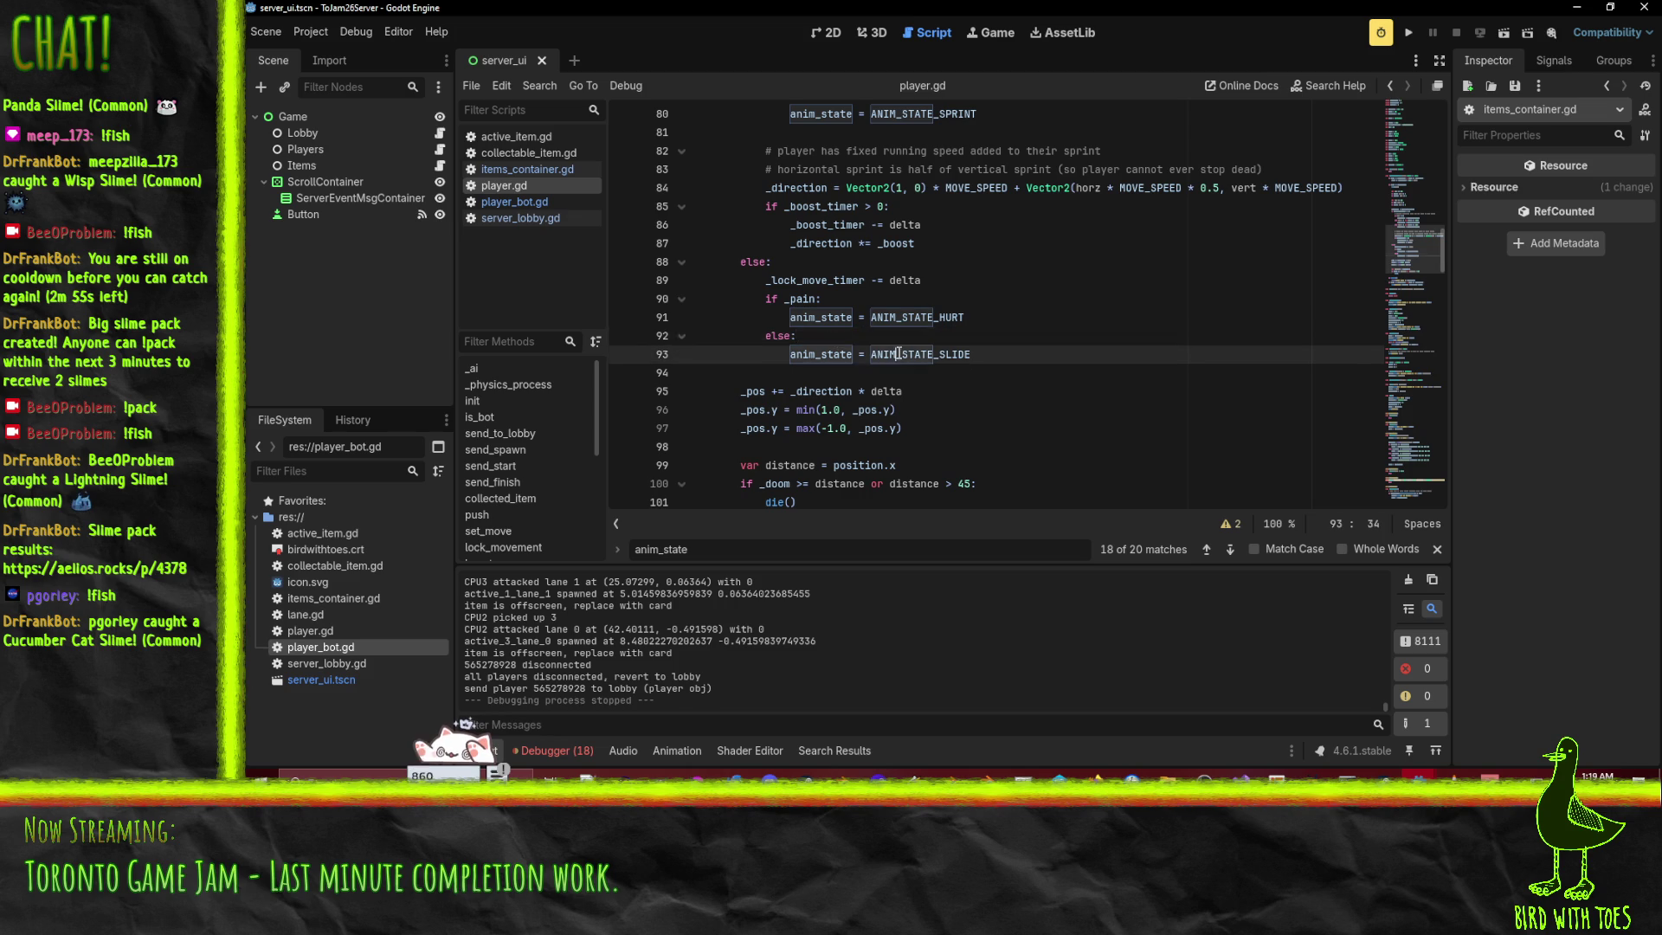
scroll(803, 271, up, 5)
scroll(803, 271, up, 3)
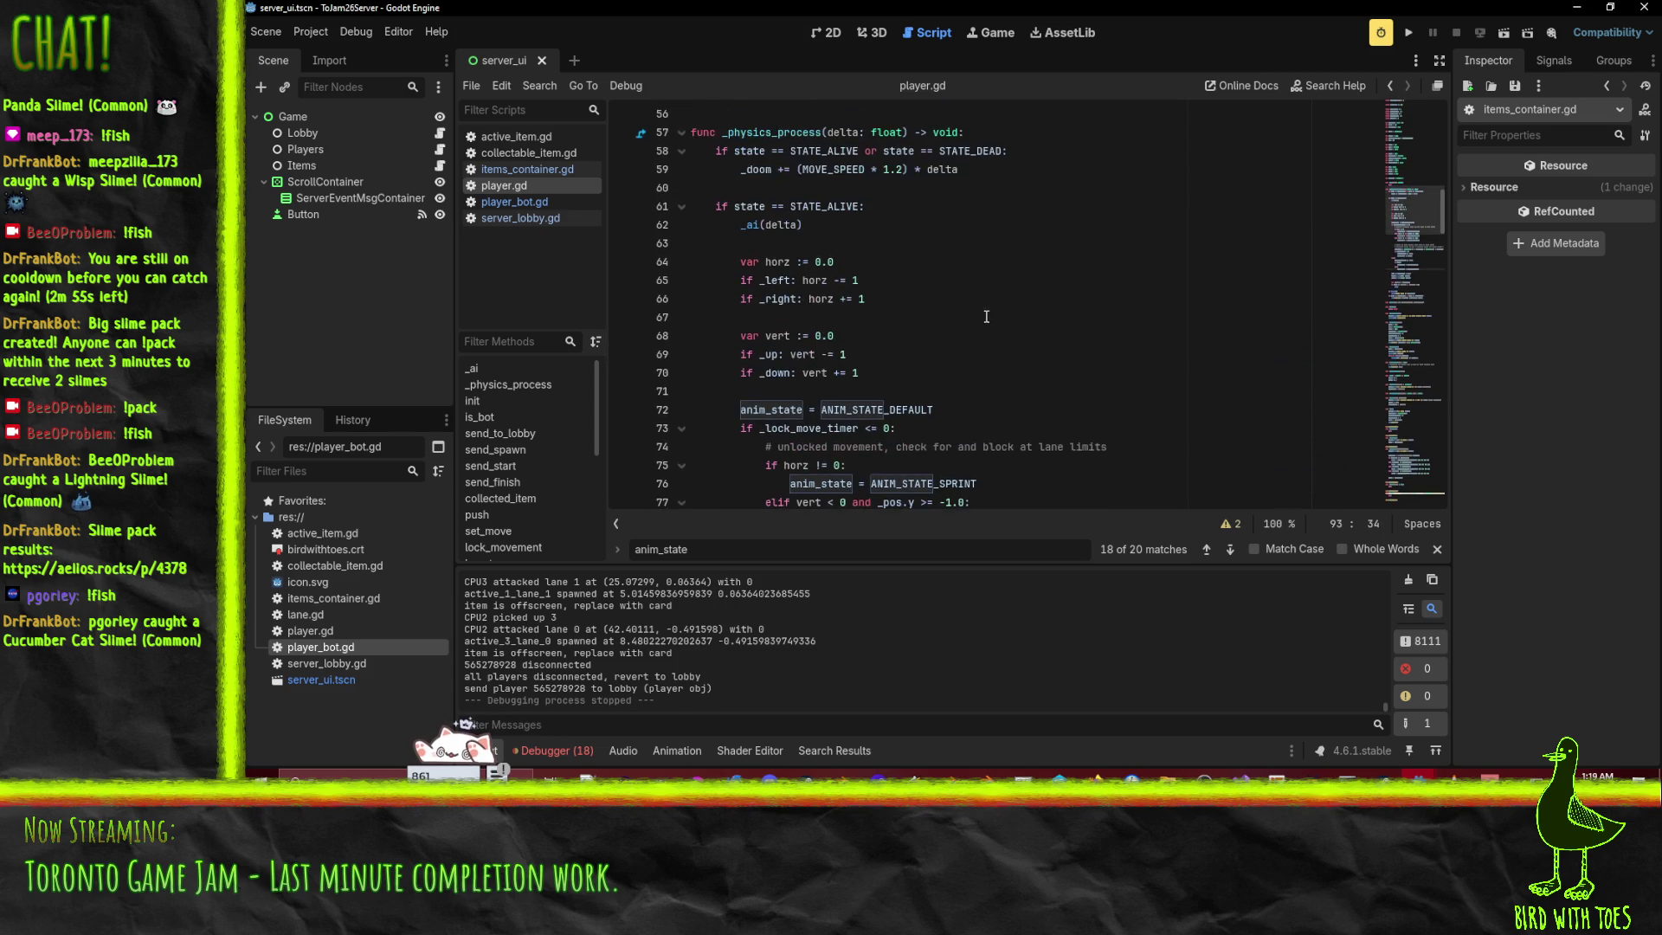
click(760, 433)
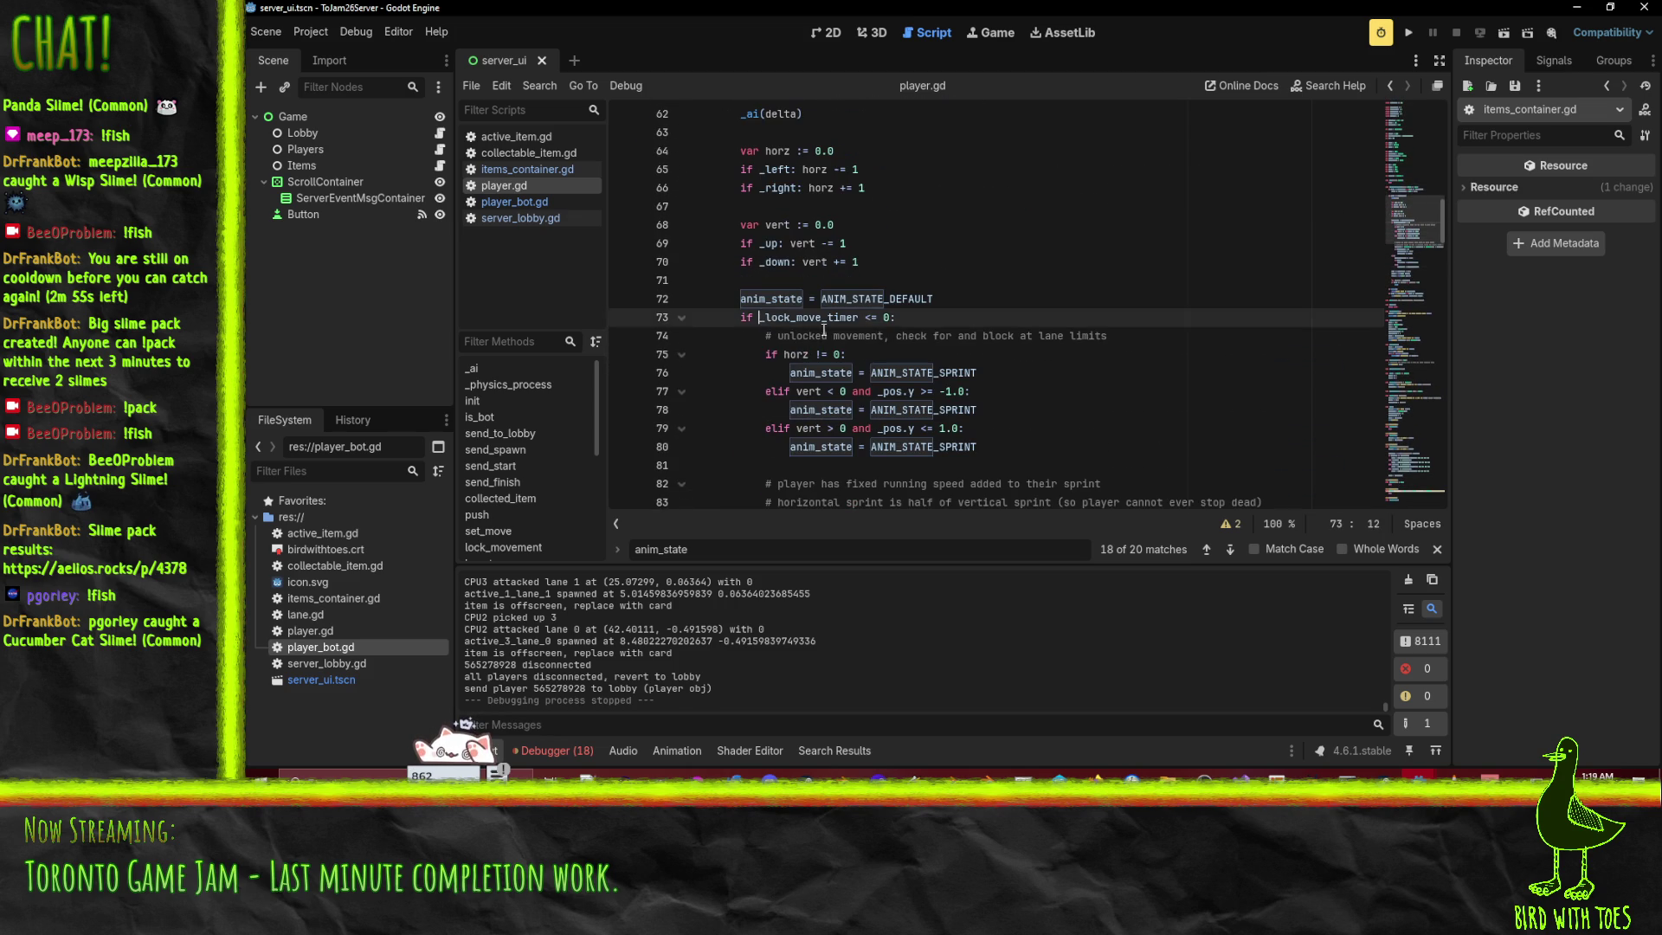
scroll(854, 356, down, 6)
scroll(854, 356, down, 1)
drag(1014, 422, 692, 317)
scroll(945, 390, down, 4)
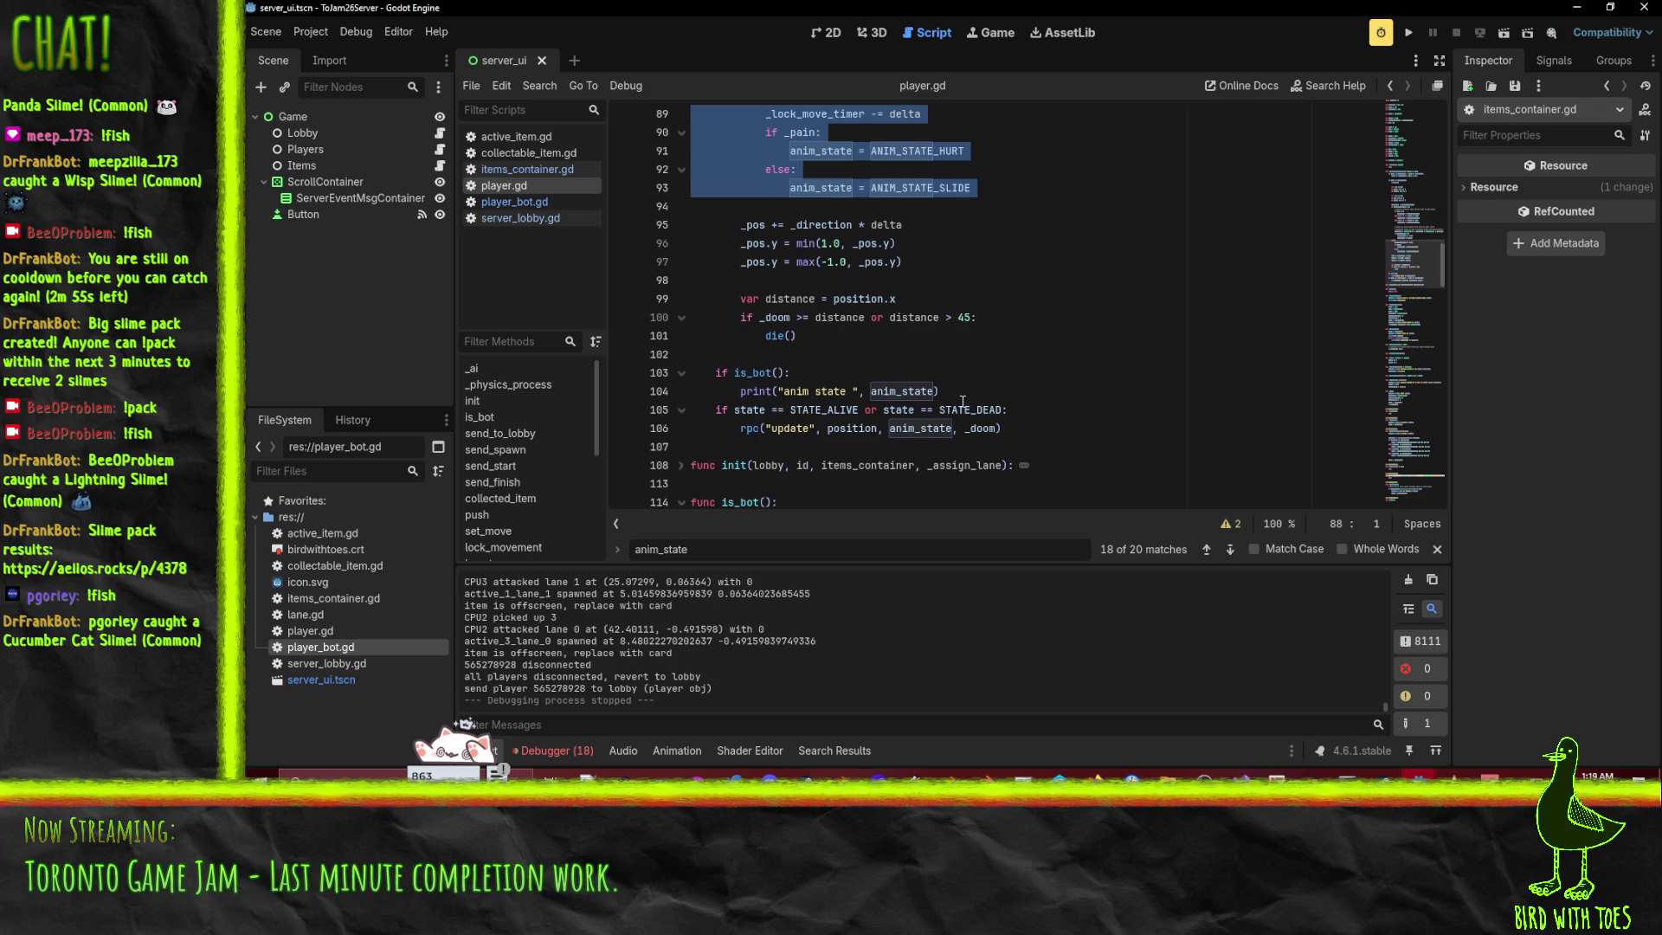
scroll(989, 381, up, 2)
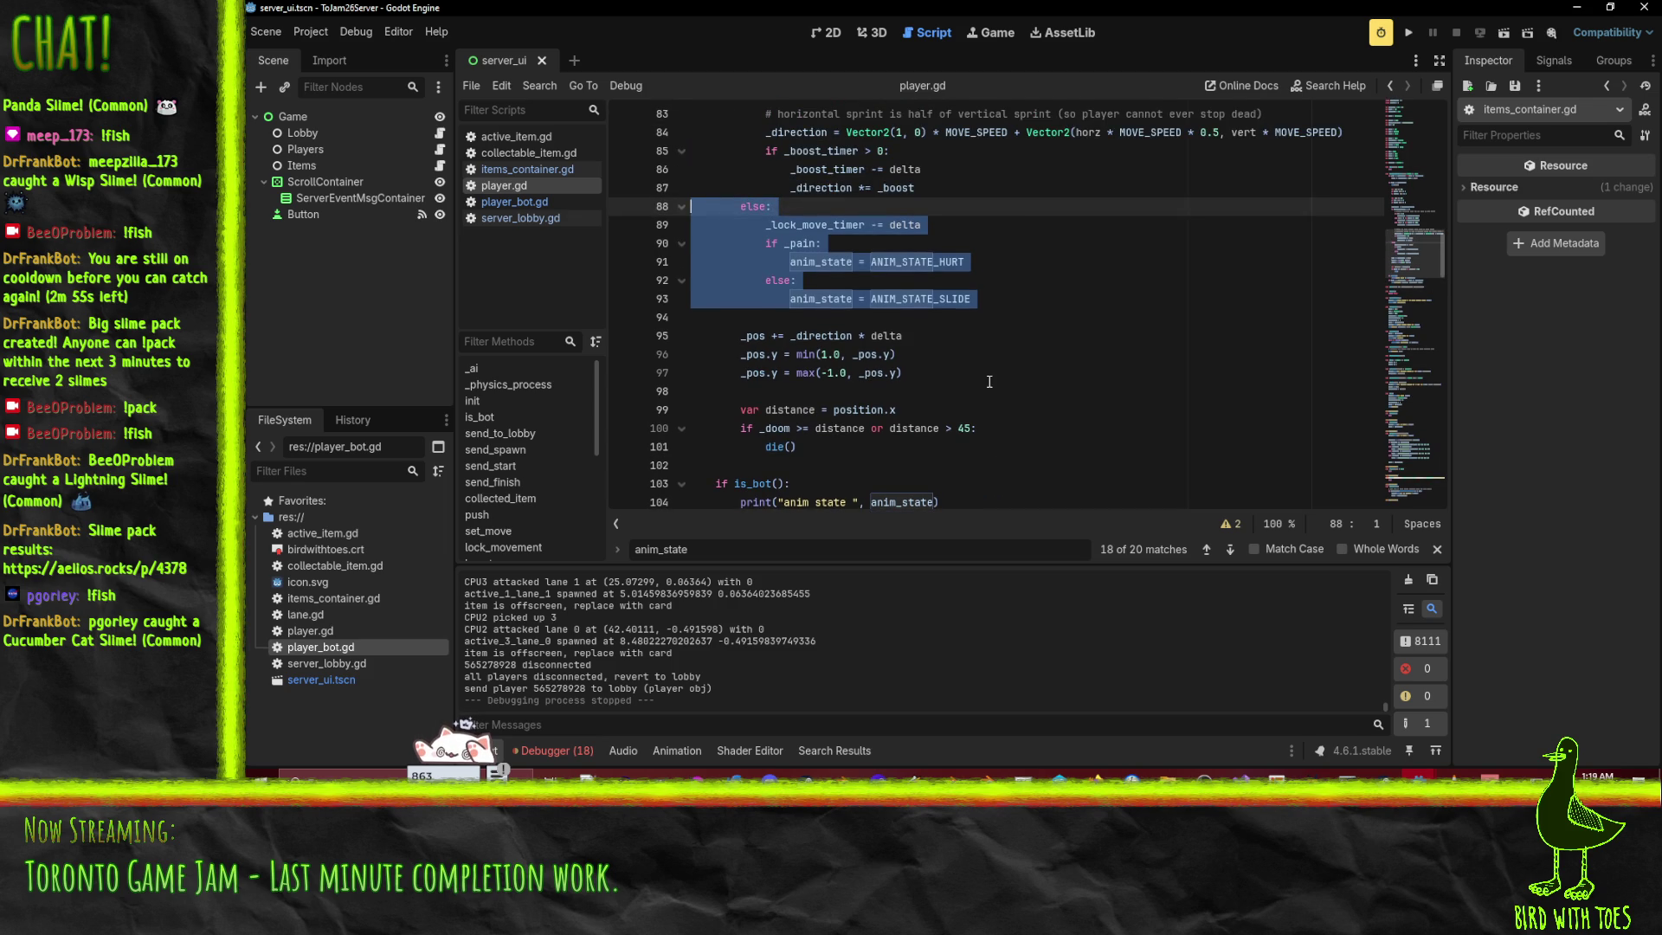
scroll(990, 385, up, 3)
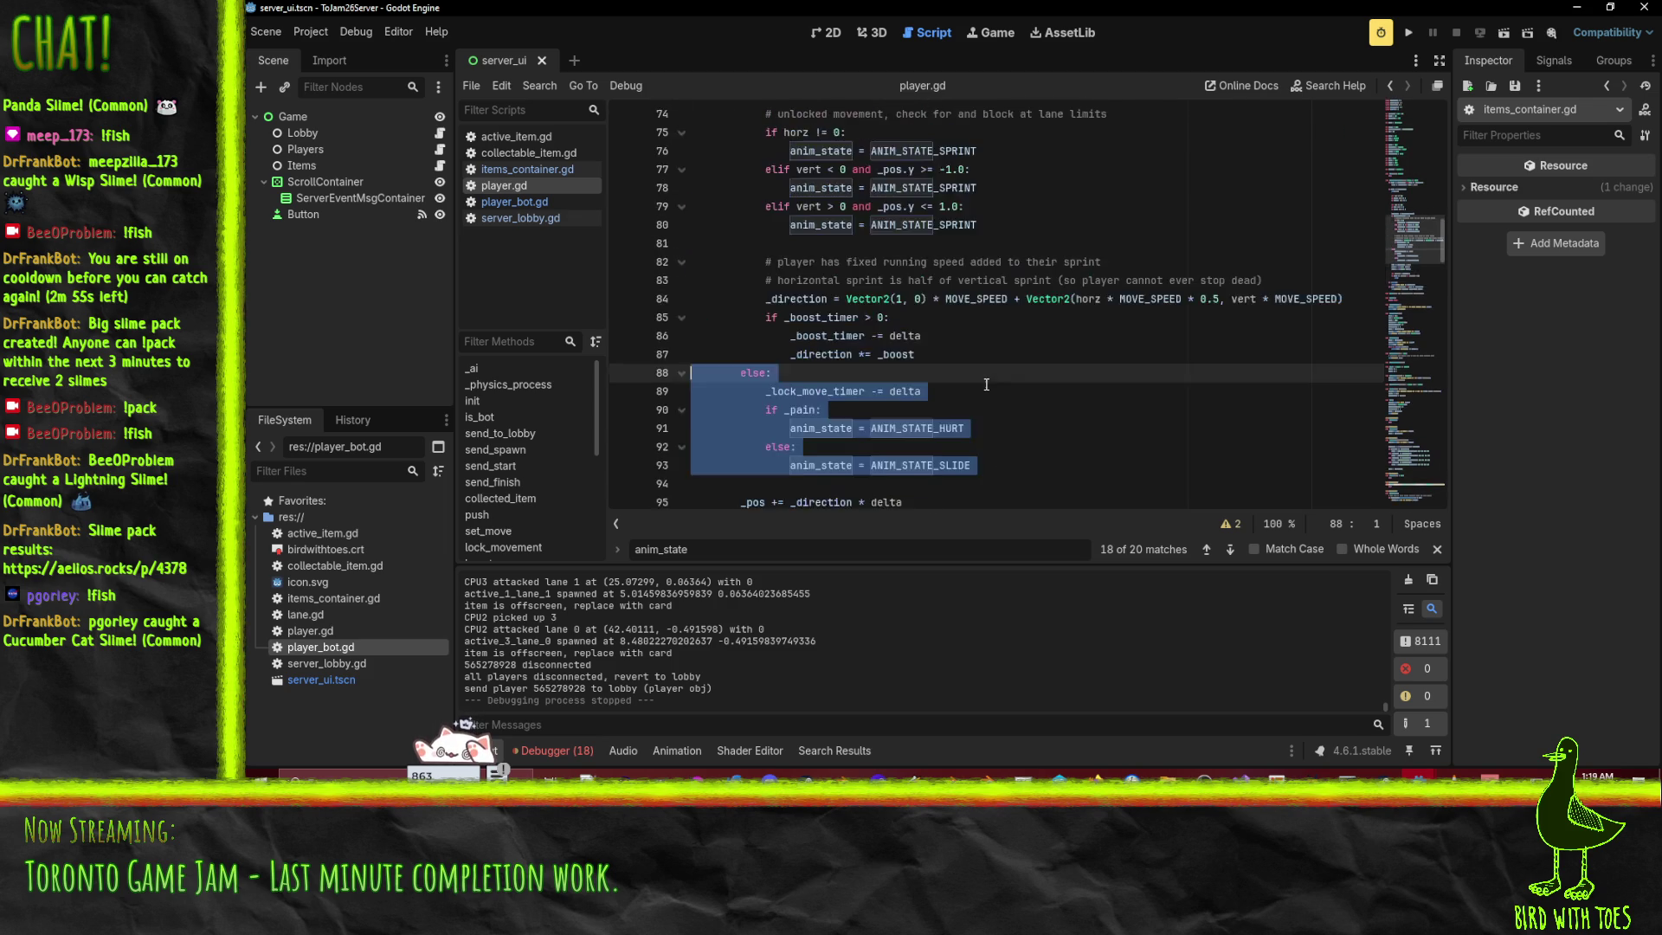
scroll(987, 405, down, 5)
scroll(1064, 448, up, 19)
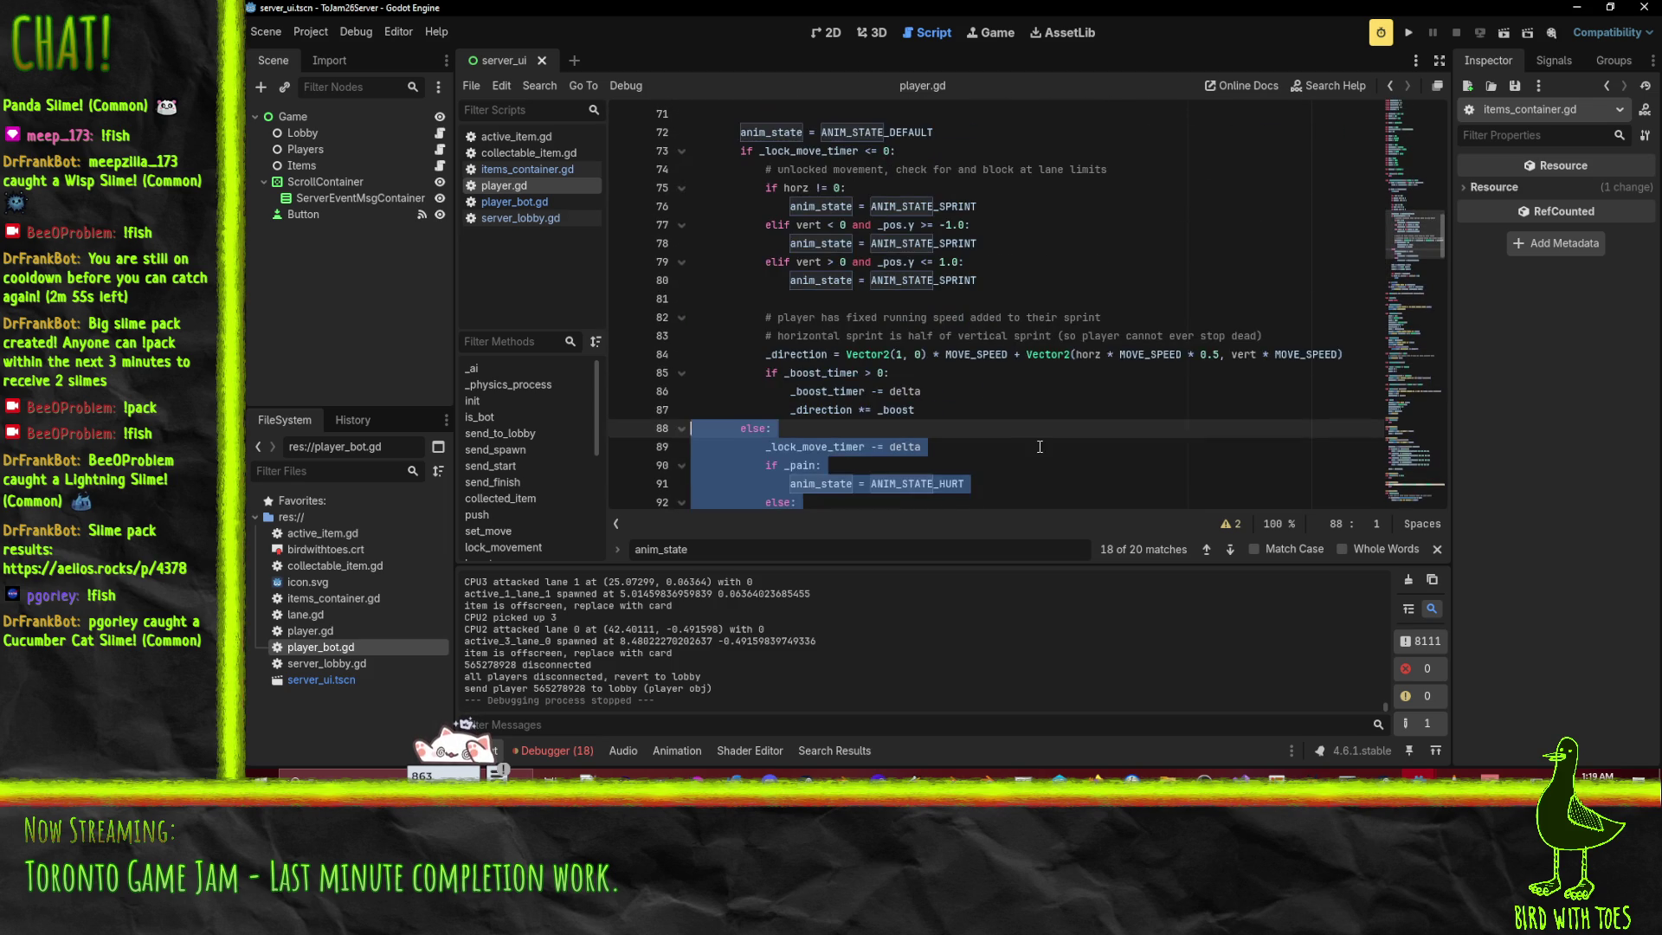
scroll(1030, 446, up, 4)
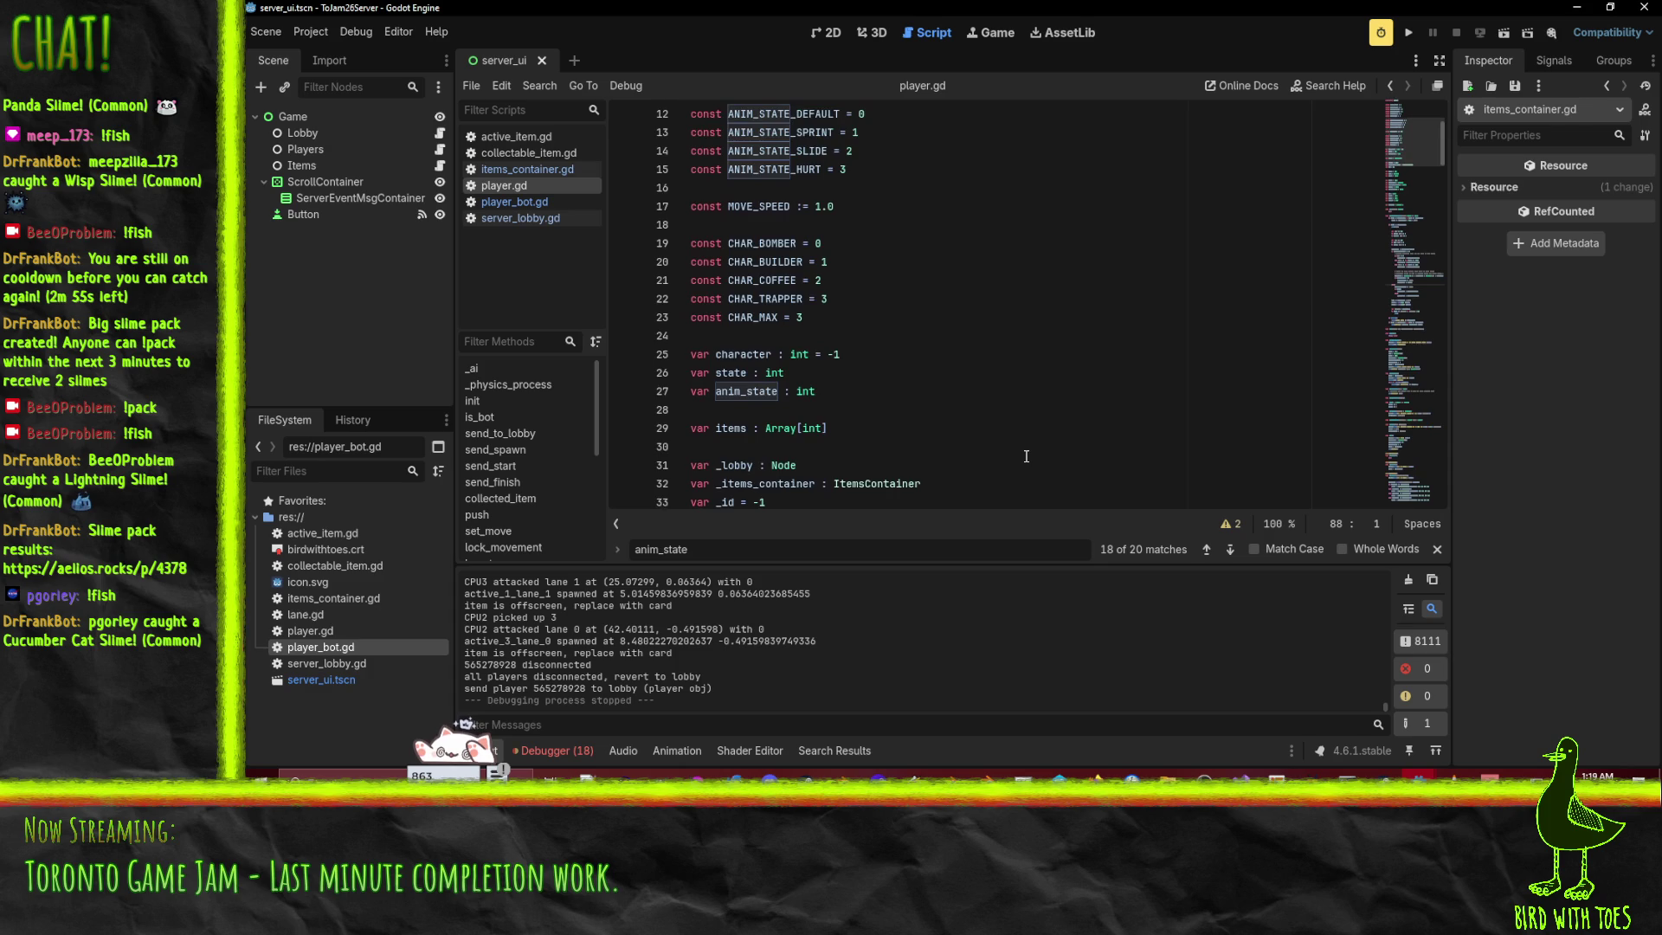
scroll(1022, 420, down, 20)
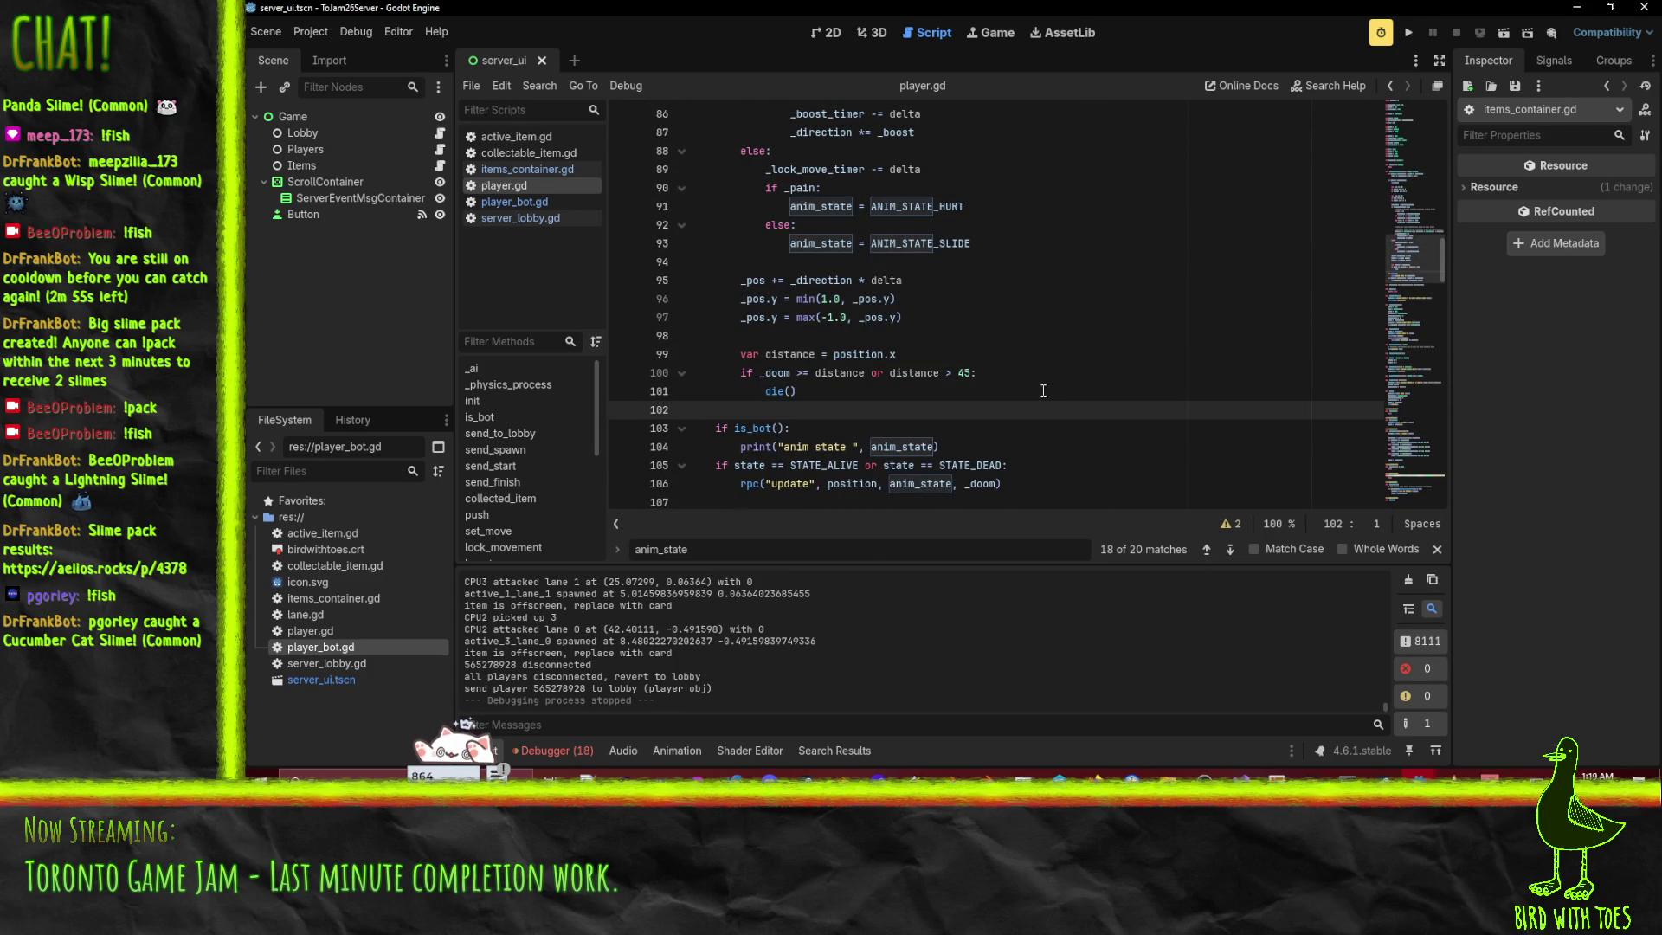
scroll(1043, 390, down, 1)
Switch to the player_avatar project window and select _player on line 52
mouse_move(1419, 775)
mouse_move(1555, 713)
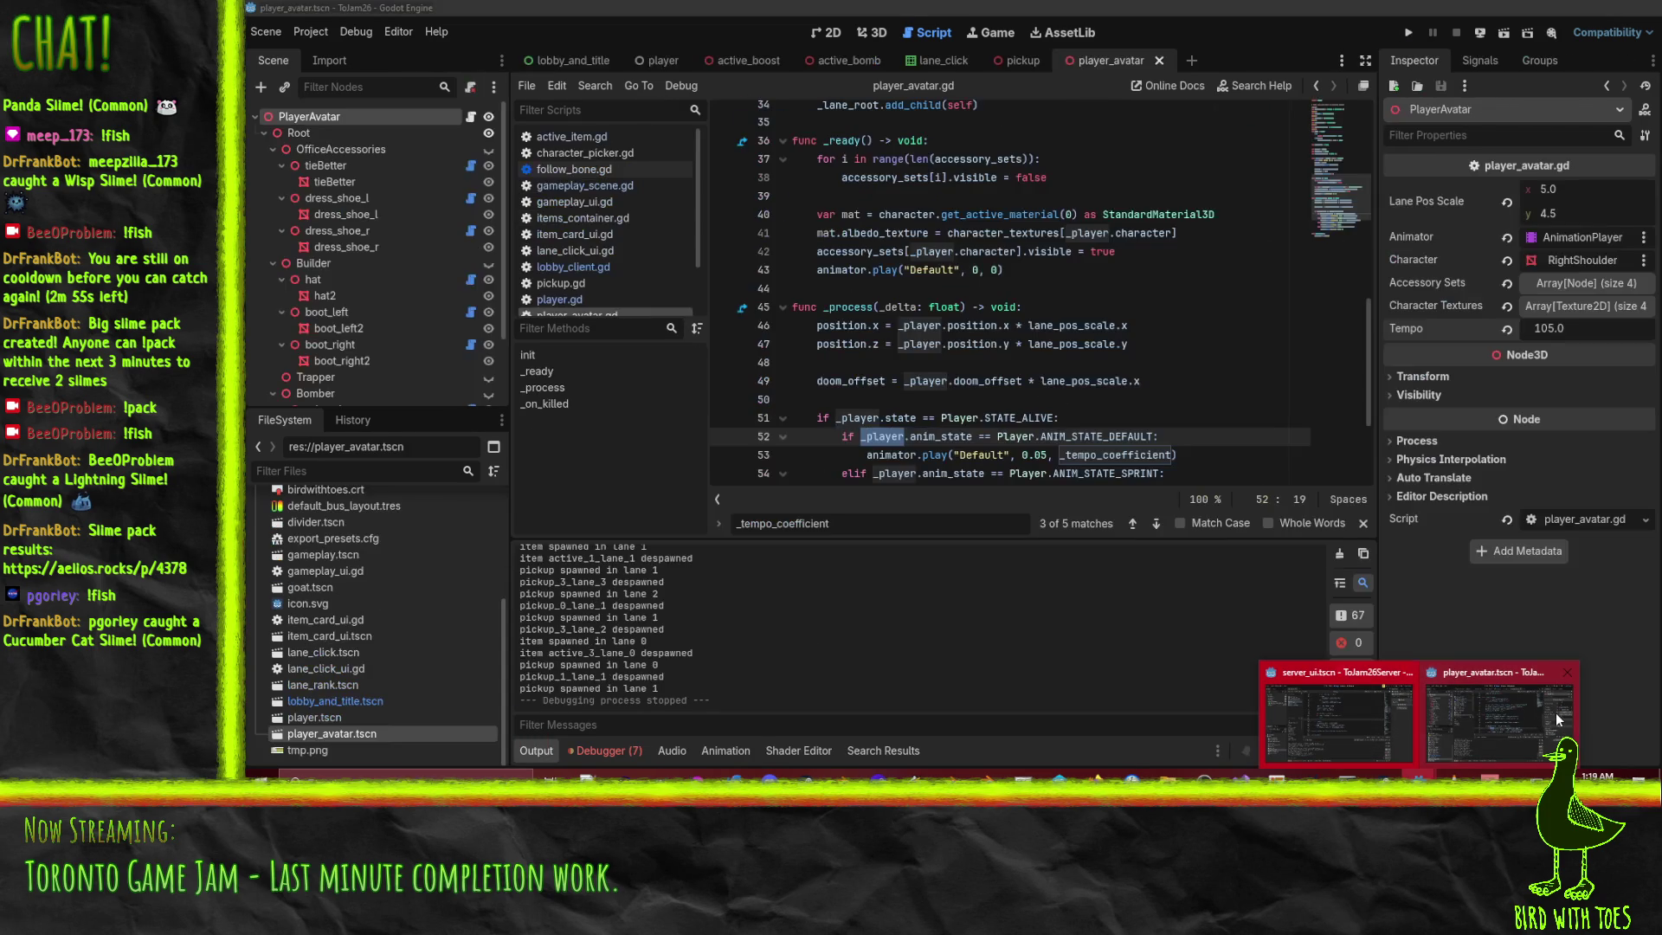
click(1556, 713)
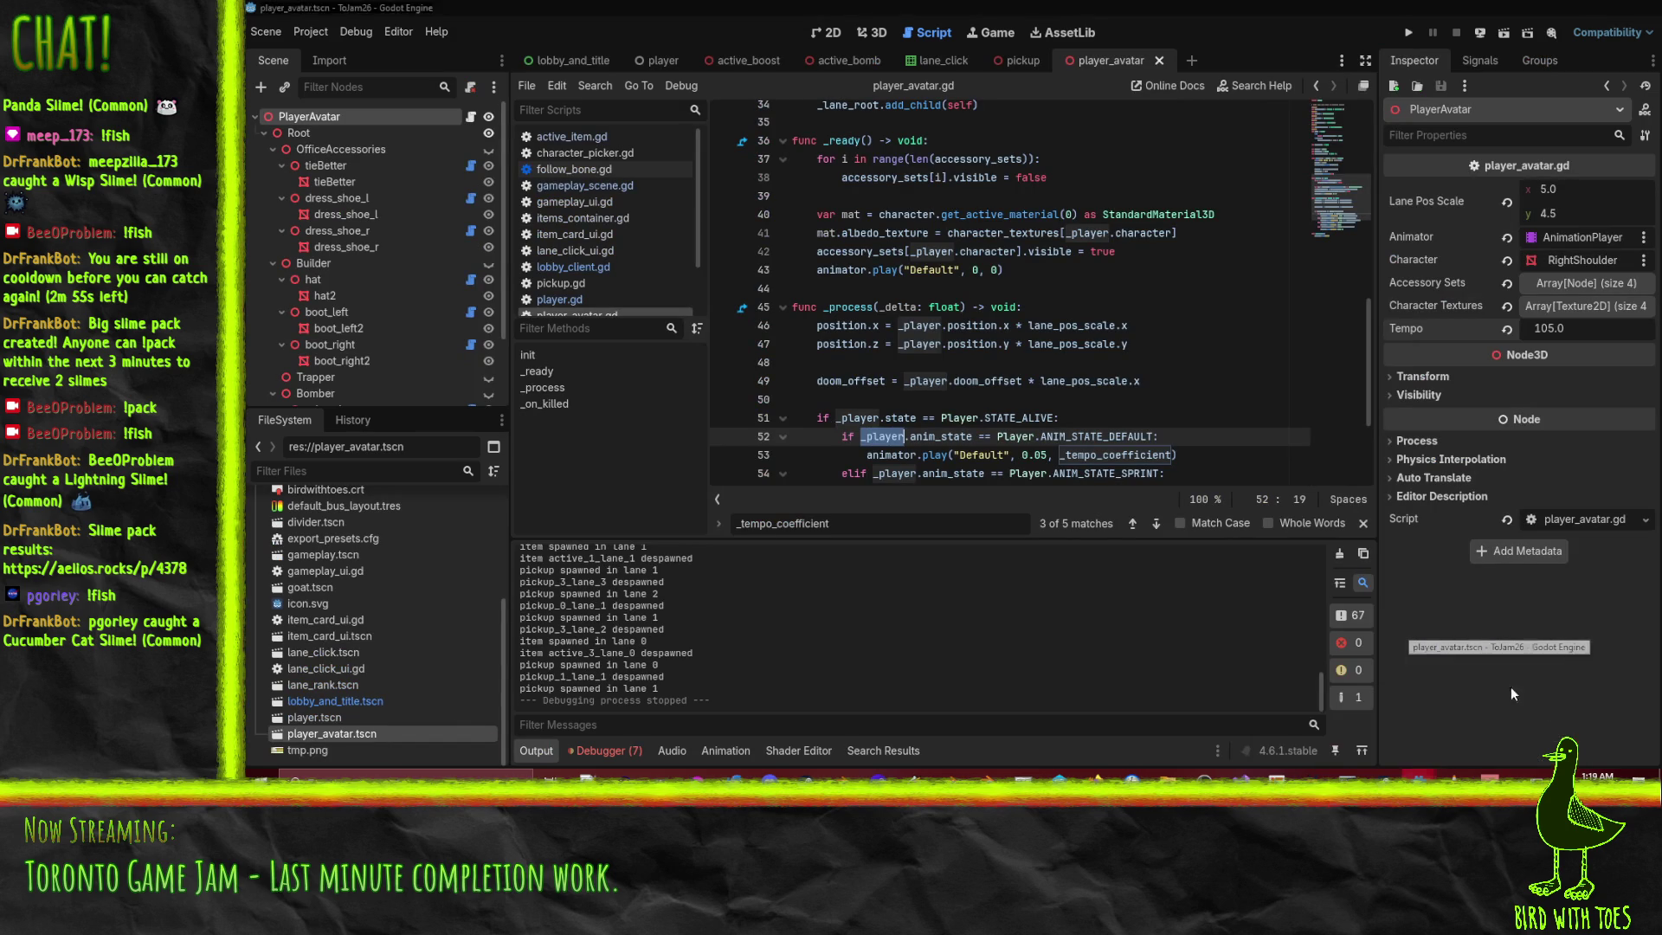
scroll(1129, 378, down, 2)
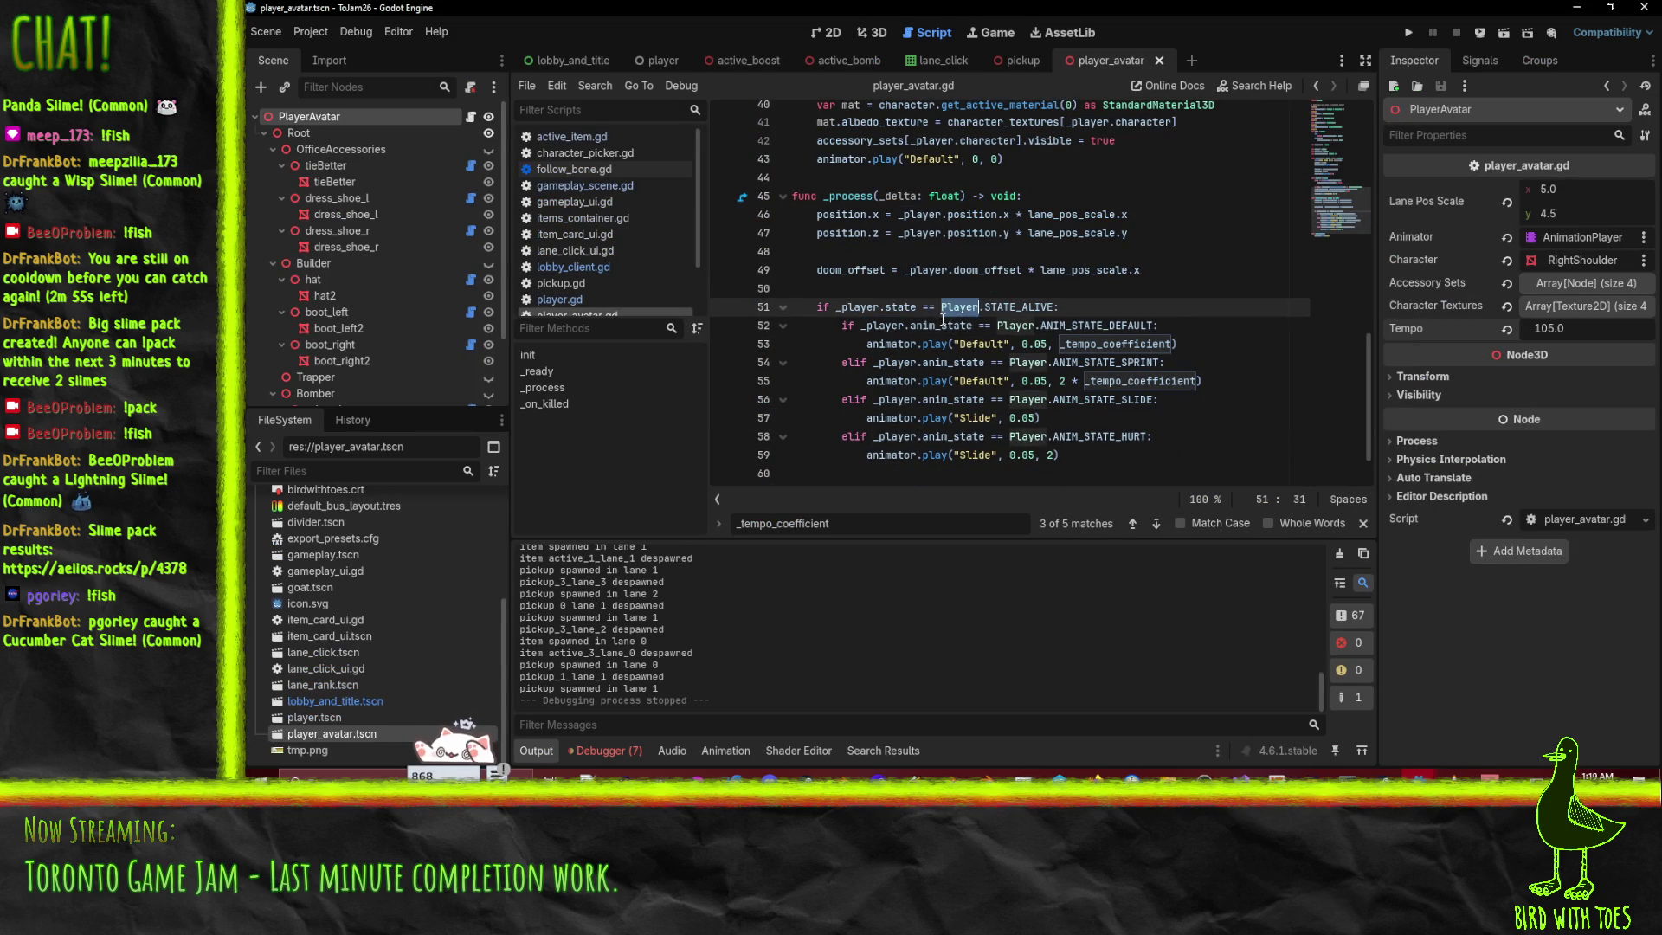
click(868, 326)
double_click(869, 326)
scroll(869, 327, up, 2)
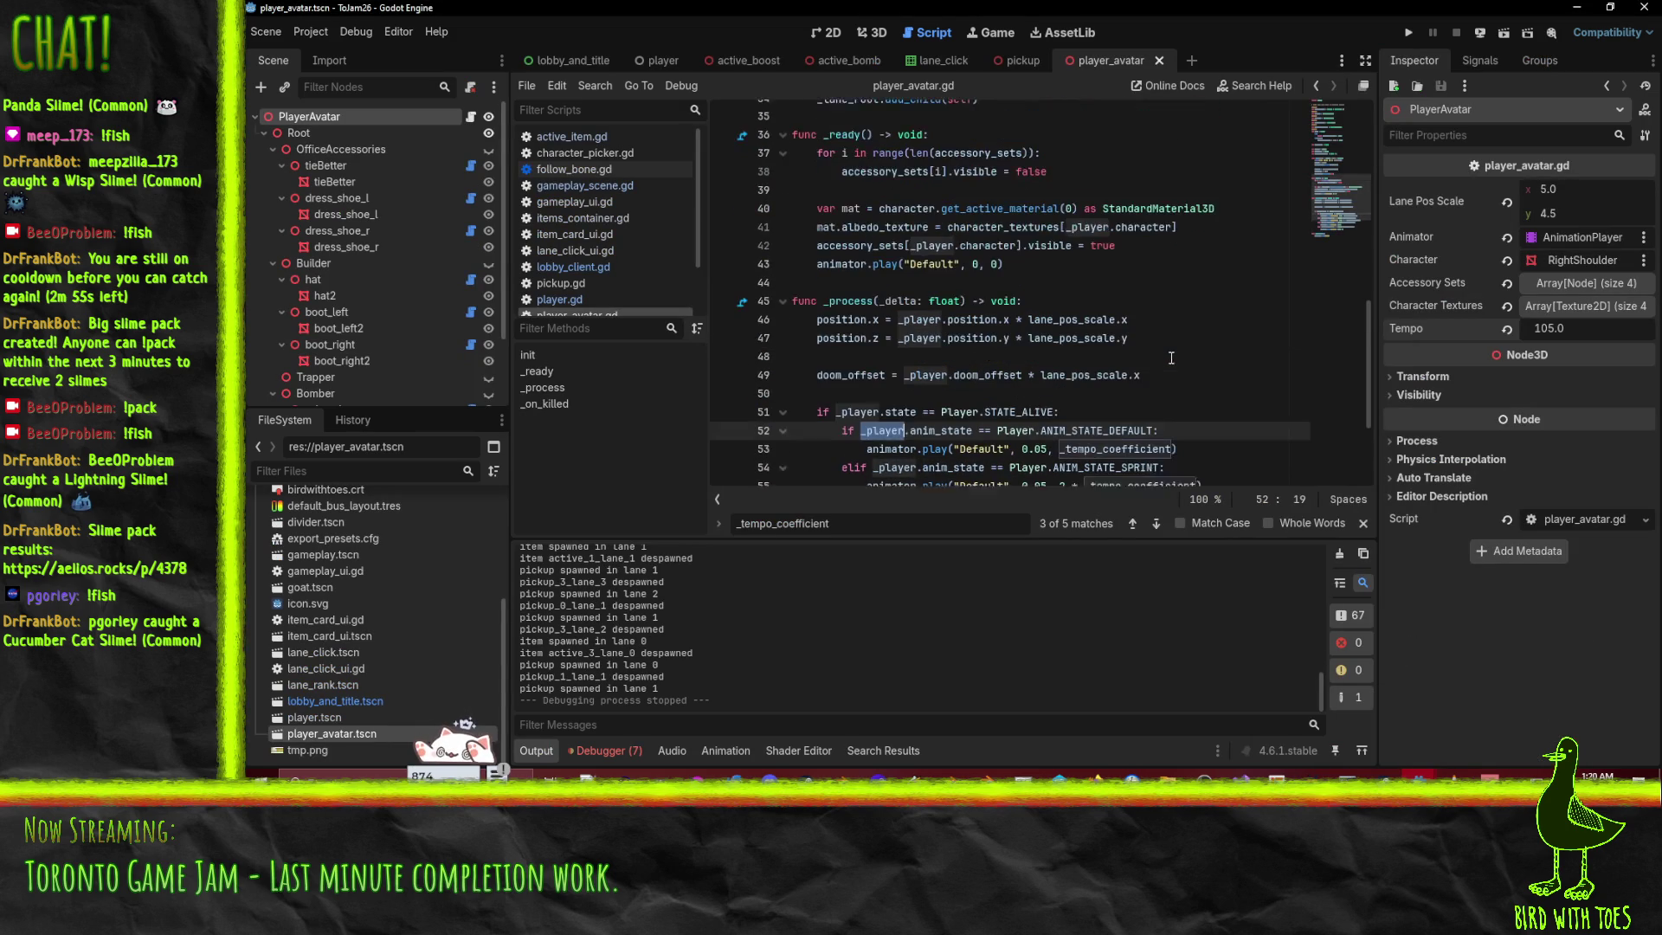
scroll(600, 271, down, 1)
scroll(601, 272, down, 1)
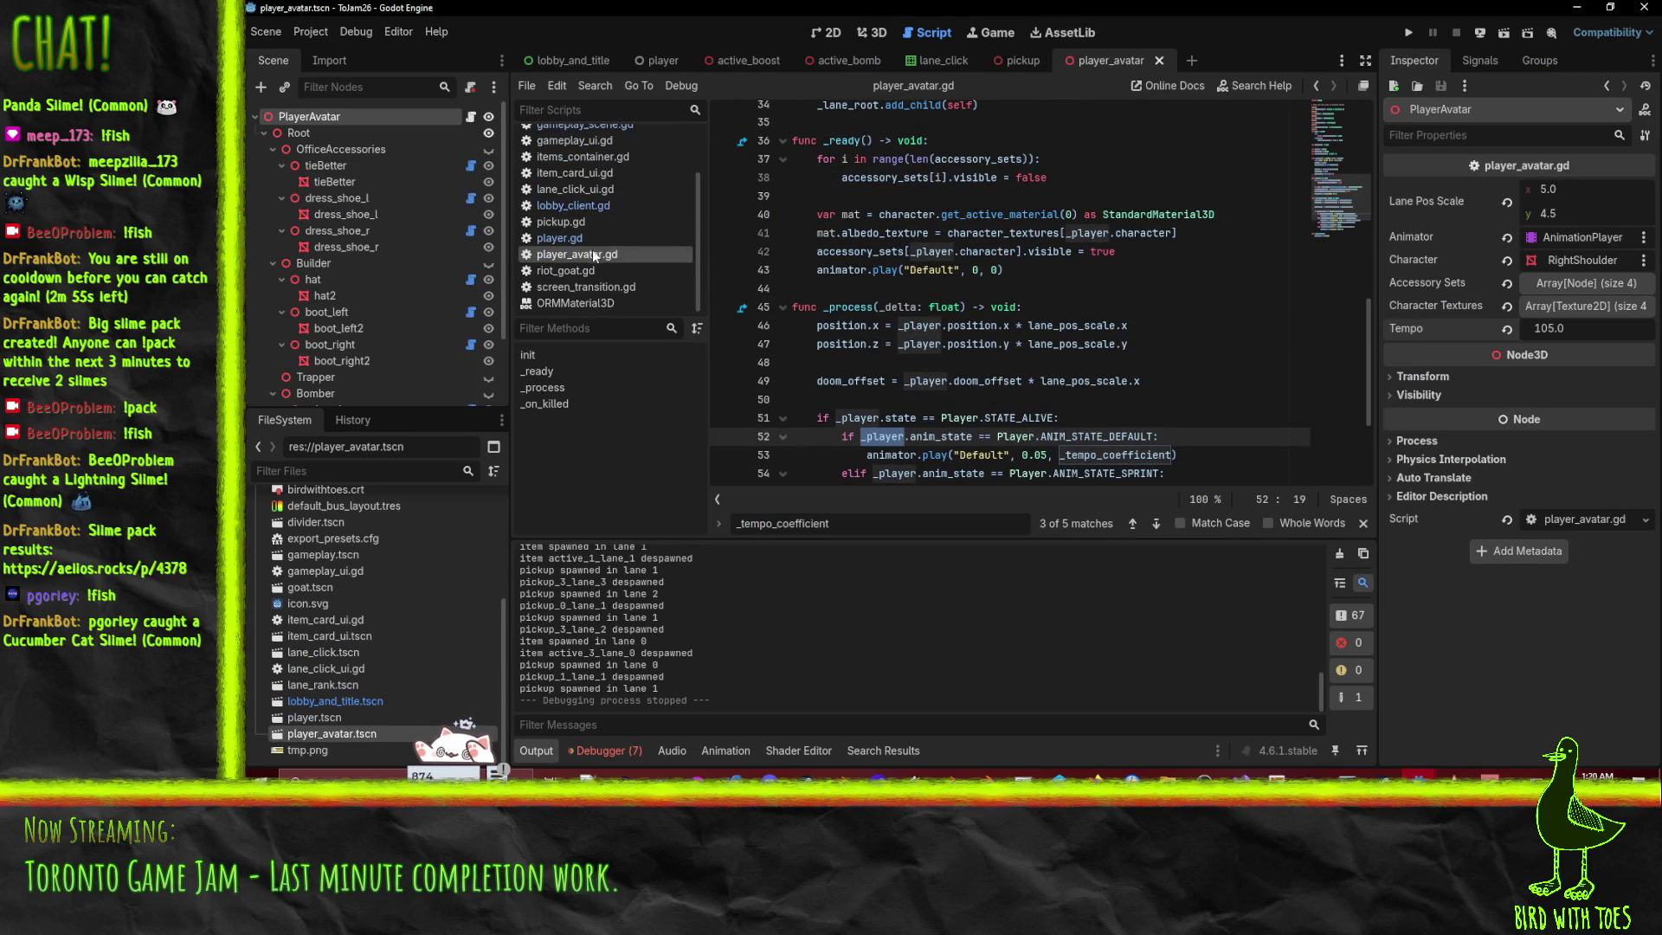
Add a print of name and anim_state at the top of update() in player.gd, then launch the game
click(579, 238)
scroll(1084, 335, down, 20)
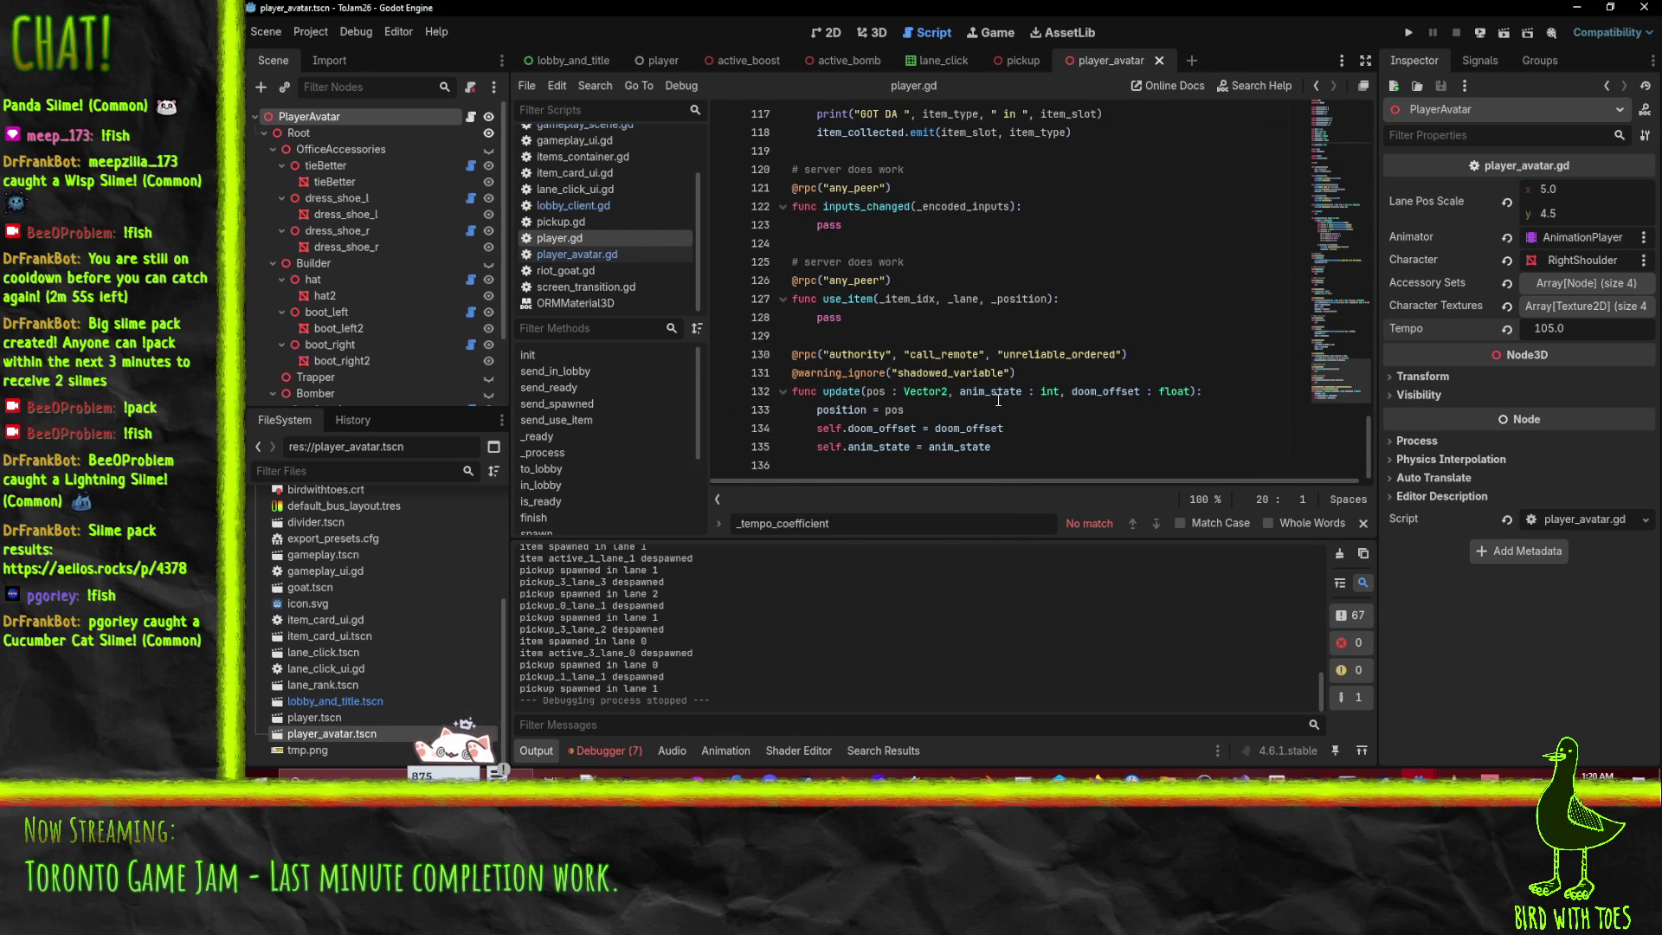
click(1050, 403)
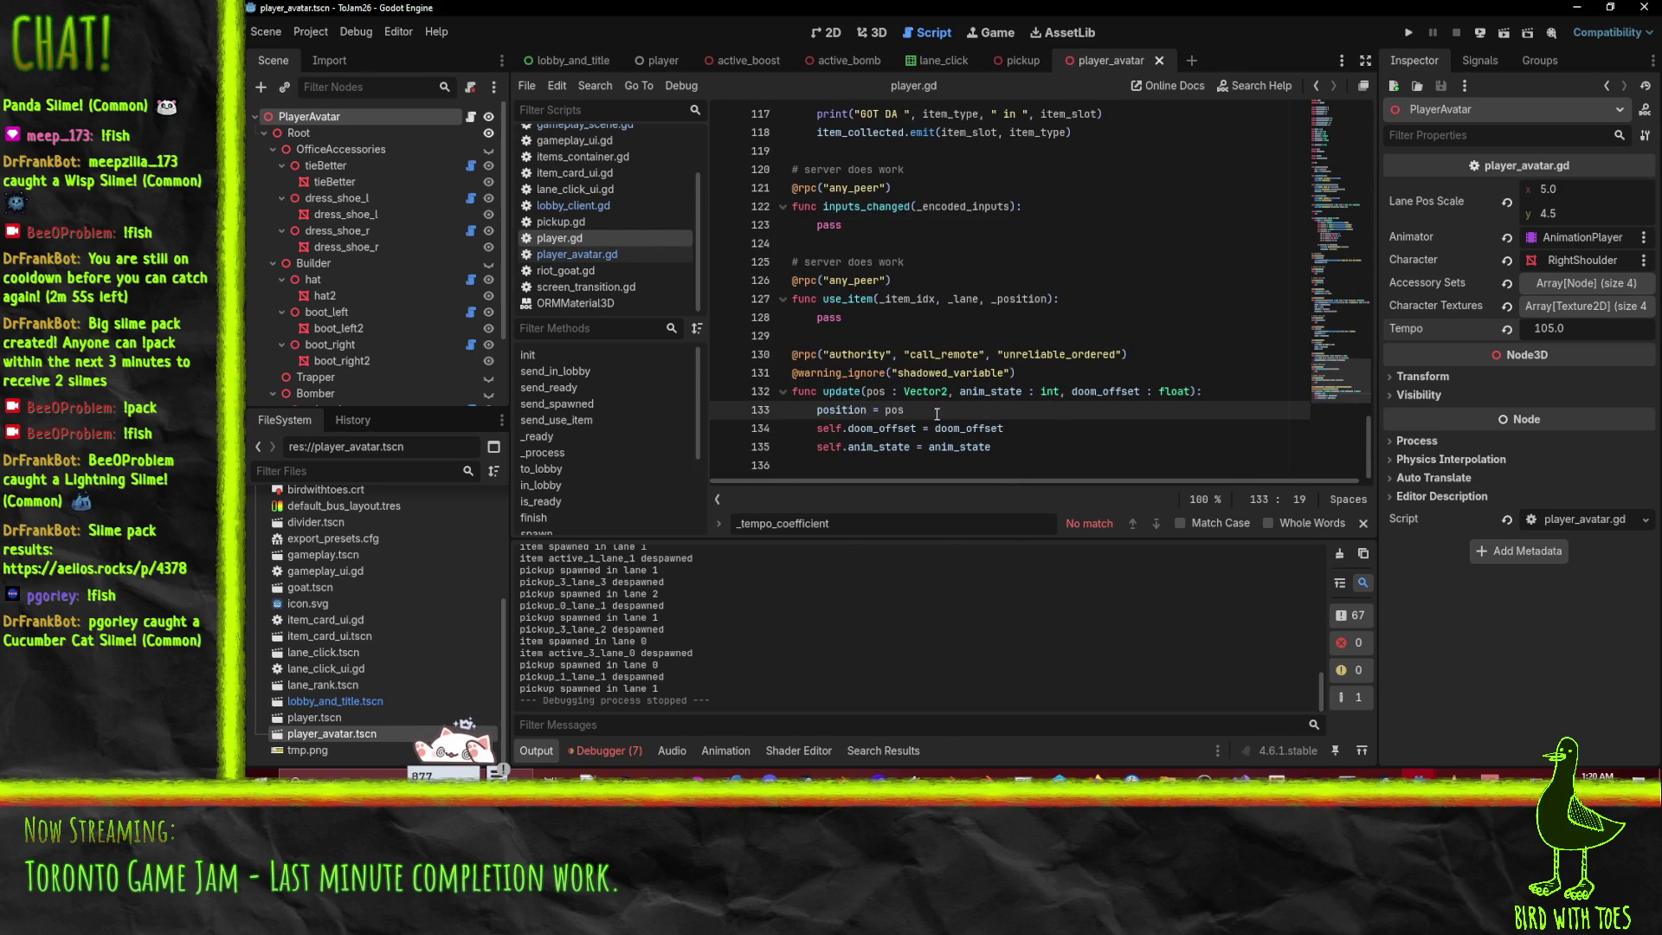
key(Up)
key(End)
key(Return)
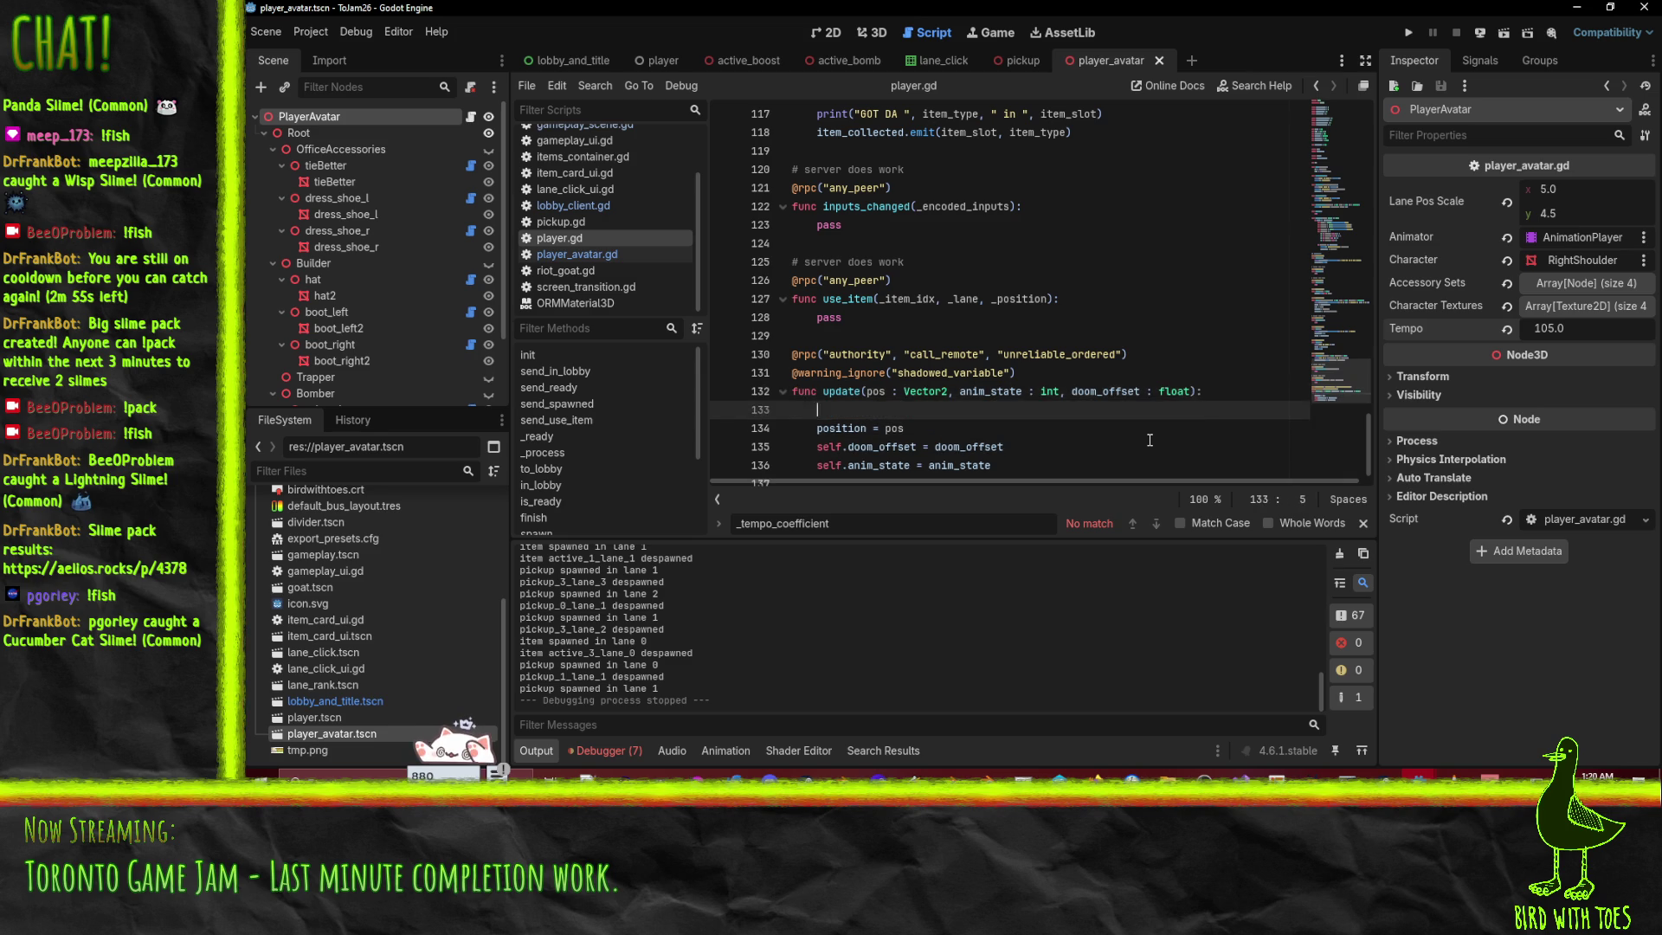
text((name, " ", a)
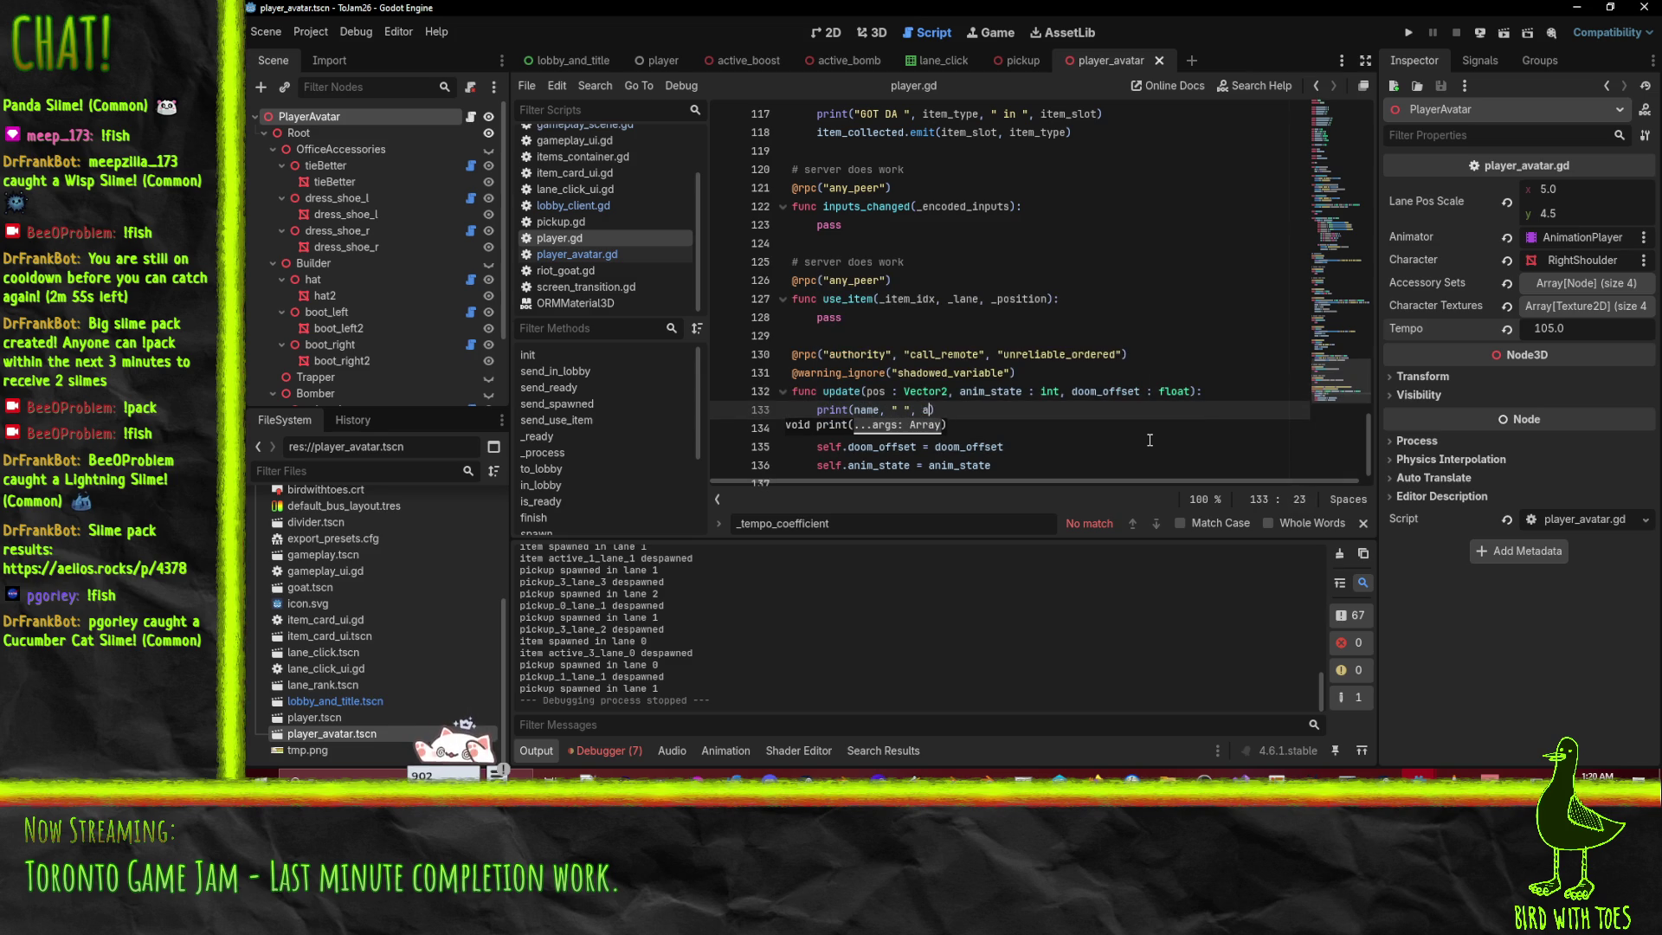
text(te)
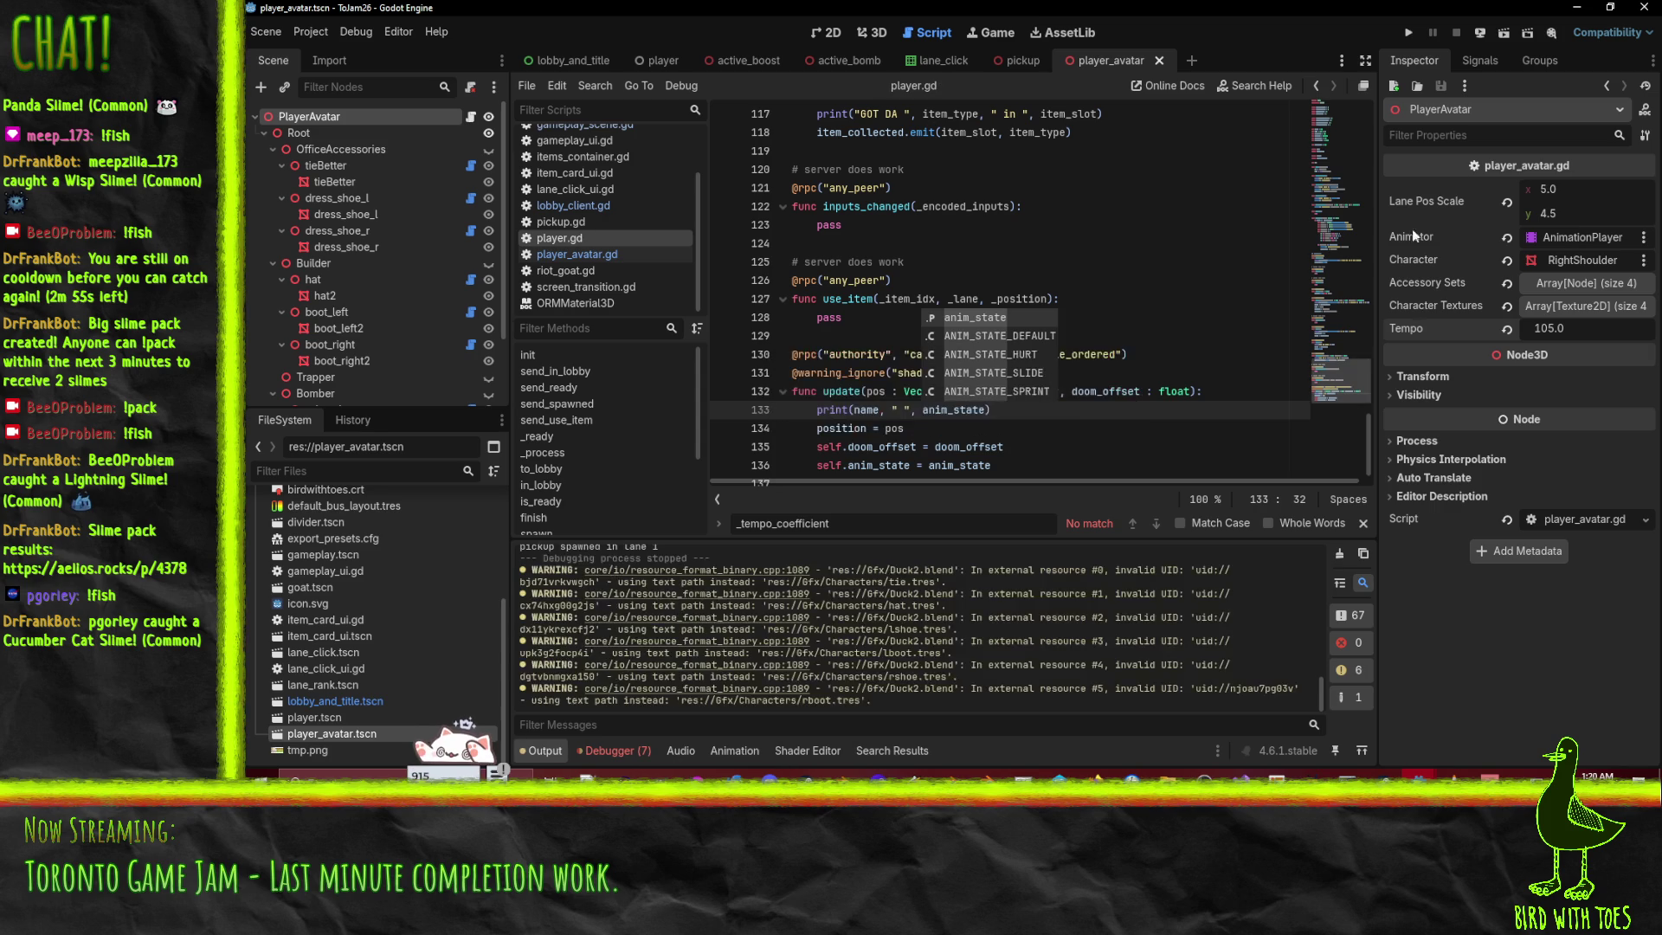
click(1409, 33)
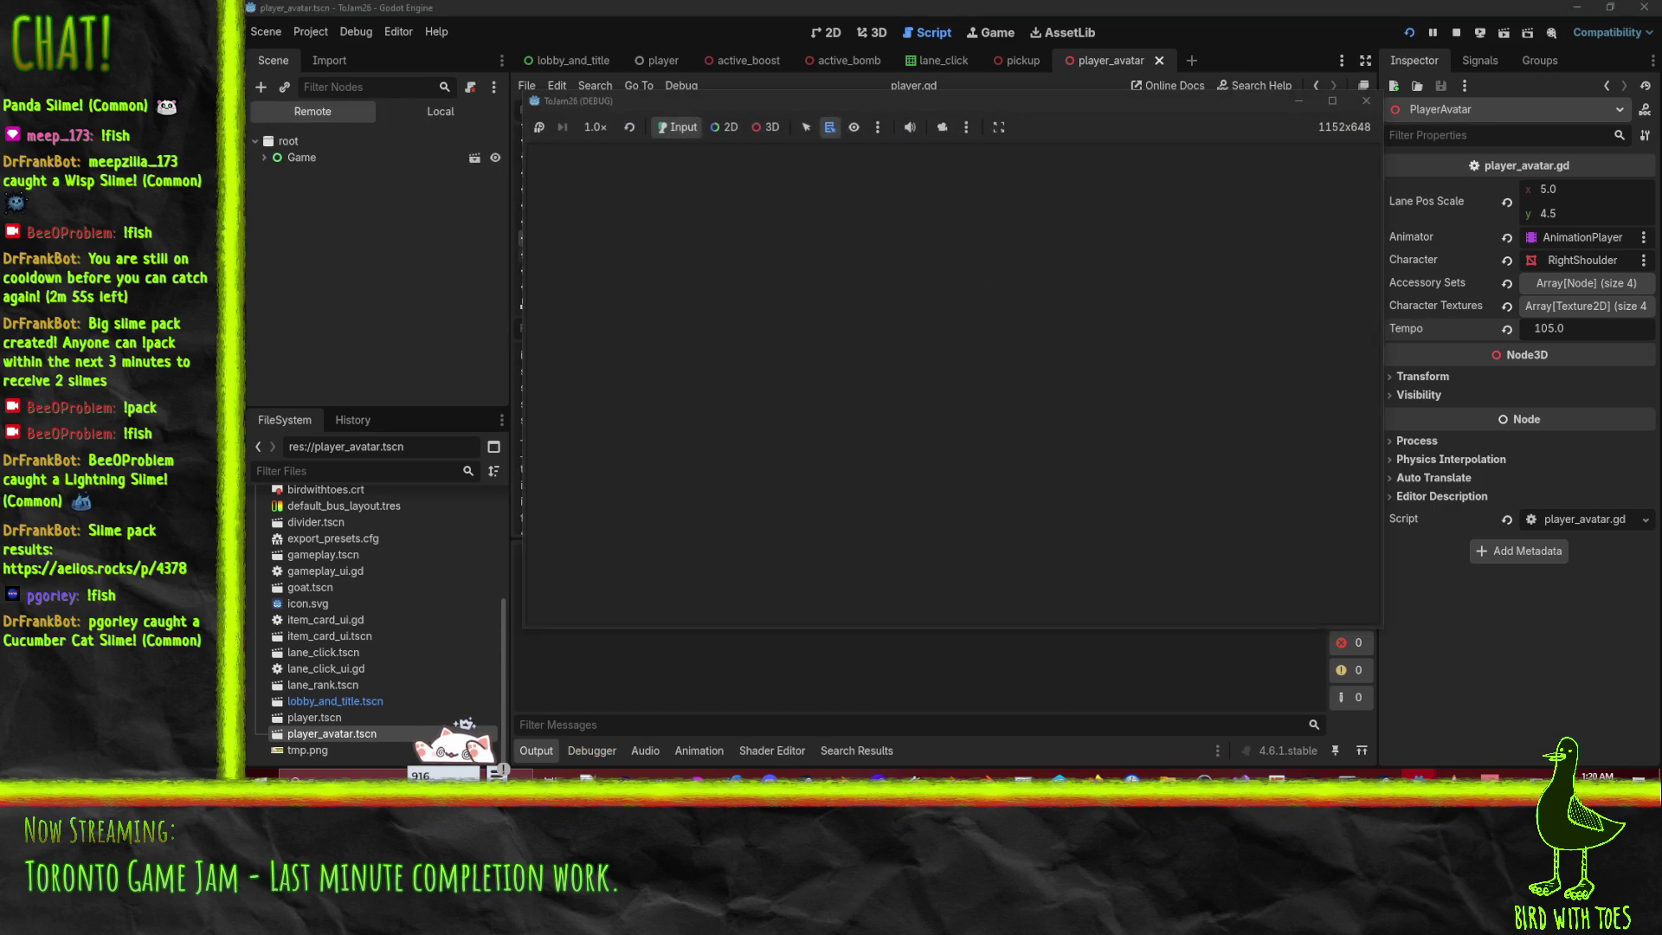
Run the server project and start it listening for players
mouse_move(1420, 777)
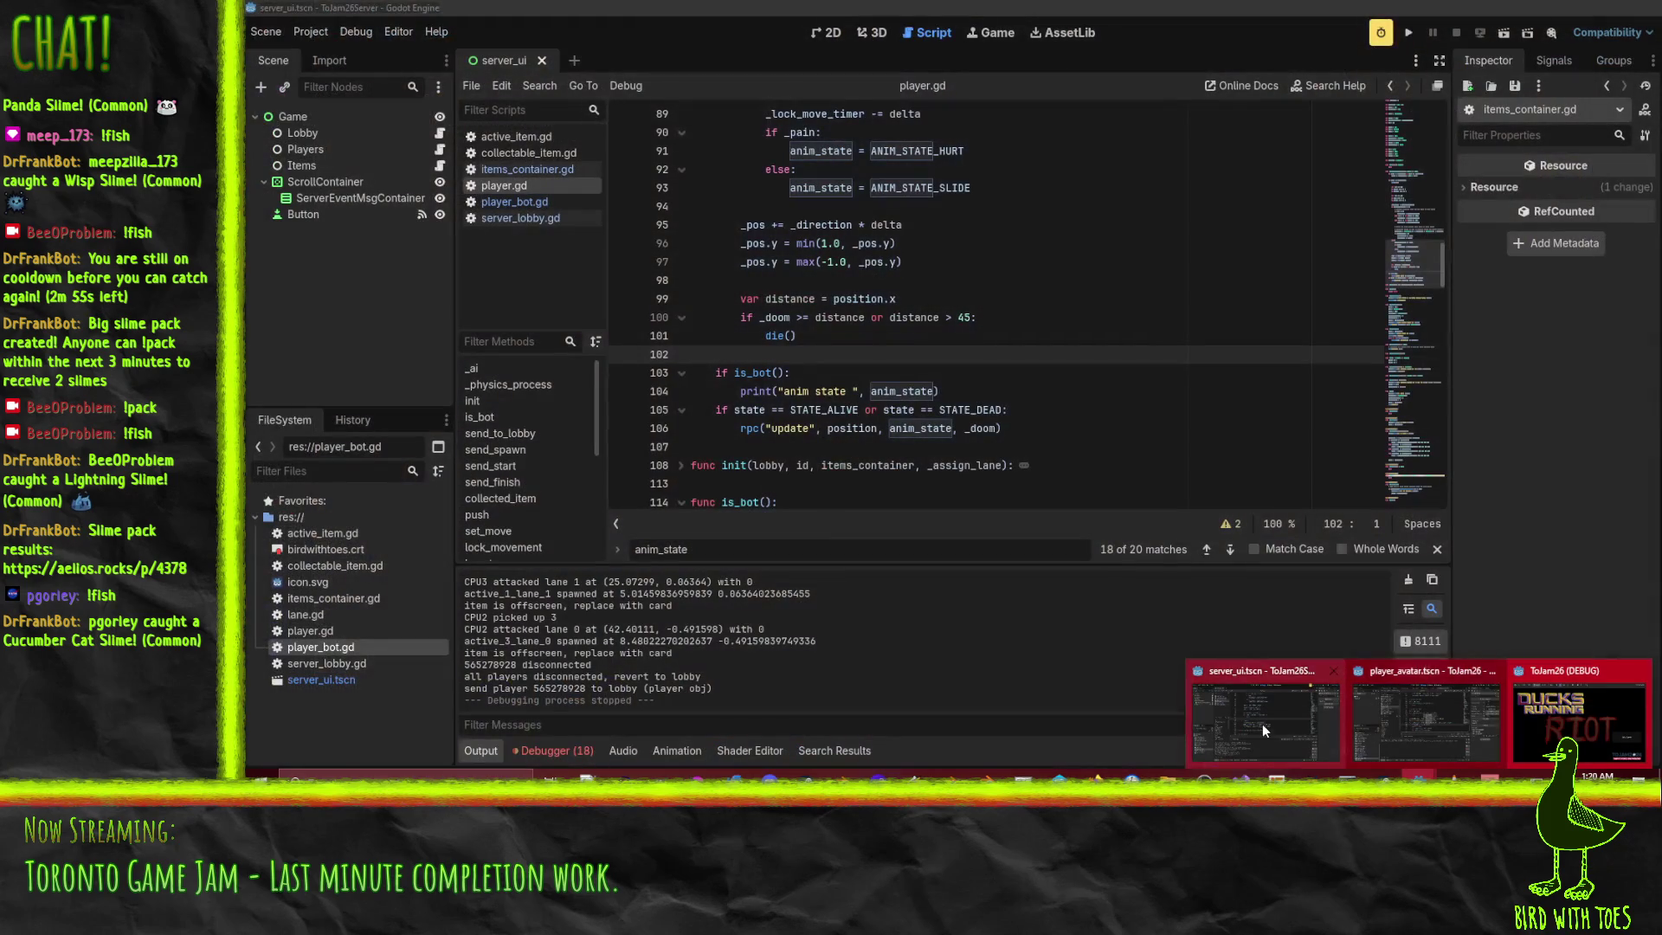
click(1262, 724)
click(1409, 33)
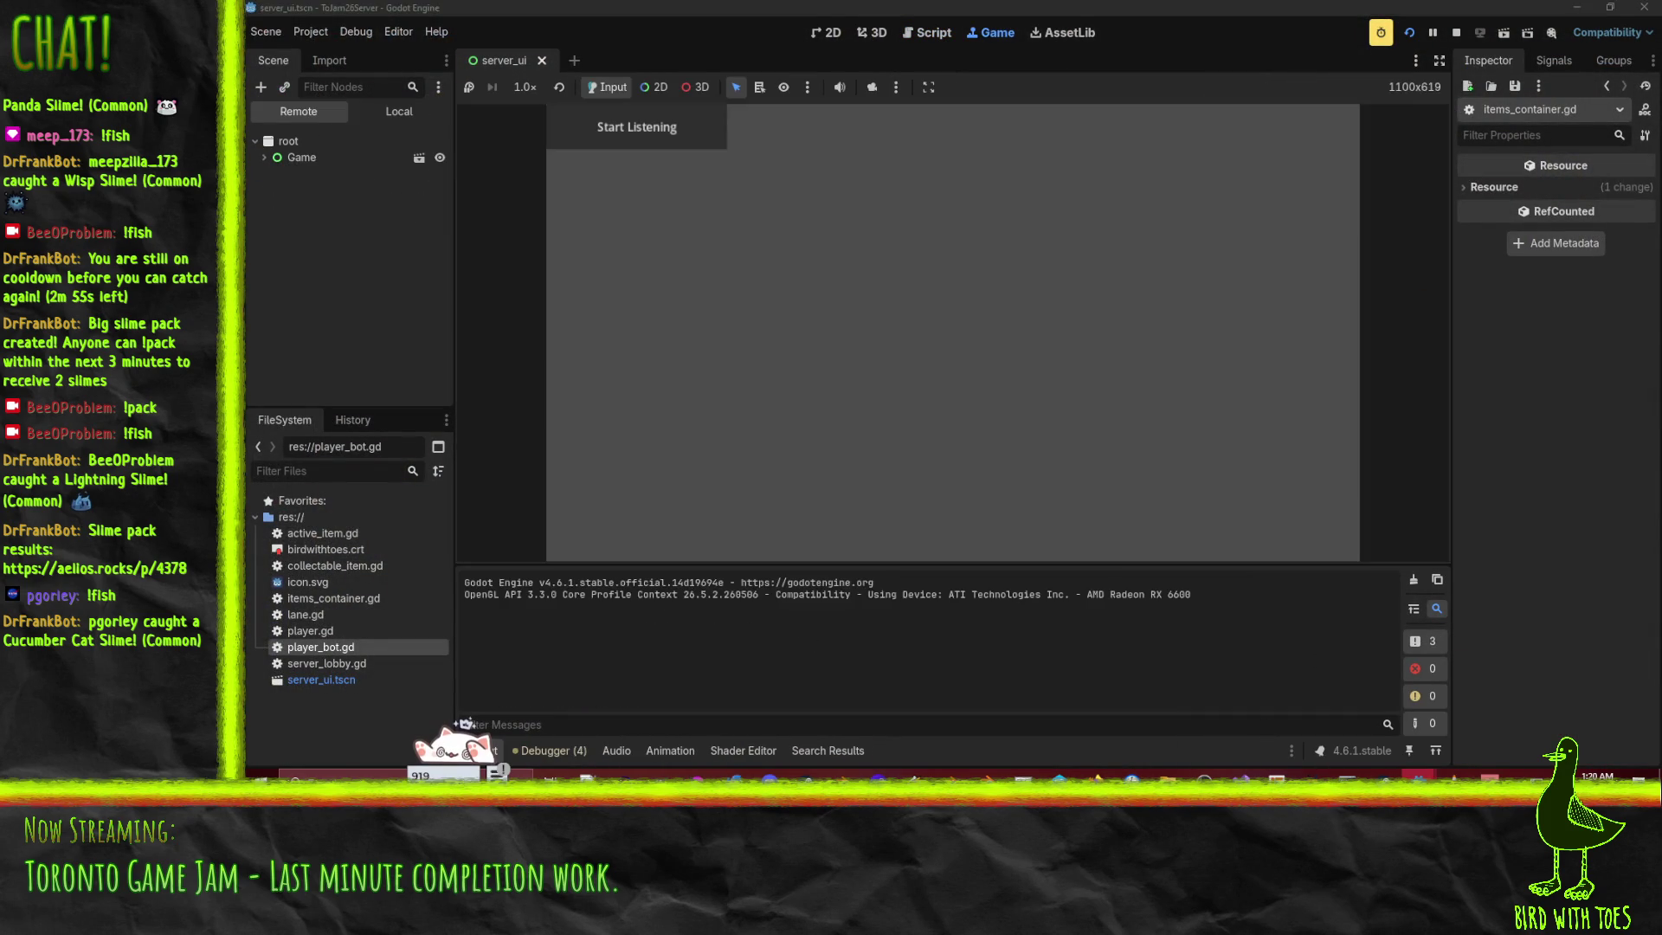
click(688, 130)
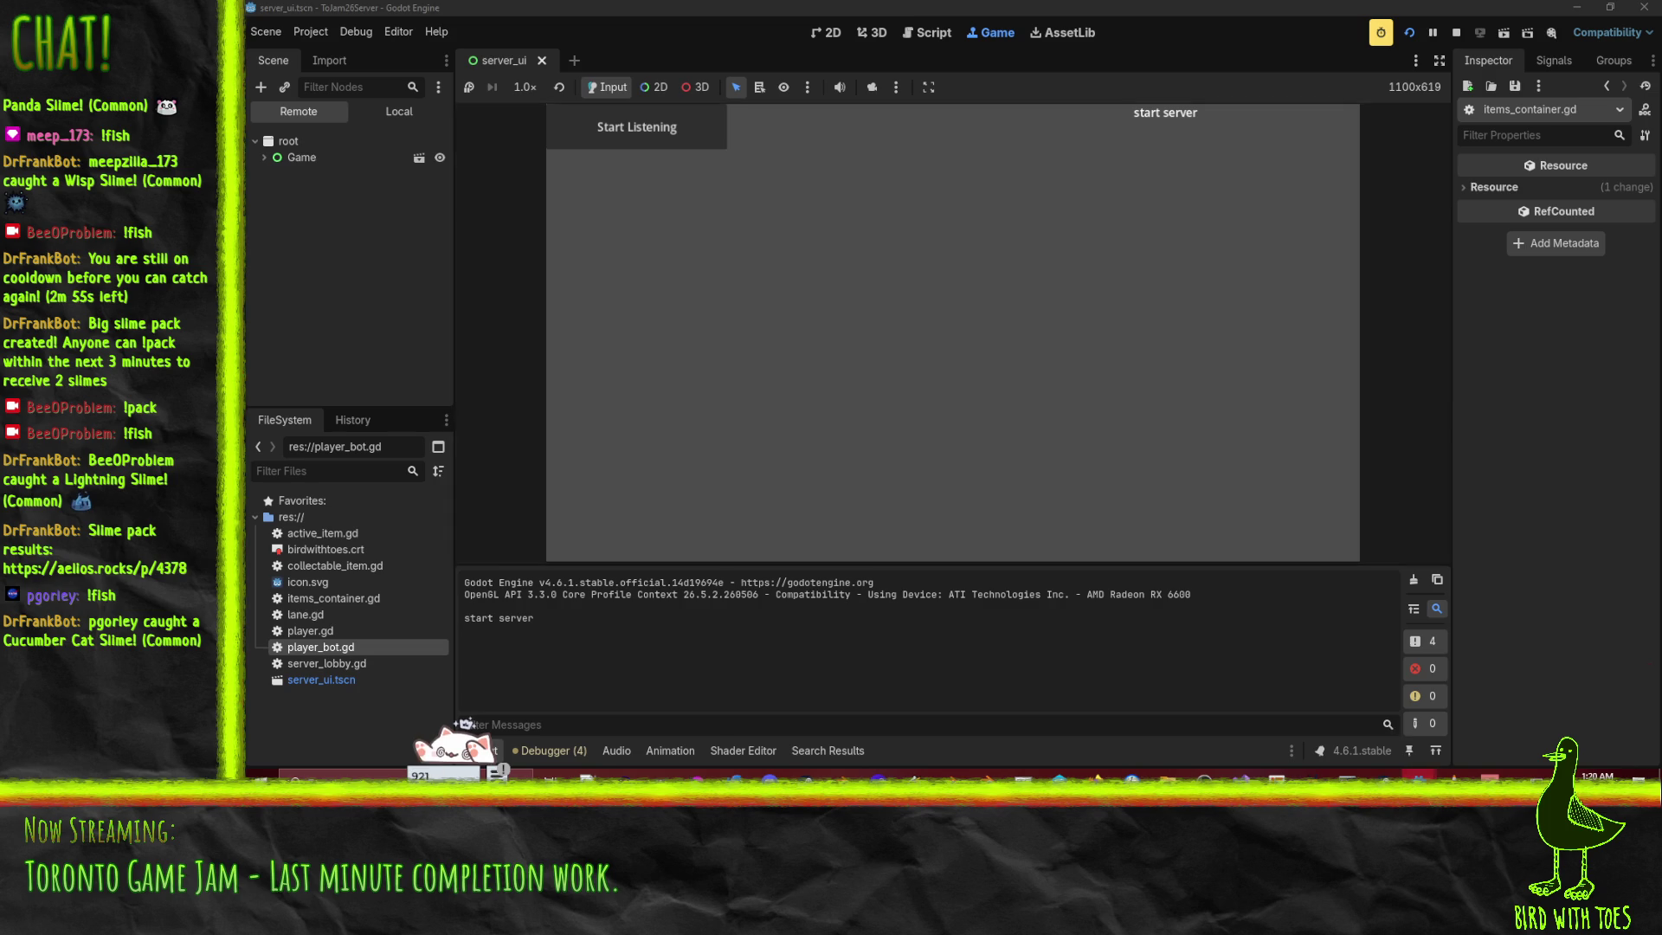
Join and ready up from the client game, then stop the debug run
mouse_move(1419, 774)
click(1576, 738)
click(1266, 487)
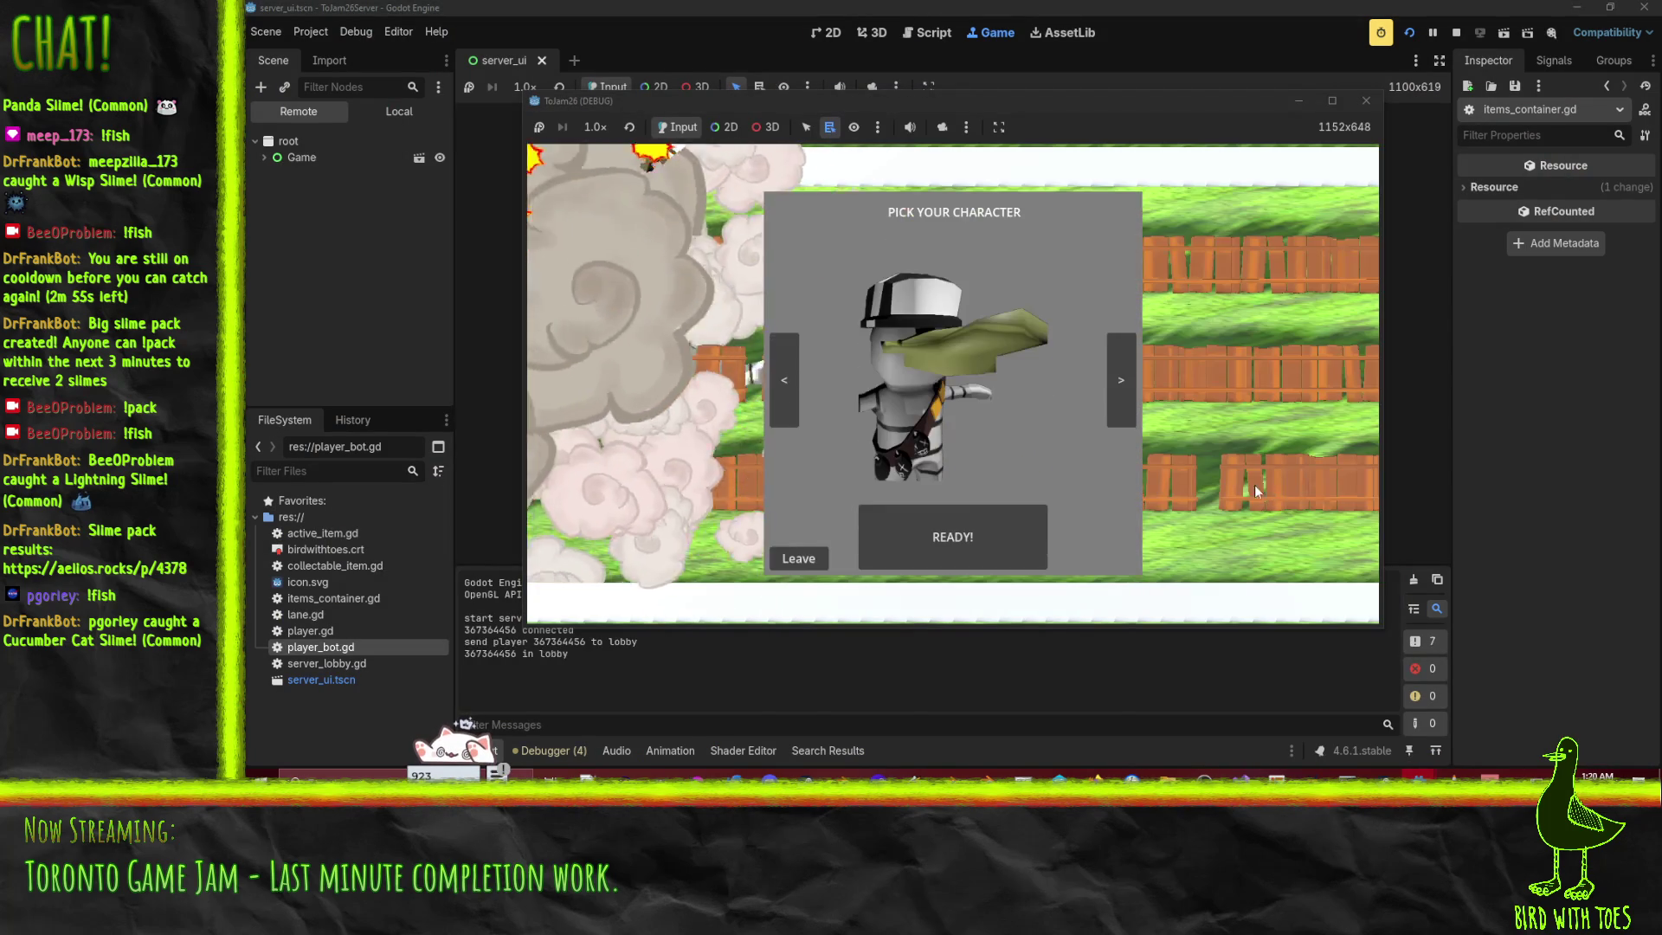
click(976, 525)
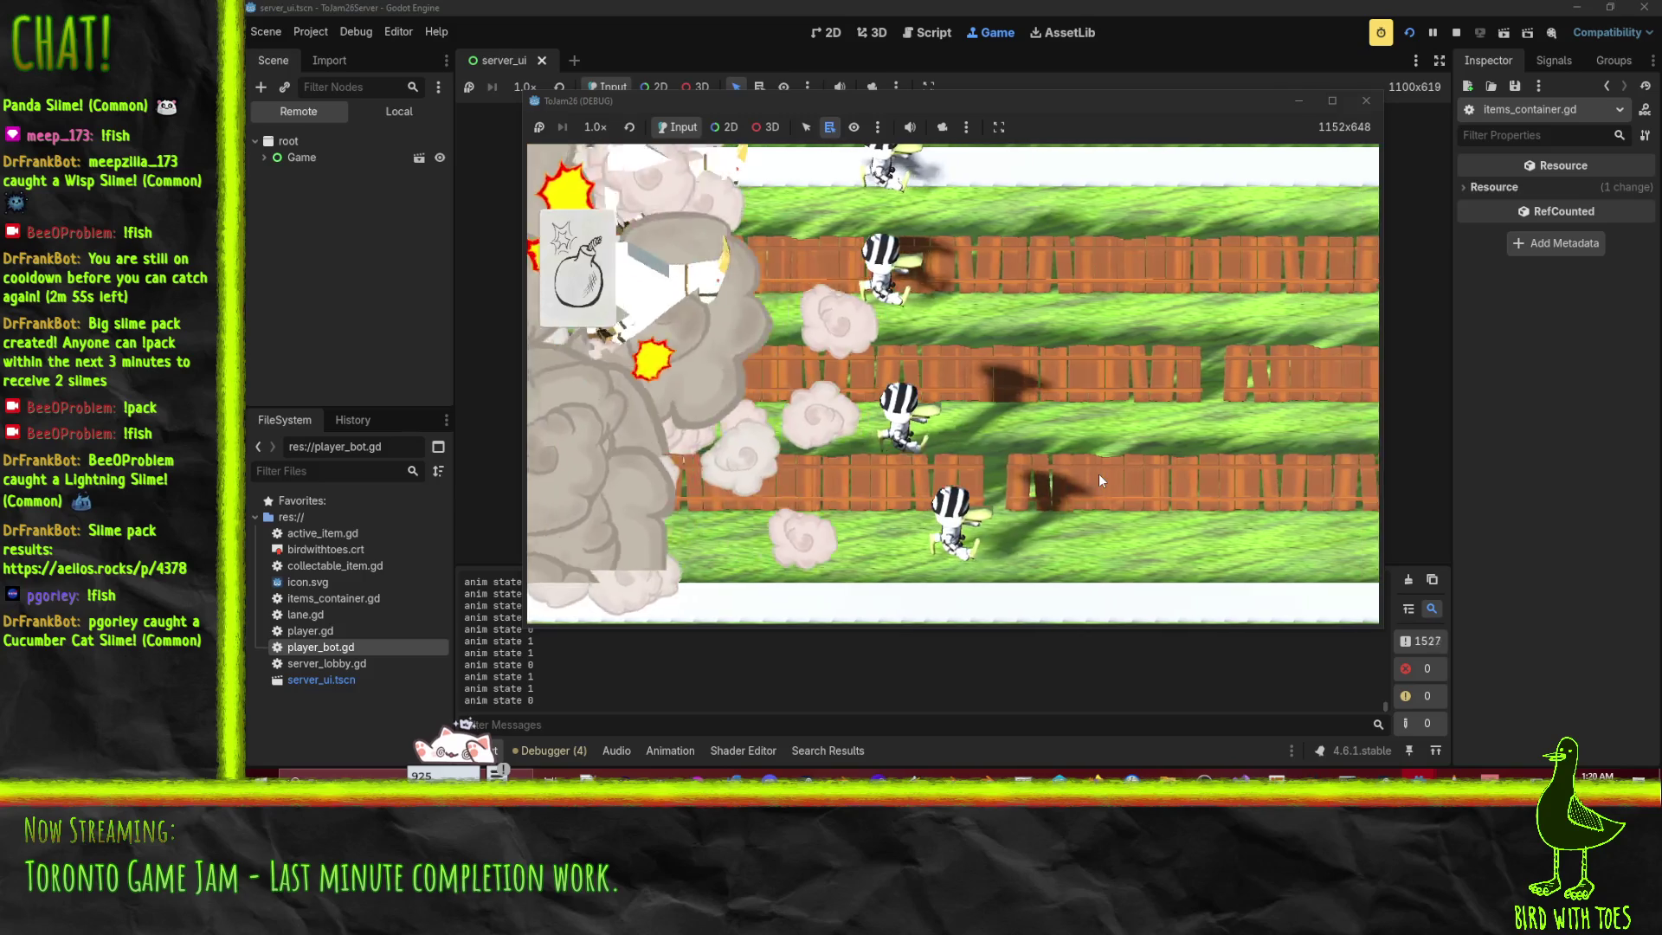
click(1455, 32)
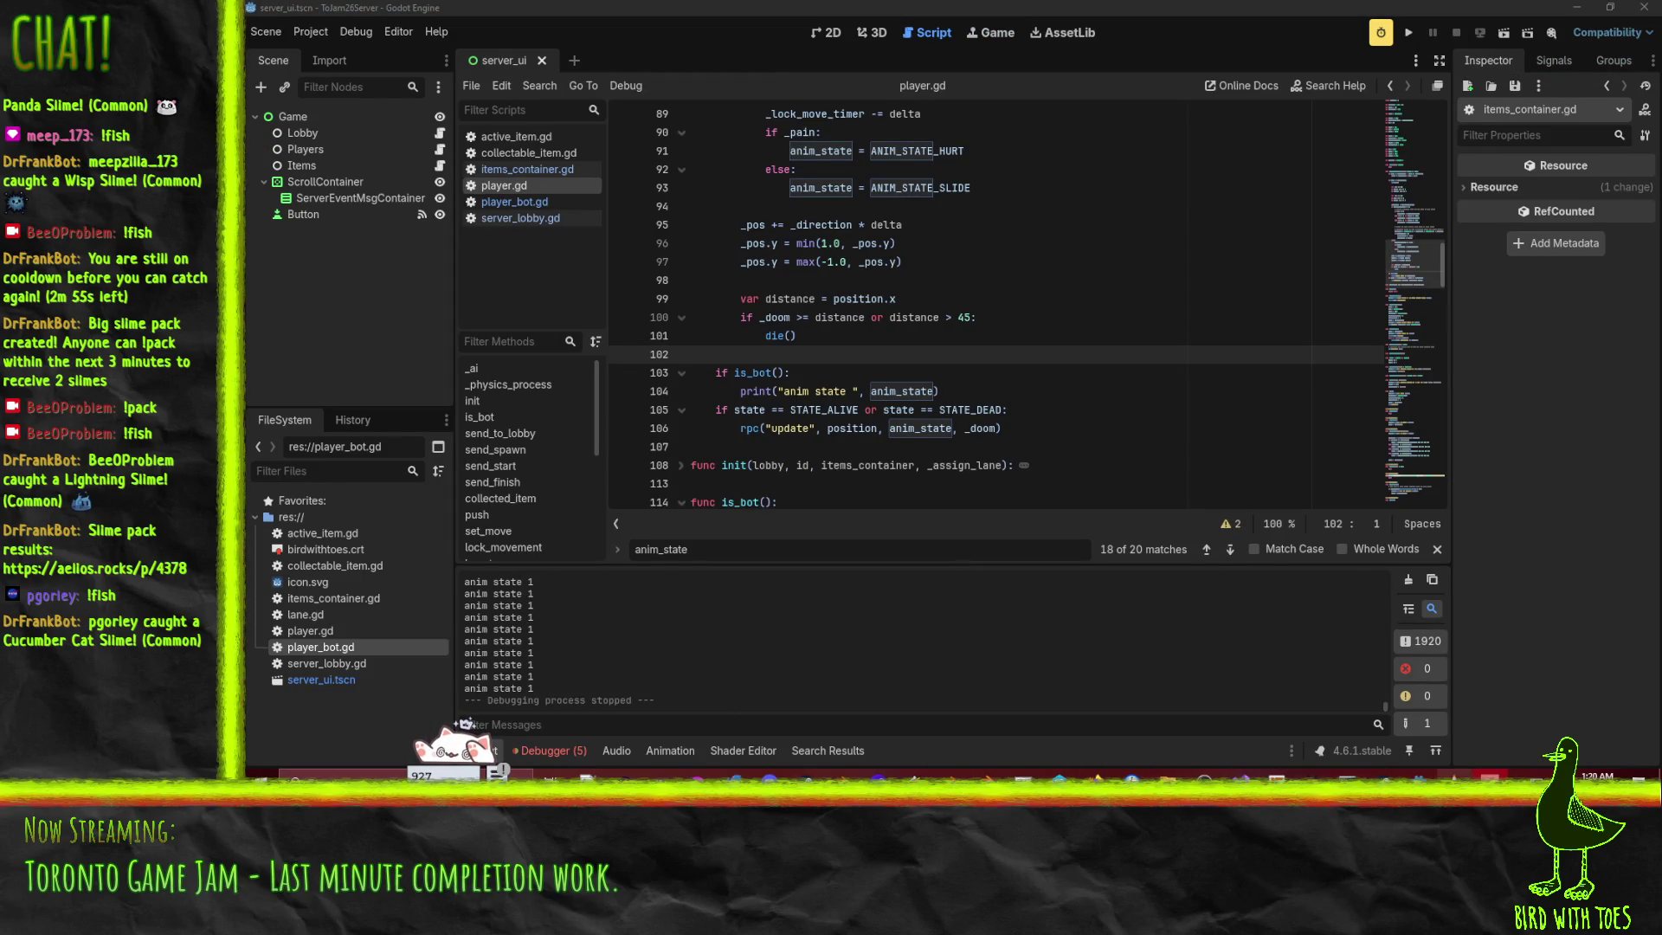
key(alt+Tab)
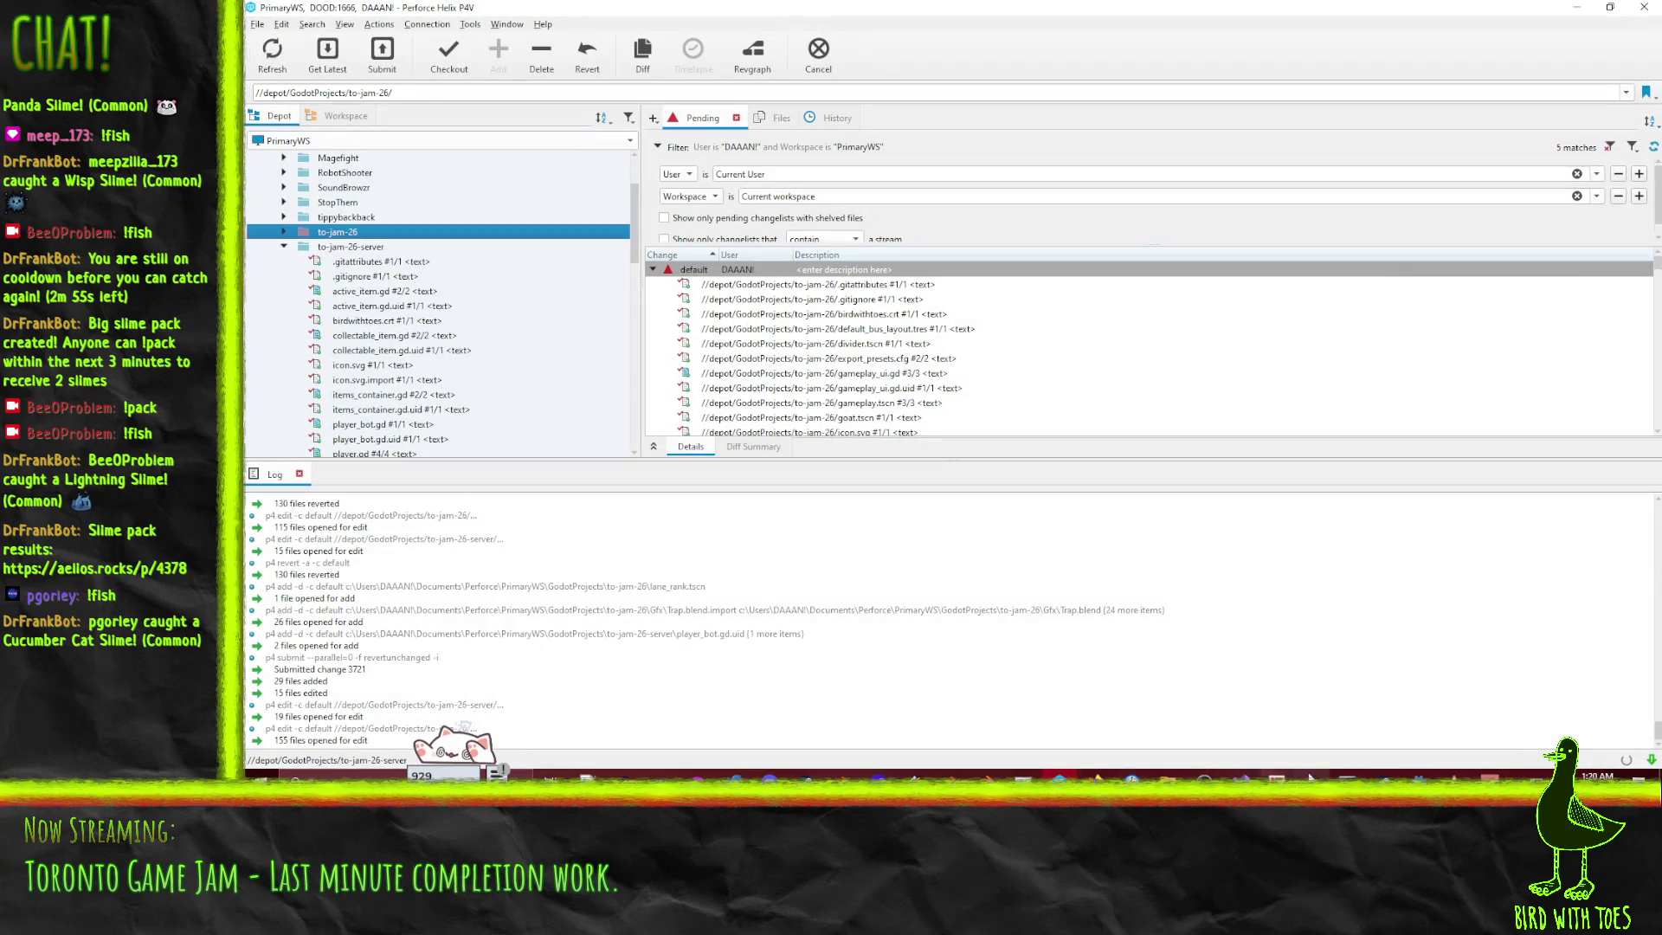
key(alt+Tab)
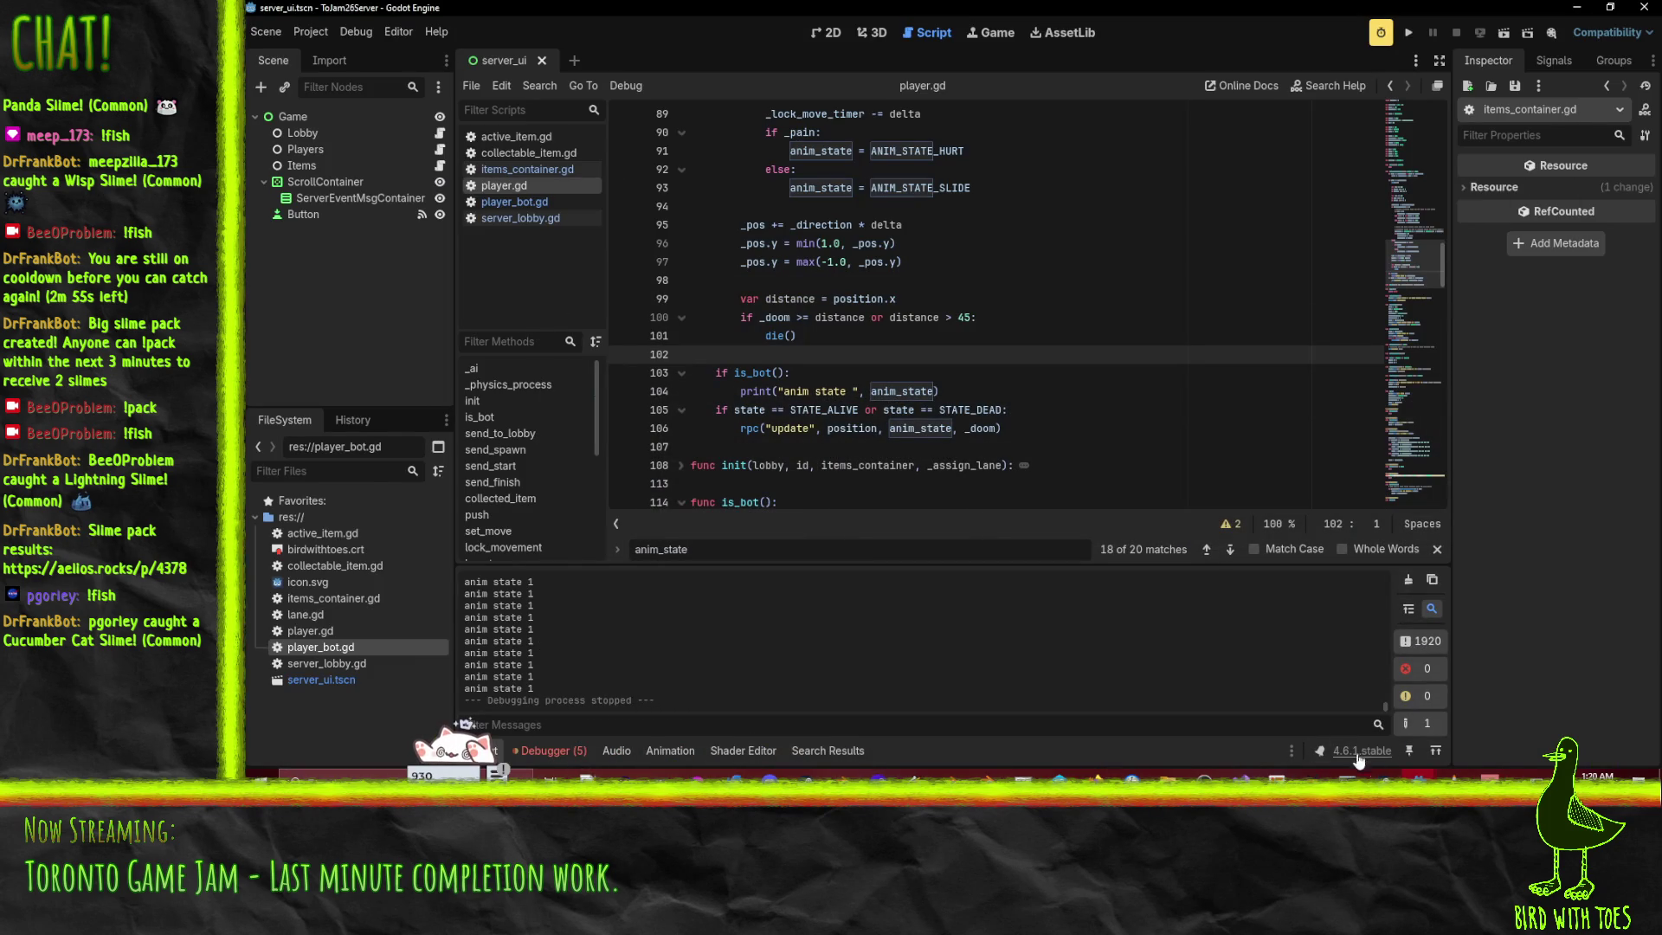
Close both leftover ToJam26 (DEBUG) windows and bring the client project's editor back
mouse_move(1419, 775)
click(1542, 714)
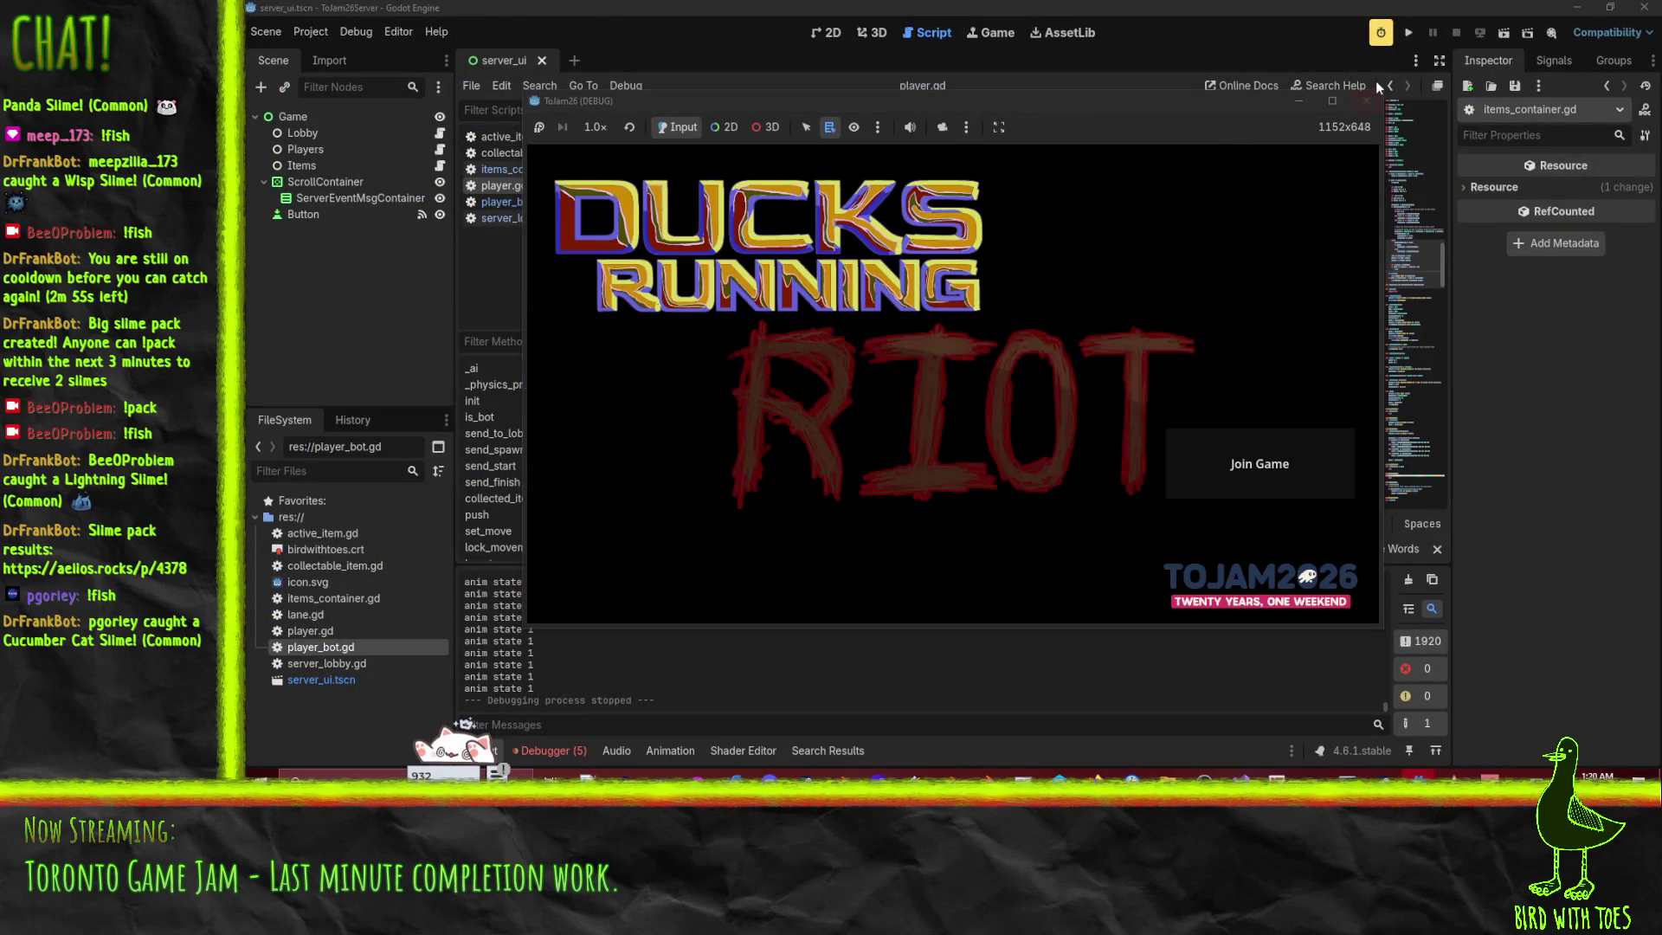
click(1368, 100)
mouse_move(1419, 775)
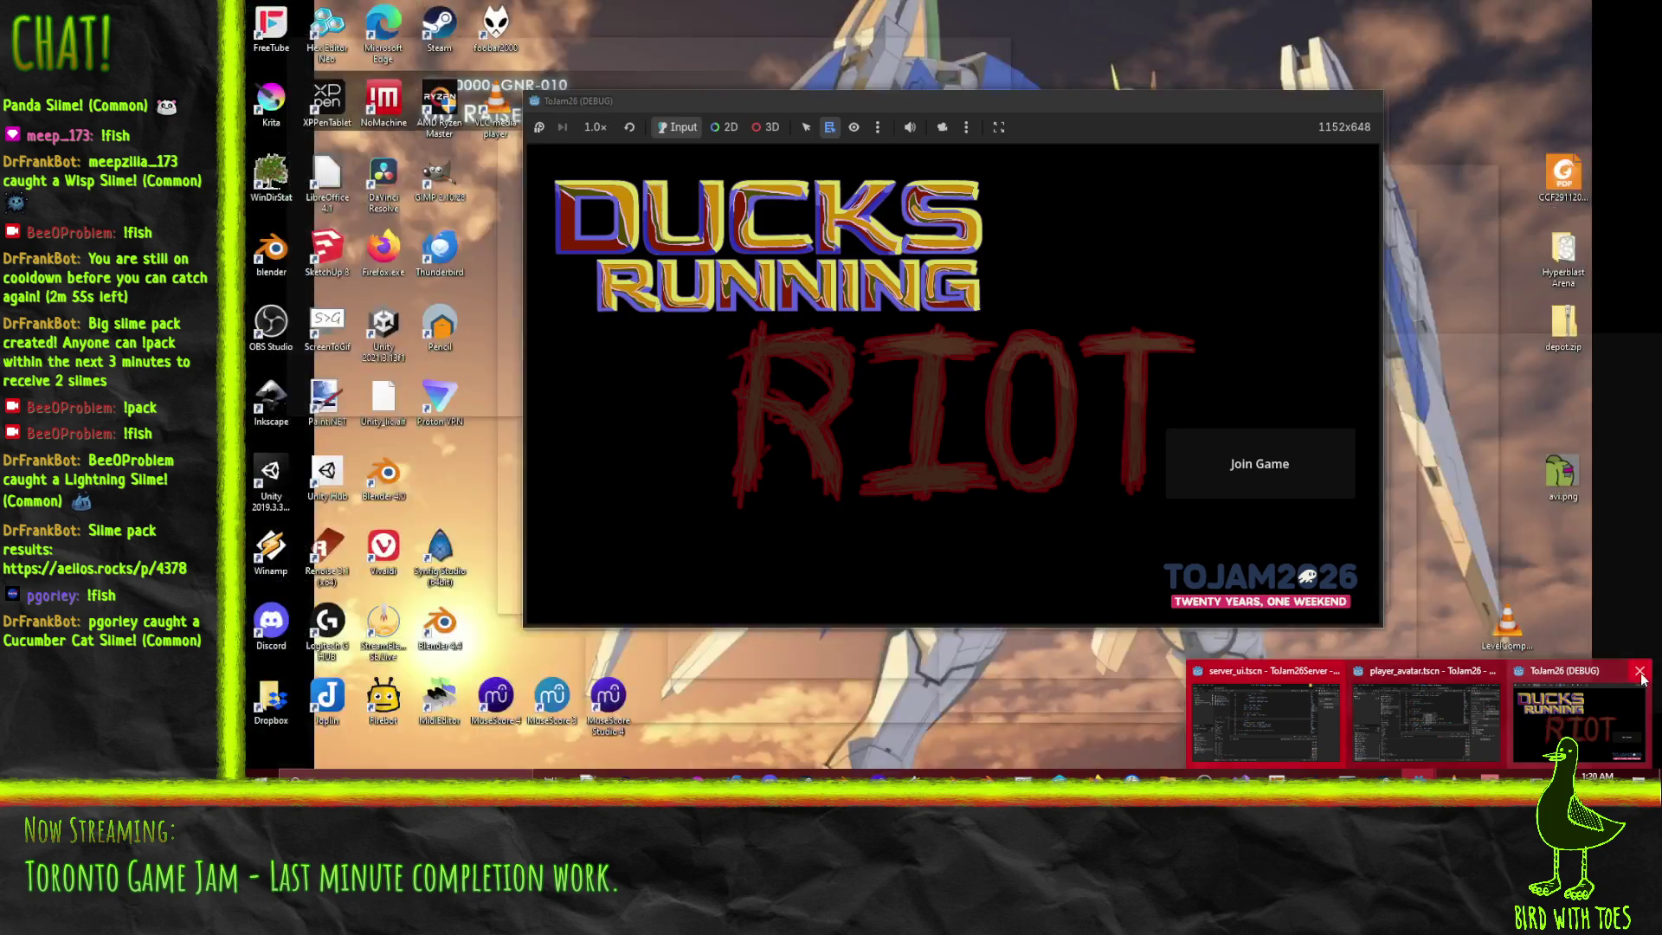
click(1638, 672)
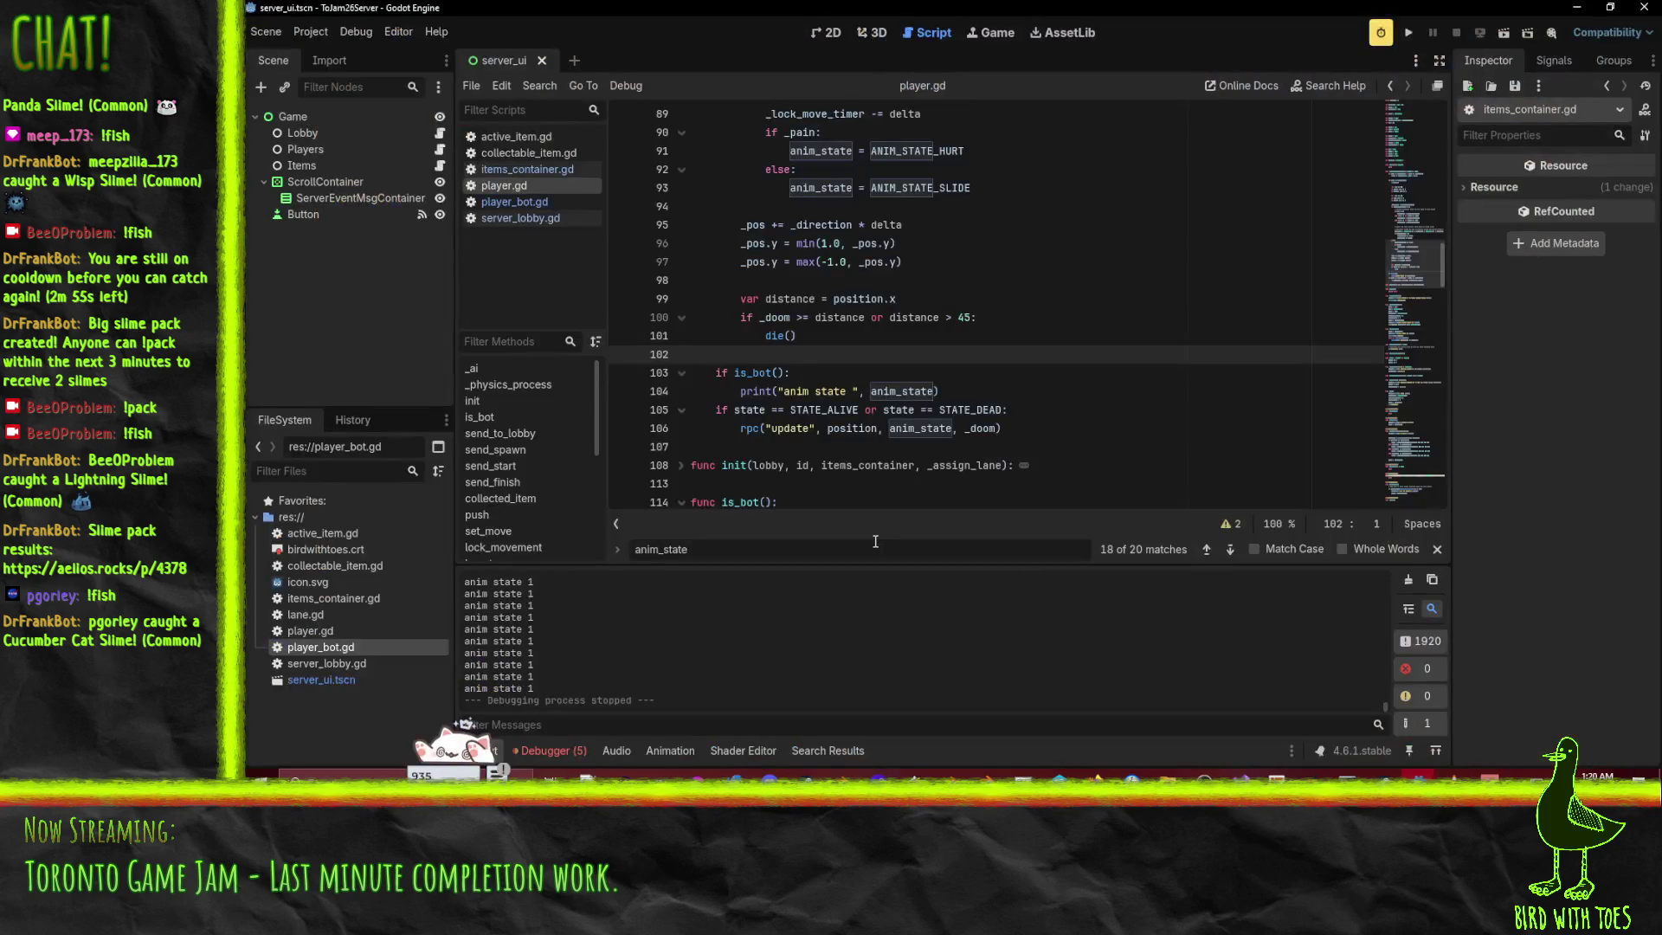
click(1017, 430)
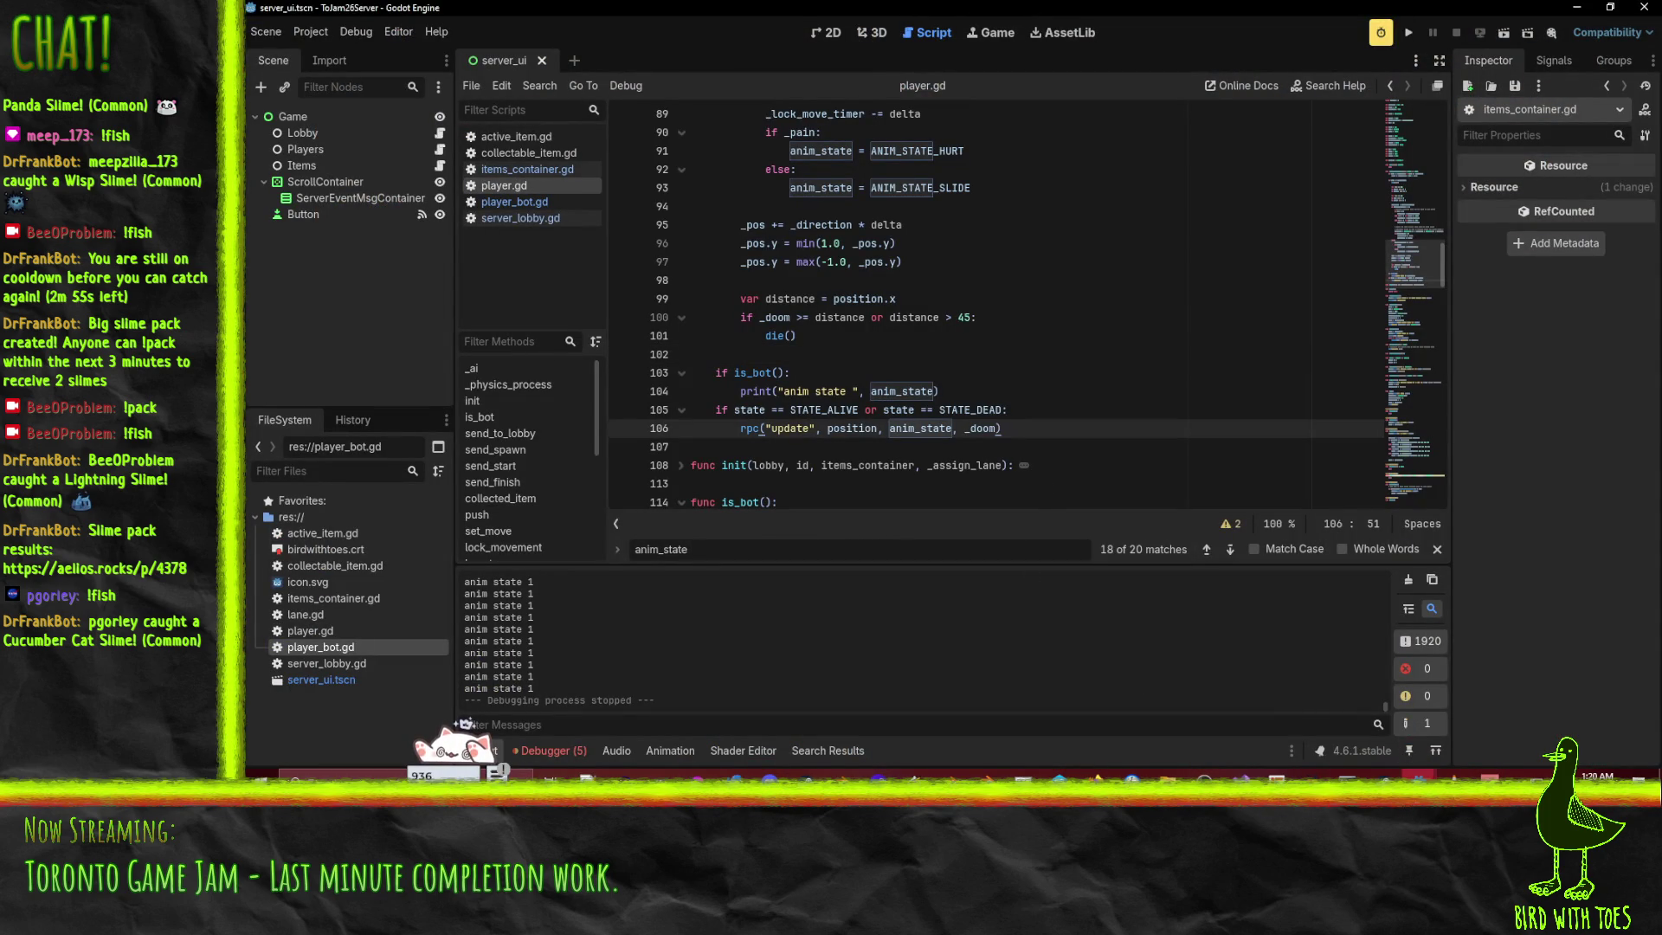
mouse_move(1419, 775)
click(1519, 725)
scroll(592, 673, up, 5)
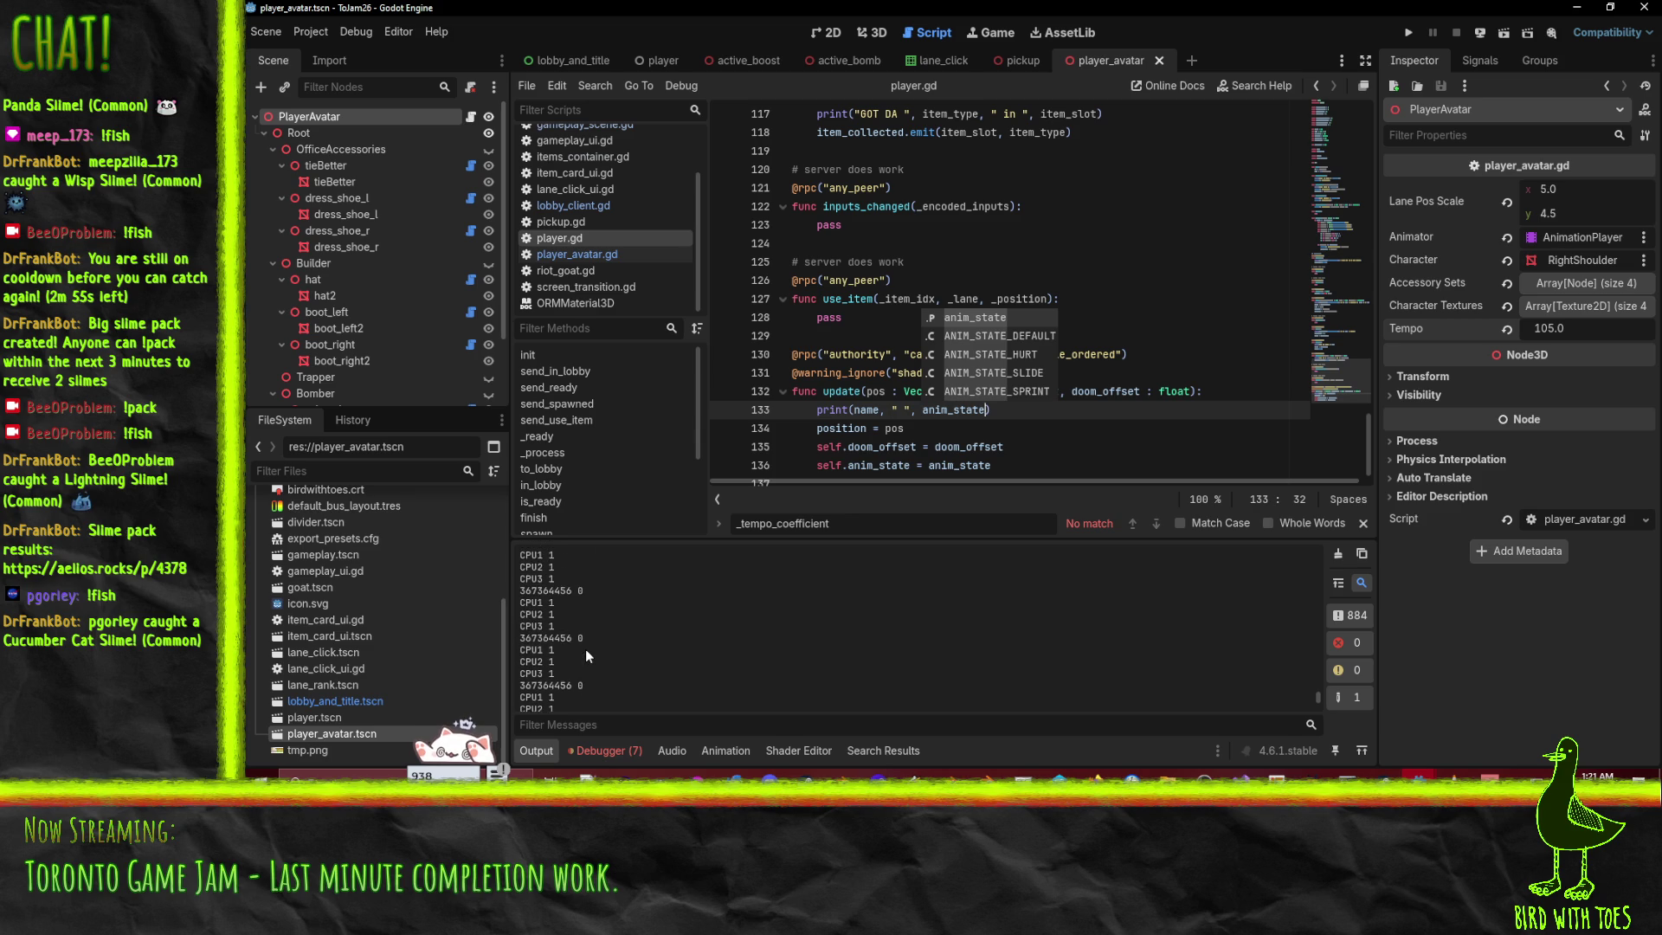
drag(556, 599, 498, 599)
scroll(632, 644, down, 3)
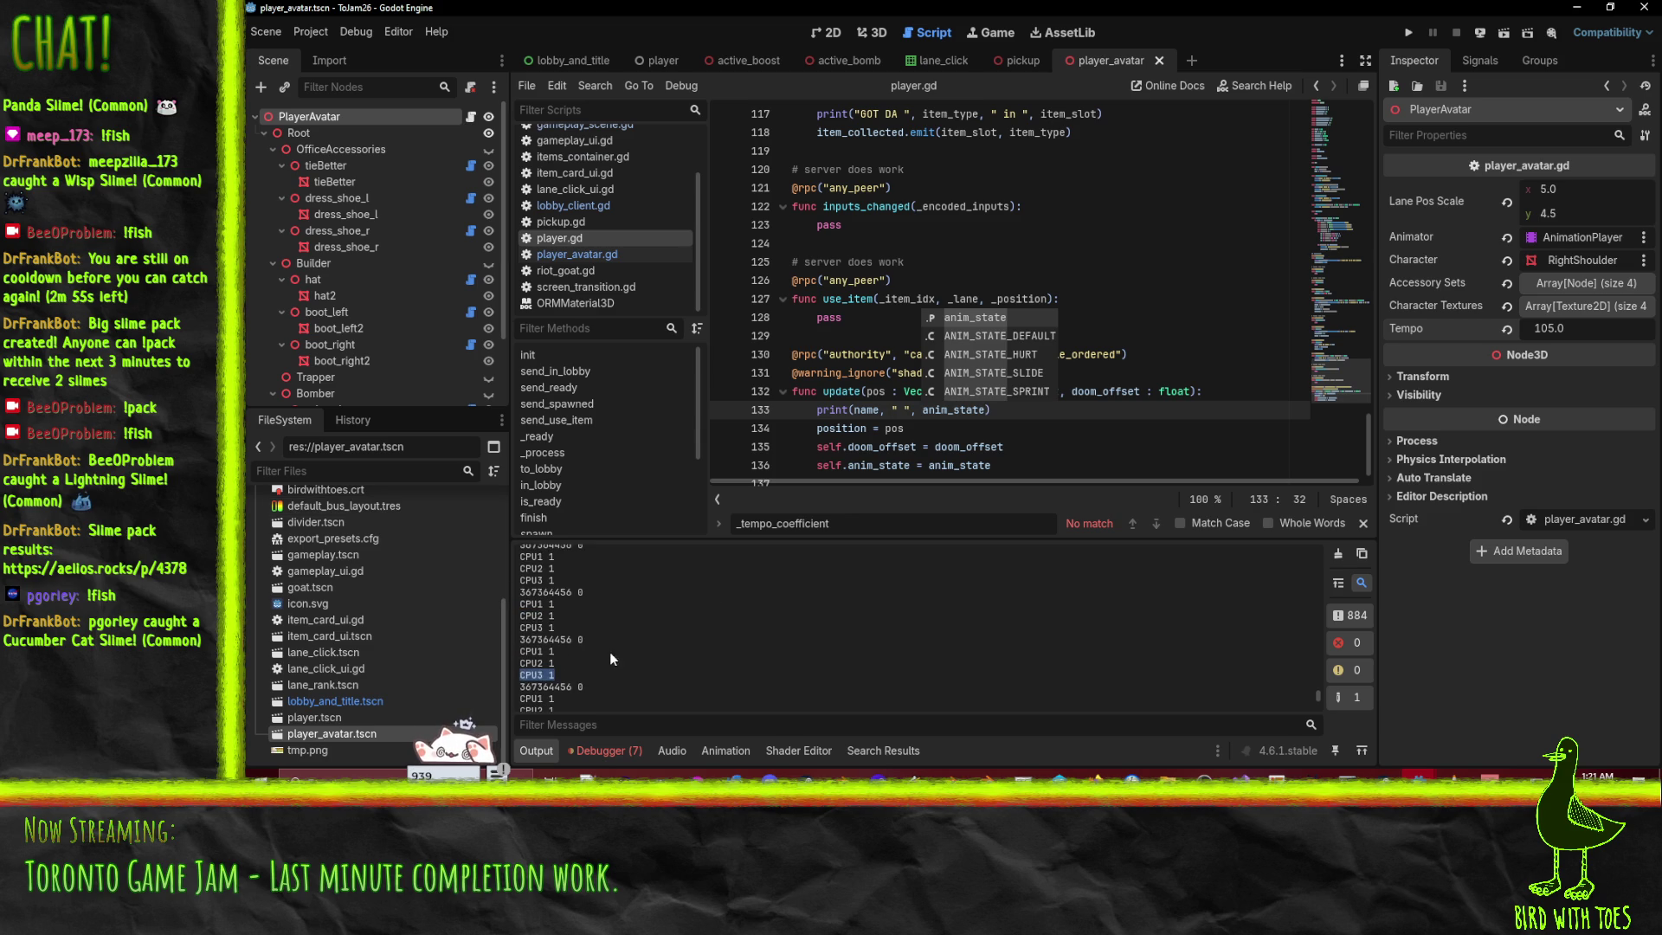
scroll(1070, 364, up, 20)
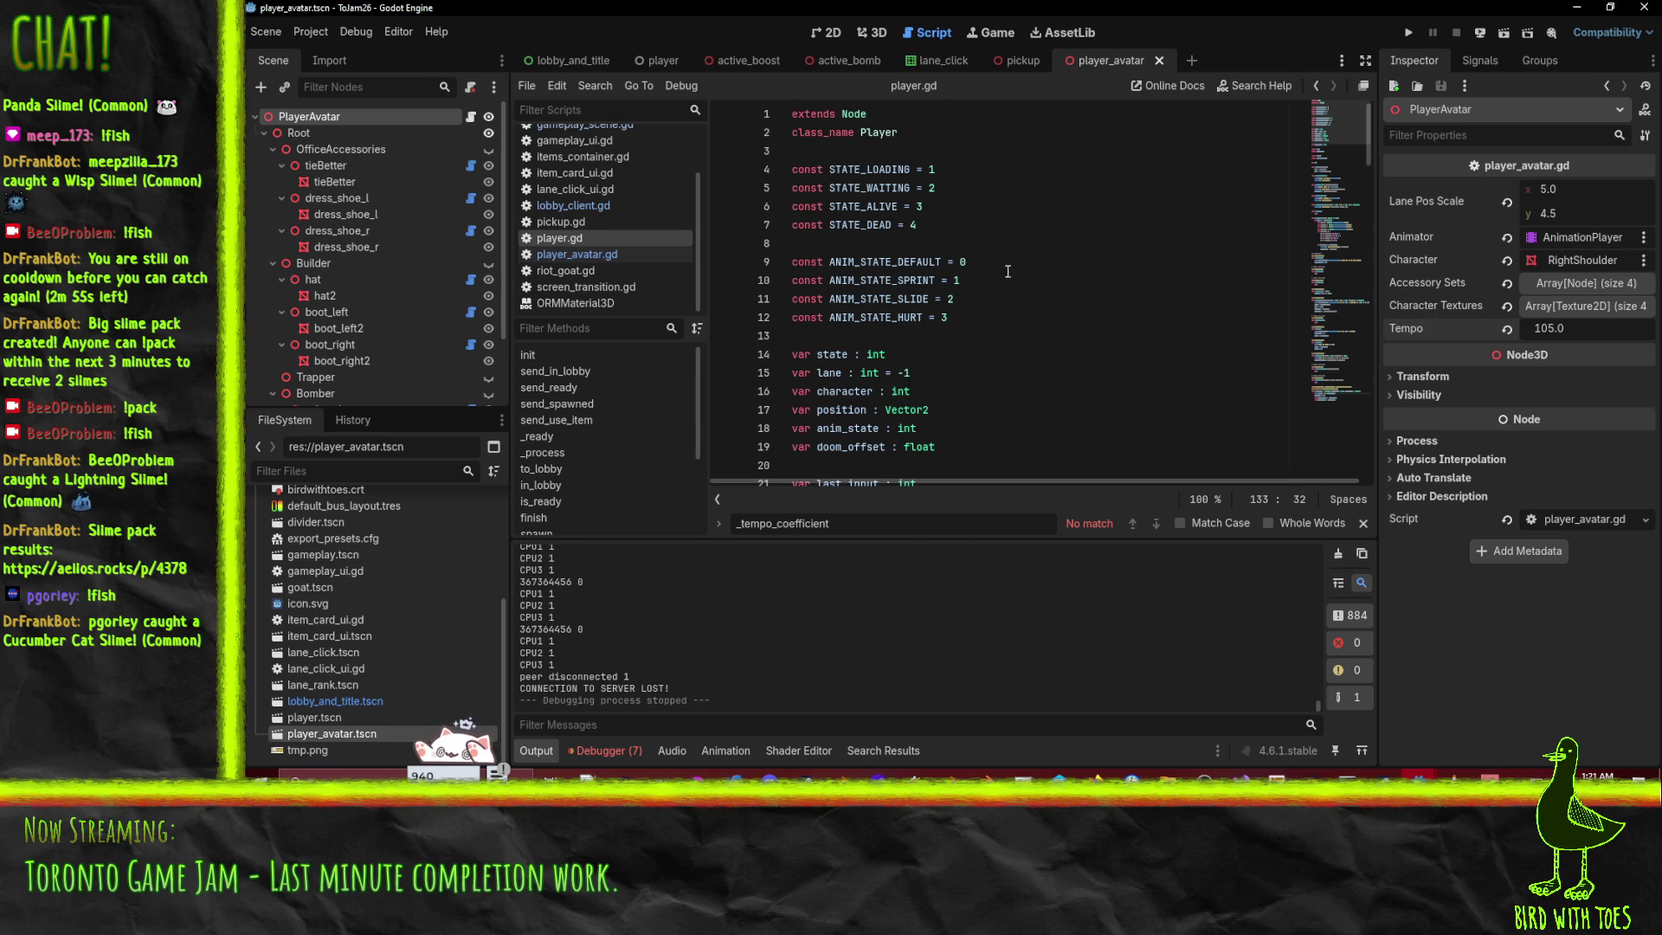
scroll(939, 335, down, 20)
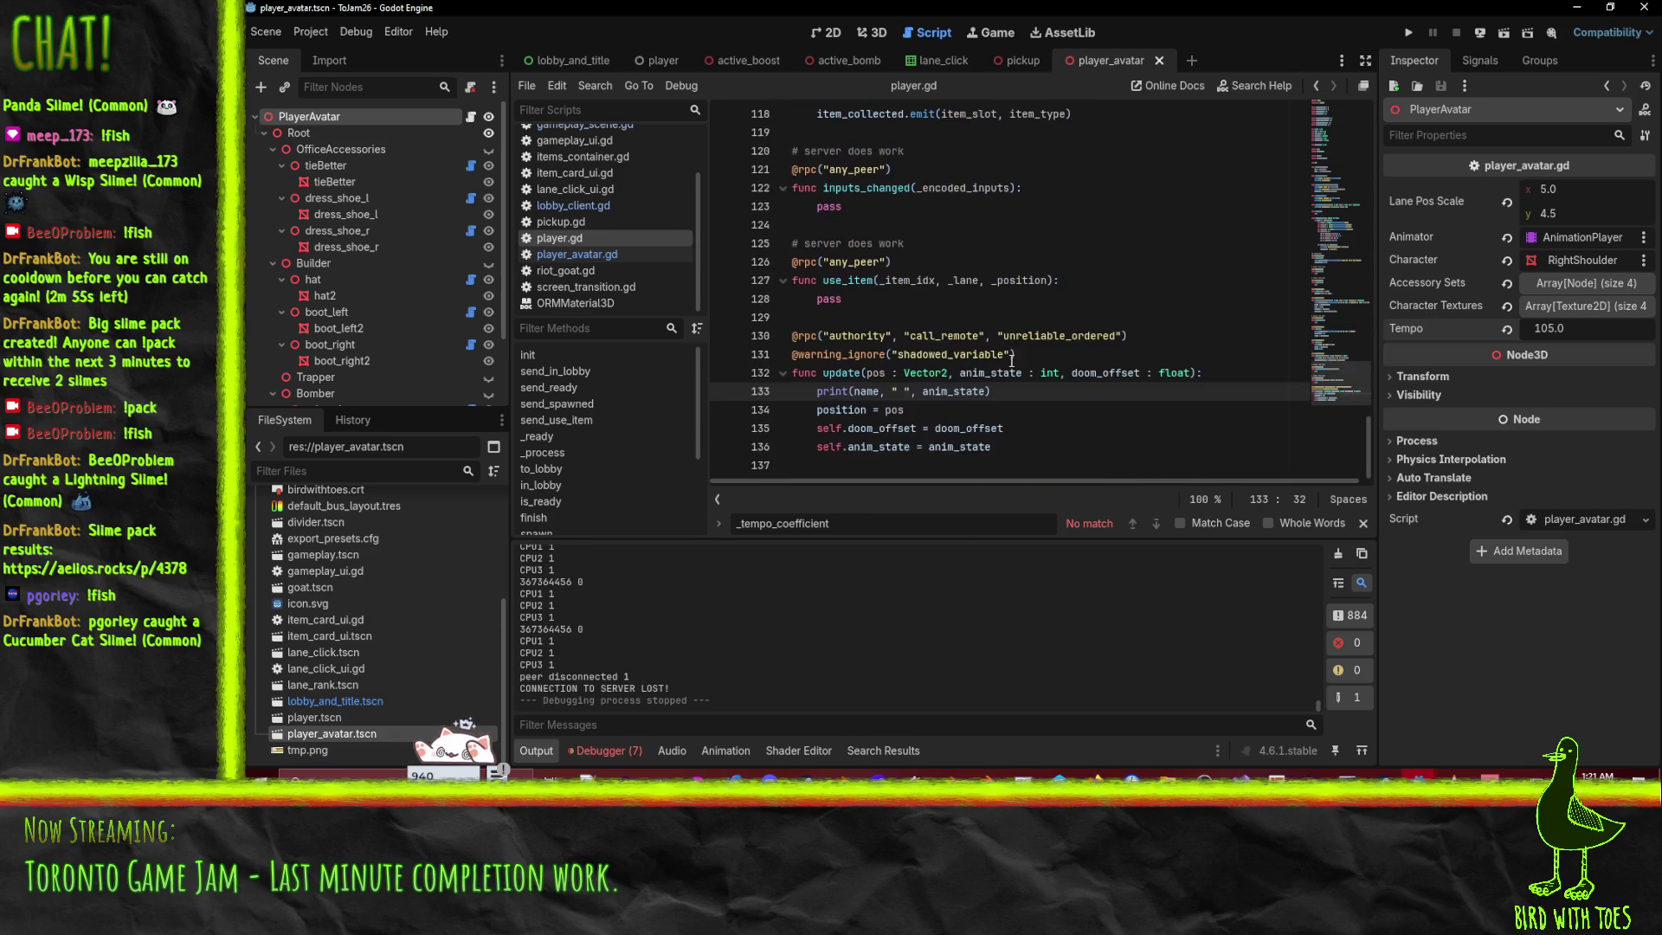
click(605, 256)
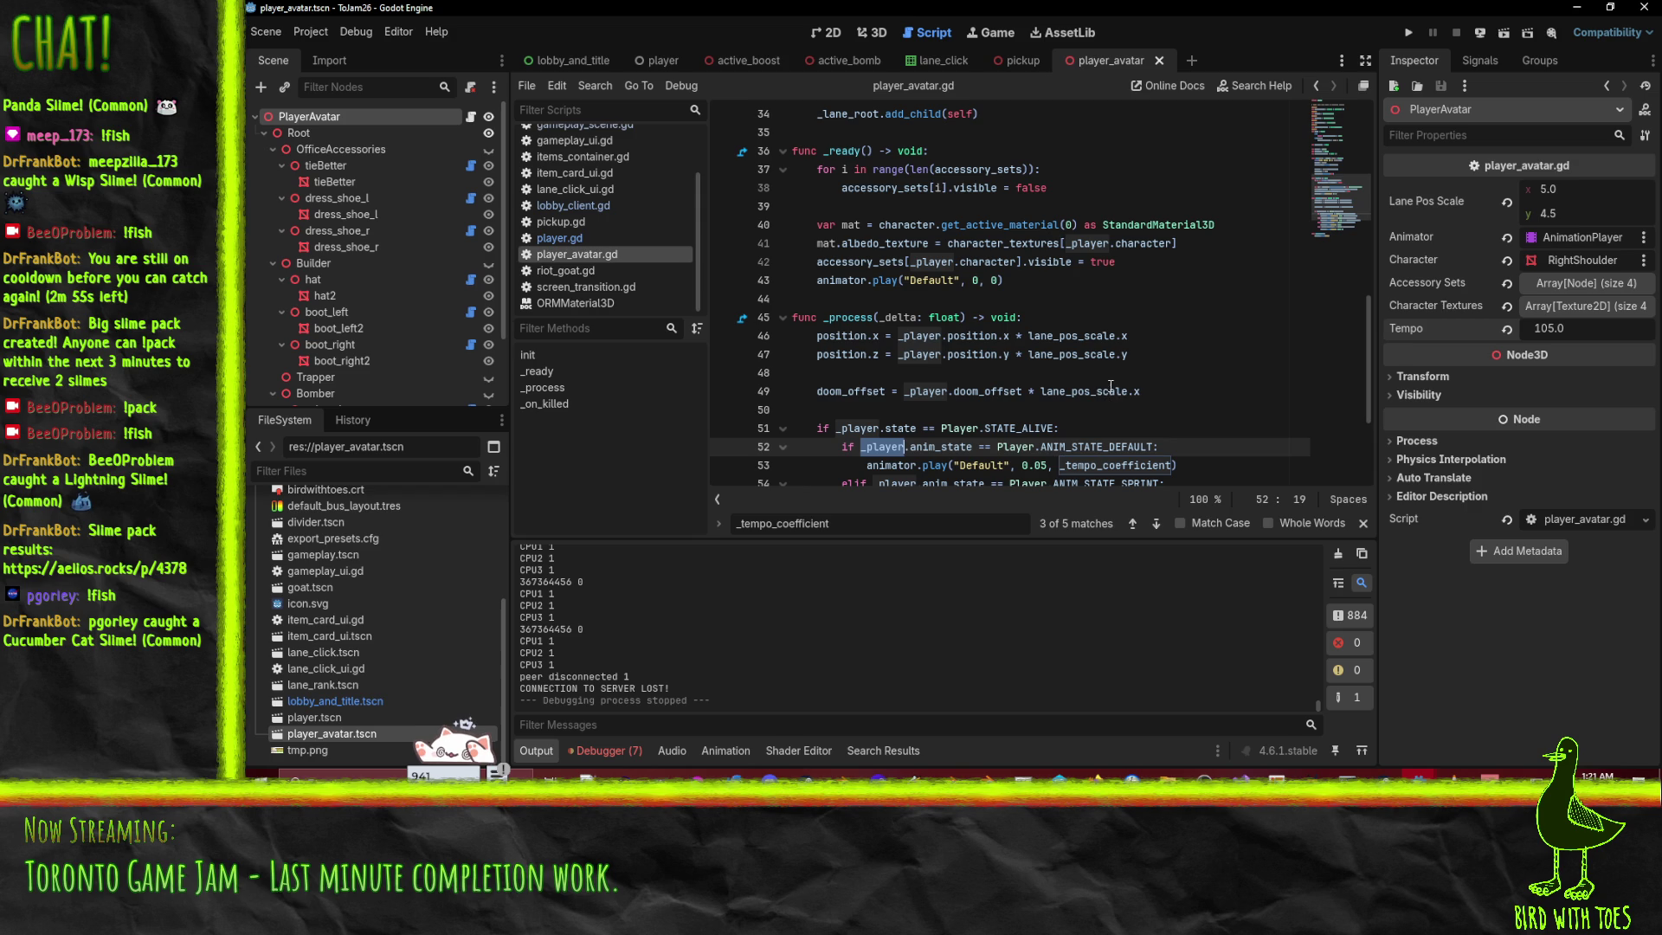
scroll(1116, 394, down, 3)
scroll(1167, 415, up, 1)
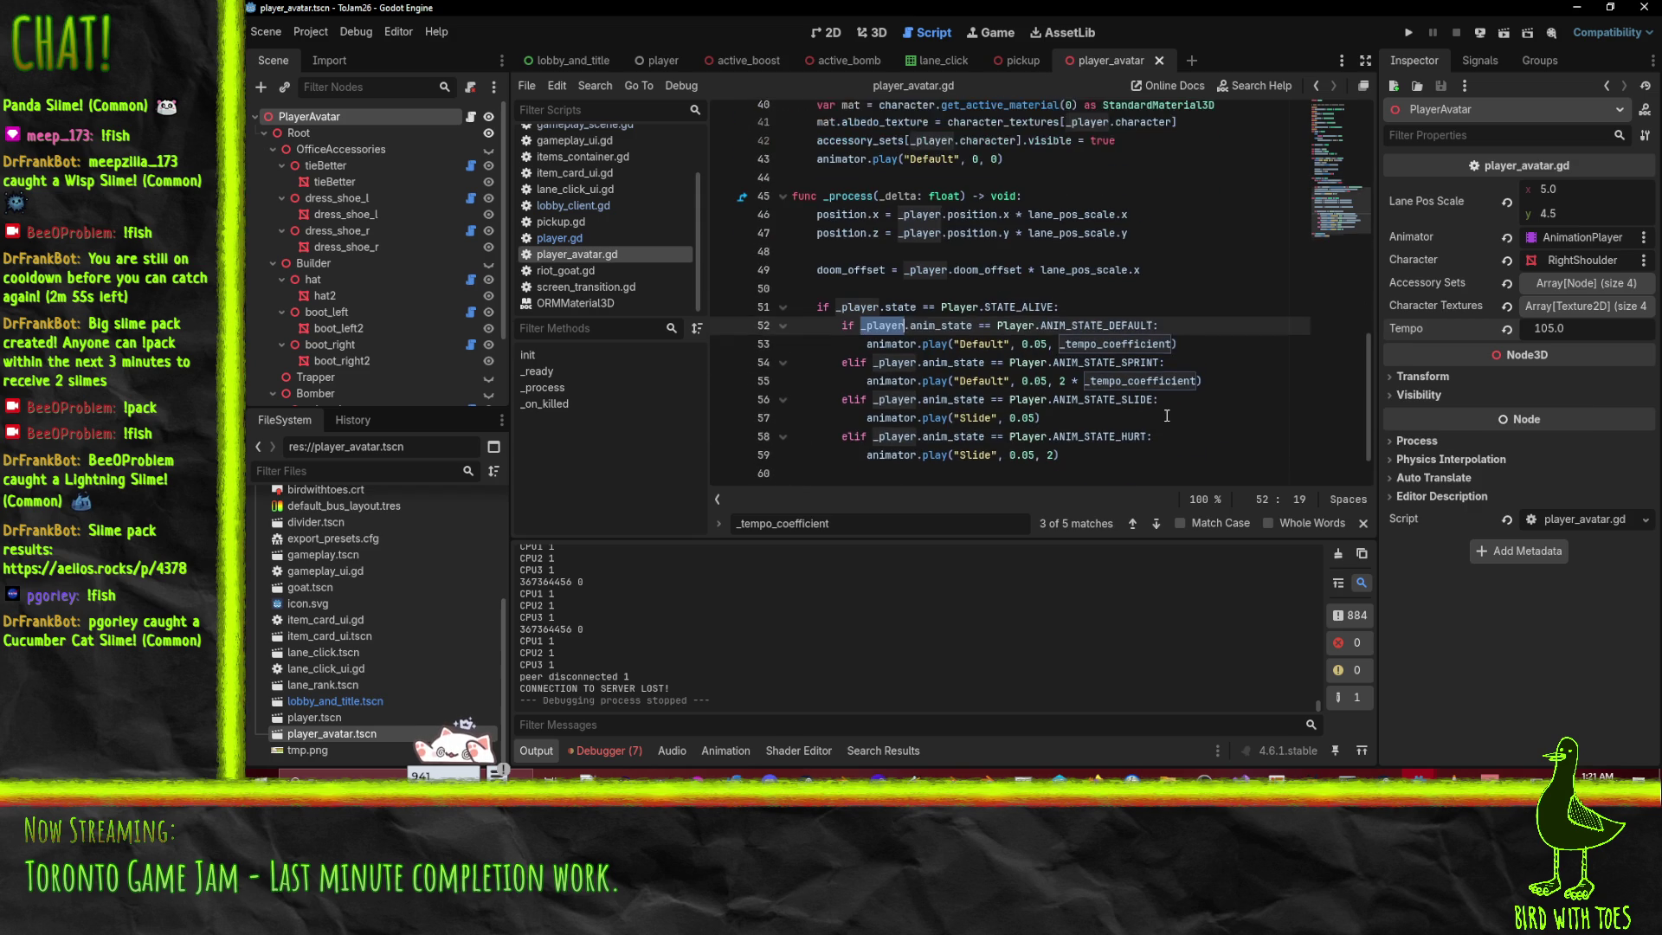
click(1080, 308)
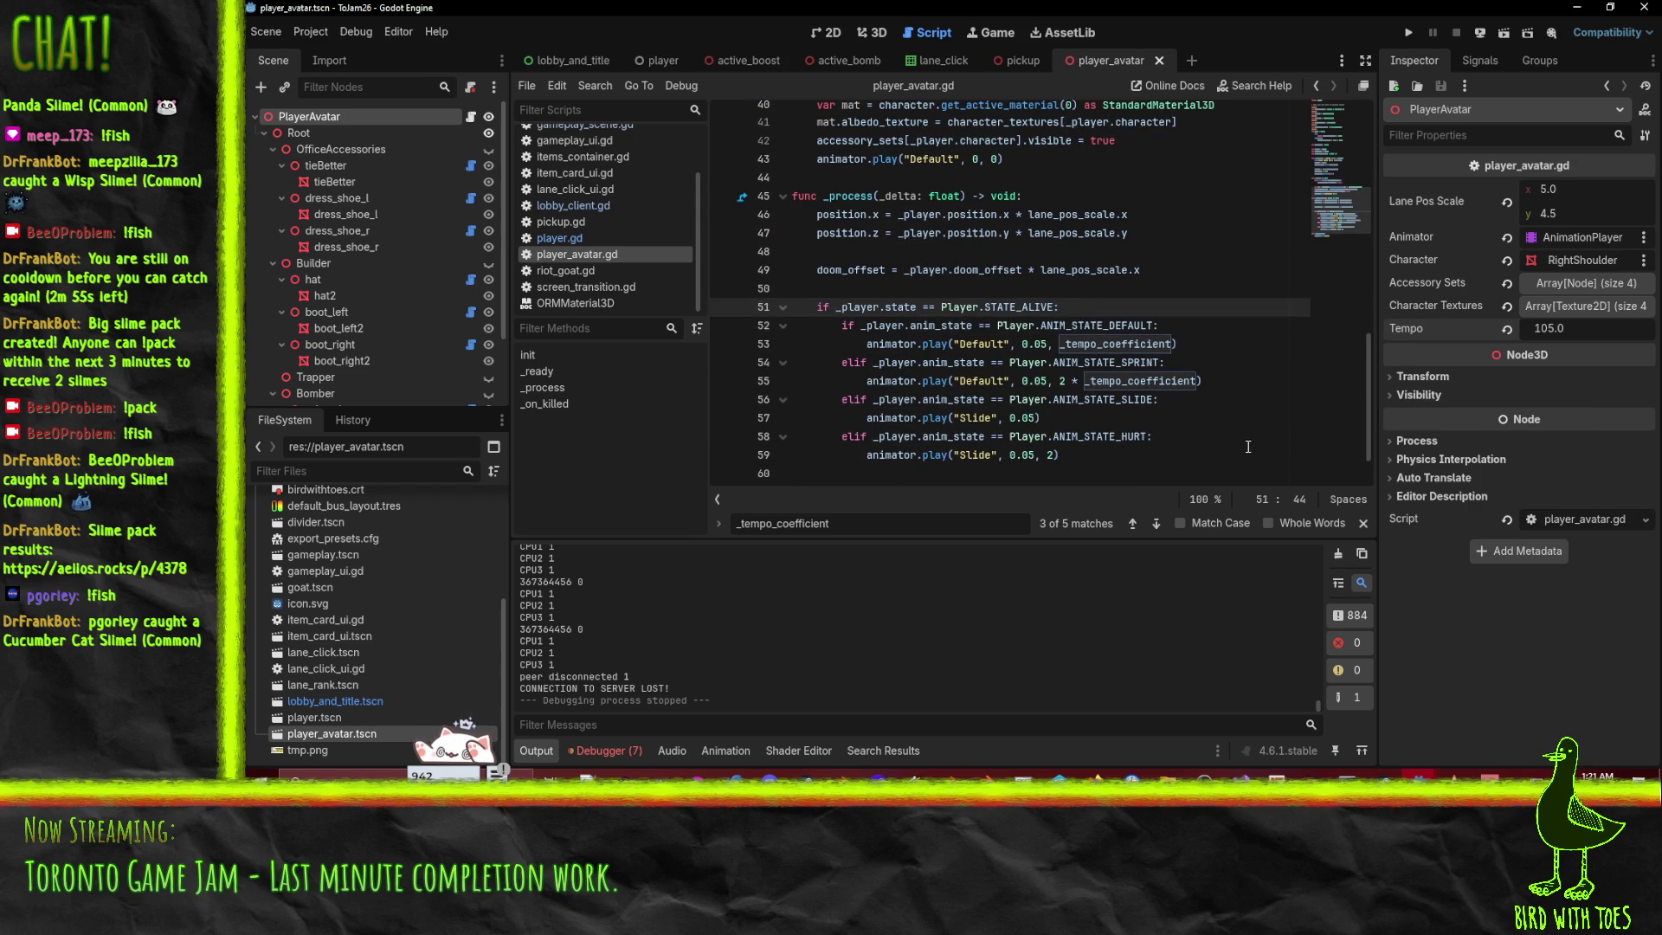
scroll(1248, 445, down, 2)
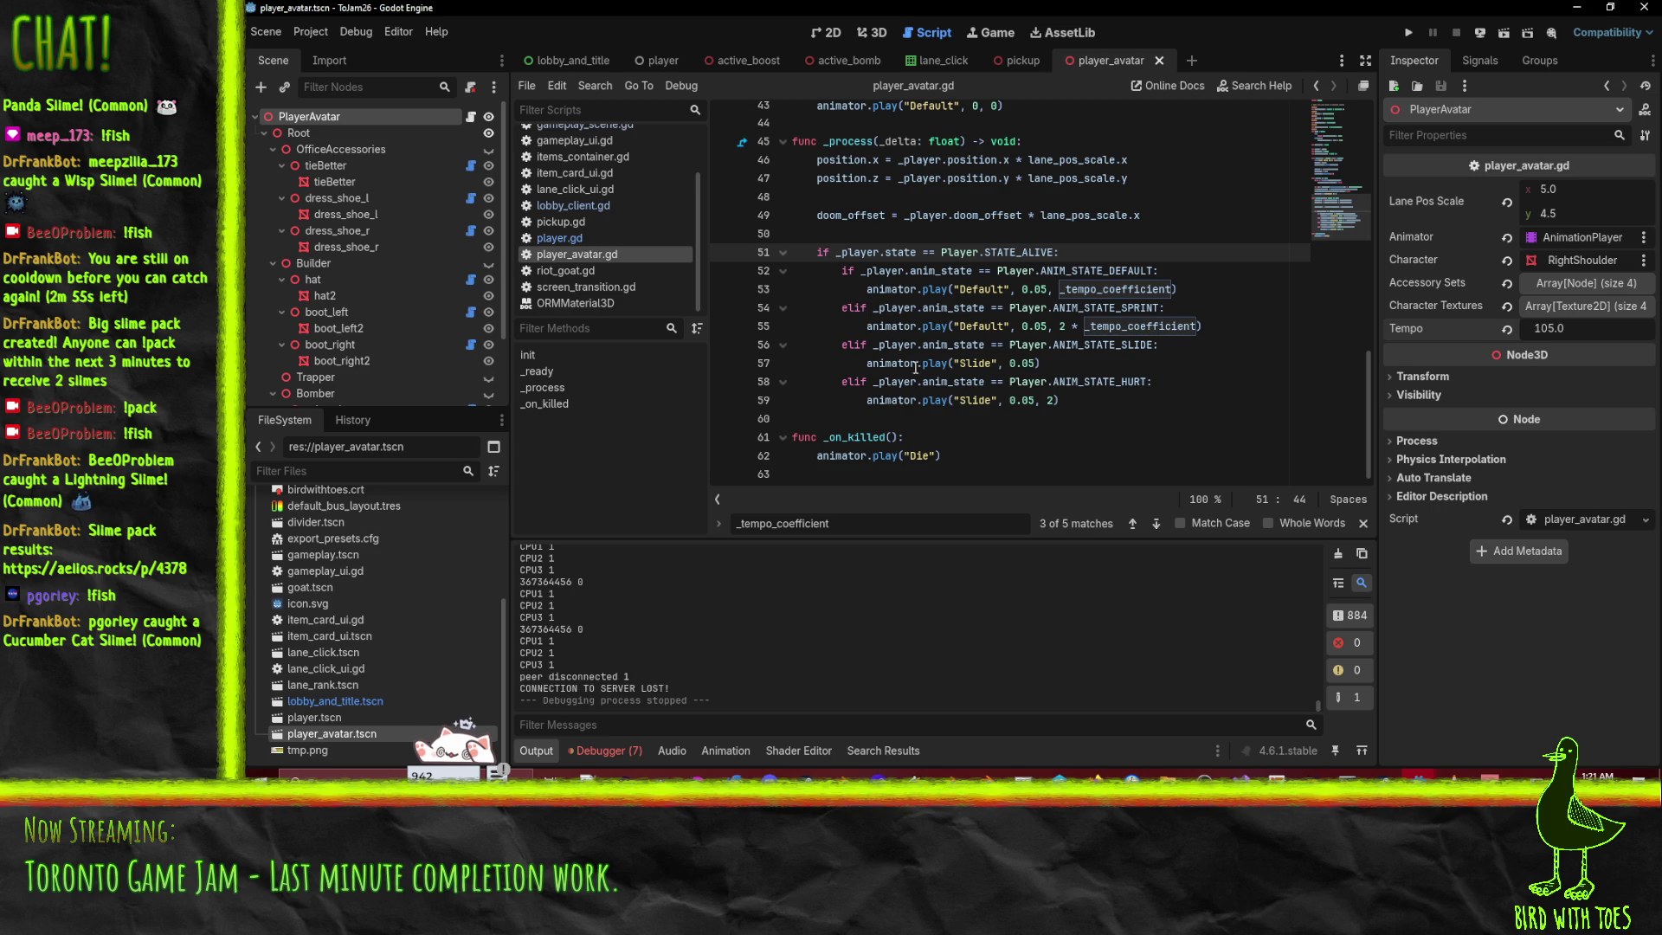
scroll(1134, 308, up, 1)
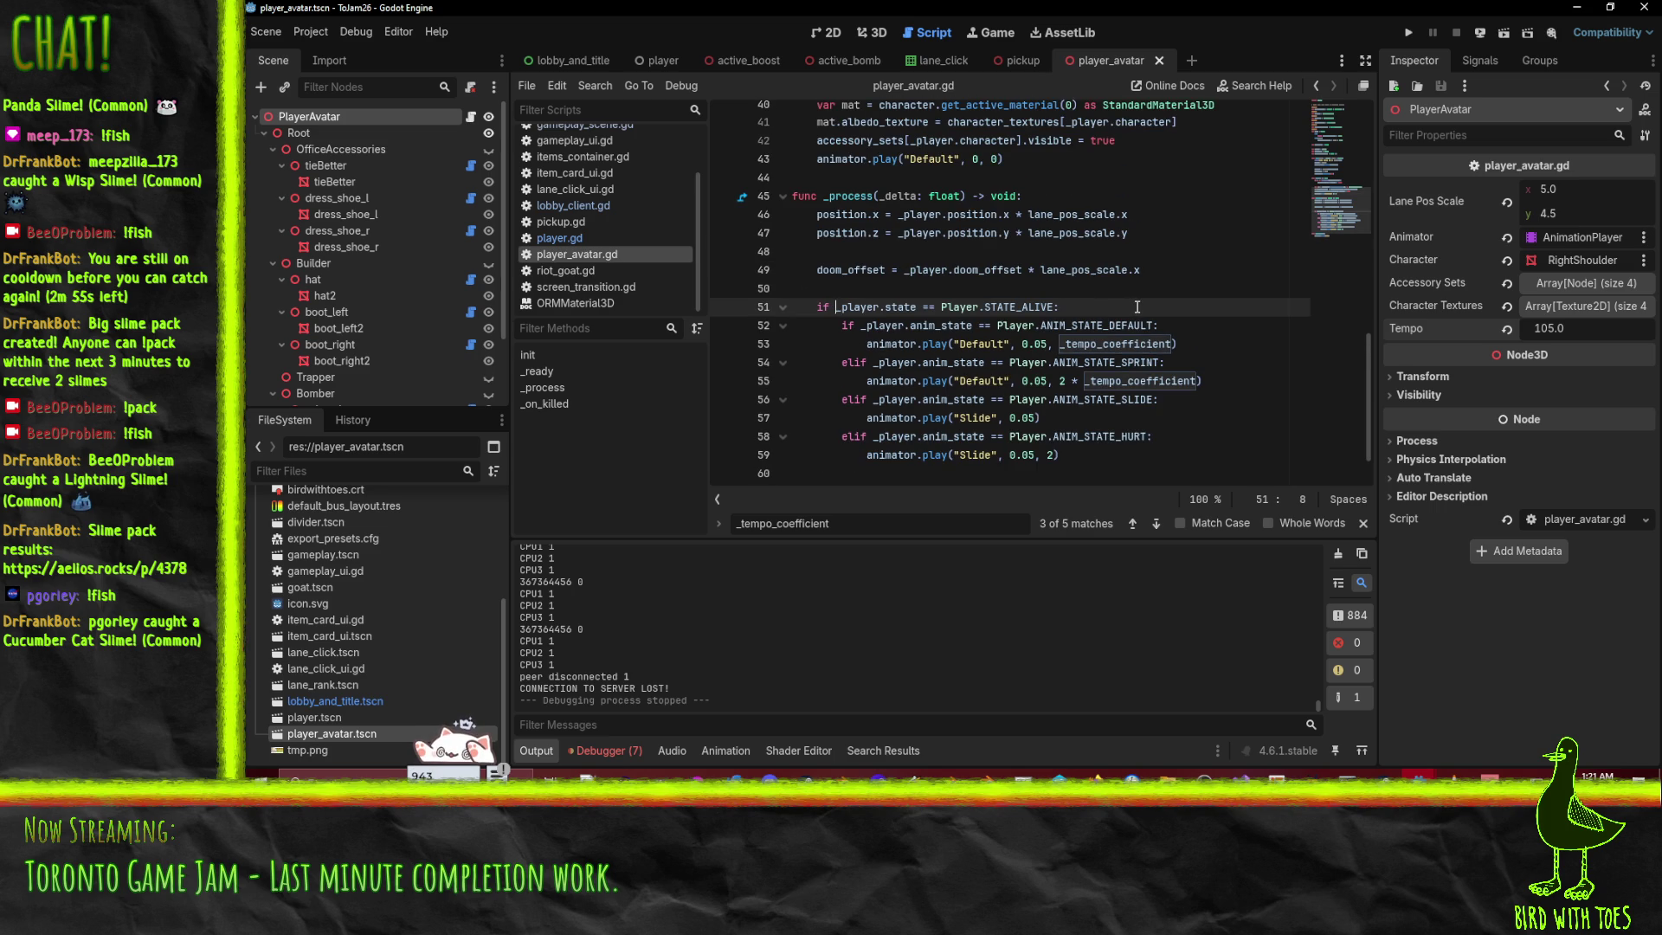
scroll(1157, 303, up, 1)
scroll(1173, 316, down, 1)
click(560, 238)
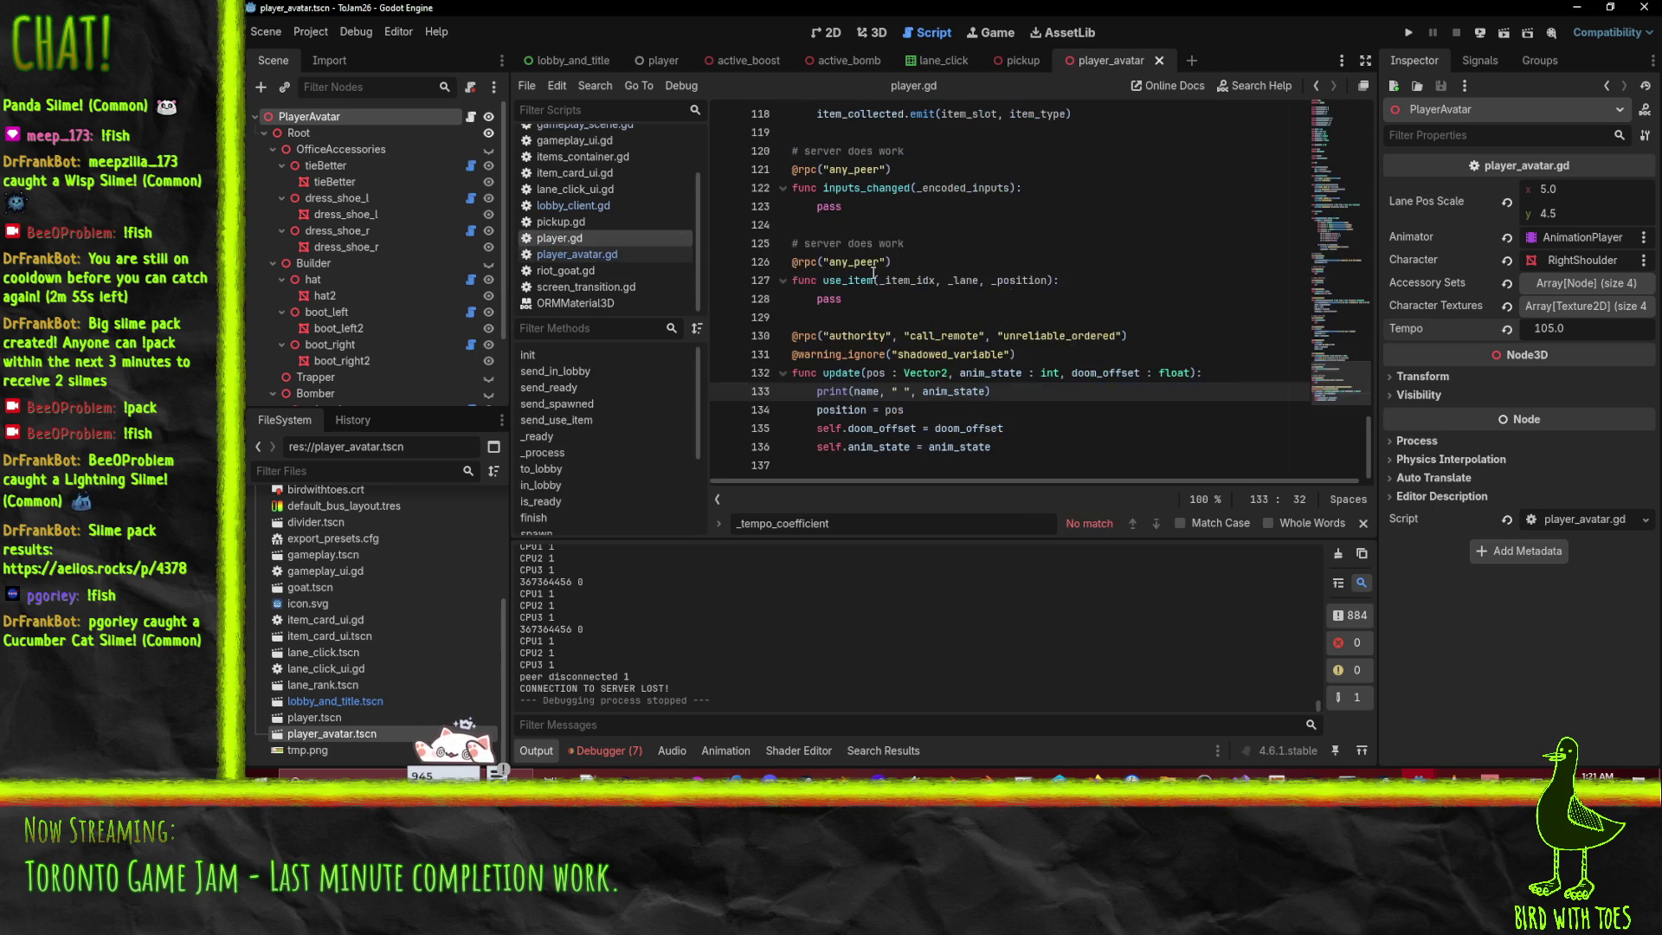
scroll(1061, 299, up, 7)
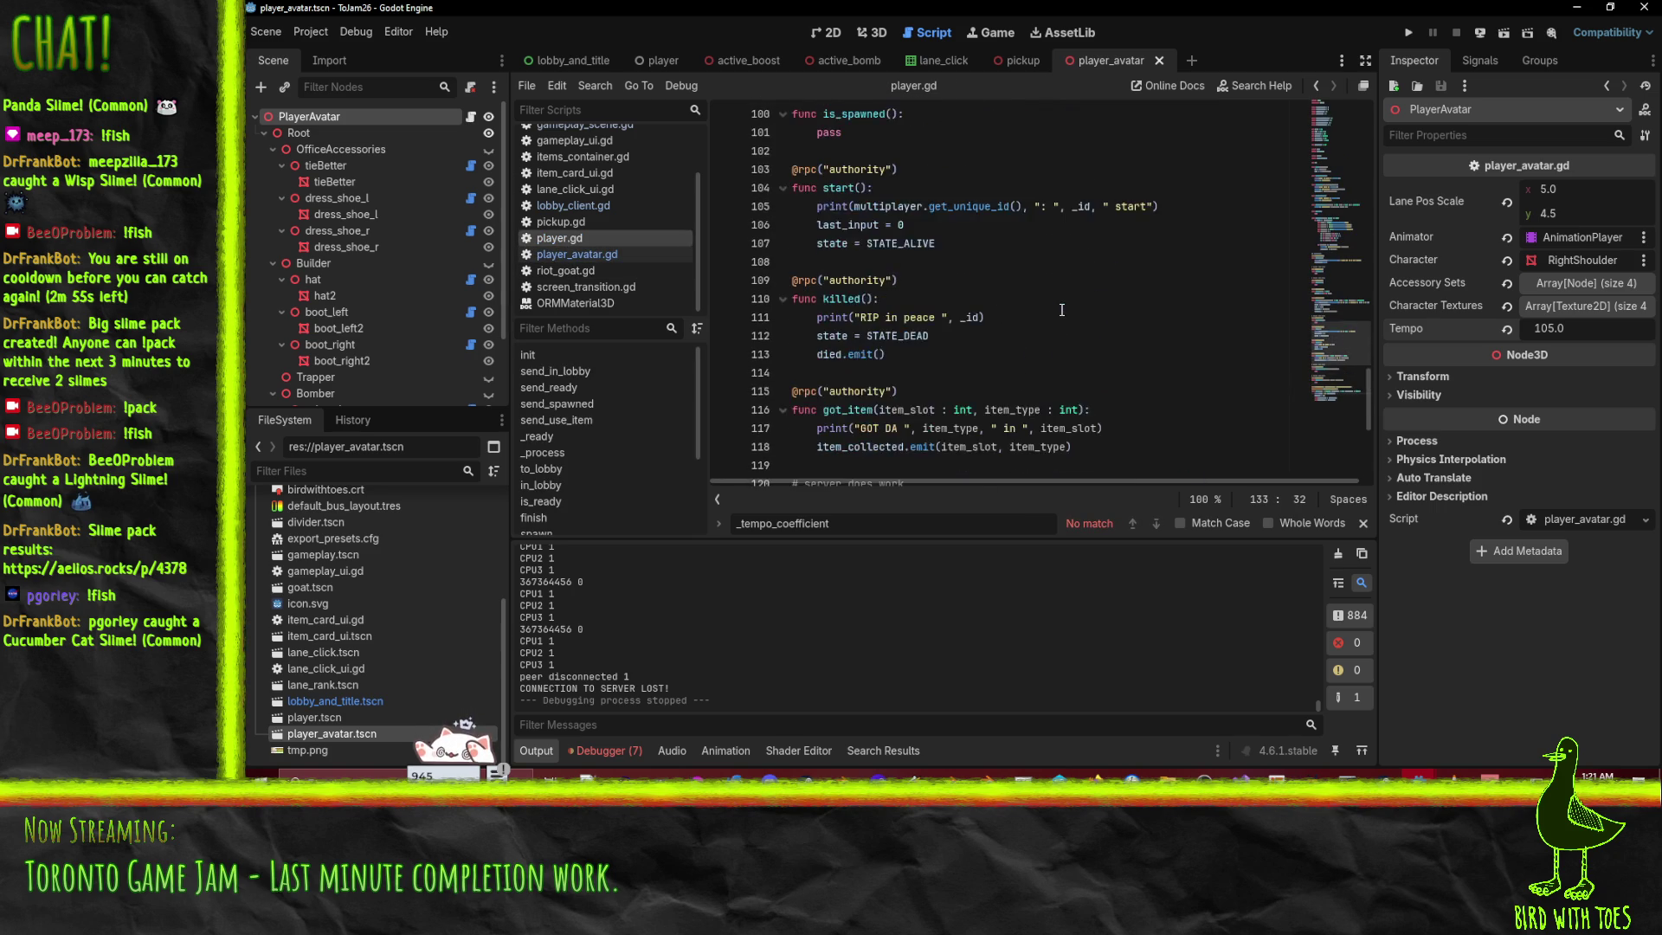
click(855, 409)
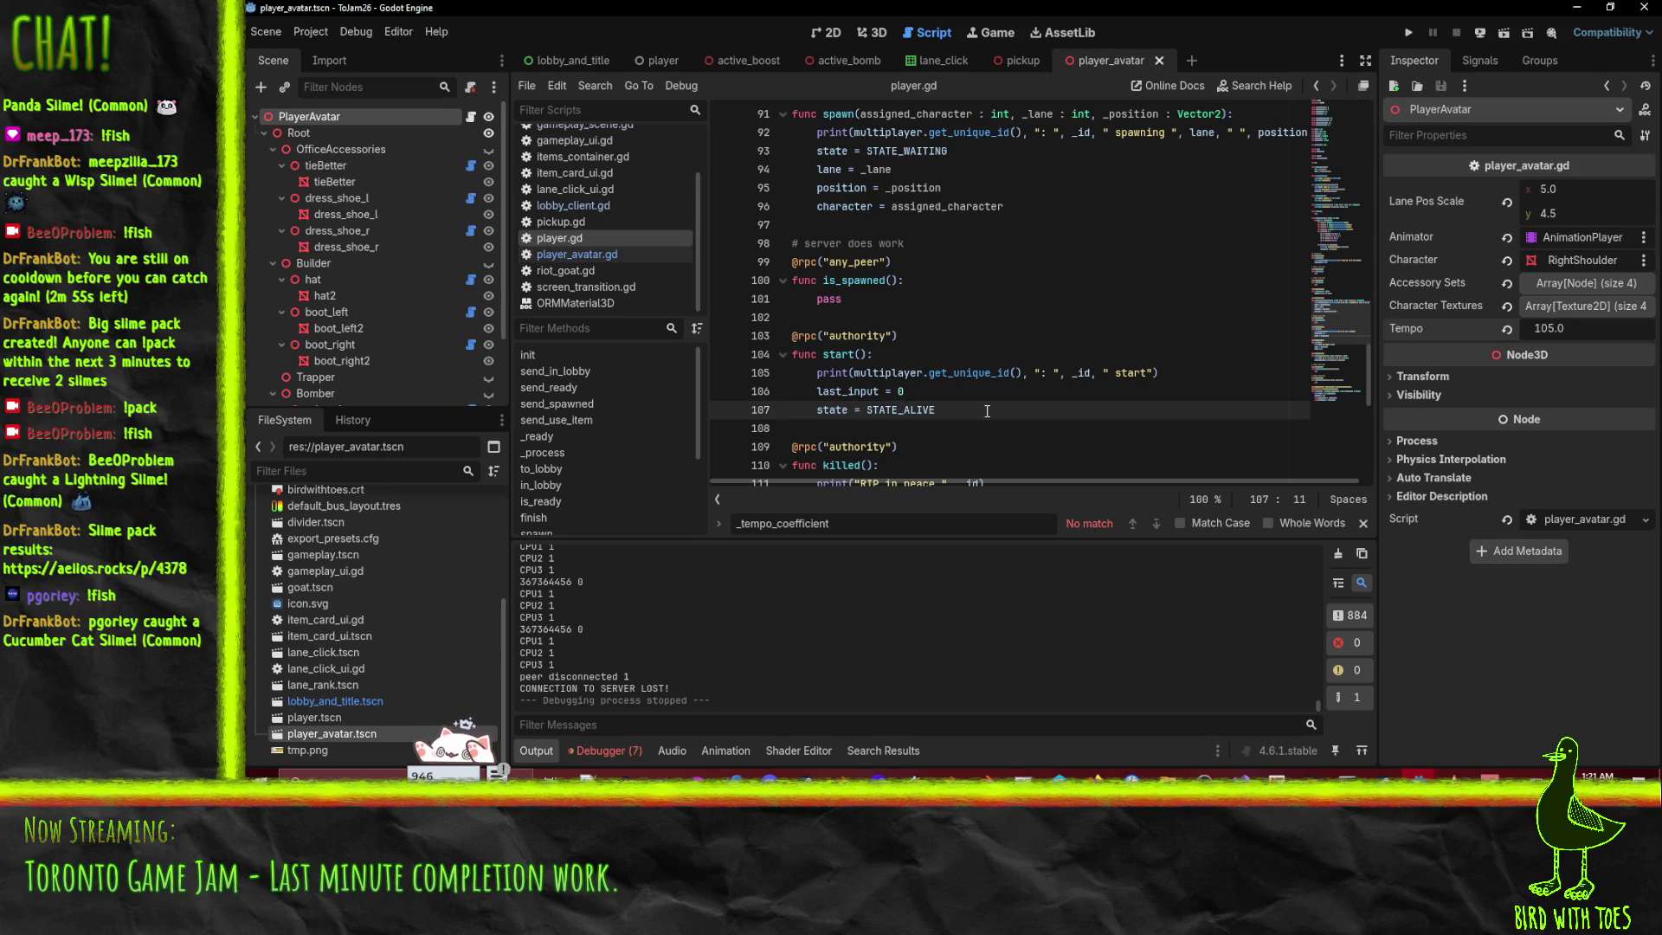
scroll(904, 352, up, 2)
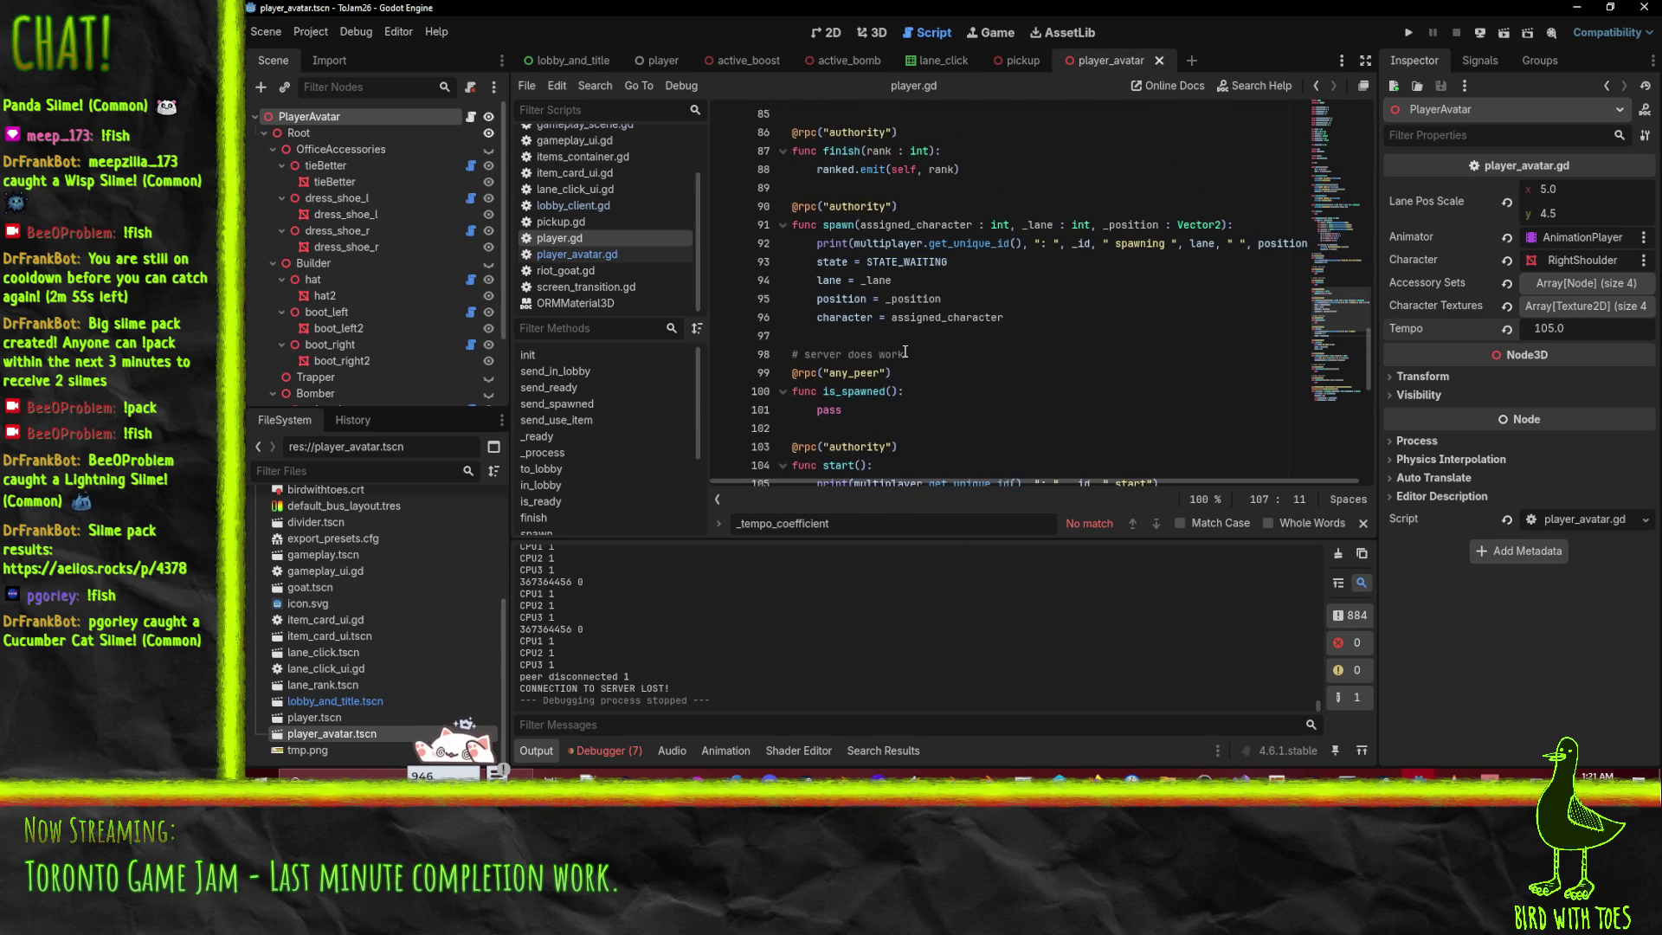
scroll(959, 345, down, 2)
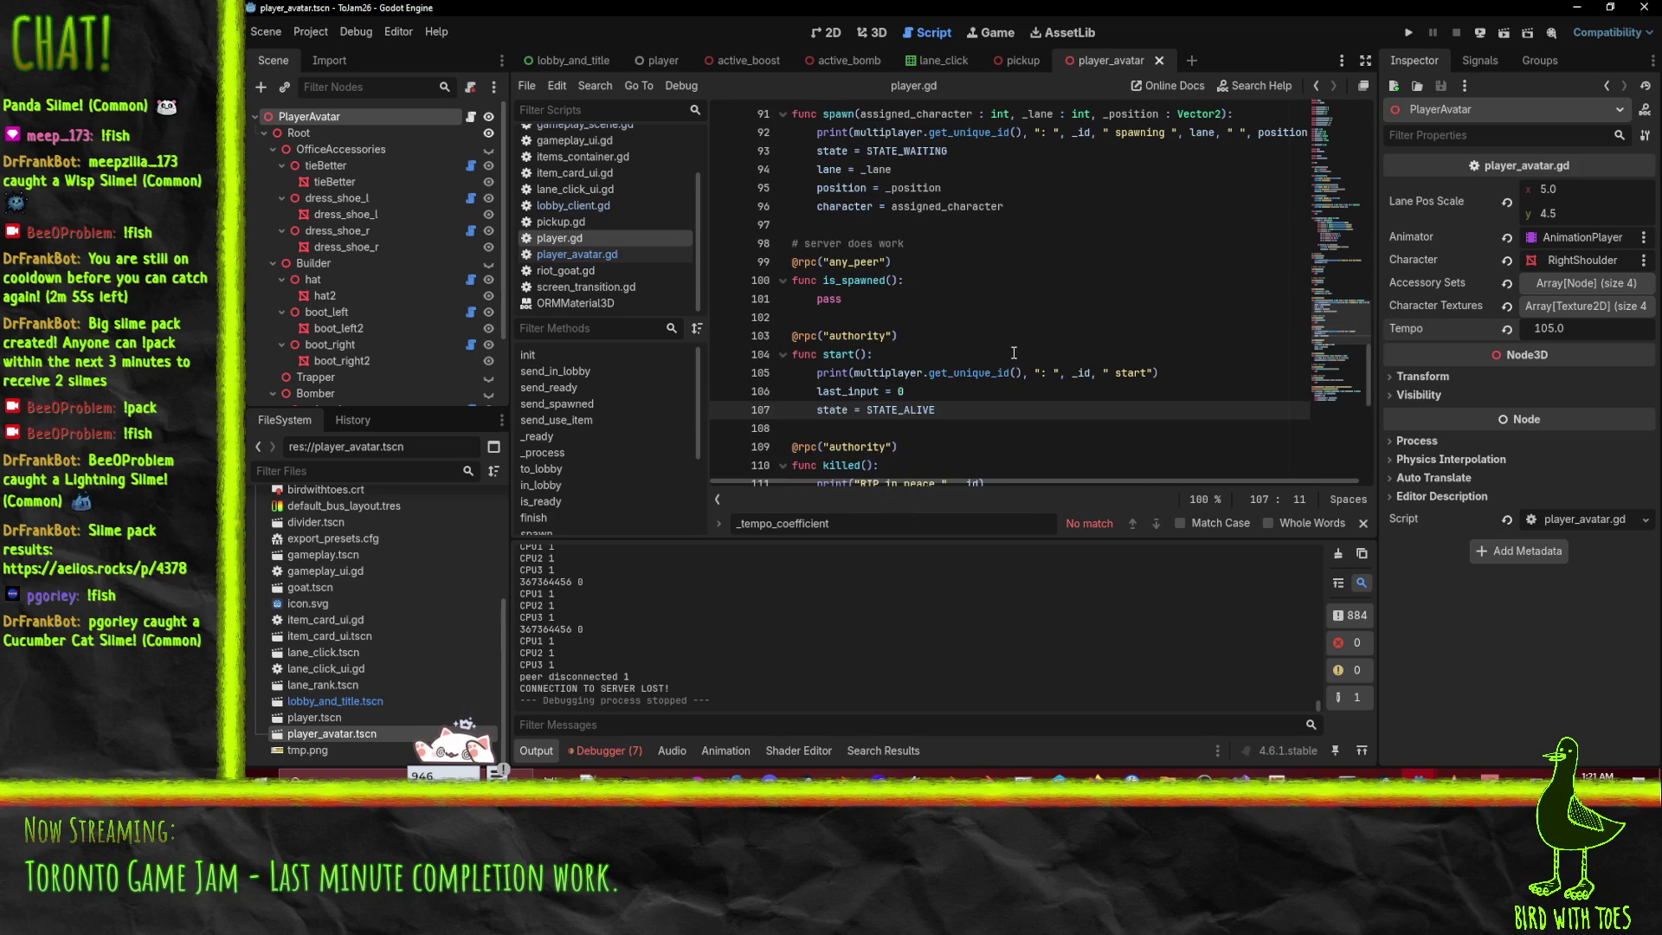
scroll(1013, 352, up, 2)
scroll(1046, 340, up, 20)
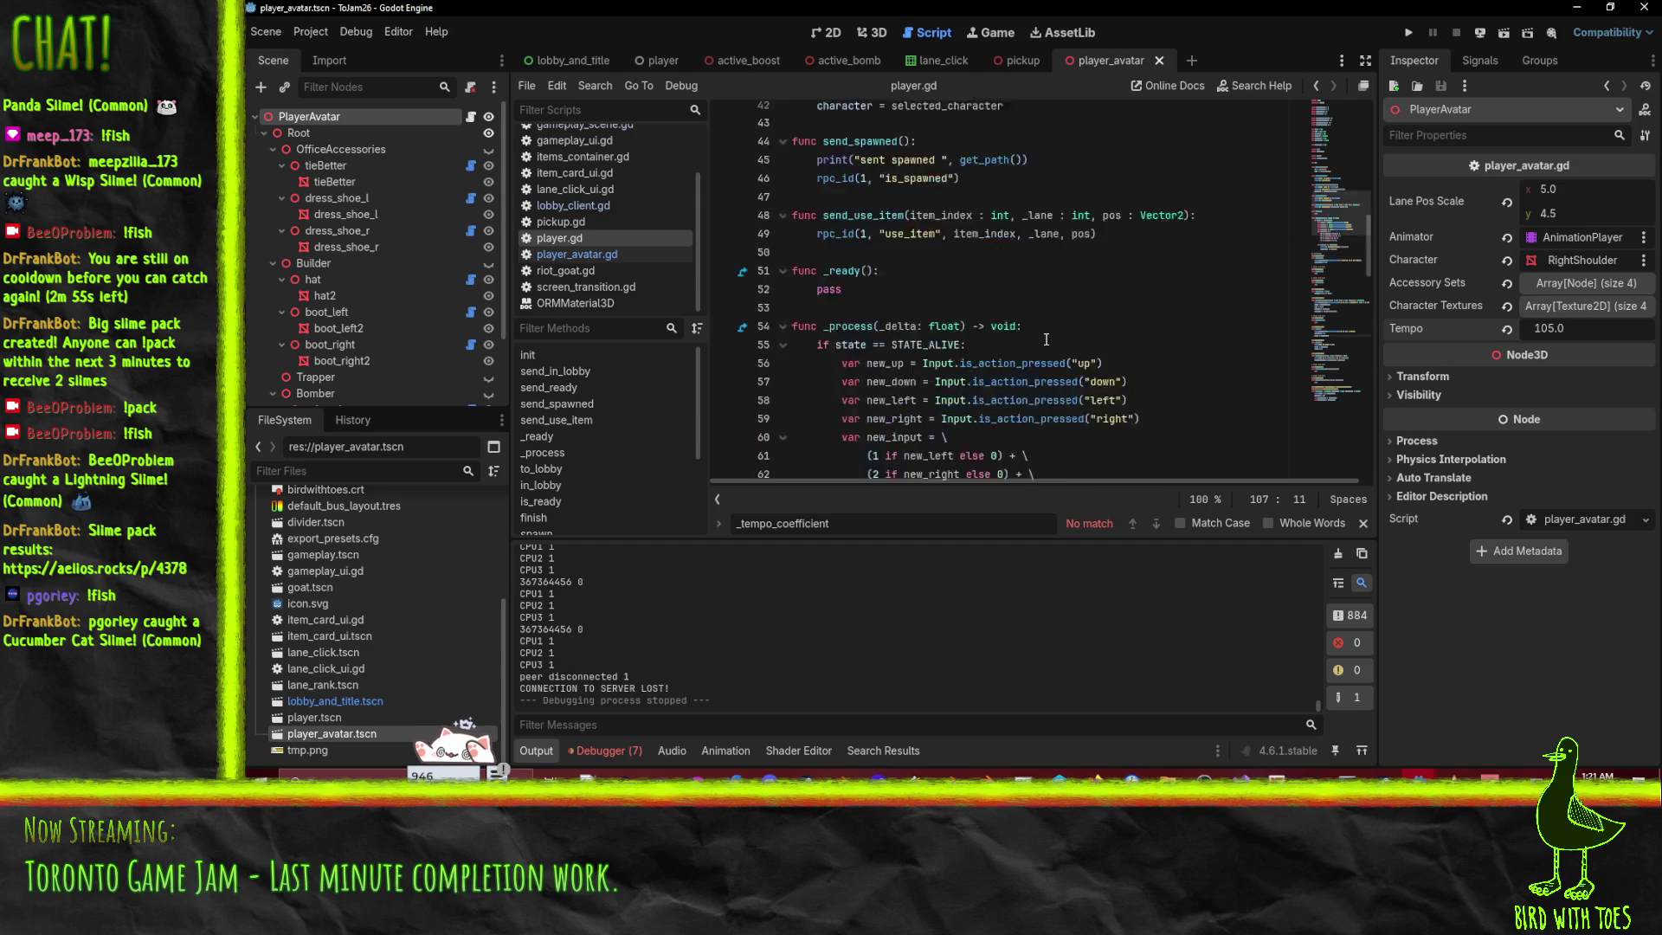
scroll(1041, 340, down, 9)
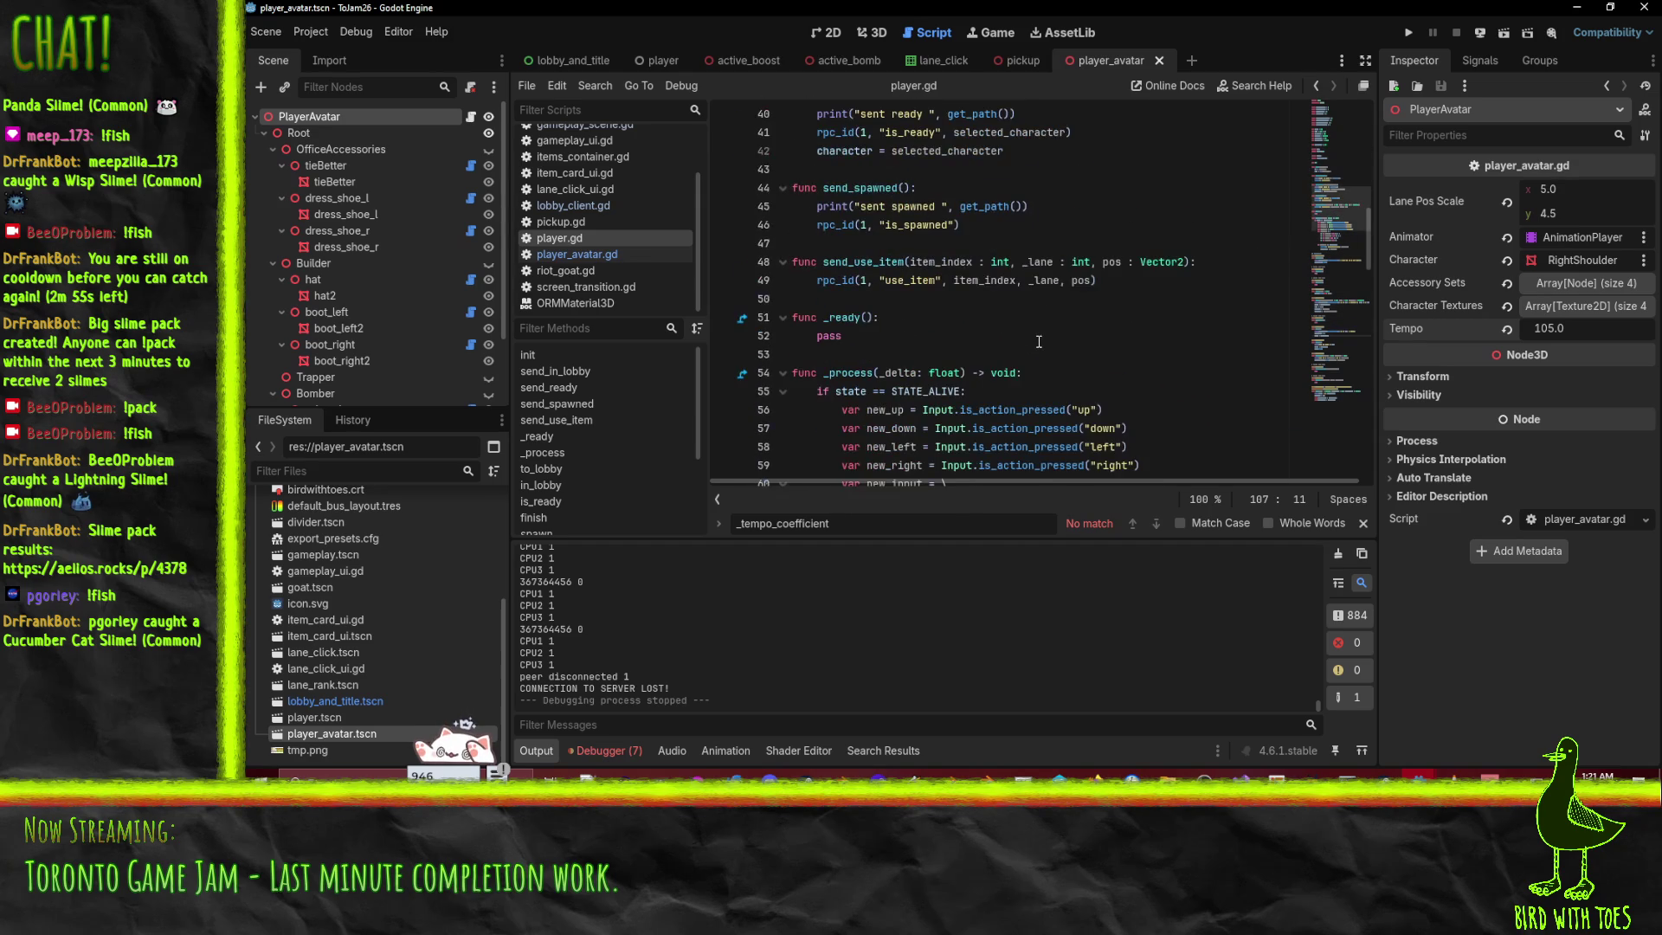
scroll(1037, 342, down, 9)
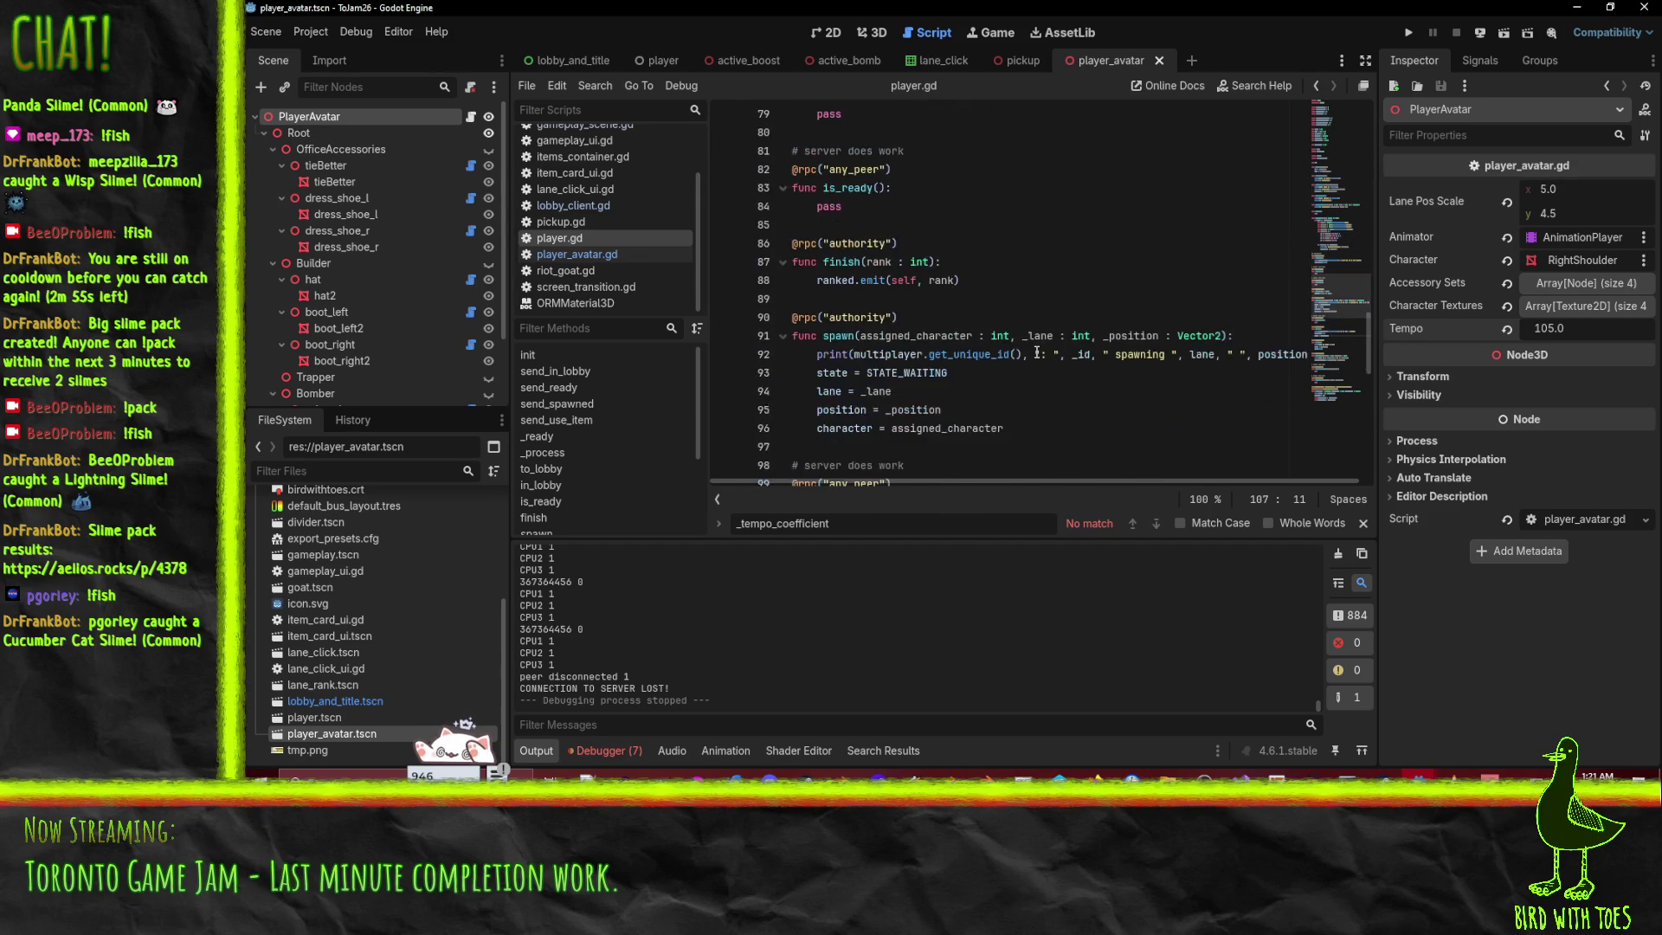
scroll(1036, 352, up, 4)
scroll(1036, 352, down, 13)
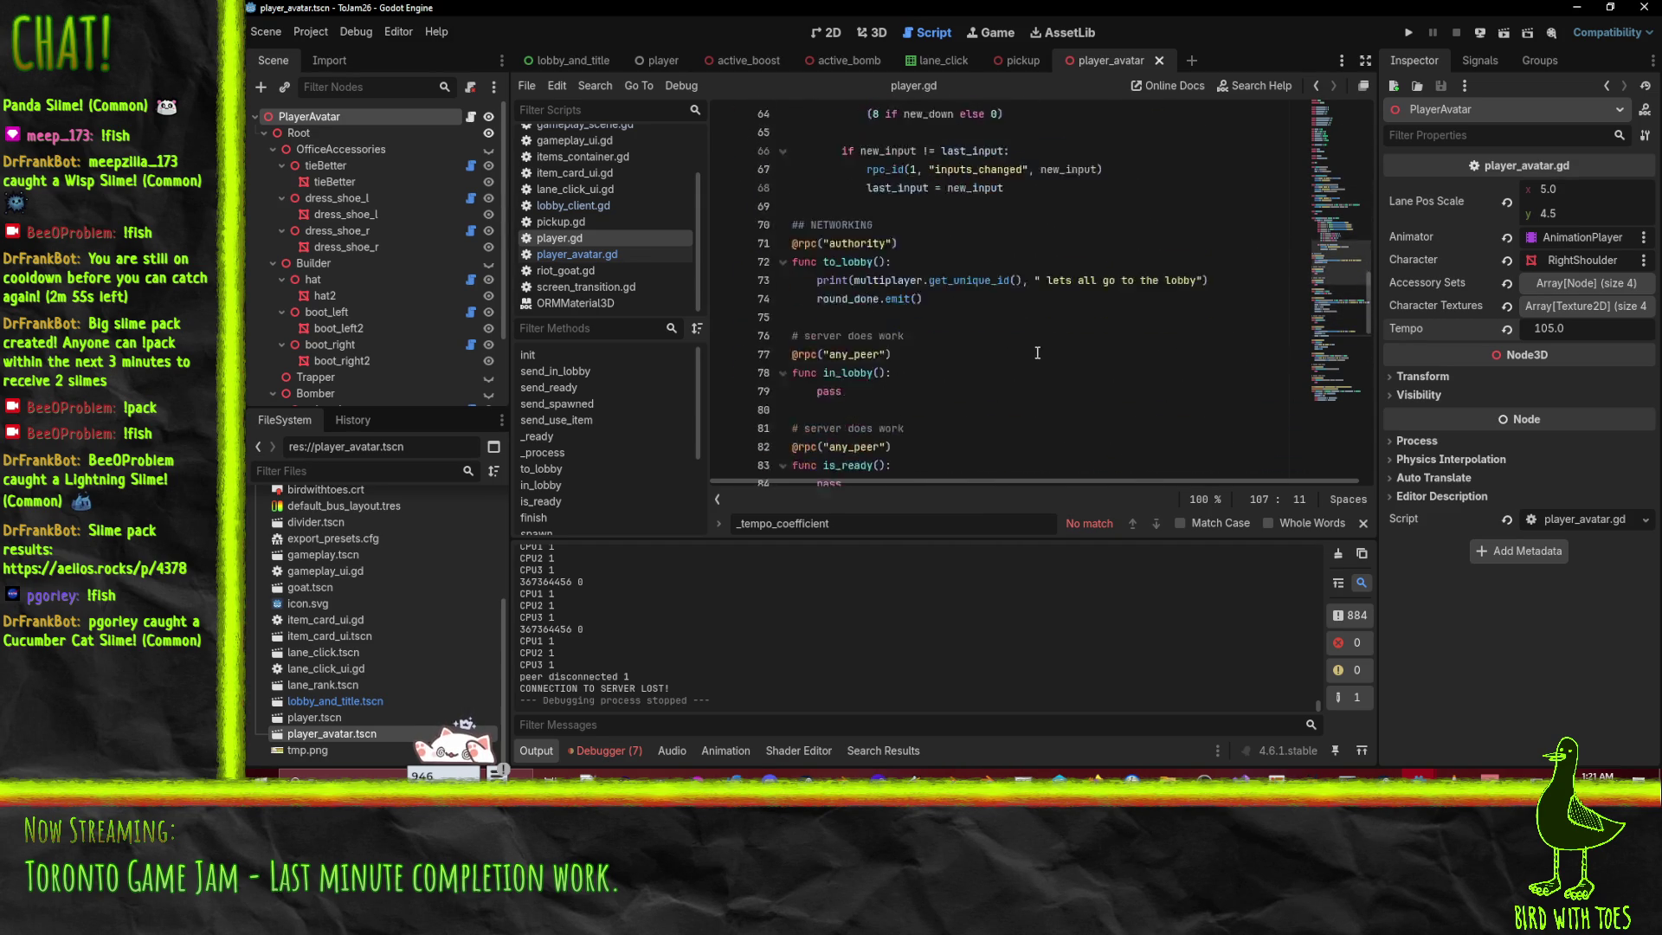
scroll(1035, 357, up, 2)
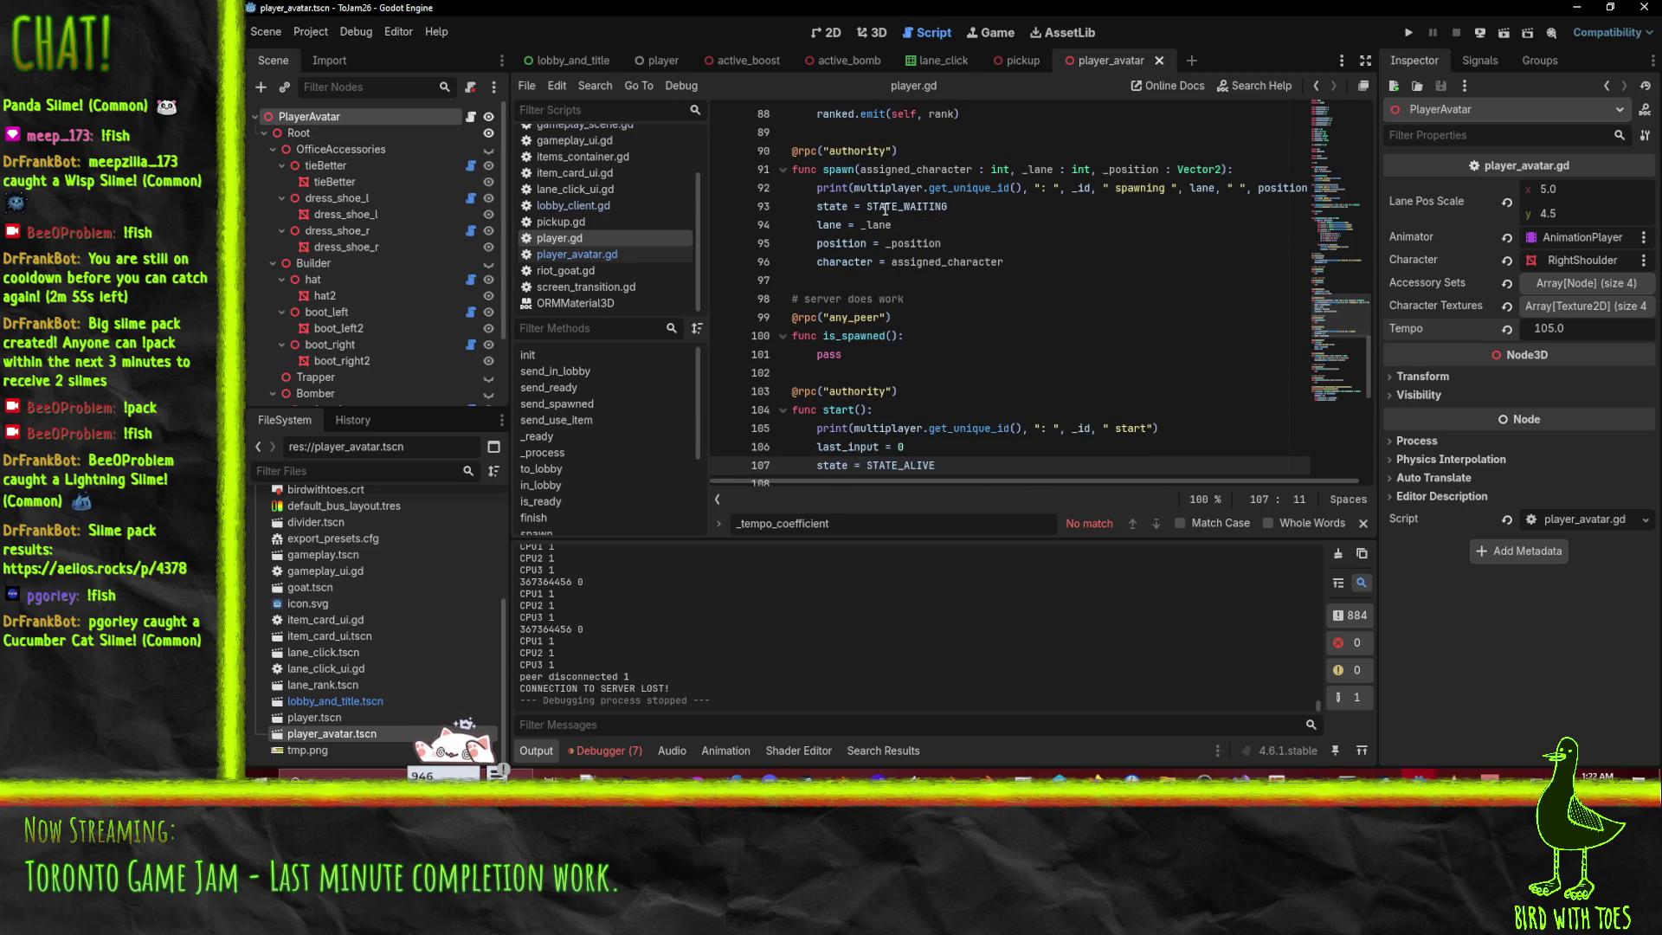
Replace STATE_WAITING with STATE_ALIVE on line 93 in spawn()
mouse_move(885, 208)
double_click(900, 464)
key(ctrl+c)
click(899, 208)
double_click(899, 208)
key(ctrl+v)
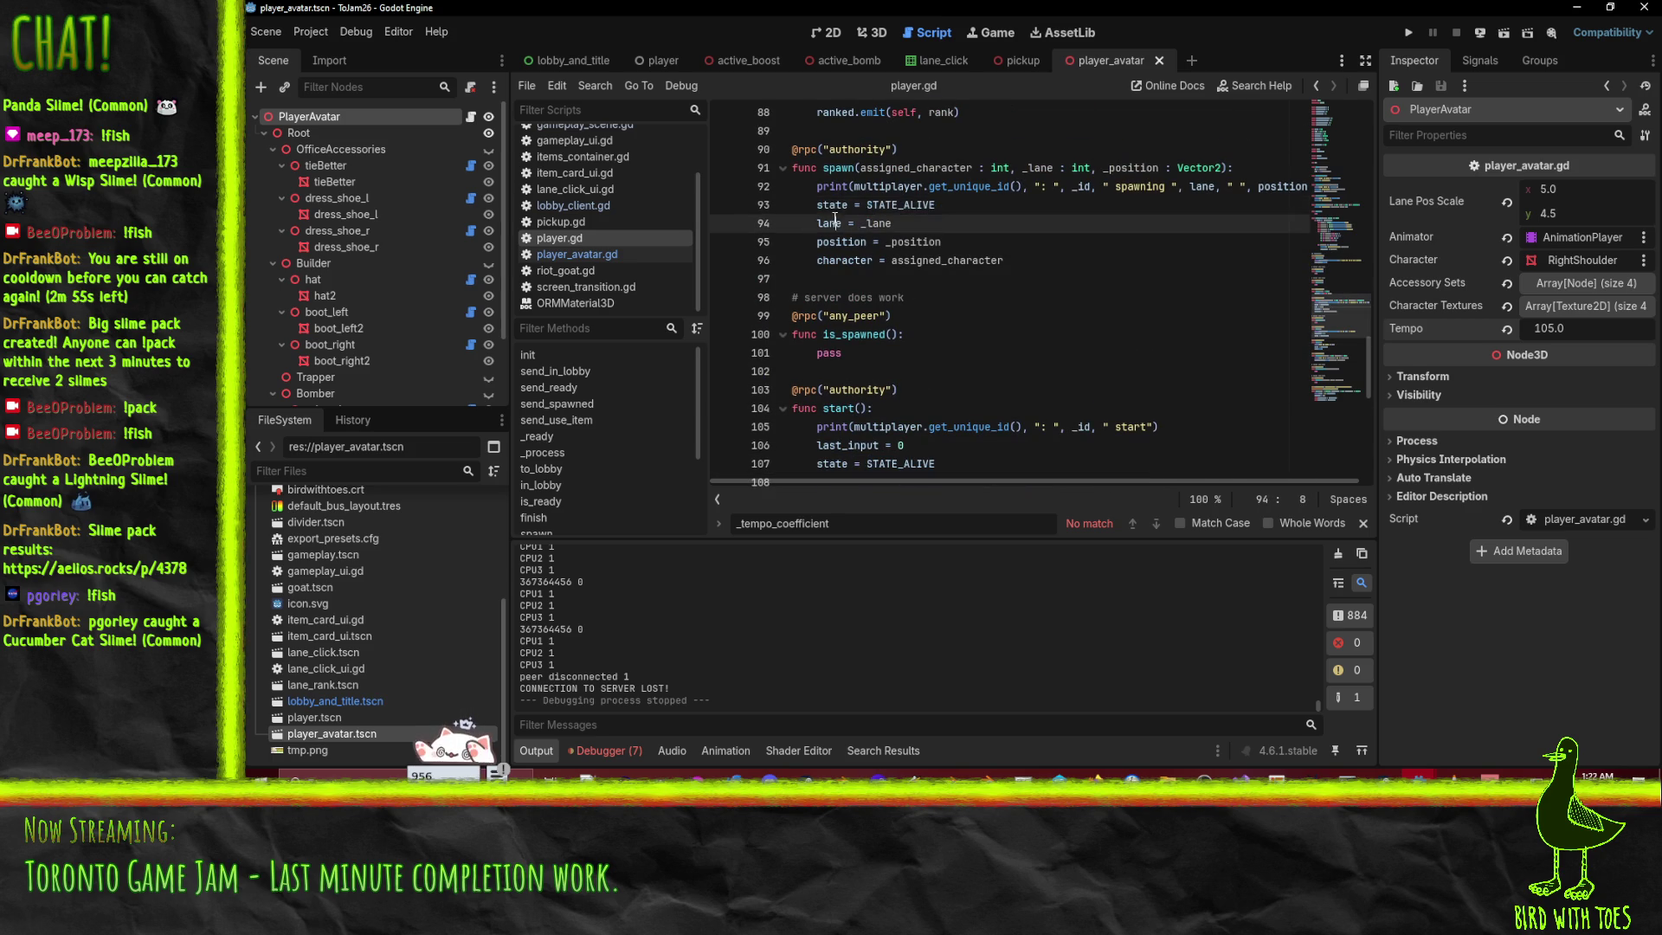
Check the other 'state' uses, save player.gd, and relaunch the client game
key(ctrl+f)
key(Return)
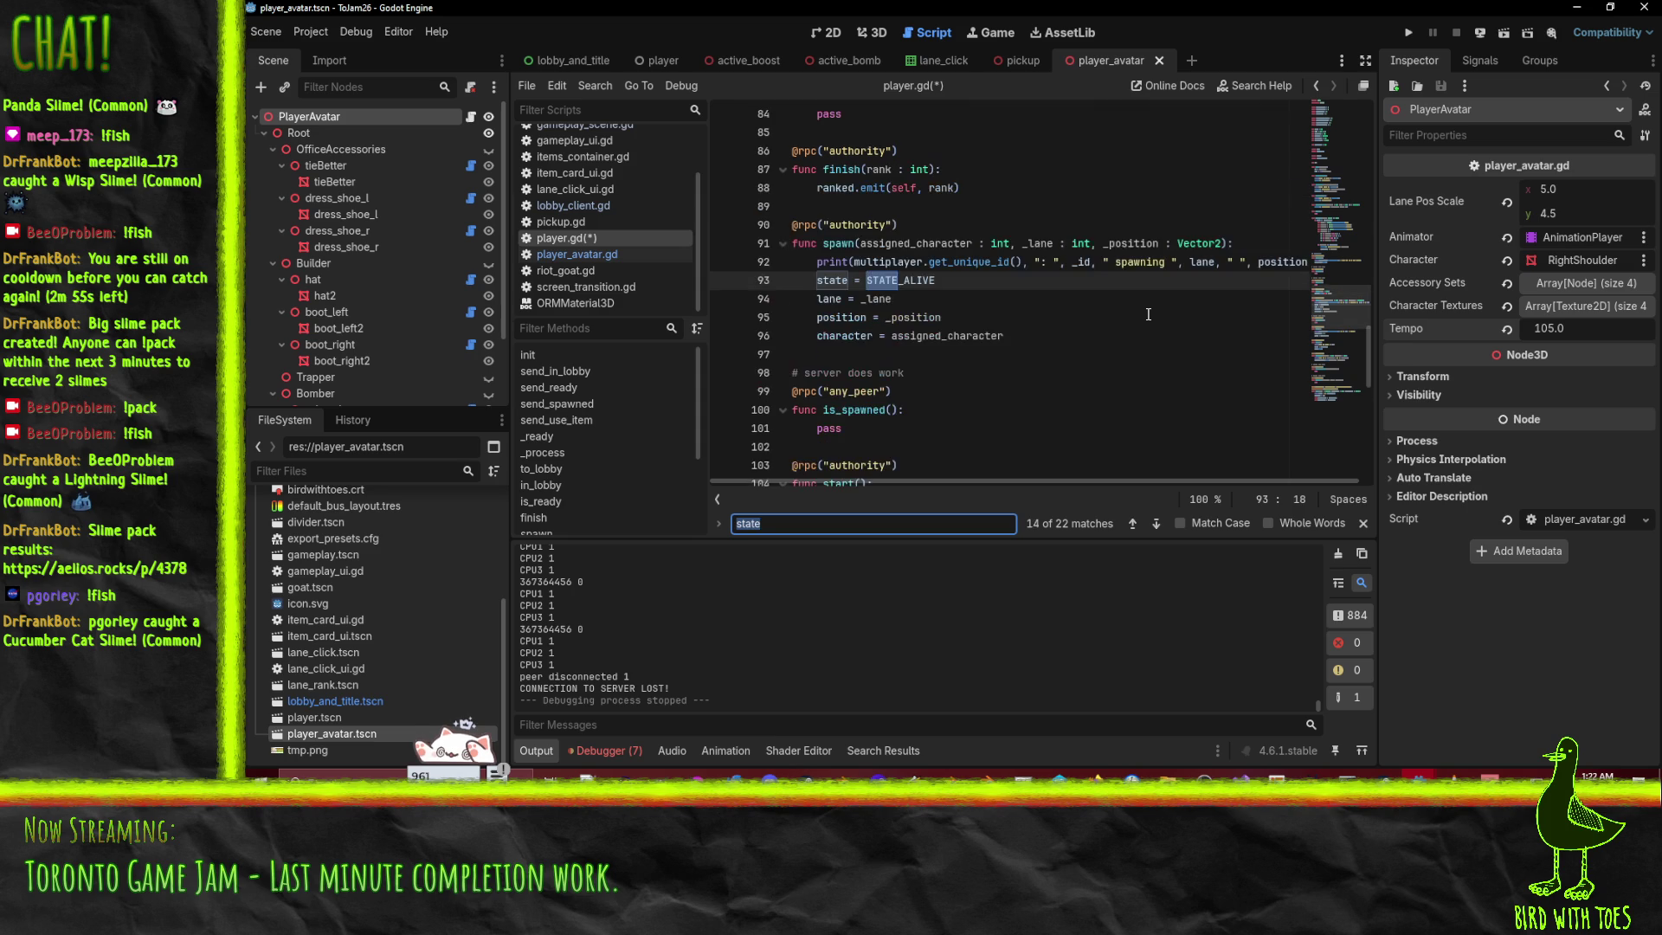
key(Return)
key(Return)
key(Return)
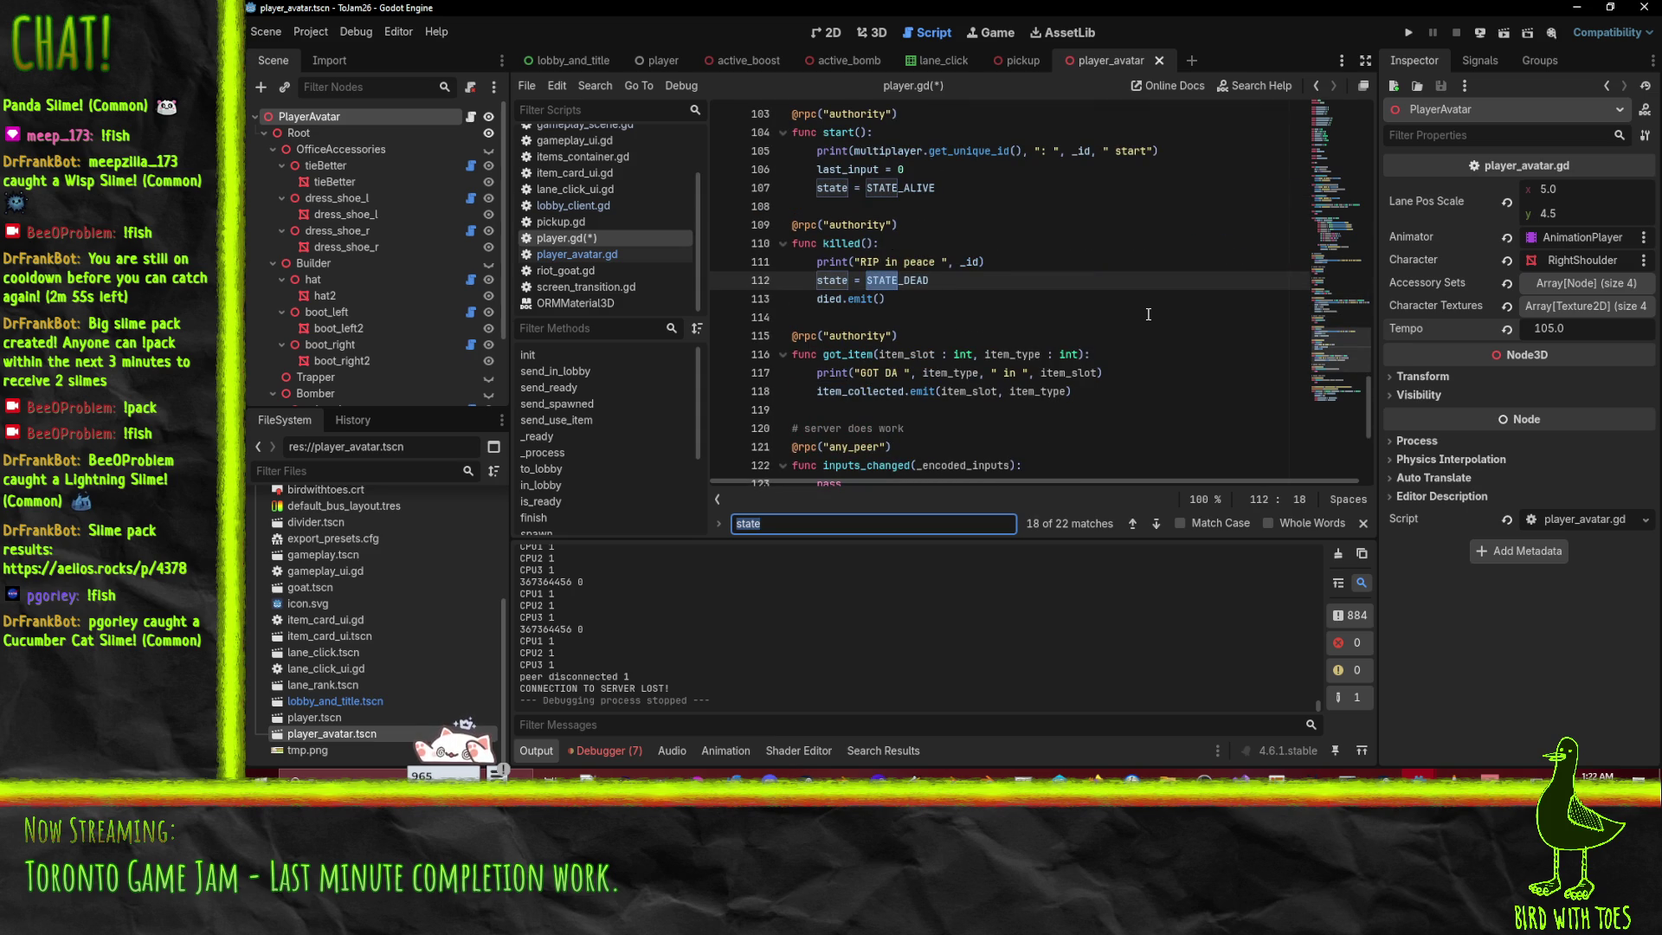
click(1112, 306)
key(ctrl+z)
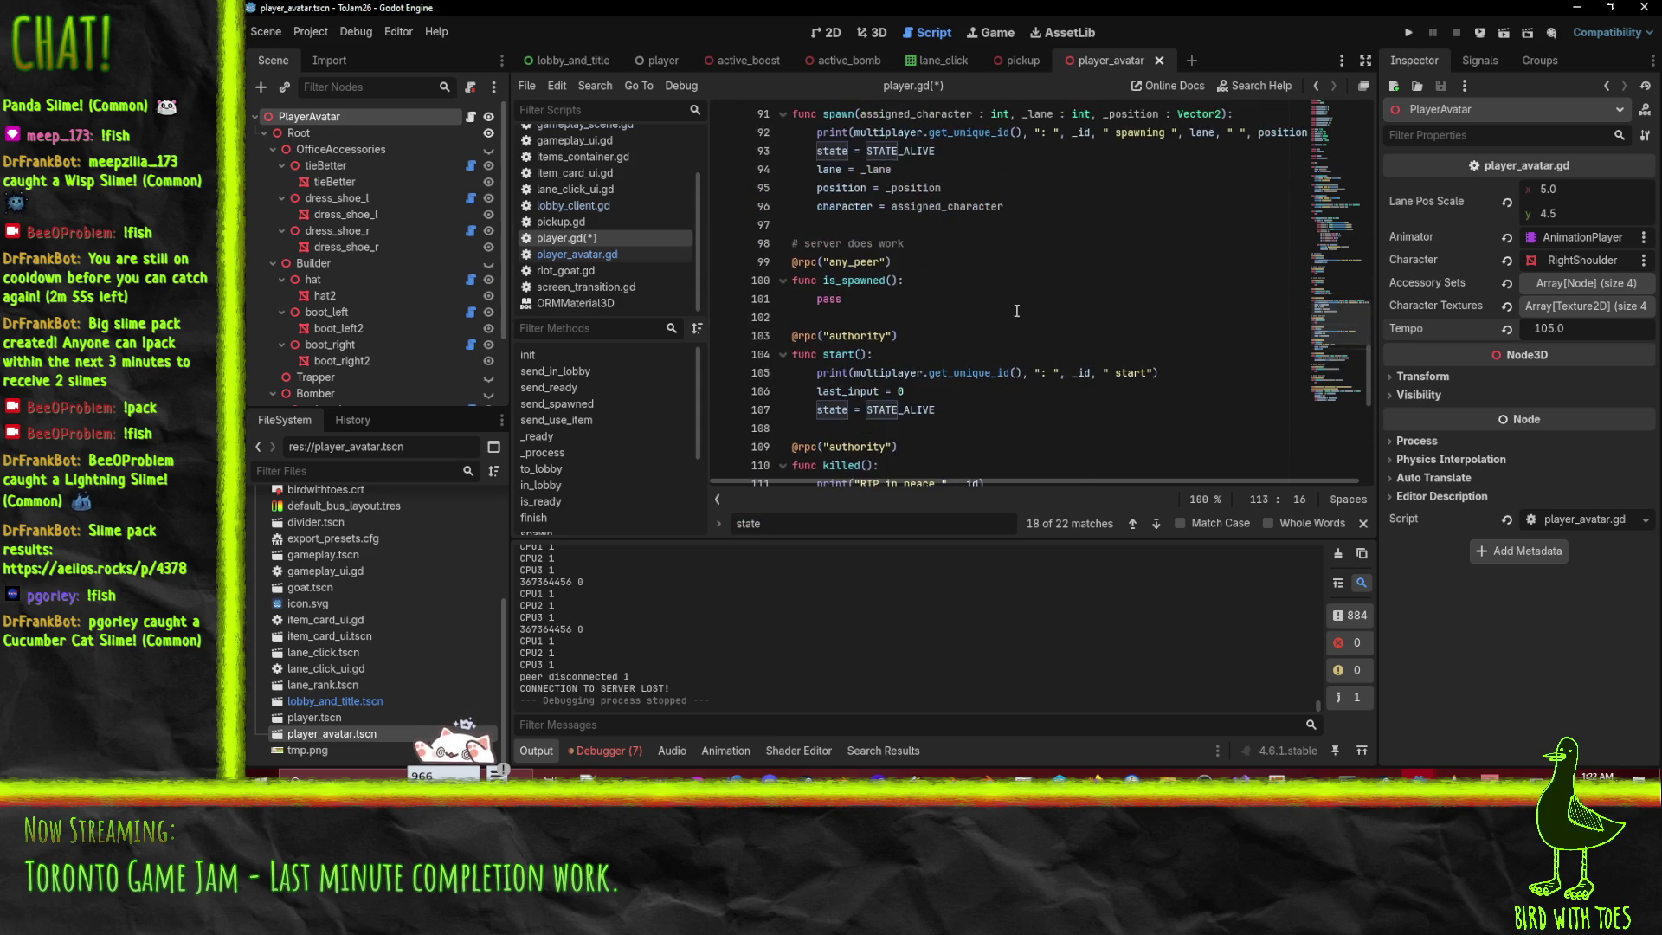
key(ctrl+s)
click(1074, 279)
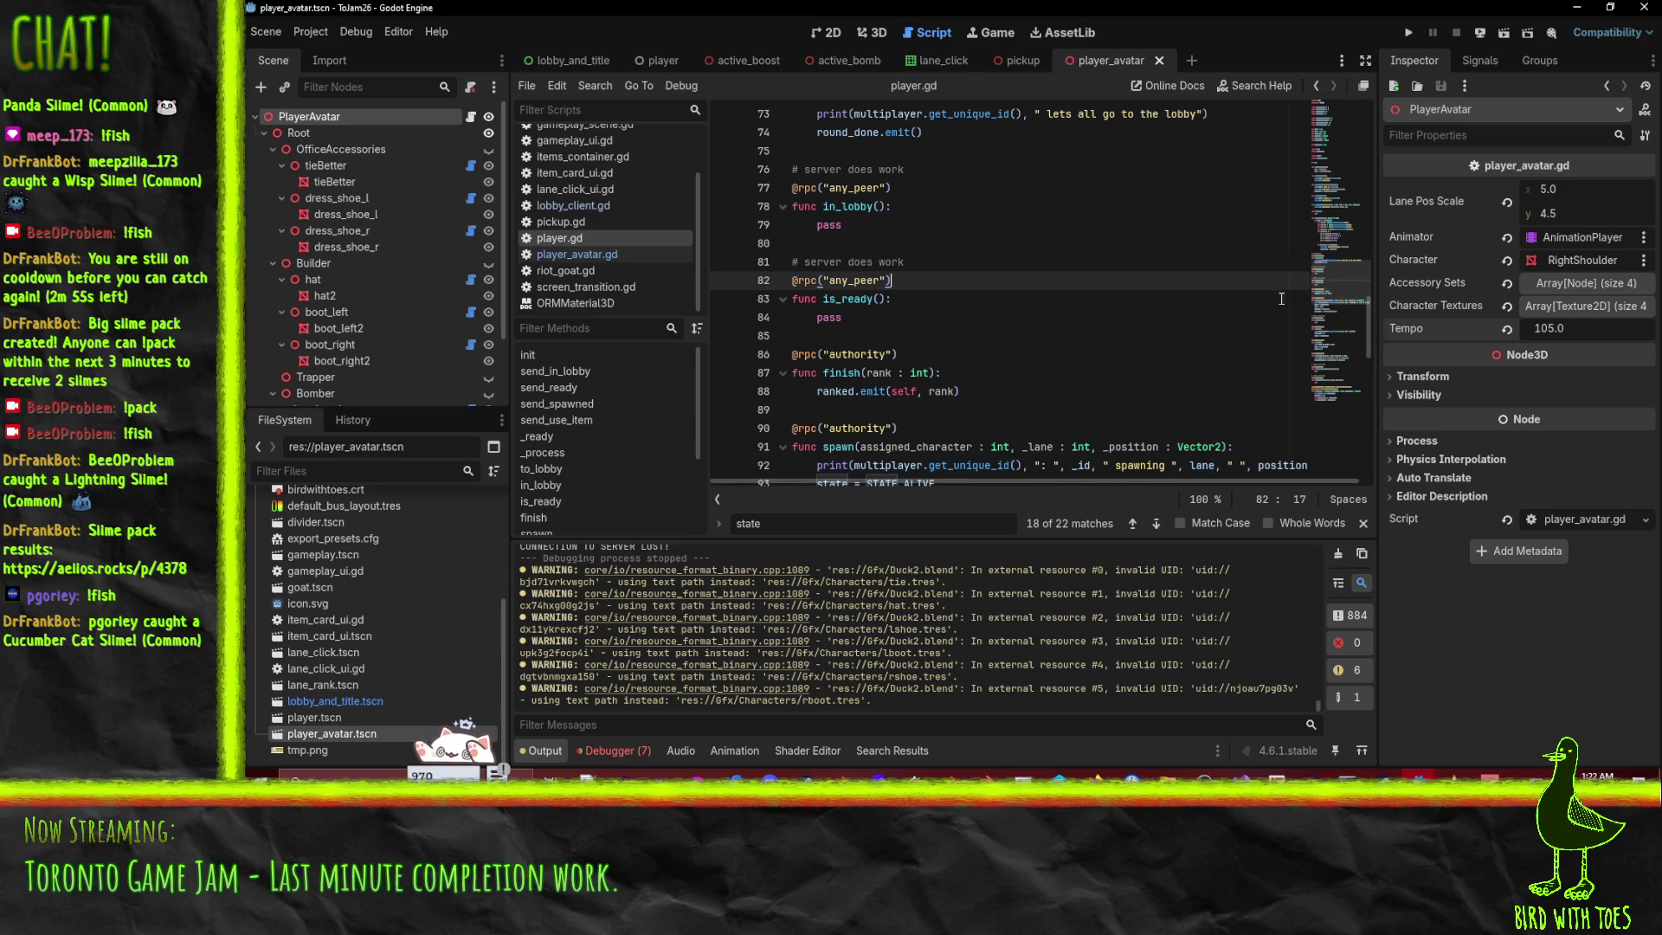
click(1414, 34)
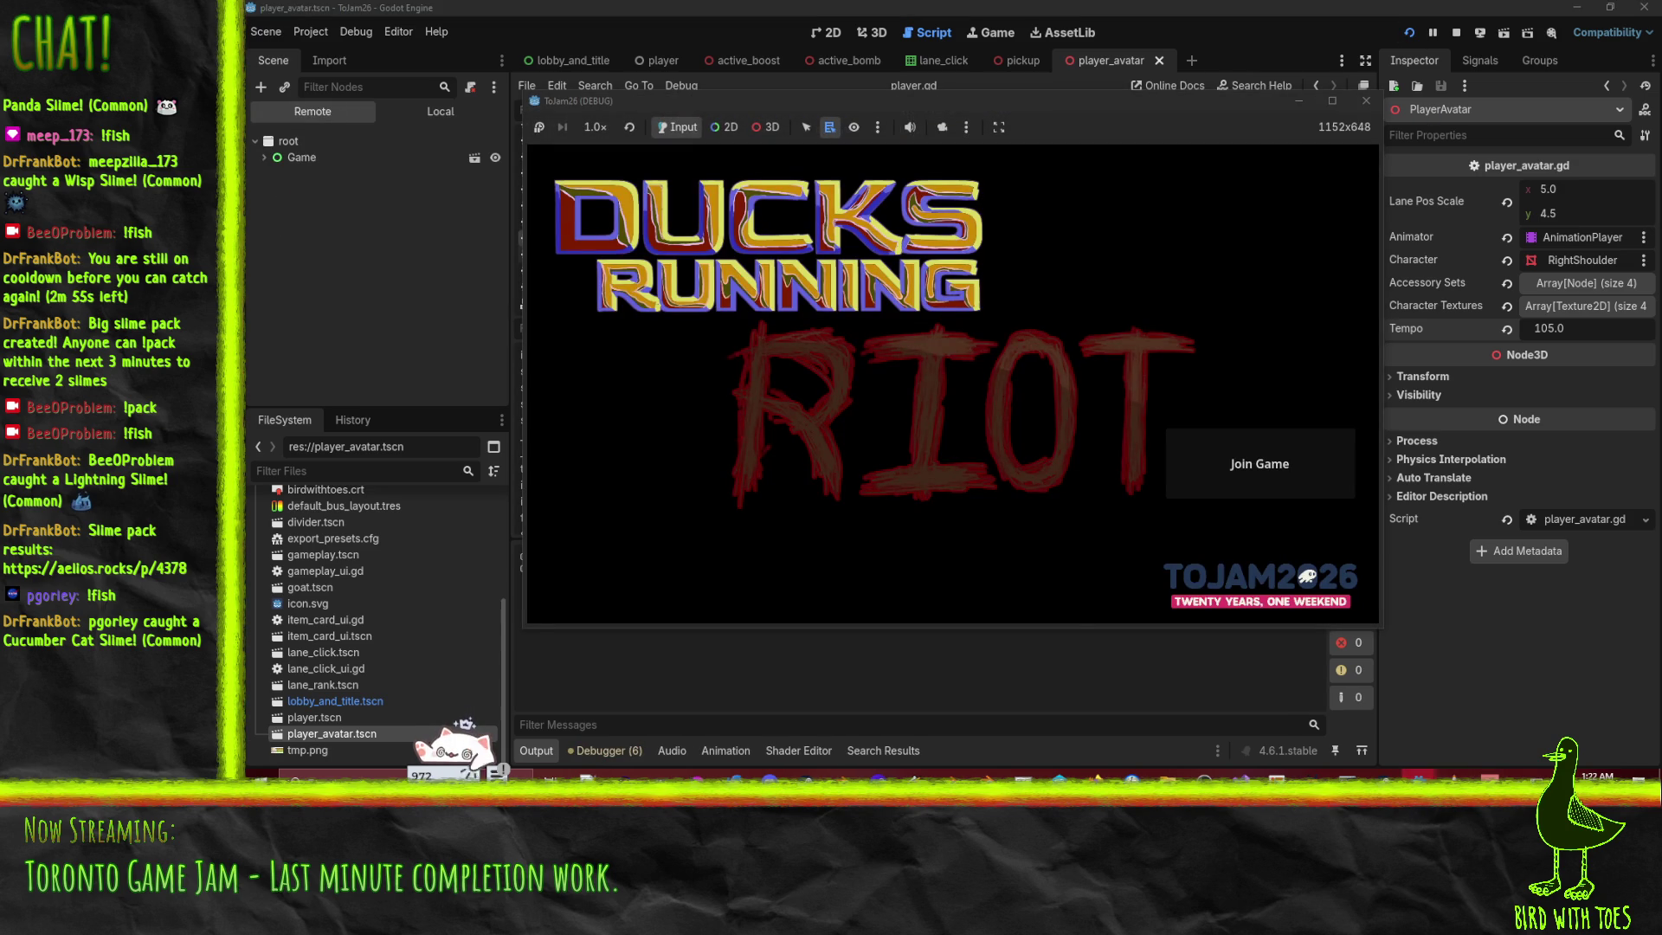
Run the server project and start it listening for players
mouse_move(1417, 779)
click(1227, 702)
click(1406, 35)
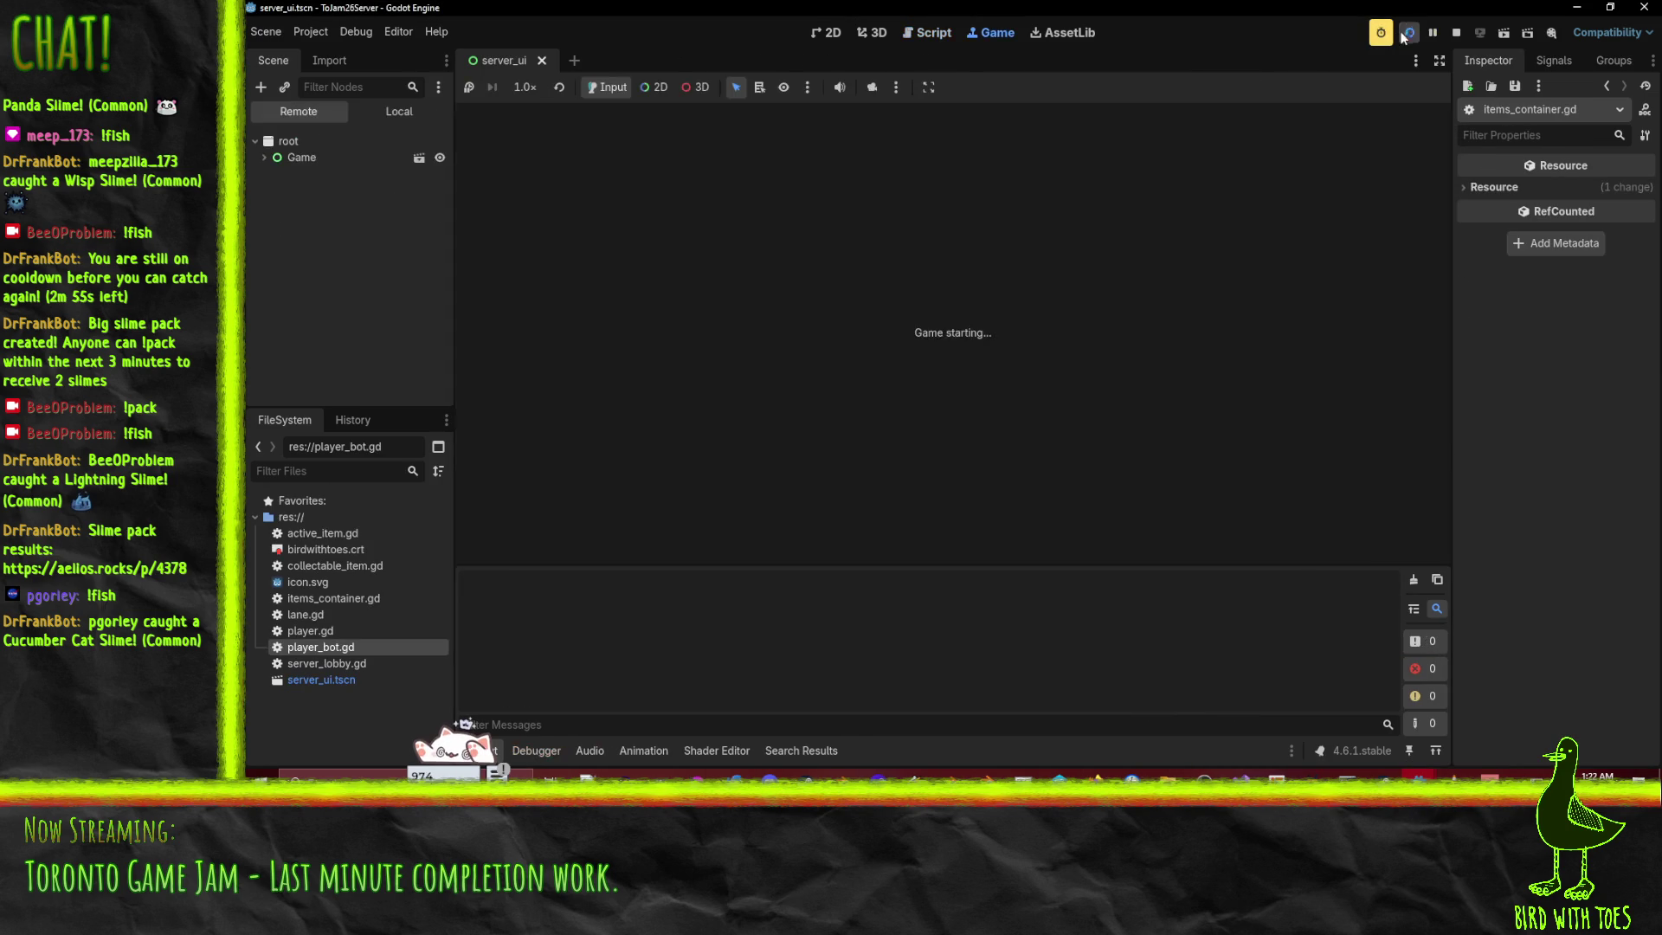
click(678, 135)
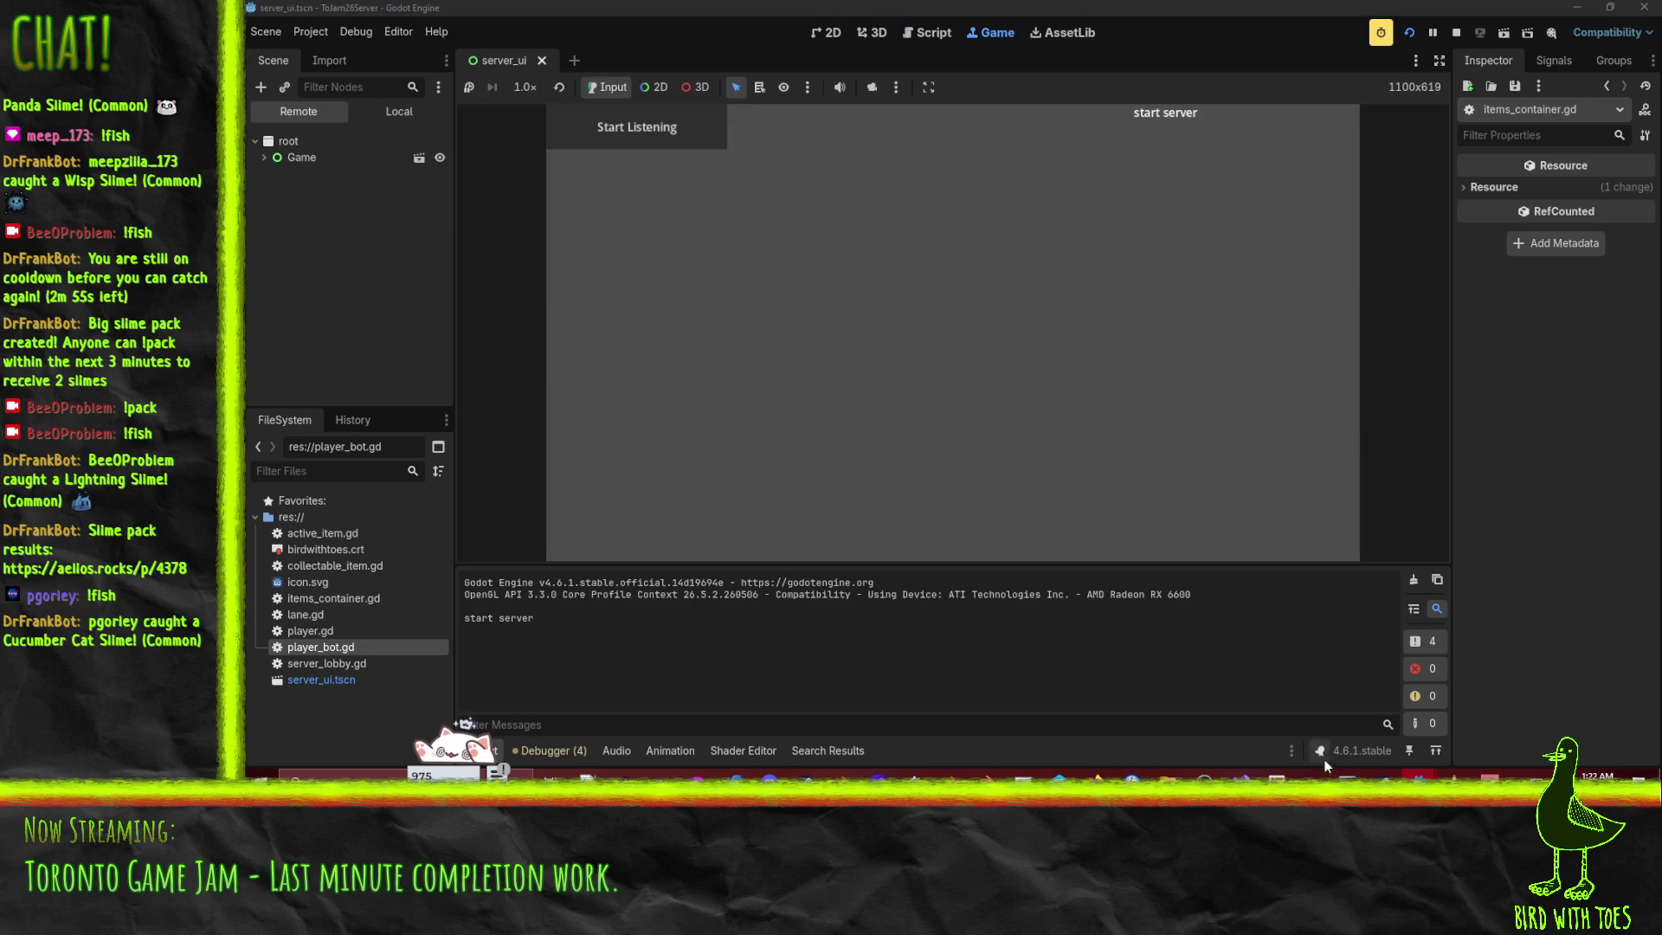
Join the game from the client, switch to the next character, and mark ready
mouse_move(1416, 779)
click(1537, 722)
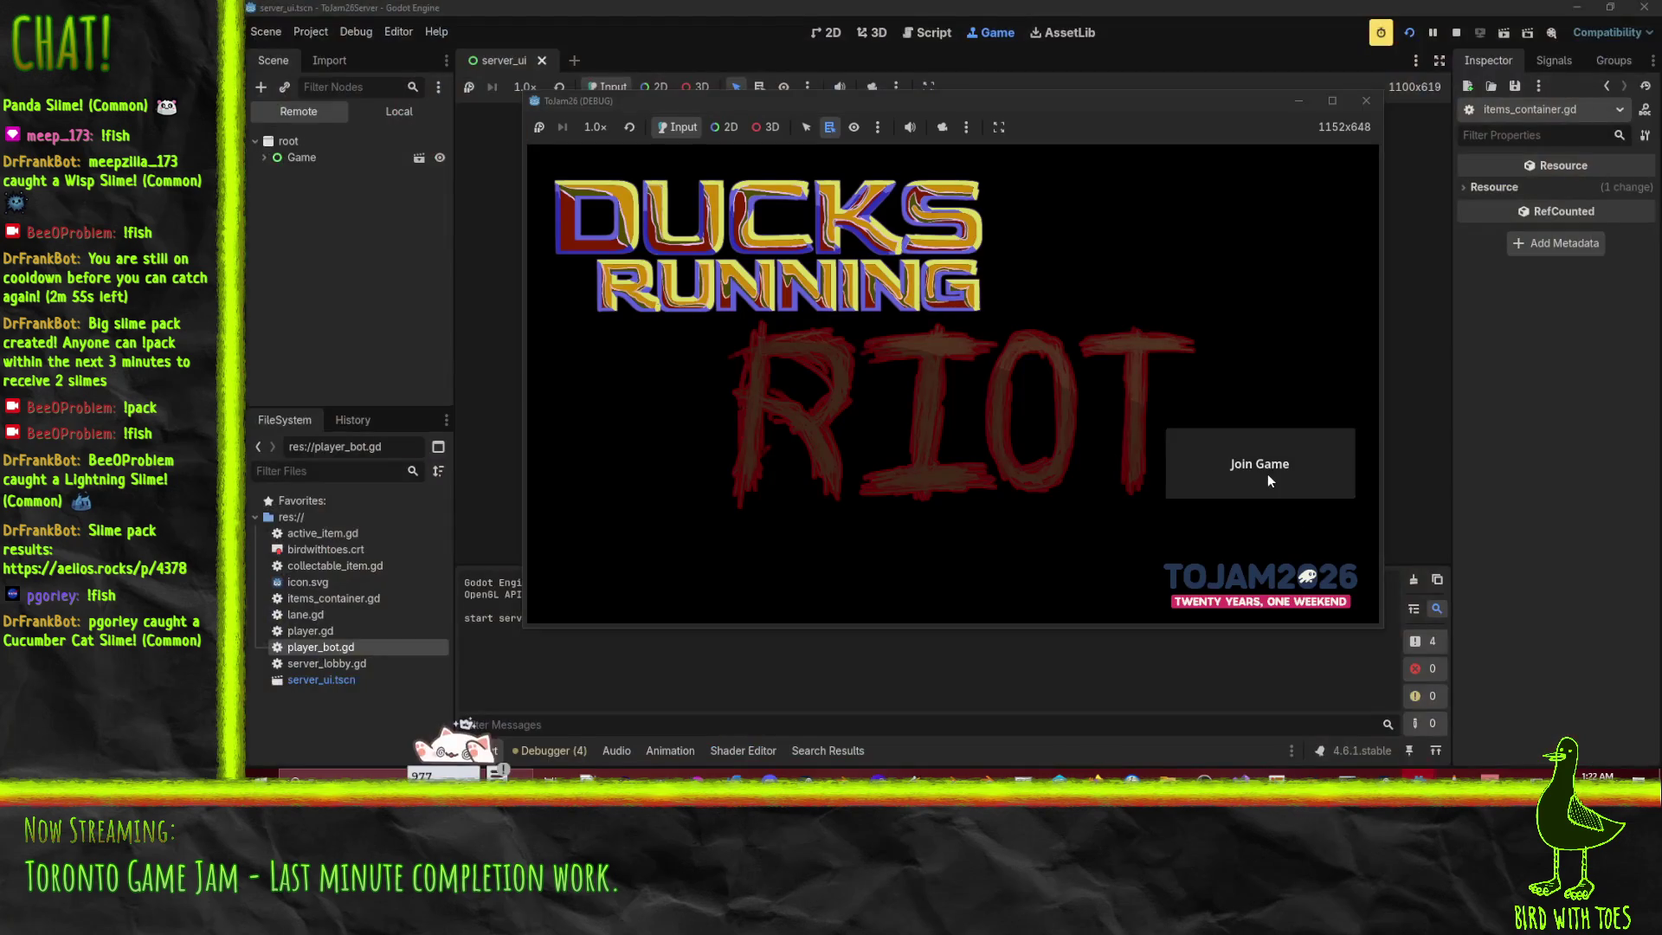
click(1270, 476)
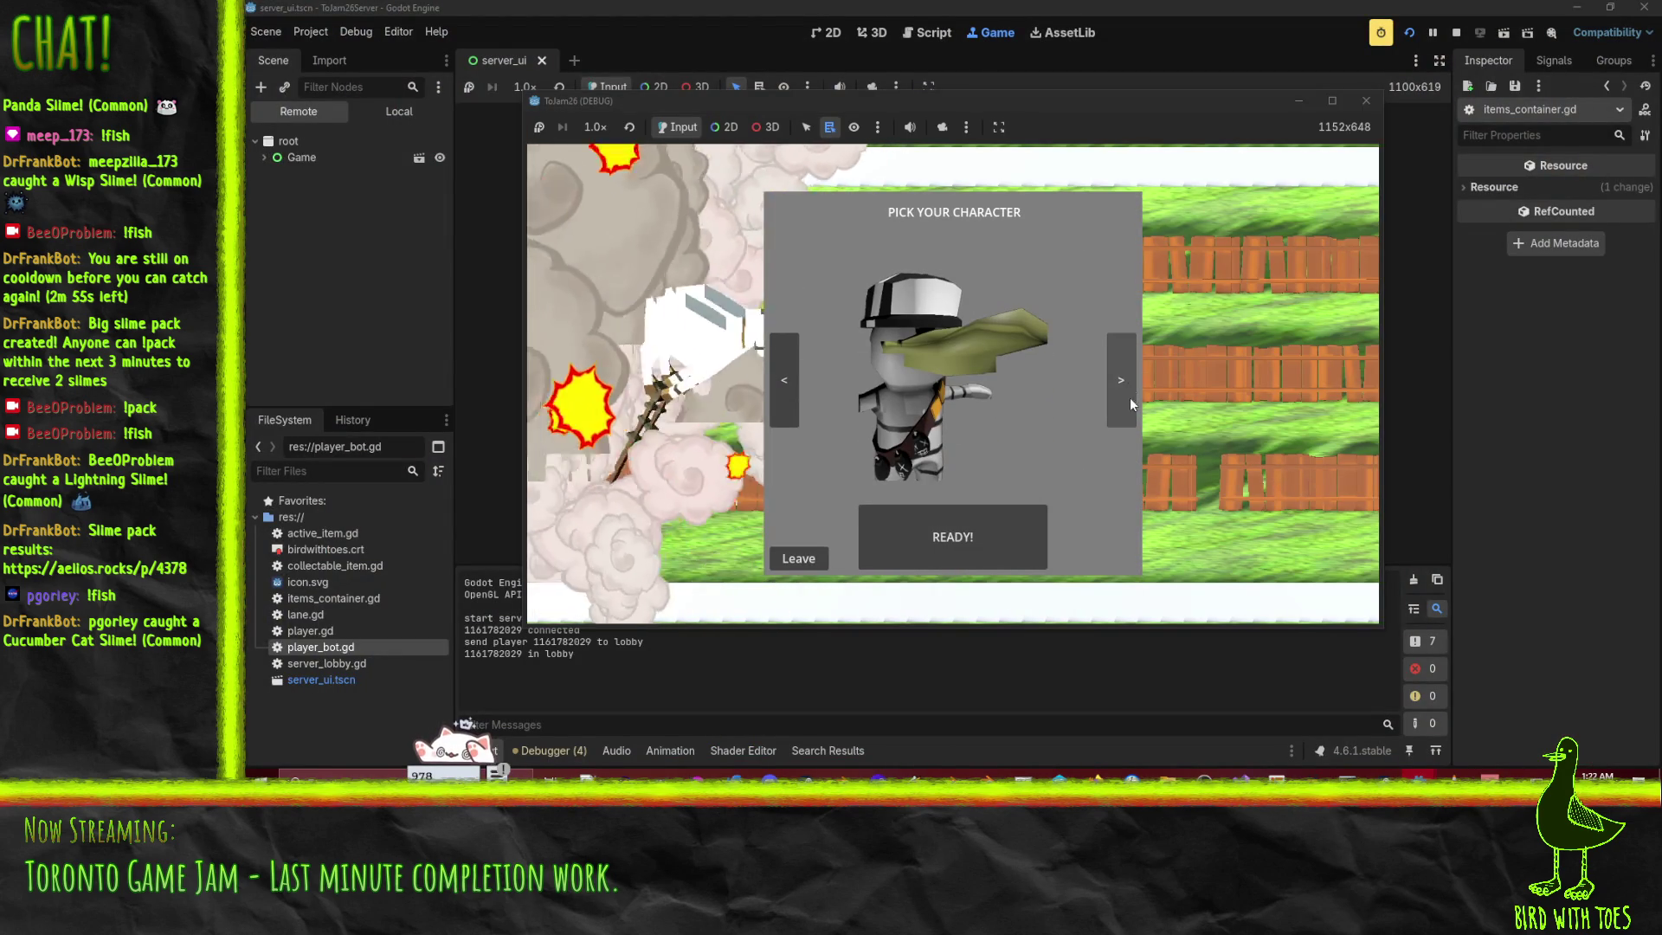
click(1113, 396)
click(1020, 548)
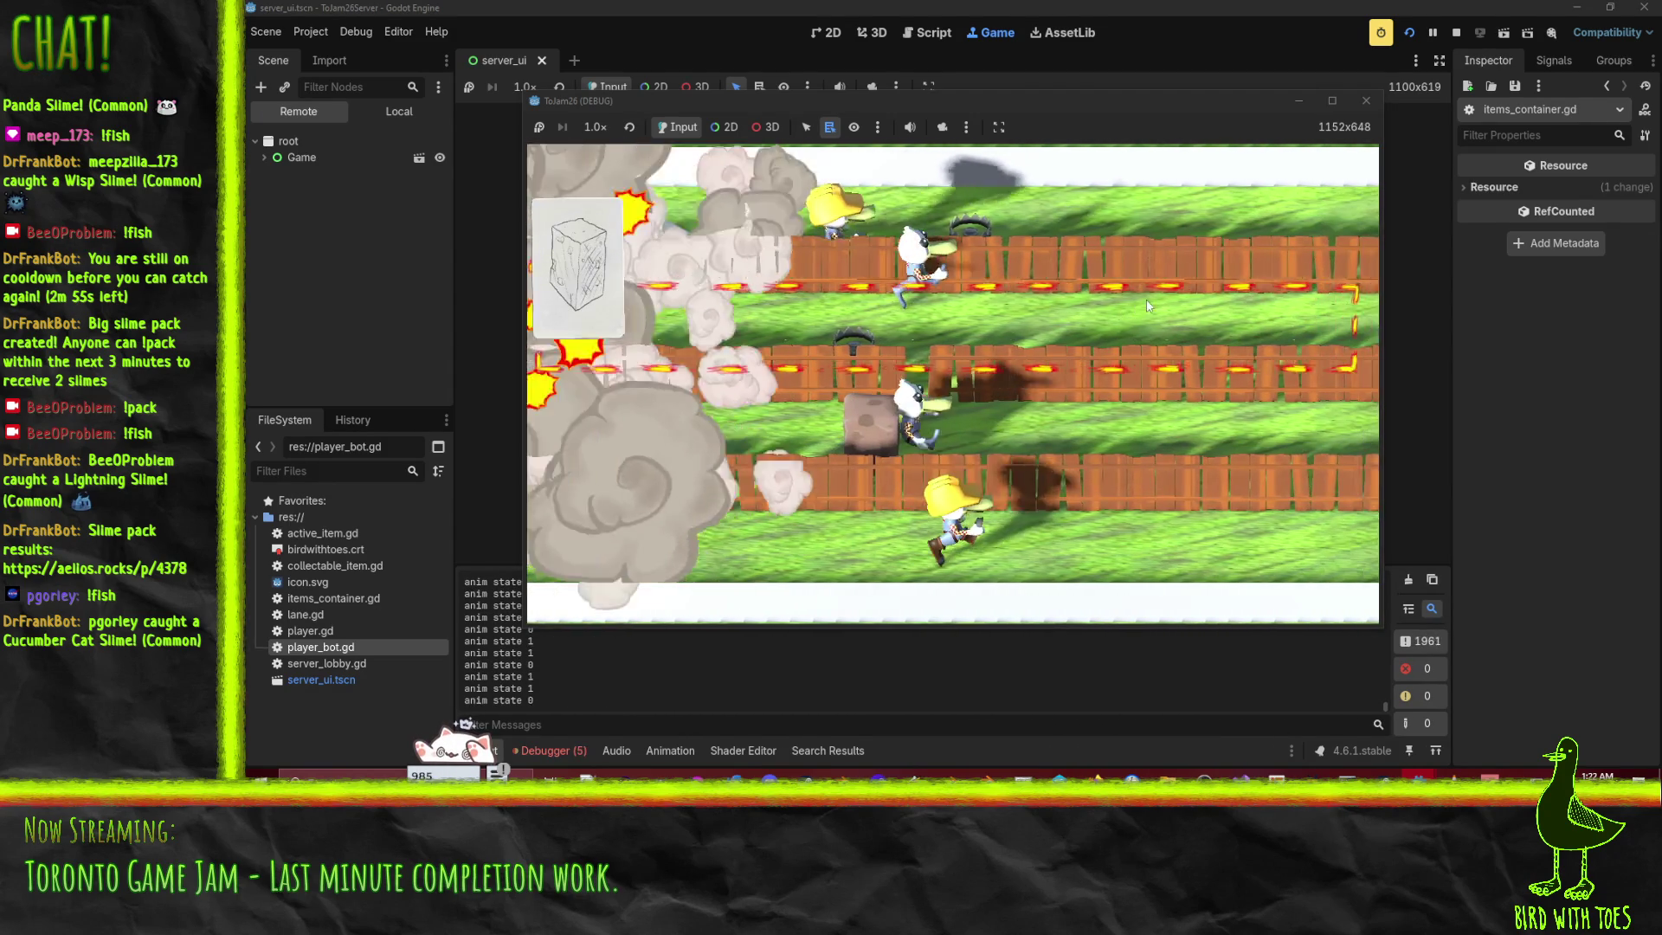
Race against the bots, dropping a crate and placing a block in the middle lane, then stop the server run
click(1146, 301)
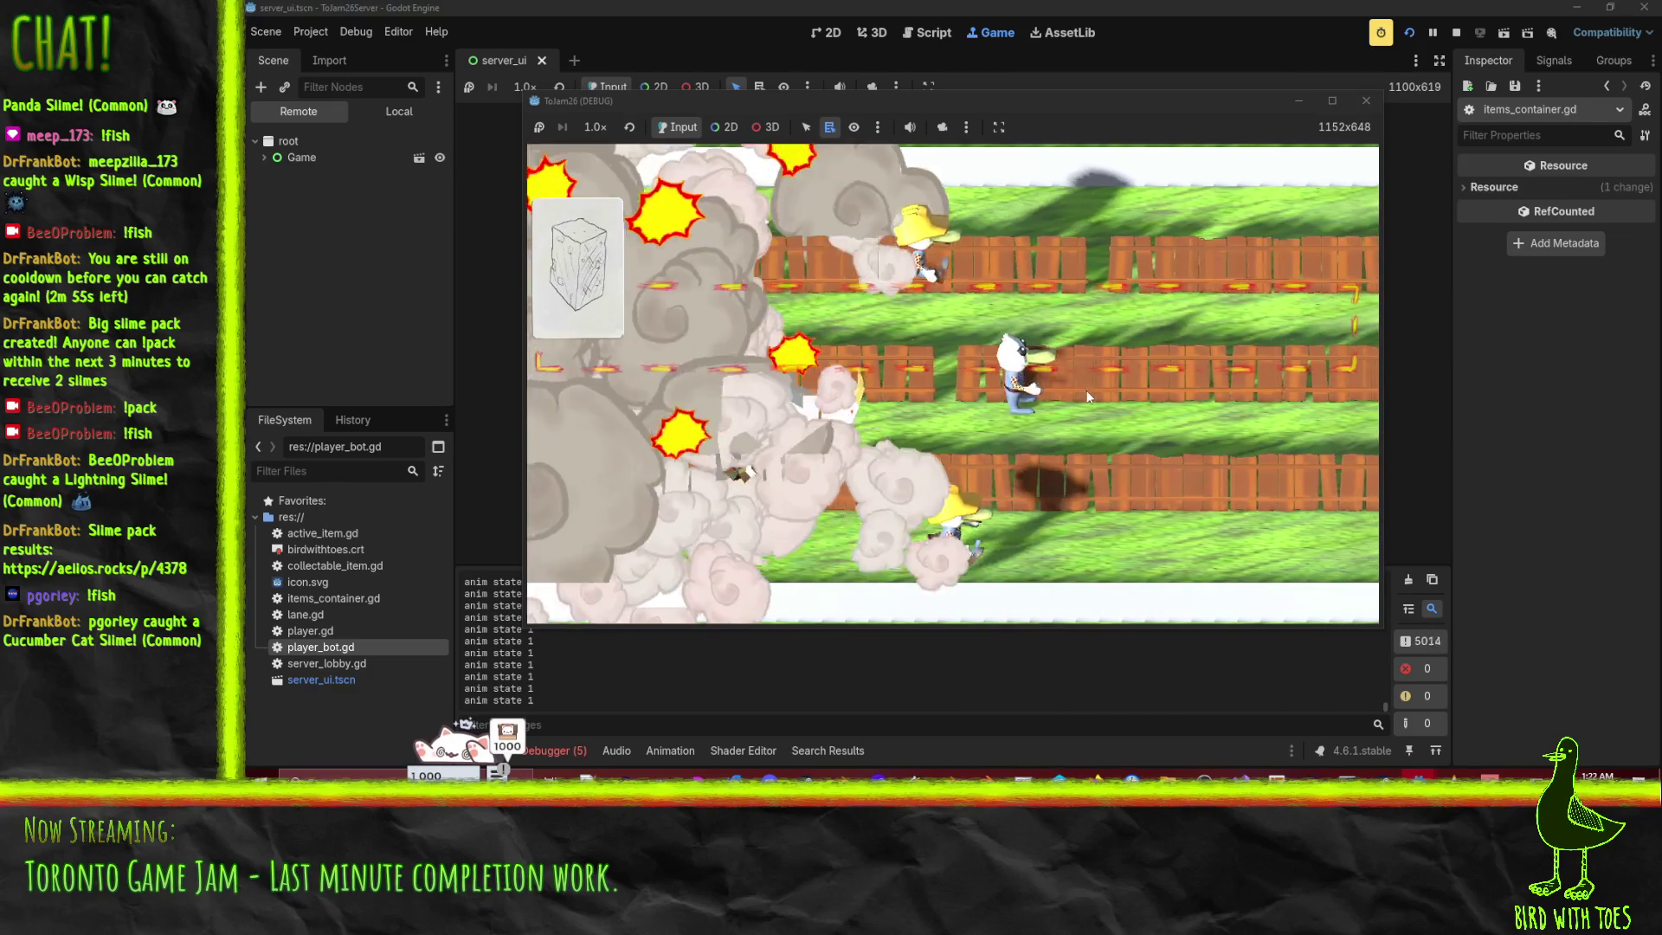
drag(576, 269, 1104, 400)
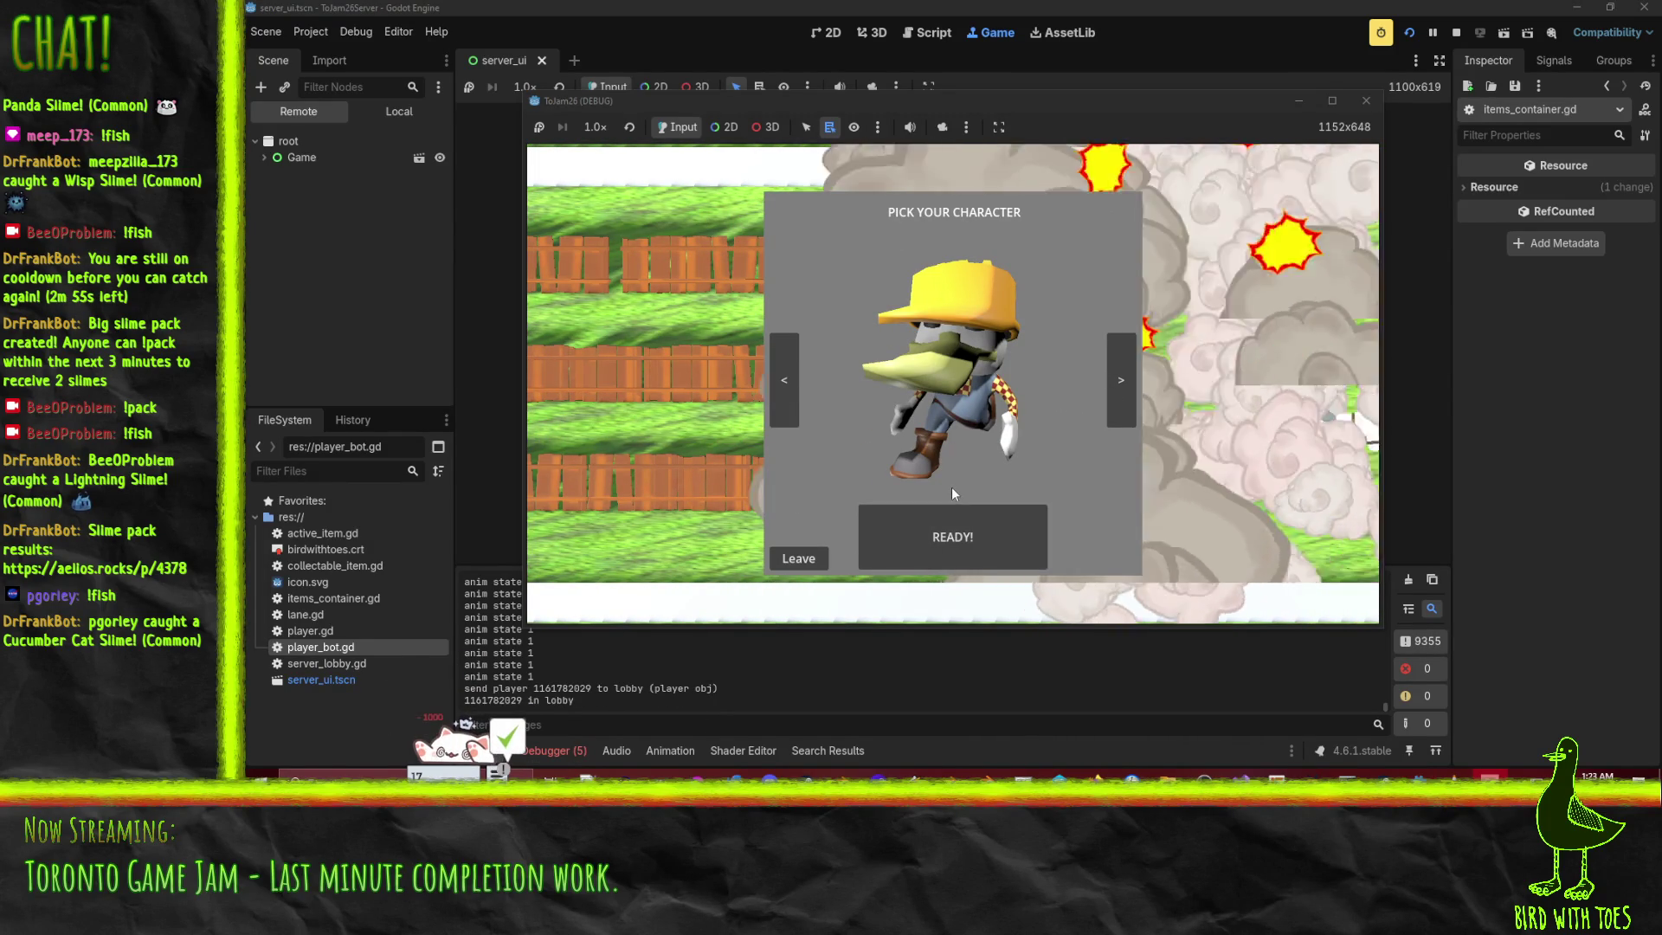
click(1456, 32)
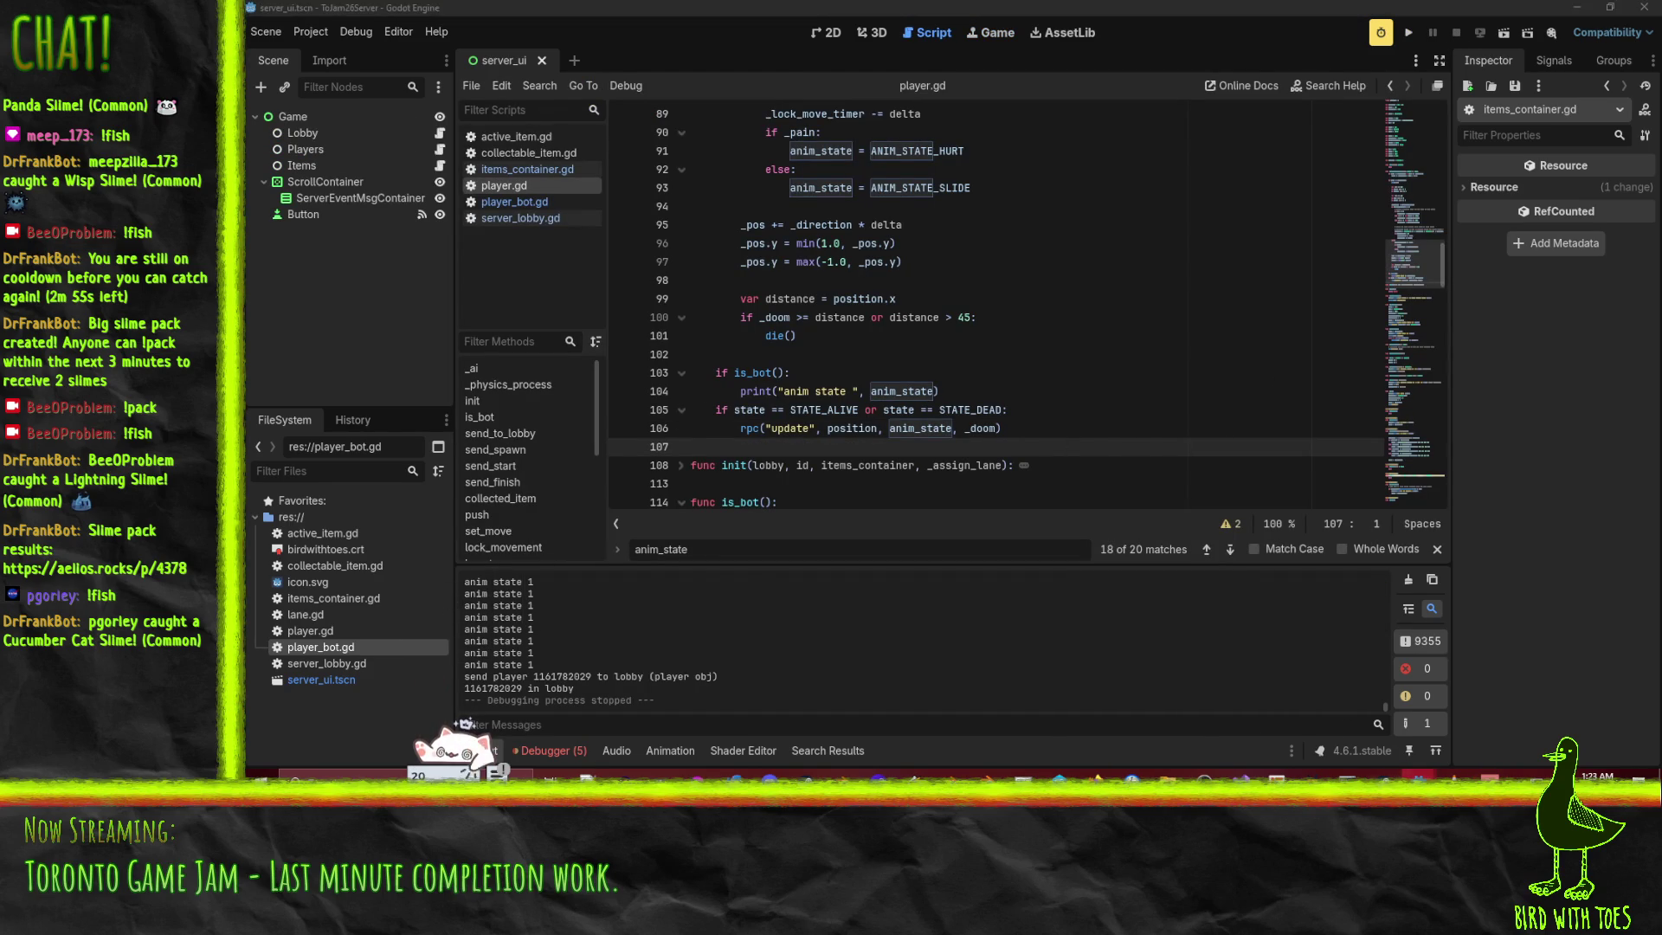
Close the client game window
mouse_move(1414, 776)
click(1571, 708)
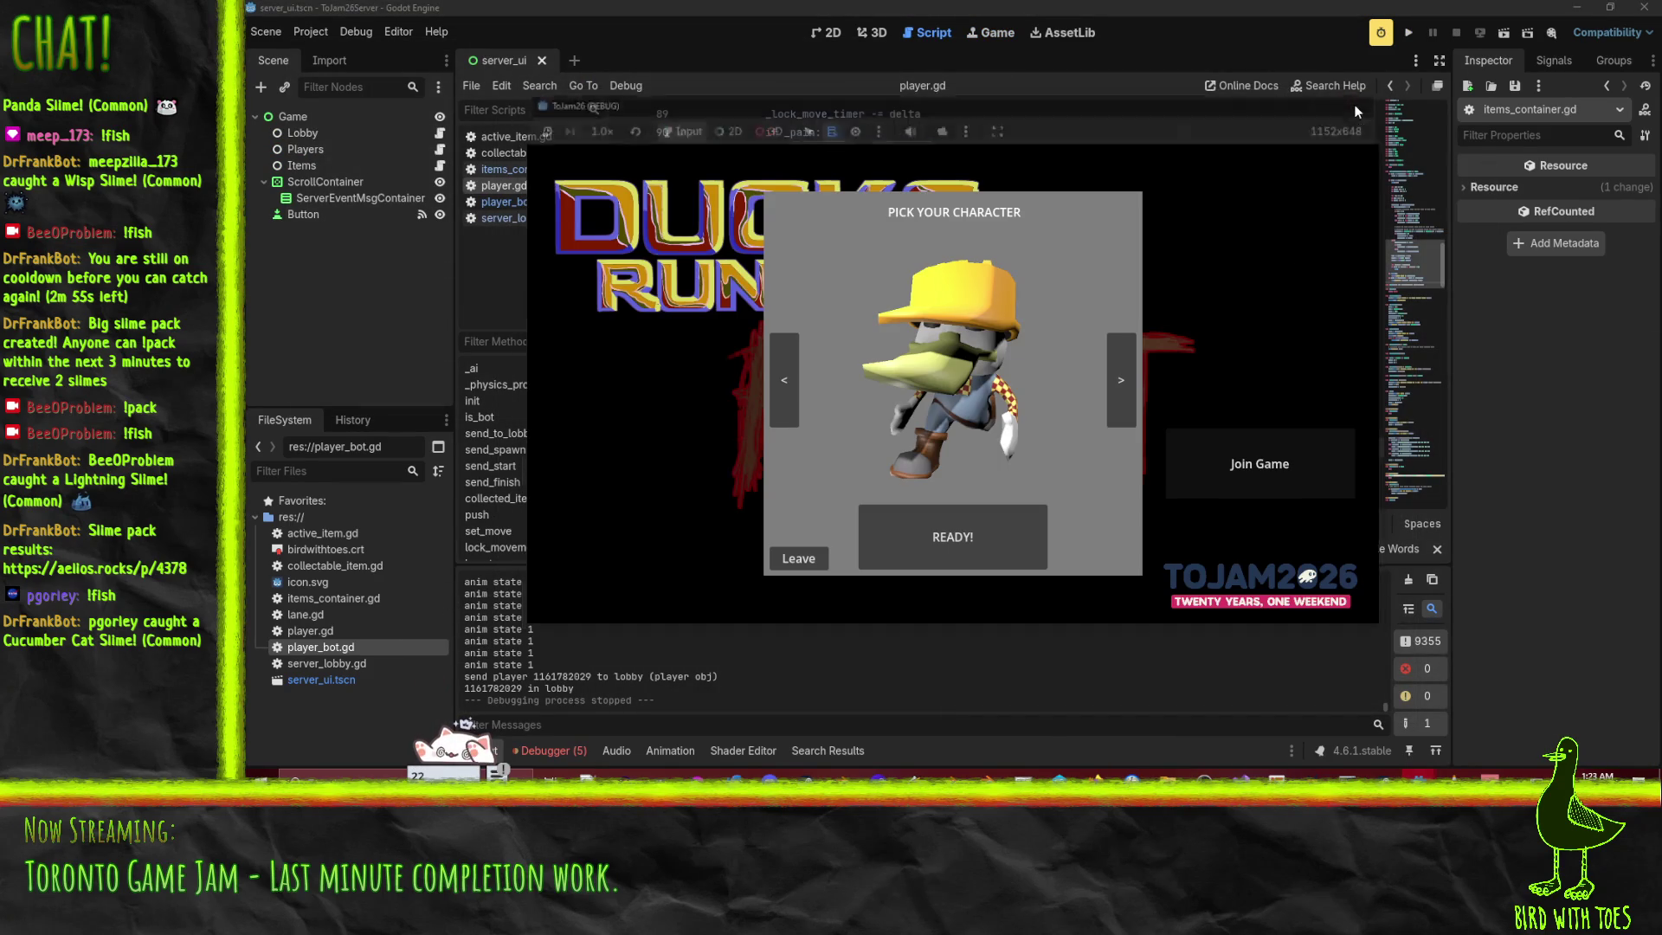
click(1365, 101)
Delete the bot's 'anim state' print lines from player.gd, save, and return to the client editor
scroll(692, 502, down, 1)
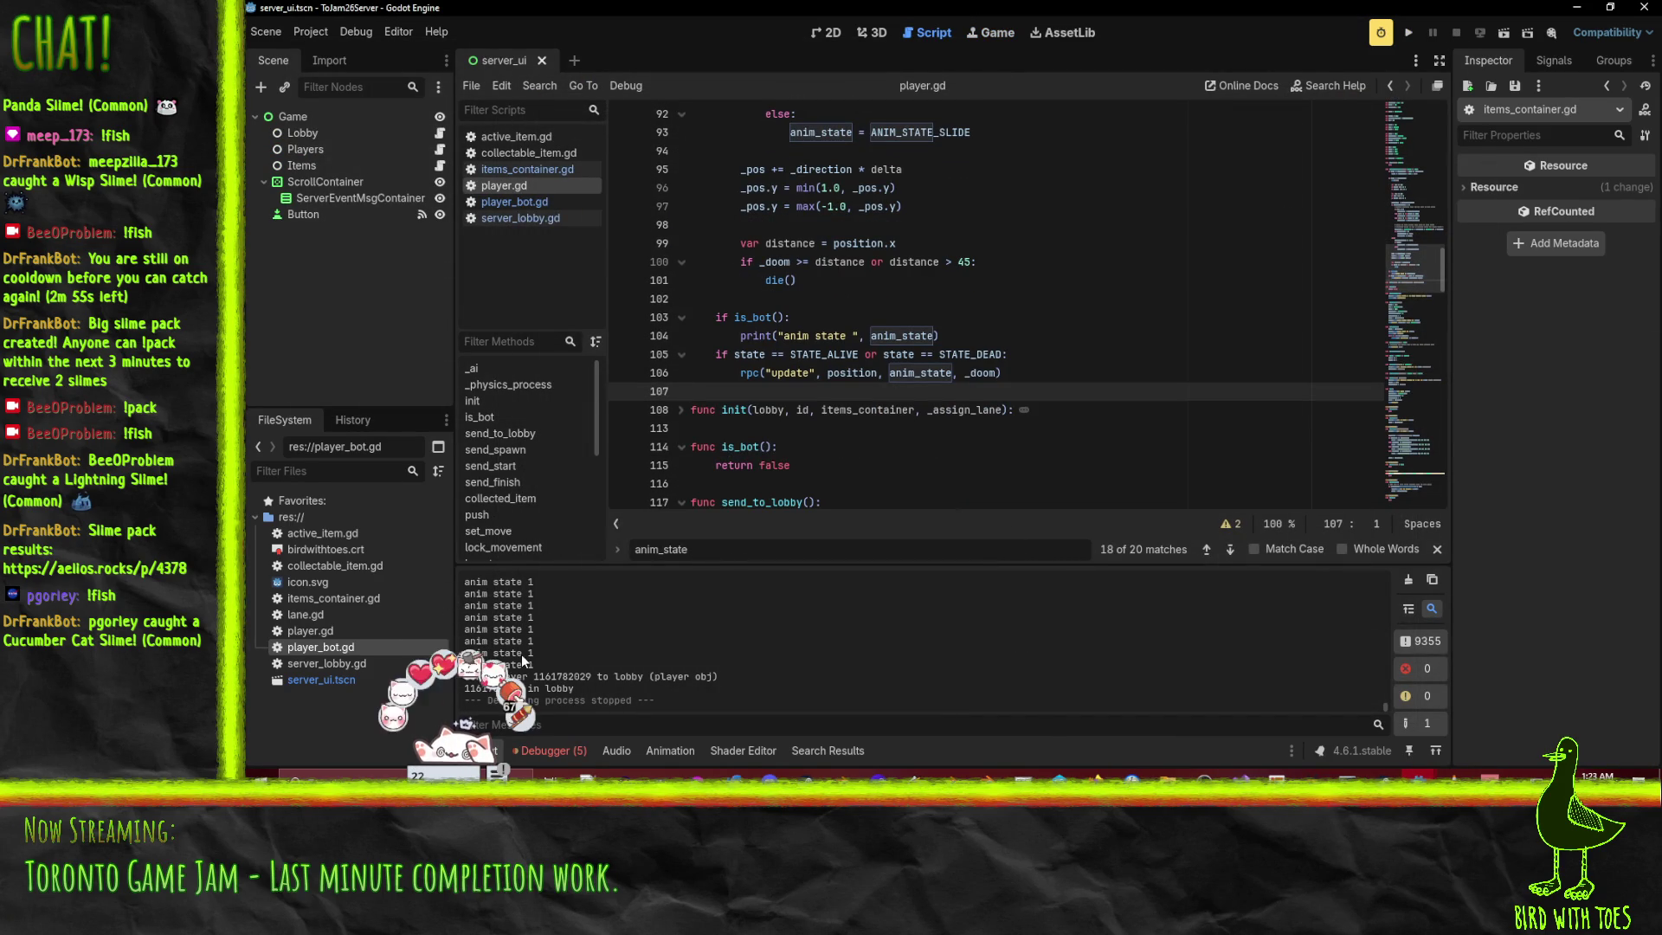
scroll(801, 389, up, 2)
click(801, 409)
key(Down)
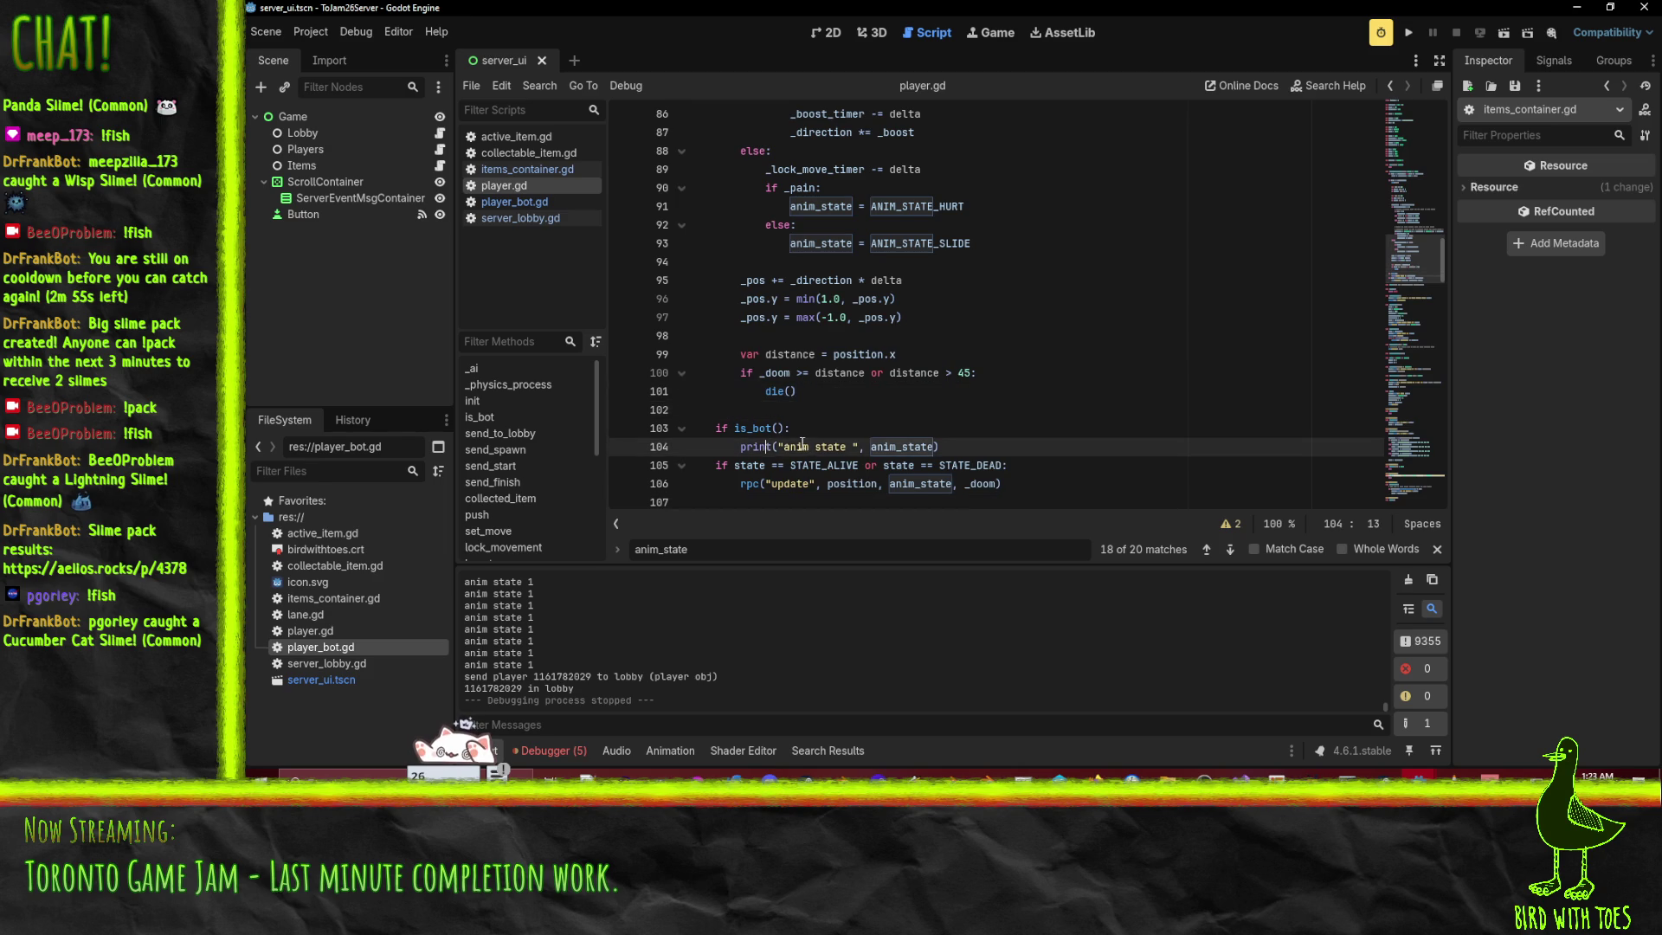
key(ctrl+shift+k)
key(ctrl+shift+k)
key(ctrl+s)
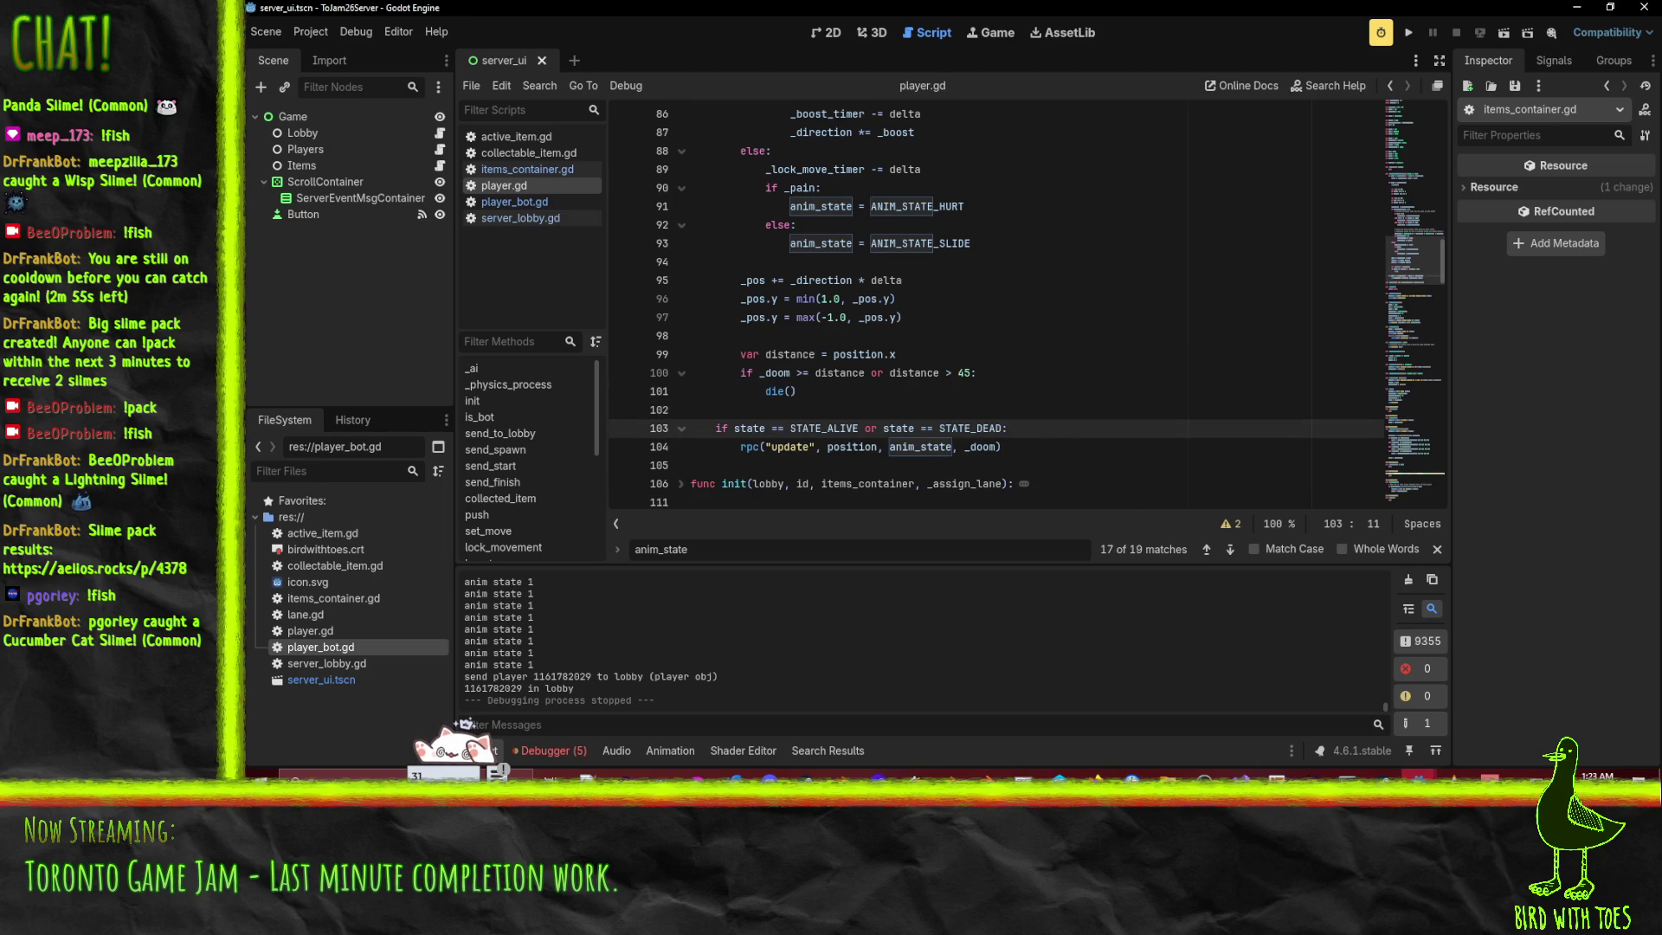
click(1525, 727)
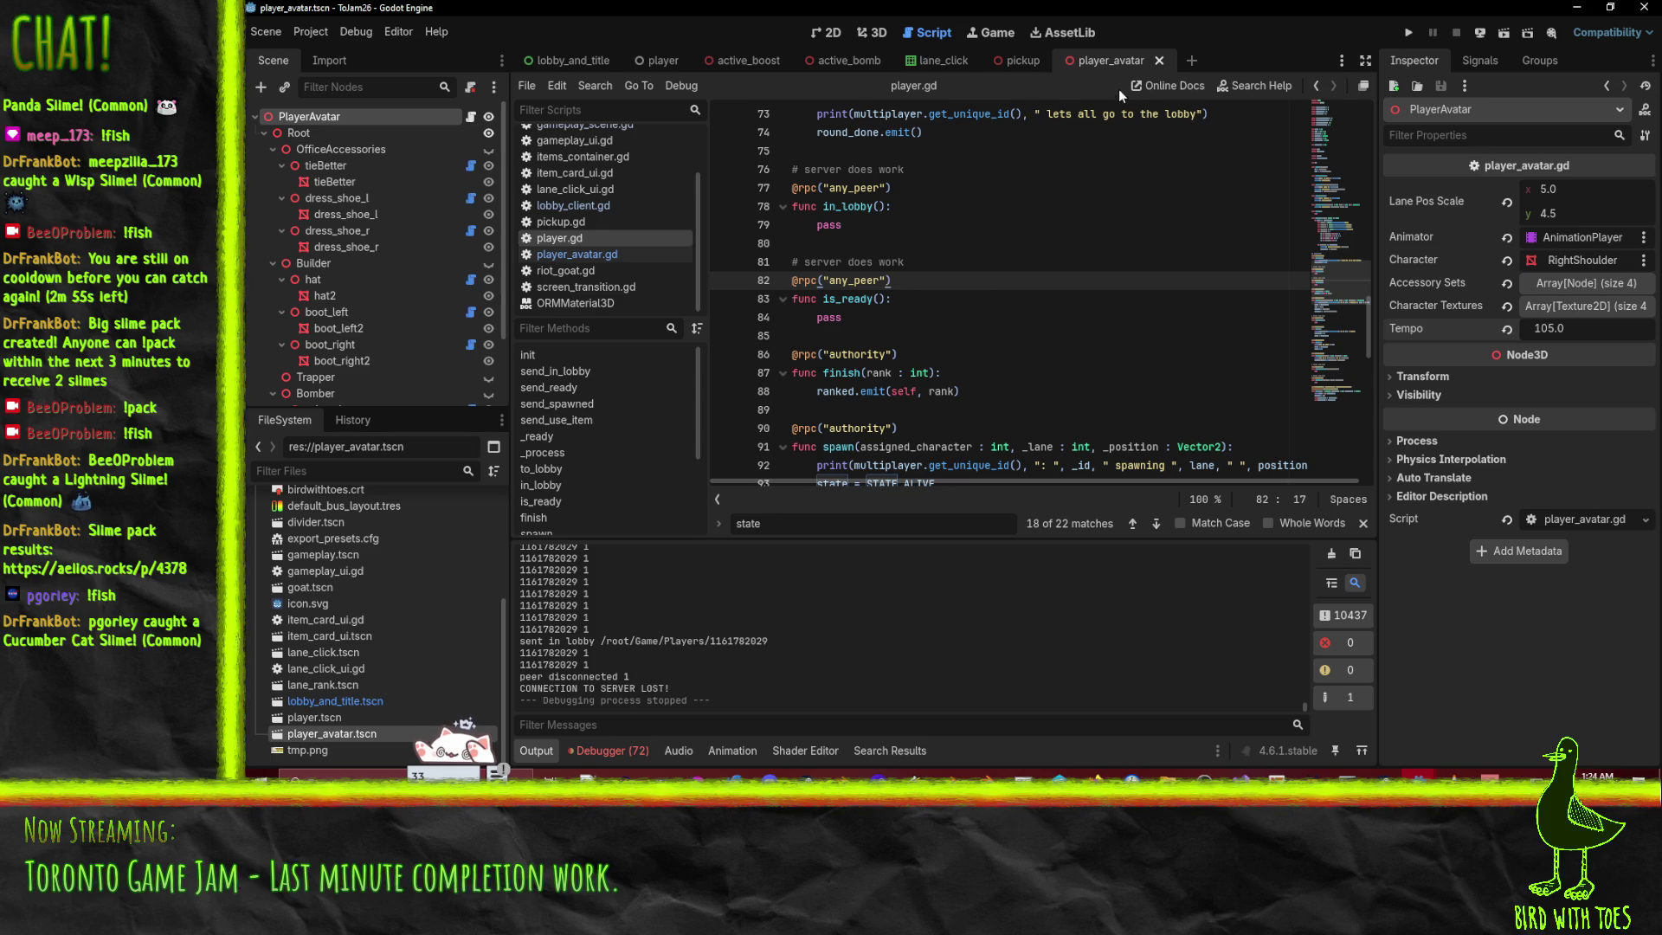
Switch to the 3D view and expand the Duck2 node in the scene tree
click(883, 29)
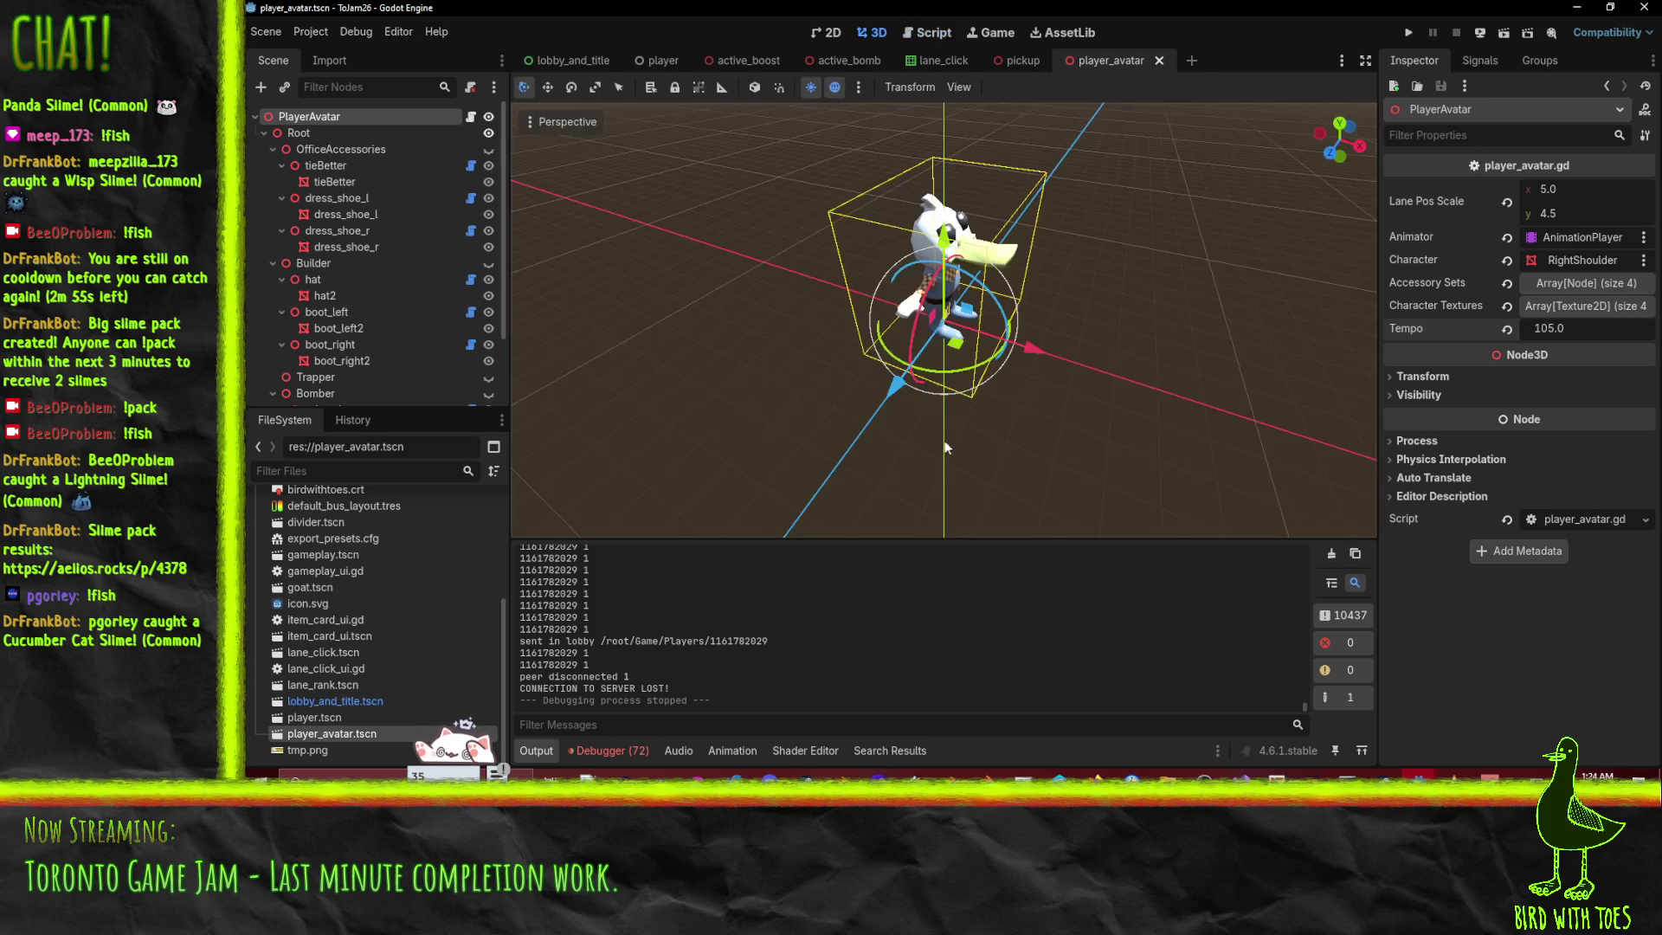
click(351, 137)
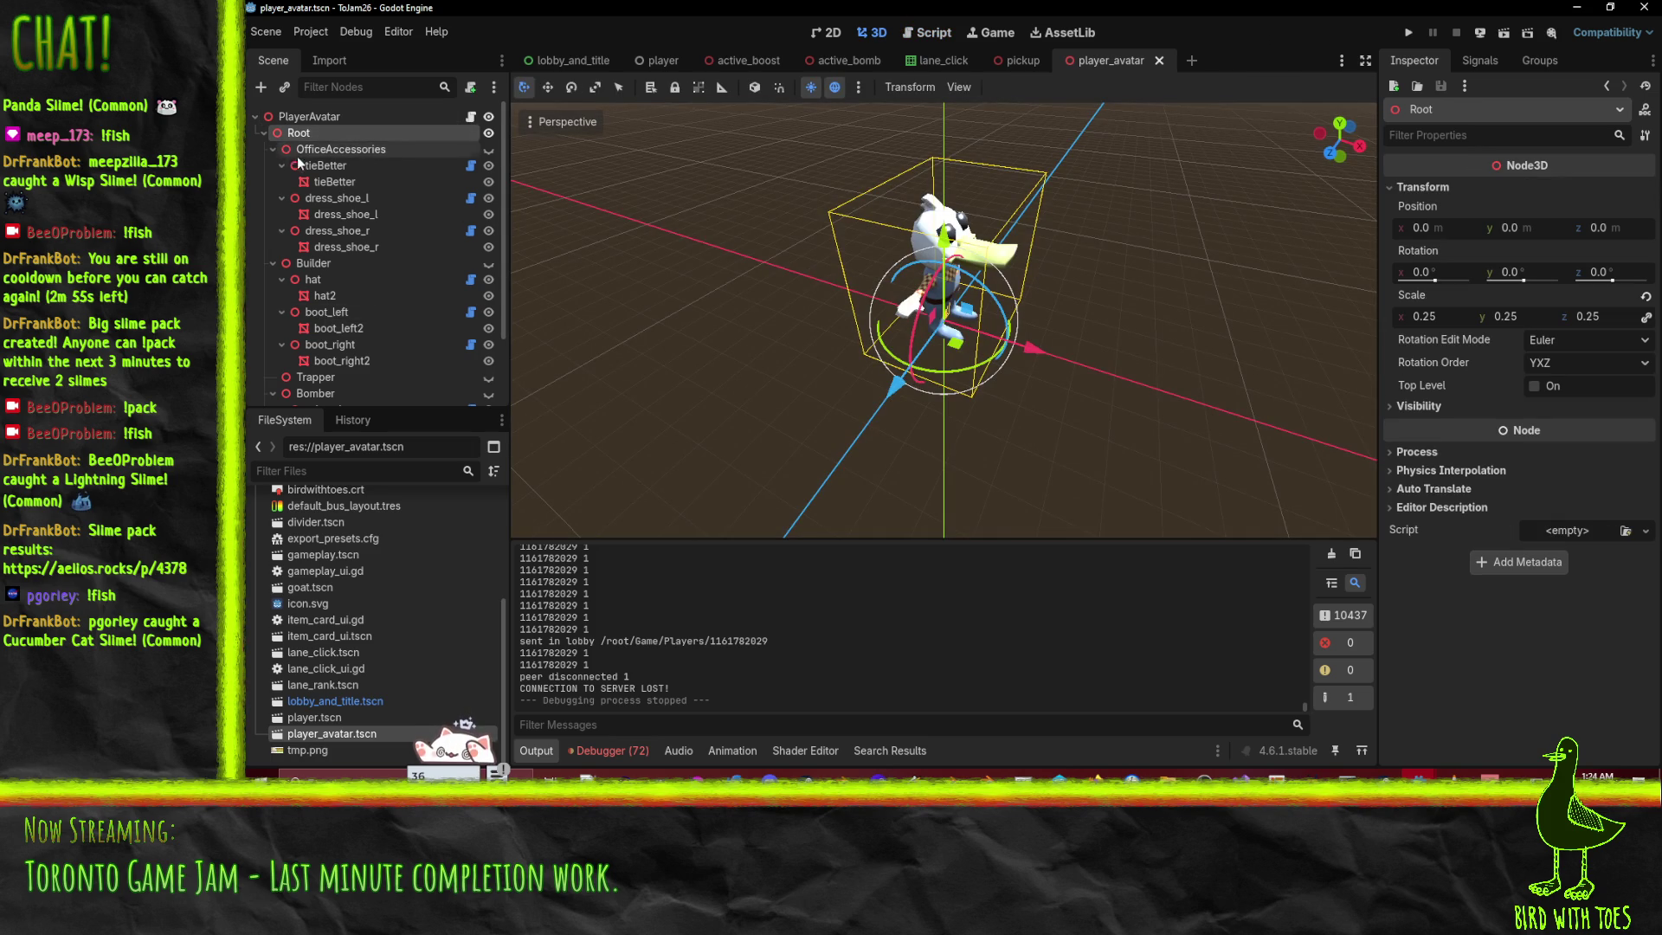
scroll(350, 204, down, 2)
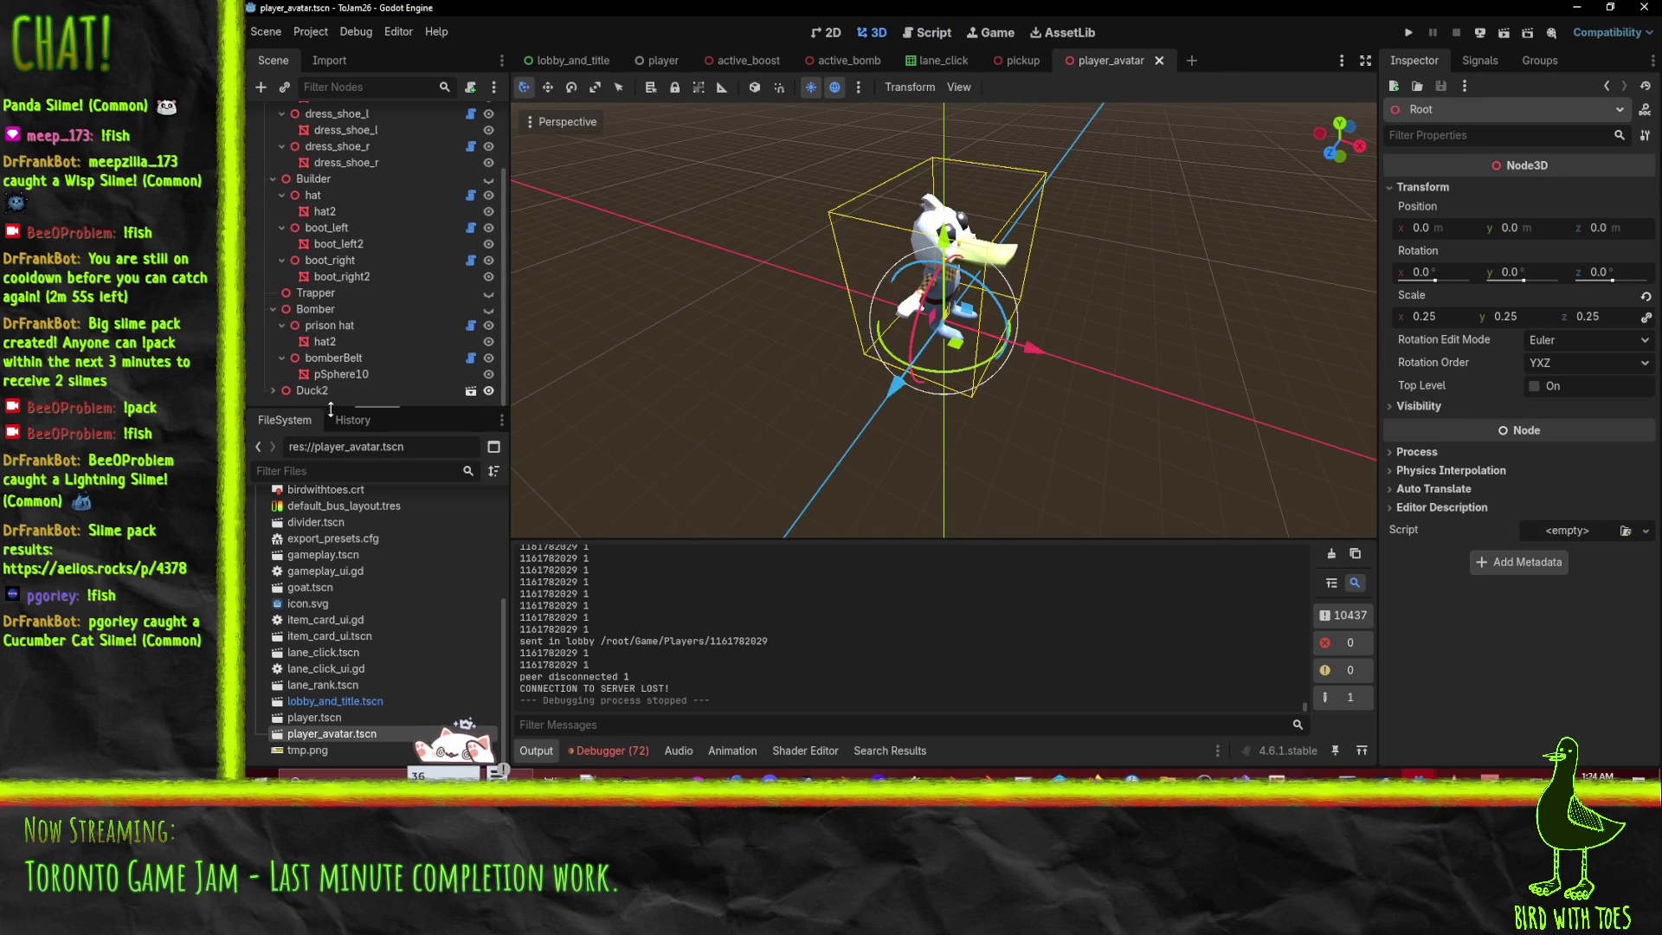
click(320, 386)
click(266, 388)
scroll(275, 370, down, 6)
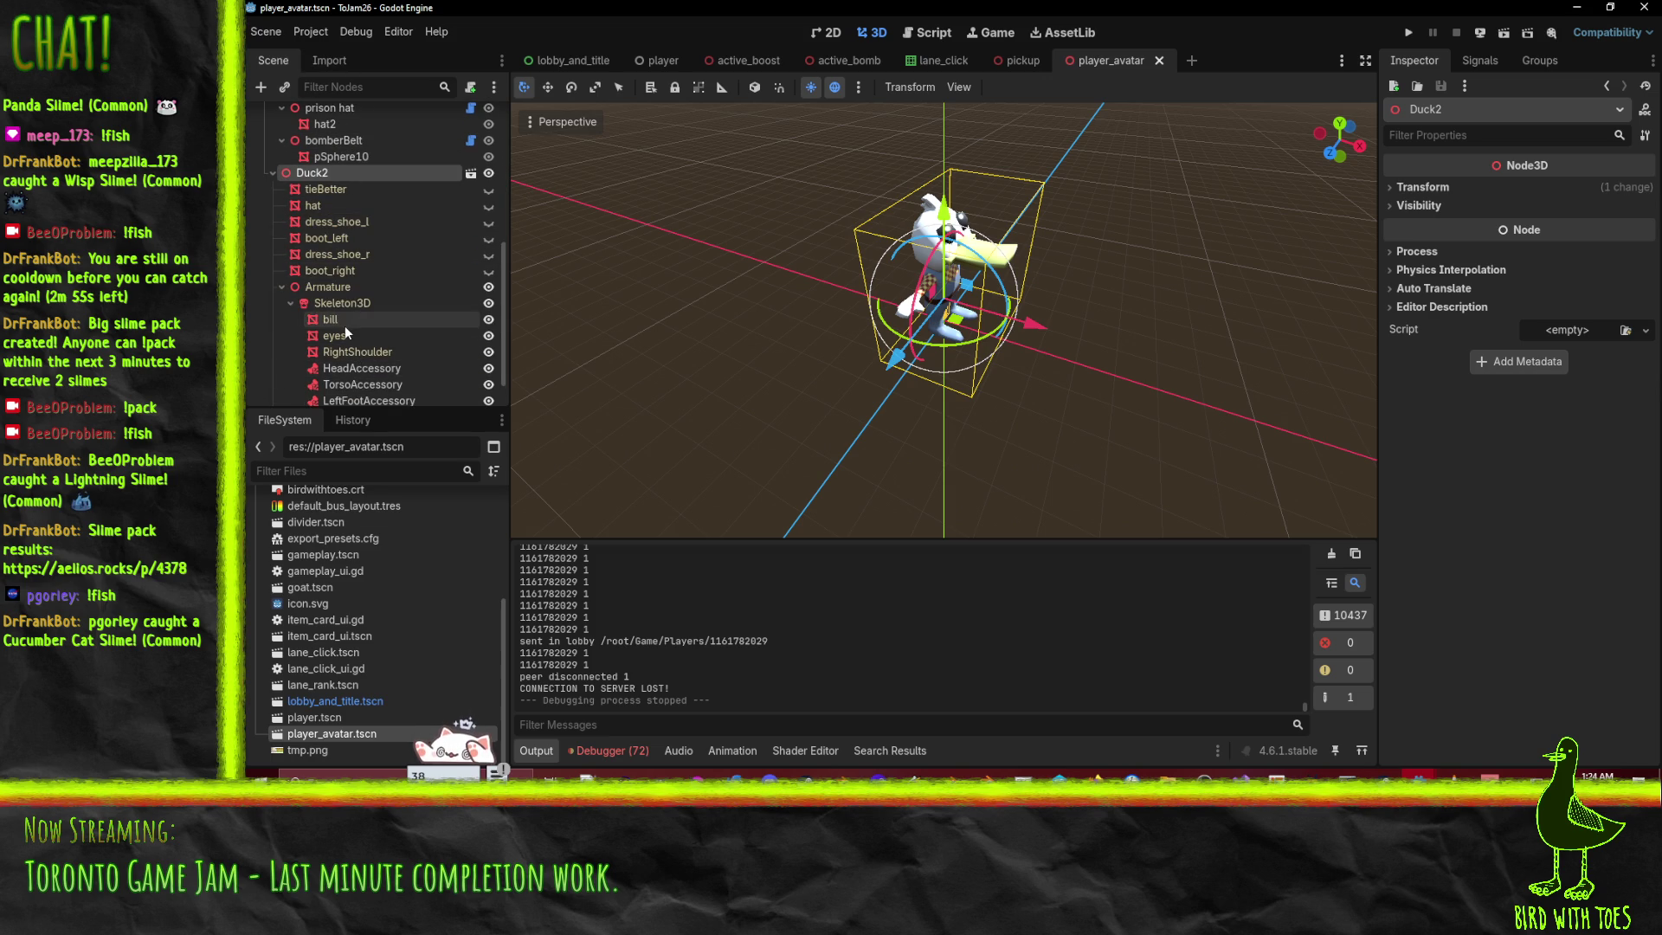
Make Duck2 local after the foreign-scene alert blocks deleting its accessories
click(341, 192)
shift+click(425, 271)
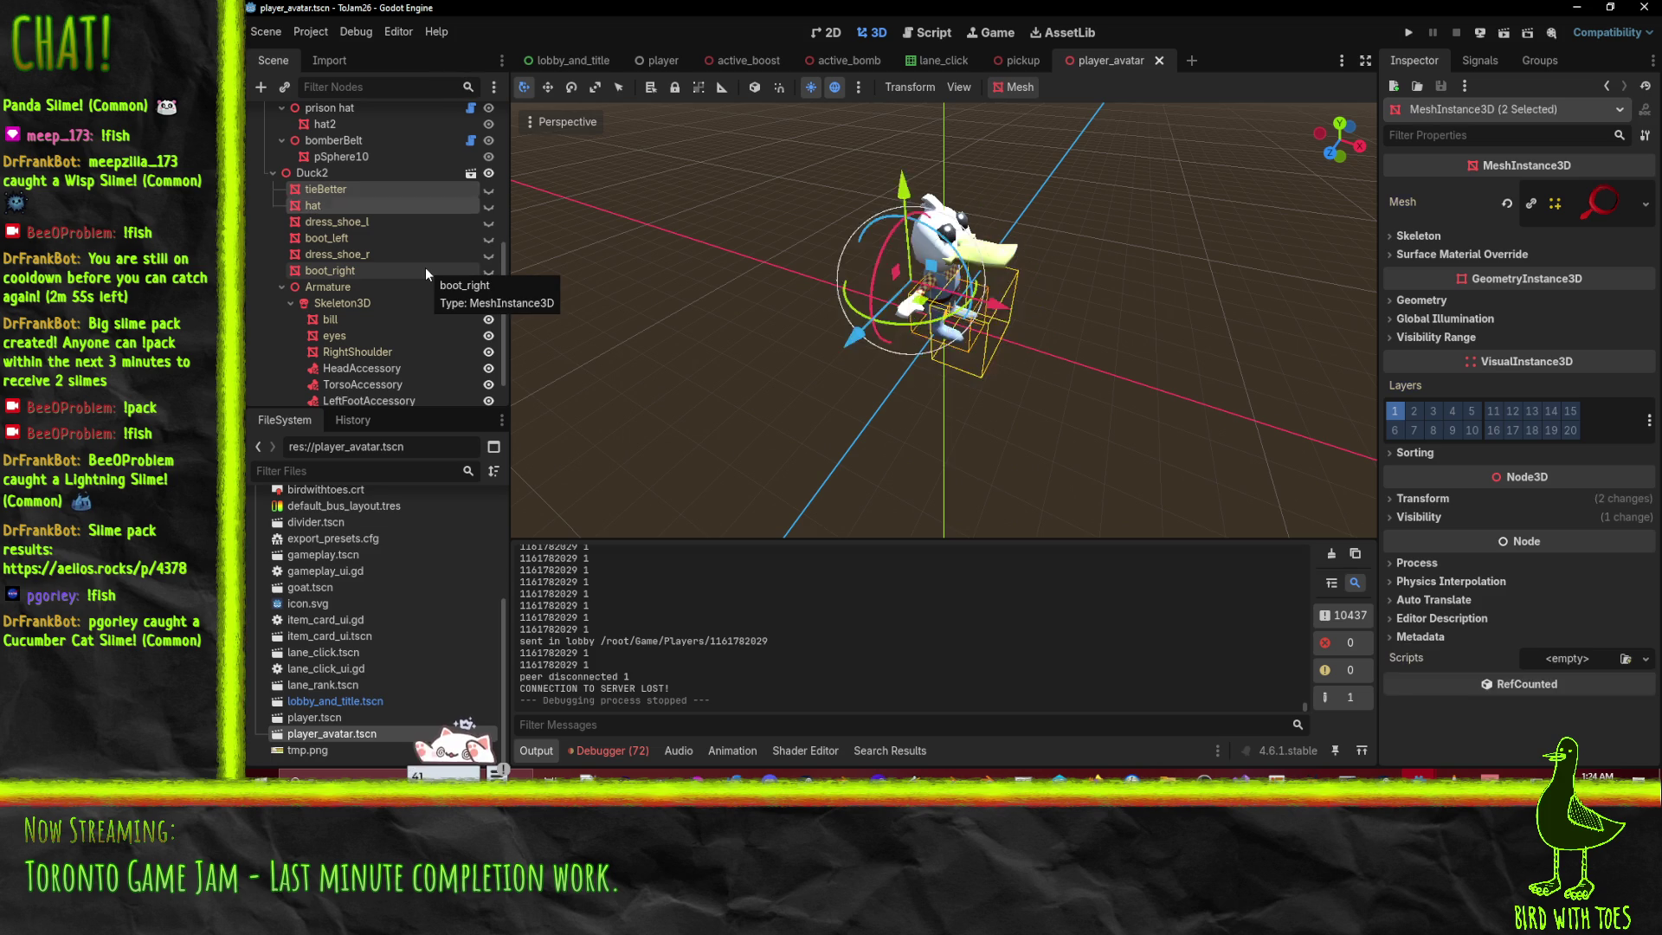
key(Delete)
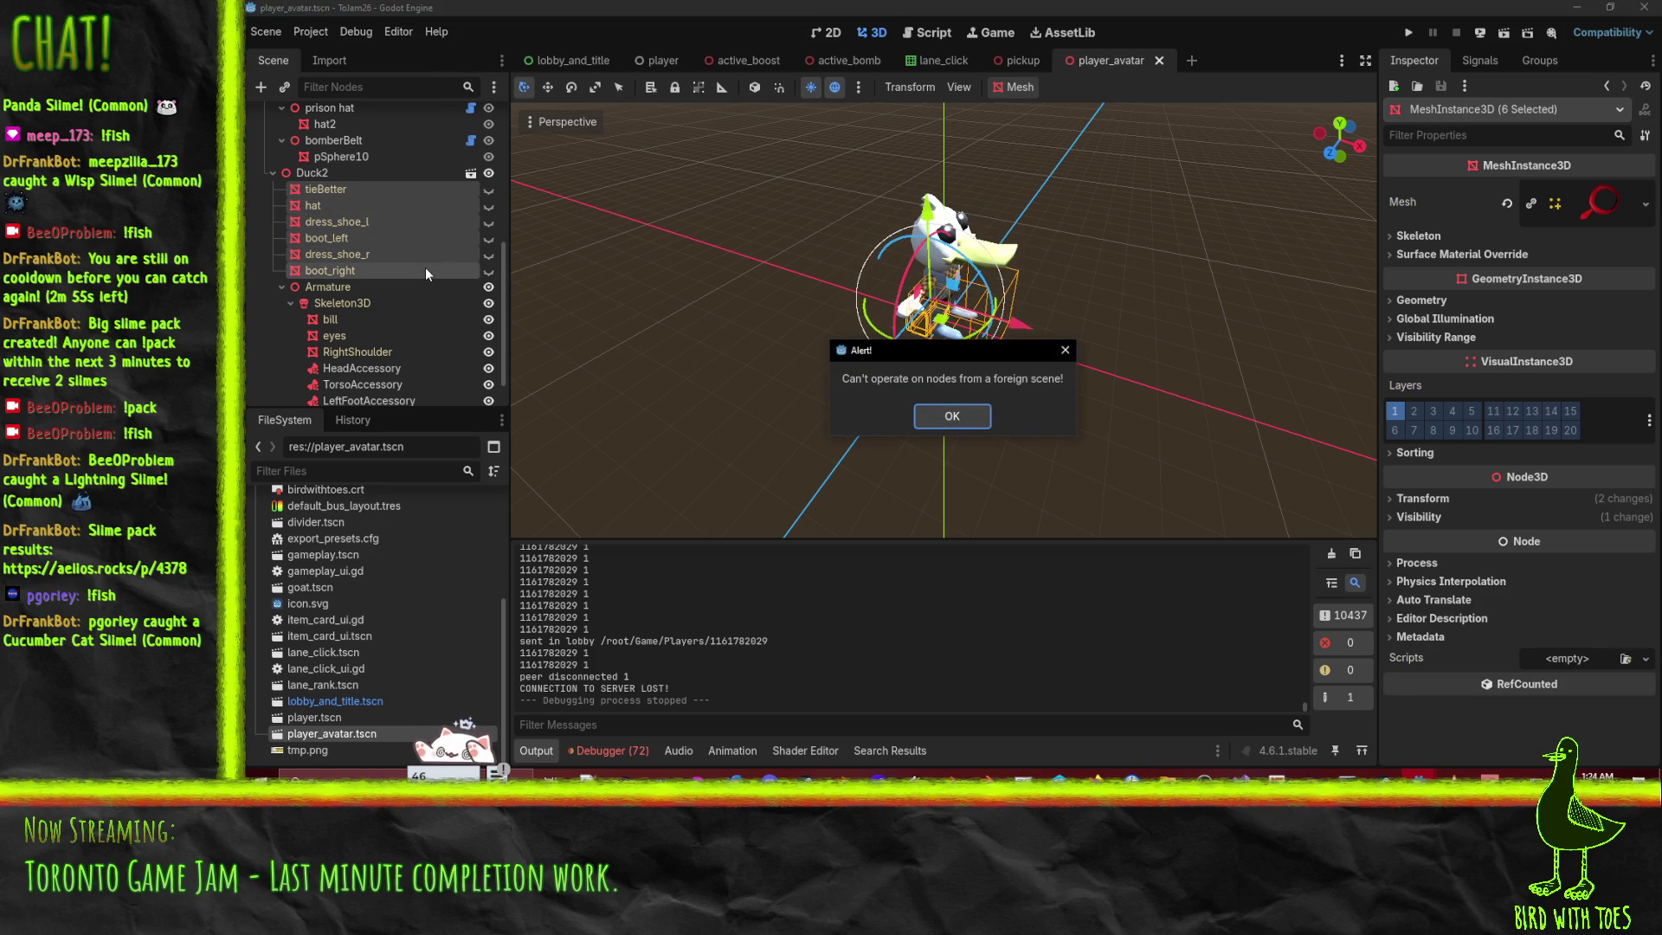
click(932, 418)
click(296, 179)
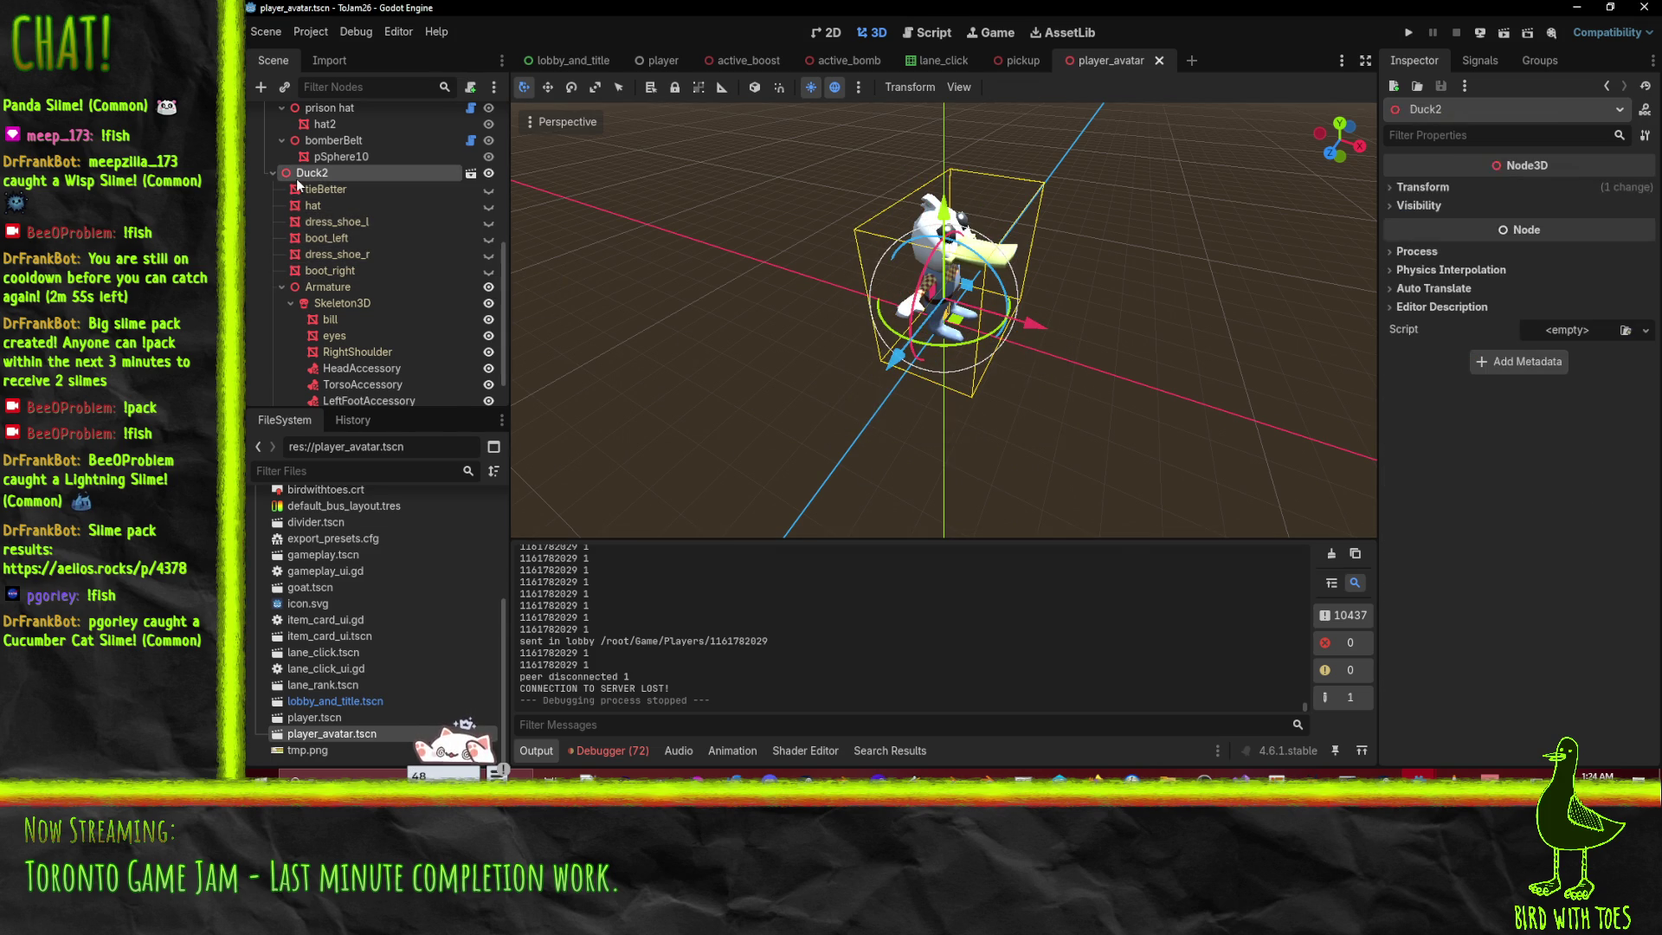
right_click(296, 178)
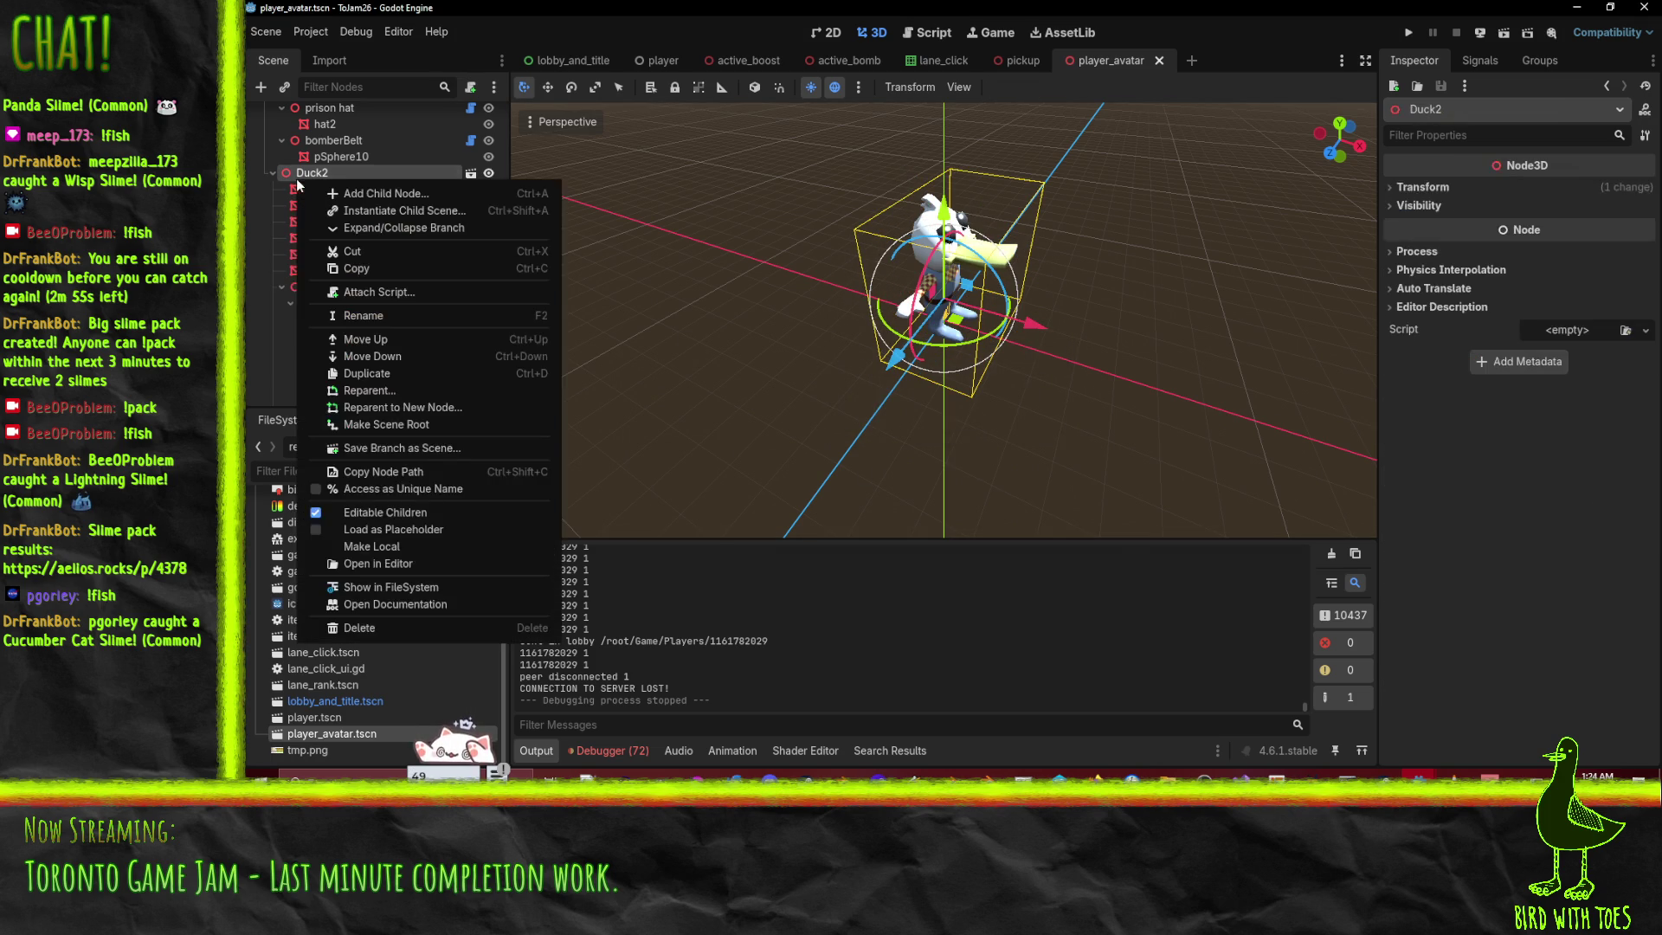
click(451, 547)
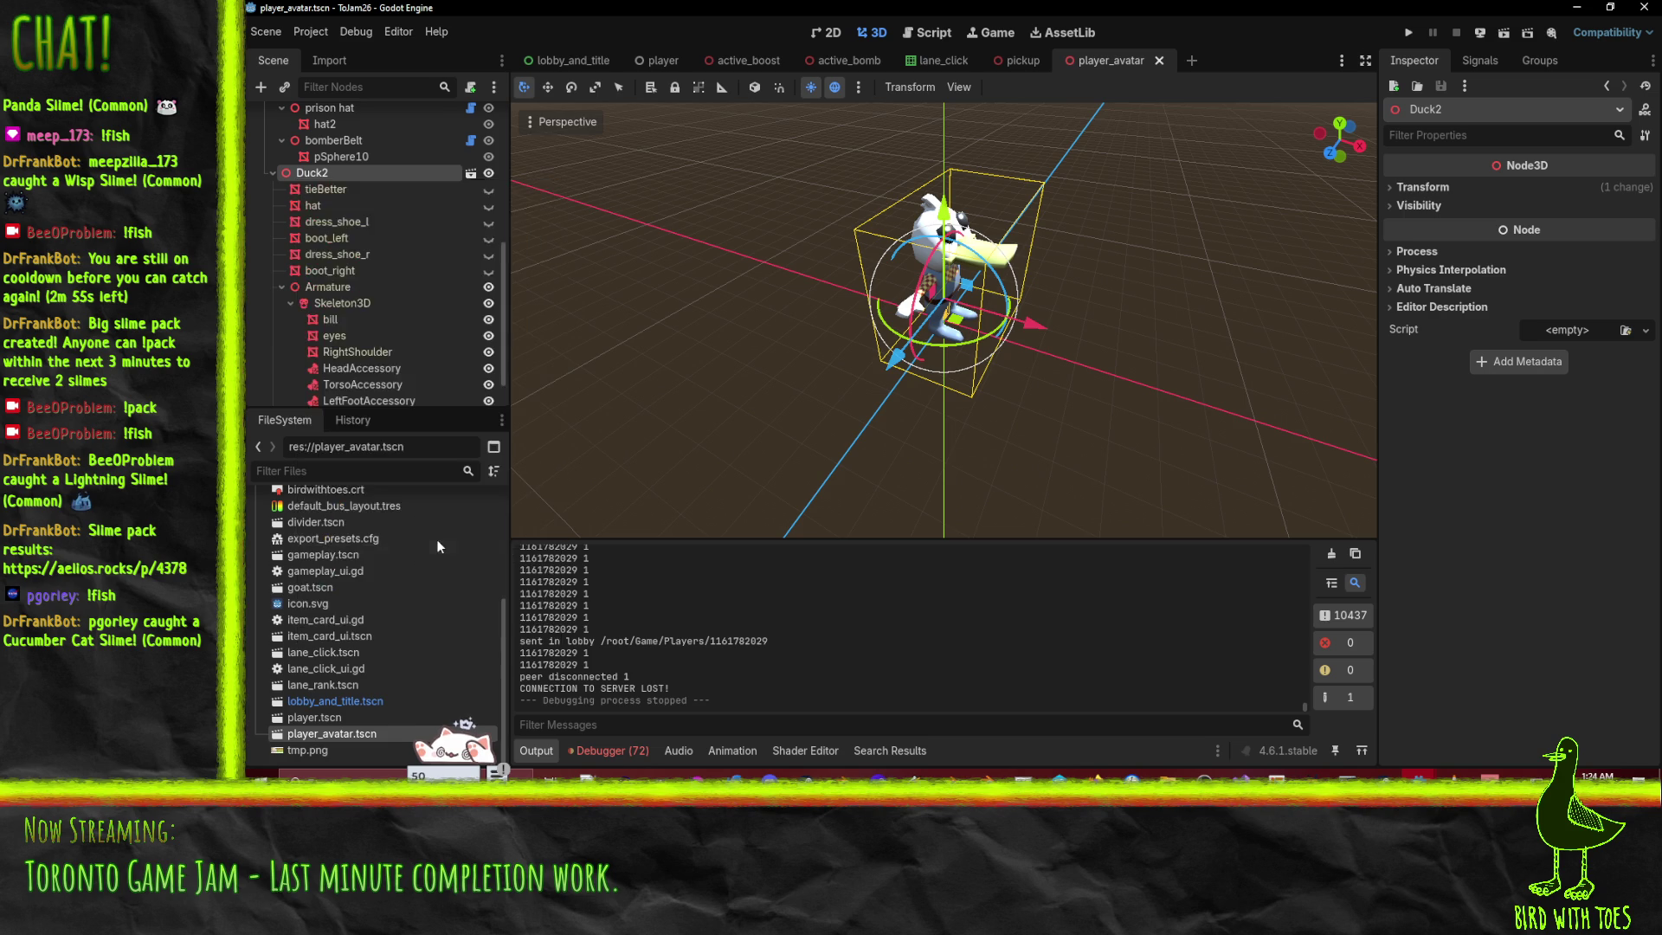
Delete the six accessory meshes, tieBetter through boot_right
click(350, 193)
shift+click(462, 275)
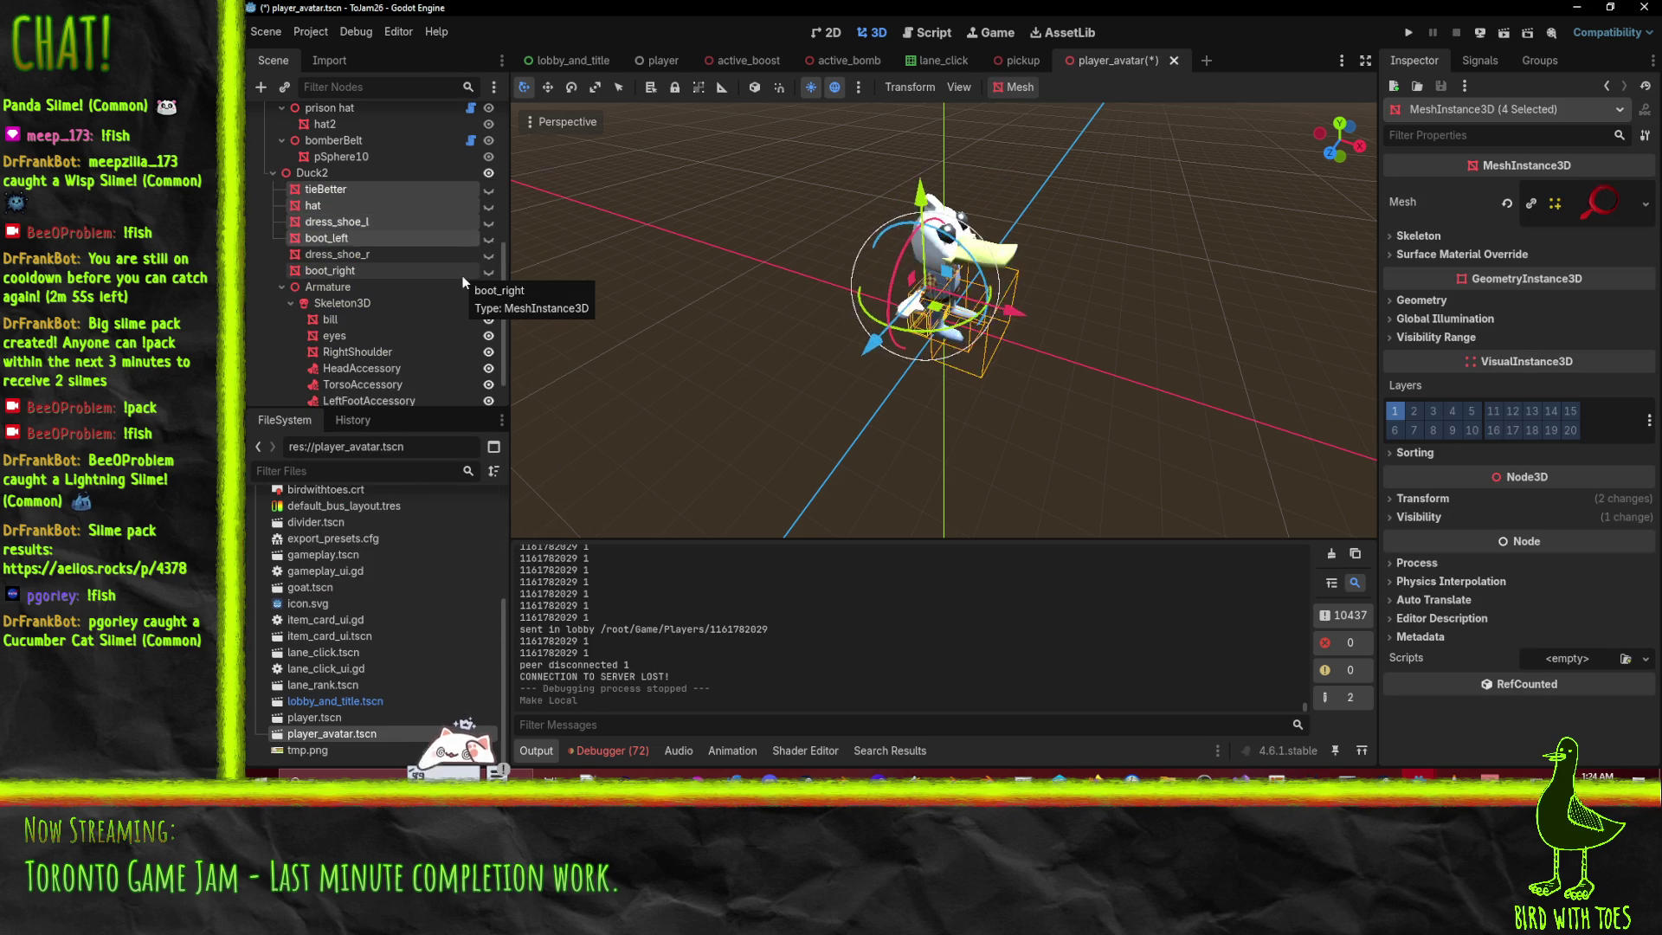
key(Delete)
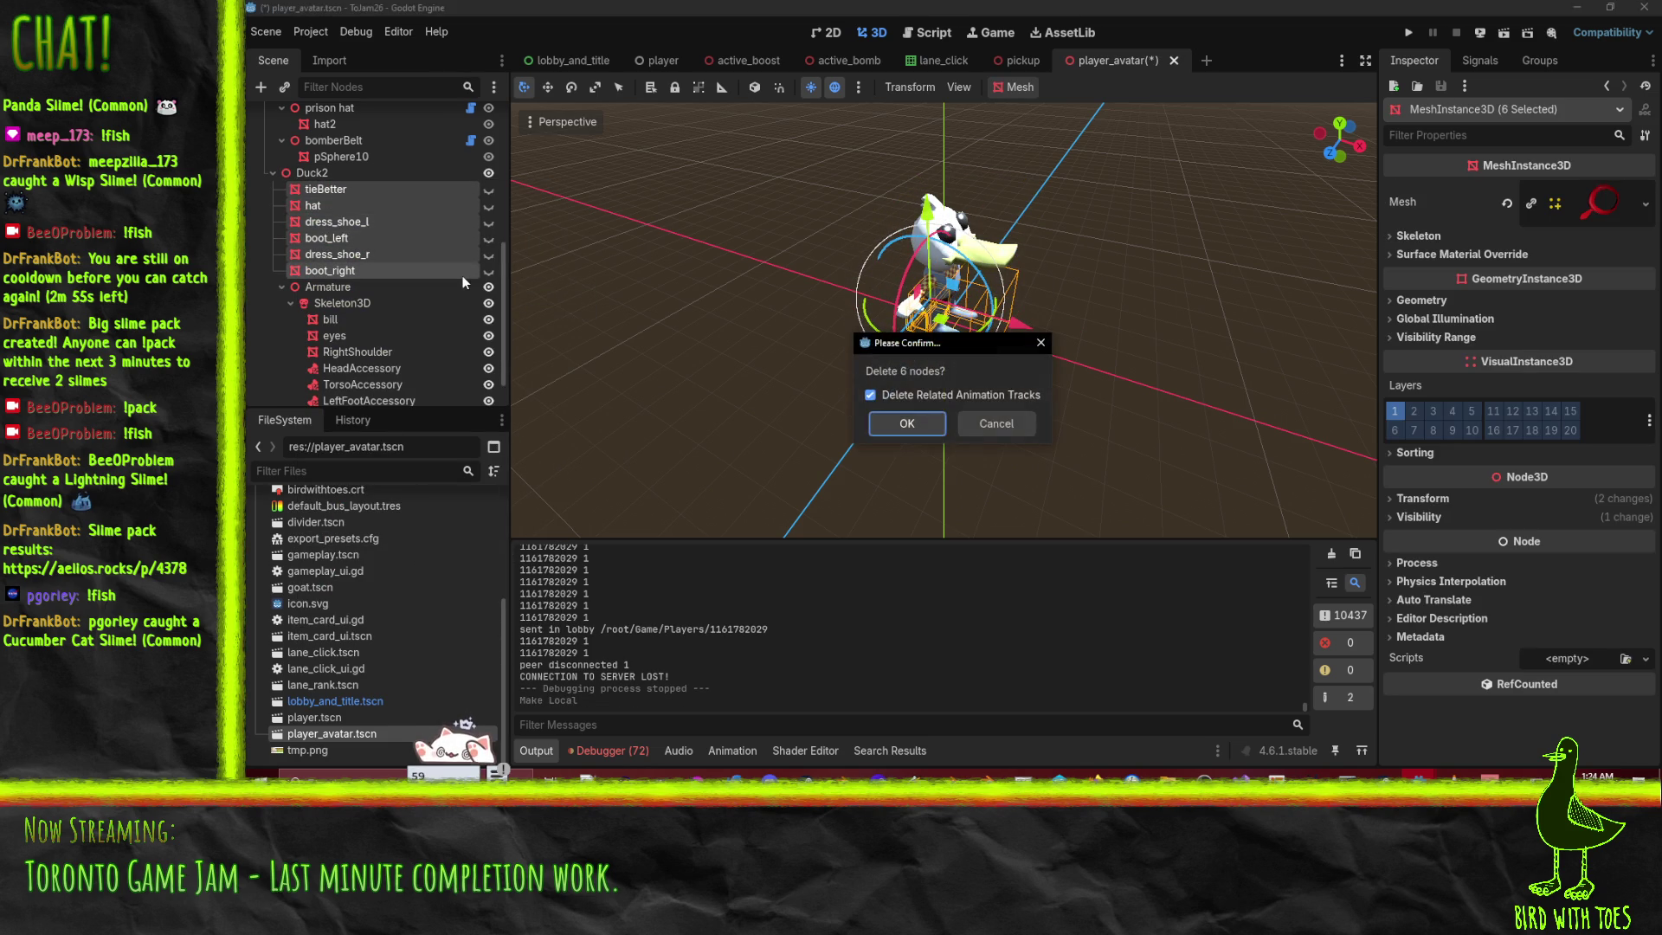
click(906, 424)
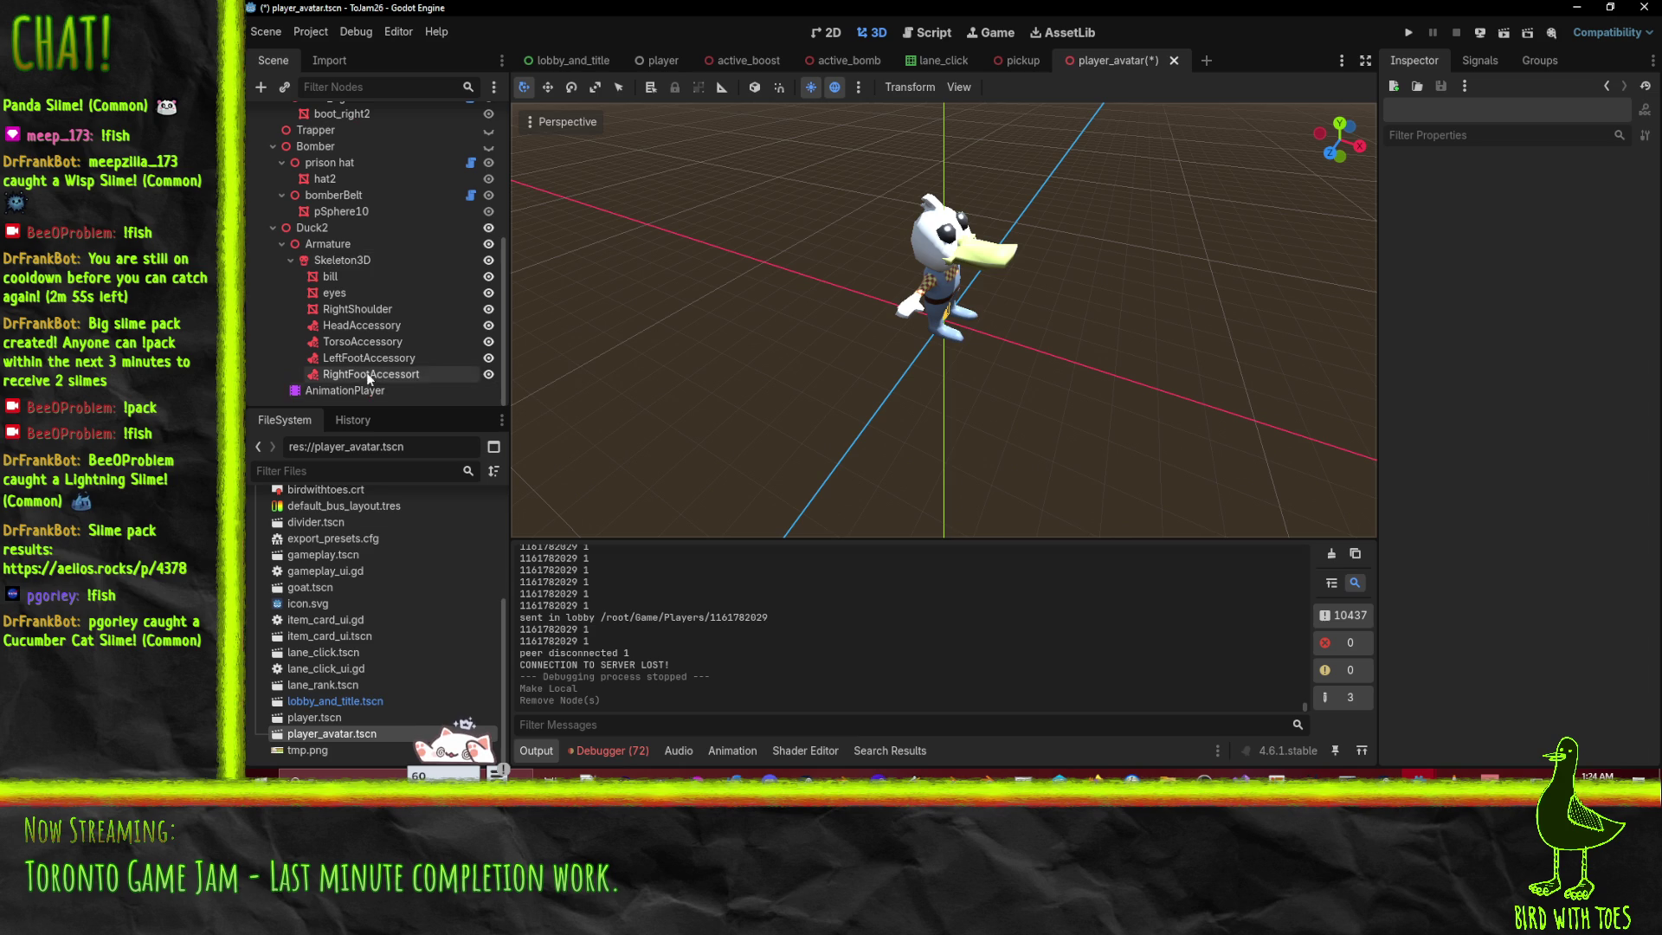
click(357, 309)
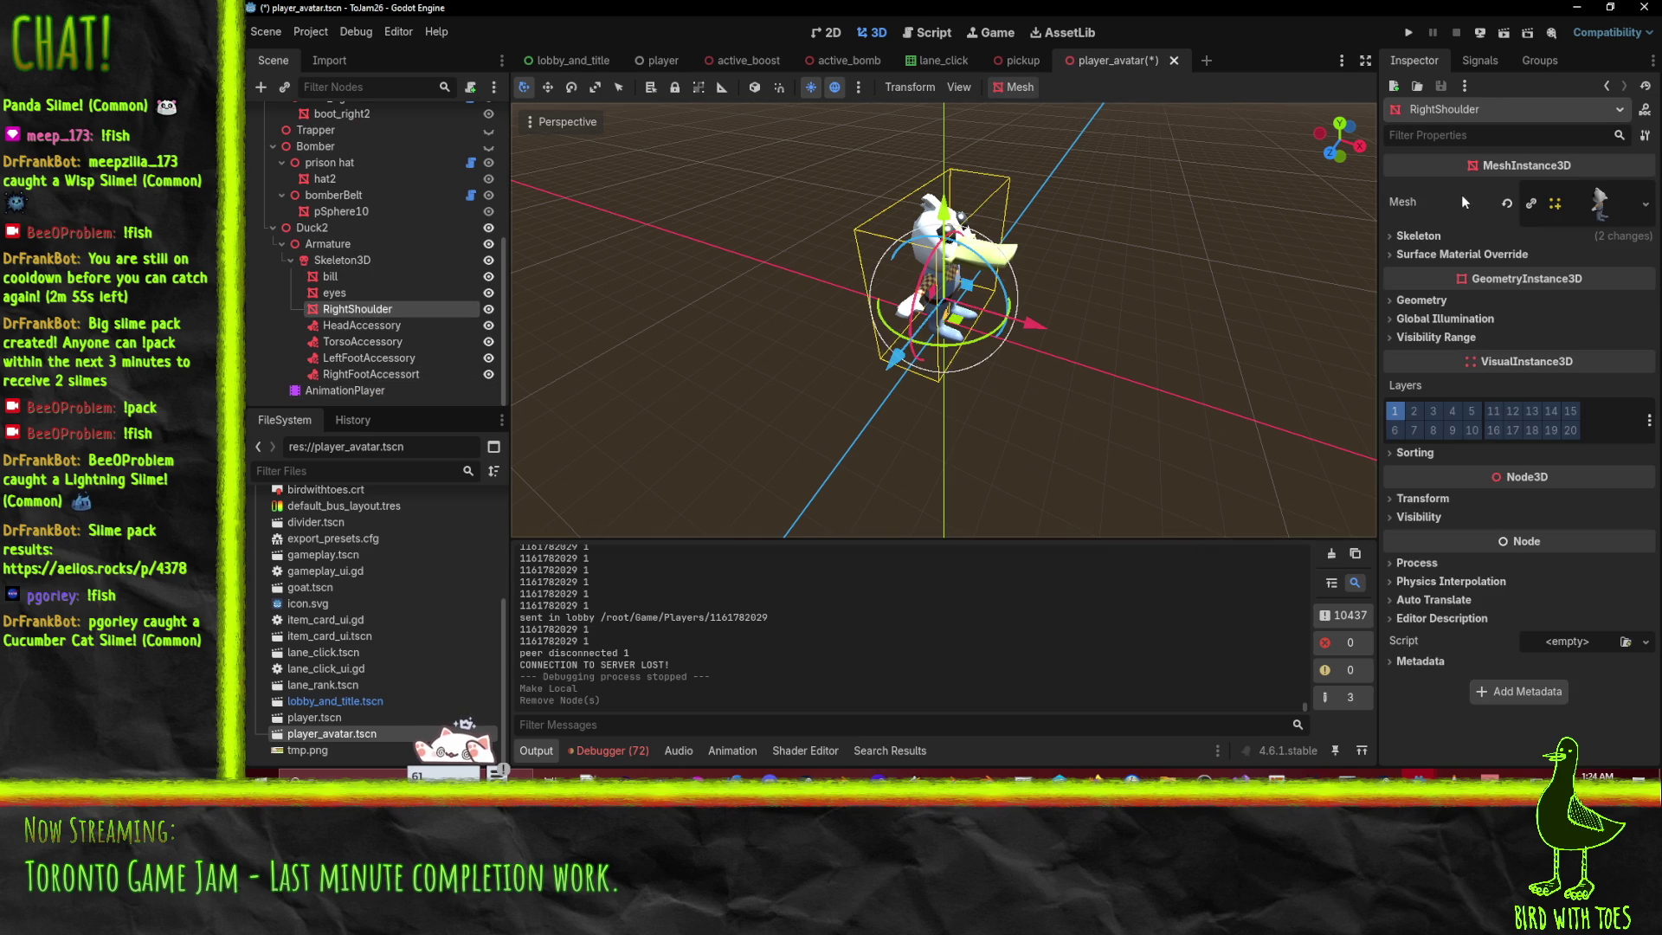
Inspect the RightShoulder mesh resource and its Surface 0 material details
click(1603, 211)
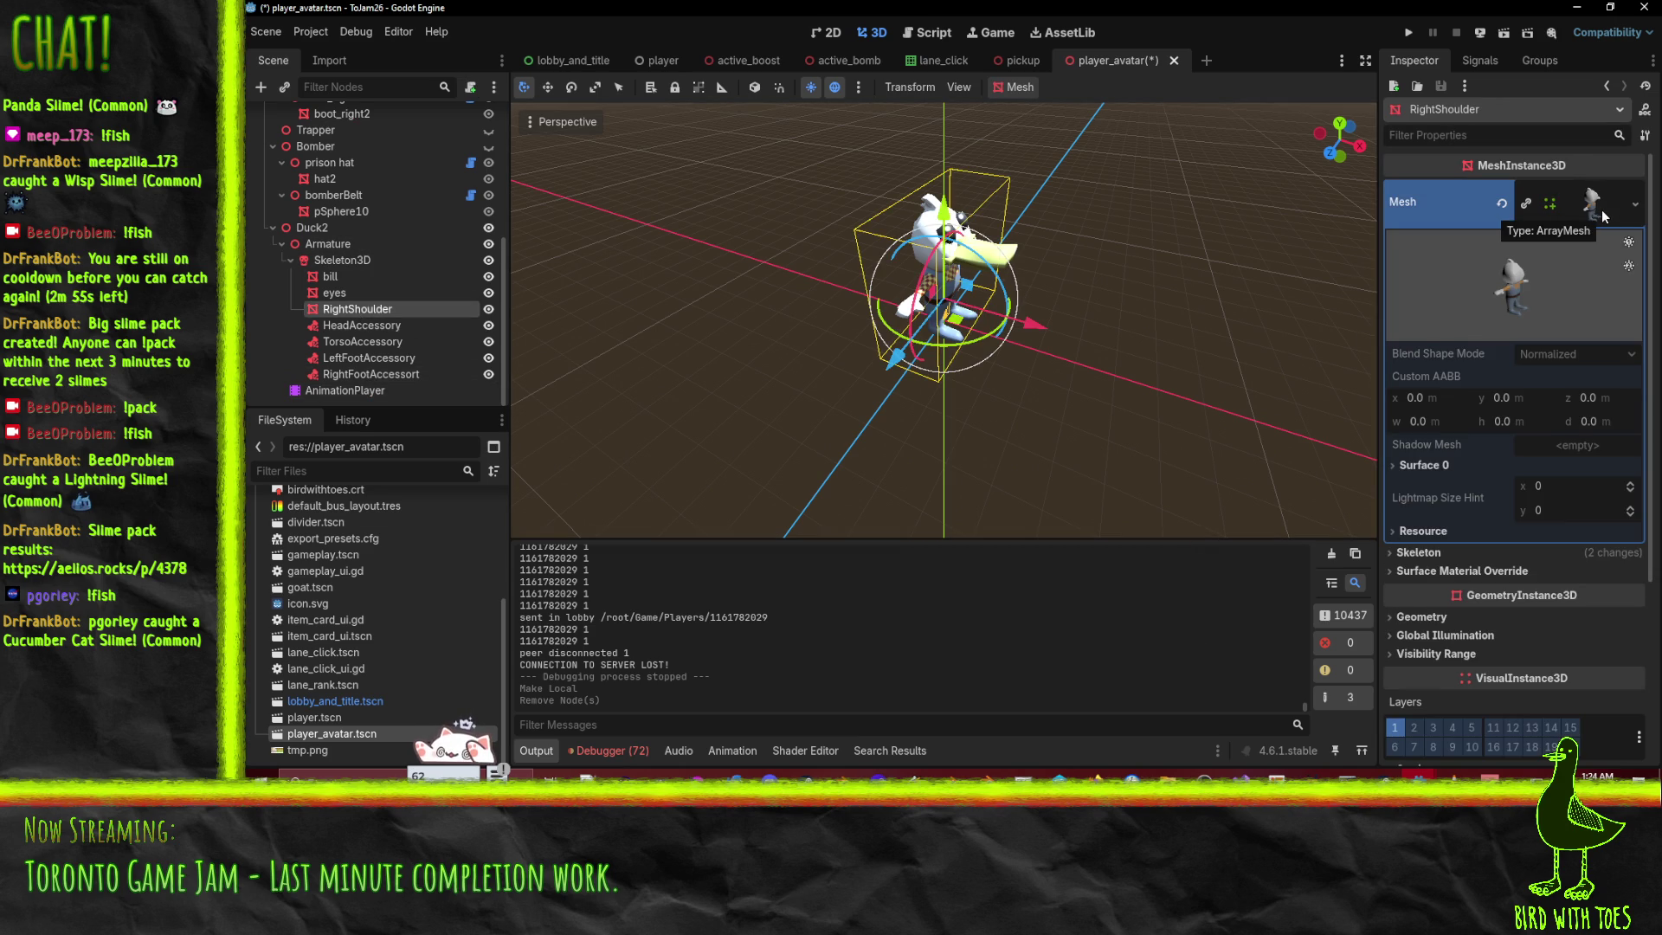
click(1603, 211)
click(1475, 254)
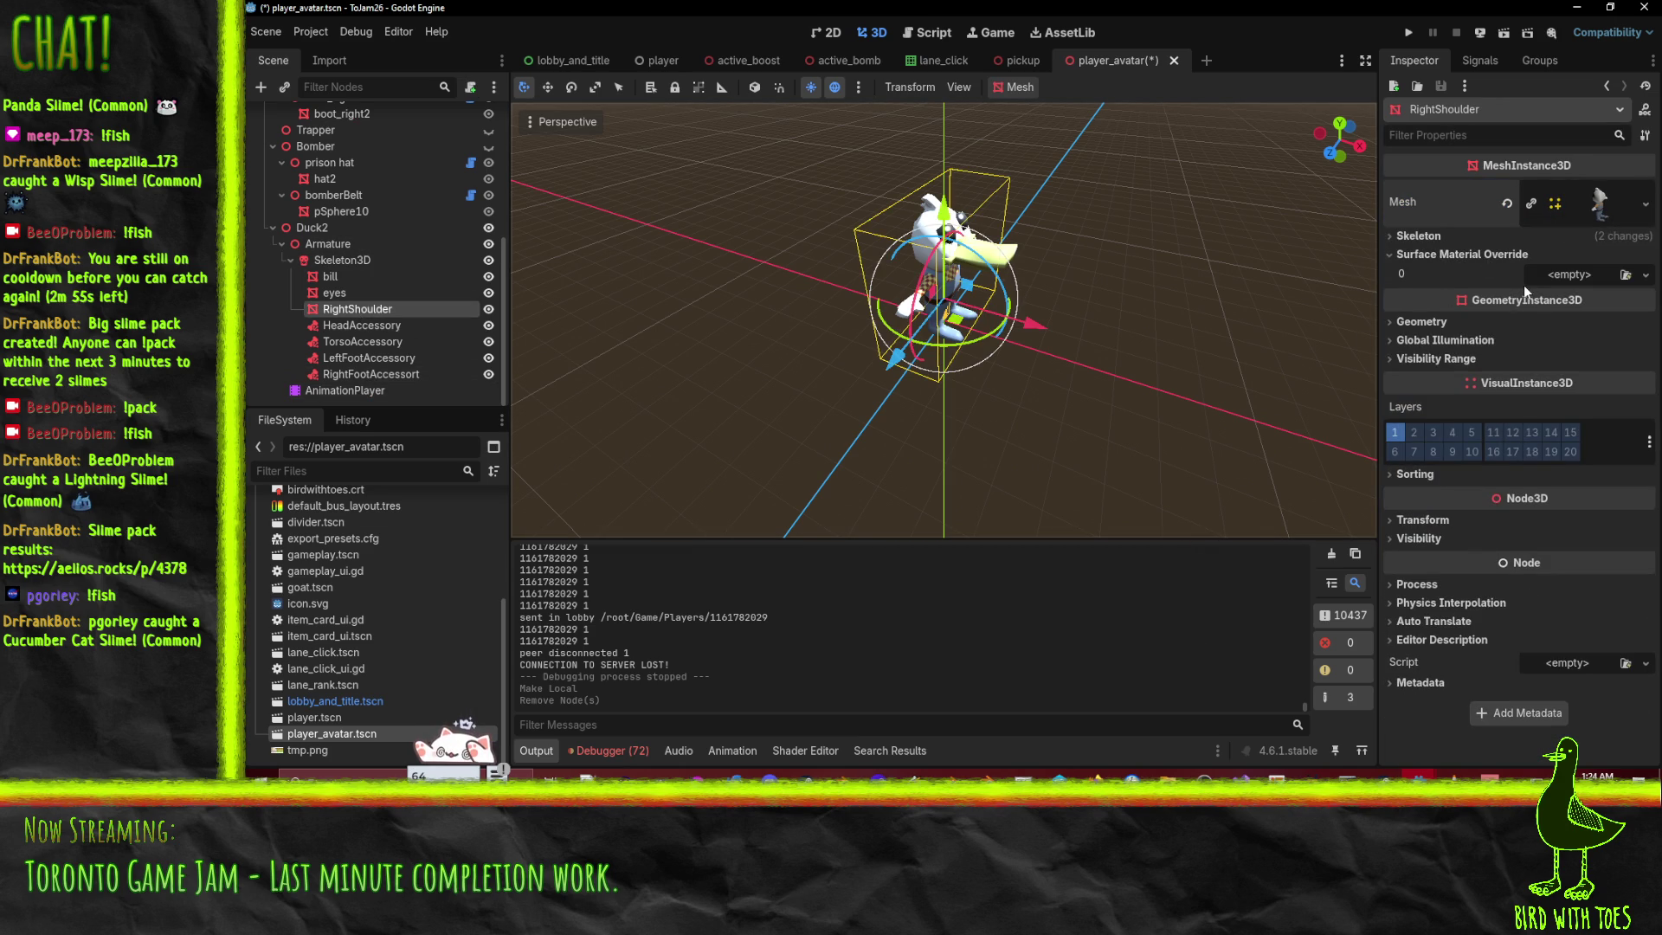
click(1597, 213)
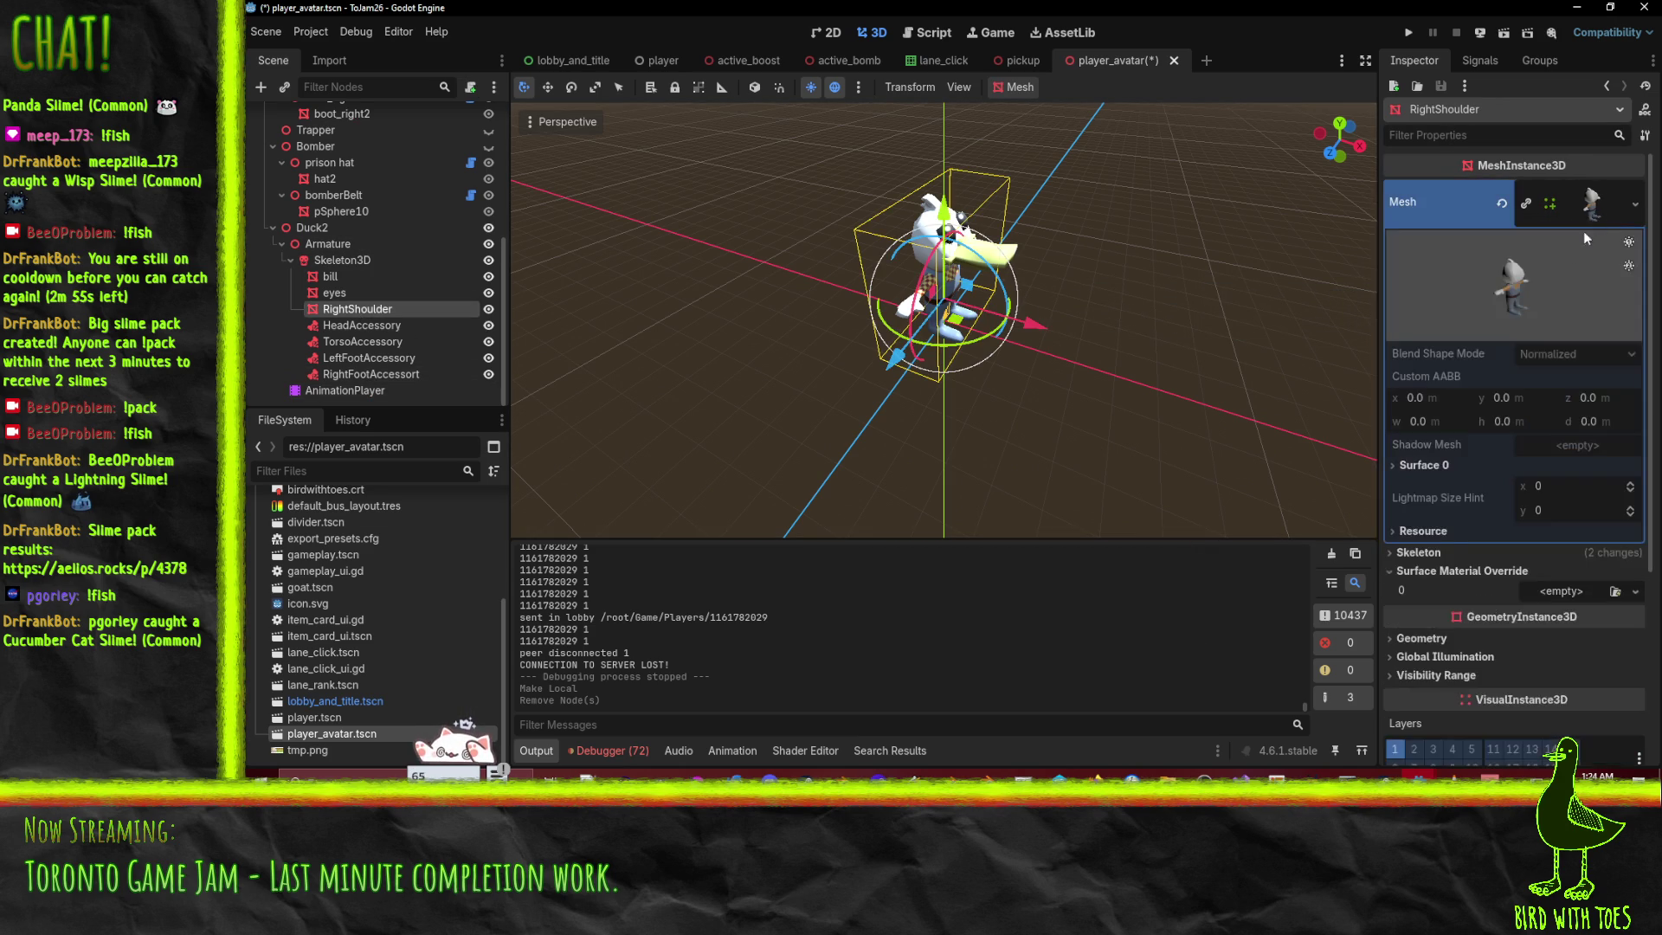
click(1424, 465)
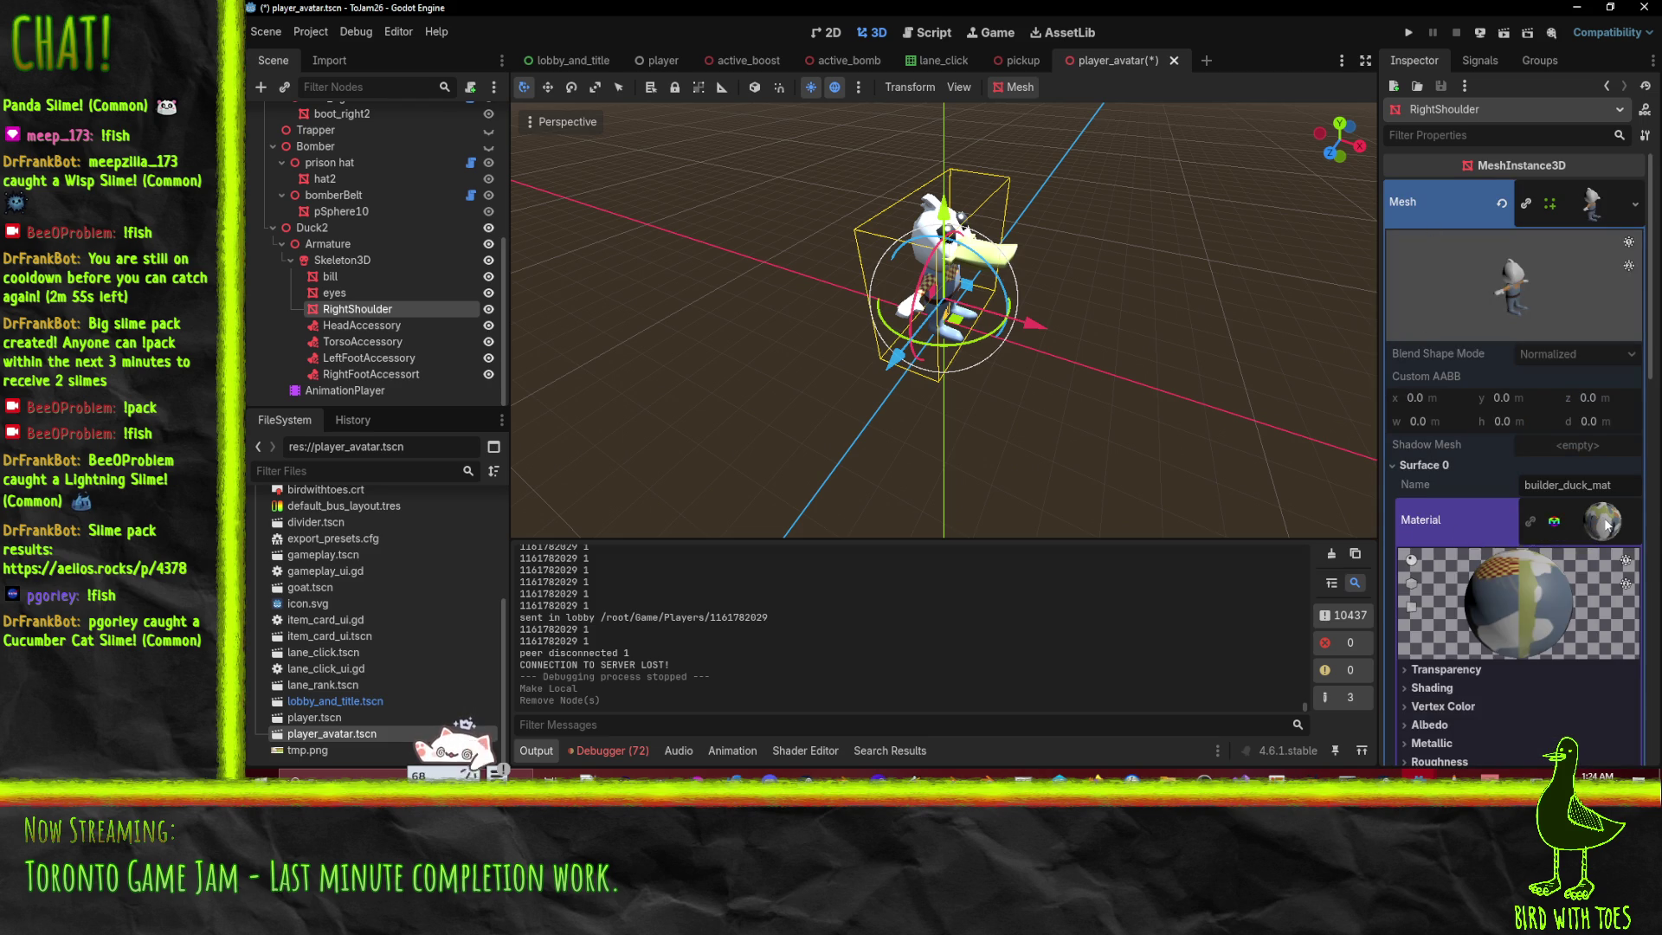
click(1432, 468)
click(1423, 465)
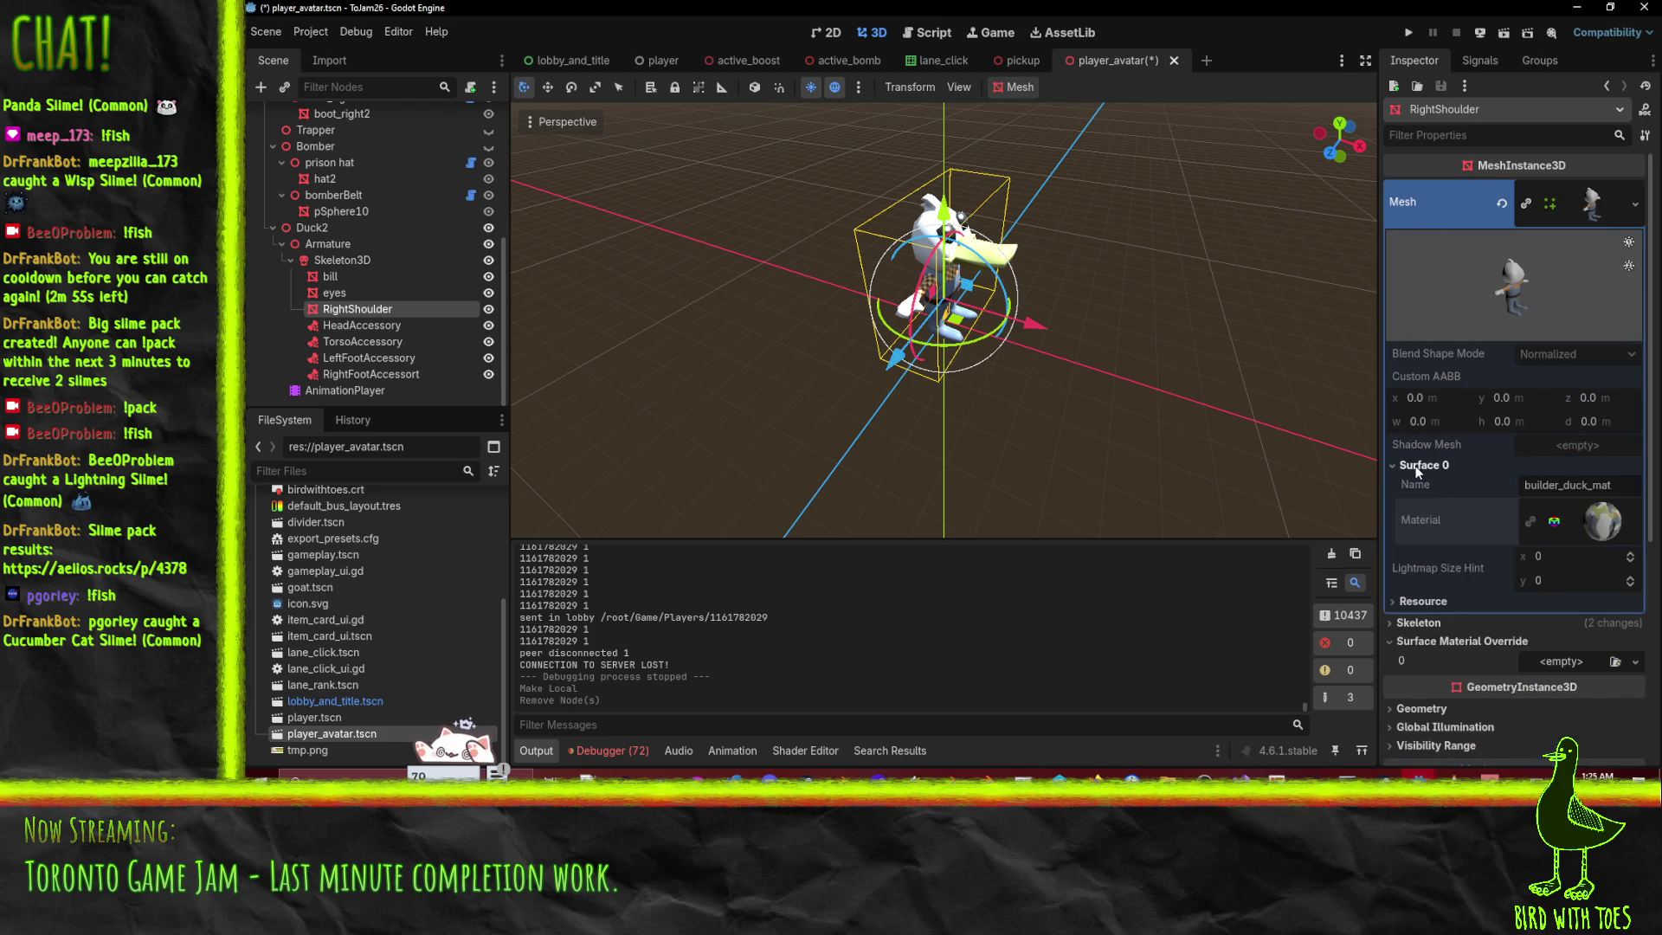
scroll(1420, 469, down, 3)
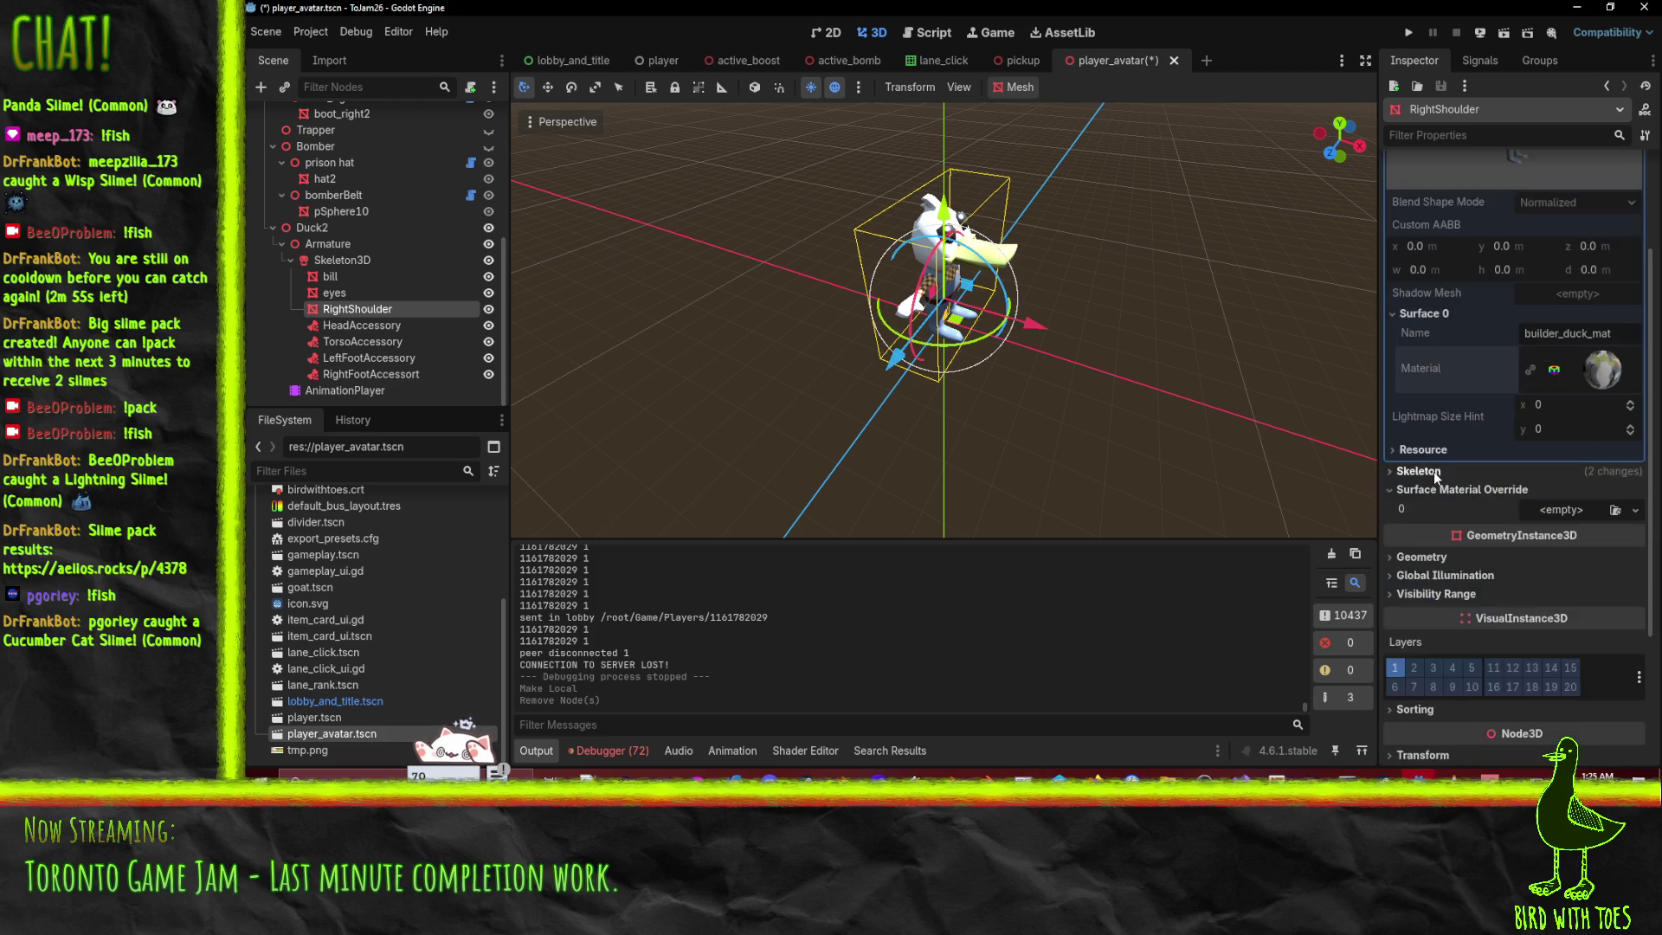
scroll(1636, 519, up, 2)
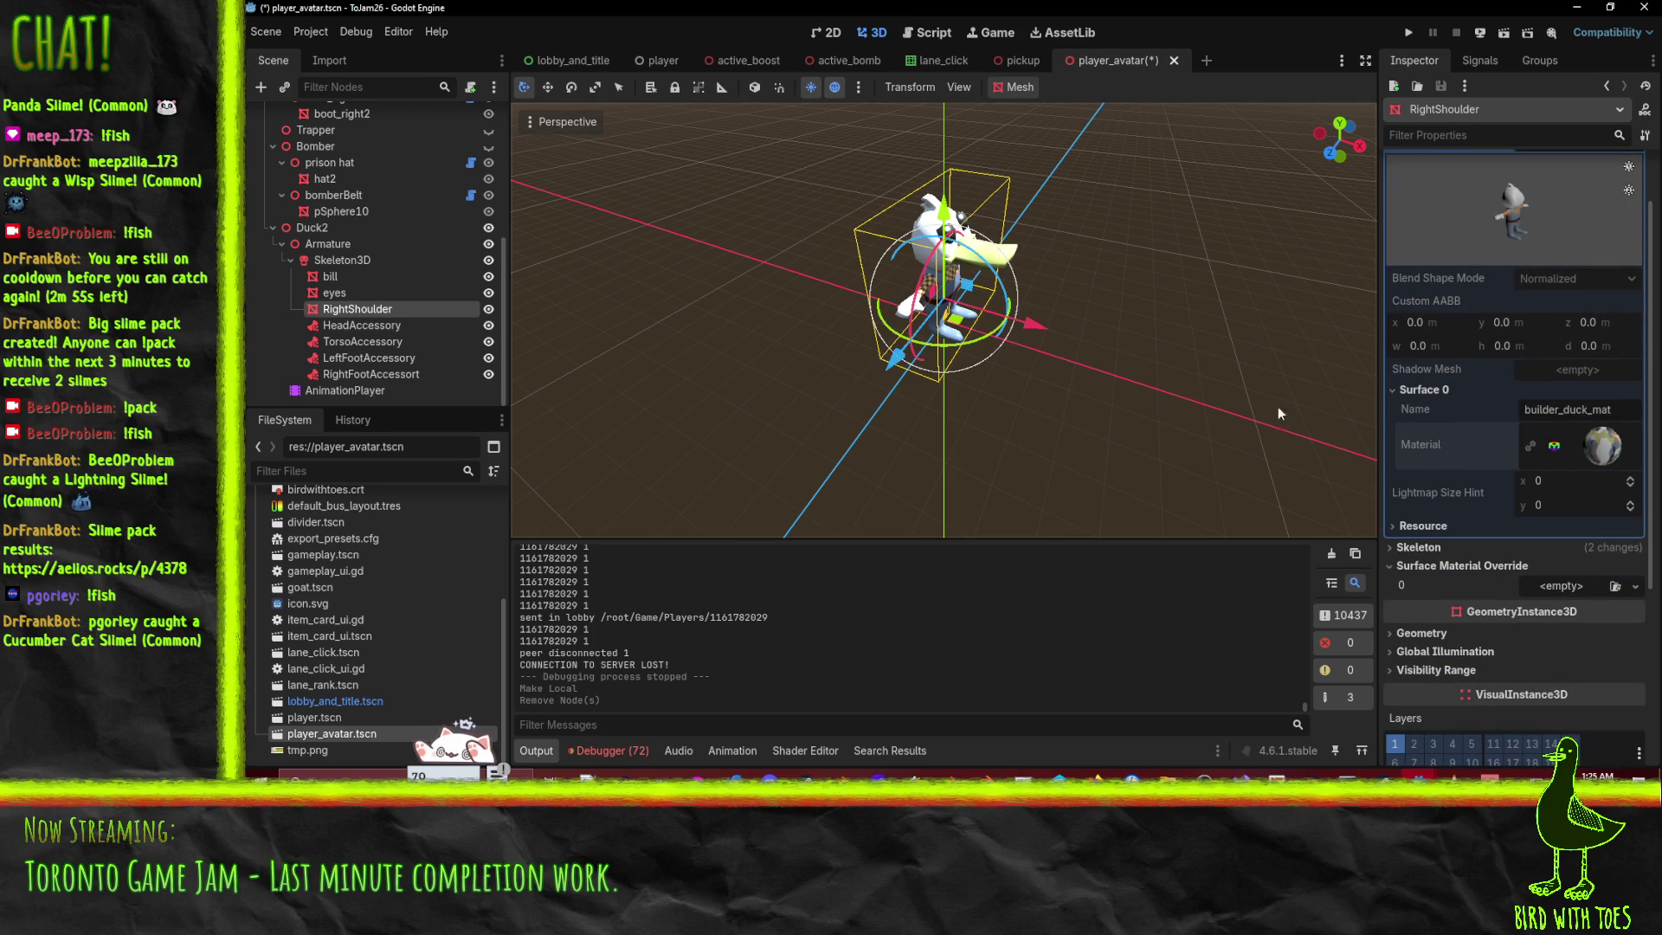
Assign a new StandardMaterial3D as the surface 0 override and expand its Albedo settings
click(1634, 586)
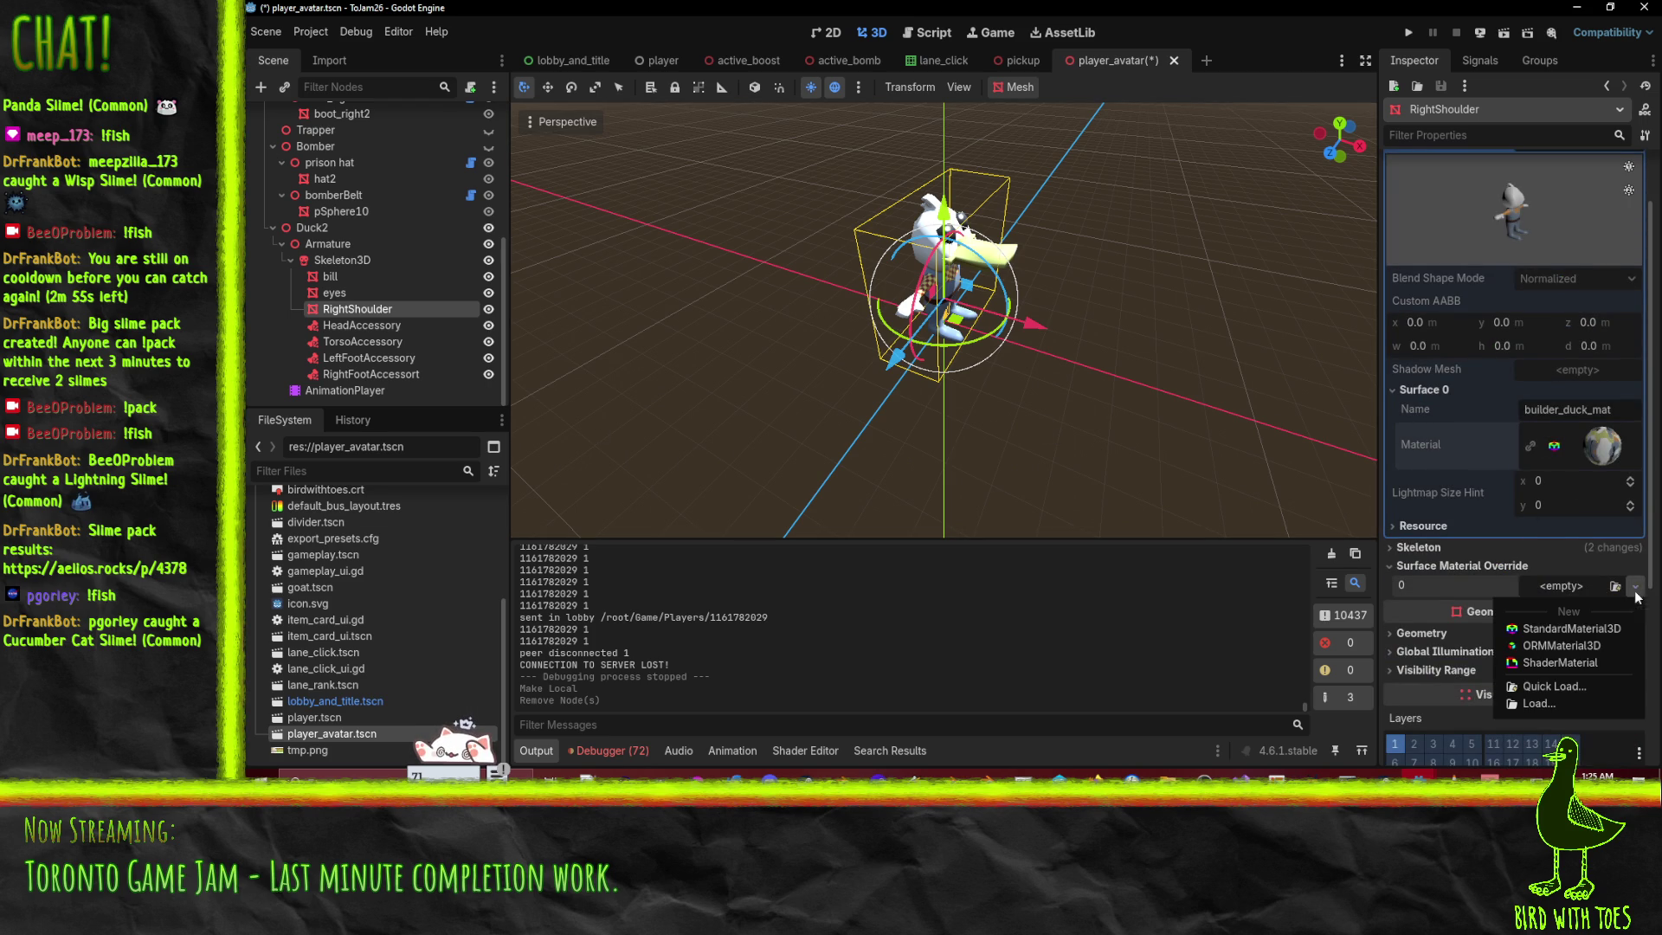
click(1550, 628)
scroll(1568, 403, up, 5)
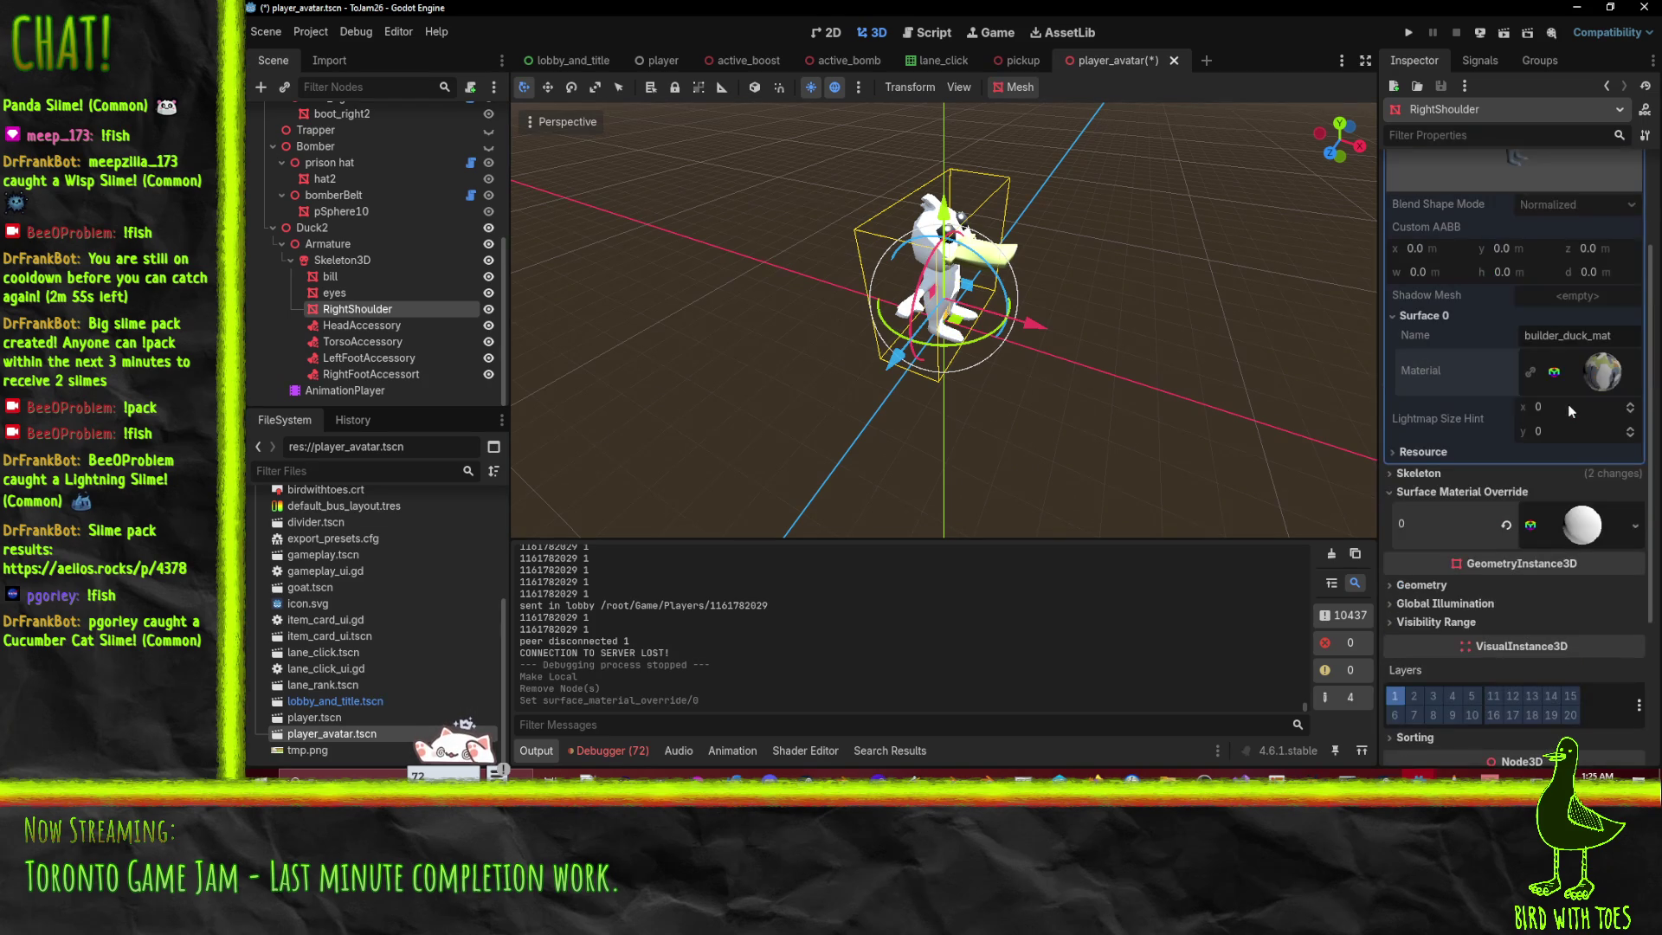
click(1633, 525)
key(Escape)
click(1582, 525)
scroll(1570, 543, down, 4)
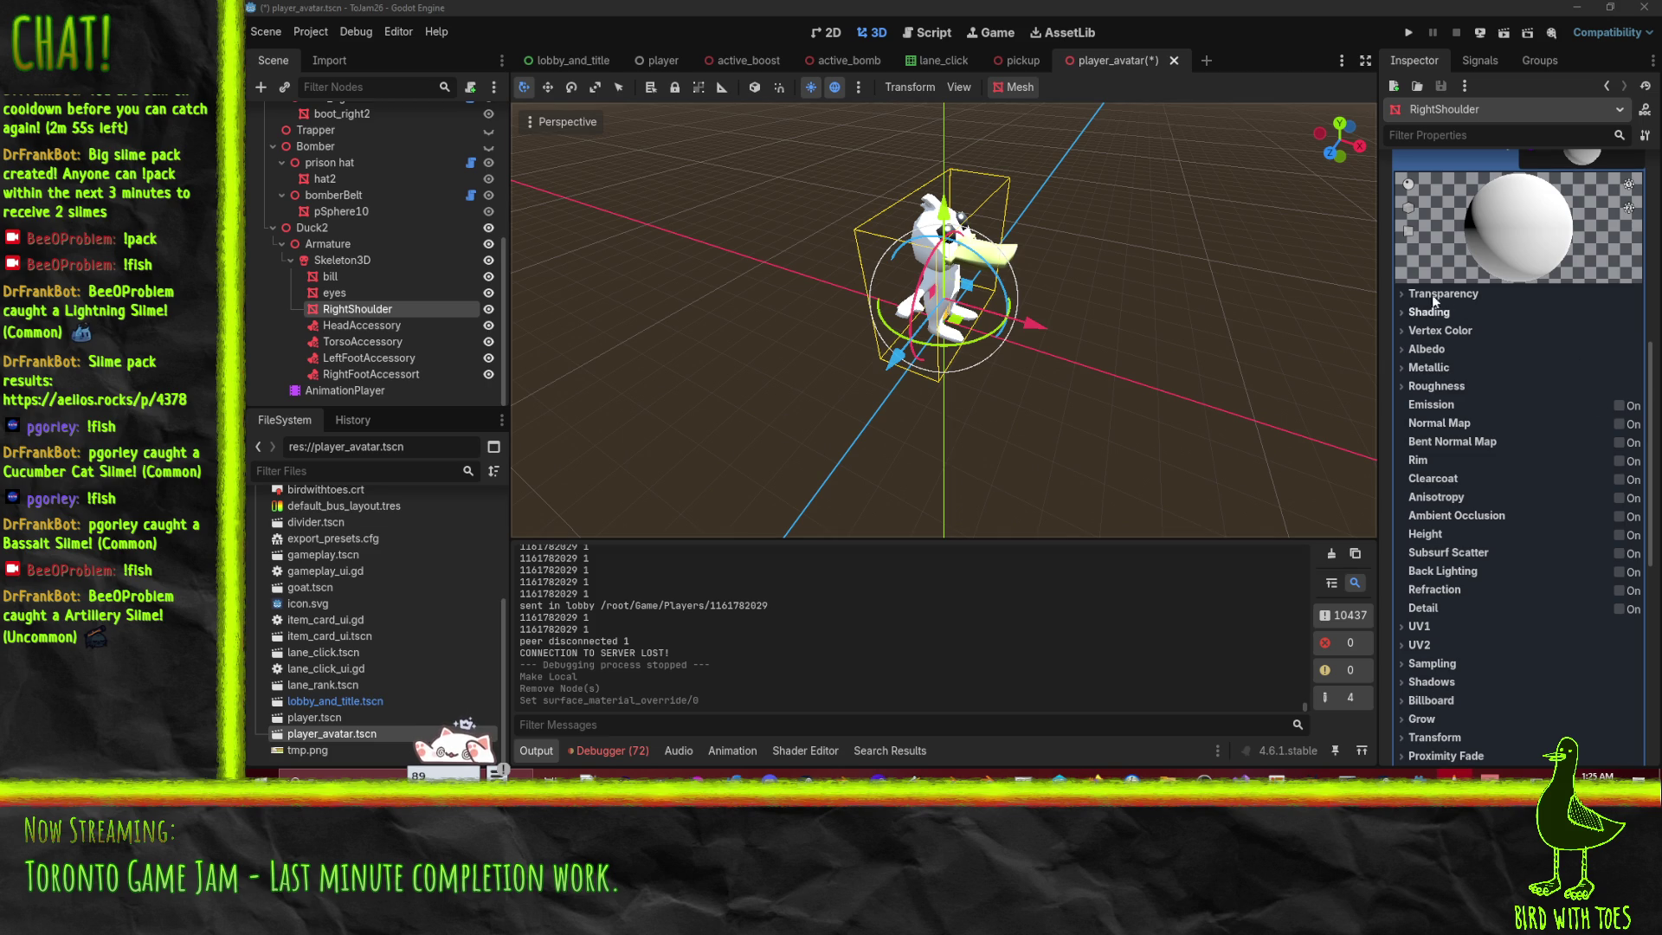
click(1444, 349)
Load the base duck texture file as the override material's Albedo texture
click(1631, 391)
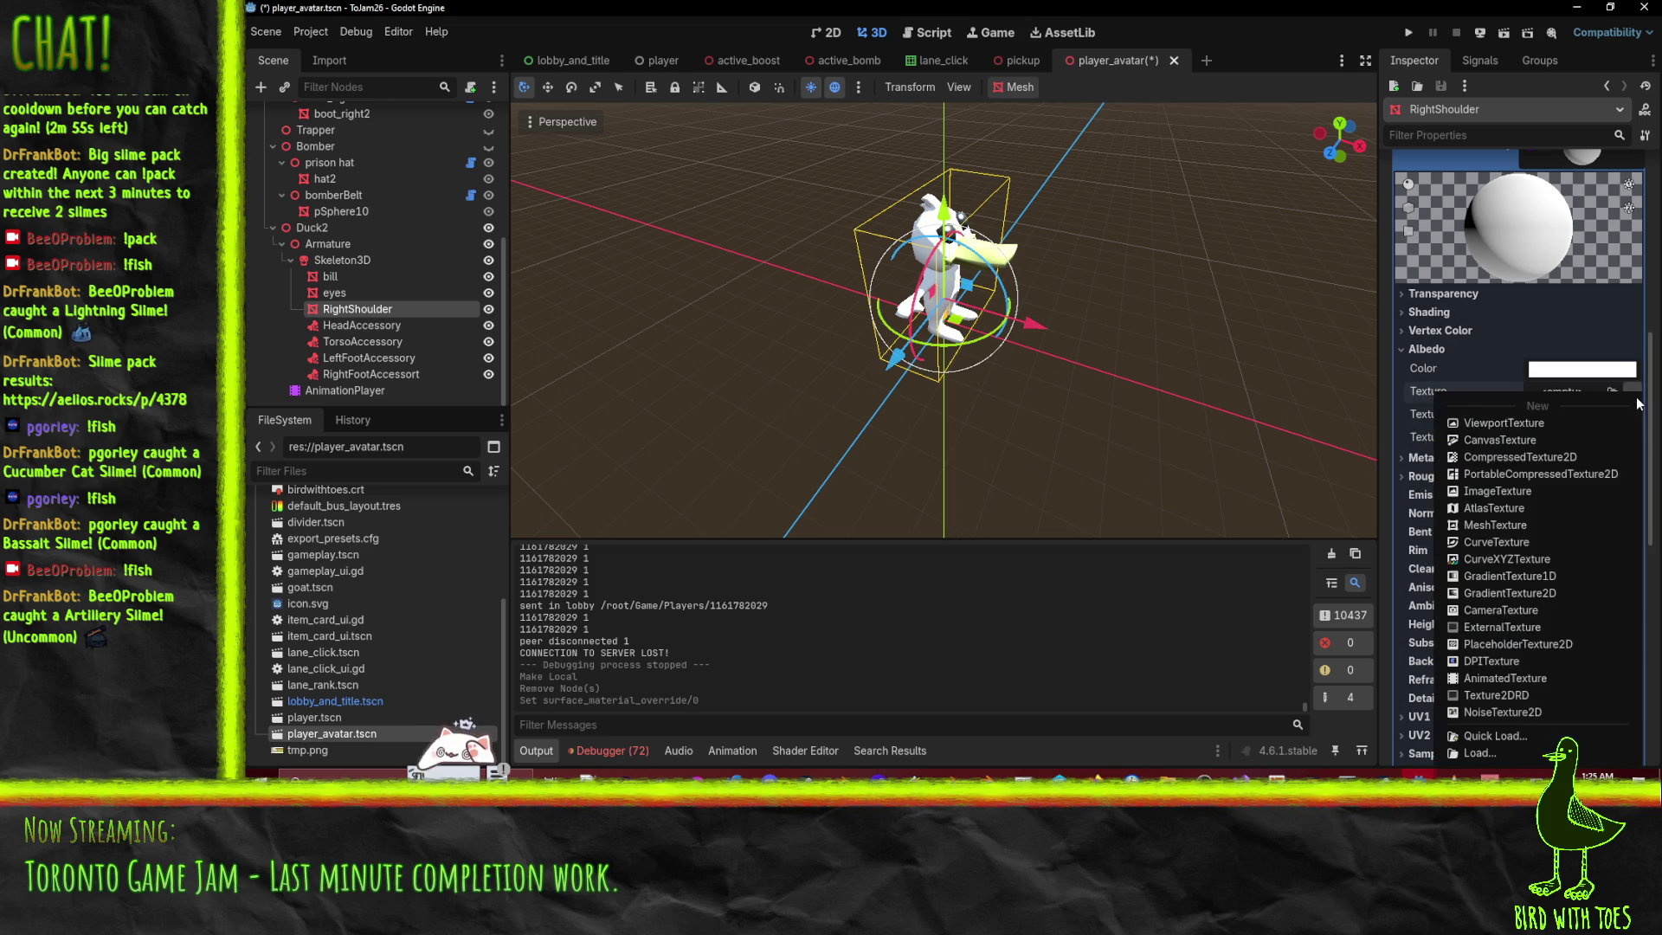
click(1503, 733)
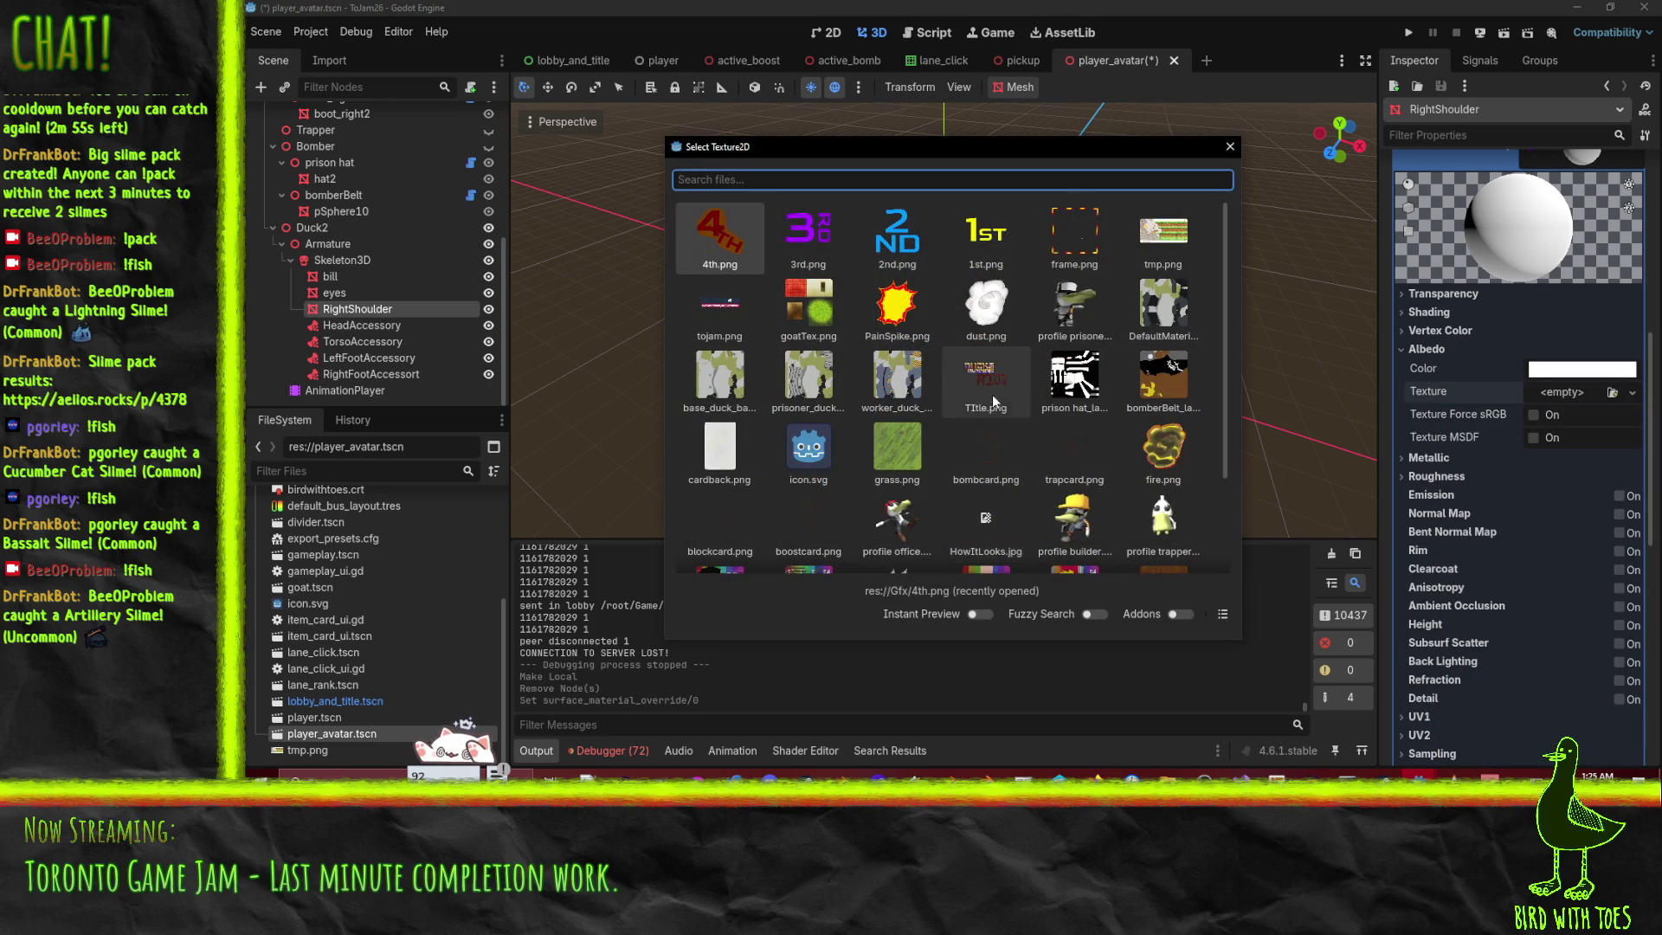
click(708, 393)
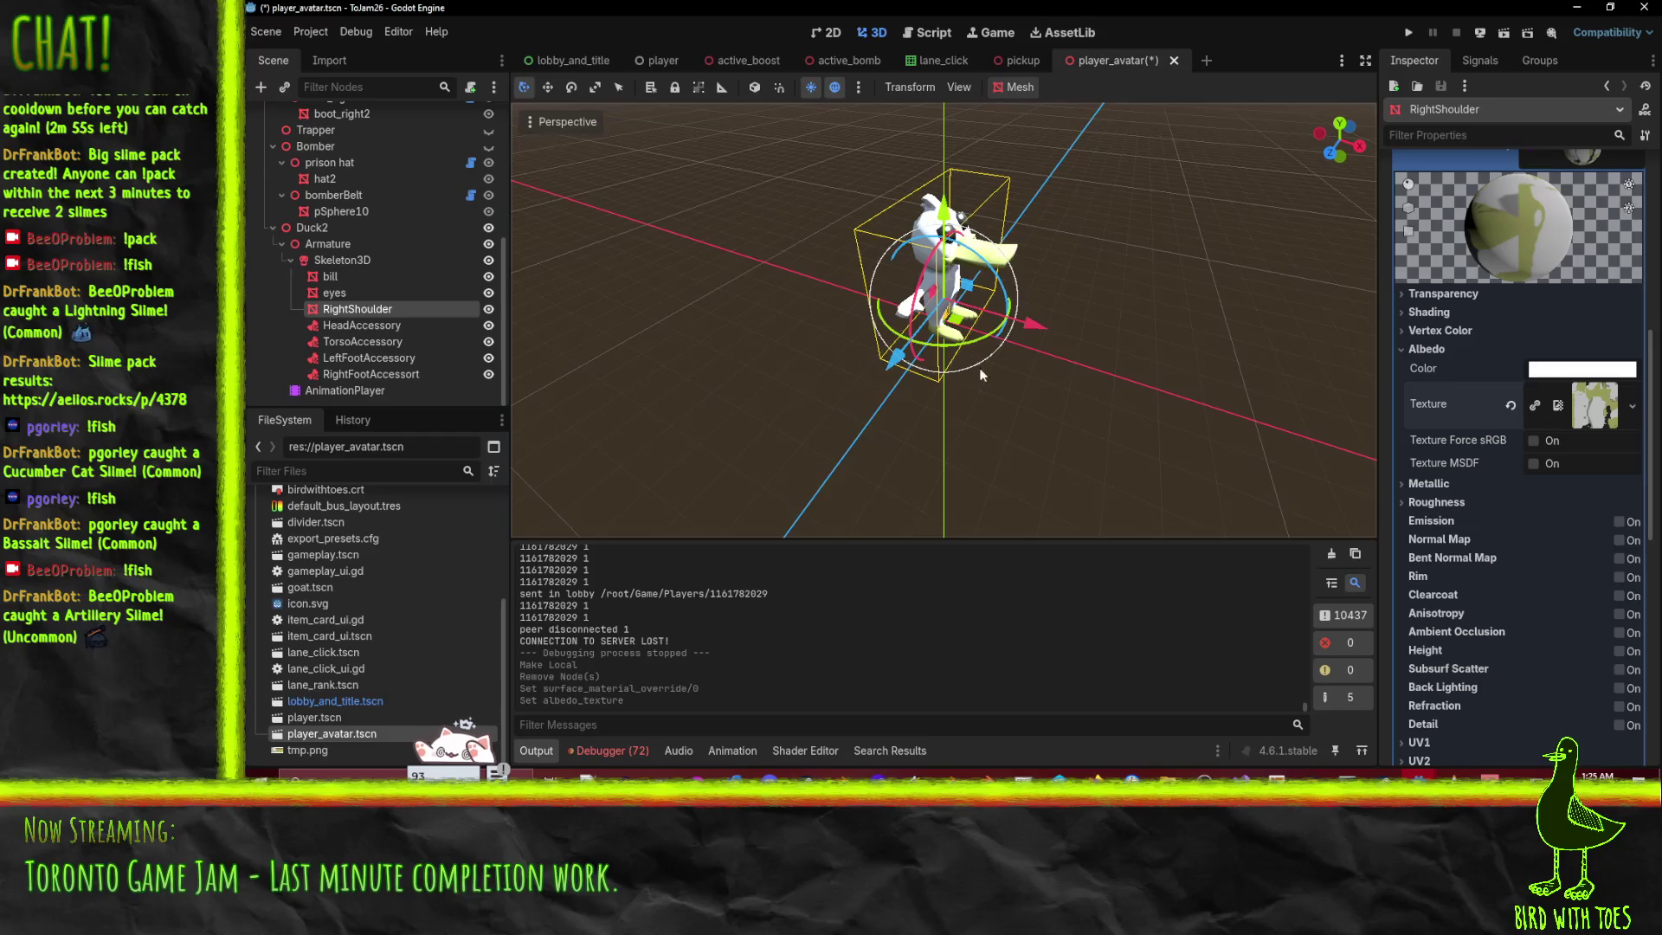
scroll(1077, 342, up, 5)
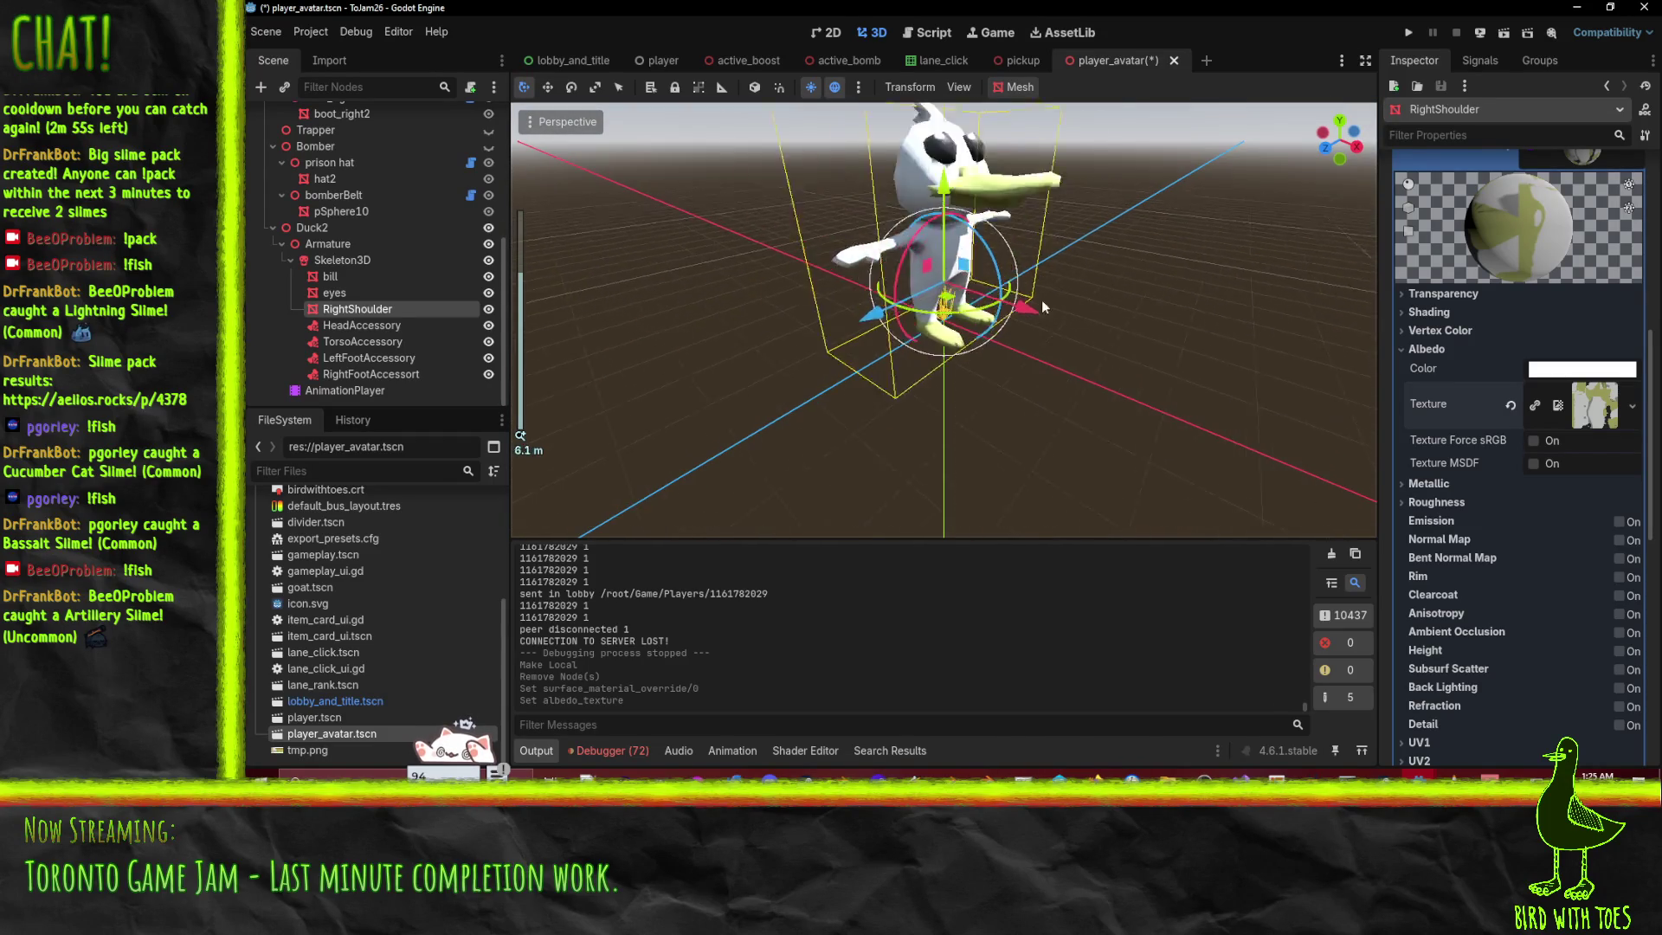
mouse_move(1010, 264)
mouse_down()
mouse_move(959, 493)
mouse_move(1067, 485)
mouse_move(993, 318)
mouse_move(1043, 238)
mouse_move(937, 367)
mouse_move(952, 372)
mouse_up()
scroll(1086, 469, down, 4)
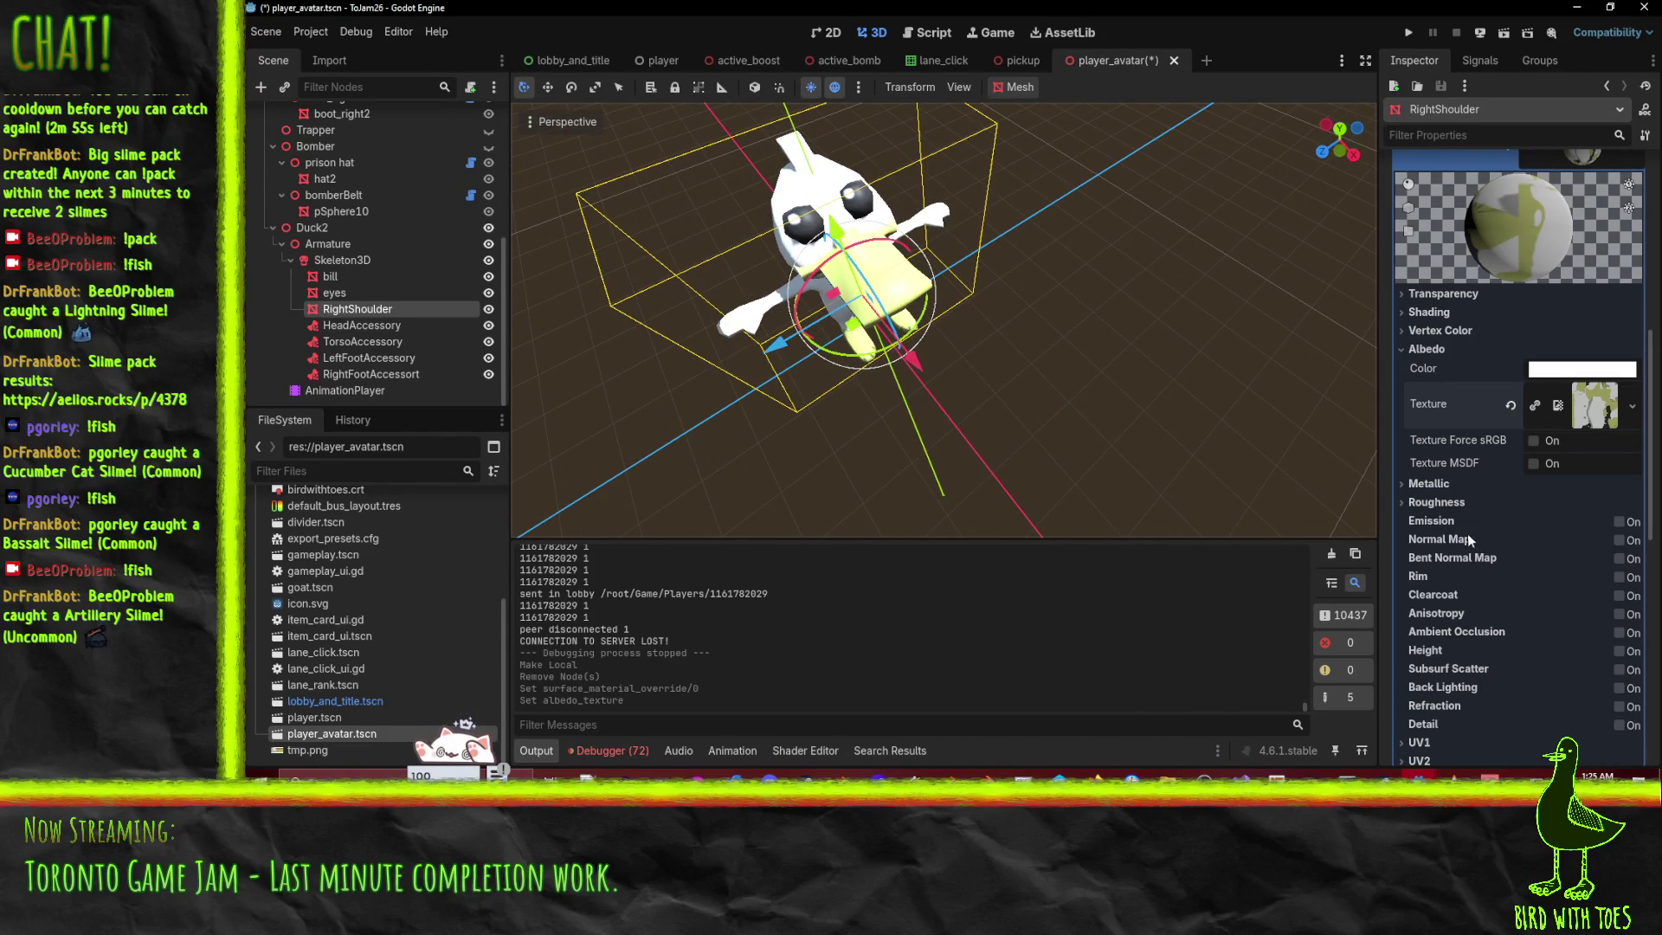
Expand the material's Metallic and Roughness sections and adjust the roughness value
click(1420, 484)
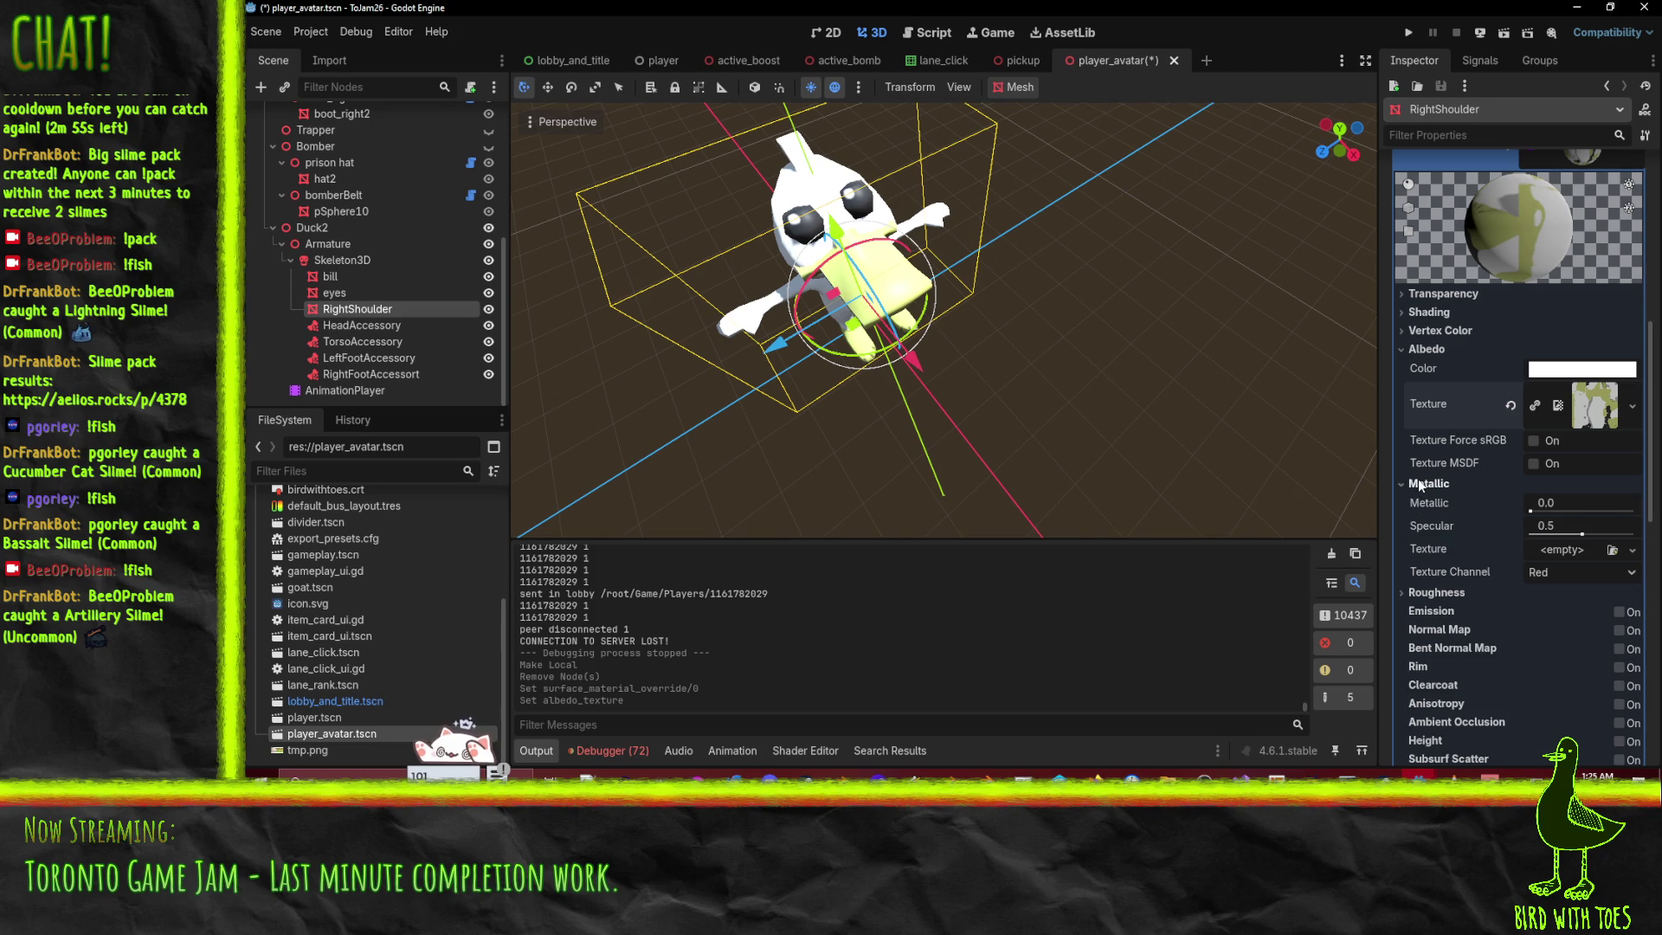
click(1436, 592)
scroll(1461, 597, down, 3)
mouse_move(1633, 468)
mouse_down()
mouse_move(1602, 469)
mouse_move(1639, 468)
mouse_up()
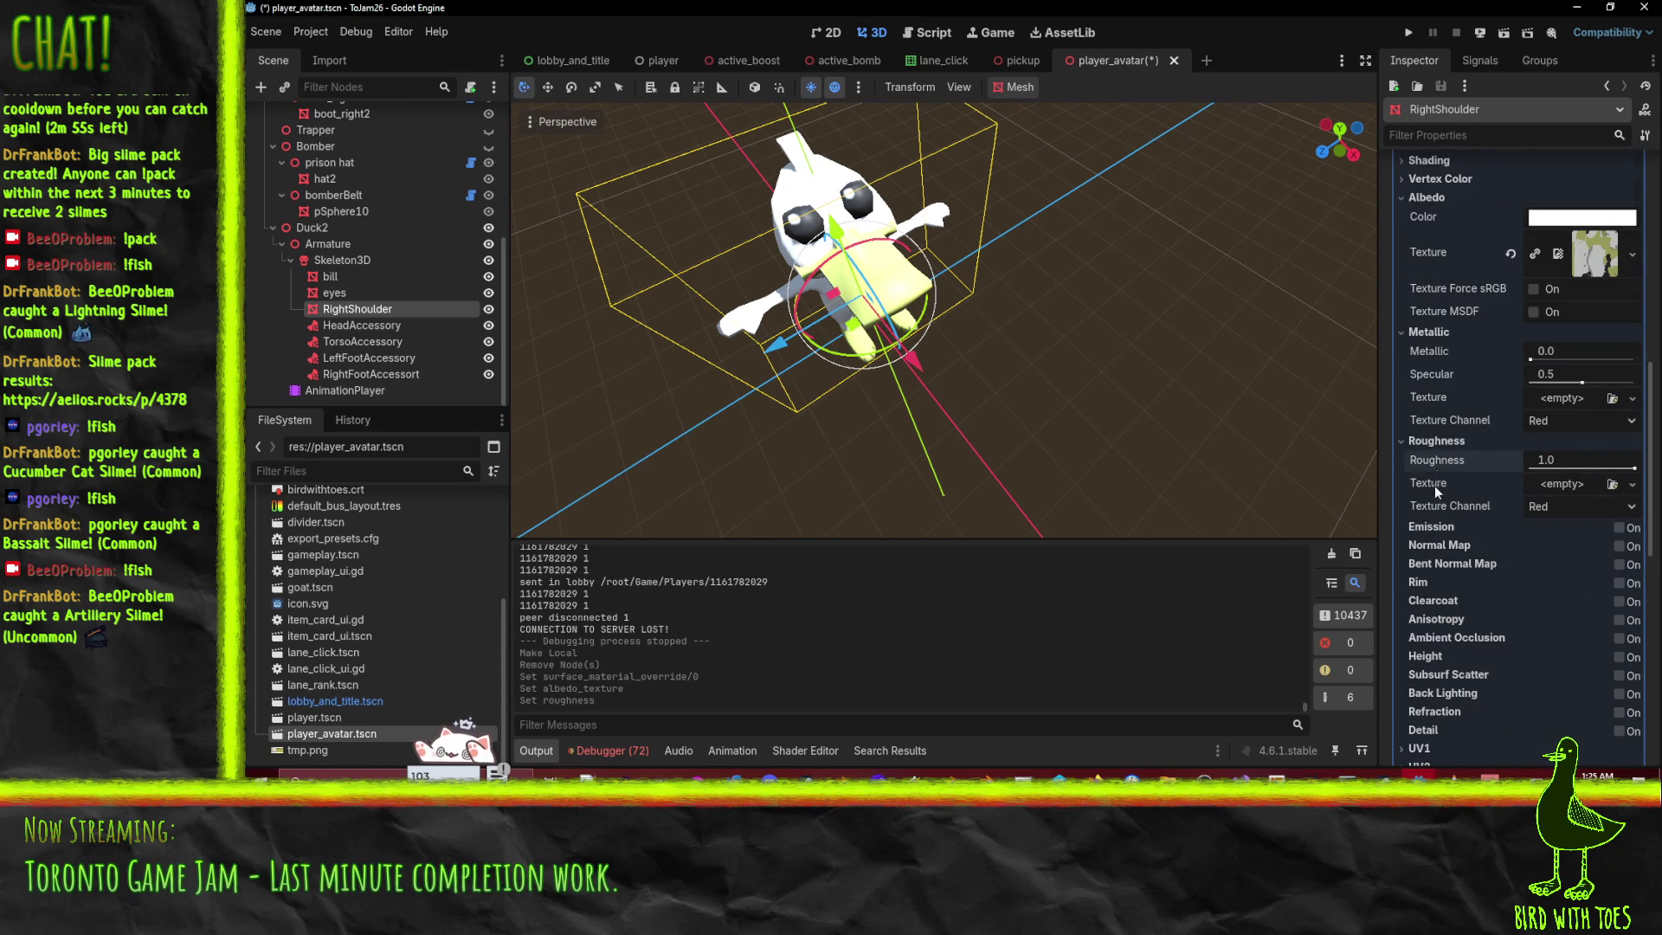
scroll(1441, 485, down, 3)
scroll(1475, 502, down, 3)
scroll(1479, 500, up, 10)
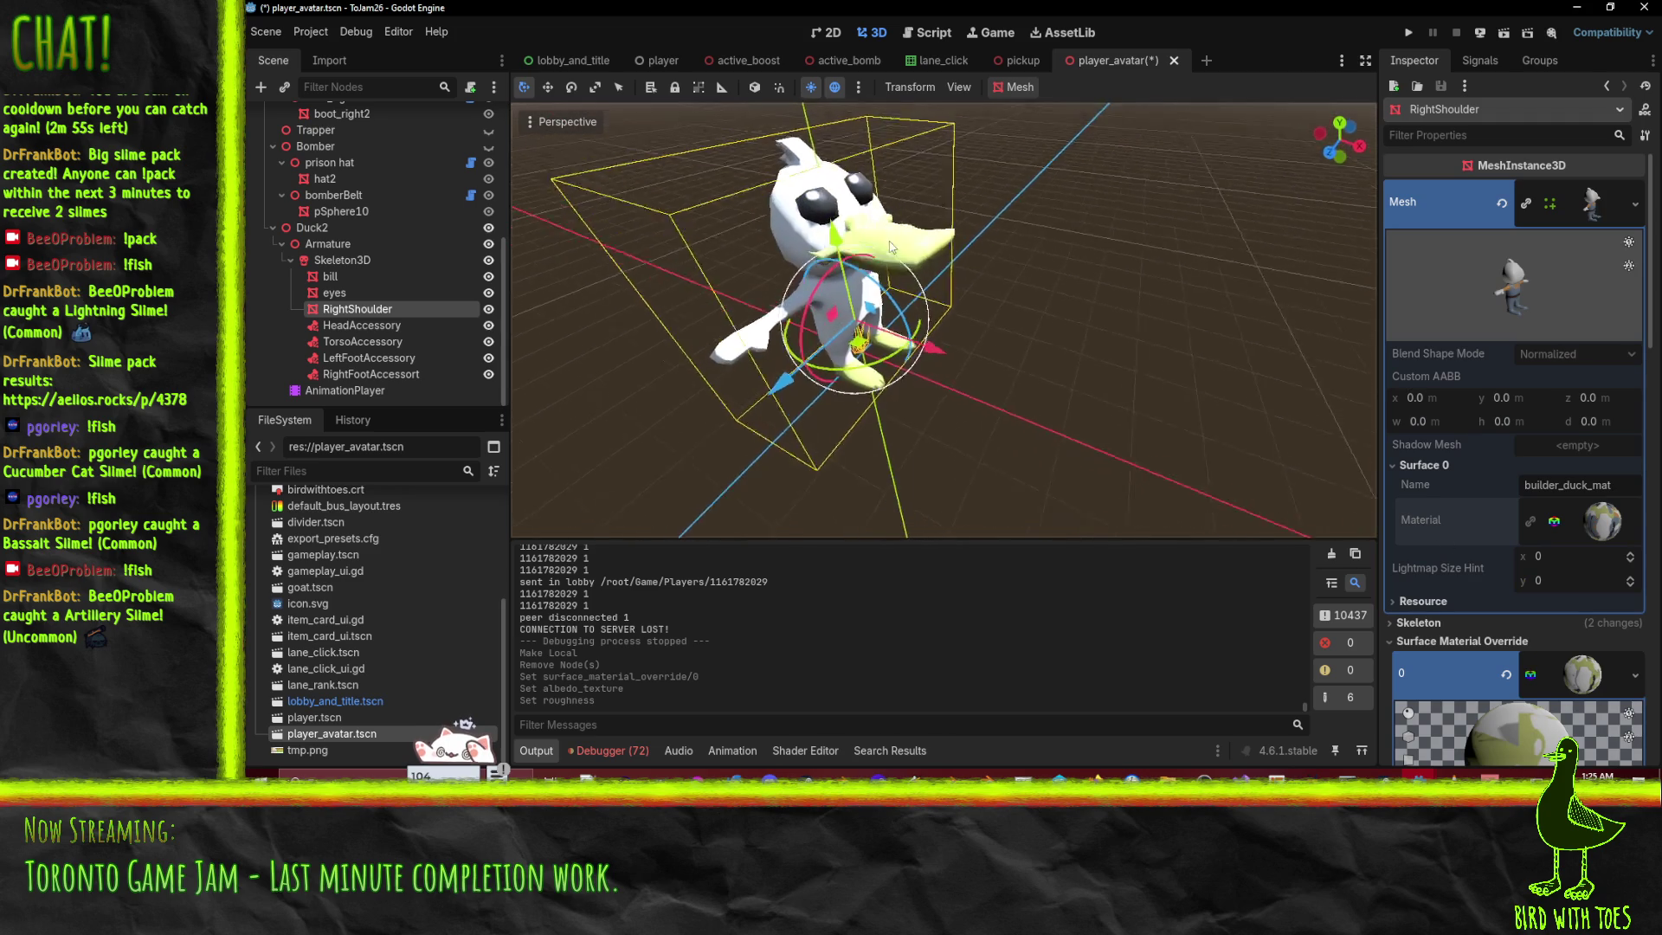
scroll(1471, 484, down, 4)
scroll(1520, 500, down, 10)
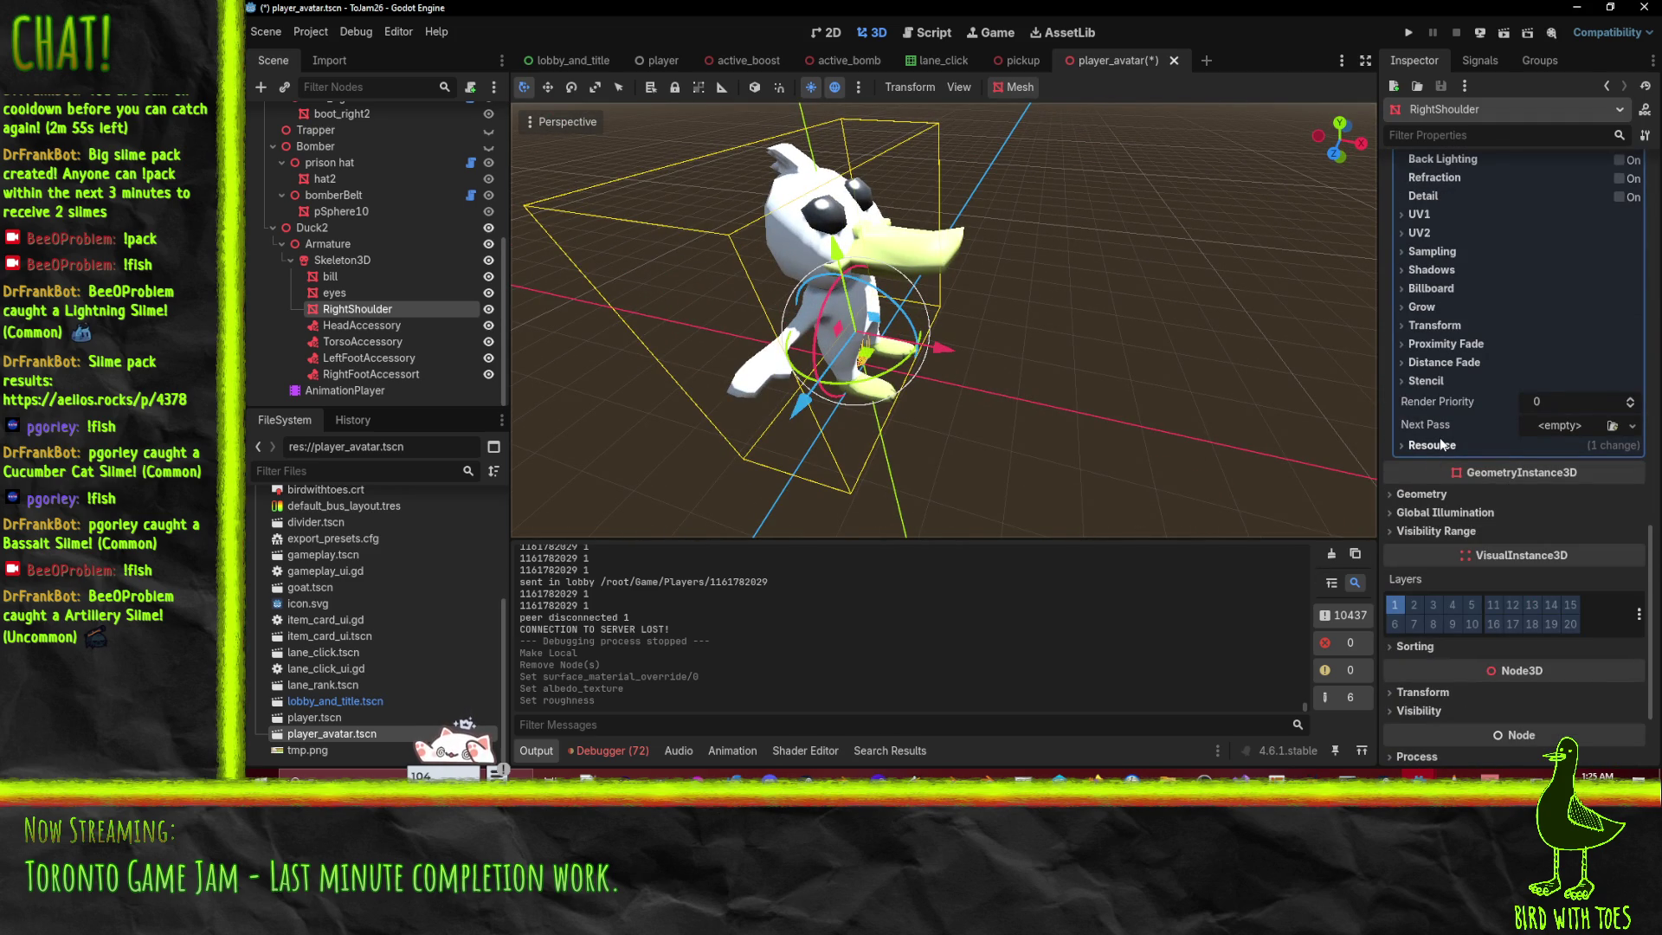
Turn on Local to Scene for the material and save player_avatar.tscn
click(1437, 445)
click(1548, 467)
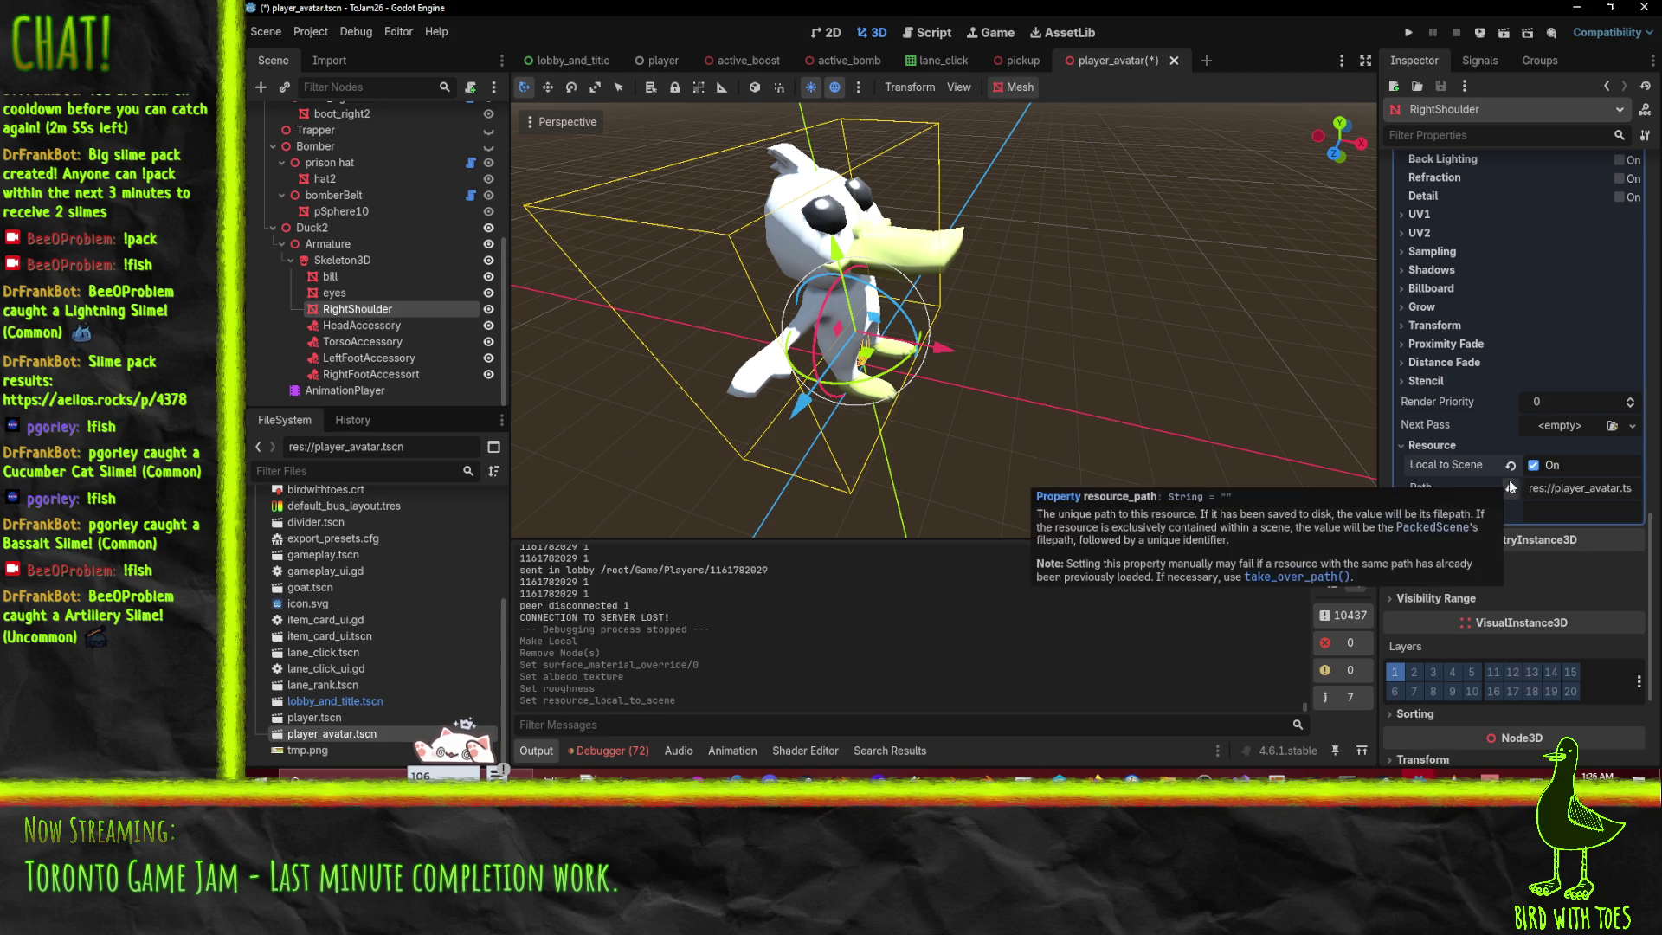
key(ctrl+s)
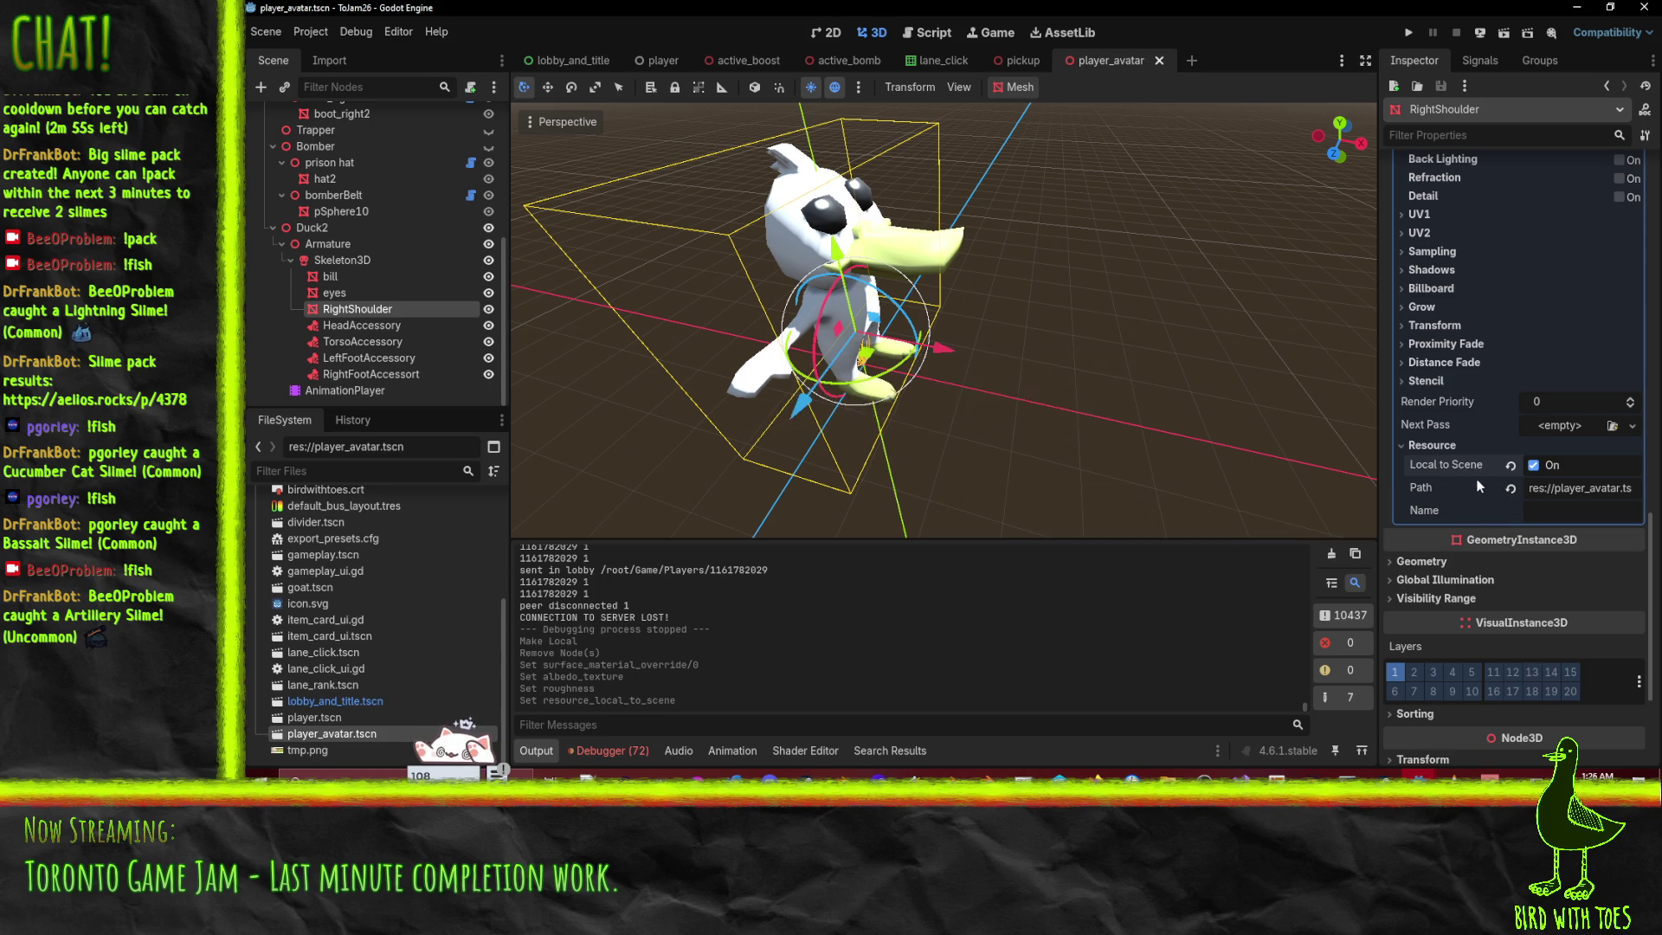
scroll(324, 217, up, 6)
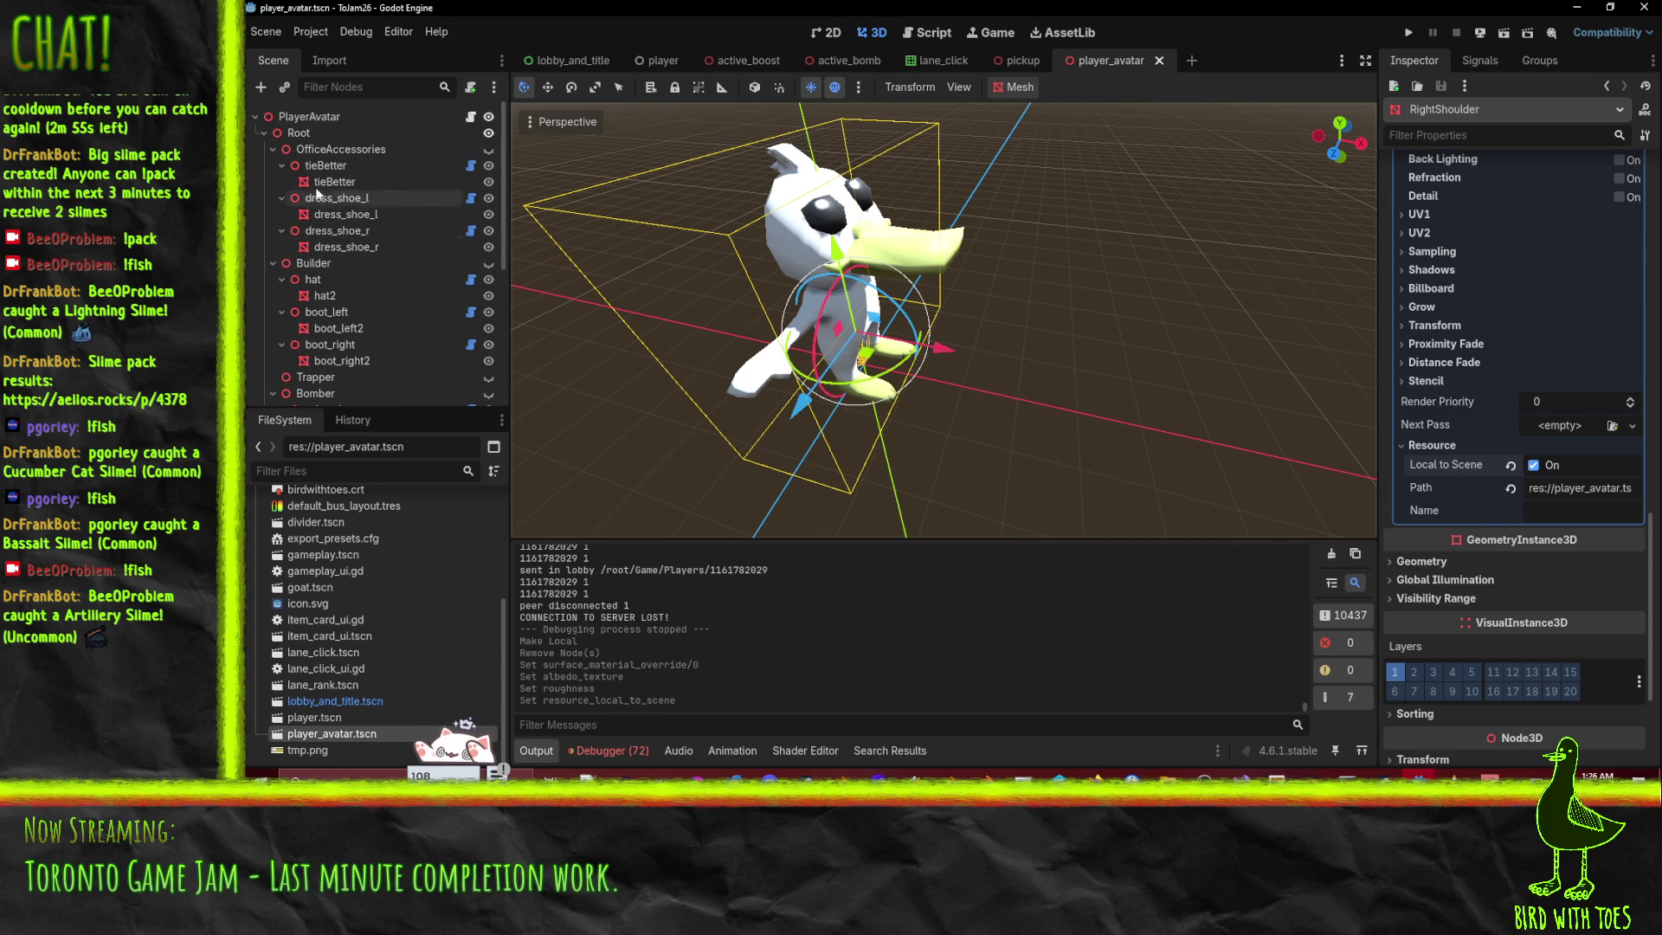
click(324, 115)
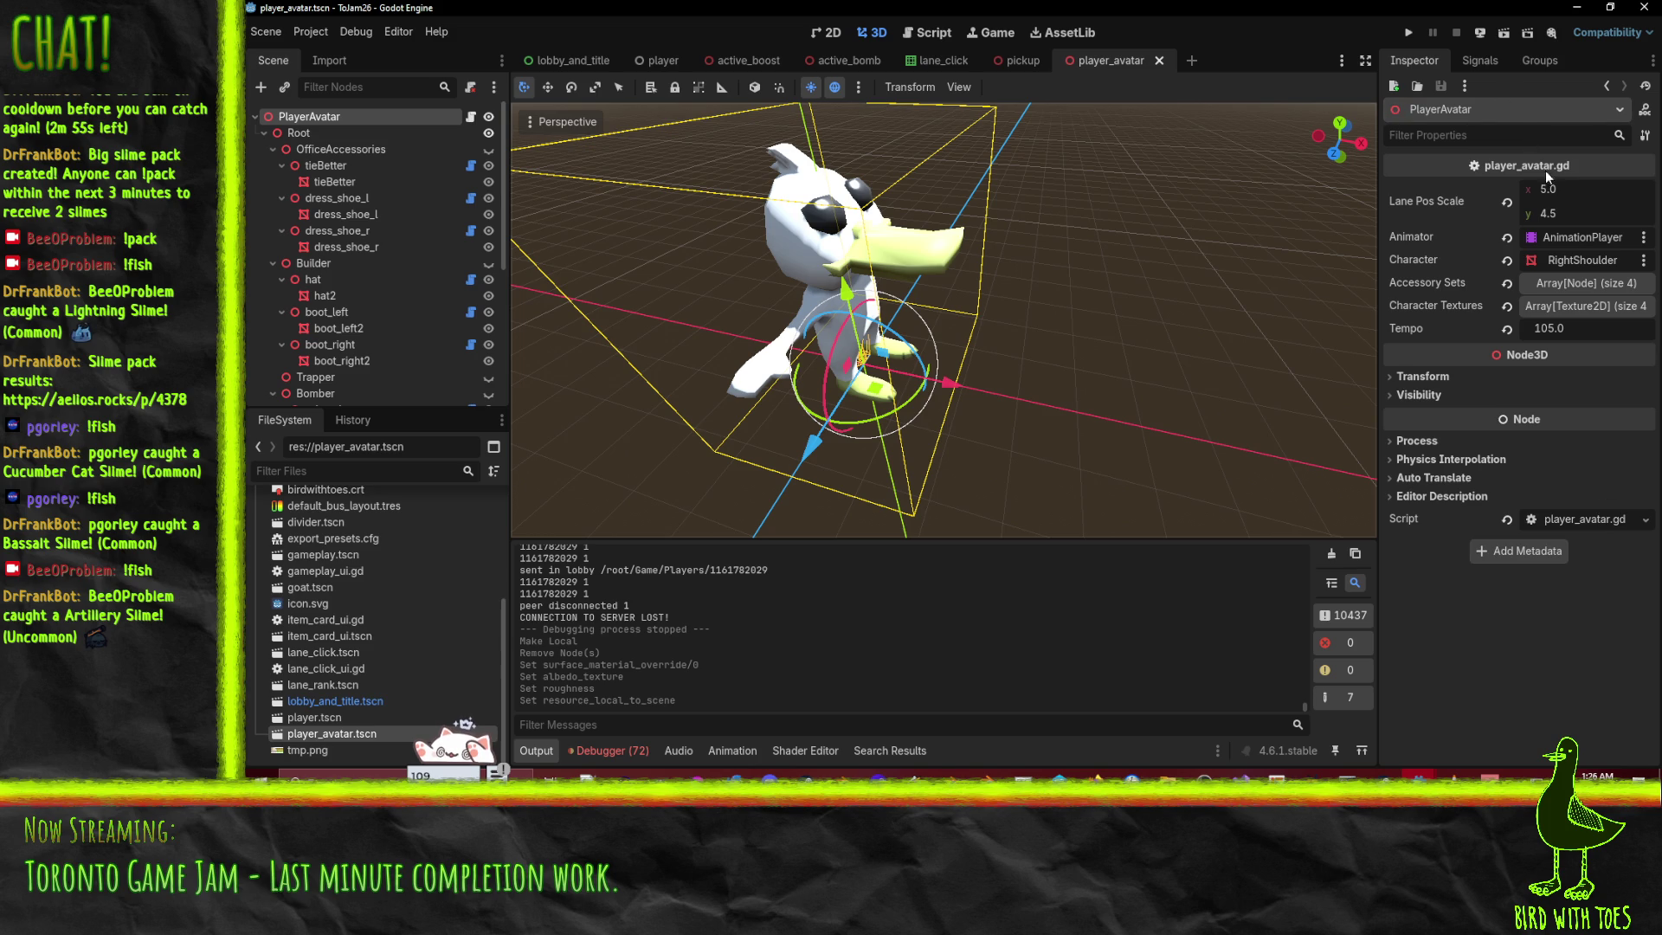
In player_avatar.gd's _ready, replace get_active_material(0) with get_surface_override_material(0)
click(1608, 516)
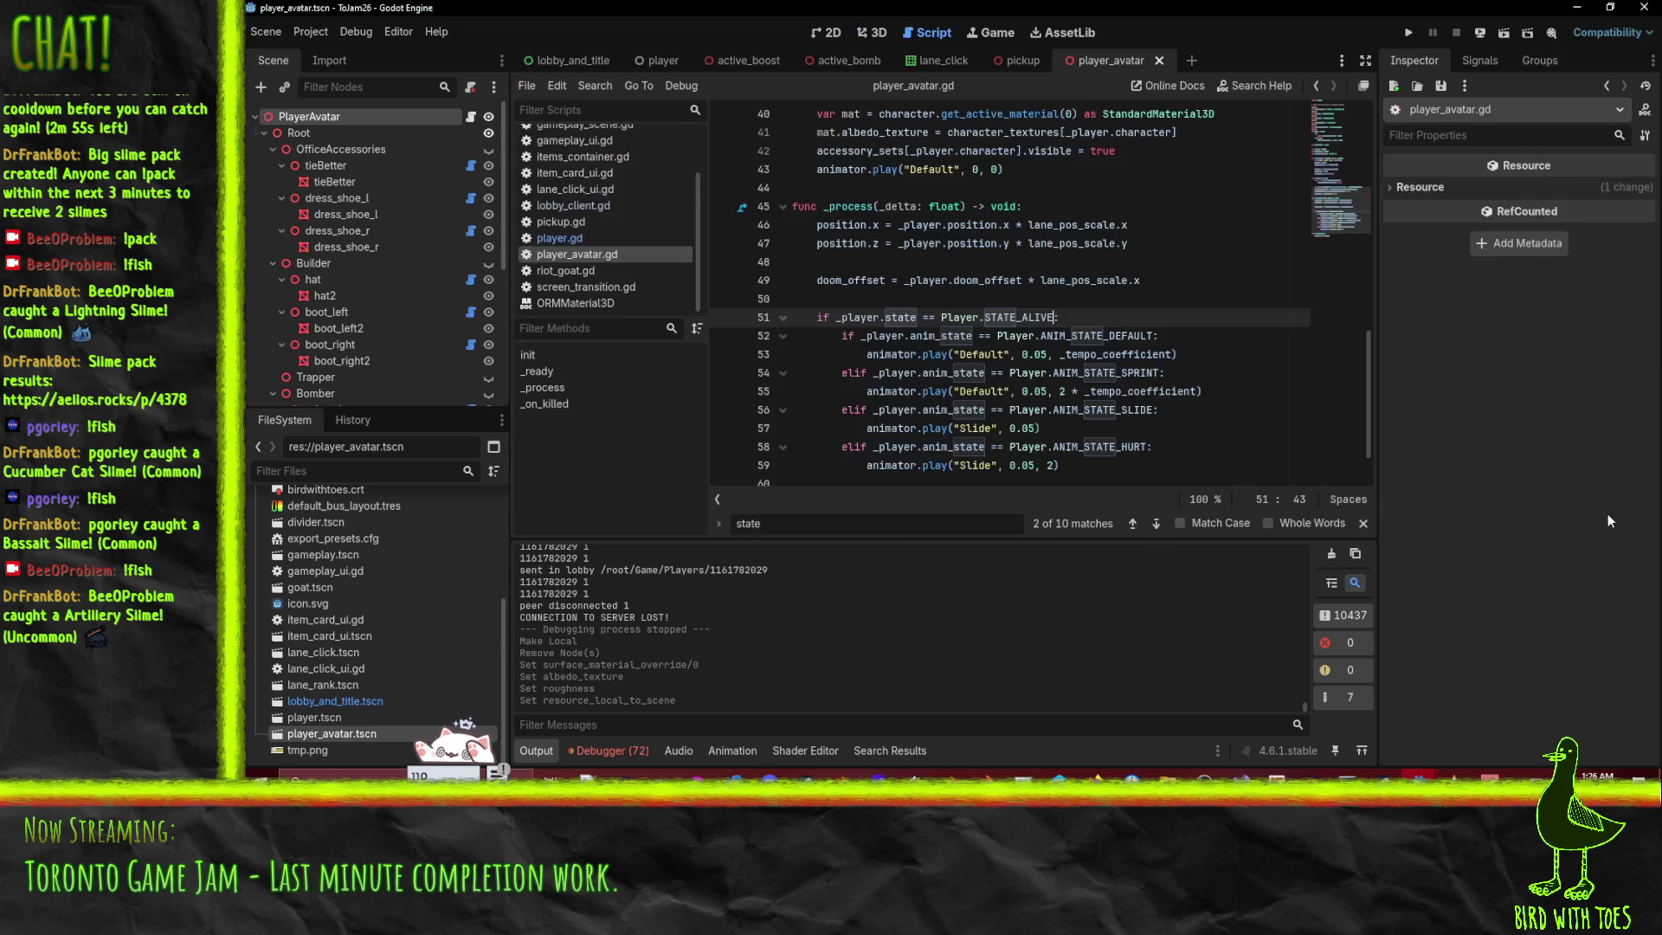
scroll(1098, 259, up, 3)
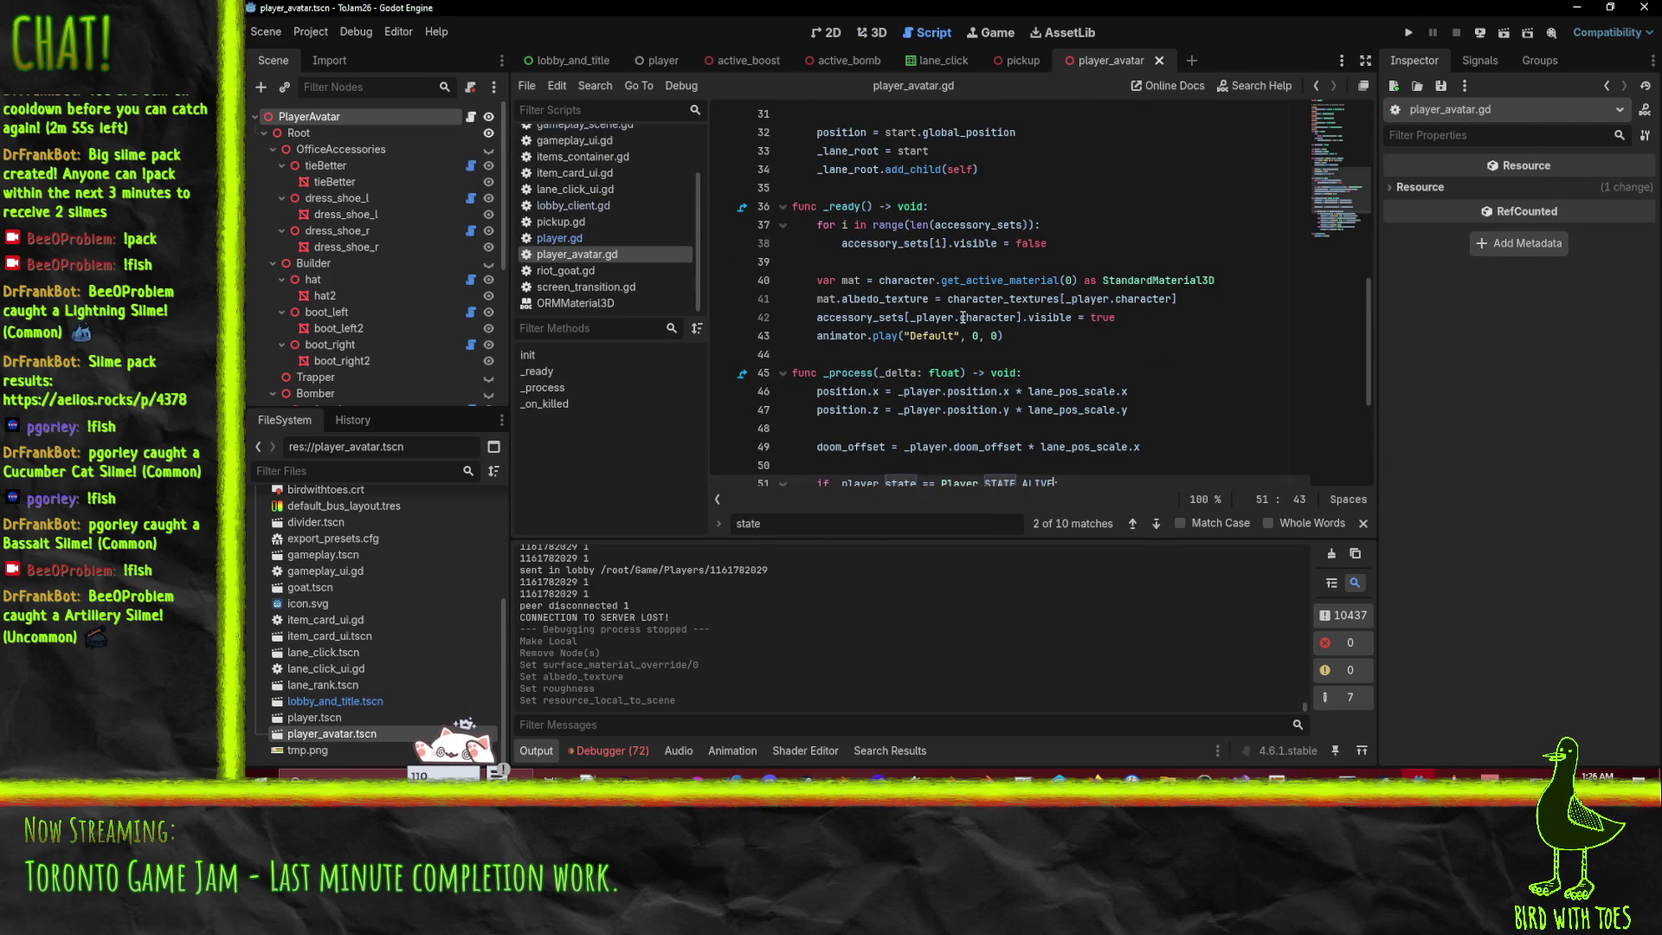
click(998, 298)
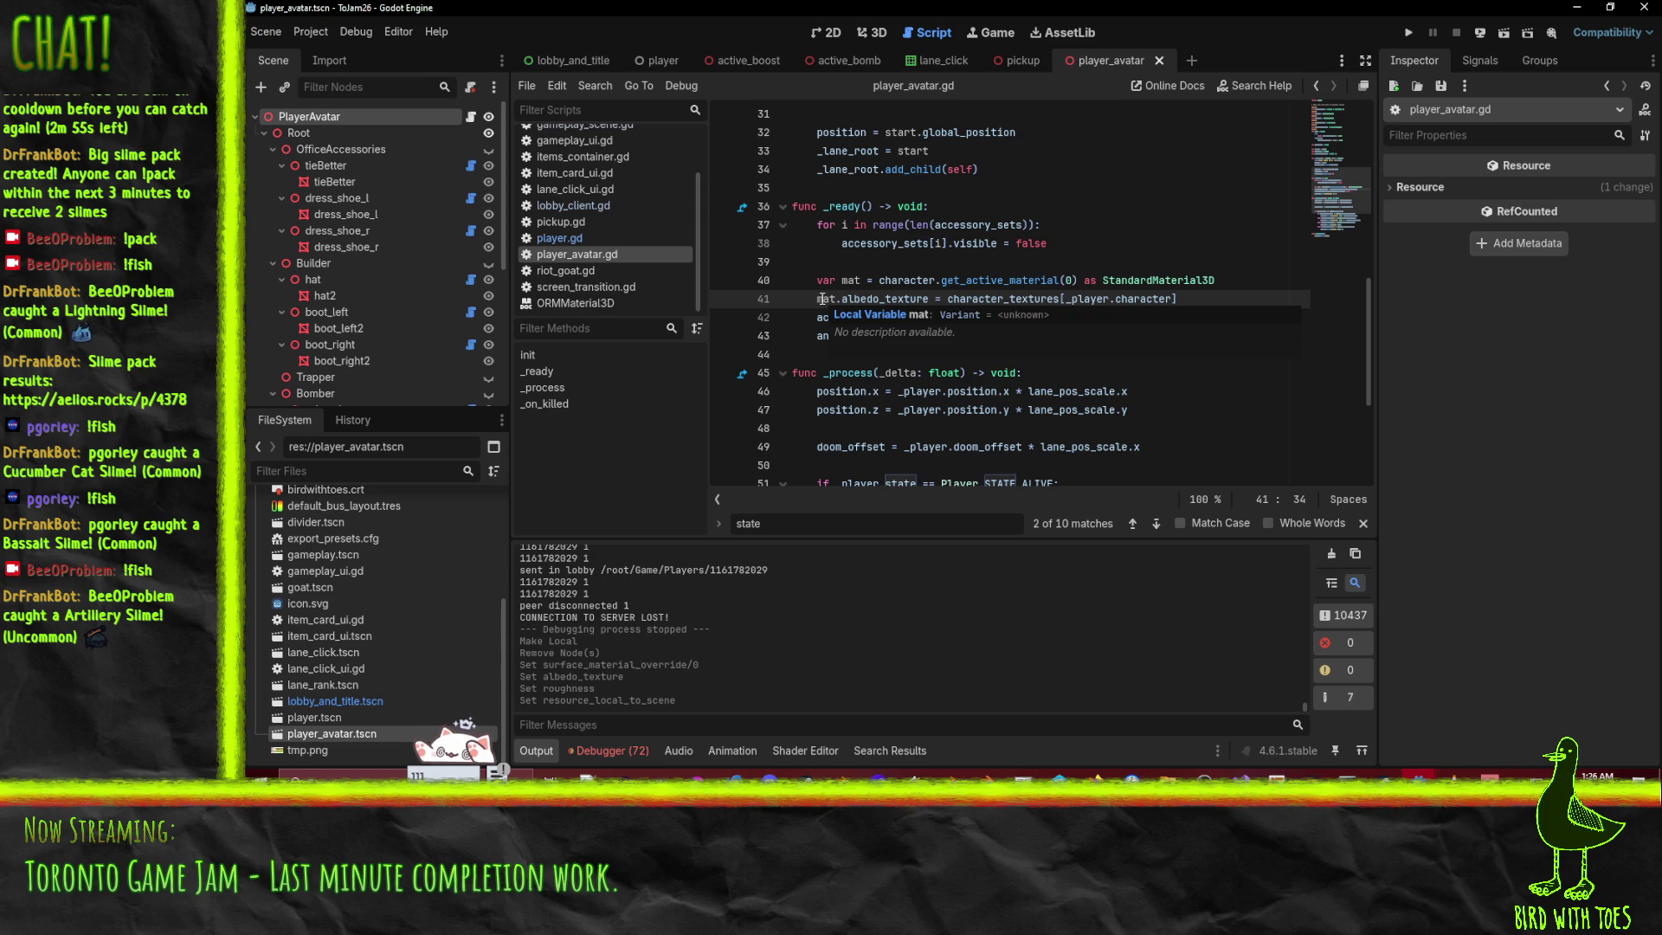
double_click(1004, 280)
text(gfe)
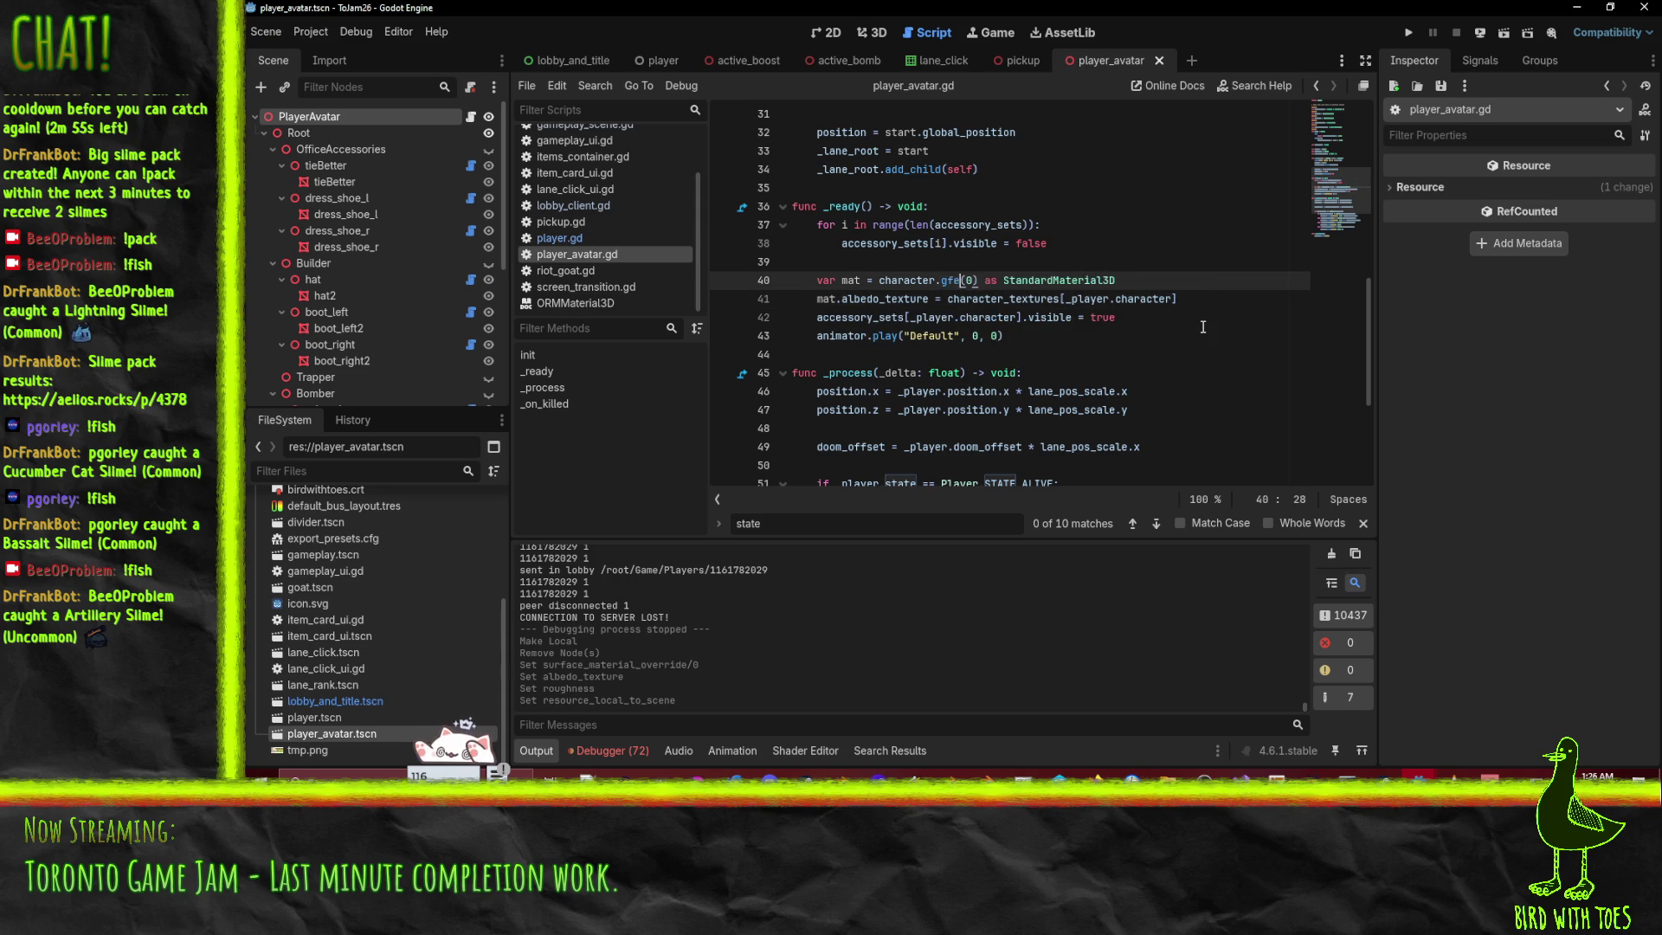
key(BackSpace)
key(BackSpace)
text(et_over)
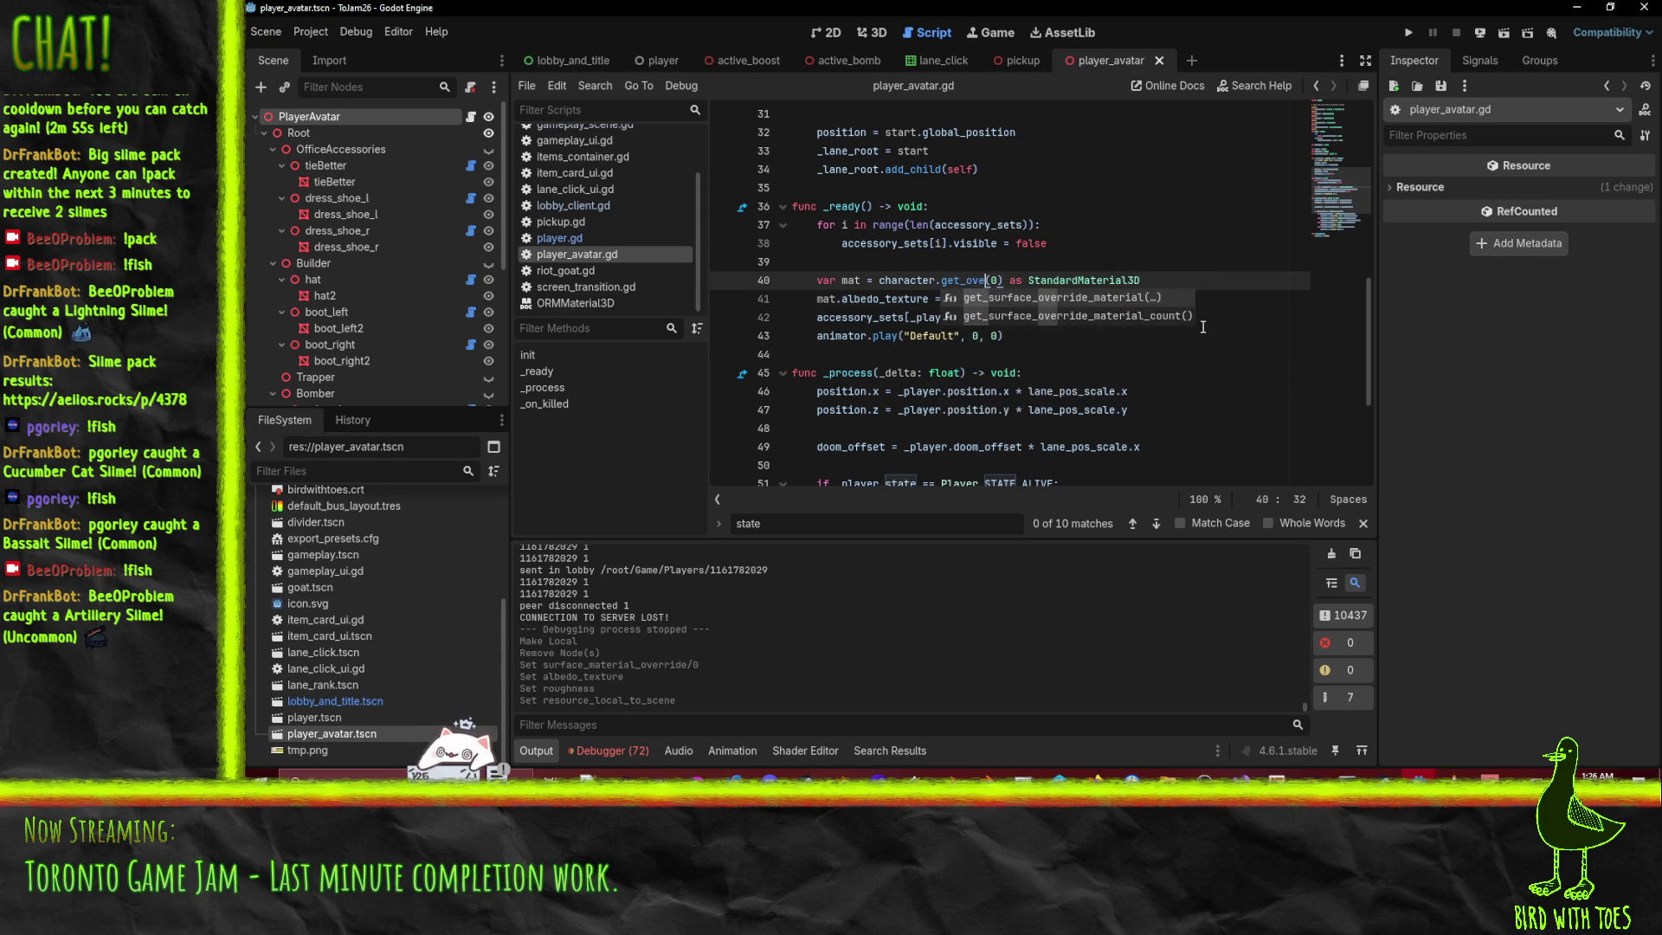
key(Return)
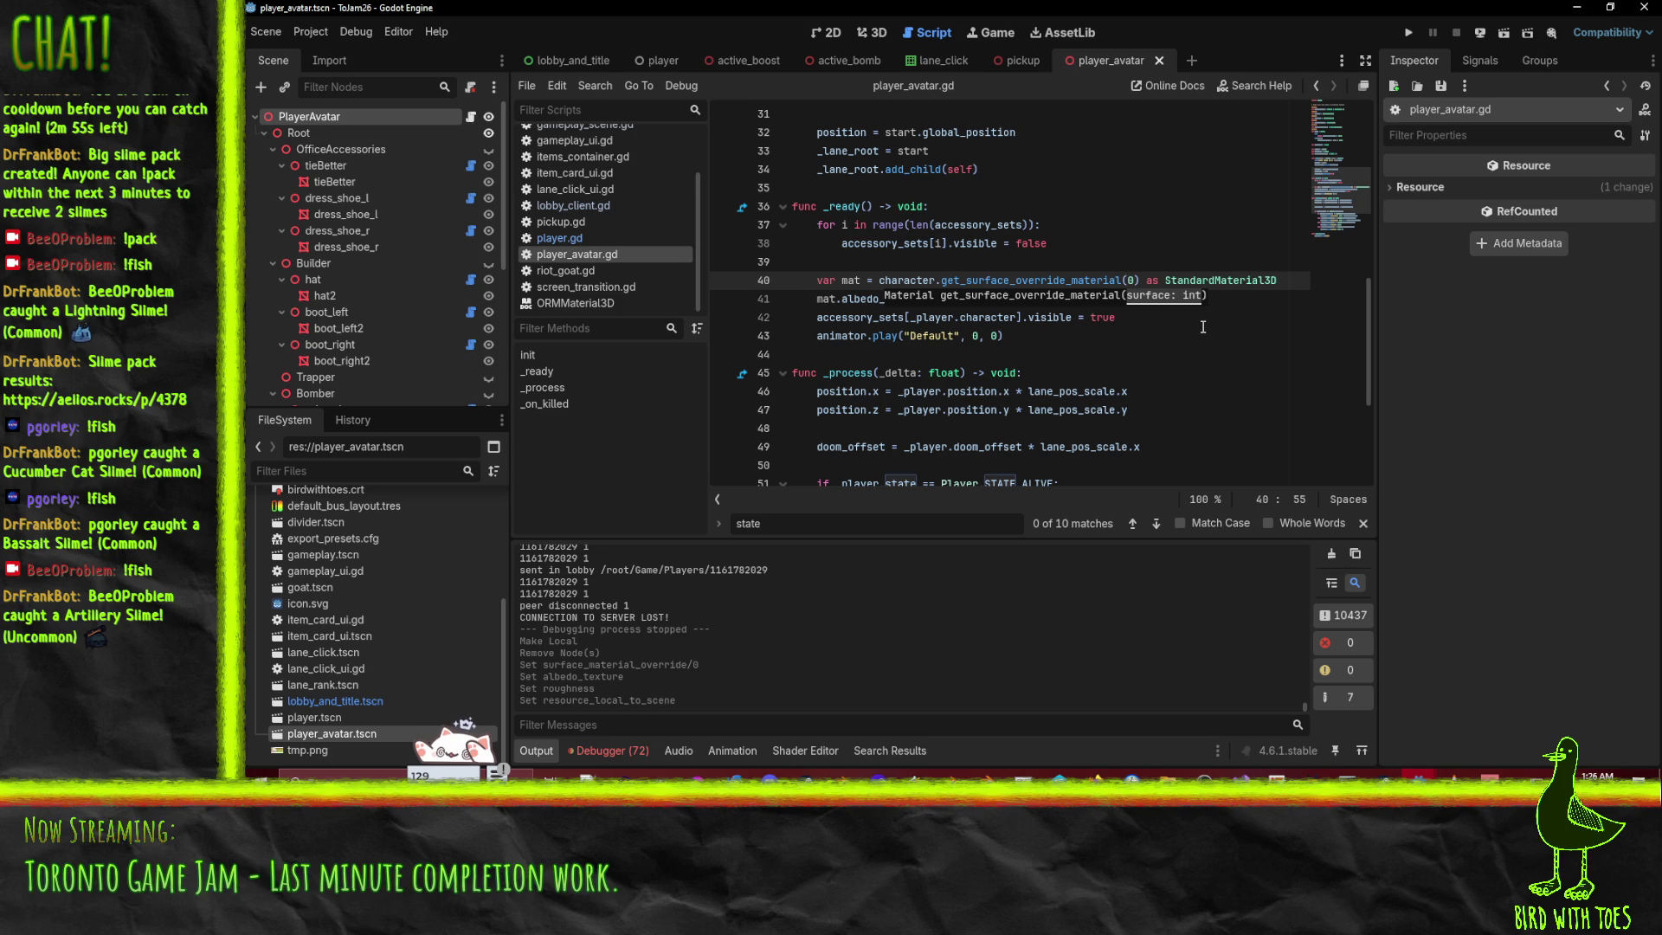
click(888, 280)
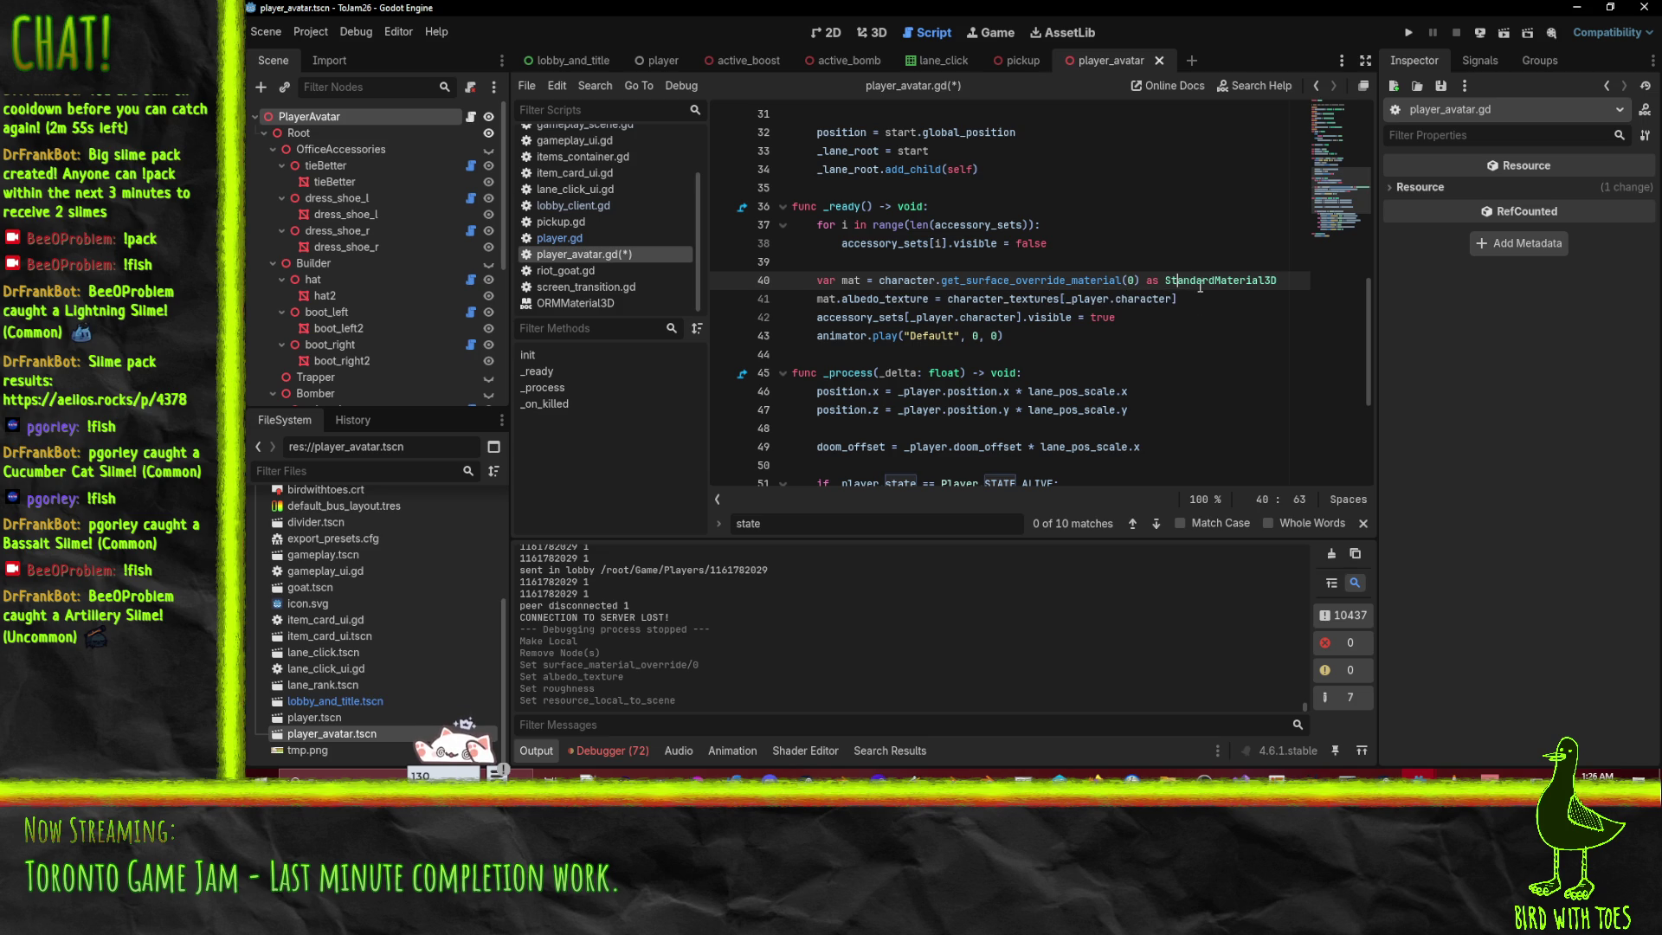
click(796, 299)
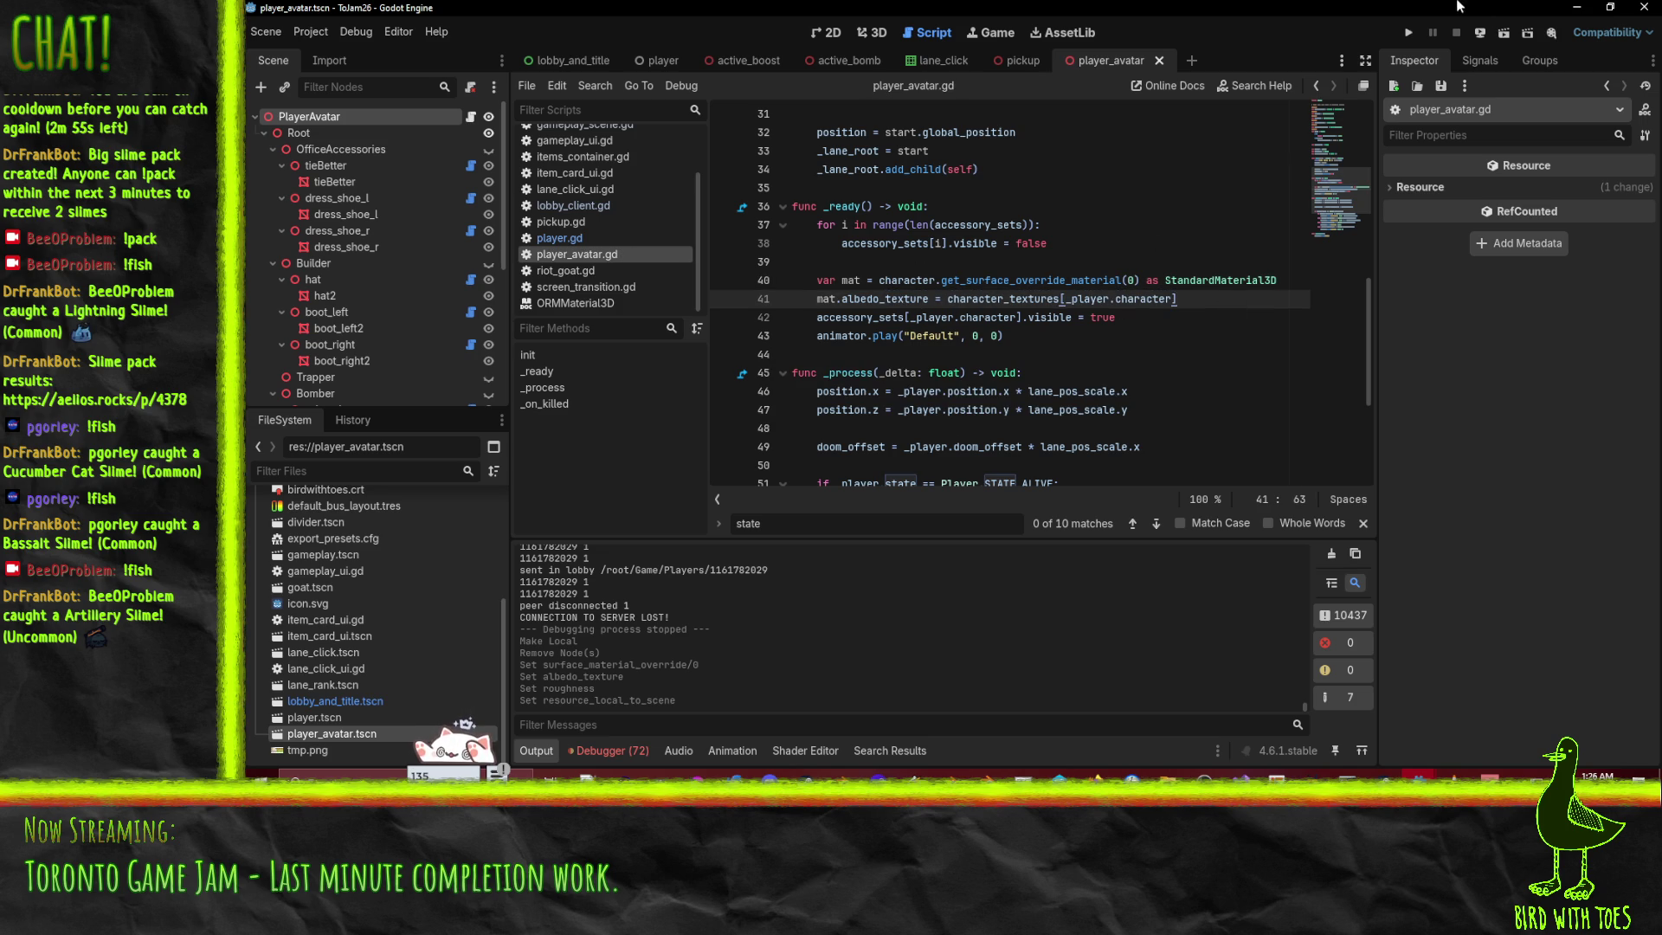
Run both projects, click Start Listening on the server, and bring the DEBUG game window forward
click(1408, 34)
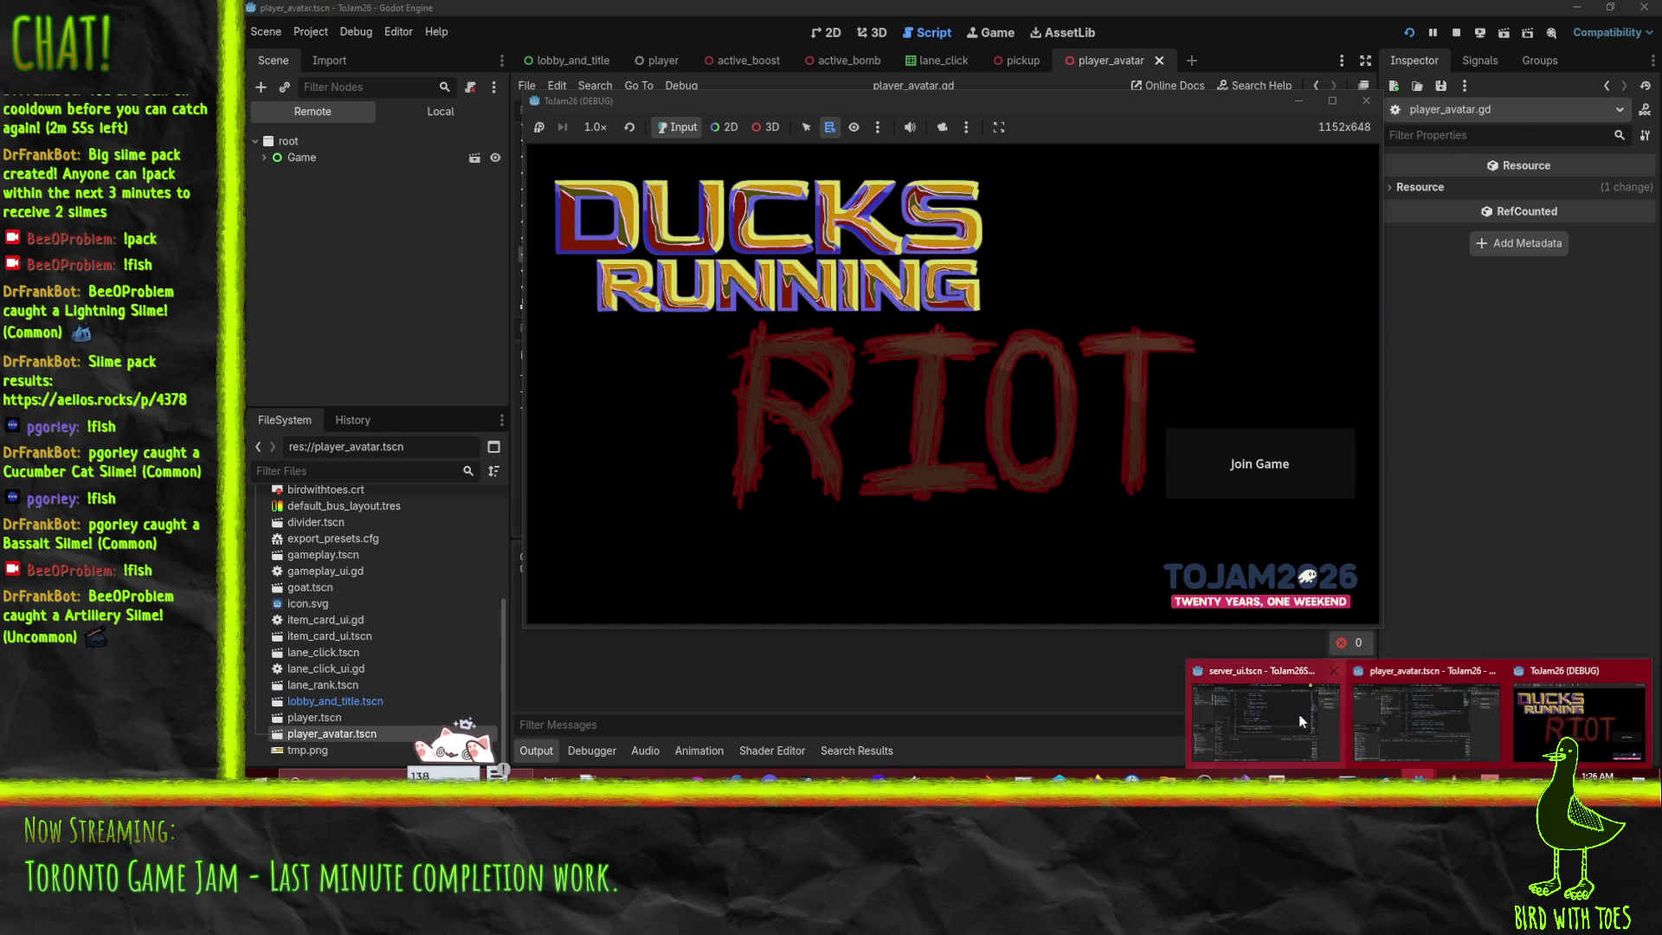
click(1323, 714)
click(1408, 33)
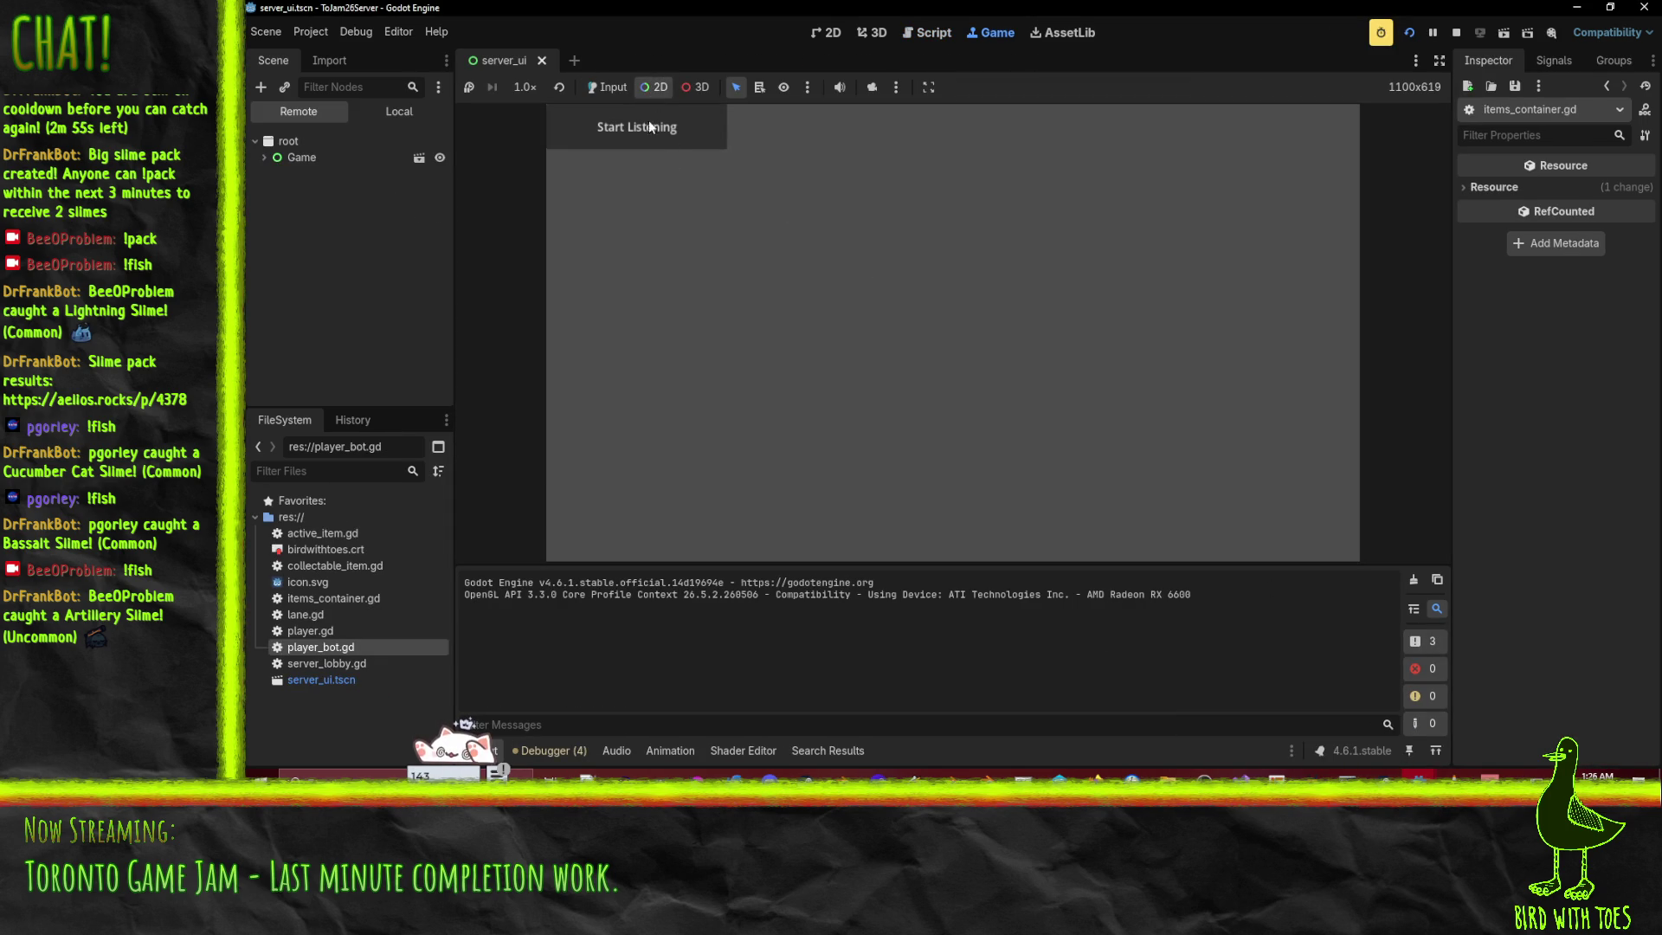
click(663, 137)
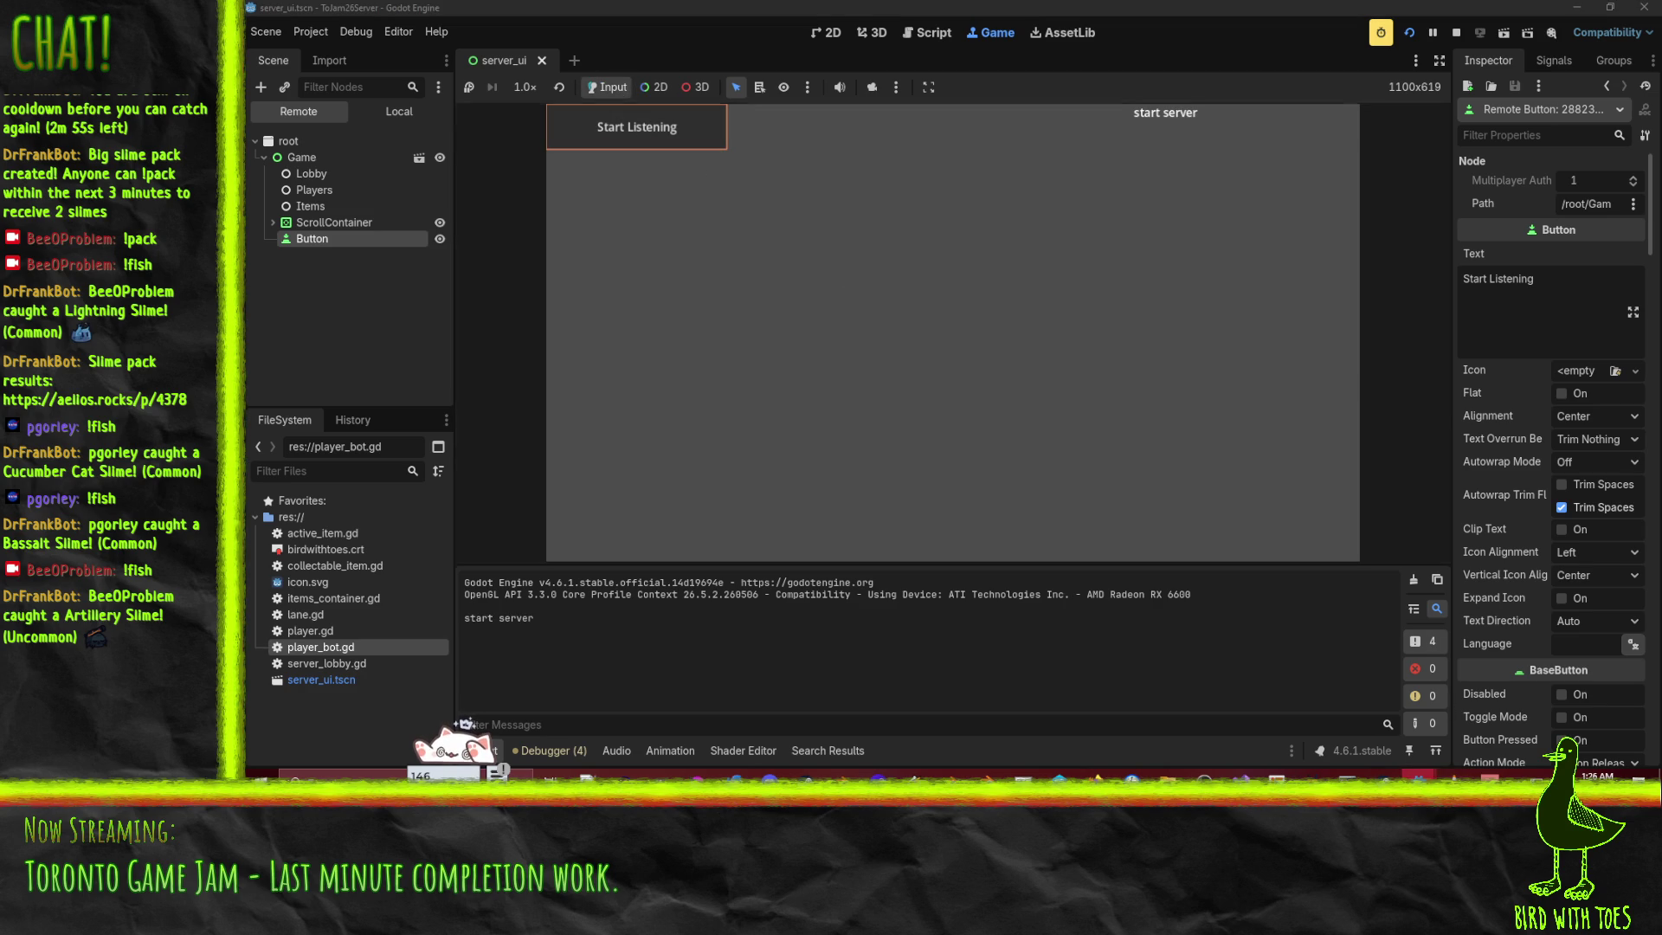
click(1563, 732)
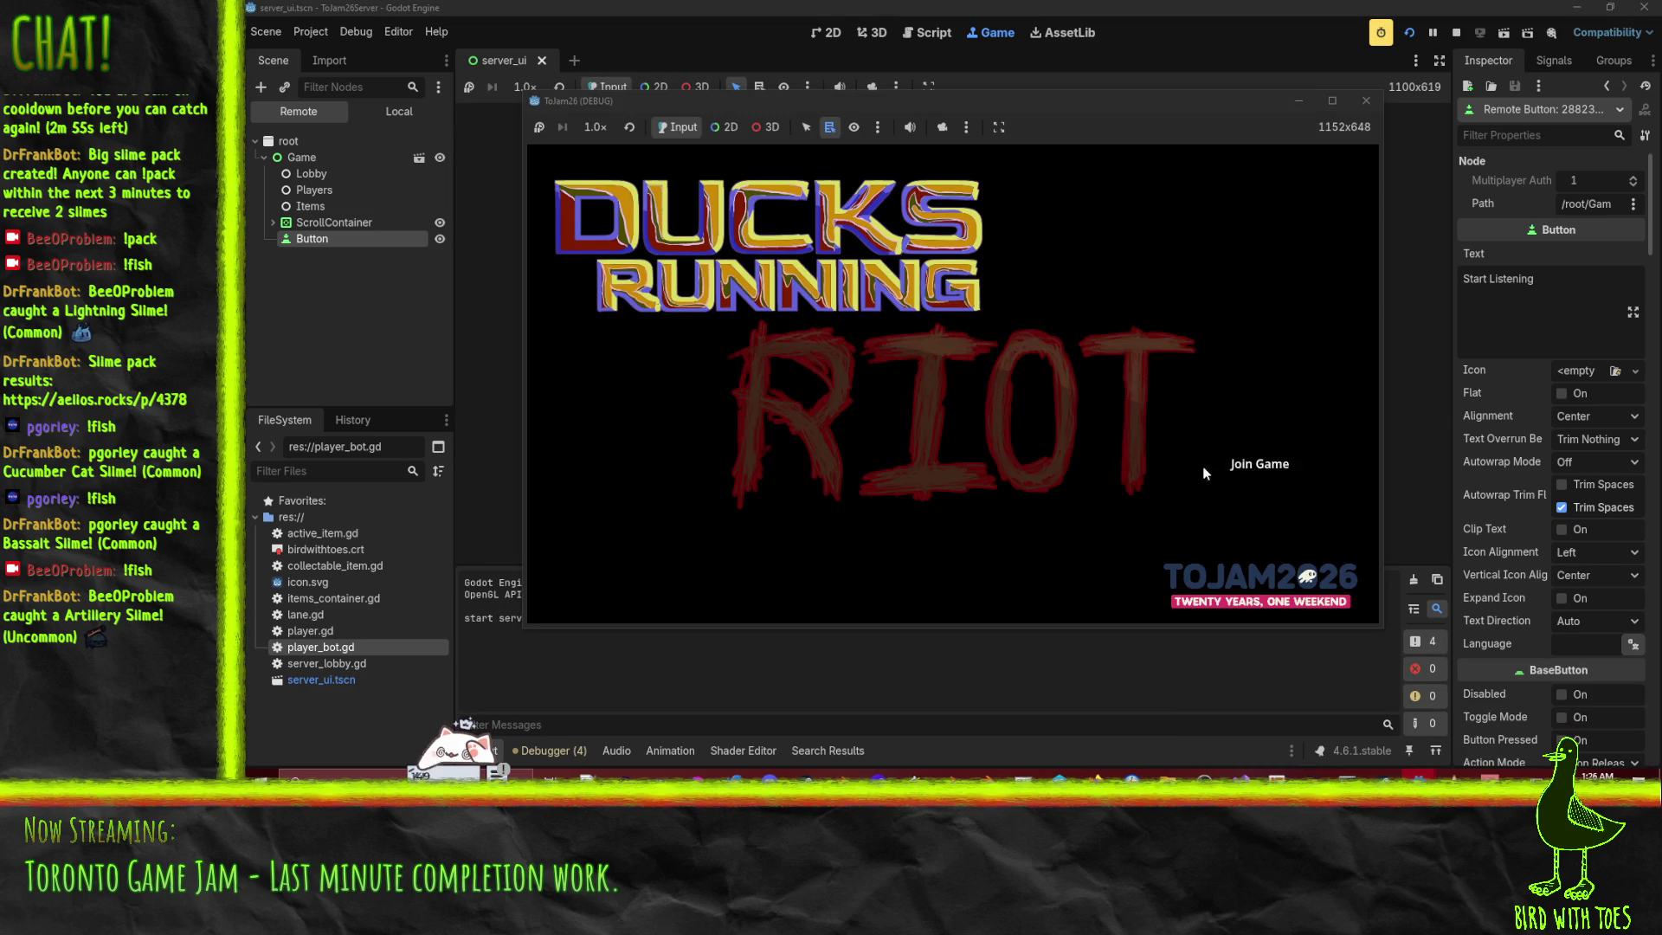
Join the game, ready up, and drop bomb, explosion and crate cards onto lanes
click(1204, 473)
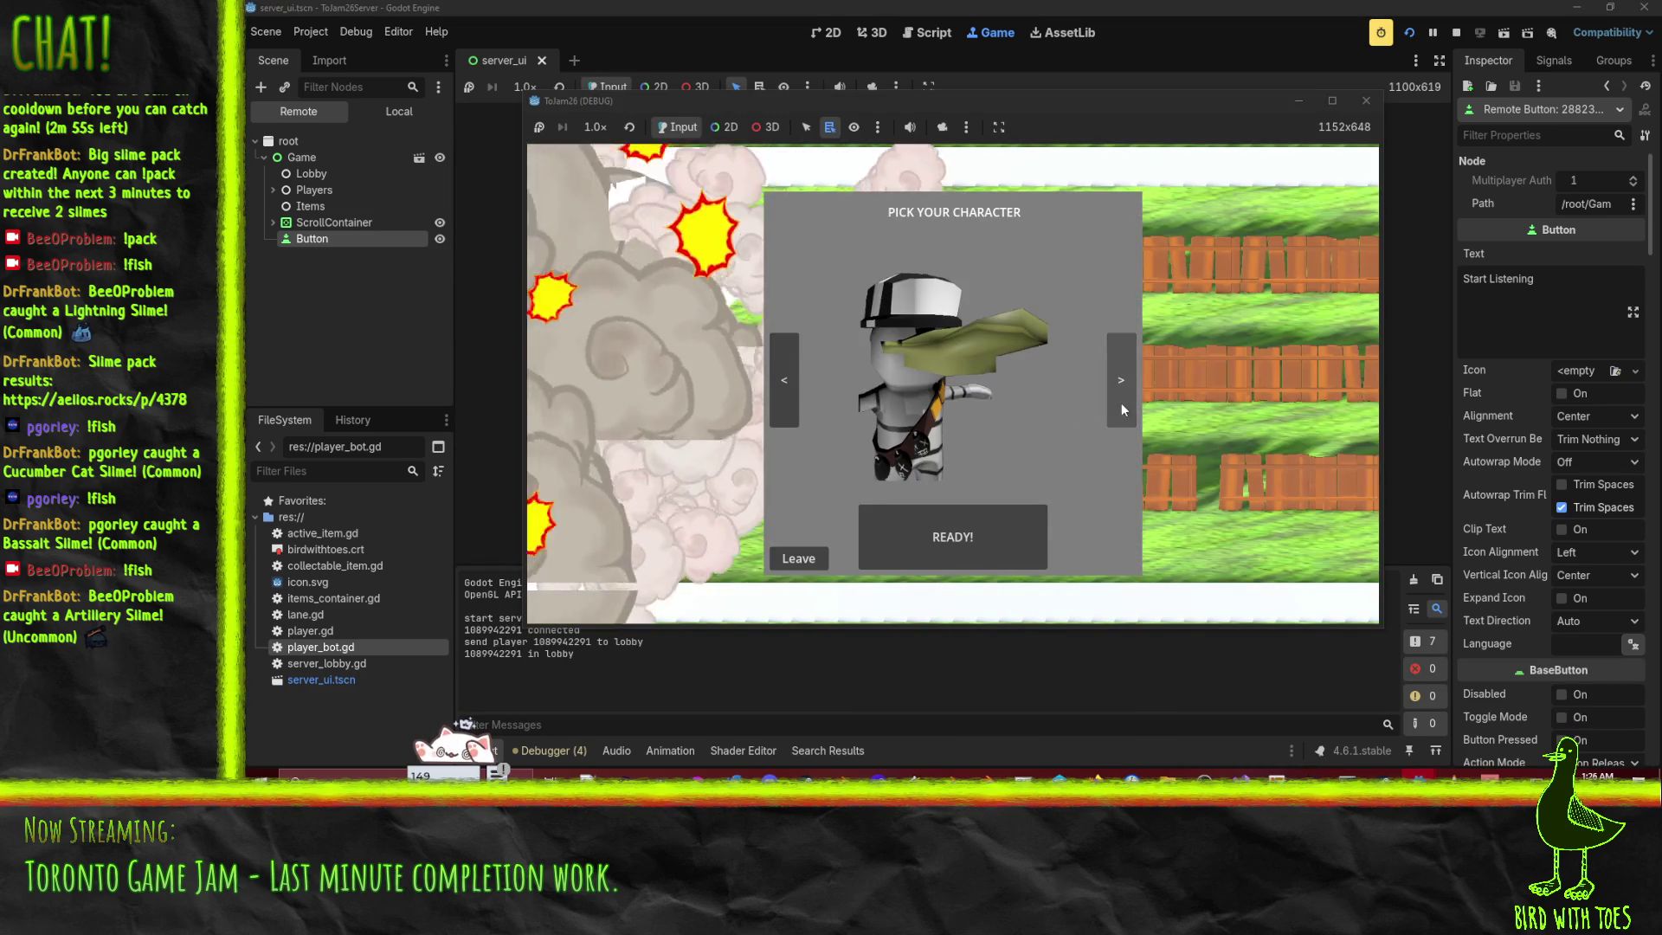
click(1119, 403)
click(952, 542)
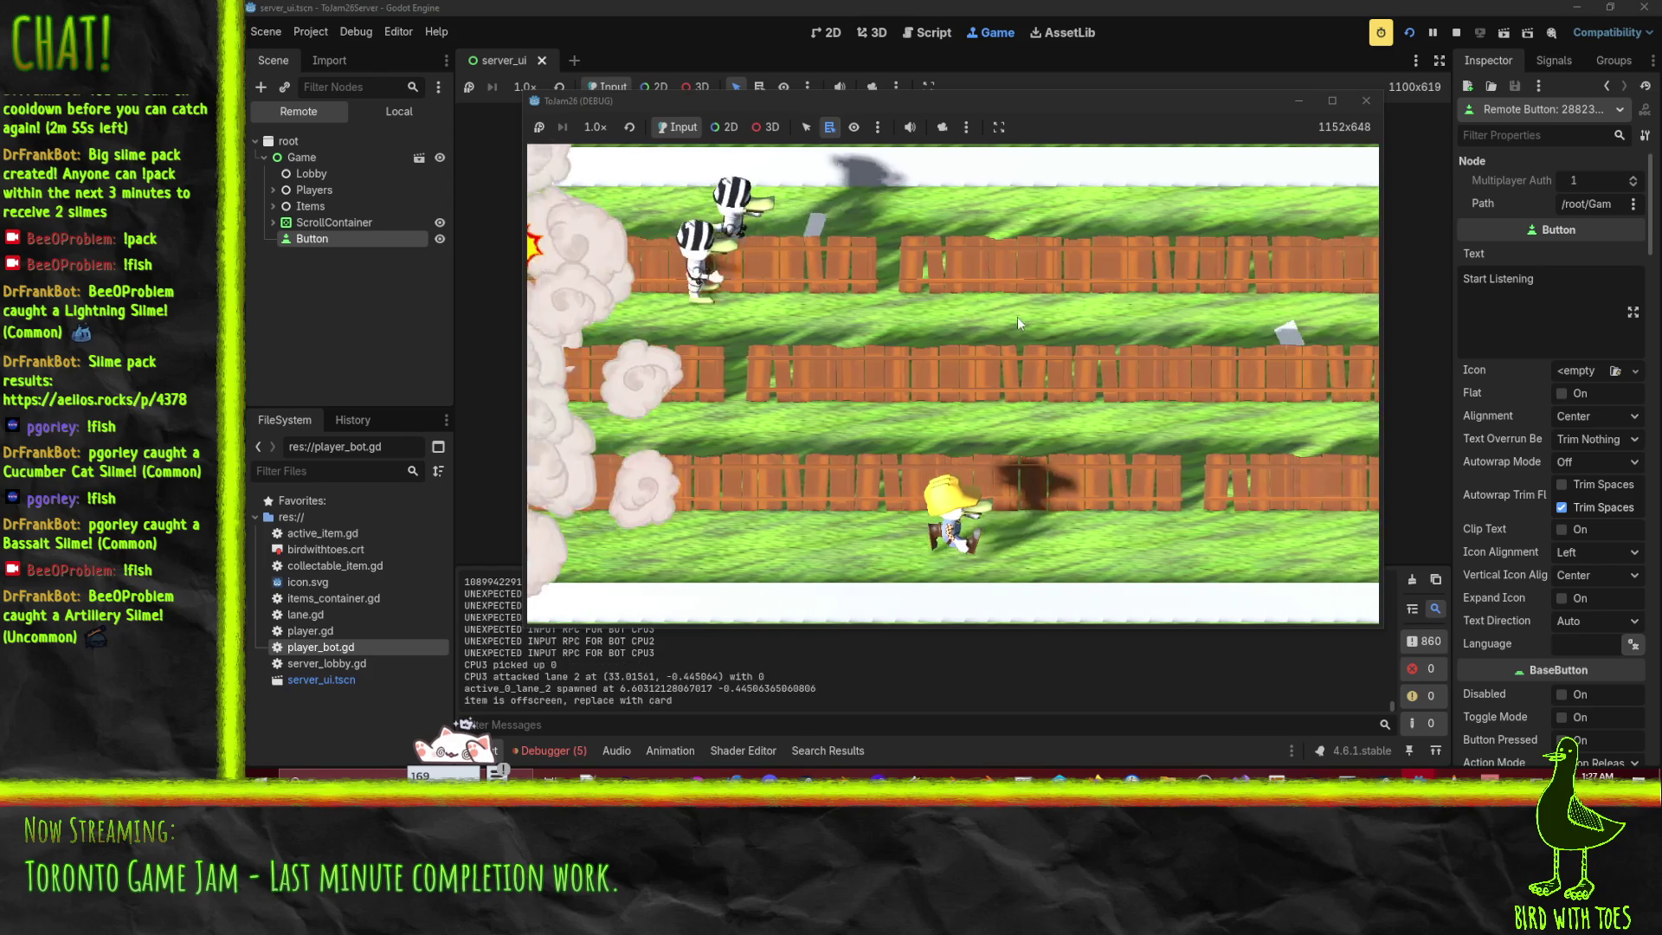
drag(642, 318, 890, 207)
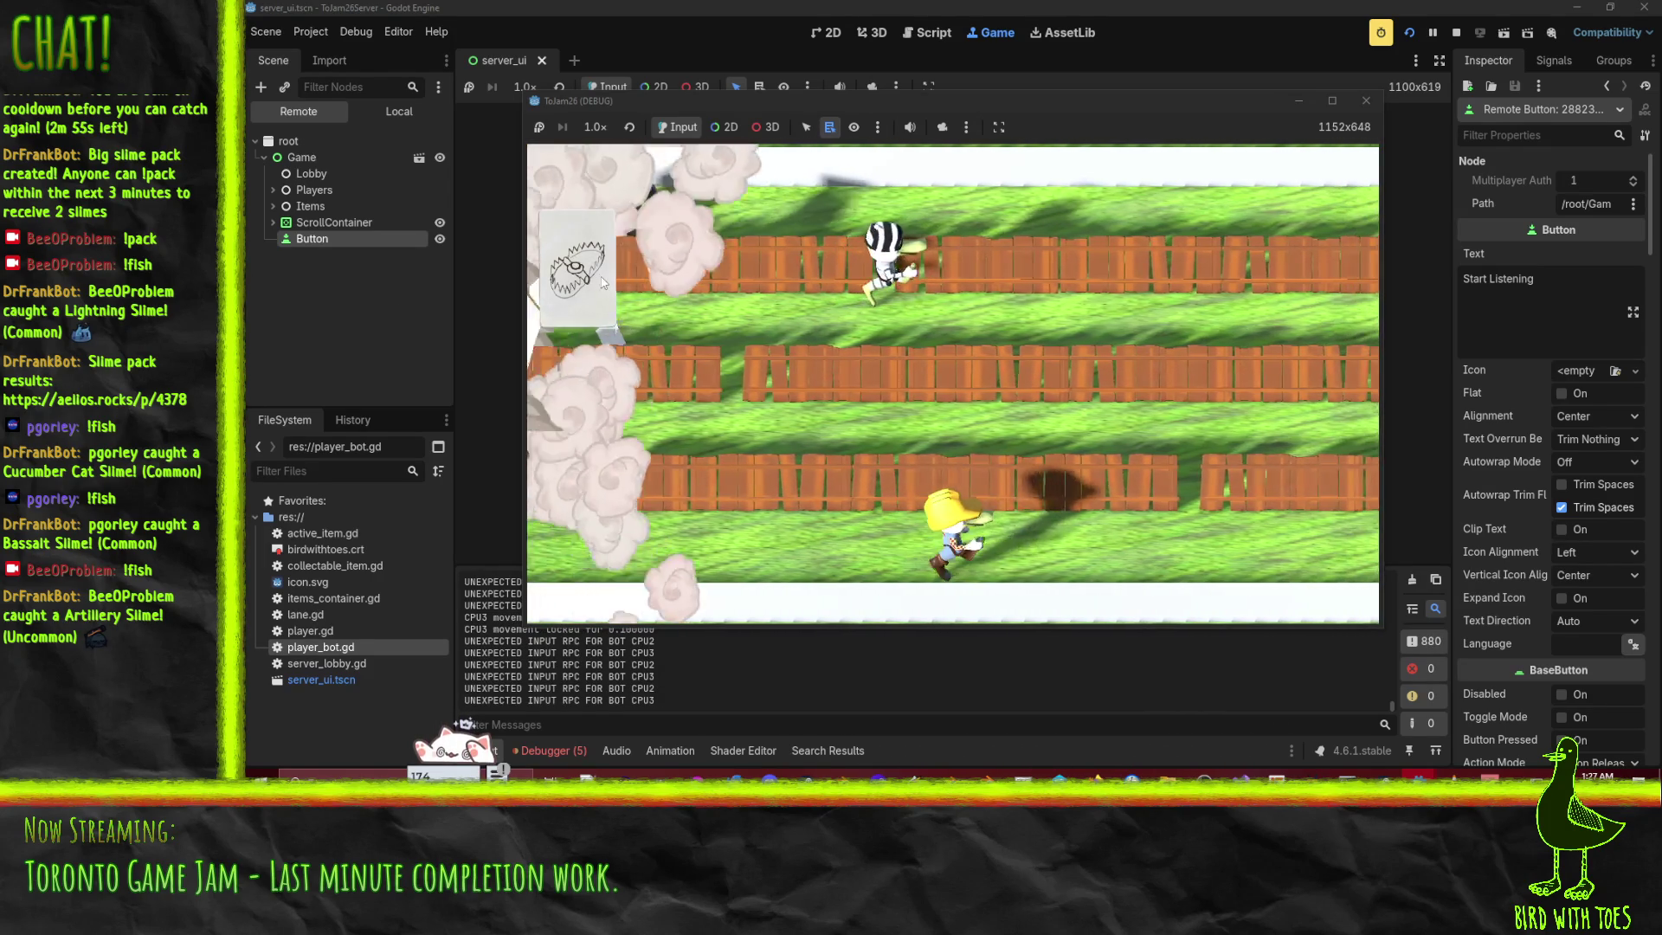
drag(603, 283, 999, 320)
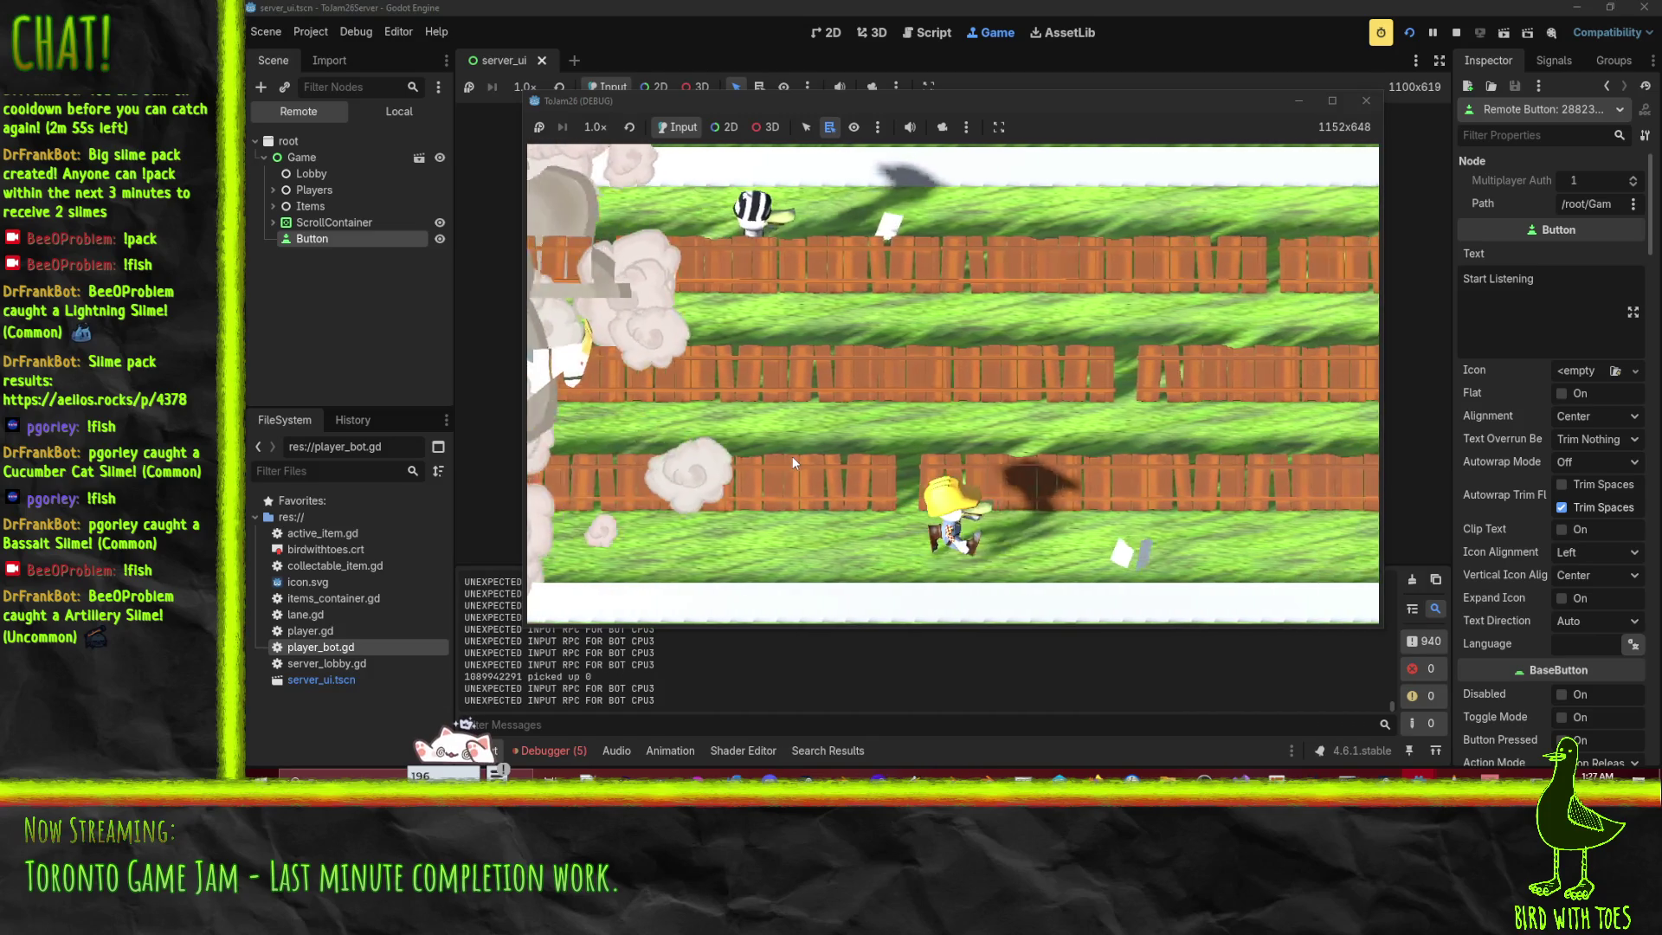
drag(559, 297, 969, 218)
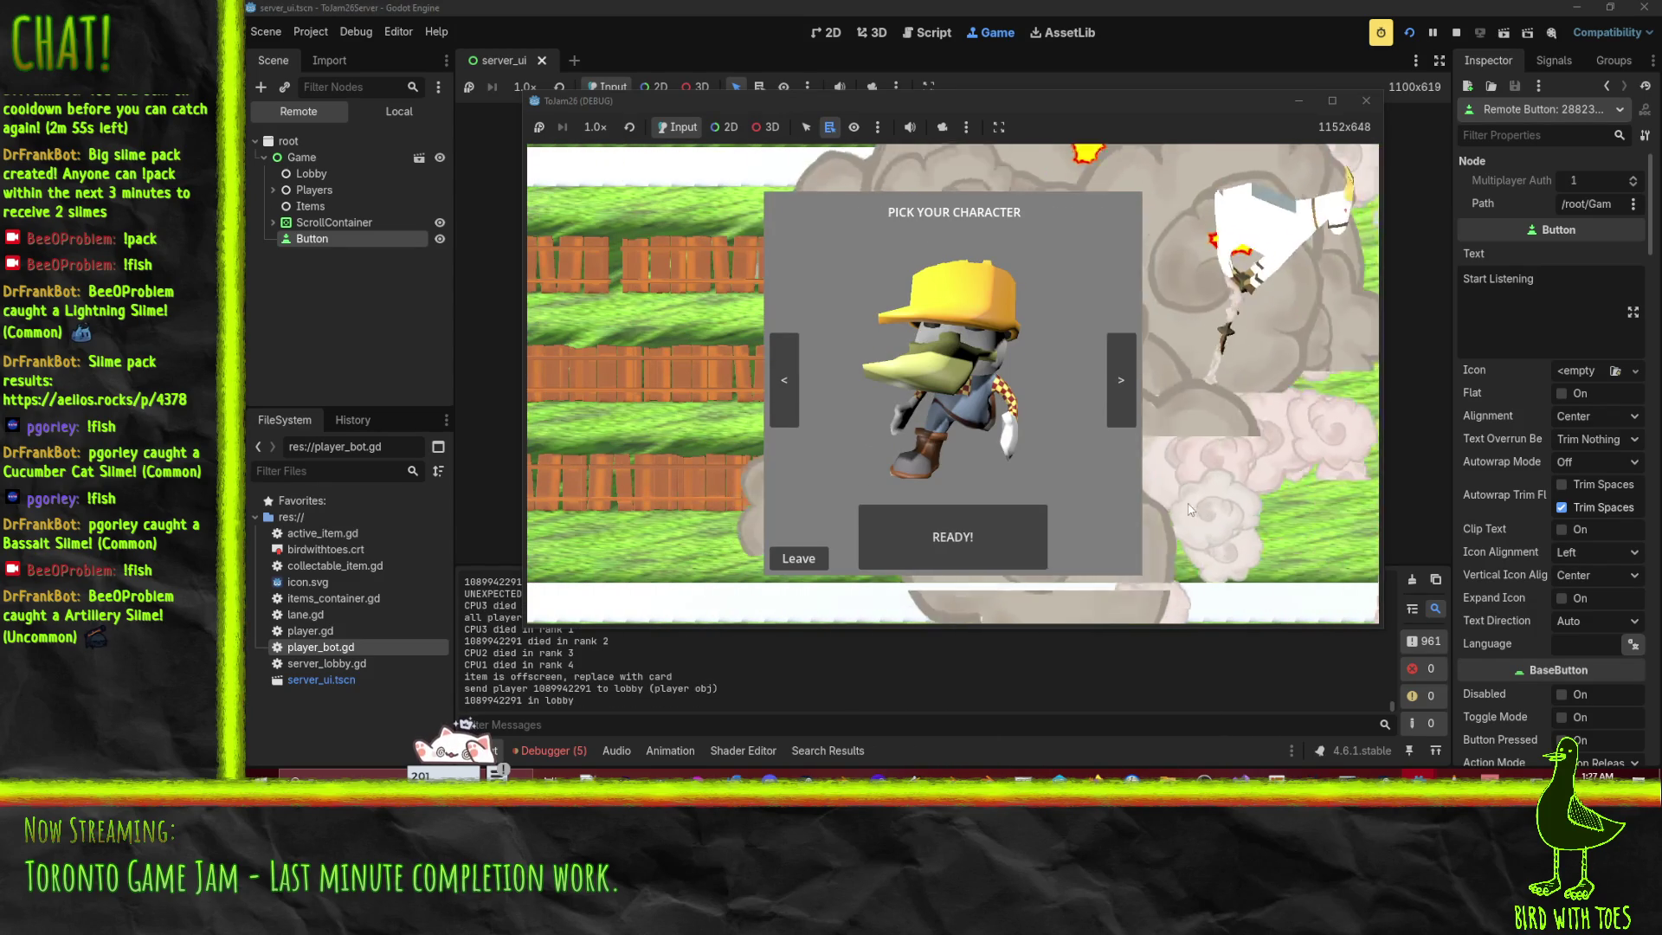
Pick the duck, ready up, play the lightning card on lane 0, then leave to the title screen
click(784, 410)
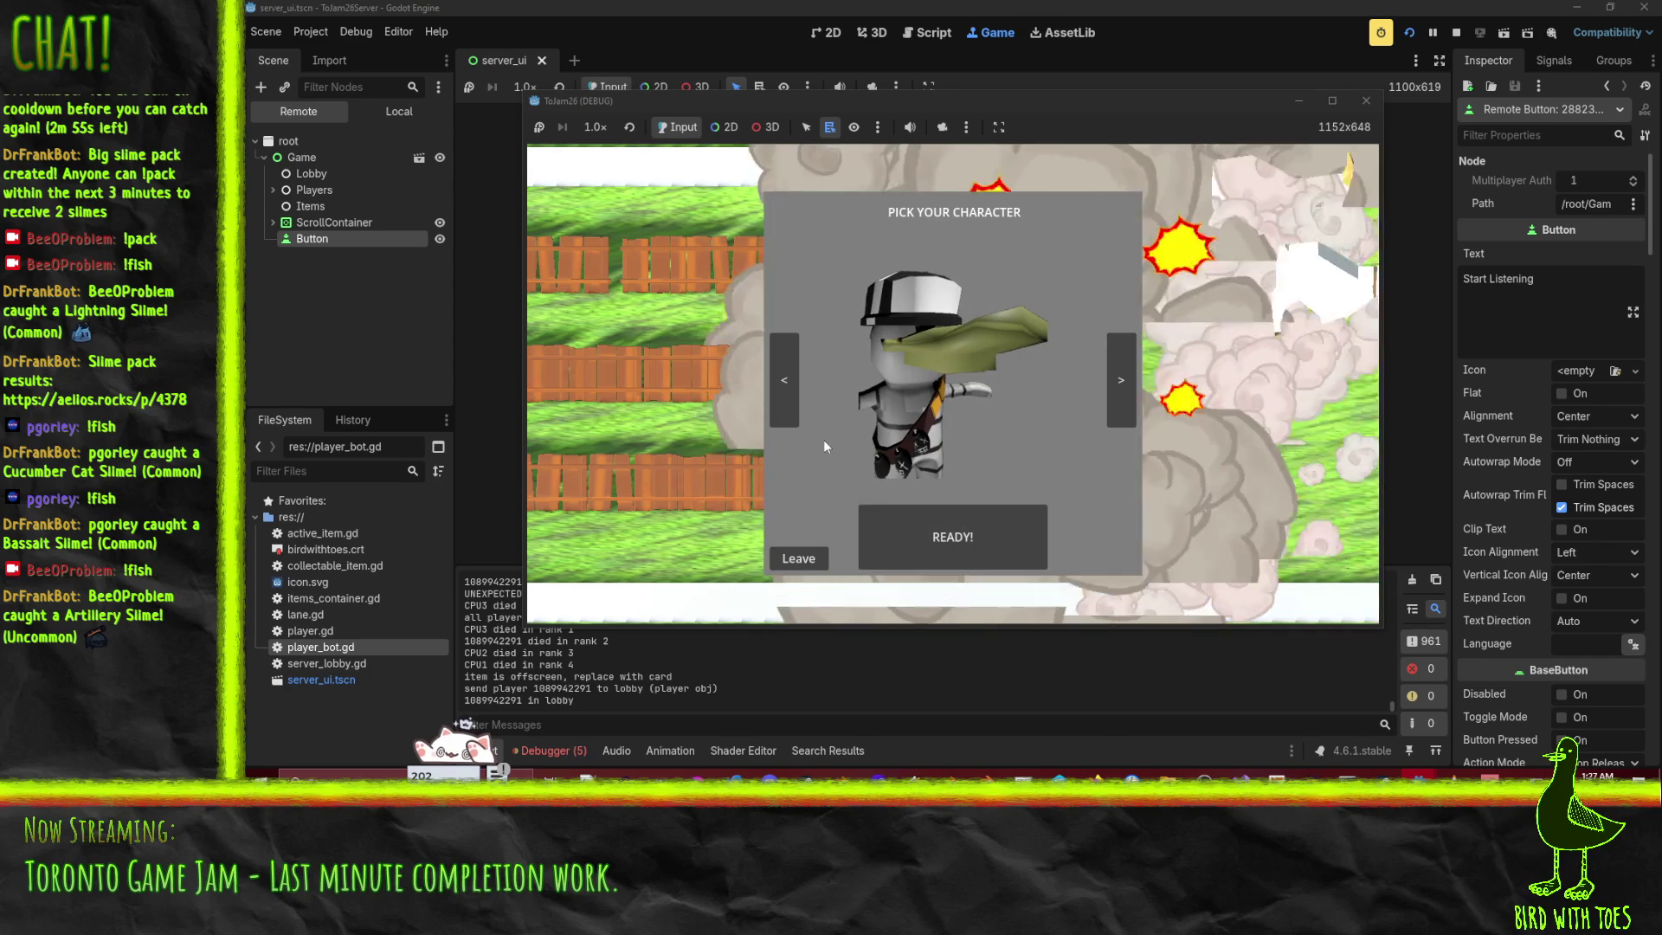
click(789, 394)
click(980, 536)
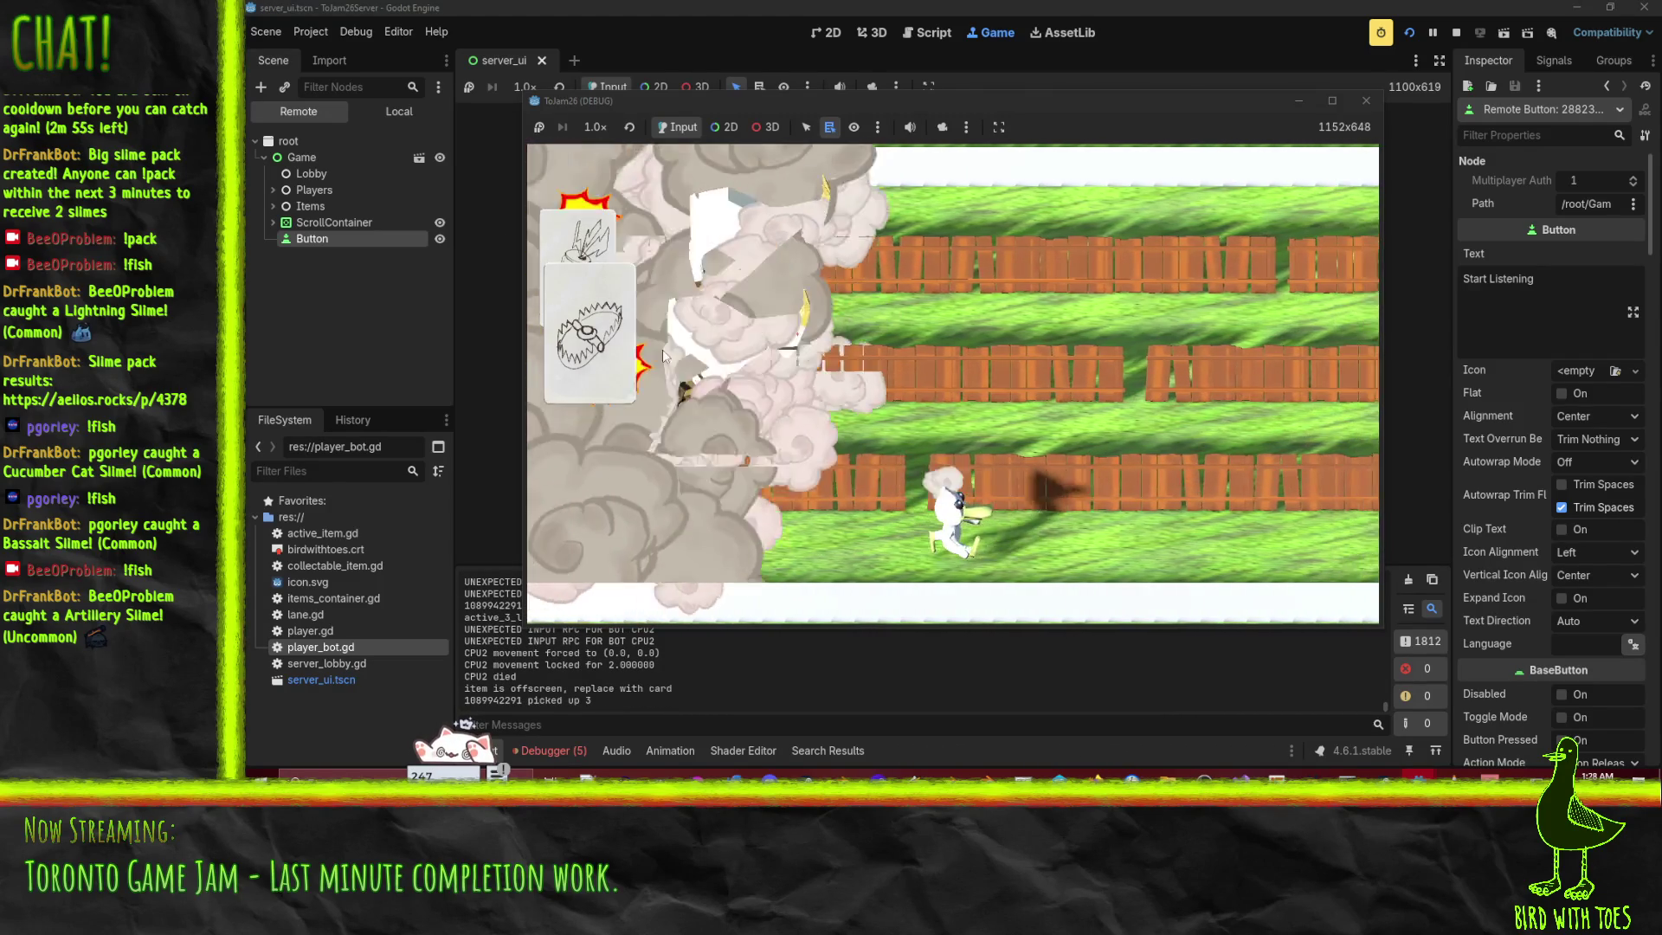
click(1113, 563)
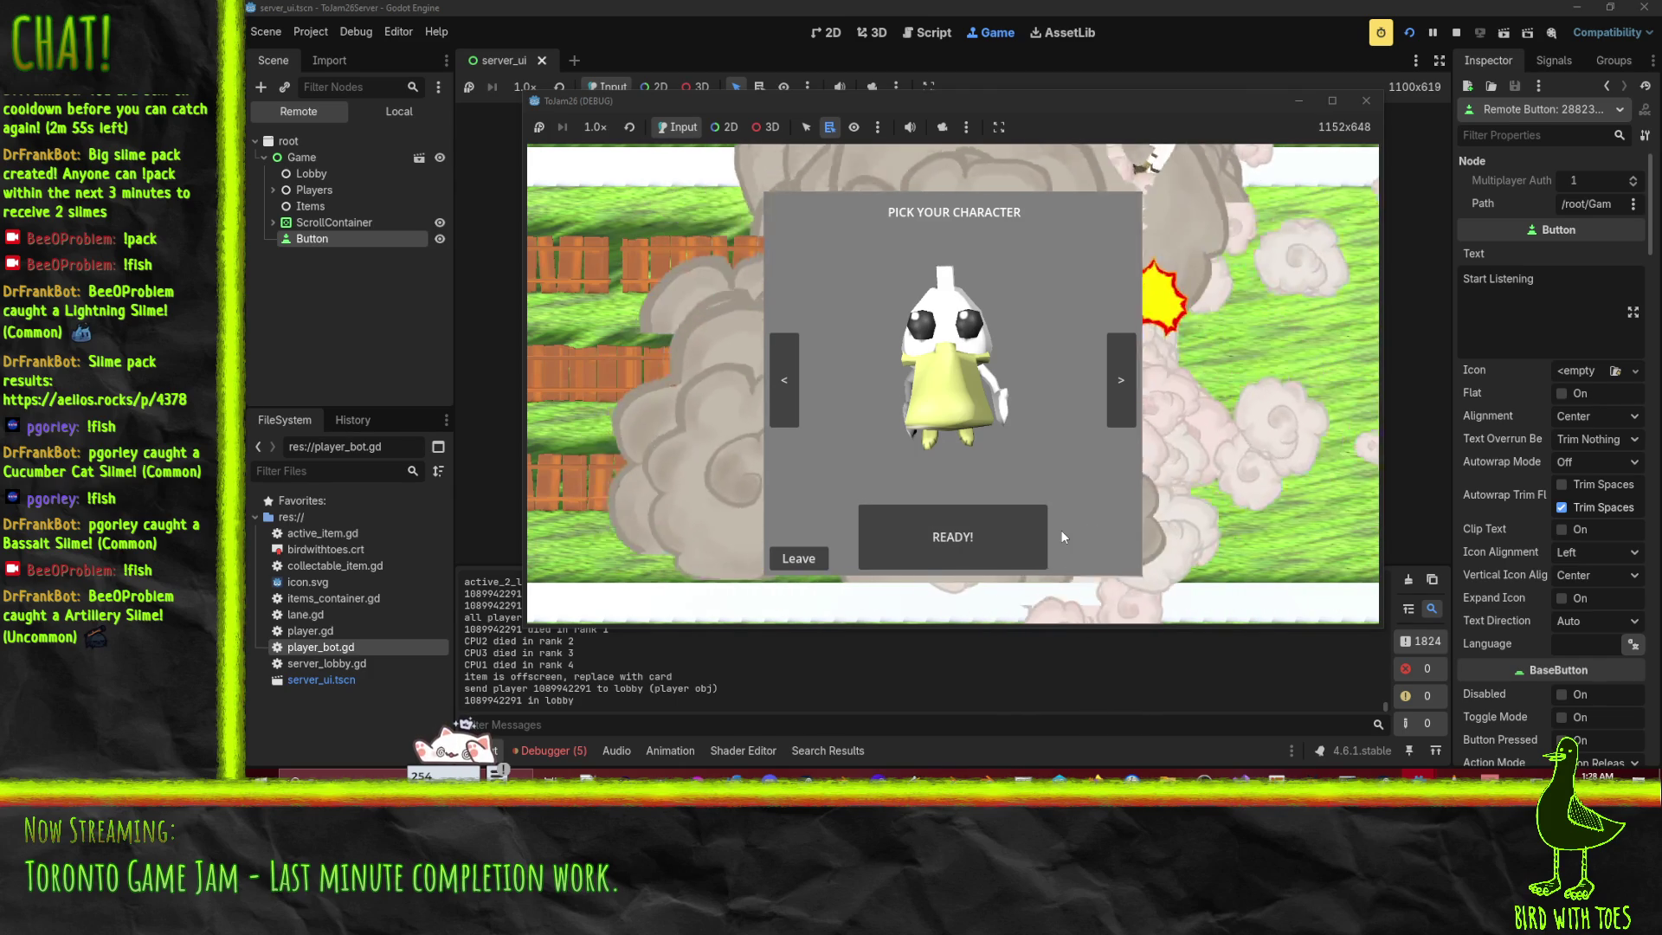
click(792, 564)
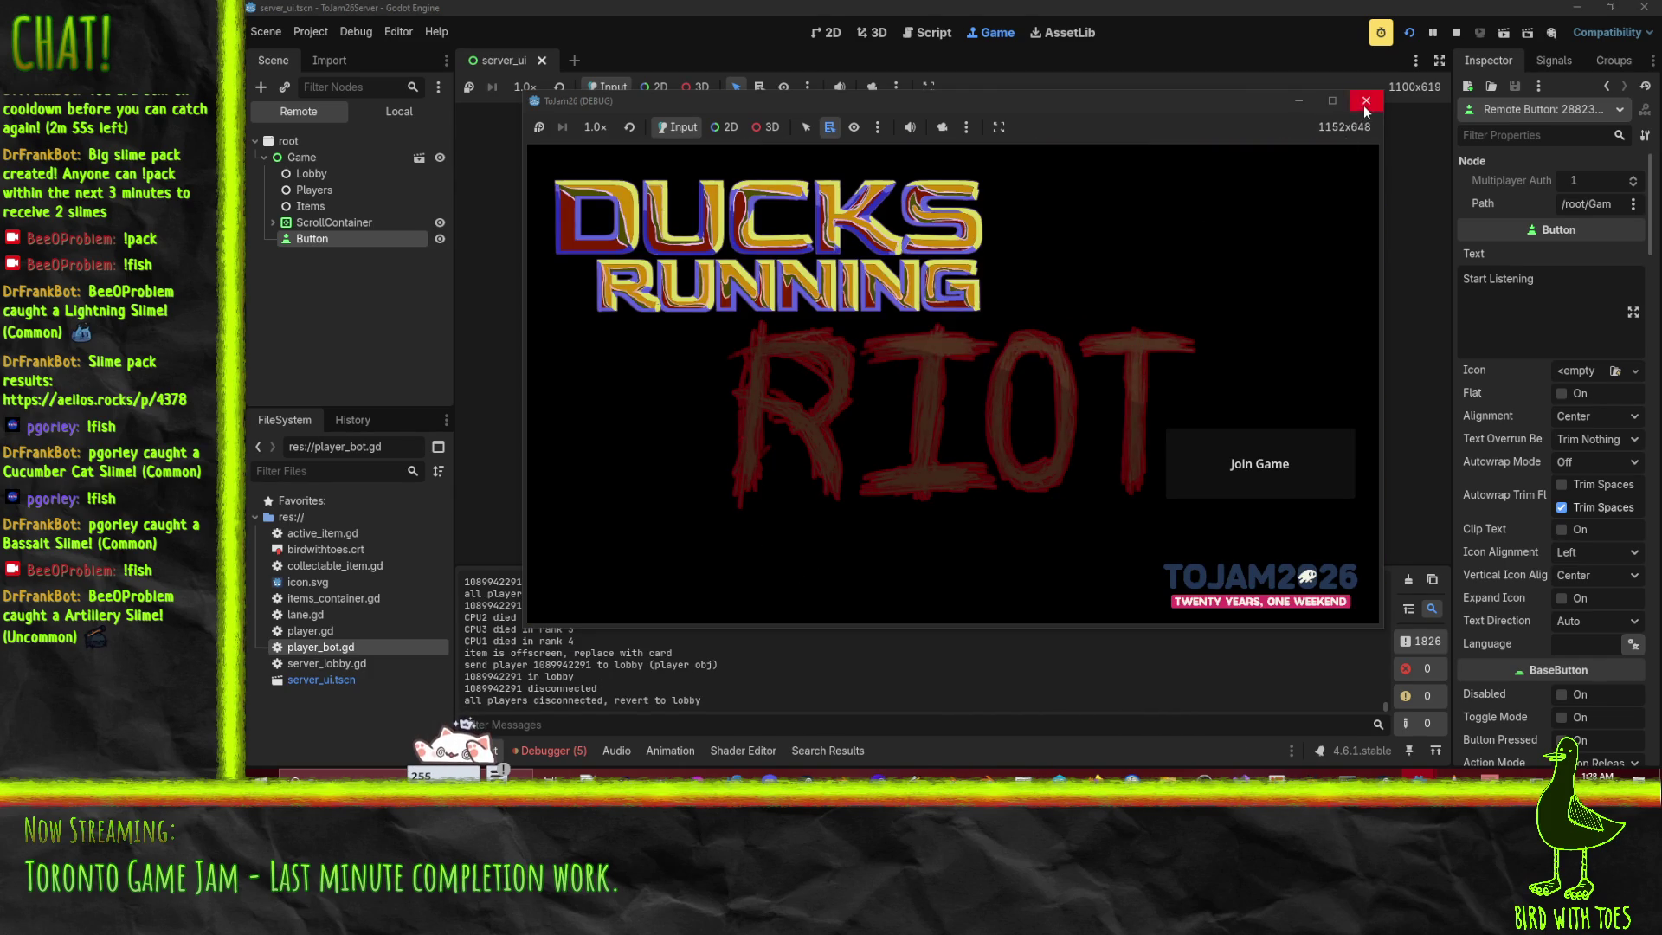
Close the game debug window, stop the server, review player.gd, and return to the avatar project
click(1365, 102)
scroll(1290, 439, down, 5)
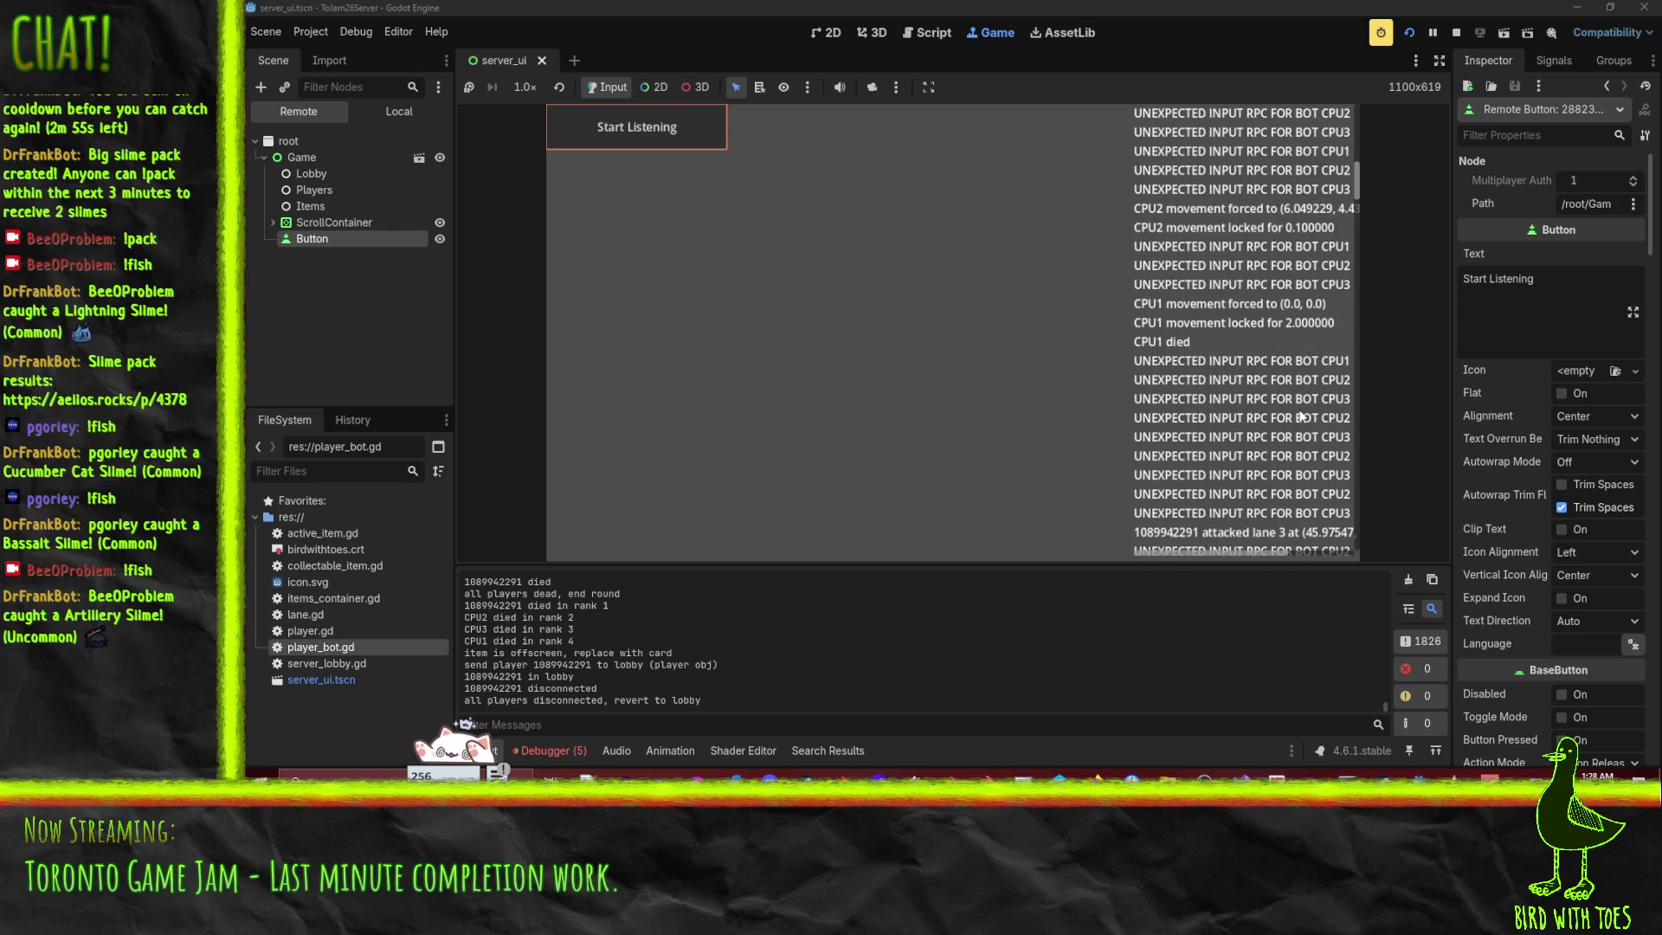
drag(1357, 195, 1381, 565)
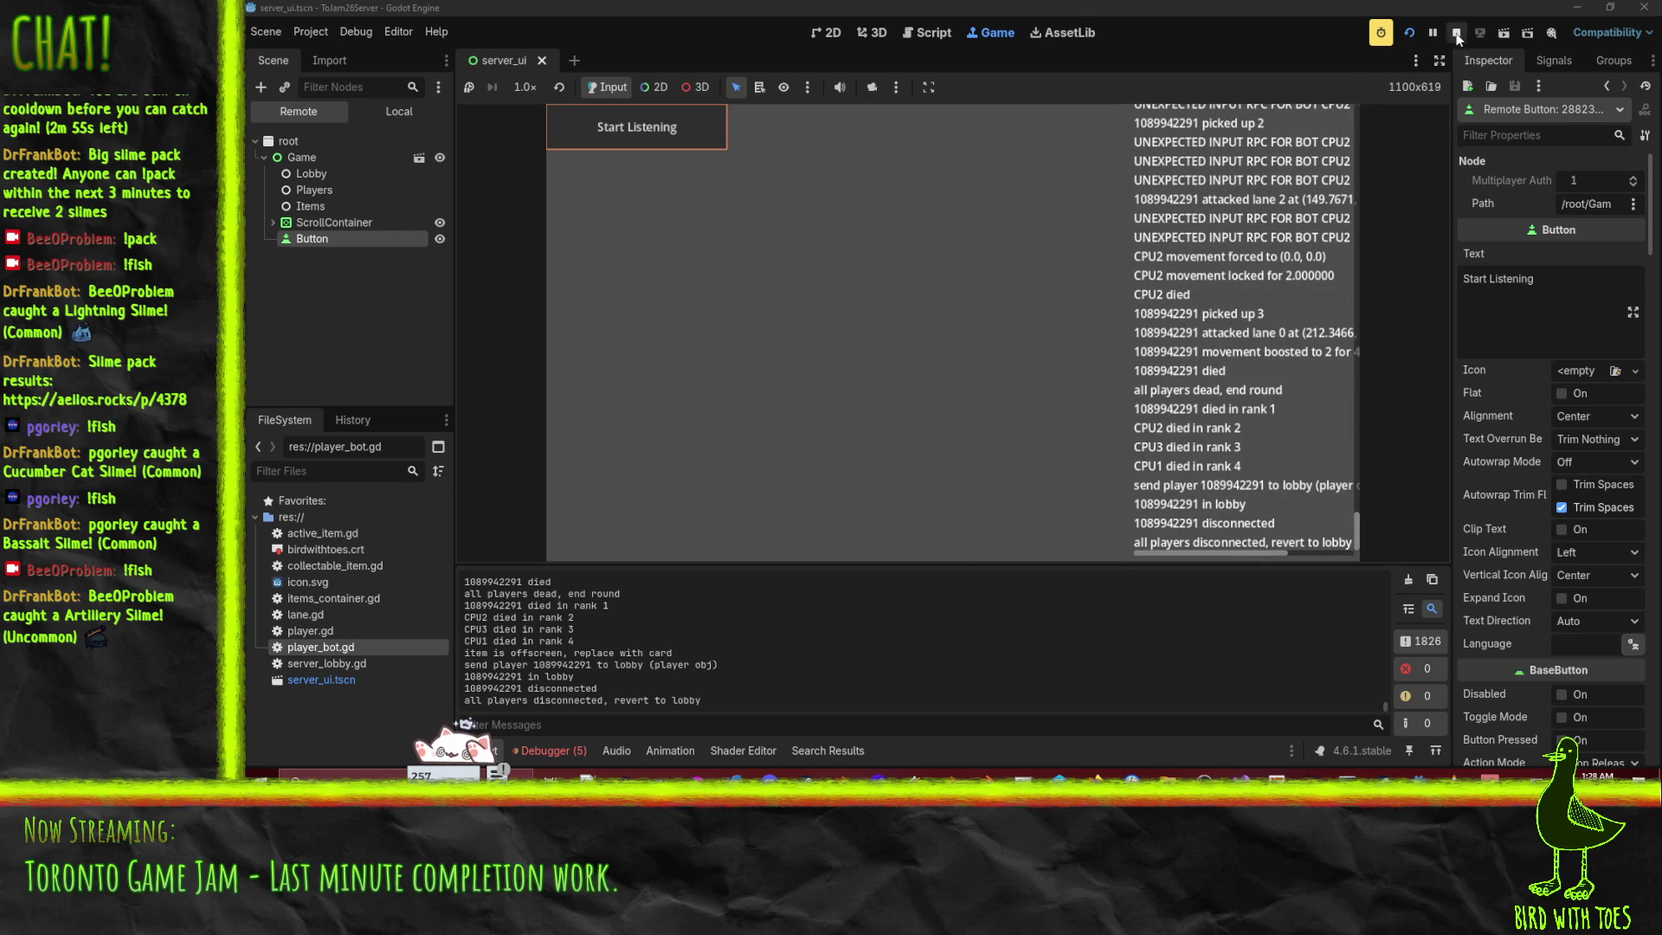
click(1455, 33)
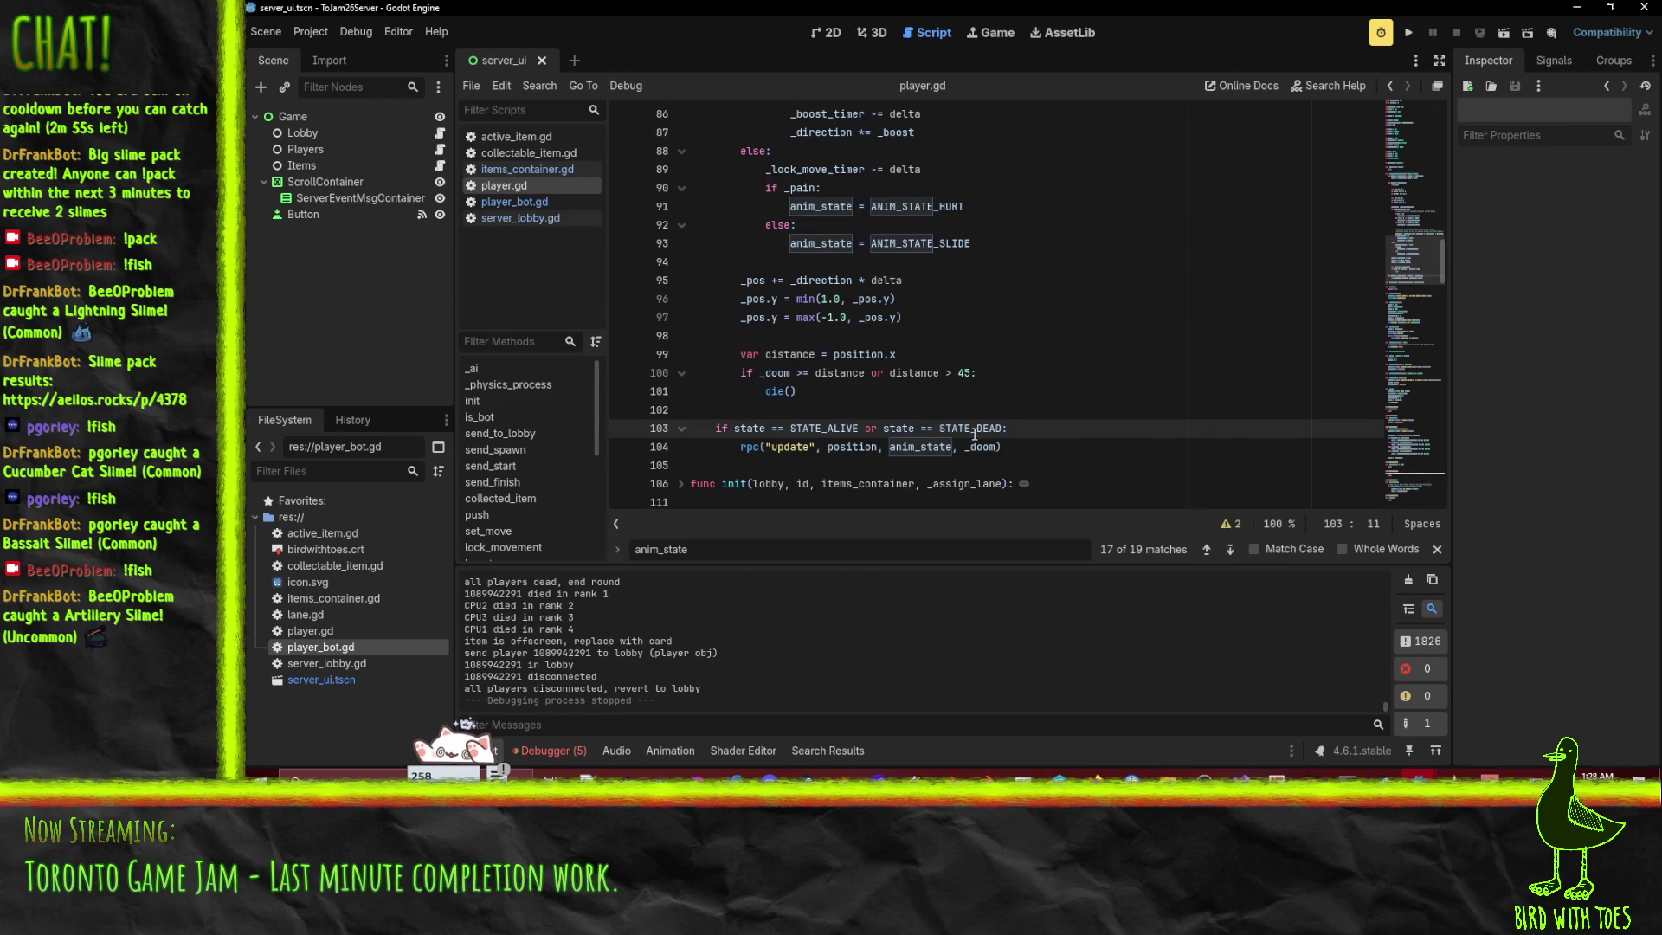
scroll(975, 434, down, 2)
scroll(1001, 432, up, 1)
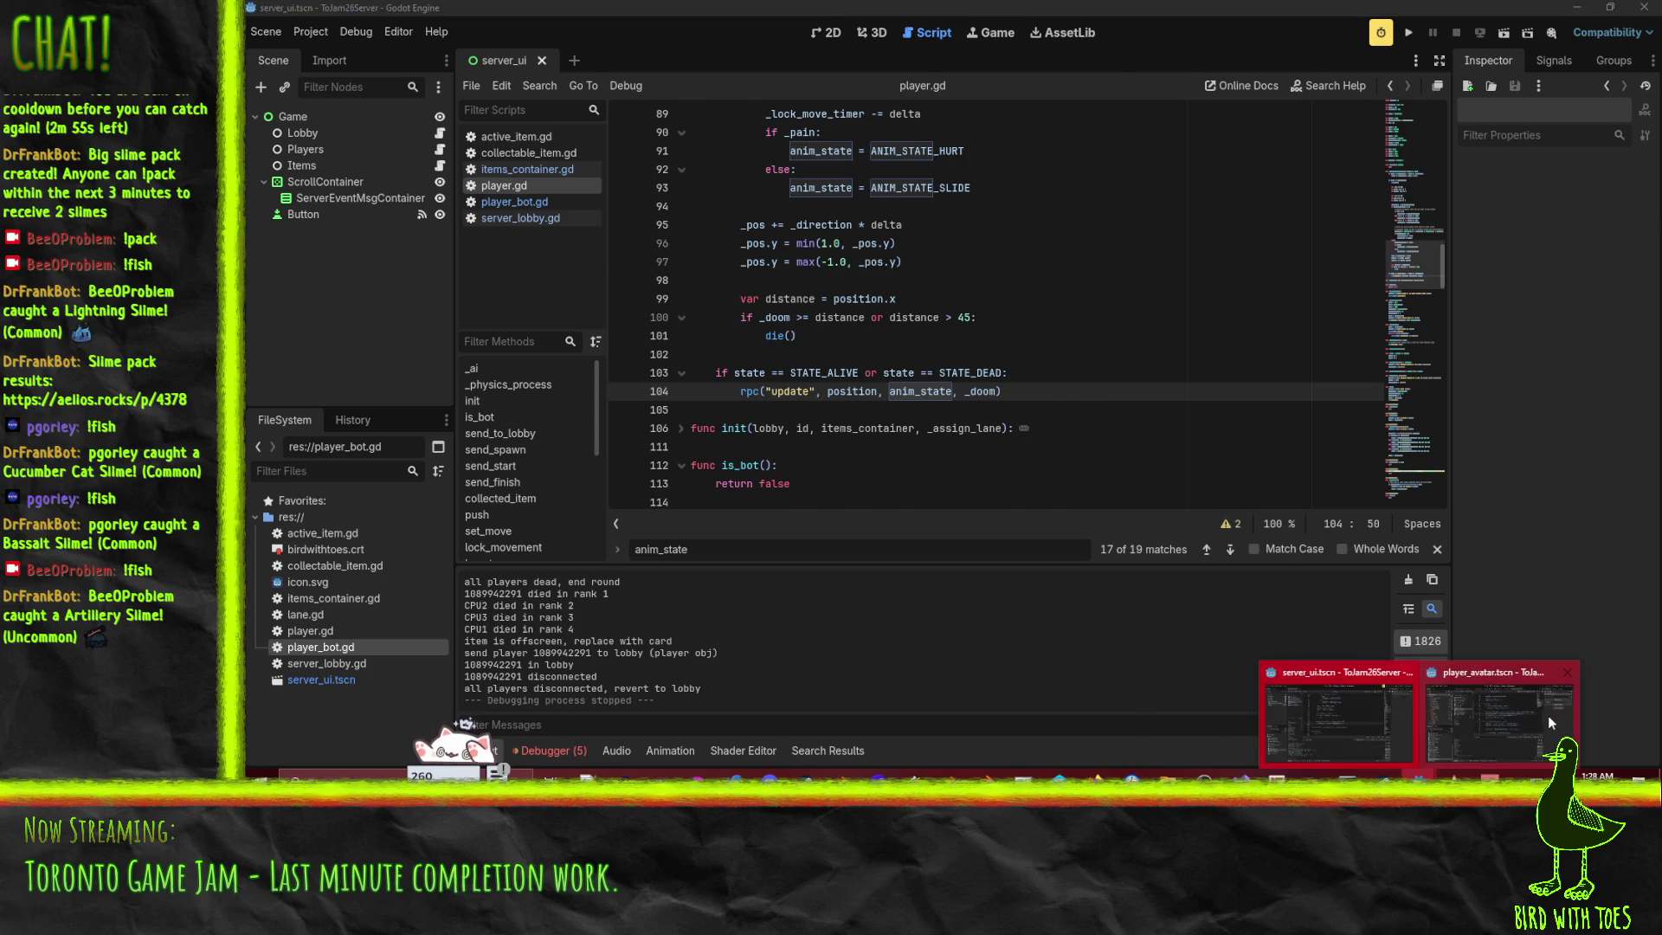
click(1545, 717)
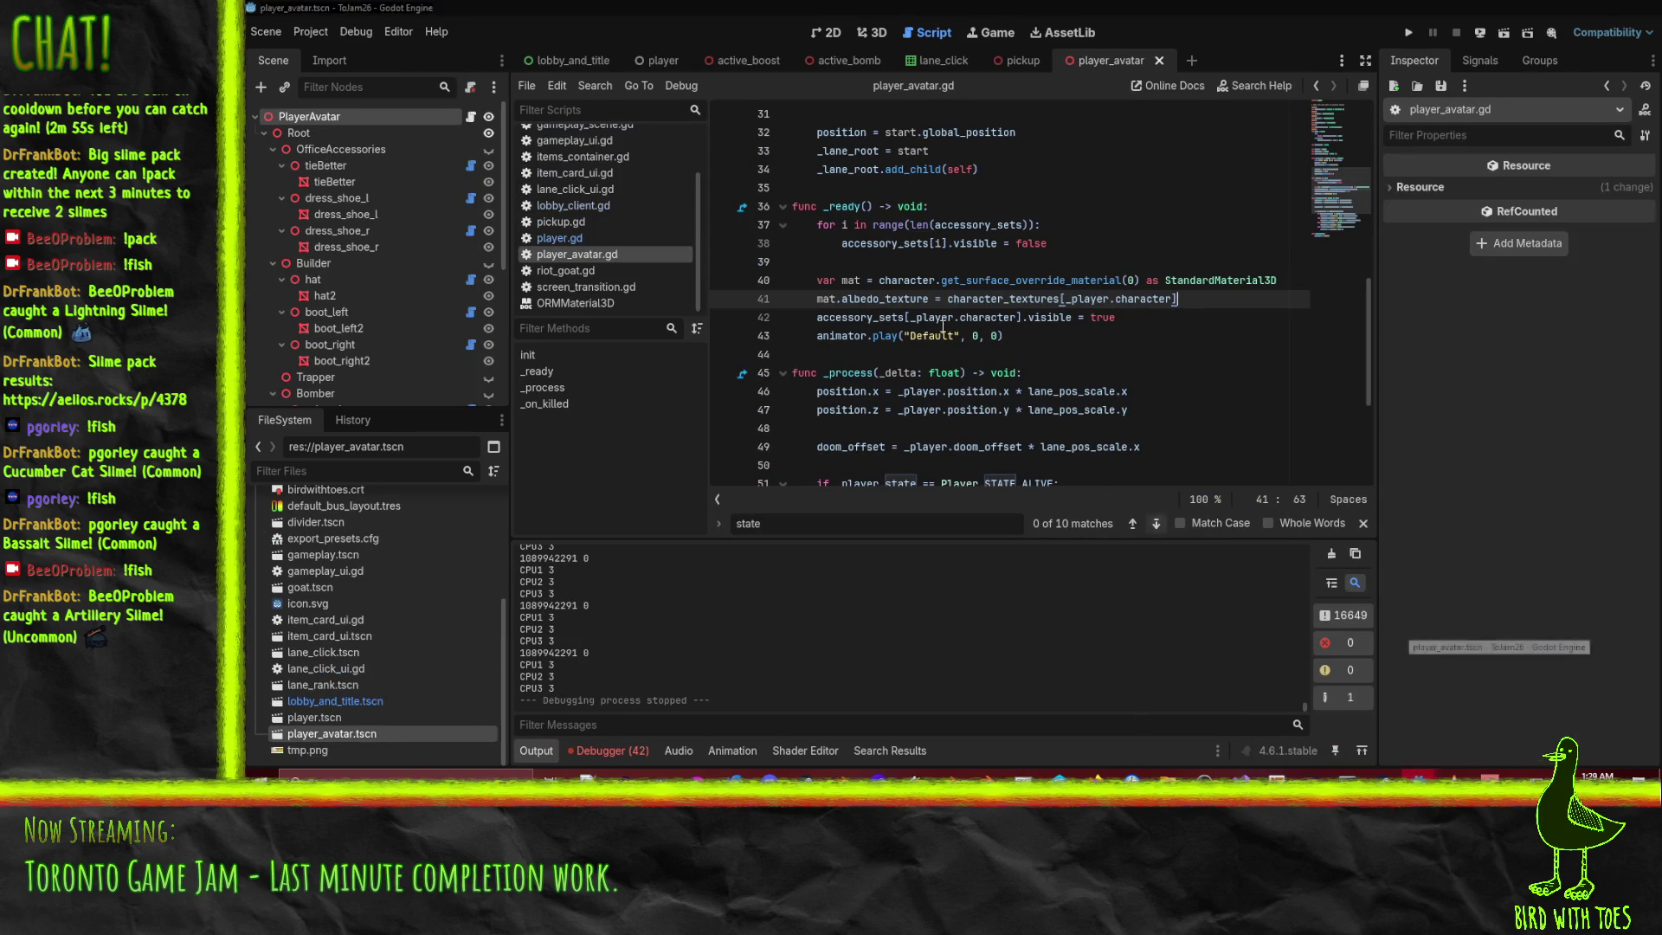
Open player.gd and place the caret at the top of _process
click(559, 238)
scroll(1017, 334, down, 10)
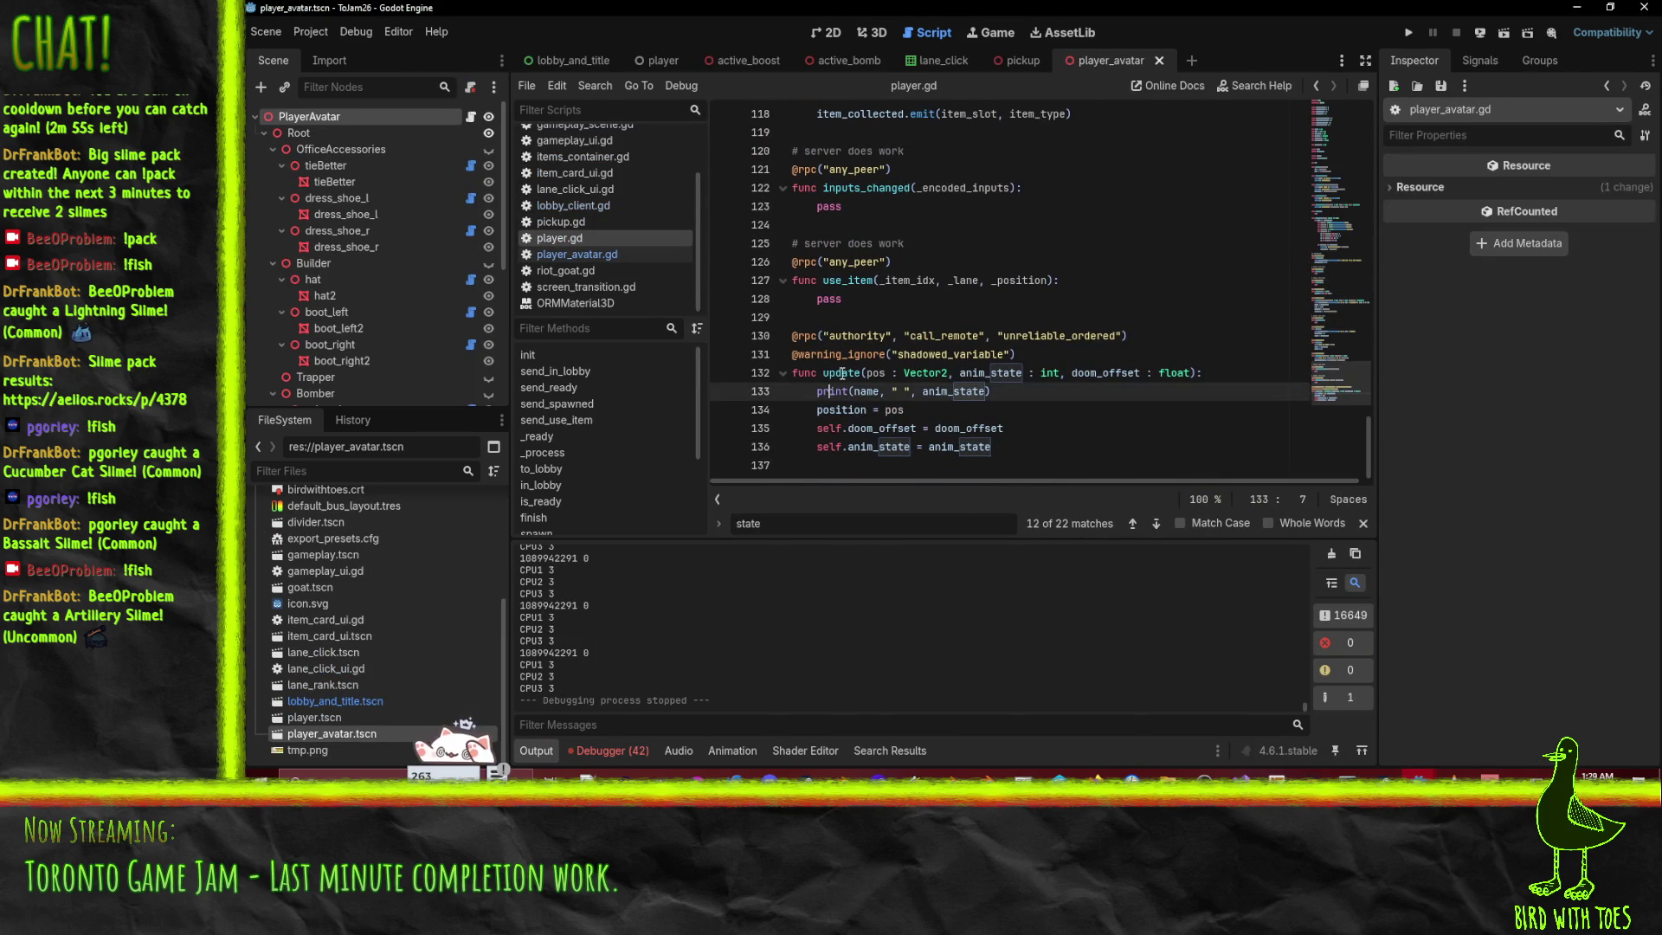
scroll(967, 382, up, 1)
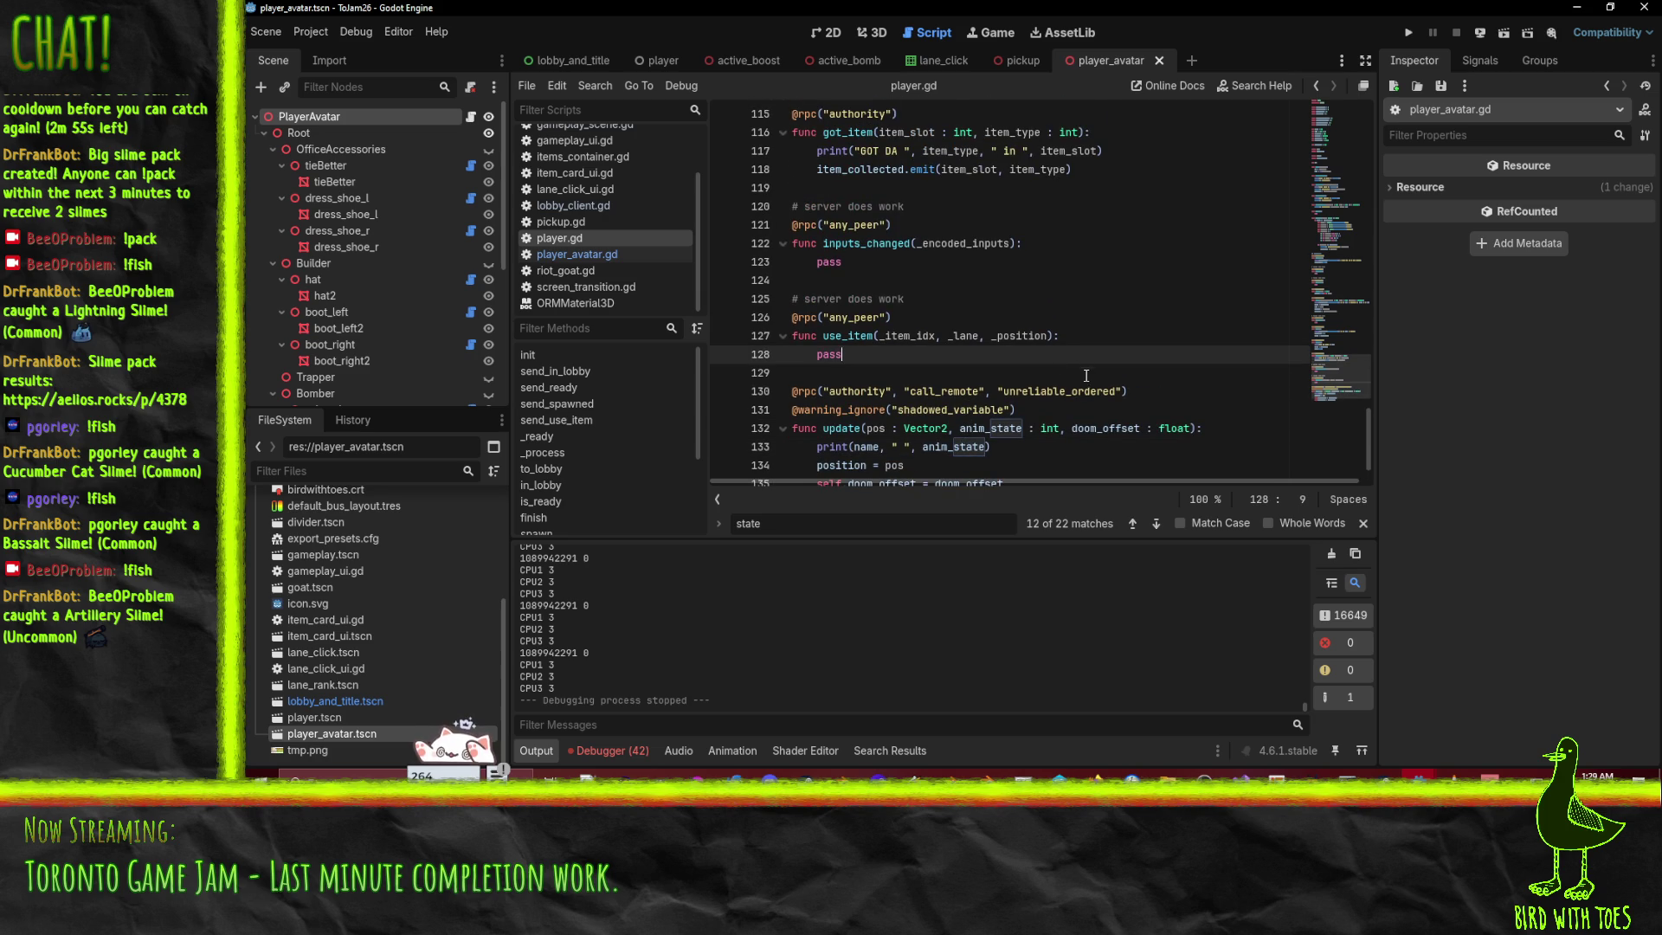
click(1132, 312)
scroll(1120, 319, up, 8)
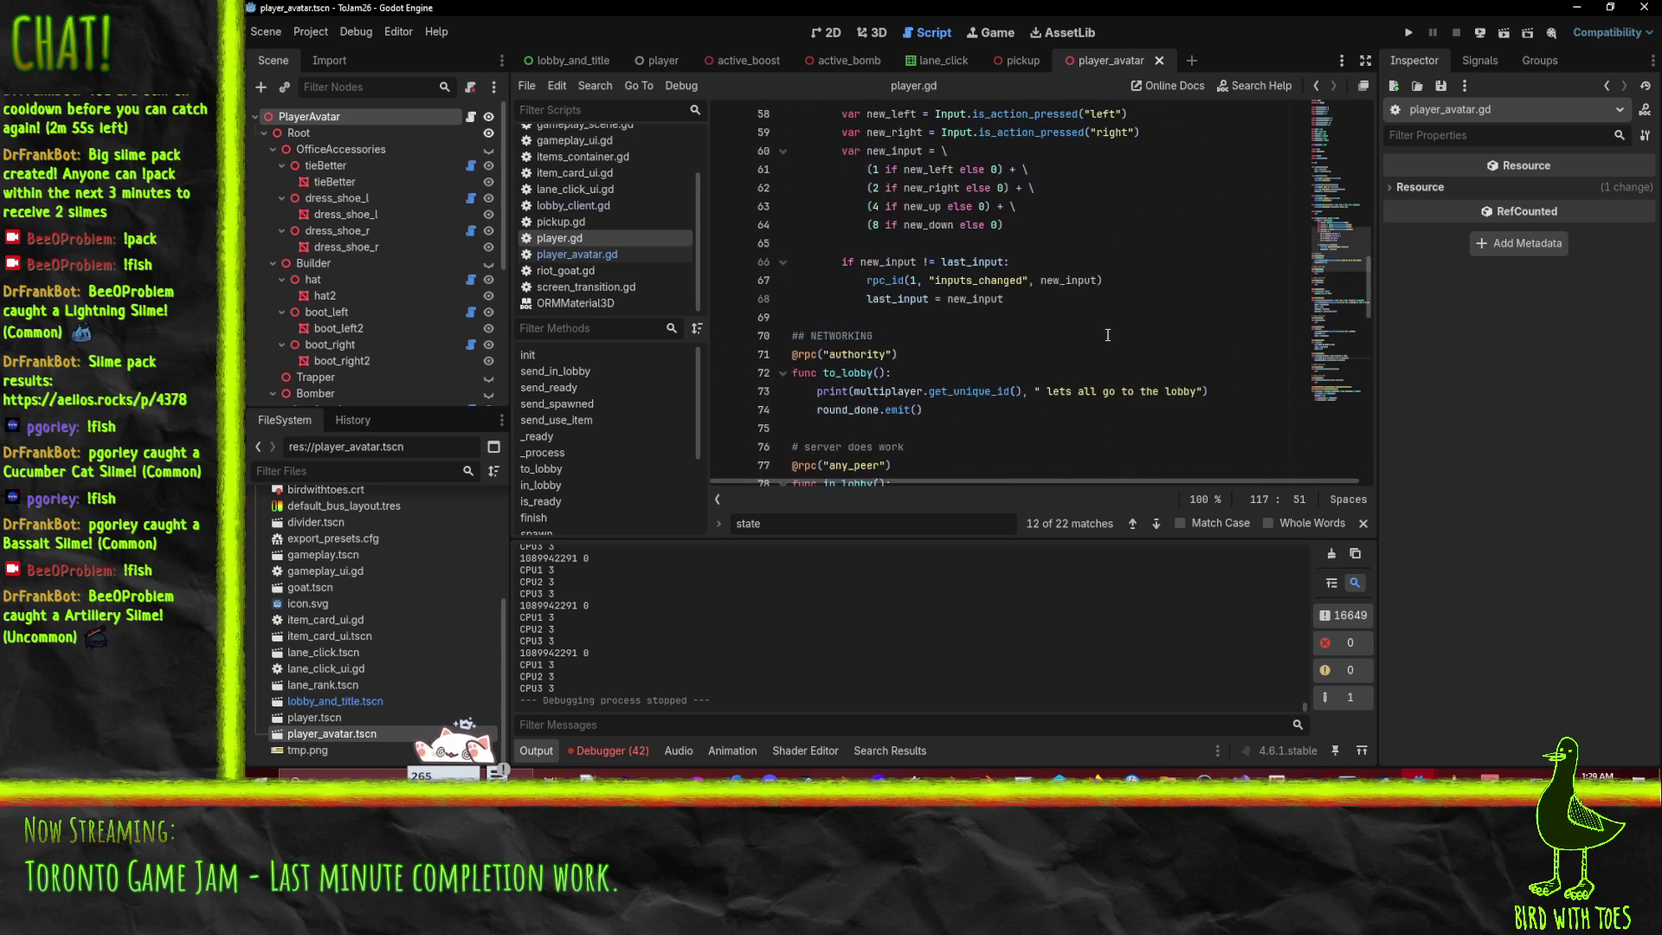
scroll(1105, 333, up, 4)
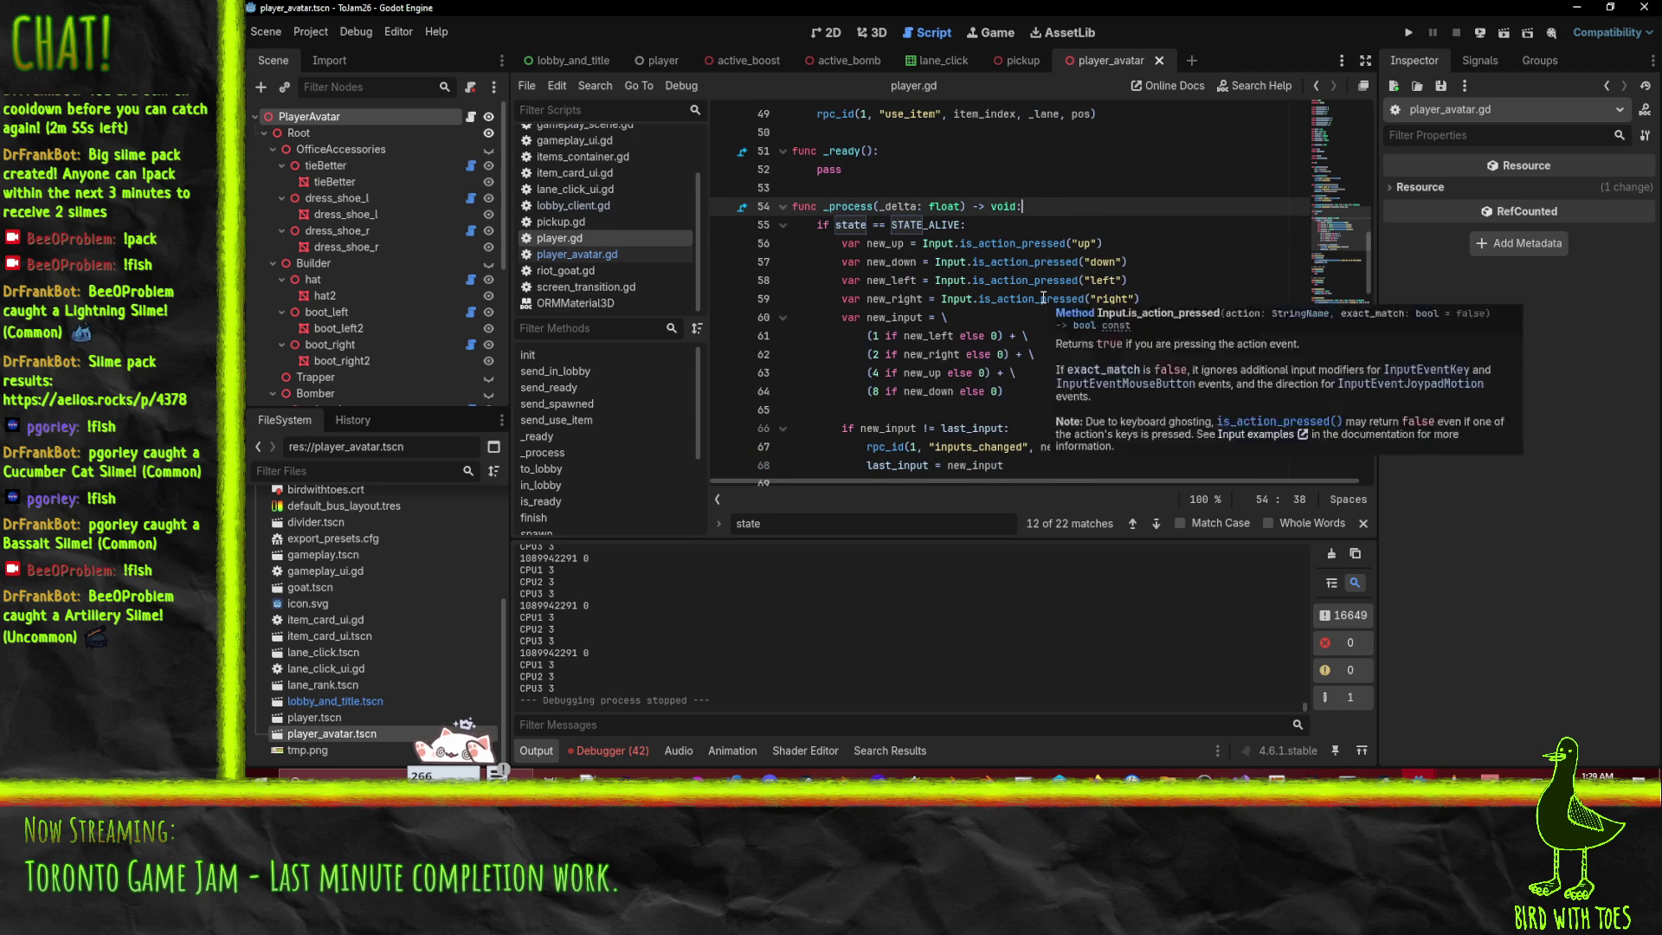
Add the line 'if _id == multiplayer.get_unique_id():' at the start of _process
key(Return)
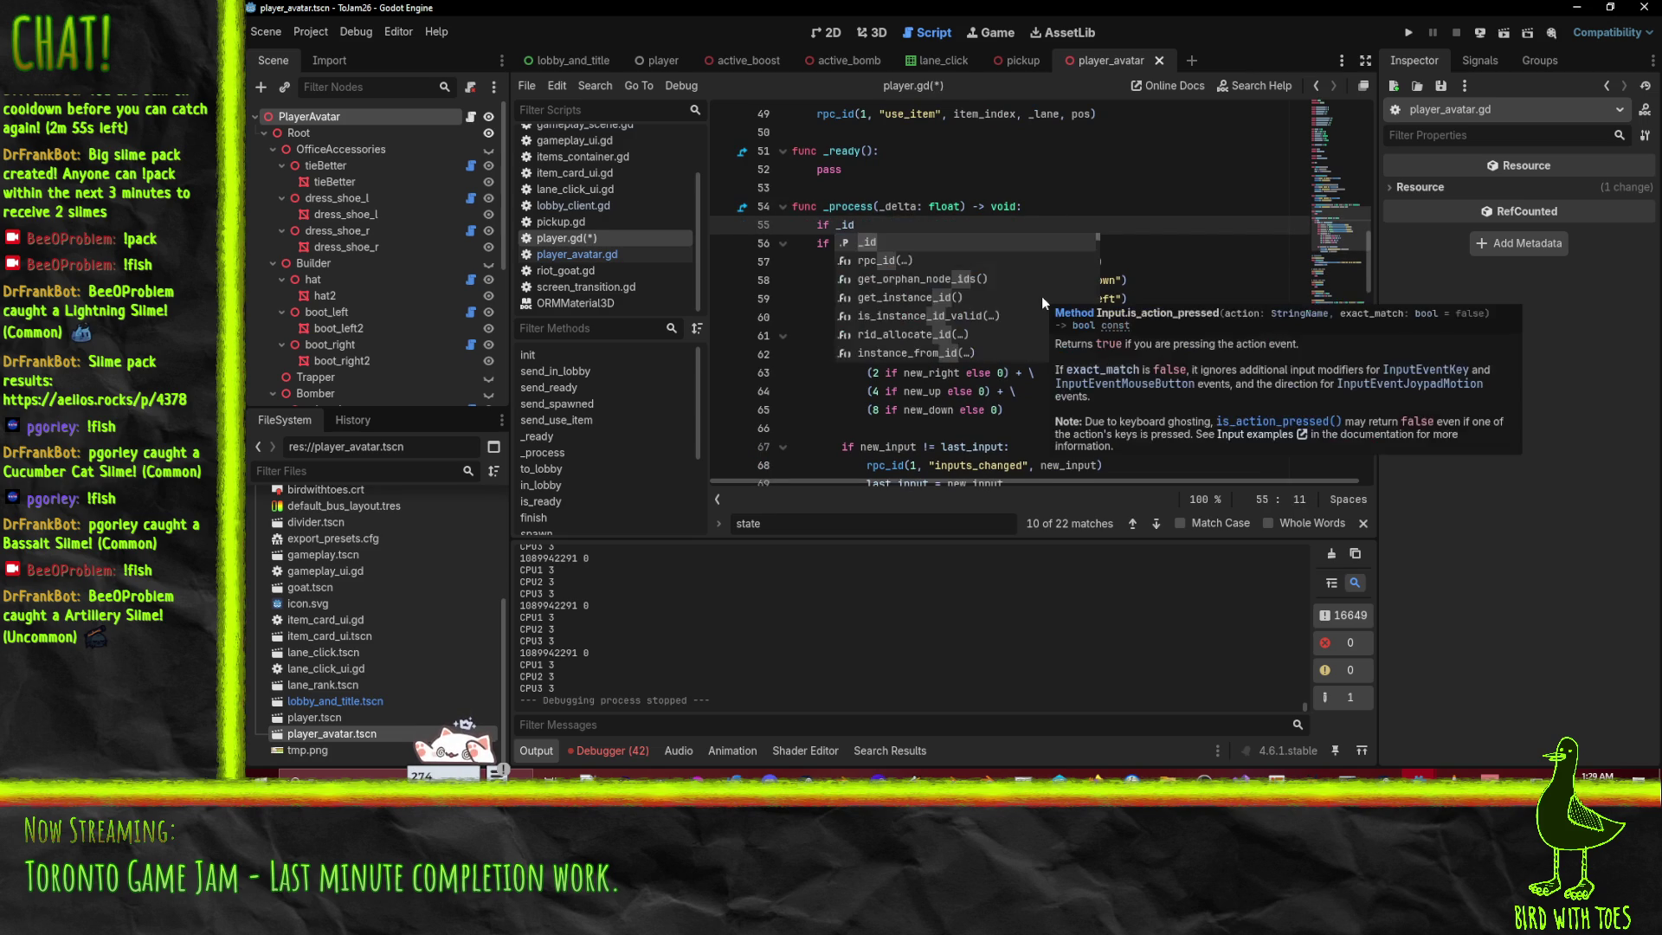
text(==)
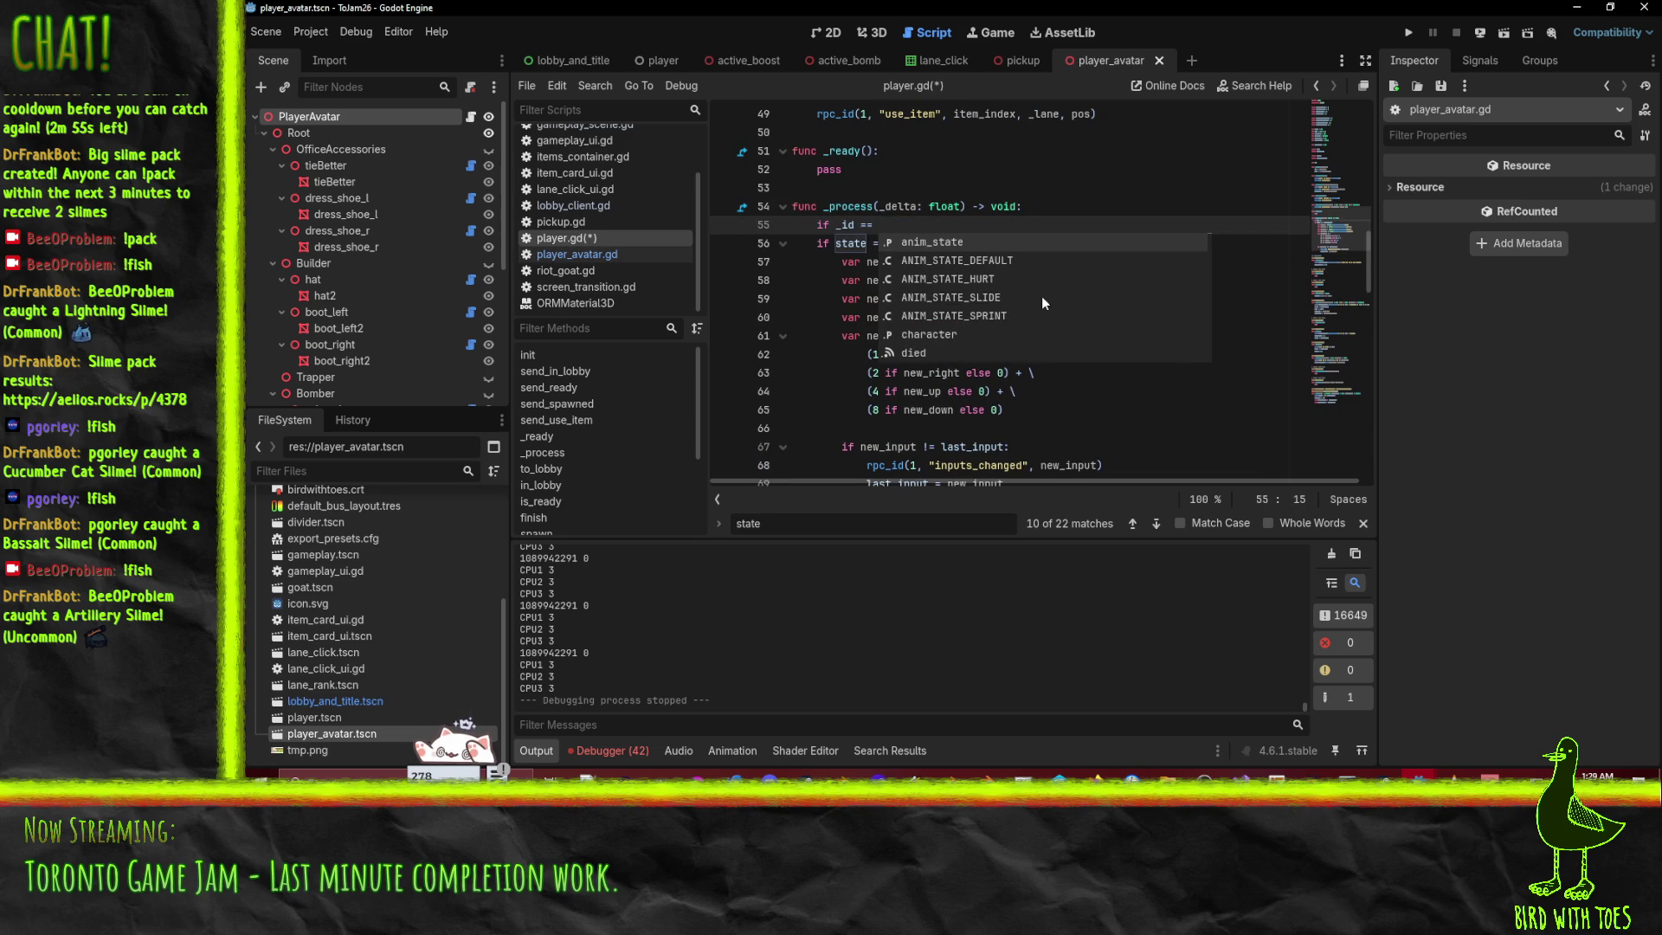
key(BackSpace)
key(BackSpace)
key(BackSpace)
key(BackSpace)
text(s)
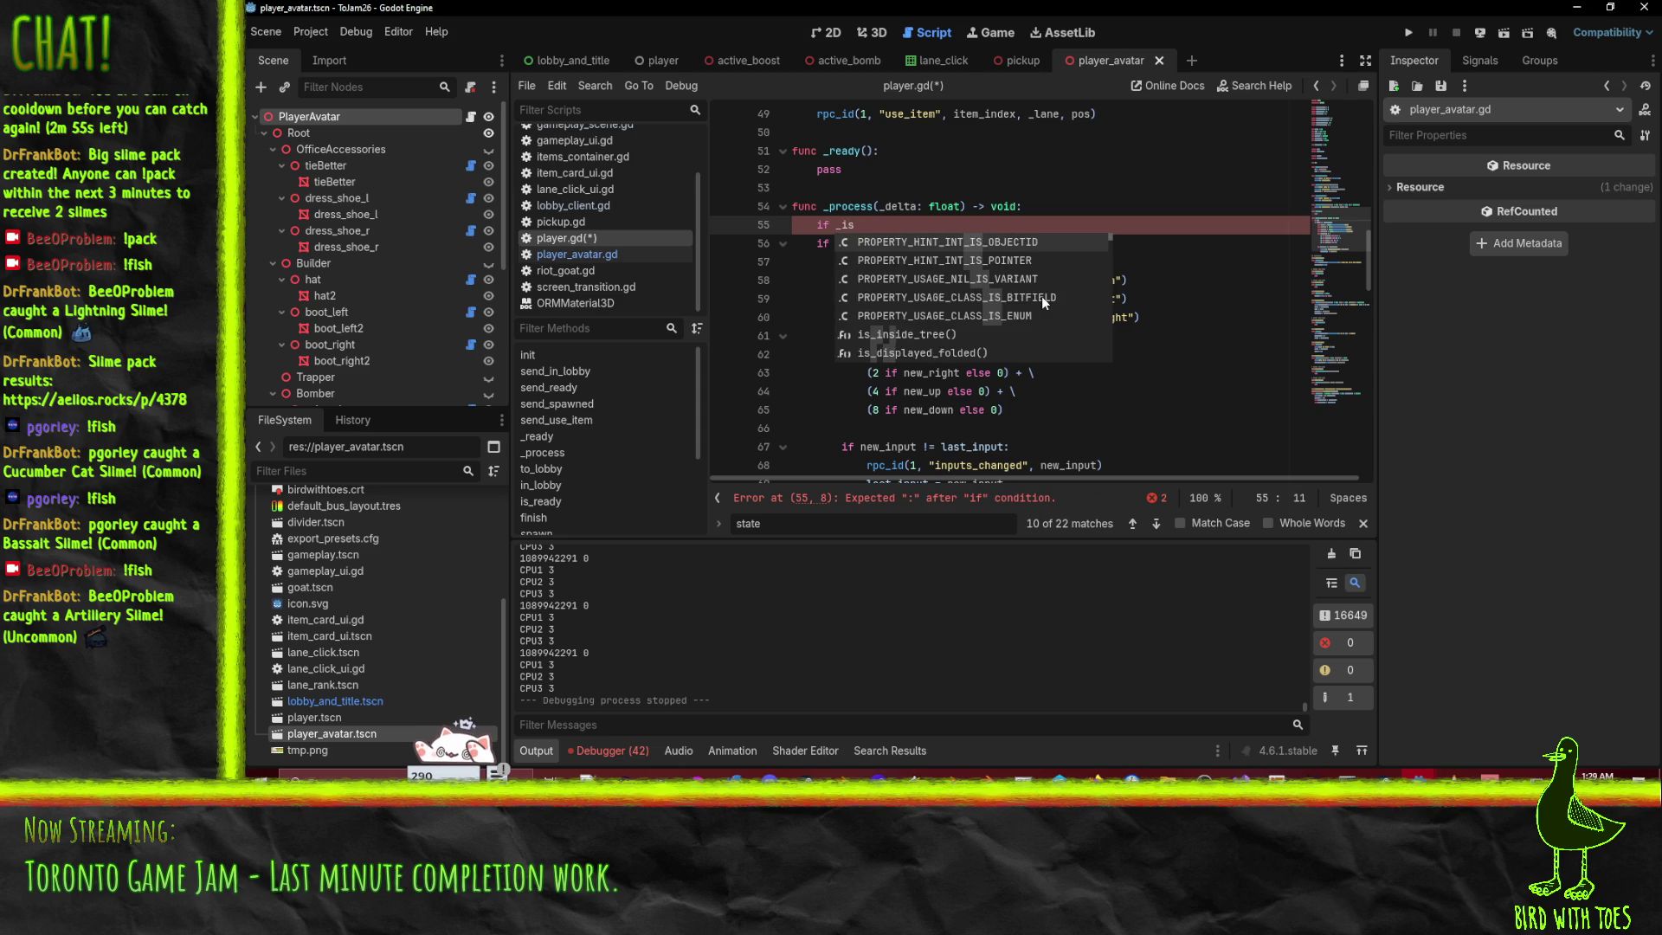
key(BackSpace)
text(d ==)
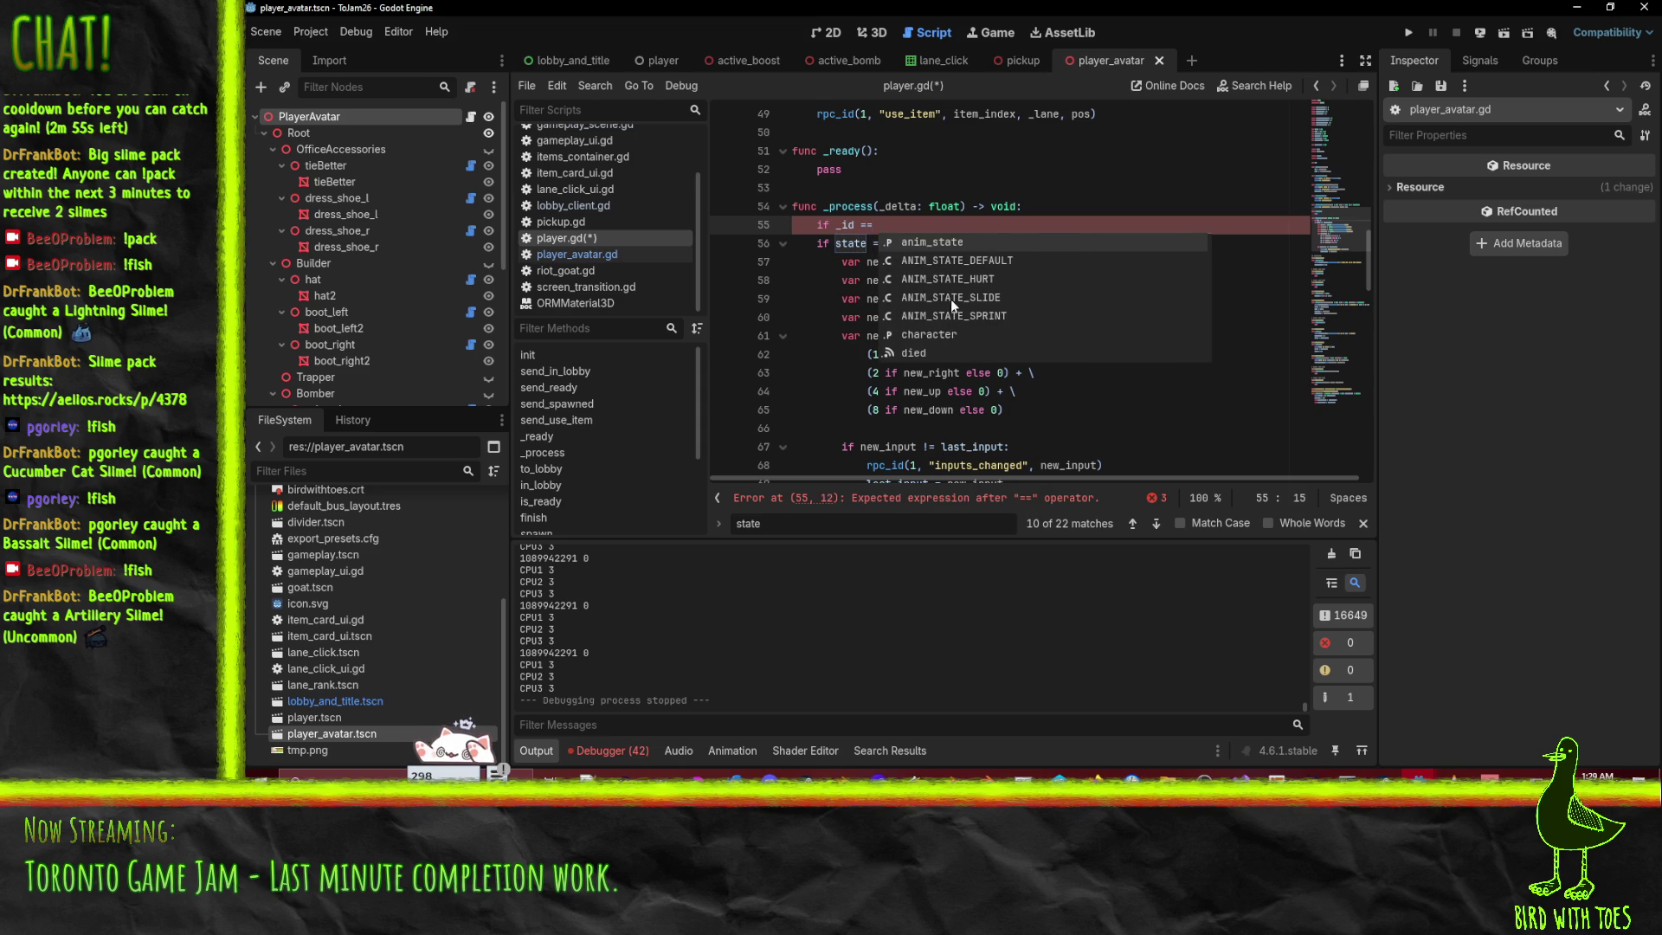
scroll(909, 267, up, 10)
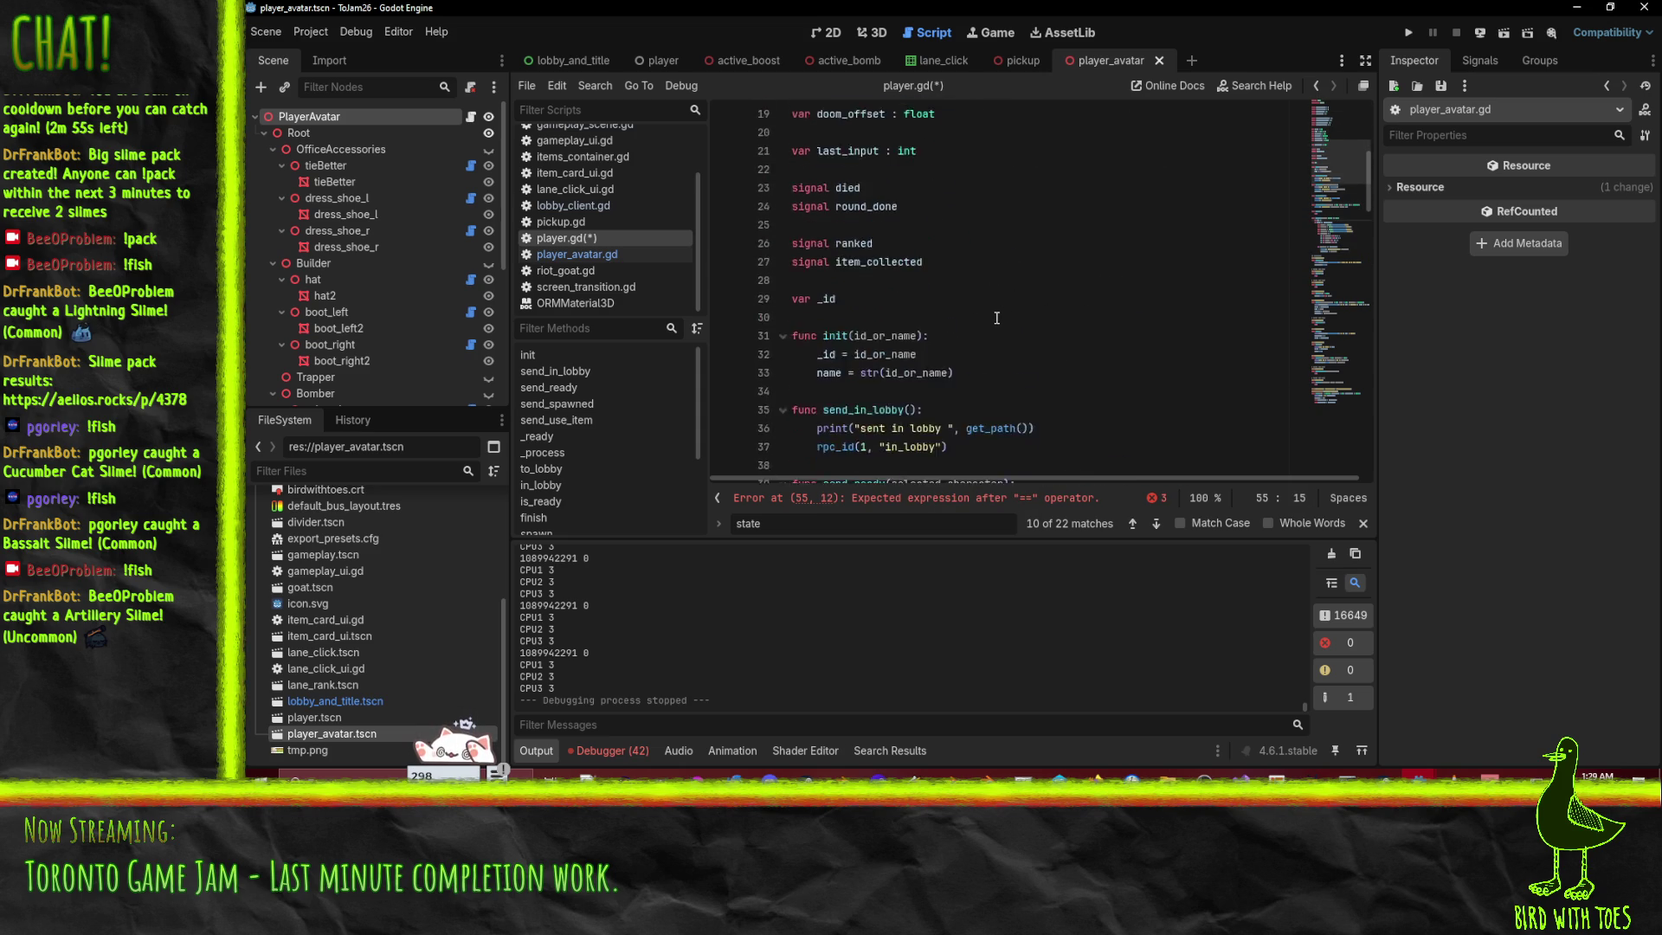
scroll(996, 319, down, 4)
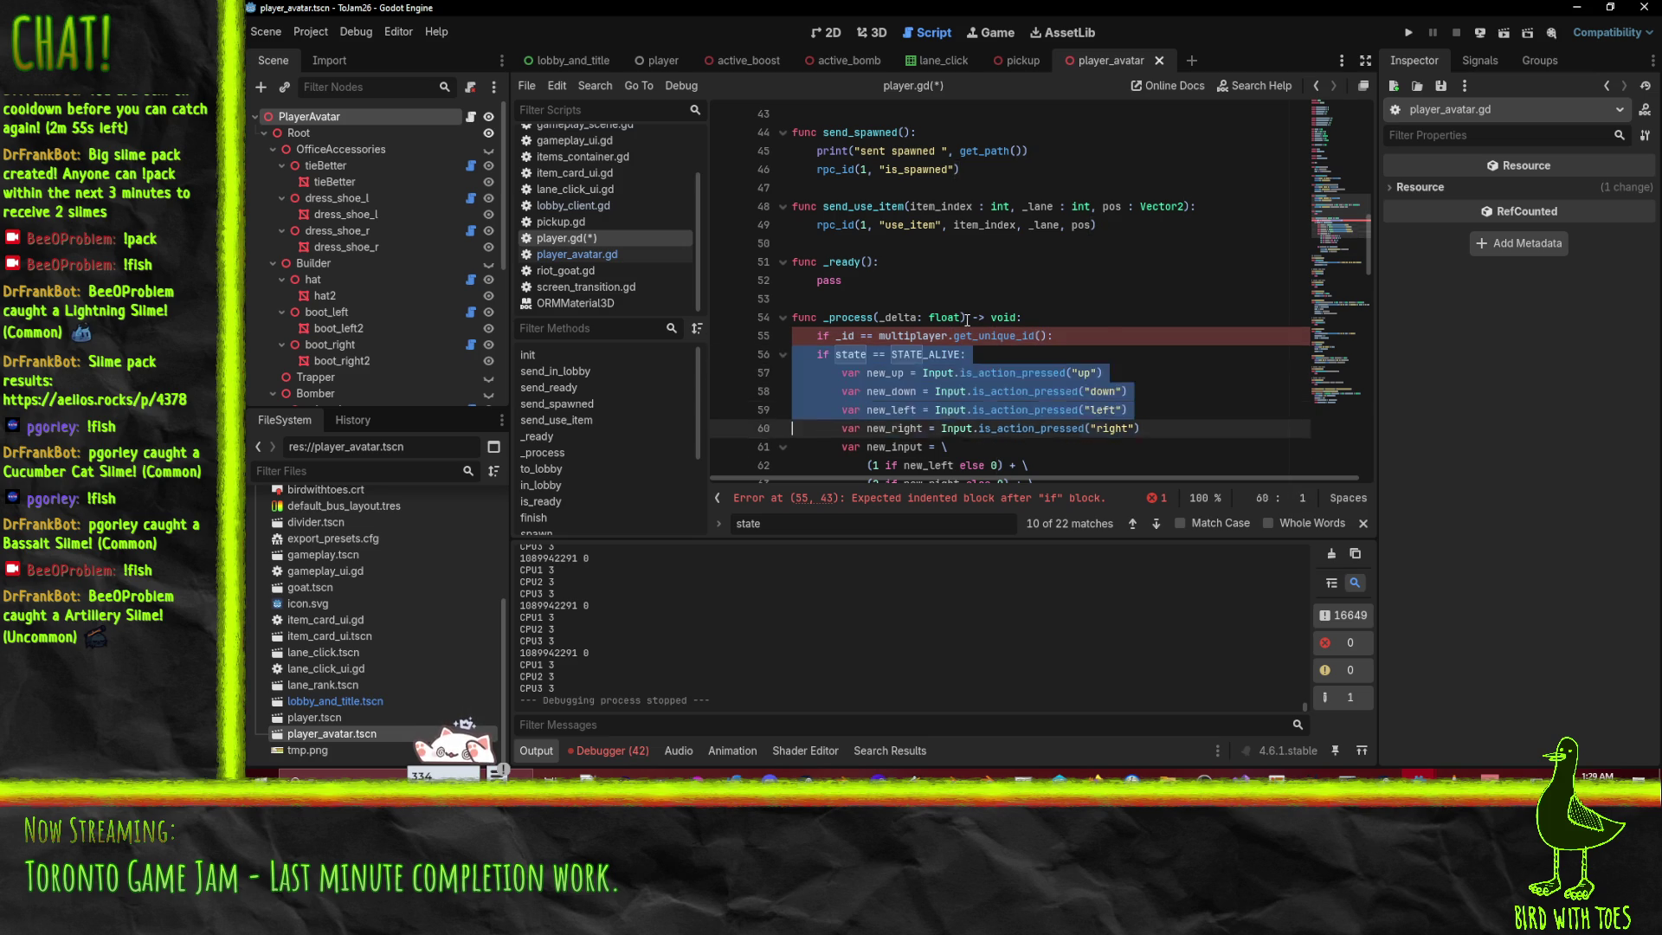
Indent the input-handling block below so it sits under the new id check
key(shift+Down)
key(shift+Down)
key(shift+Down)
key(shift+Down)
key(shift+Down)
key(shift+Down)
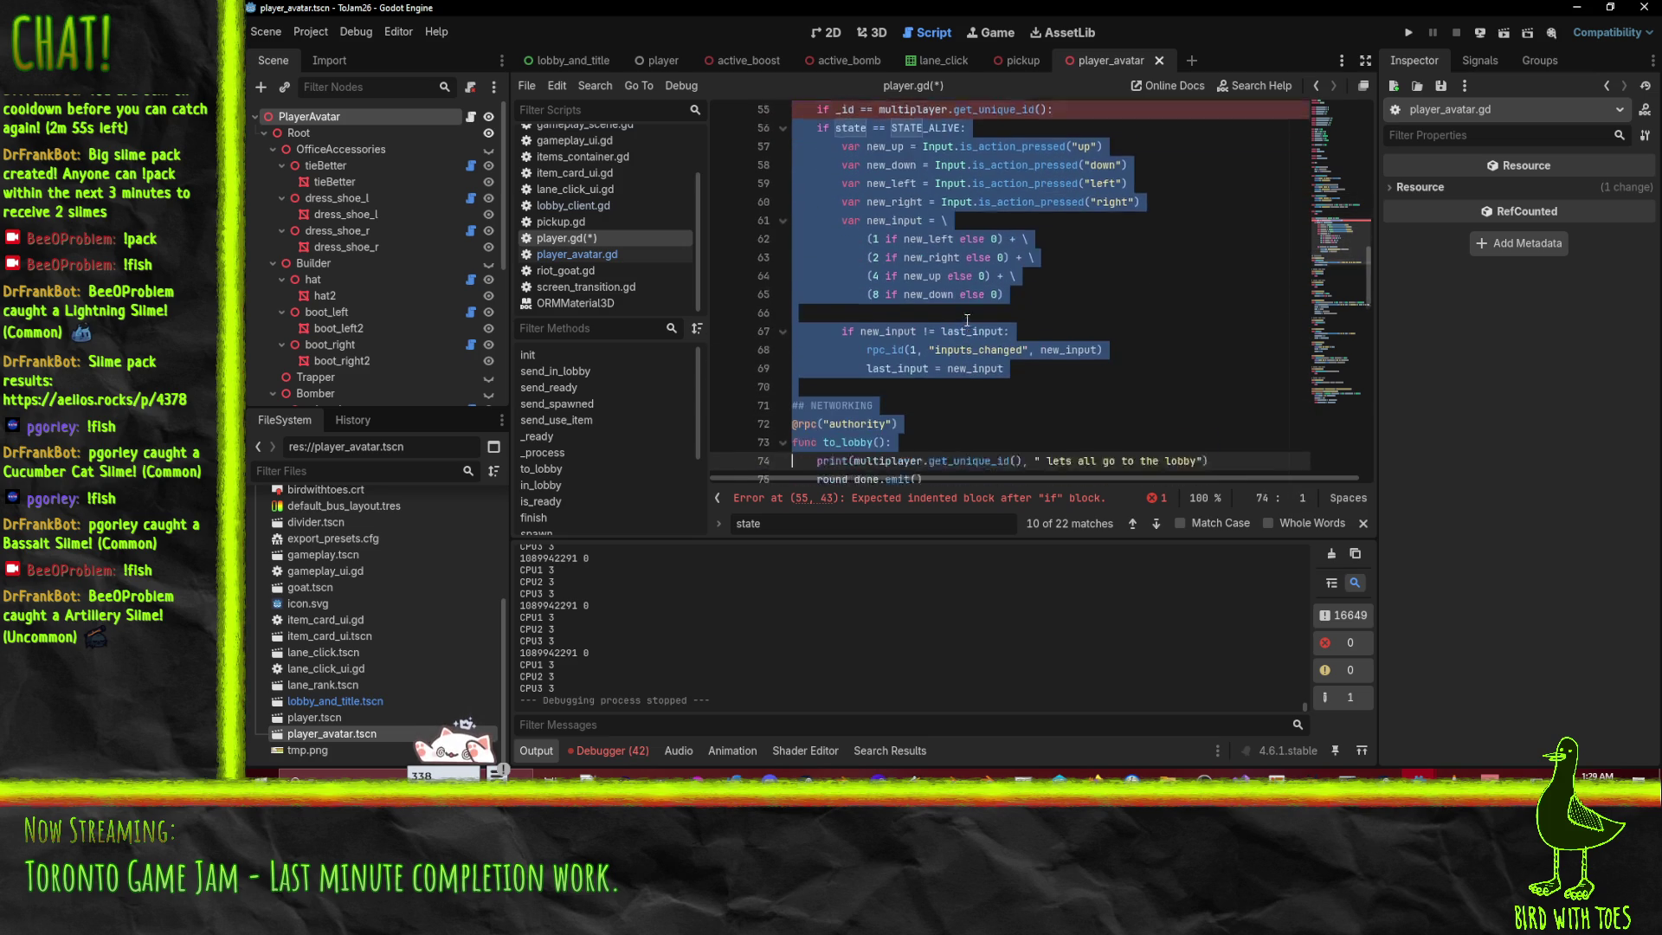
key(Up)
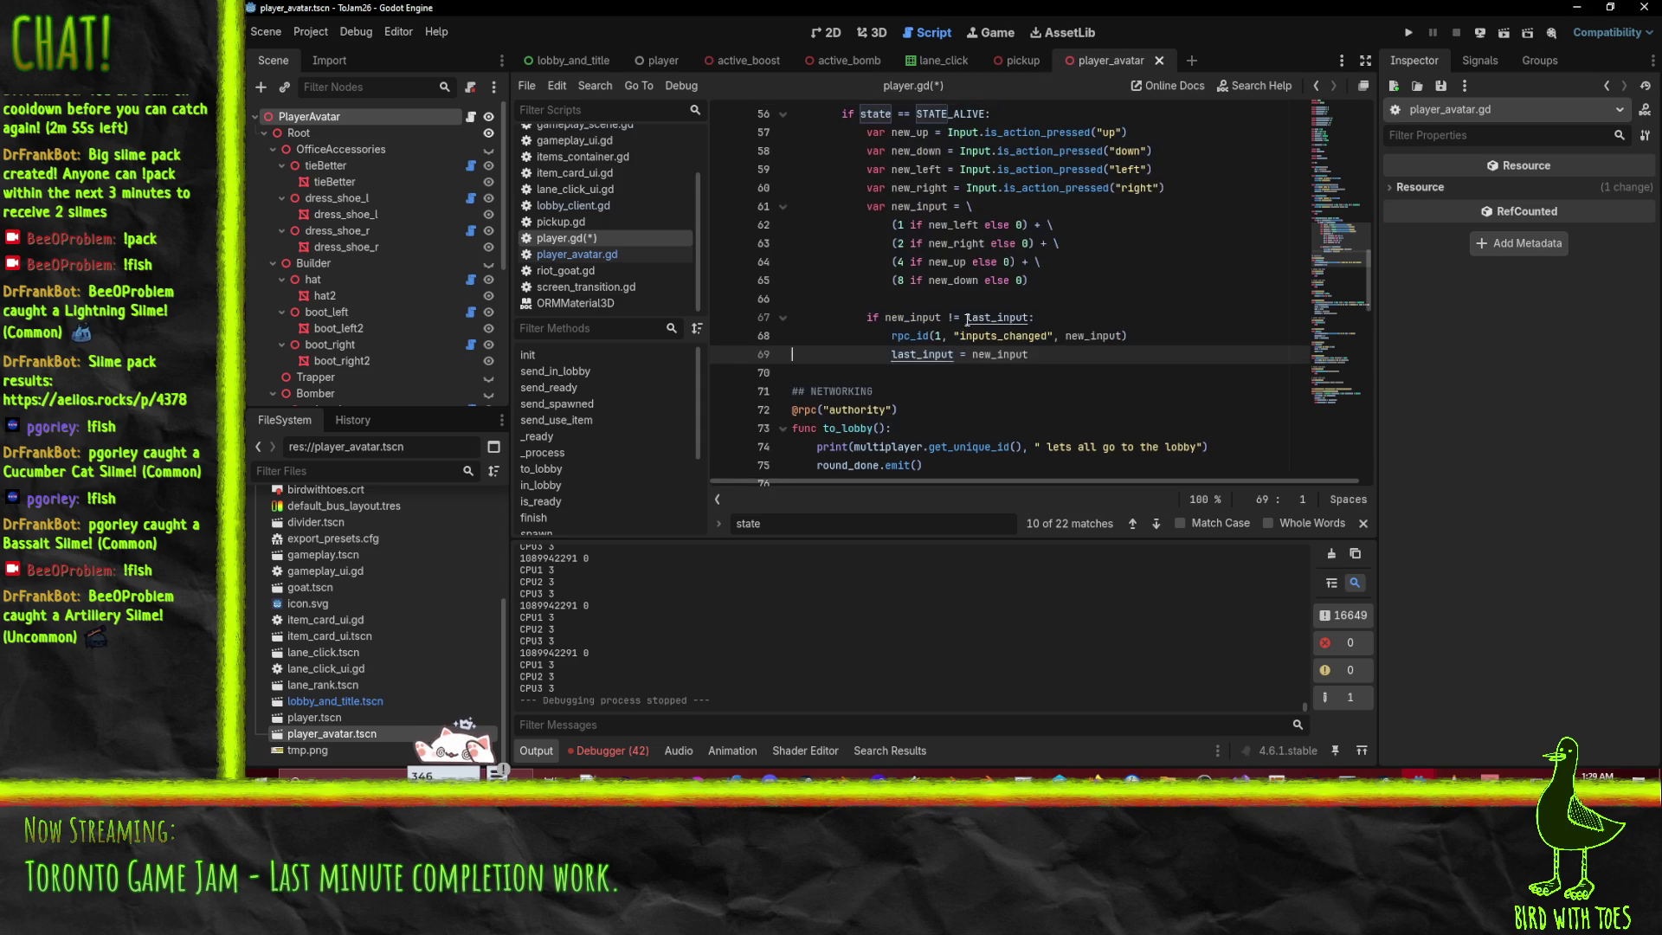
scroll(881, 315, up, 2)
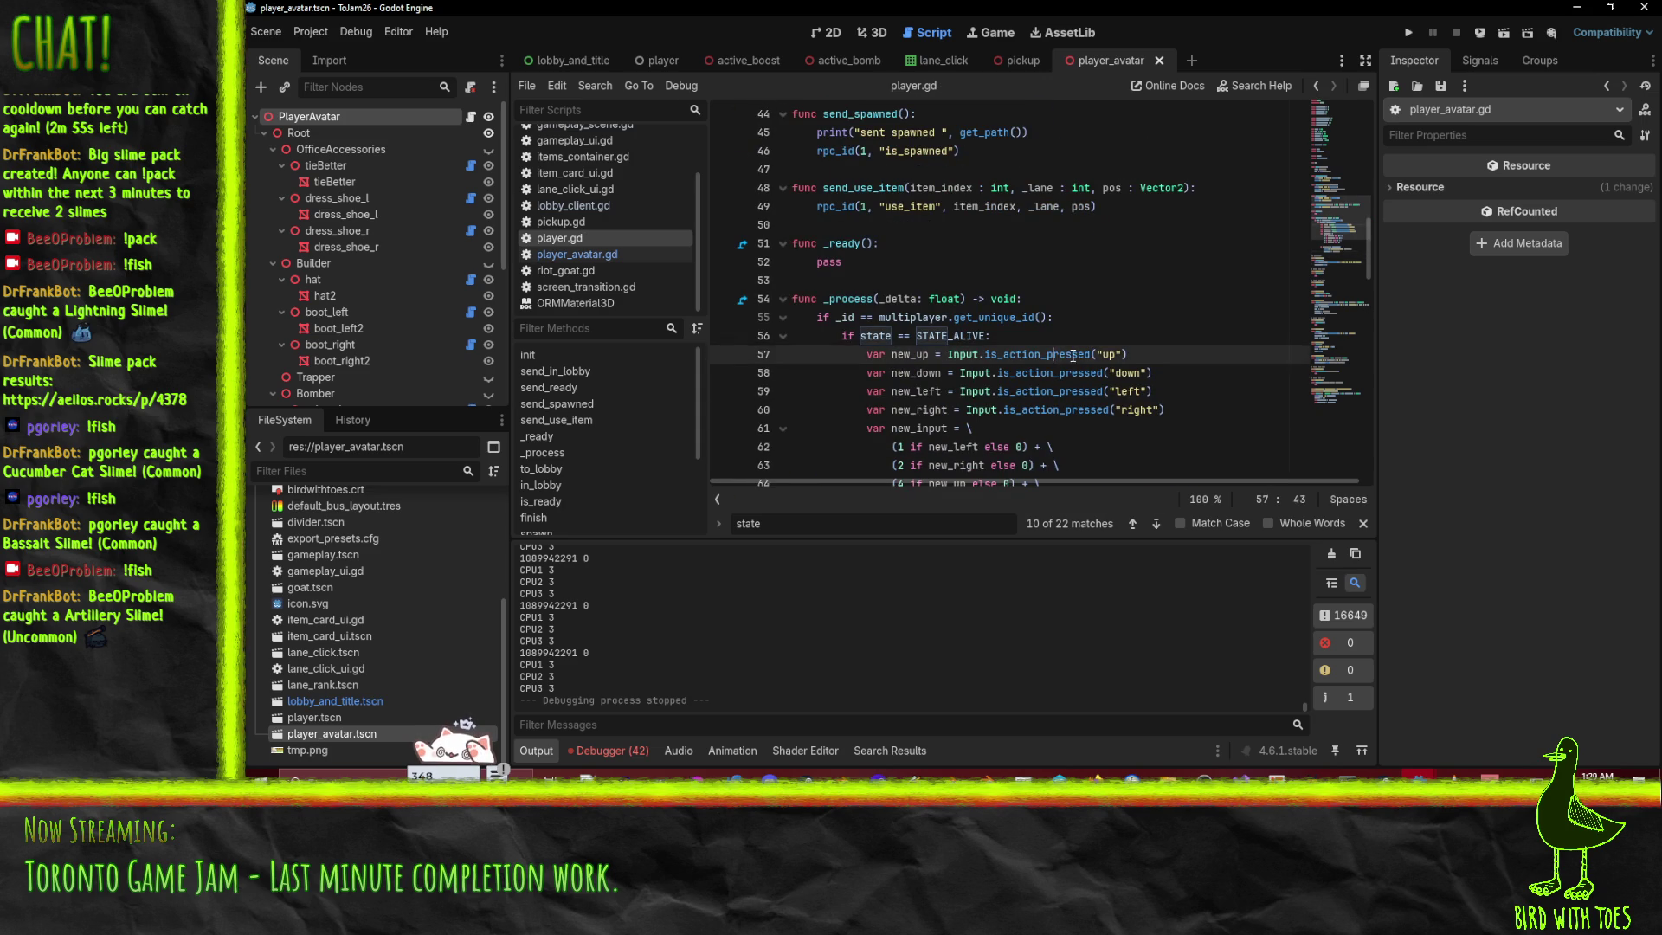
Run client and server (F5), then stop the client after it breaks at player.gd line 55
click(1411, 30)
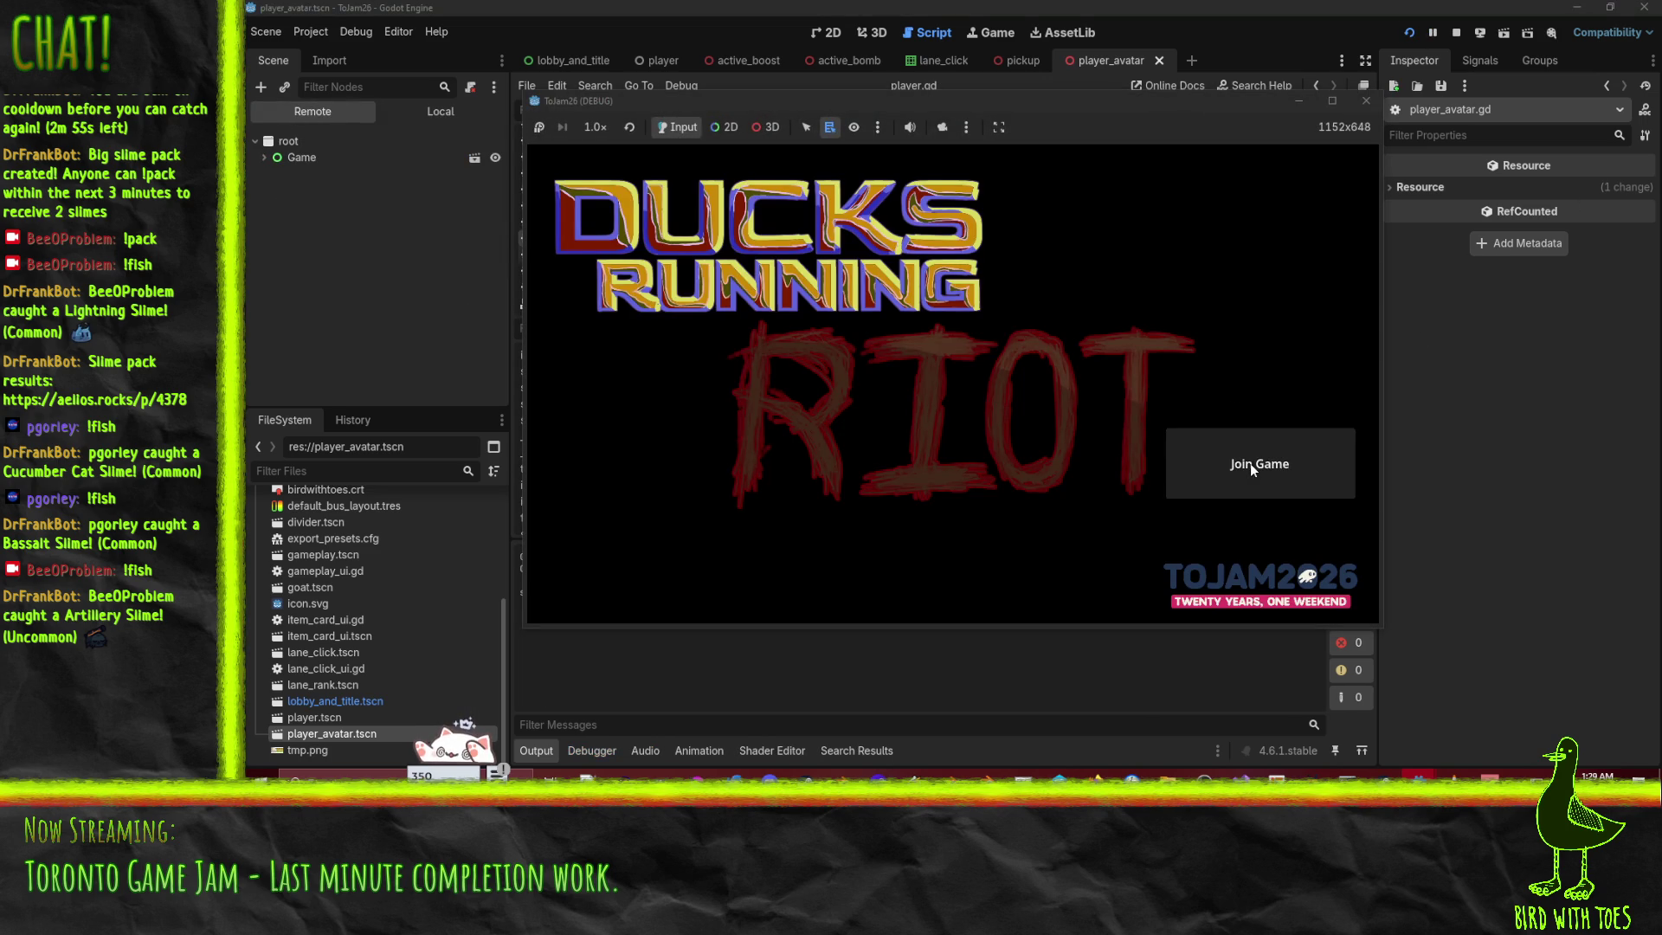
mouse_move(1419, 779)
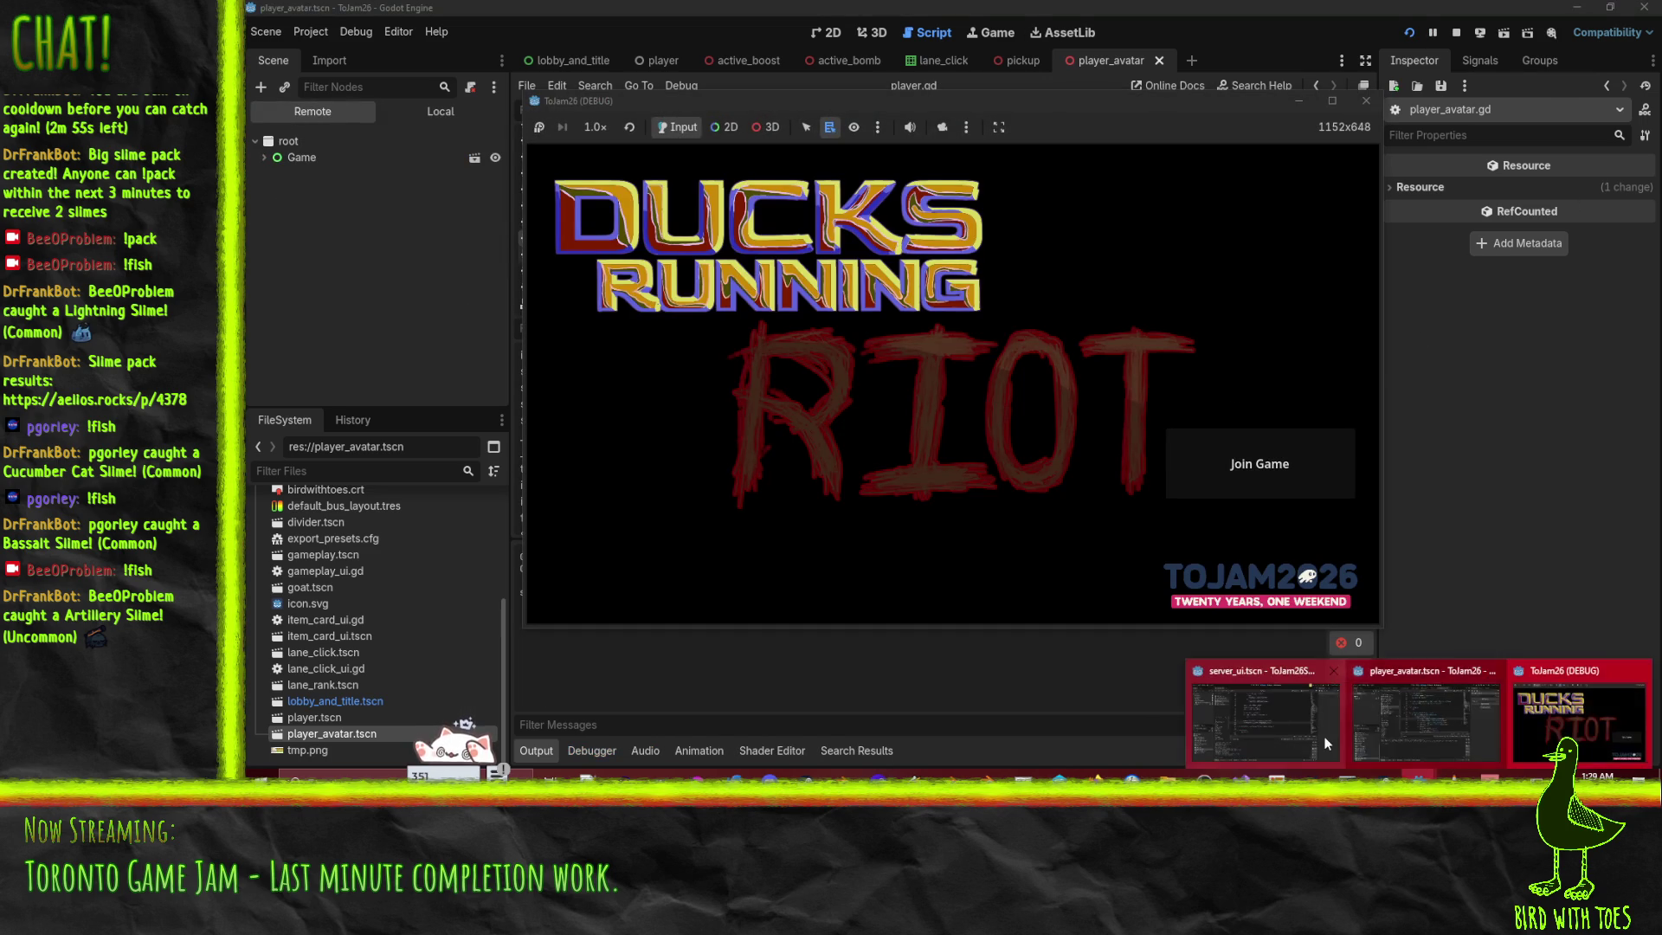
click(1324, 718)
key(F5)
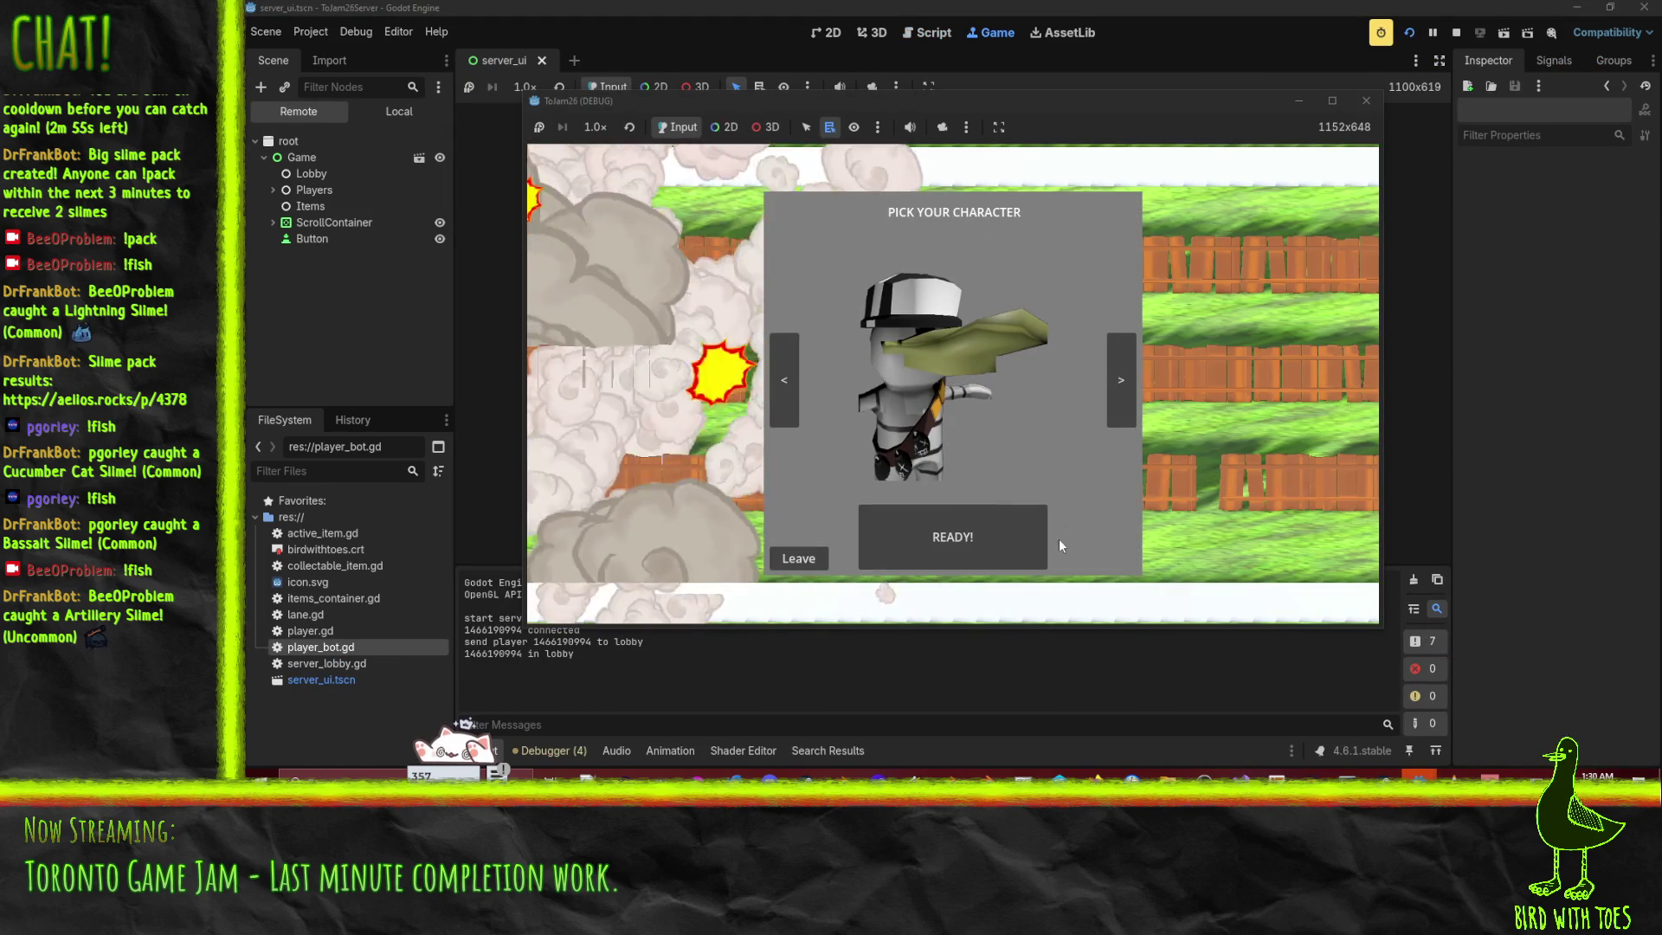
click(904, 554)
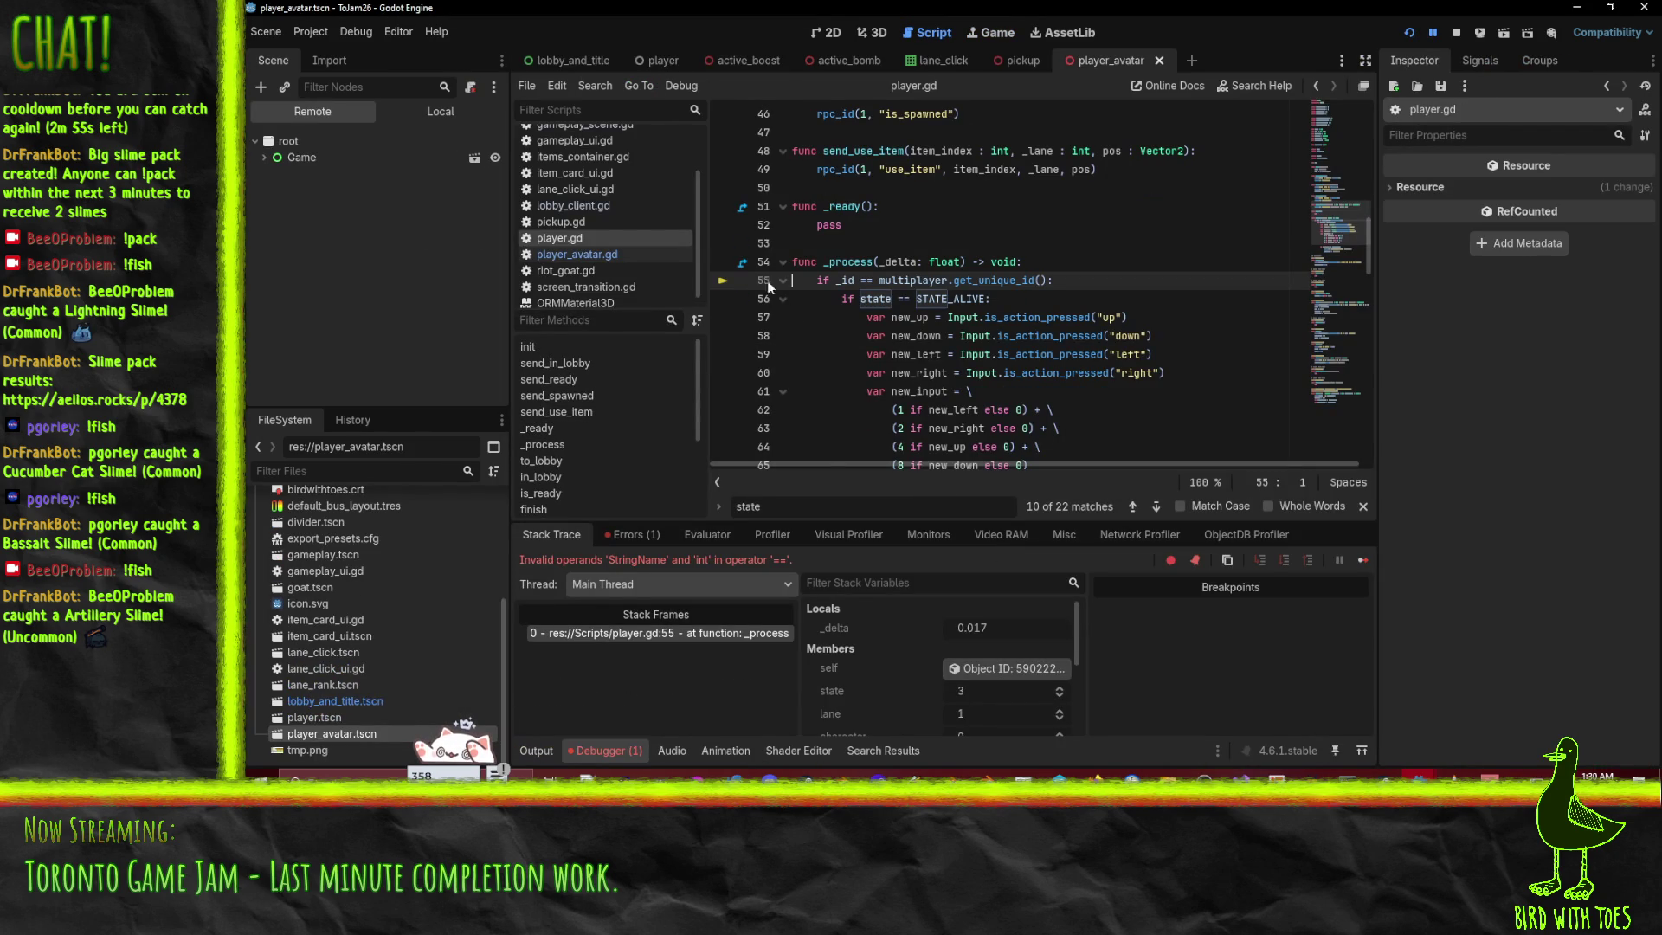
click(1454, 35)
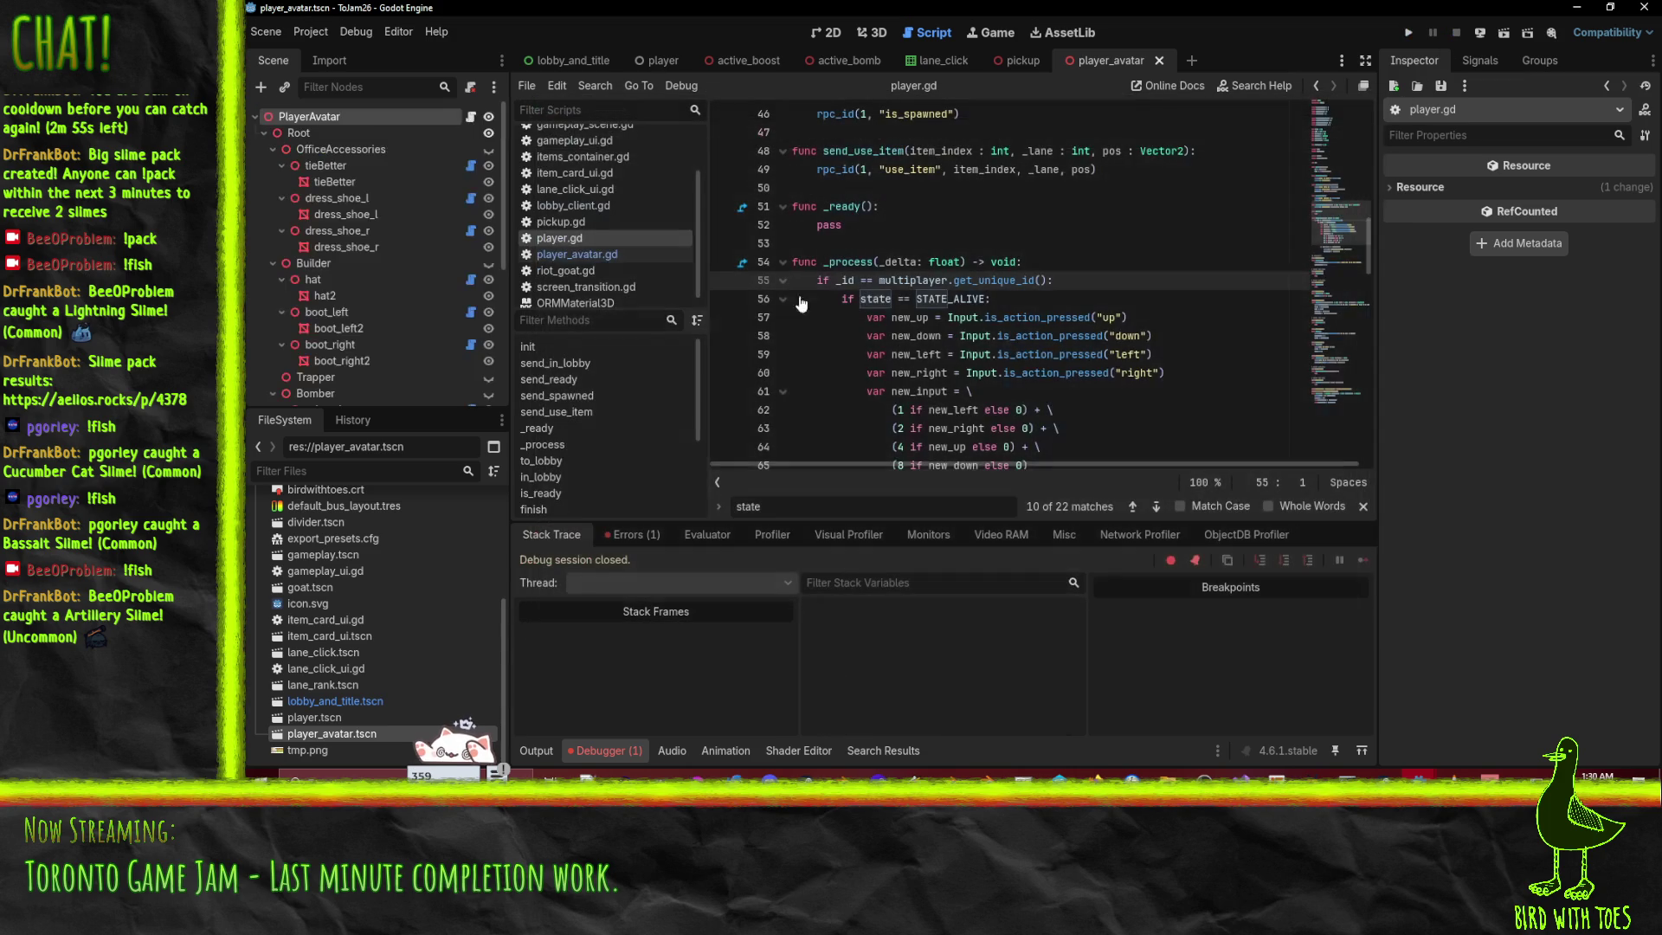
mouse_move(1419, 779)
click(1350, 709)
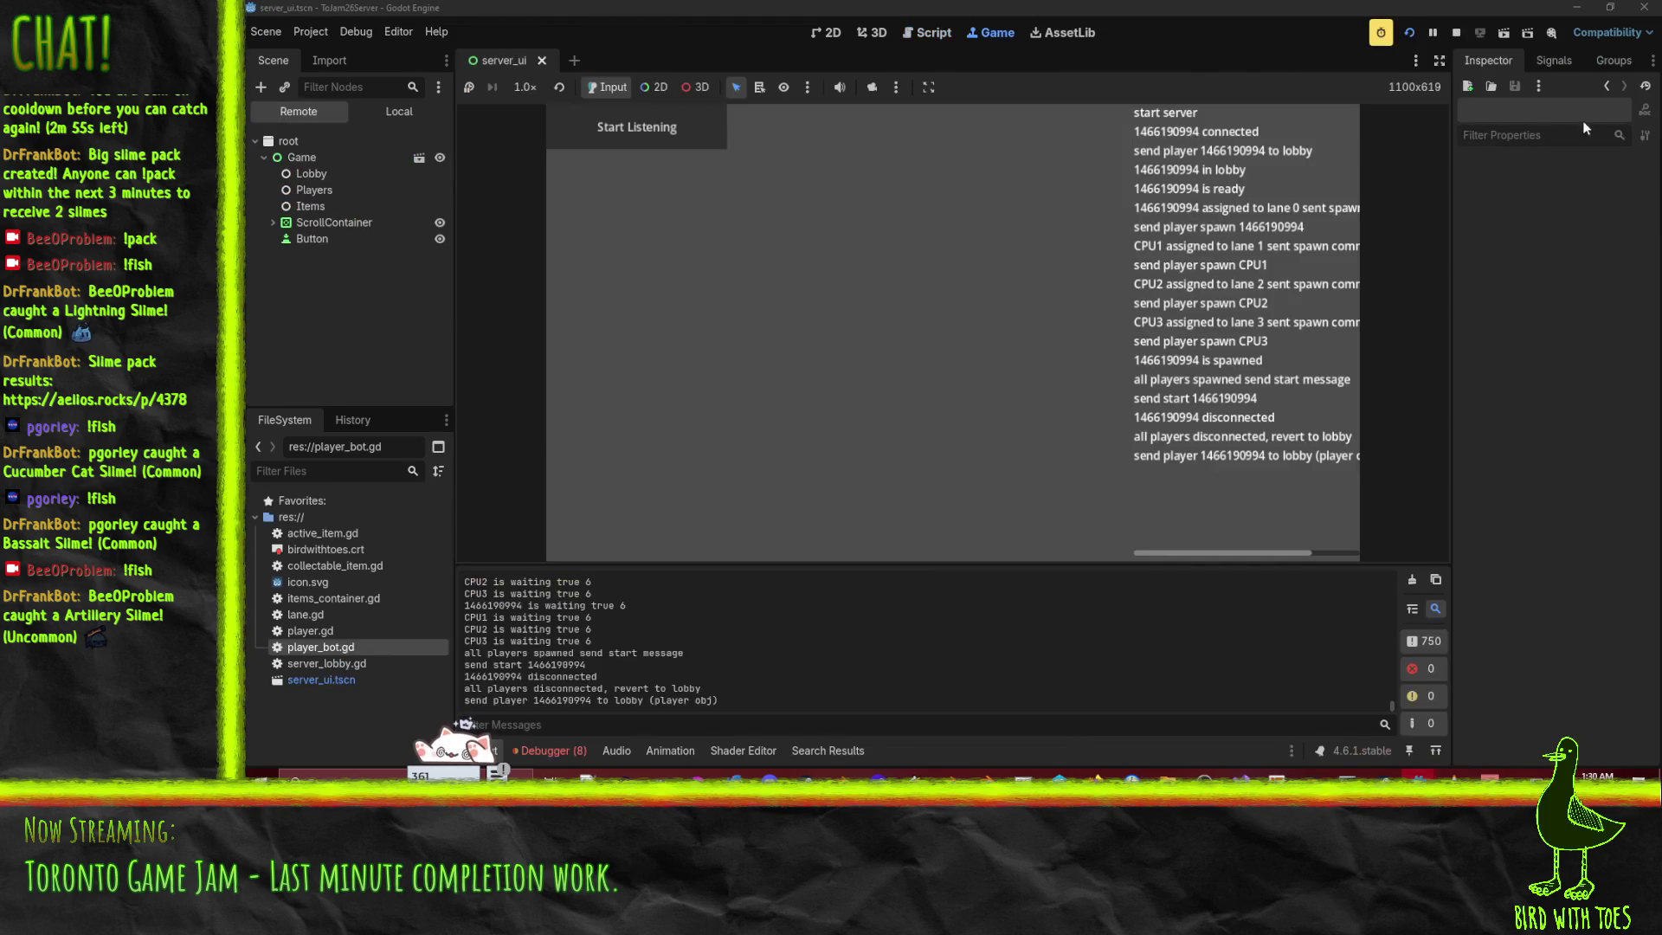
Stop the server, make player.gd line 55 check '_id is int and' before comparing, and save
click(1458, 34)
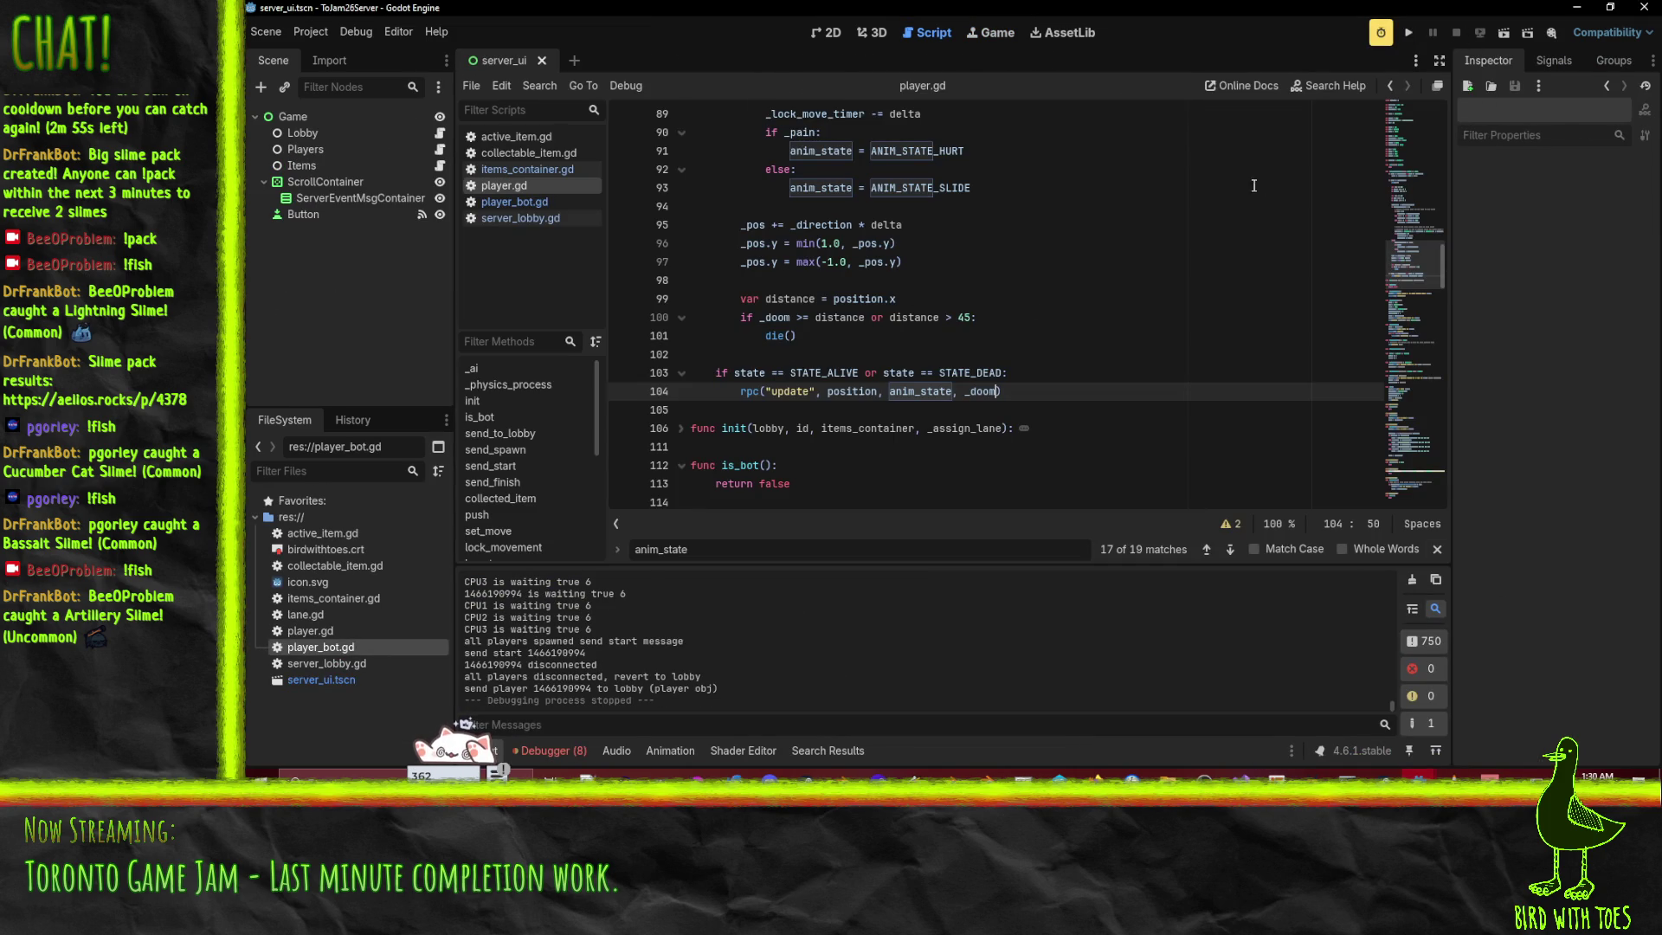
mouse_move(1471, 775)
click(1527, 736)
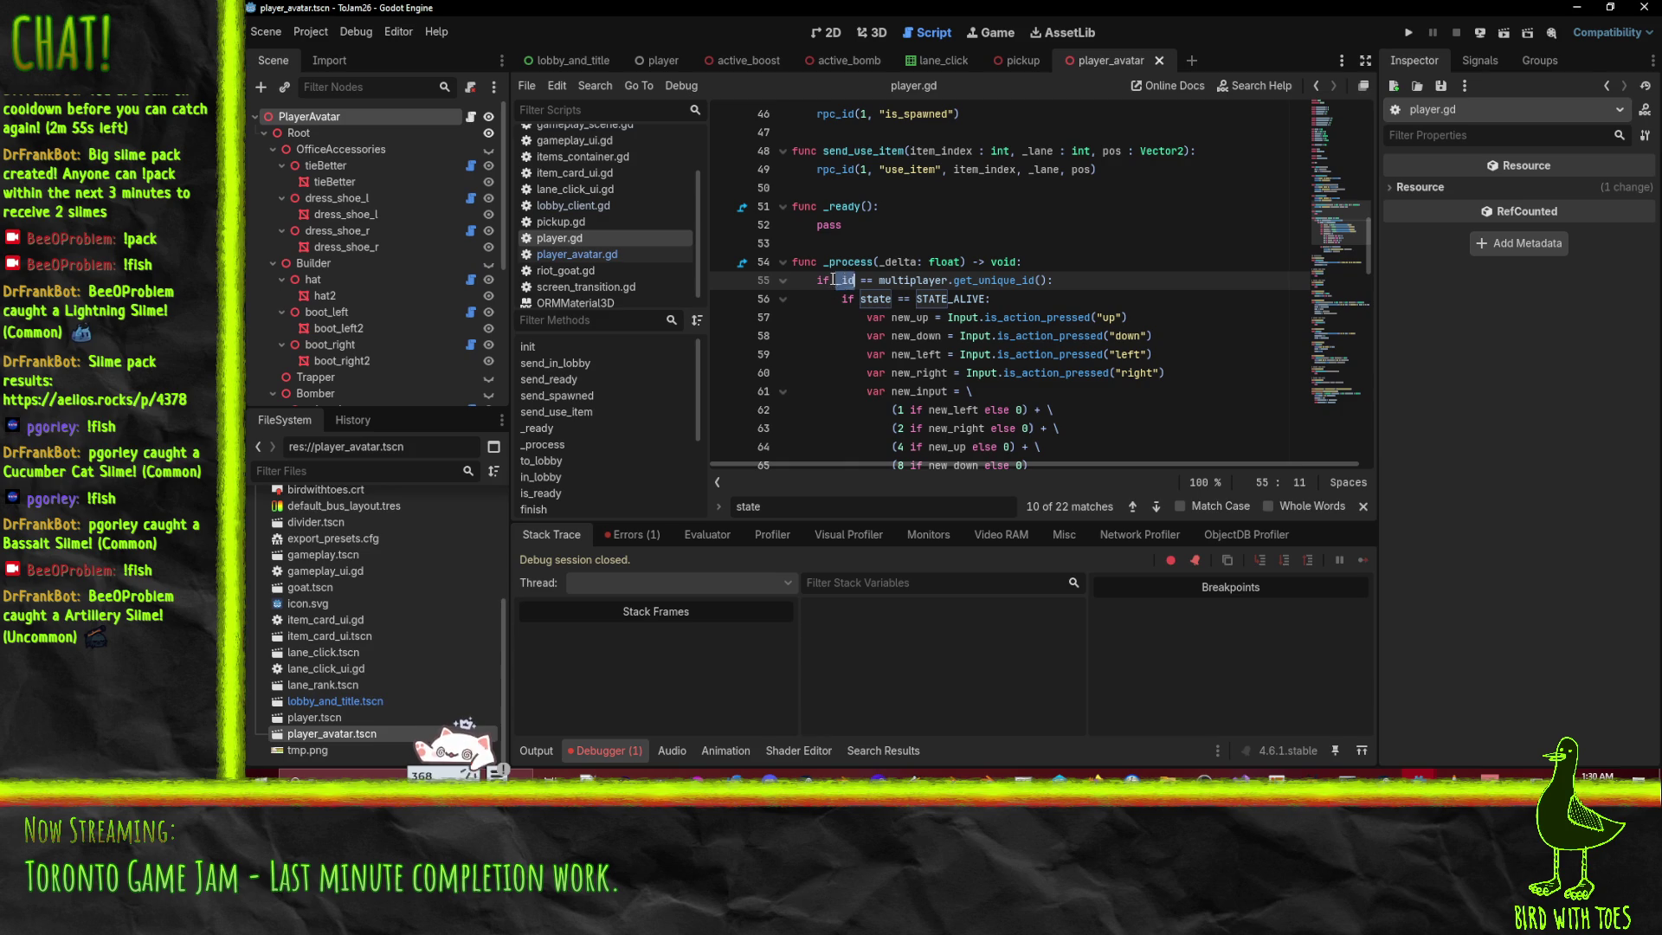
text(_id is )
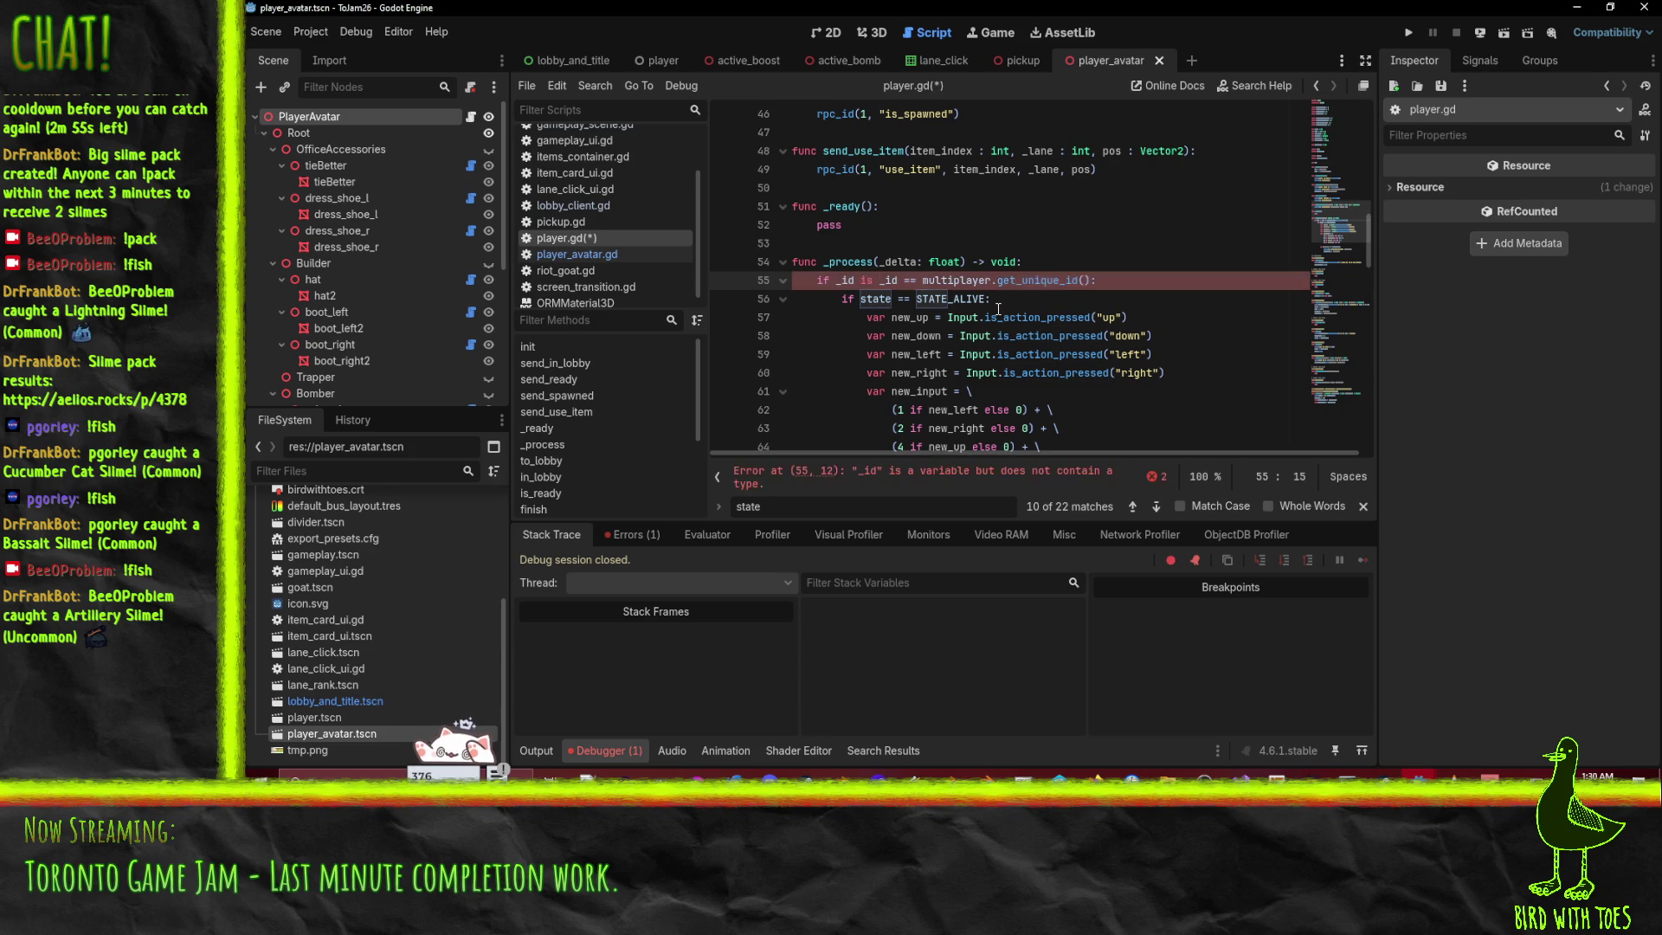
text(int and)
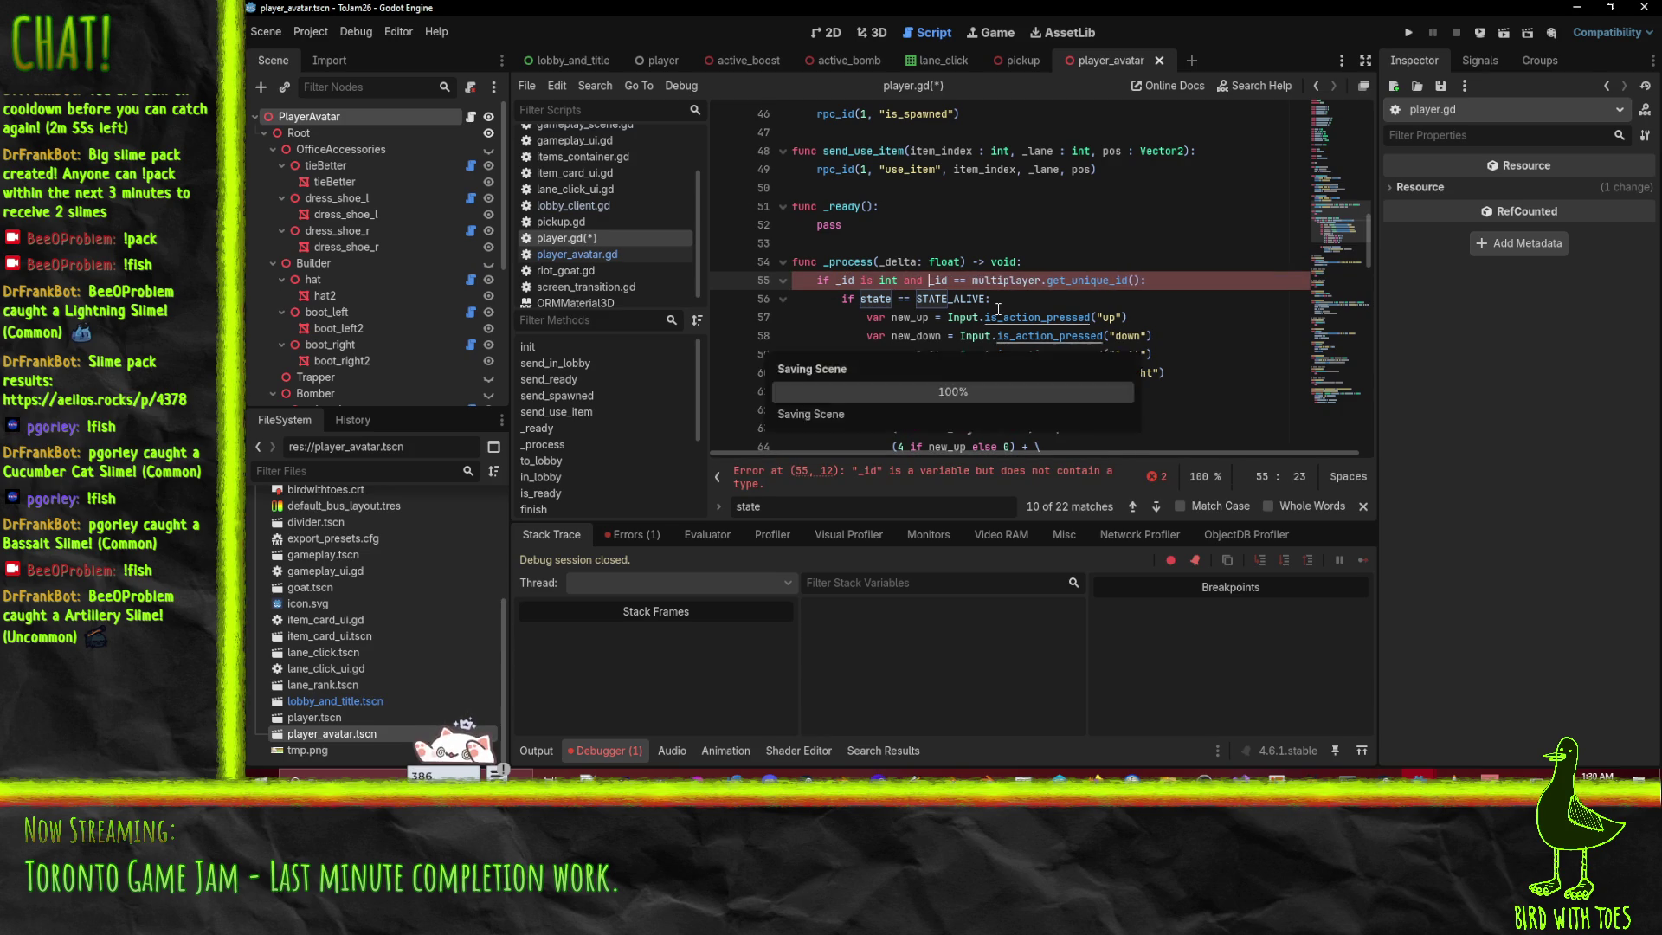
key(ctrl+s)
Relaunch the client game and the server project for retesting
click(1115, 366)
key(F5)
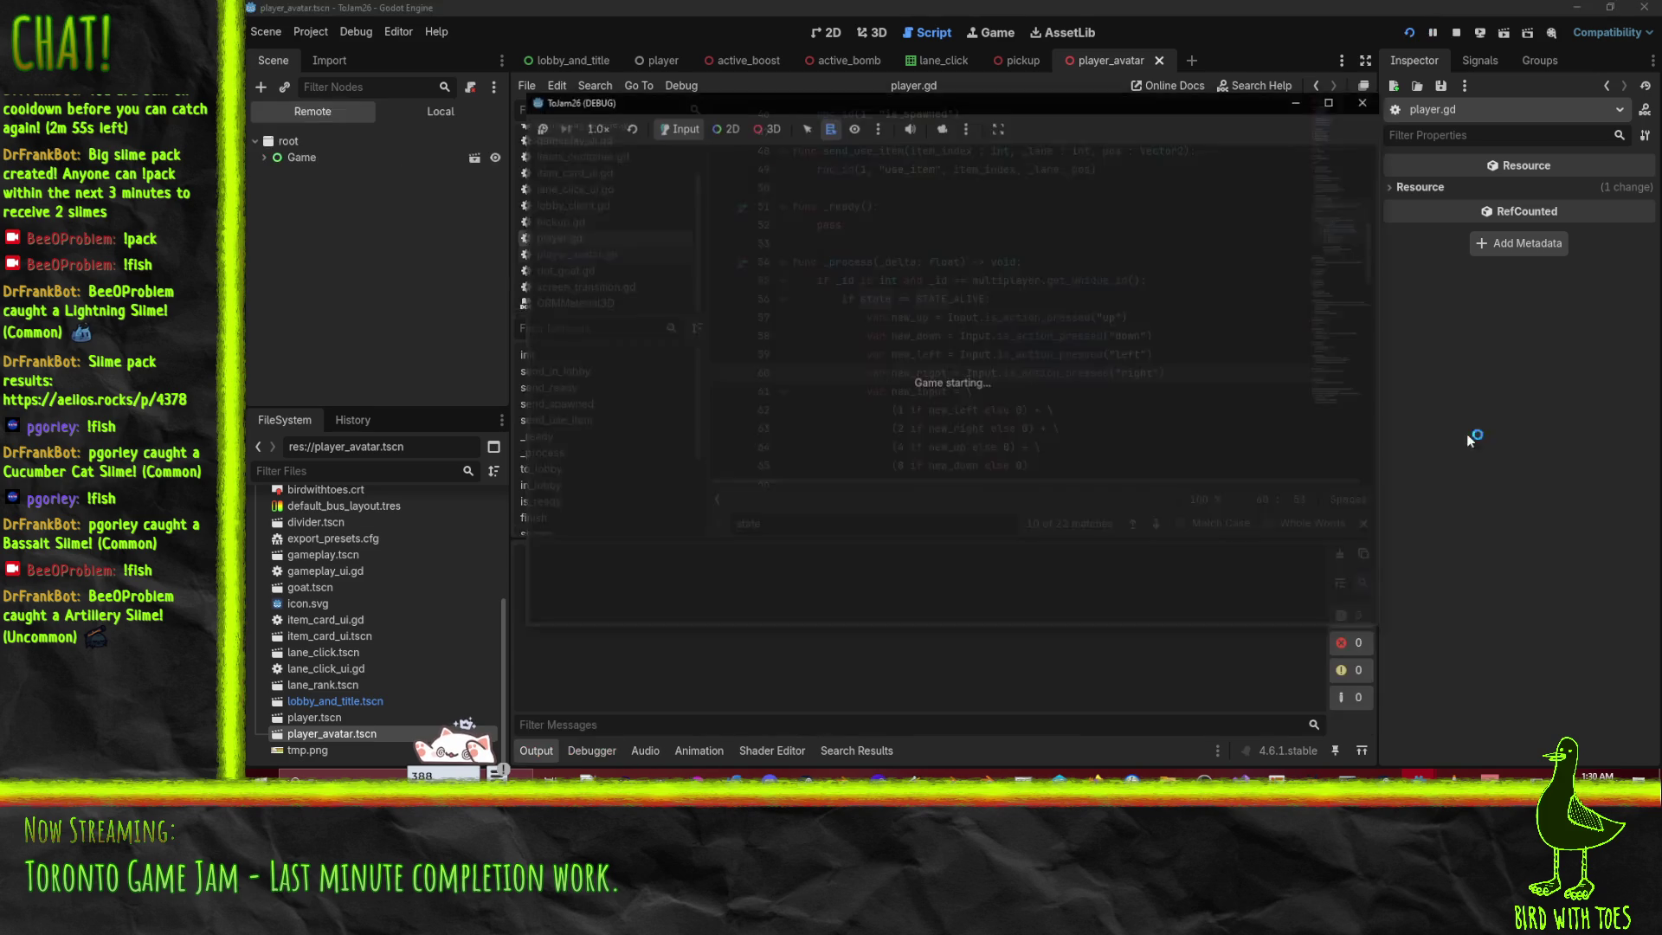
click(1264, 723)
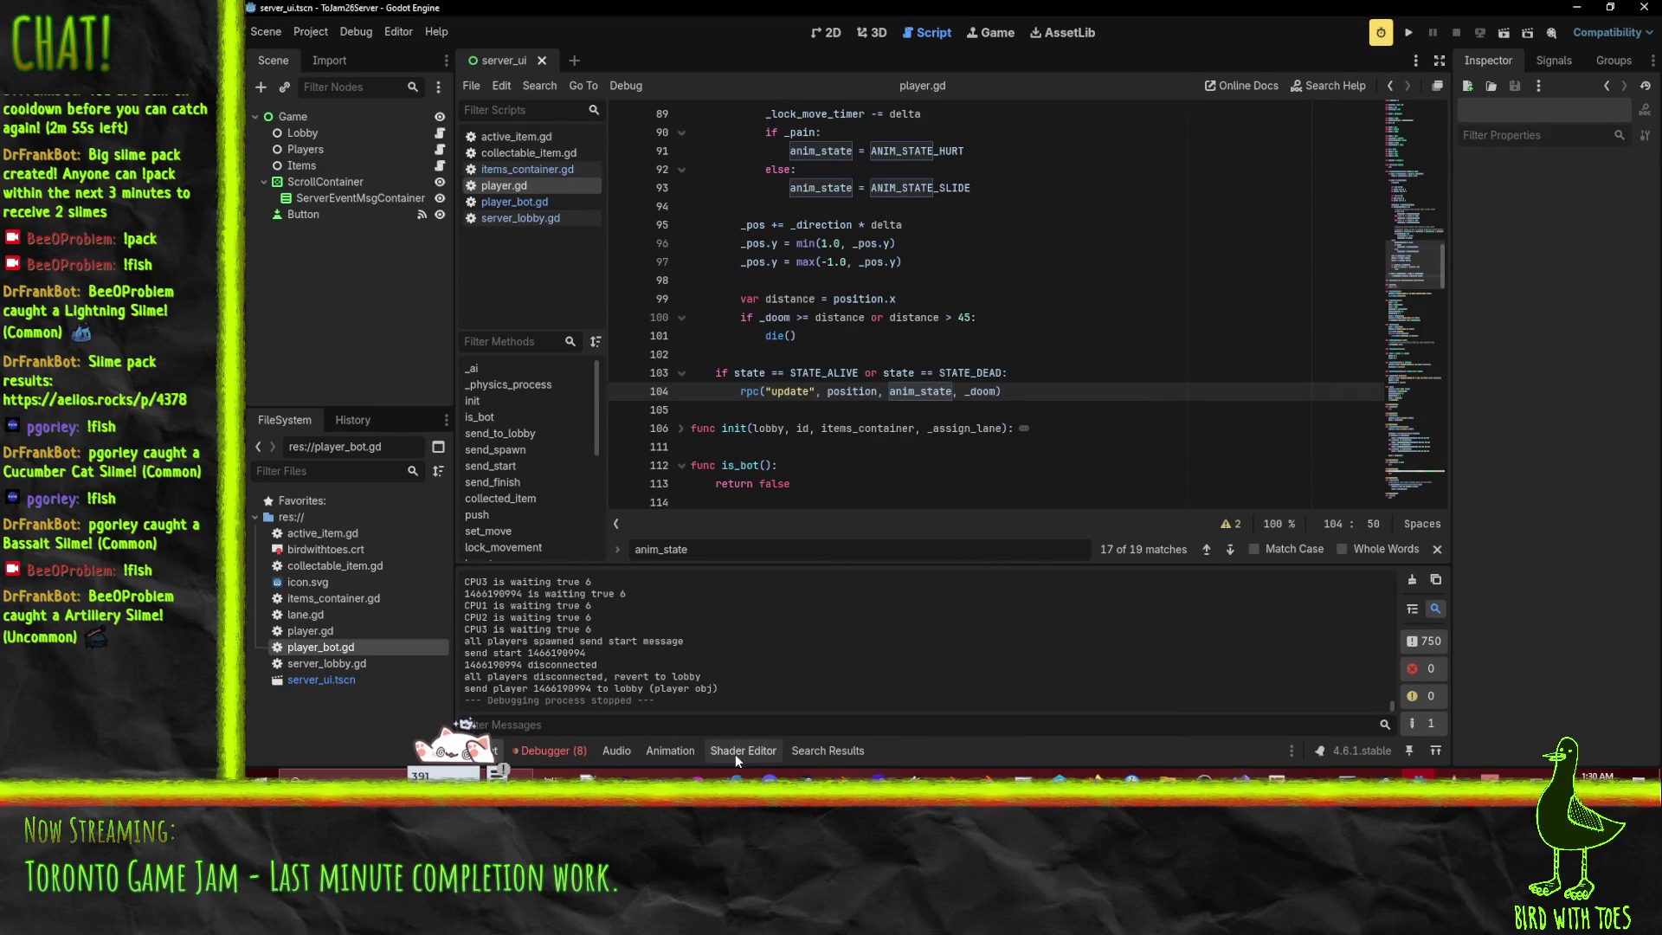
click(1408, 33)
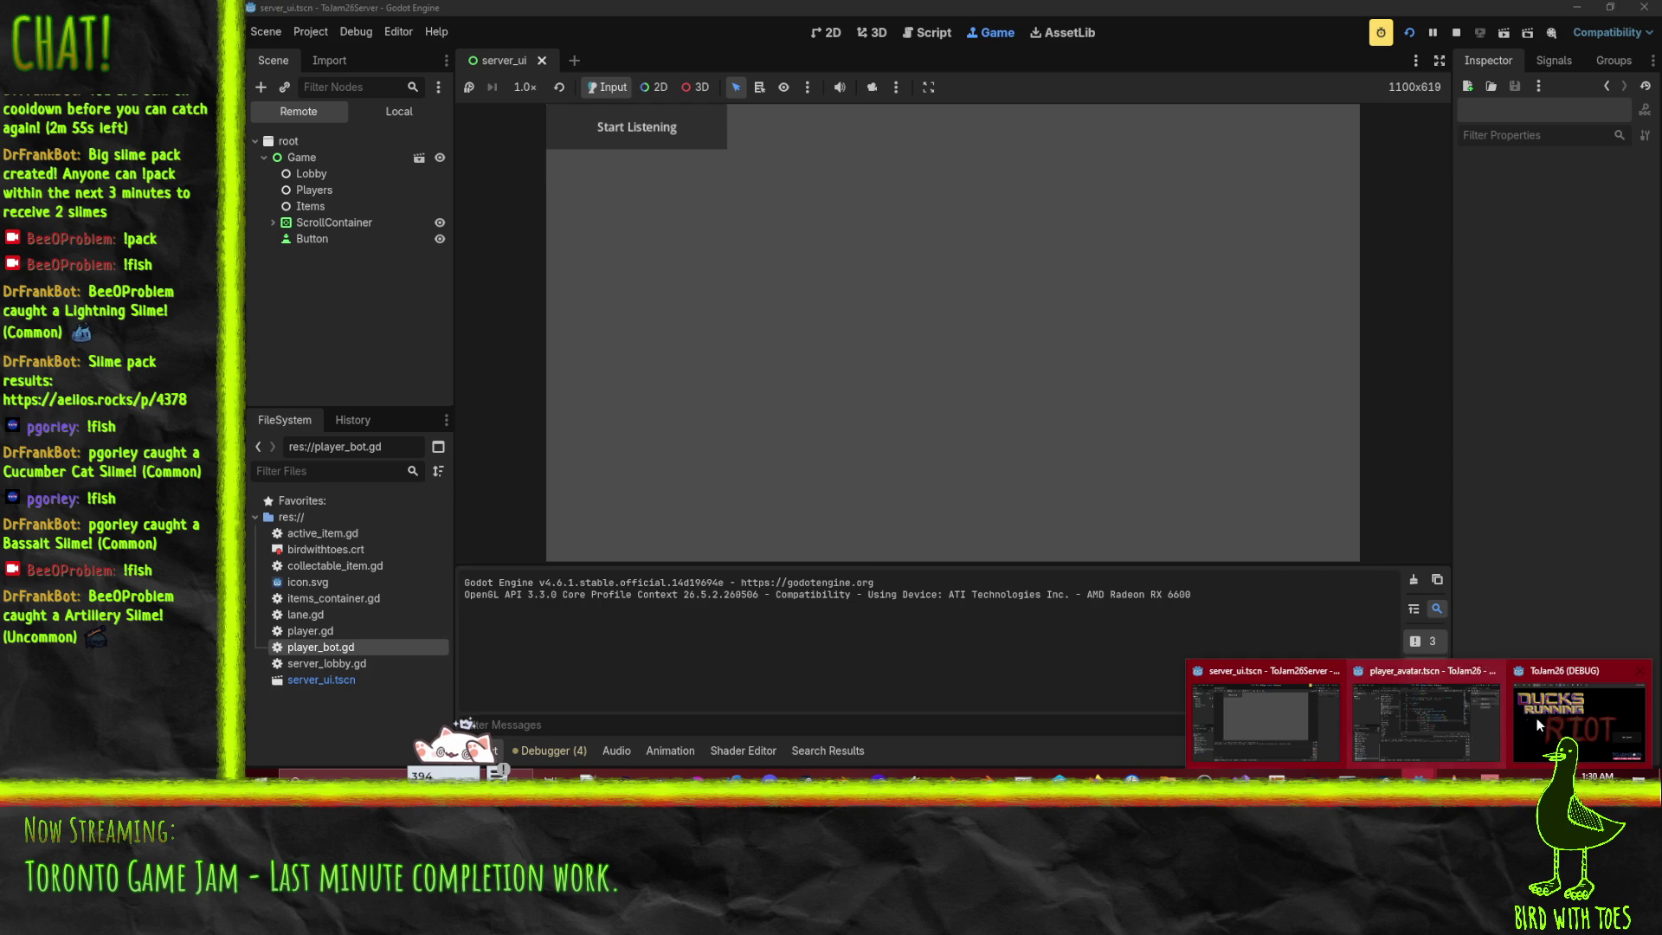
Start the server listening for players
click(1525, 718)
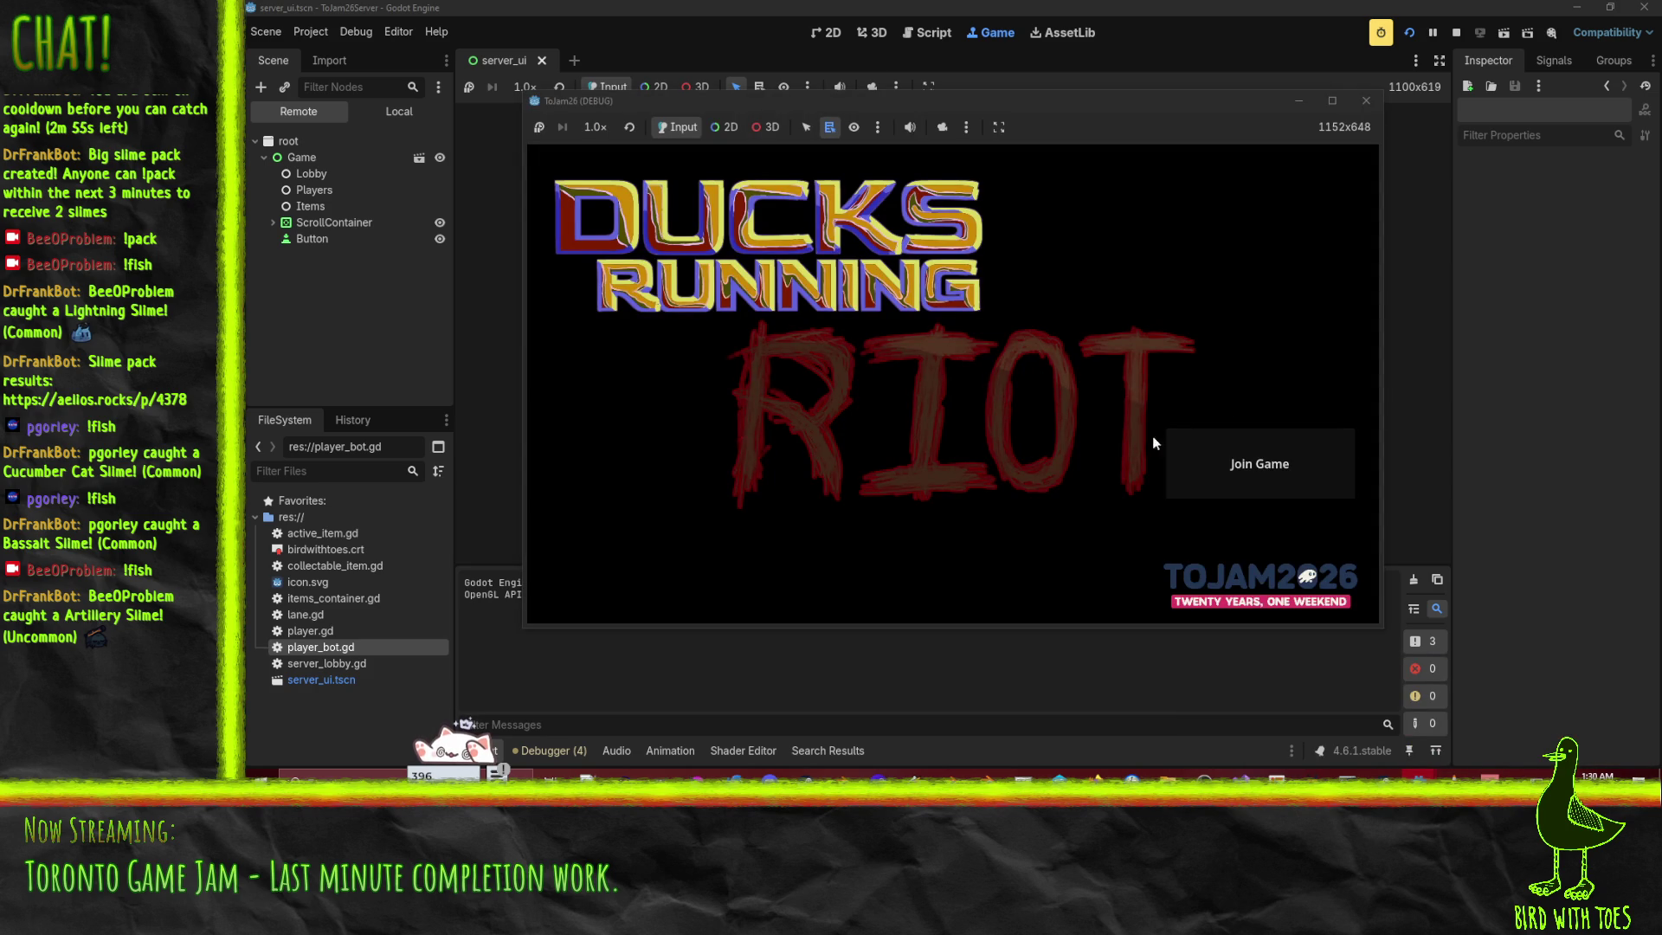
mouse_move(1419, 773)
click(1362, 719)
click(627, 117)
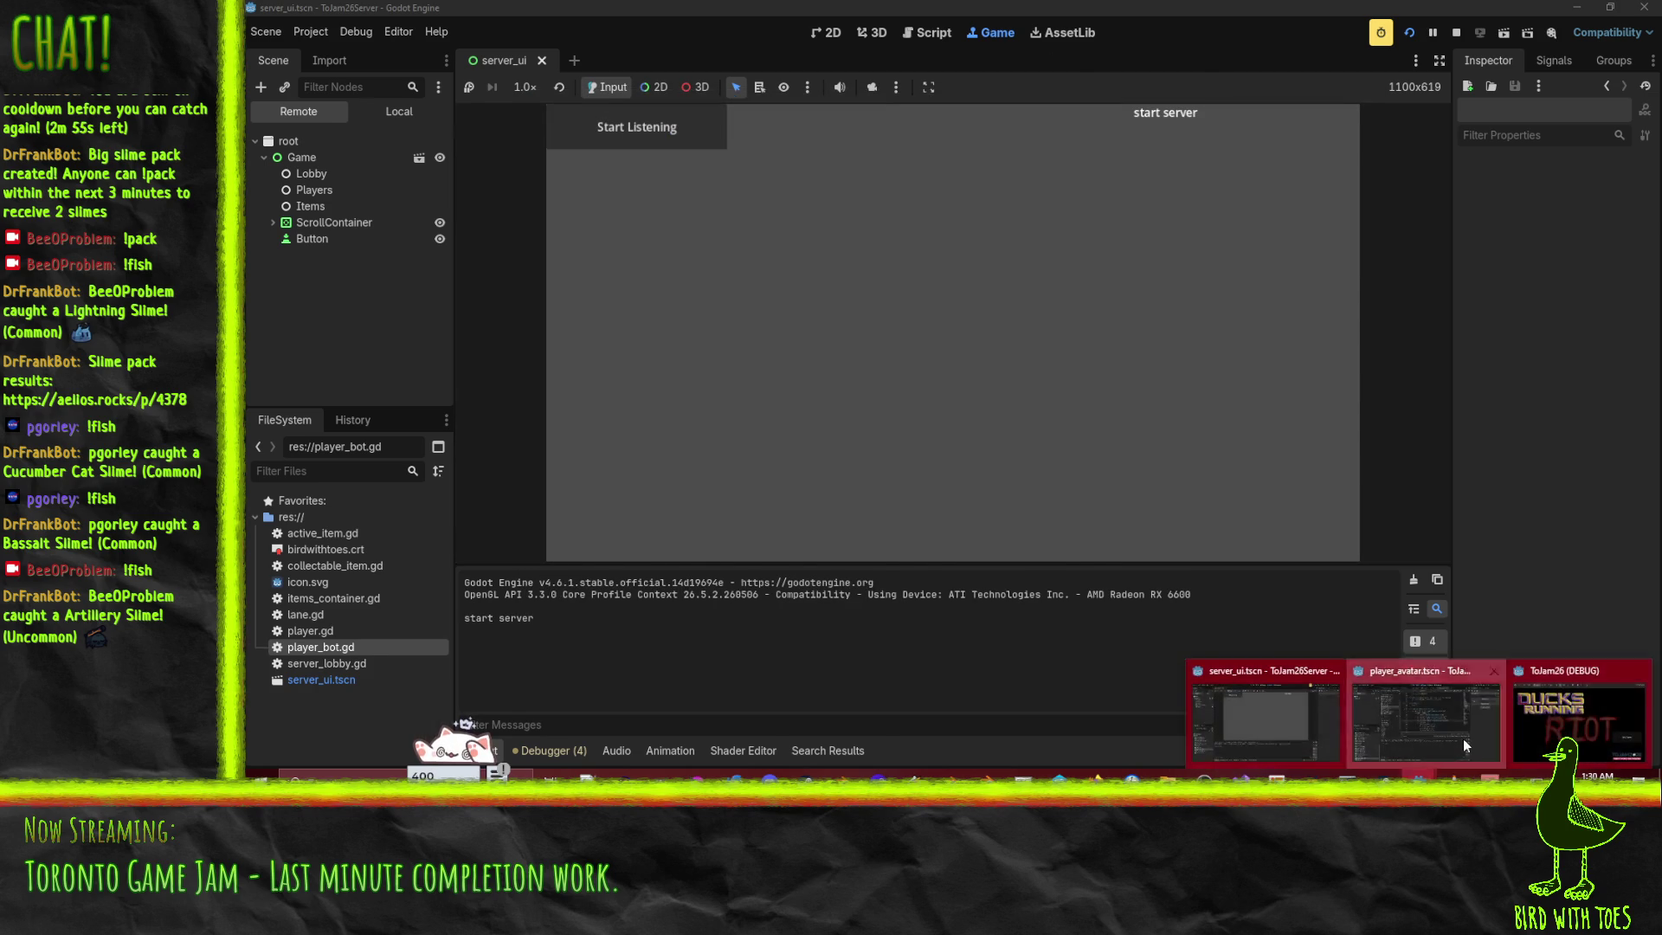
Join the game from the client as the yellow duck and ready up
click(1463, 739)
click(1596, 709)
click(1259, 463)
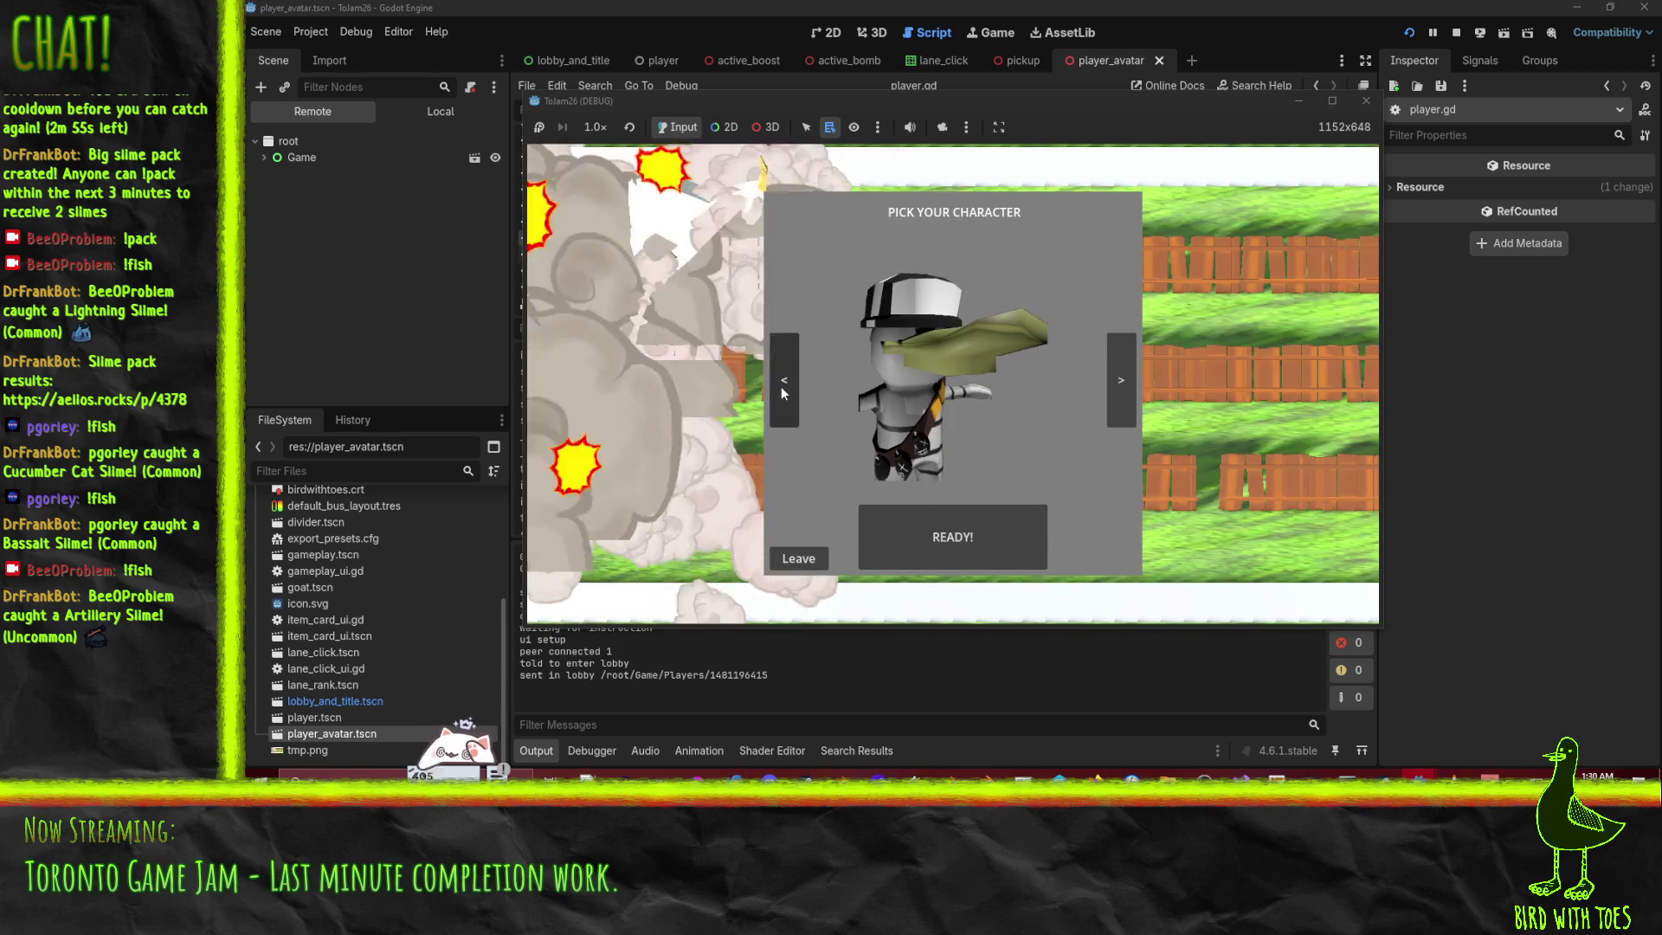
click(781, 385)
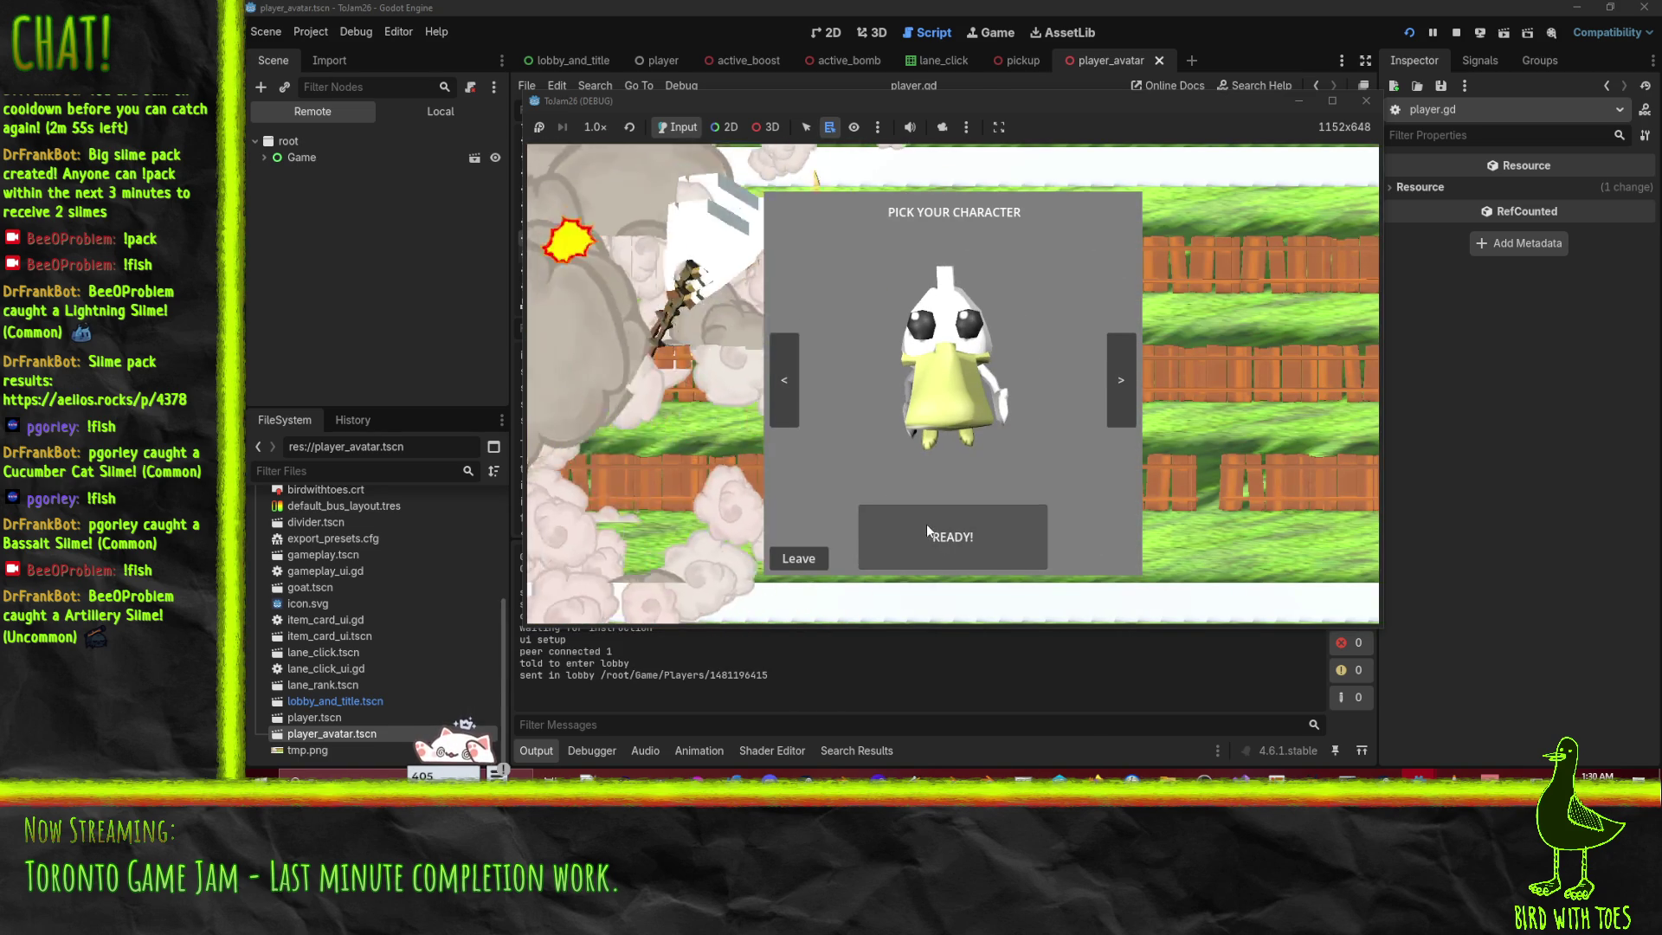
click(928, 528)
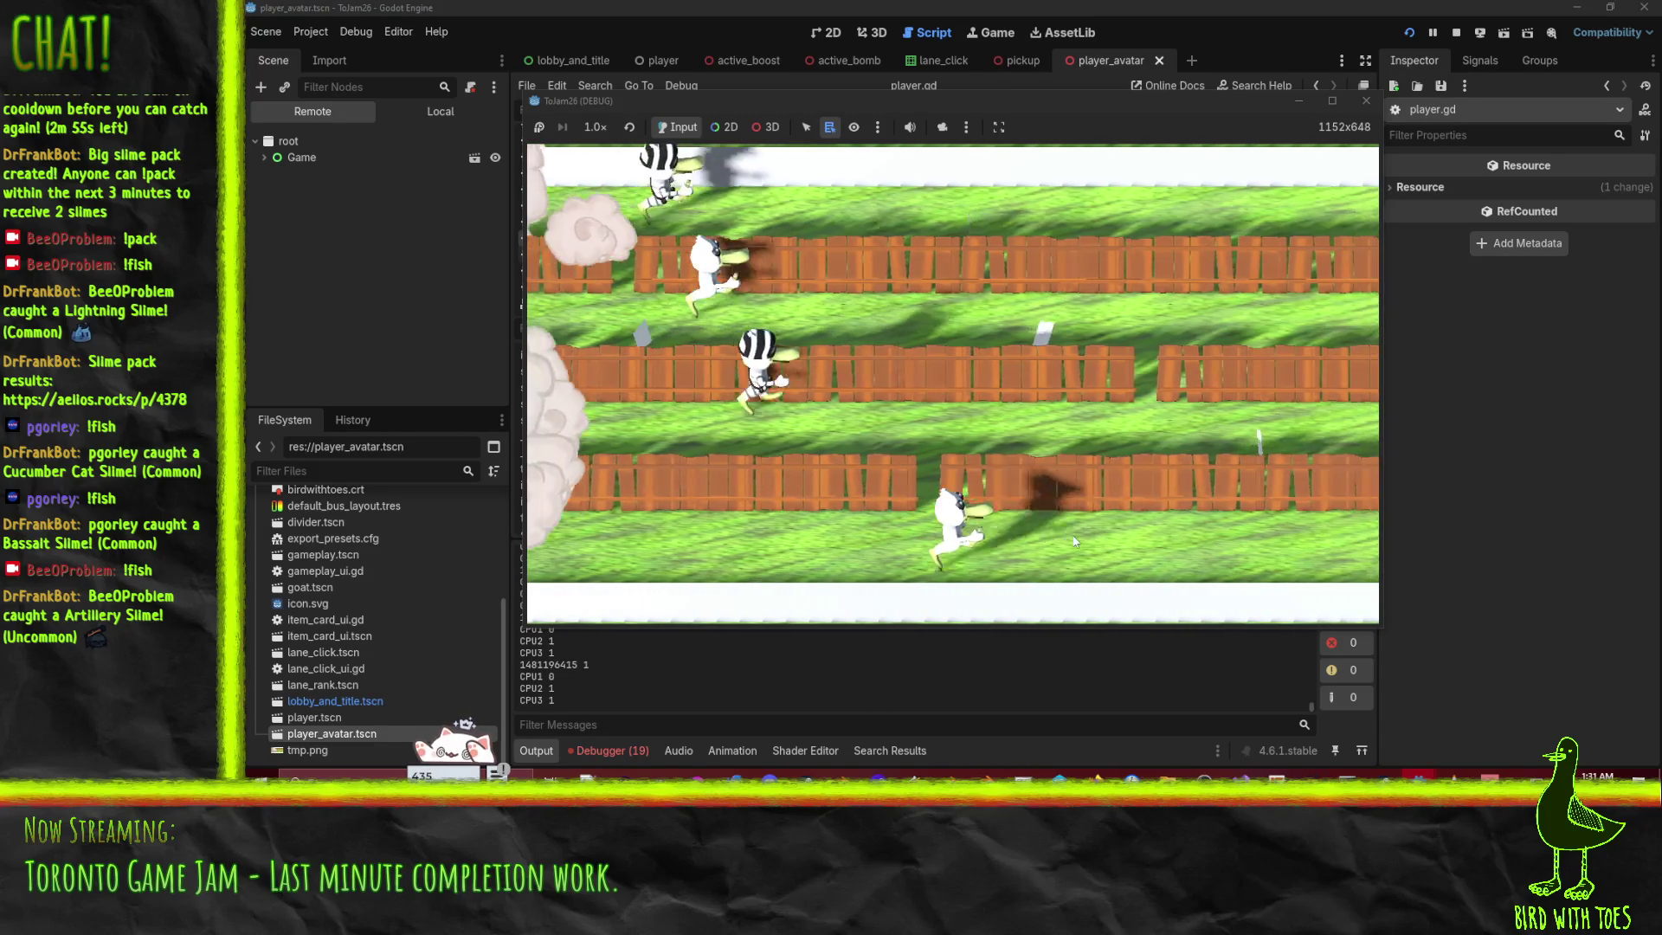
Move the duck into the bottom lane, place a trap there, and stop the game
click(1074, 543)
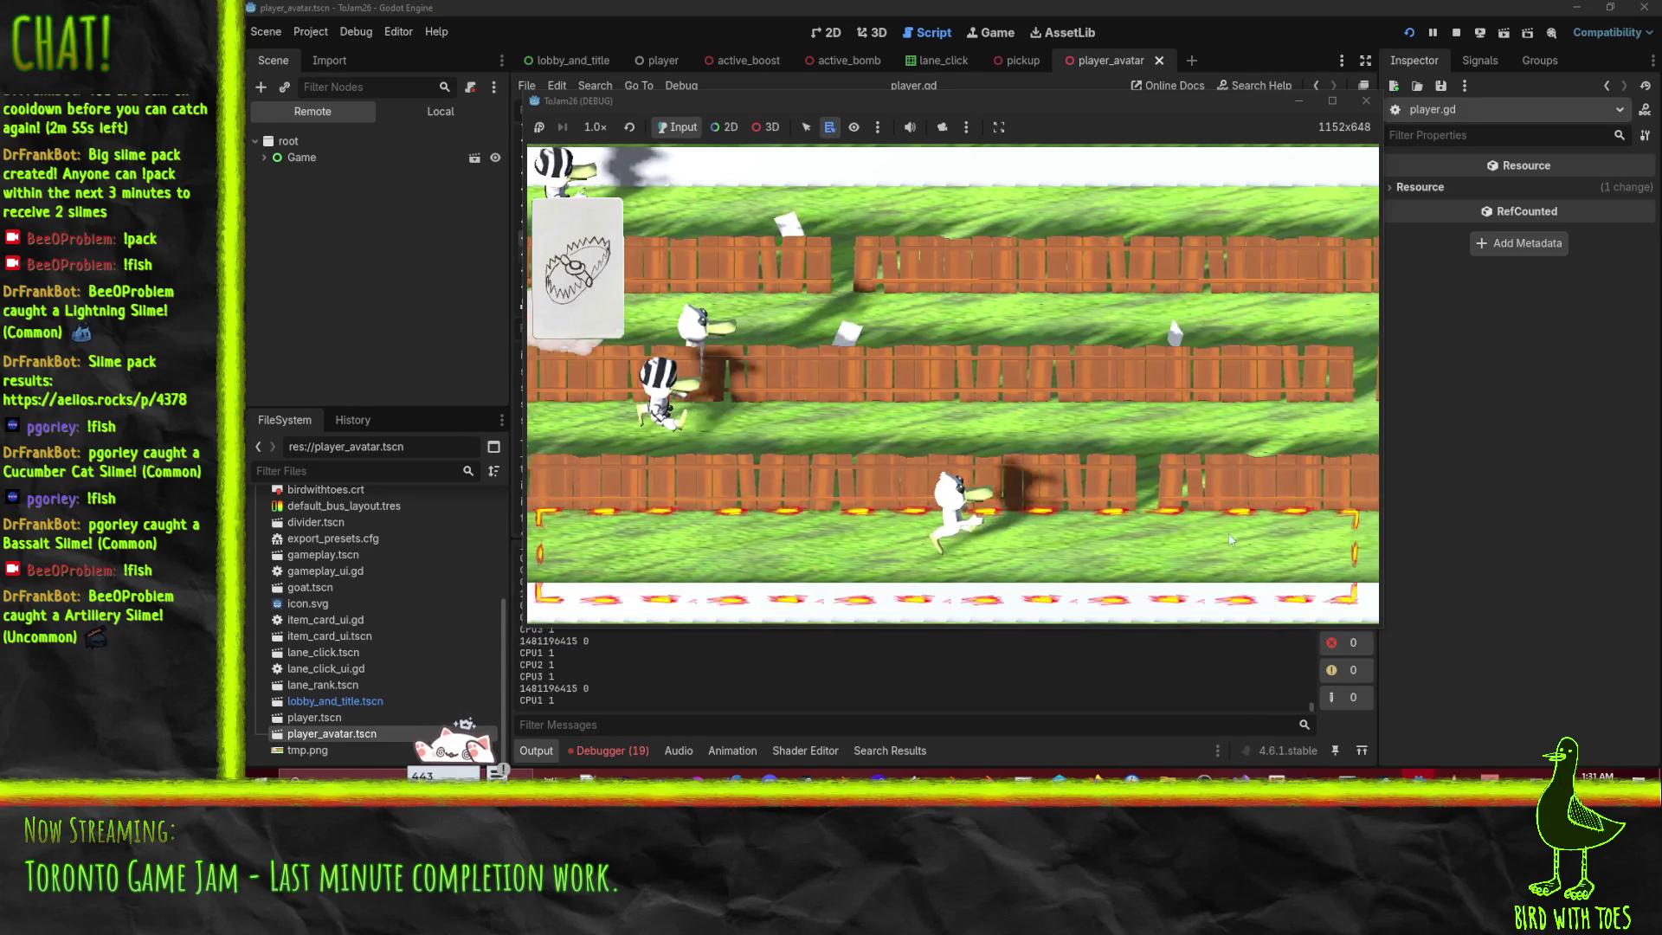
click(1235, 524)
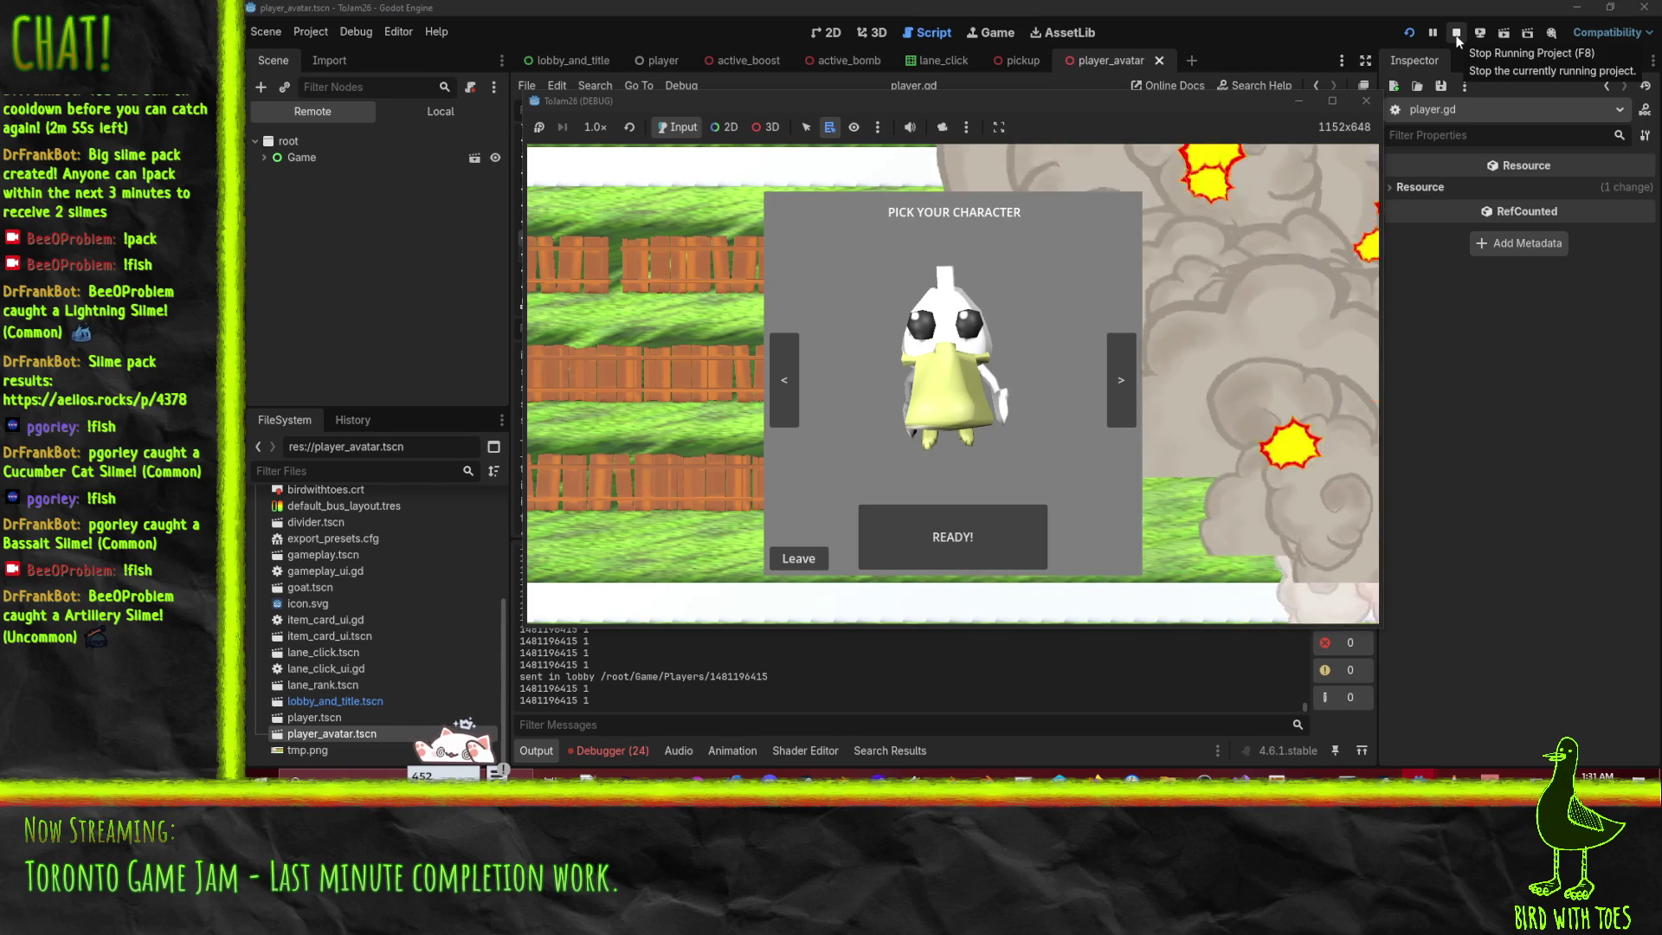
click(1457, 40)
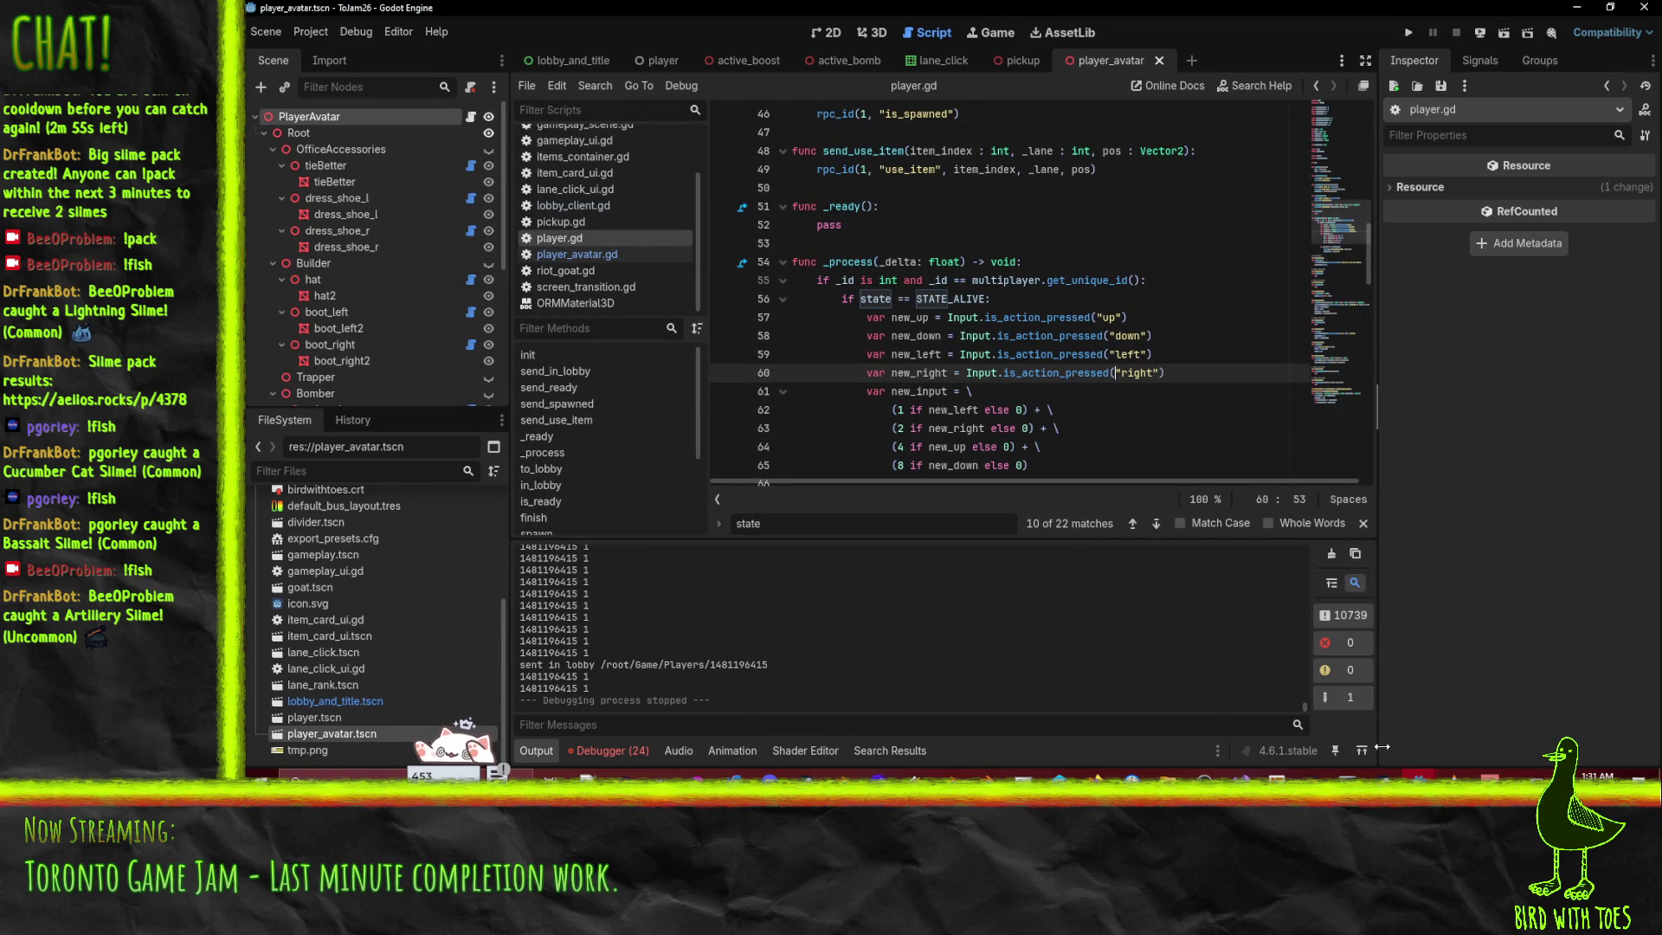
Bring the server project forward and stop its running game
mouse_move(1385, 774)
click(1333, 715)
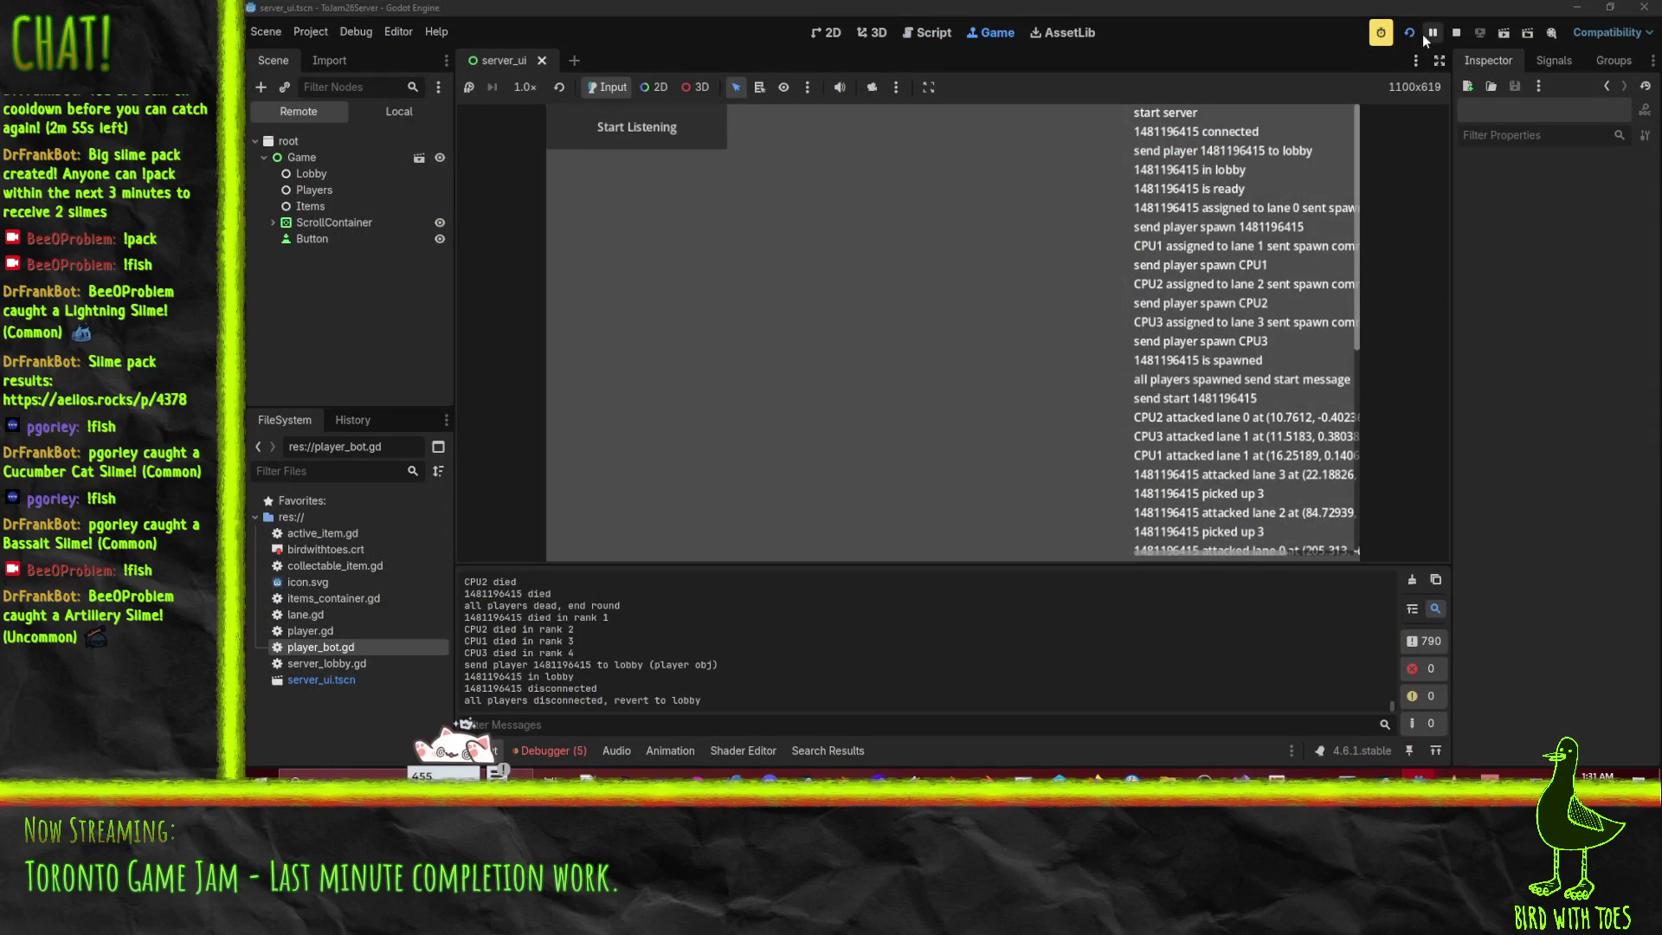
click(1464, 33)
Scroll up the server Output log and select a coordinate value among the attack and spawn entries
mouse_move(906, 392)
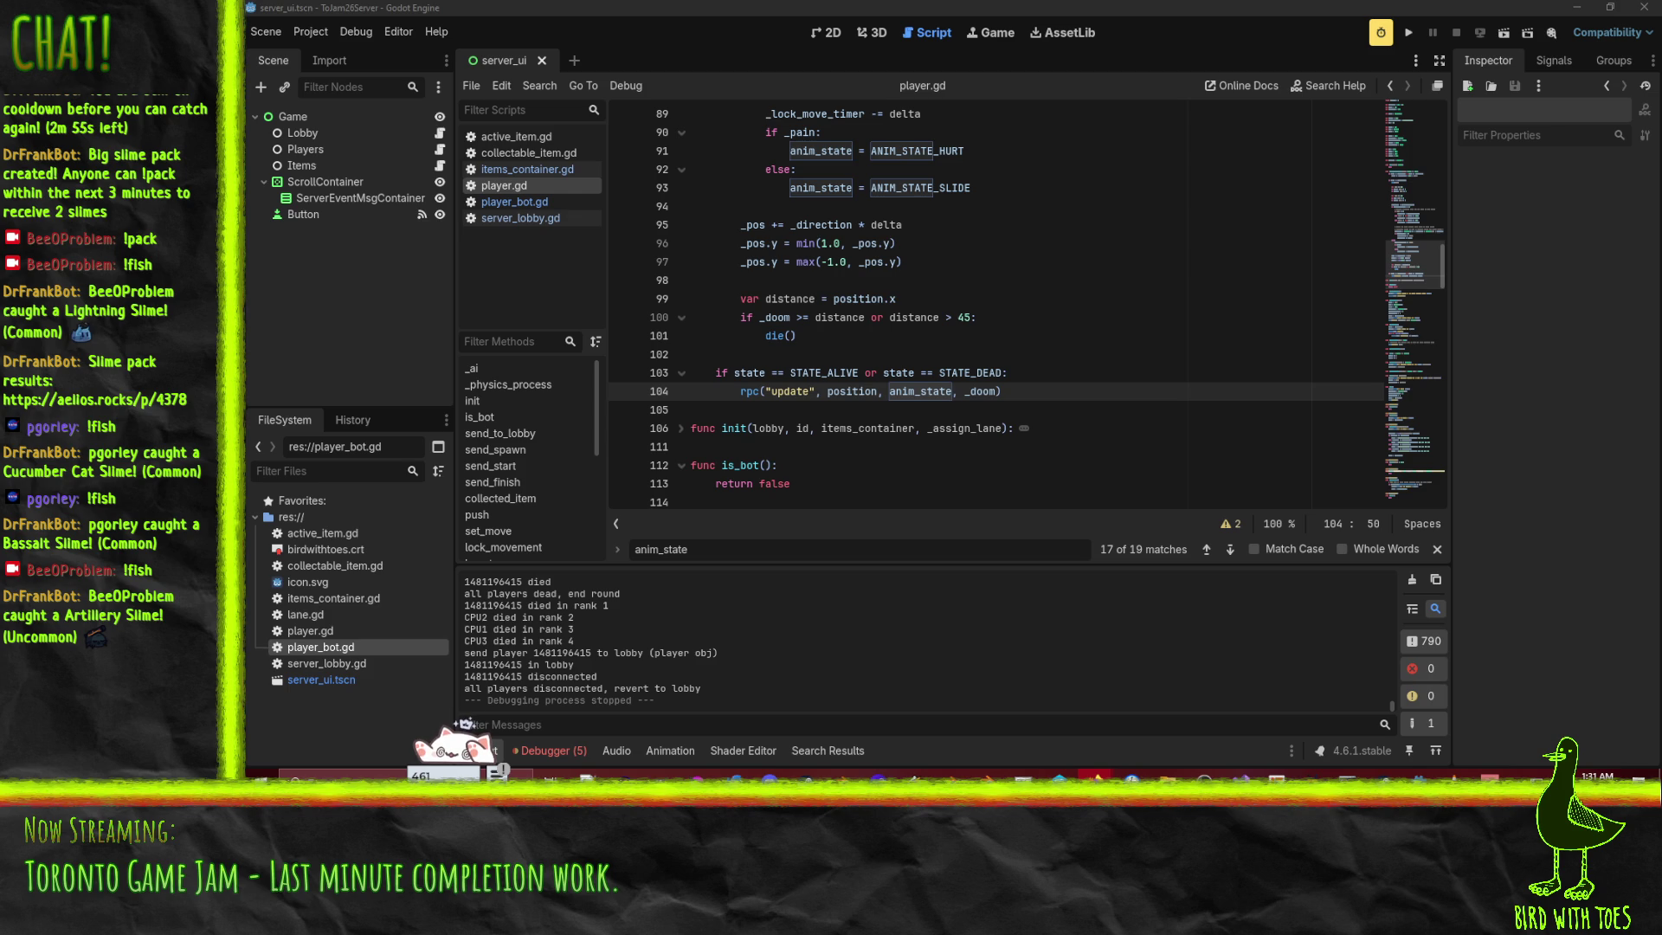
click(1138, 407)
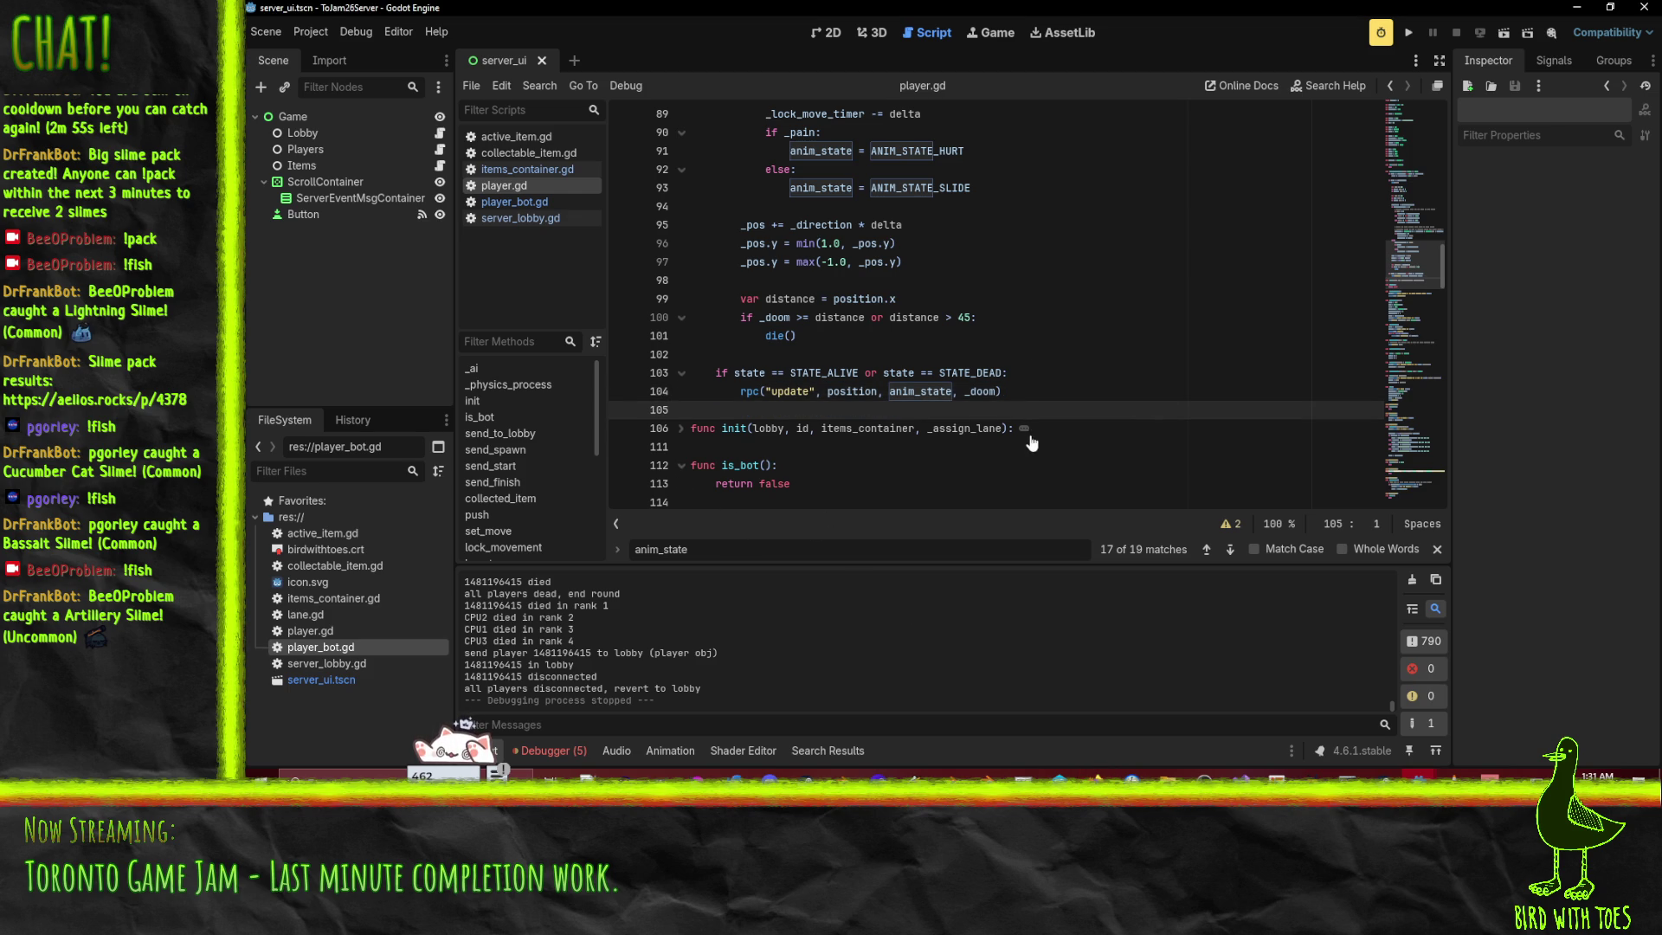
scroll(553, 684, up, 5)
scroll(713, 665, up, 2)
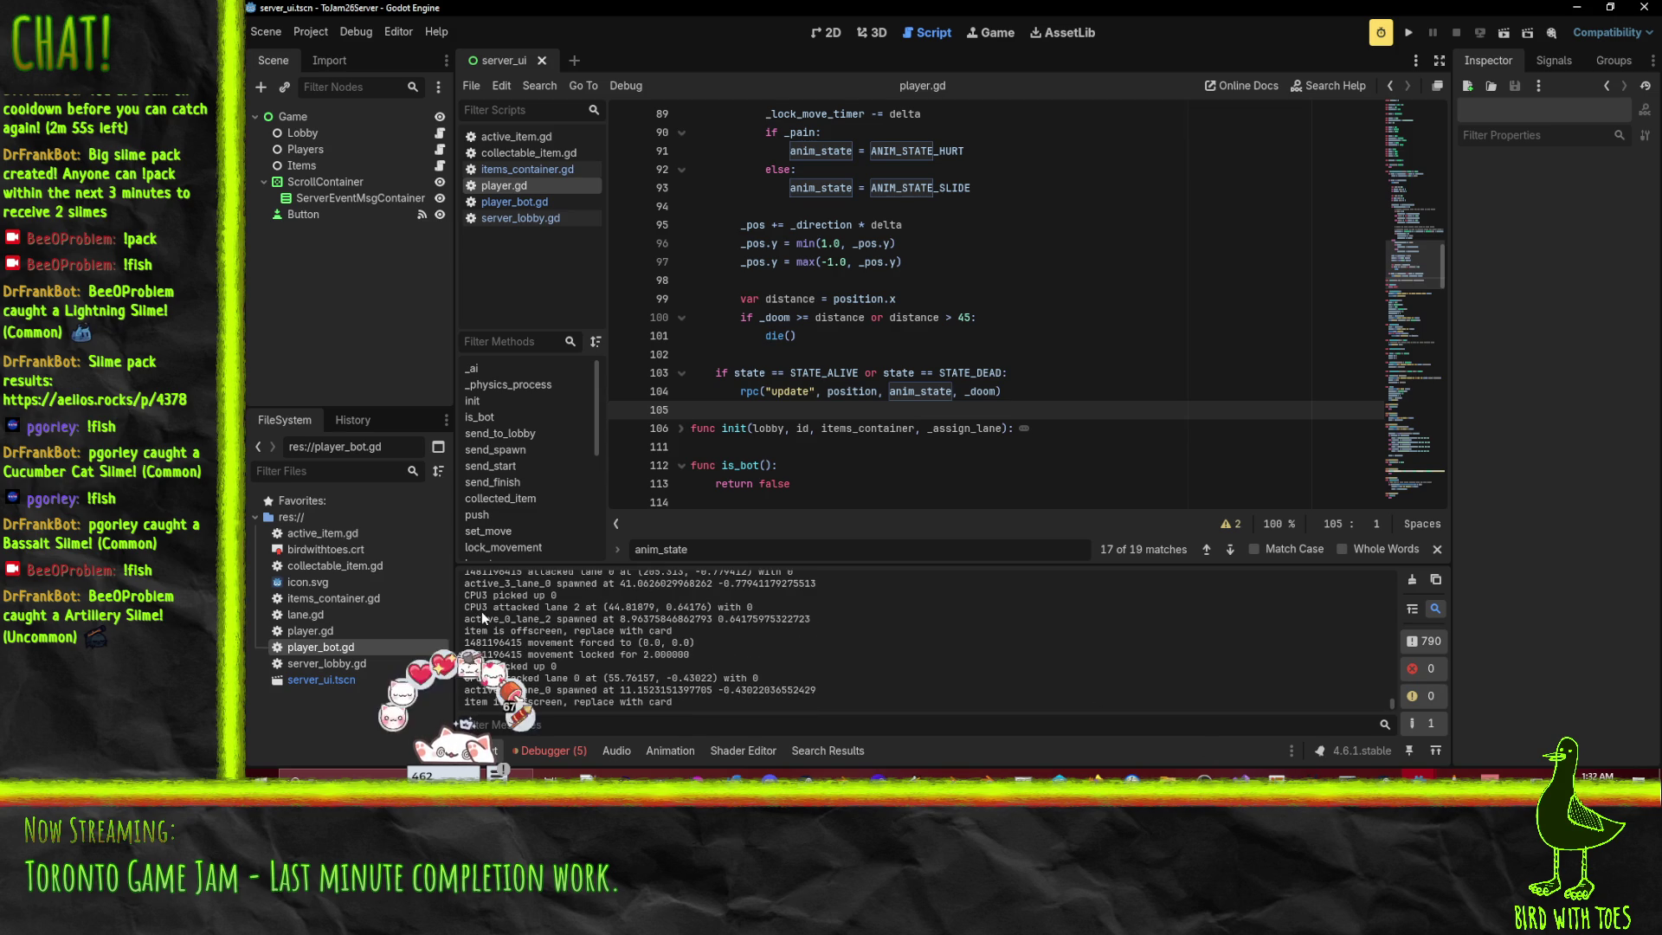
scroll(688, 636, up, 3)
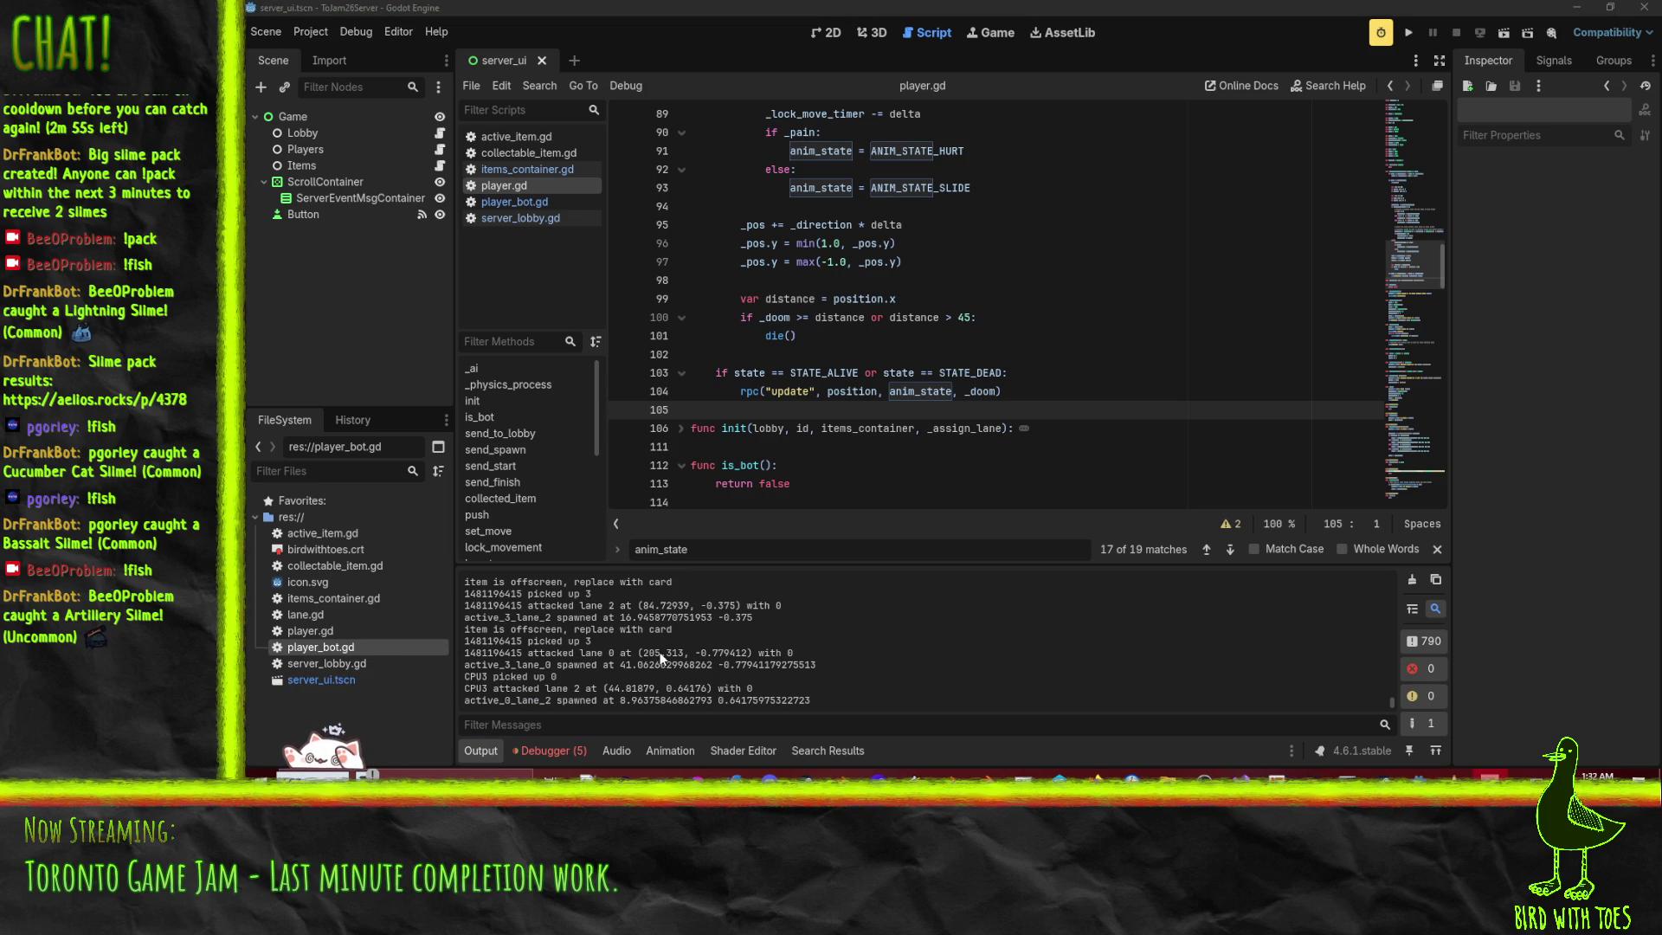
drag(642, 656, 744, 650)
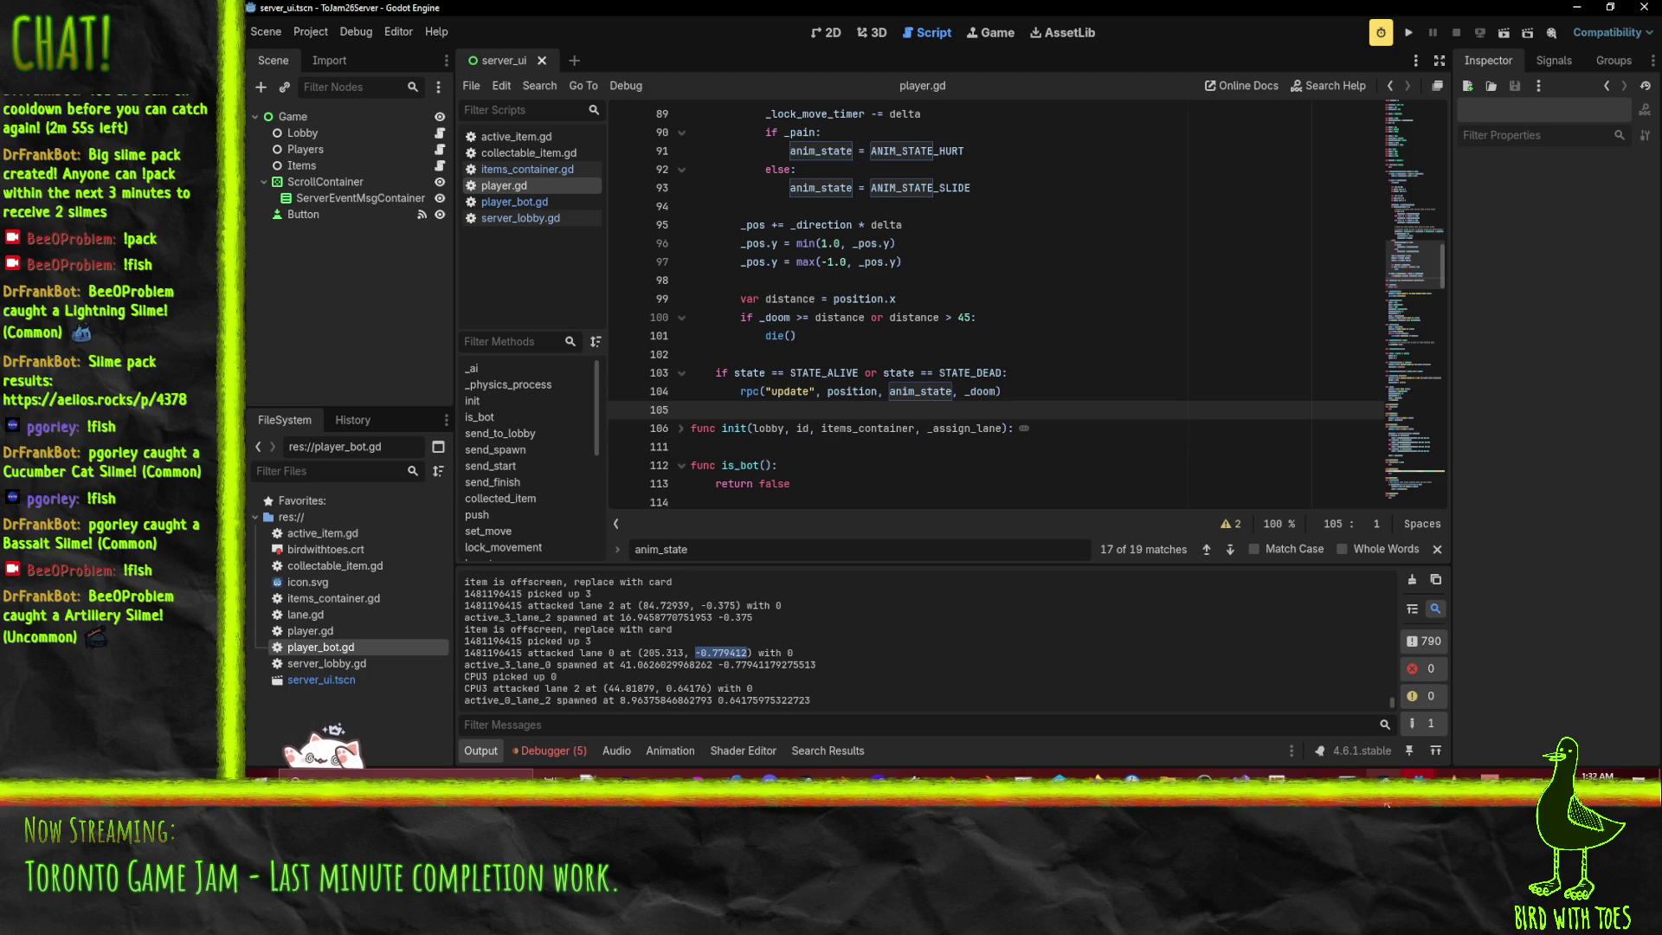
mouse_move(1383, 803)
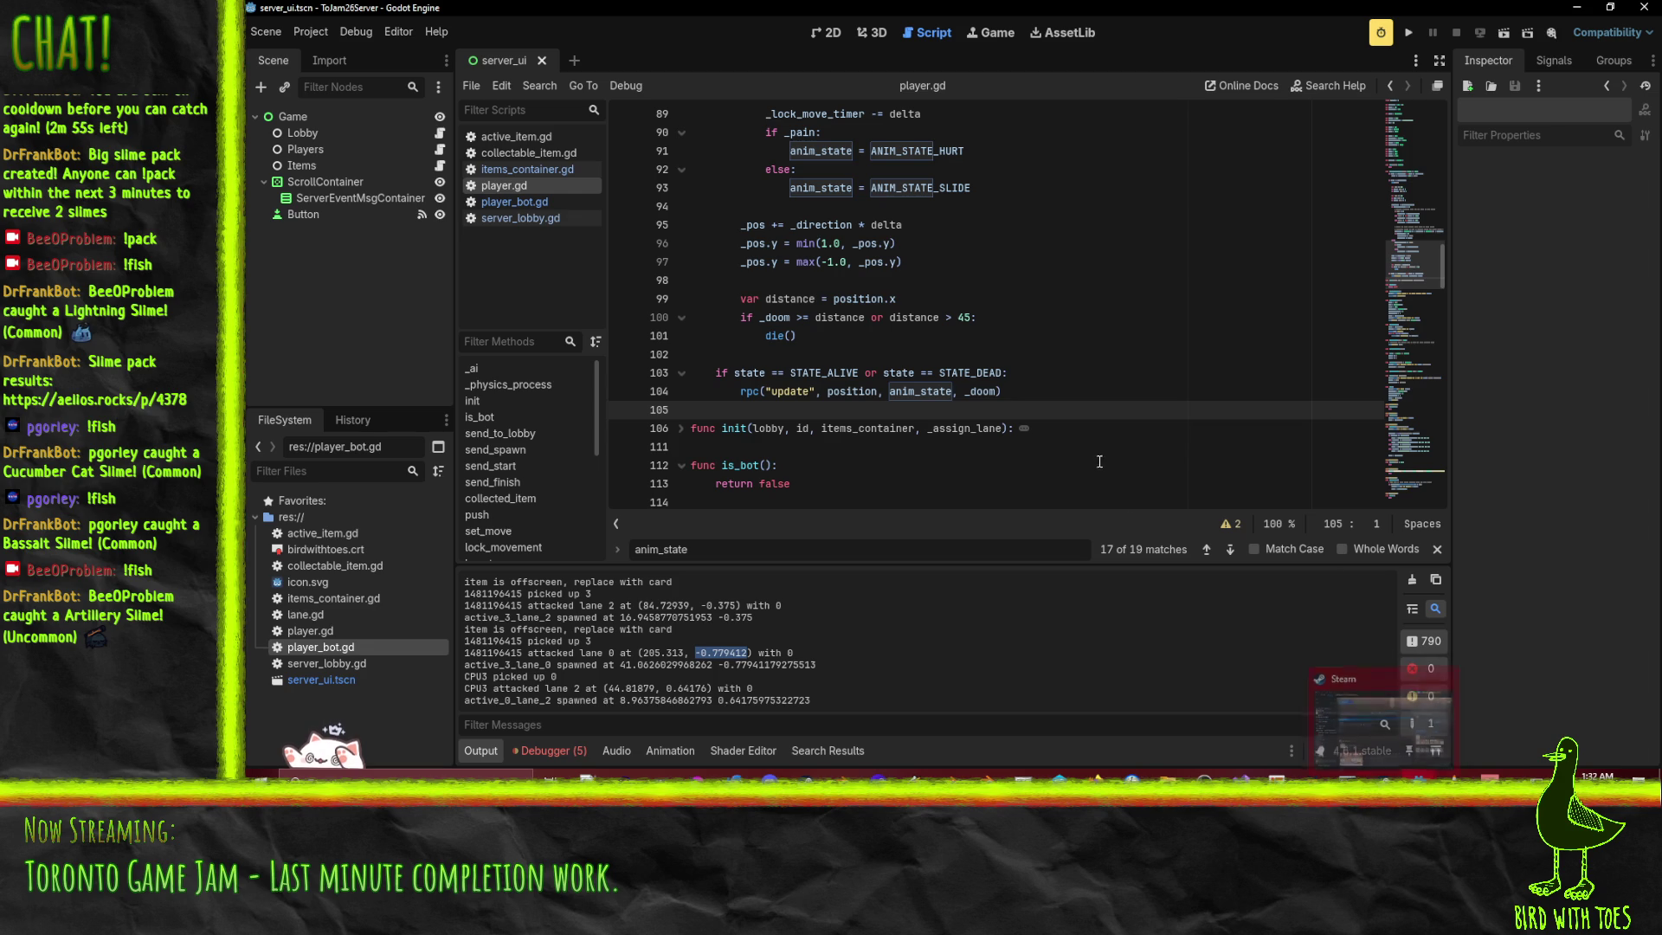
click(1088, 430)
Open lane_click_ui.gd in the client project and insert a minus before the 2 on line 32
mouse_move(1419, 803)
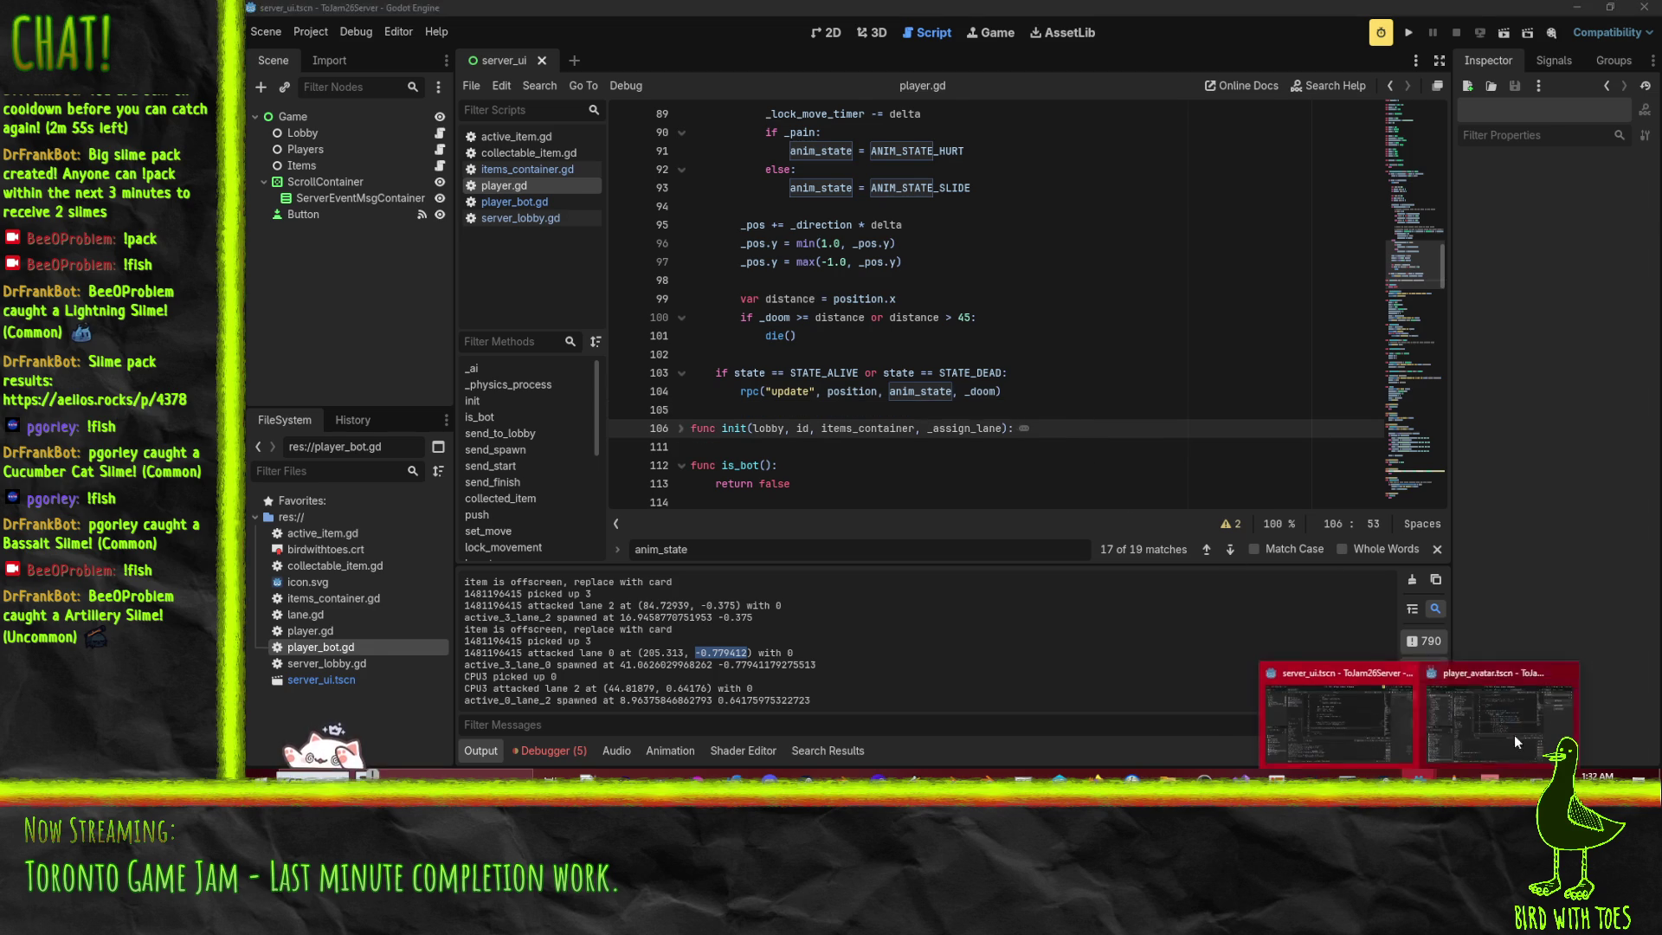
click(1544, 718)
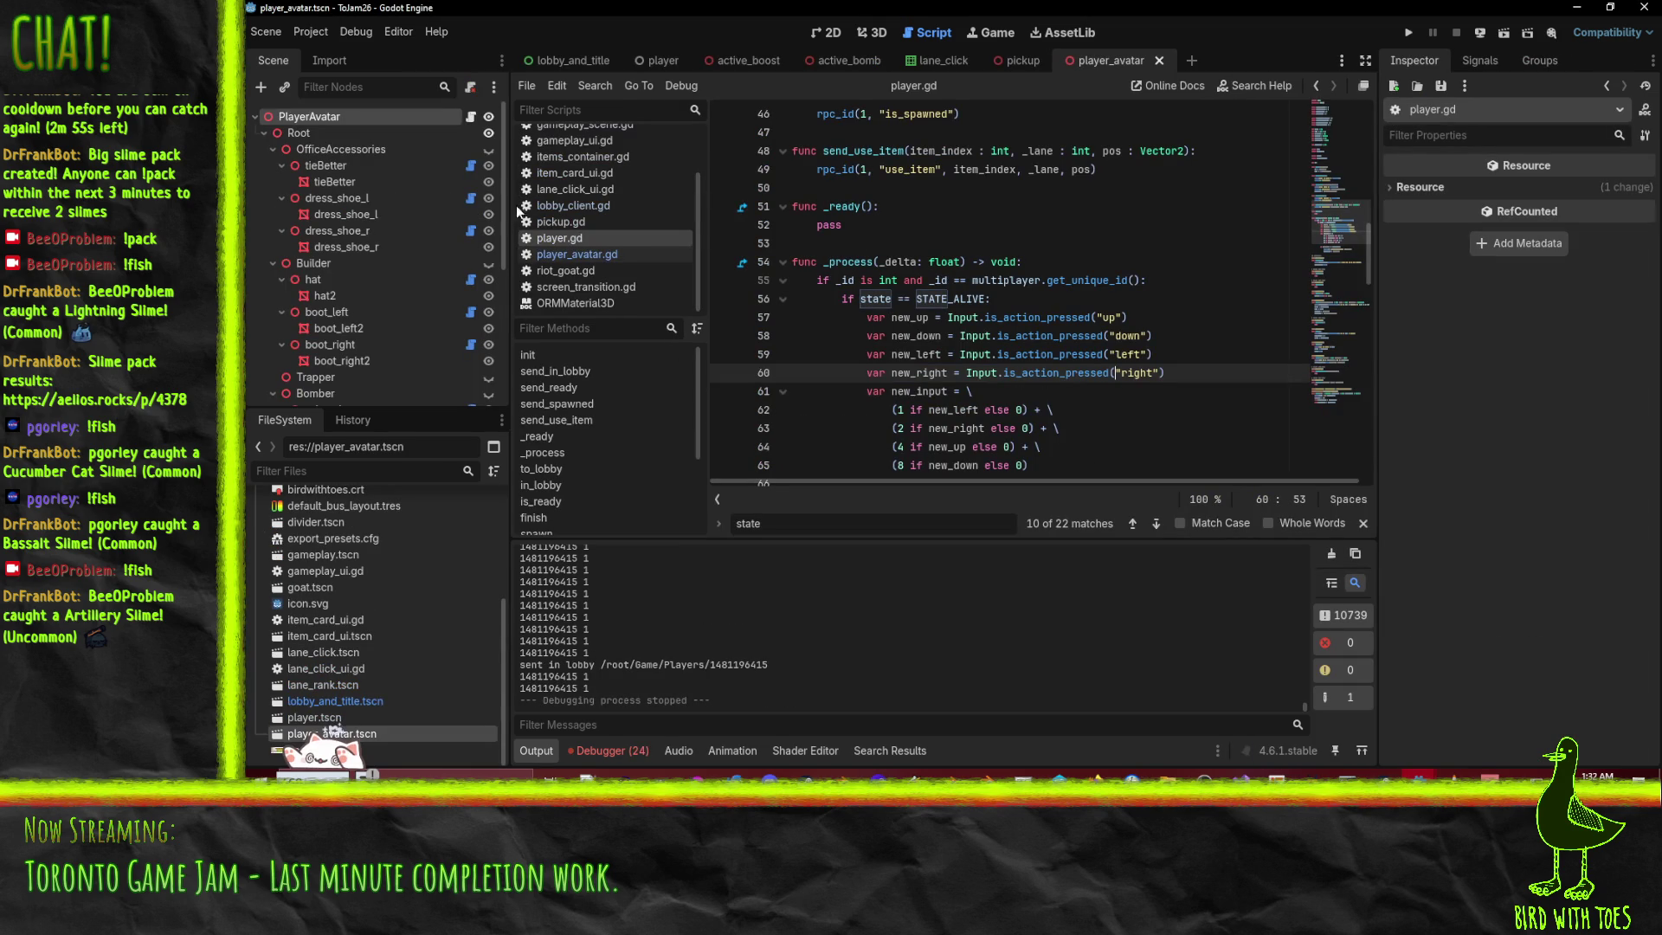
scroll(554, 227, up, 3)
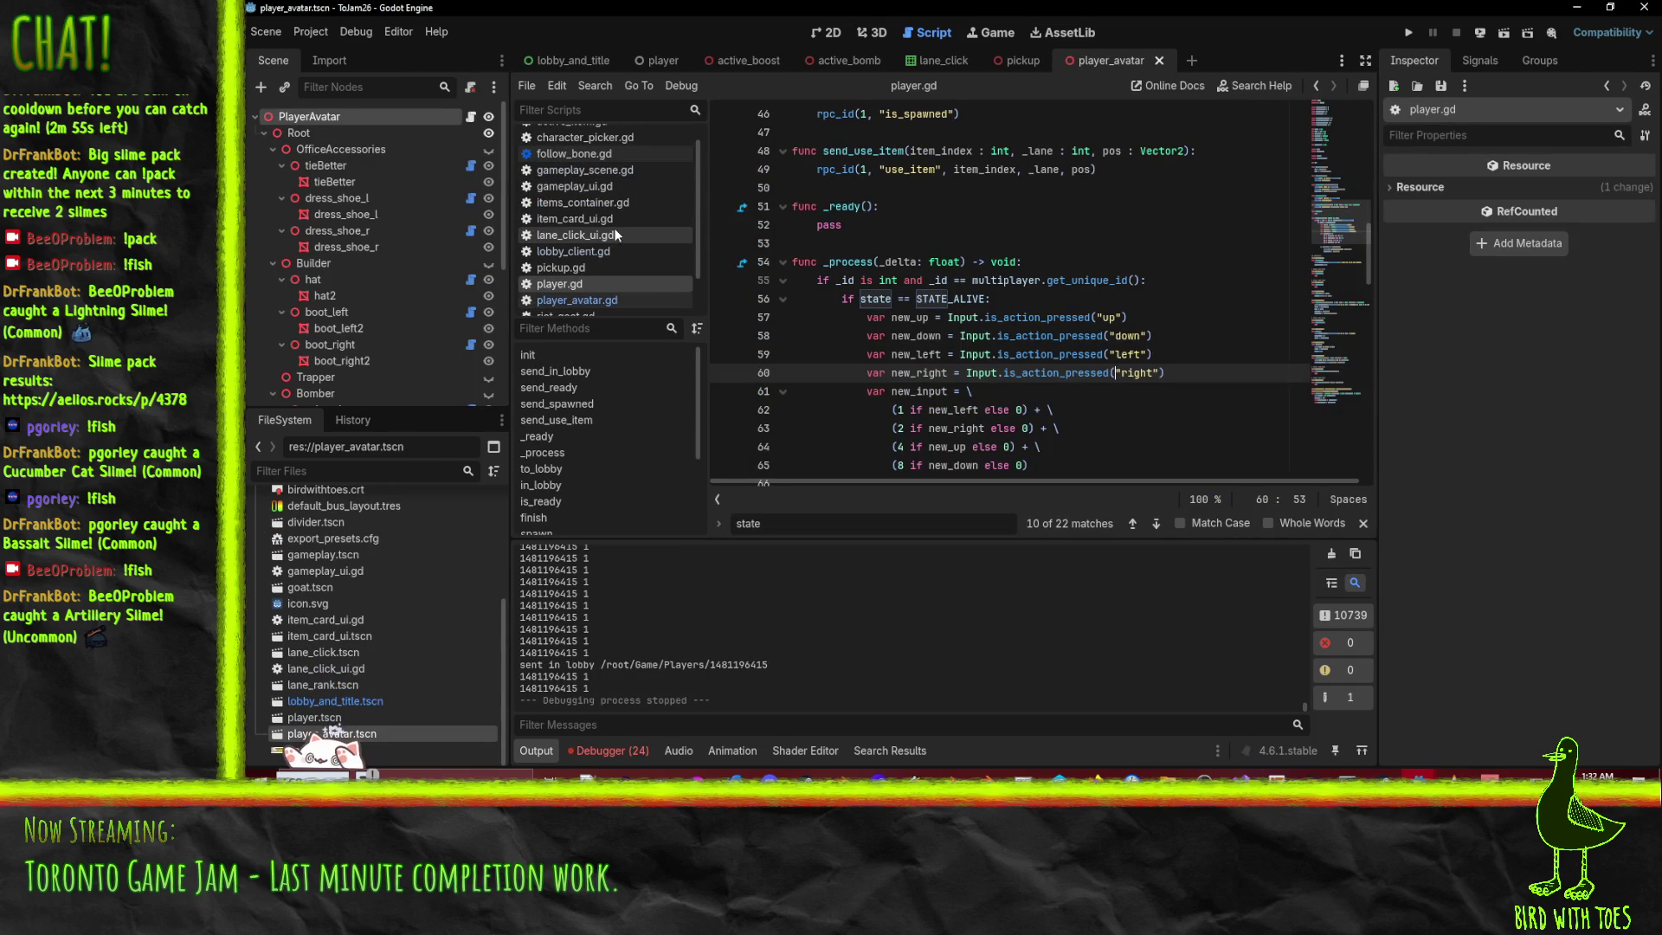
scroll(615, 234, up, 1)
click(588, 250)
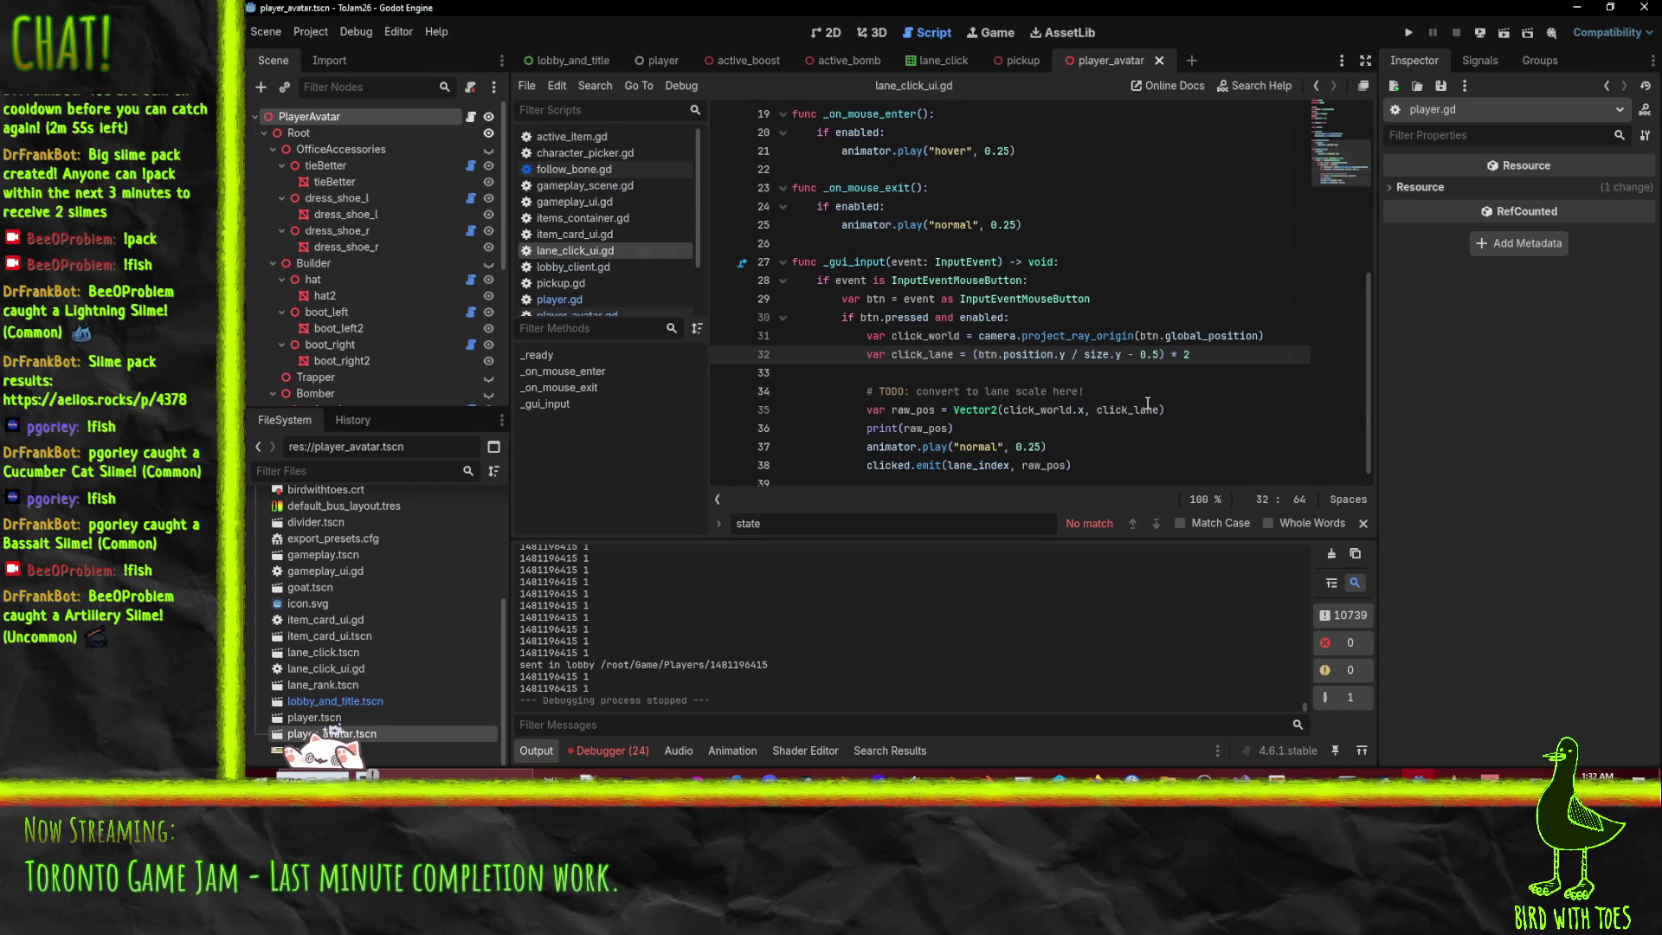
text(-)
Review the click_lane formula on line 32, then search the project for 'print(_id'
key(ctrl+Left)
key(ctrl+Left)
key(ctrl+Left)
key(Left)
key(Left)
key(Left)
click(1137, 355)
key(ctrl+Left)
key(ctrl+Left)
key(ctrl+Left)
click(1175, 355)
click(919, 354)
key(Up)
key(Up)
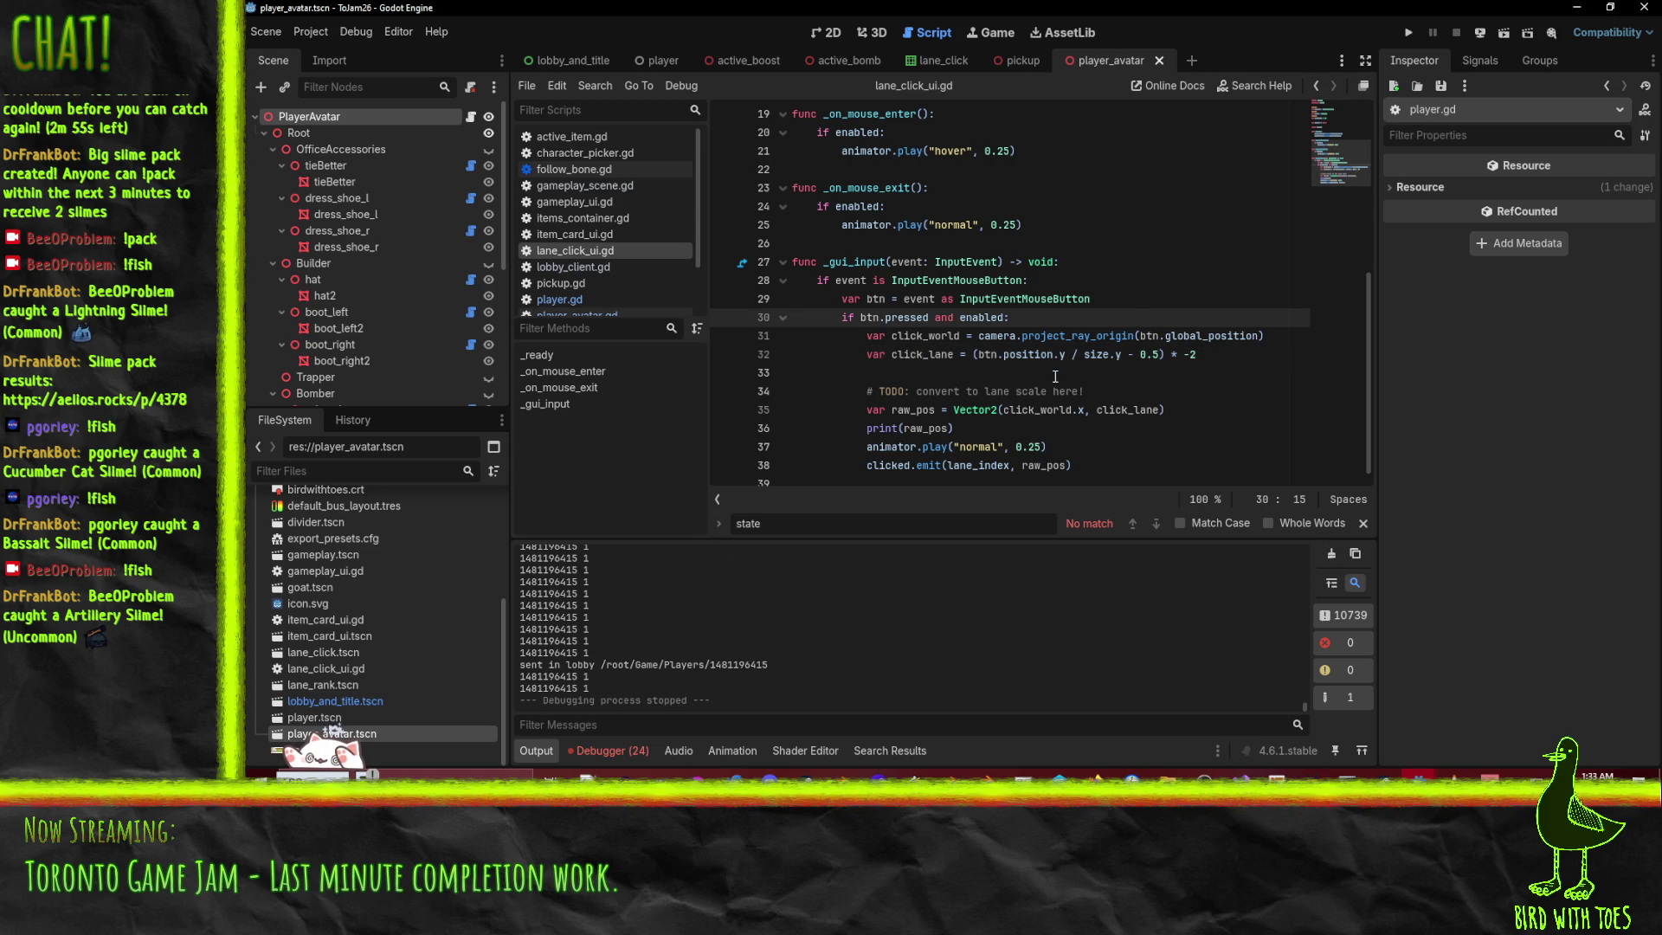
key(ctrl+shift+f)
text(print()
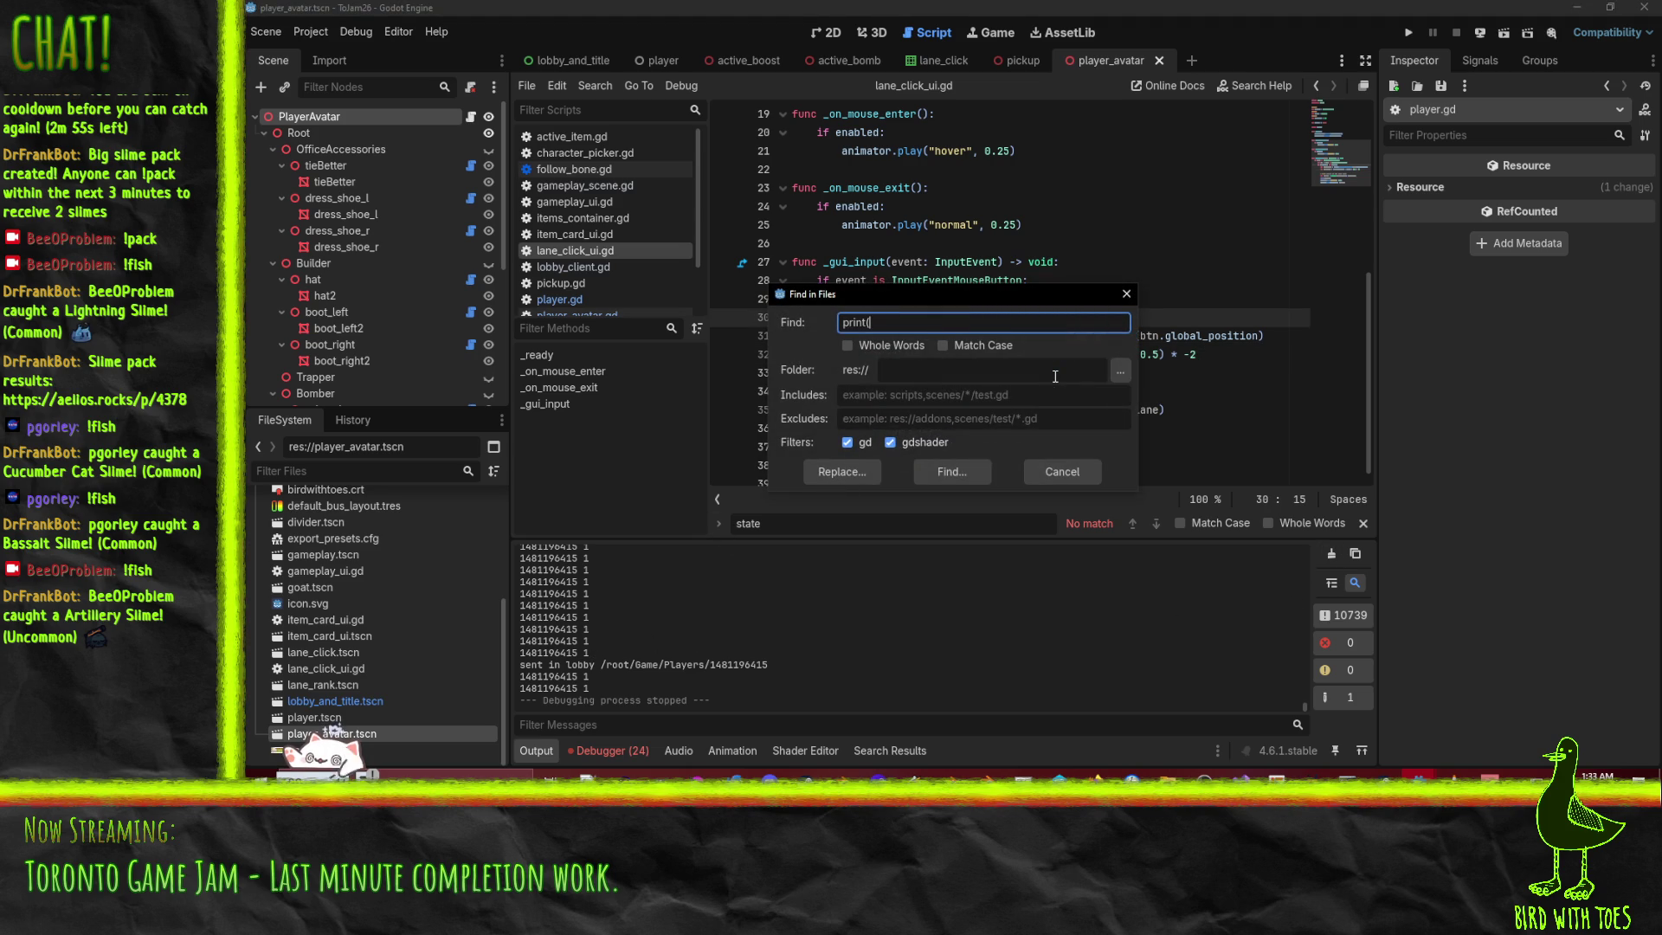
text(_id)
Search all scripts for 'print(' and delete the name/anim_state print on player.gd line 134
key(Return)
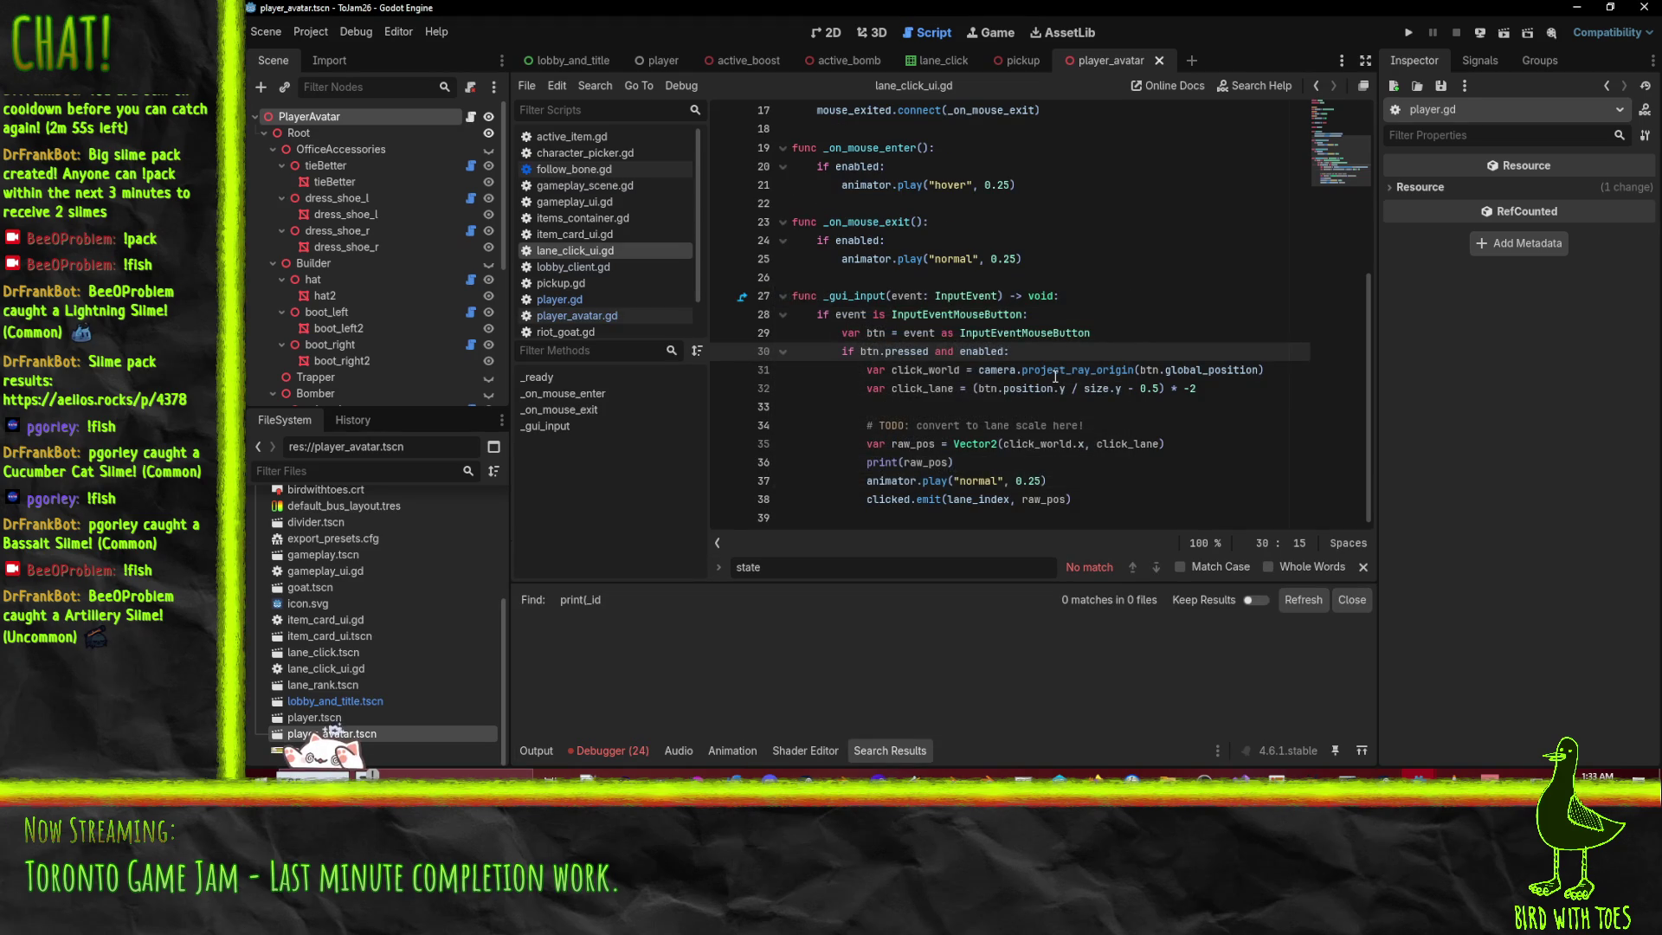
click(950, 295)
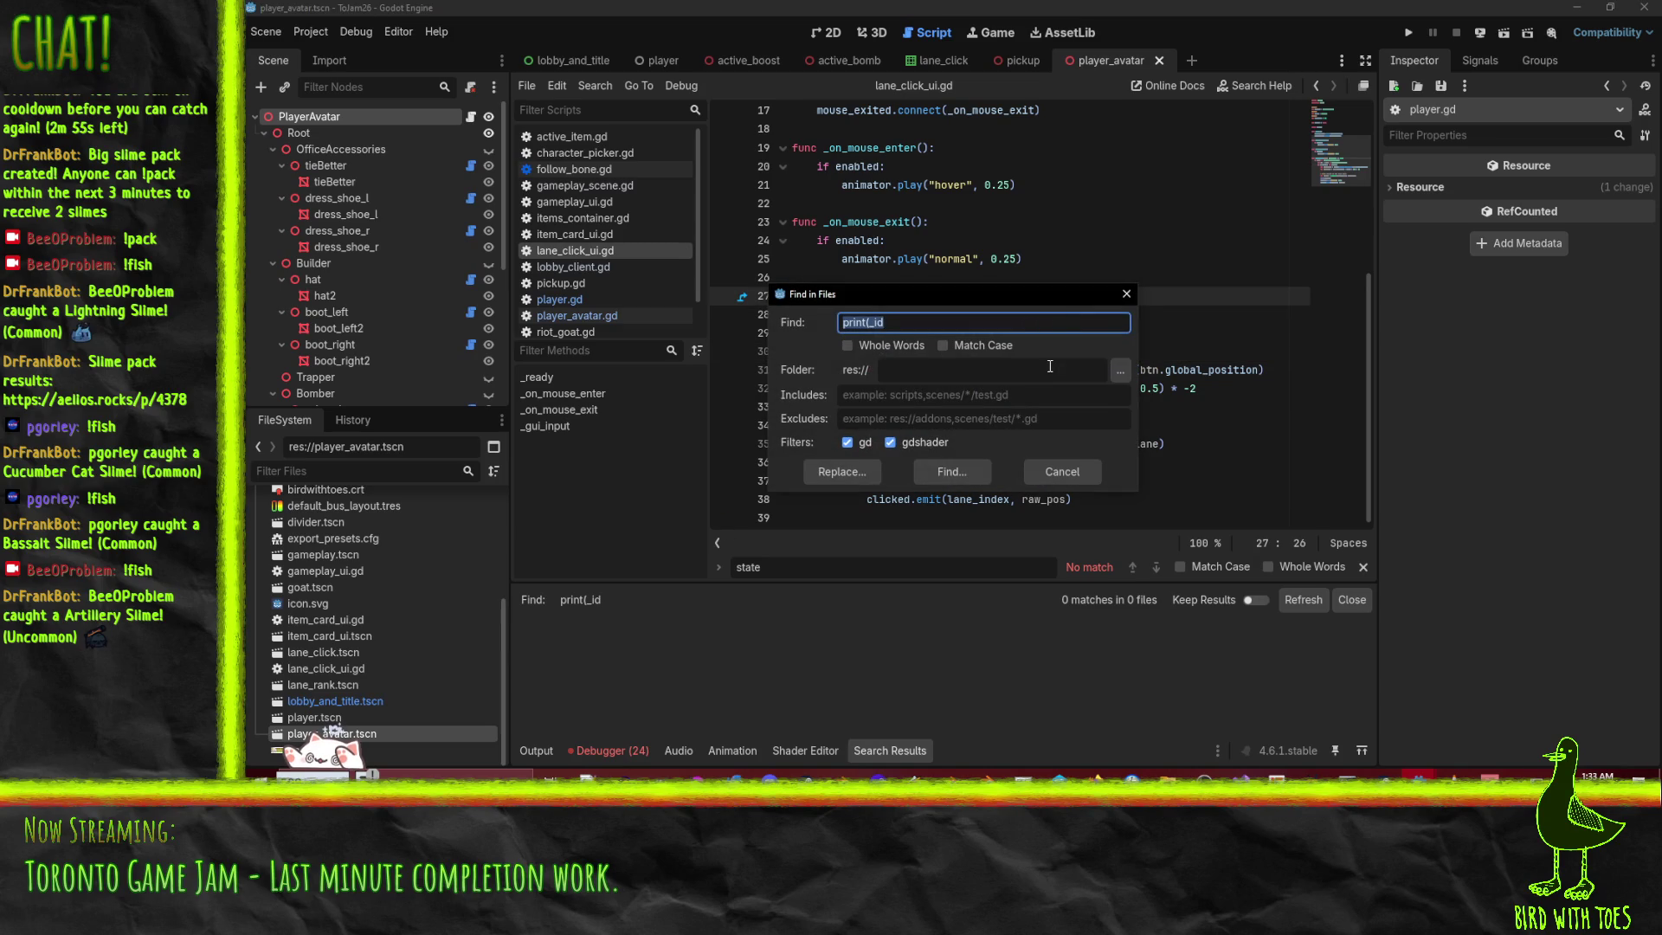
key(End)
key(Return)
scroll(762, 688, down, 1)
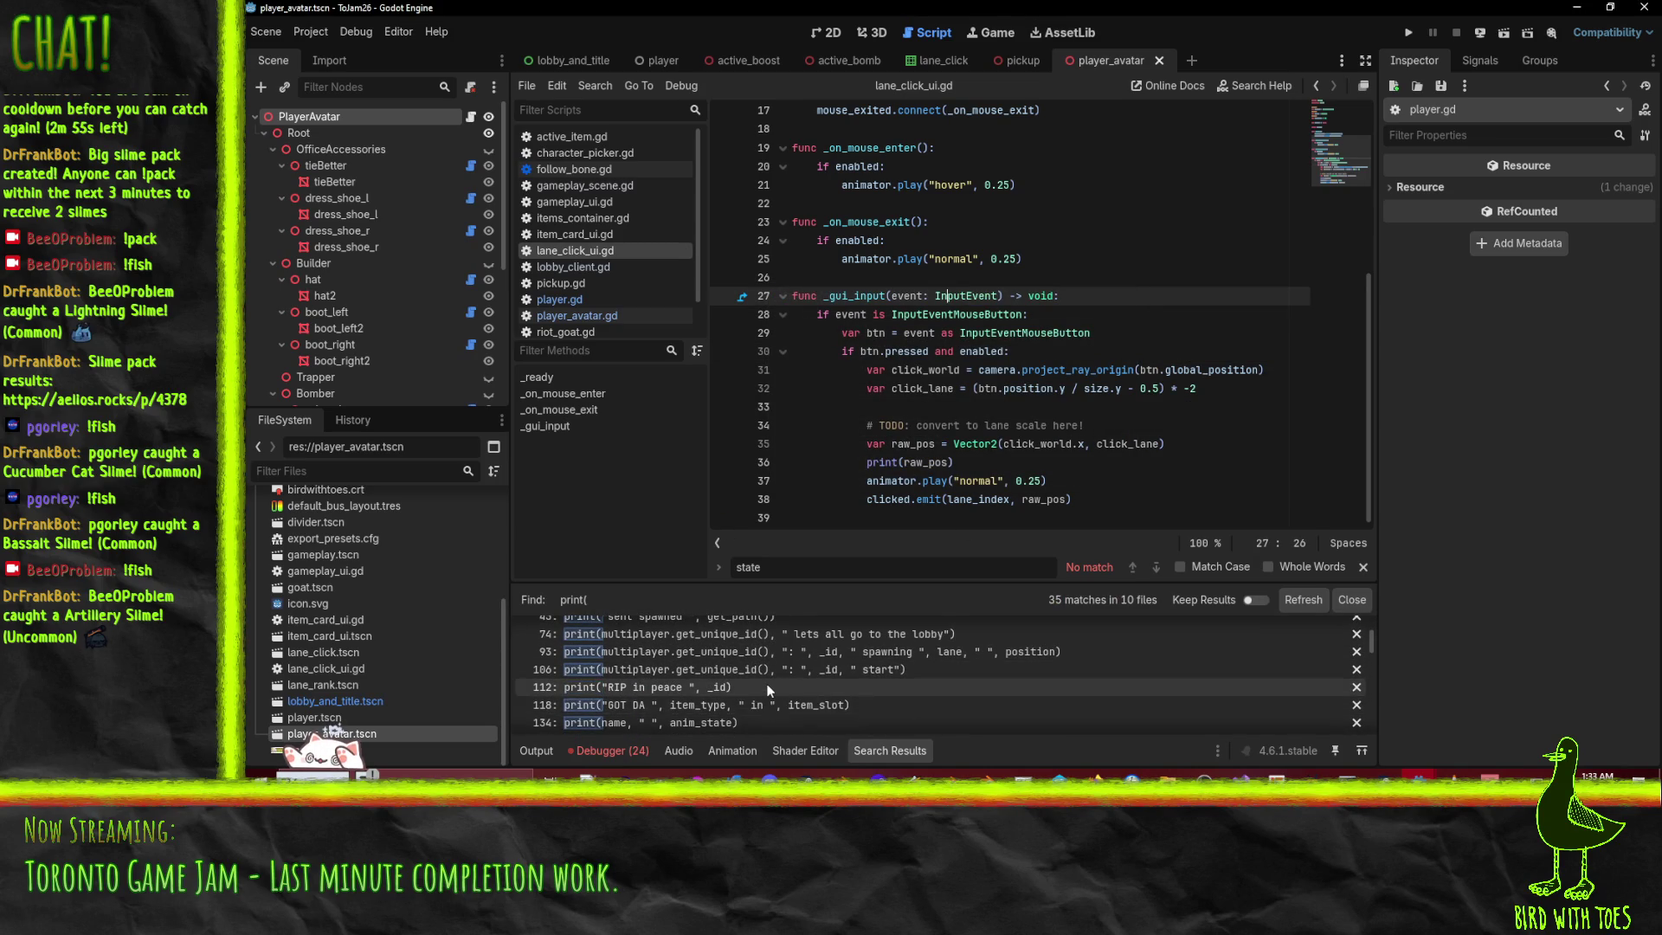
scroll(765, 691, down, 3)
click(636, 630)
click(908, 465)
key(ctrl+shift+k)
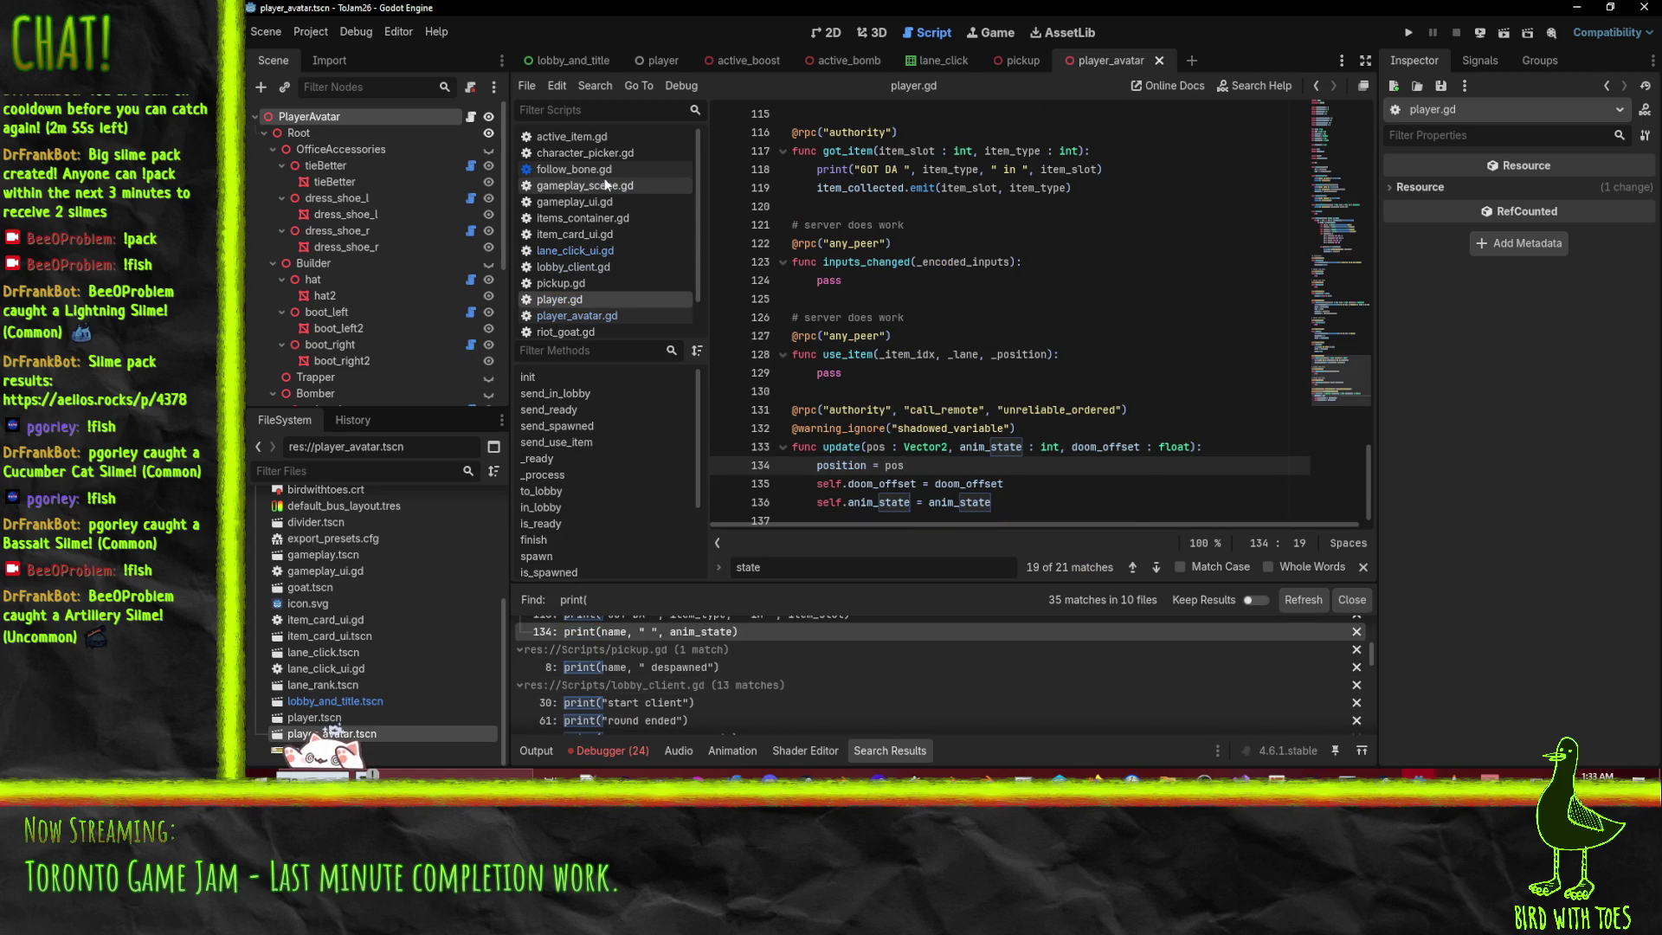
In lane_click_ui.gd, change print(raw_pos) to print("click lane at ", raw_pos)
click(599, 253)
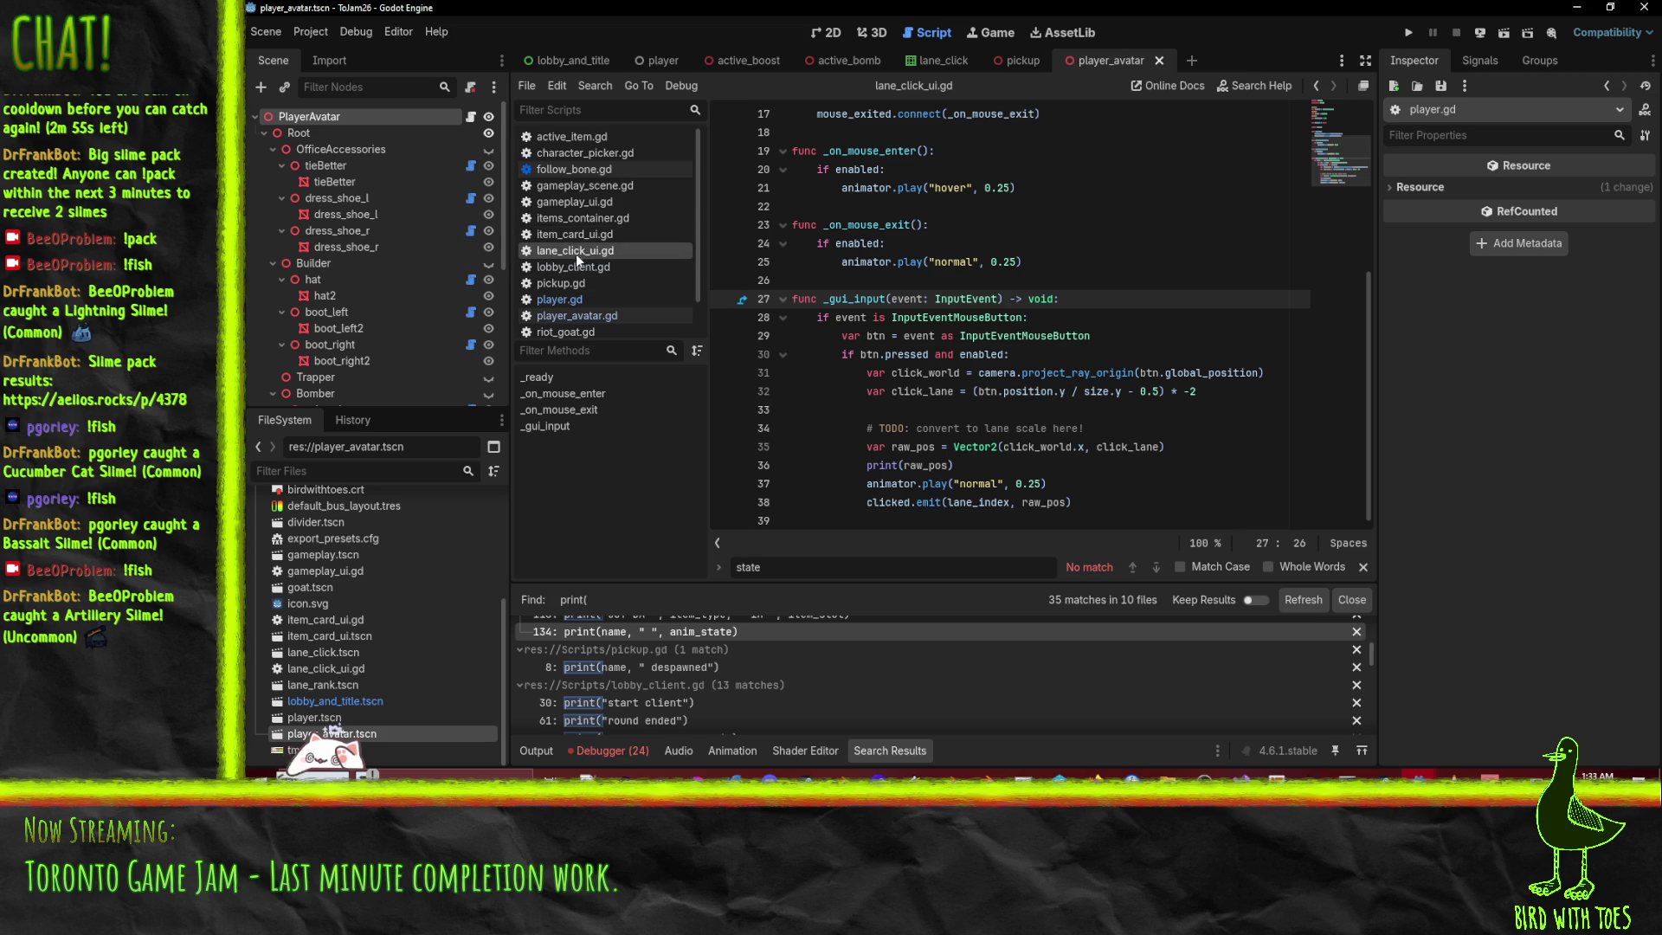
click(1117, 355)
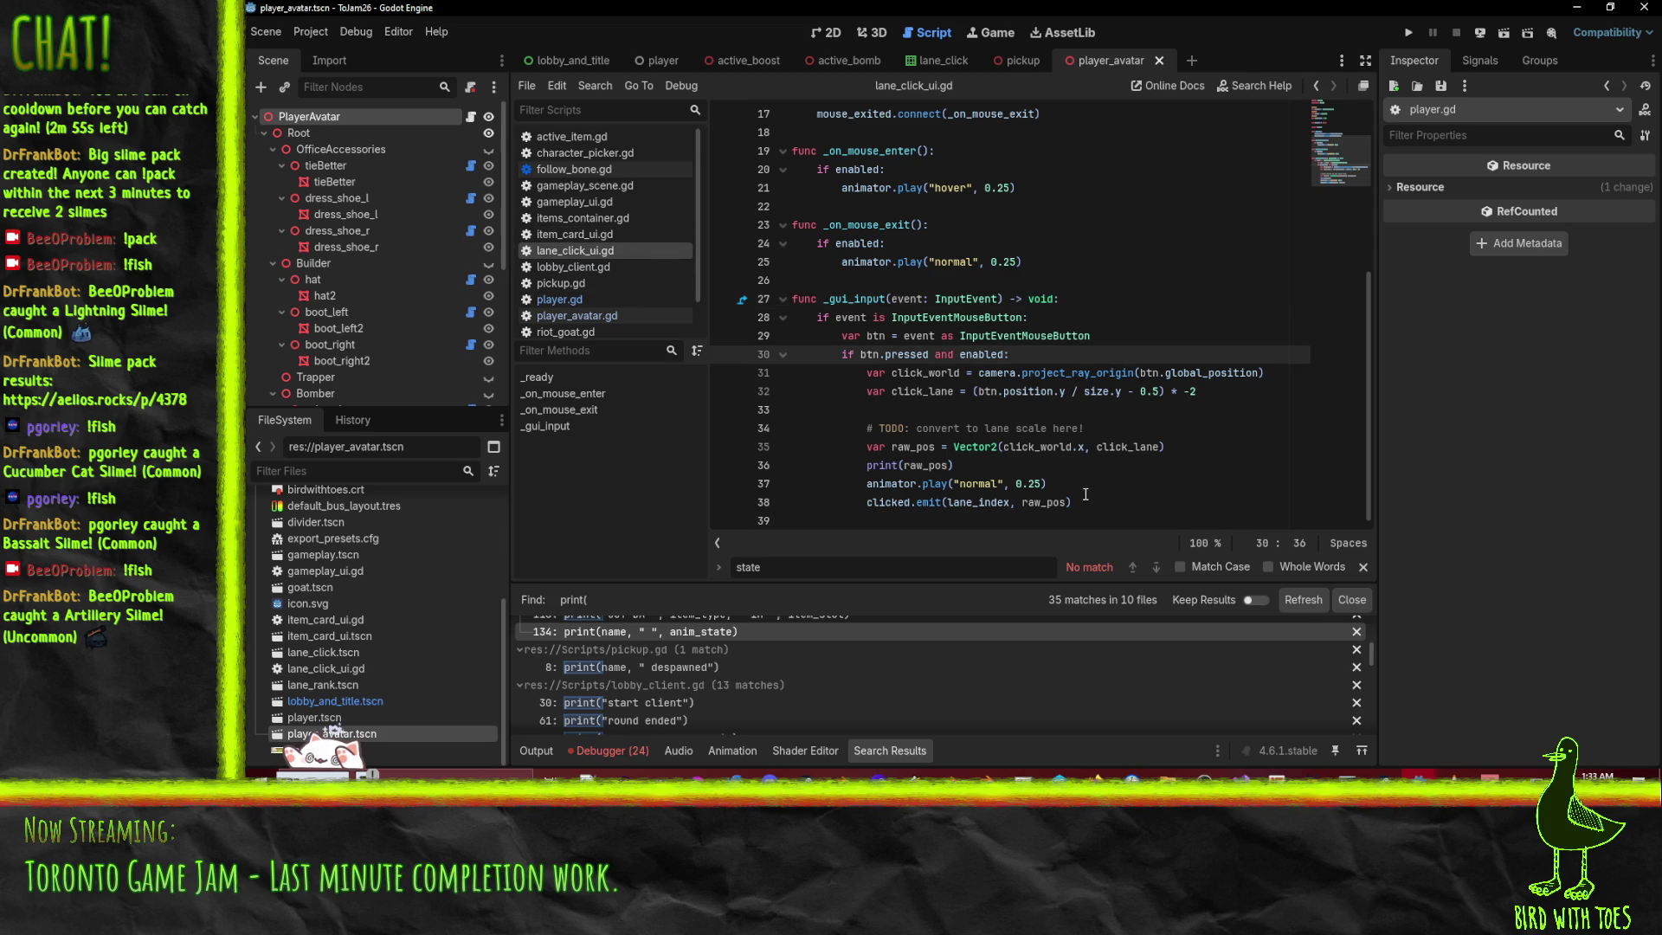
click(905, 466)
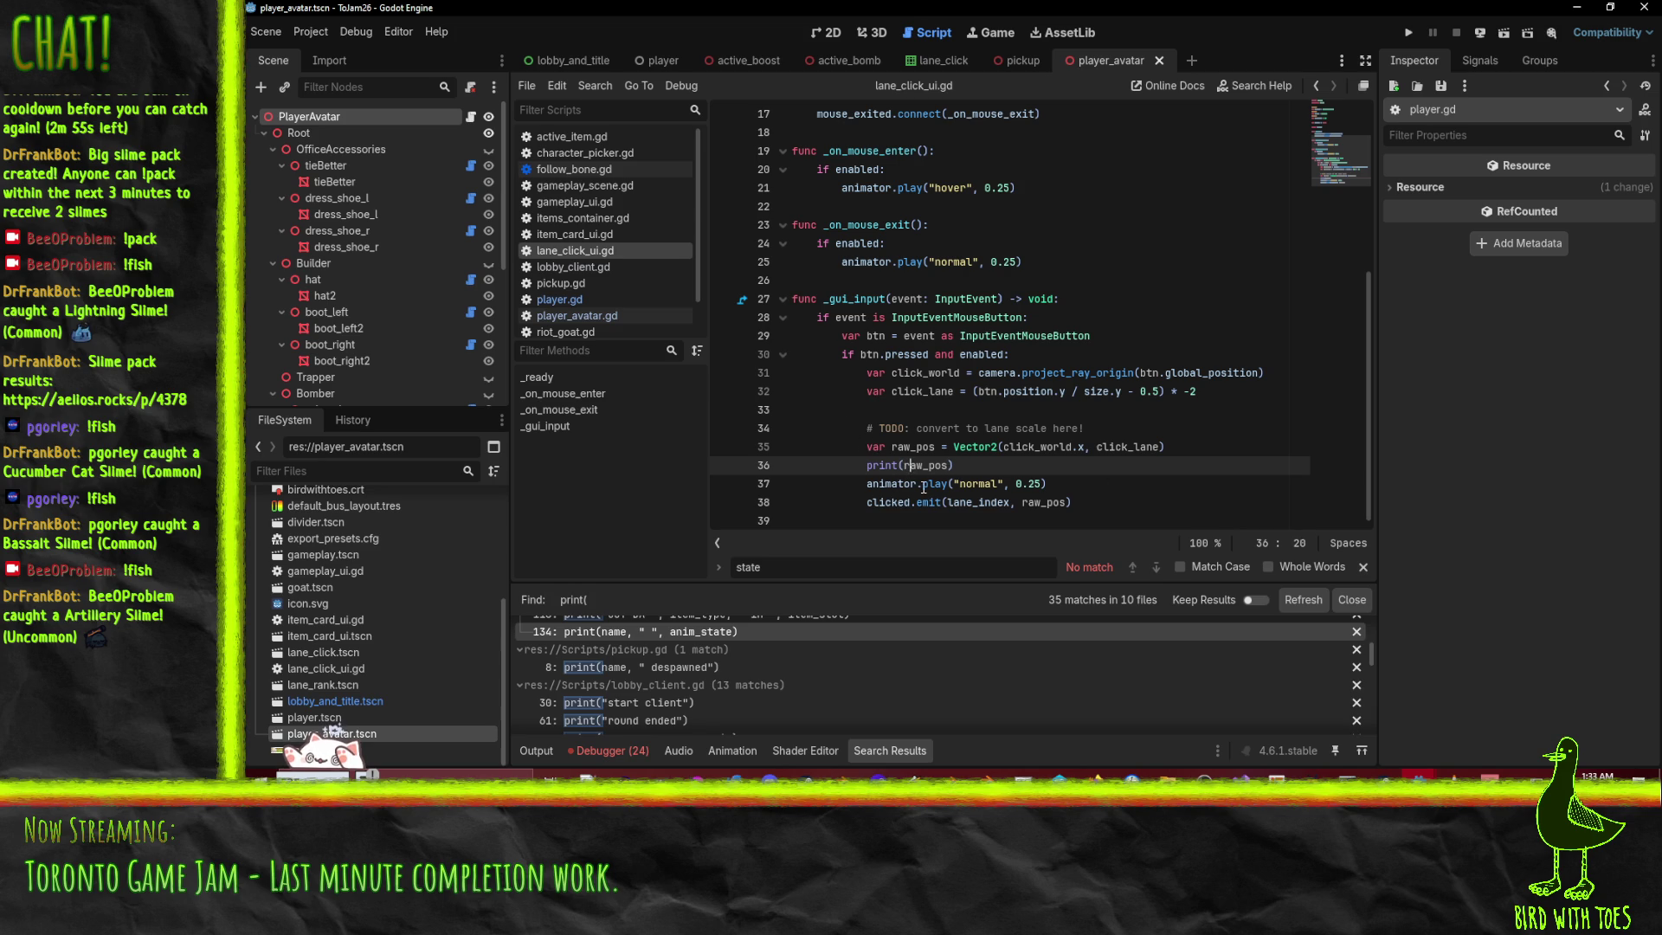
text("click lane)
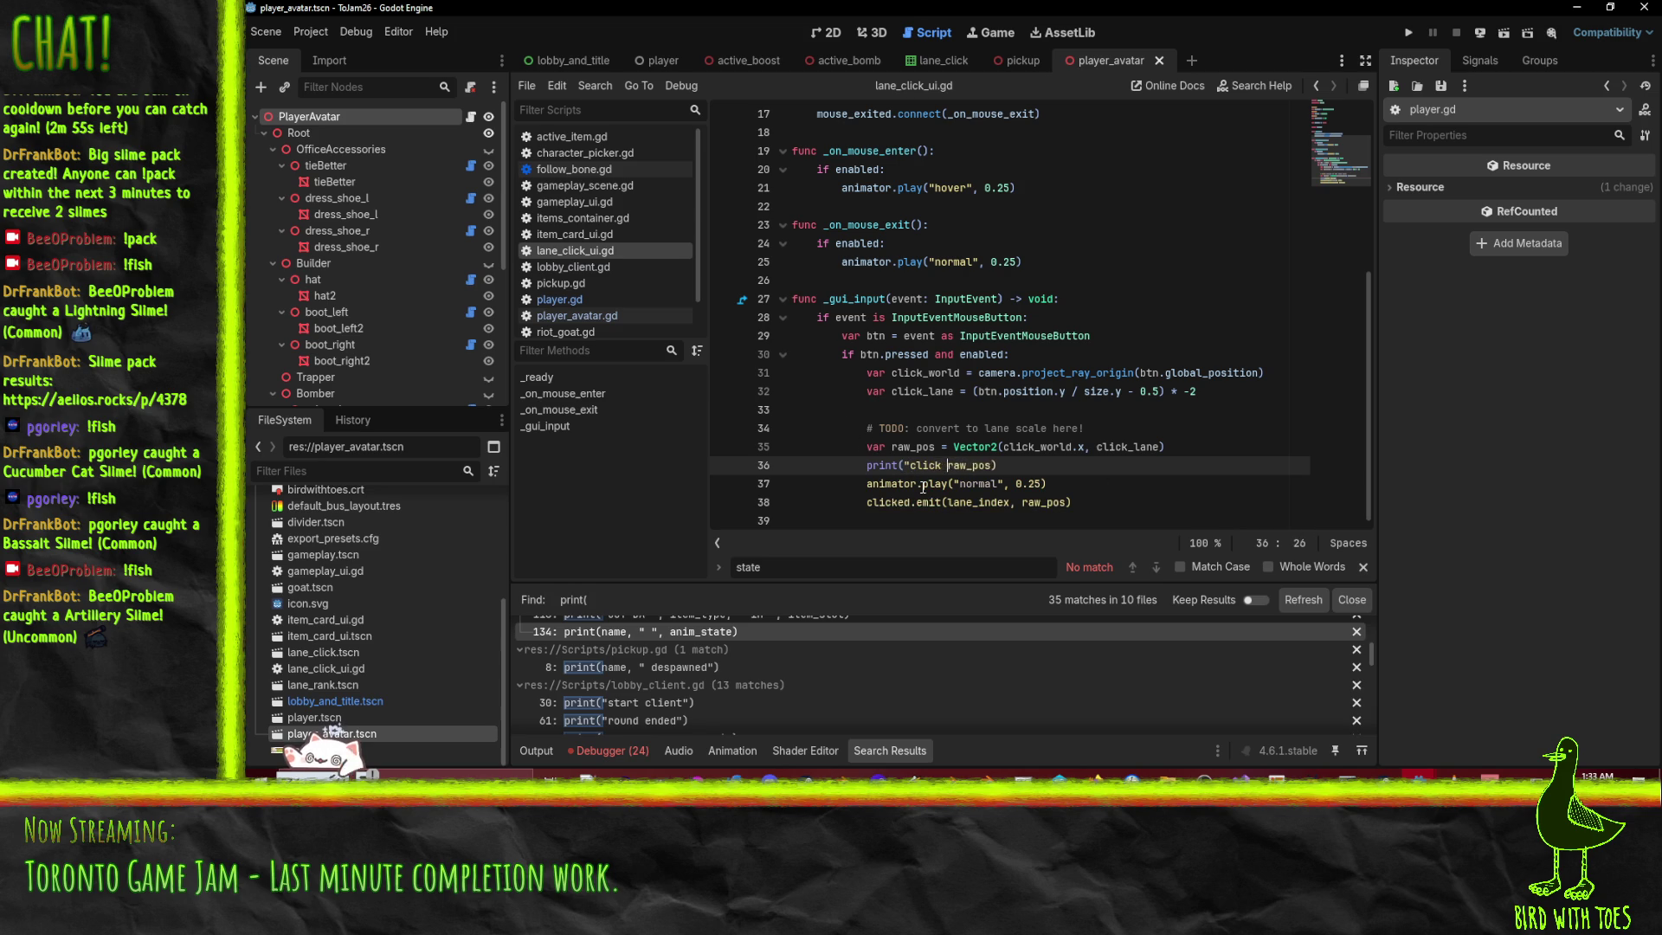
text( at ",)
key(End)
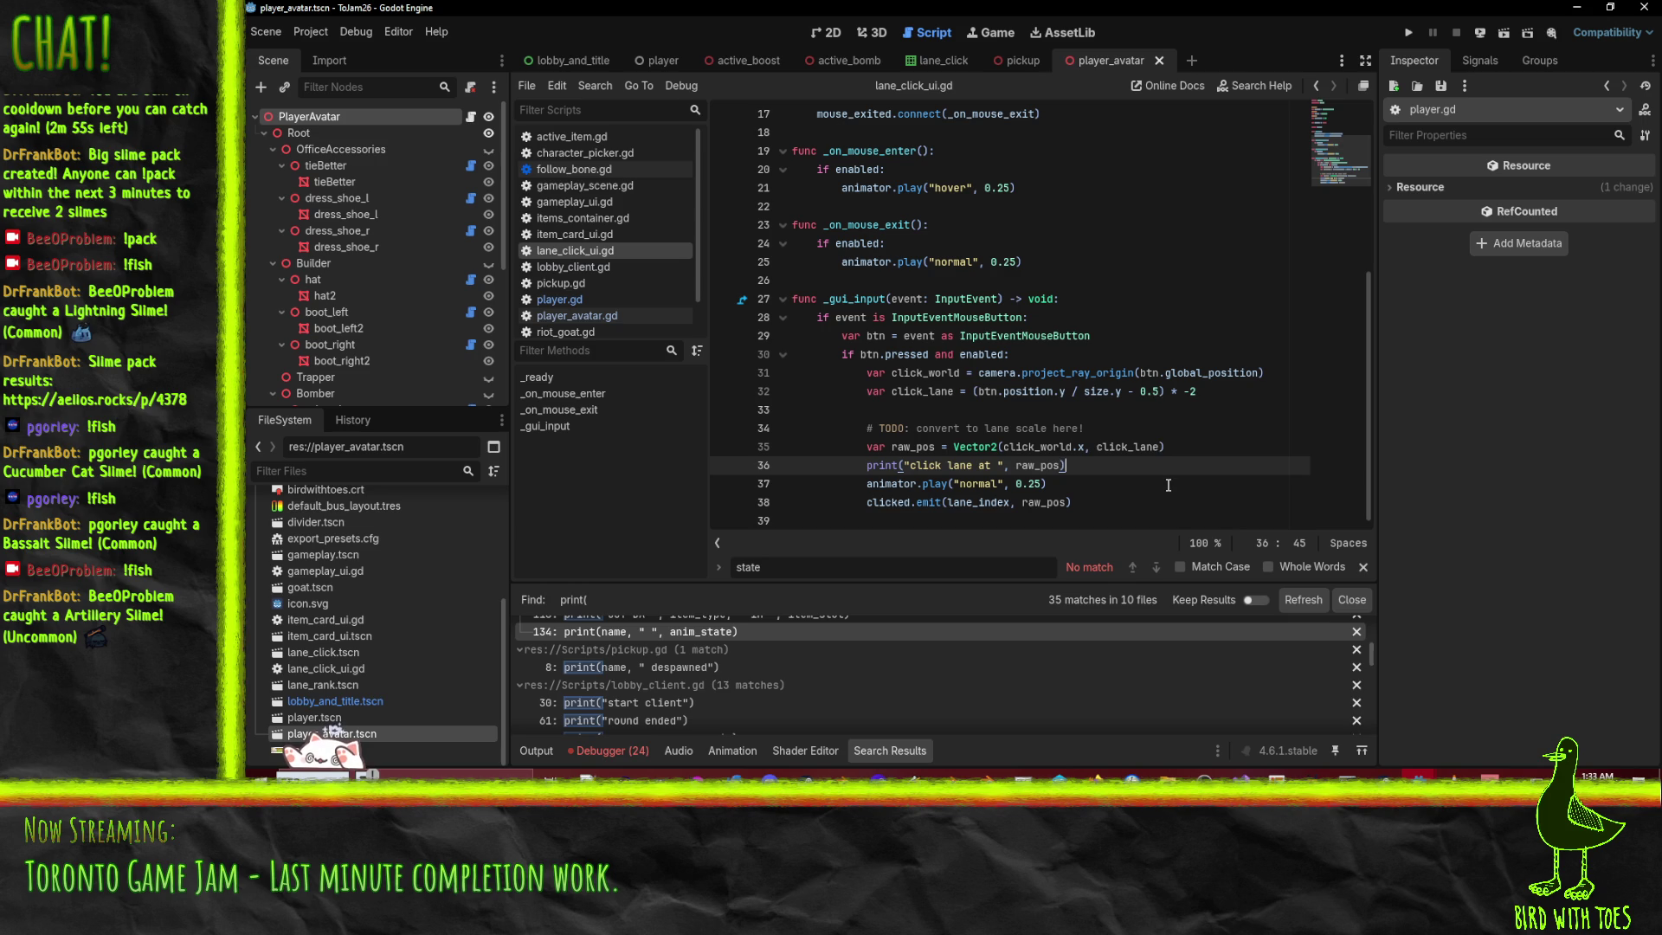
Run the client game, then run the server and start it listening for players
click(1406, 33)
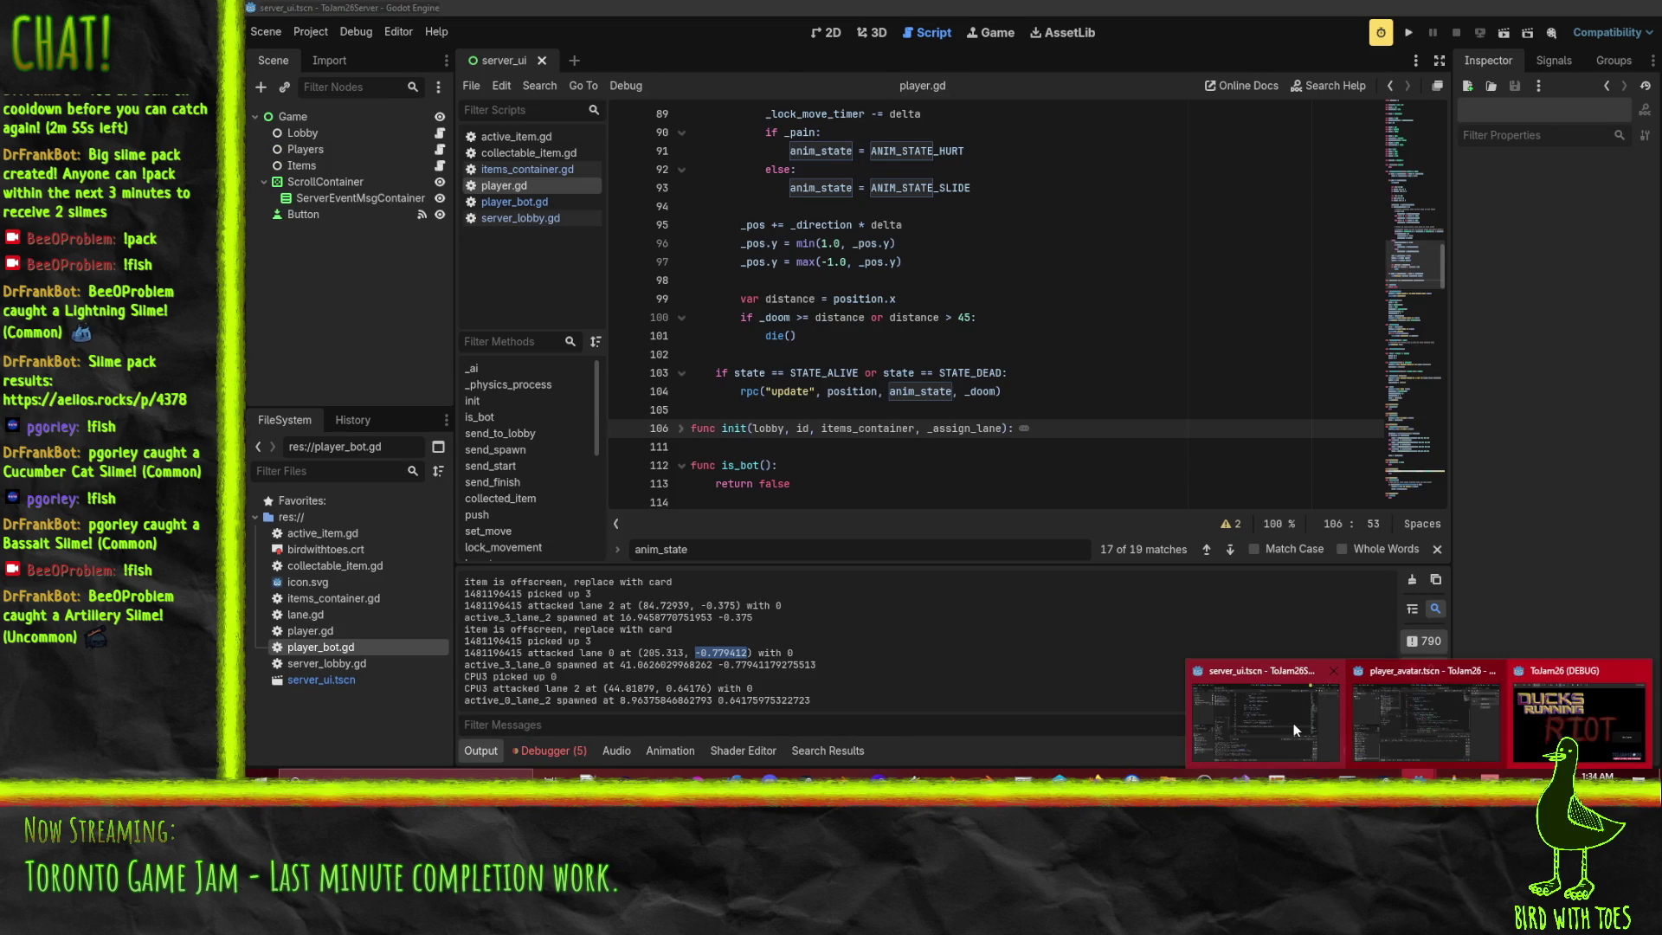
click(1293, 724)
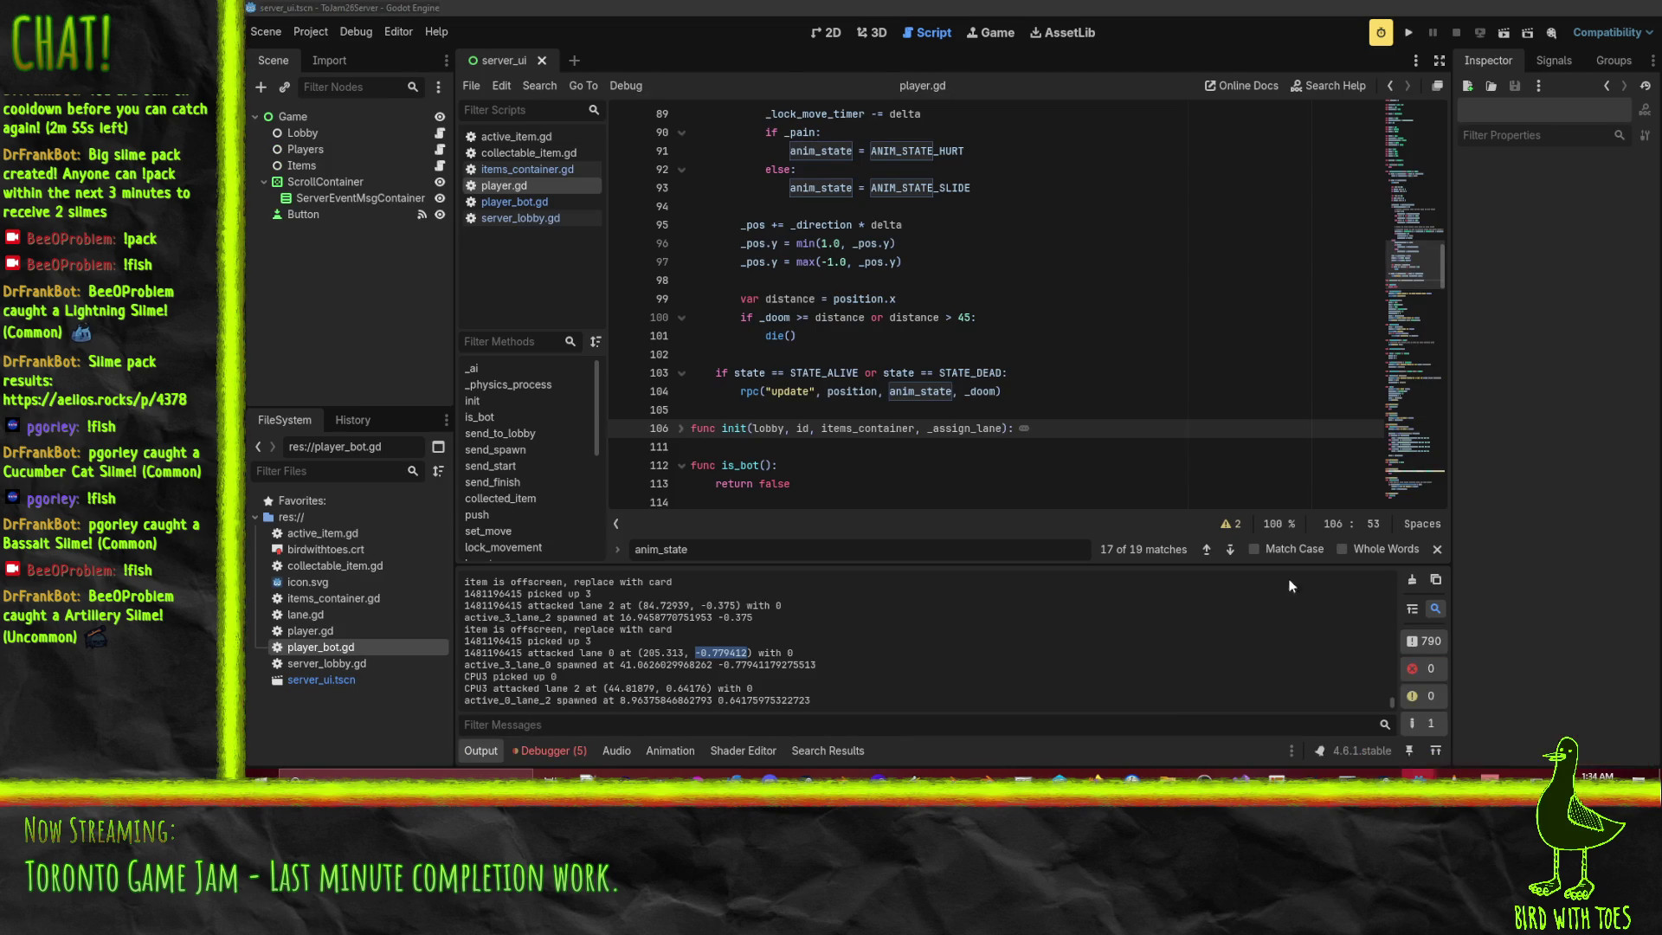
click(1408, 33)
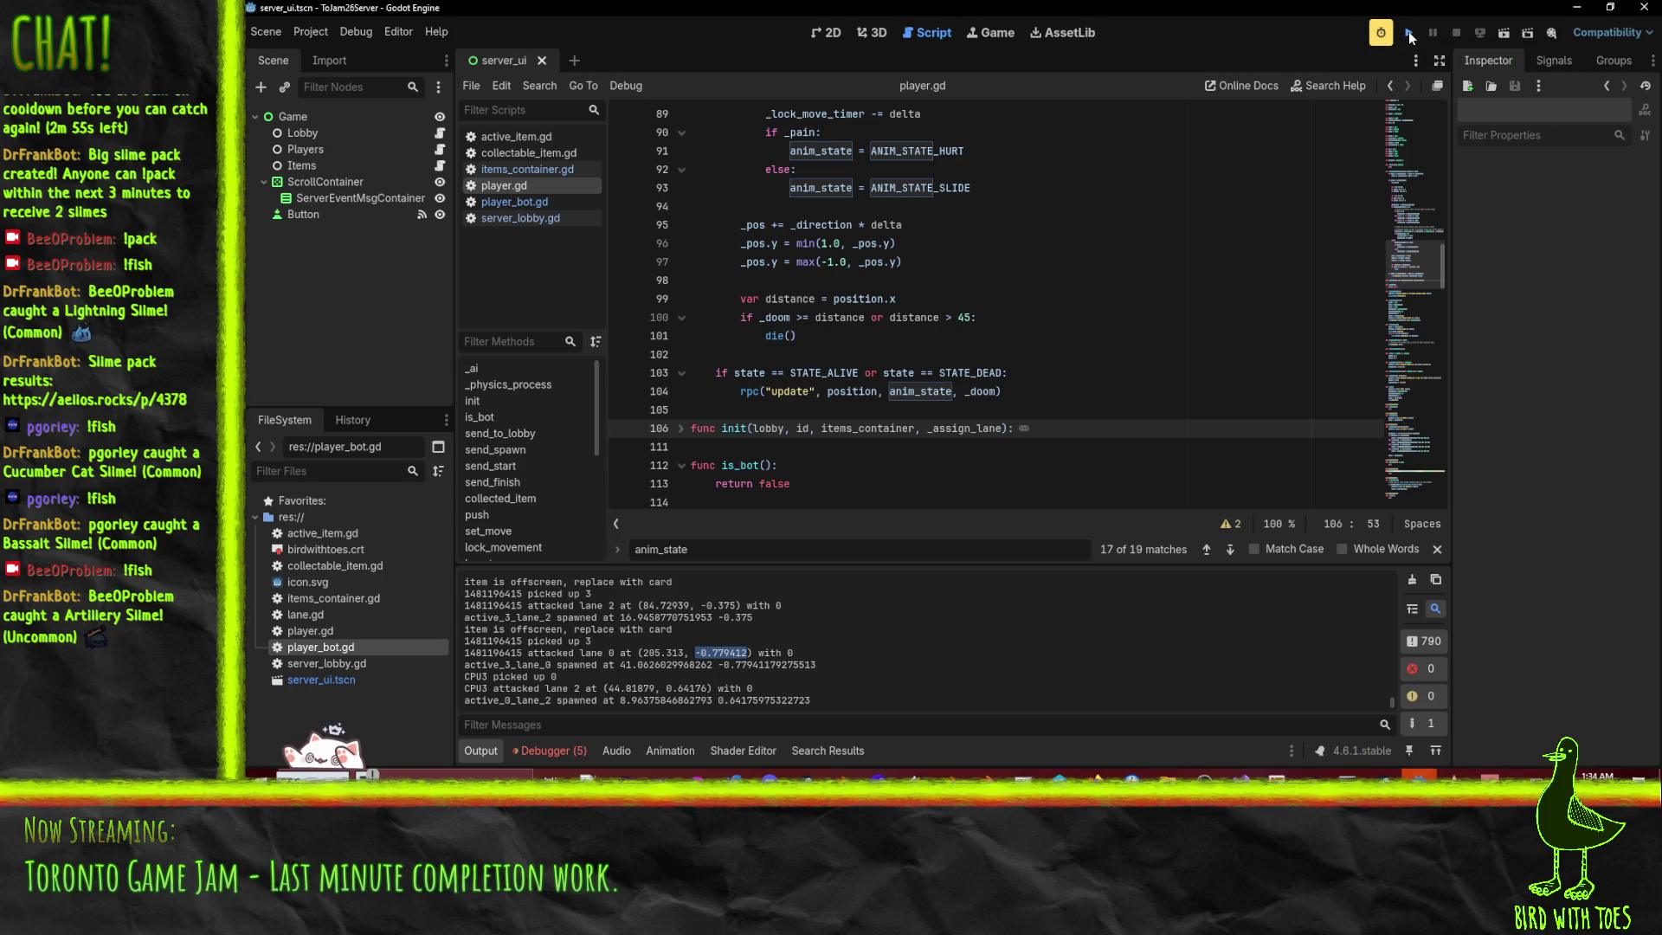
click(698, 139)
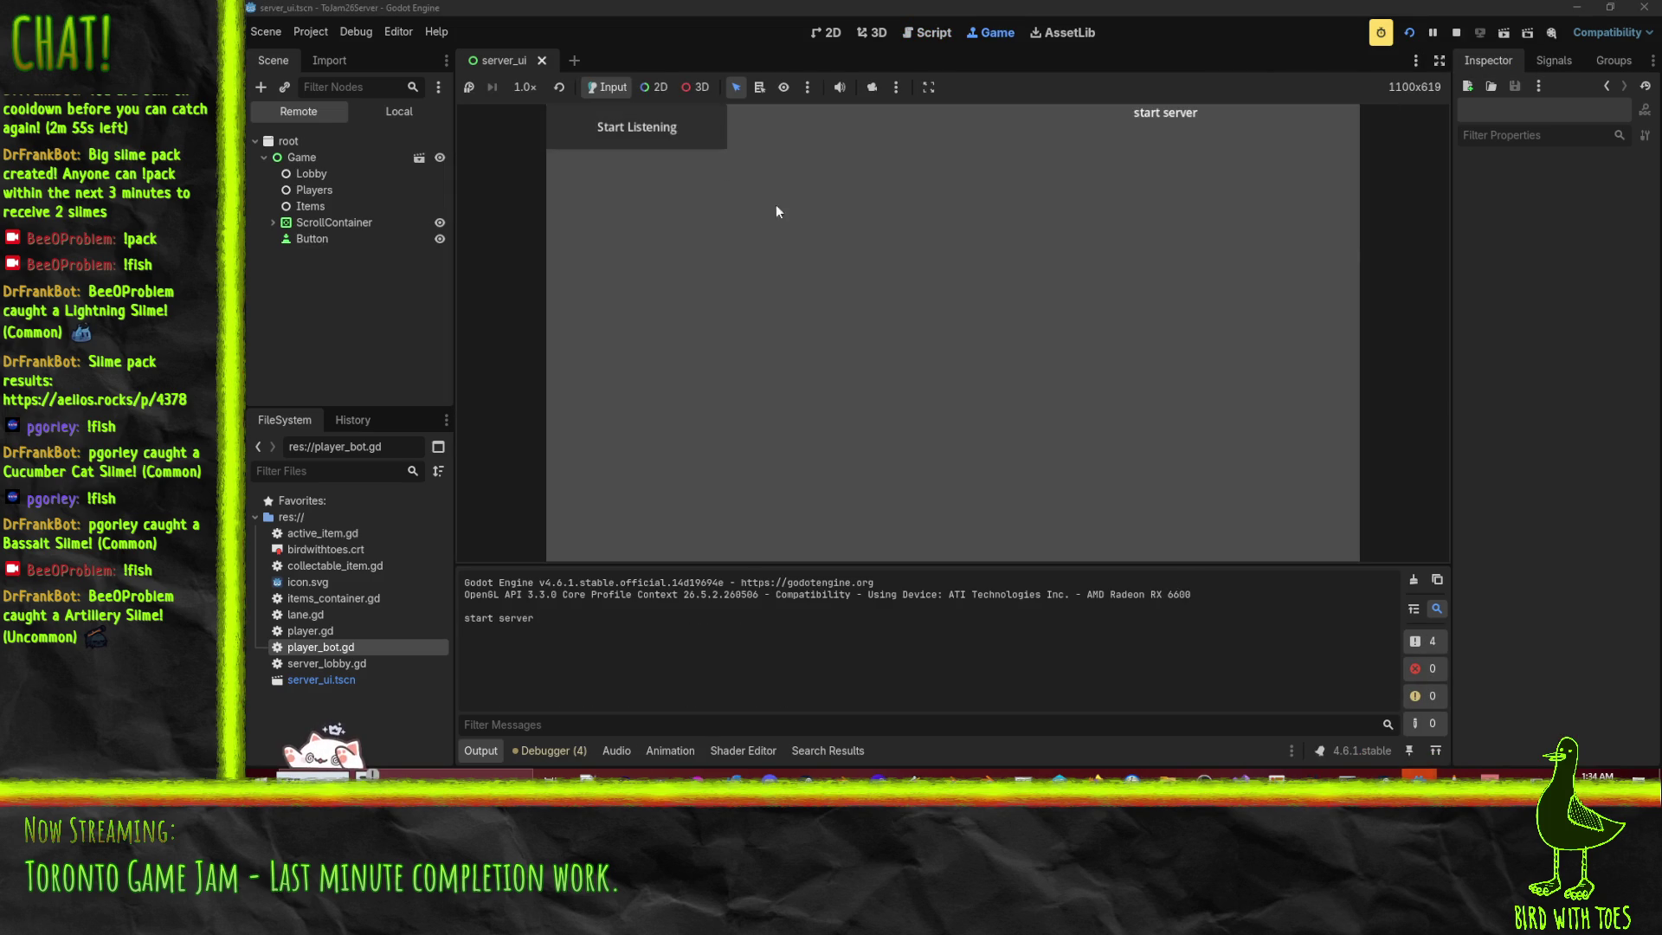
Join the game in the client, cycle through characters, and ready up
mouse_move(1417, 773)
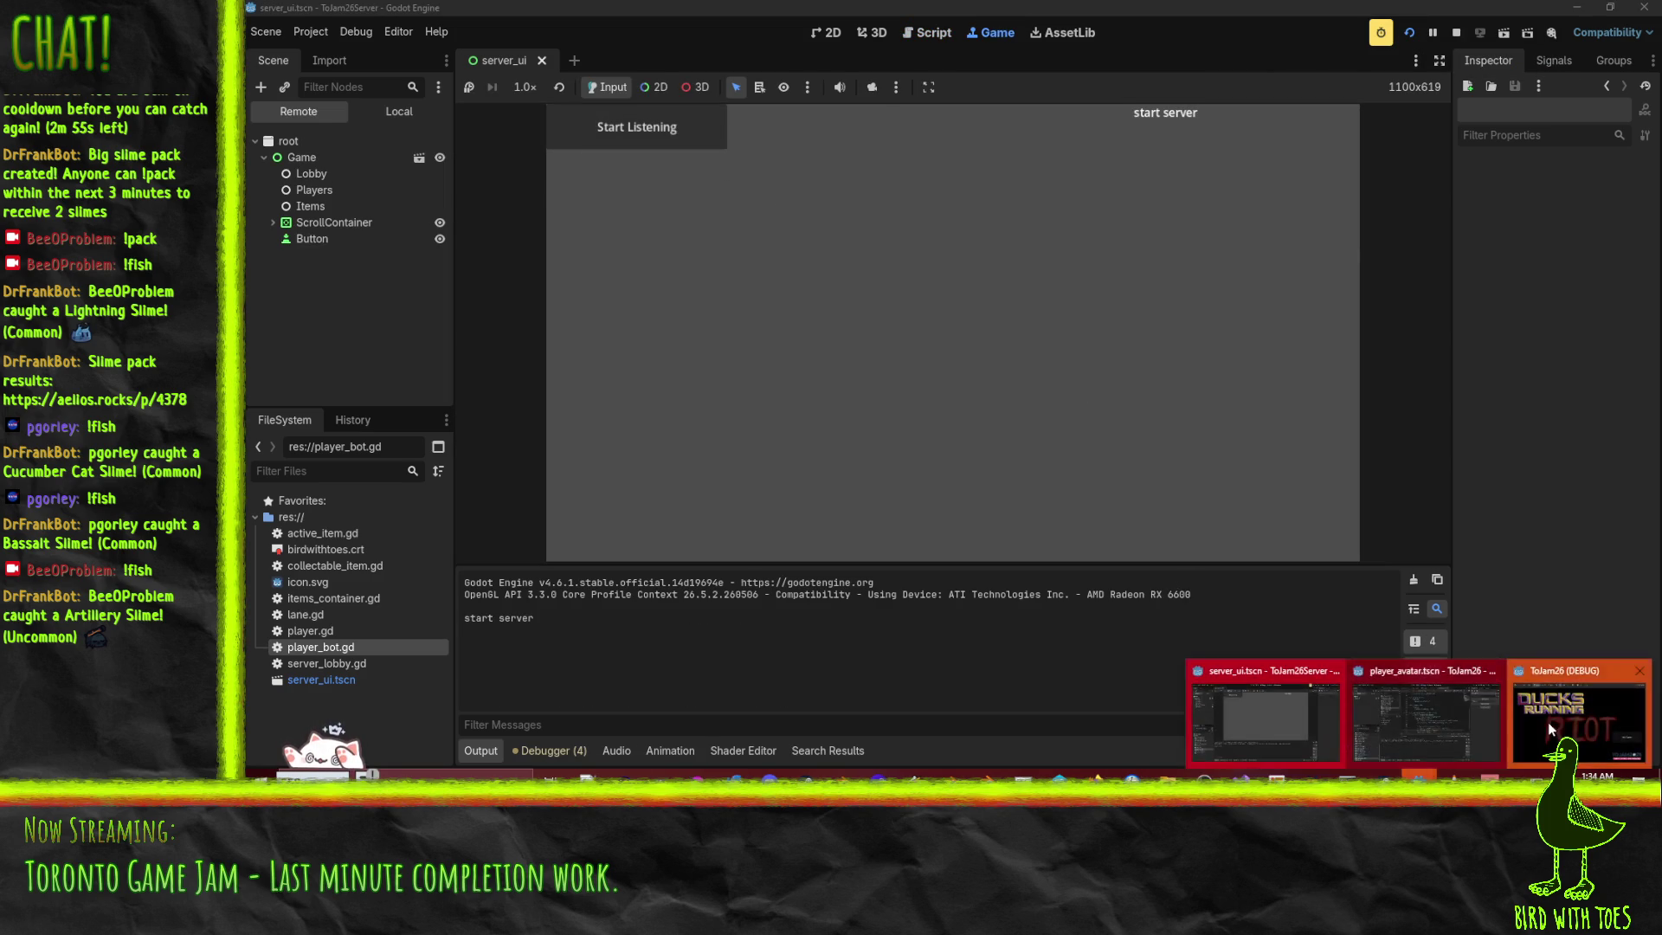
click(1574, 719)
click(1267, 489)
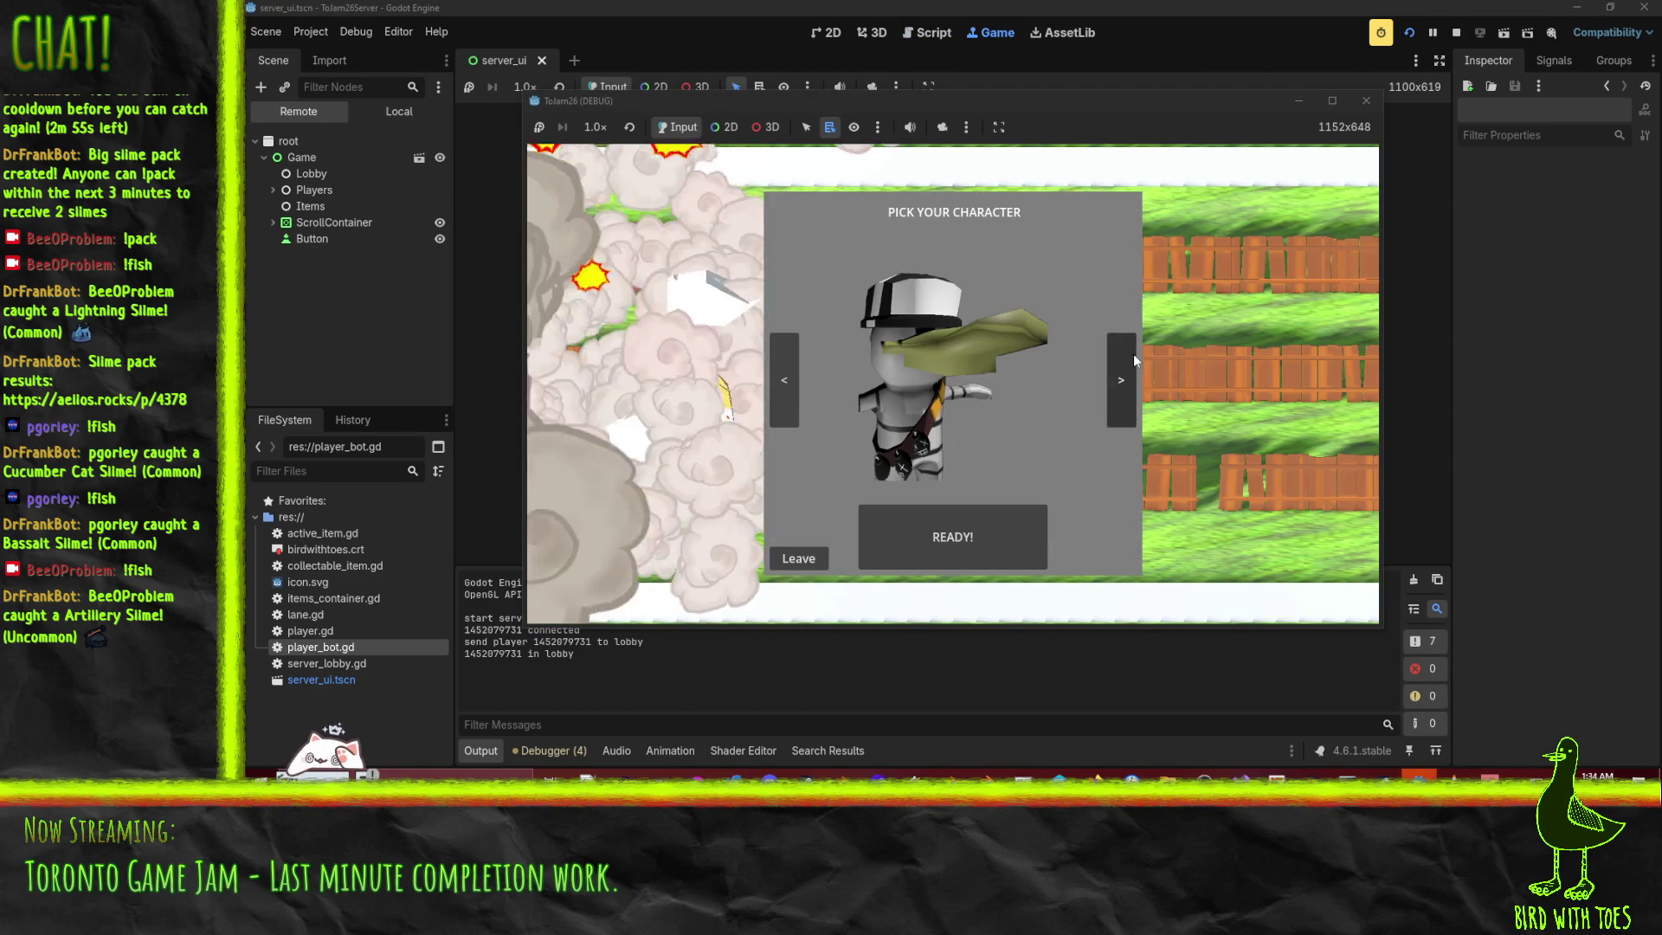
click(1117, 358)
click(776, 376)
click(937, 531)
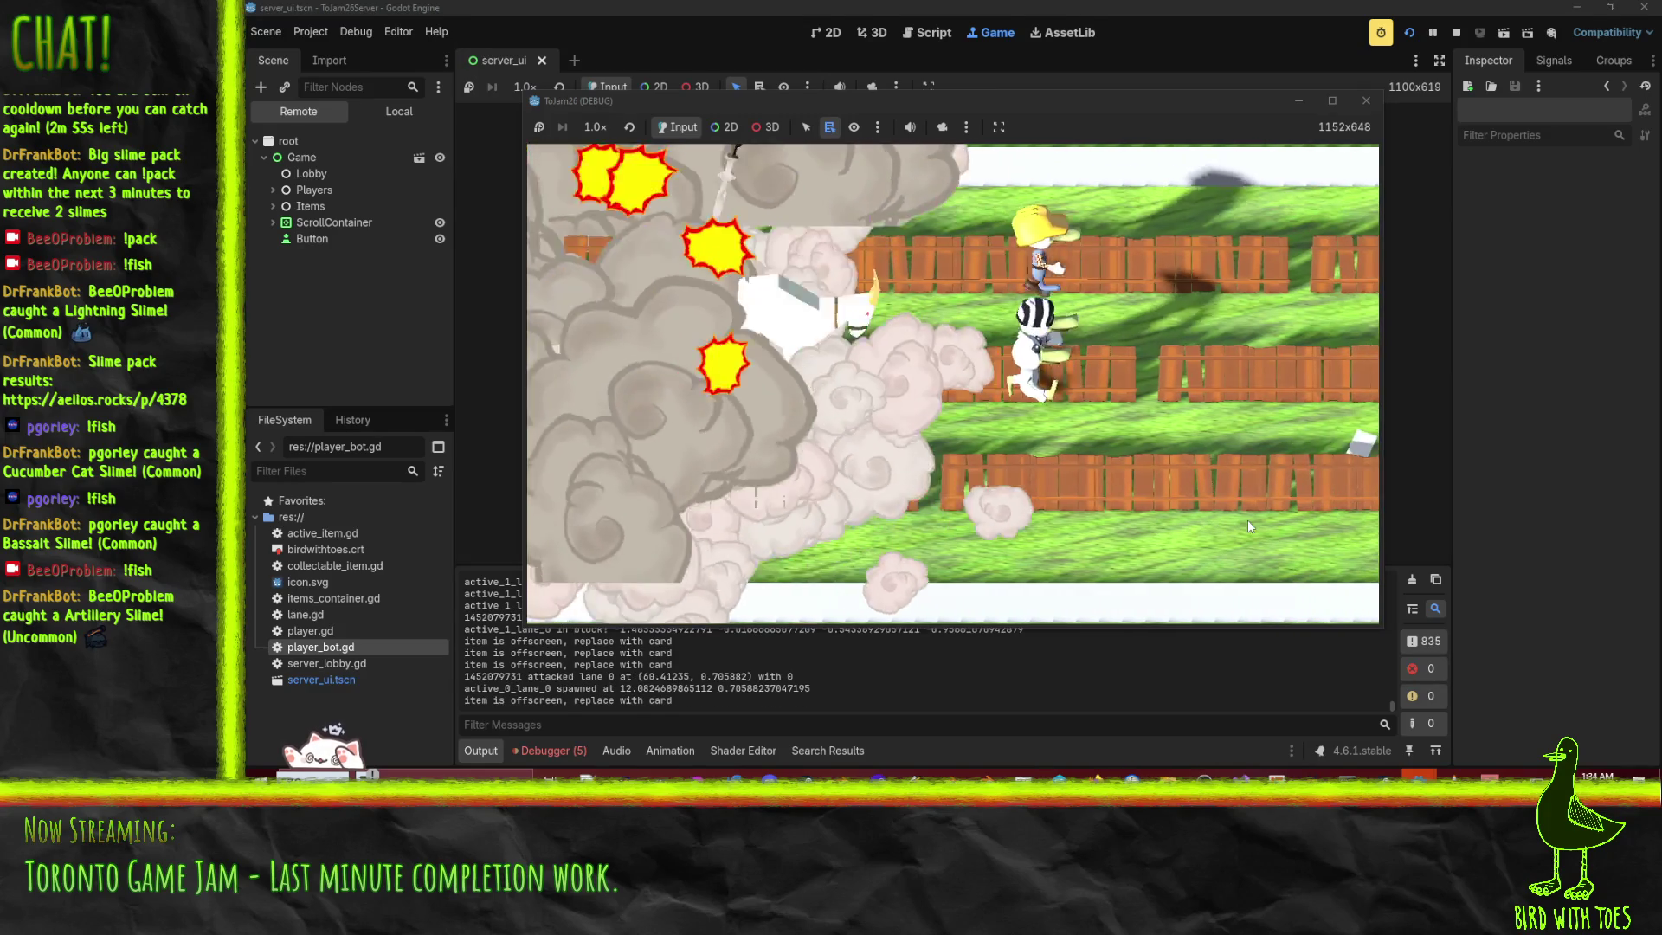
Stop and relaunch the server and client runs several times
scroll(694, 656, up, 1)
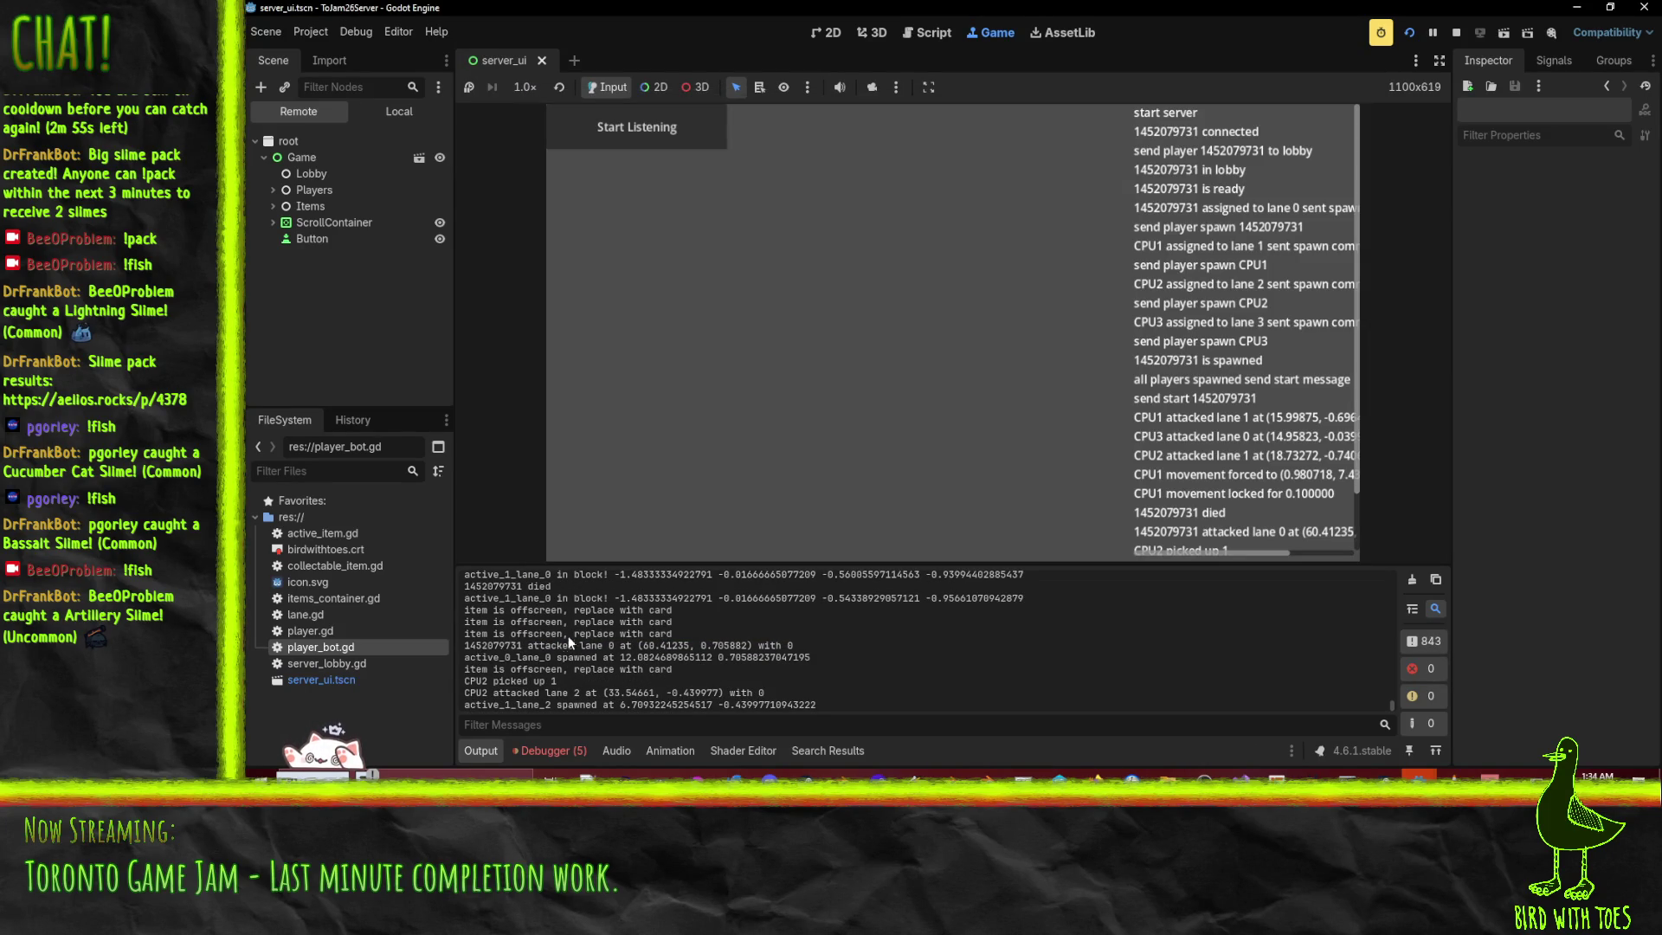
click(1456, 33)
key(F5)
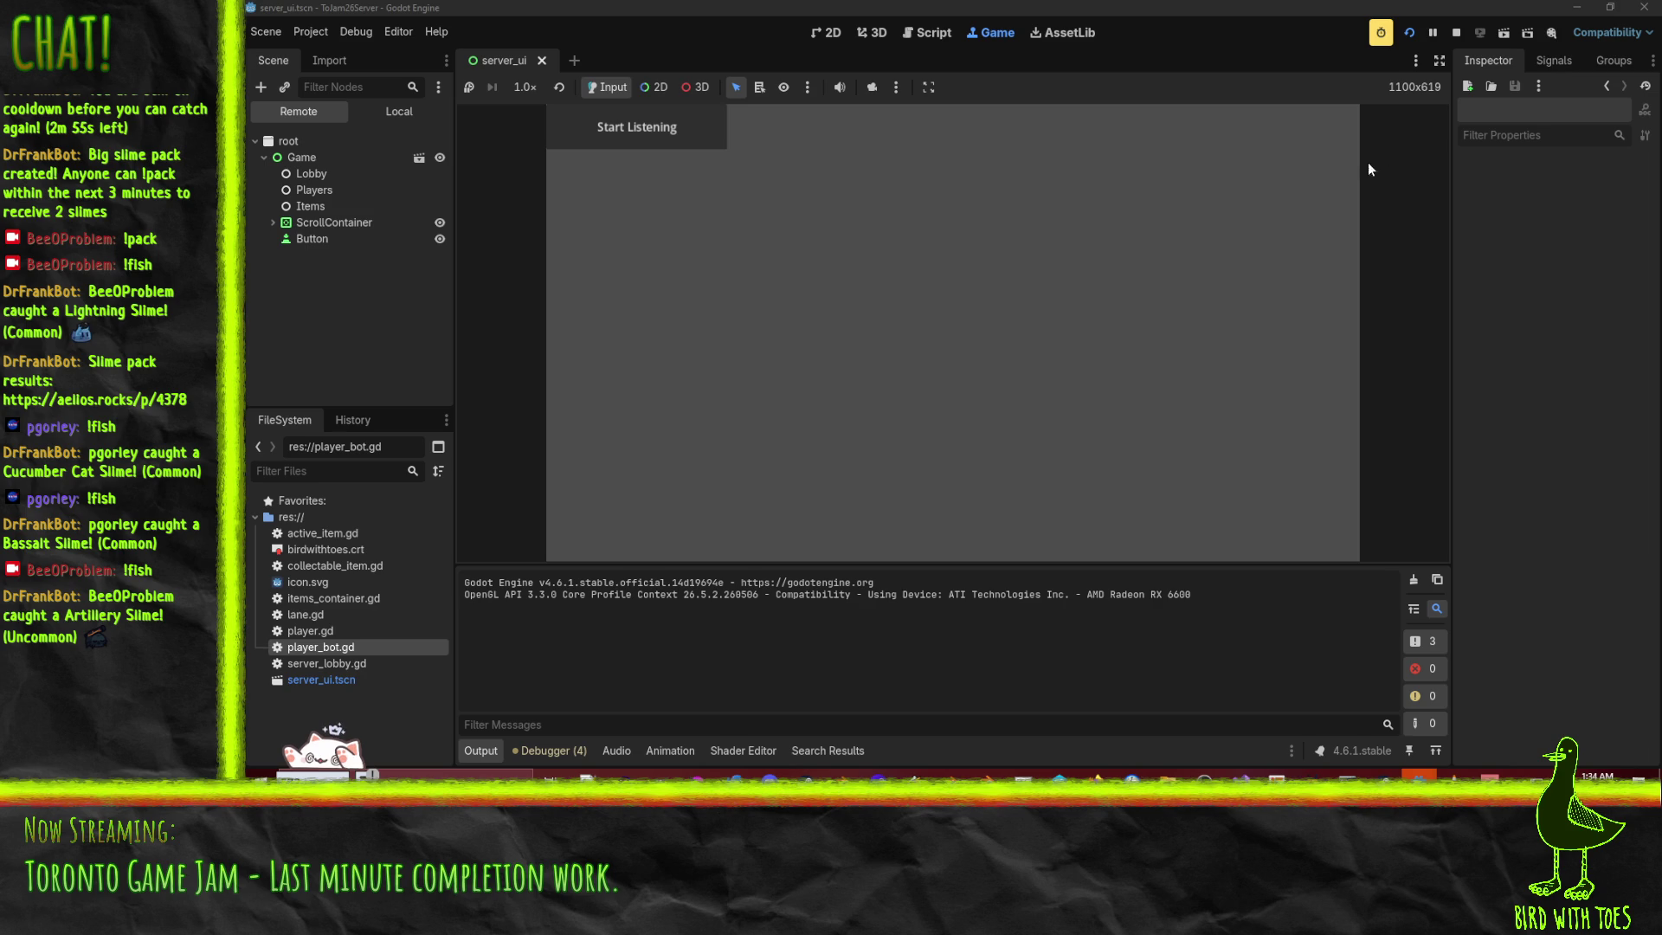
click(1455, 35)
key(F5)
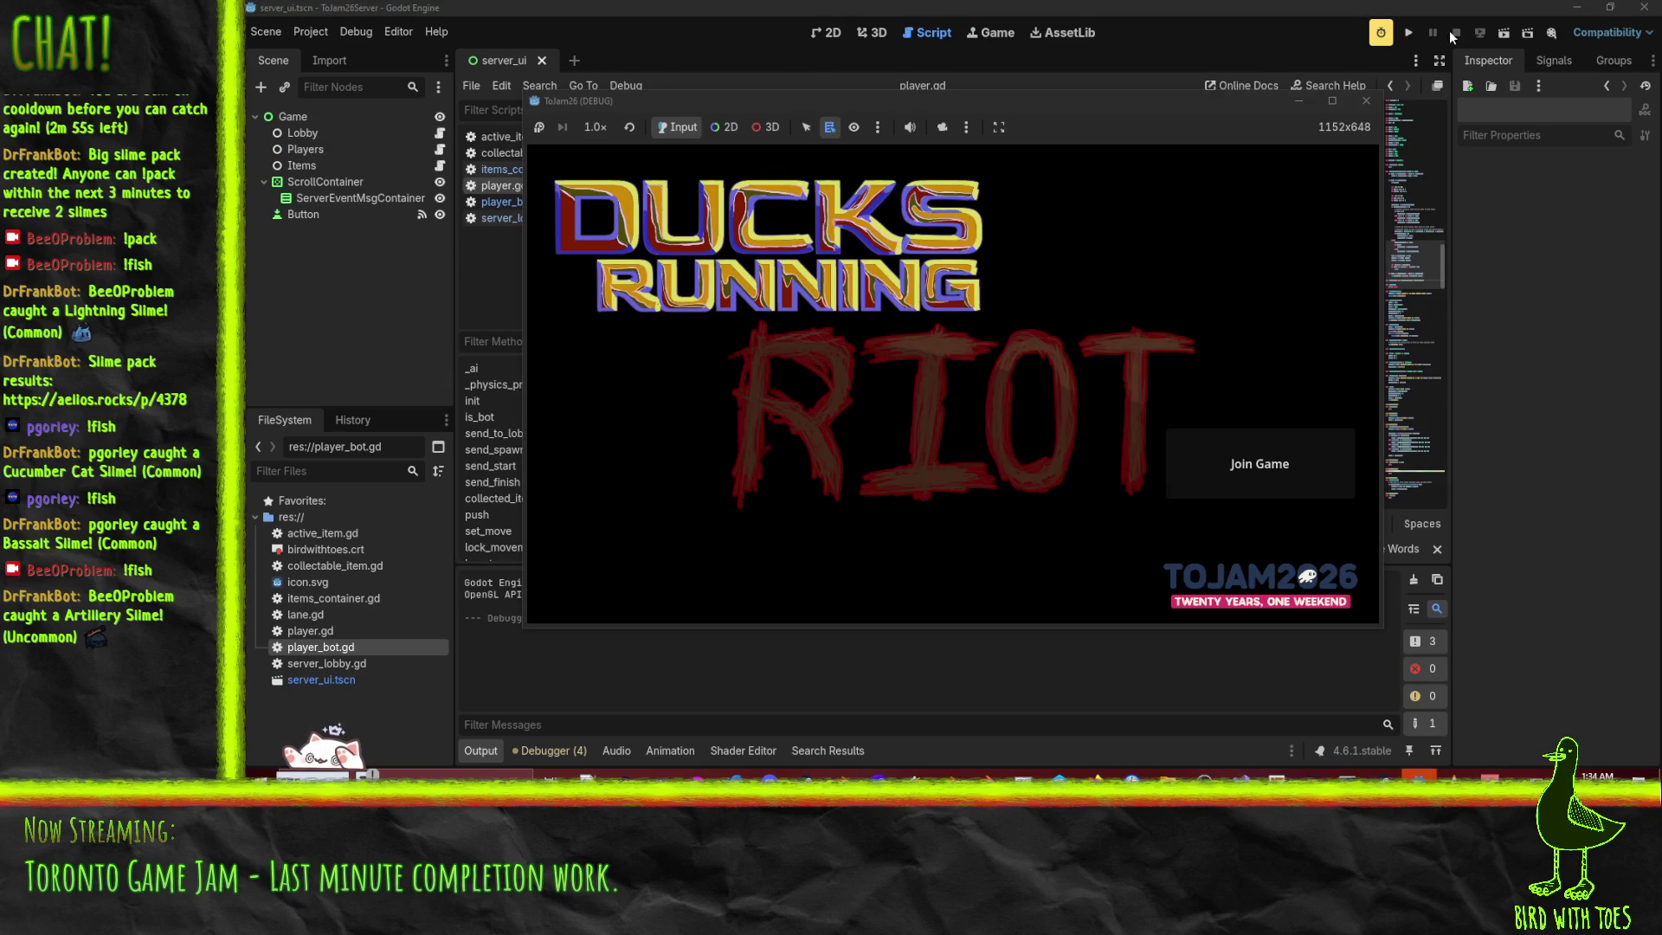
click(1455, 34)
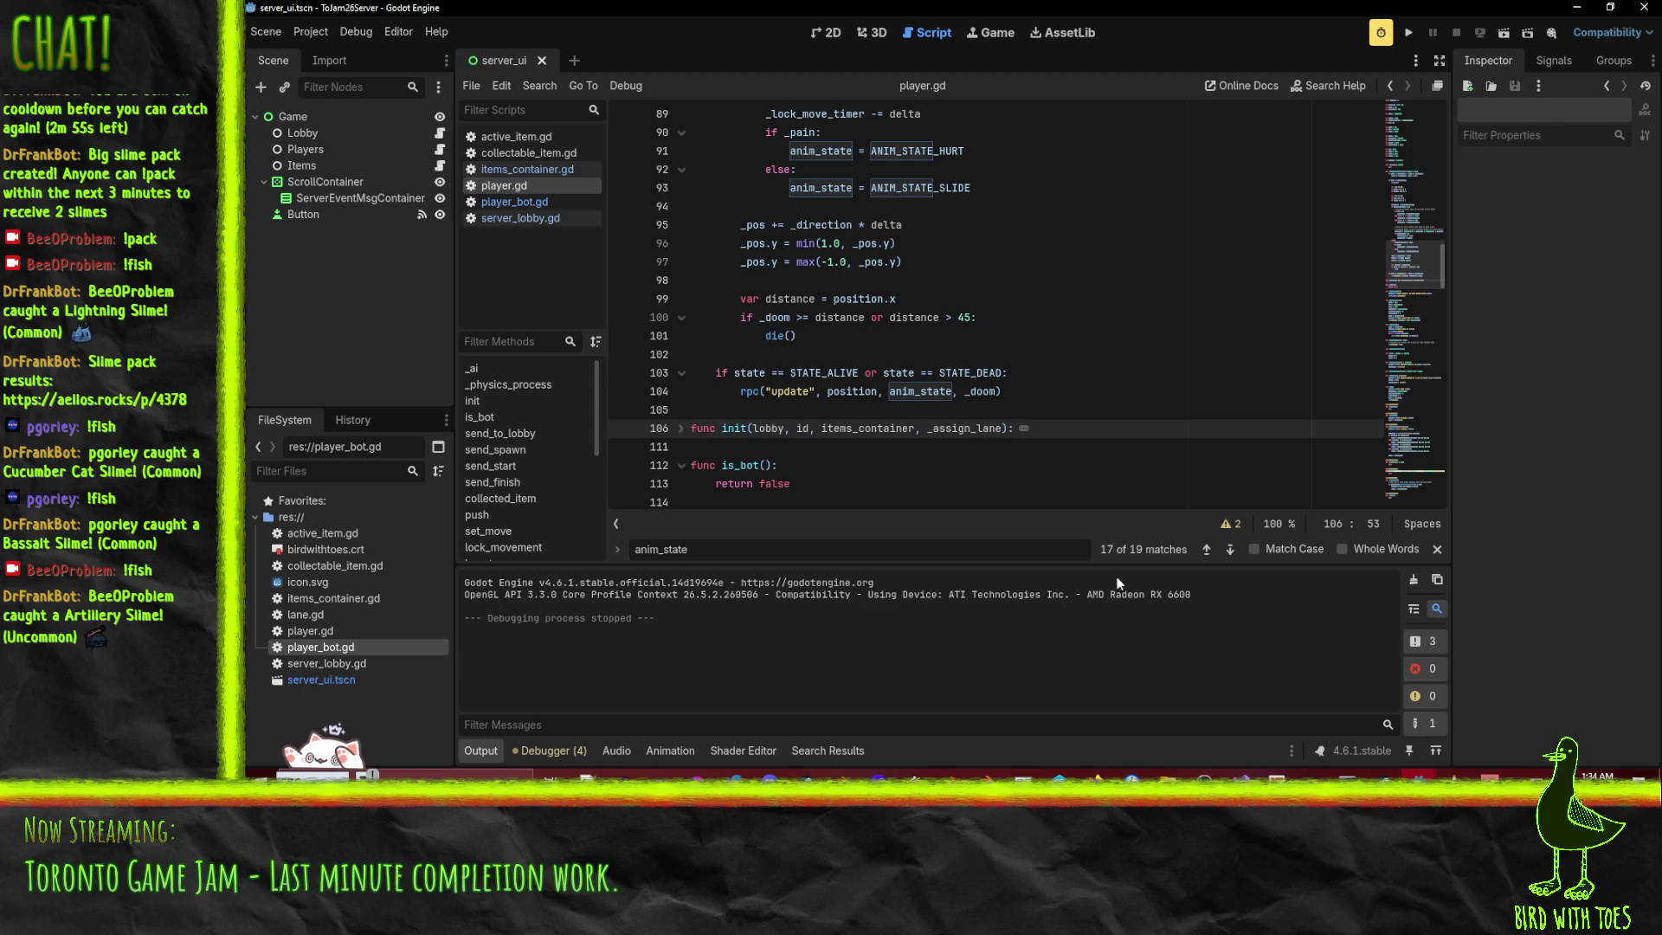
Run the server again, start it listening, and return to the client project's editor
click(1408, 32)
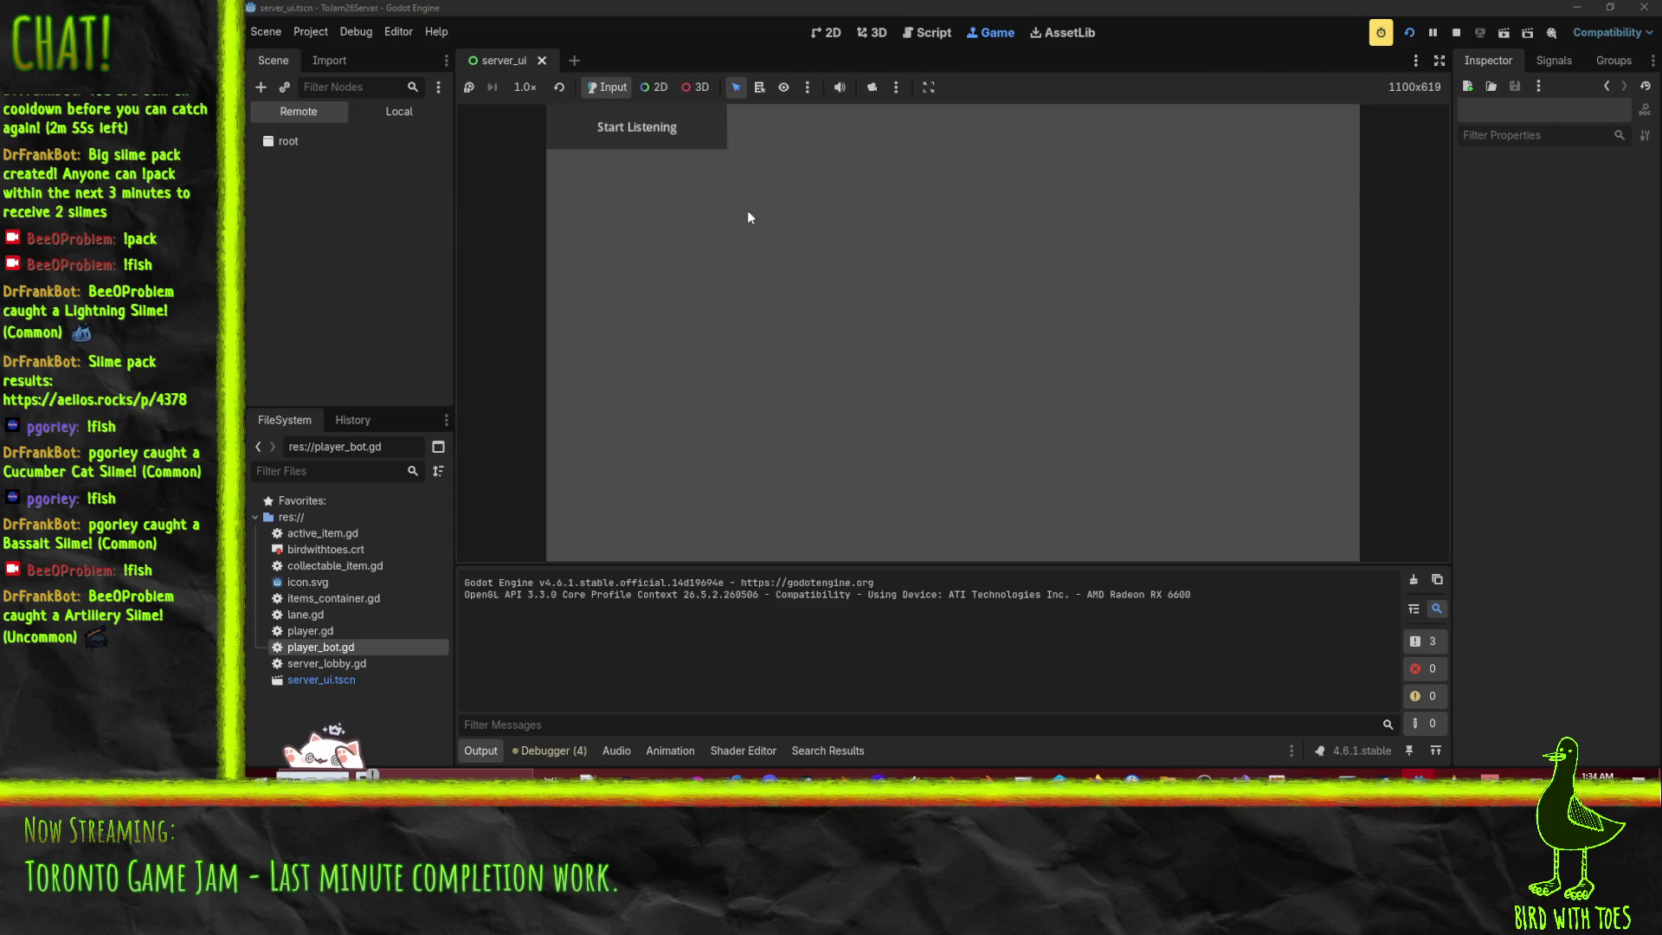
click(670, 143)
mouse_move(1381, 768)
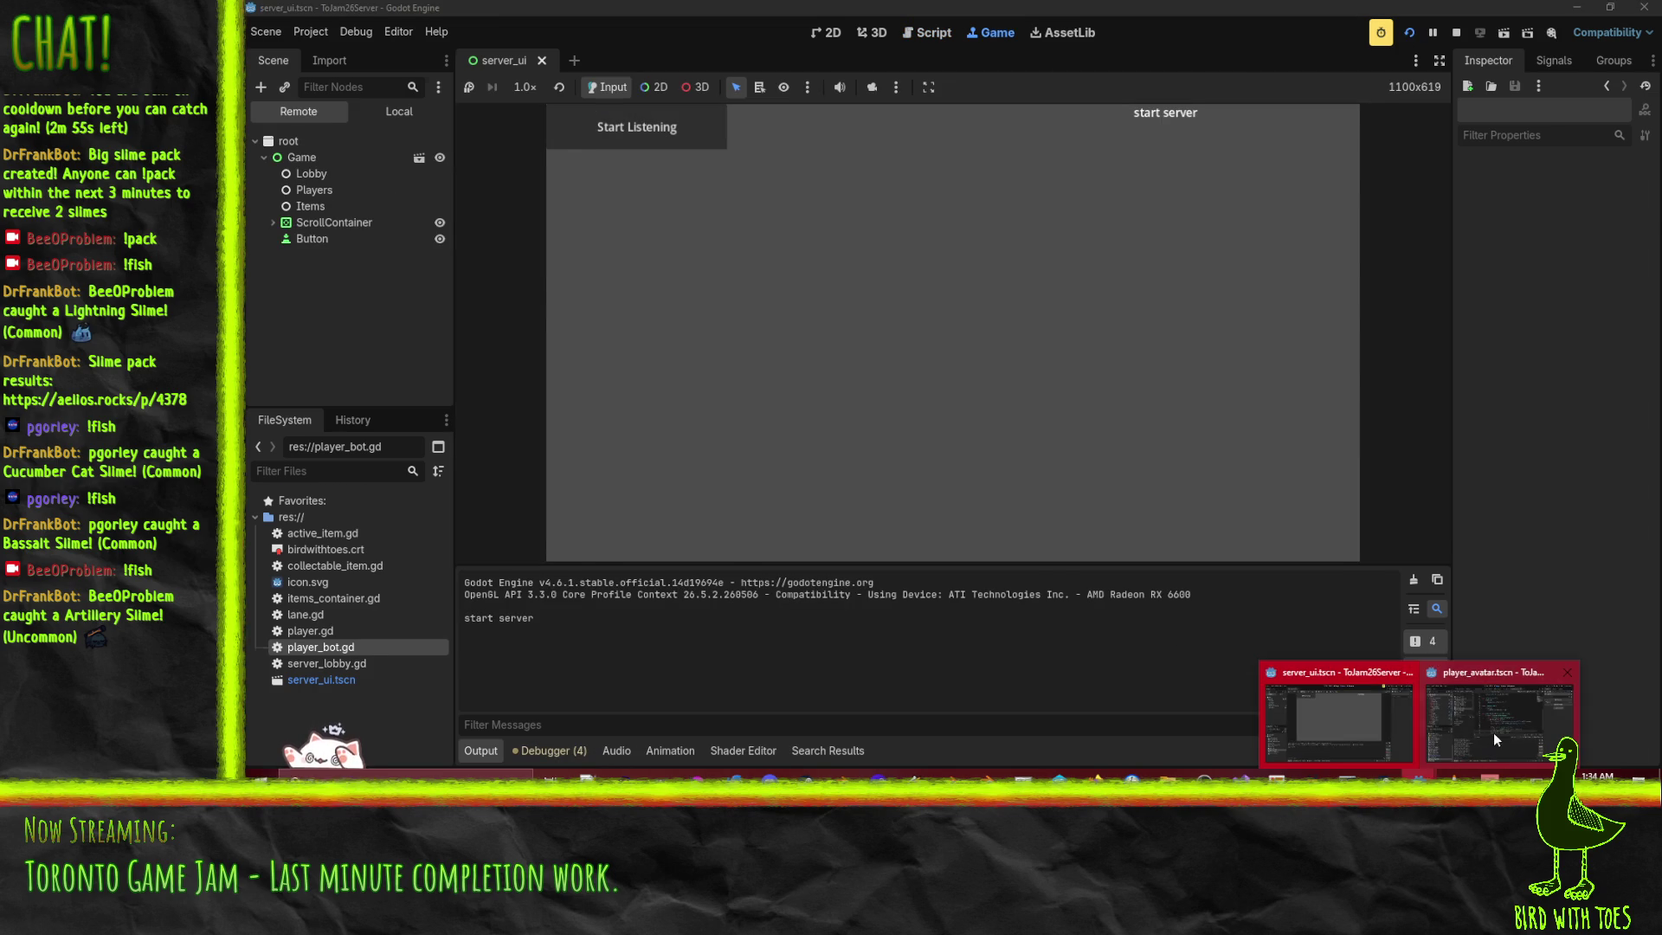
click(1492, 732)
scroll(1066, 455, down, 1)
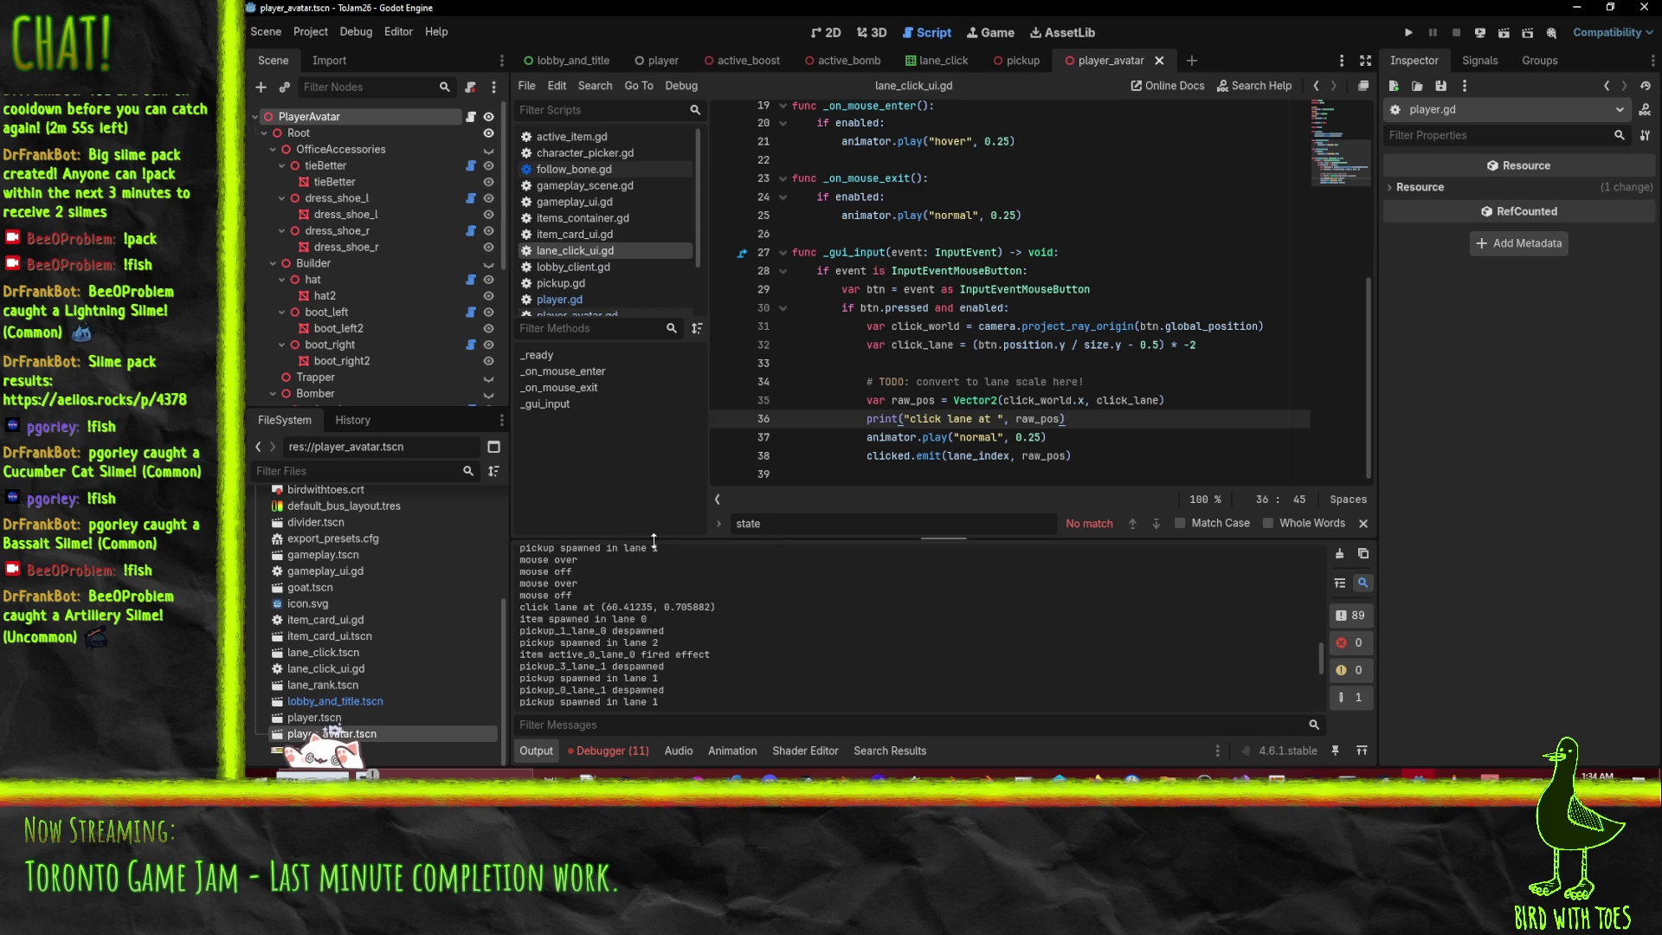
Search the script for 'click lane at', then clear the find bar
scroll(731, 645, up, 2)
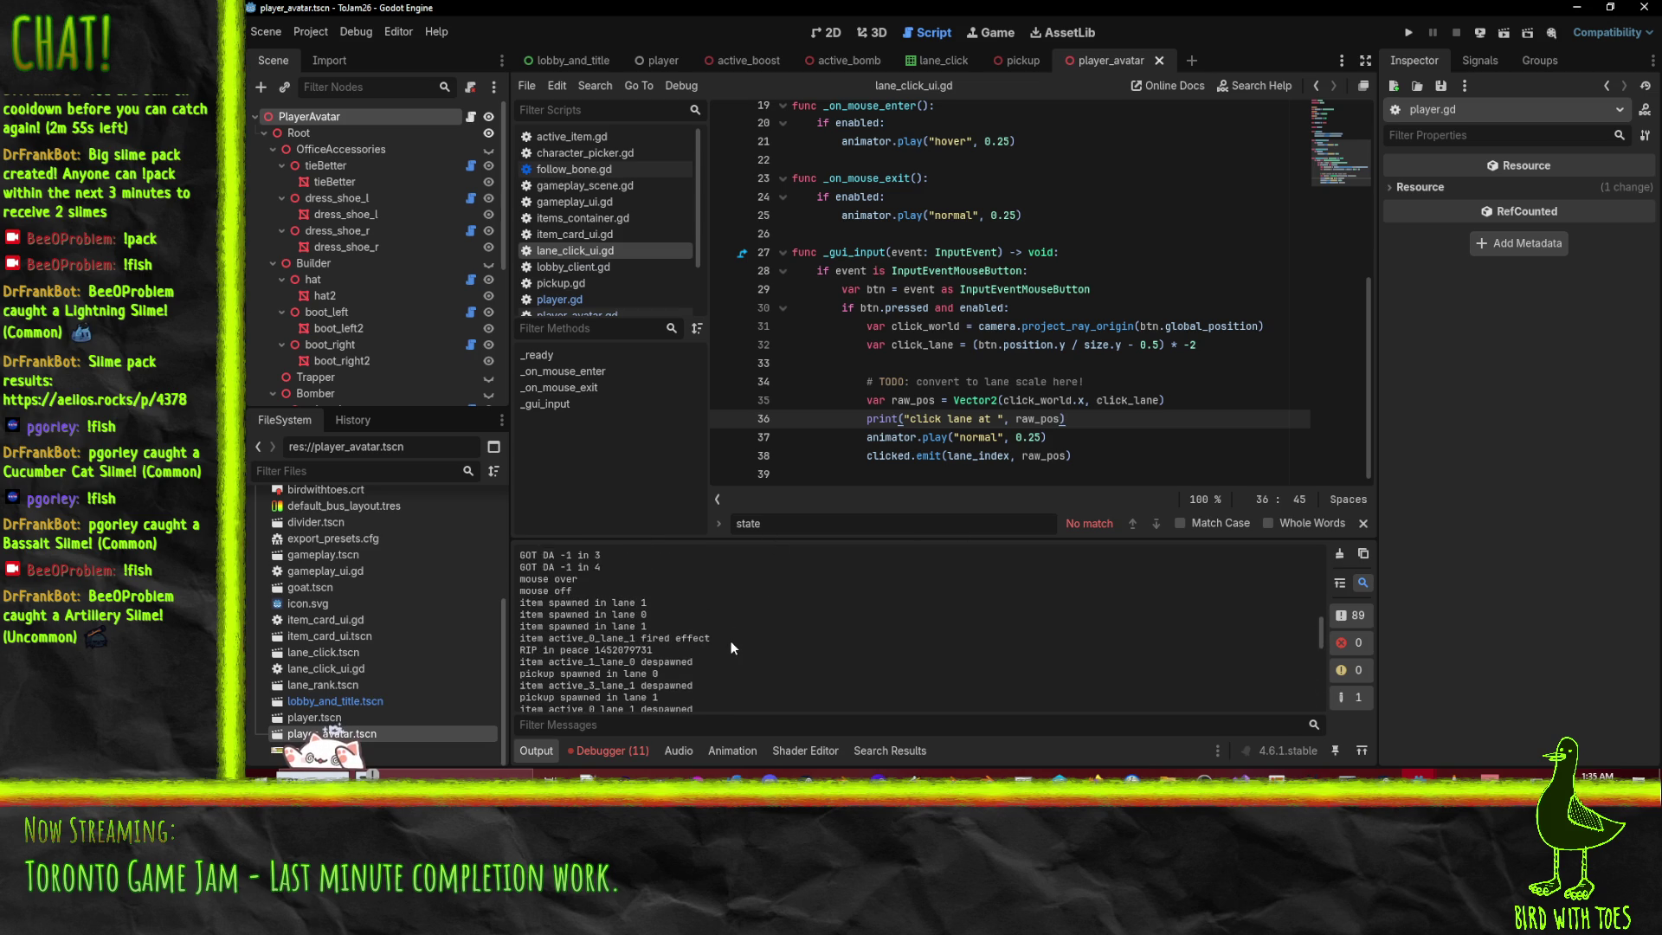
scroll(727, 638, up, 10)
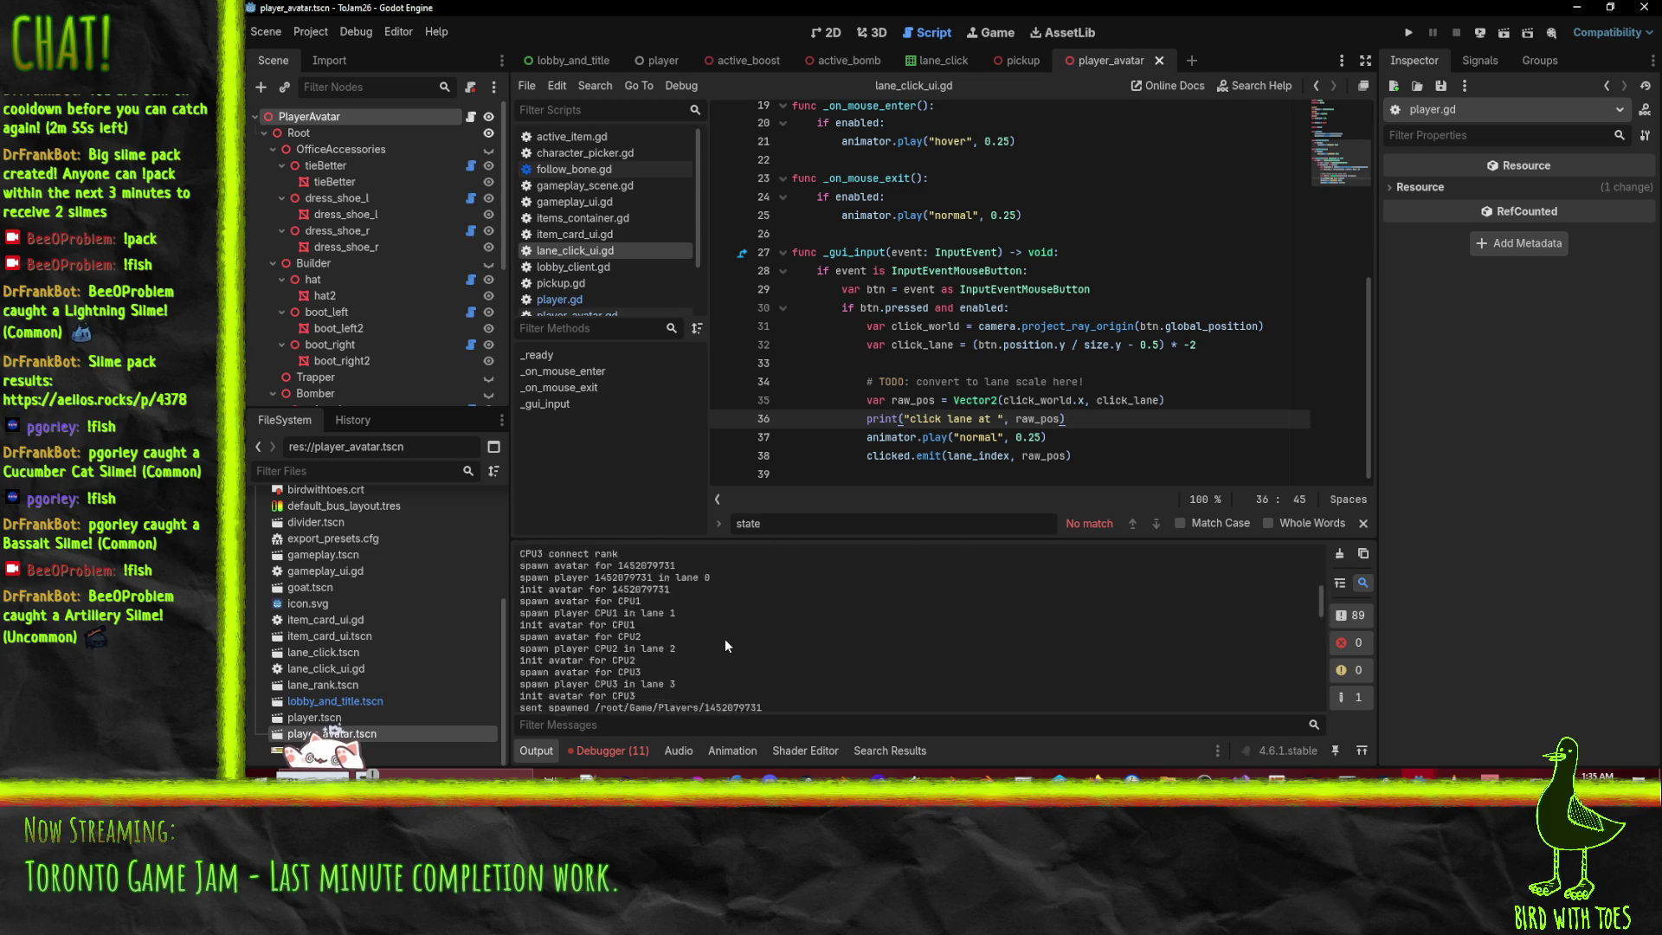
scroll(720, 646, up, 1)
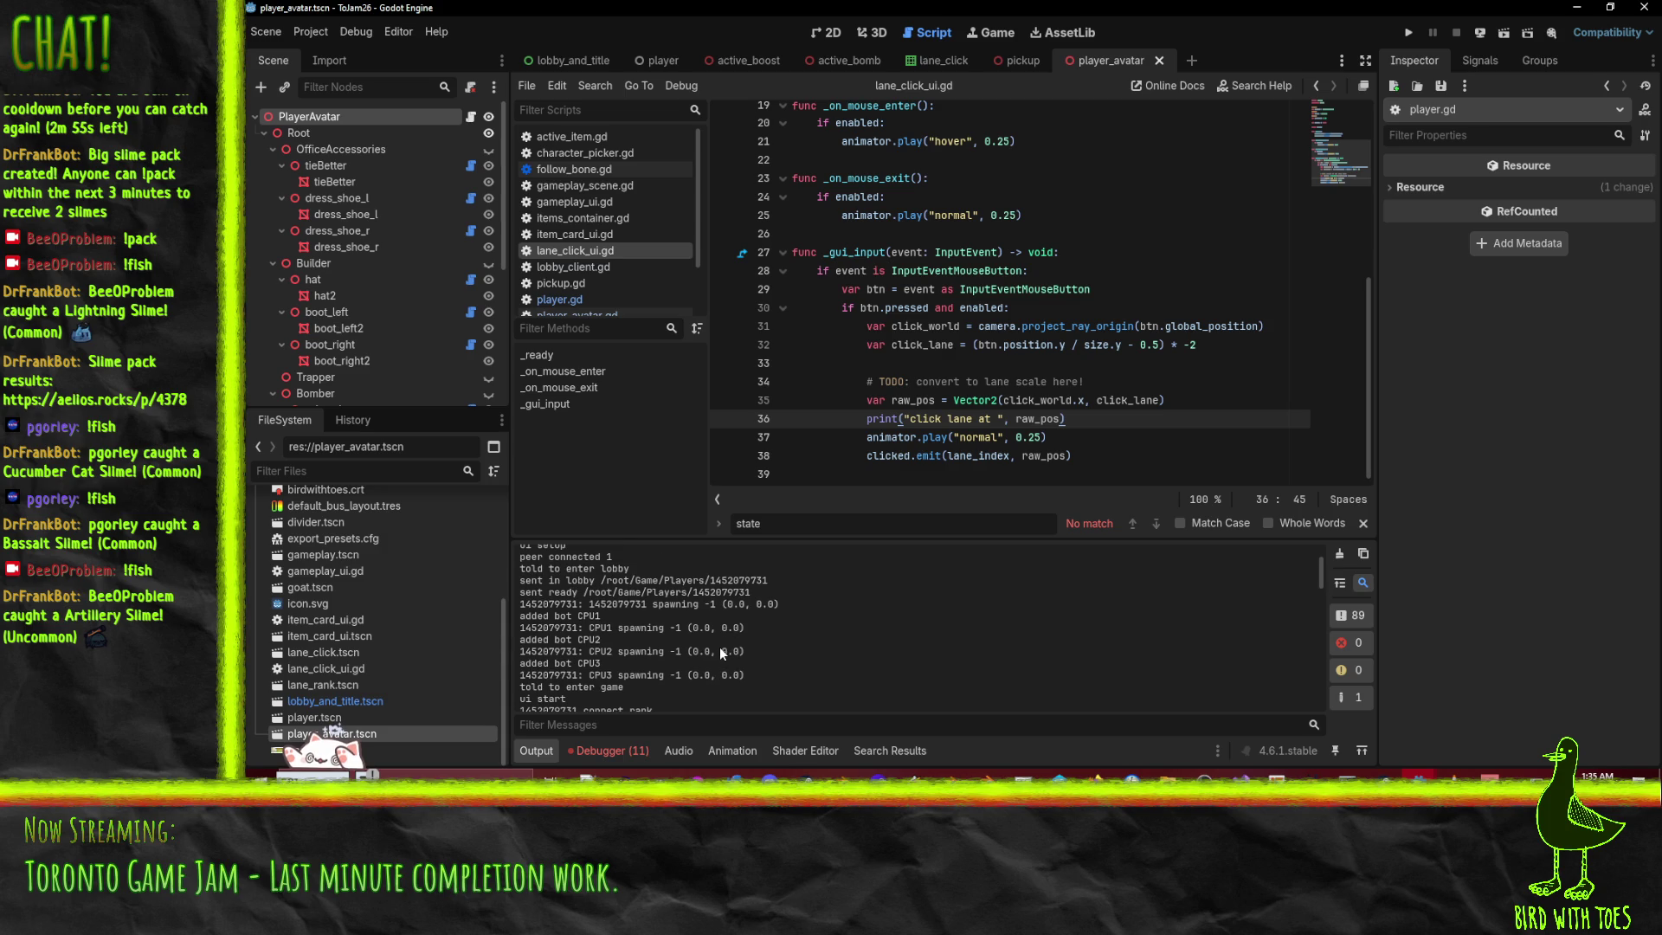
key(ctrl+f)
text(click lane at)
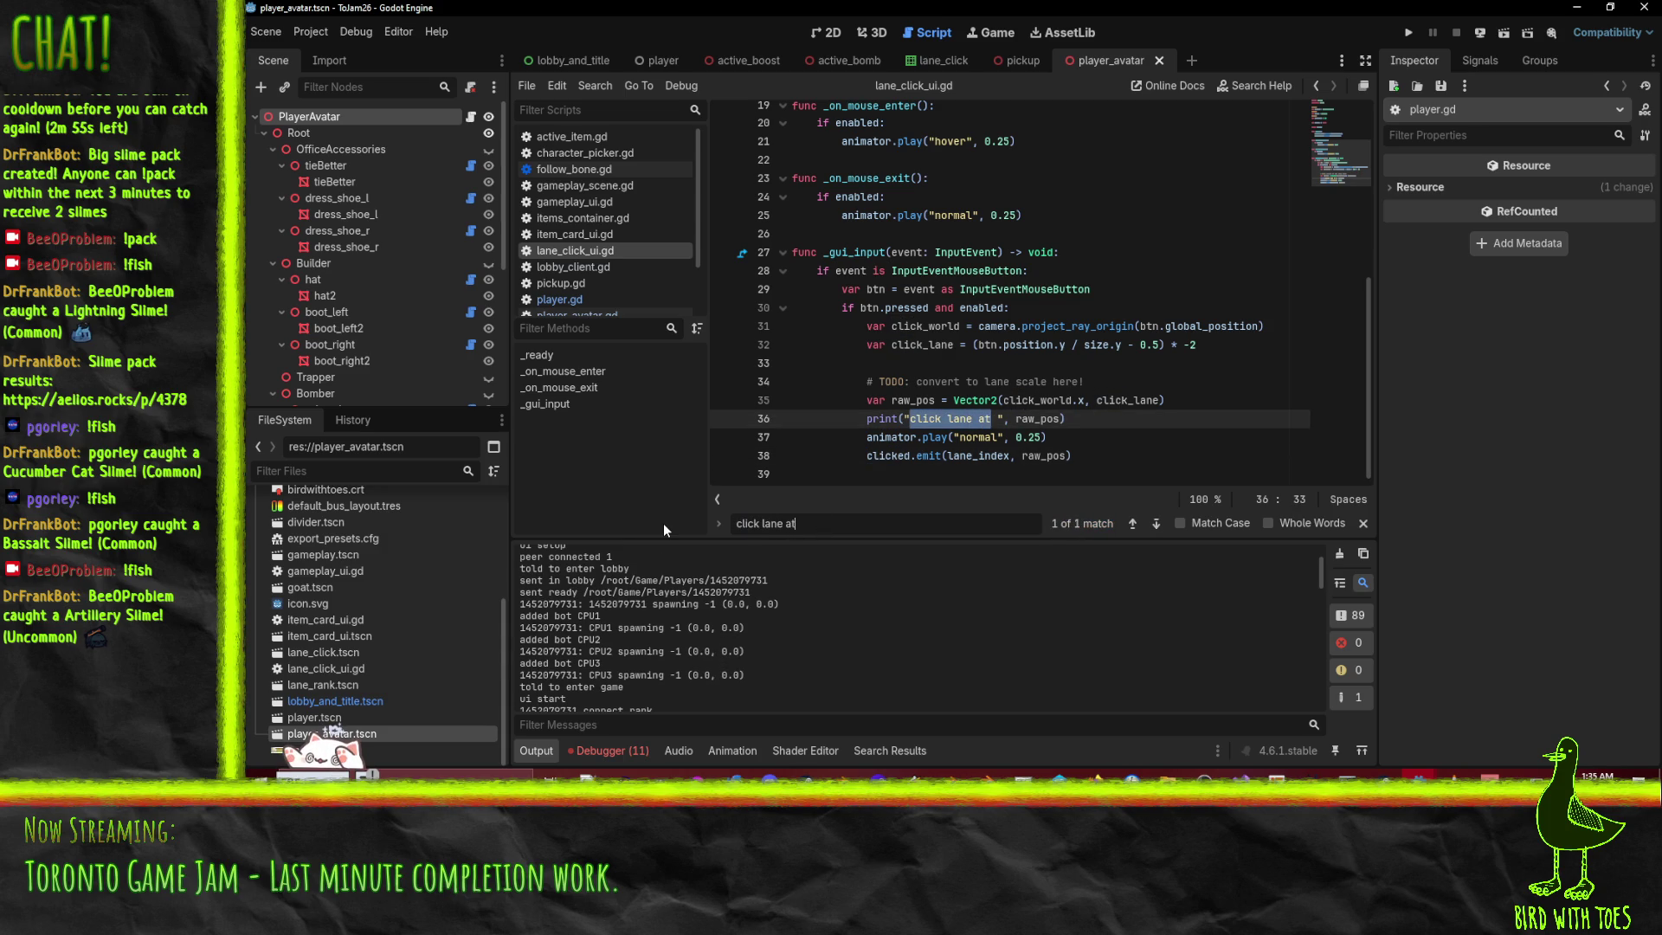
key(ctrl+a)
key(BackSpace)
Filter the Output by 'click', select the logged x value 60.41235, and relaunch the client game
click(663, 731)
text(clic)
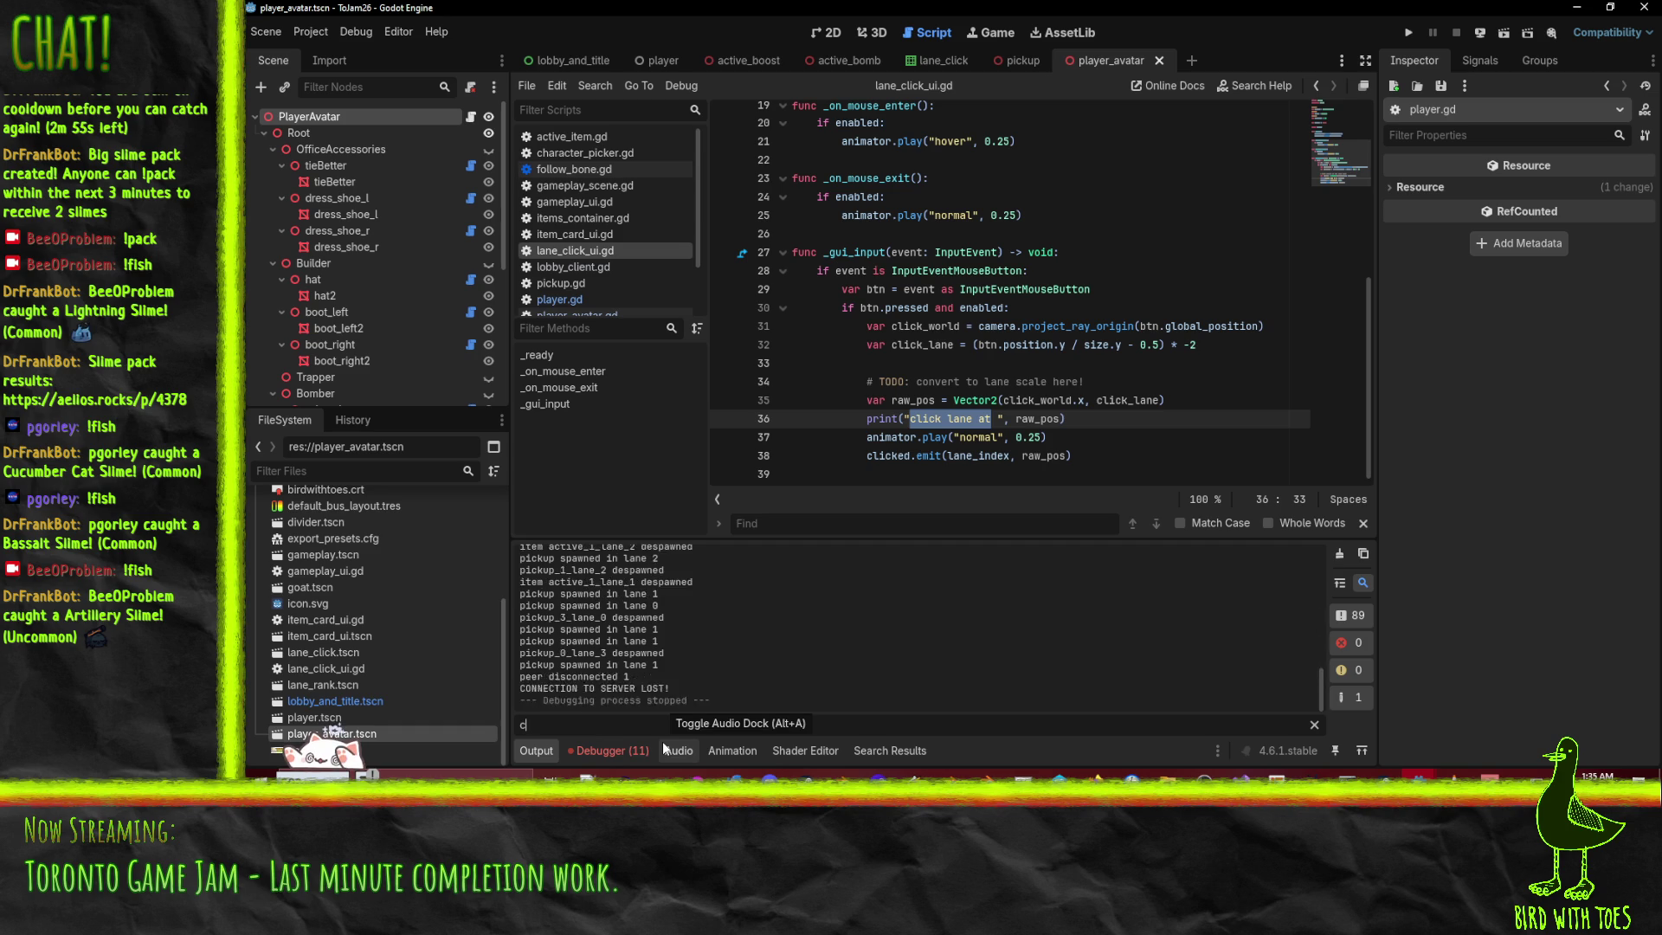
text(k)
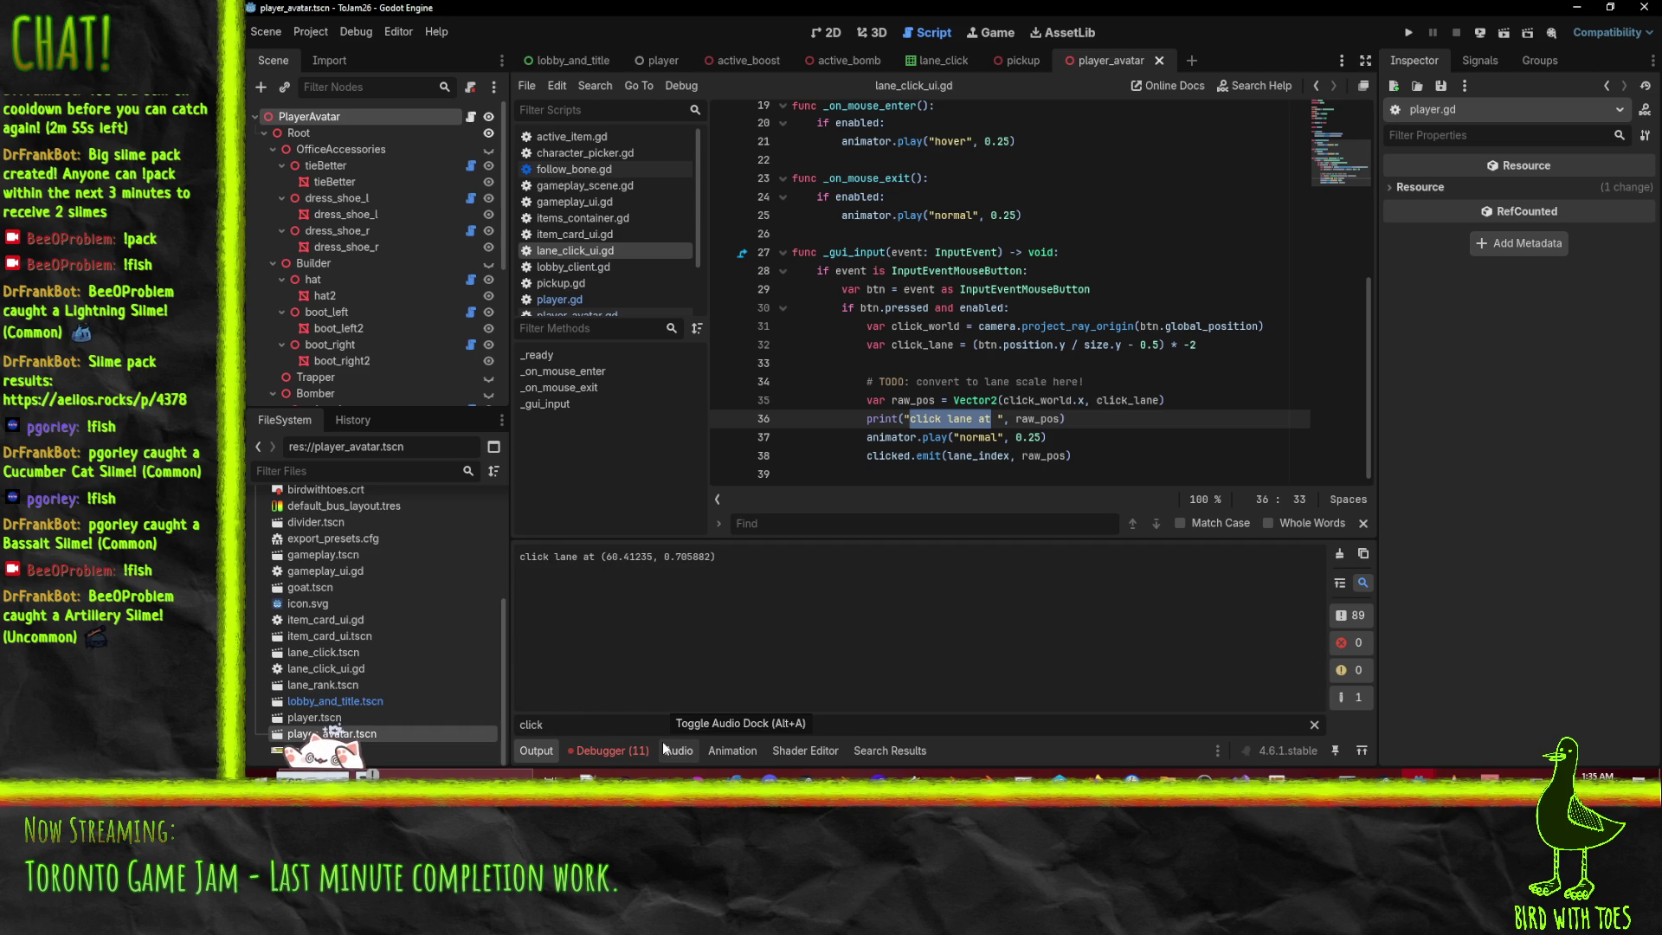
drag(605, 558, 700, 560)
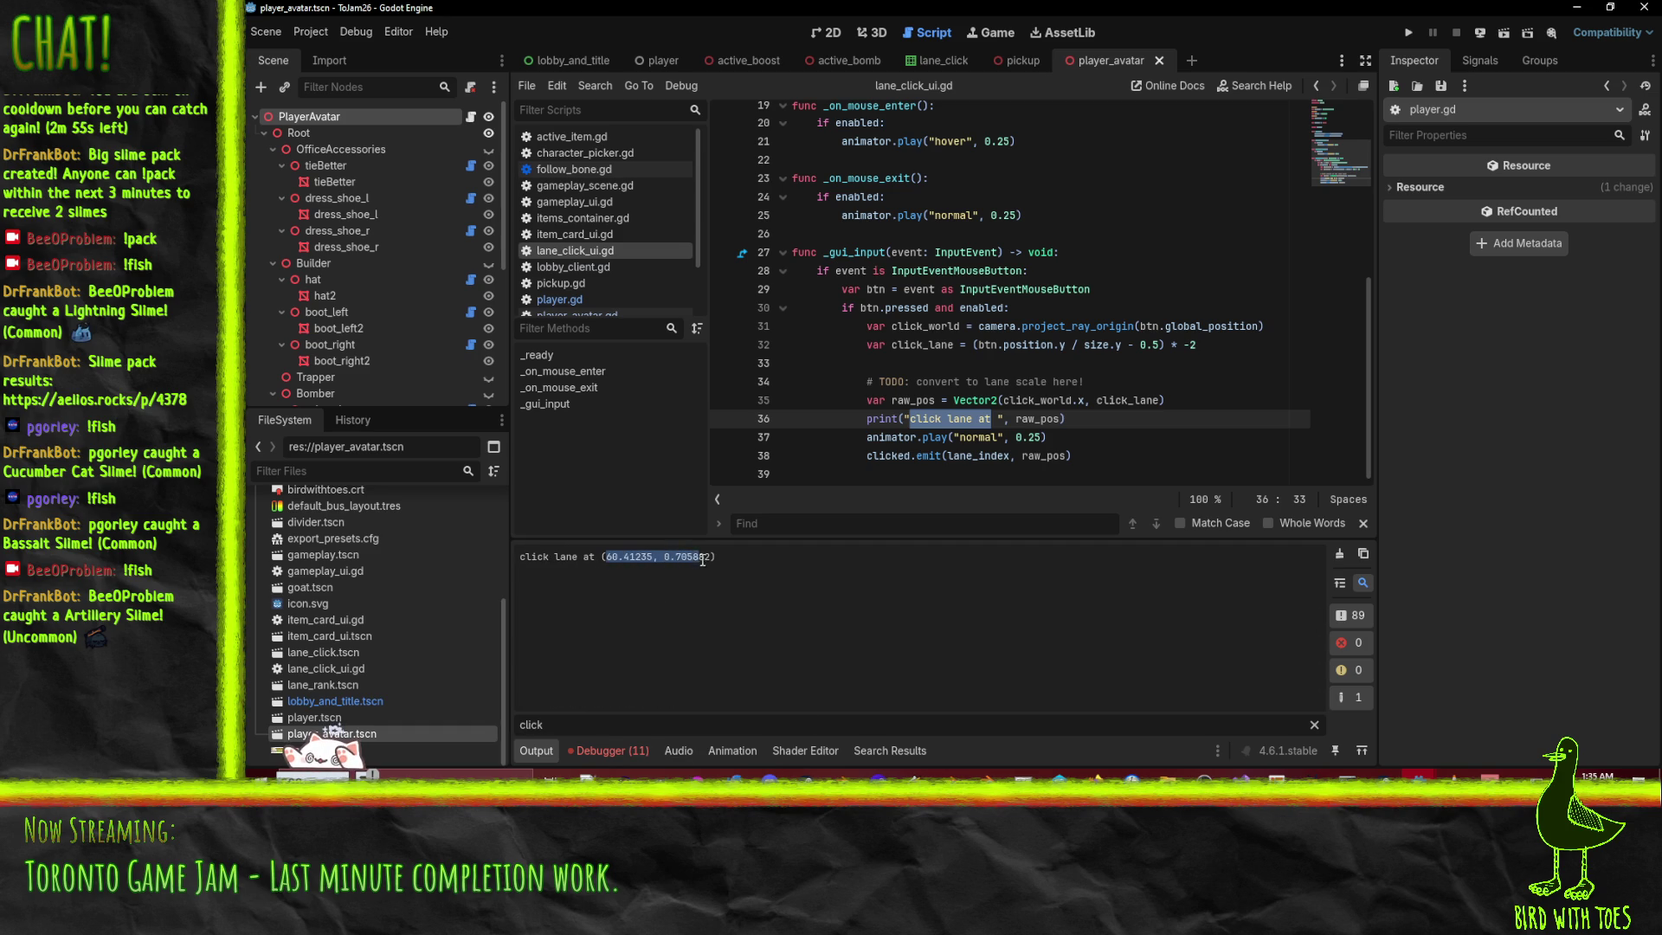
click(1416, 773)
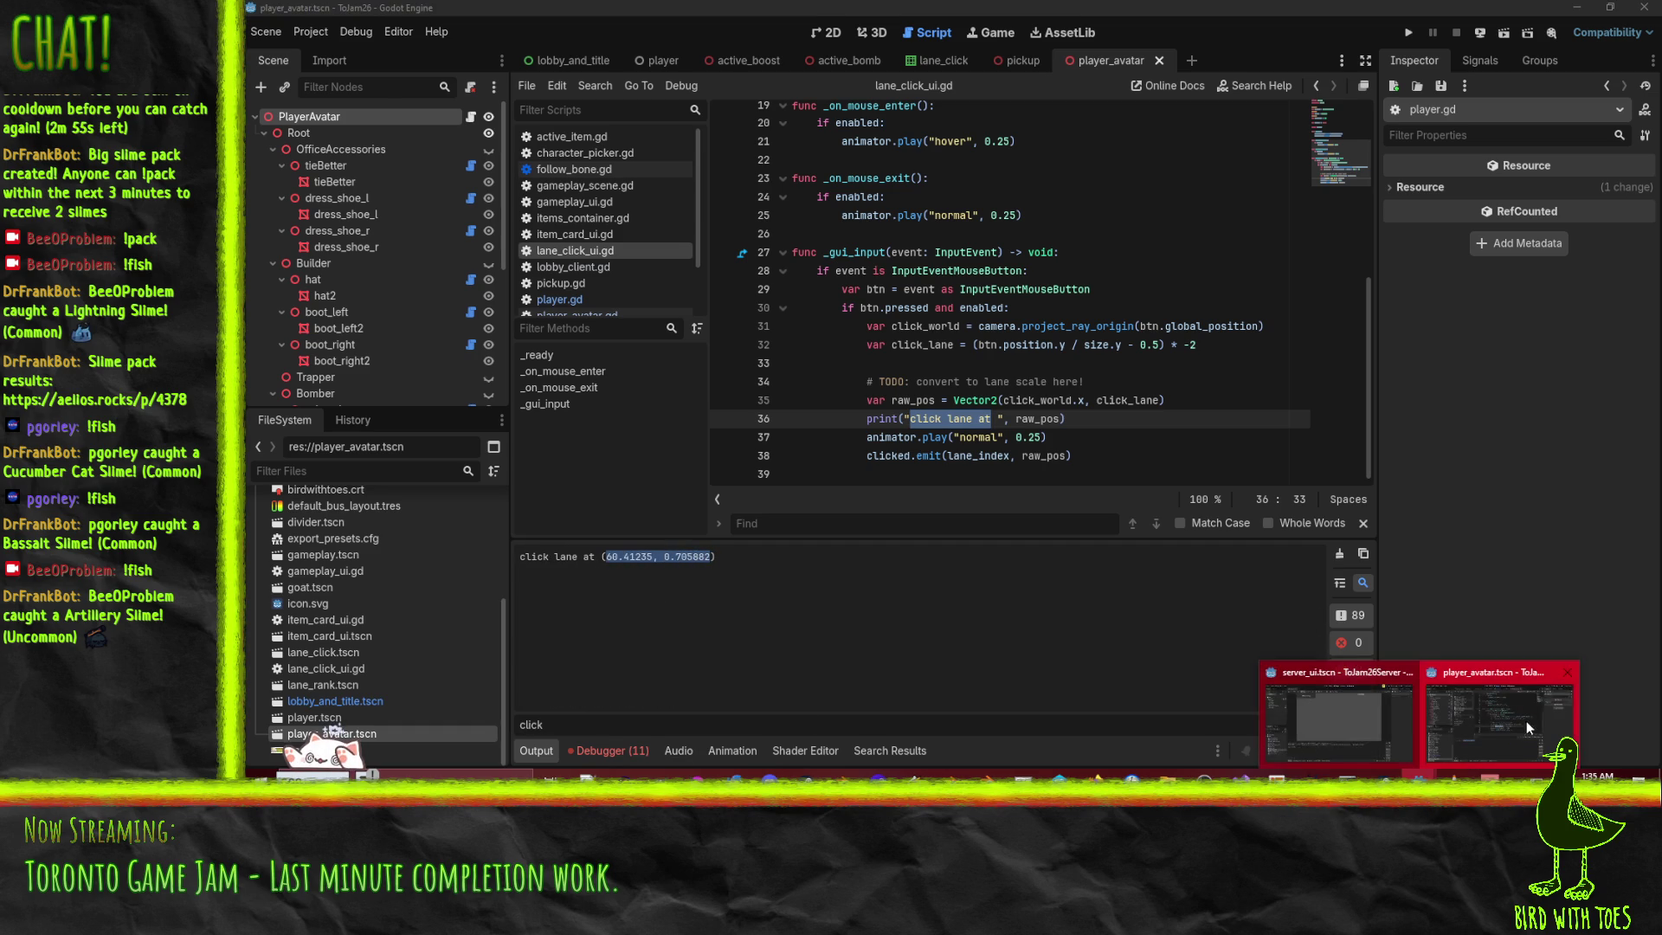
mouse_move(1338, 718)
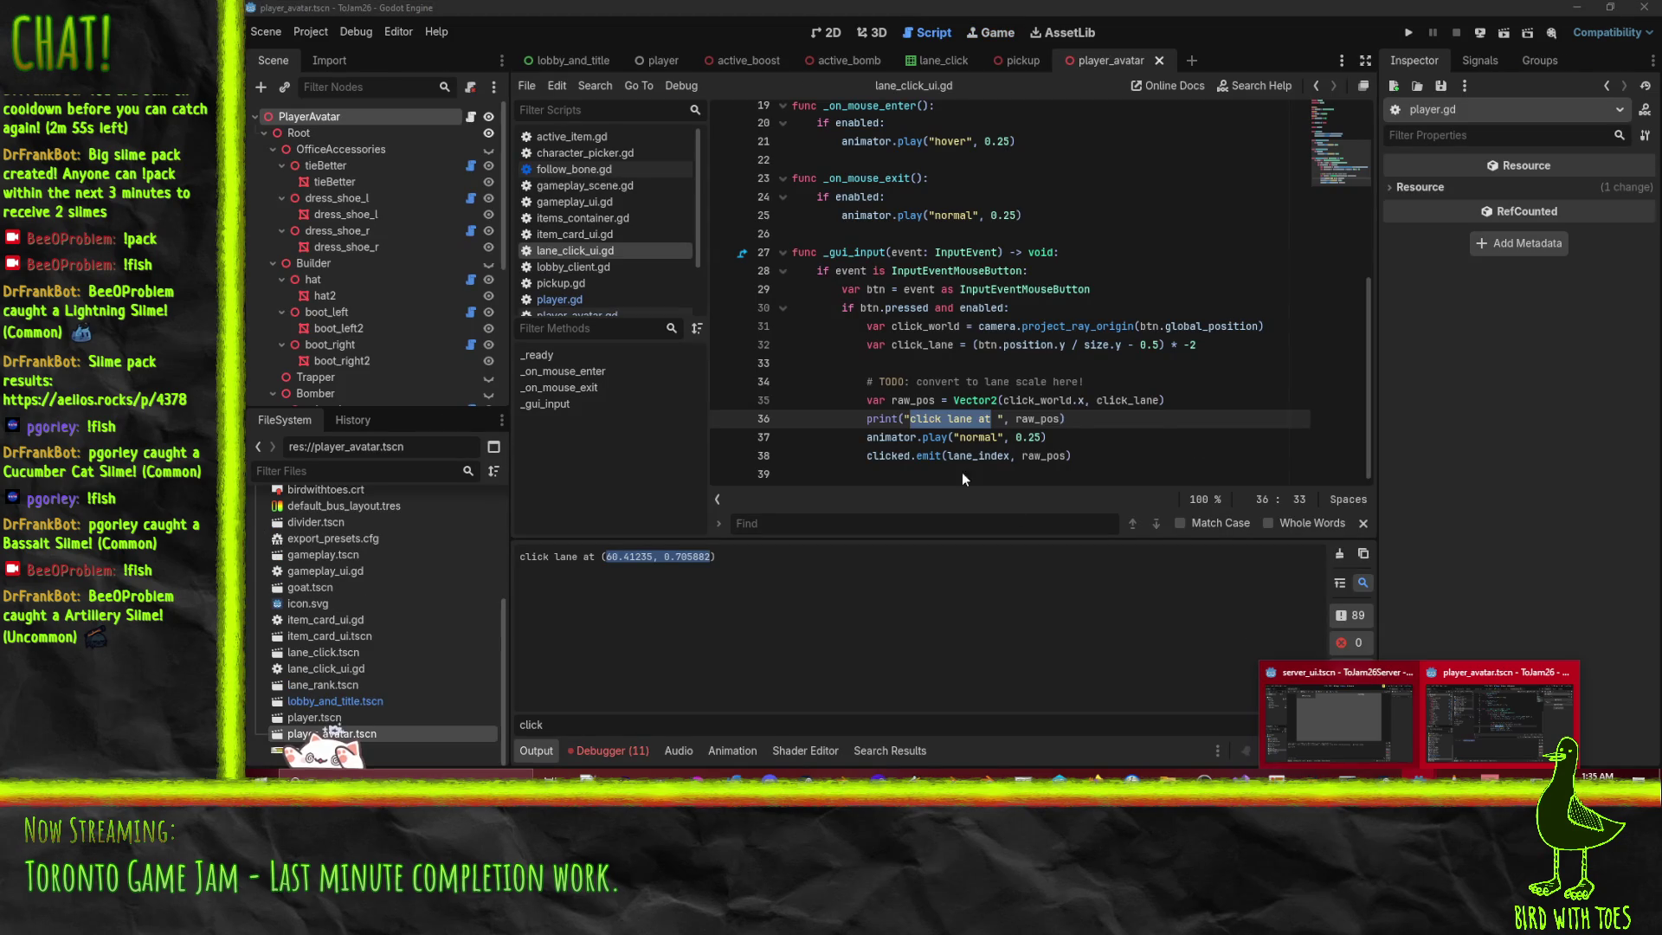
click(1405, 38)
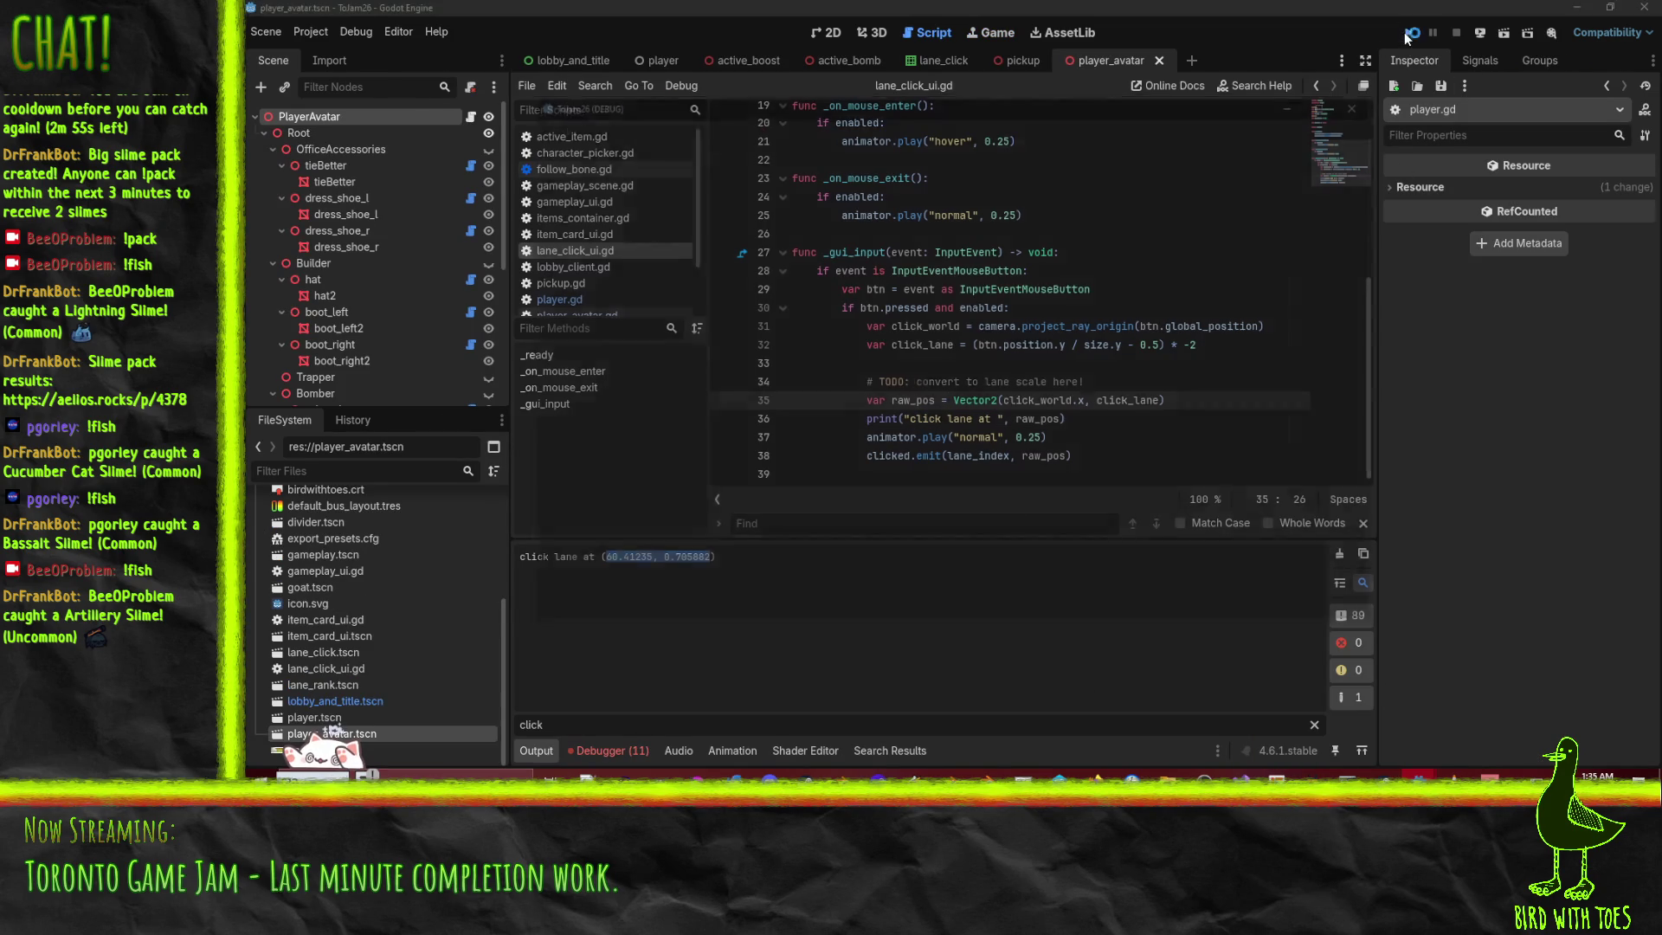
Join and ready up, drop a bomb into the bottom lane, then stop the game
click(1272, 477)
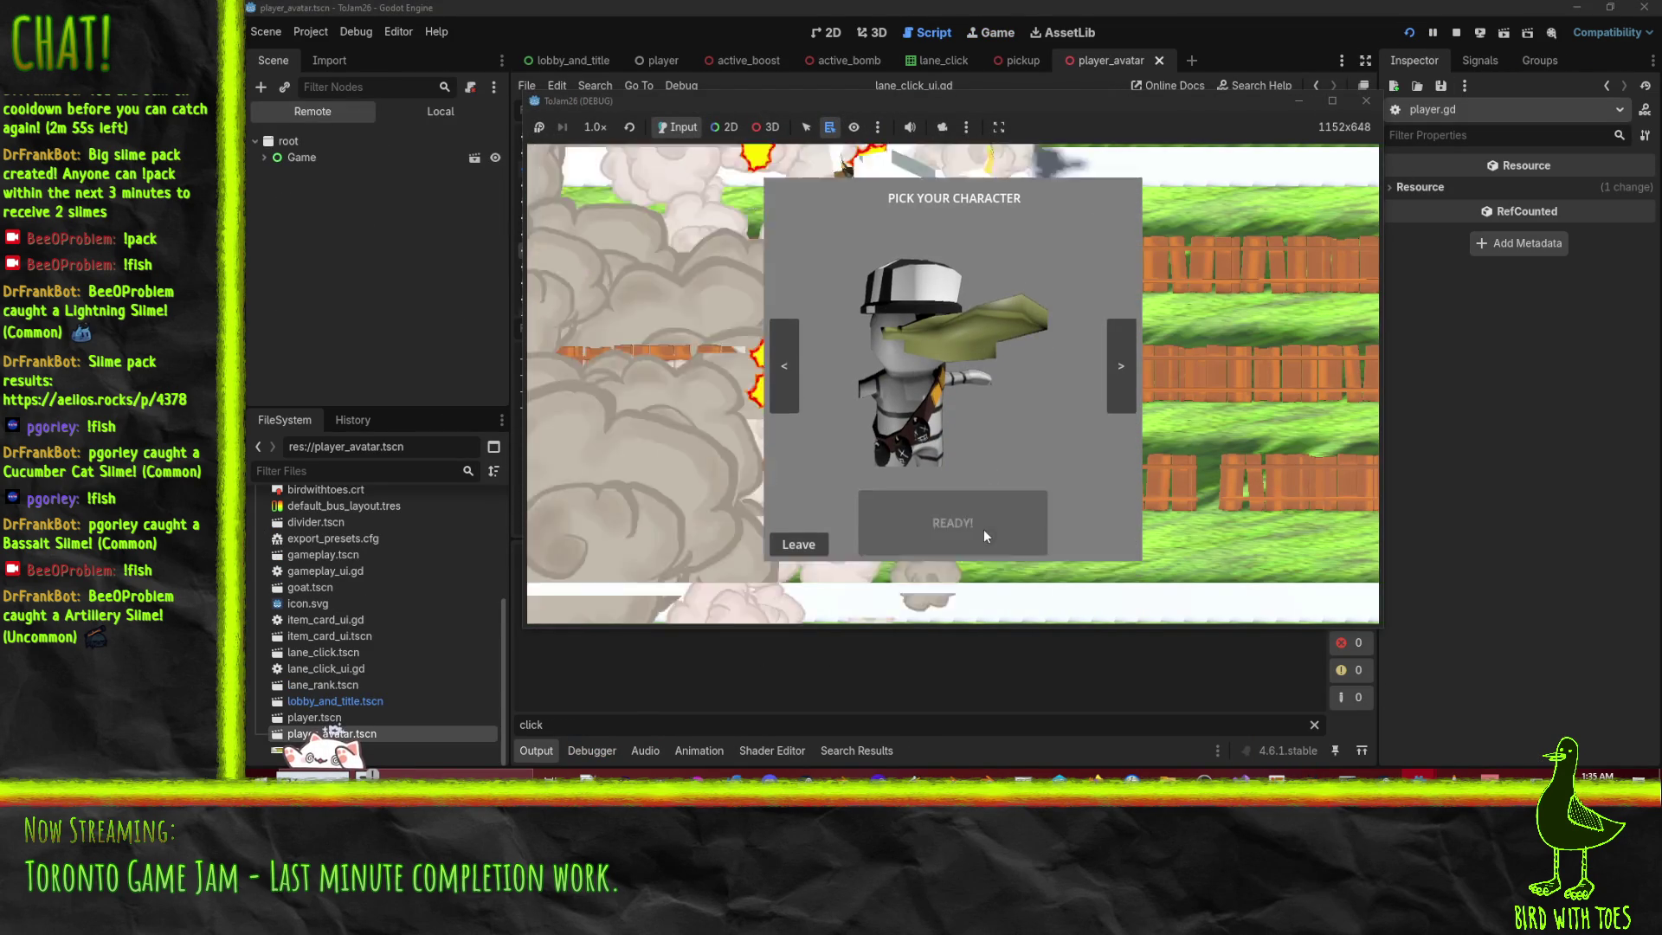
click(983, 530)
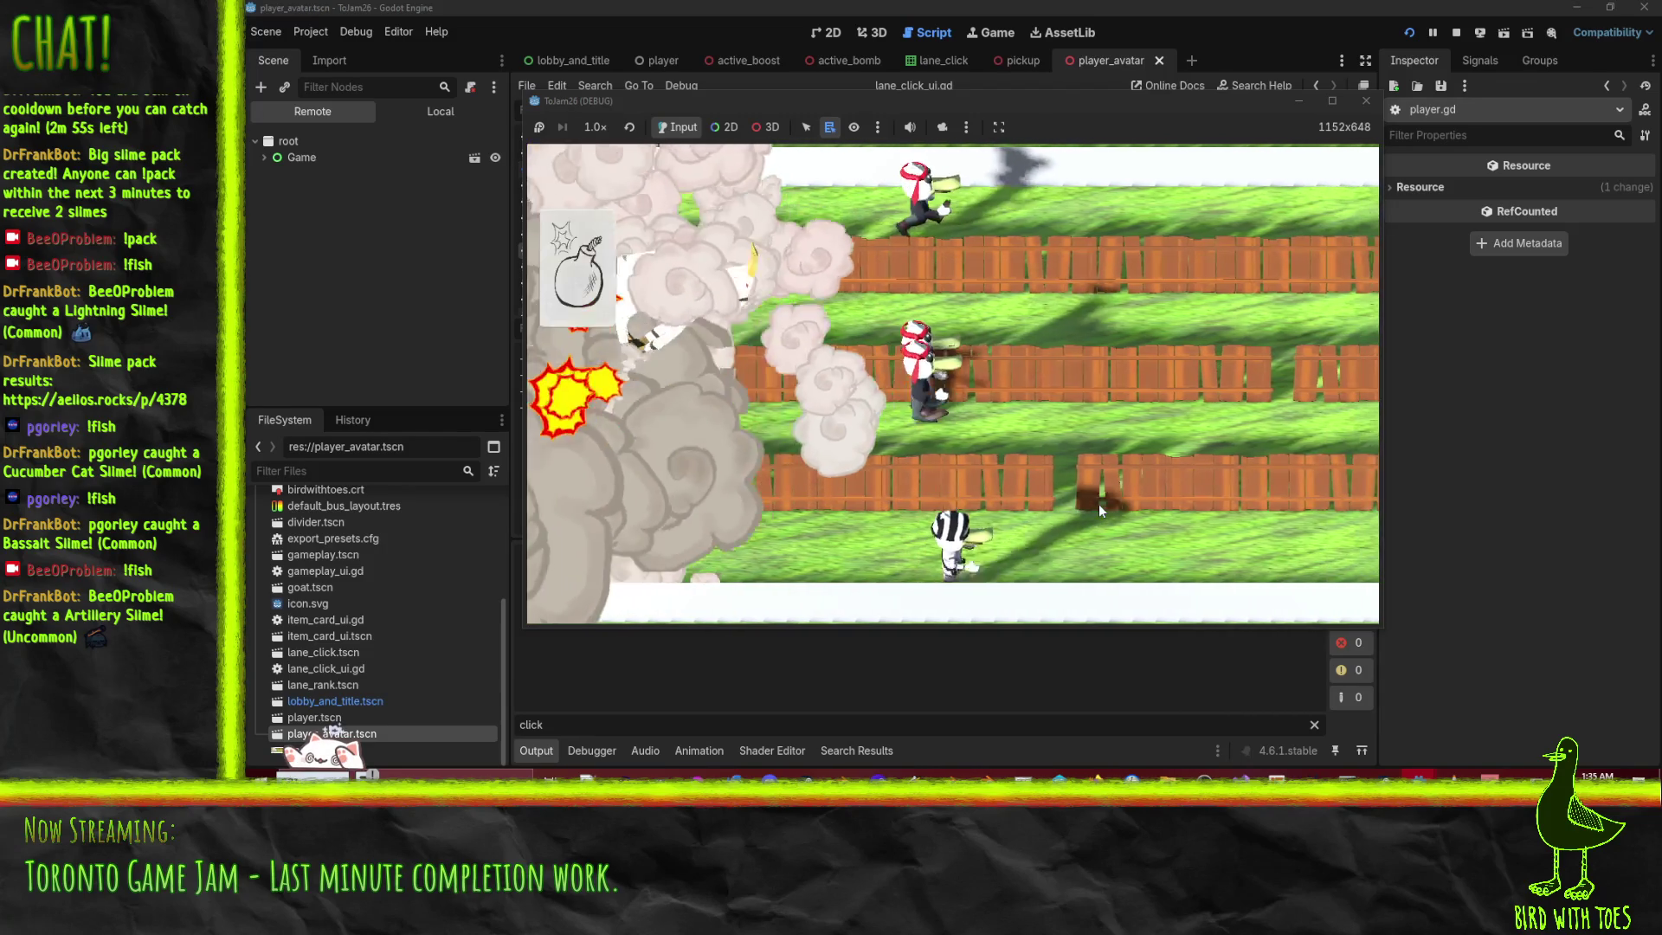
click(600, 277)
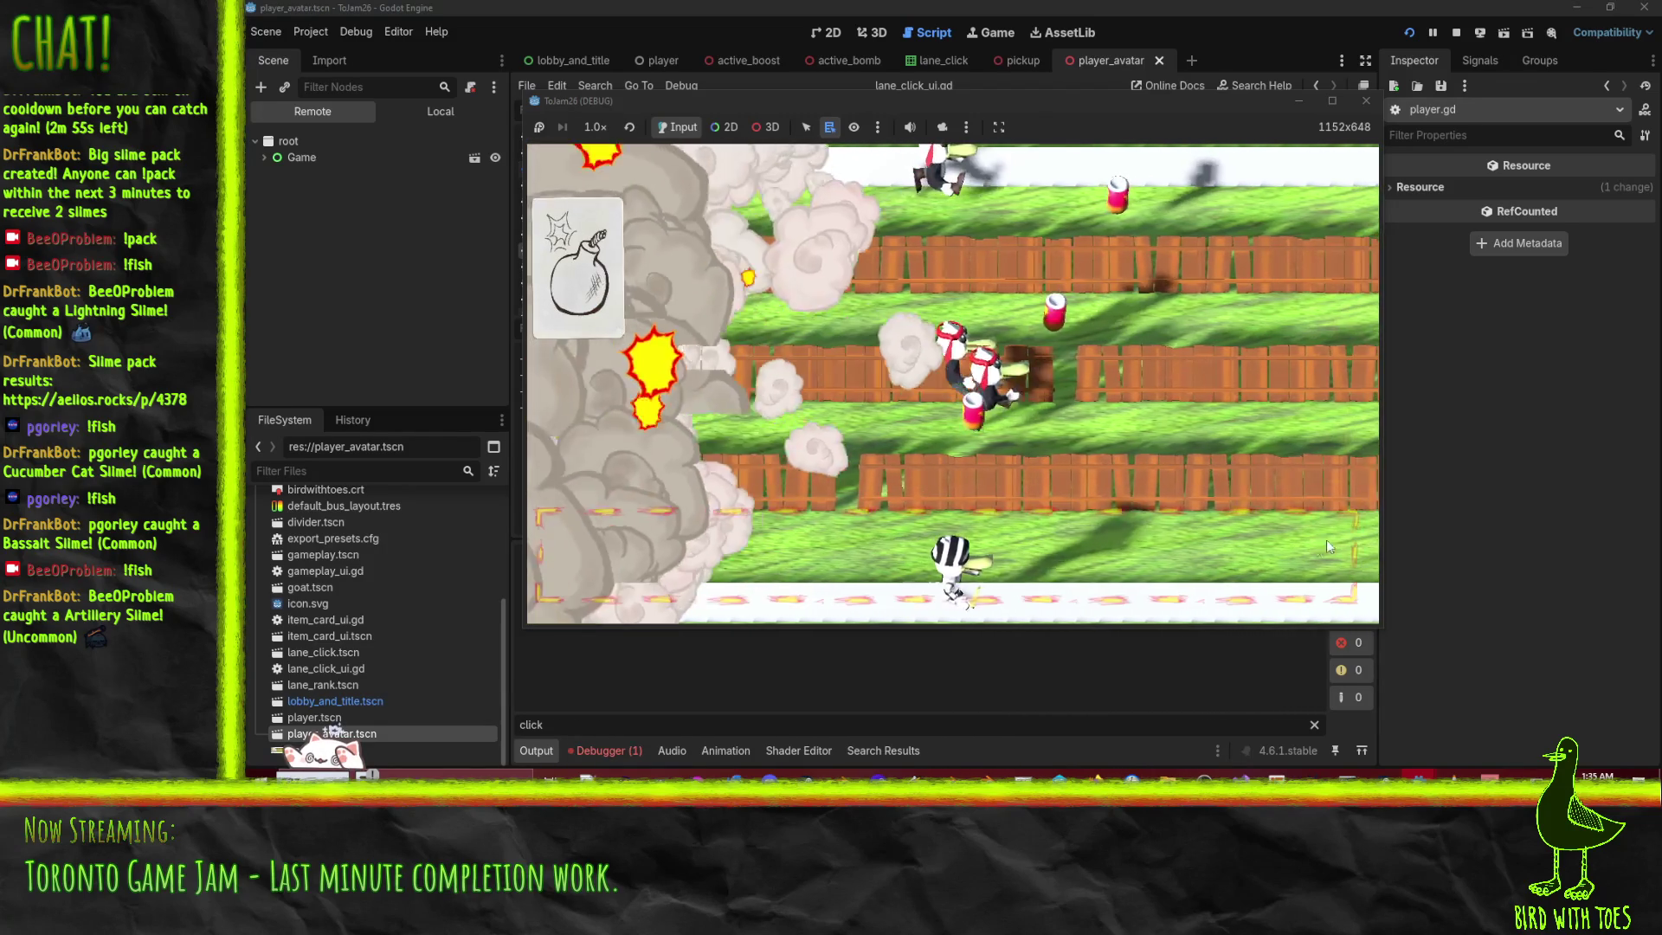
click(1338, 522)
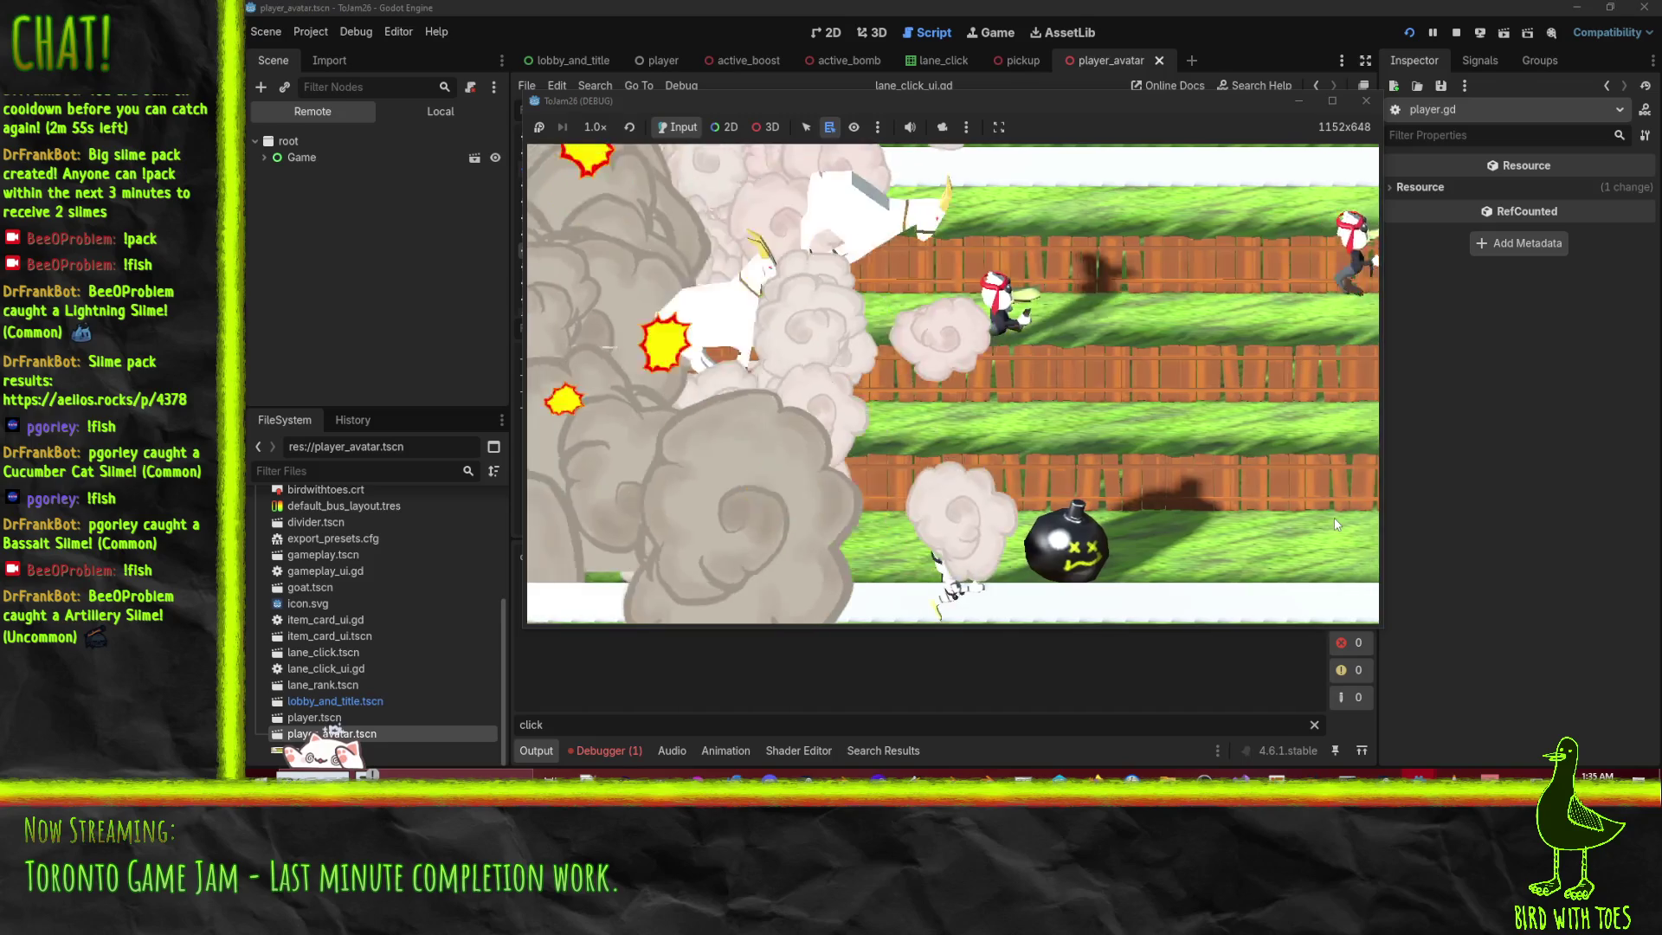
click(1456, 32)
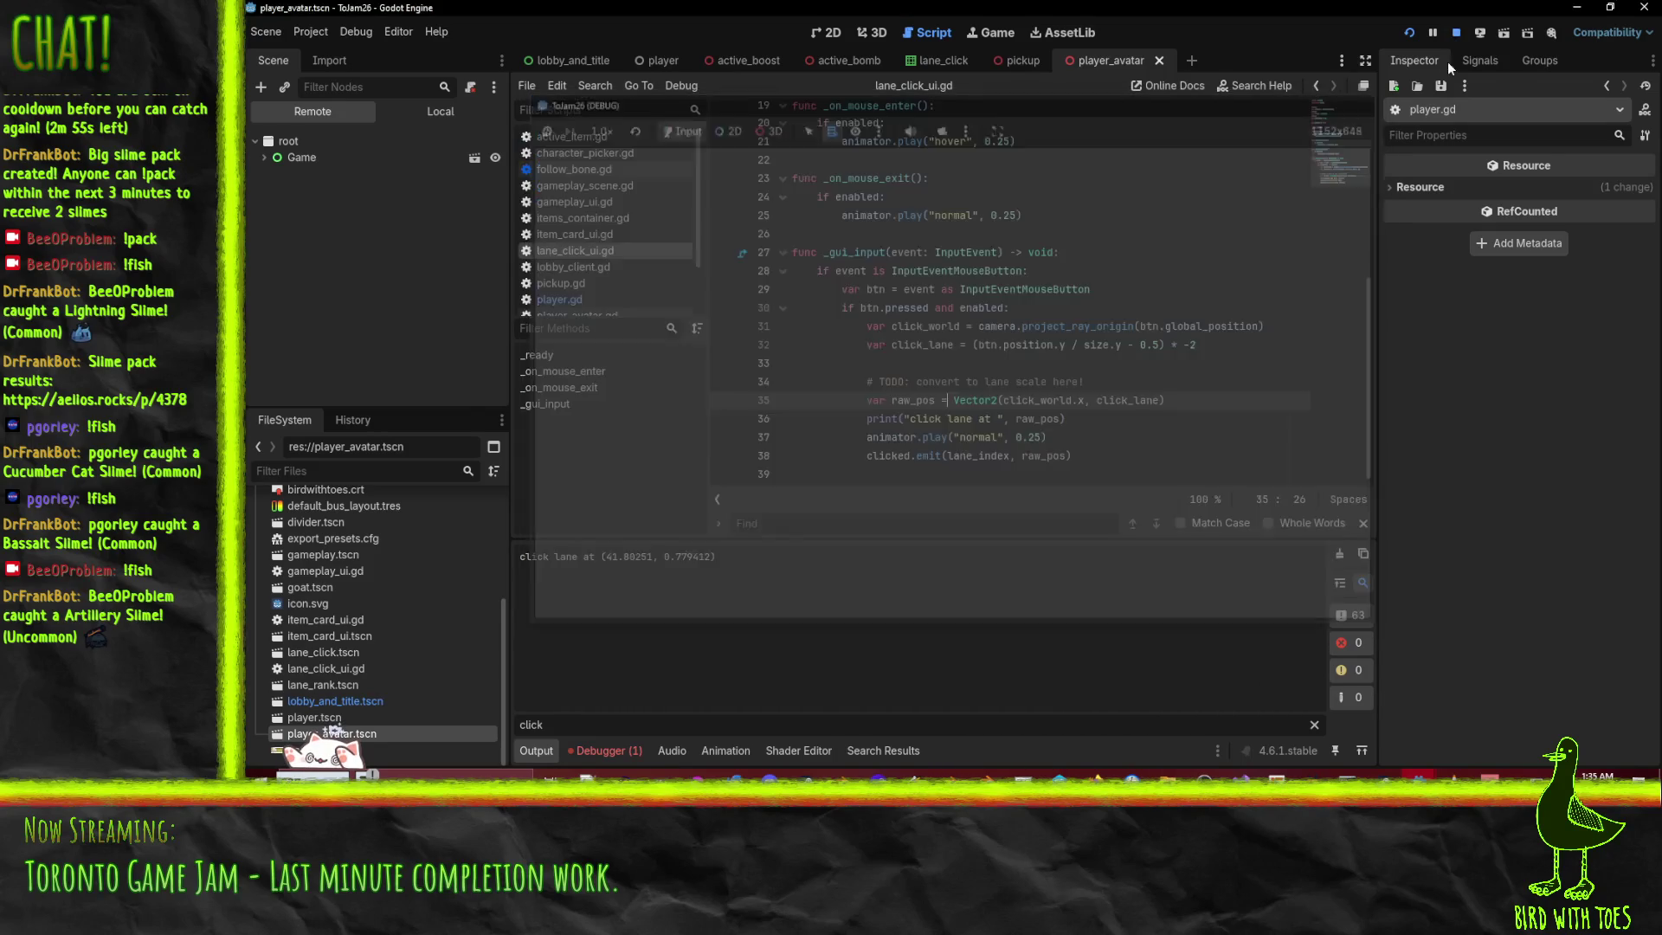
Select the logged x value 41.80251 and lane value 0.779412 in the Output
double_click(614, 557)
click(668, 560)
drag(669, 560, 706, 559)
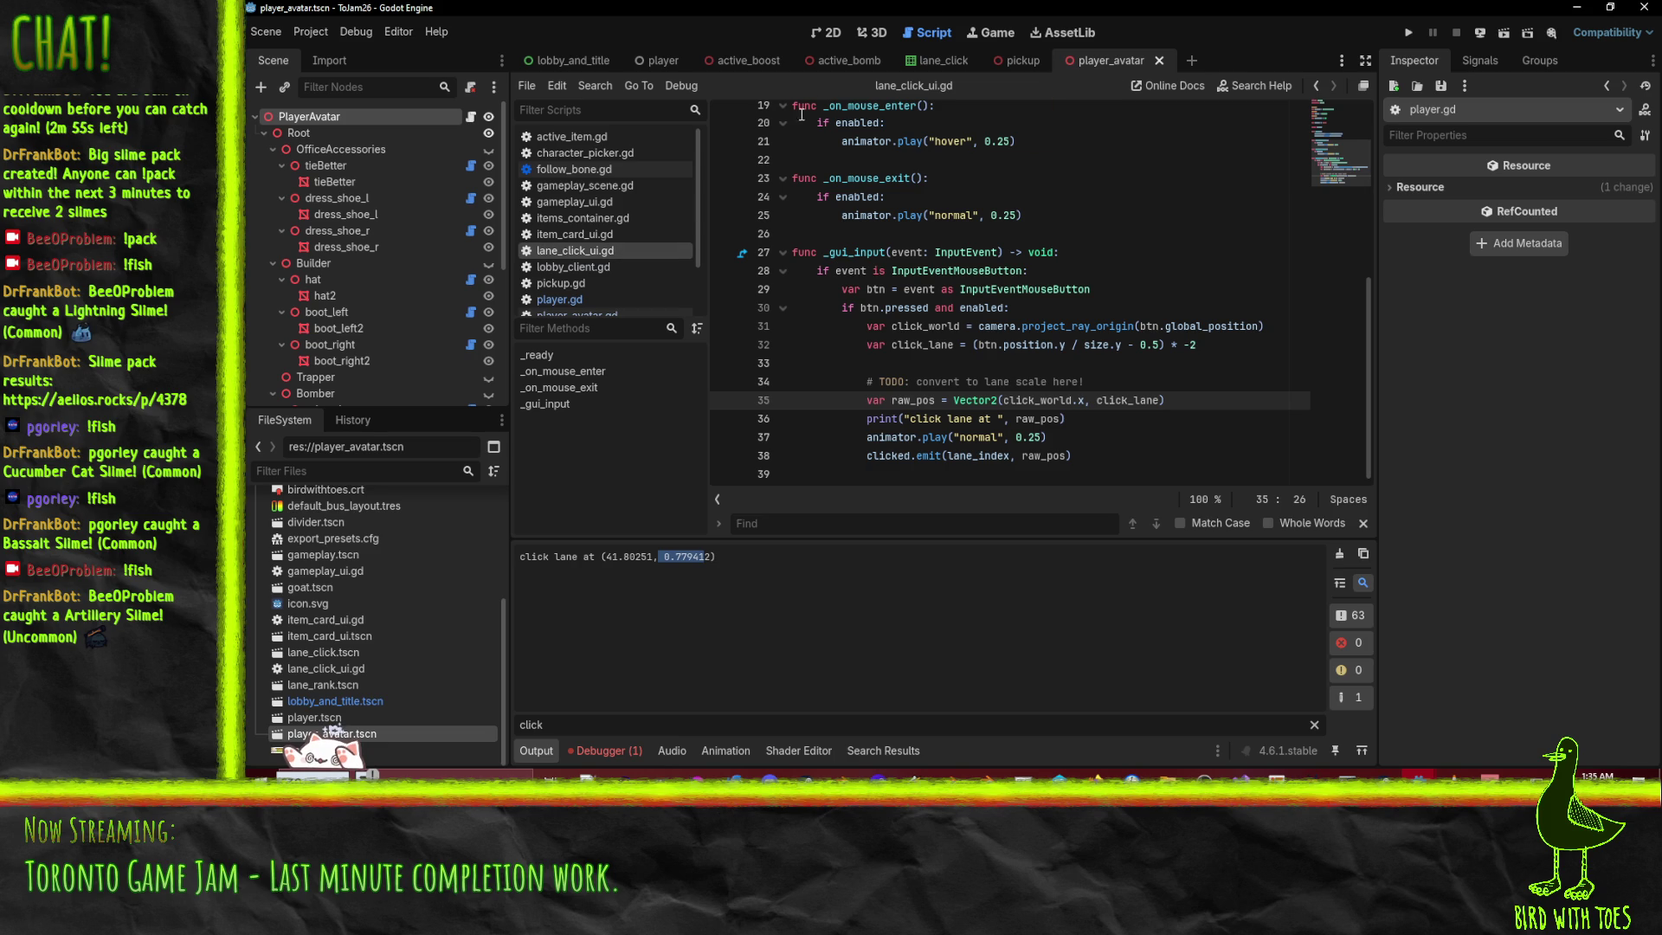
Open the lane_click scene and scroll the Inspector to Lane1Click's Lane Index 0
click(945, 61)
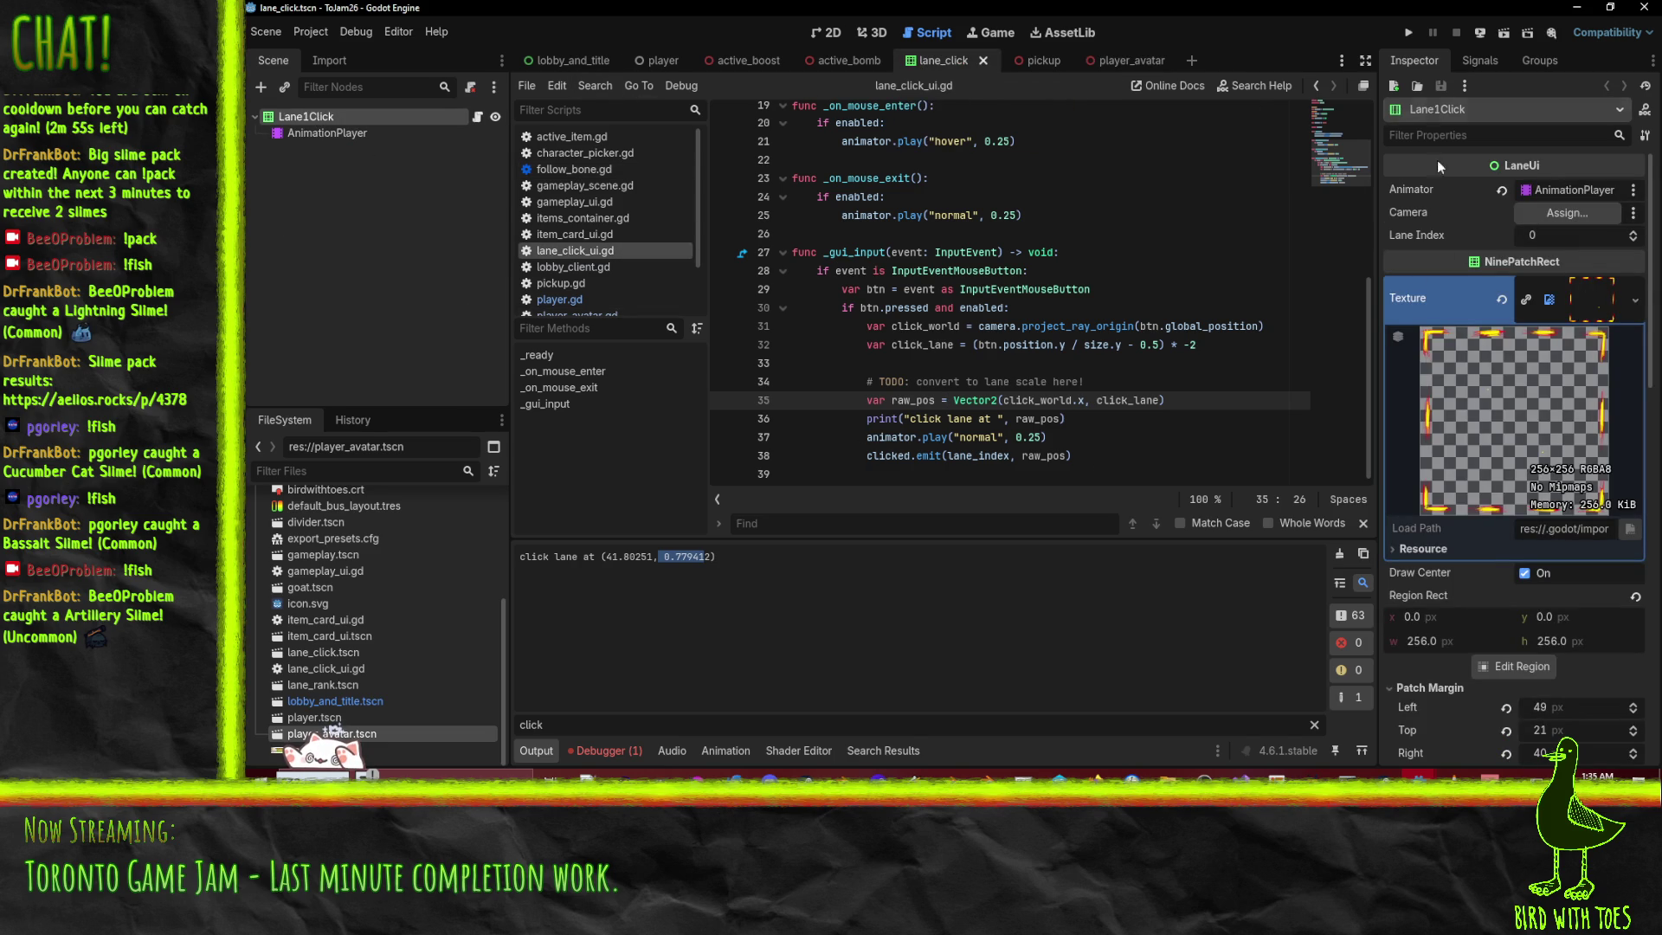
scroll(1515, 484, down, 10)
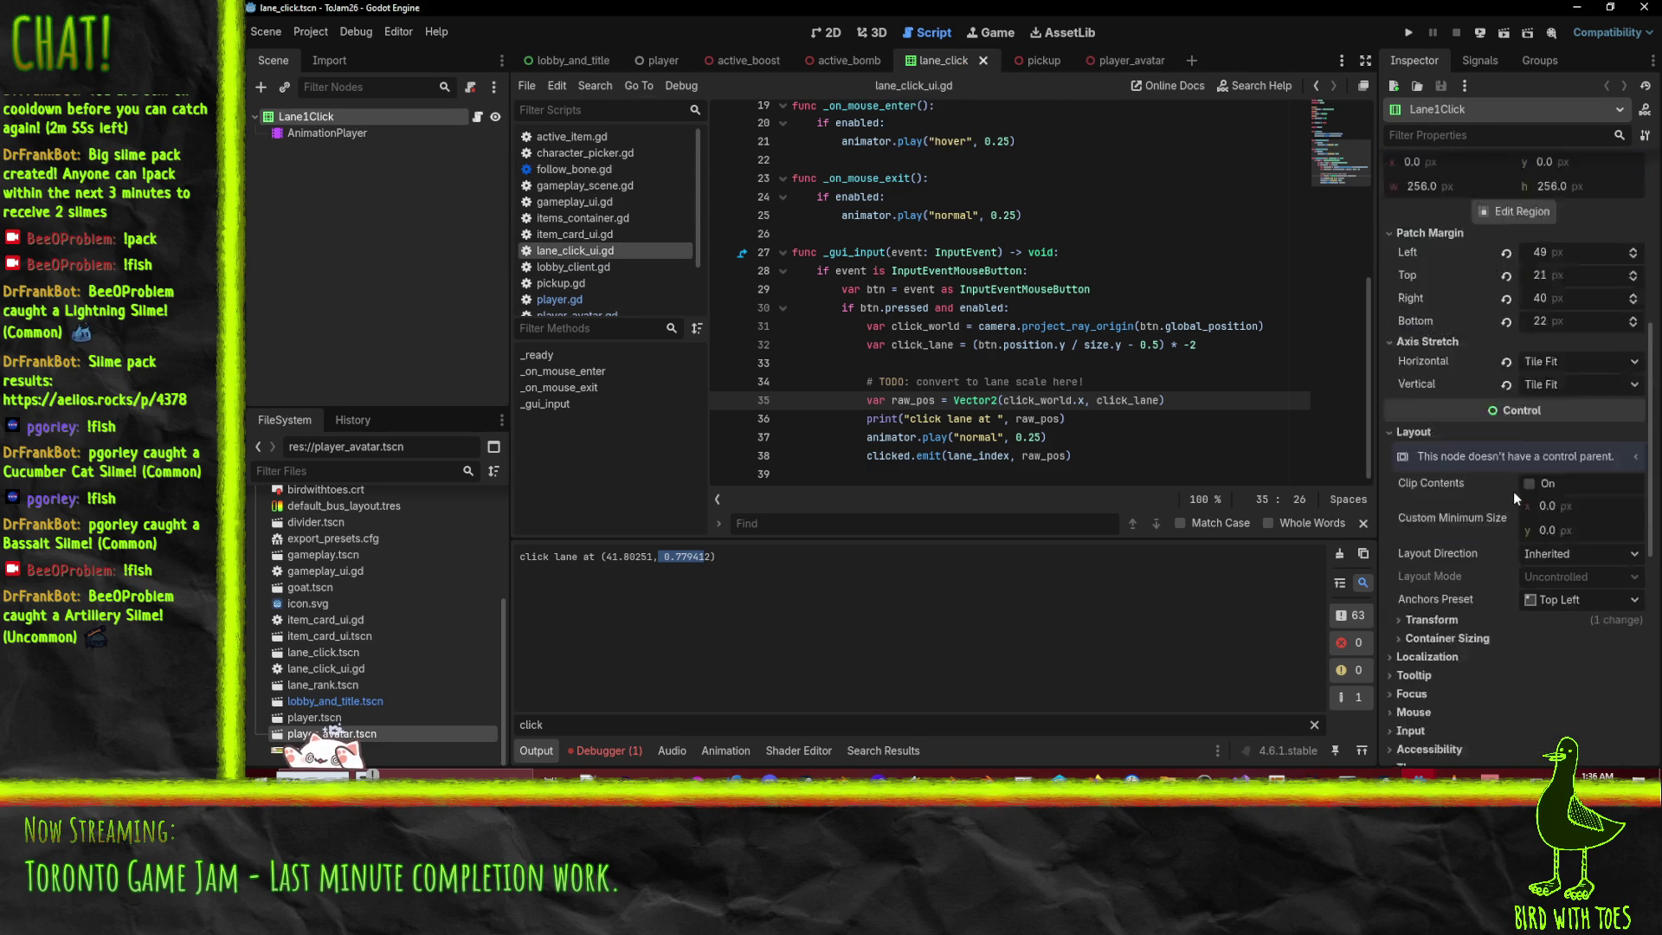
scroll(1509, 490, up, 10)
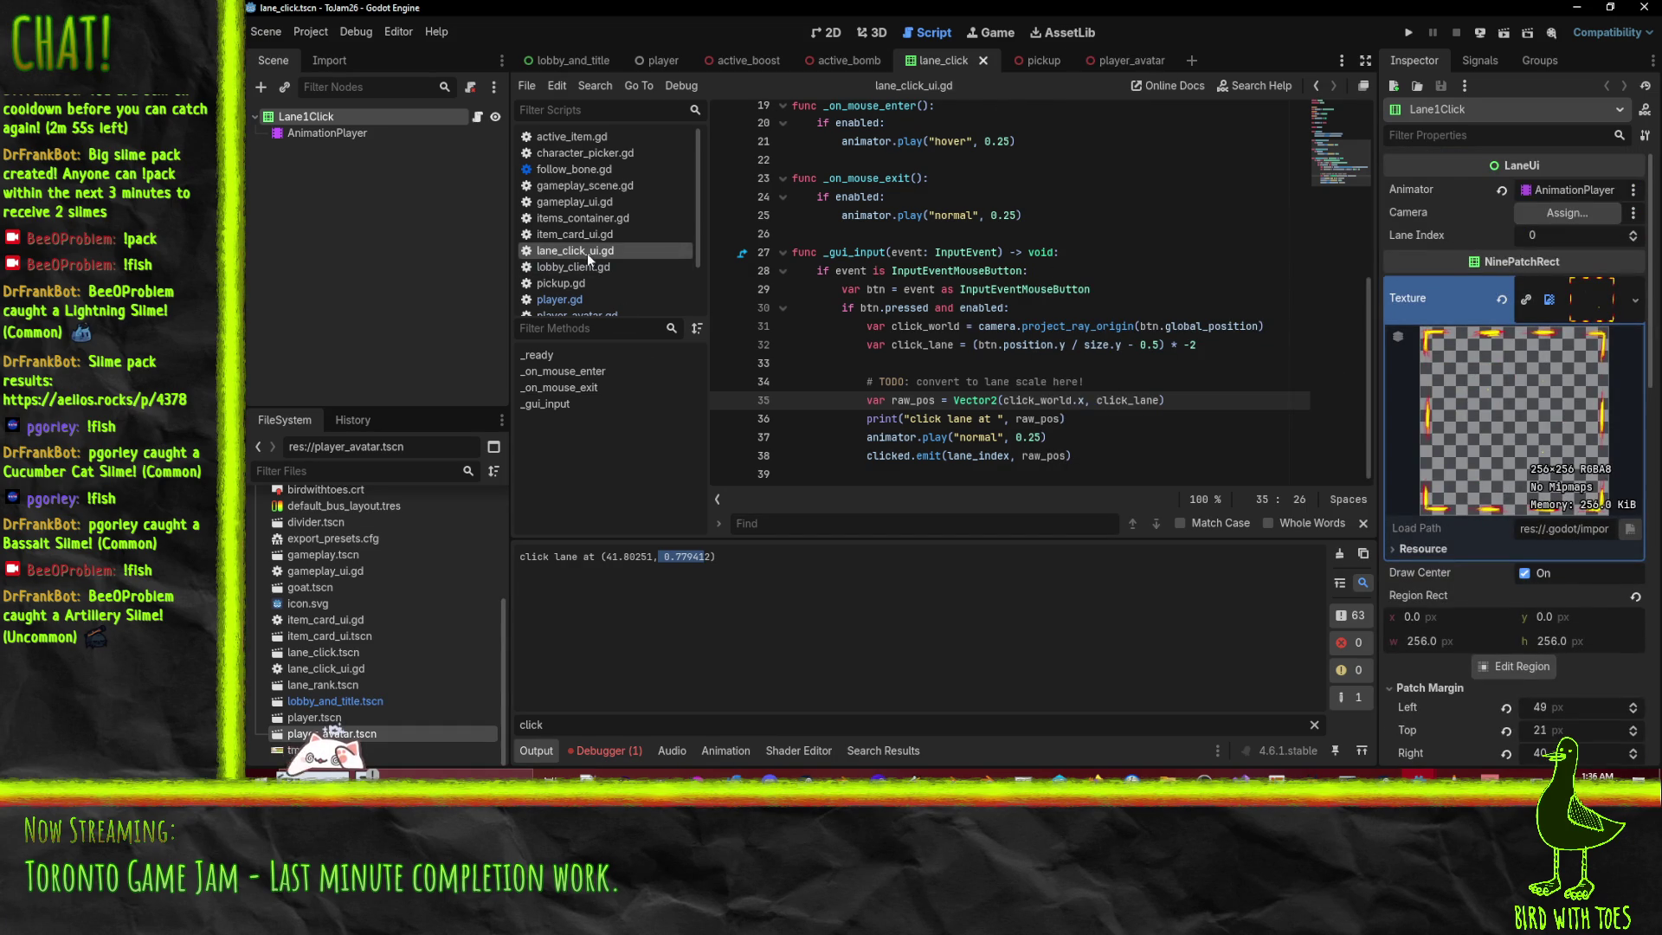
Bring the server project forward and filter its Output by 'attacked'
mouse_move(1419, 777)
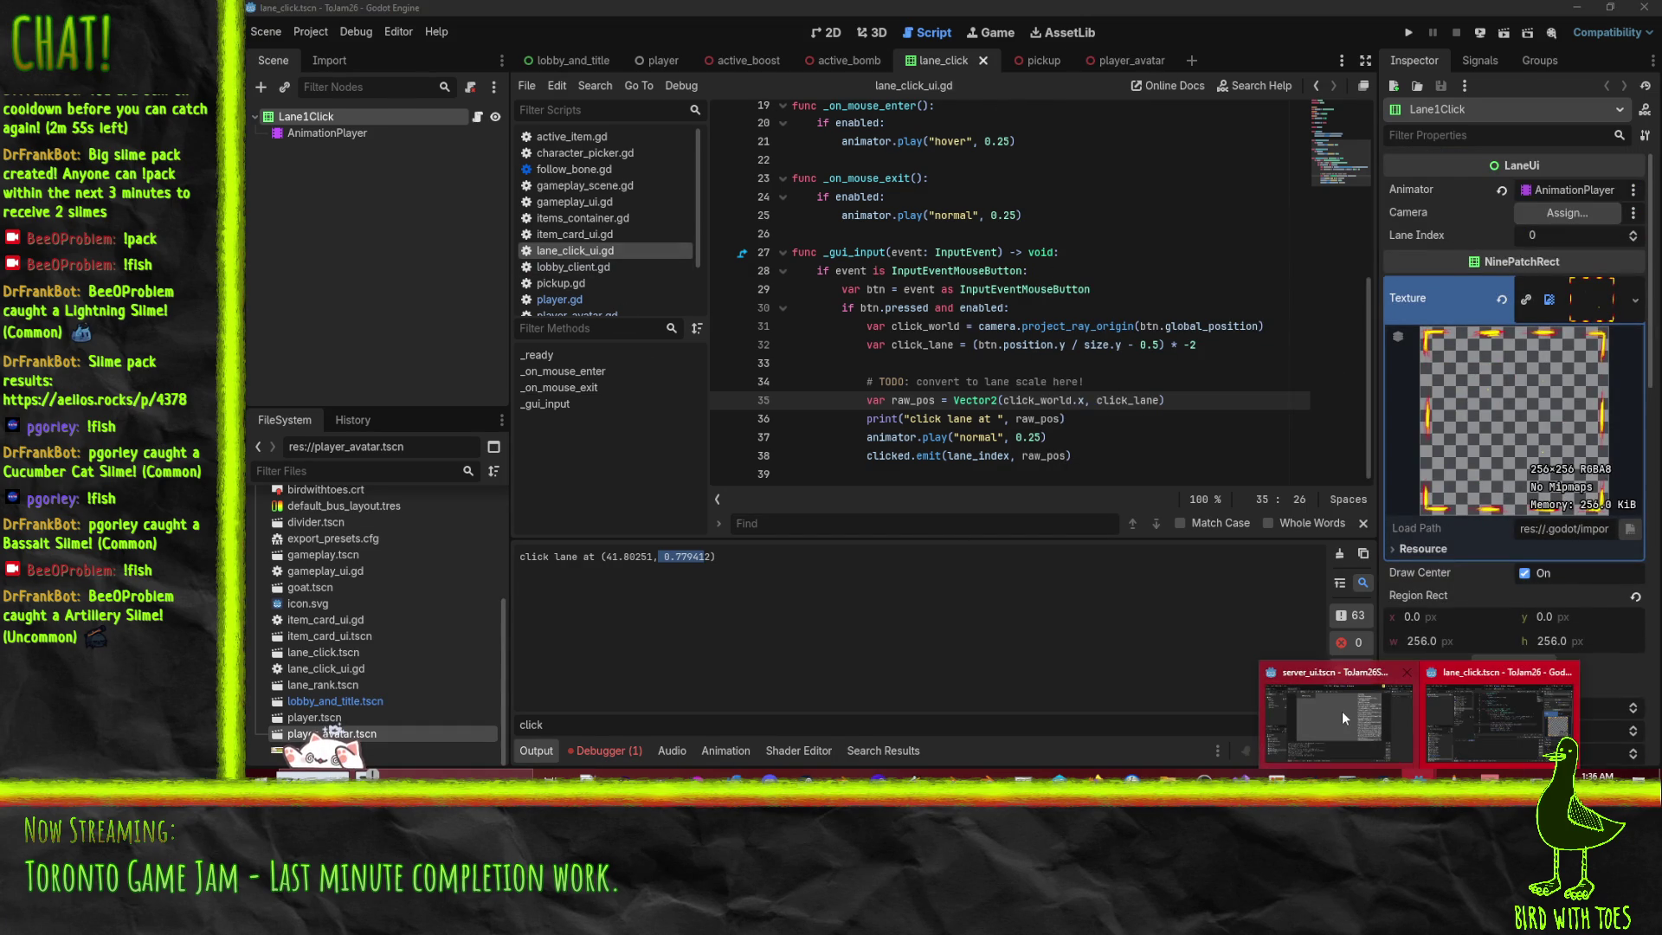
click(1342, 712)
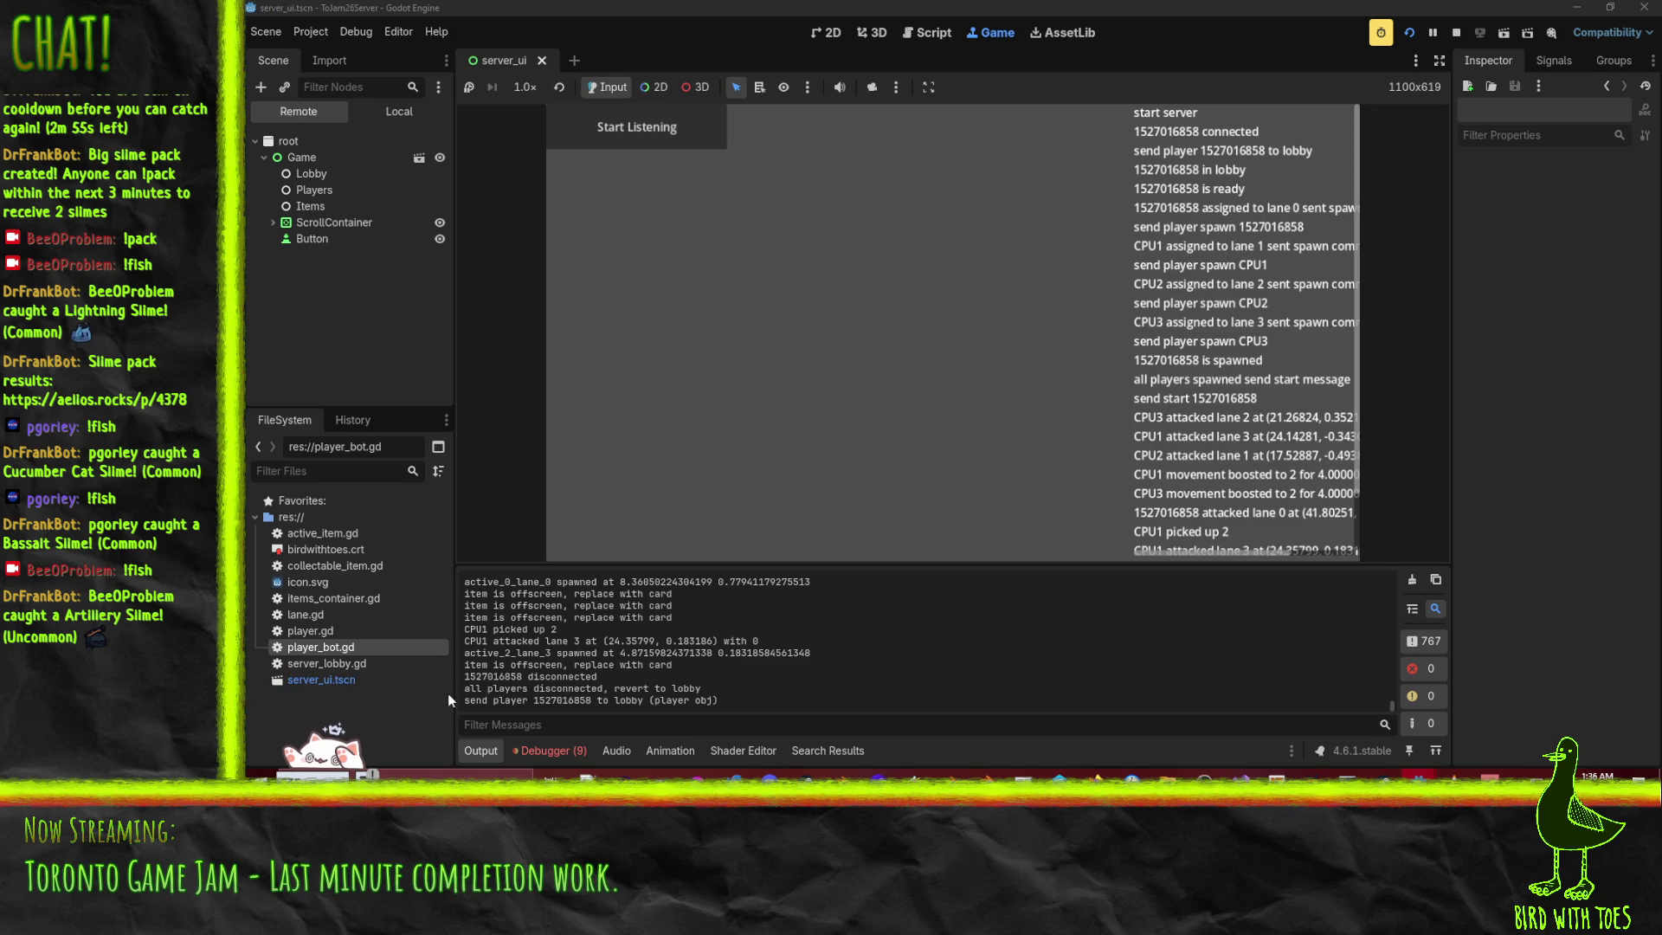
click(555, 725)
text(attacked)
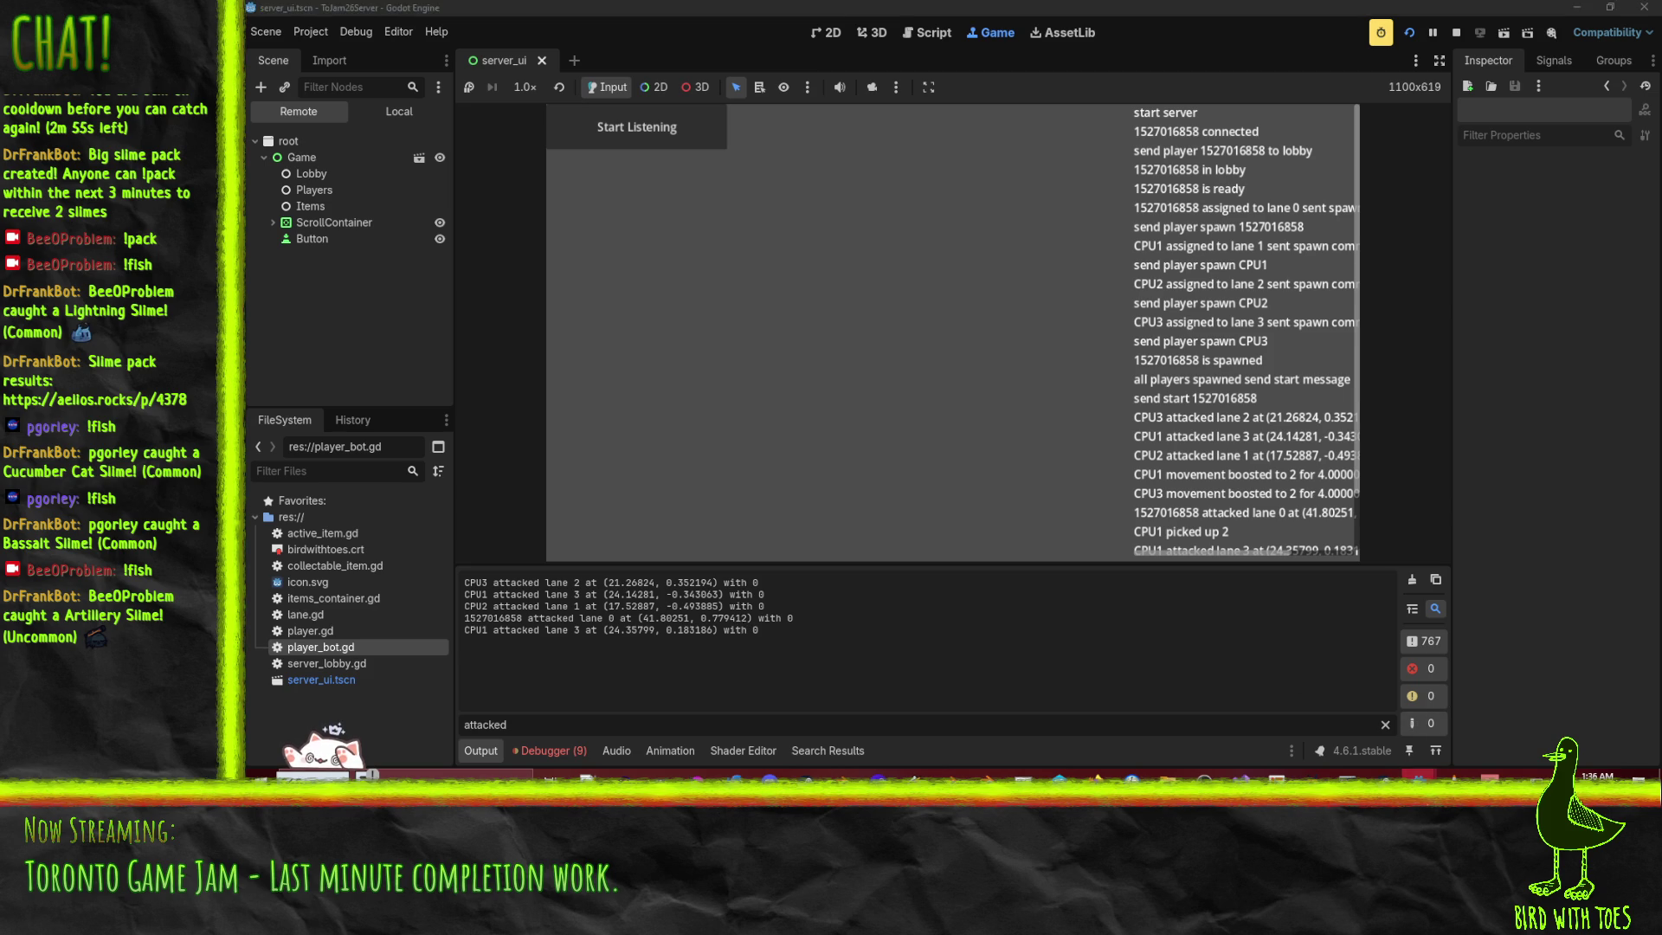
Switch to the client editor, clear its output filter, then return to the server project
mouse_move(1419, 776)
click(1525, 718)
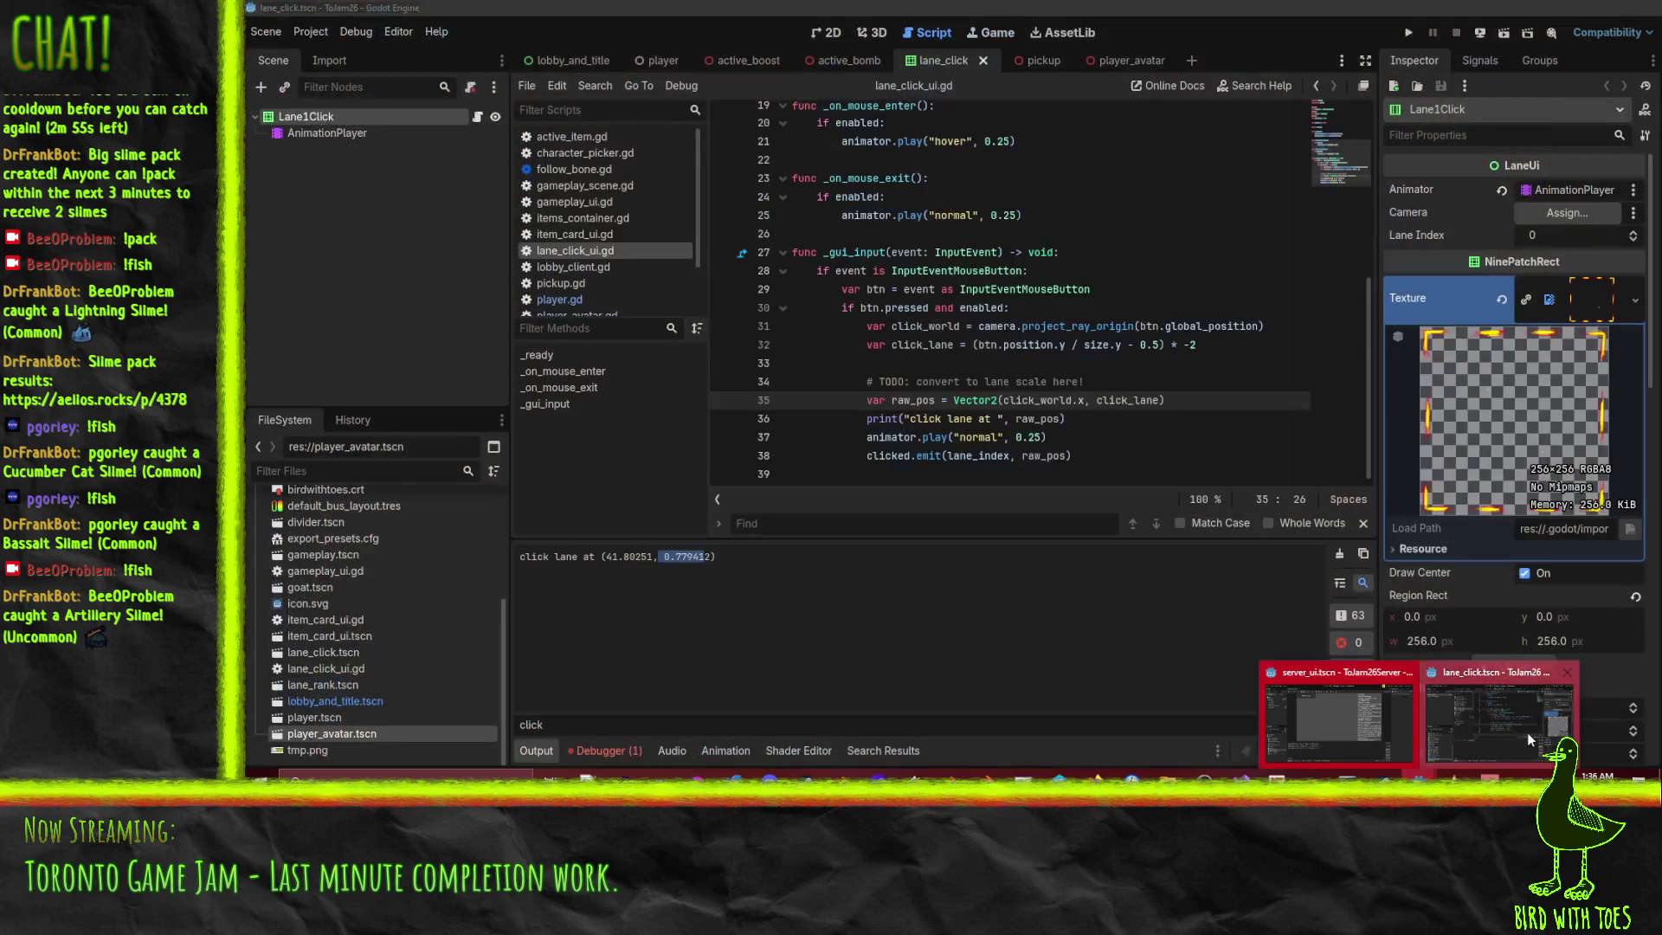
click(1527, 732)
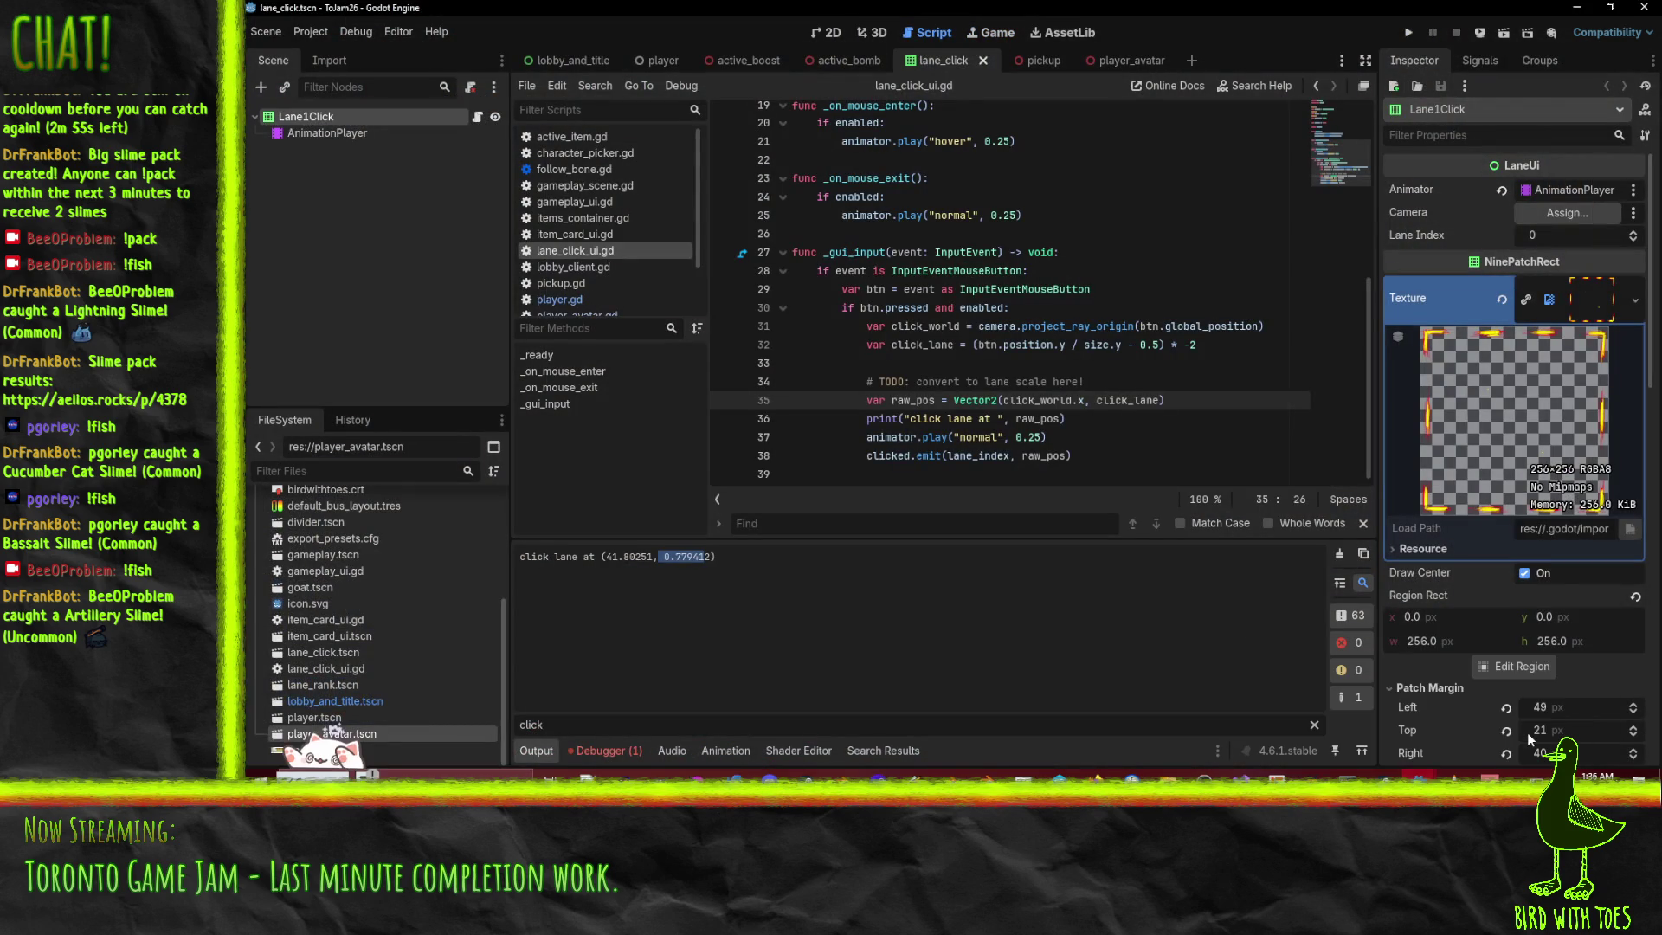
key(F5)
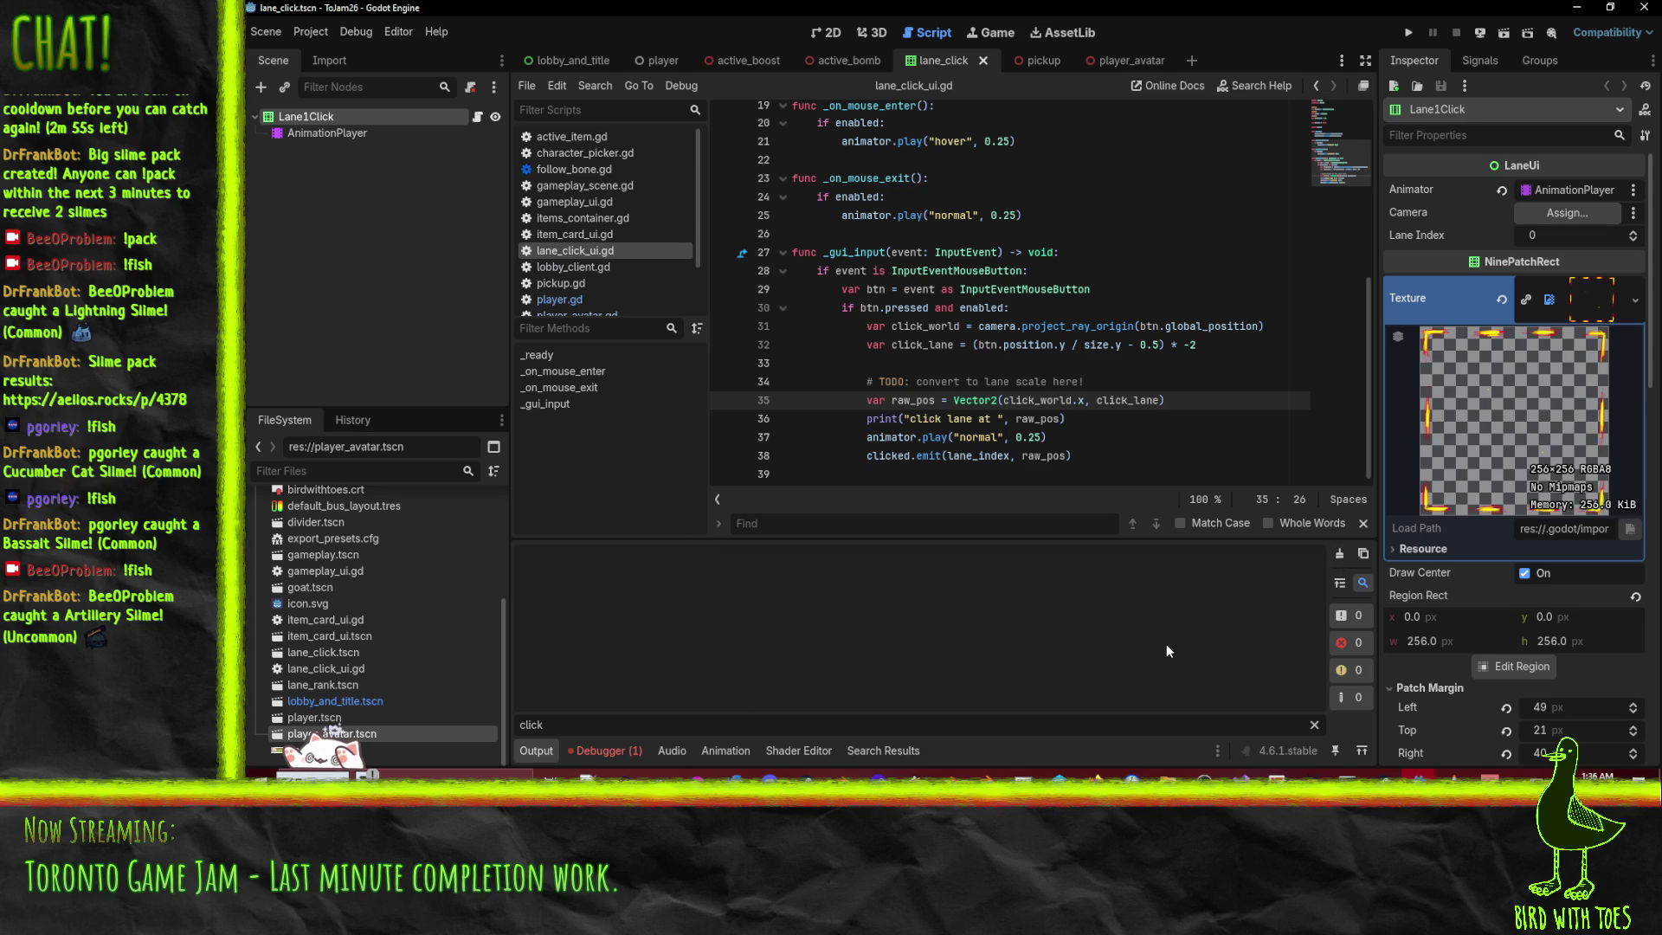
click(1314, 725)
click(1490, 774)
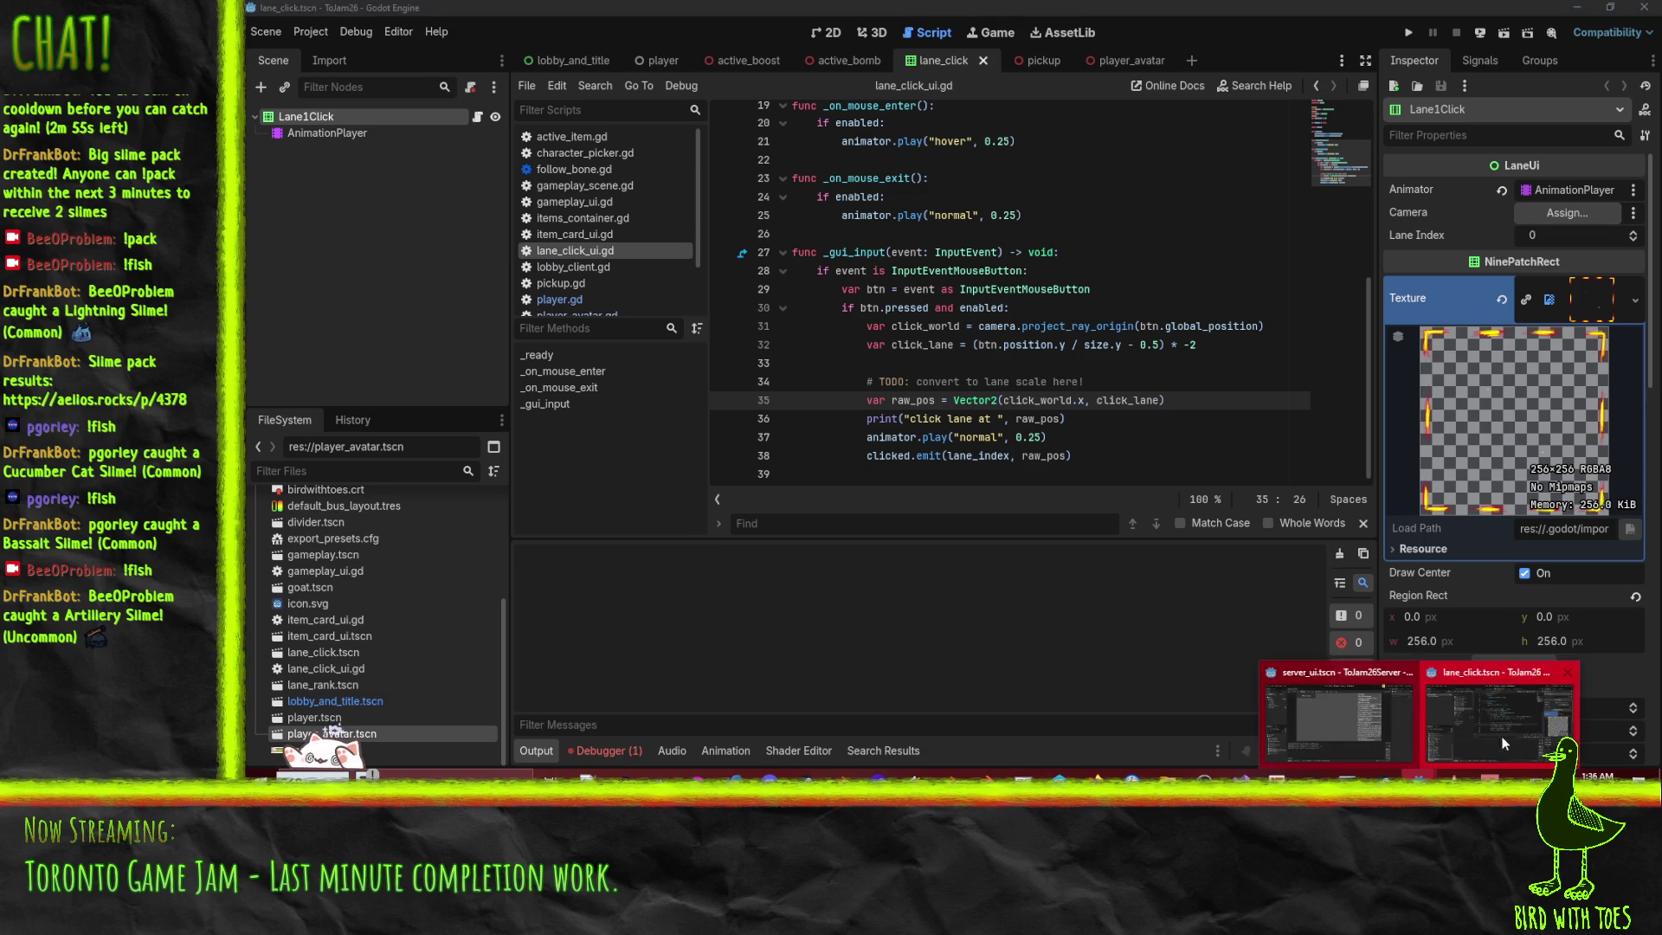
click(1317, 710)
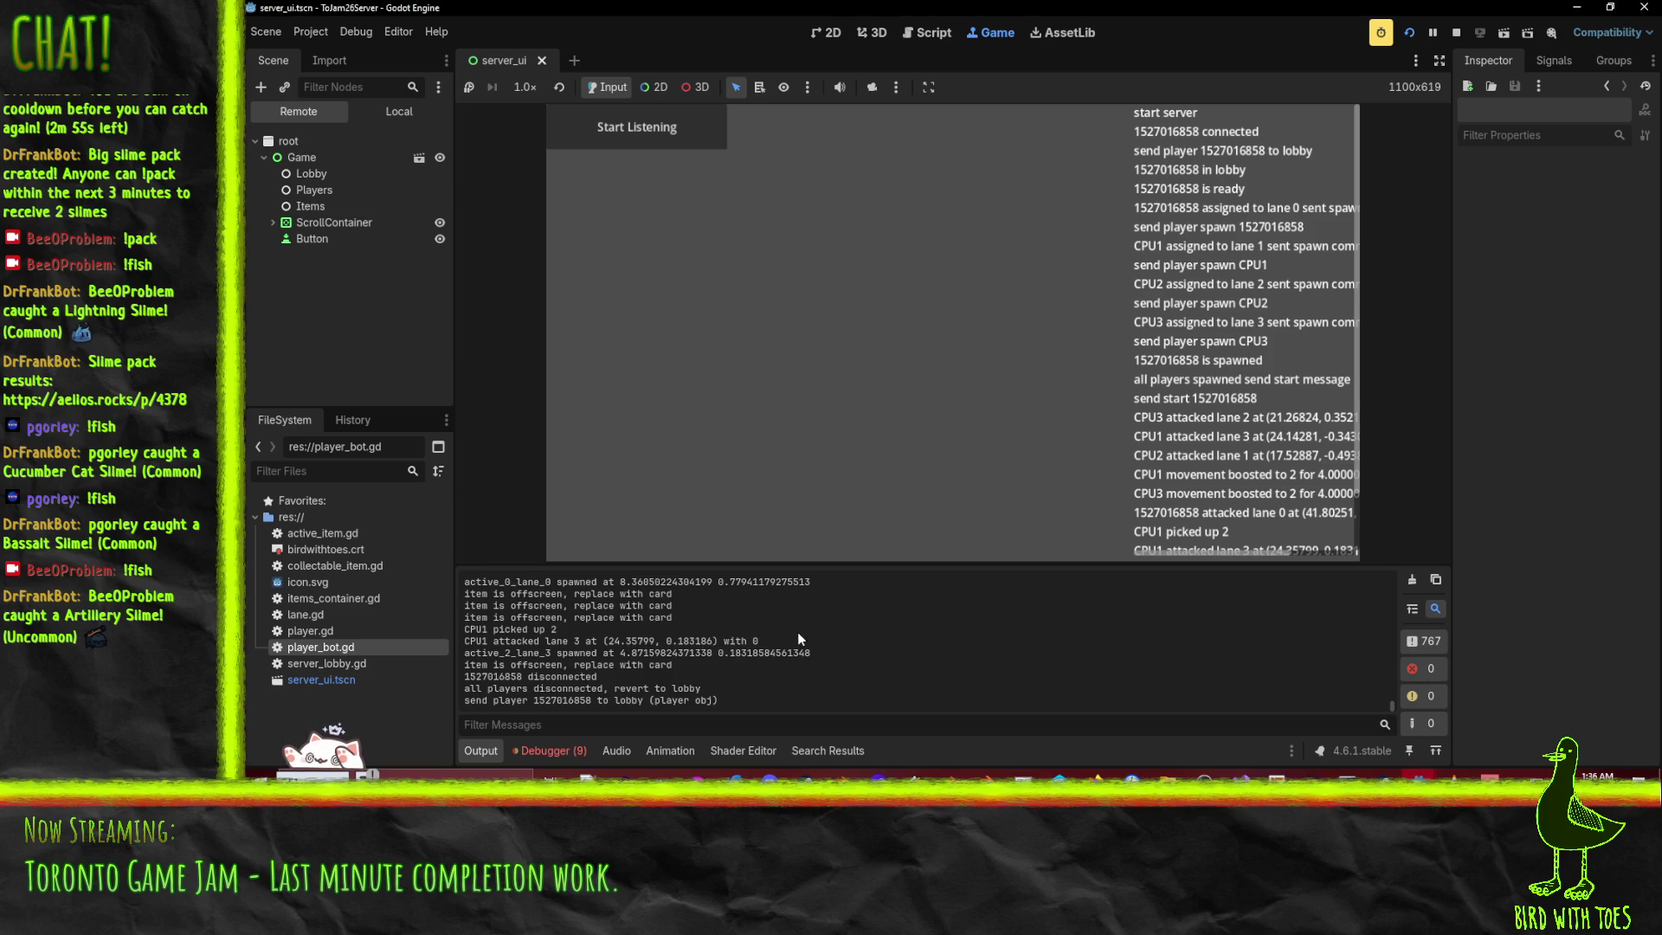
Select the CPU3 lane 2, CPU1 lane 3 and lane 0 attack lines plus the active_0_lane_0 spawn line
scroll(791, 637, up, 3)
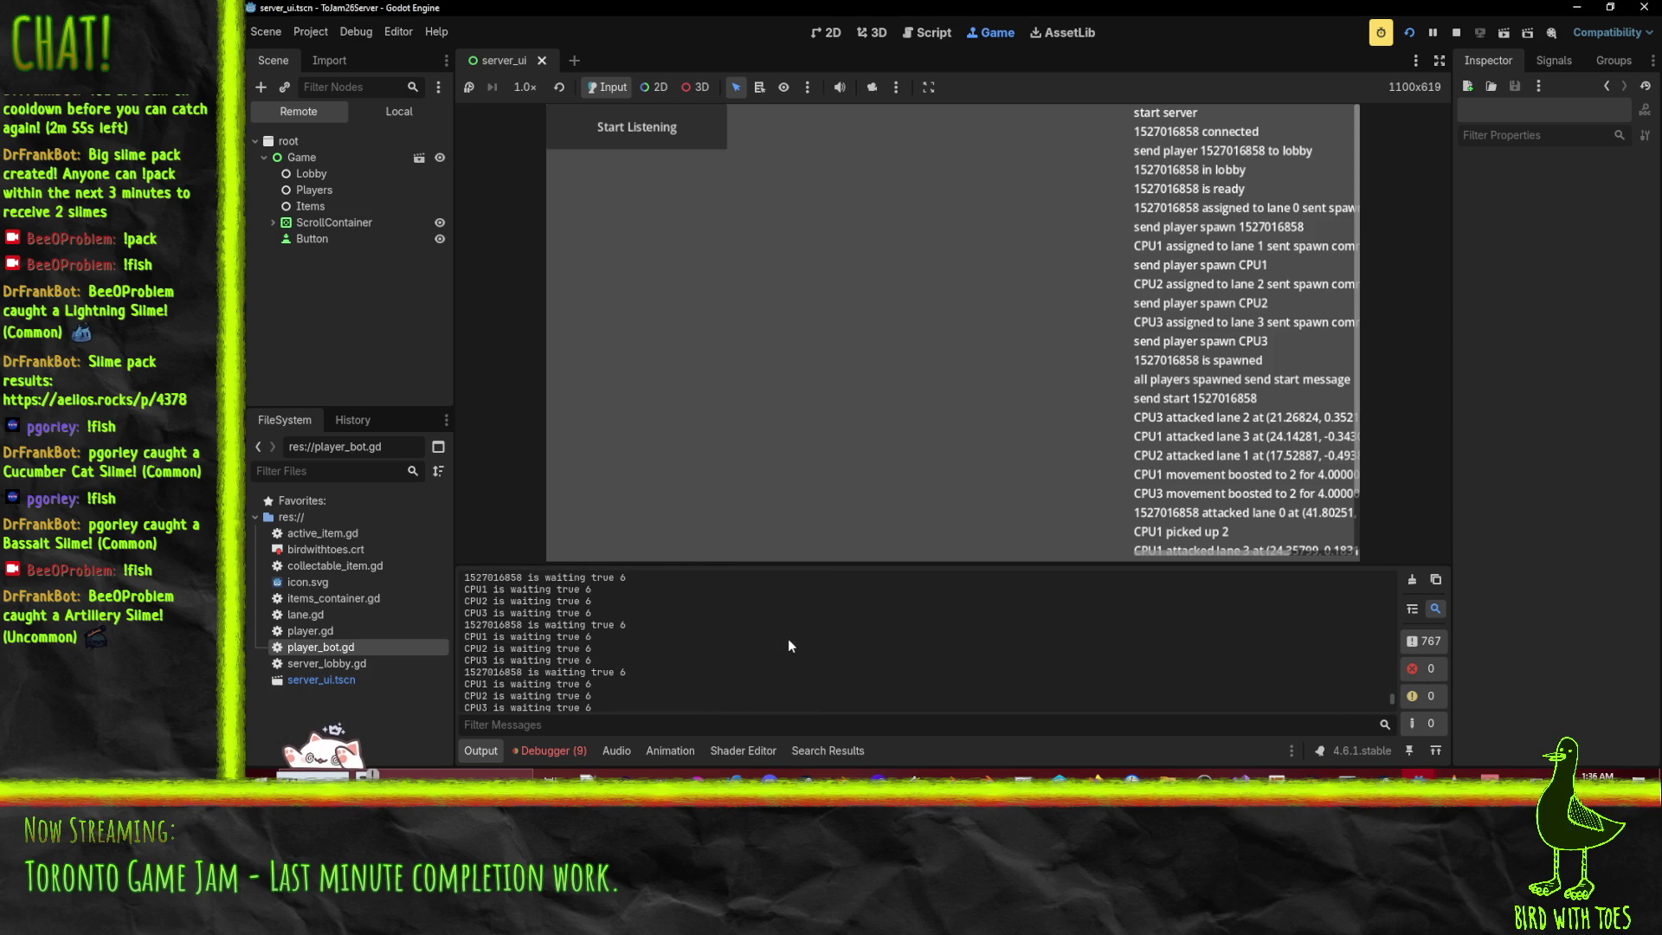
scroll(752, 625, down, 5)
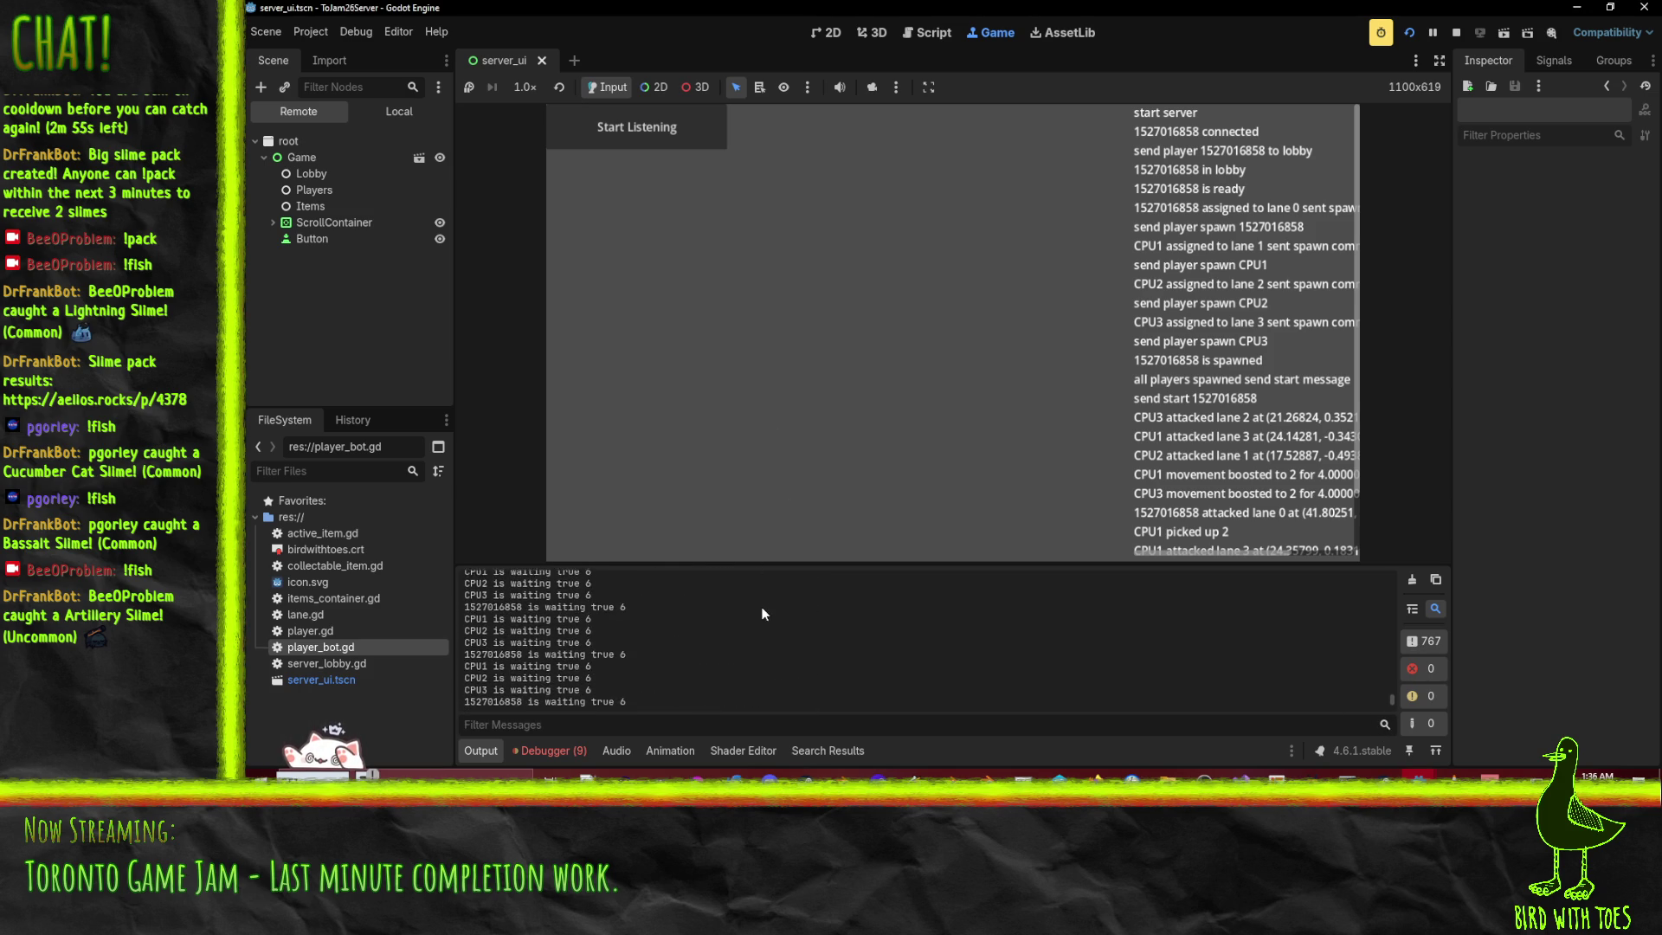
scroll(763, 616, down, 1)
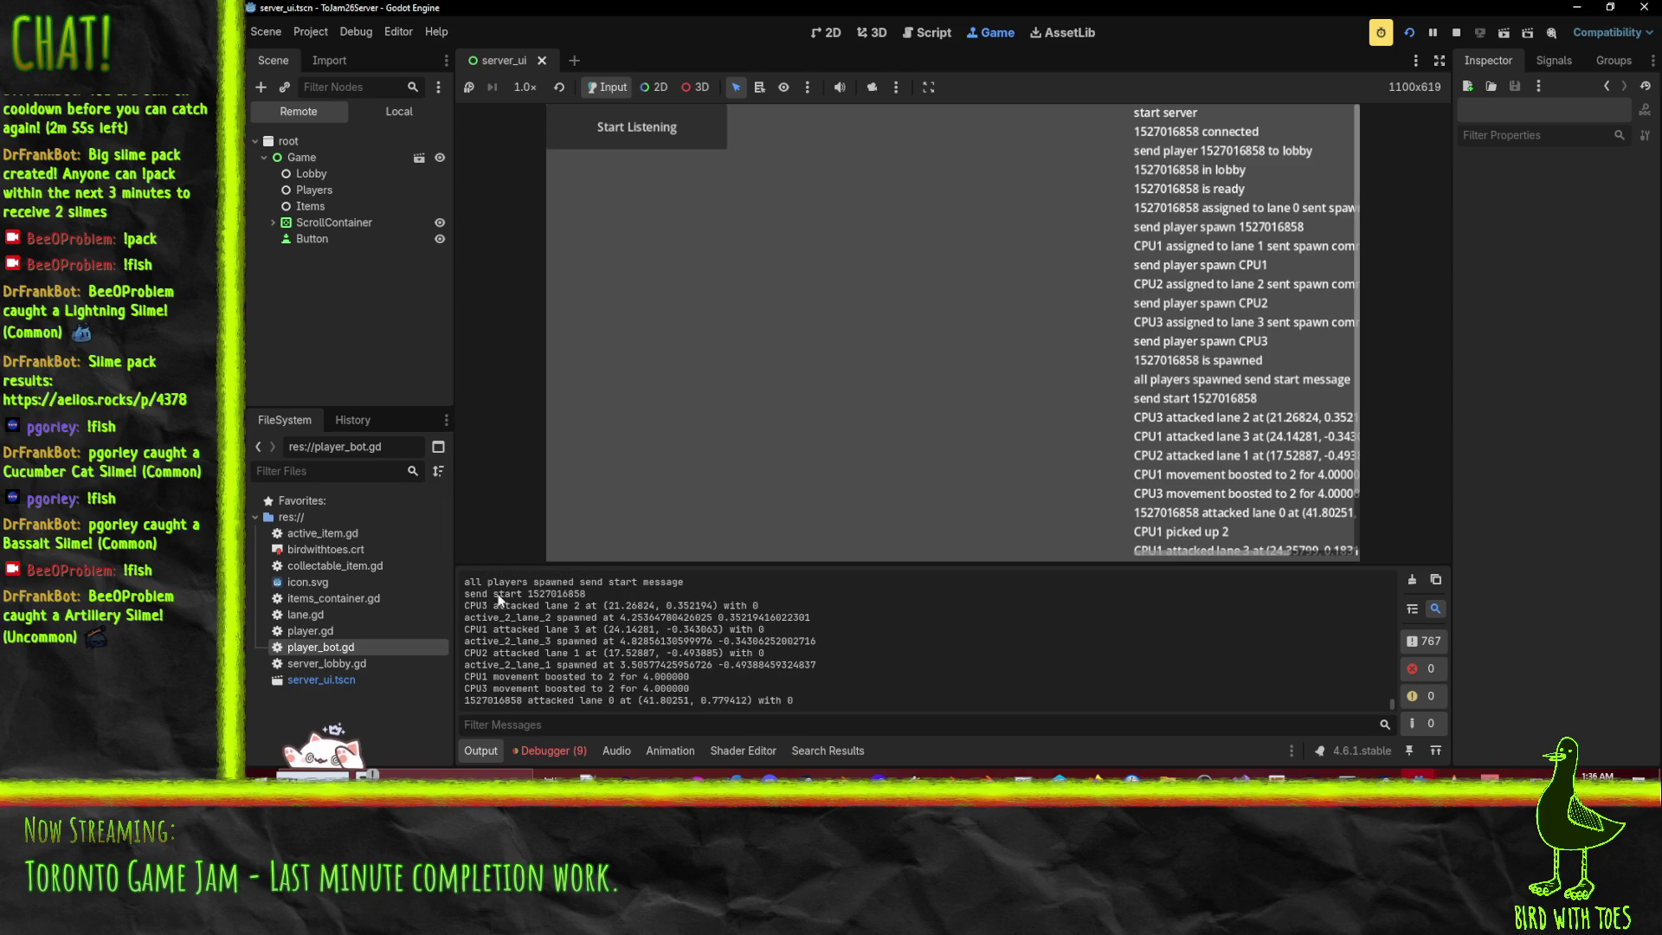
drag(547, 609, 752, 605)
mouse_move(471, 629)
mouse_down()
mouse_move(779, 625)
mouse_move(732, 626)
mouse_up()
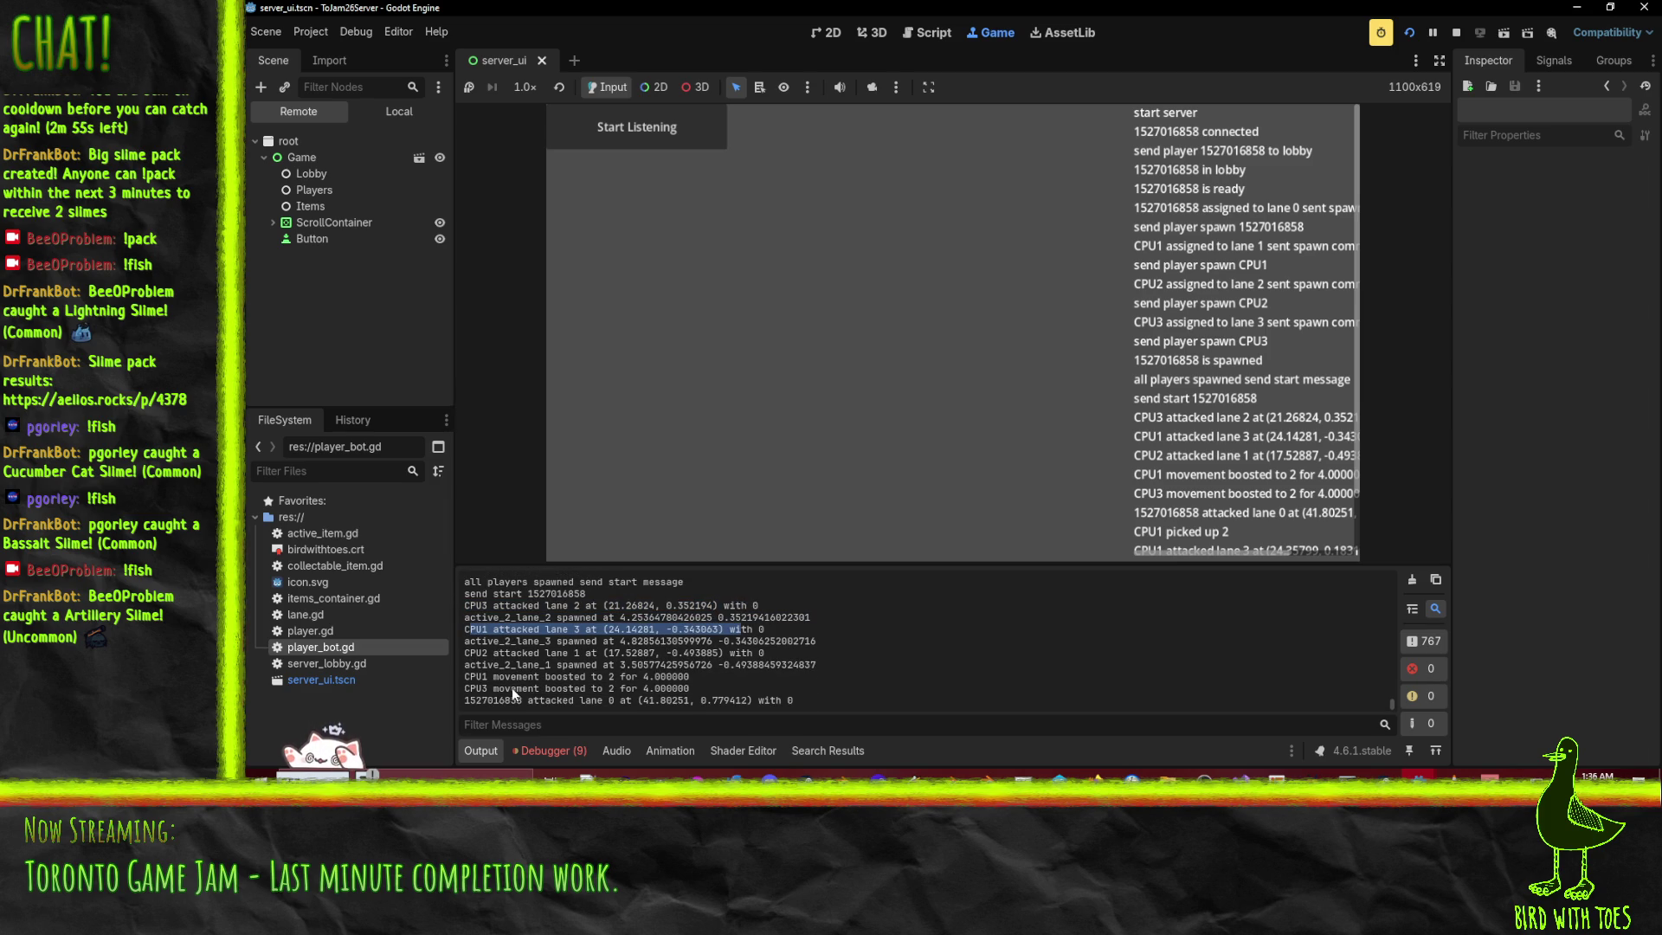
drag(464, 684, 806, 684)
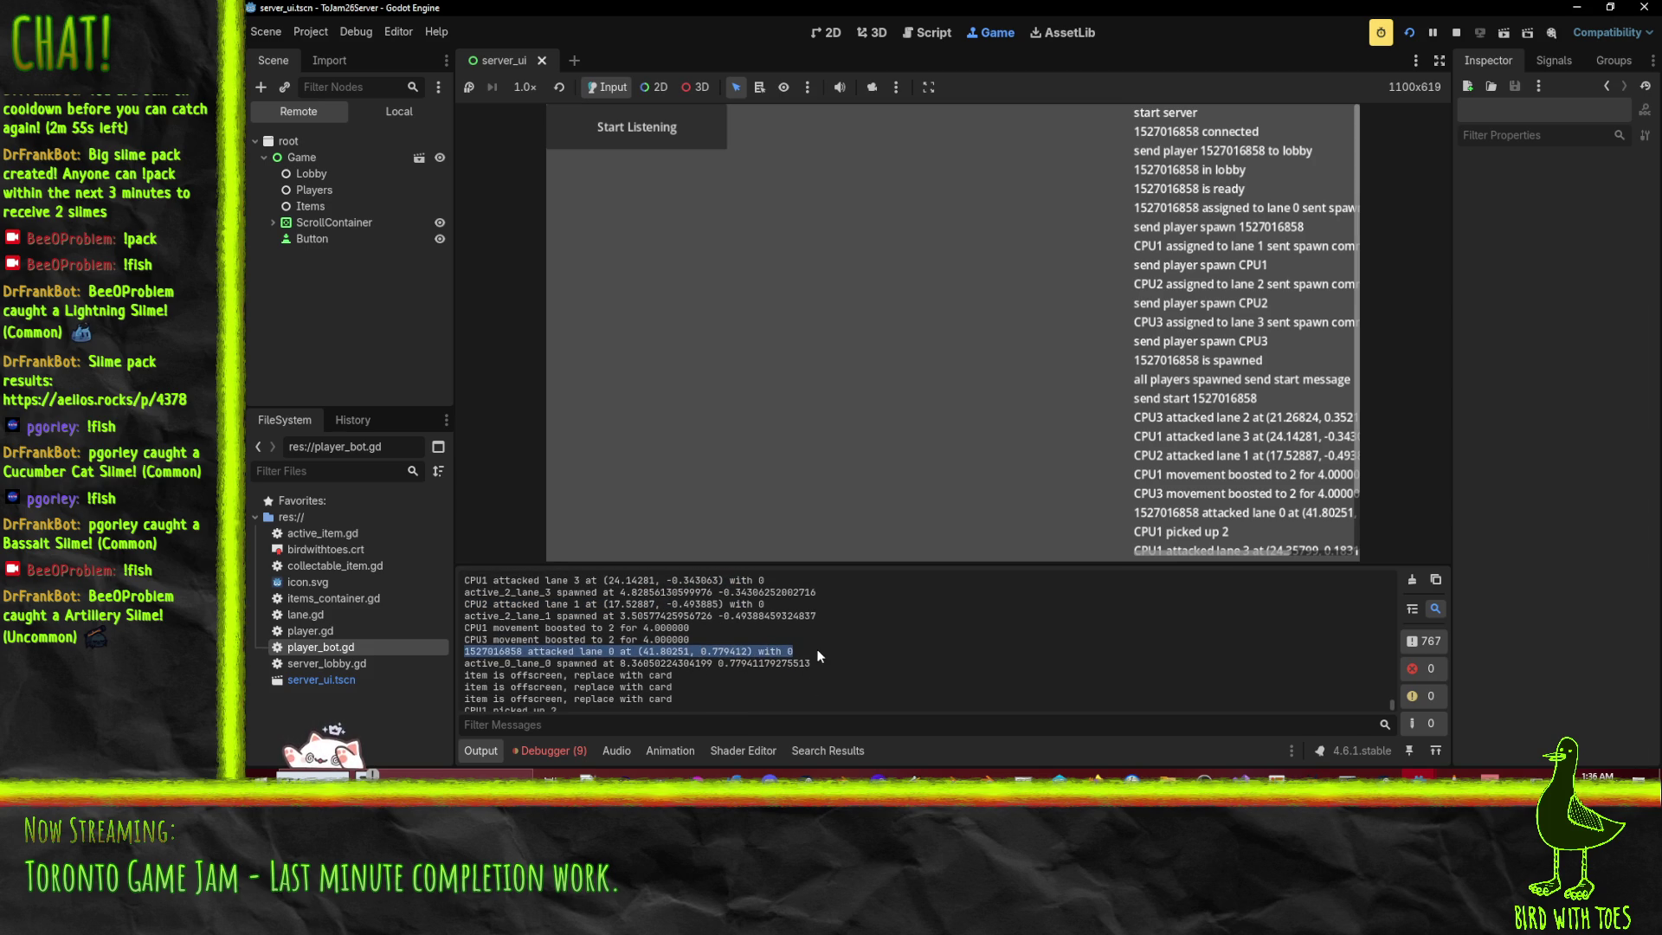
drag(469, 662, 806, 667)
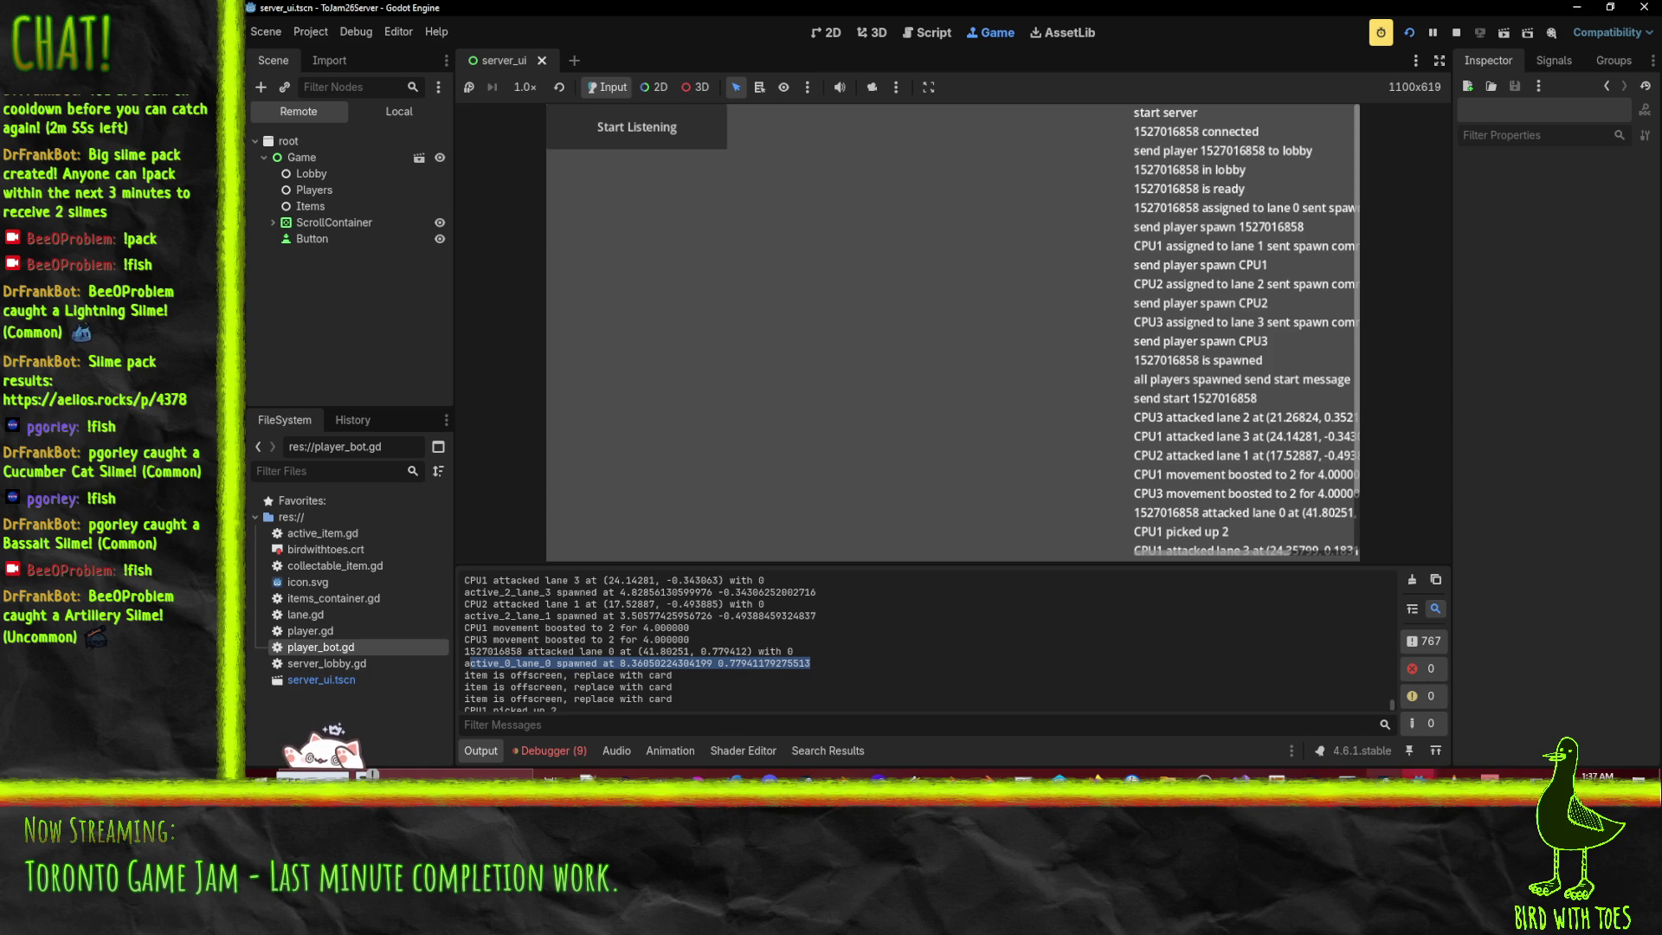
Return to the client's lane_click_ui.gd and place the caret on the click_world line
click(1417, 778)
click(1499, 746)
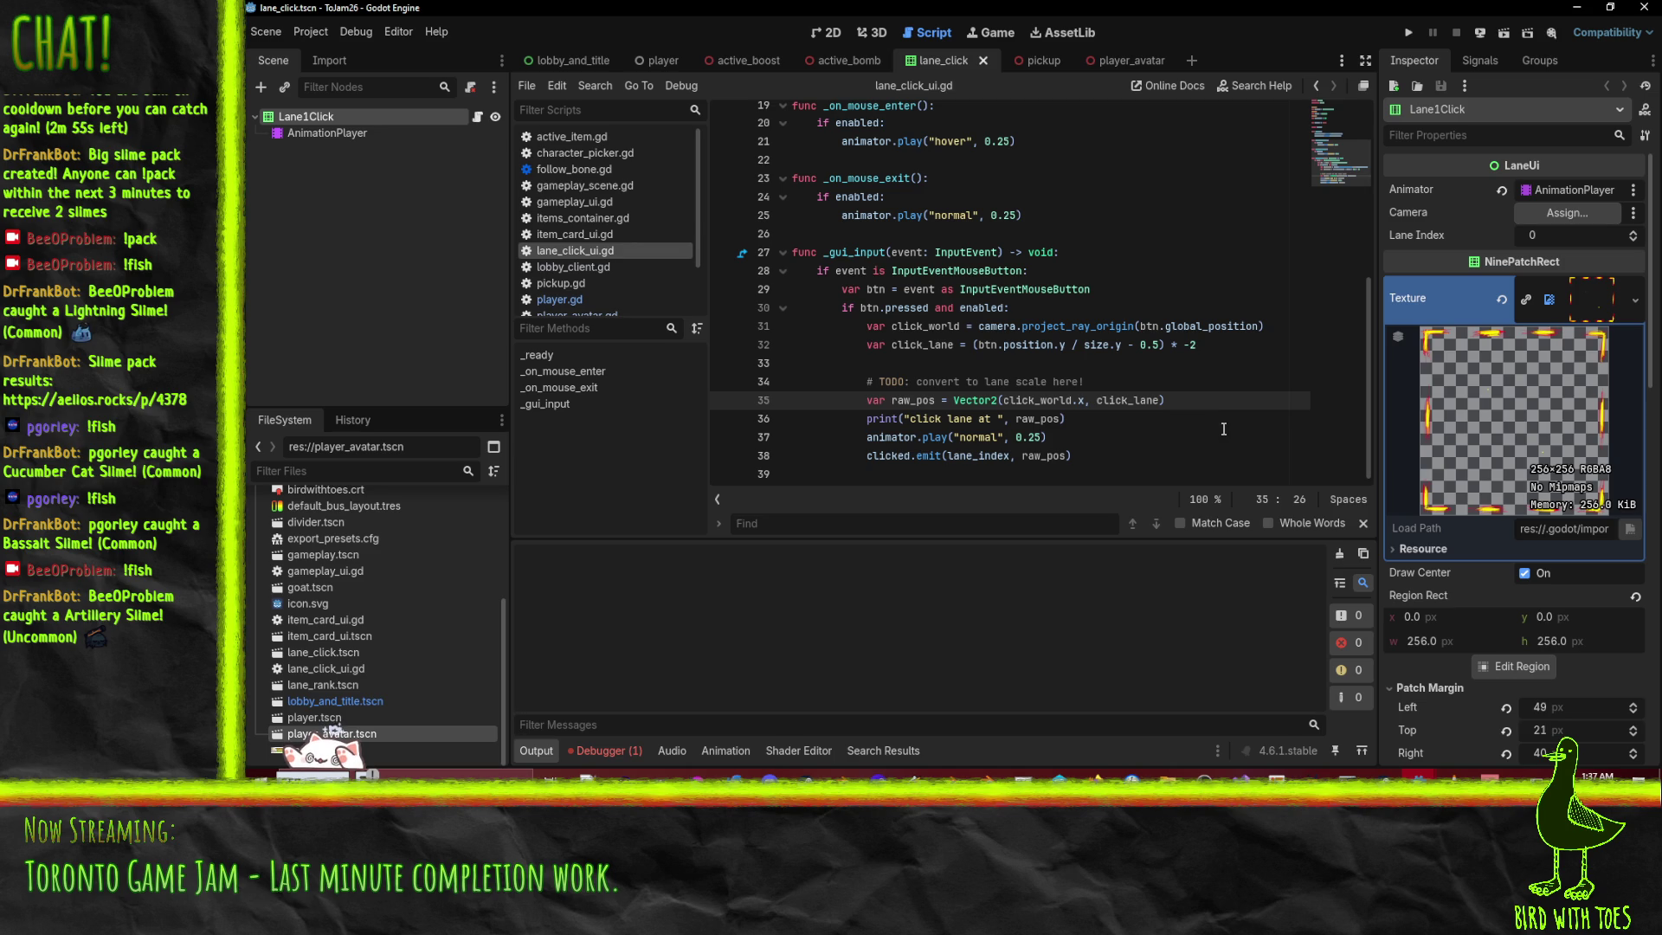
click(1253, 327)
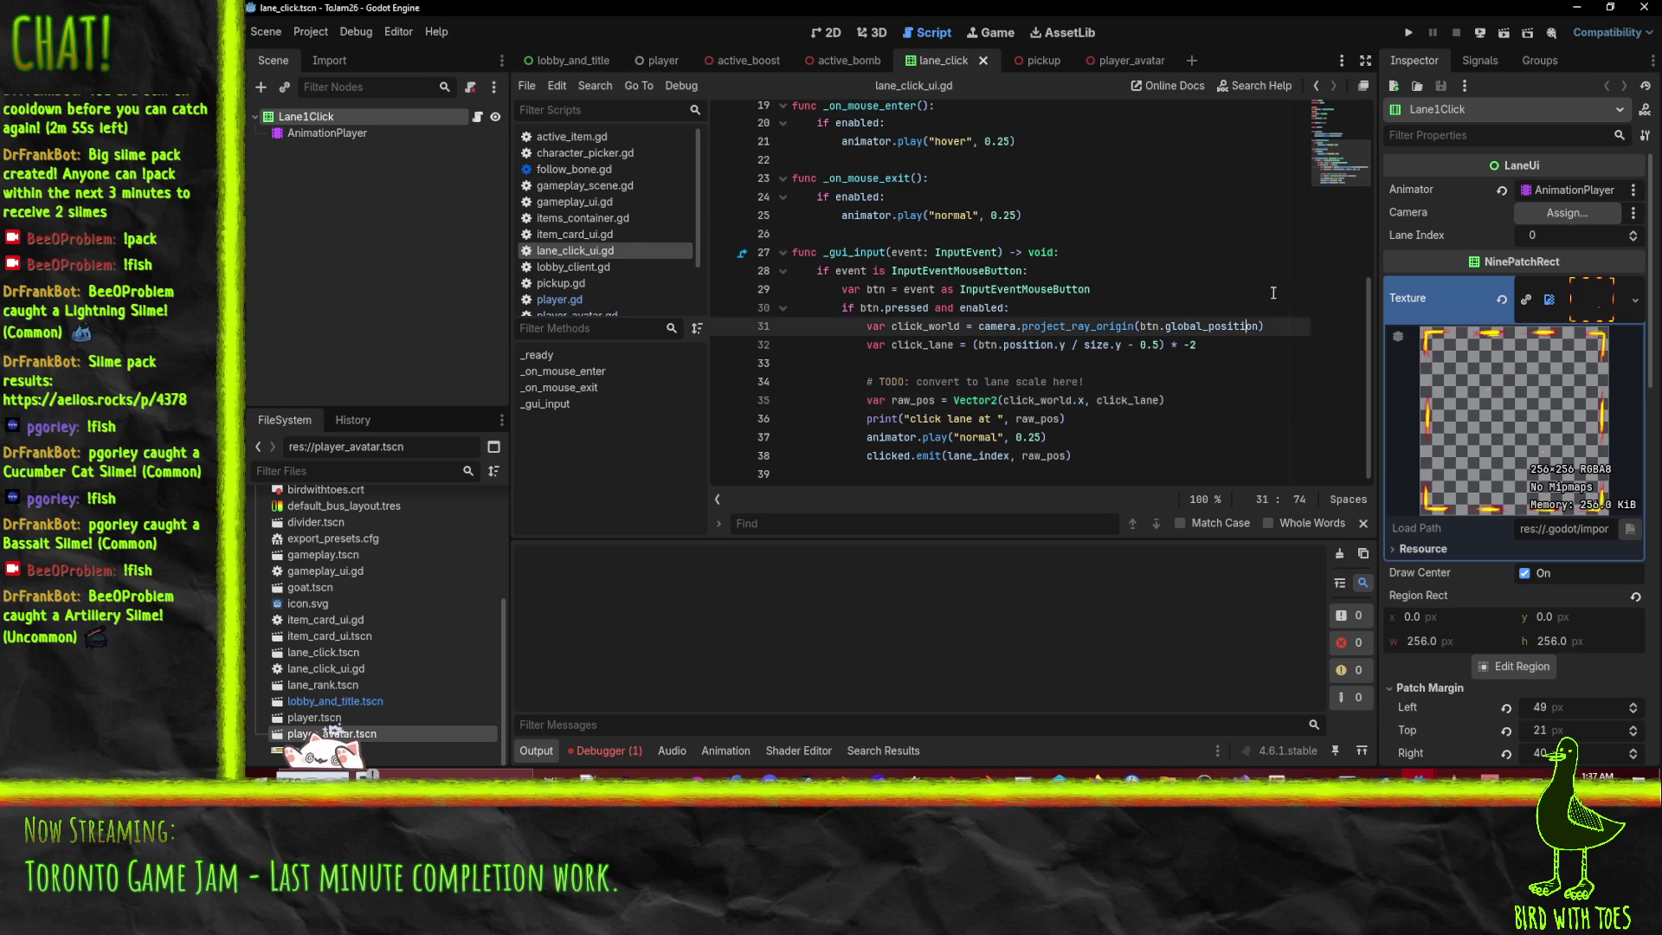
Playtest the game: join, ready up, fire the bomb card into the bottom lane, then stop
click(1409, 35)
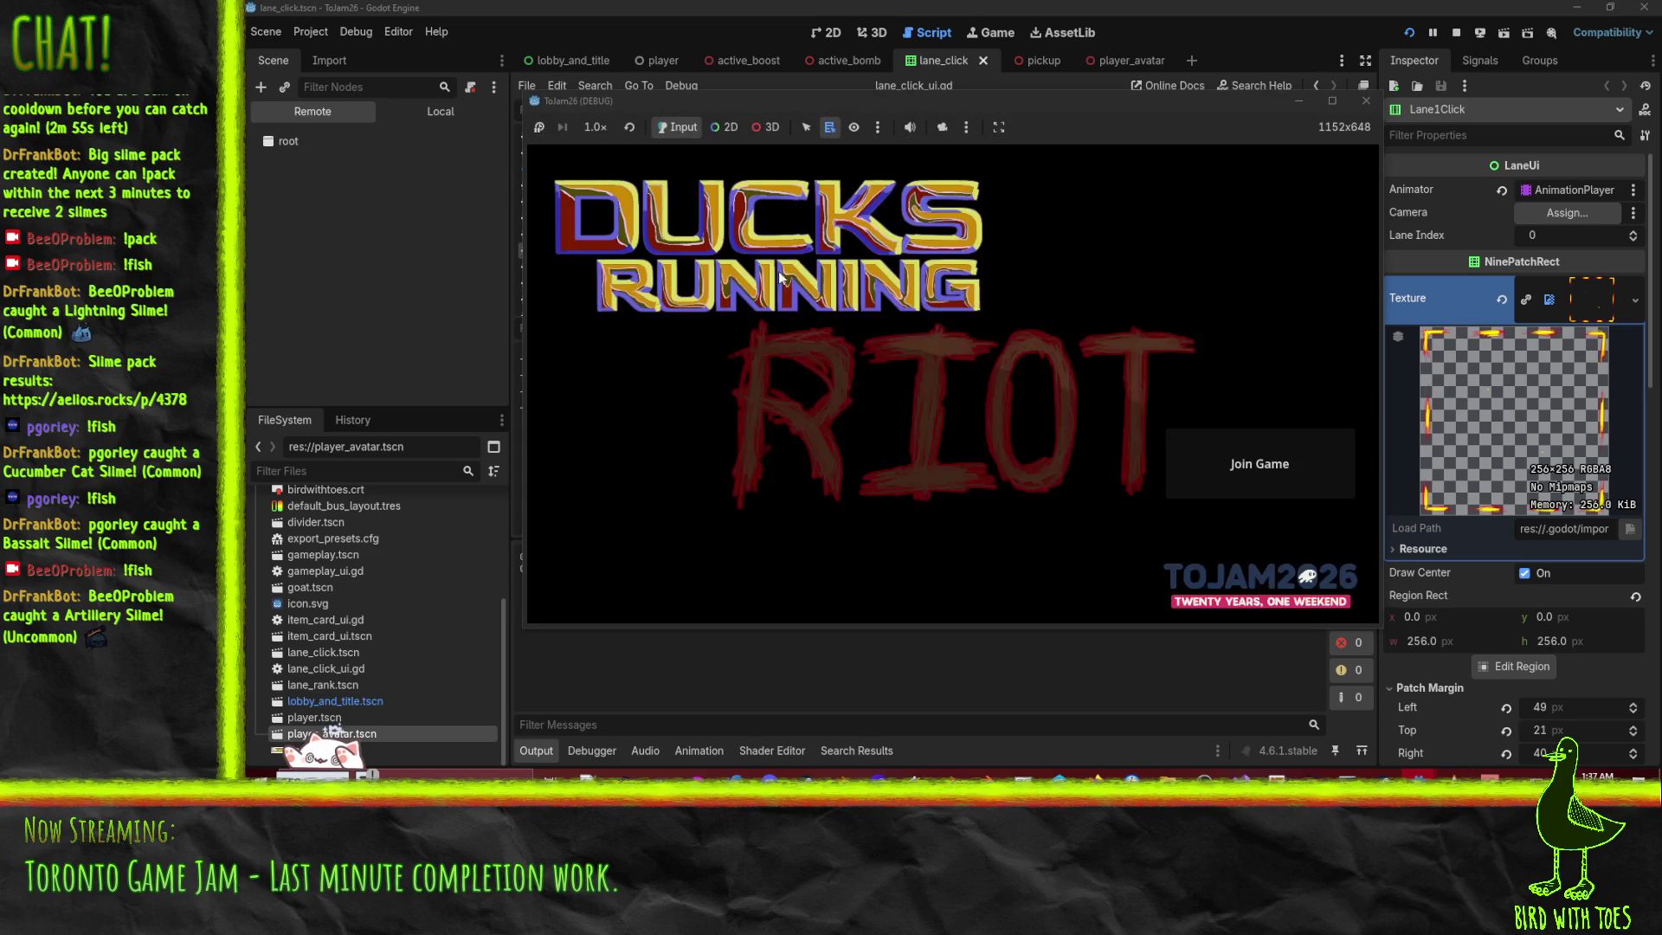
mouse_move(1400, 774)
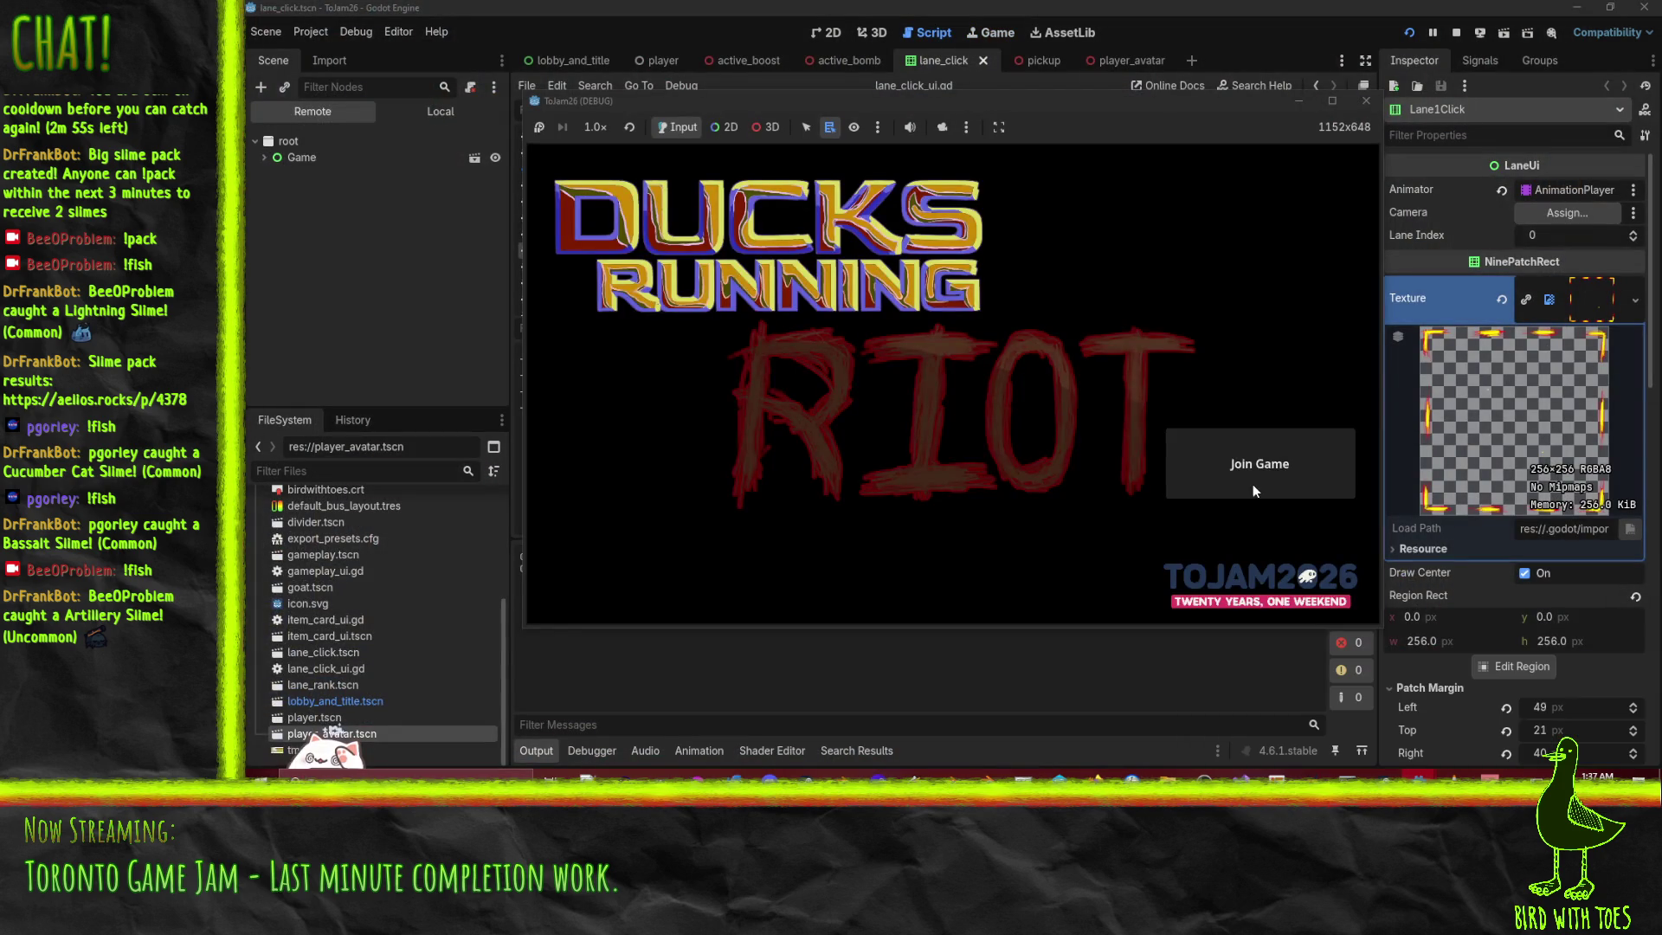
click(1134, 471)
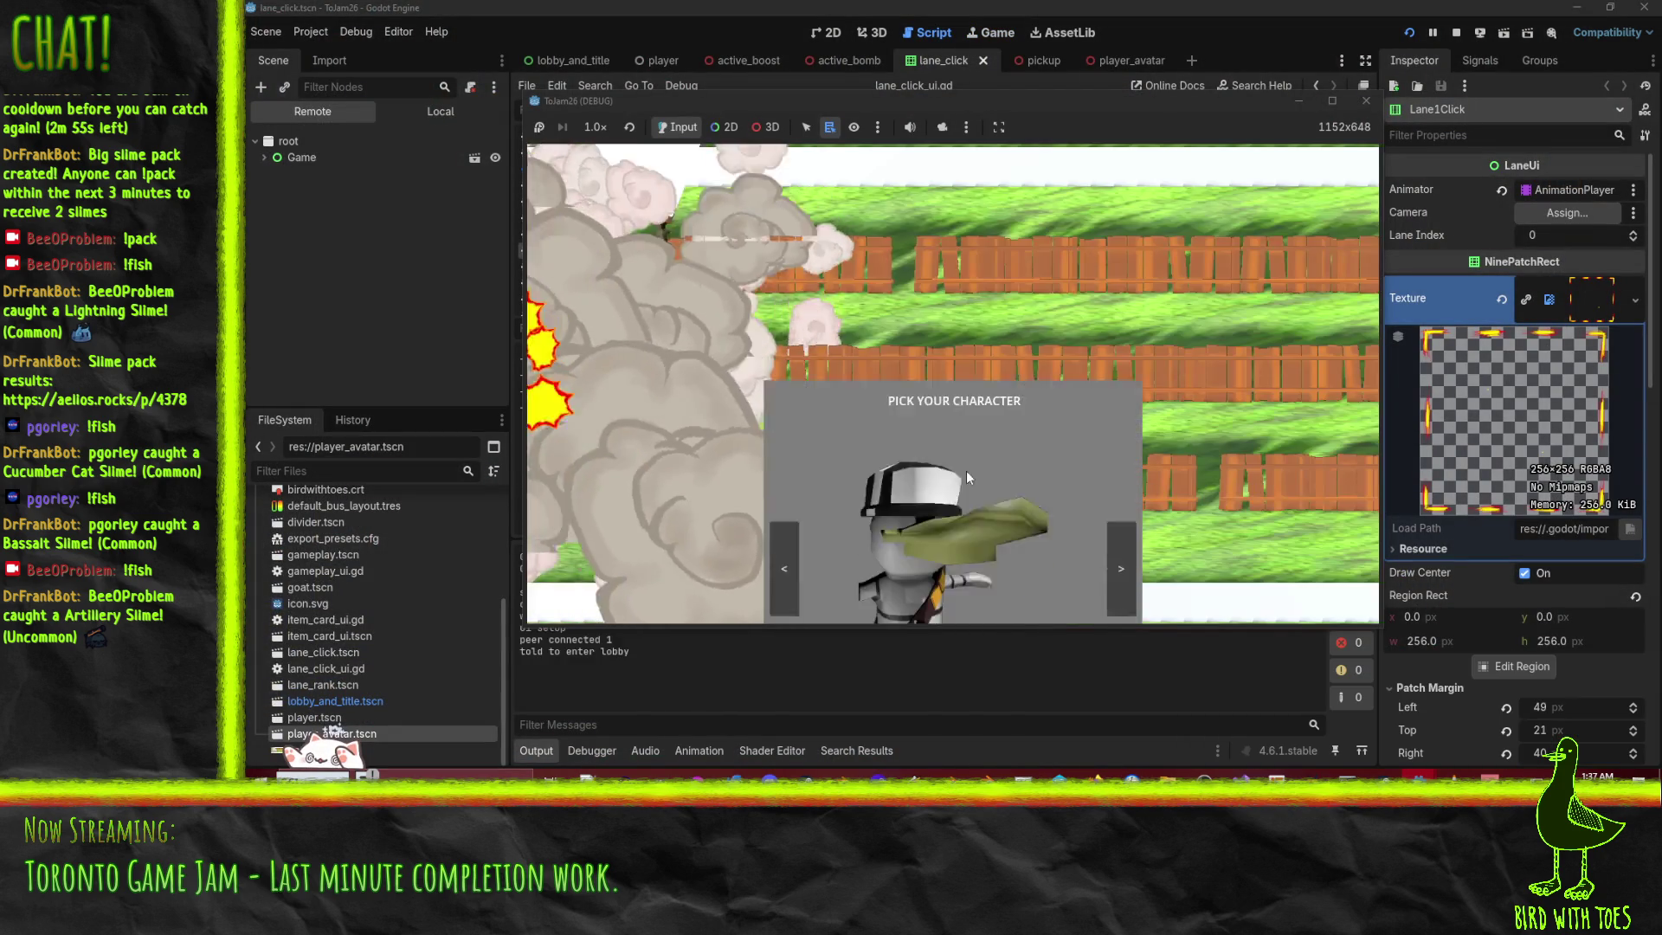
click(957, 544)
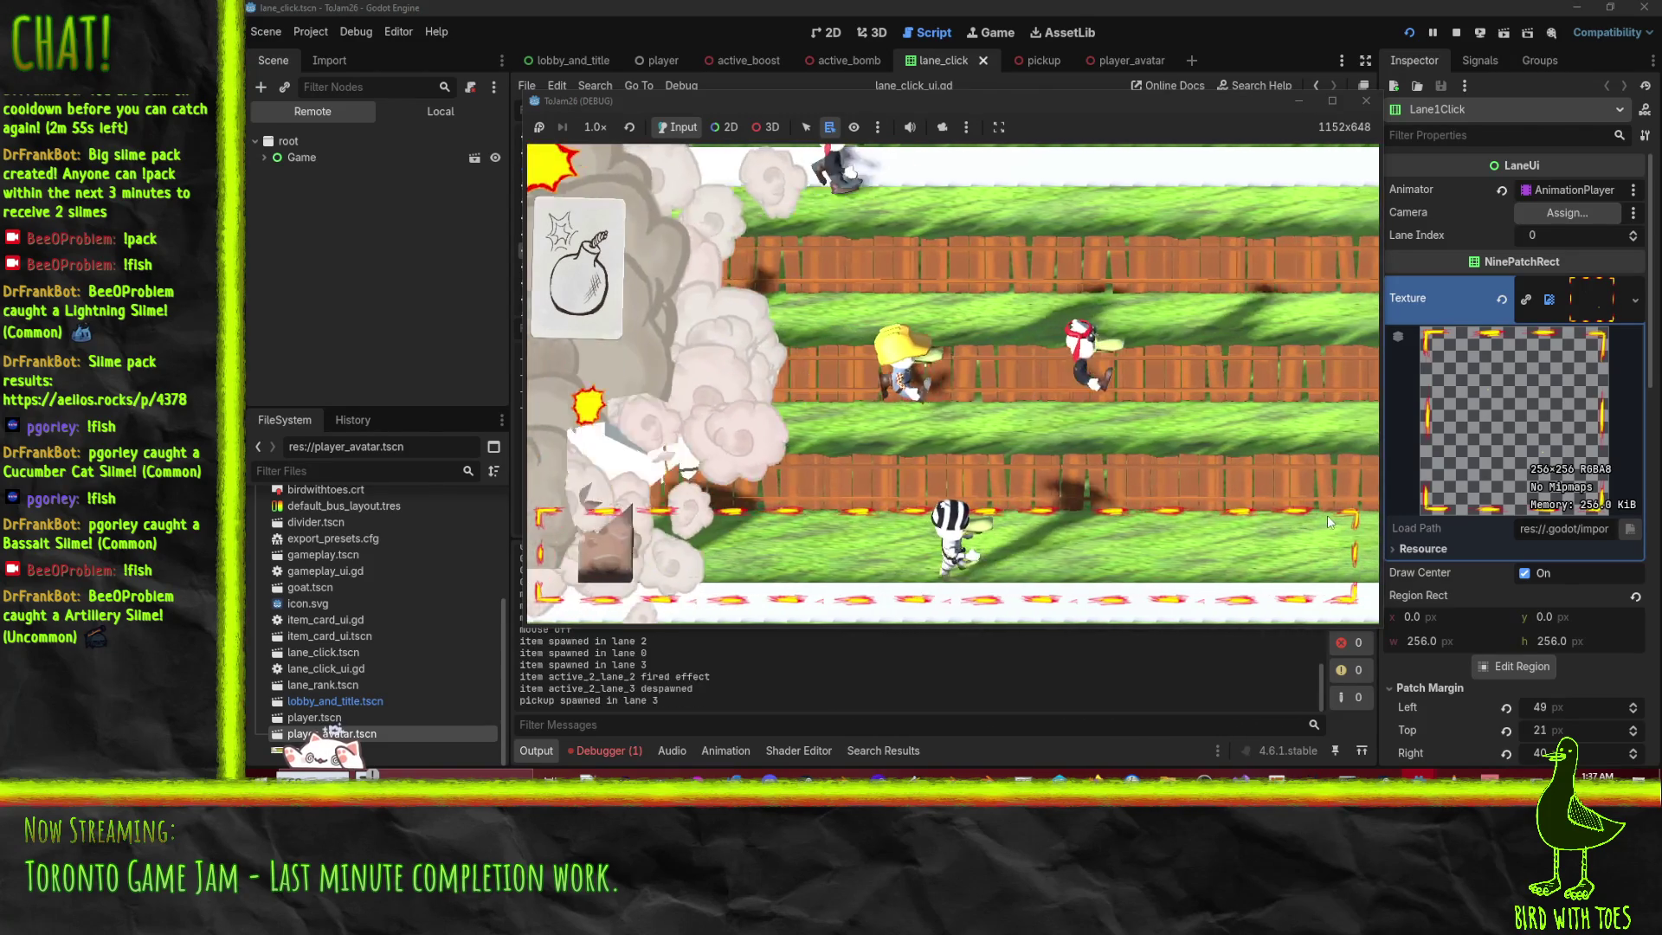
click(1333, 511)
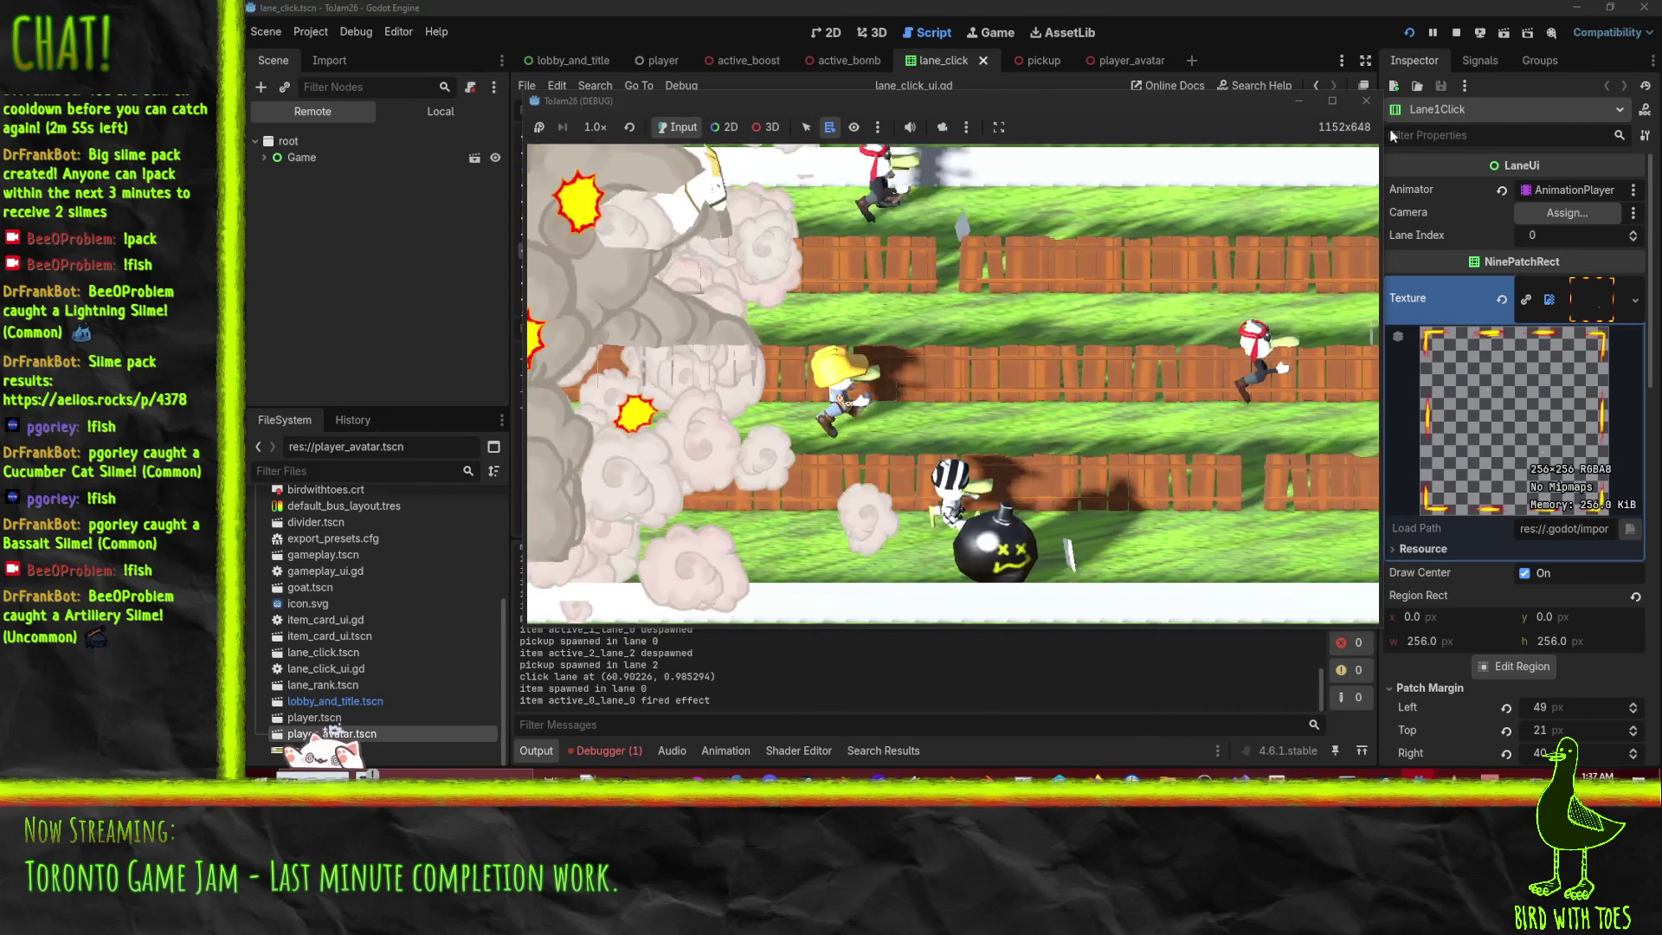
click(1455, 33)
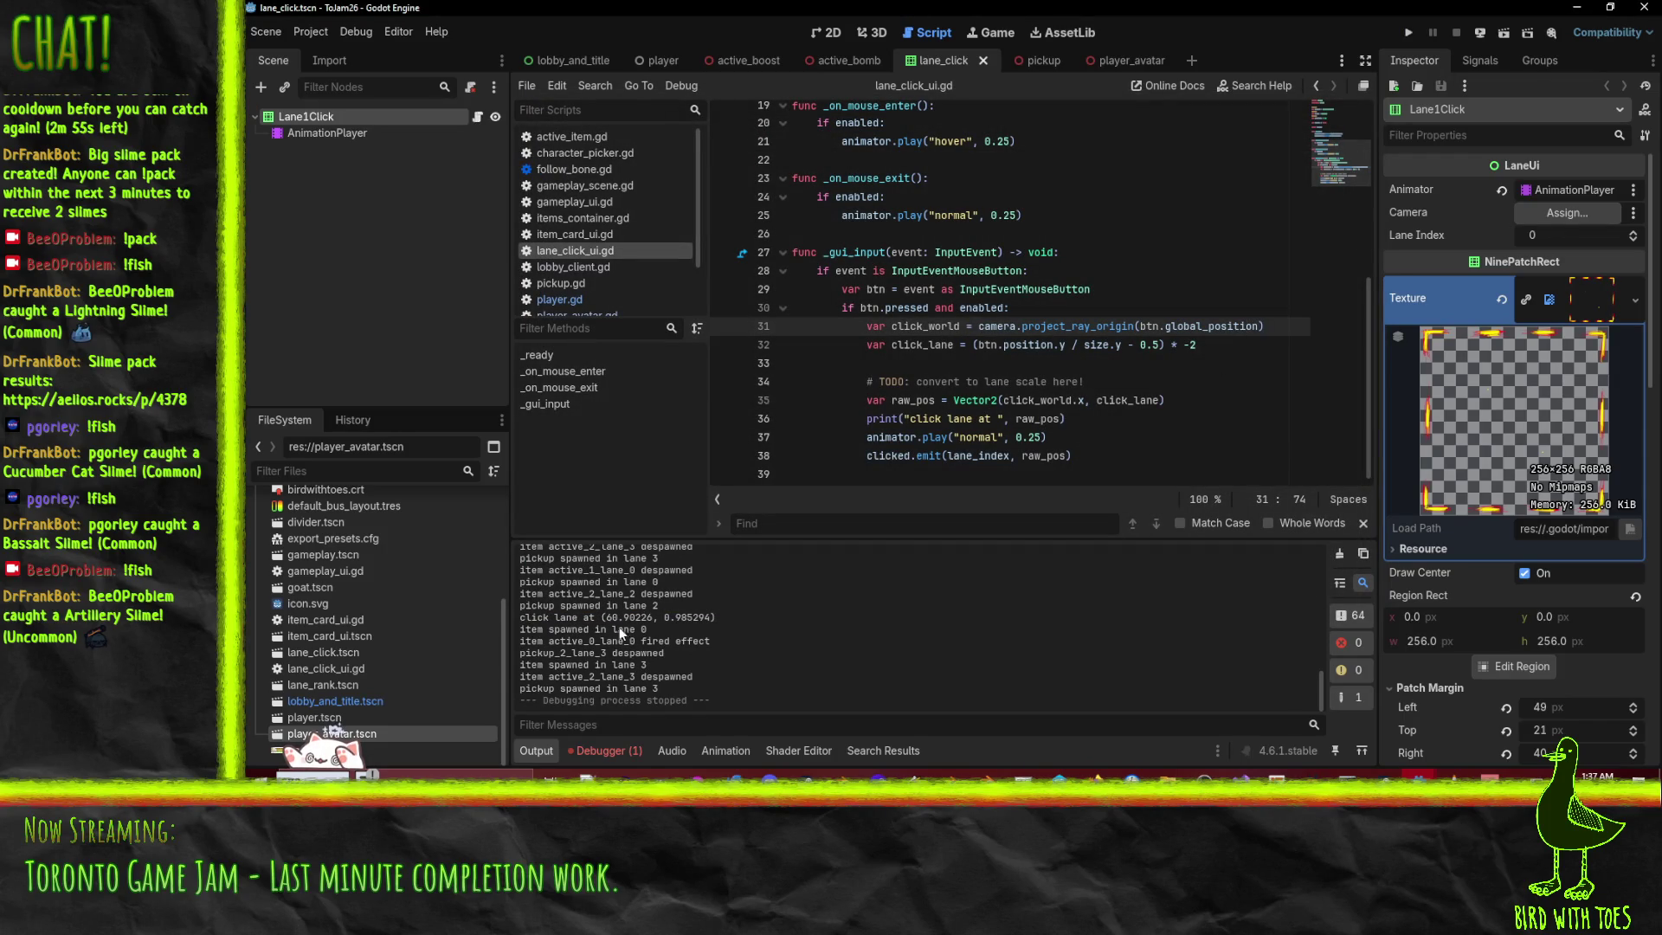
Search for the 'item spawned' message in the script, then across all project files
click(1034, 310)
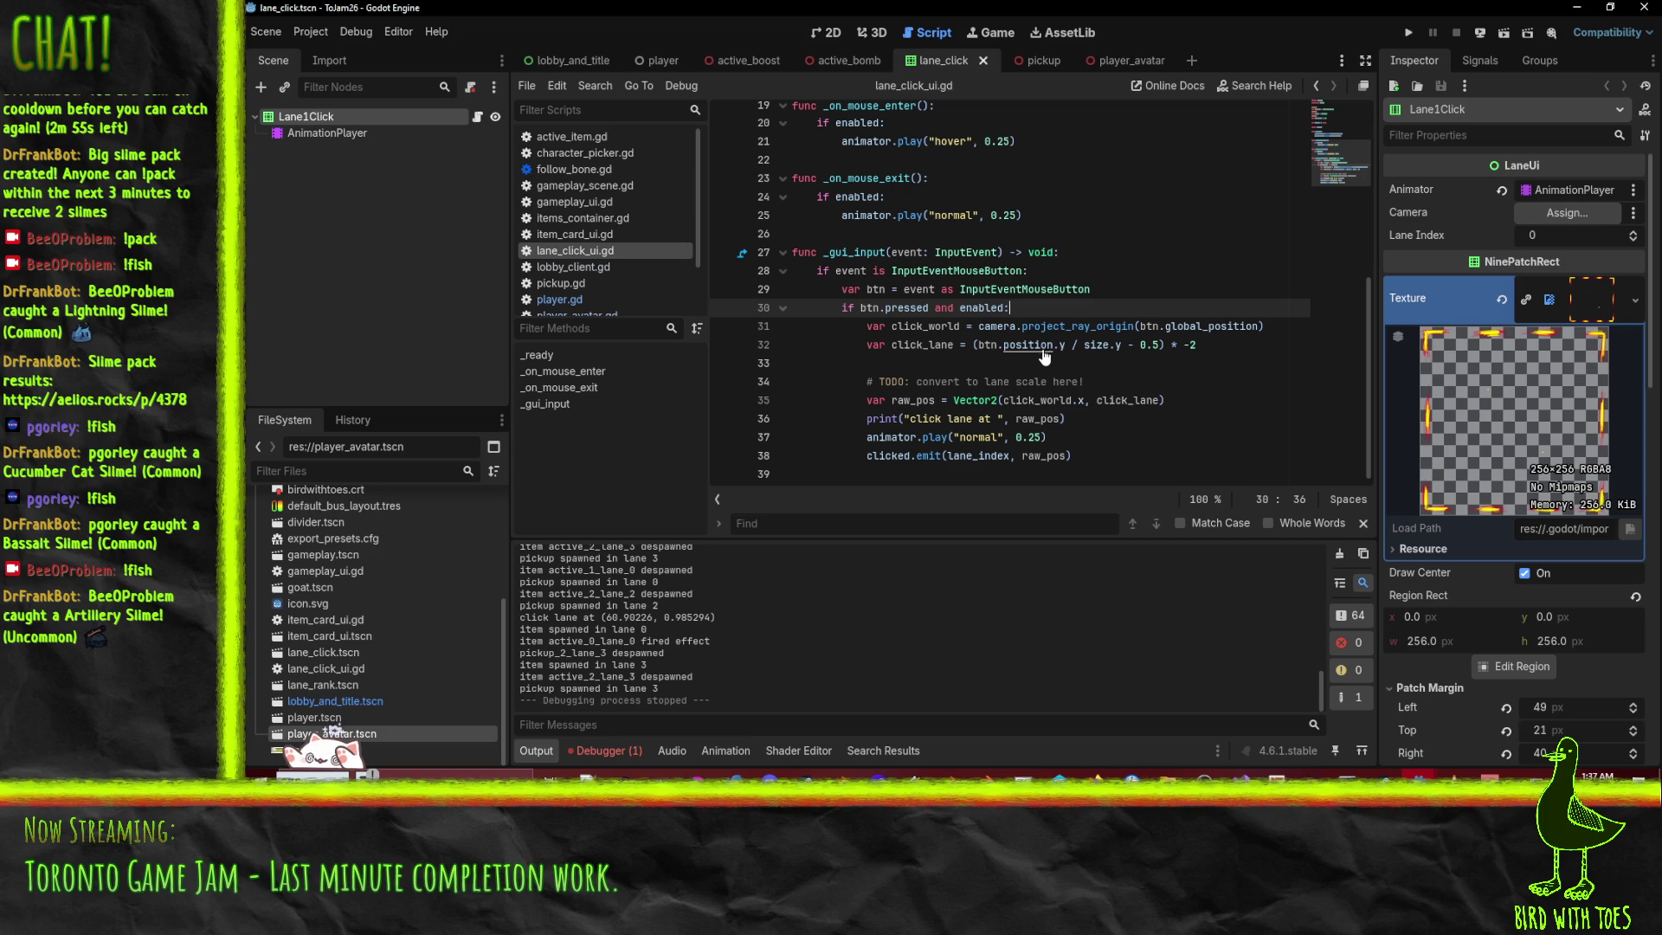
key(ctrl+f)
text(item spawned)
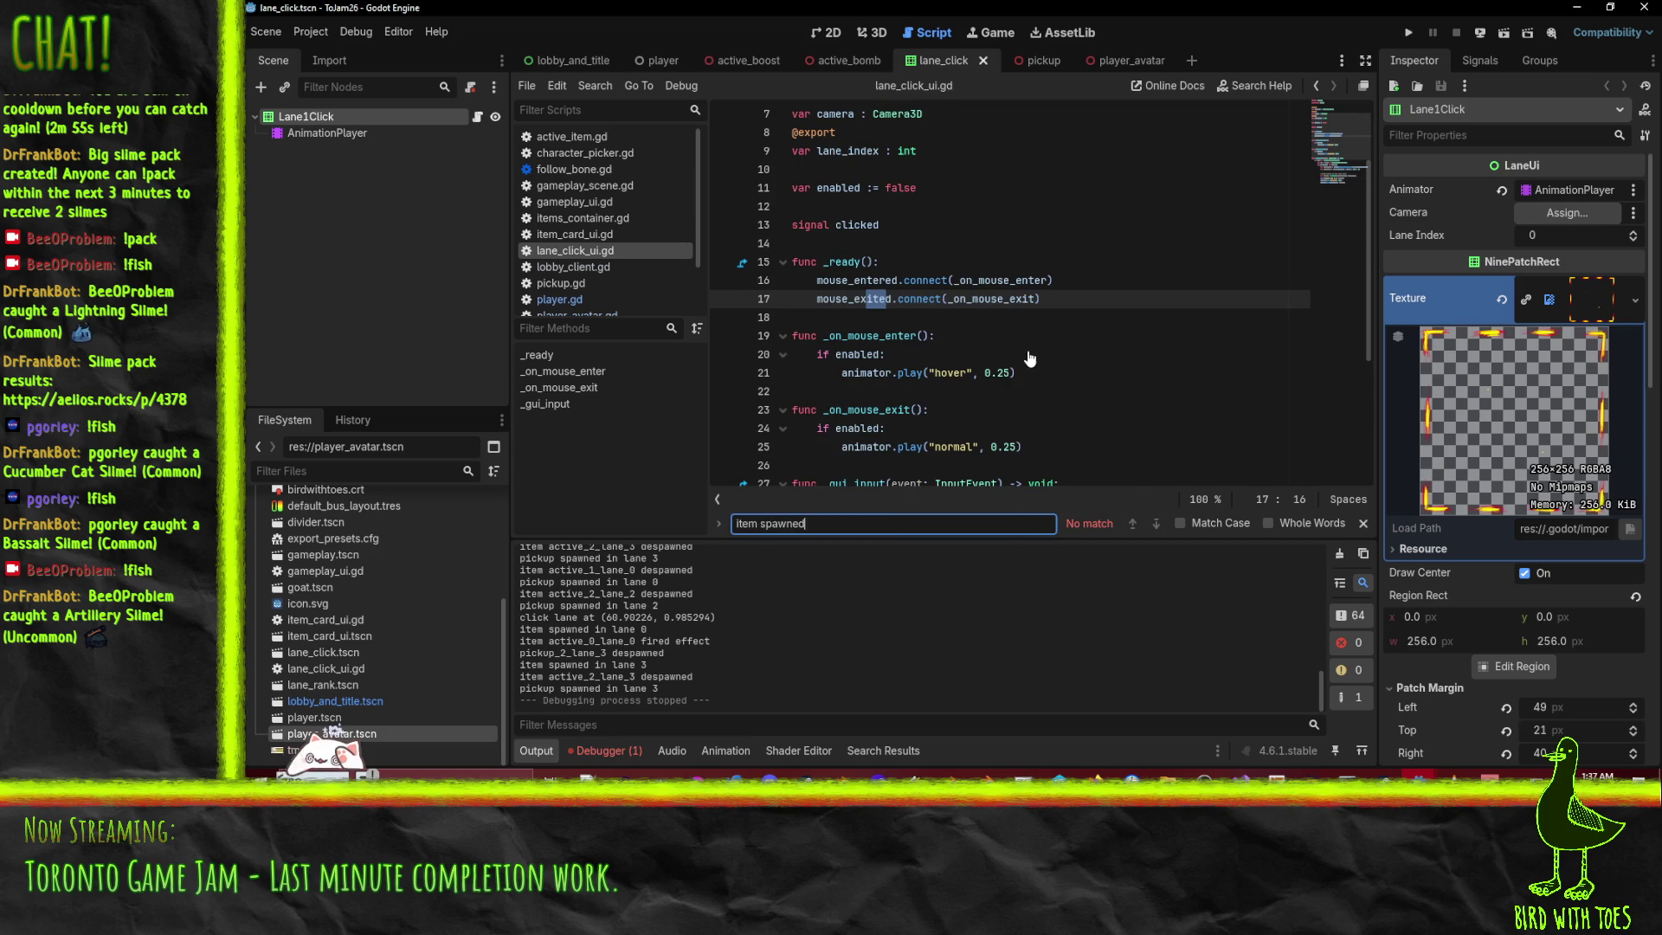
key(ctrl+shift+f)
Locate 'item spawned in lane' in items_container.gd and begin extending the line 22 print arguments
text(item spawned)
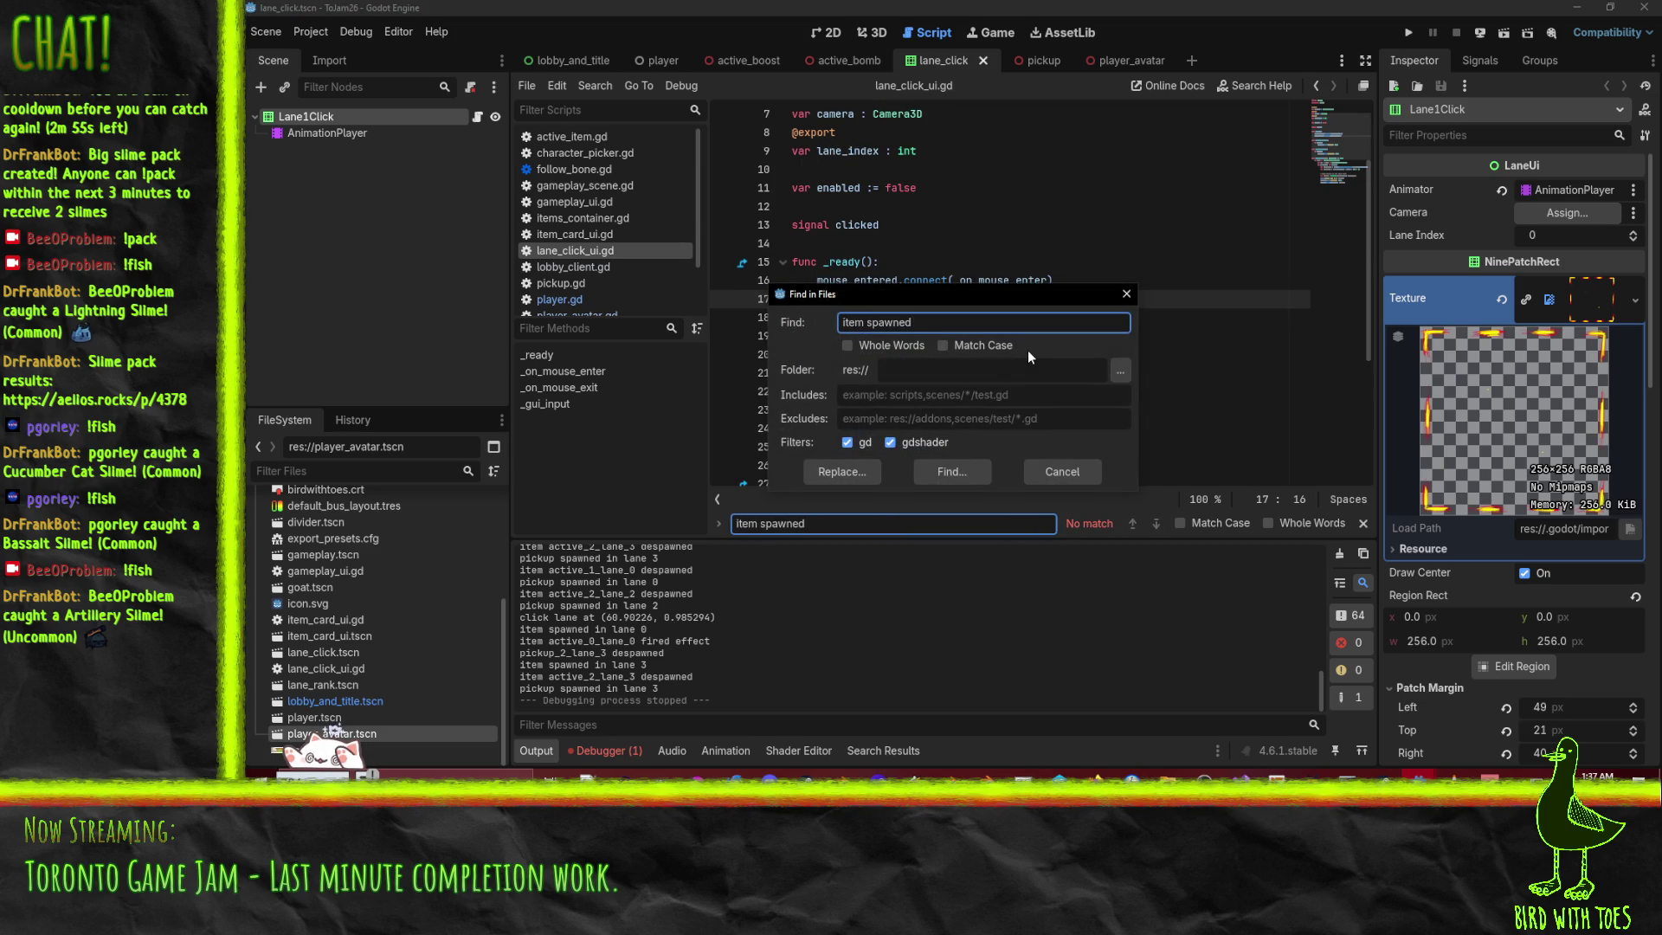
text( in lane)
key(Return)
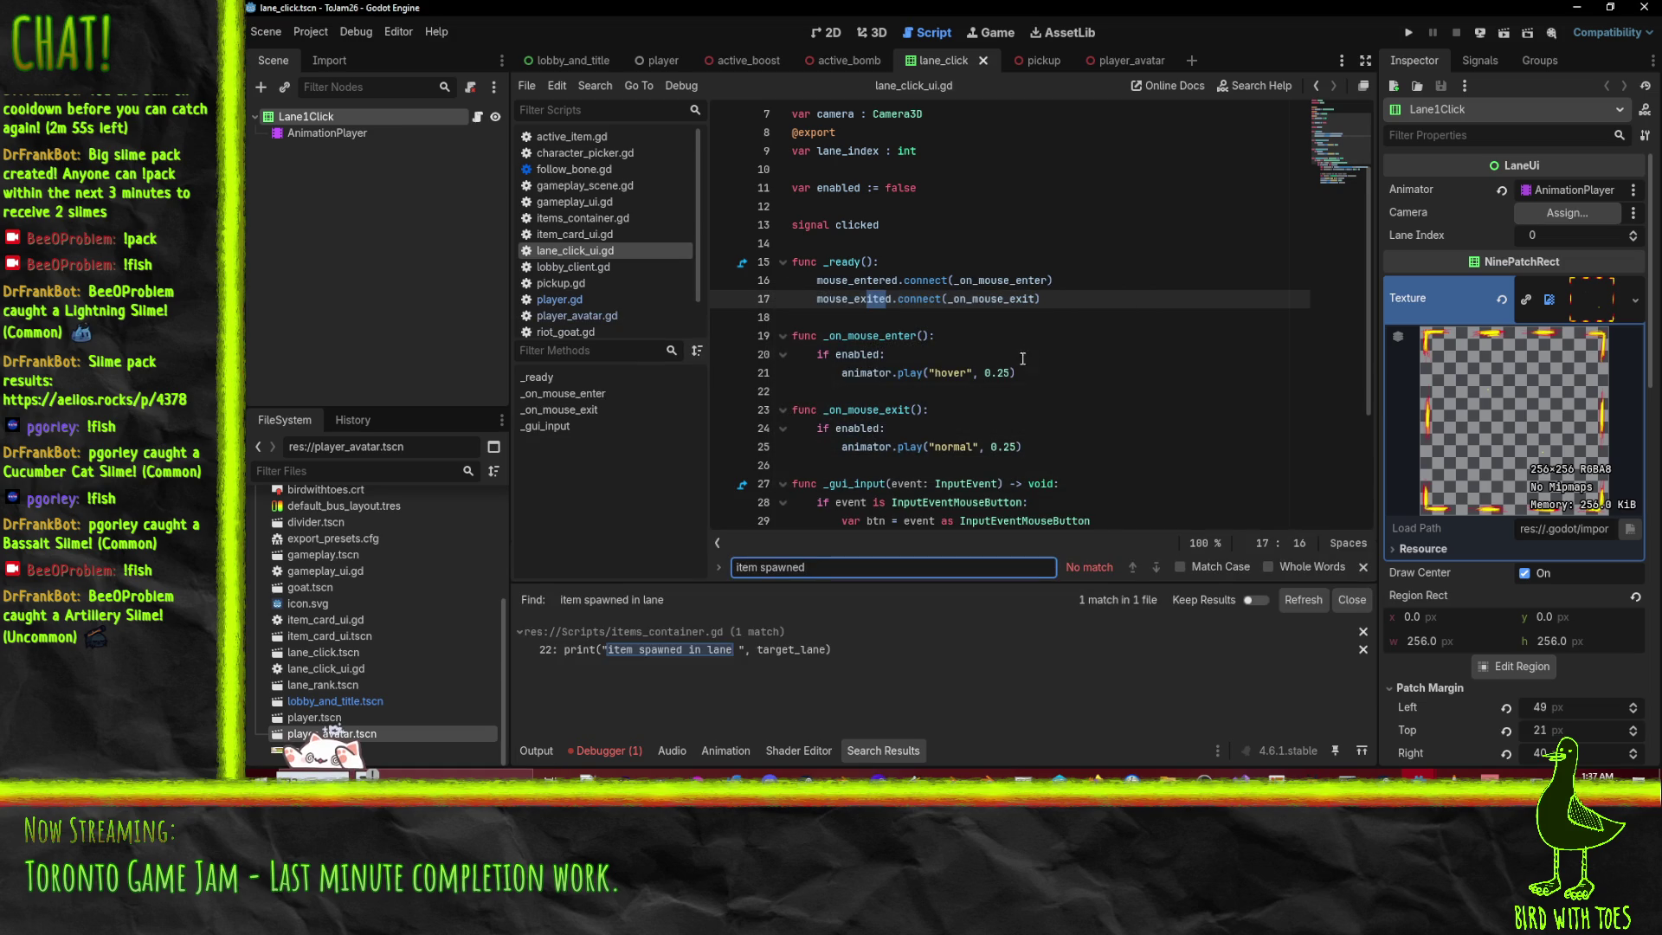
click(797, 647)
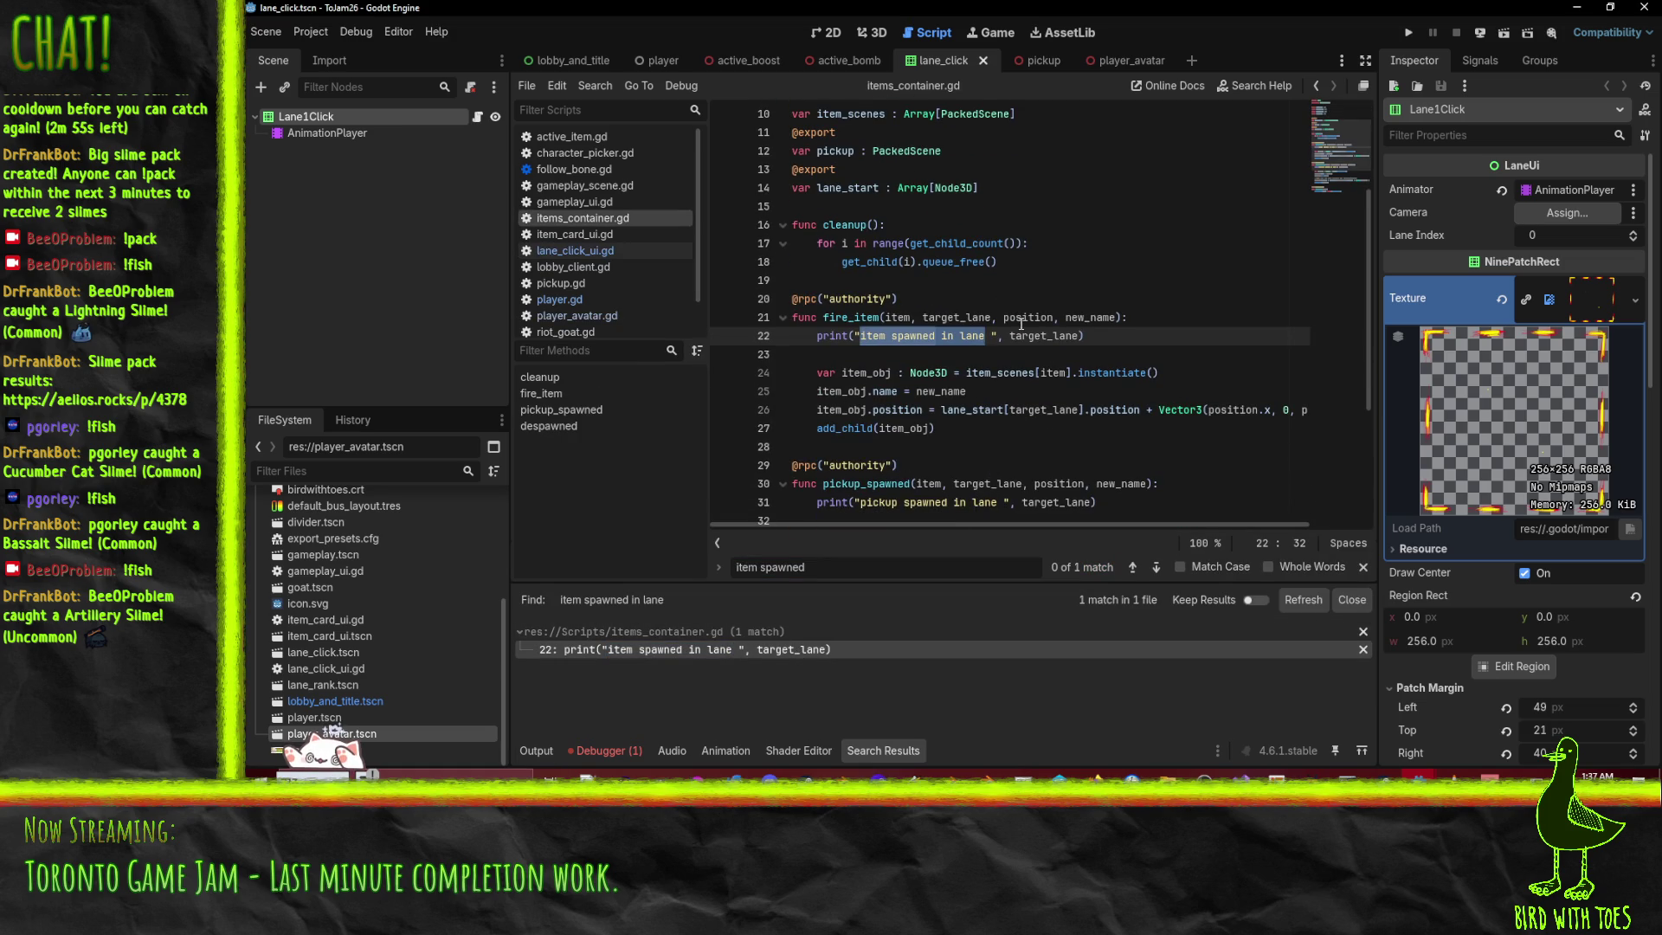
click(1084, 339)
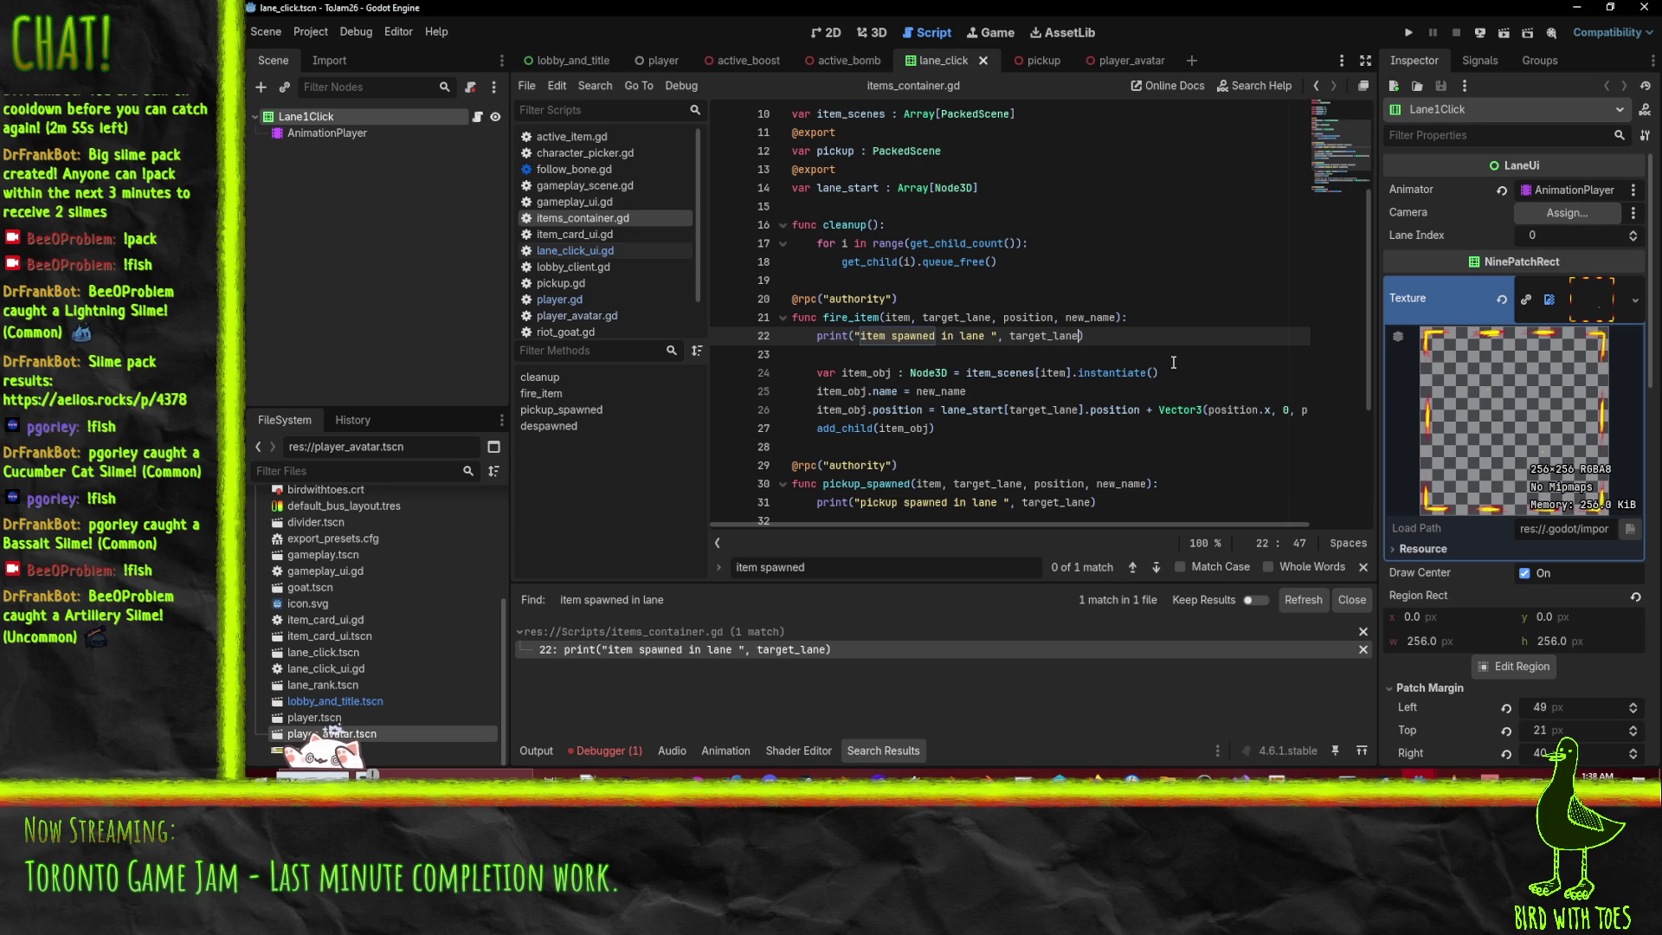
text(m )
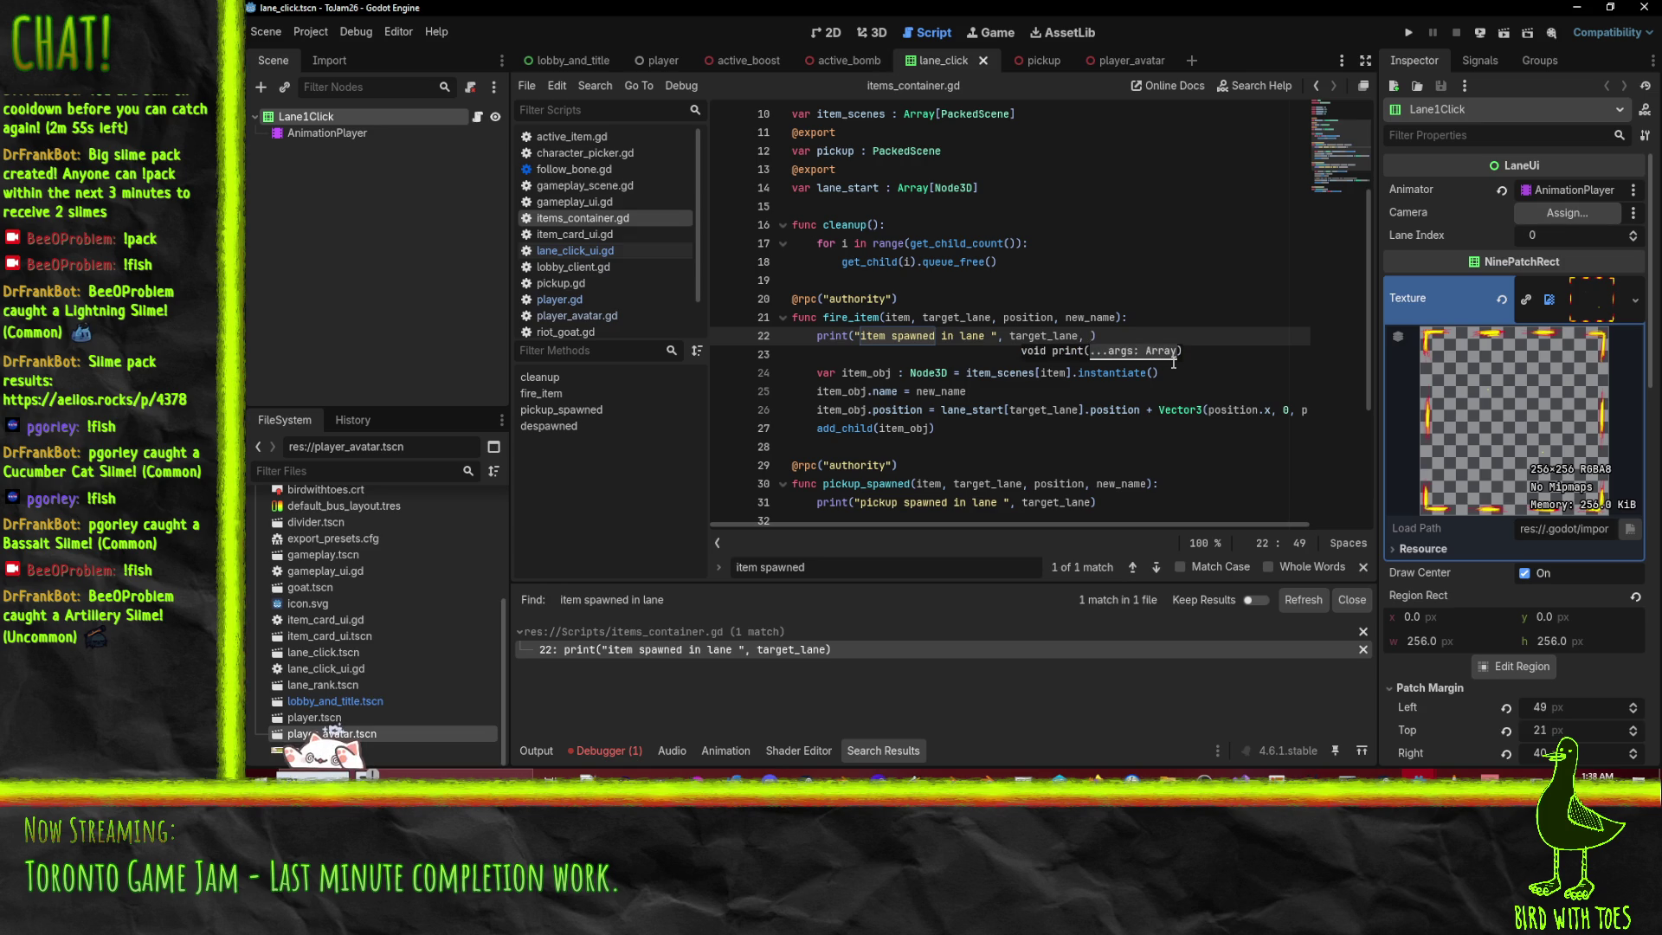
text( ",)
mouse_move(1135, 527)
mouse_down()
mouse_move(1219, 521)
mouse_move(1042, 519)
mouse_up()
click(1229, 409)
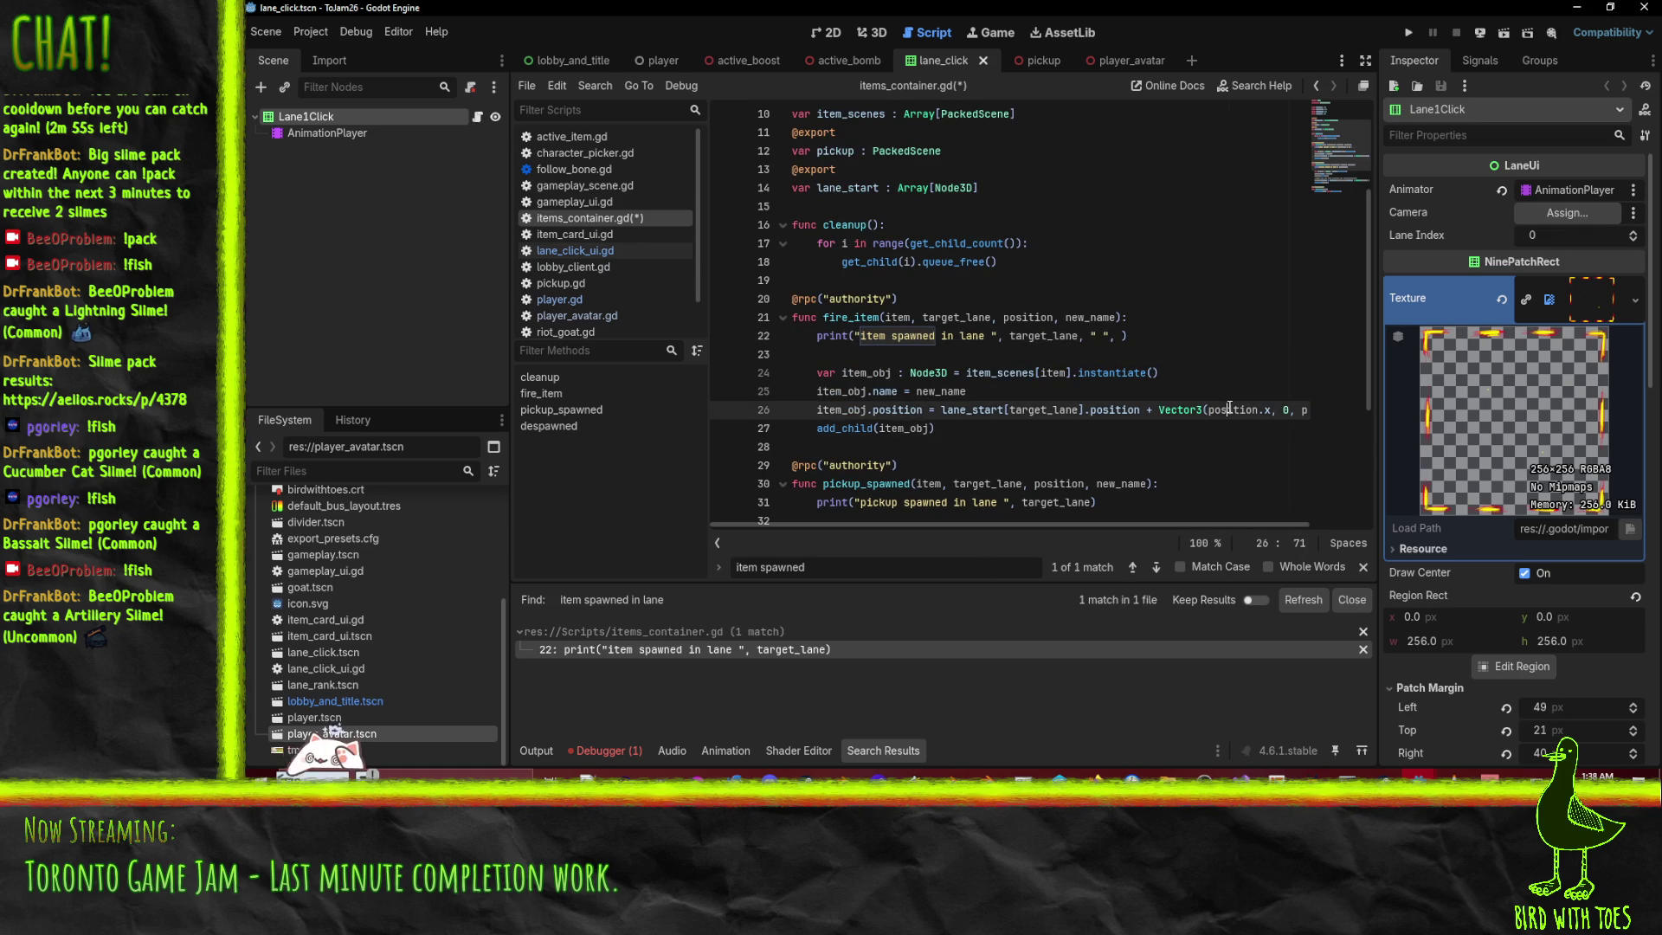
Copy the position parameter into the line 22 spawn print so it logs position
scroll(1221, 406, up, 3)
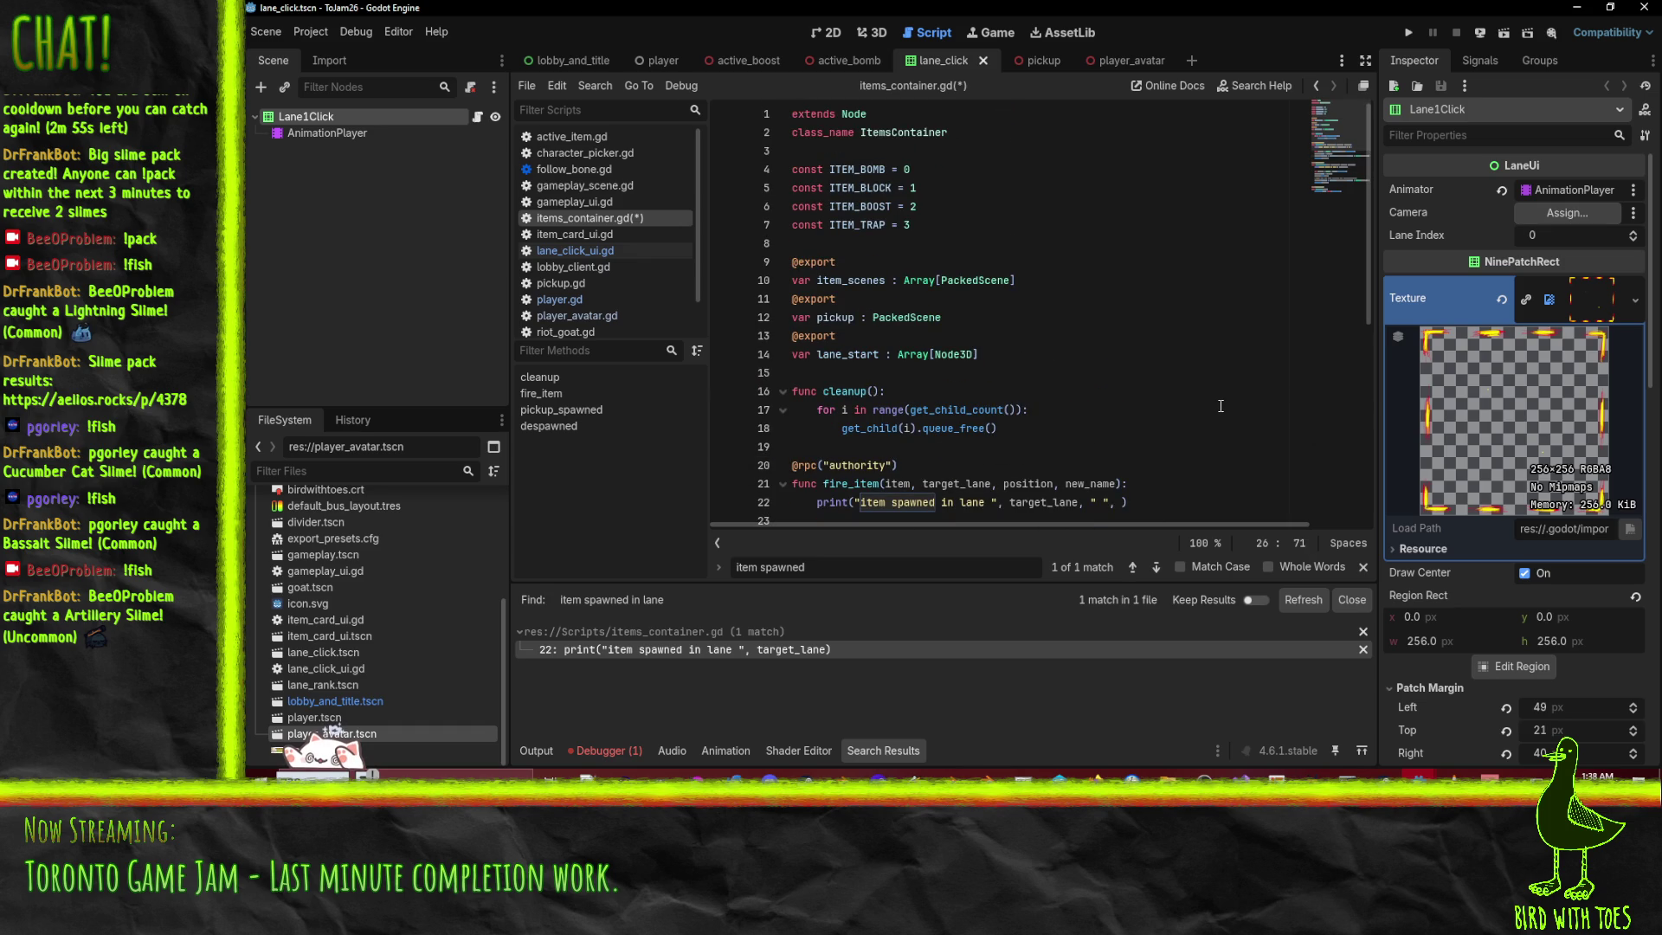
scroll(1220, 406, down, 3)
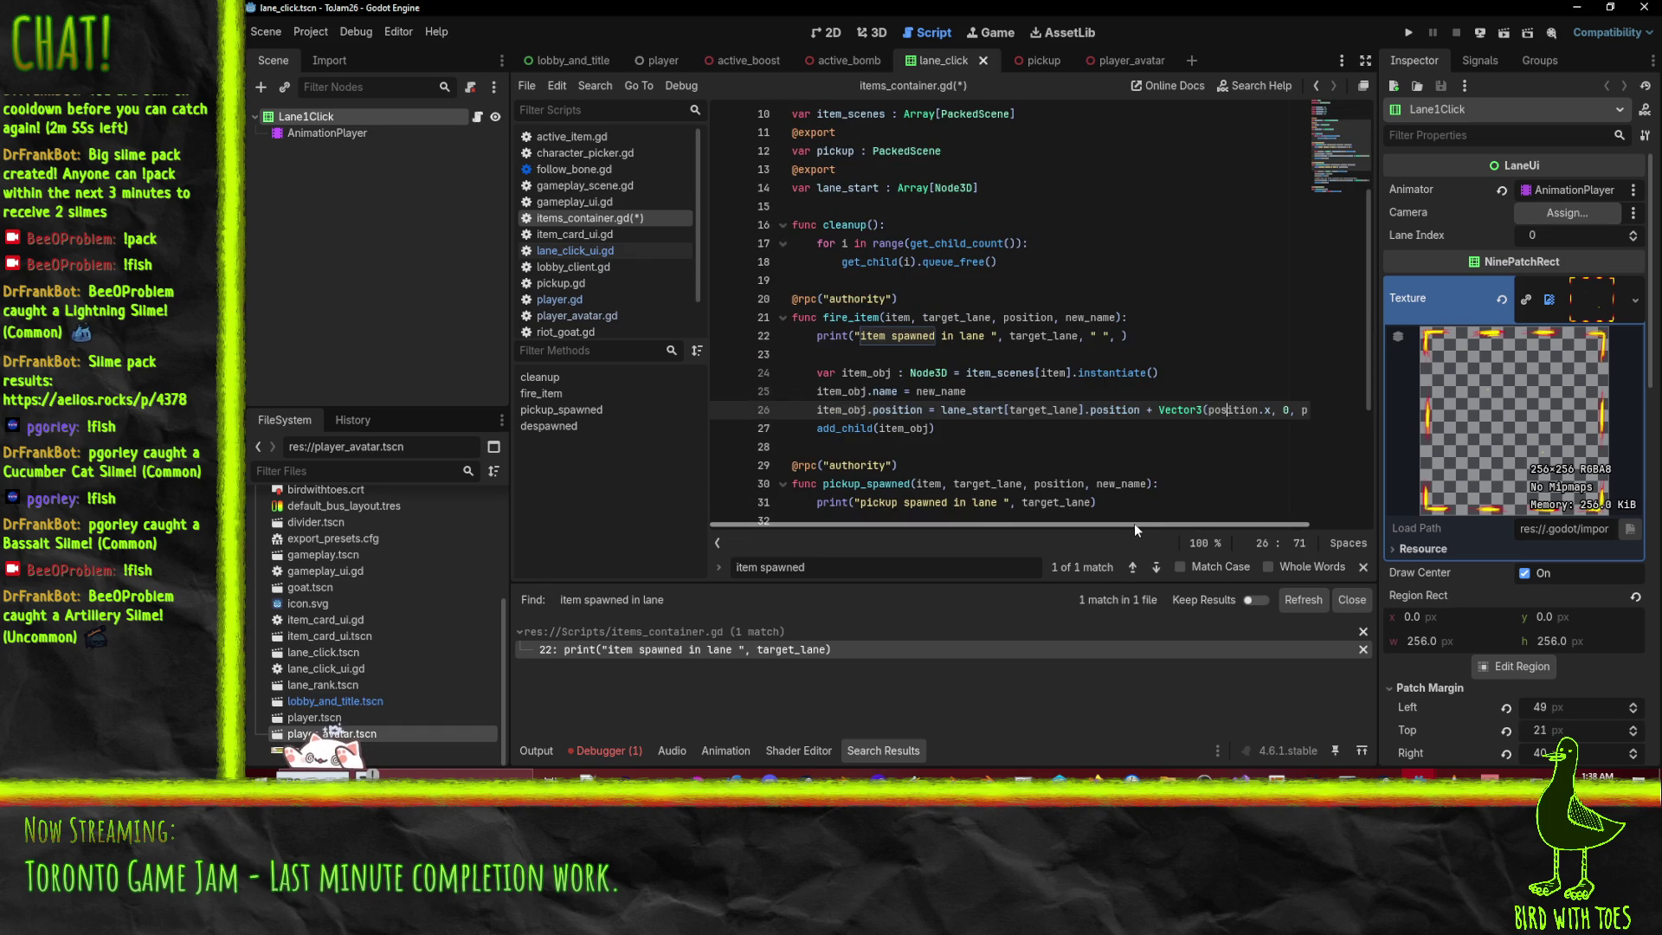
drag(1134, 522, 1260, 515)
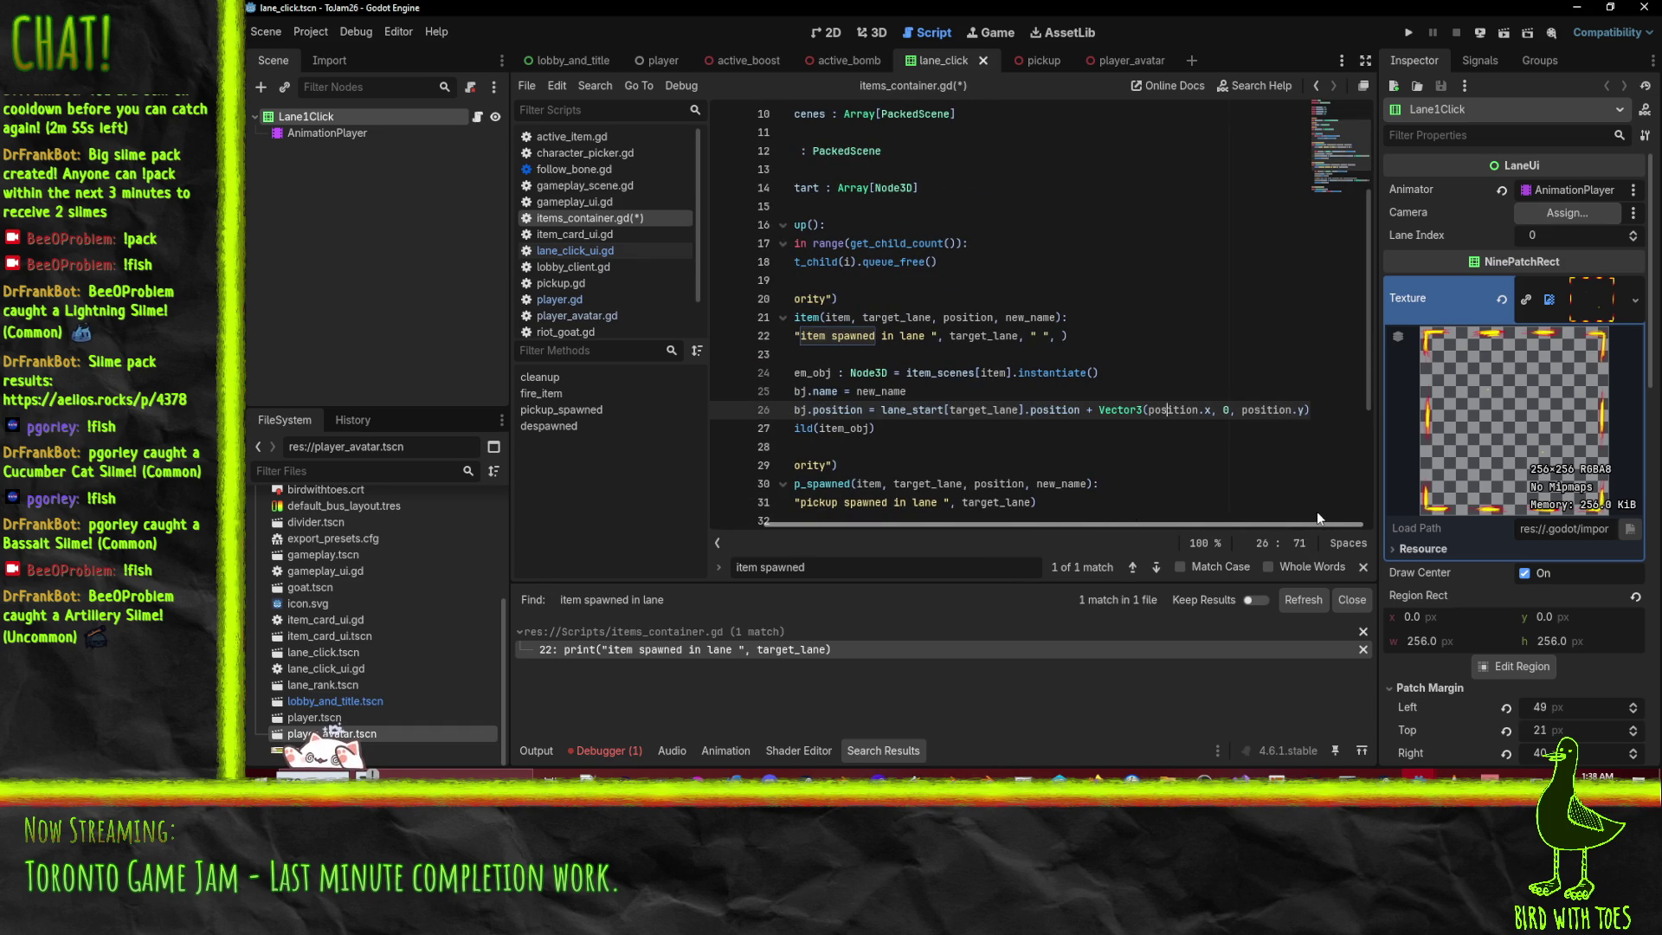
click(1307, 409)
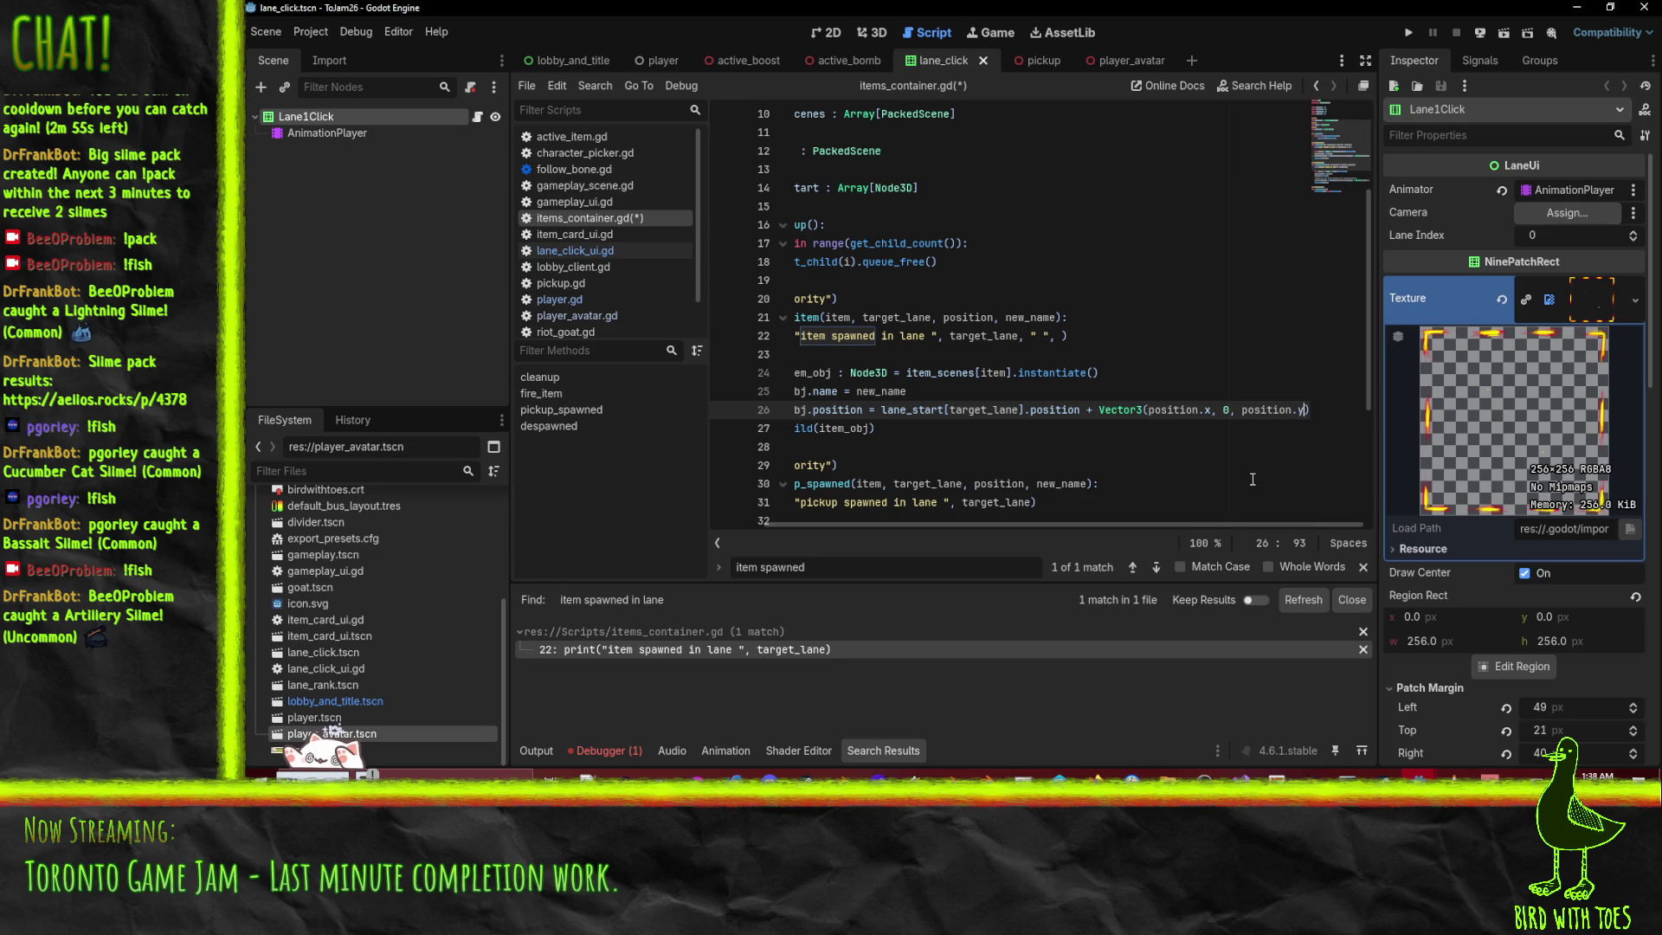
drag(1183, 525, 1003, 536)
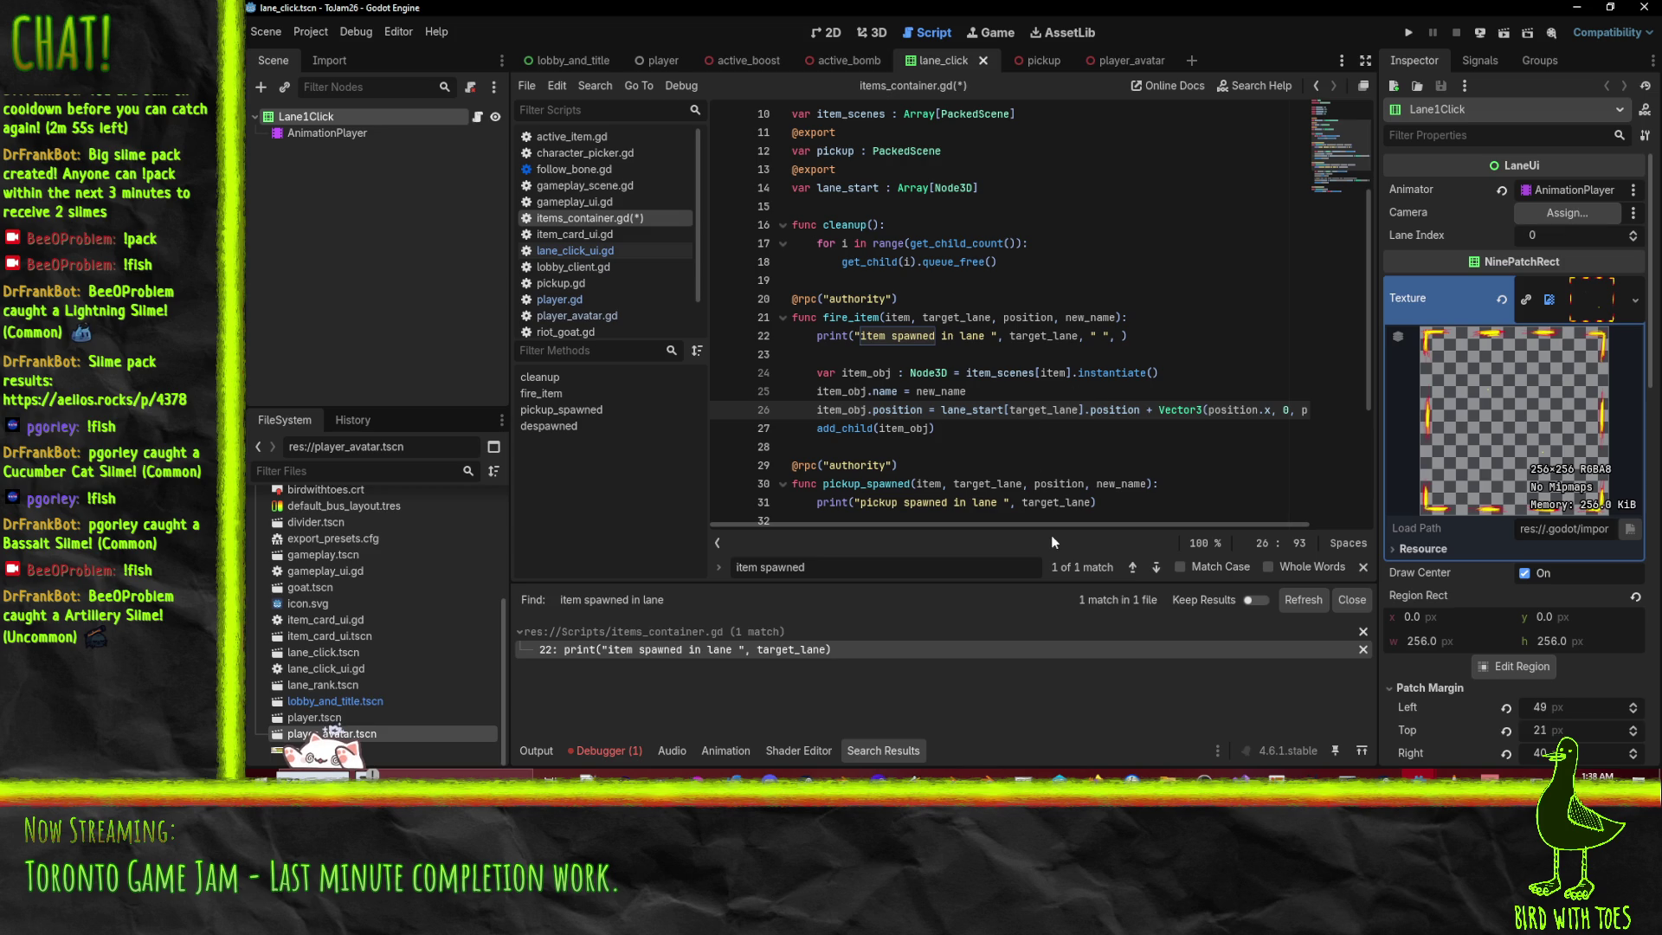
drag(1077, 523, 1282, 515)
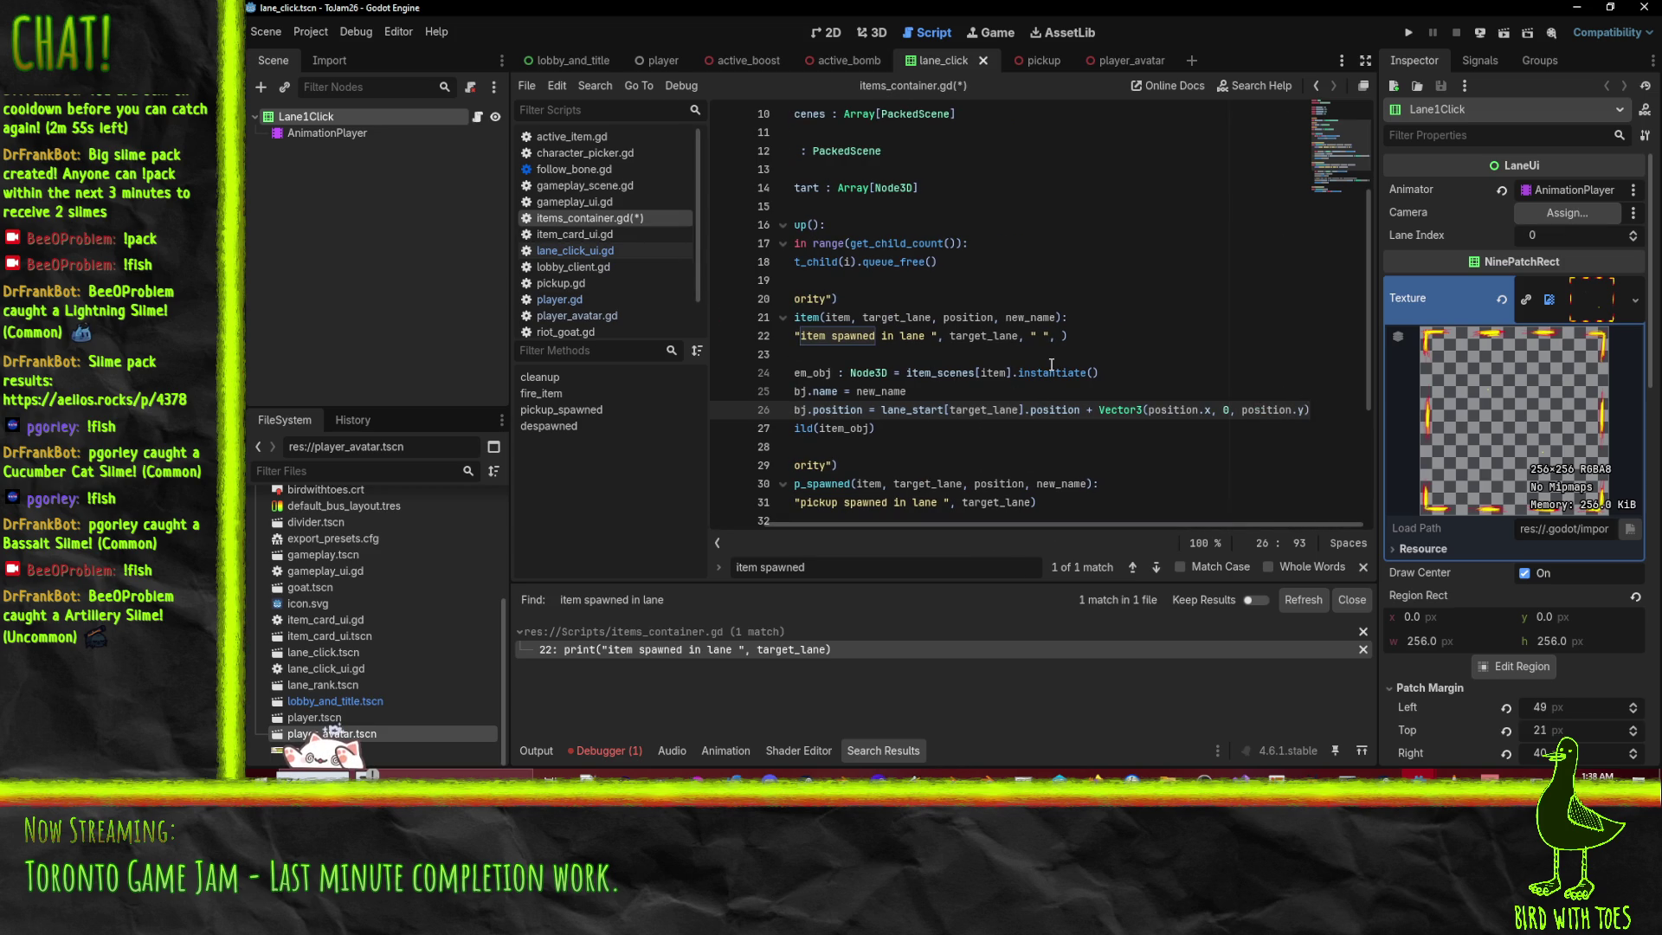
mouse_move(1051, 364)
double_click(968, 317)
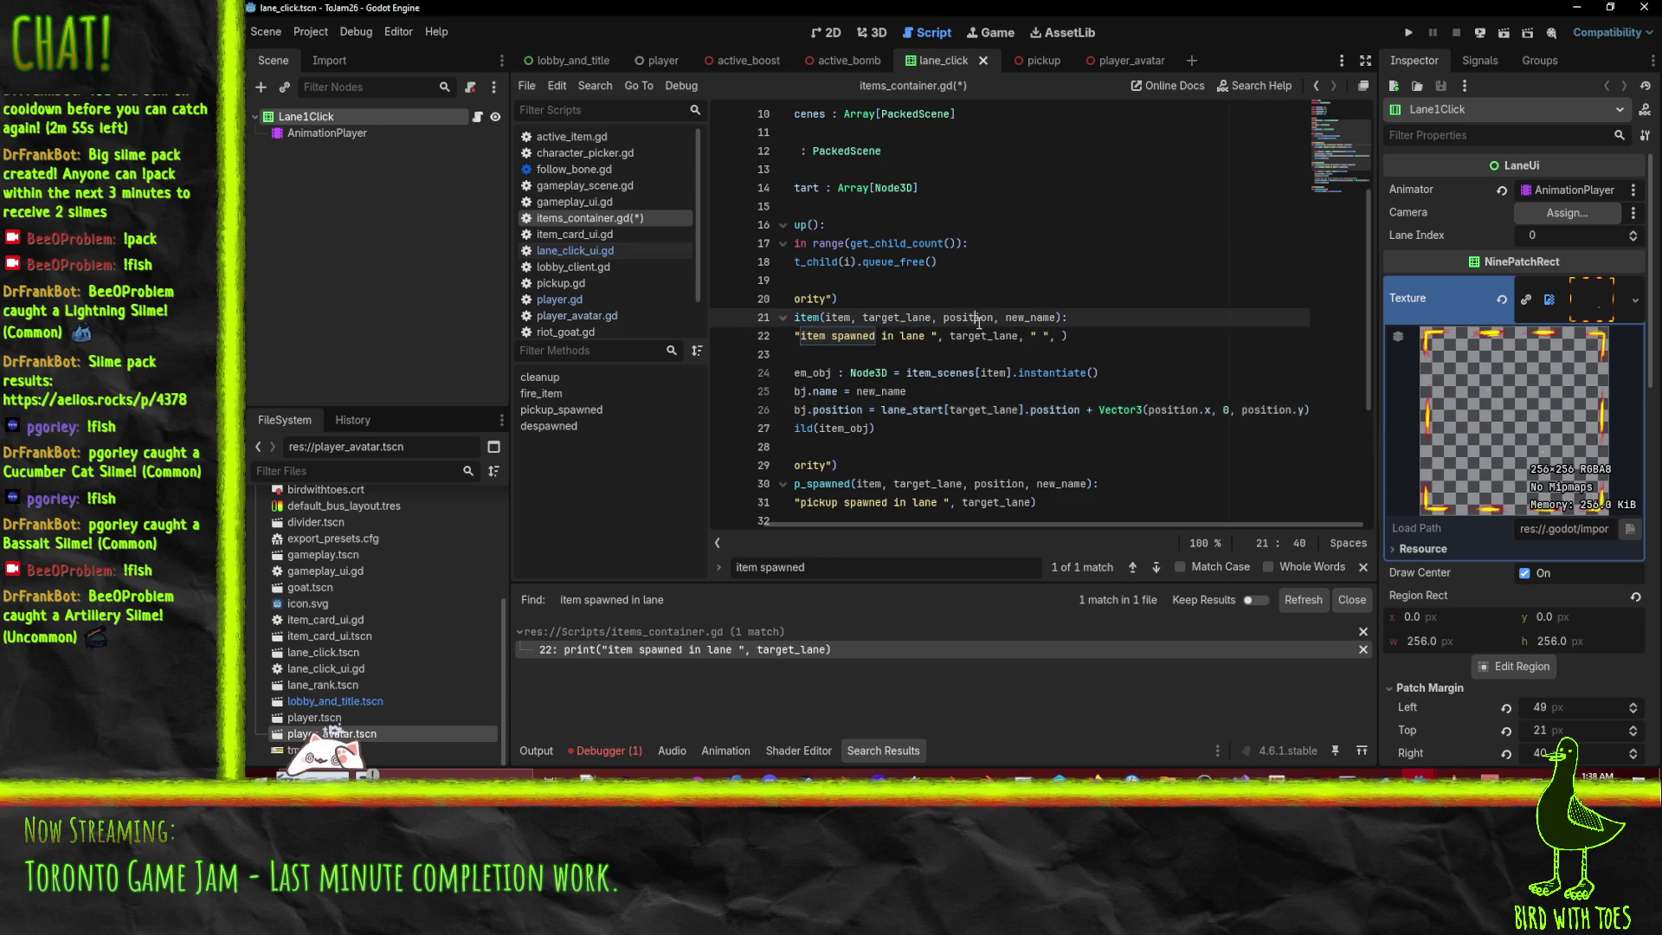
key(ctrl+c)
click(1061, 337)
key(ctrl+v)
Multiply position.y by 5 on line 26, save items_container.gd, and run the project
click(1300, 411)
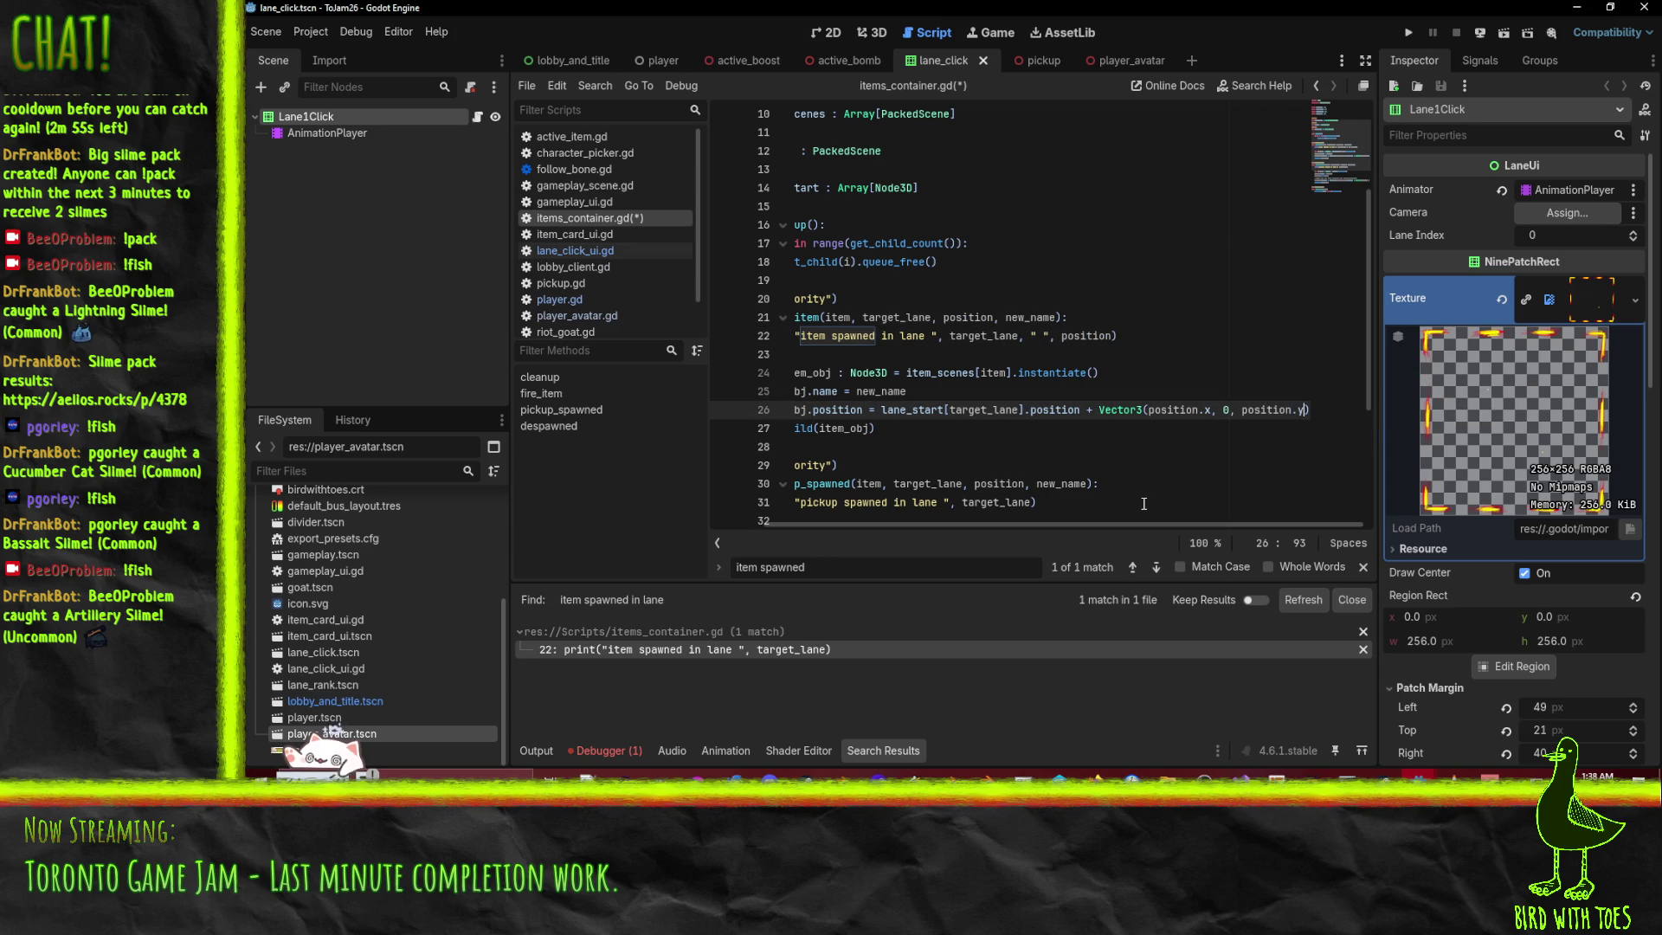
text(* 5)
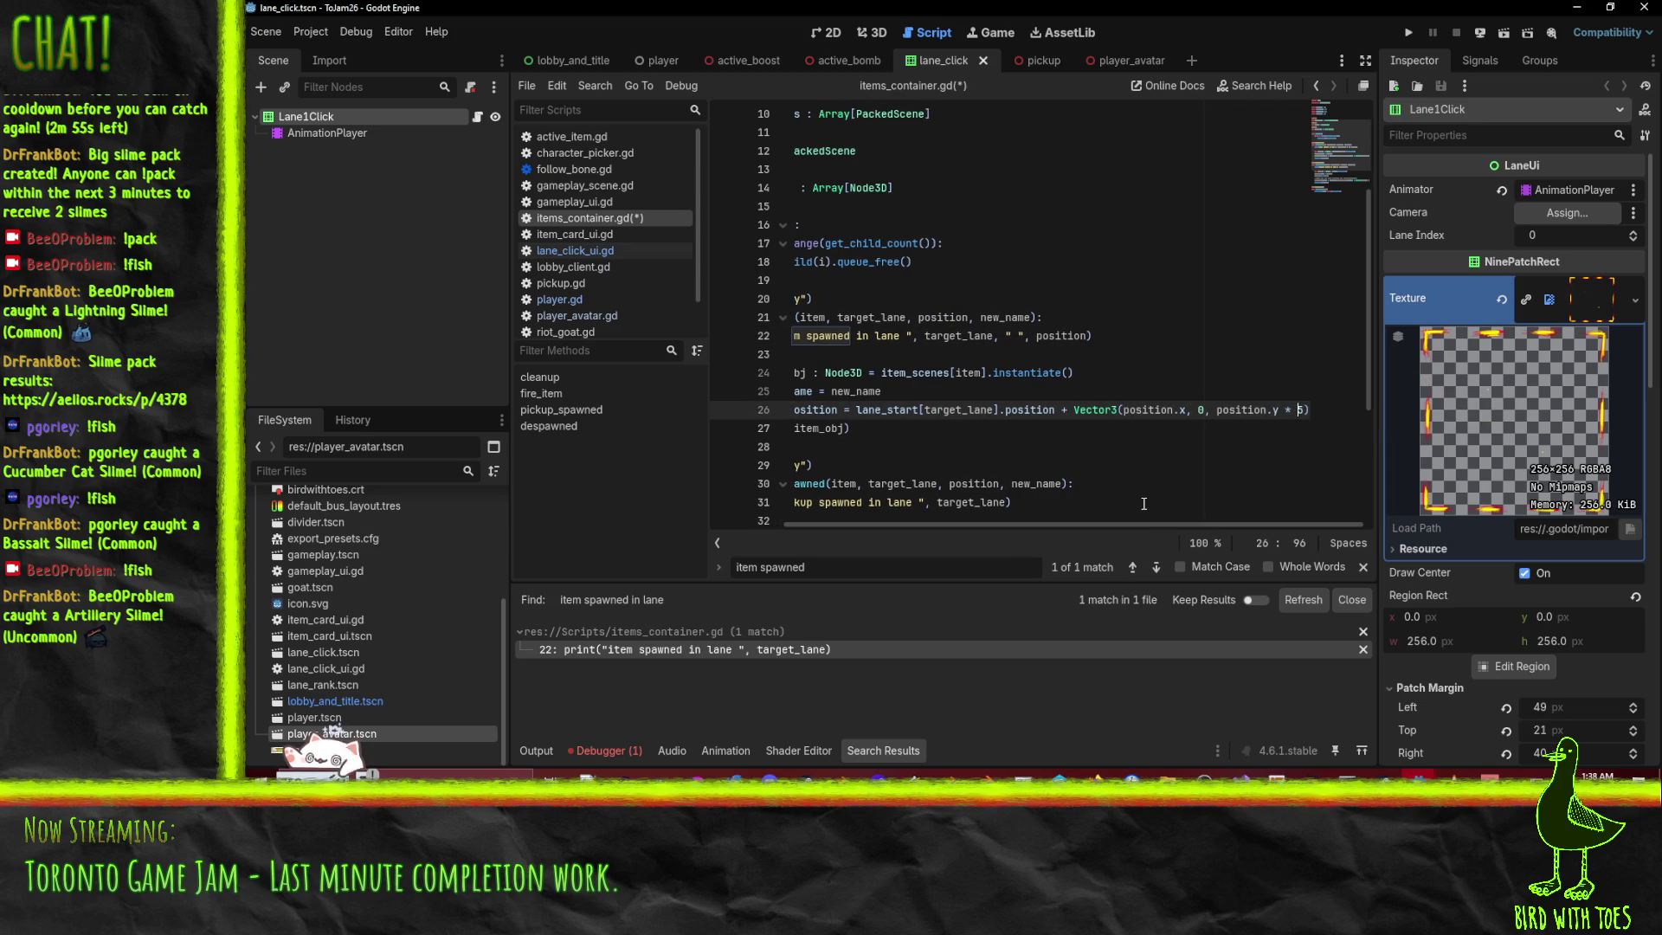
key(Home)
key(ctrl+s)
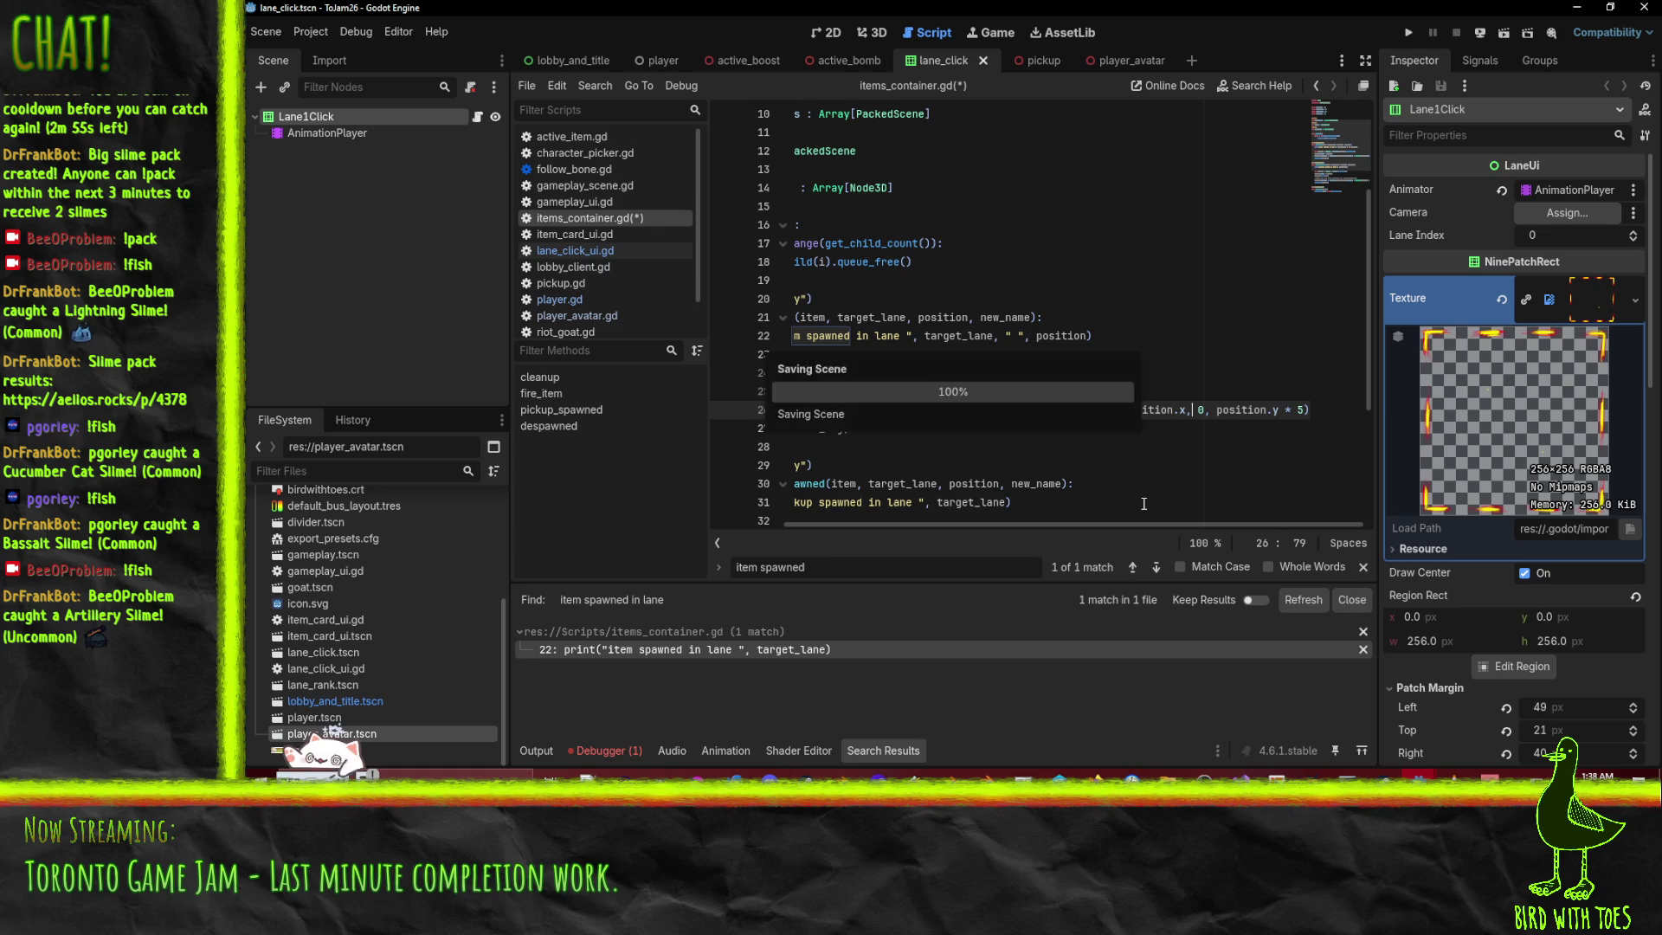
key(F5)
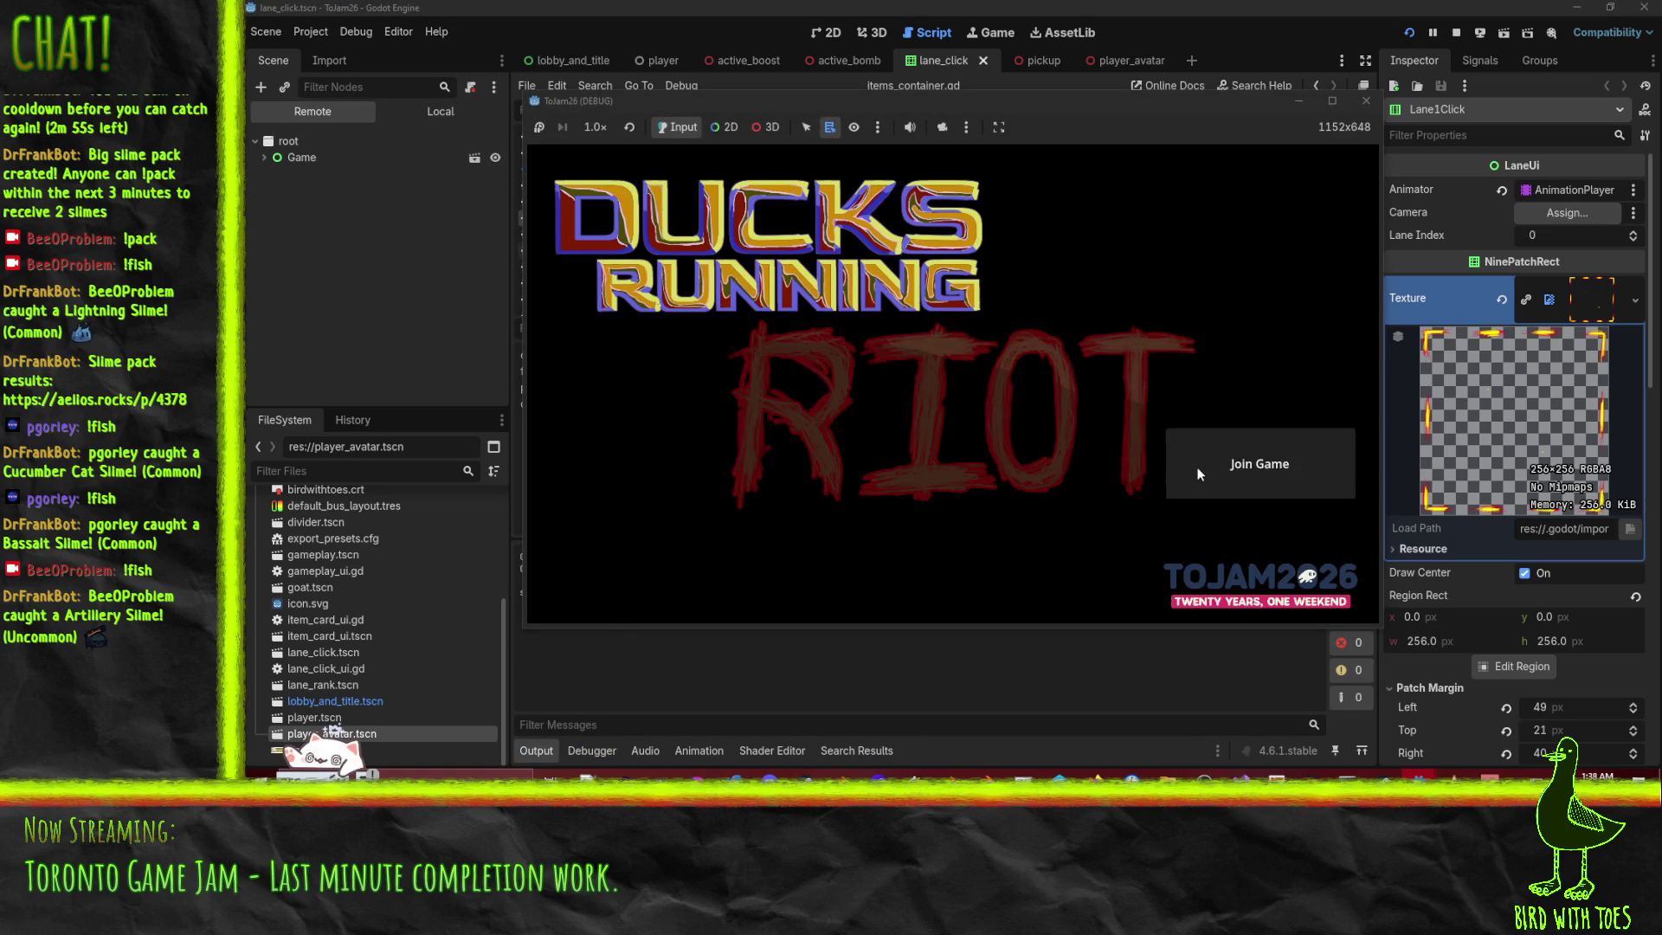
Join a match, ready up, drop the bomb card into a lane to log its position, then stop
click(1281, 463)
click(1011, 523)
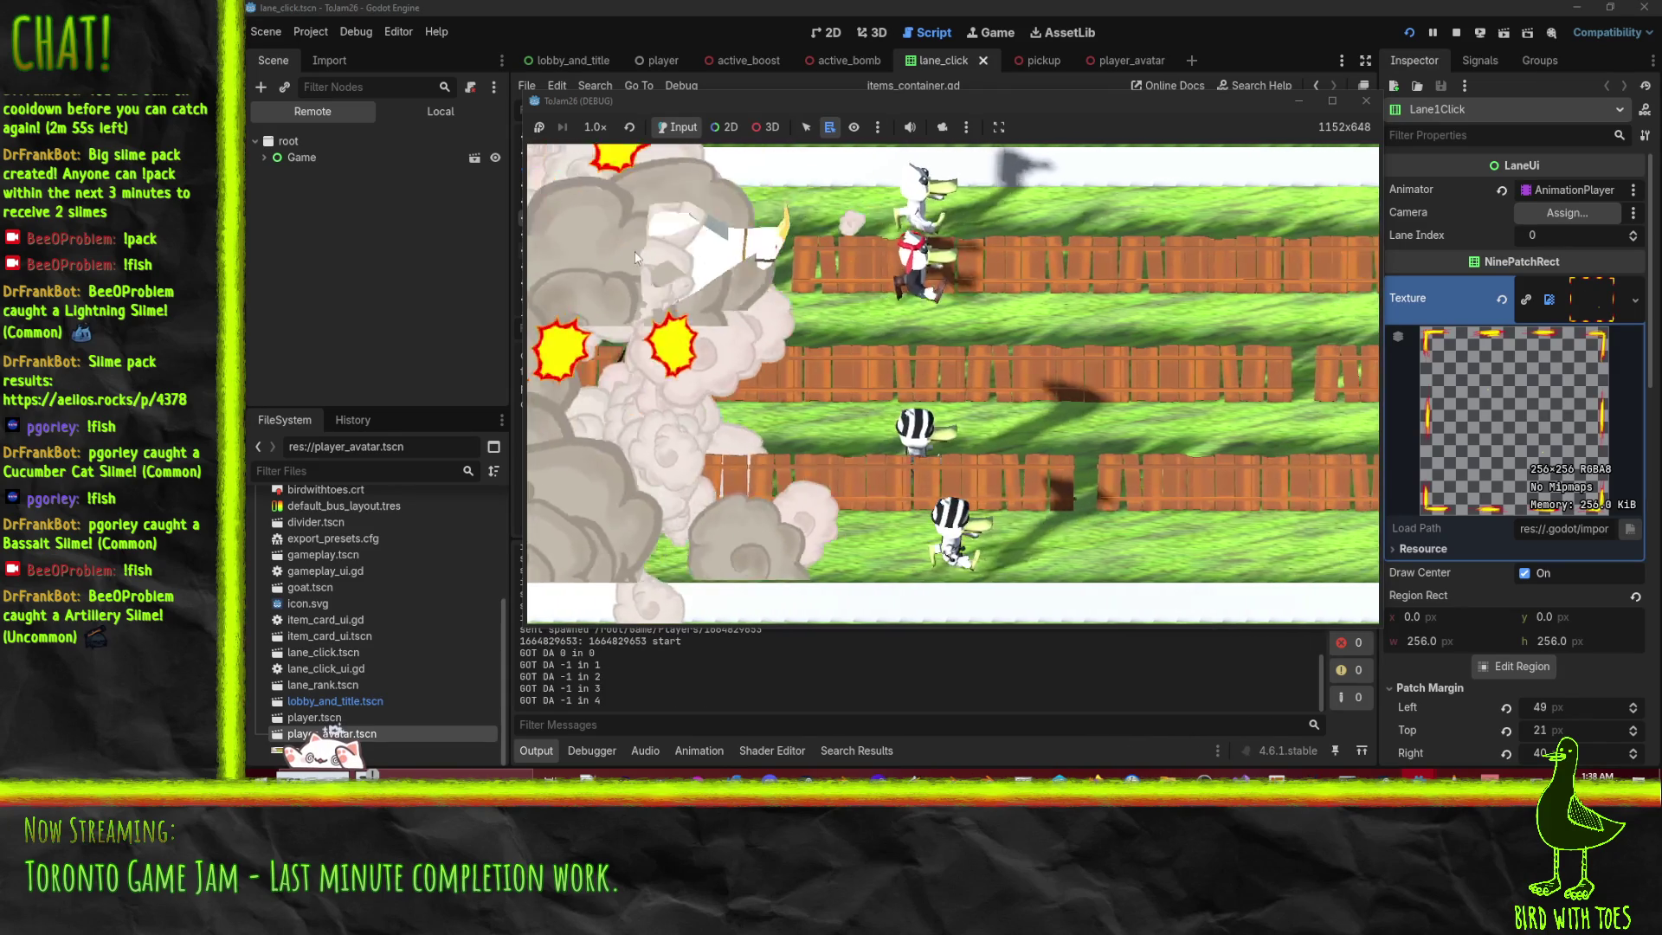
click(1333, 510)
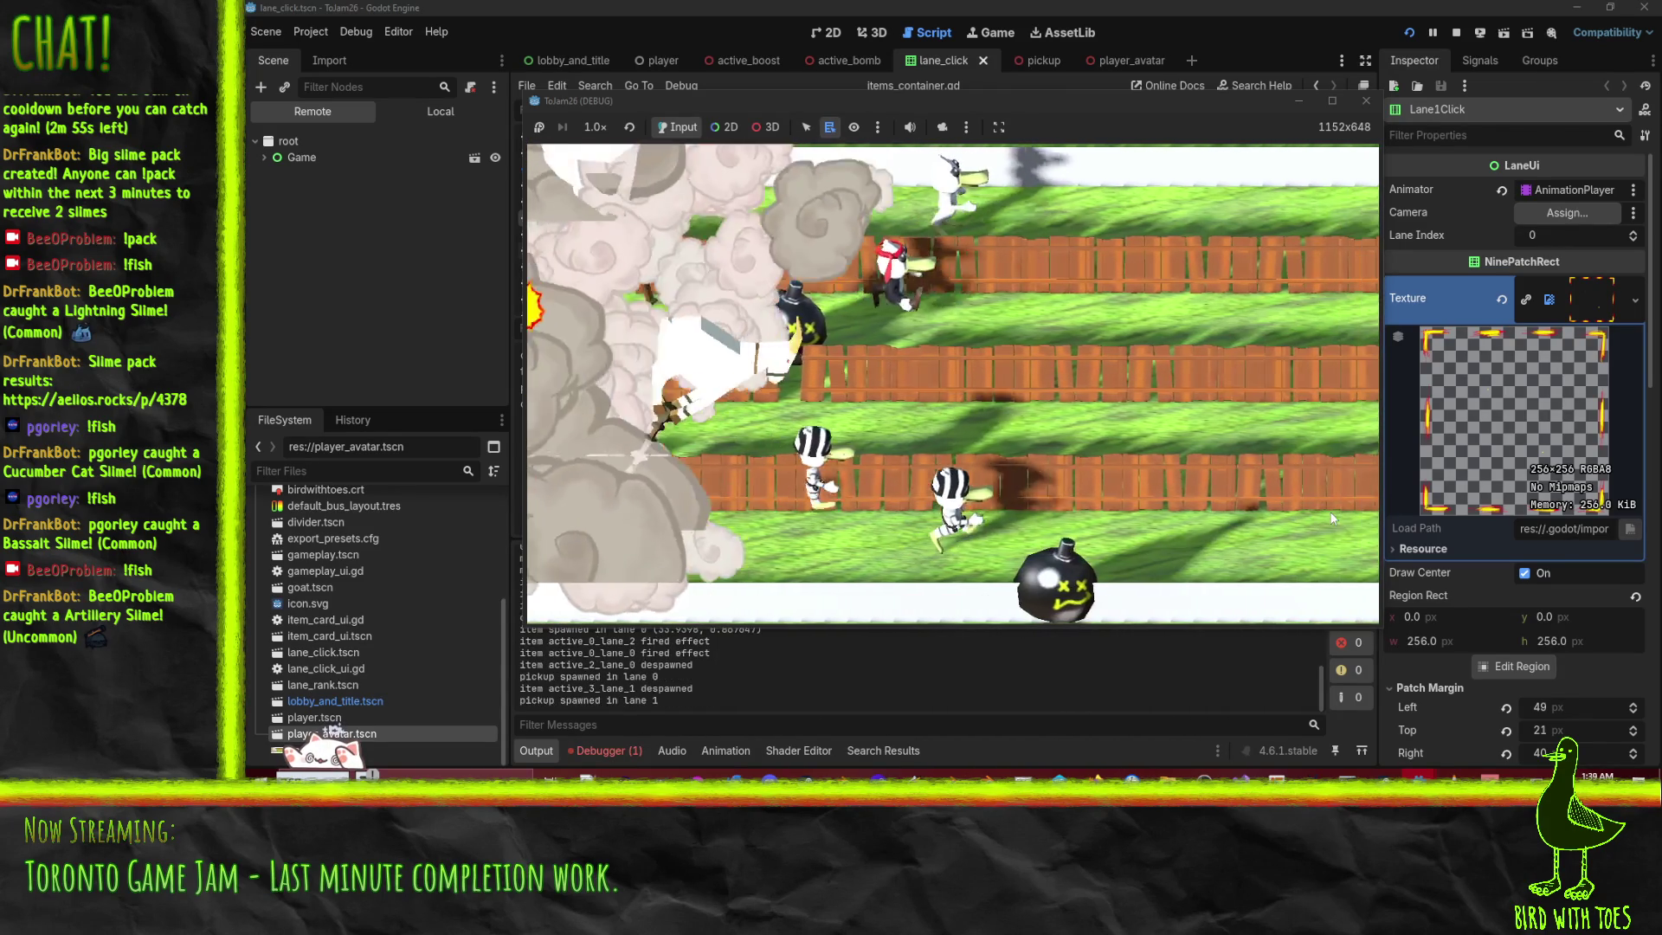
click(1455, 33)
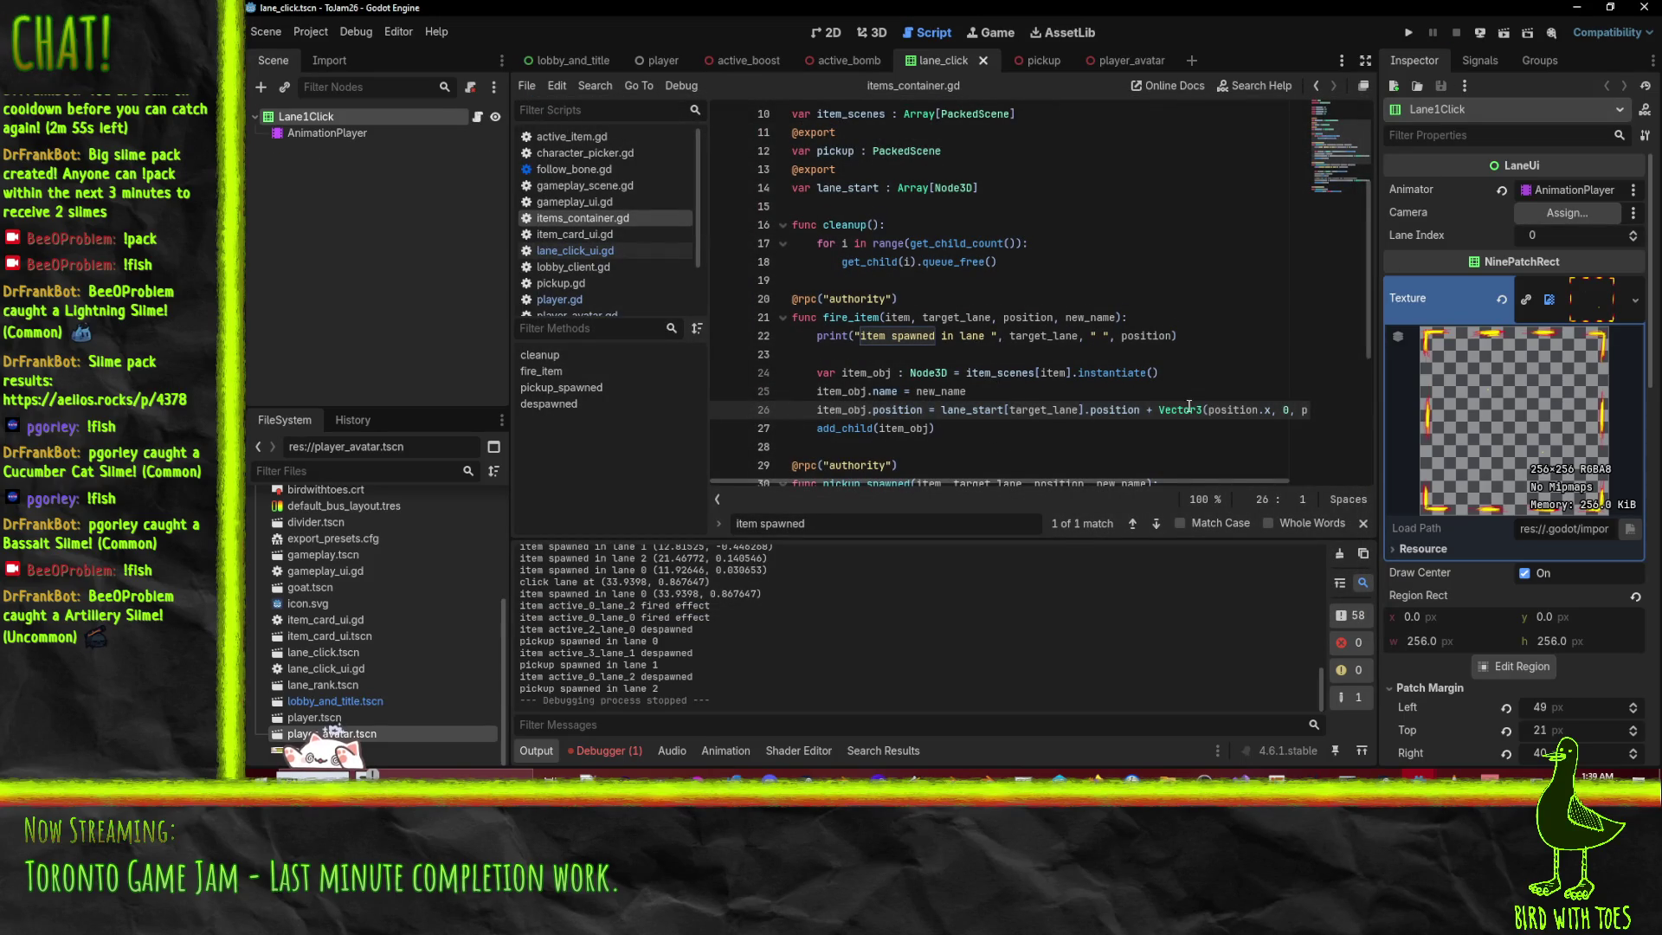
Inspect the click_lane calculation on line 32 of lane_click_ui.gd, then relaunch the game
scroll(1189, 406, down, 3)
scroll(1189, 406, up, 3)
click(592, 253)
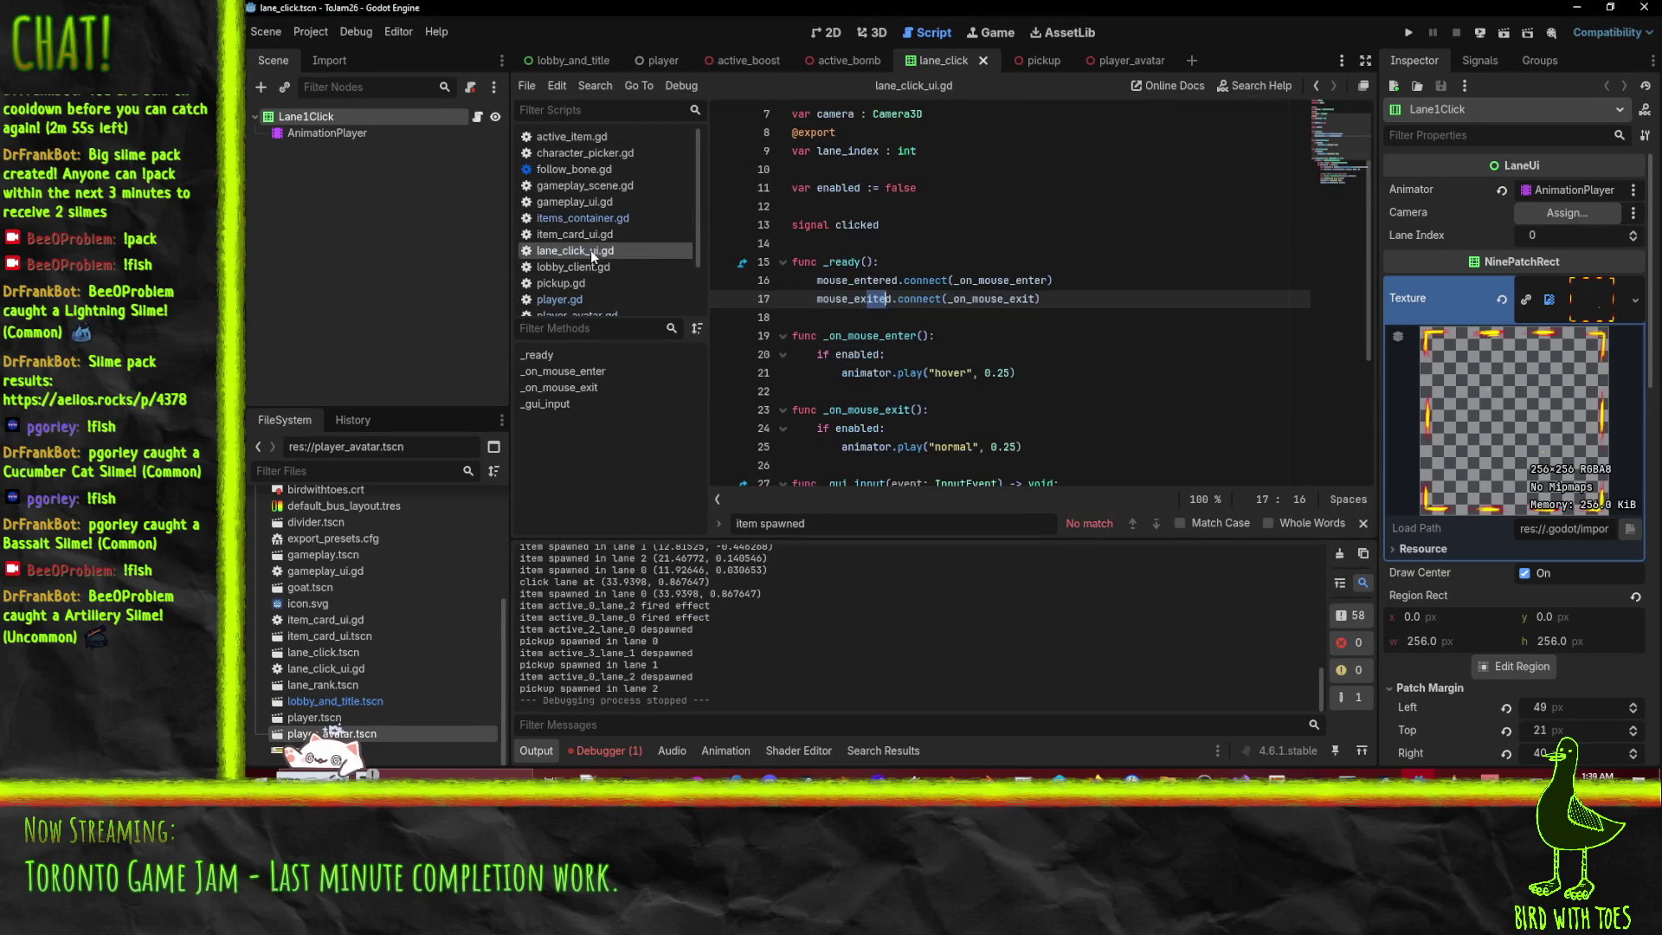
scroll(1117, 347, down, 4)
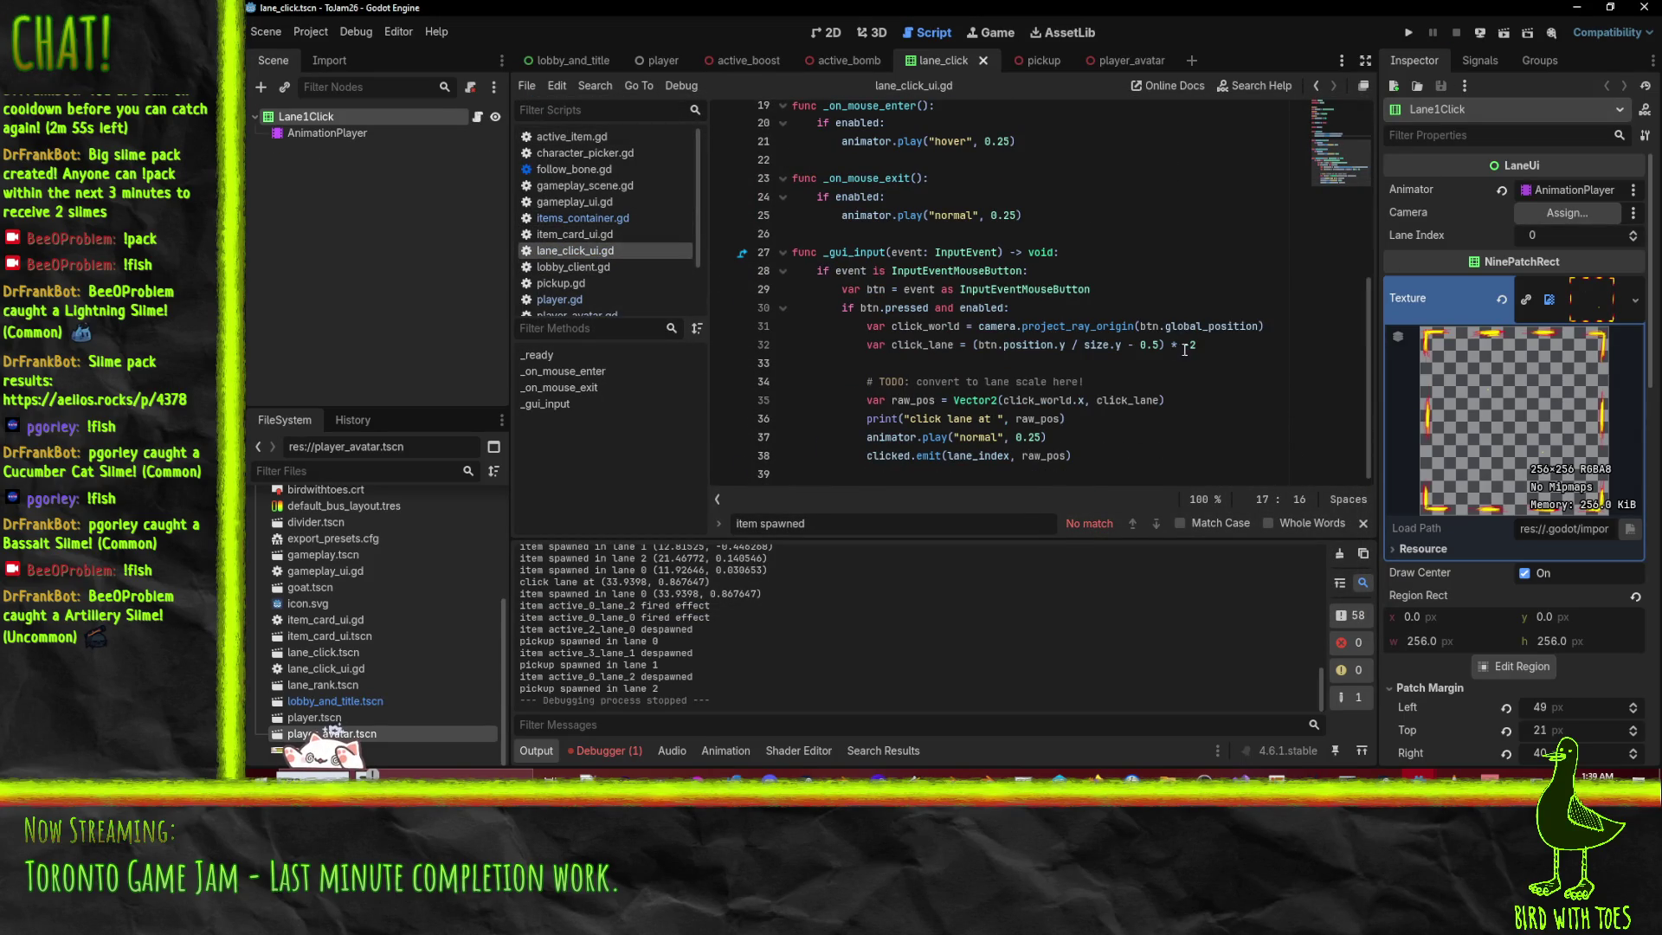
click(1186, 346)
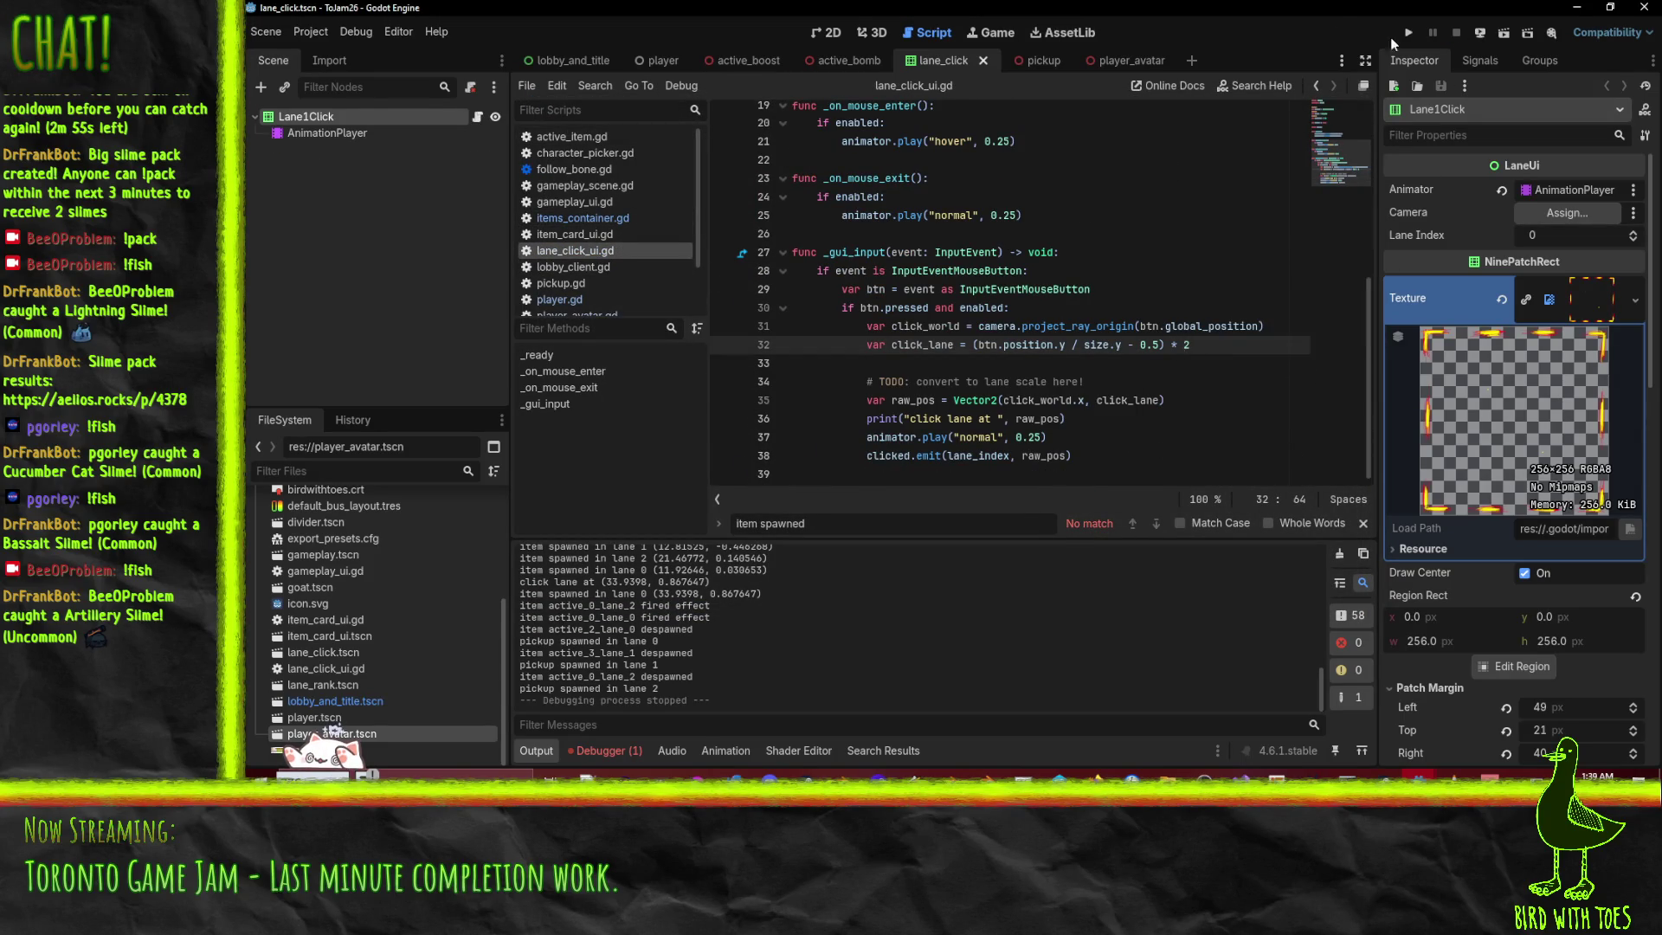
click(1408, 32)
Join and ready up, place the bomb and trap cards in the bottom lane, then stop
click(1276, 455)
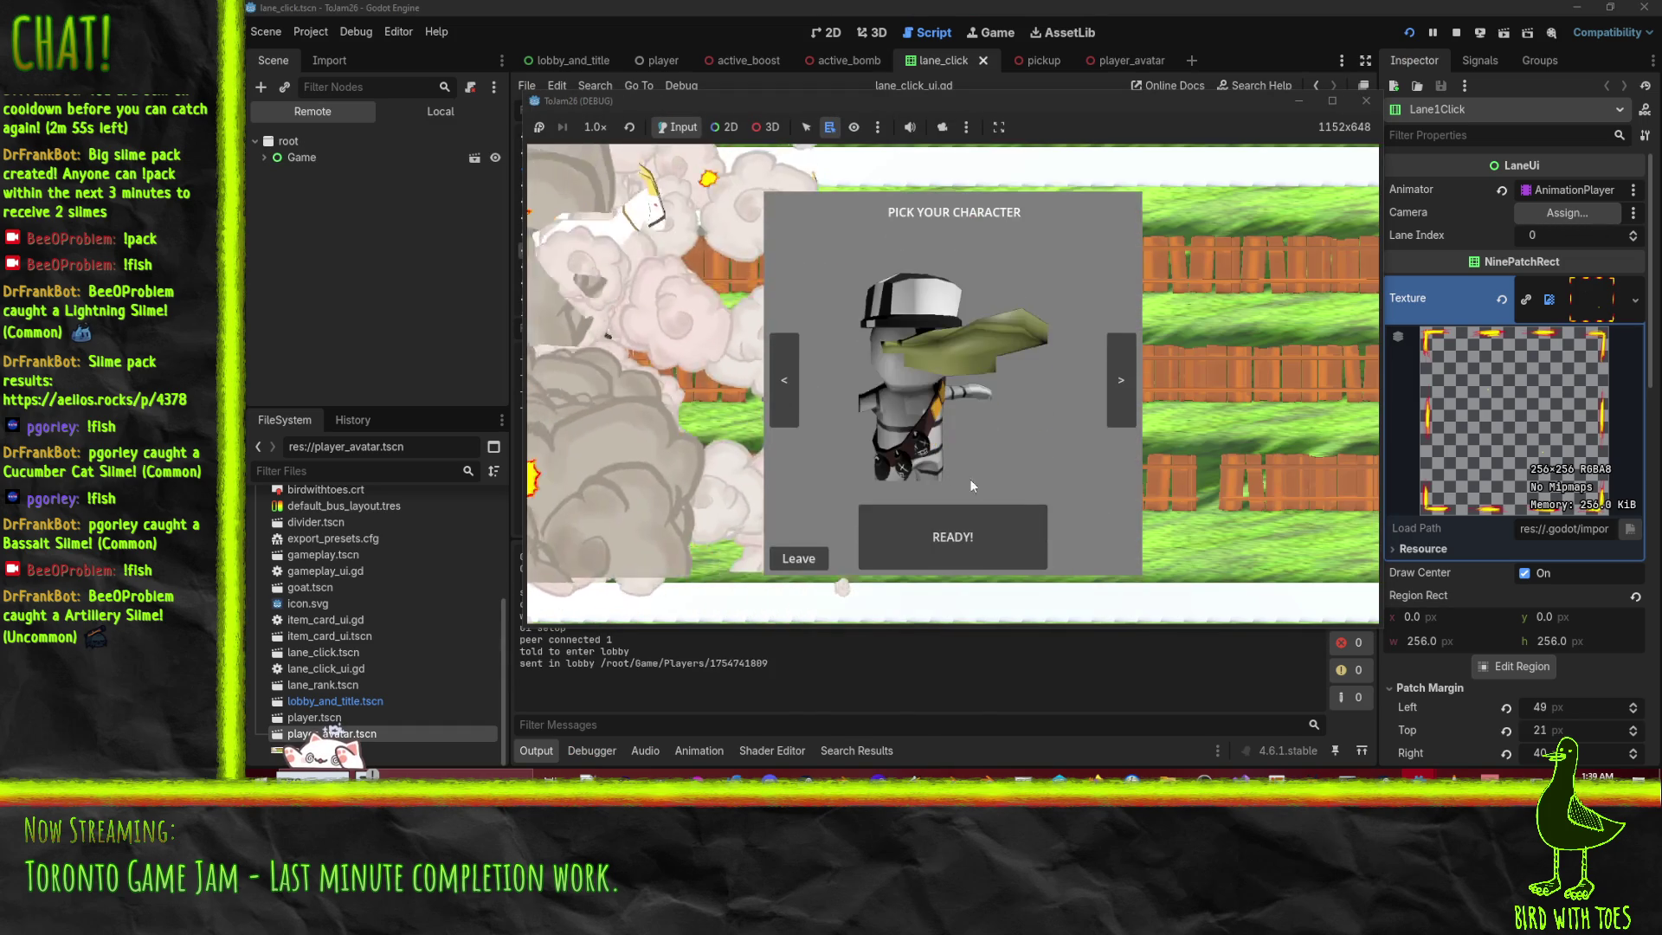
click(1009, 525)
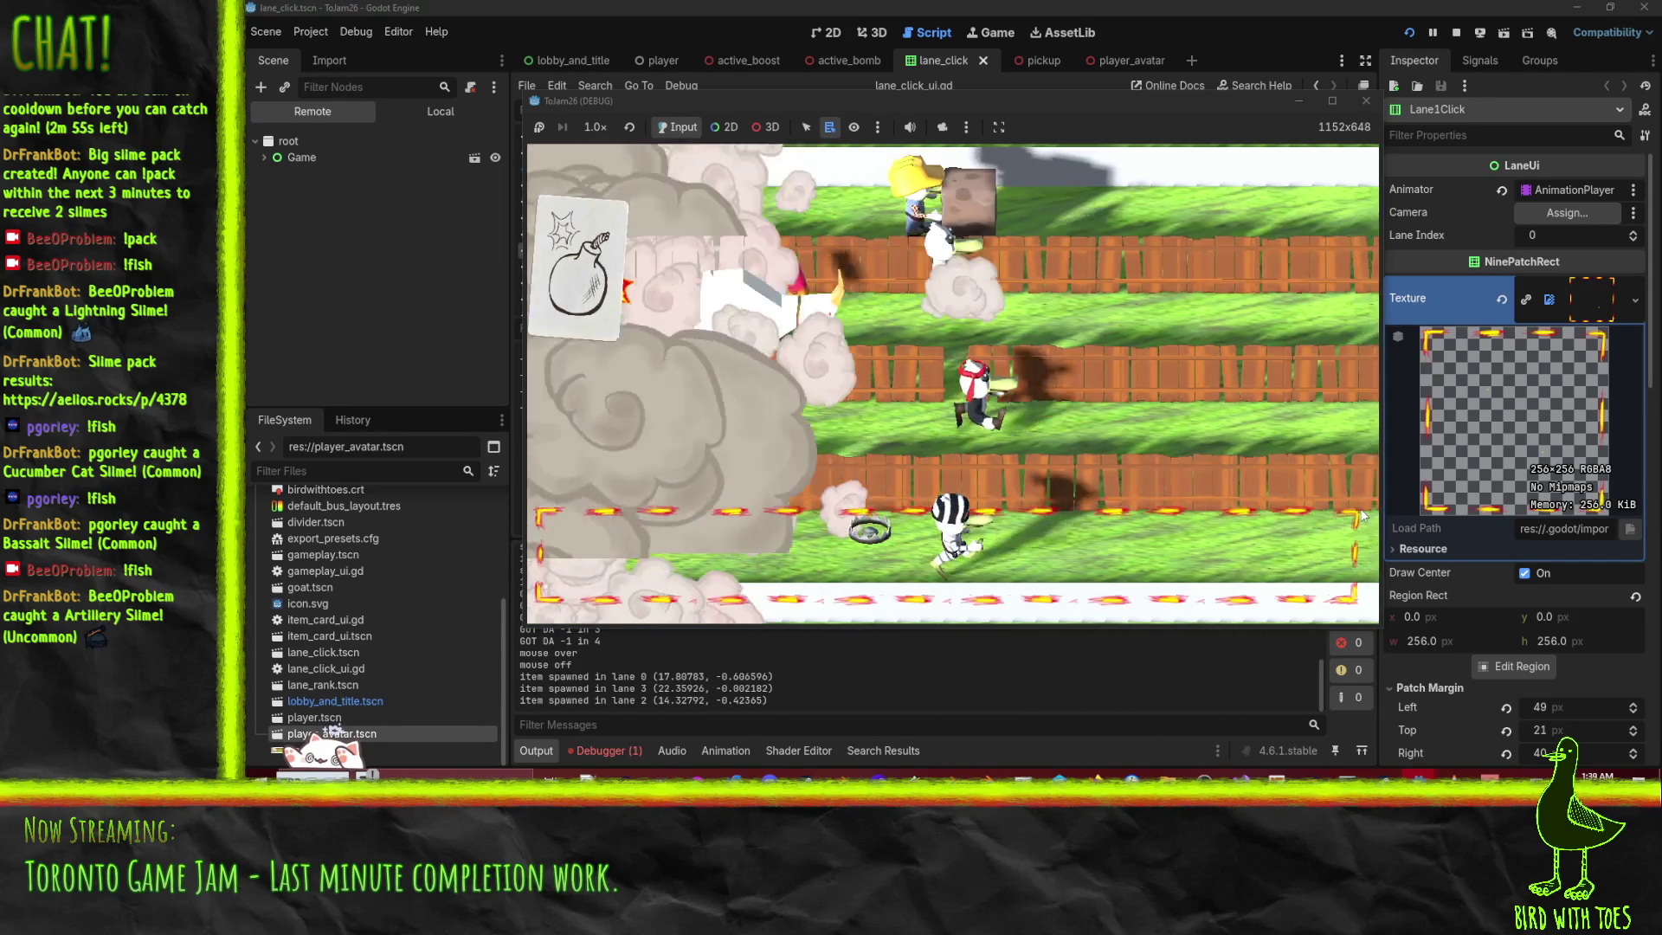
click(1354, 509)
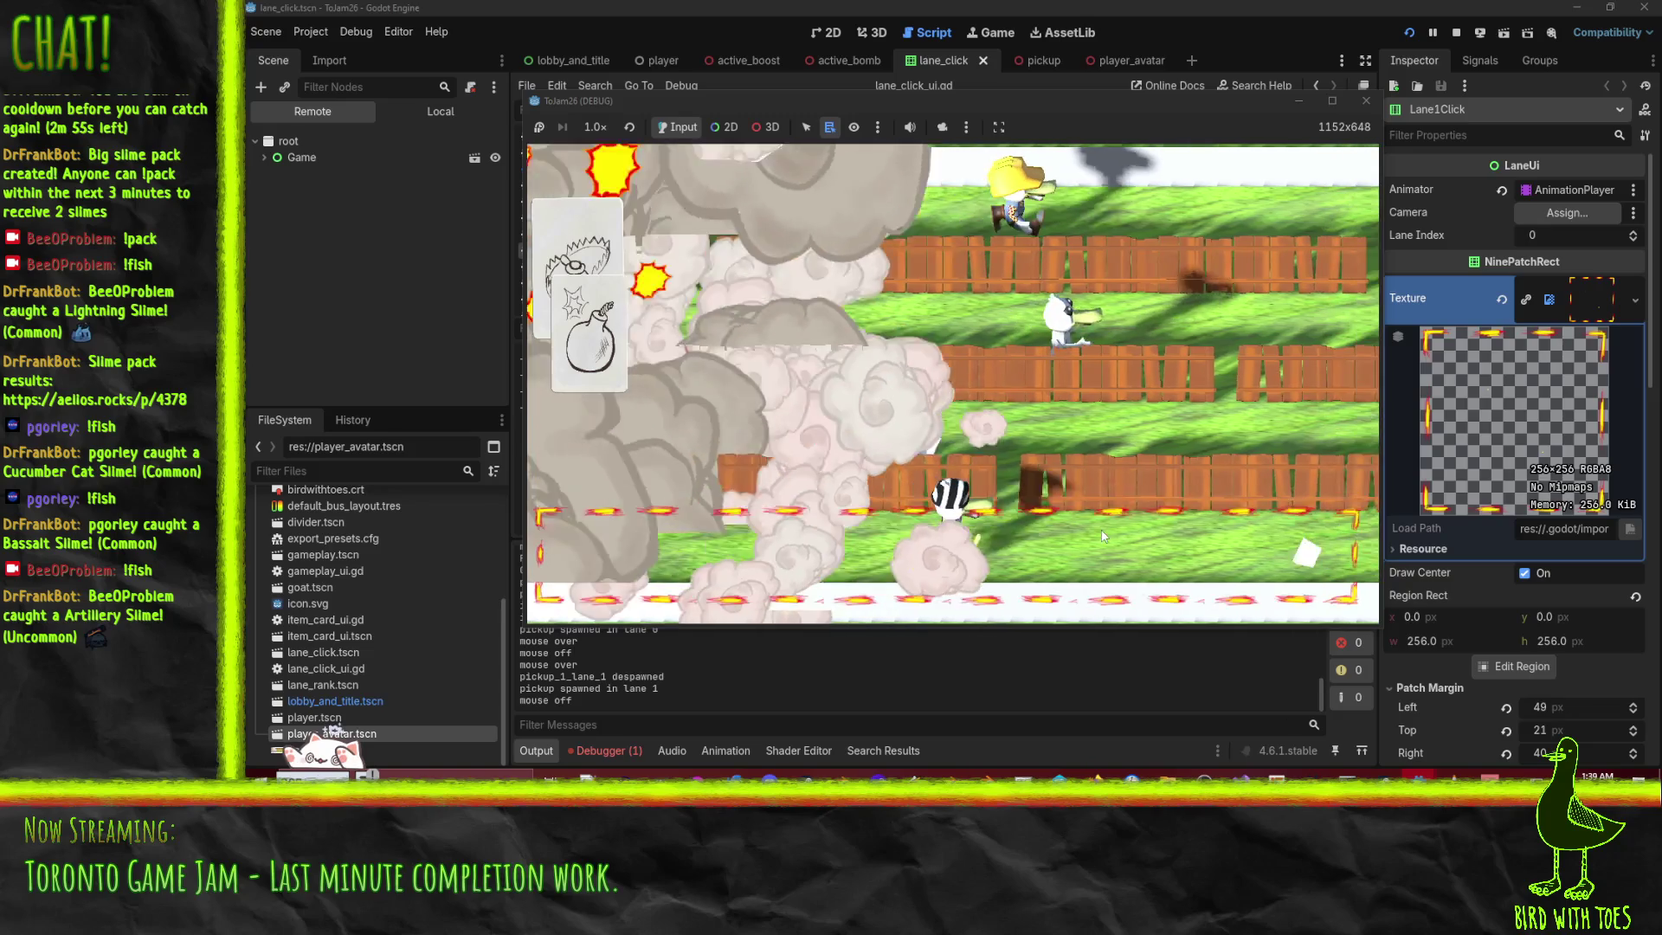
click(1149, 557)
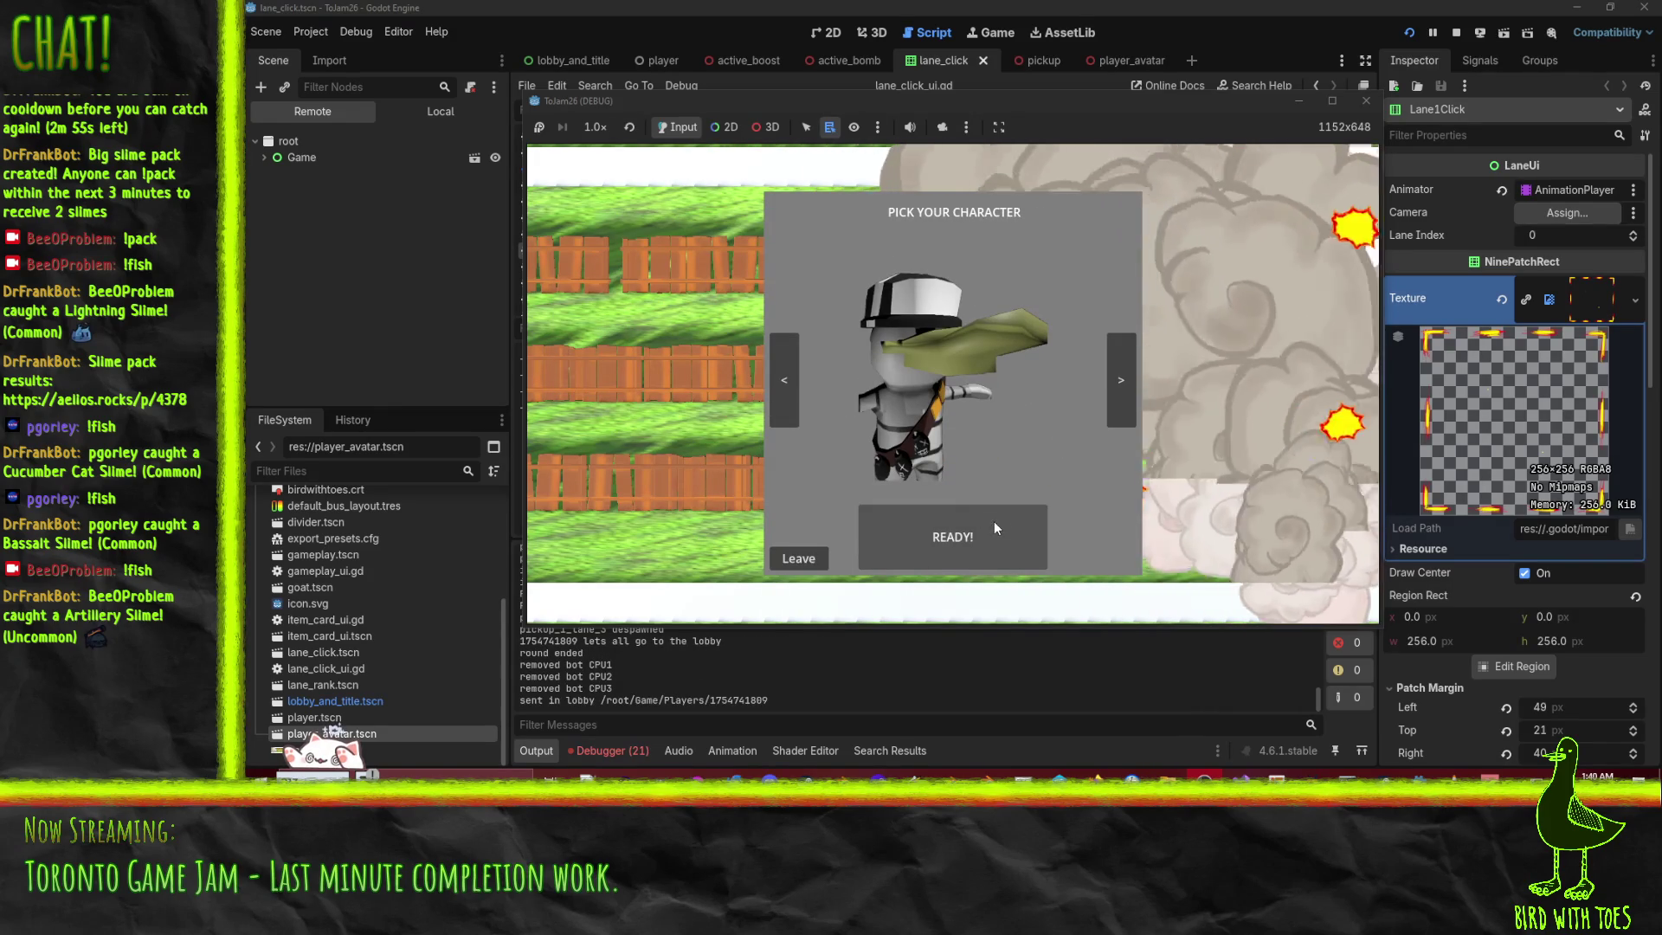
click(792, 401)
click(1463, 32)
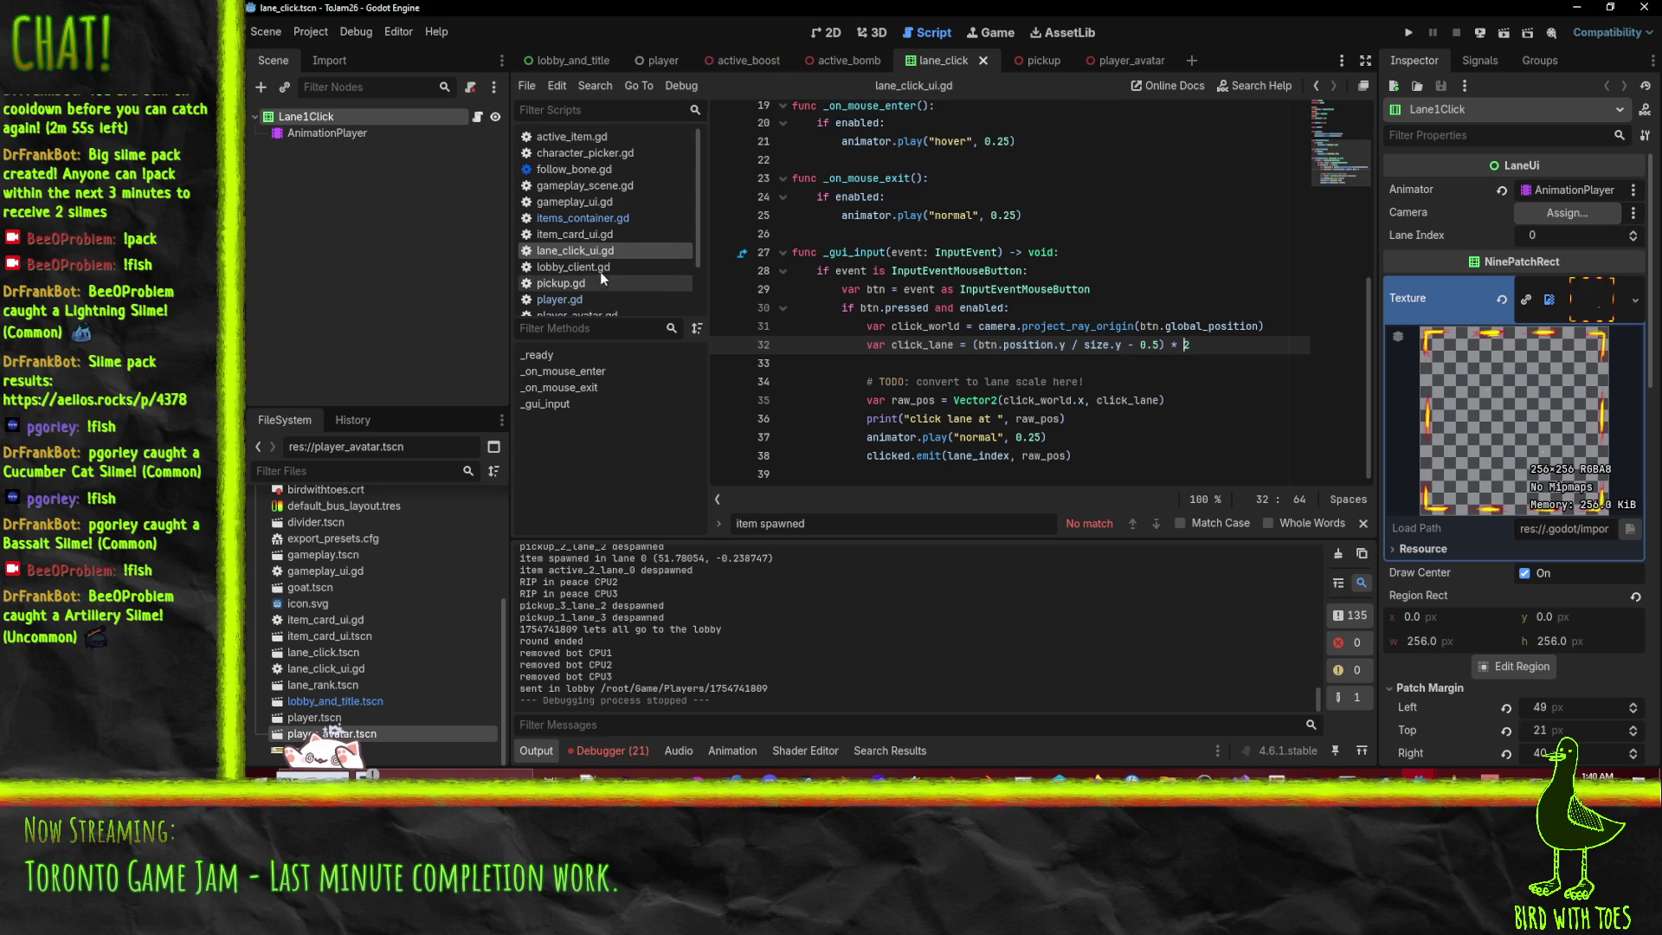
Review lines 36–37 of pickup_spawned in items_container.gd, then switch to the TOJam 2026 browser page
click(584, 217)
scroll(1164, 349, down, 4)
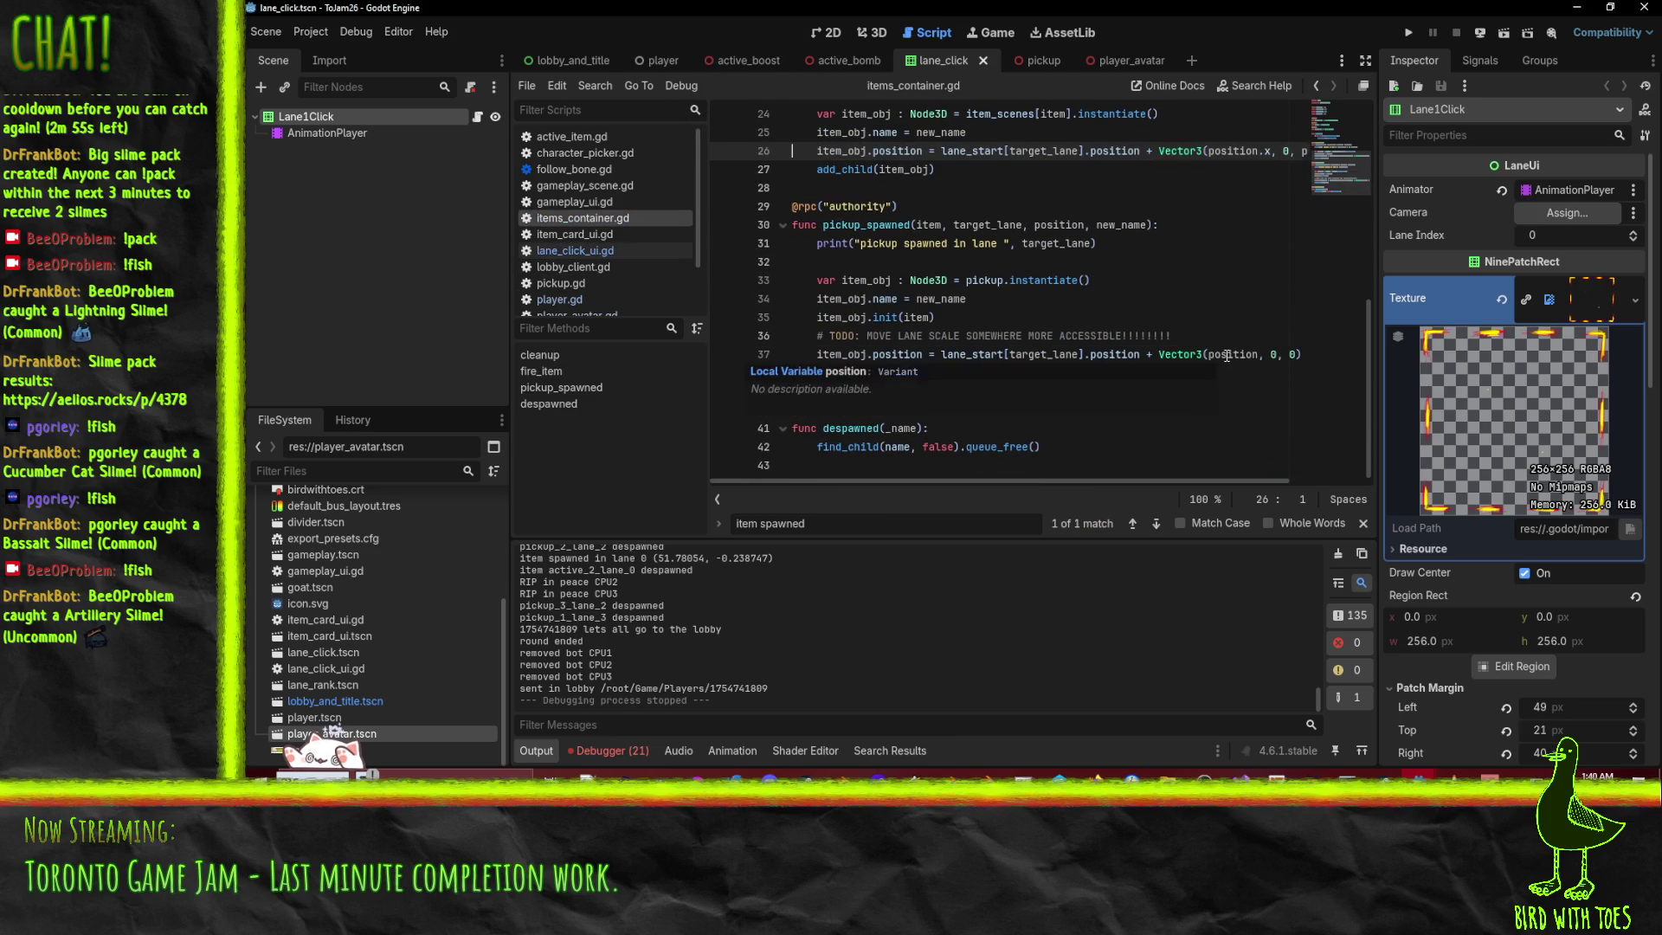
click(1227, 355)
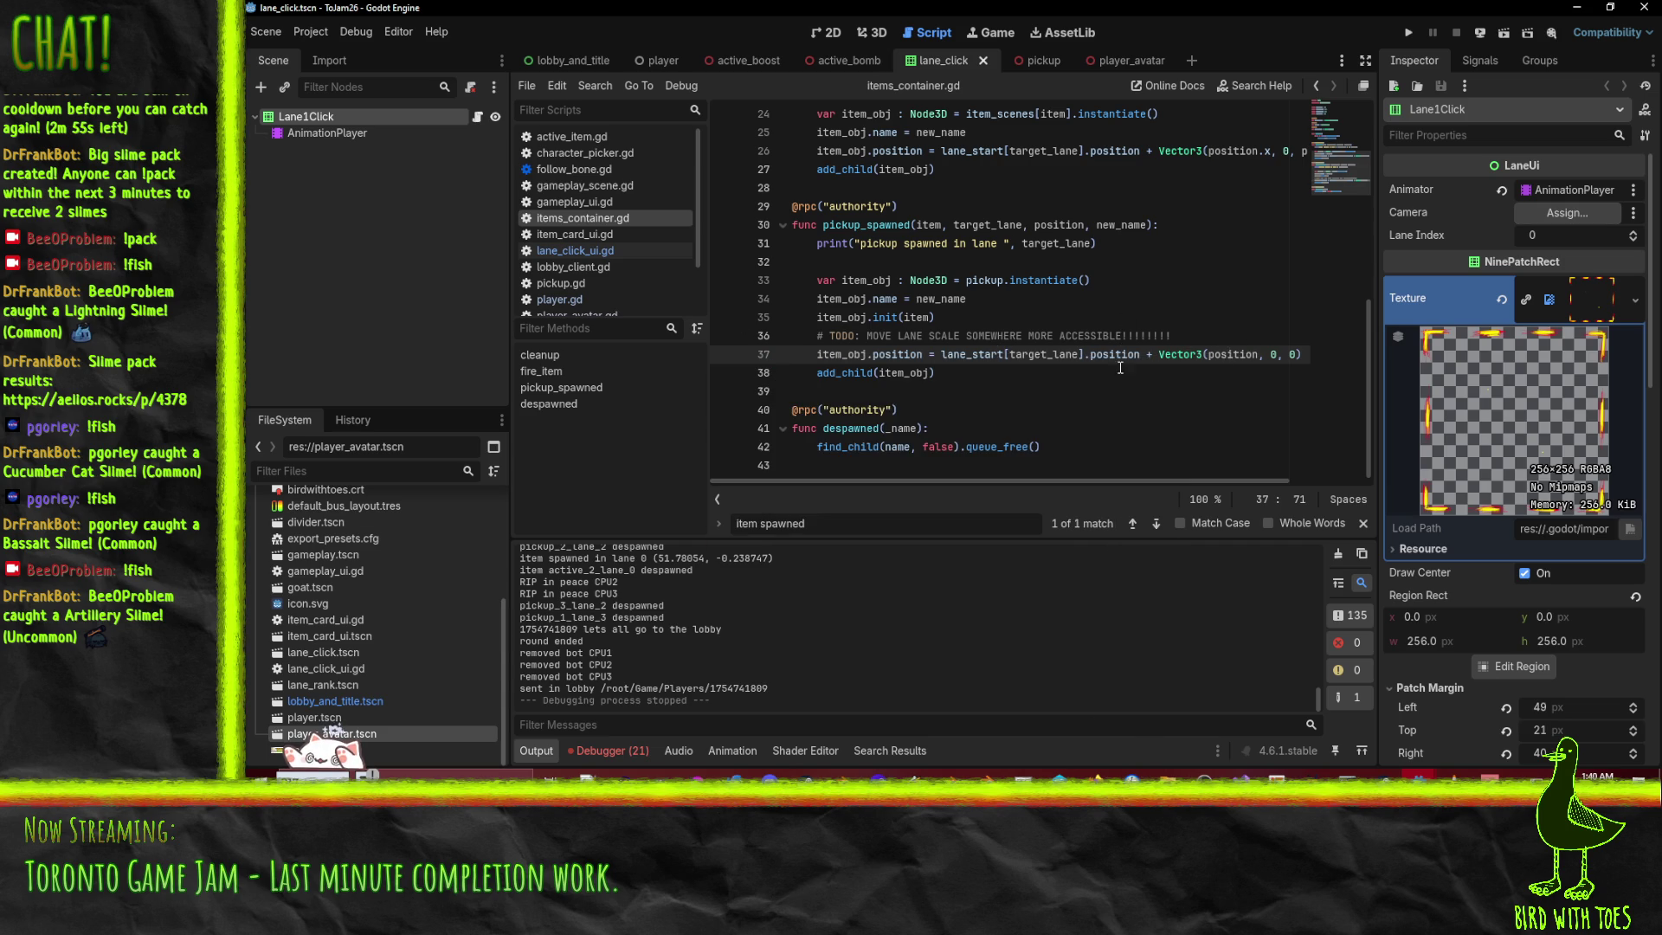
click(898, 336)
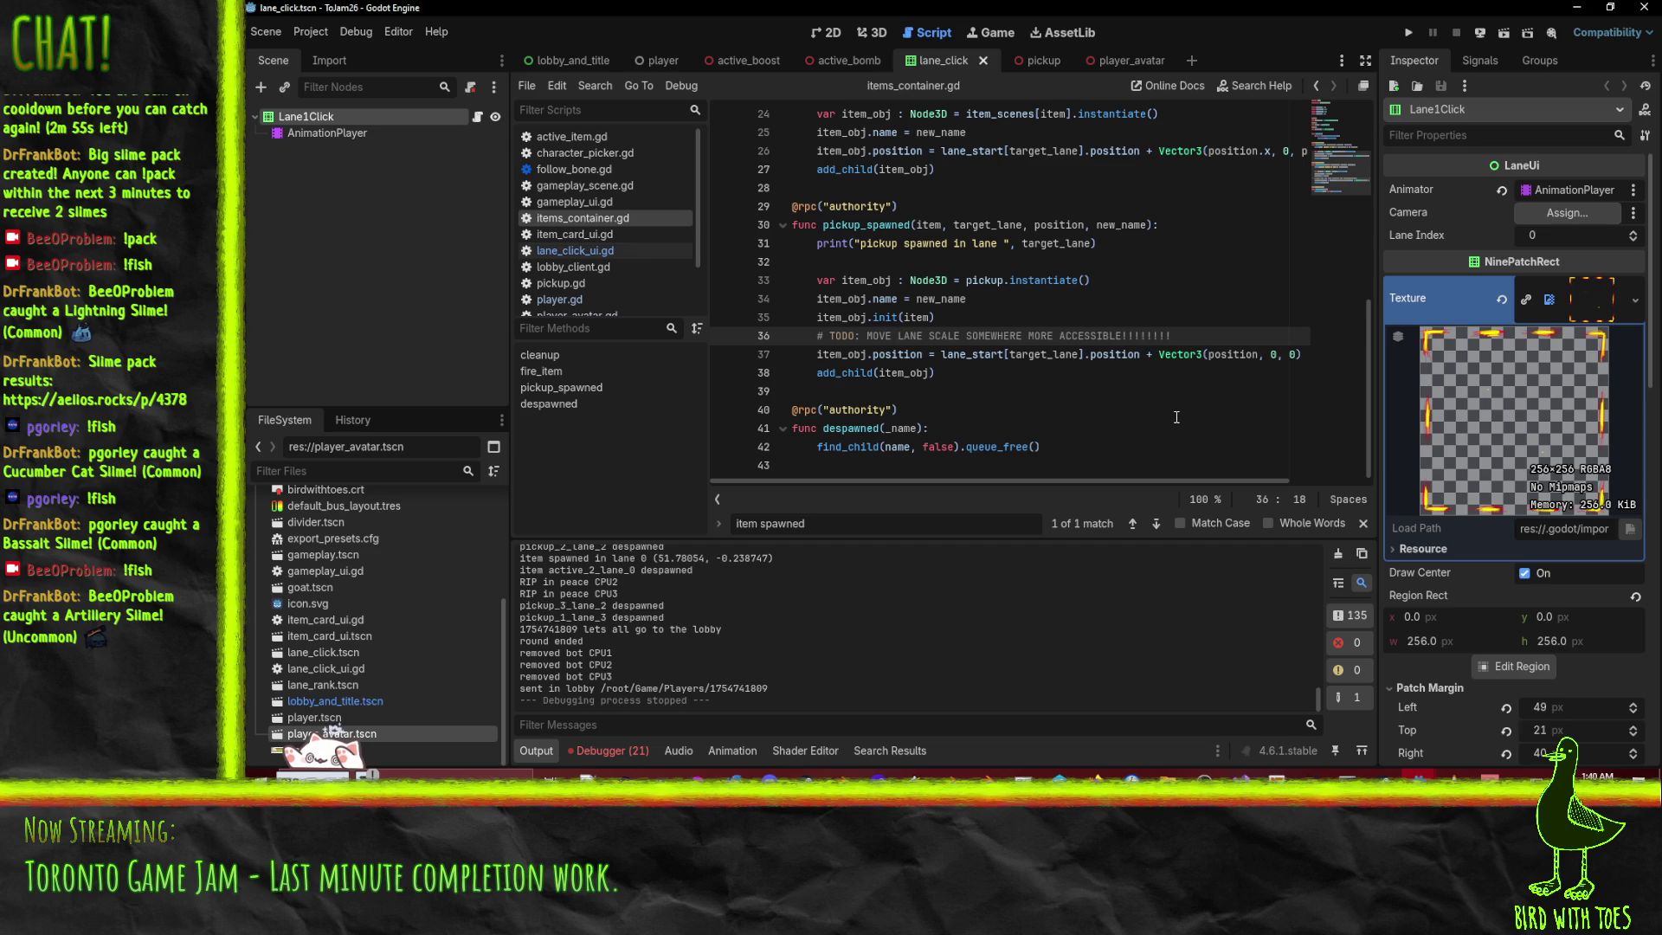
scroll(1176, 417, up, 5)
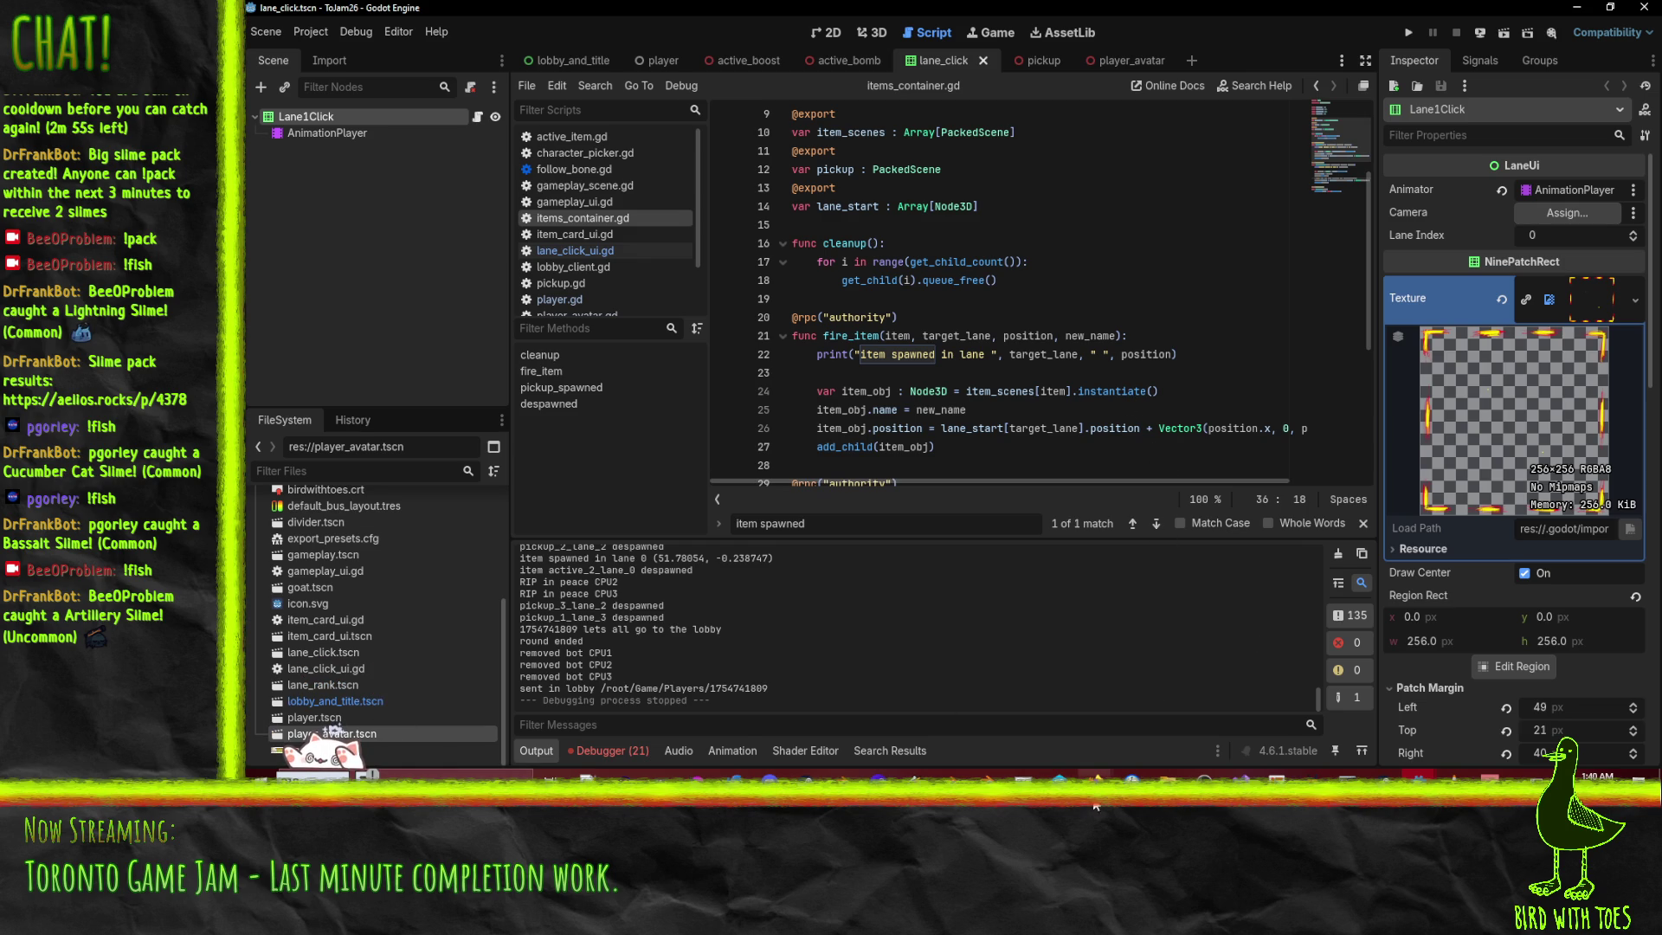
mouse_move(1095, 779)
click(995, 736)
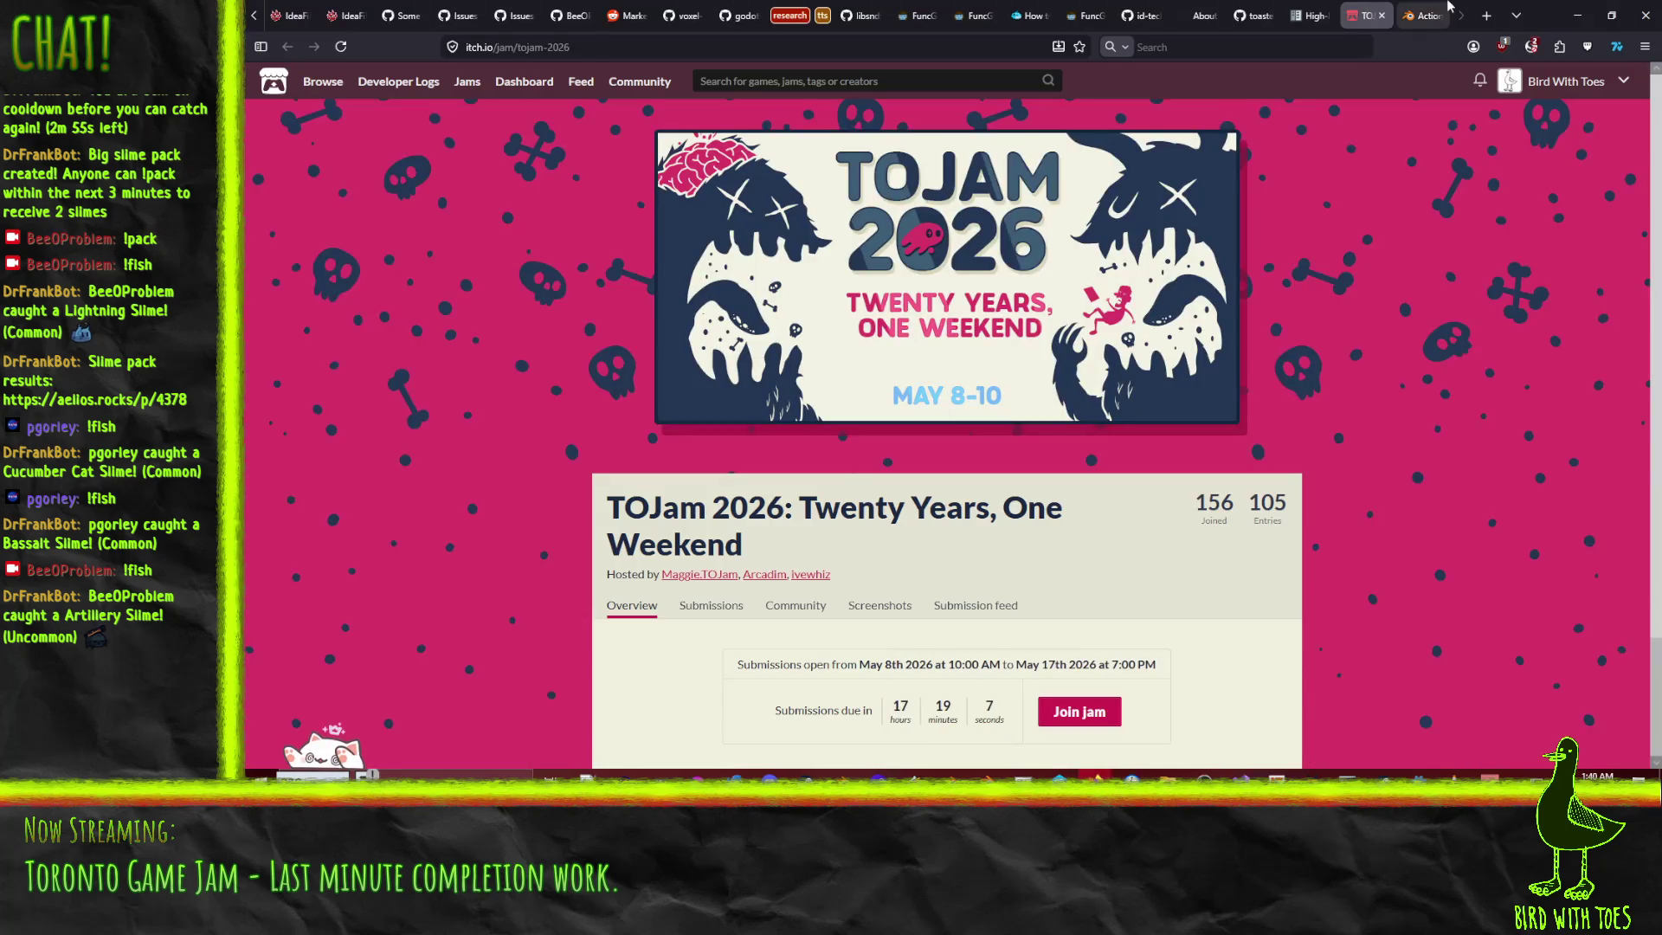
In a new tab, search for dafont and visit the dafont.com homepage
click(1486, 15)
text(da)
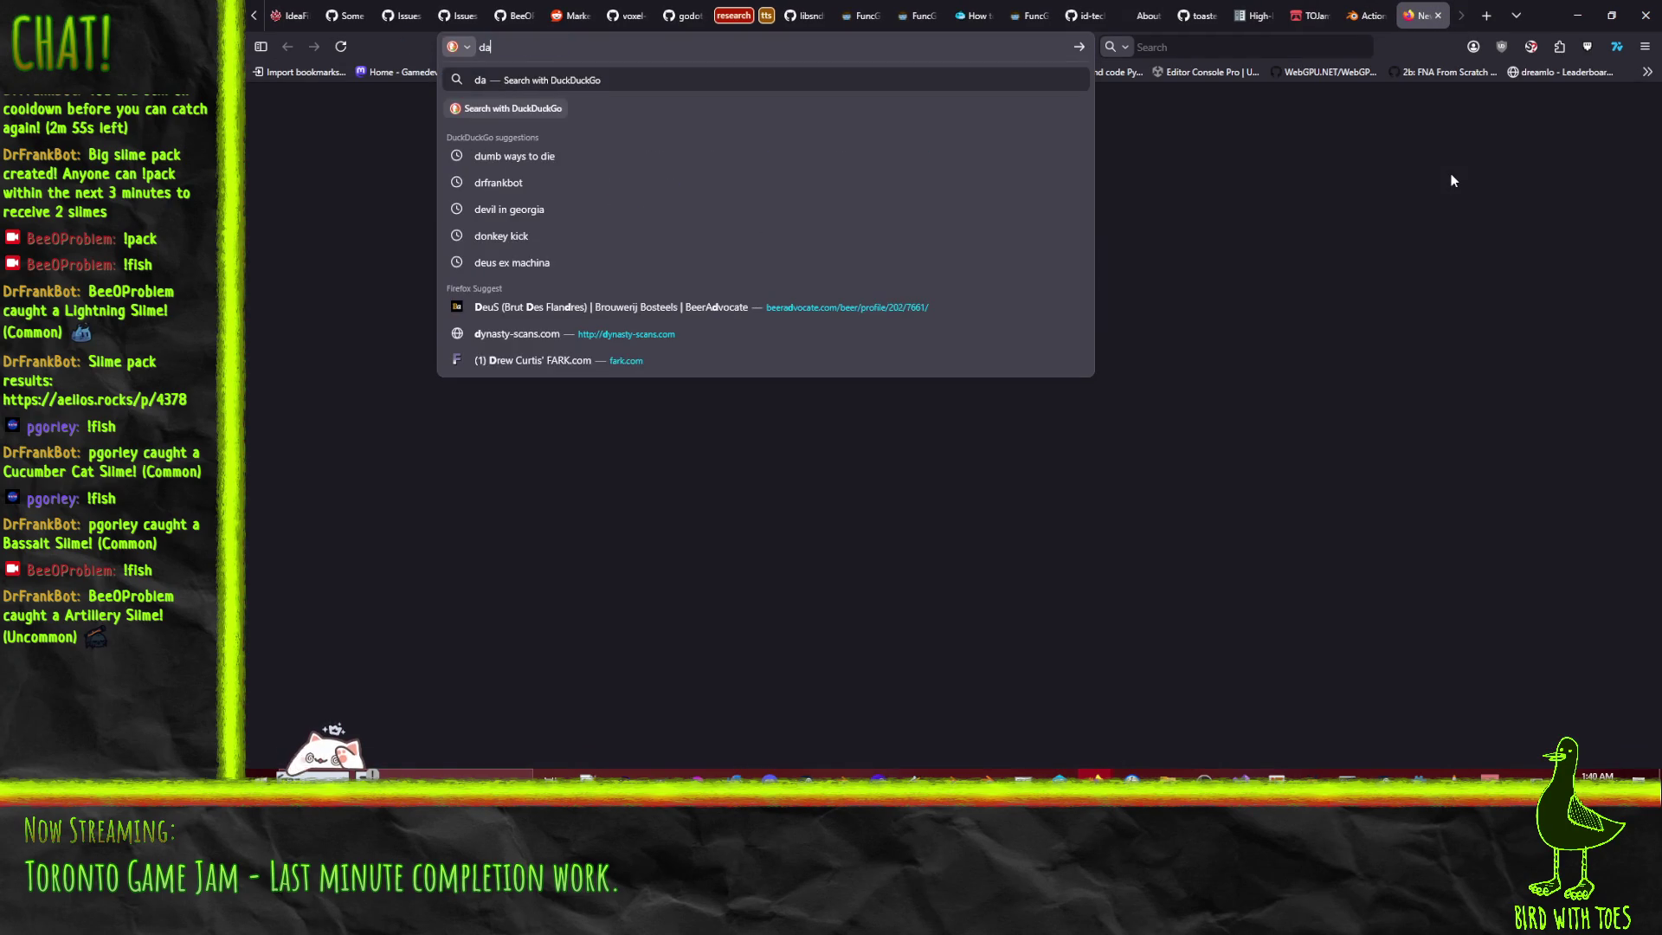
text(f)
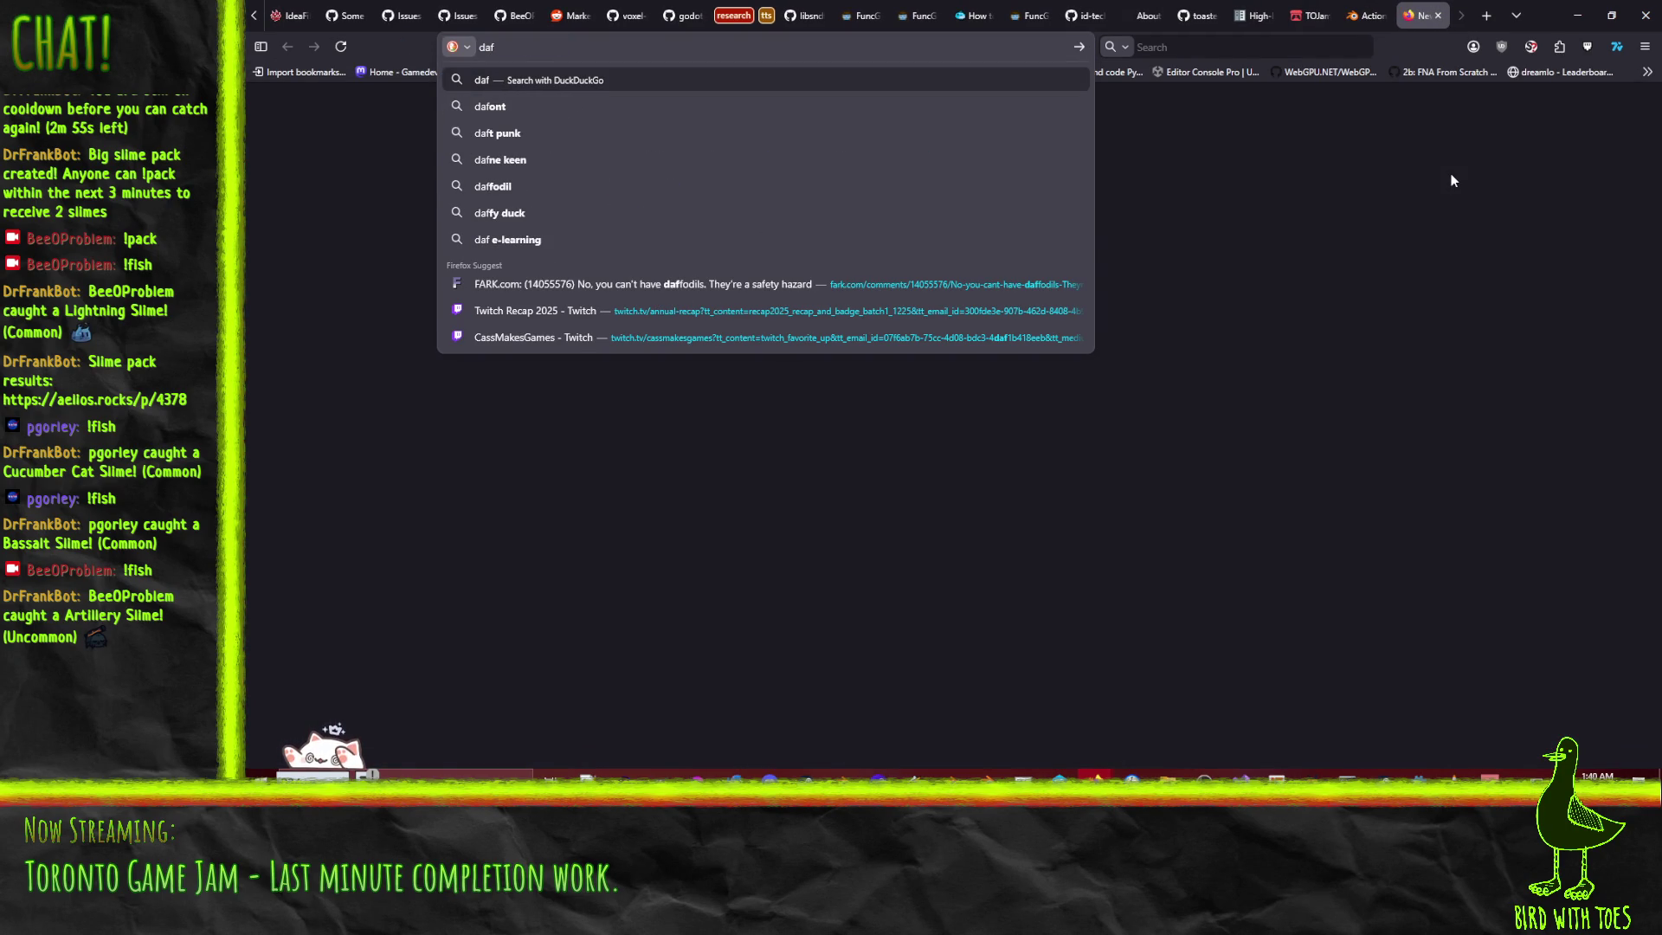
text(ont)
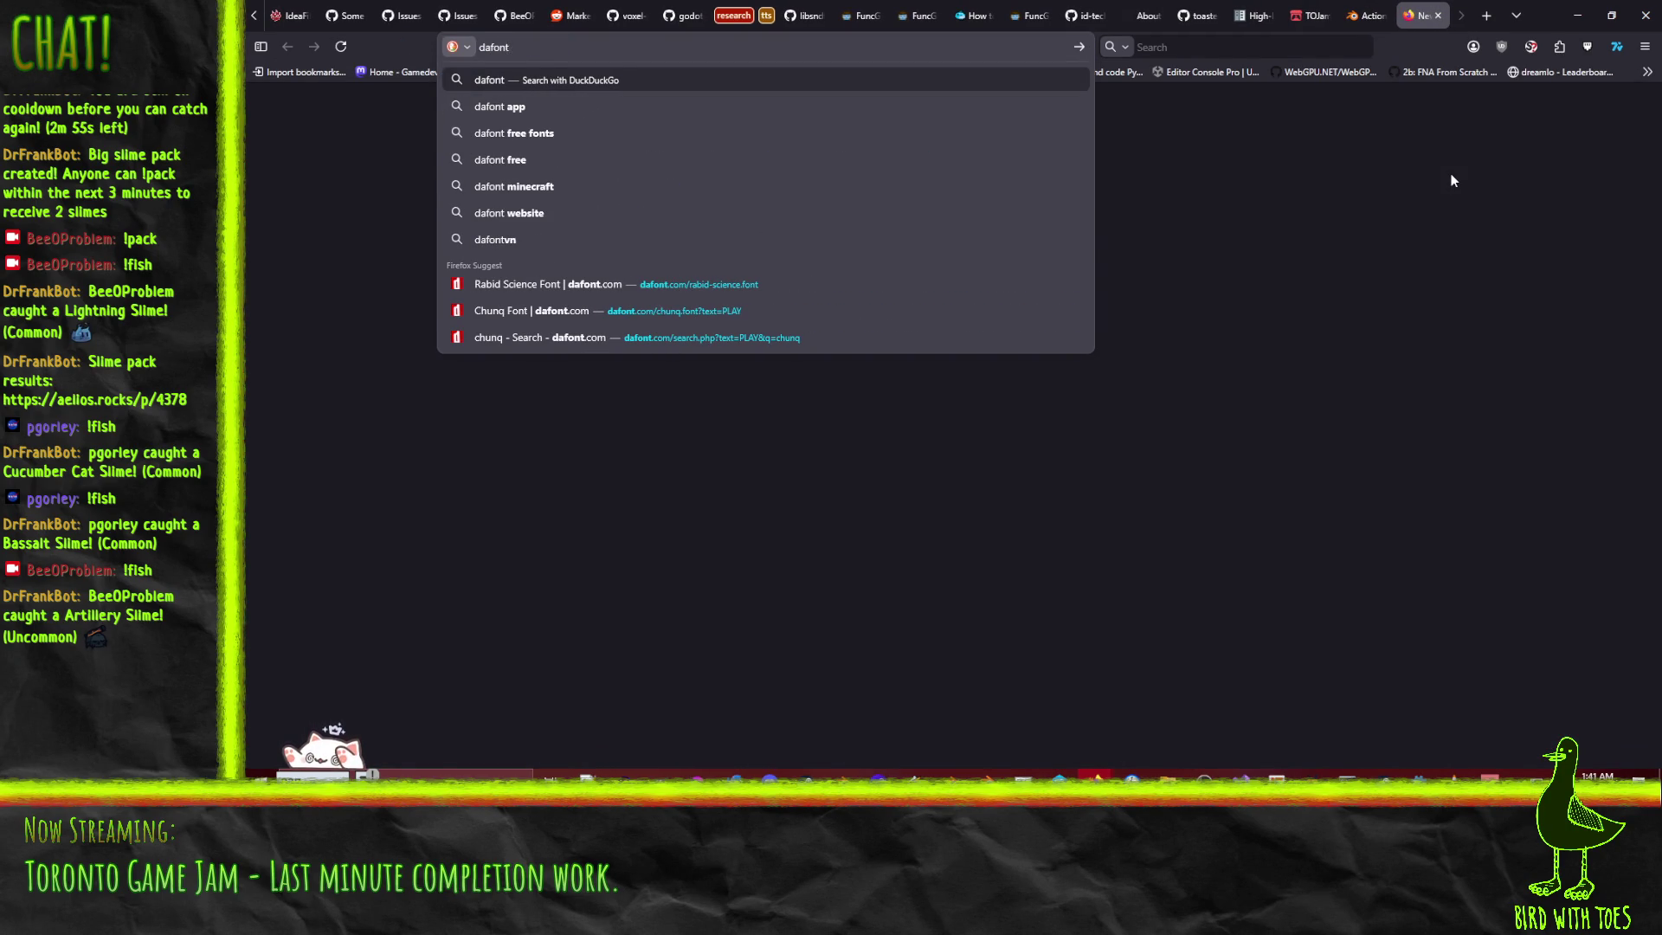
key(Return)
click(484, 225)
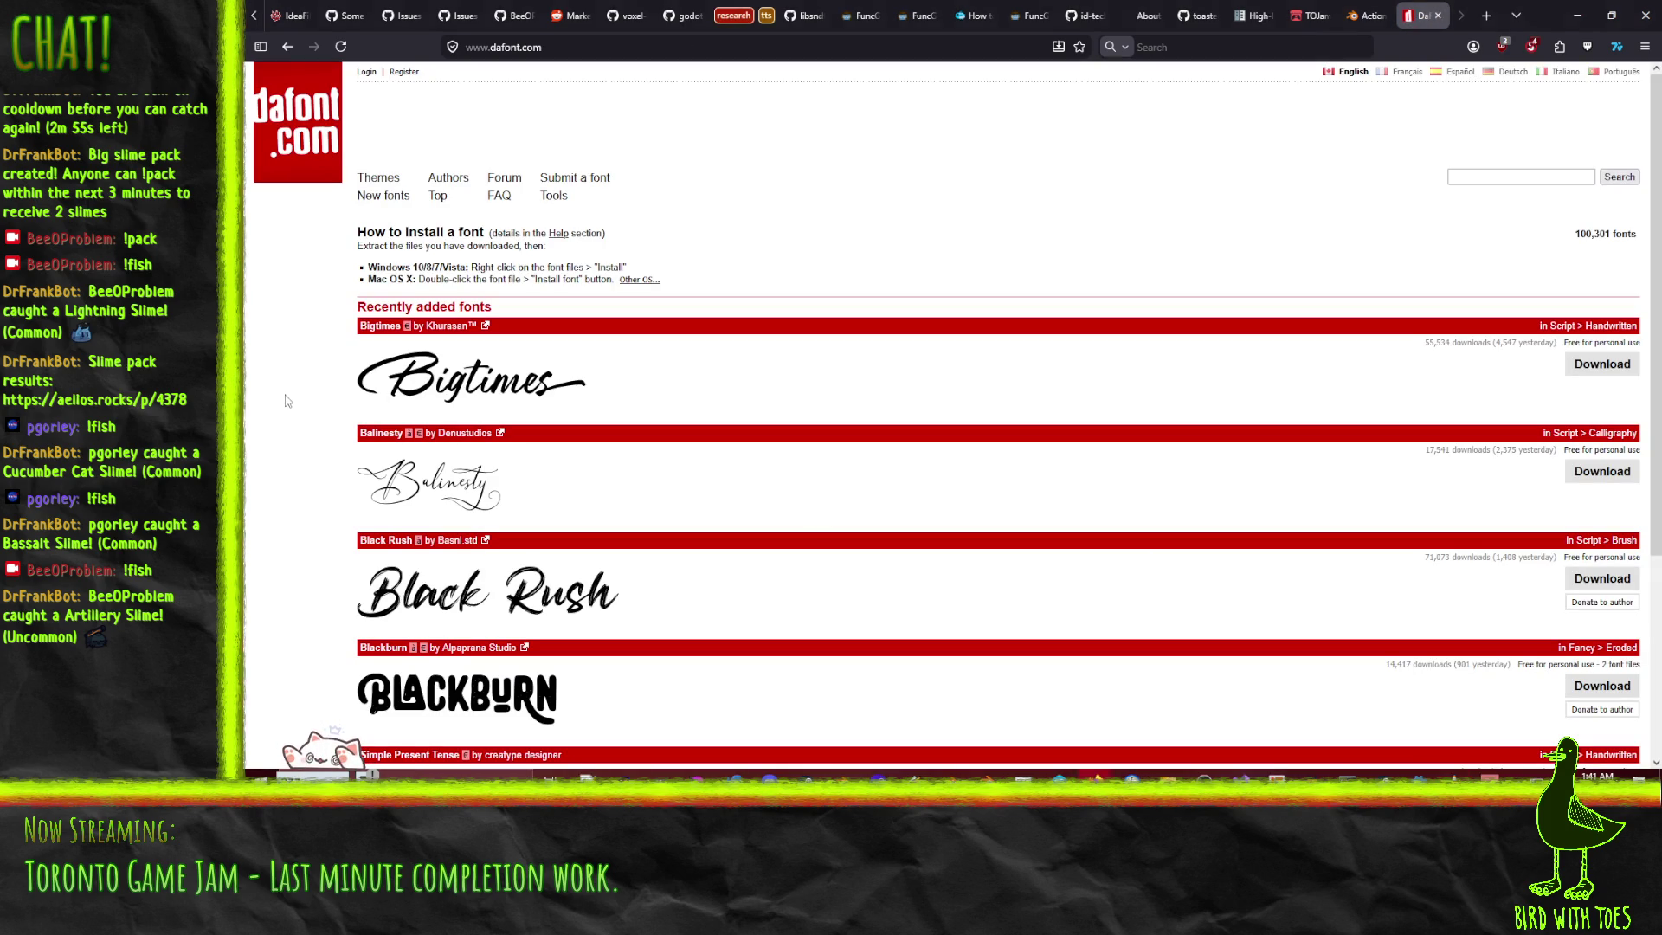
scroll(1042, 242, down, 3)
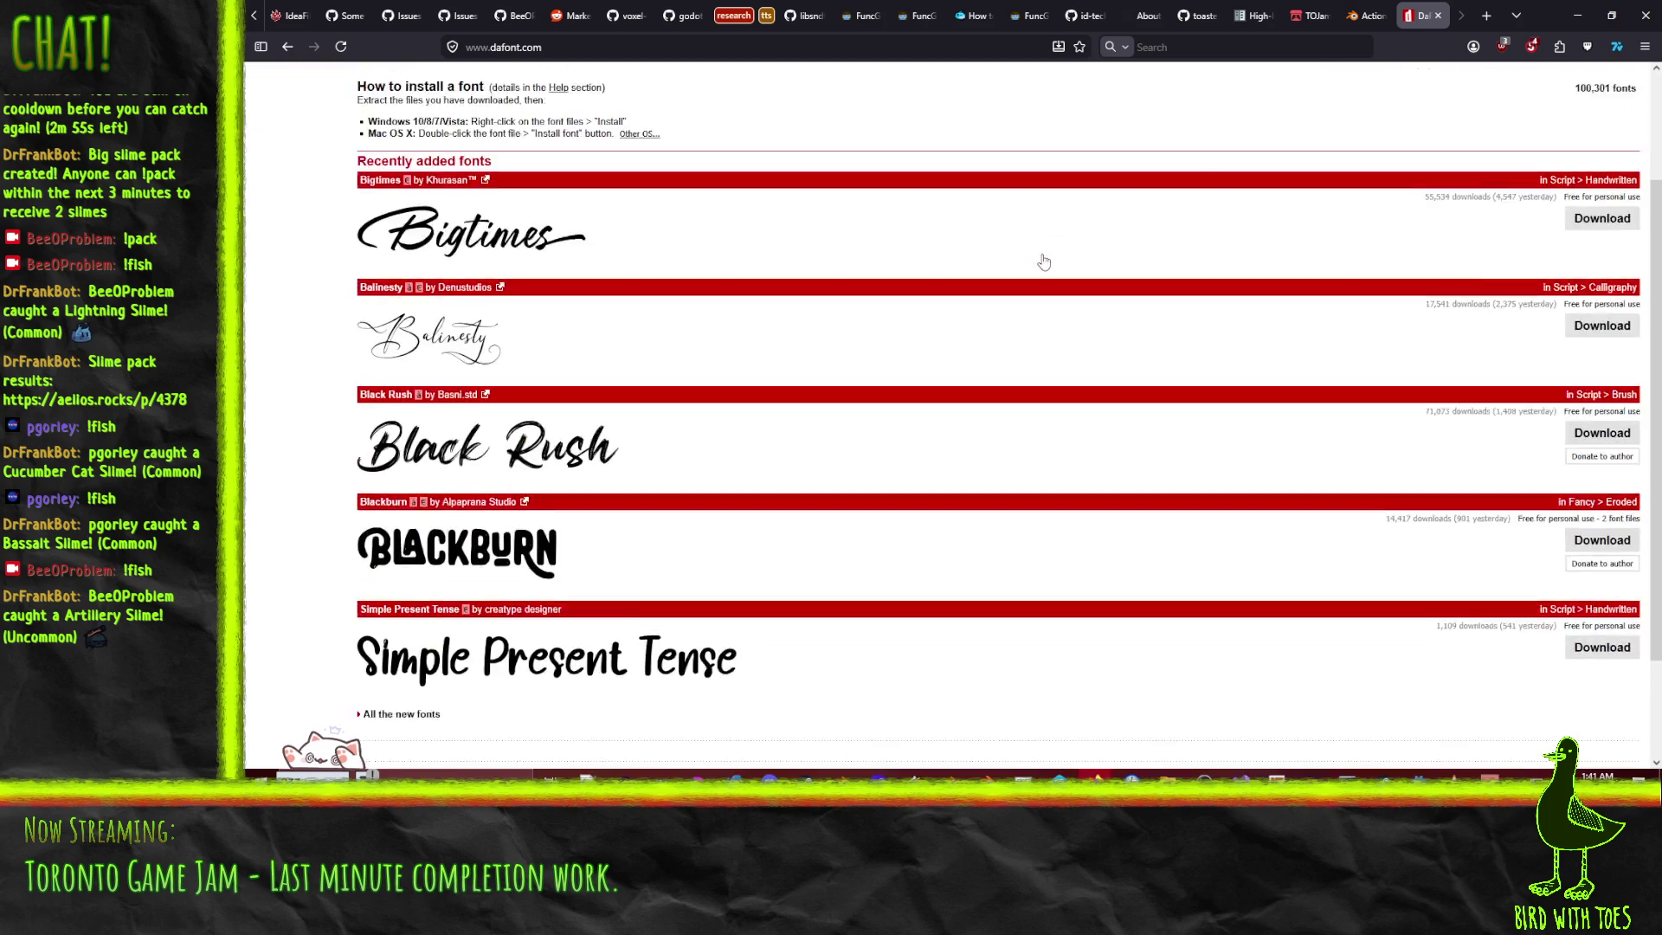
Search the web for 'google fonts' from the address bar
click(543, 48)
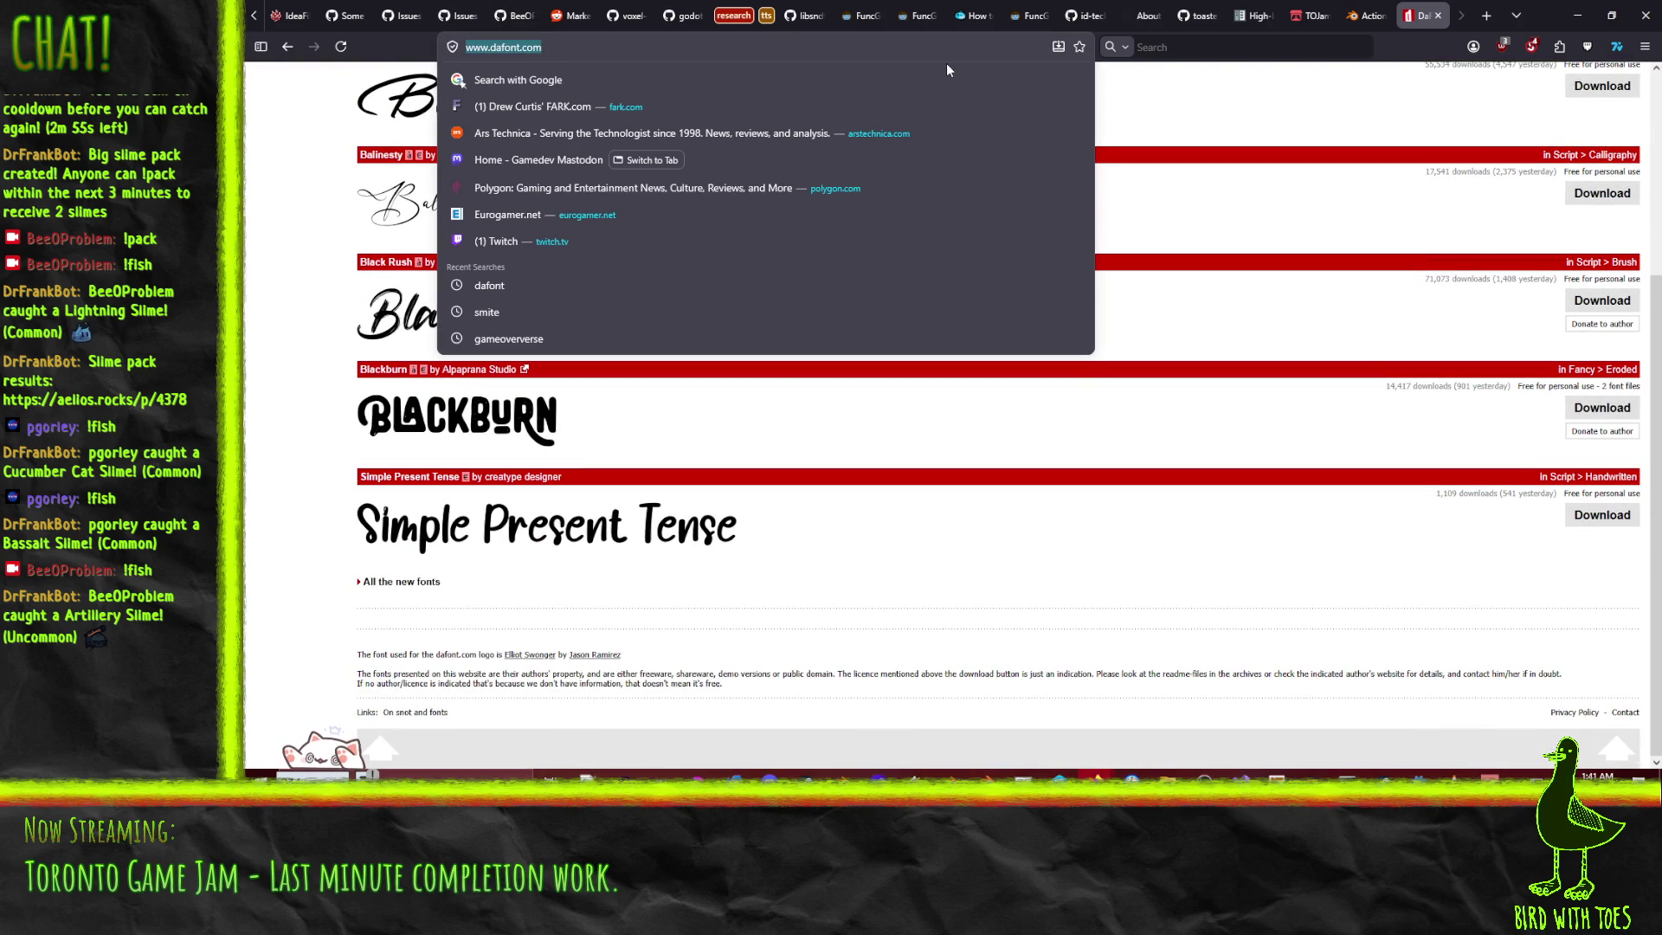
text(google font)
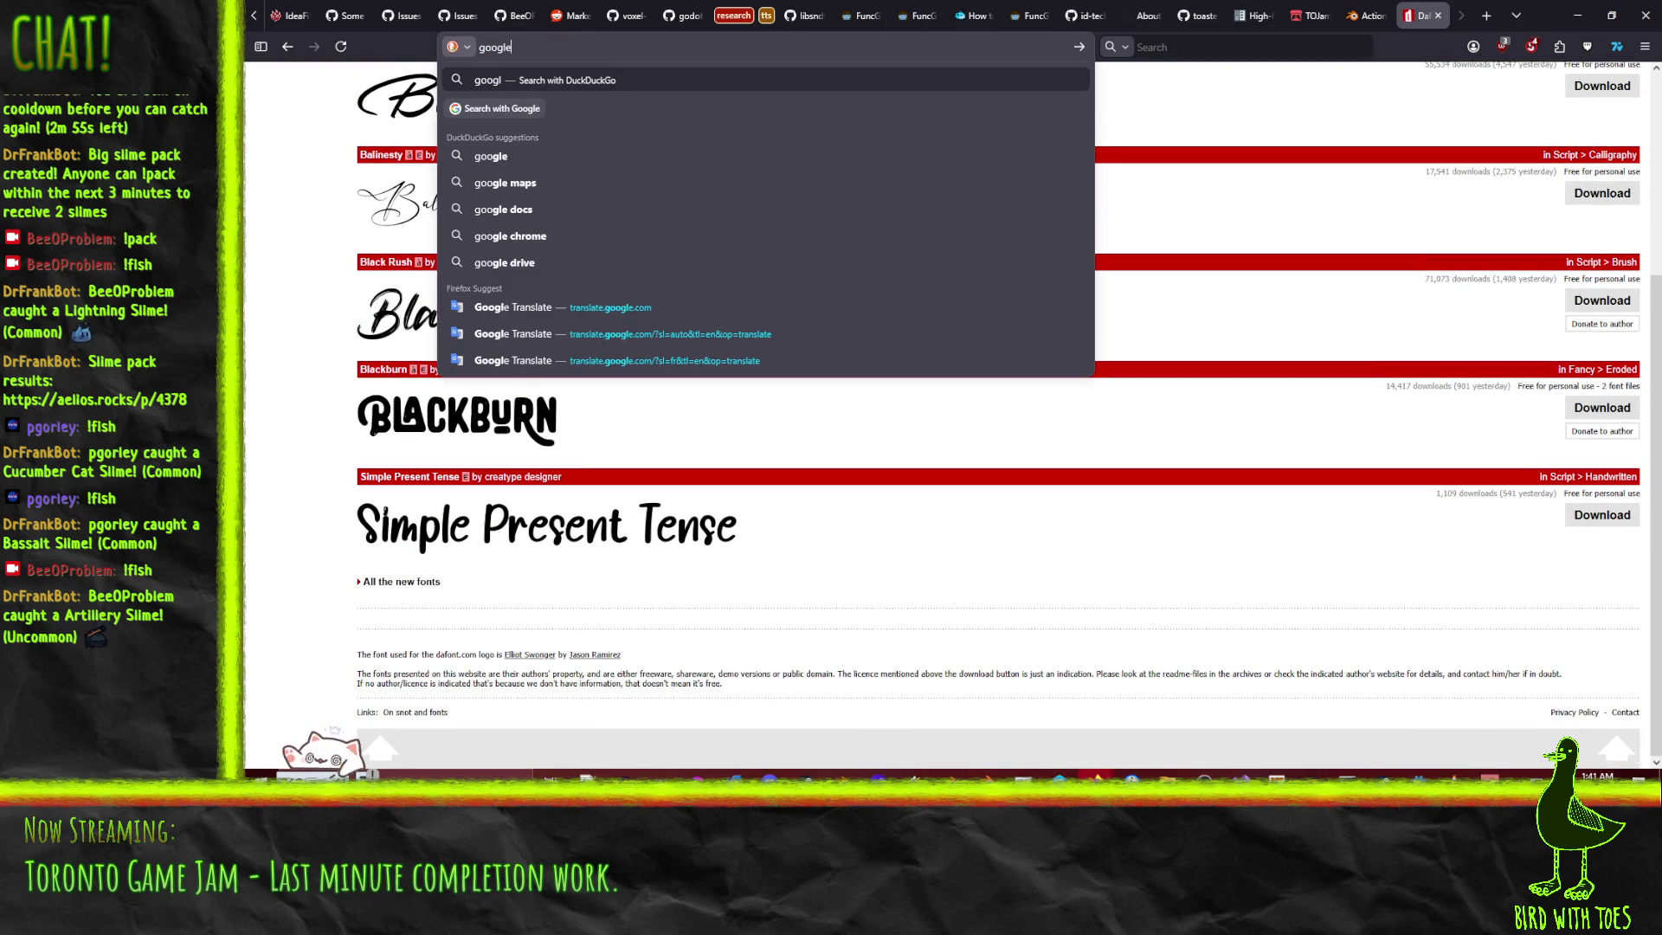
text(s)
key(Return)
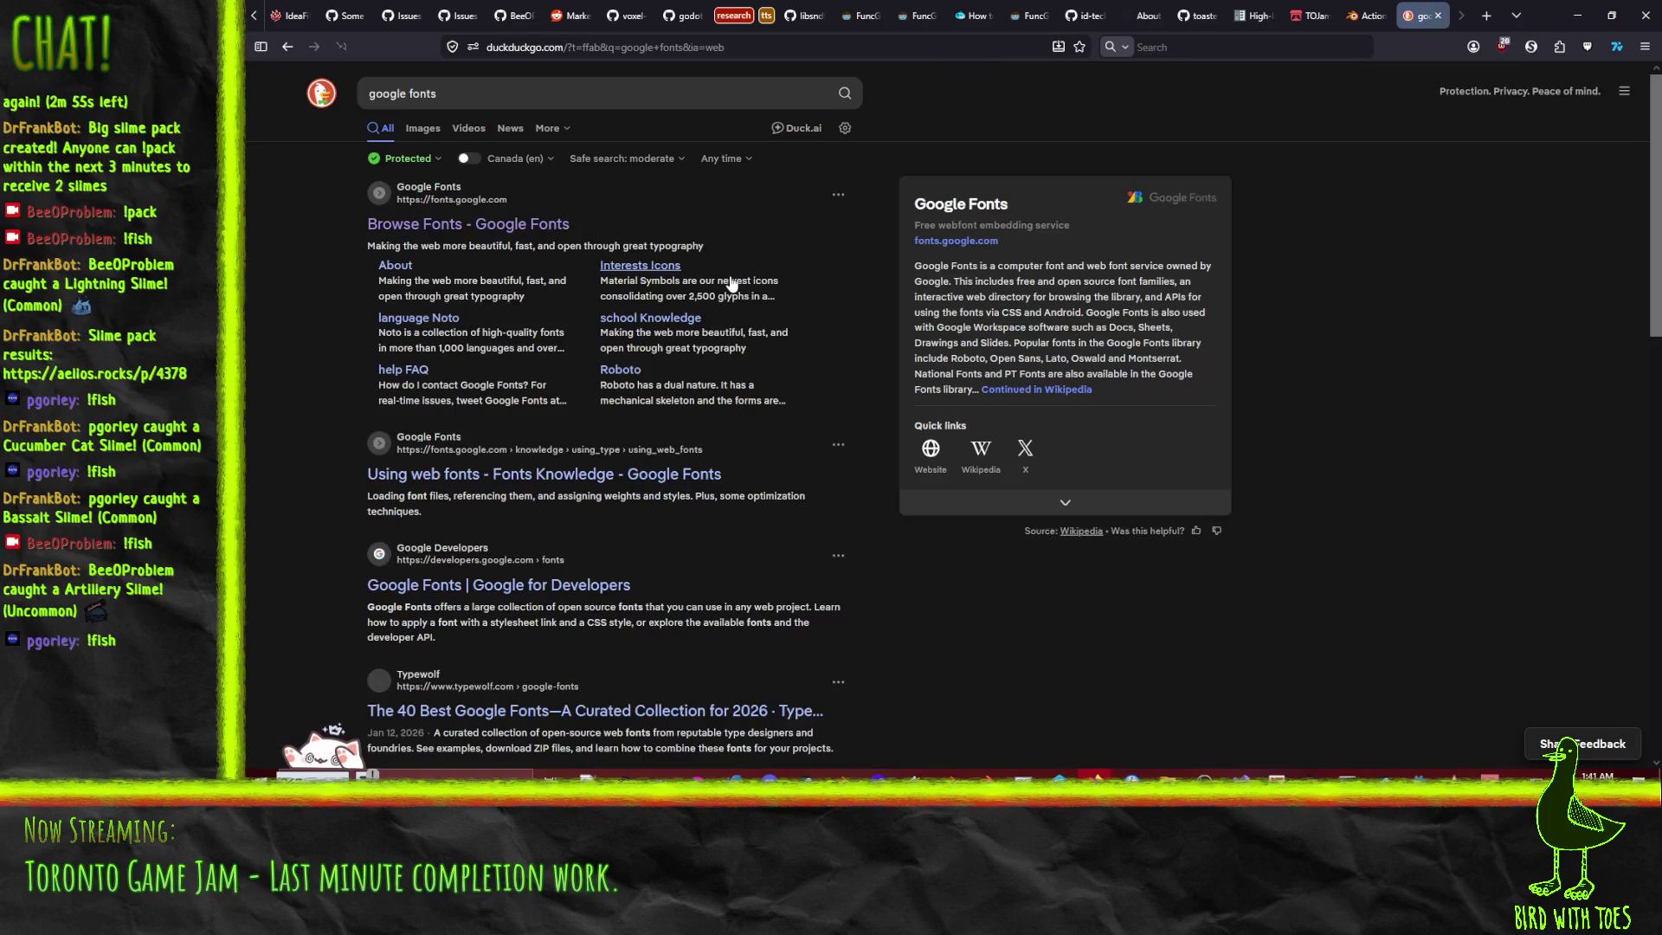
Open the Browse Fonts result and scroll the filters to Feeling and Appearance
click(491, 225)
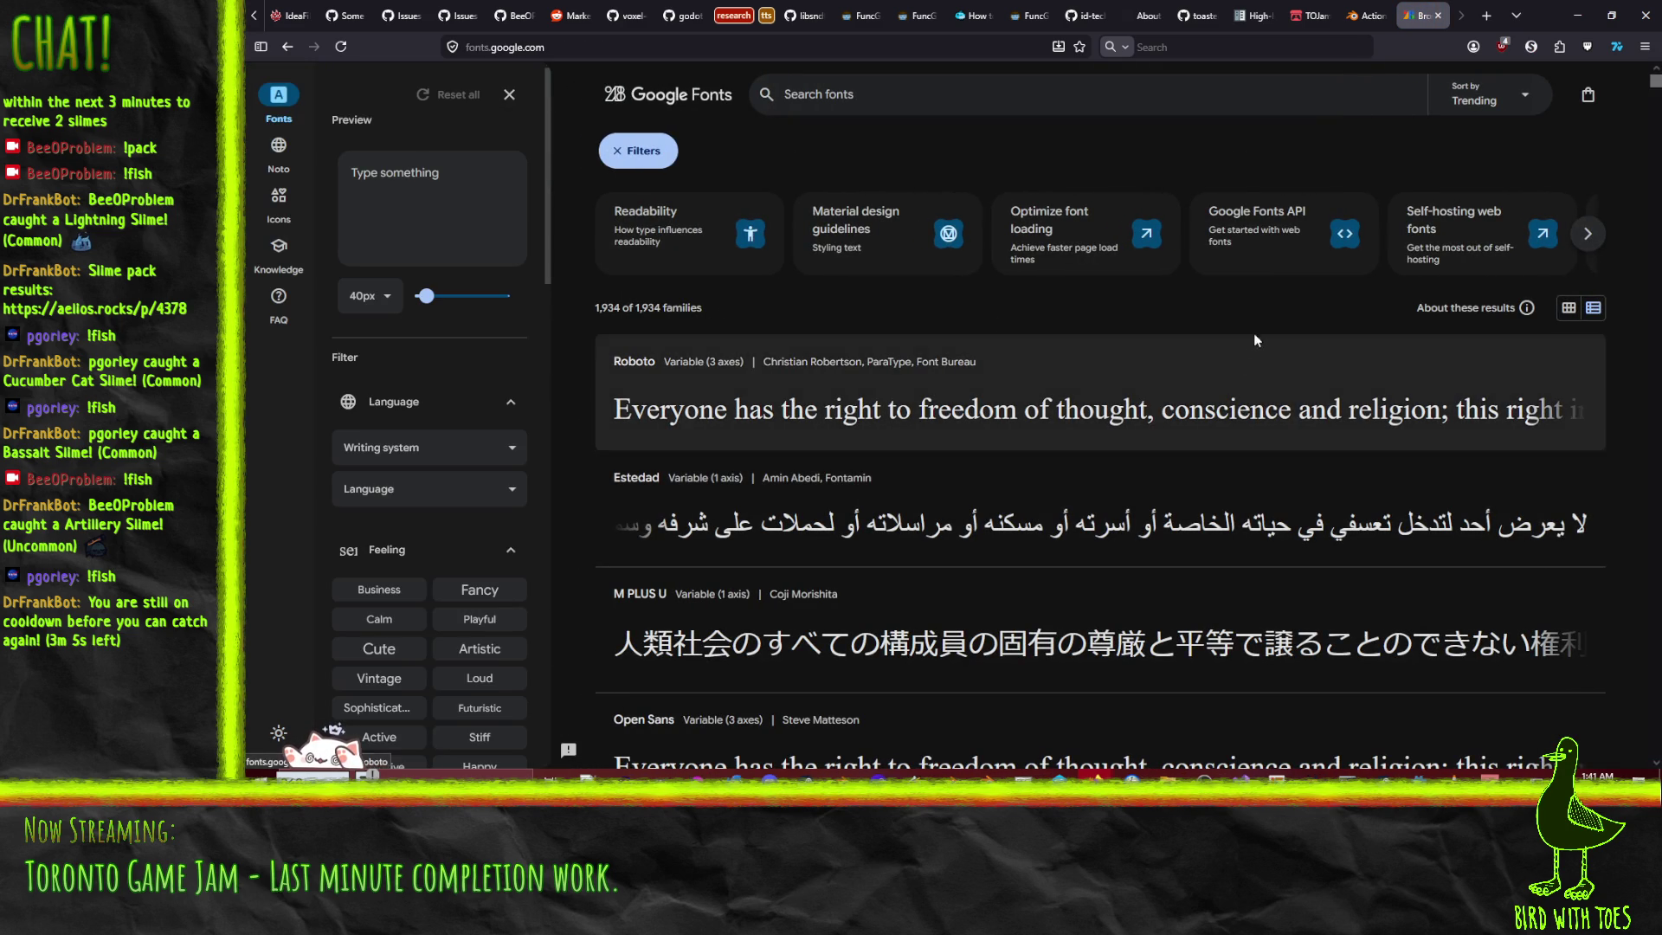
scroll(458, 564, down, 4)
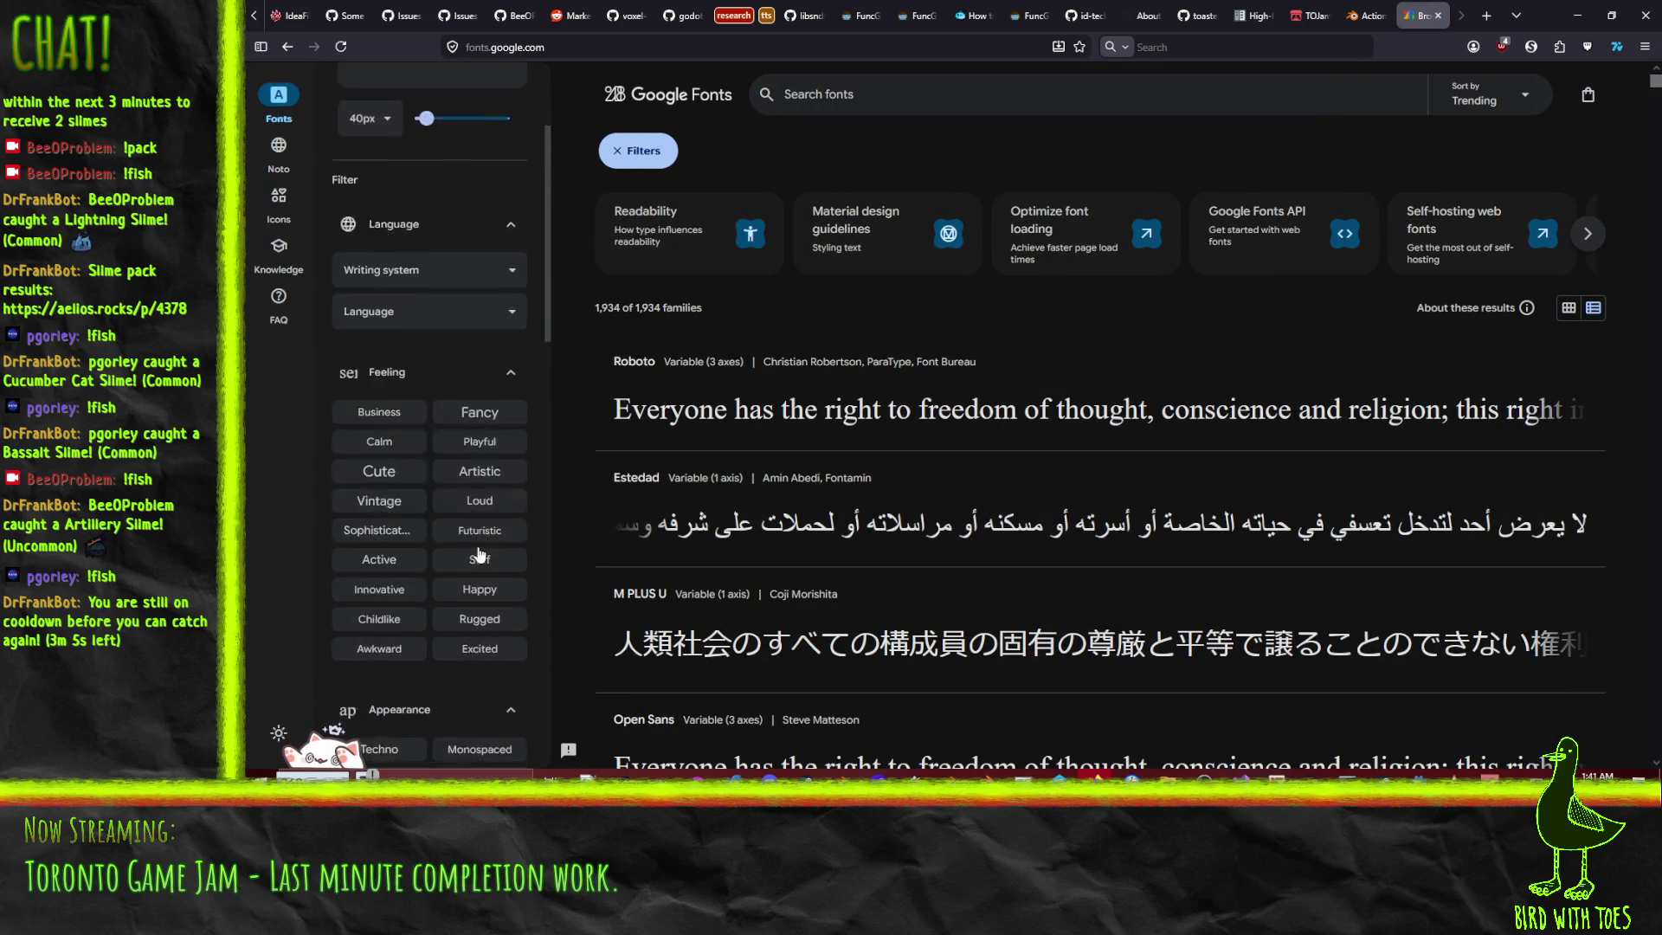
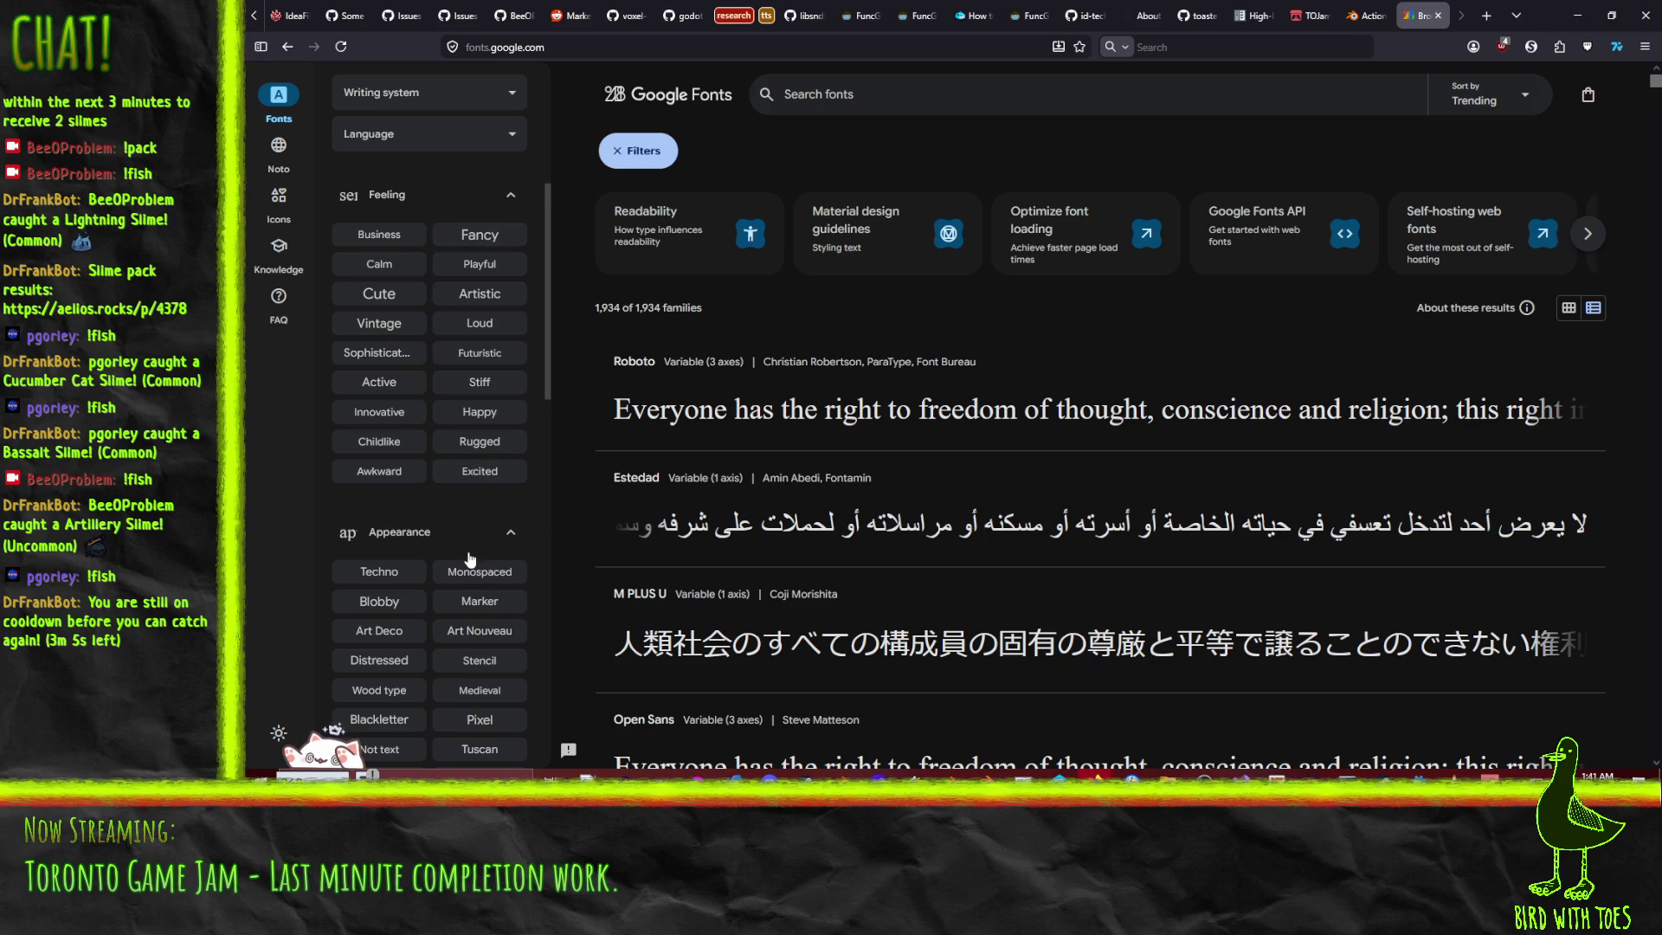
Try the Calligraphy filter, switching it to Informal handwritten fonts
scroll(490, 542, down, 4)
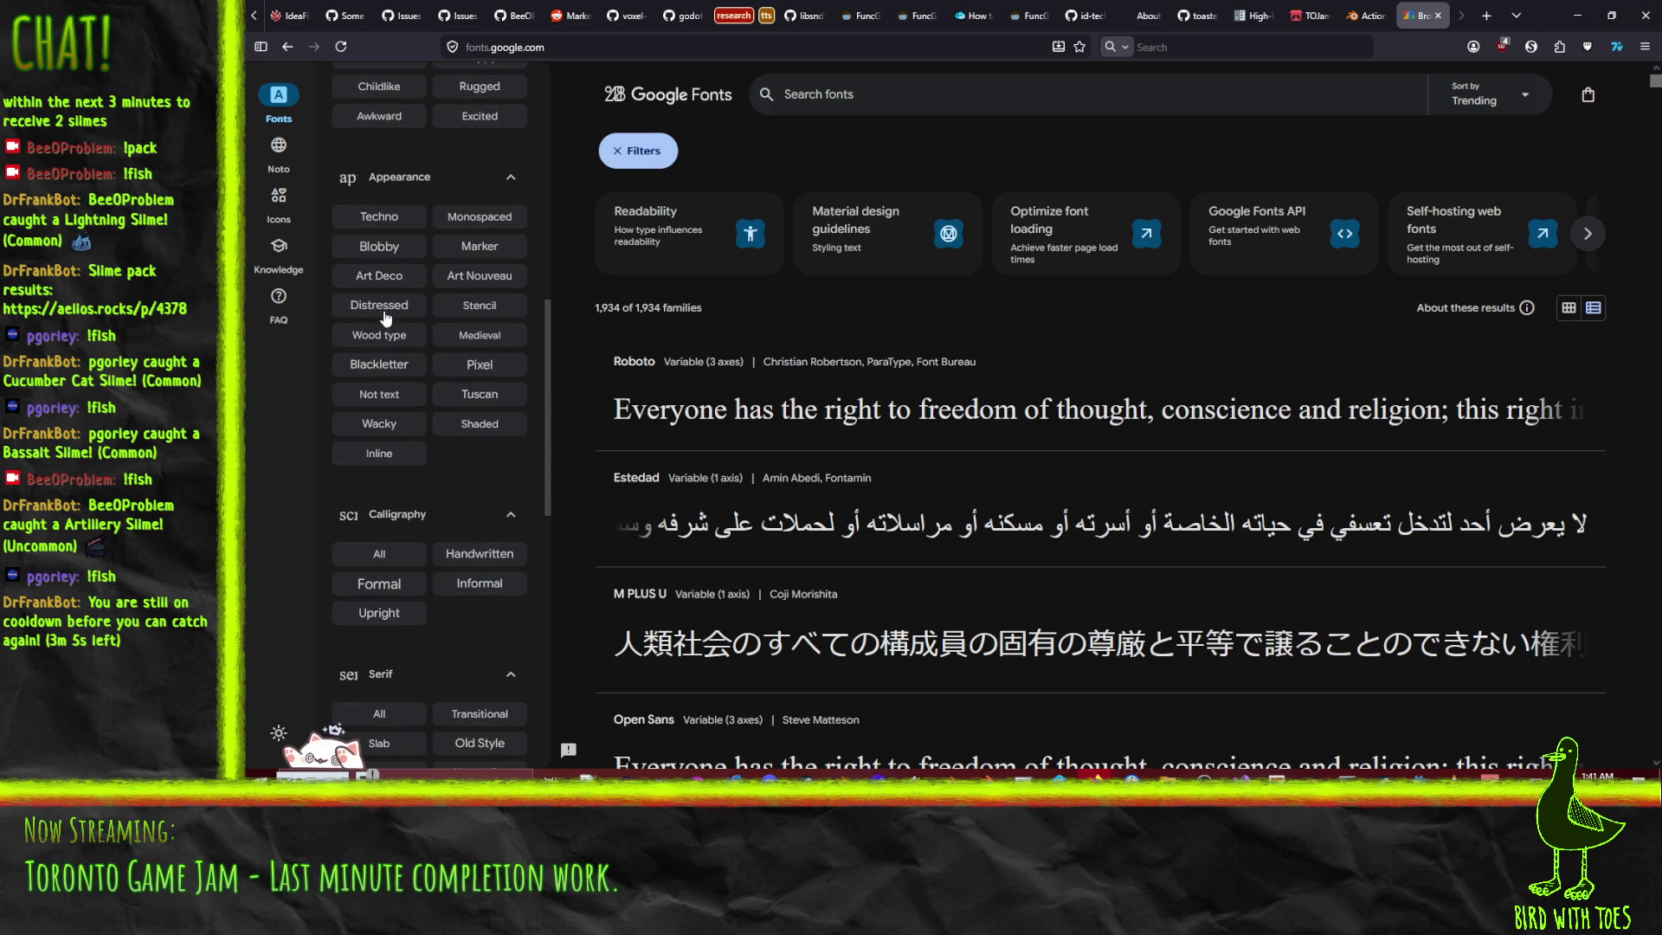
scroll(499, 447, down, 2)
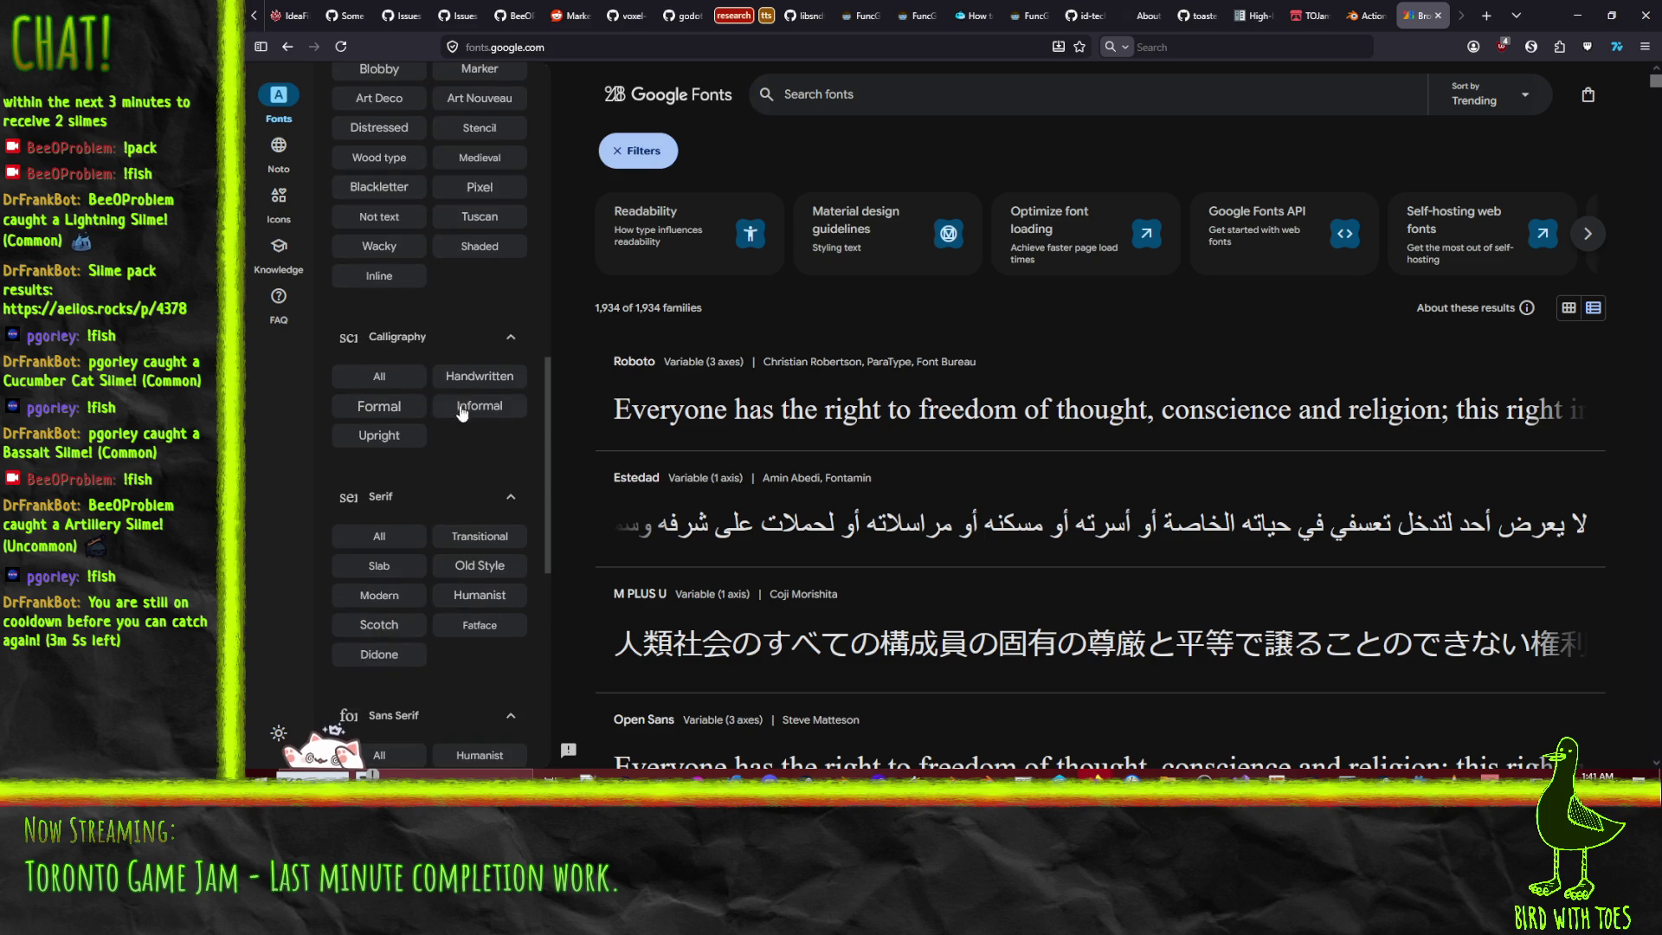
click(471, 377)
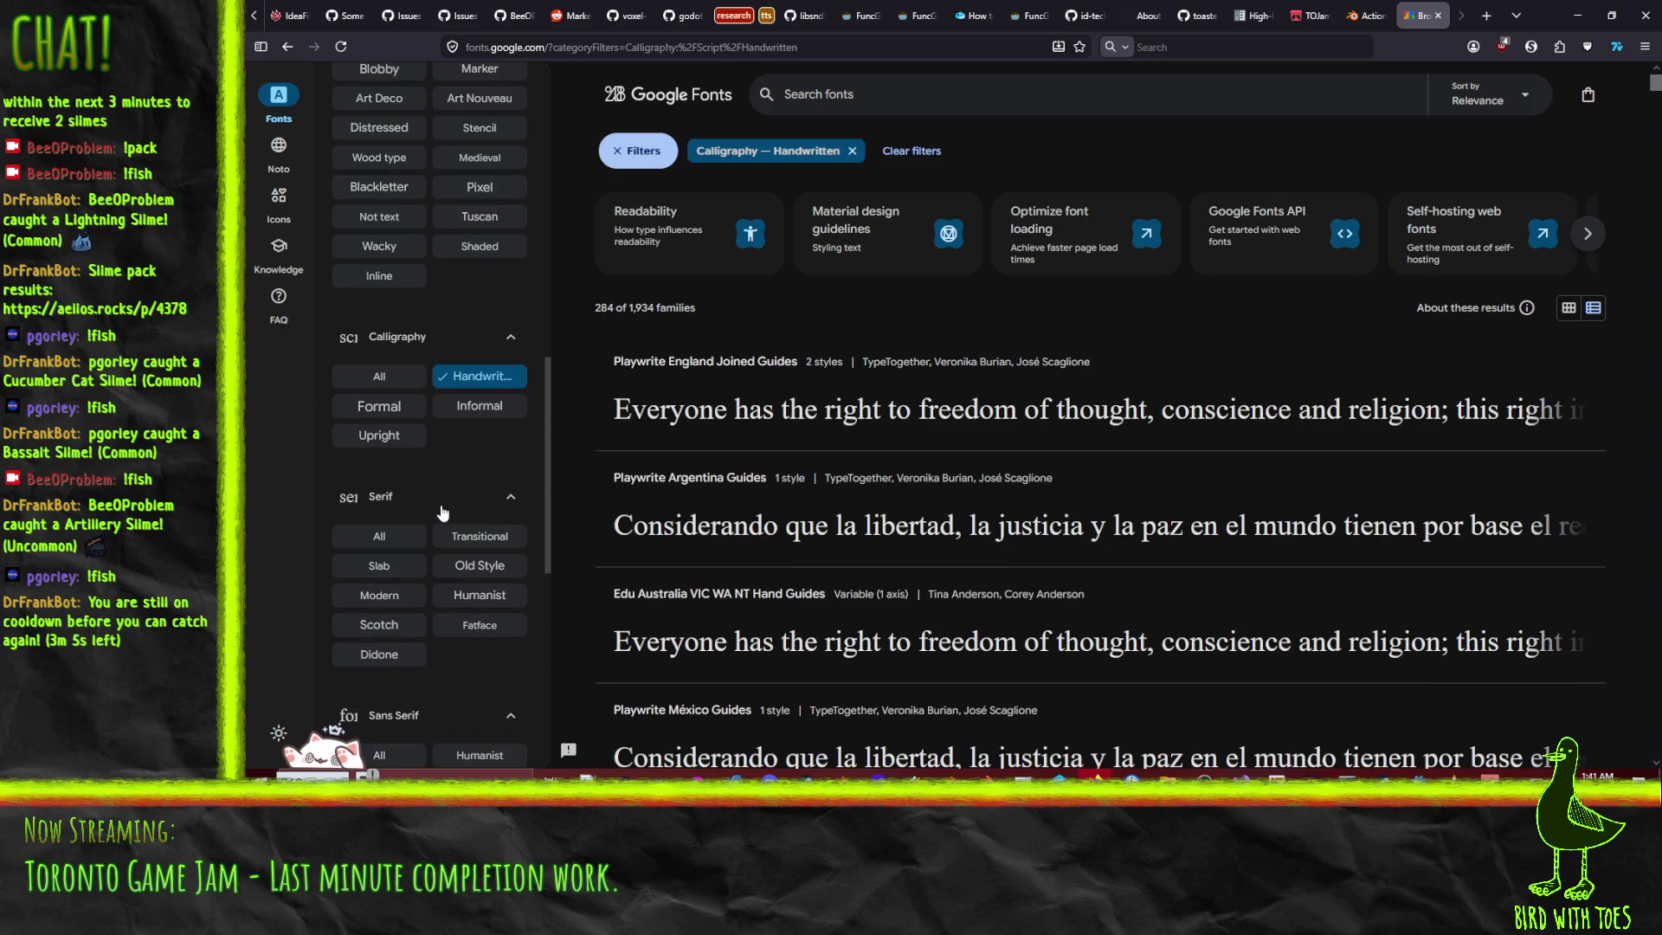
click(480, 407)
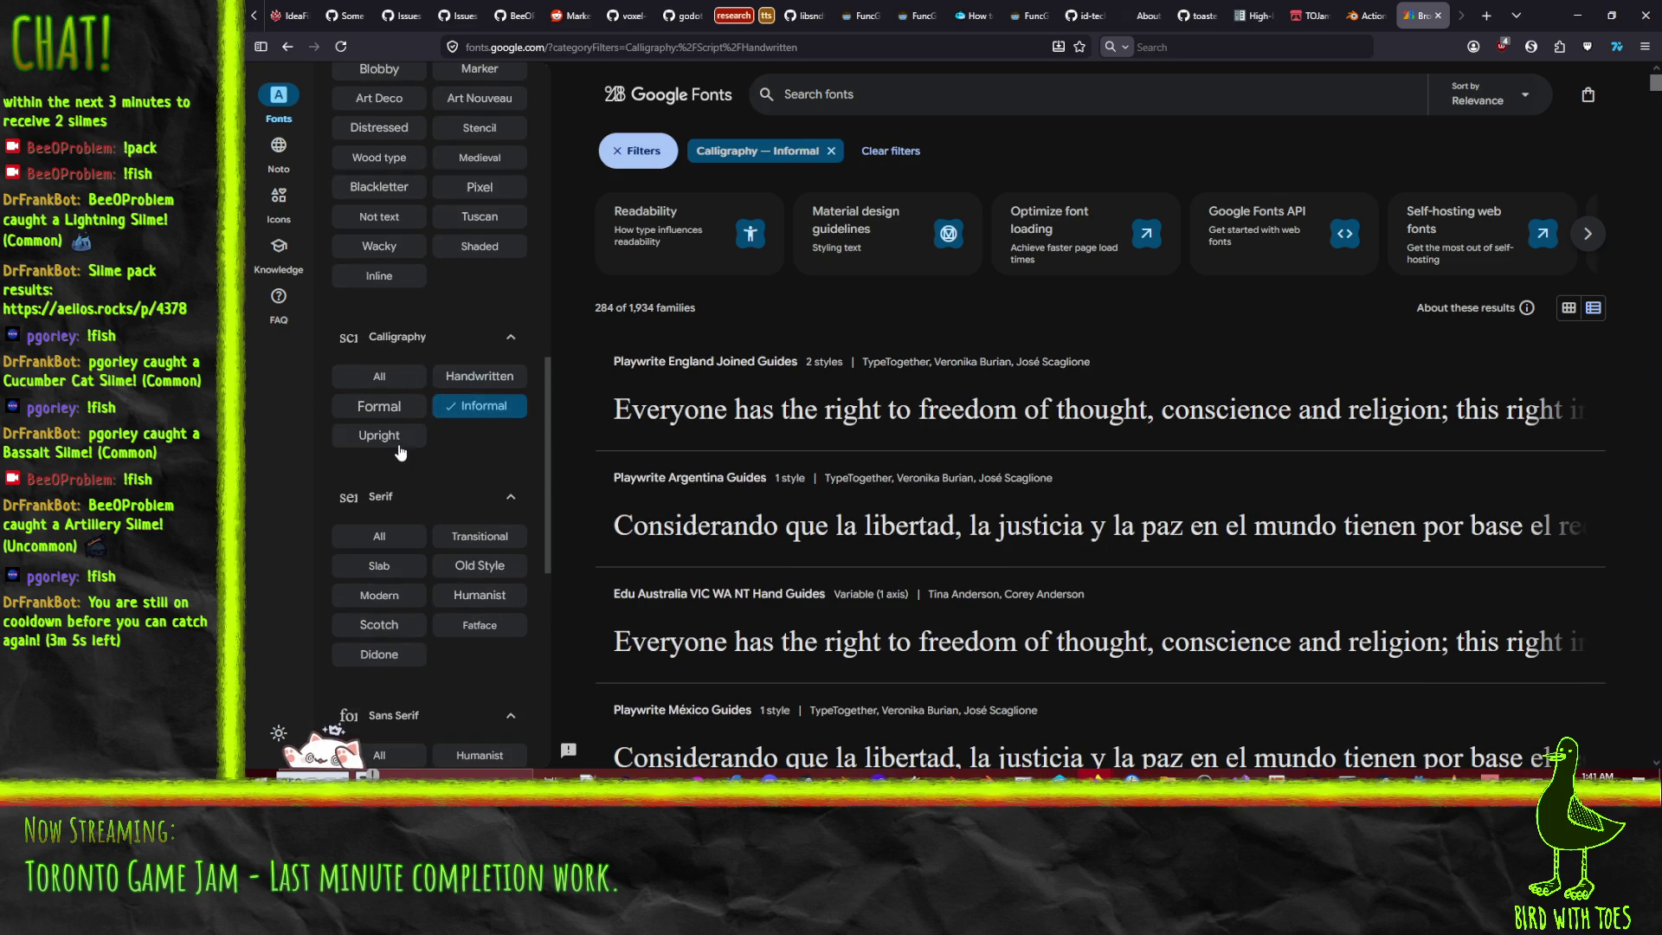
Cycle through Art Nouveau, Marker, Monospaced and Blobby, then settle on Wood type, dropping Informal
scroll(472, 385, up, 3)
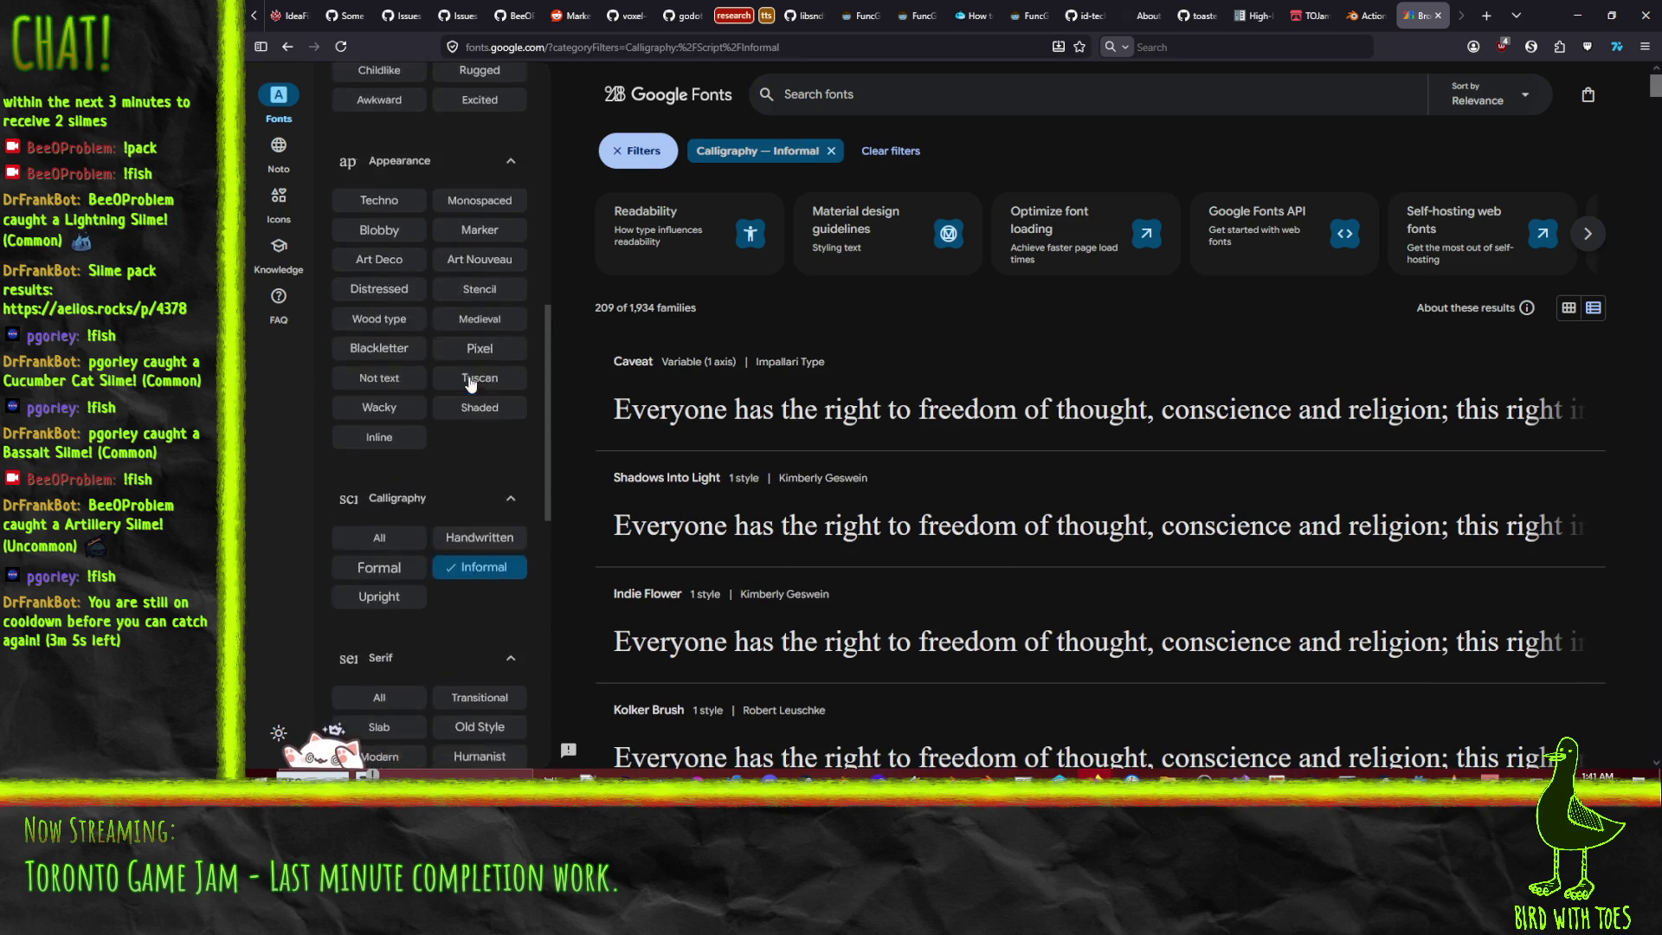
click(491, 367)
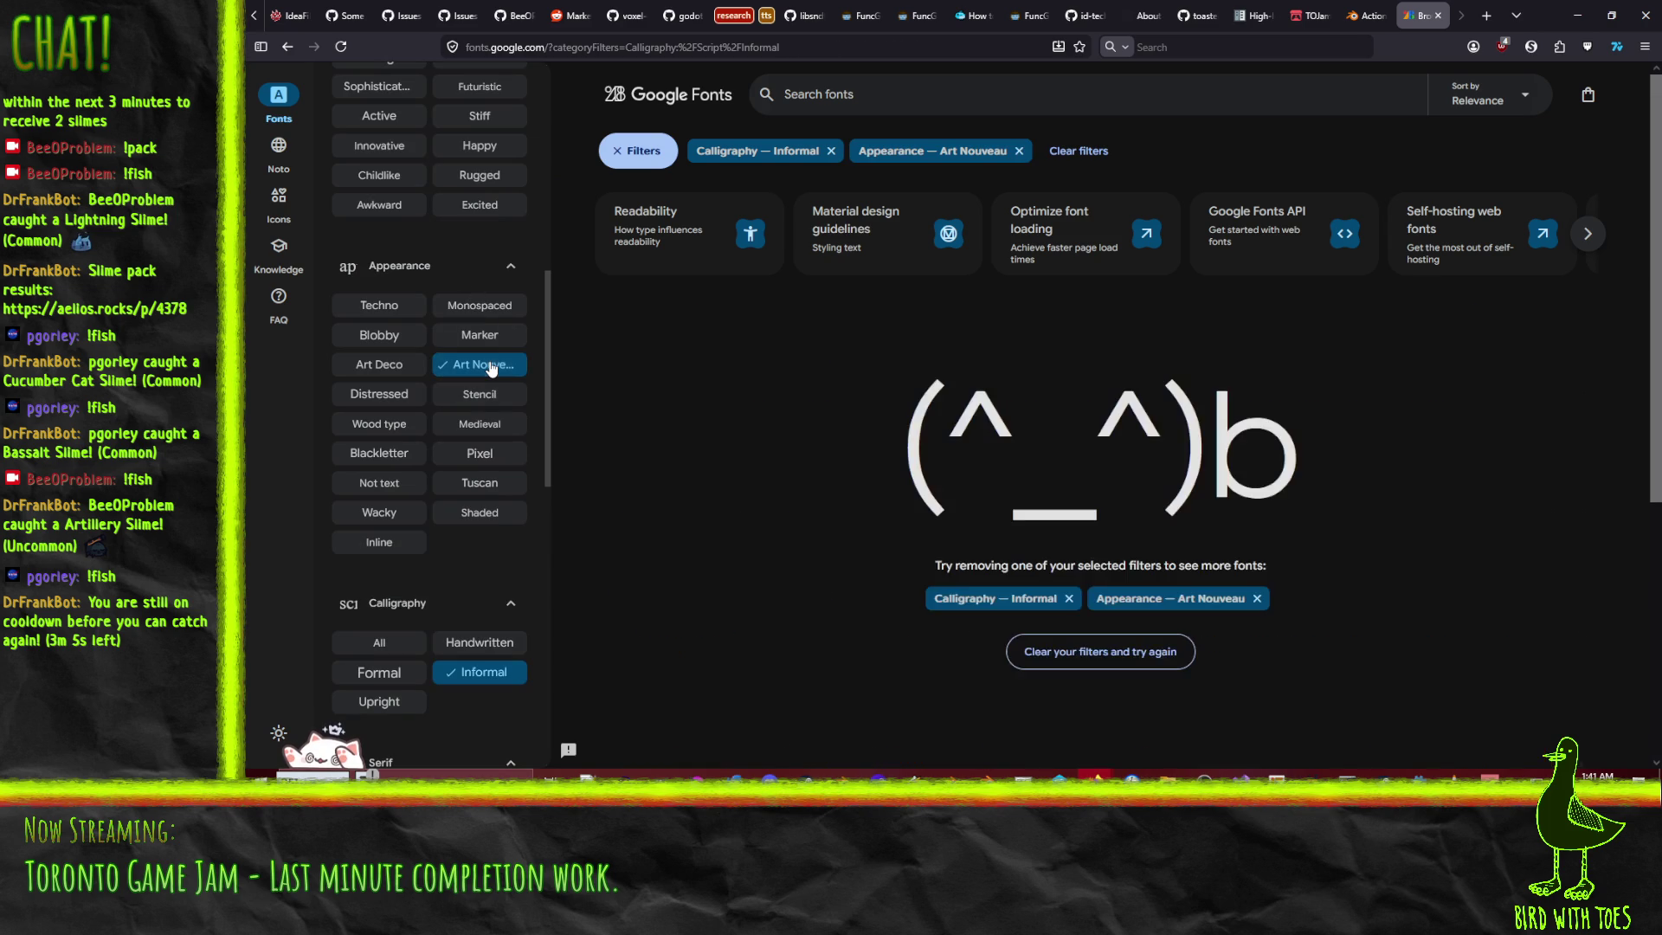
click(485, 669)
click(471, 336)
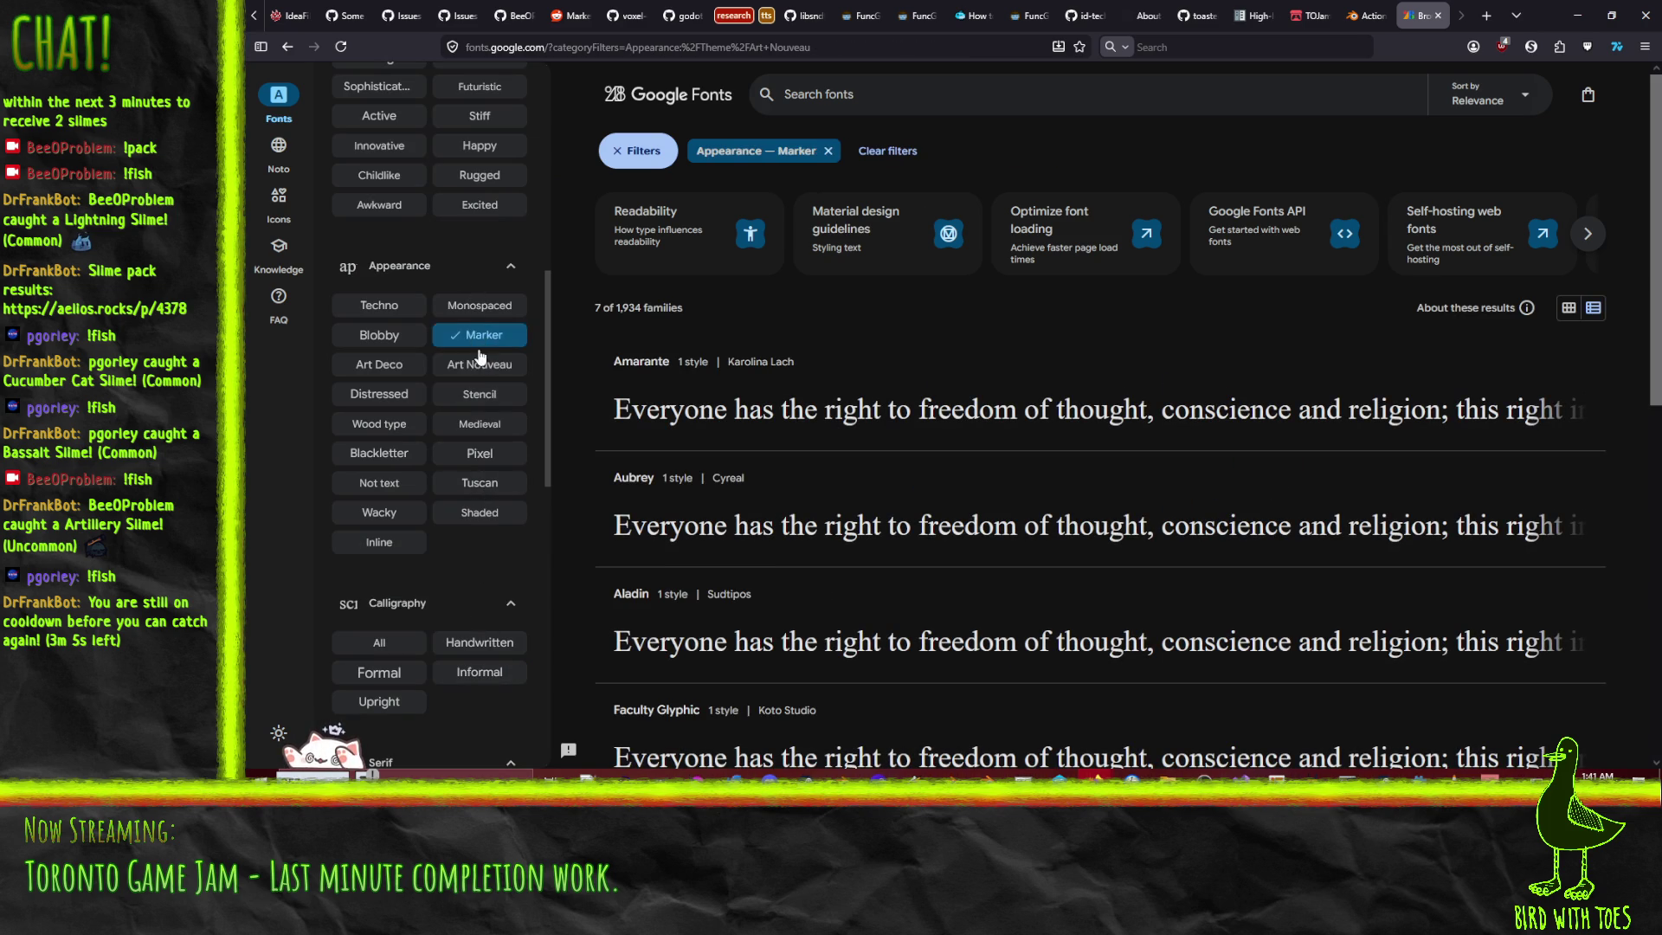
click(474, 311)
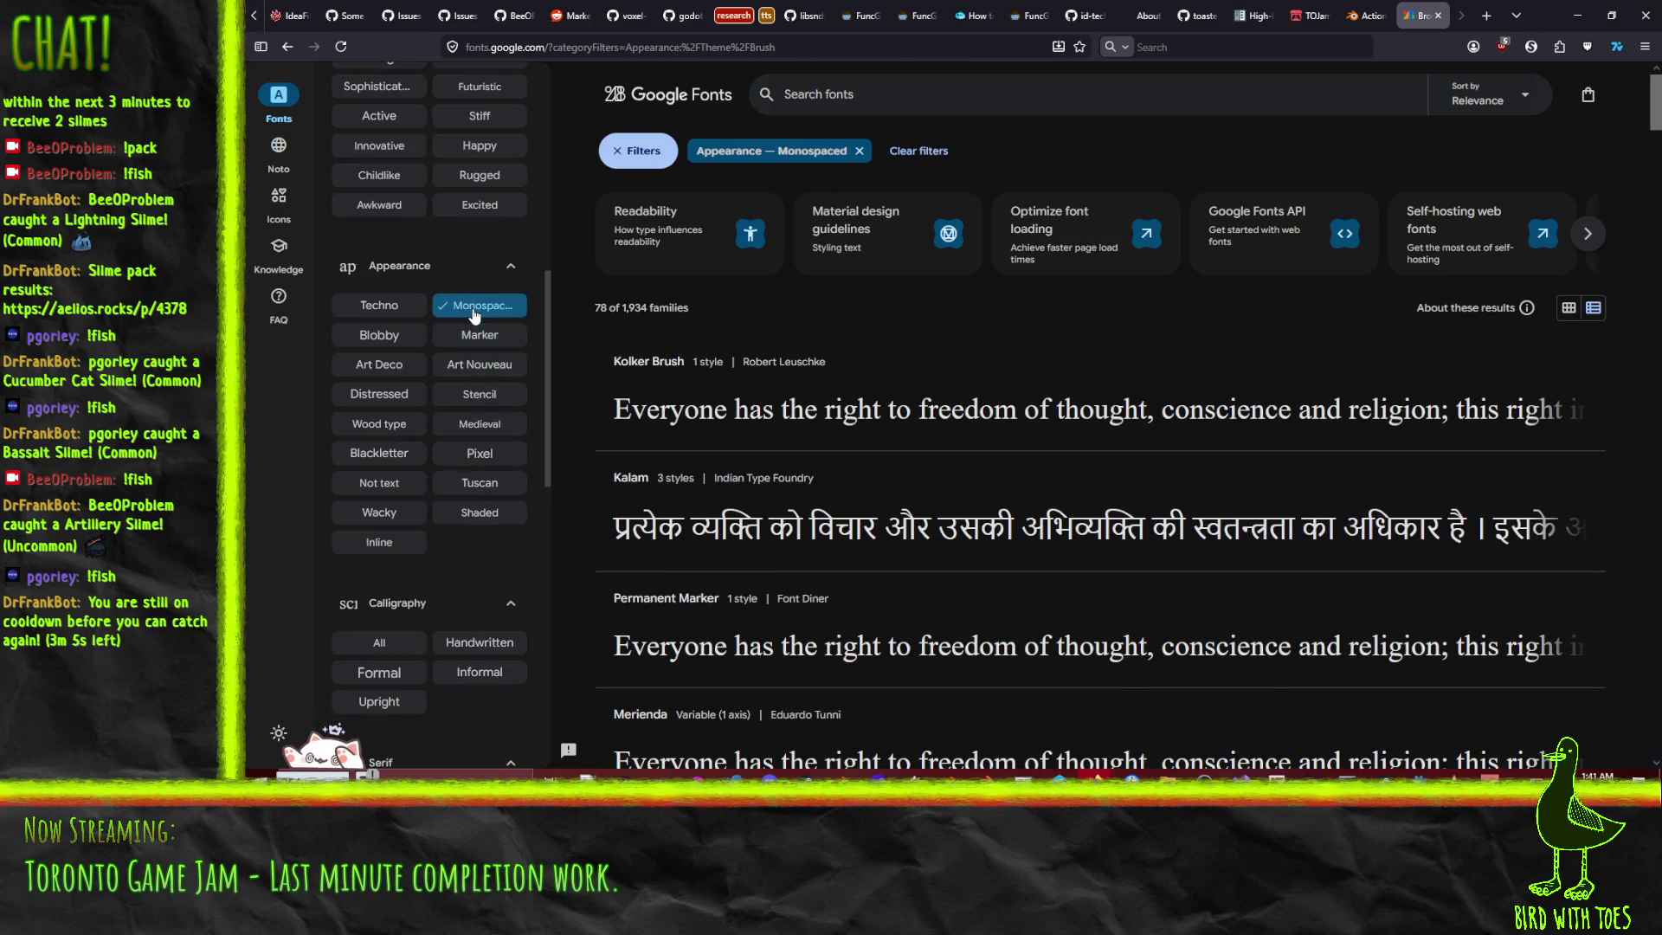
click(384, 338)
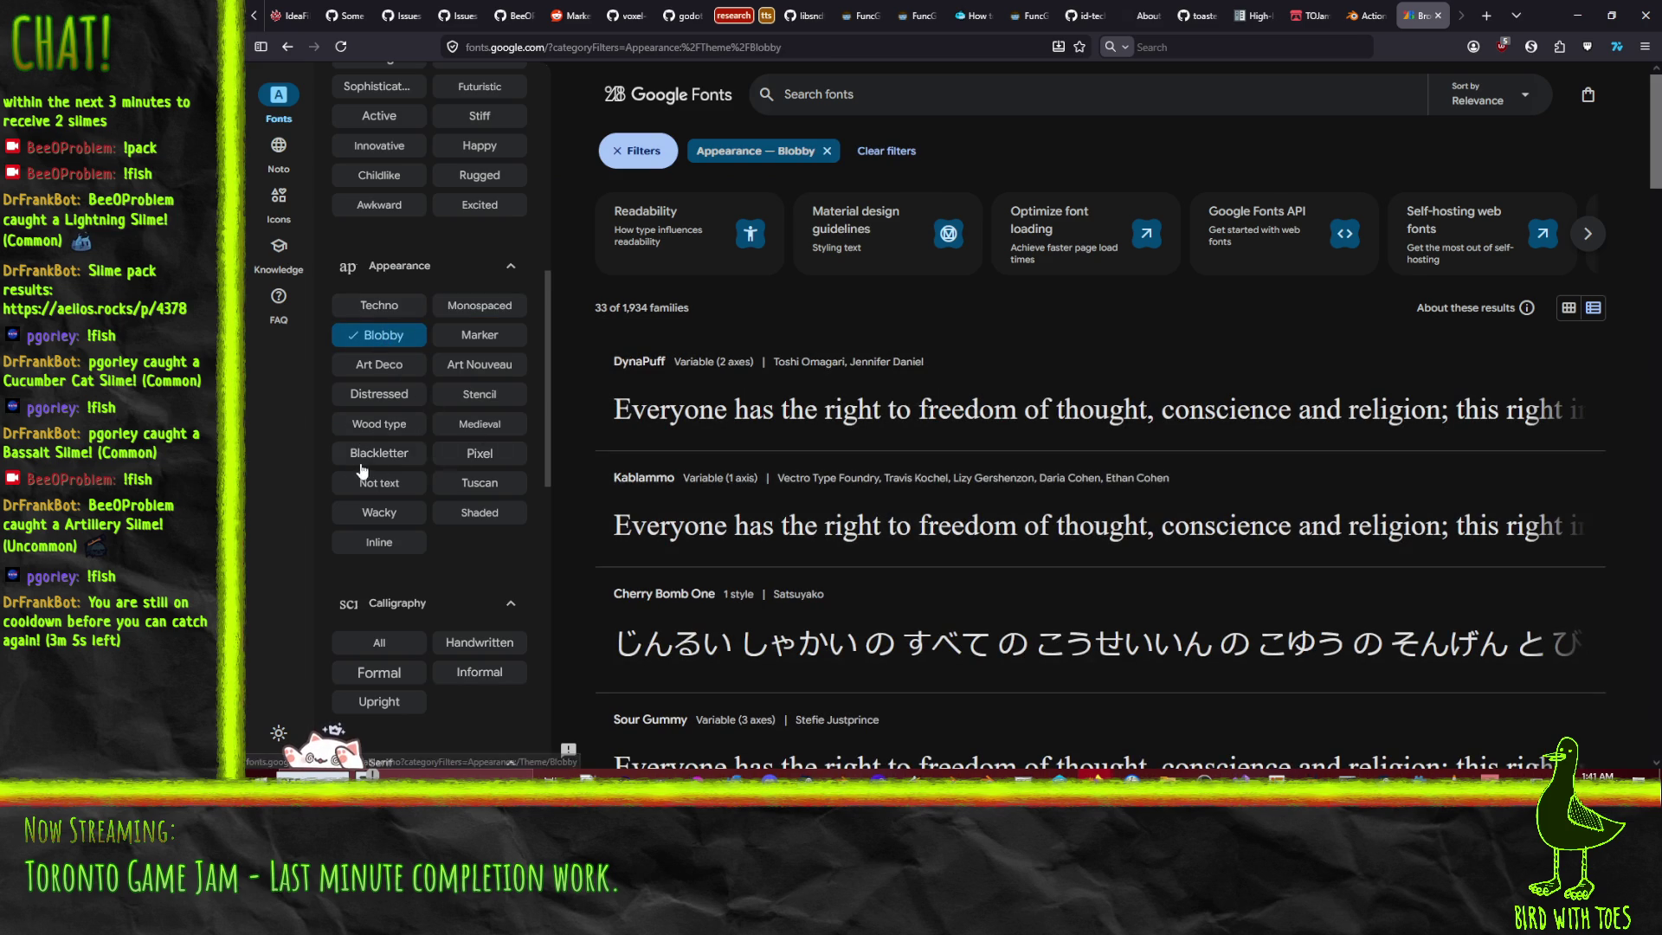
click(381, 419)
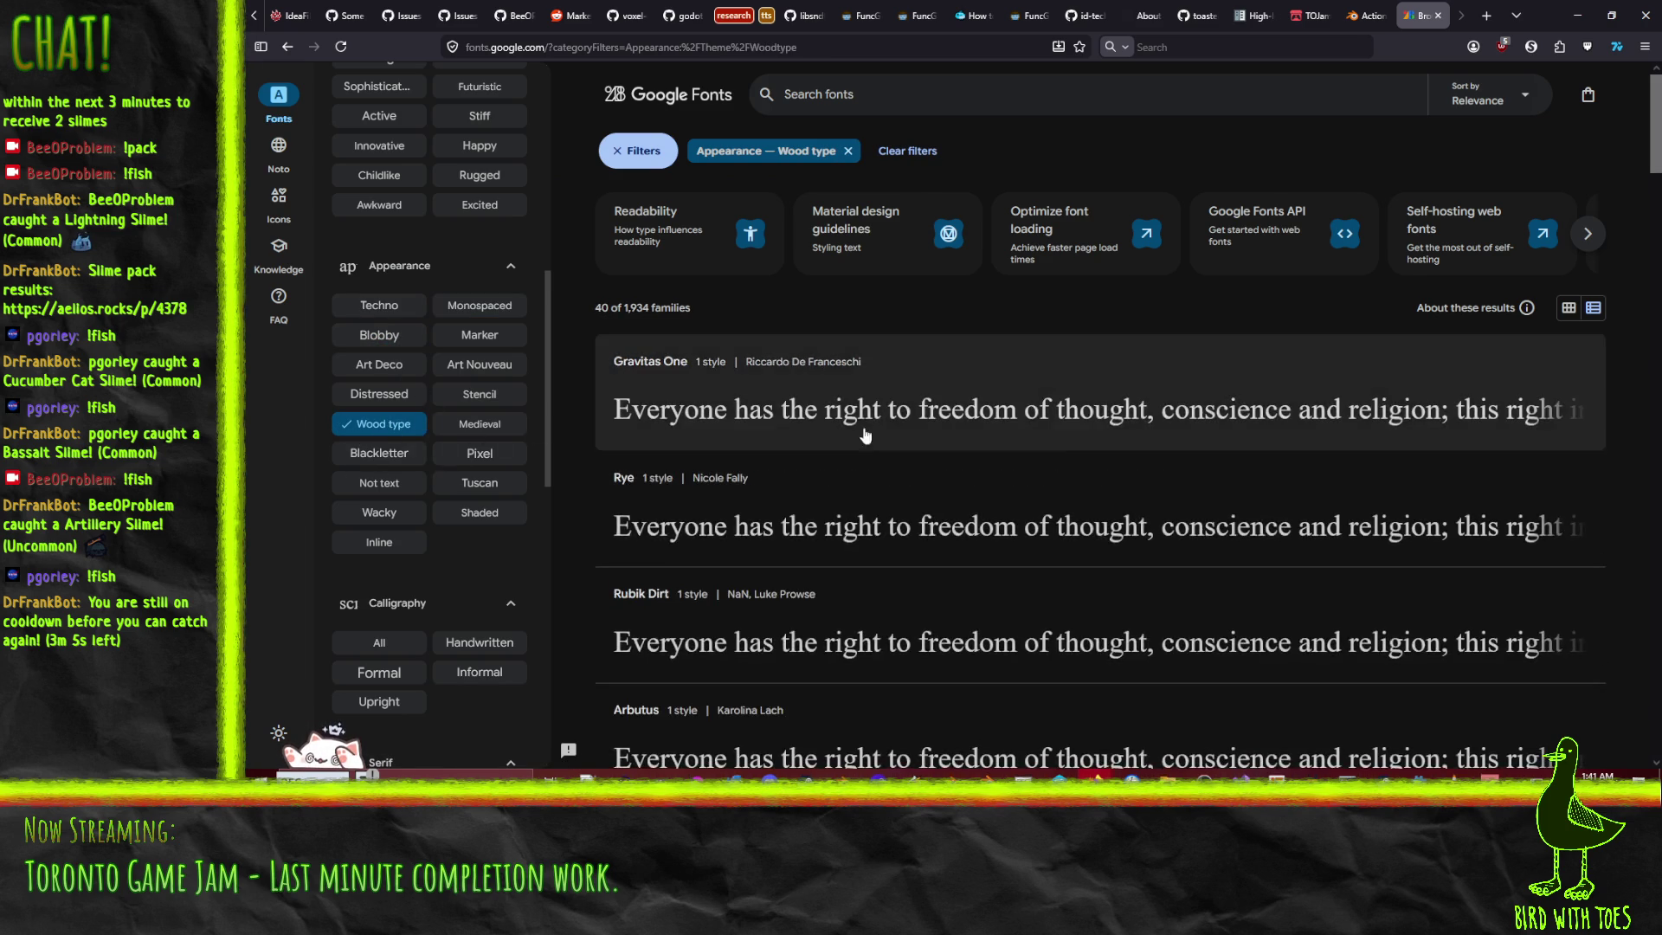
scroll(1004, 453, down, 5)
Limit the results to Variable technology fonts
scroll(1004, 453, down, 5)
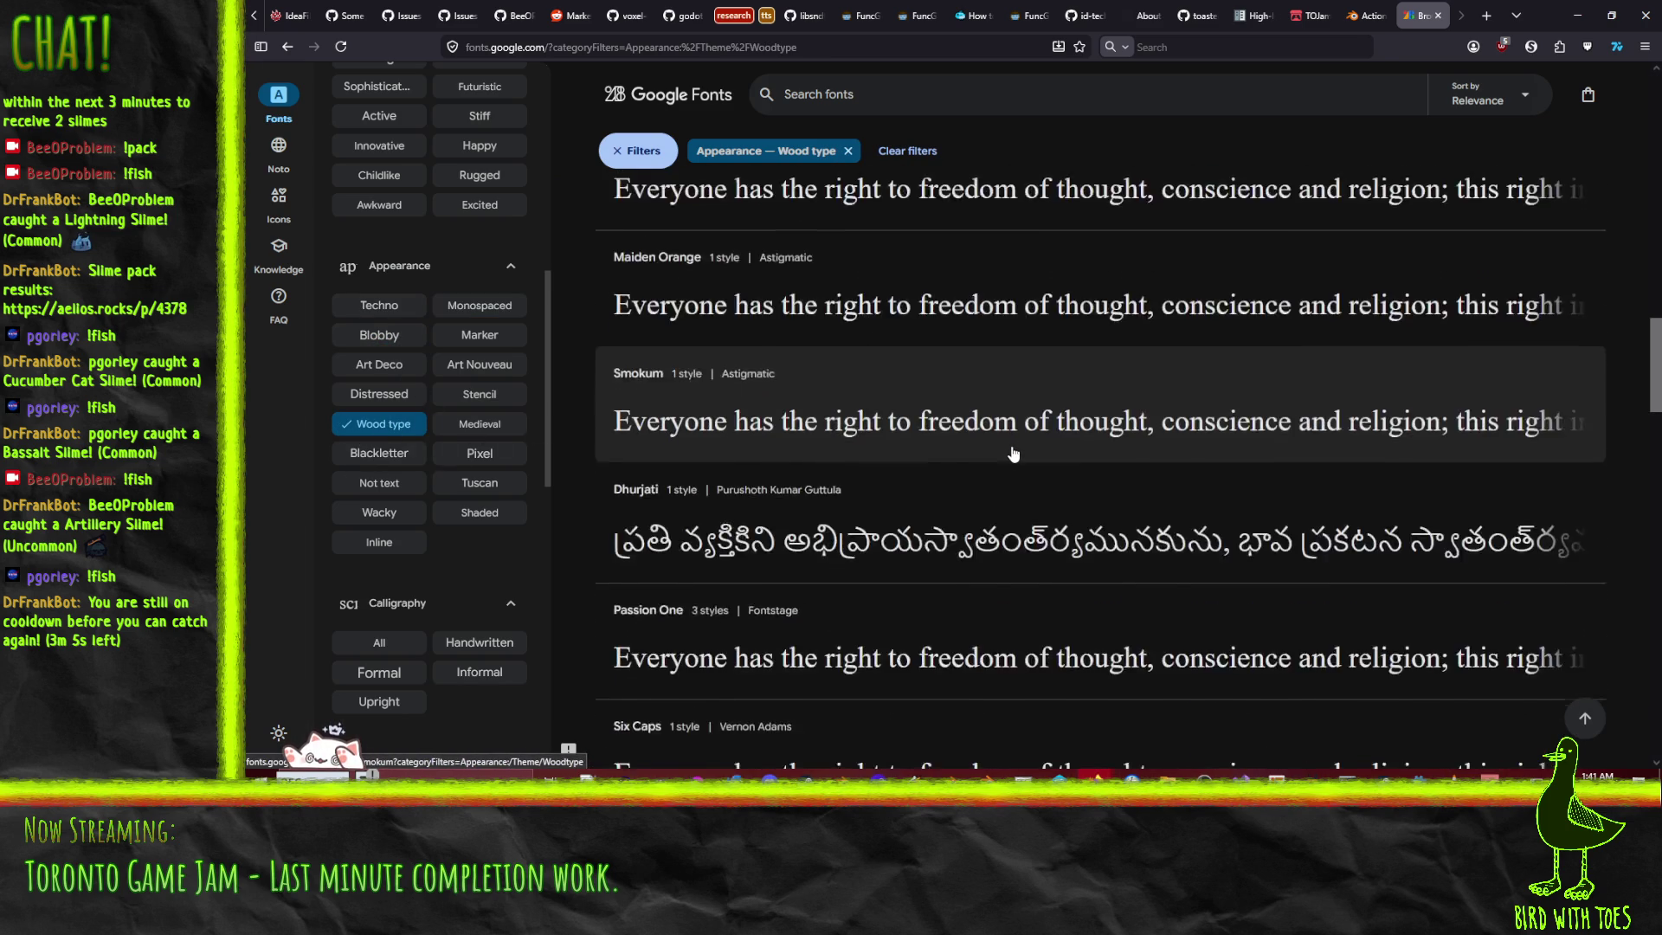
scroll(1013, 451, up, 10)
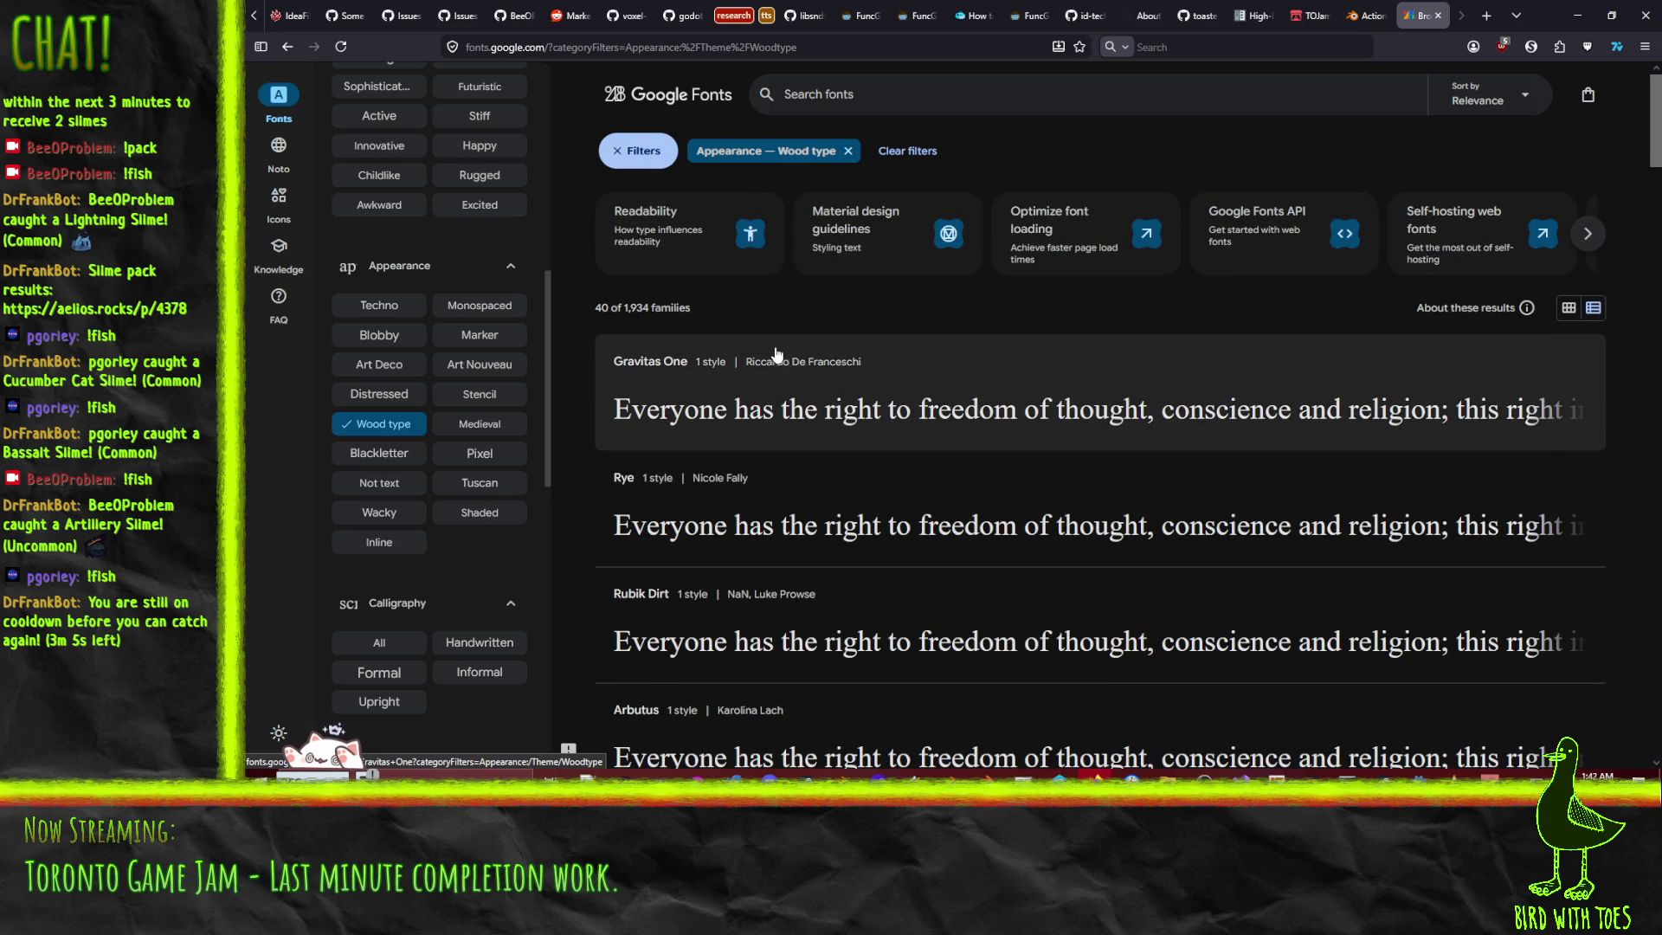
scroll(431, 580, down, 8)
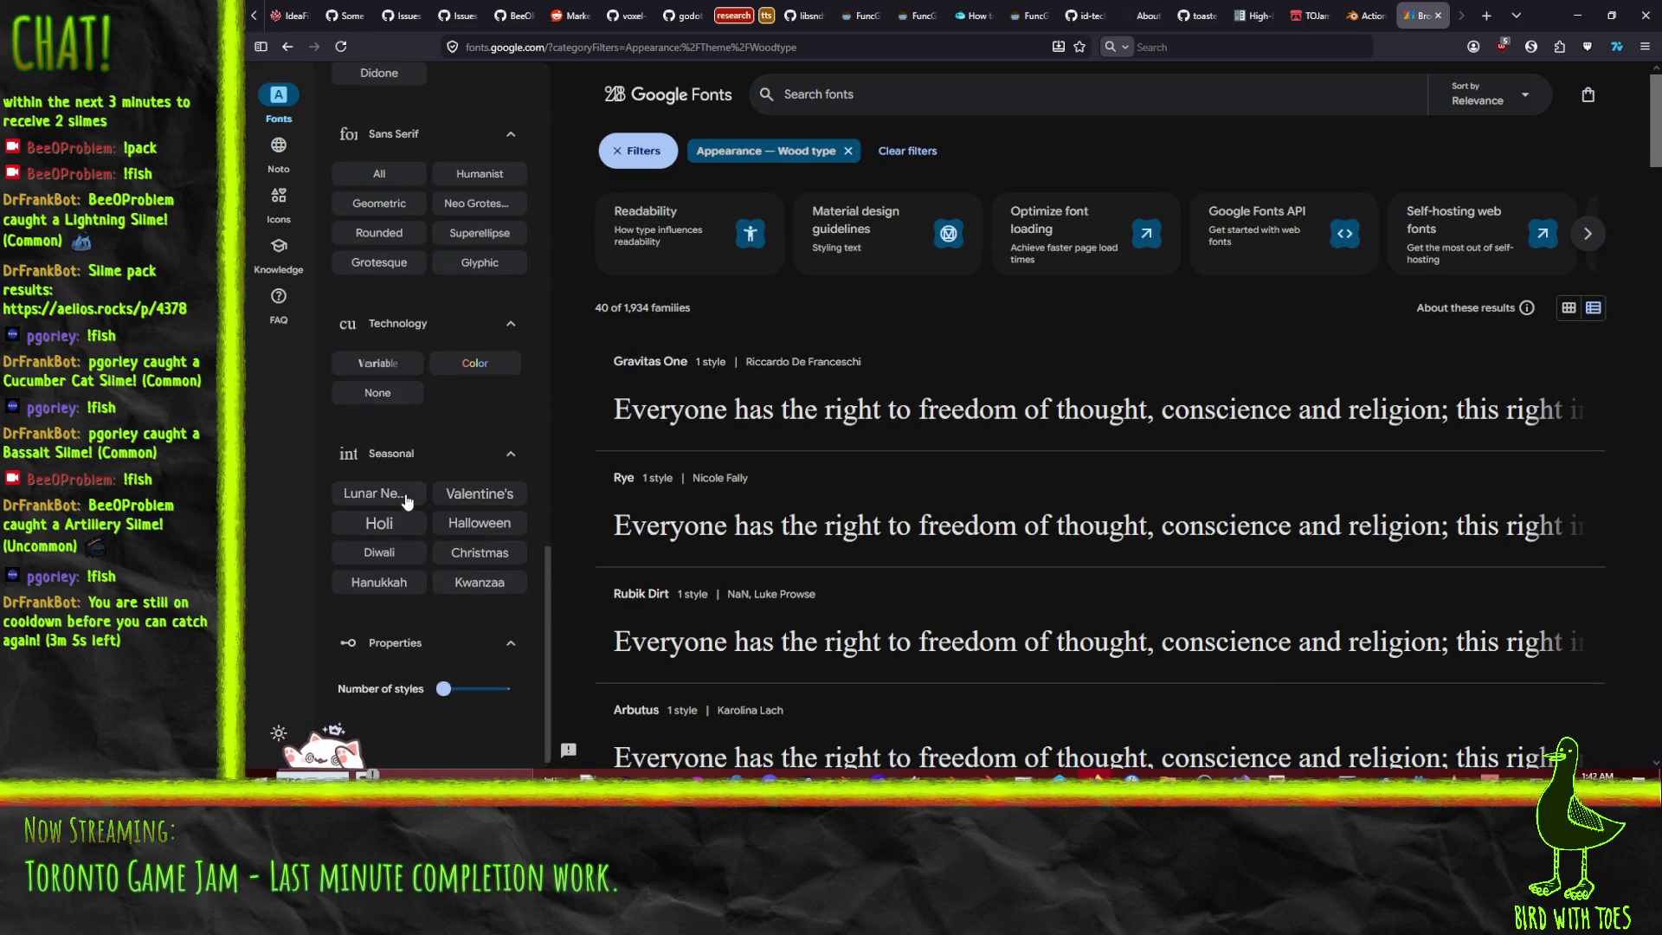
scroll(475, 580, up, 2)
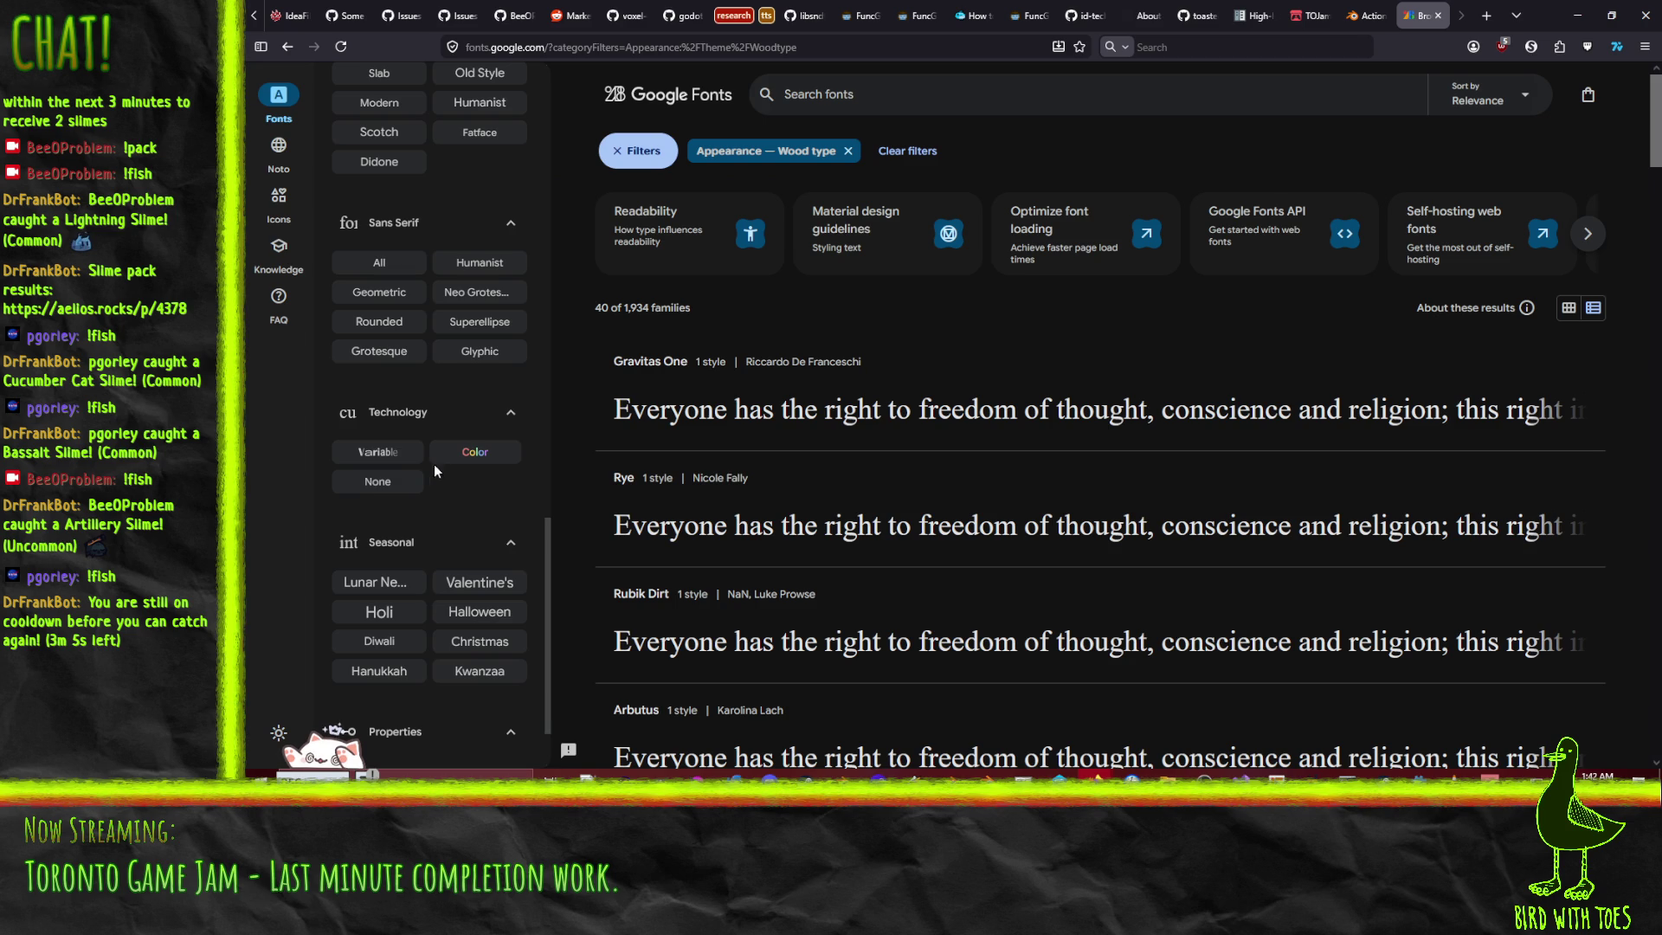
click(392, 453)
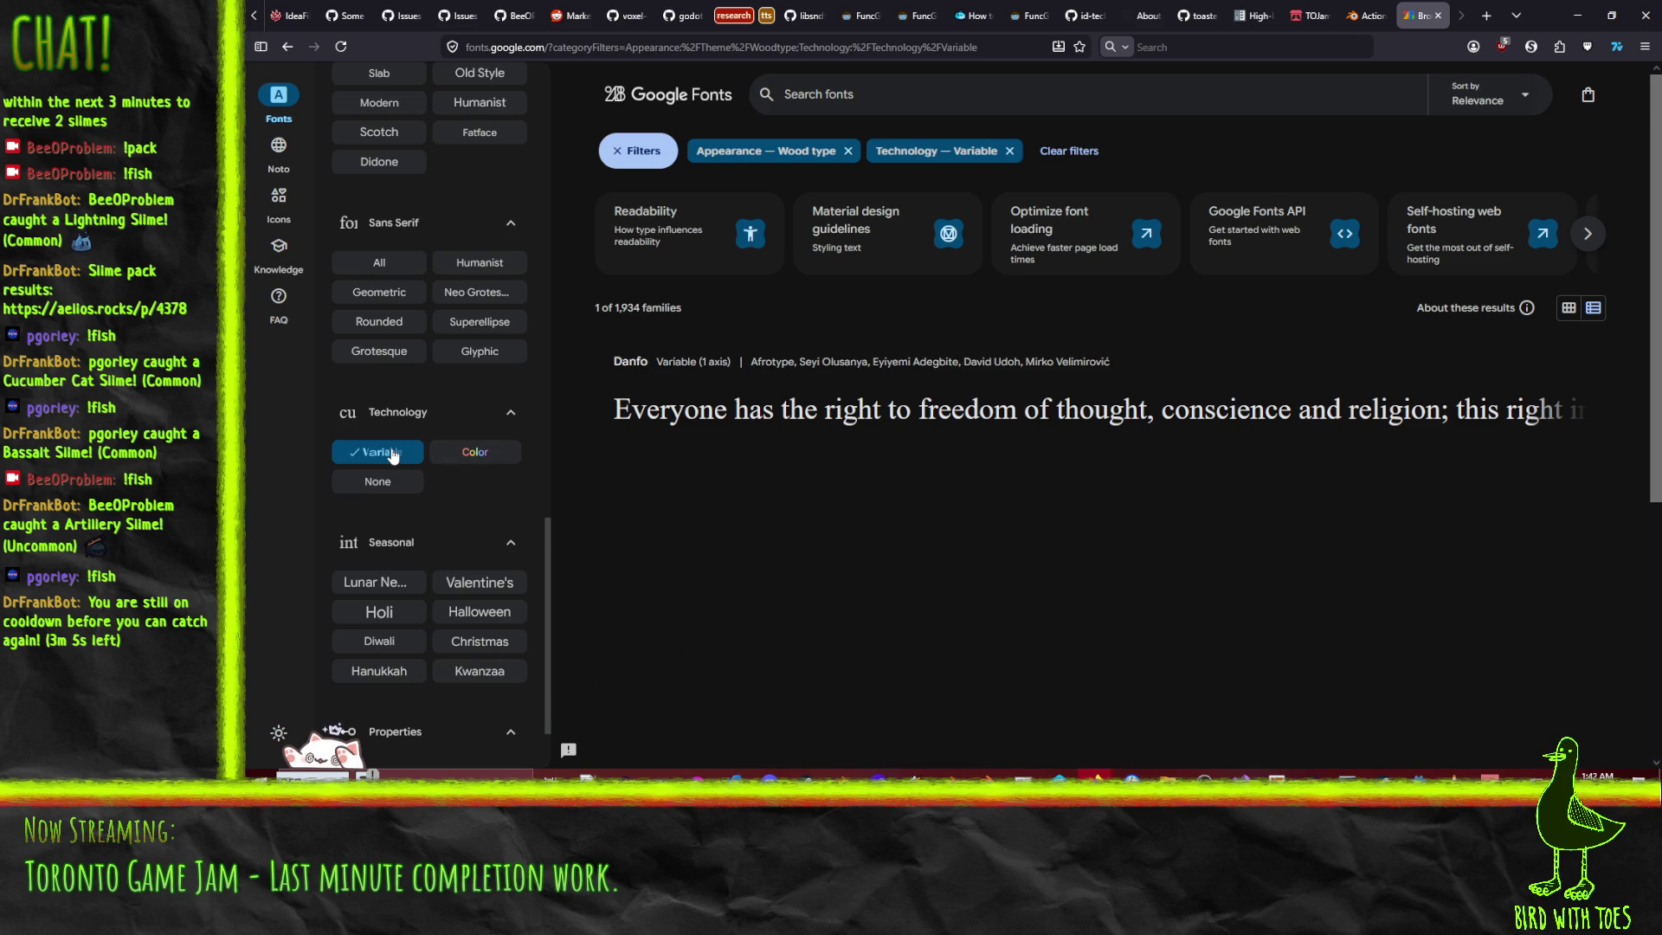
Try the Calm feeling, remove Wood type, then switch the feeling to Playful
scroll(394, 454, up, 12)
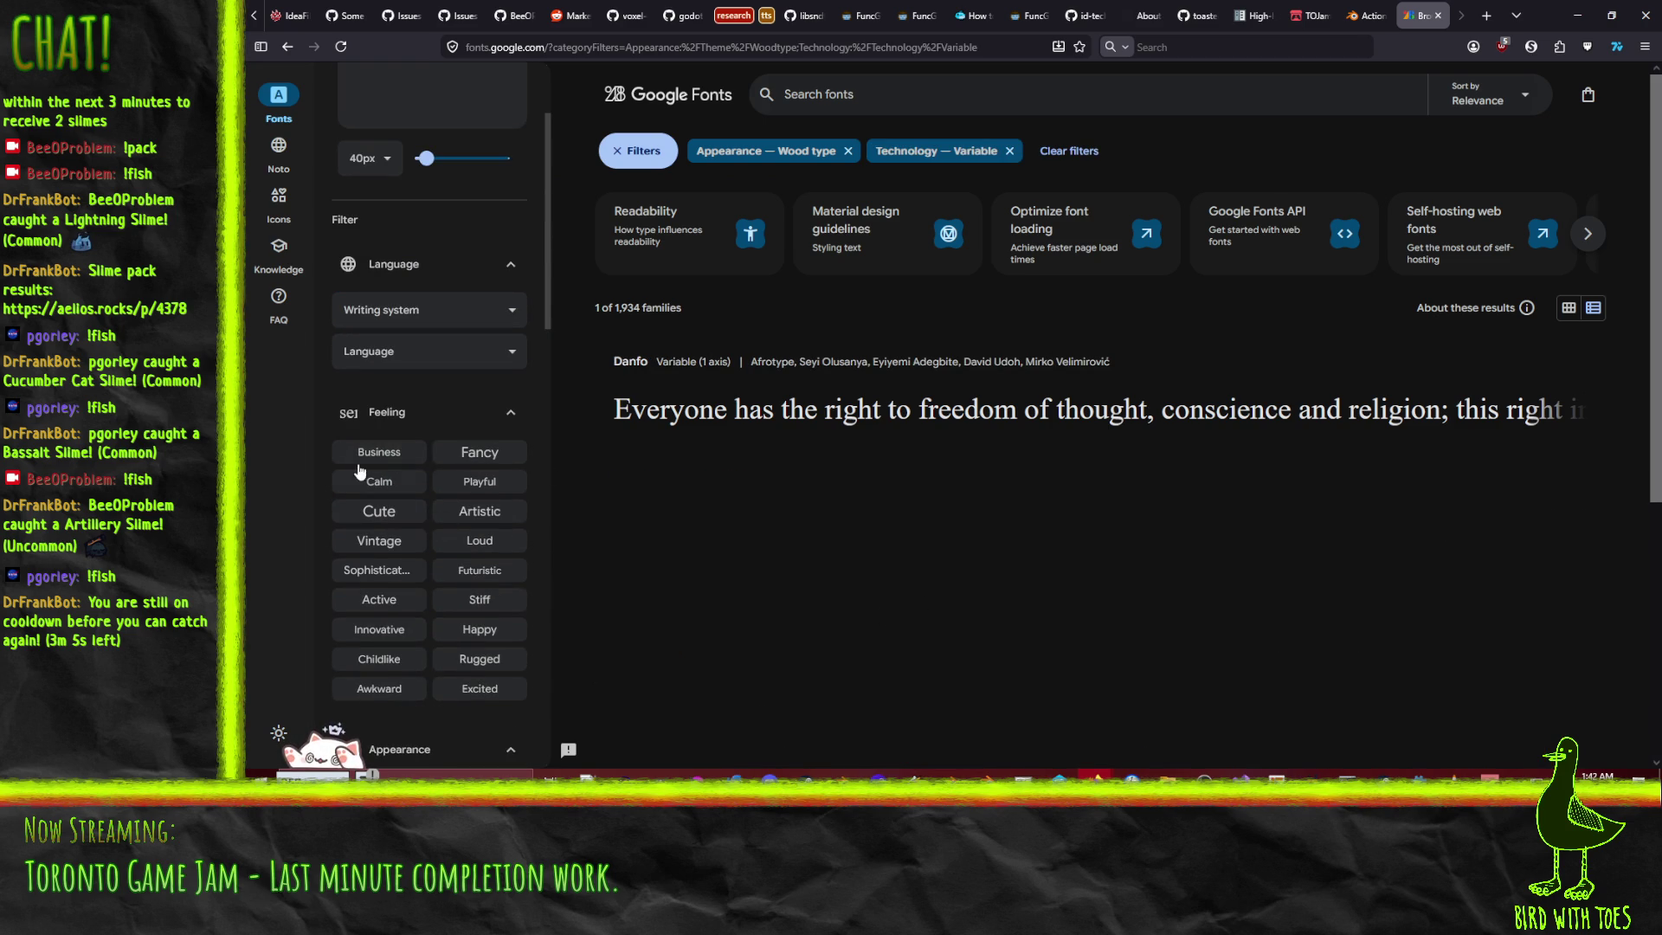
click(372, 481)
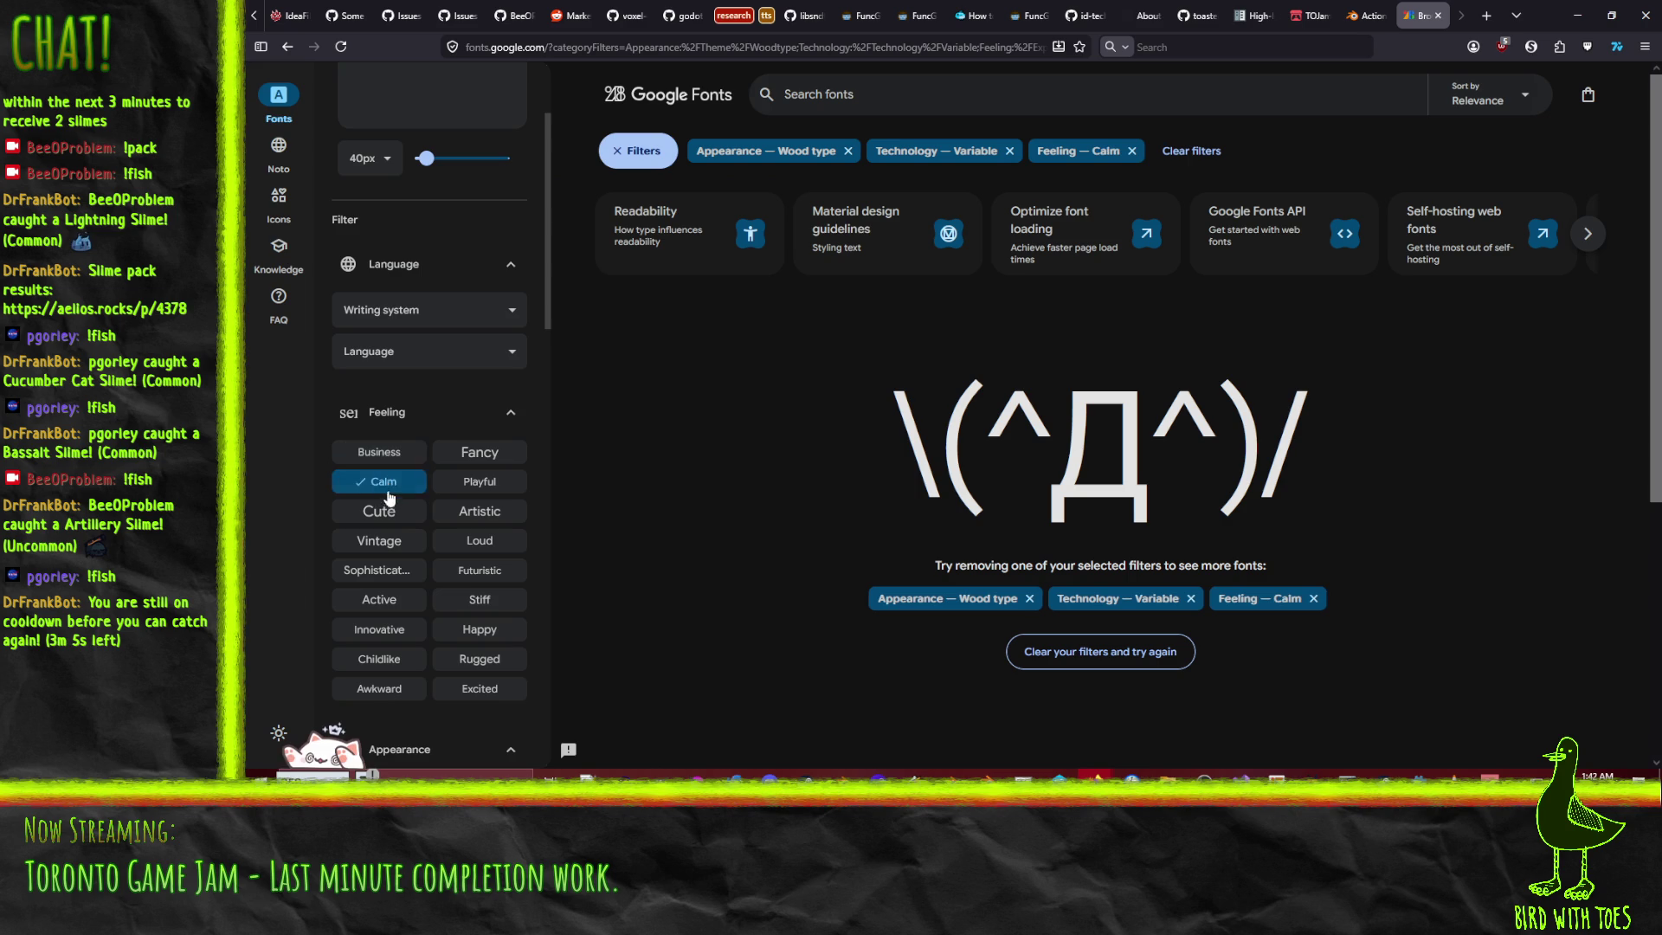
scroll(434, 431, down, 10)
scroll(416, 358, up, 4)
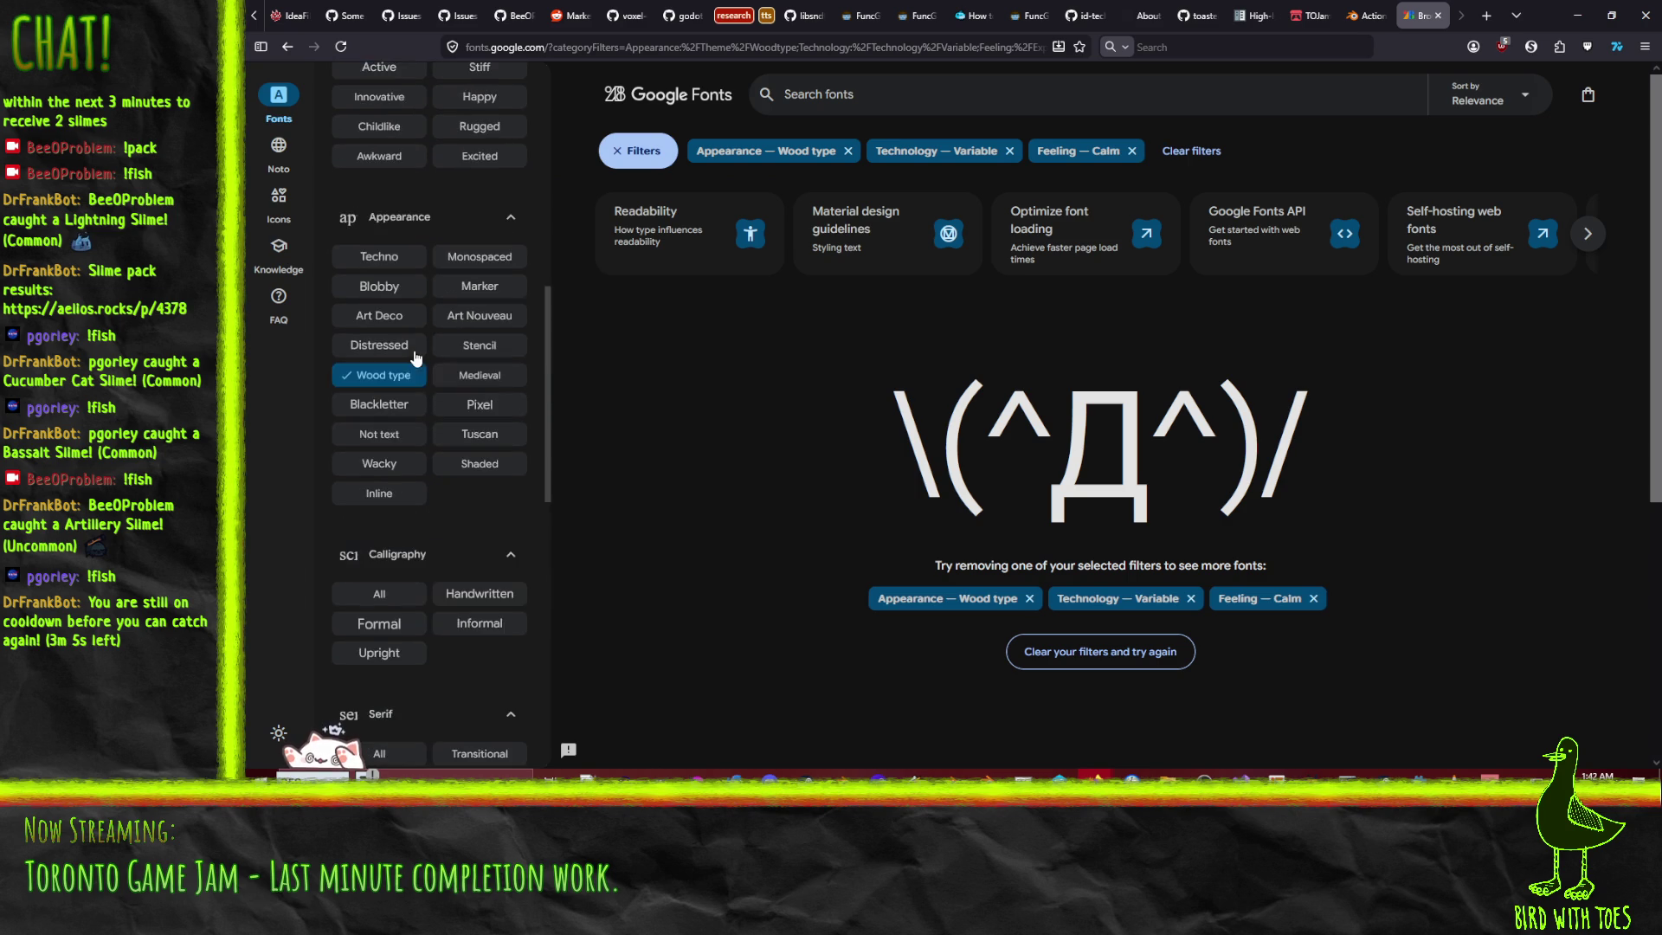
click(404, 377)
scroll(405, 416, down, 8)
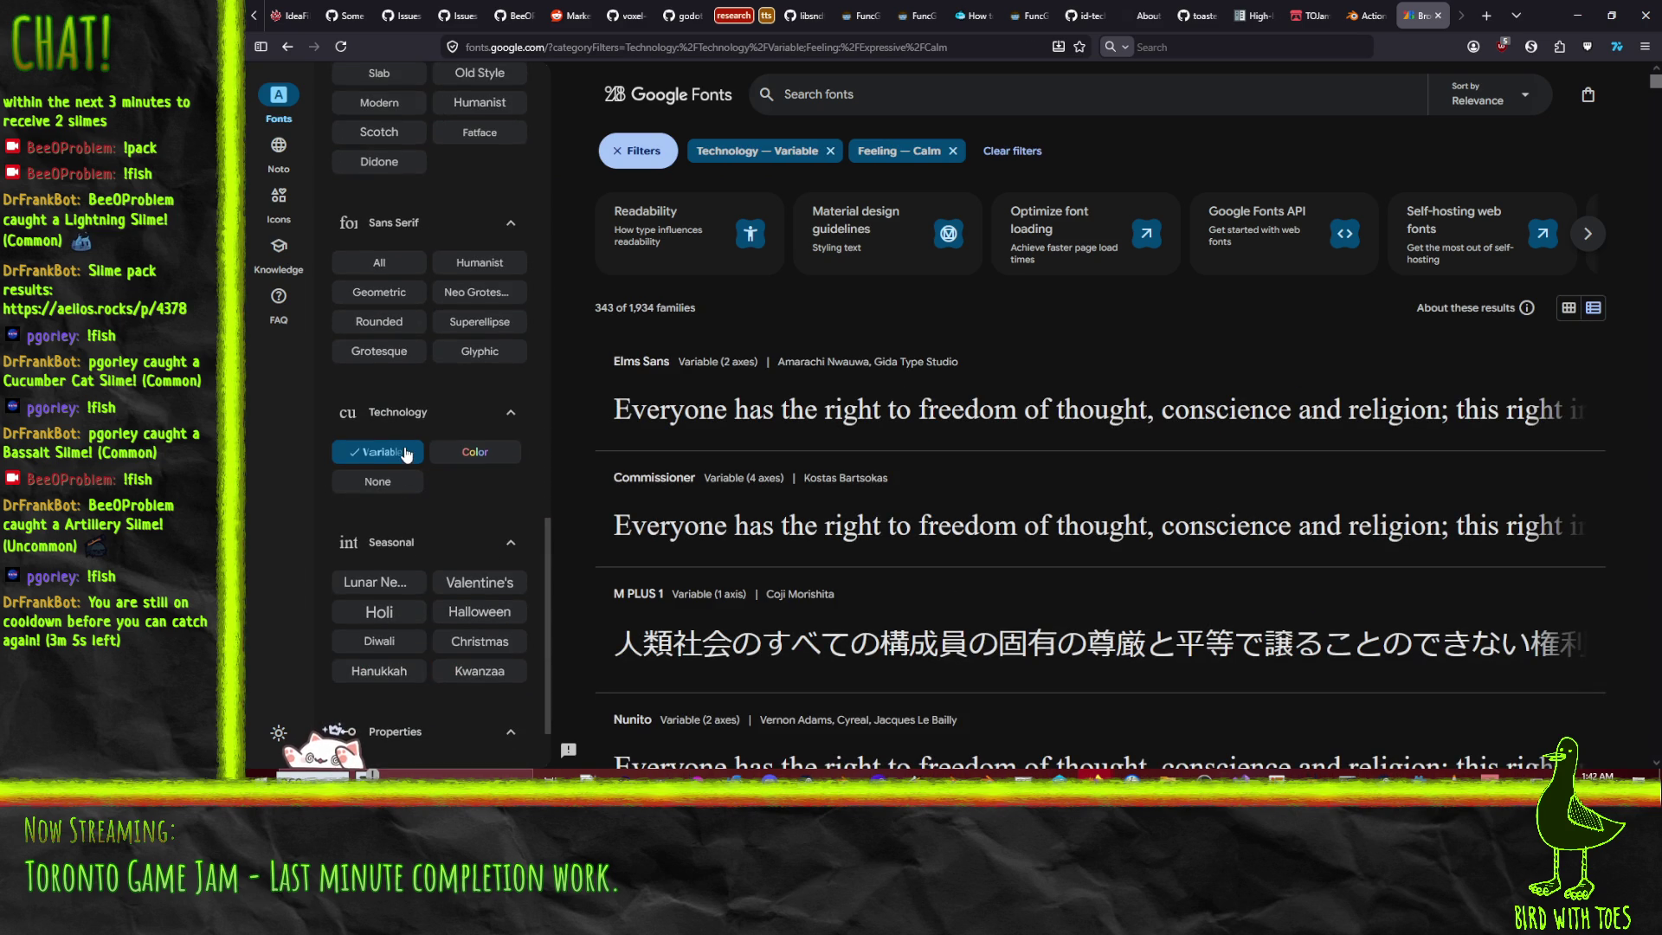
scroll(406, 457, up, 15)
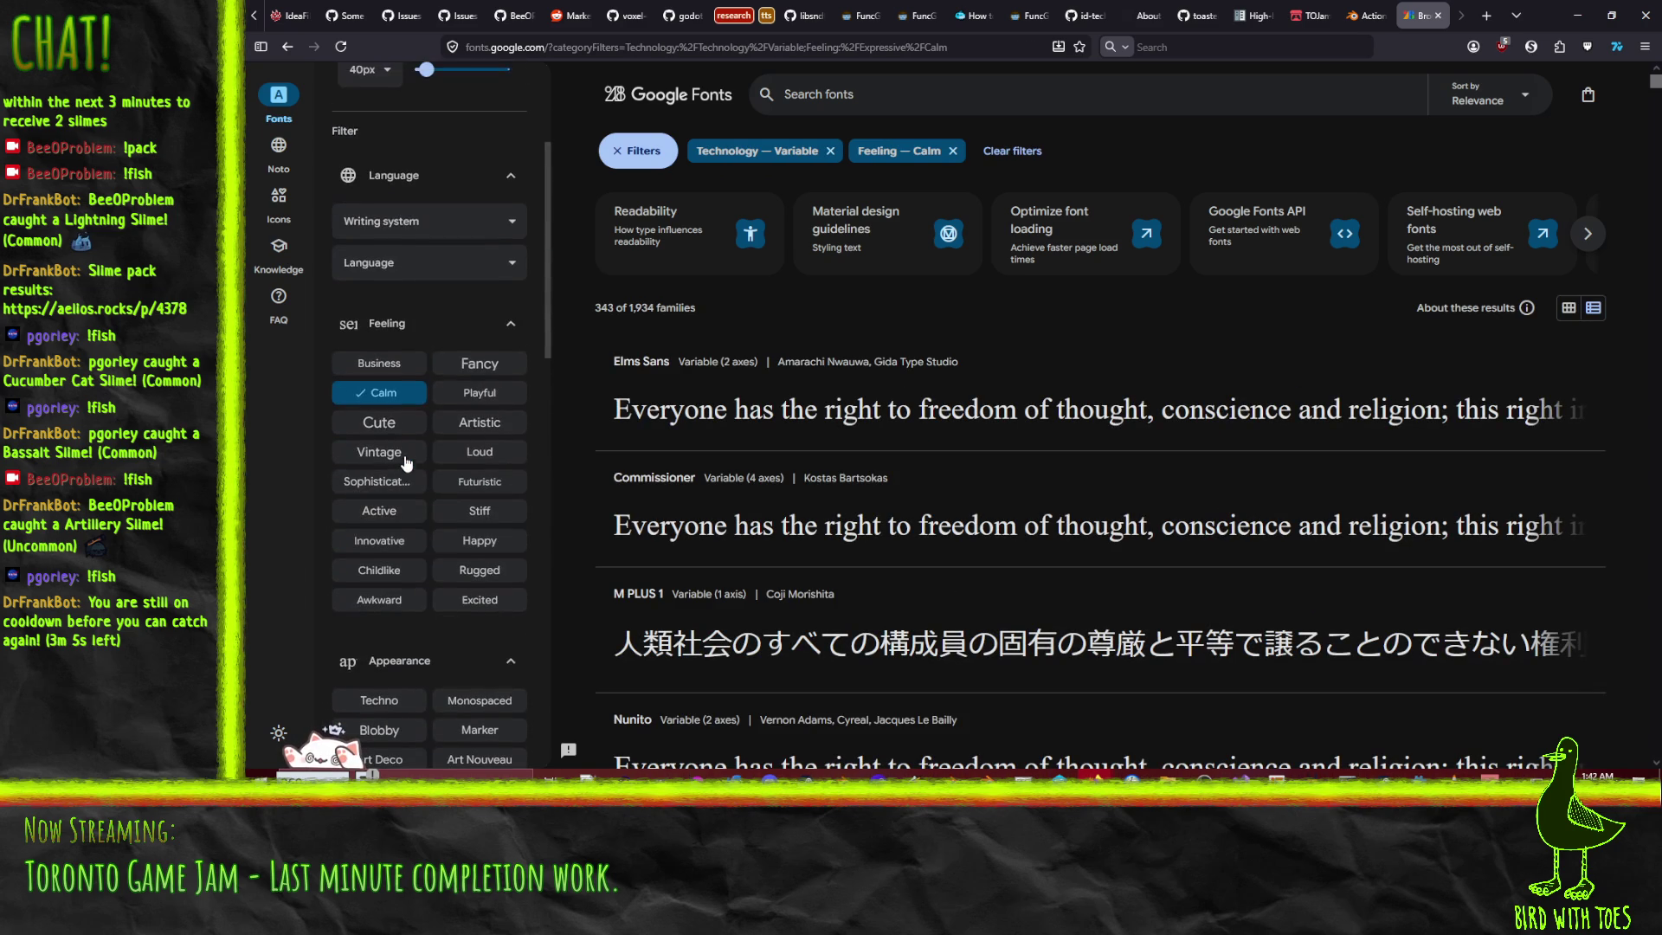
click(480, 392)
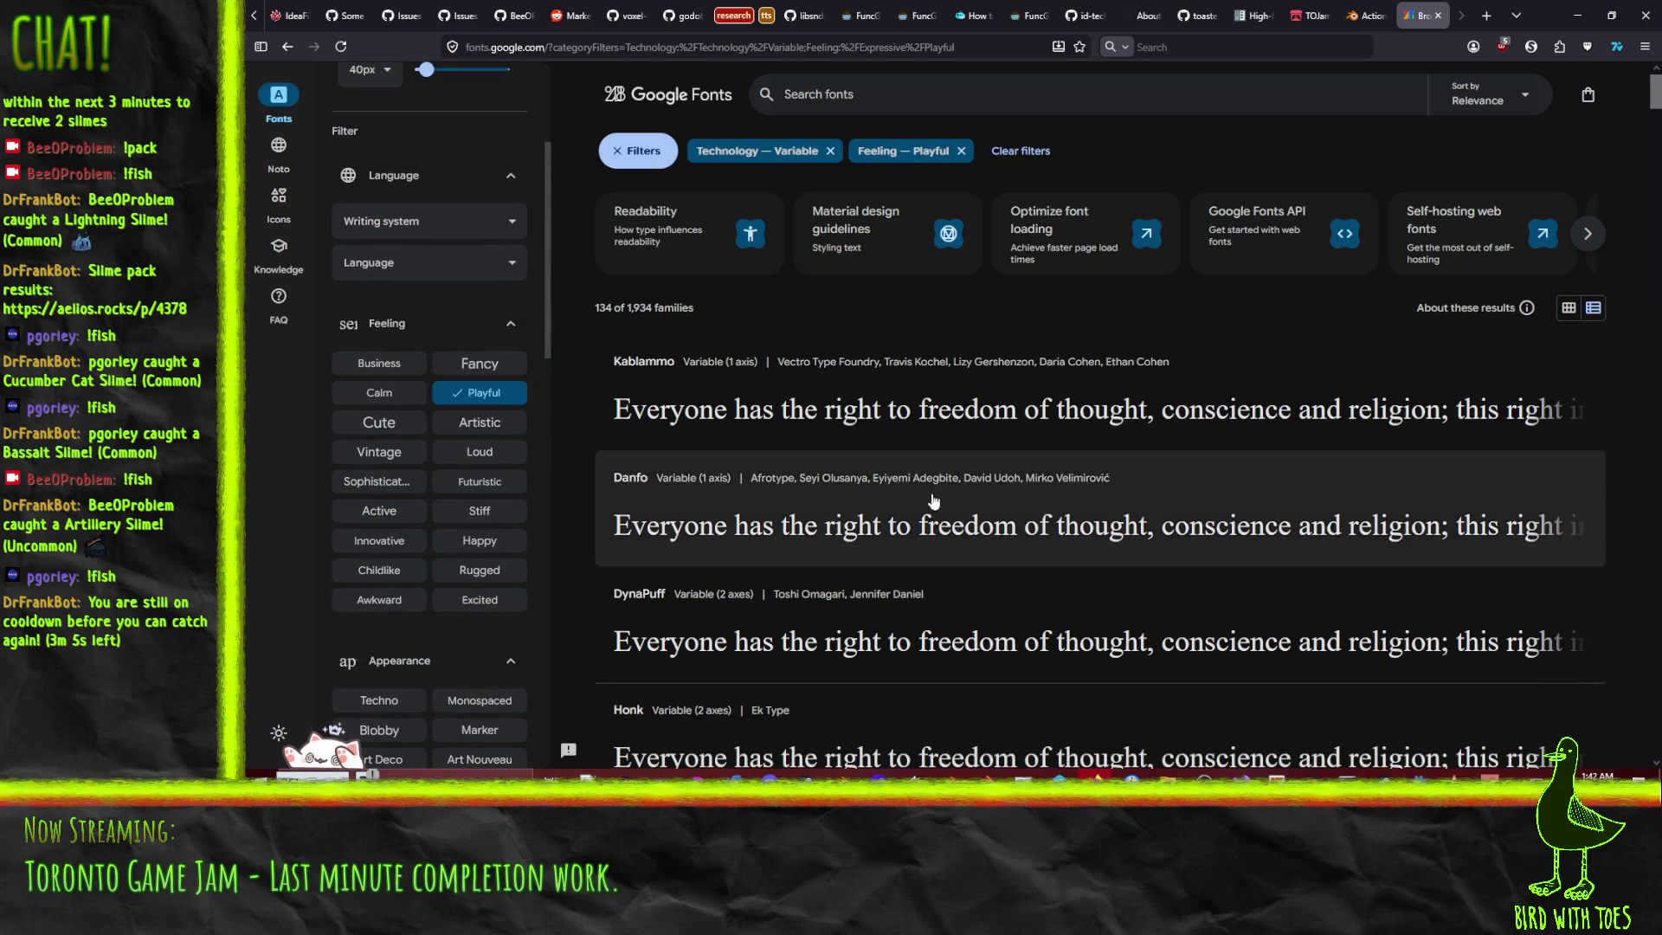
Browse the 134 Playful variable families, including the many Playwrite variants
scroll(1097, 540, down, 2)
scroll(1098, 540, down, 15)
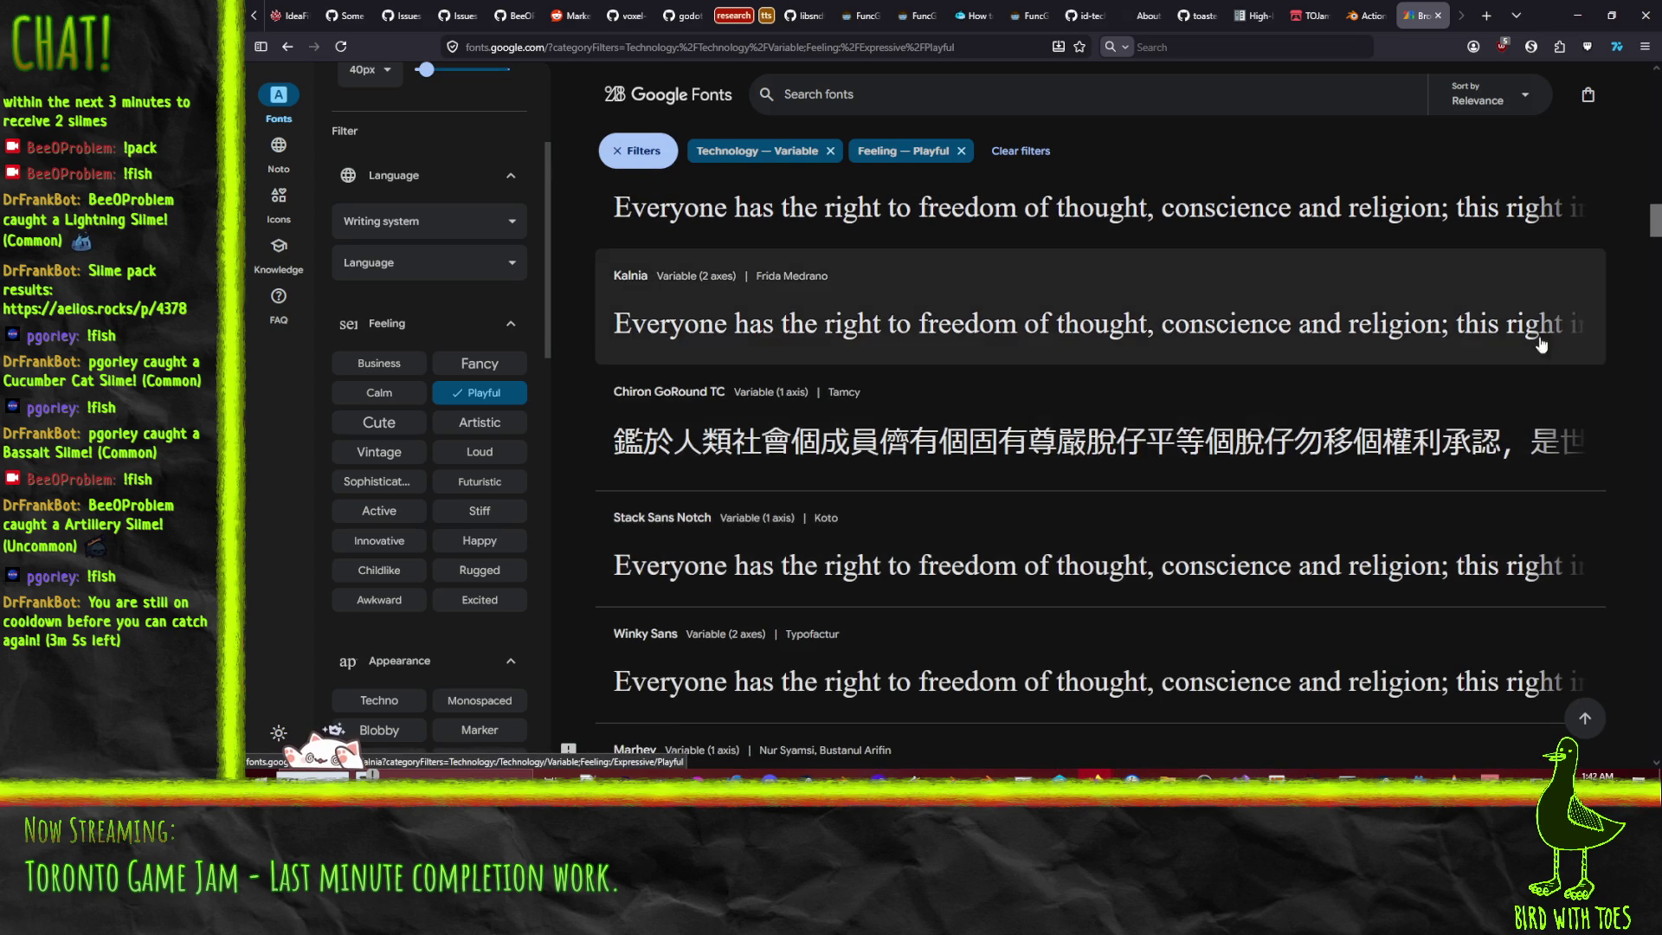
drag(1656, 233, 1658, 577)
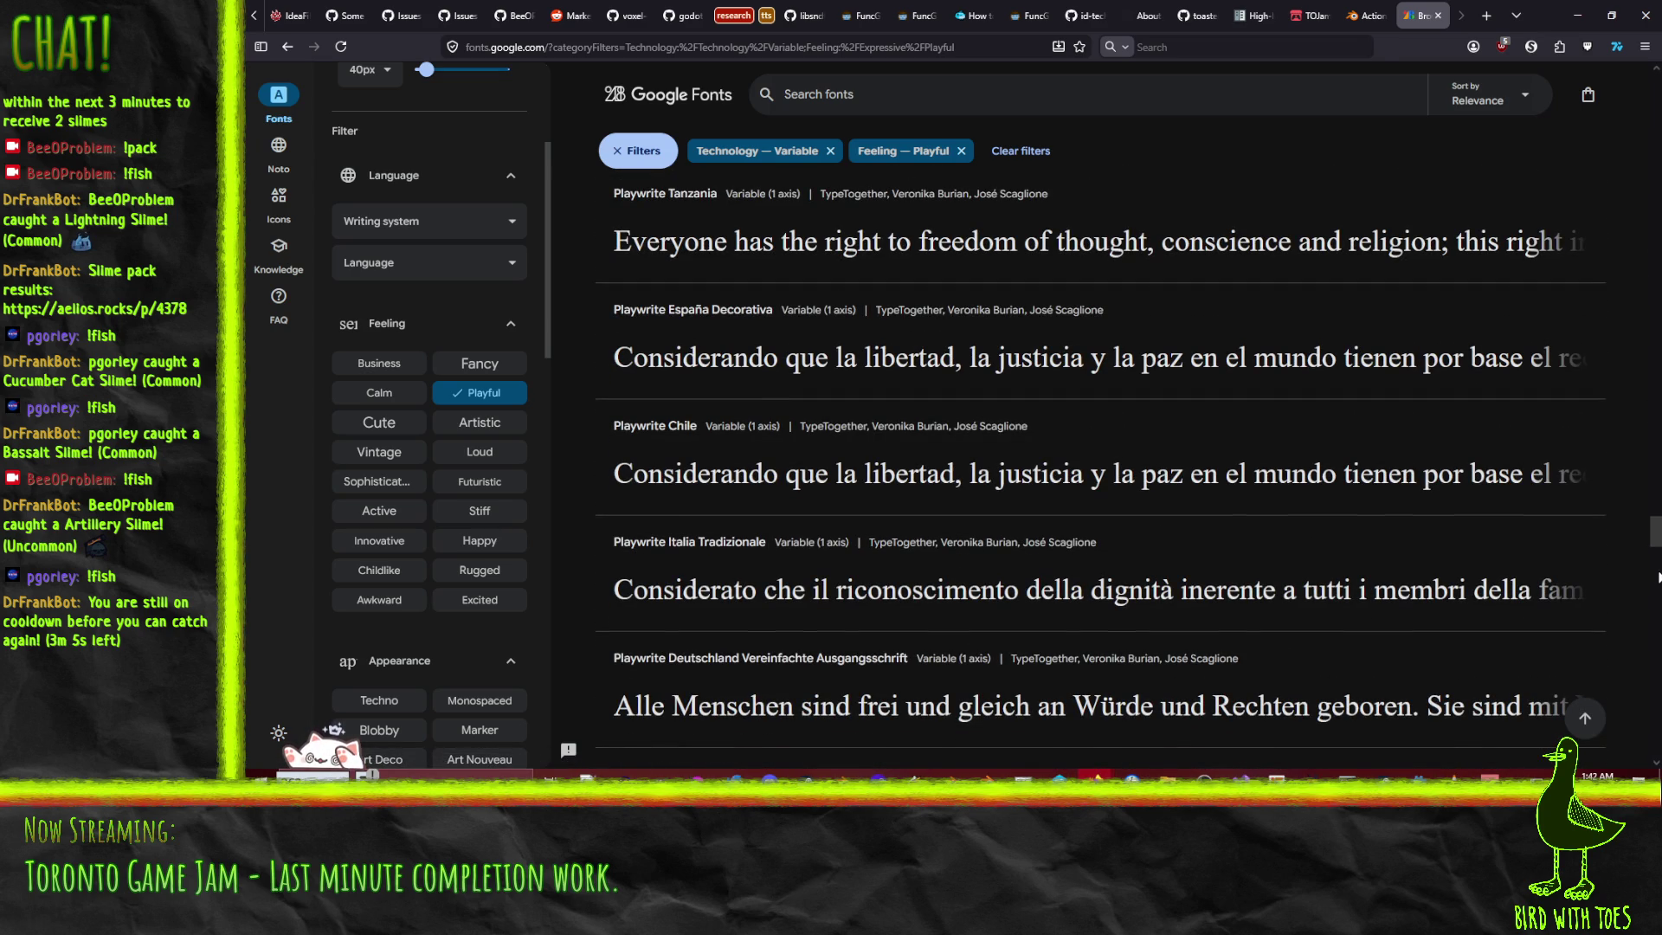
scroll(1657, 577, up, 3)
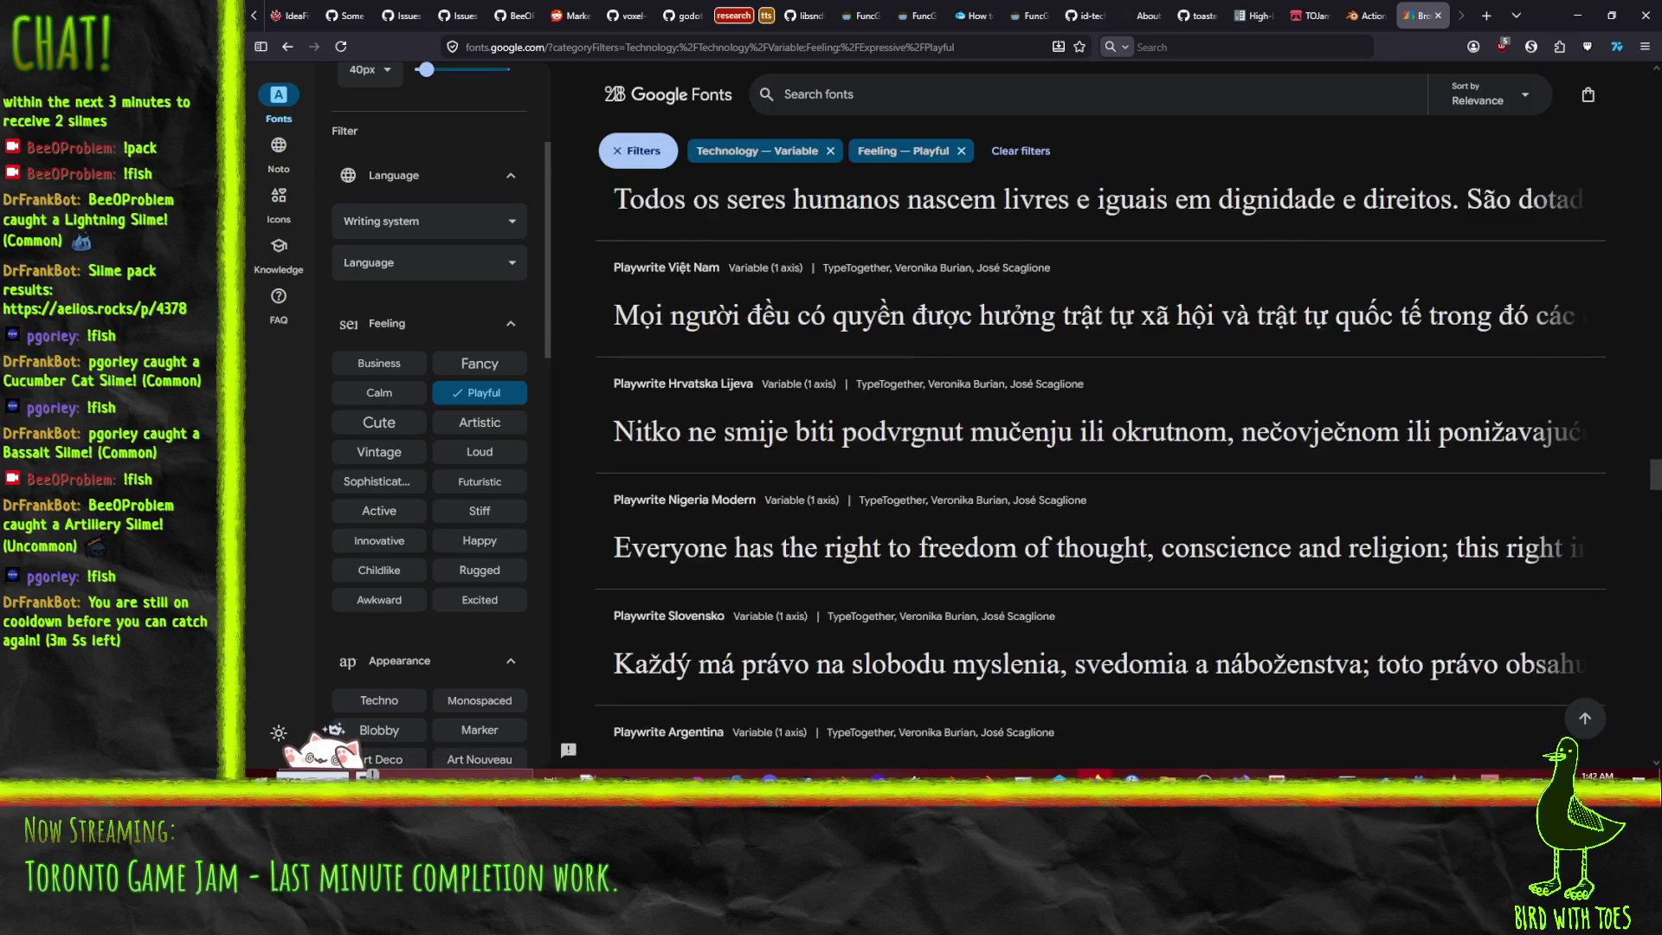
click(1619, 48)
Trust fonts.googleapis.com in NoScript so previews like Kablammo and Nabla render properly
click(1618, 48)
click(1532, 47)
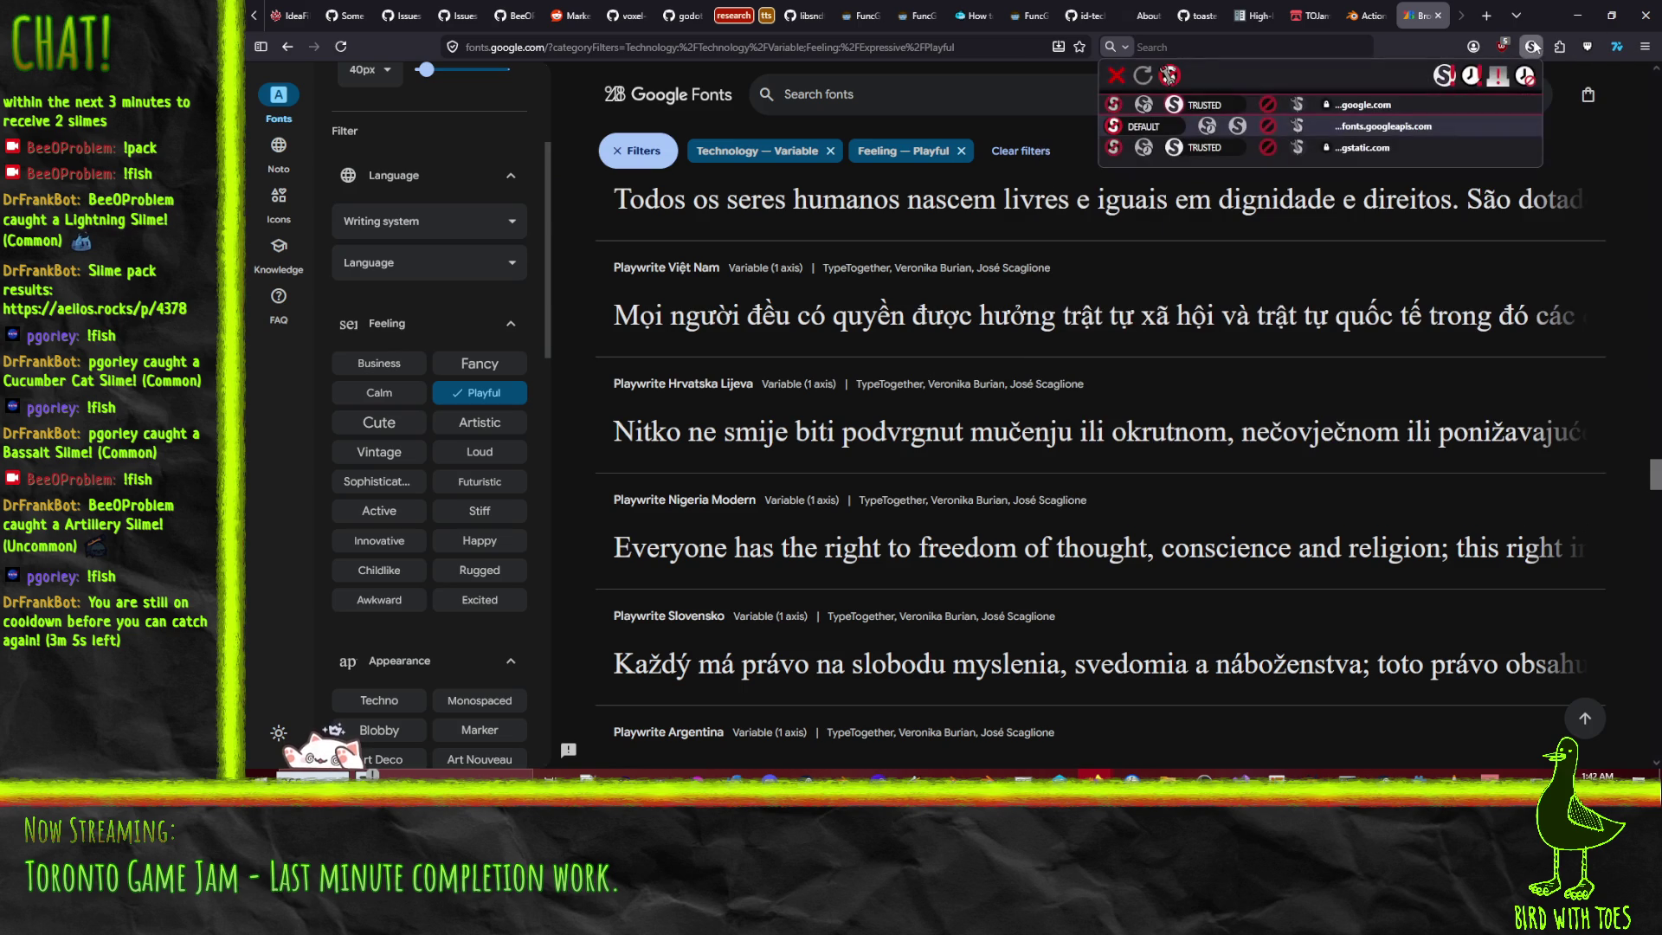
click(1206, 130)
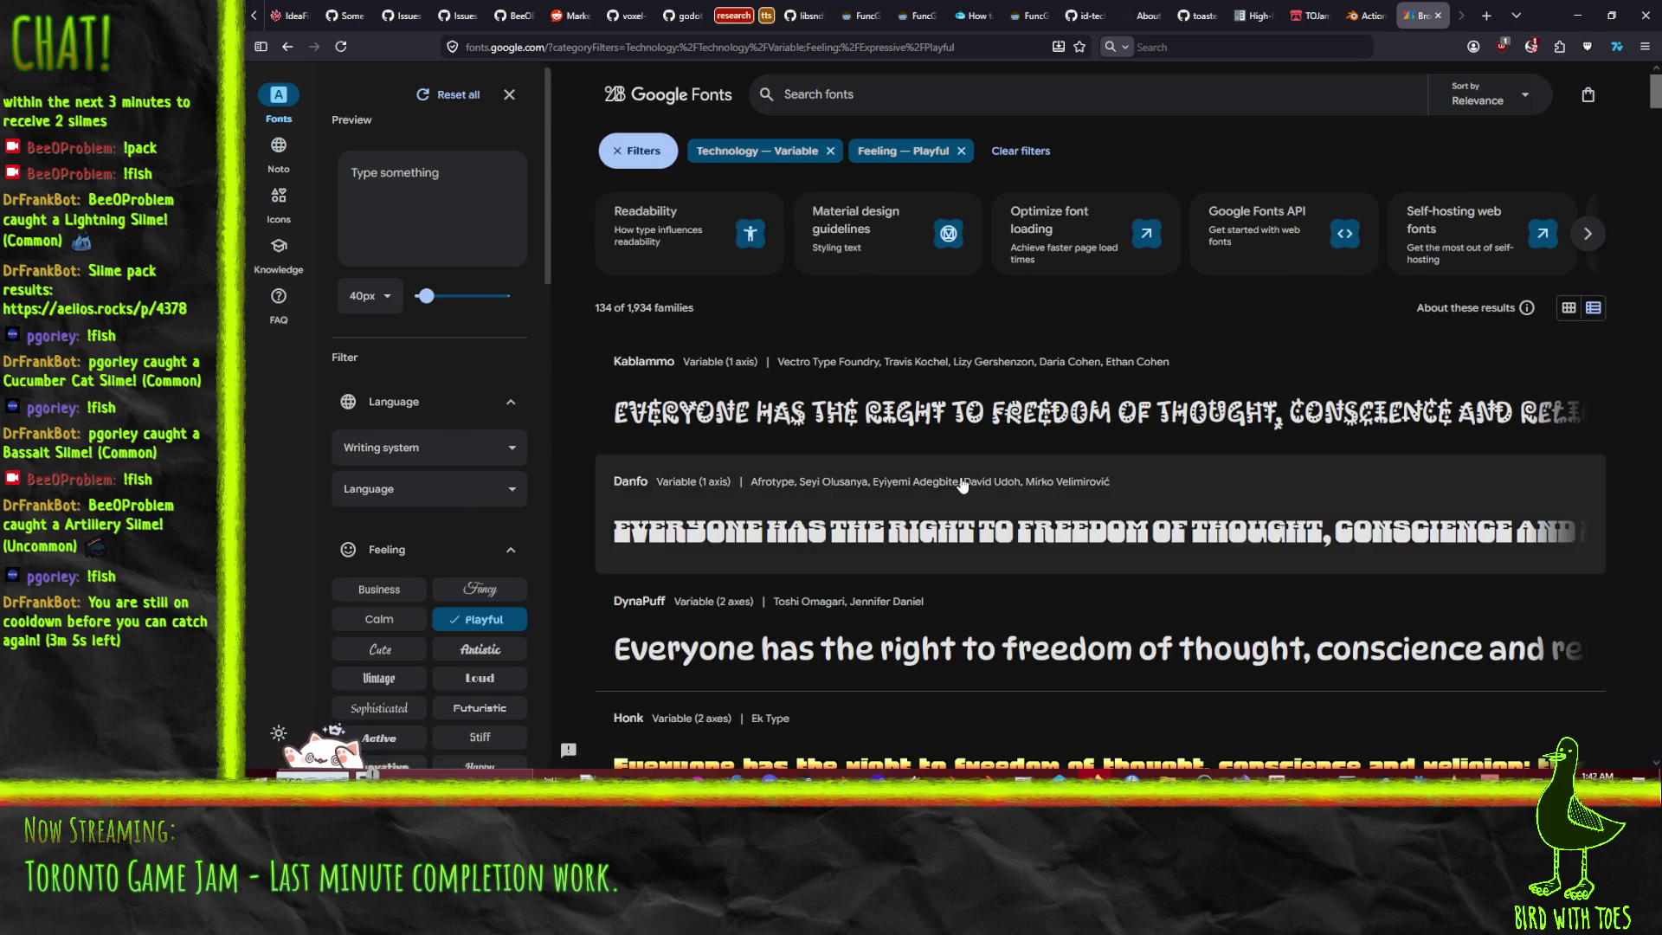
scroll(822, 485, down, 3)
scroll(381, 429, down, 4)
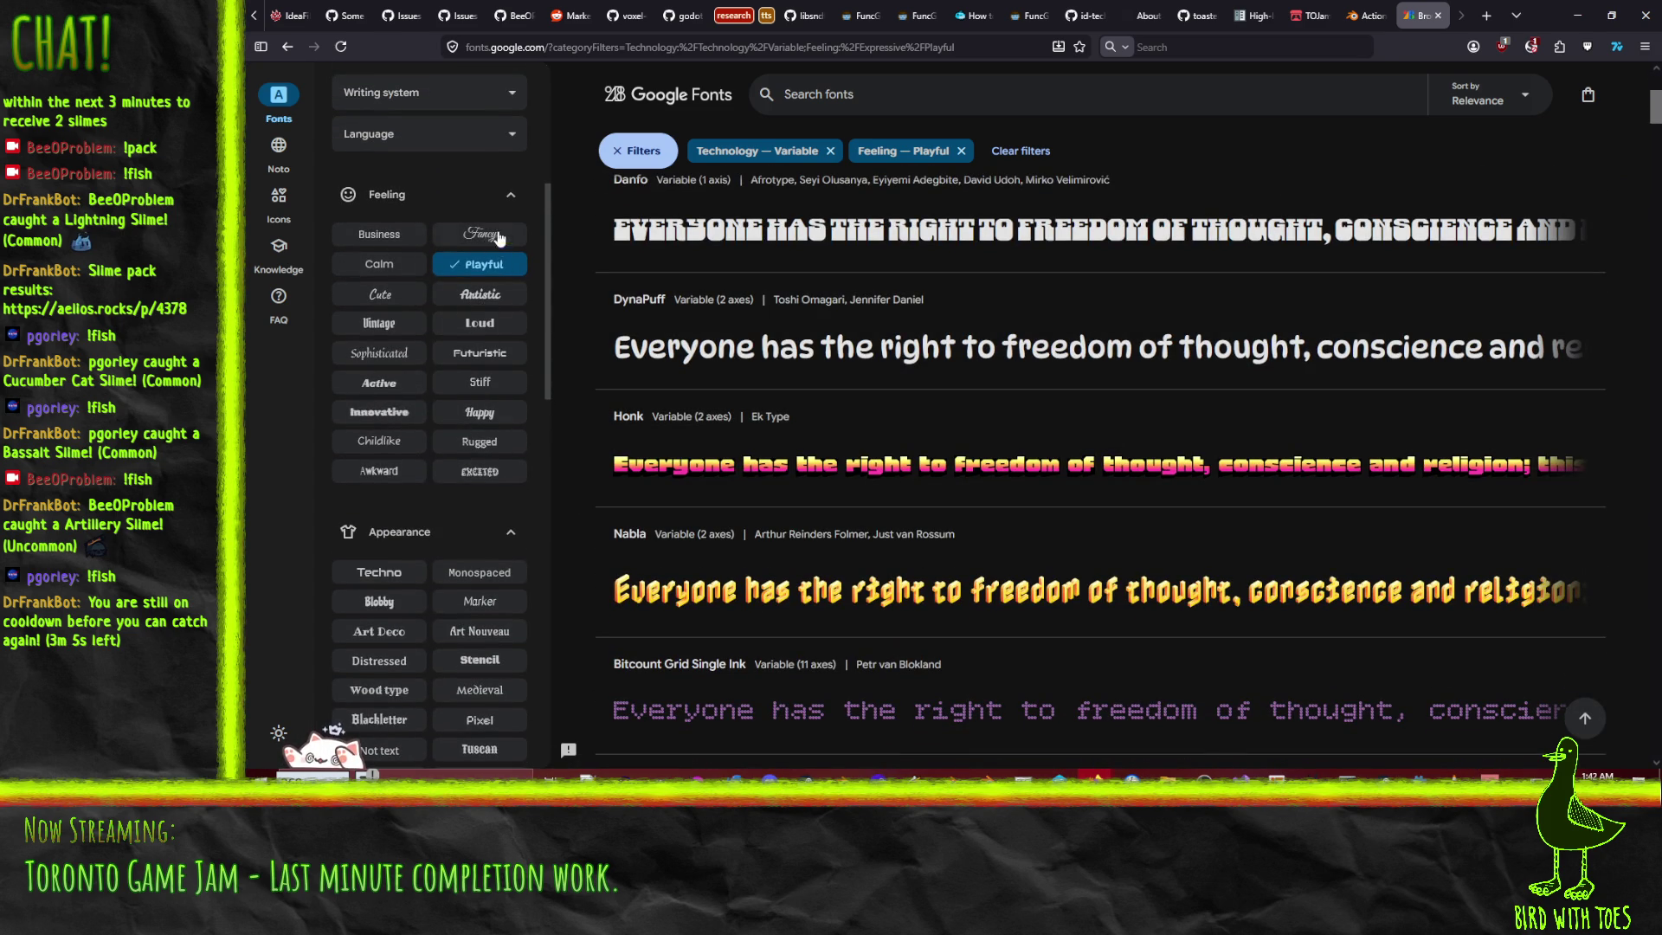
Switch the feeling to Awkward and briefly toggle the Wacky appearance filter on and off
click(375, 474)
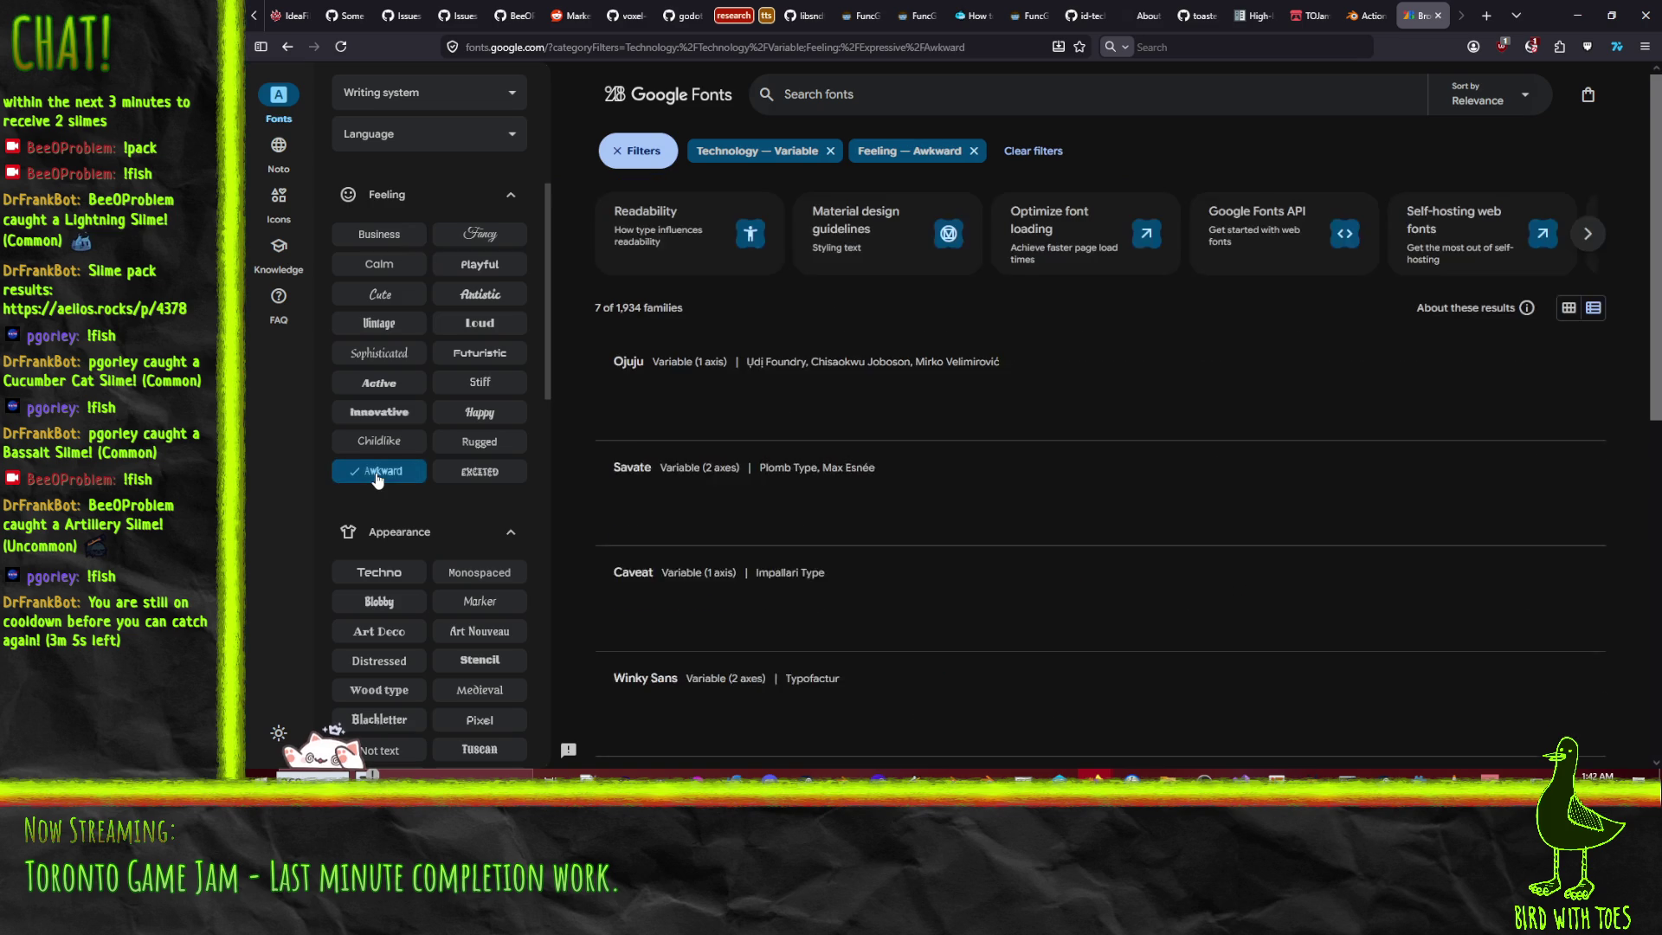
scroll(431, 324, down, 4)
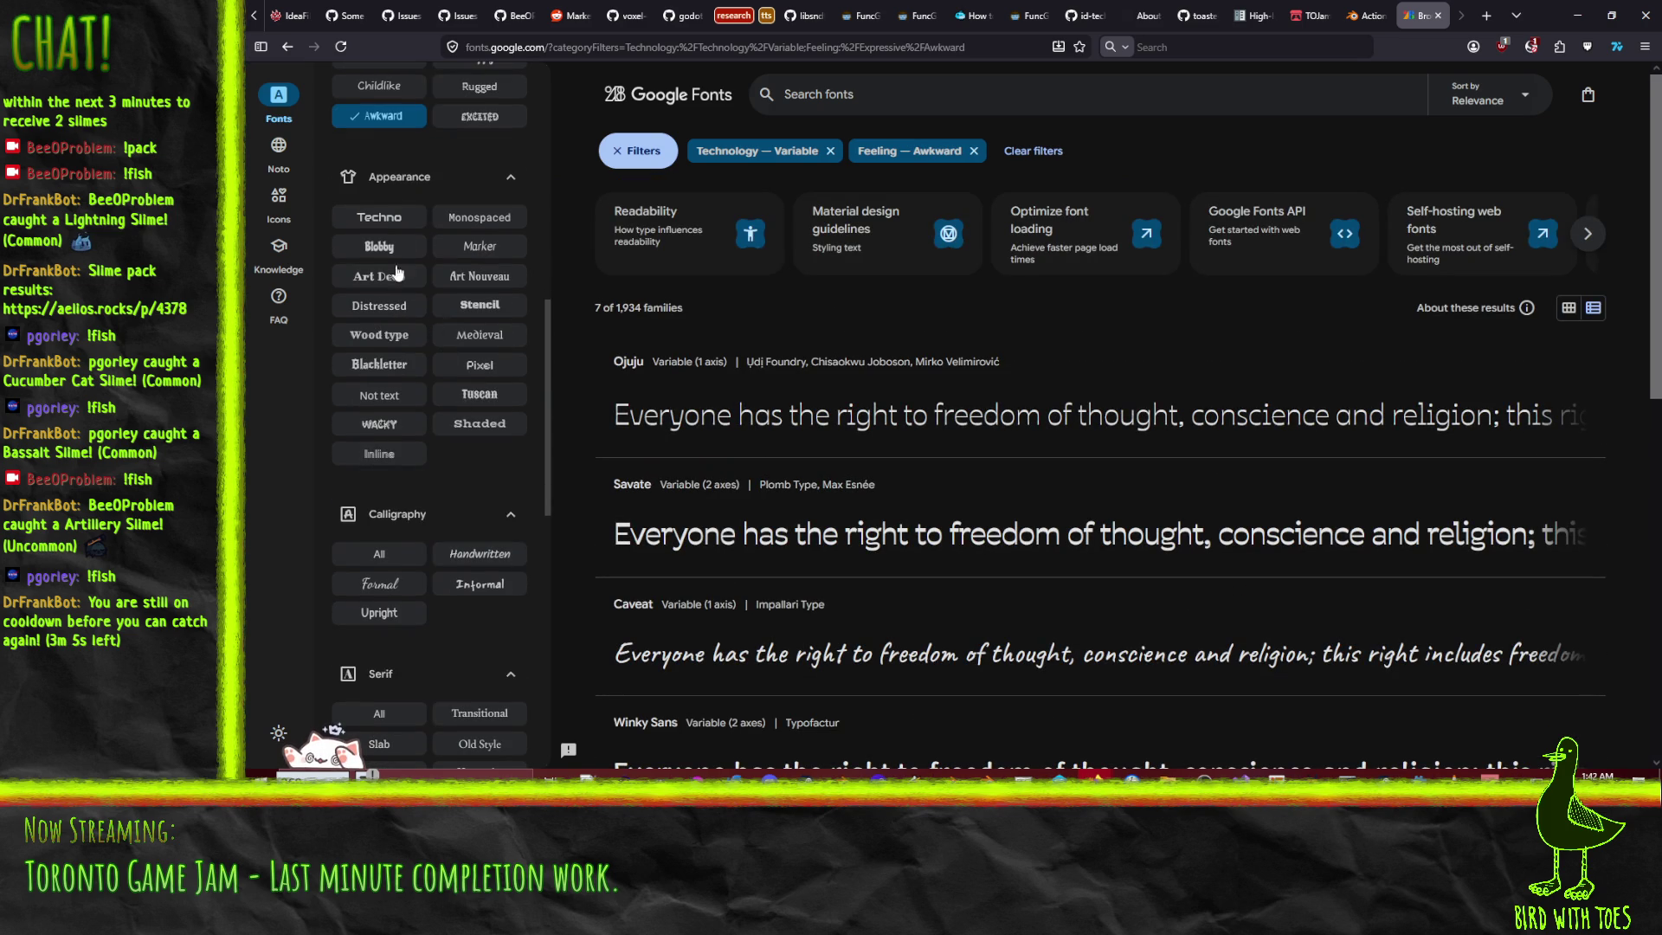
click(392, 430)
click(390, 429)
Select Art Nouveau, drop Awkward and Variable, and add Calligraphy Informal
click(490, 282)
scroll(484, 295, up, 4)
click(399, 474)
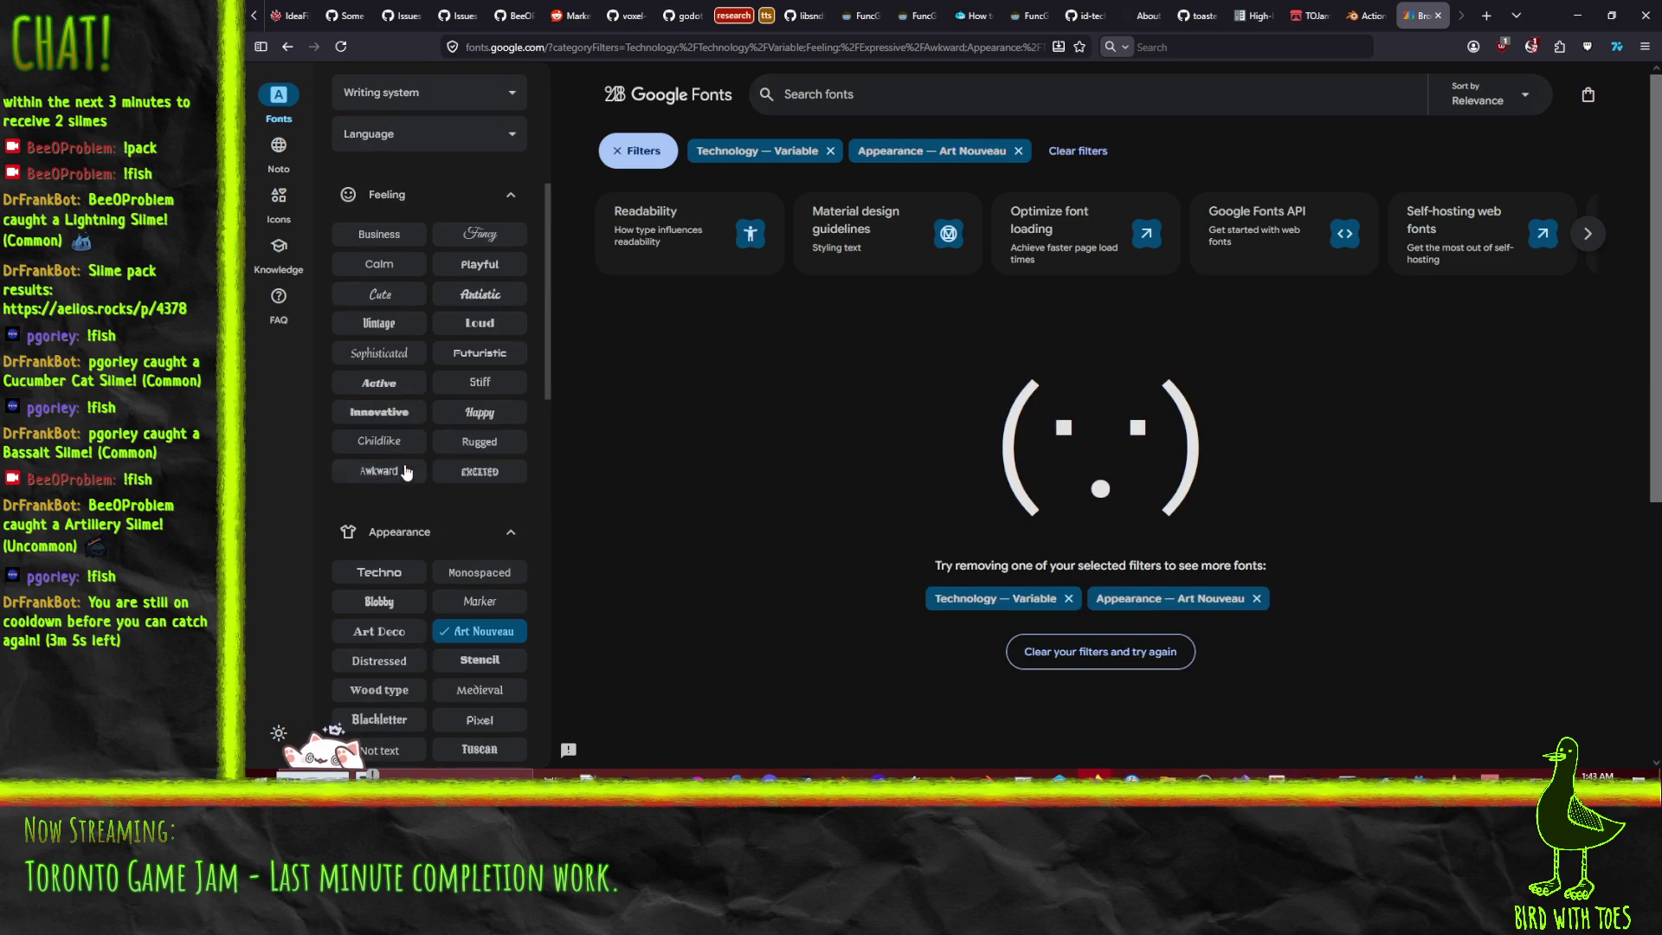
scroll(479, 300, down, 15)
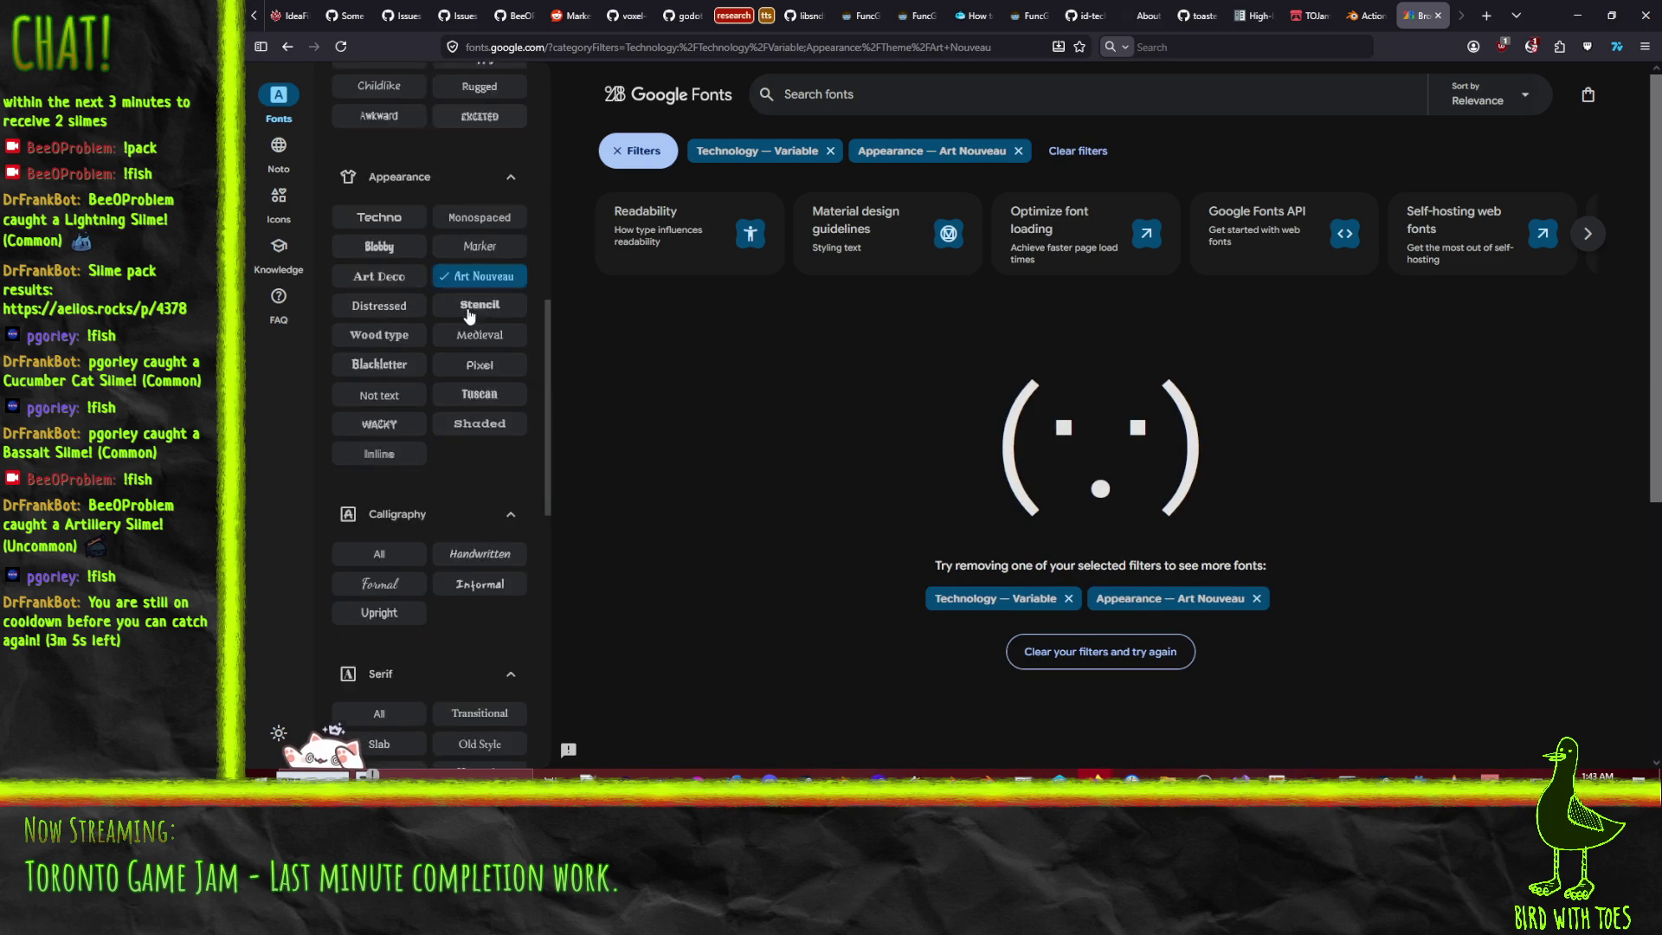
click(386, 364)
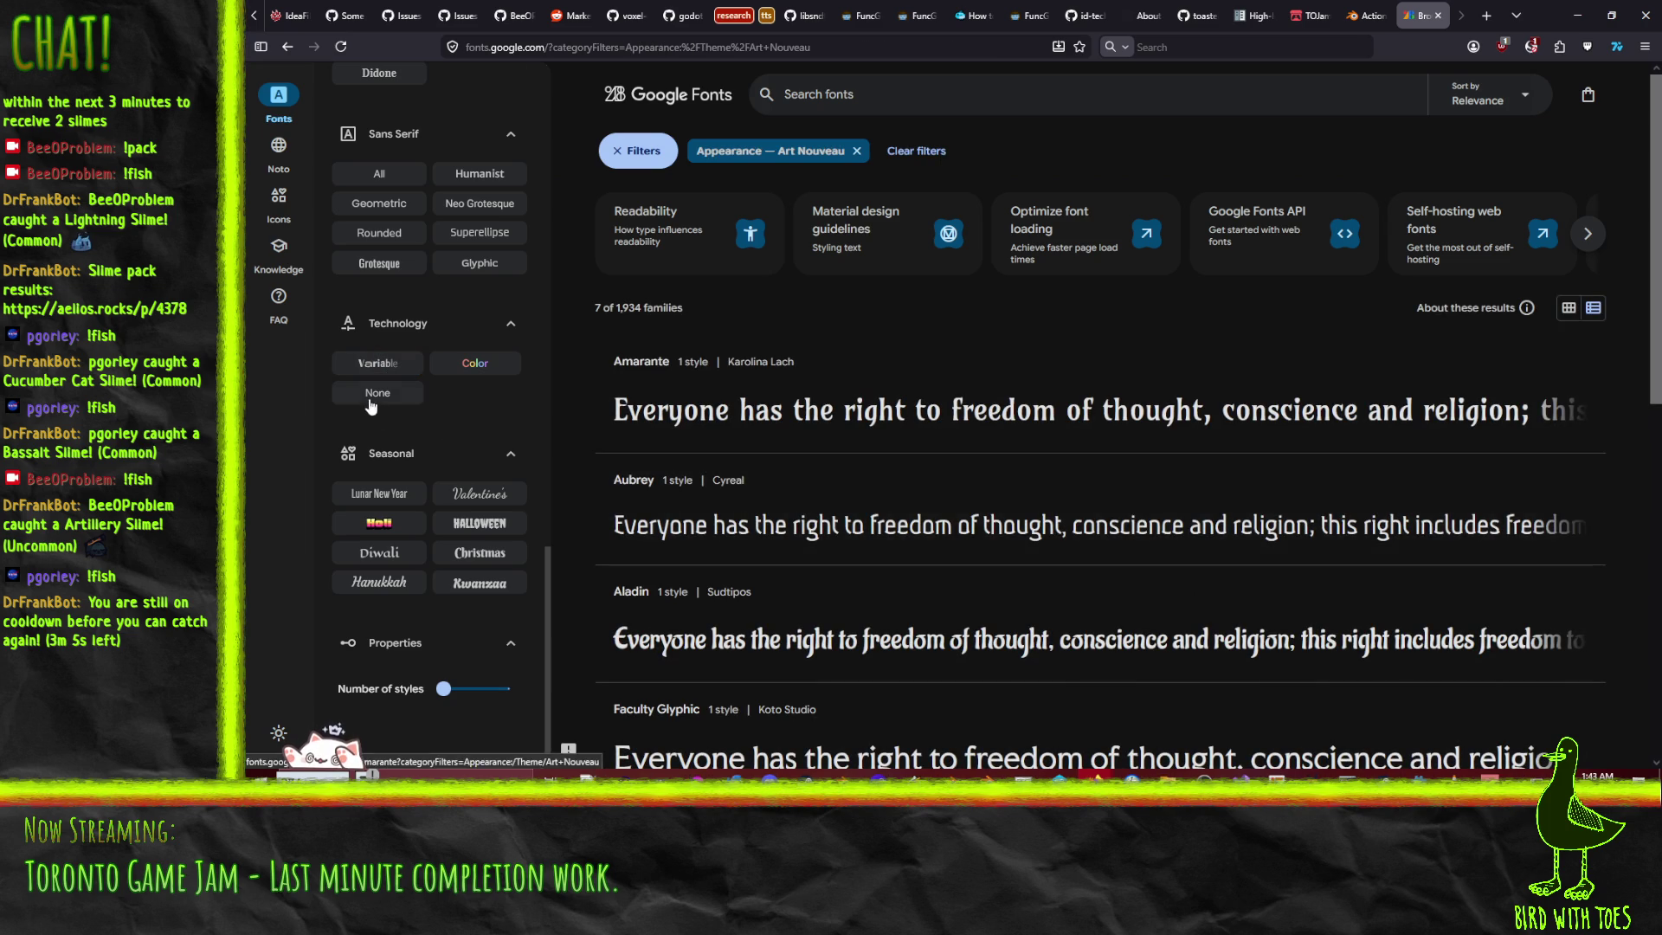
scroll(990, 459, down, 5)
scroll(961, 456, up, 5)
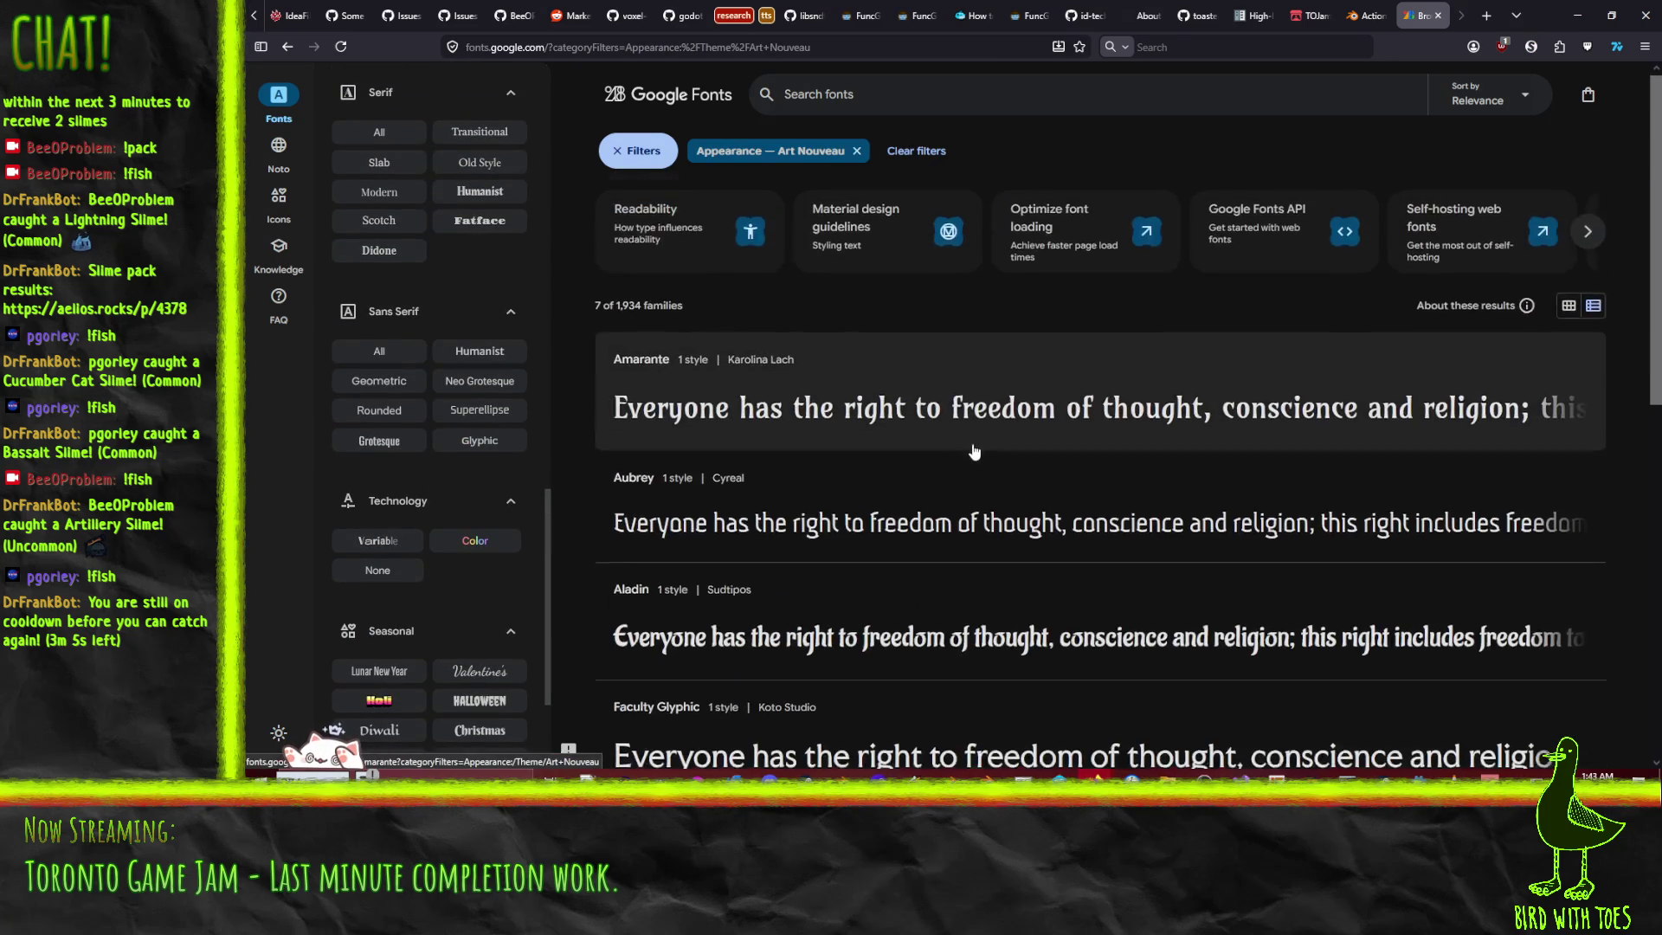
scroll(506, 344, up, 4)
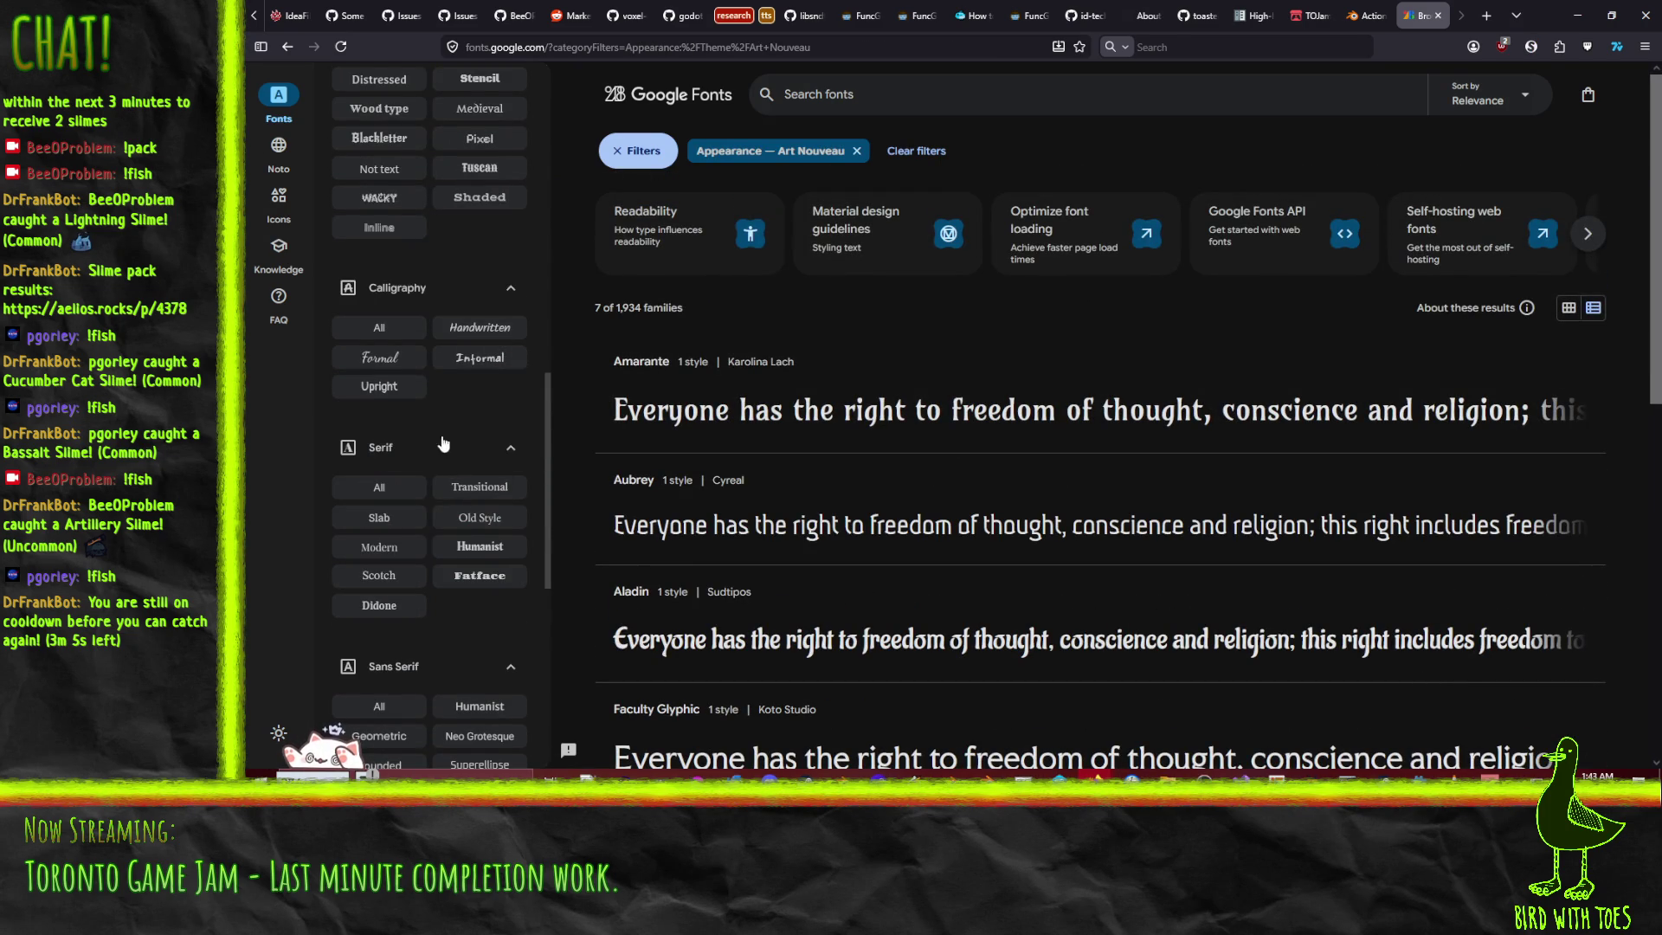
click(468, 364)
scroll(467, 381, up, 4)
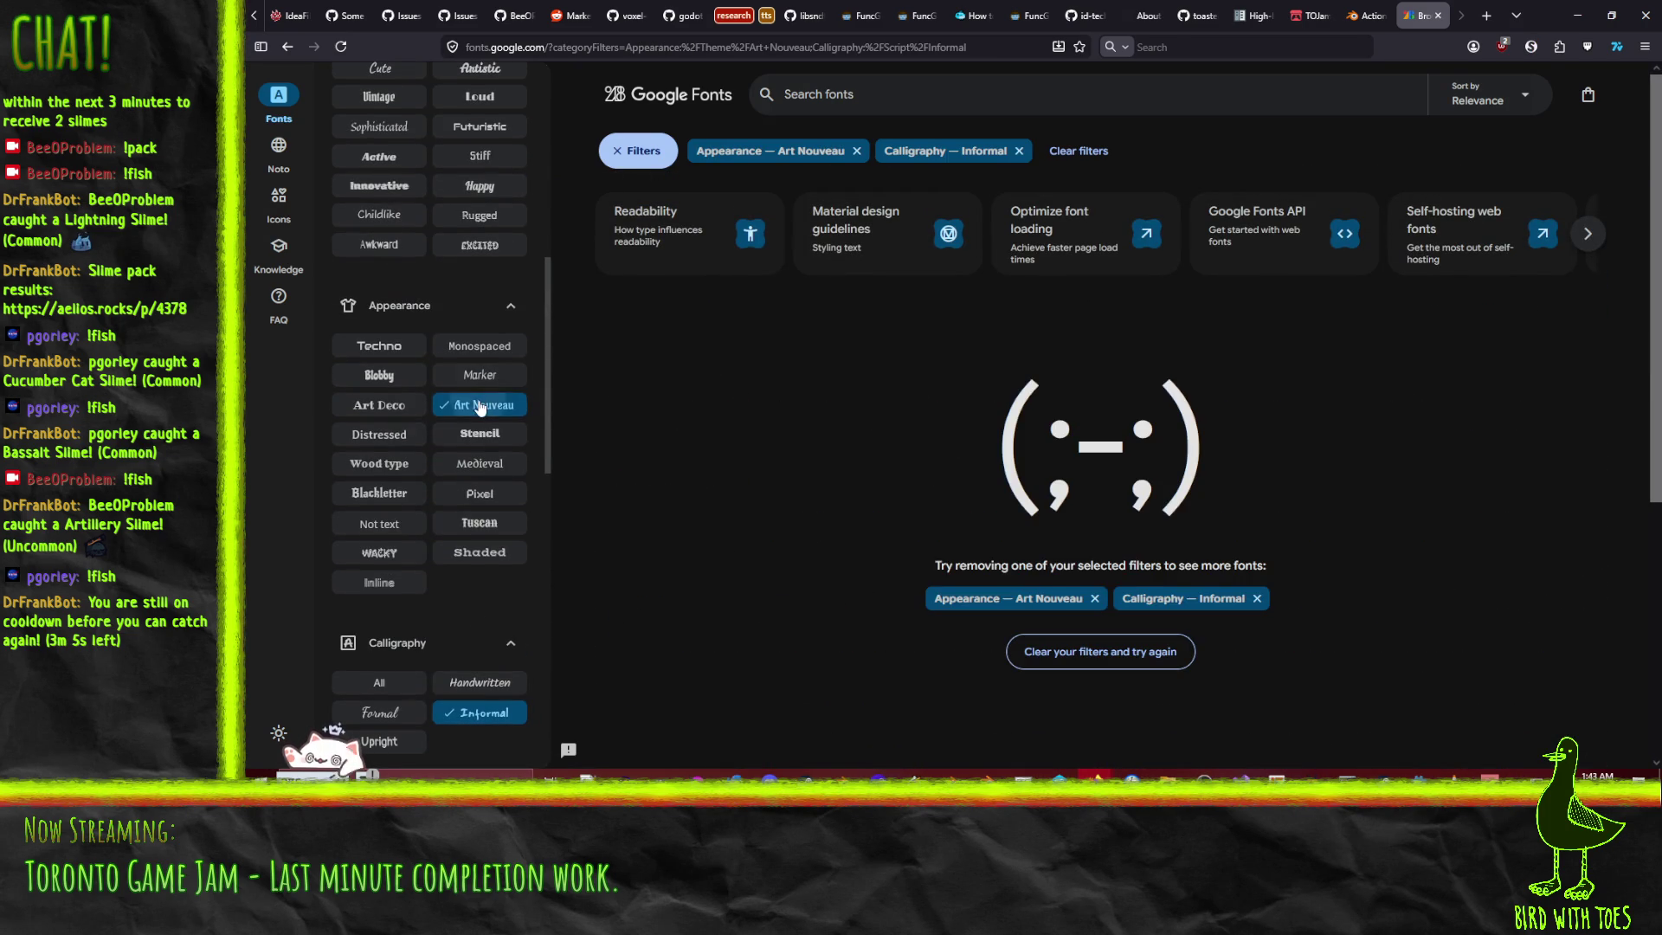
Deselect Art Nouveau and scroll through the Informal calligraphy results
click(482, 403)
scroll(1082, 459, down, 10)
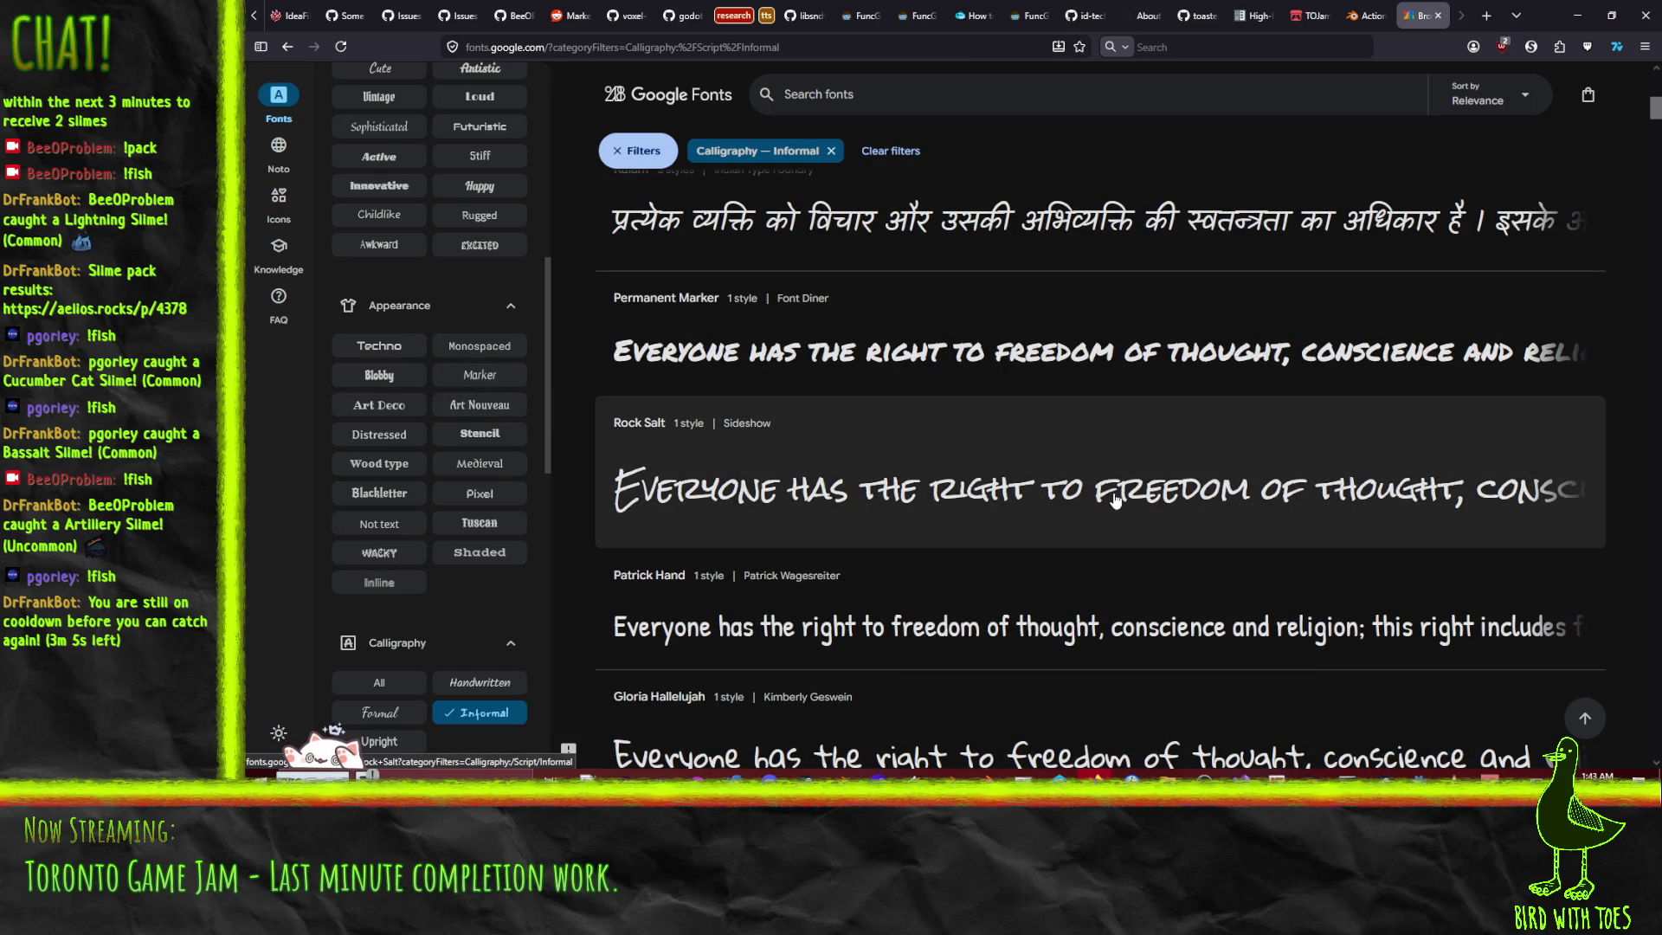
scroll(1115, 501, down, 2)
scroll(1116, 500, down, 3)
scroll(1026, 367, up, 3)
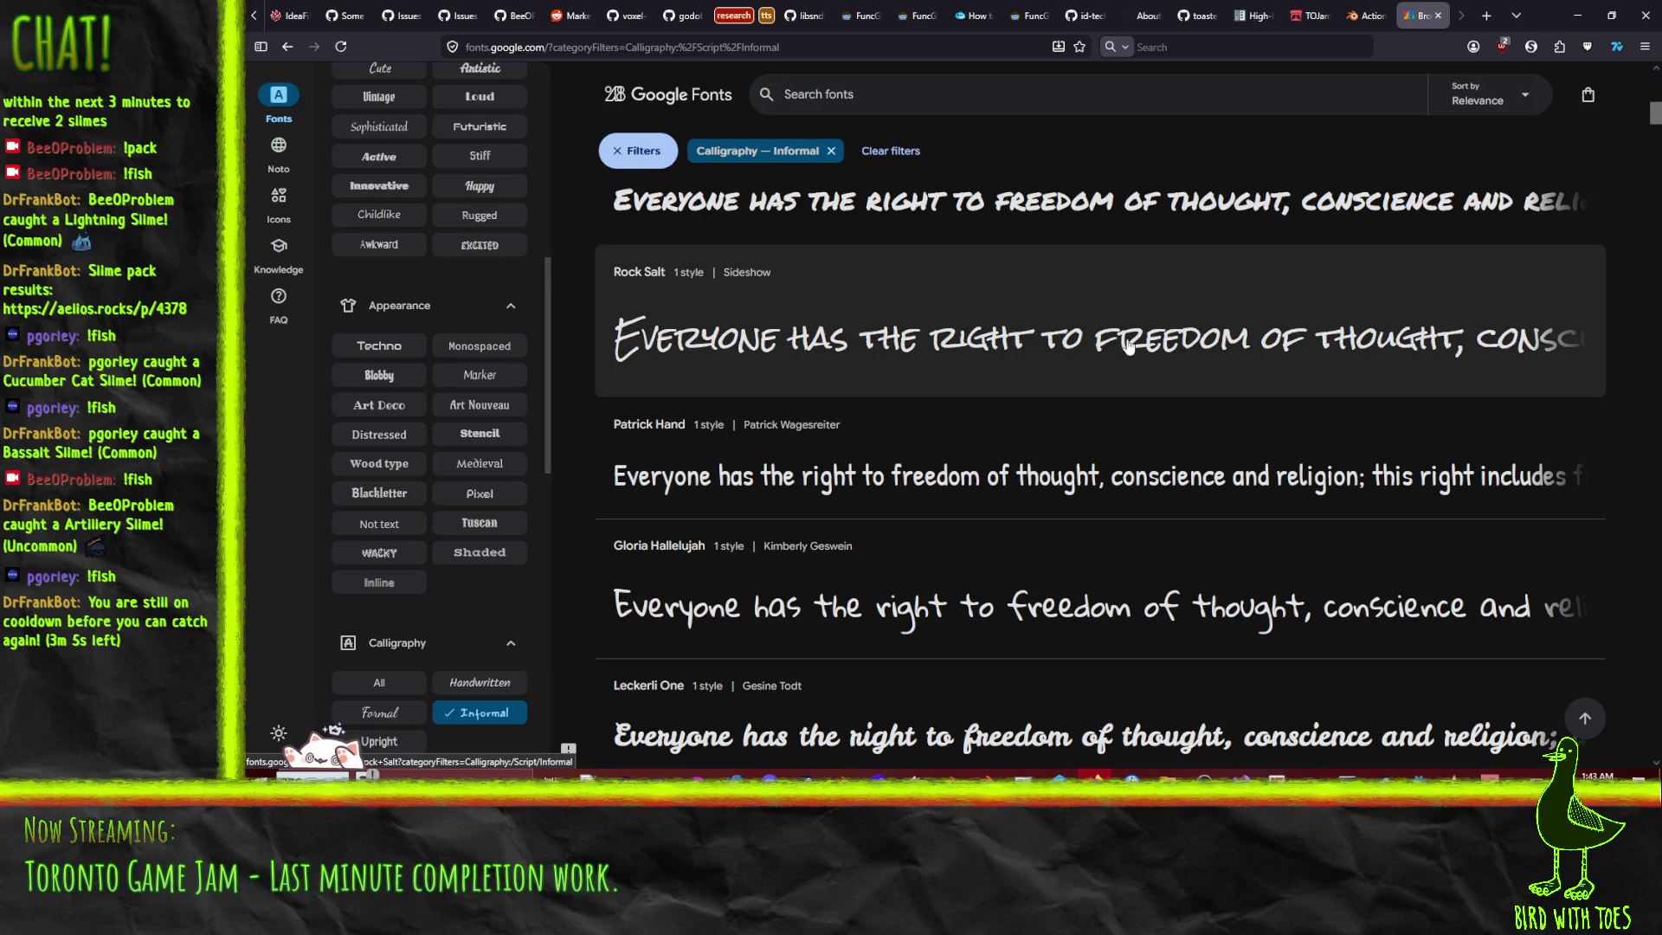
scroll(1129, 345, down, 4)
scroll(1131, 349, down, 3)
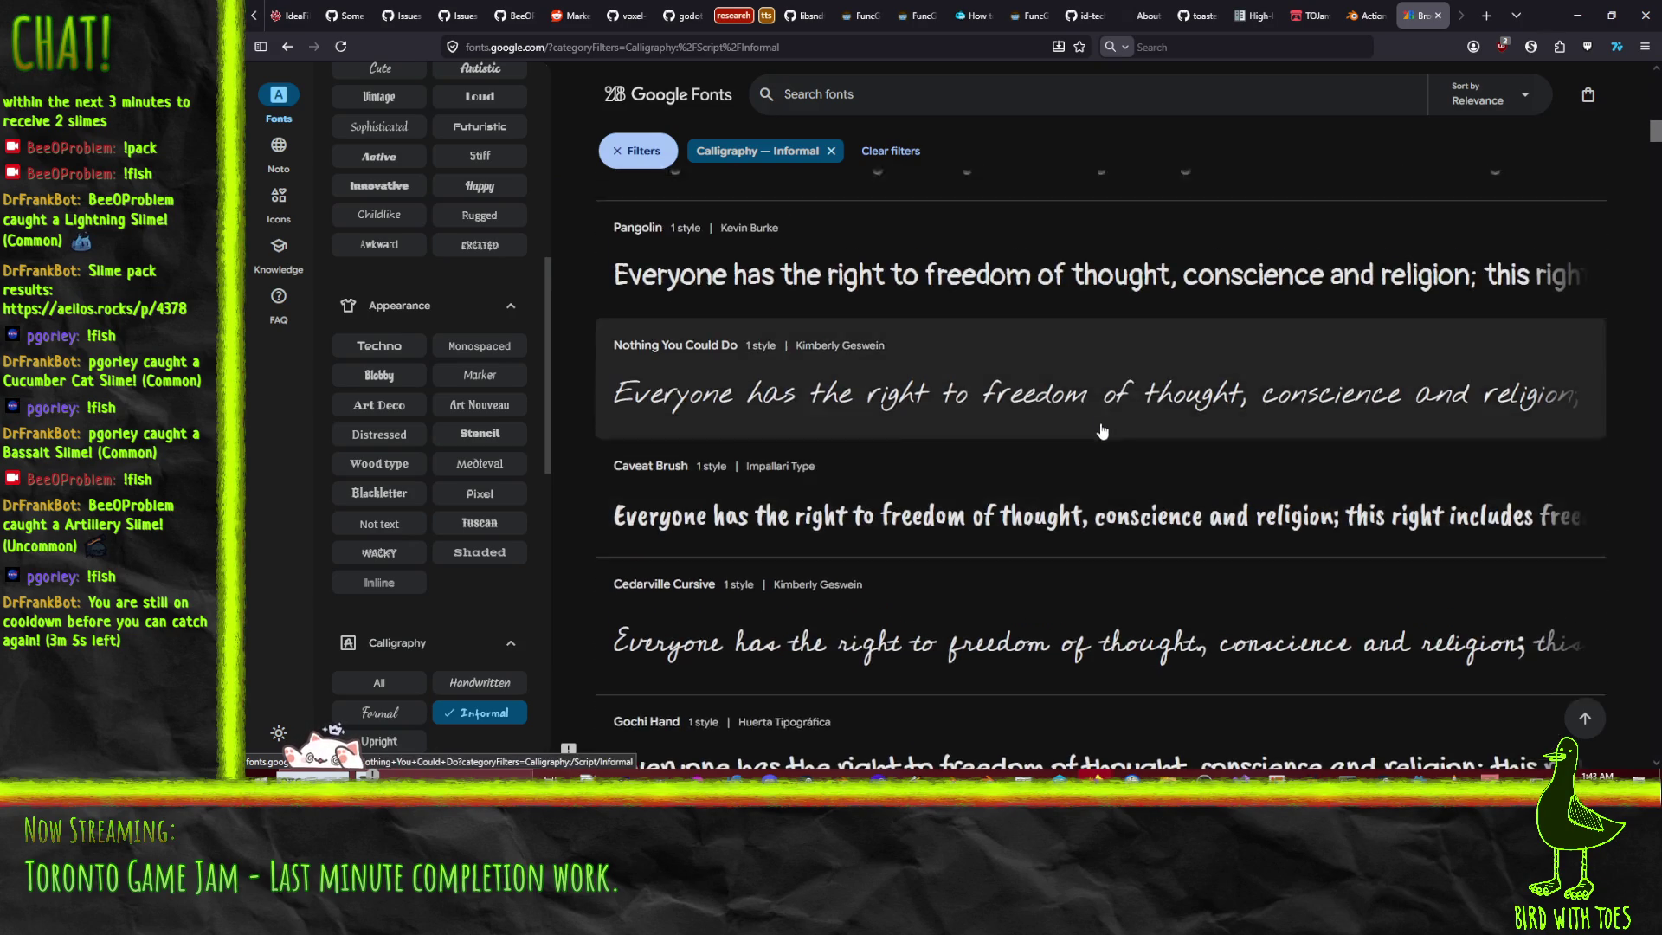
scroll(958, 323, up, 1)
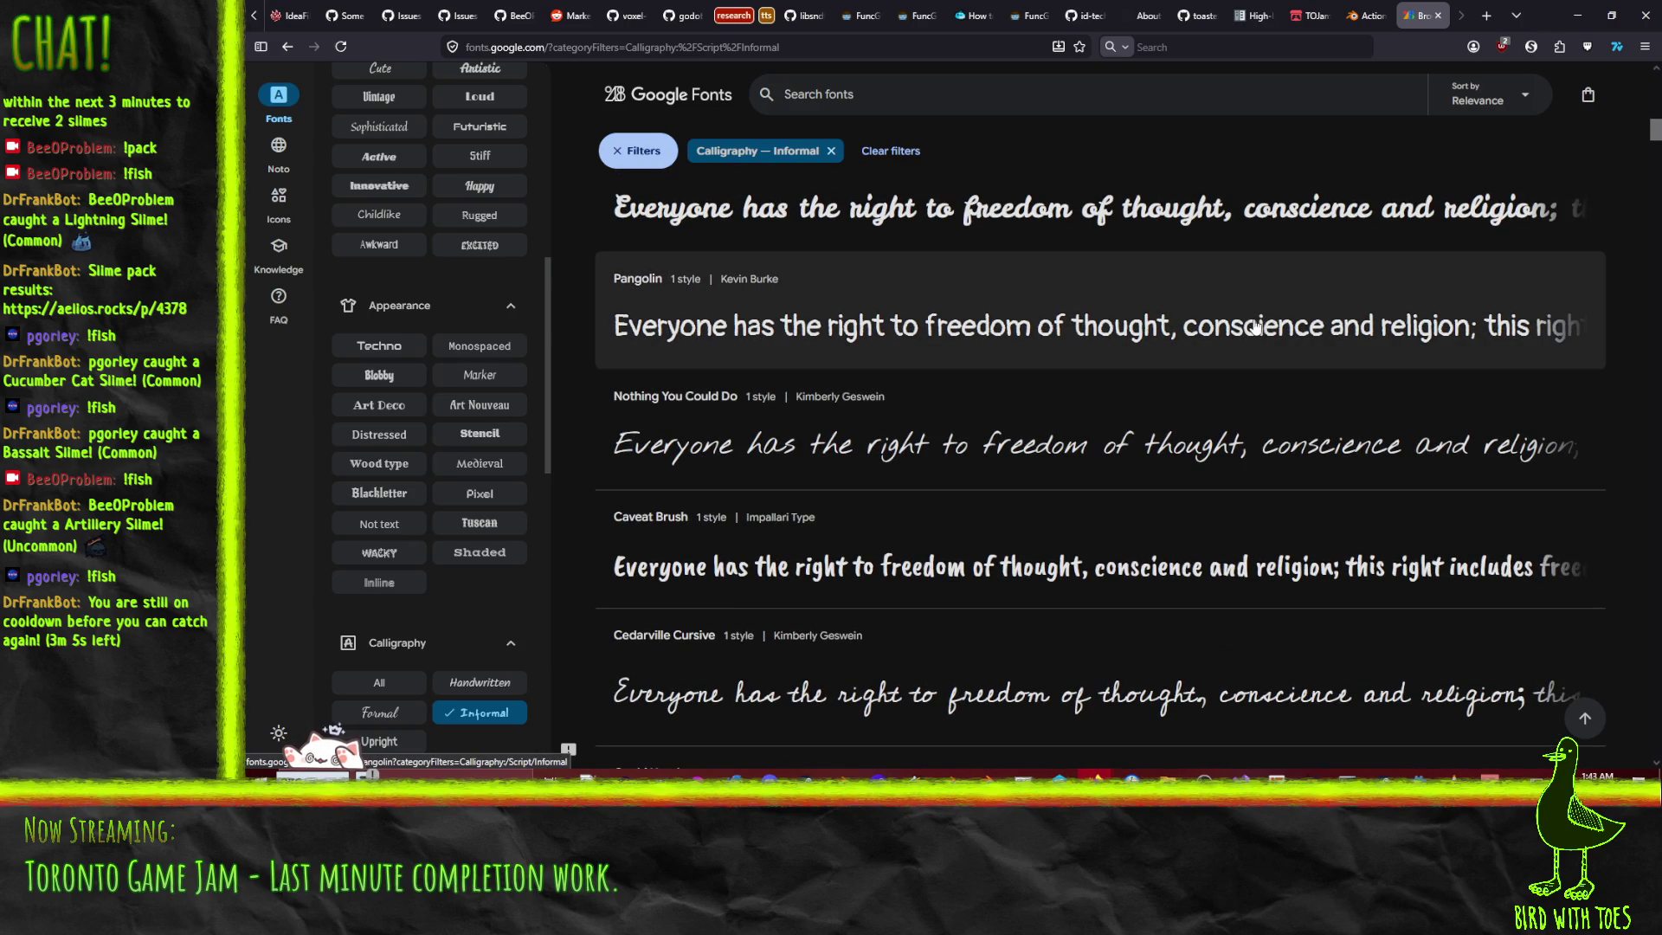
scroll(1167, 292, down, 4)
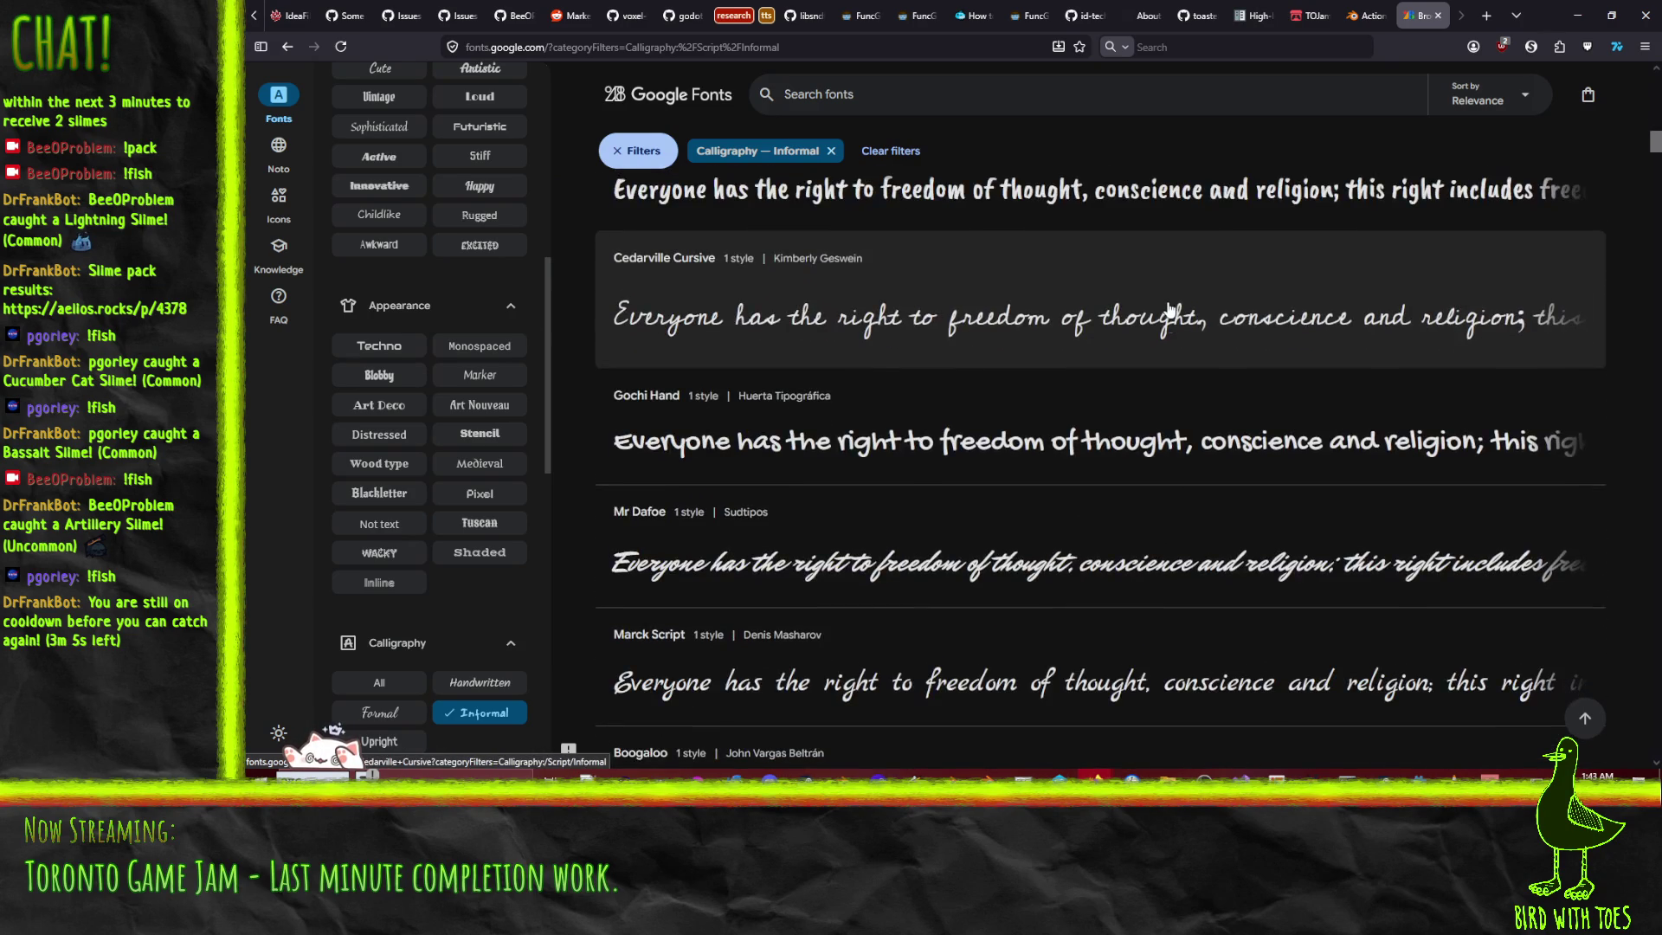
scroll(1169, 307, down, 4)
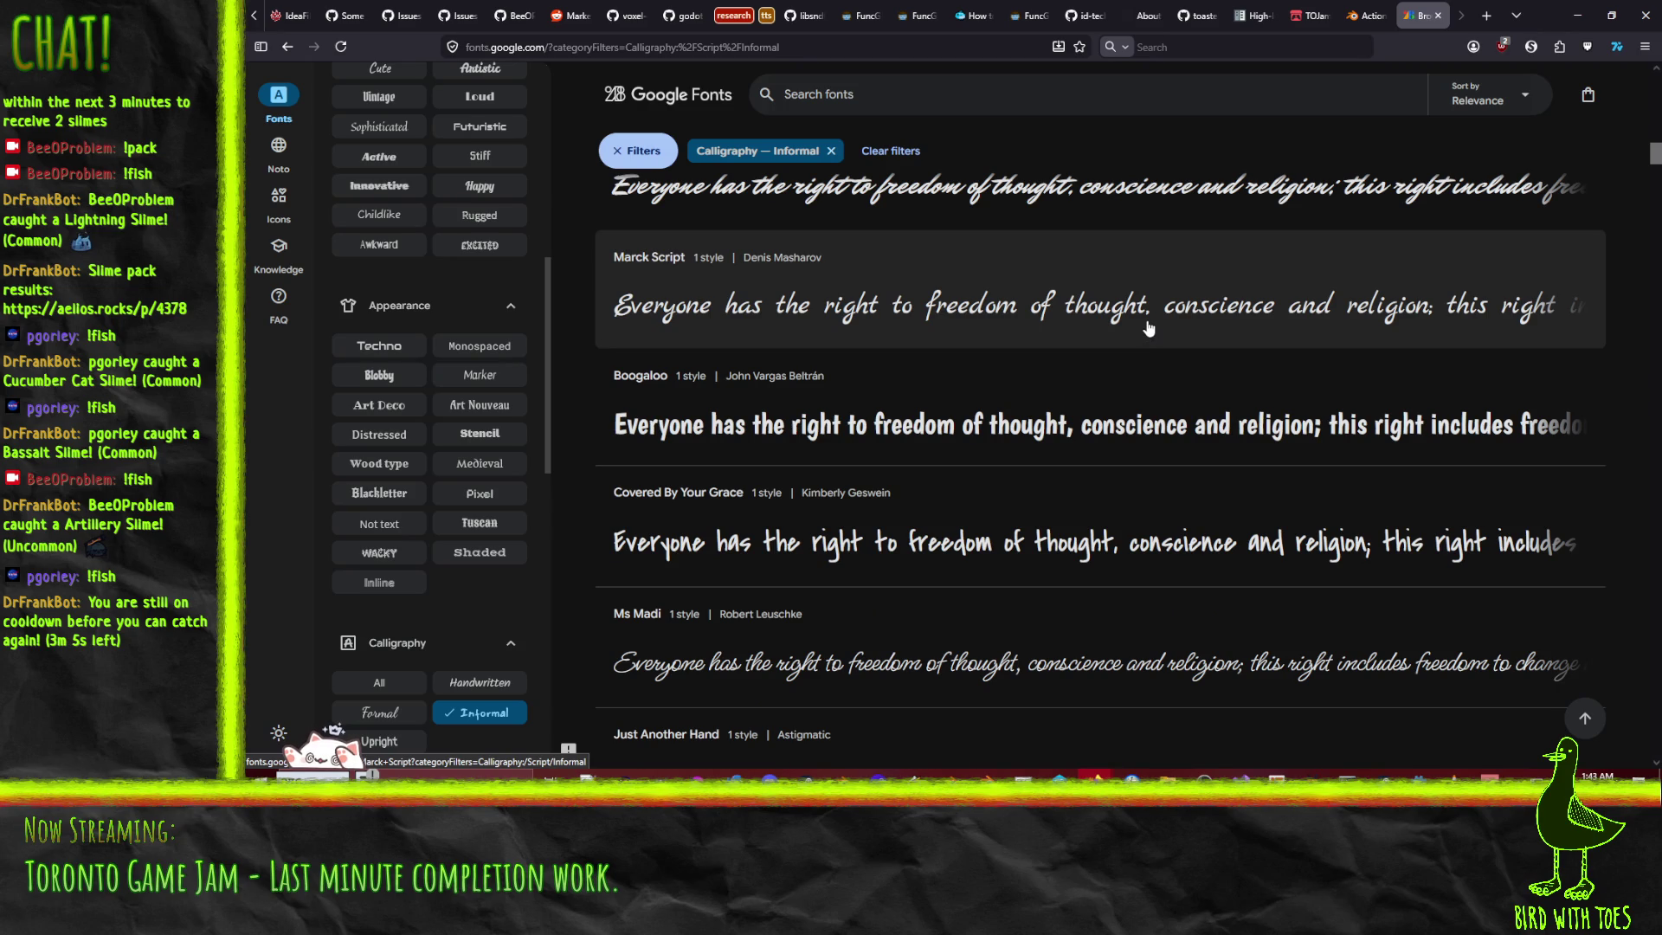
scroll(1148, 327, down, 5)
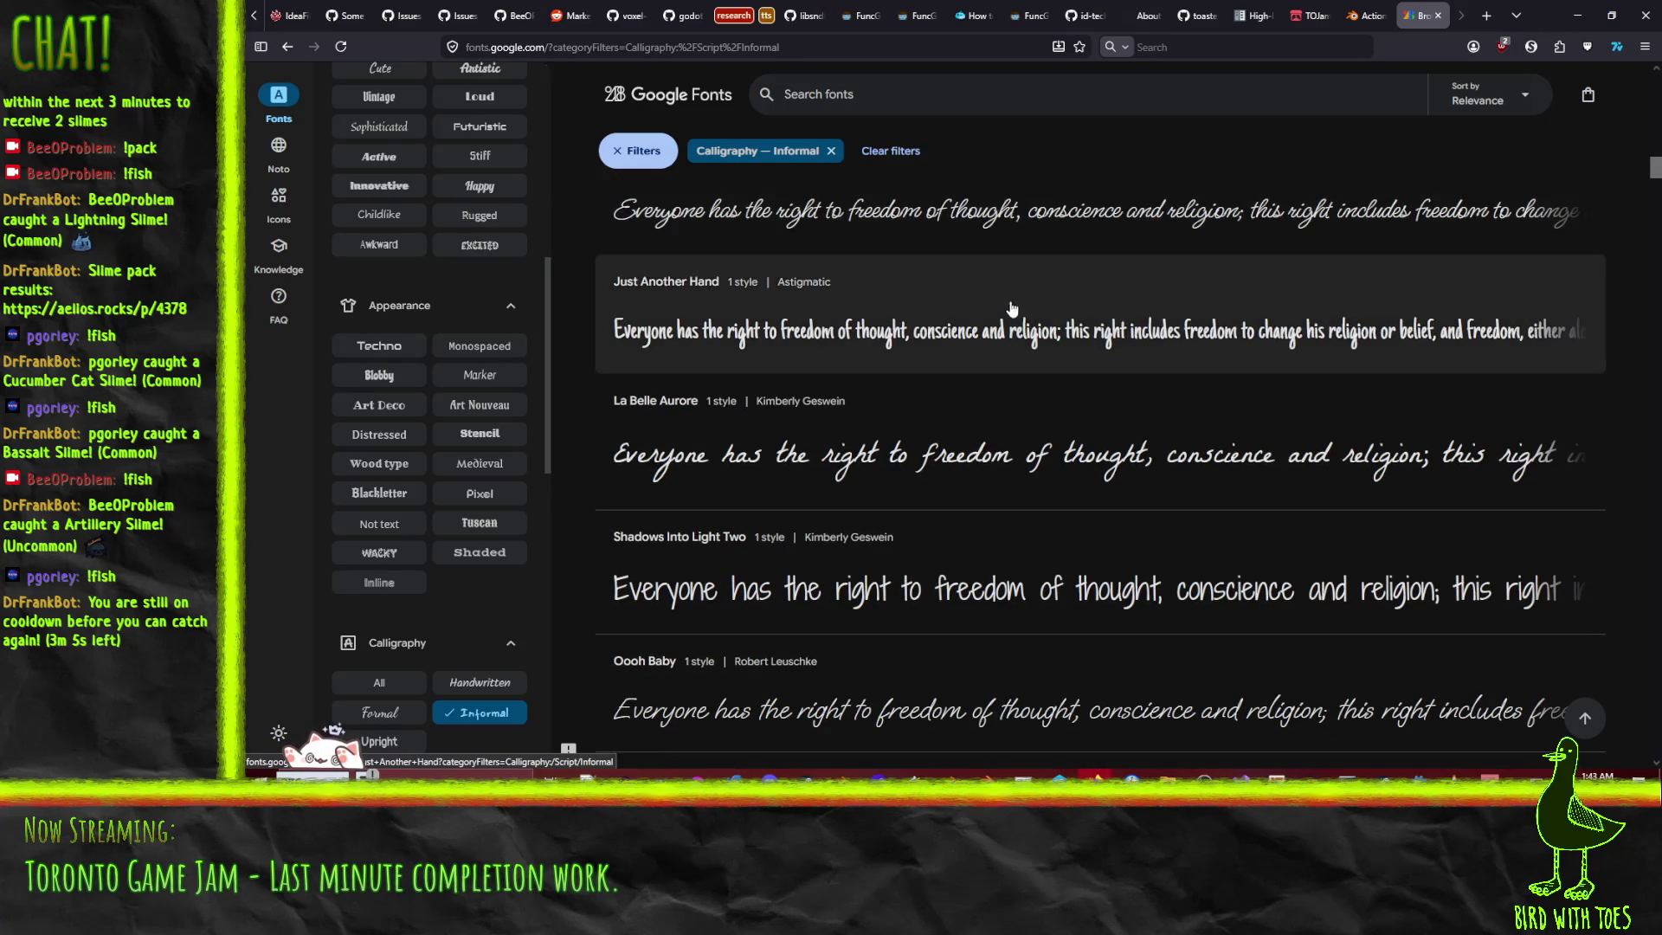
scroll(1021, 320, down, 4)
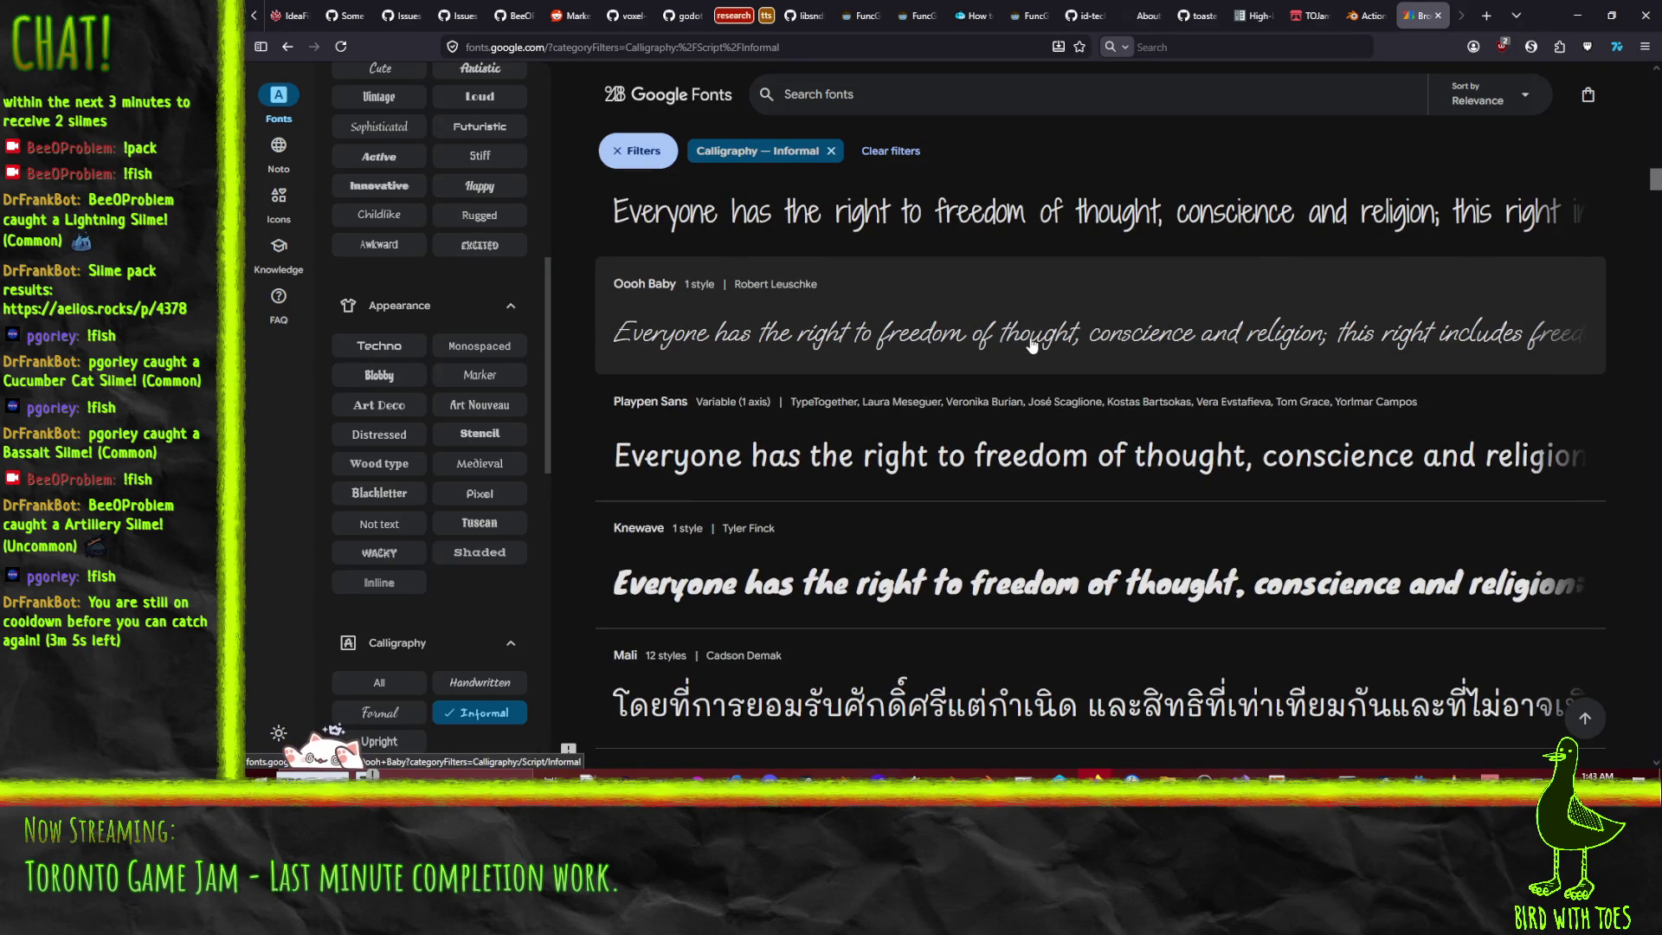
scroll(1036, 327, down, 2)
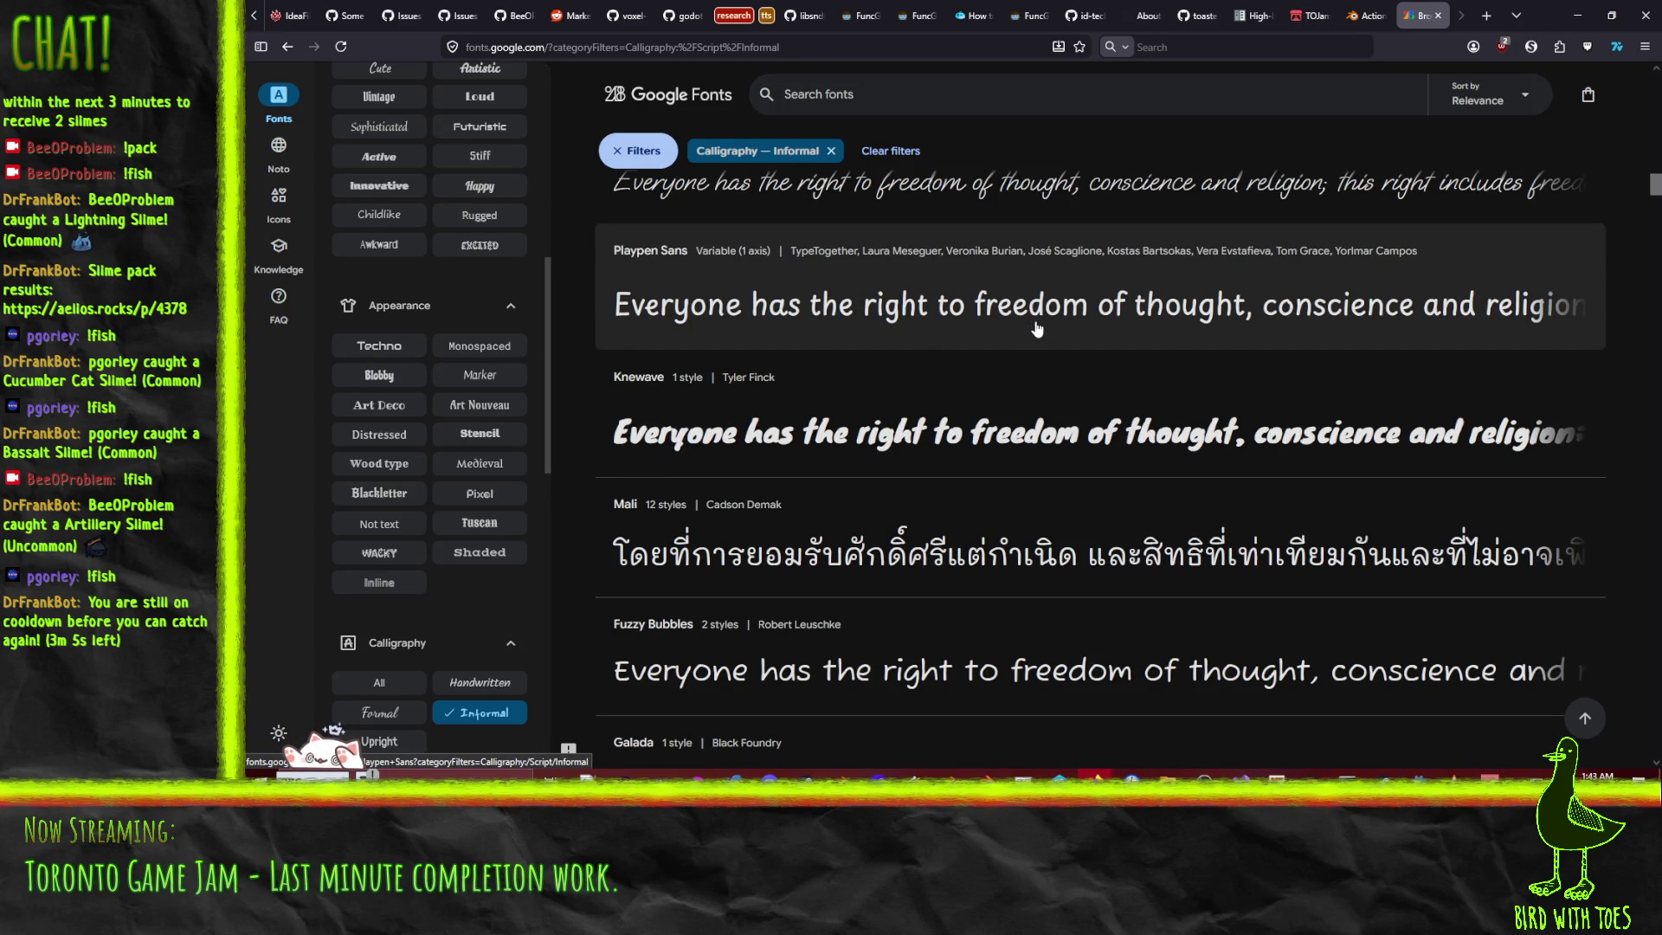
scroll(997, 336, down, 4)
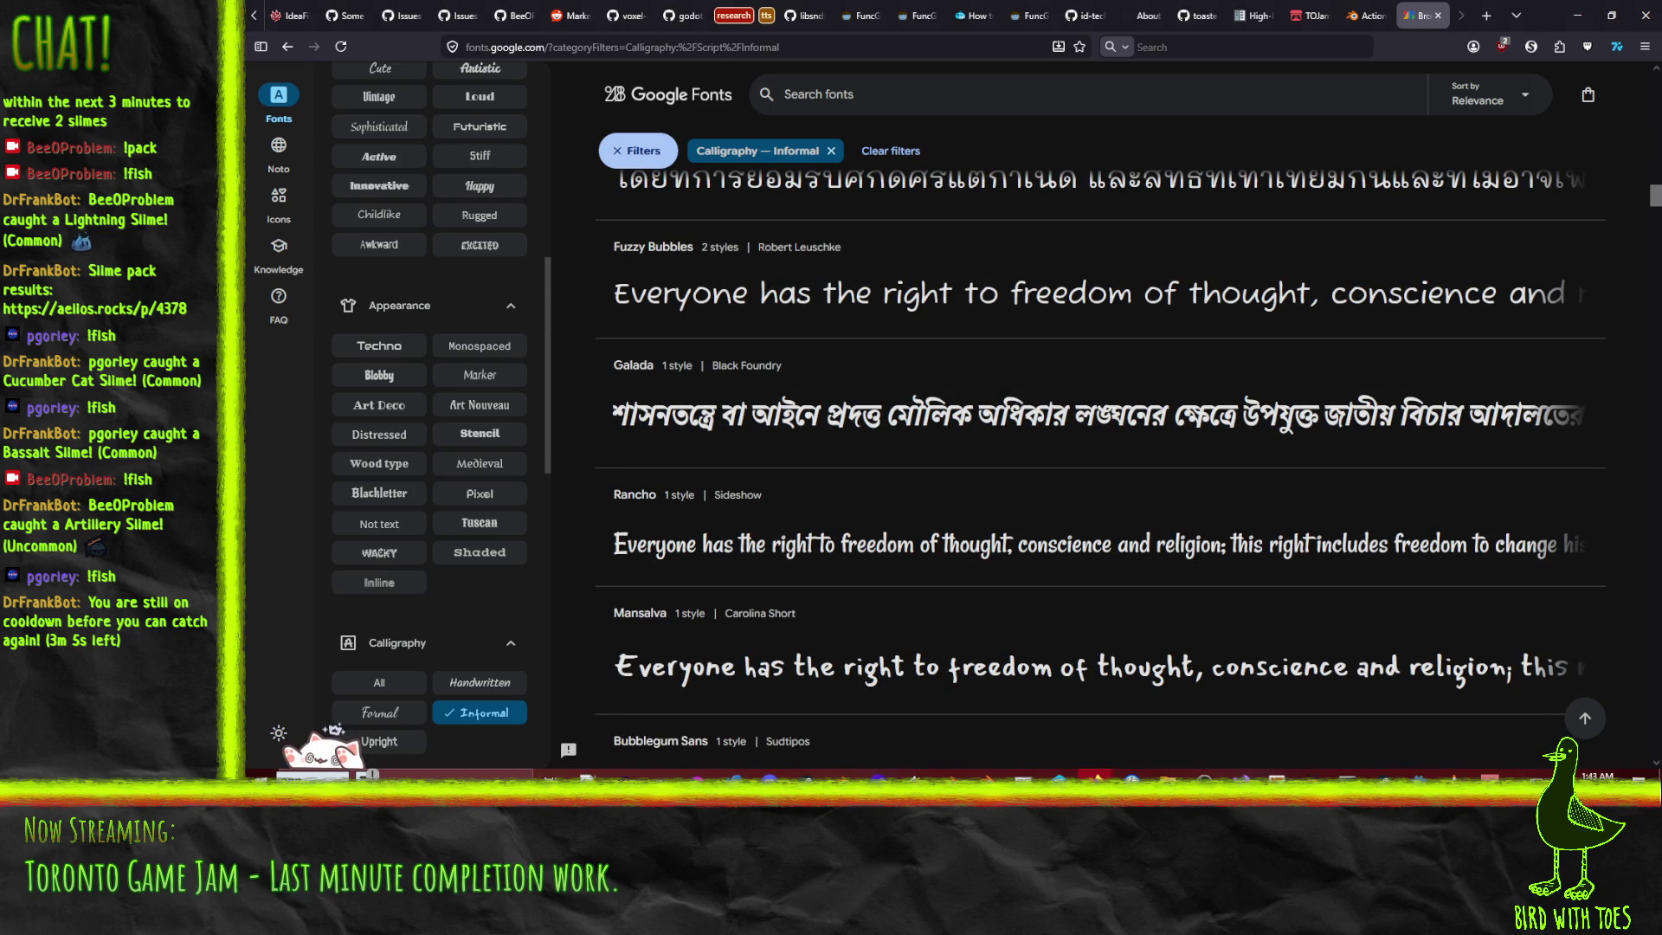
Finish scrolling the list, then add the Distressed appearance filter, leaving 8 families
scroll(988, 321, down, 3)
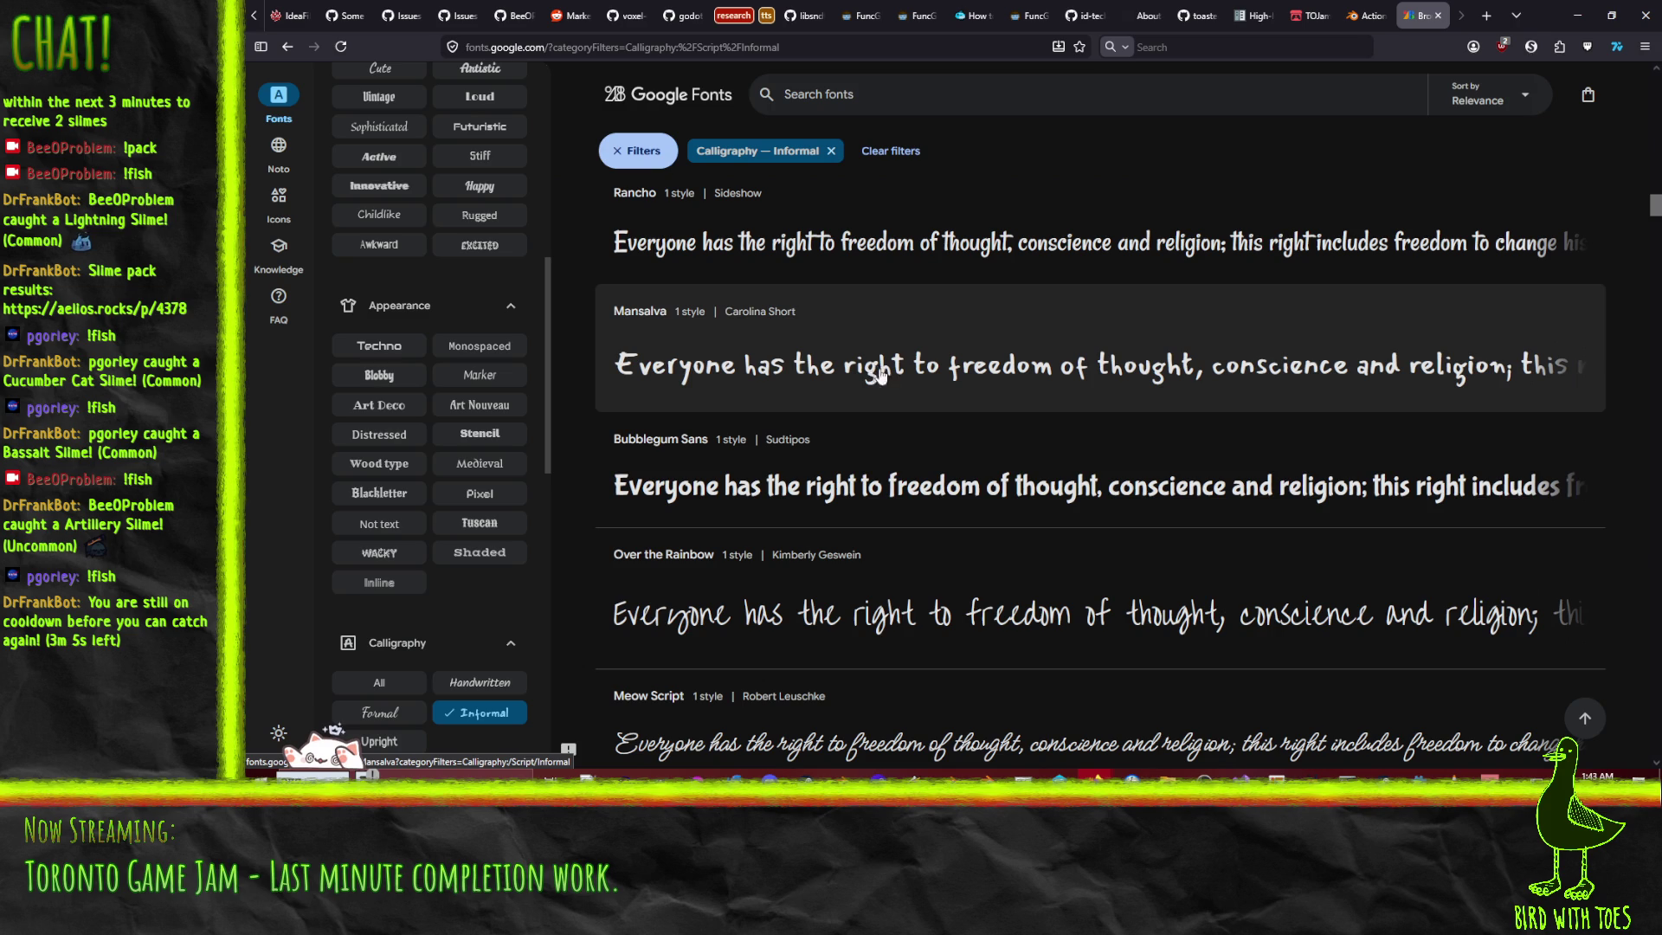
scroll(995, 349, down, 7)
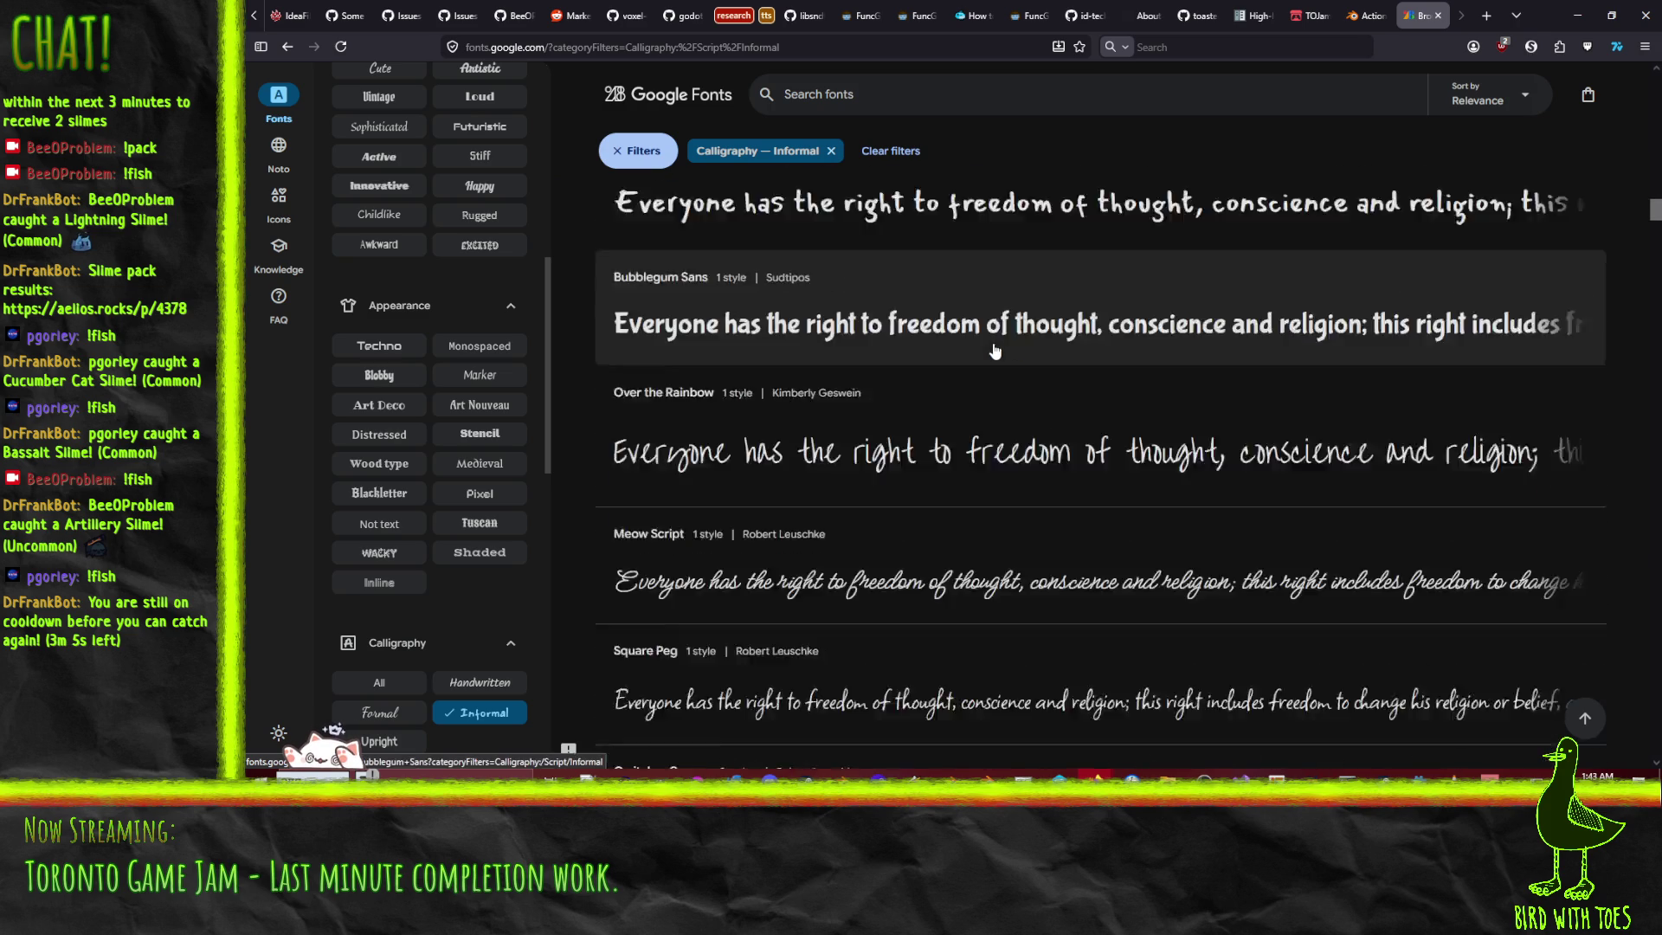
scroll(1004, 389, down, 3)
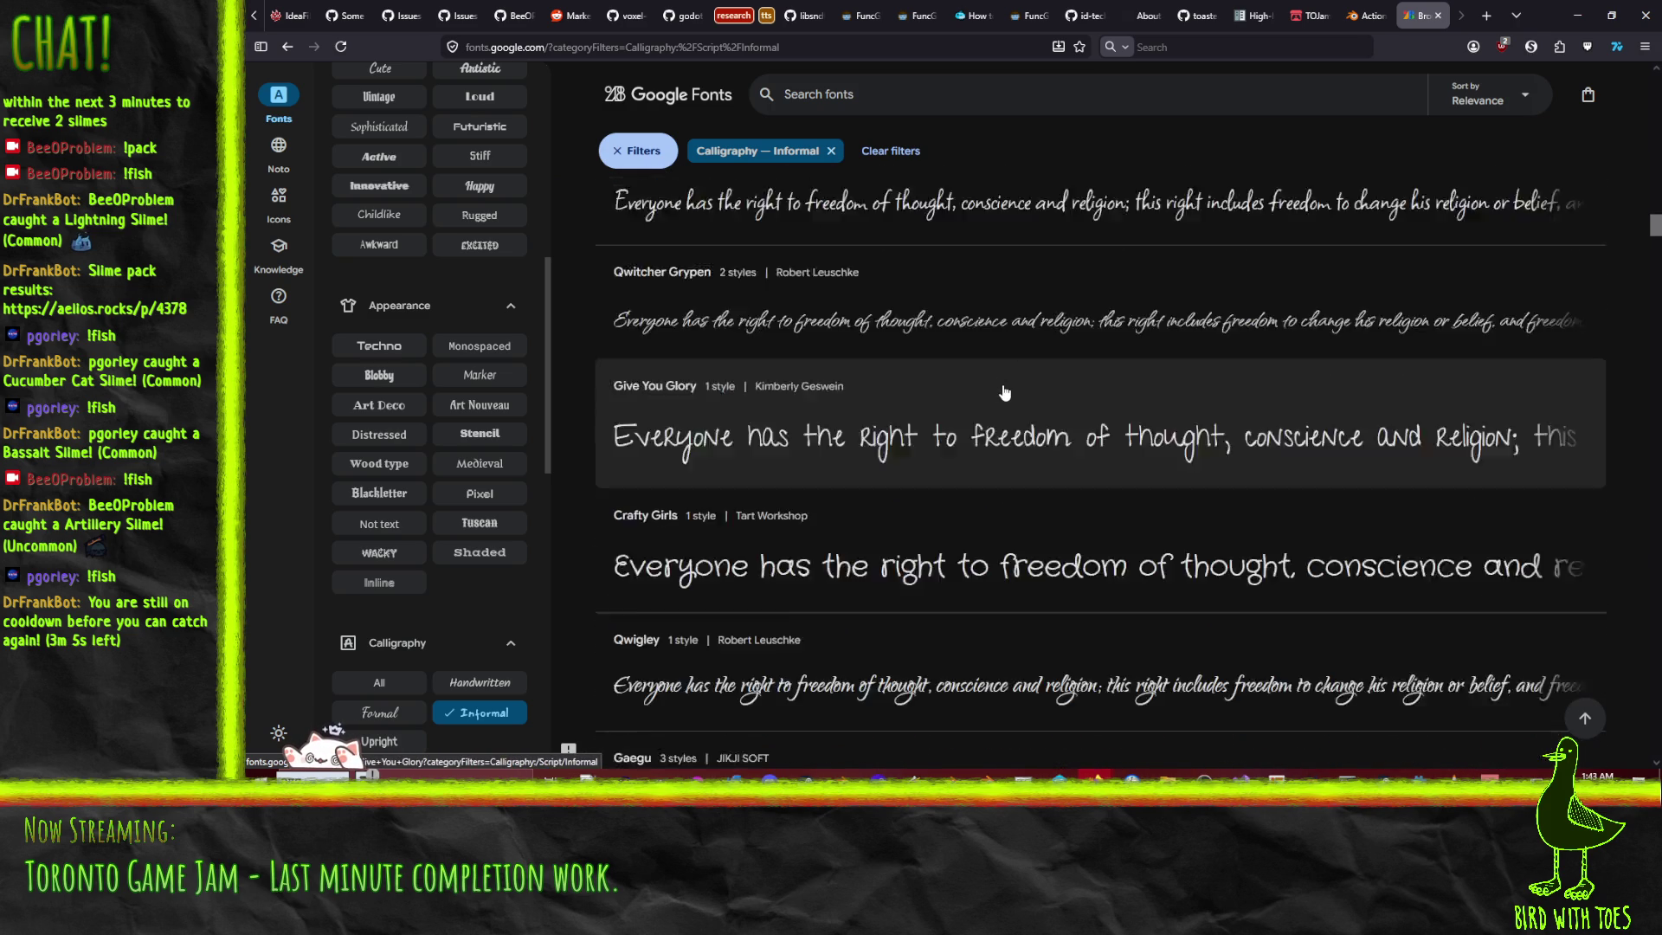
scroll(1000, 387, down, 3)
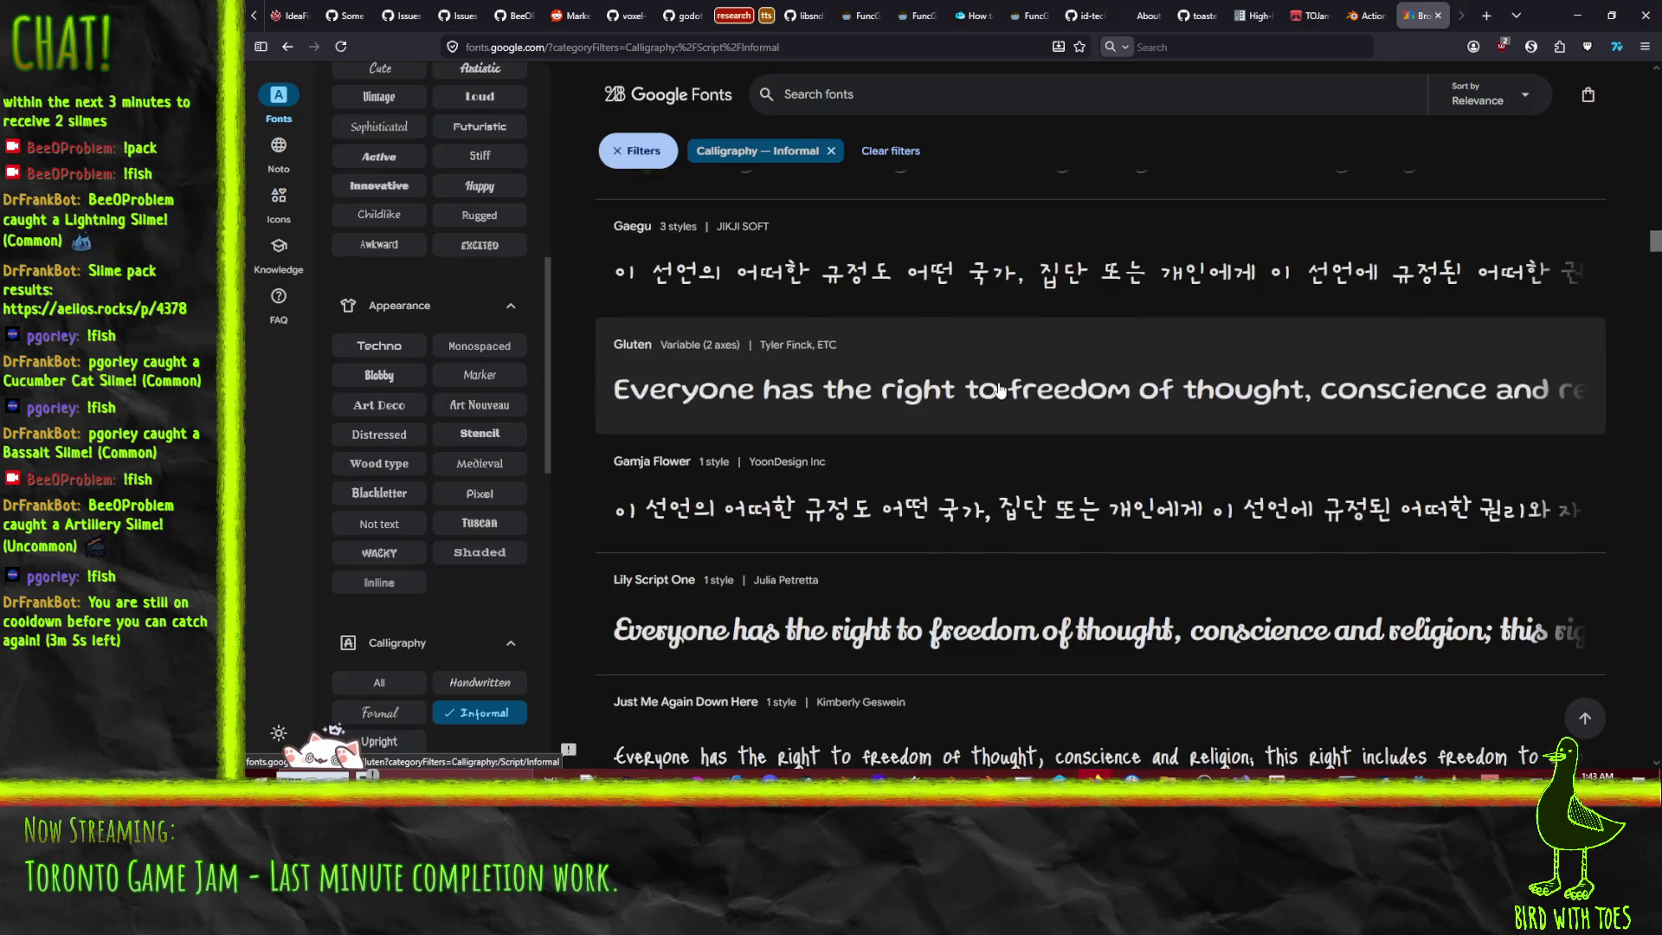
scroll(999, 389, down, 2)
scroll(1004, 398, down, 1)
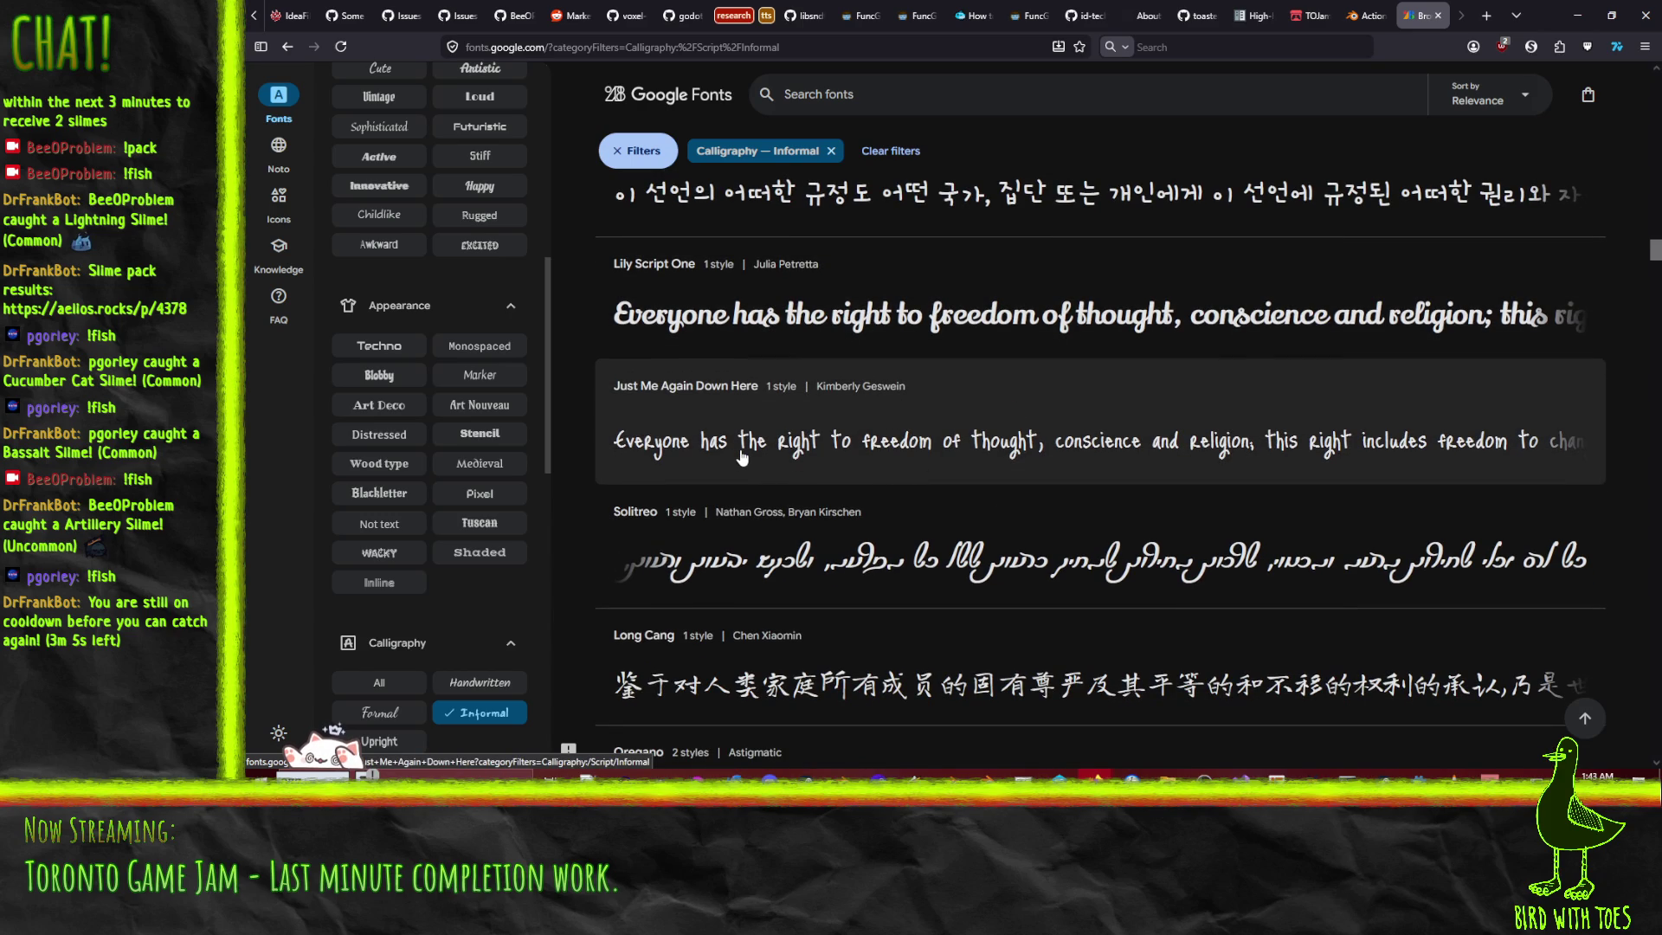
scroll(752, 447, down, 4)
scroll(1068, 421, down, 3)
scroll(1021, 414, down, 7)
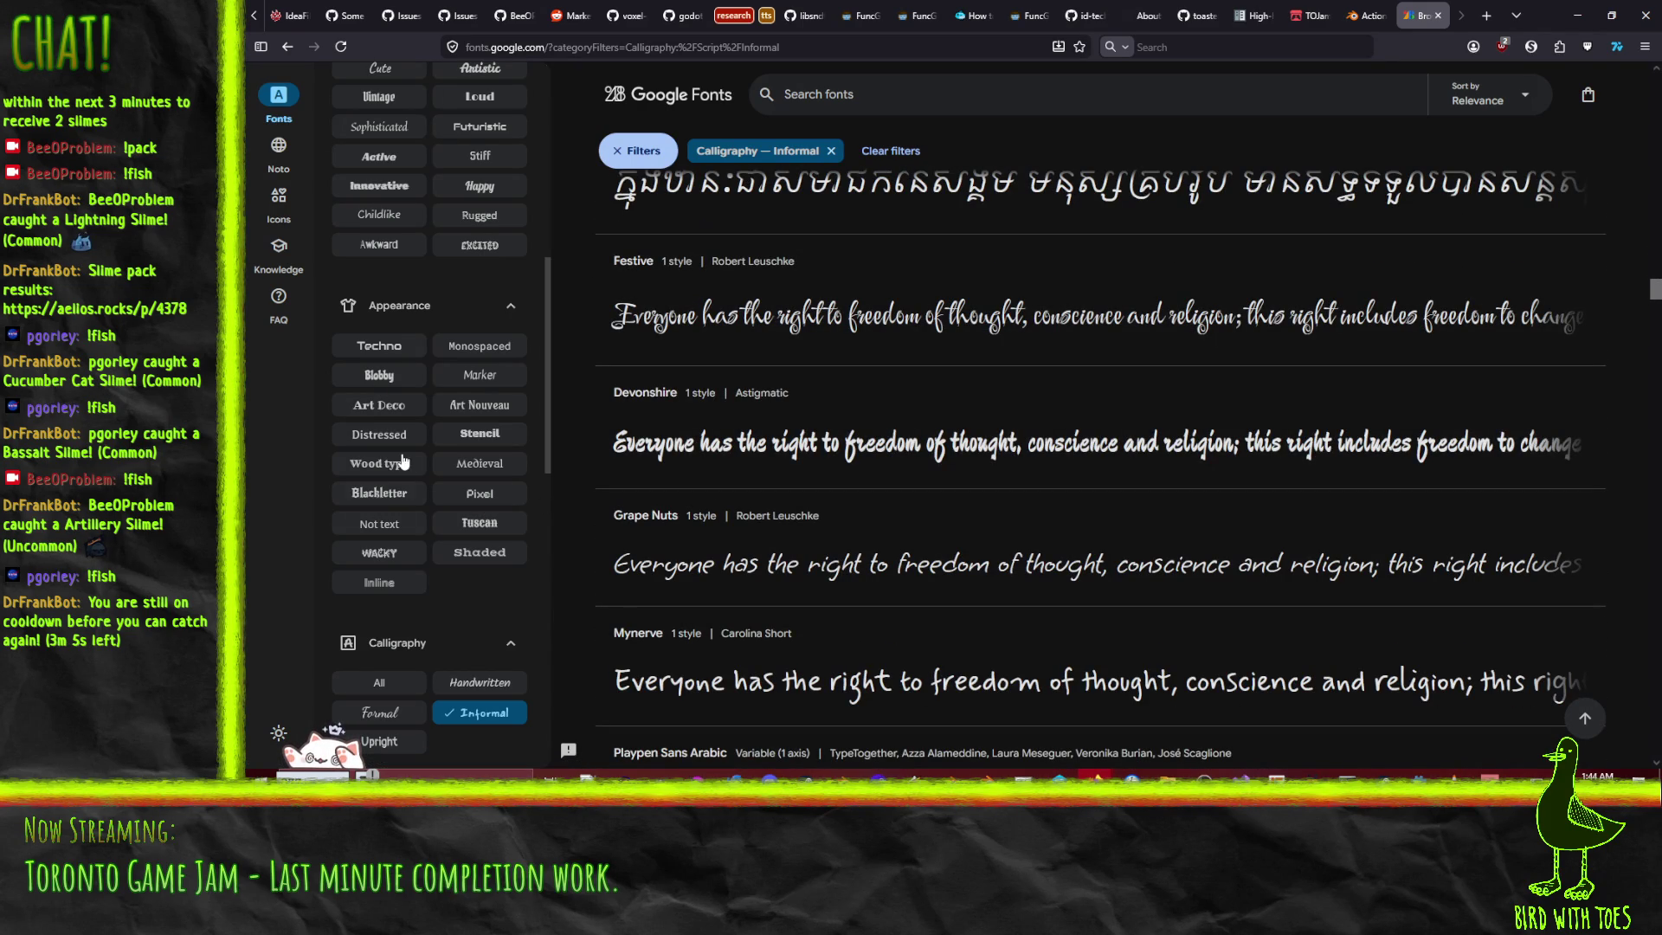
scroll(411, 421, down, 4)
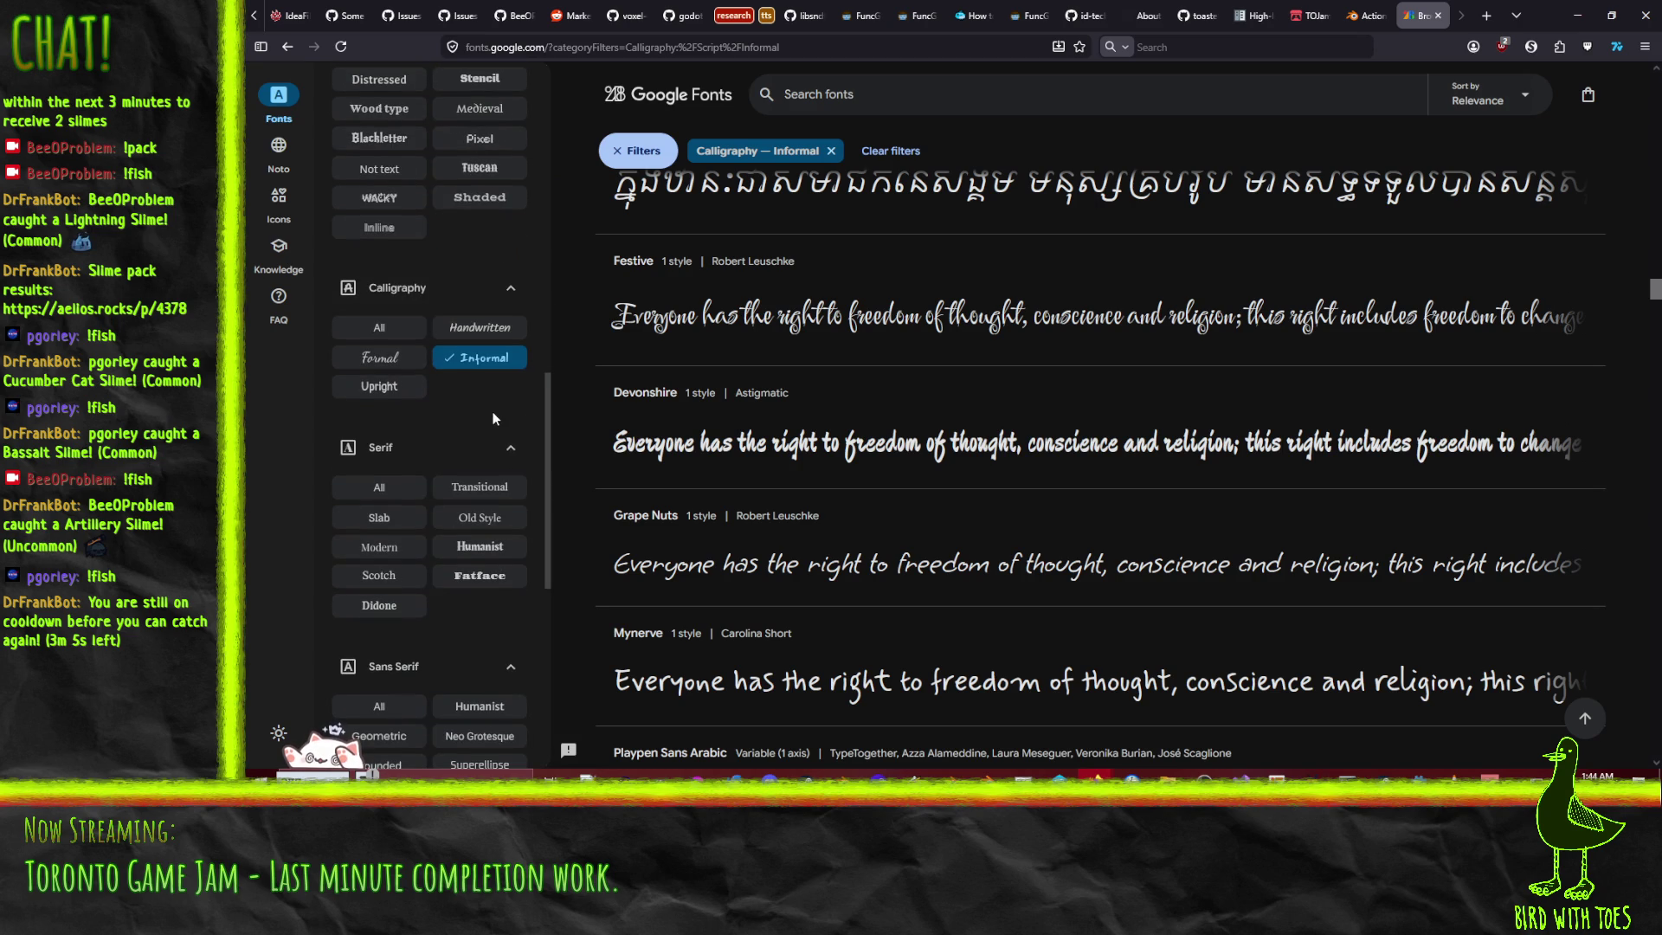
scroll(492, 412, up, 3)
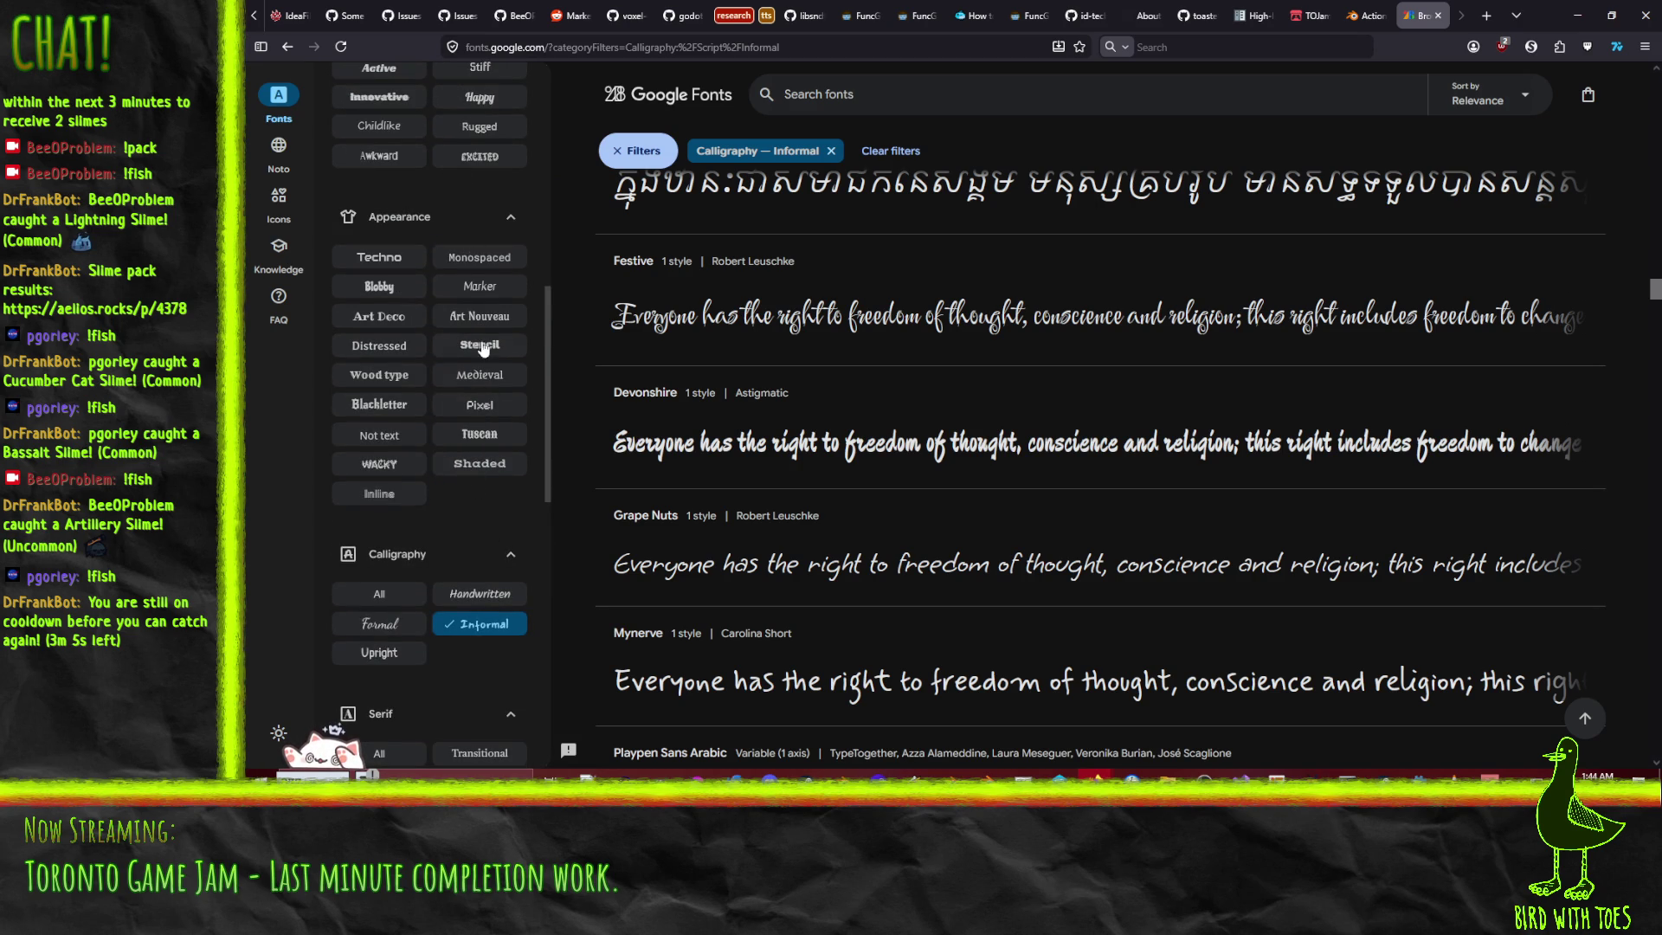
click(381, 346)
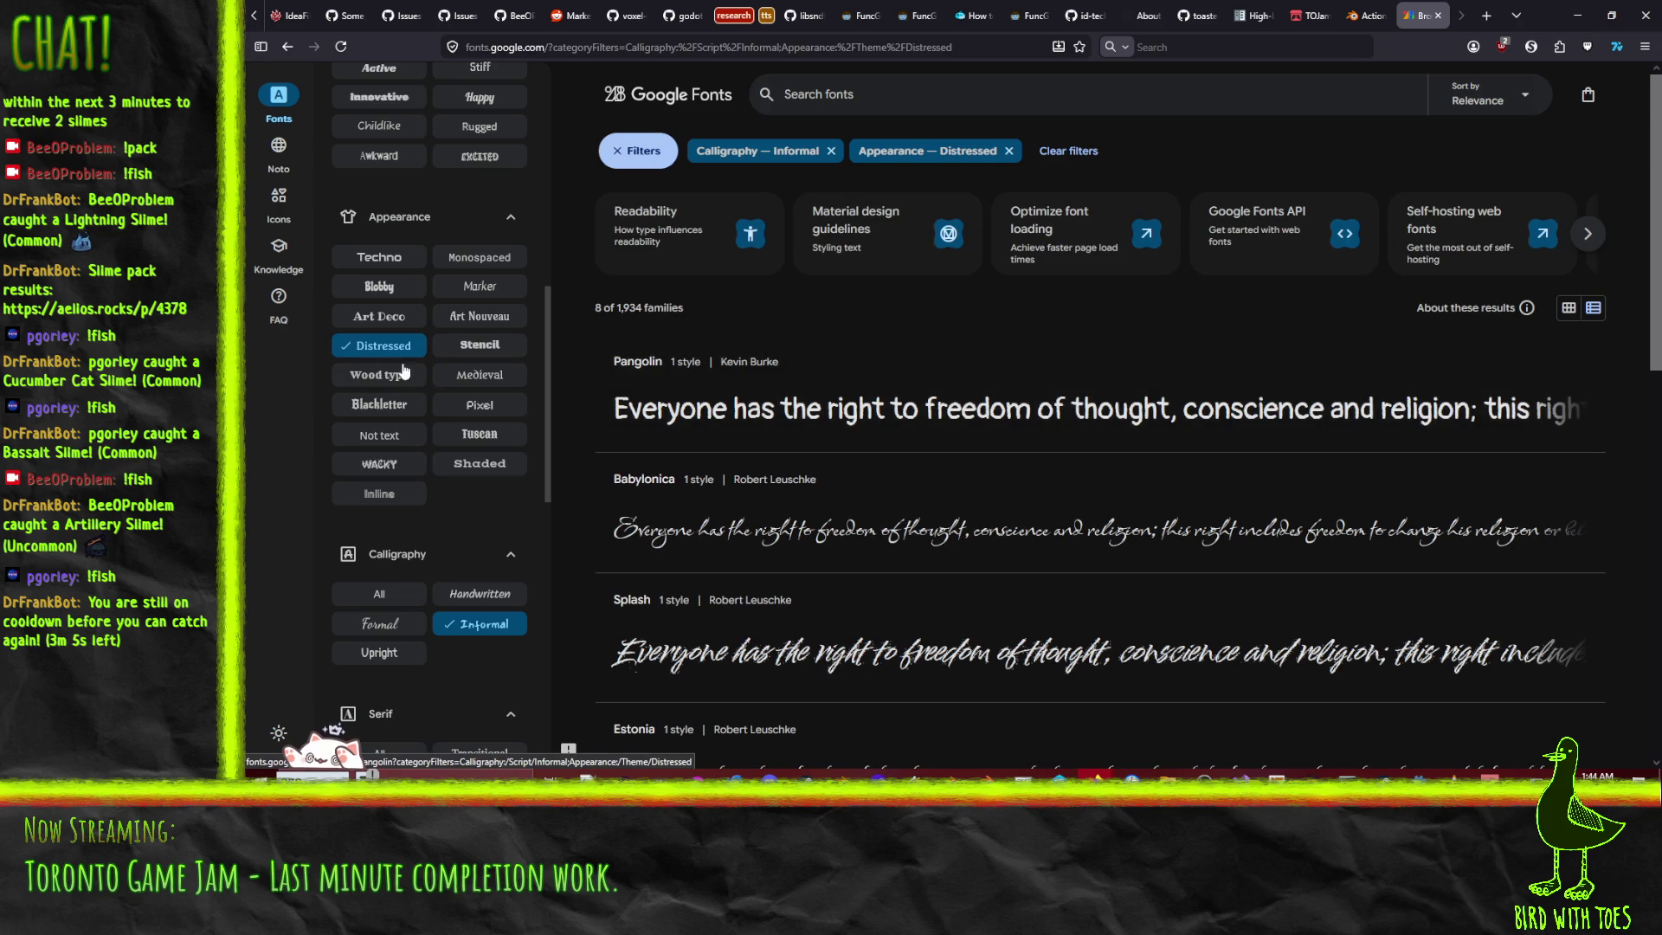
scroll(919, 350, down, 3)
scroll(919, 350, down, 5)
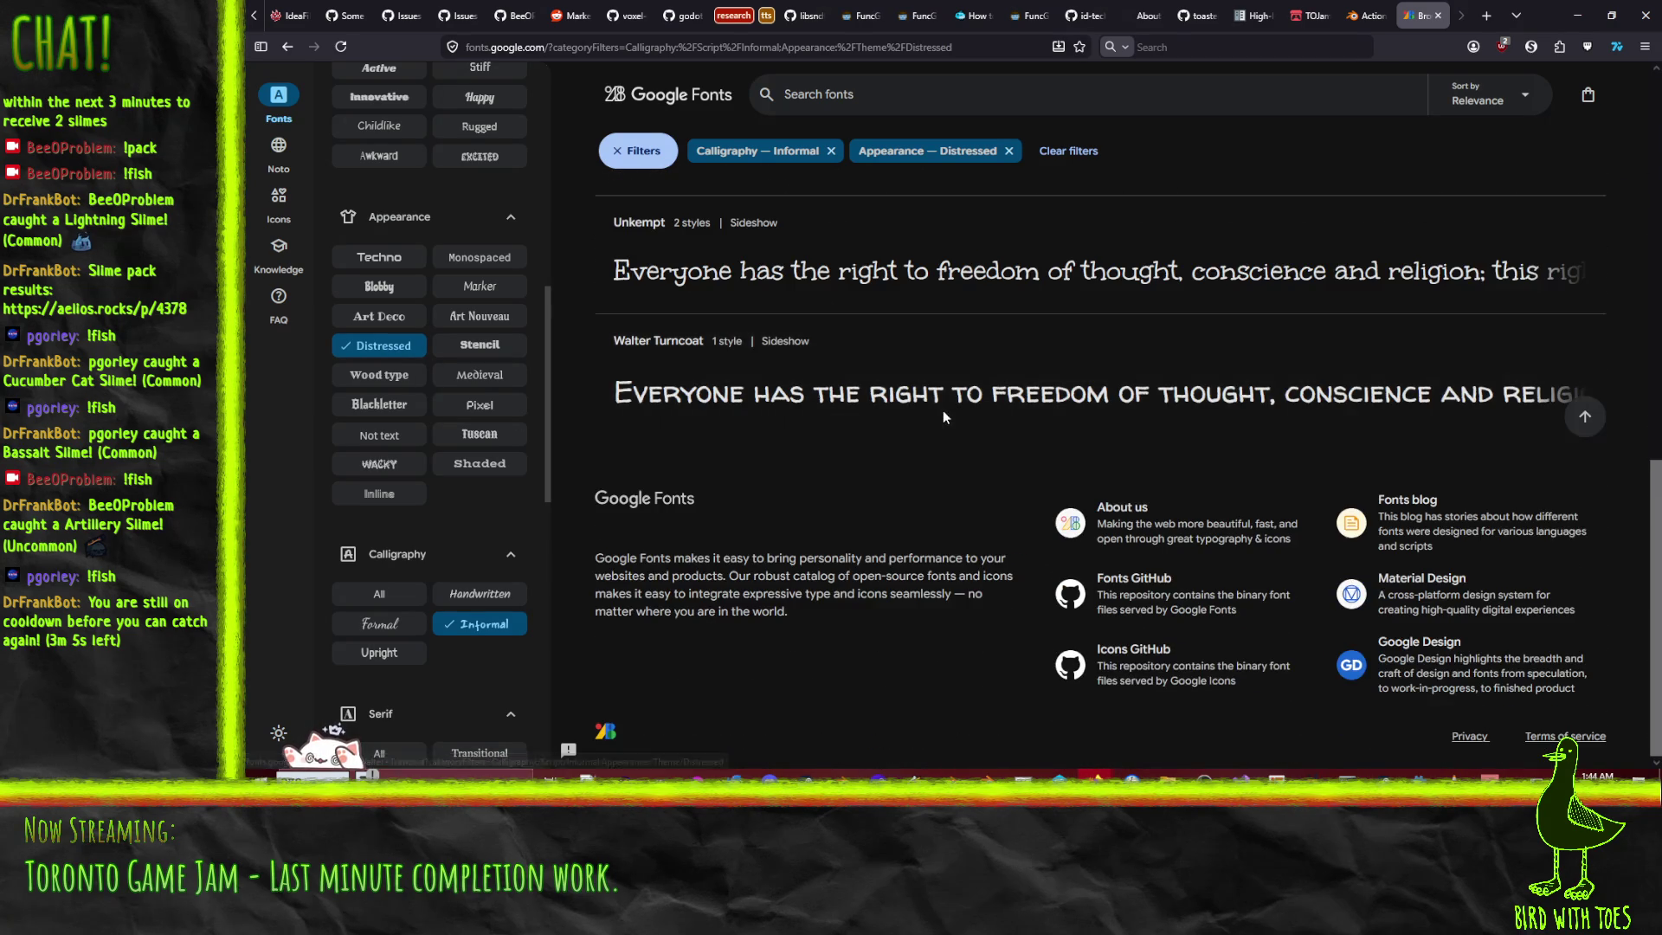
click(518, 621)
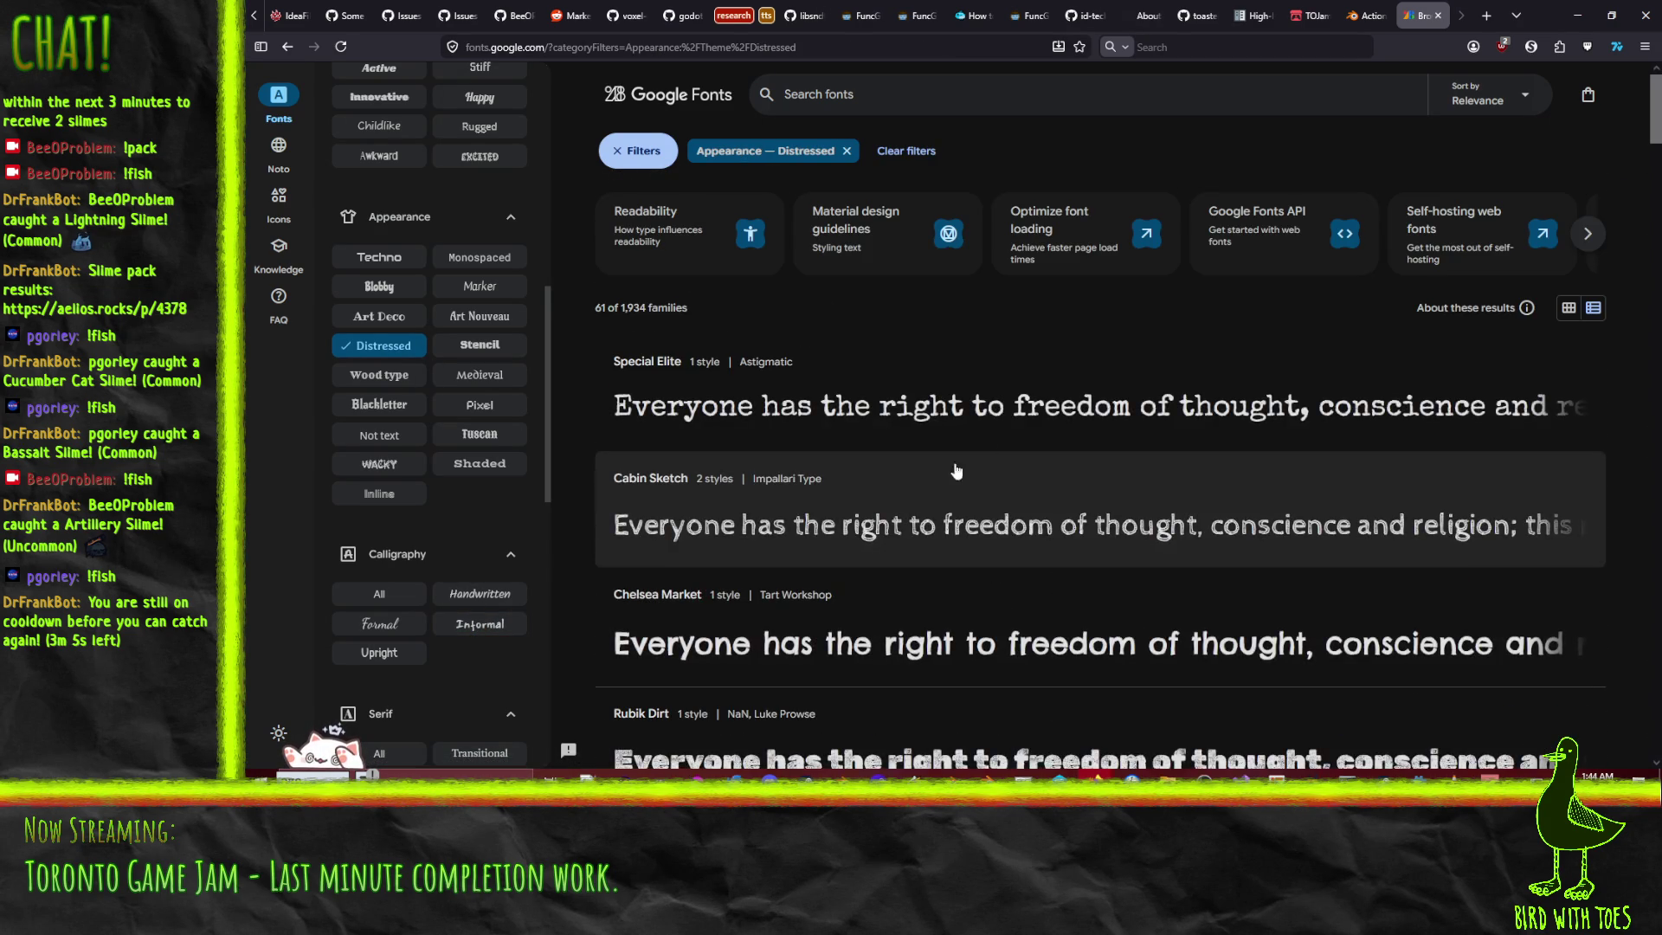
scroll(1048, 403, down, 6)
scroll(1048, 403, down, 5)
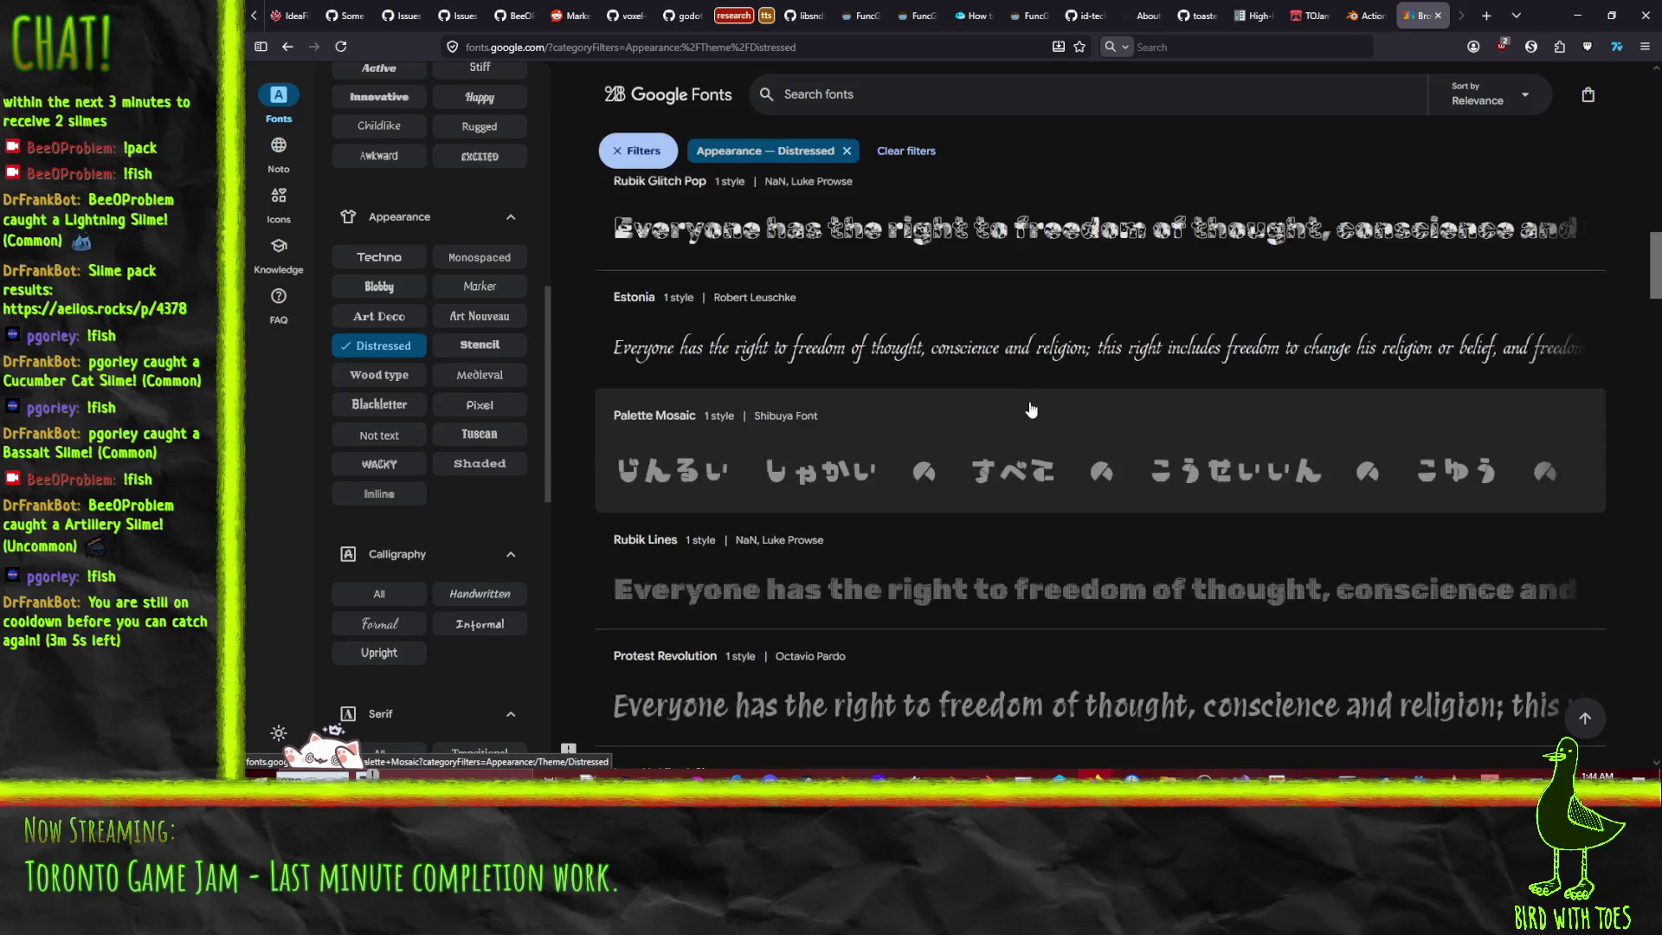
scroll(857, 393, down, 3)
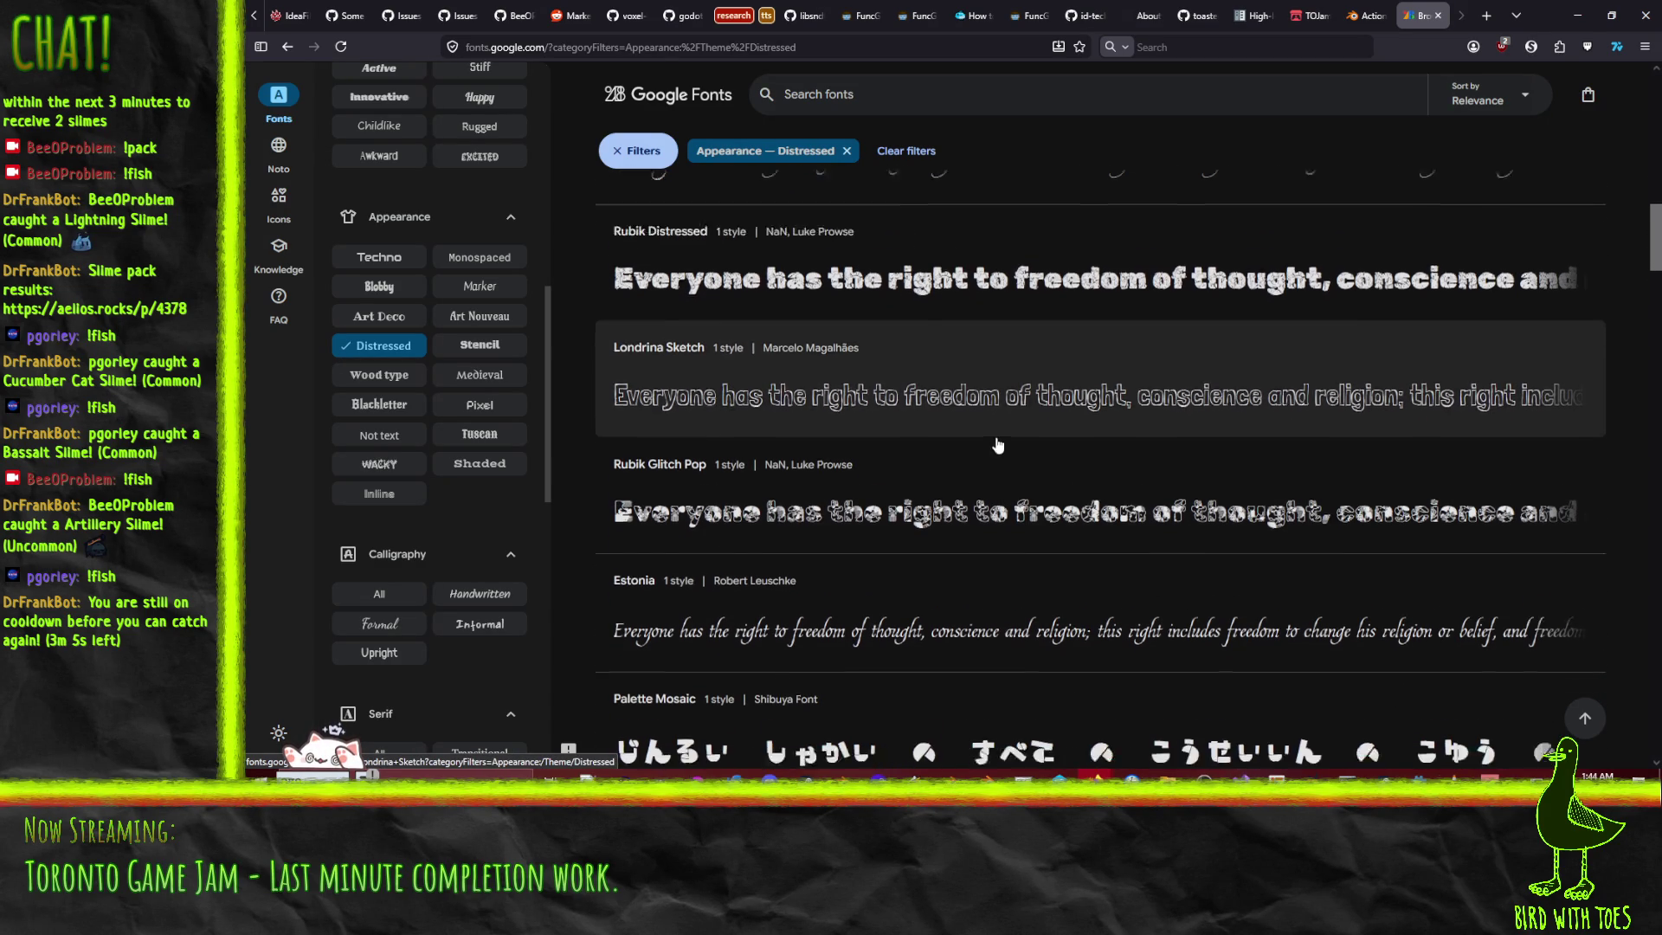
scroll(998, 444, down, 1)
scroll(998, 444, down, 3)
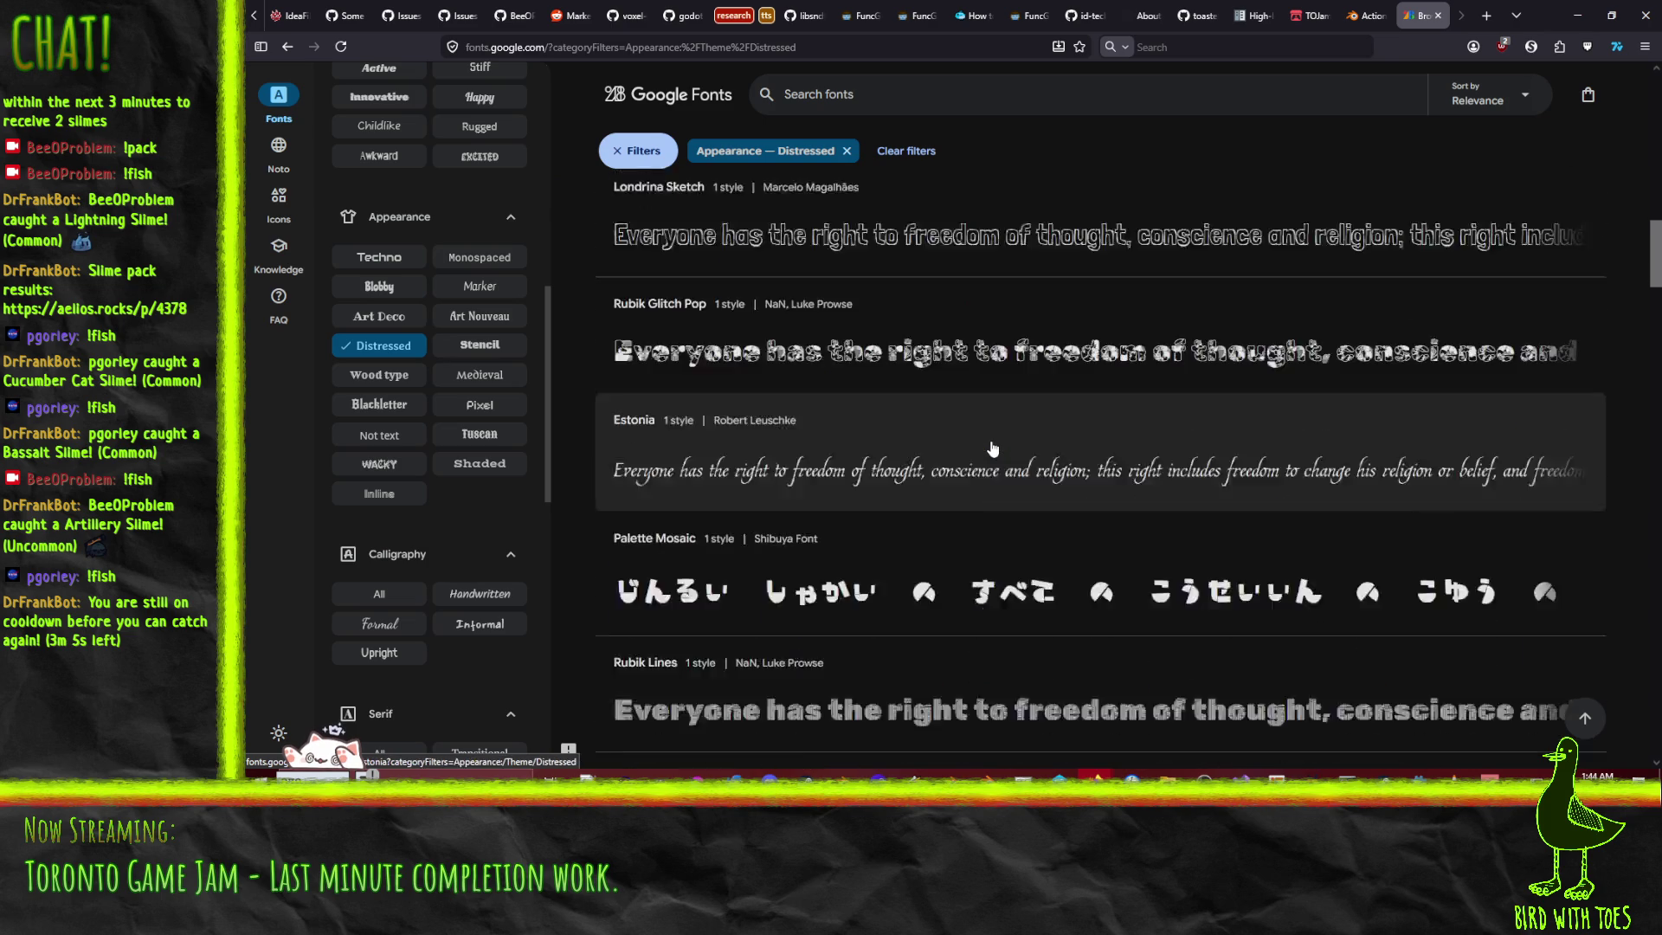
scroll(992, 448, down, 3)
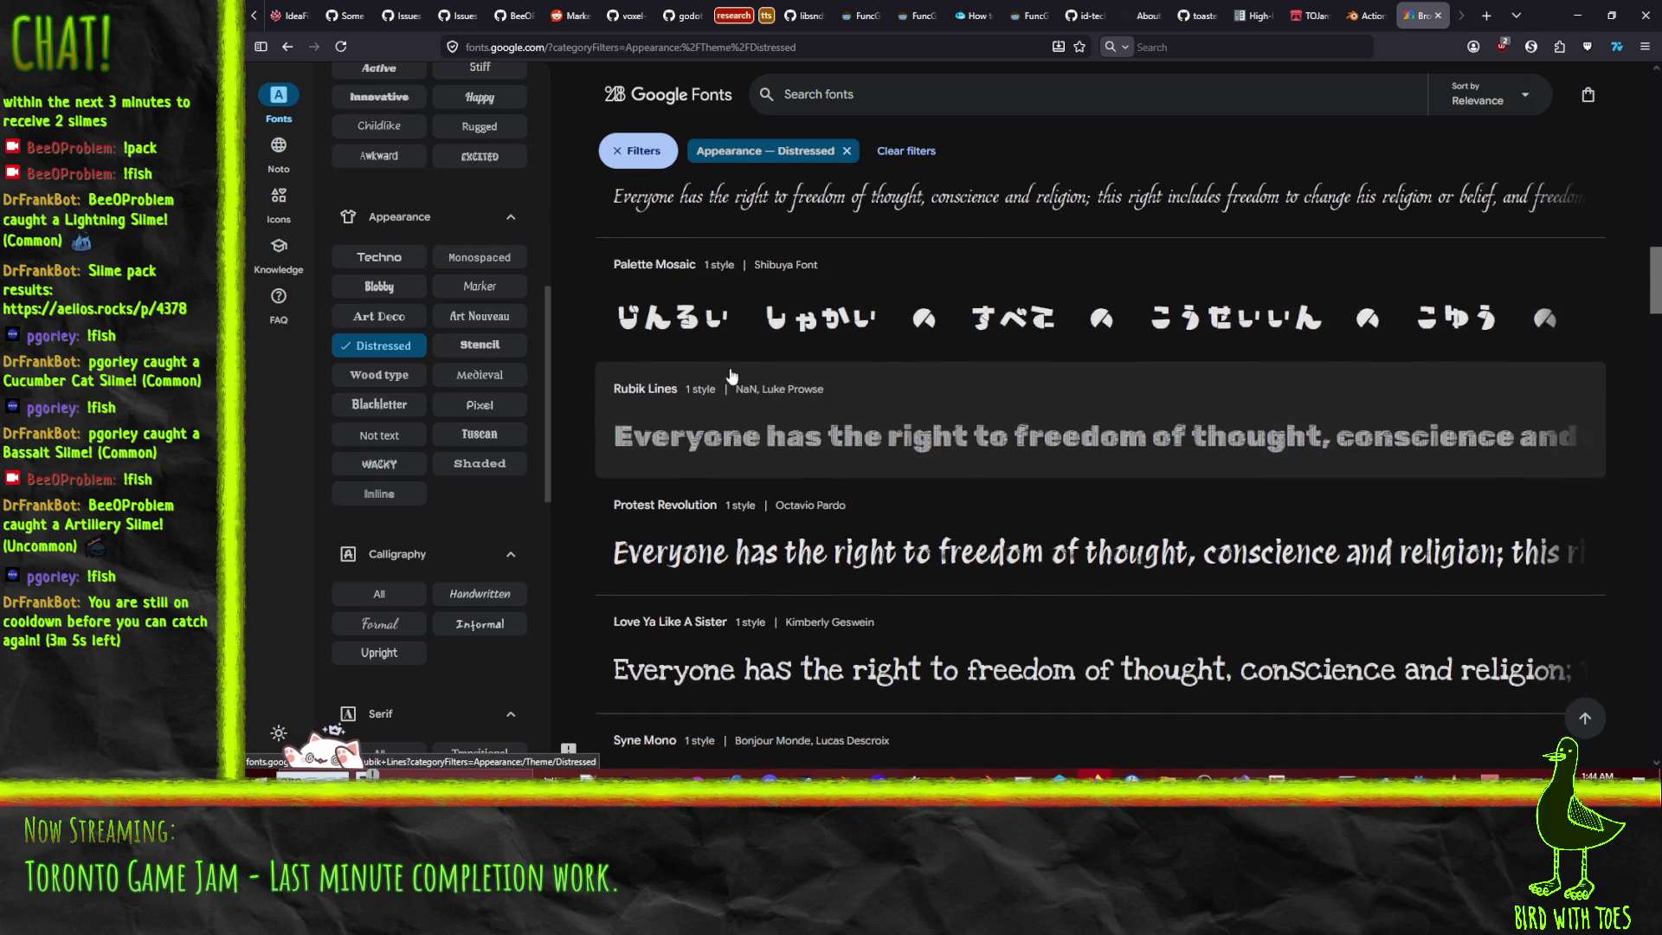
scroll(899, 368, down, 3)
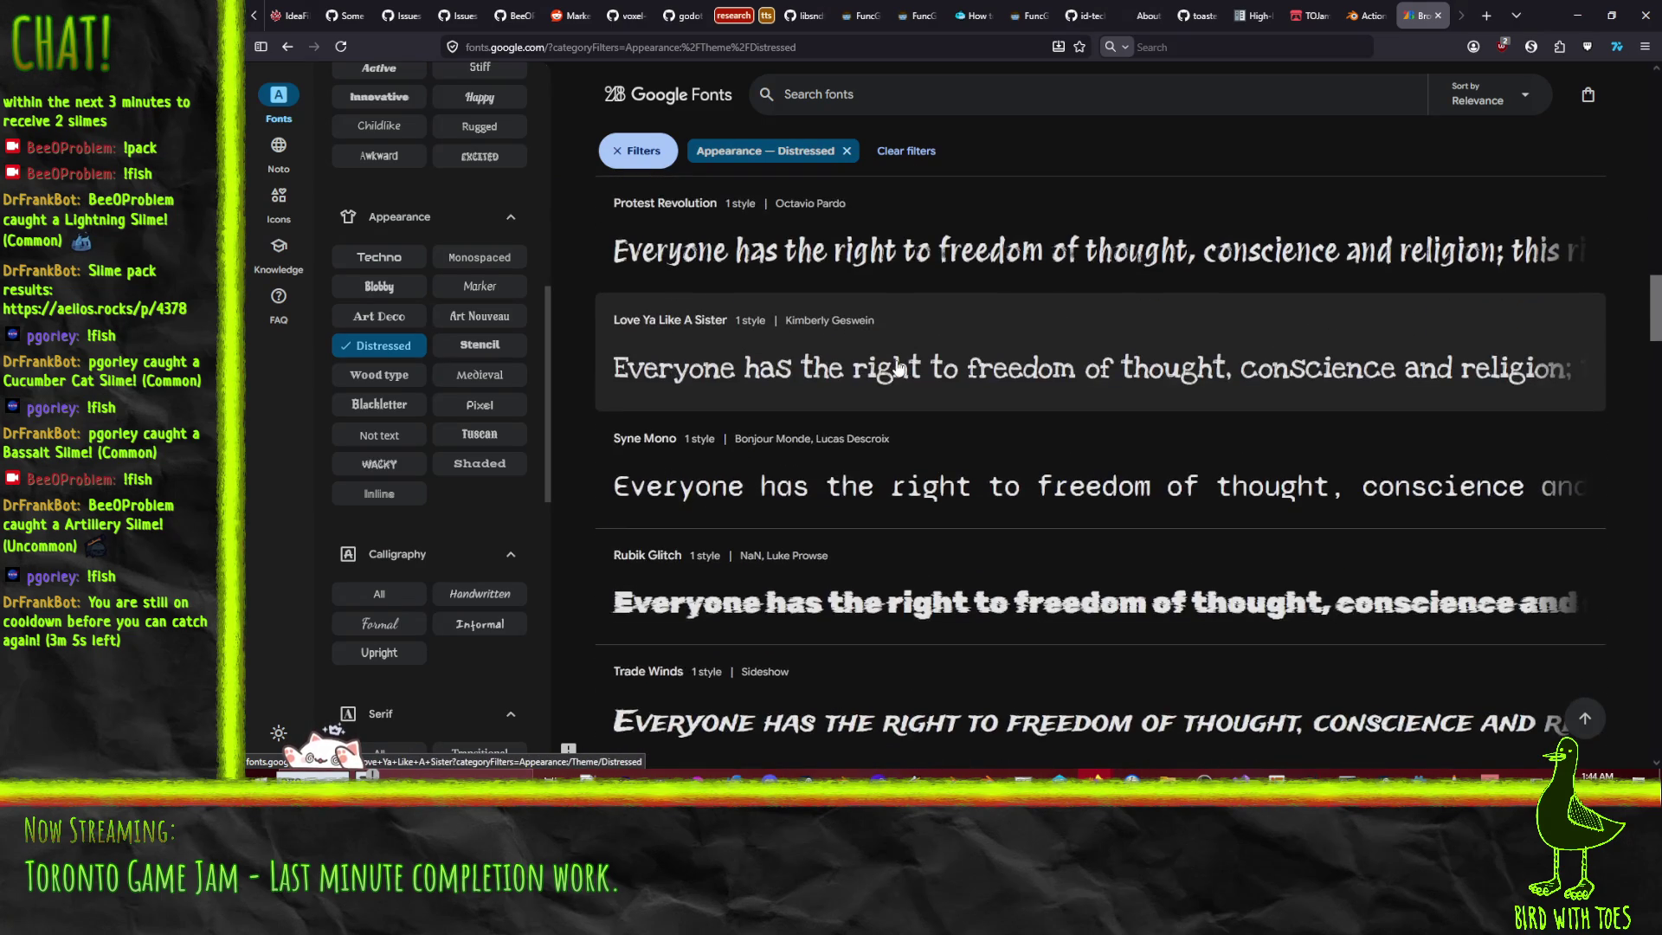
scroll(898, 368, down, 1)
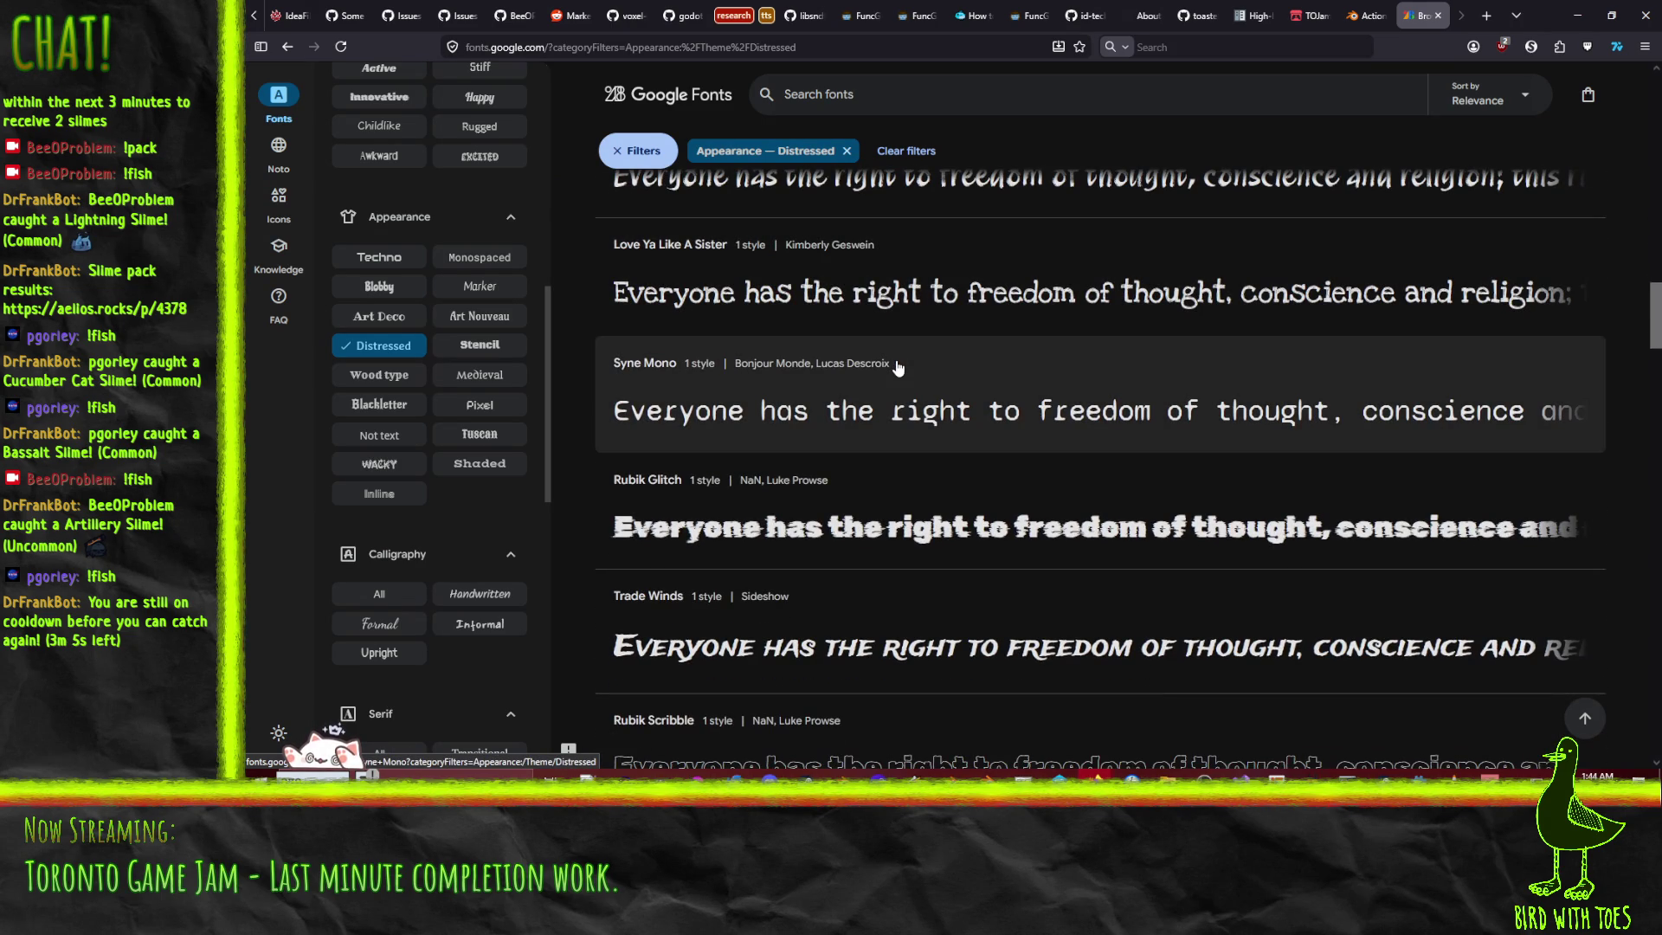
scroll(898, 368, down, 12)
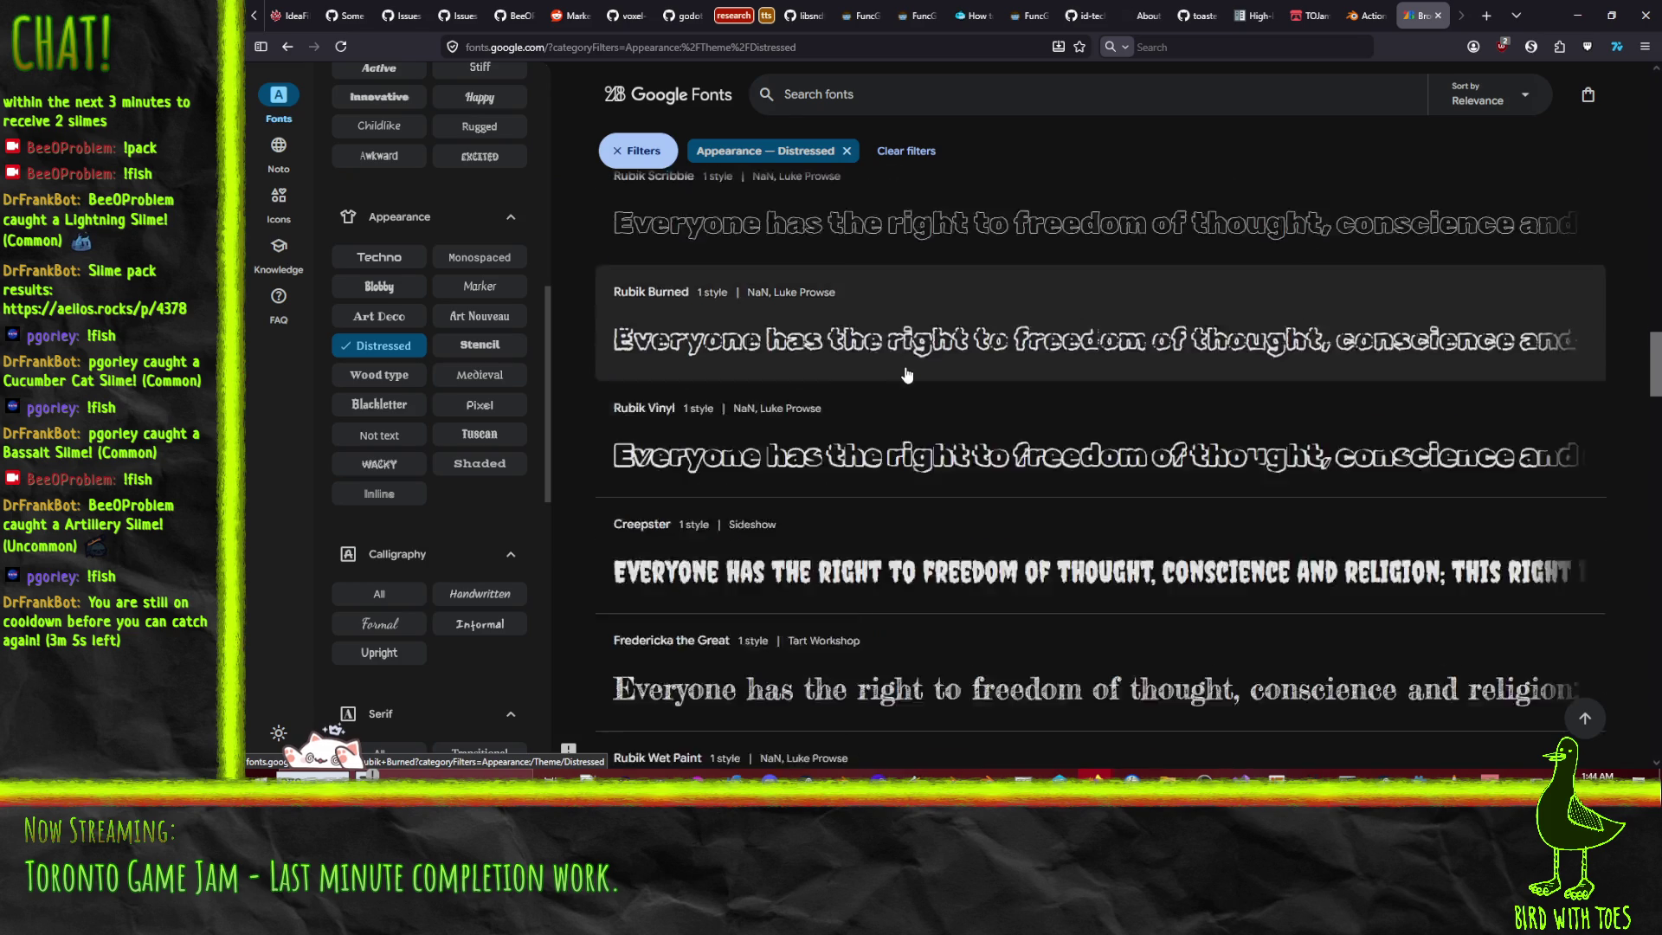
scroll(929, 313, down, 5)
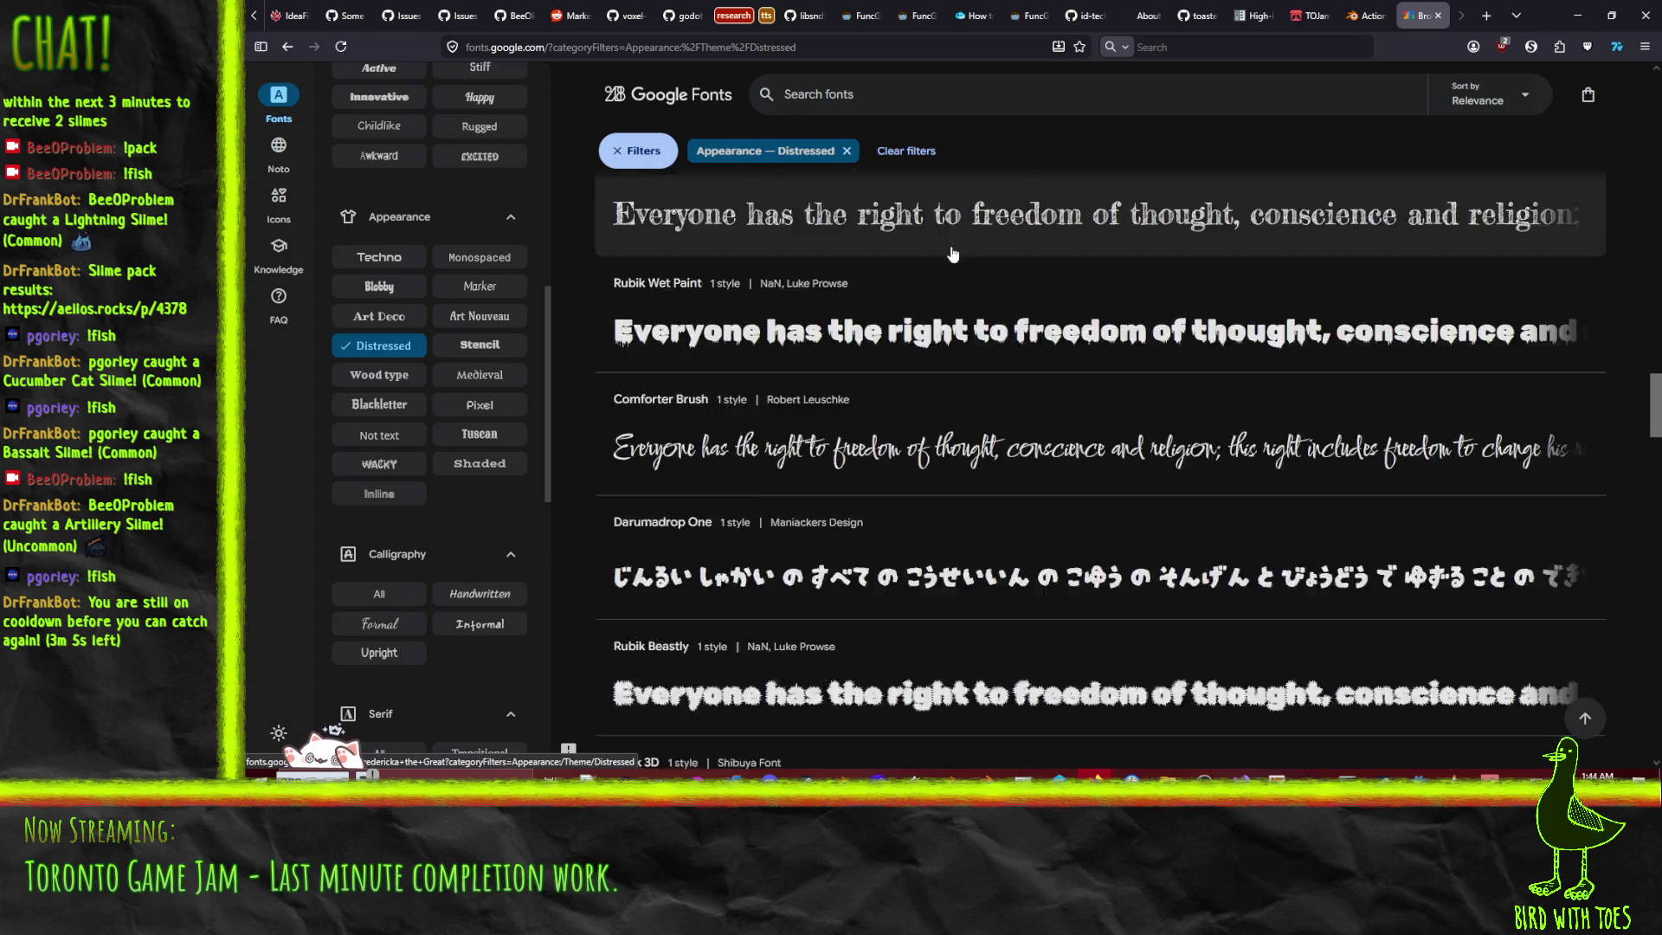
scroll(944, 356, down, 6)
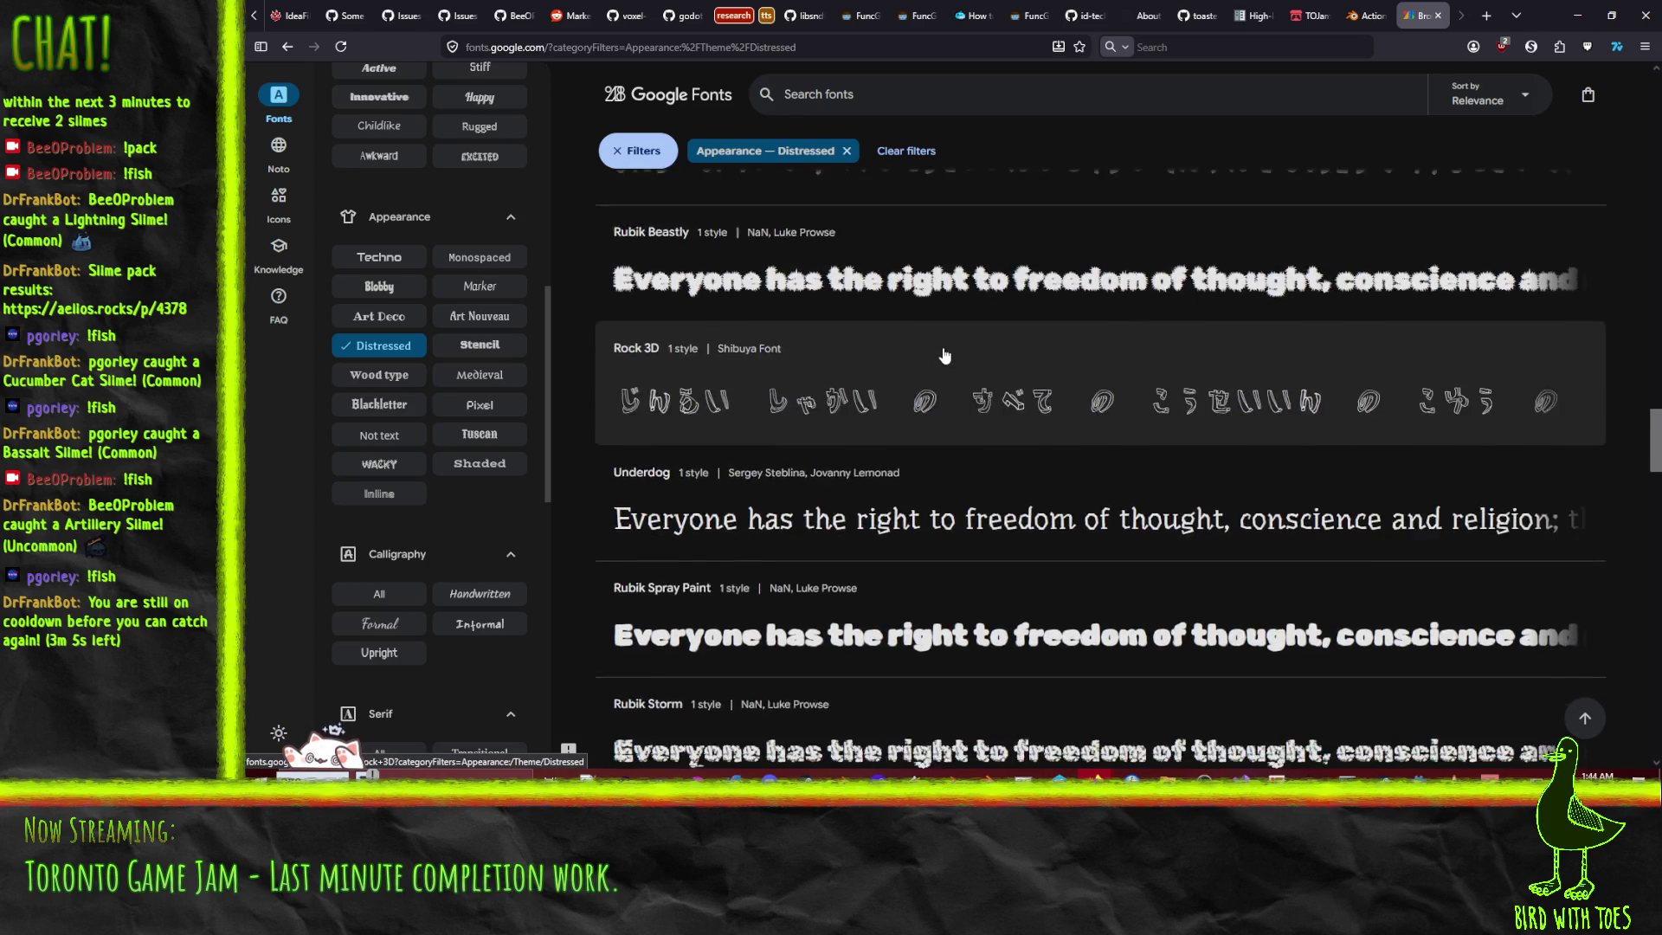
scroll(949, 357, down, 10)
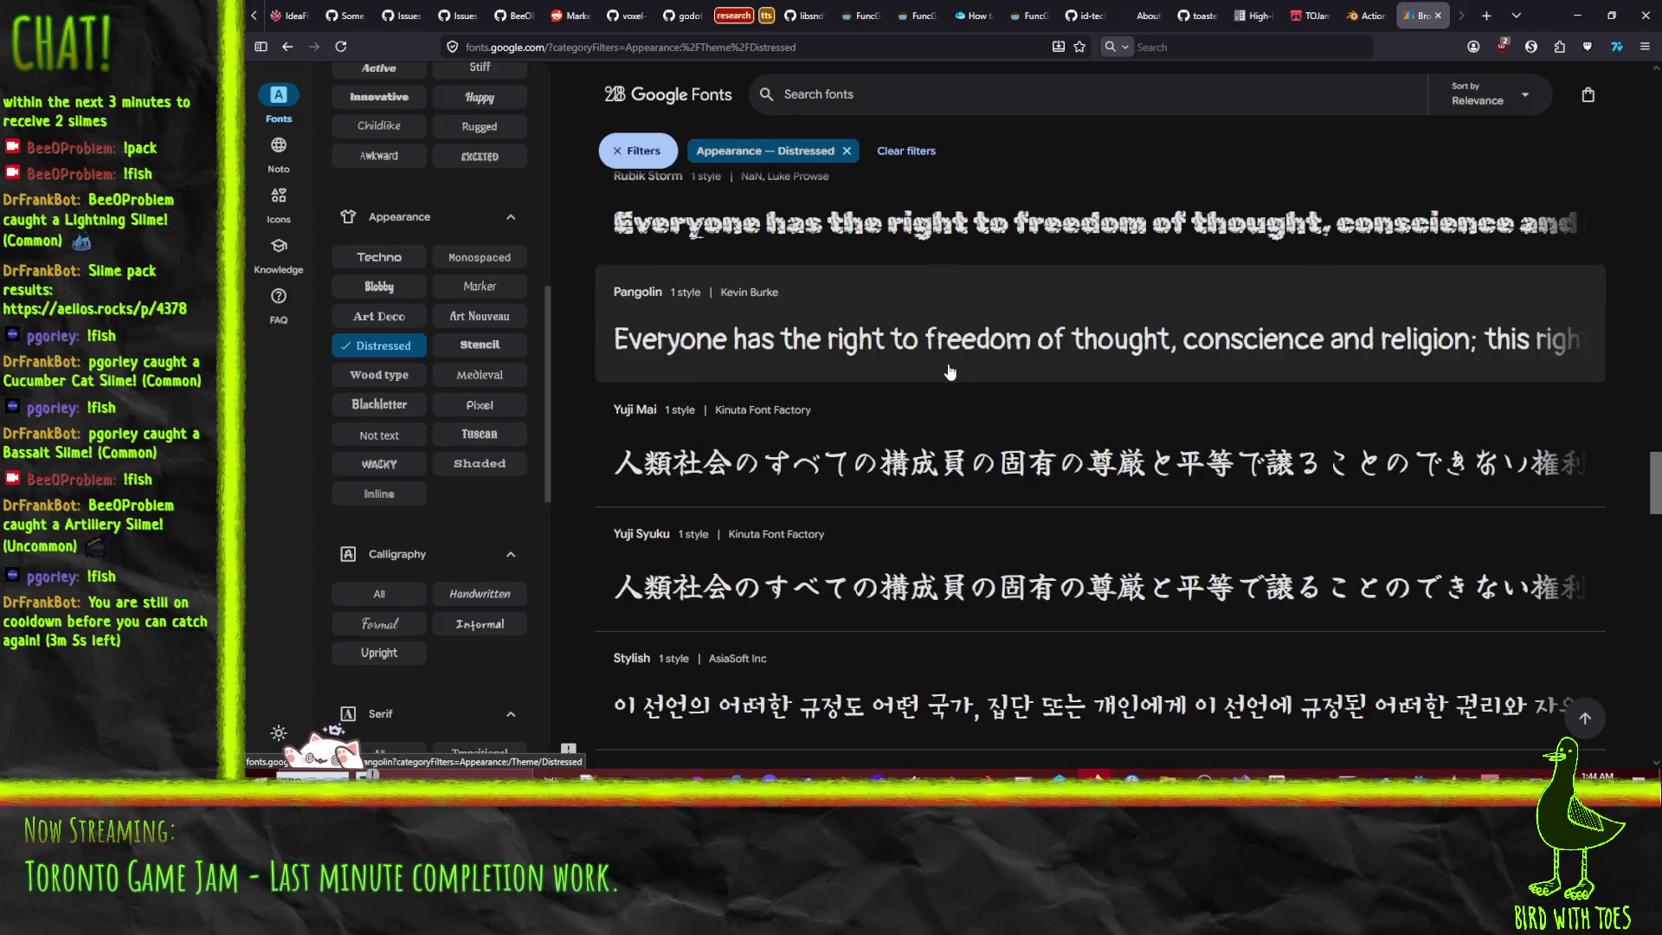
scroll(981, 478, down, 2)
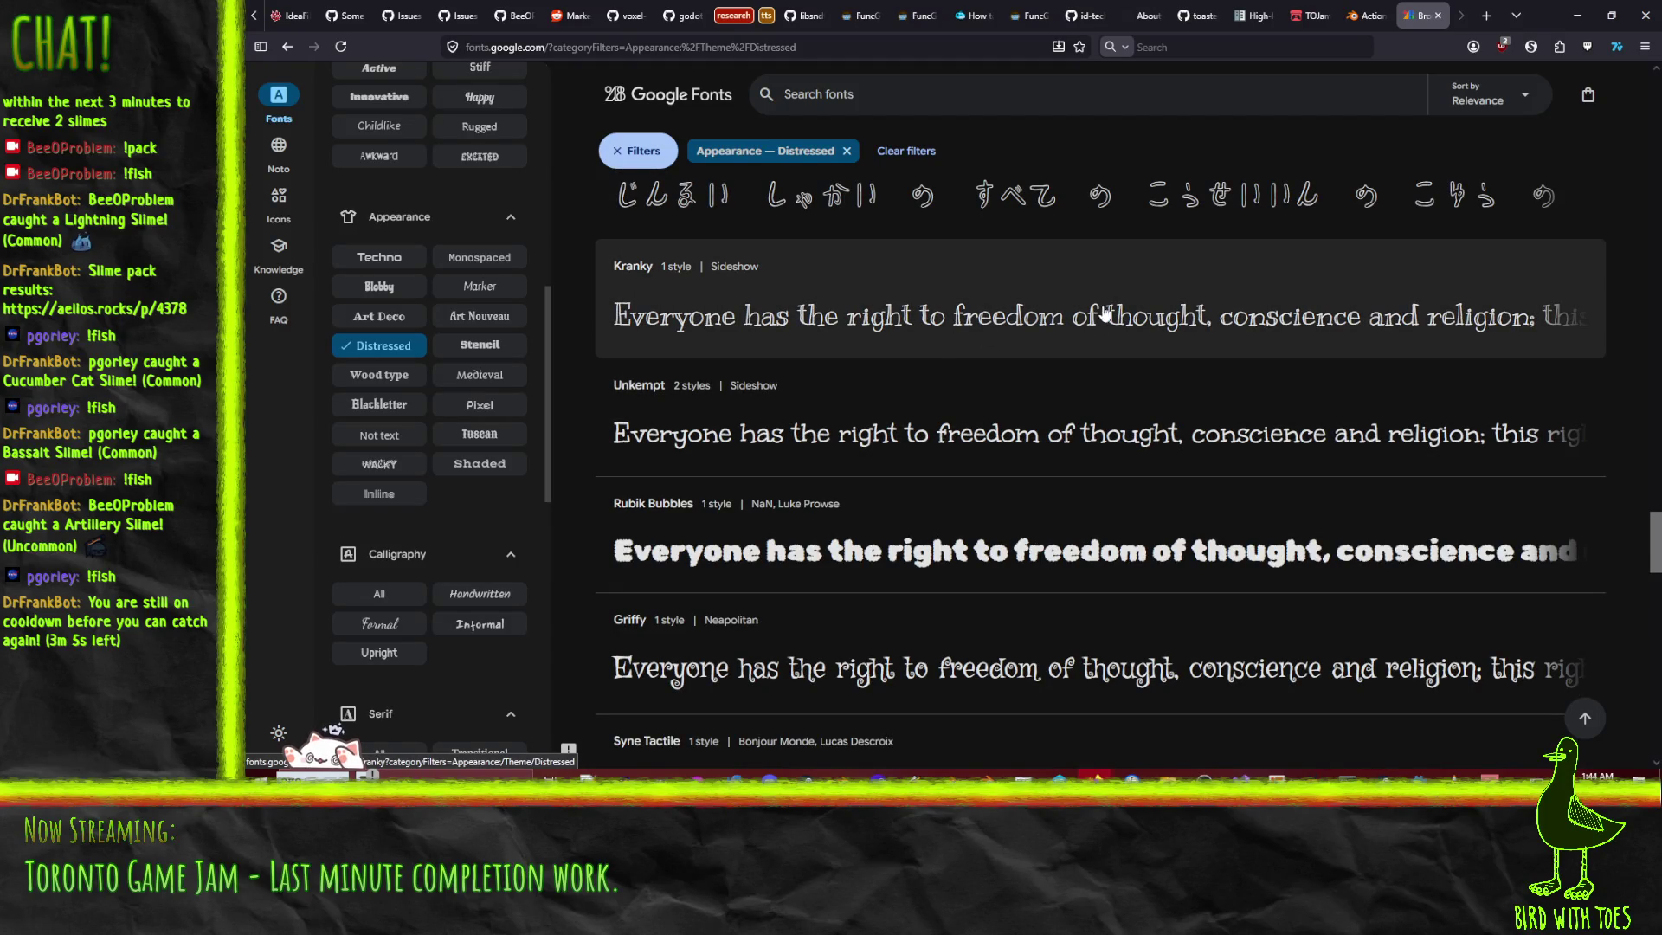
scroll(1103, 313, down, 3)
scroll(1110, 316, up, 2)
scroll(1123, 389, down, 7)
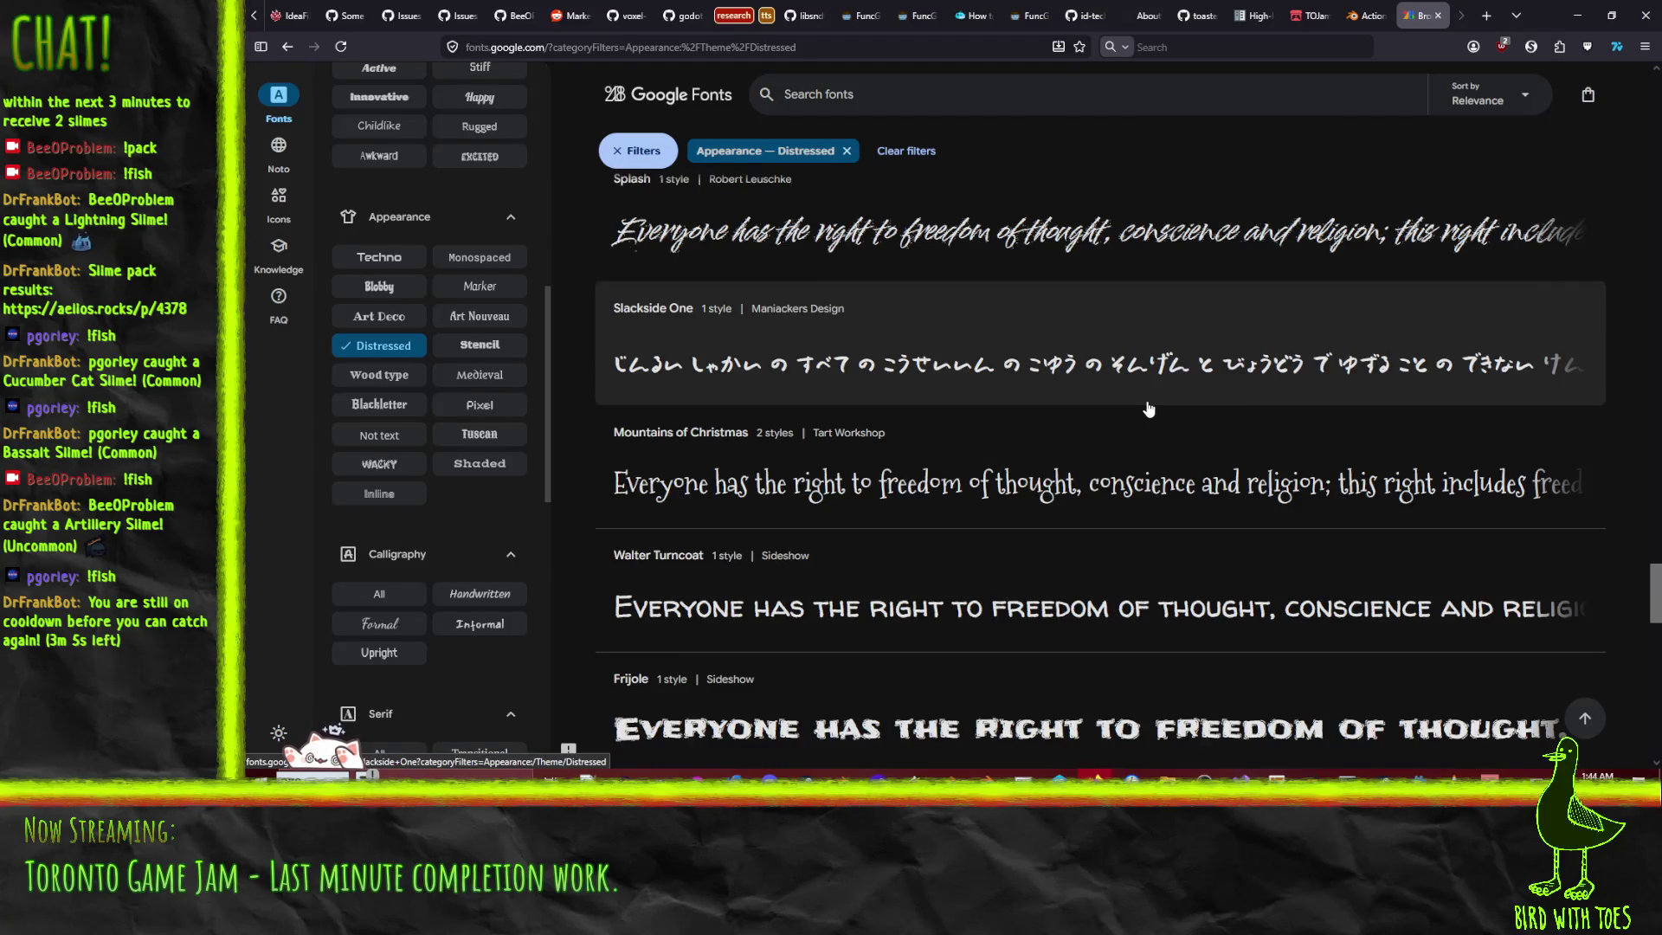
scroll(1149, 409, down, 12)
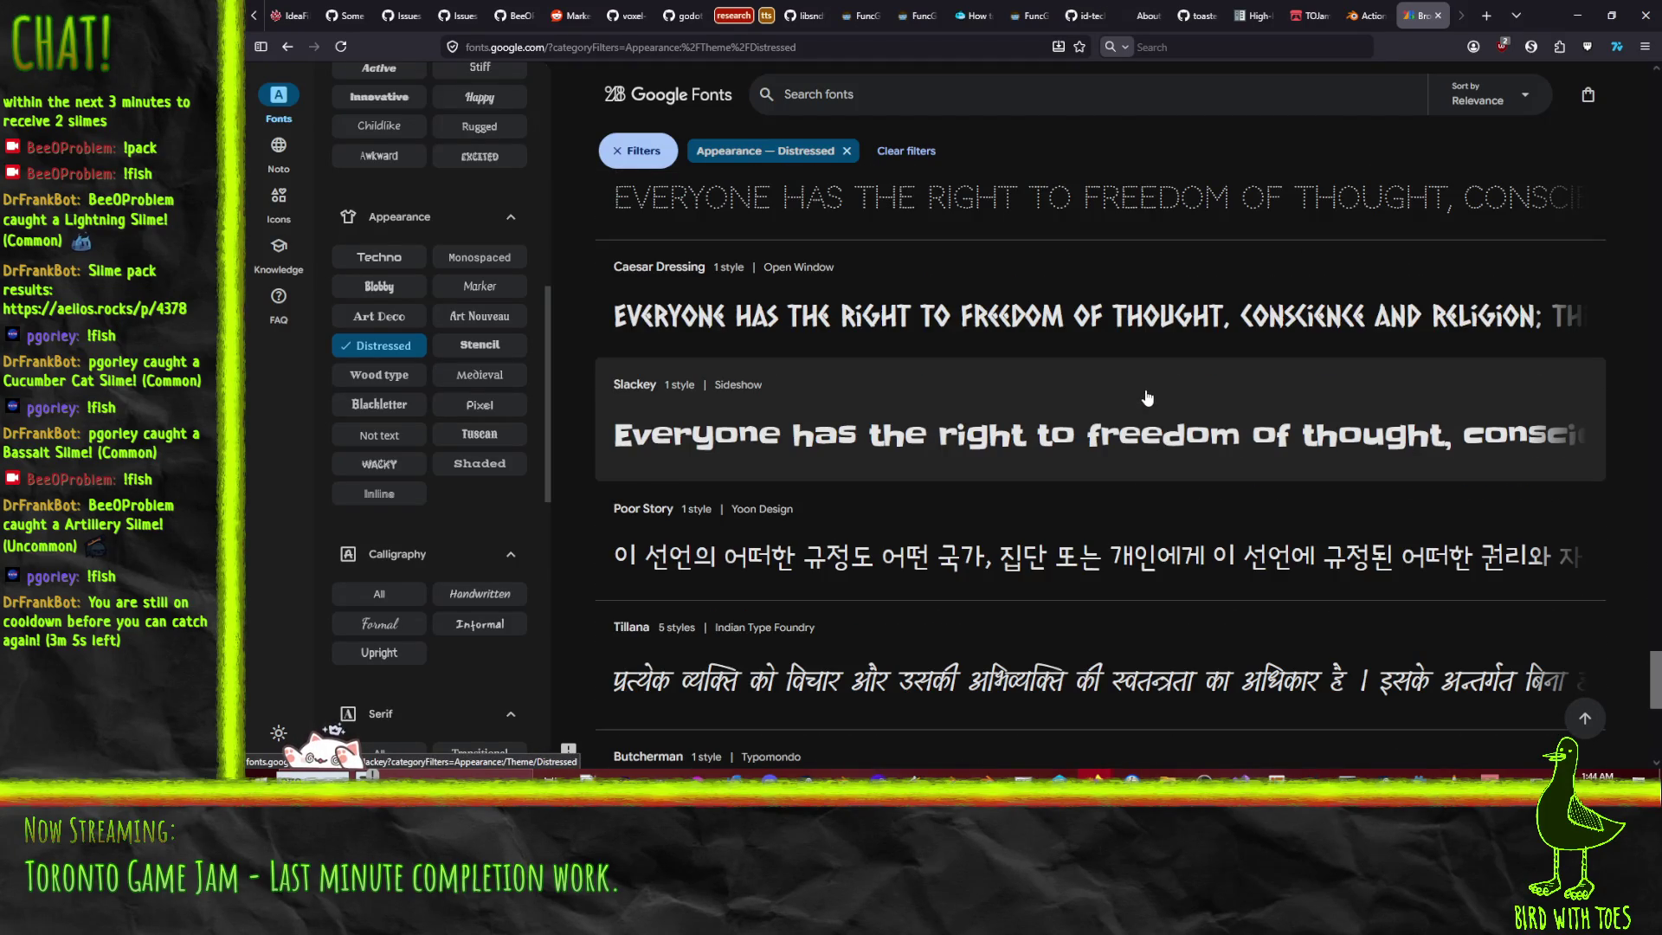
scroll(1148, 397, up, 1)
scroll(1149, 397, down, 6)
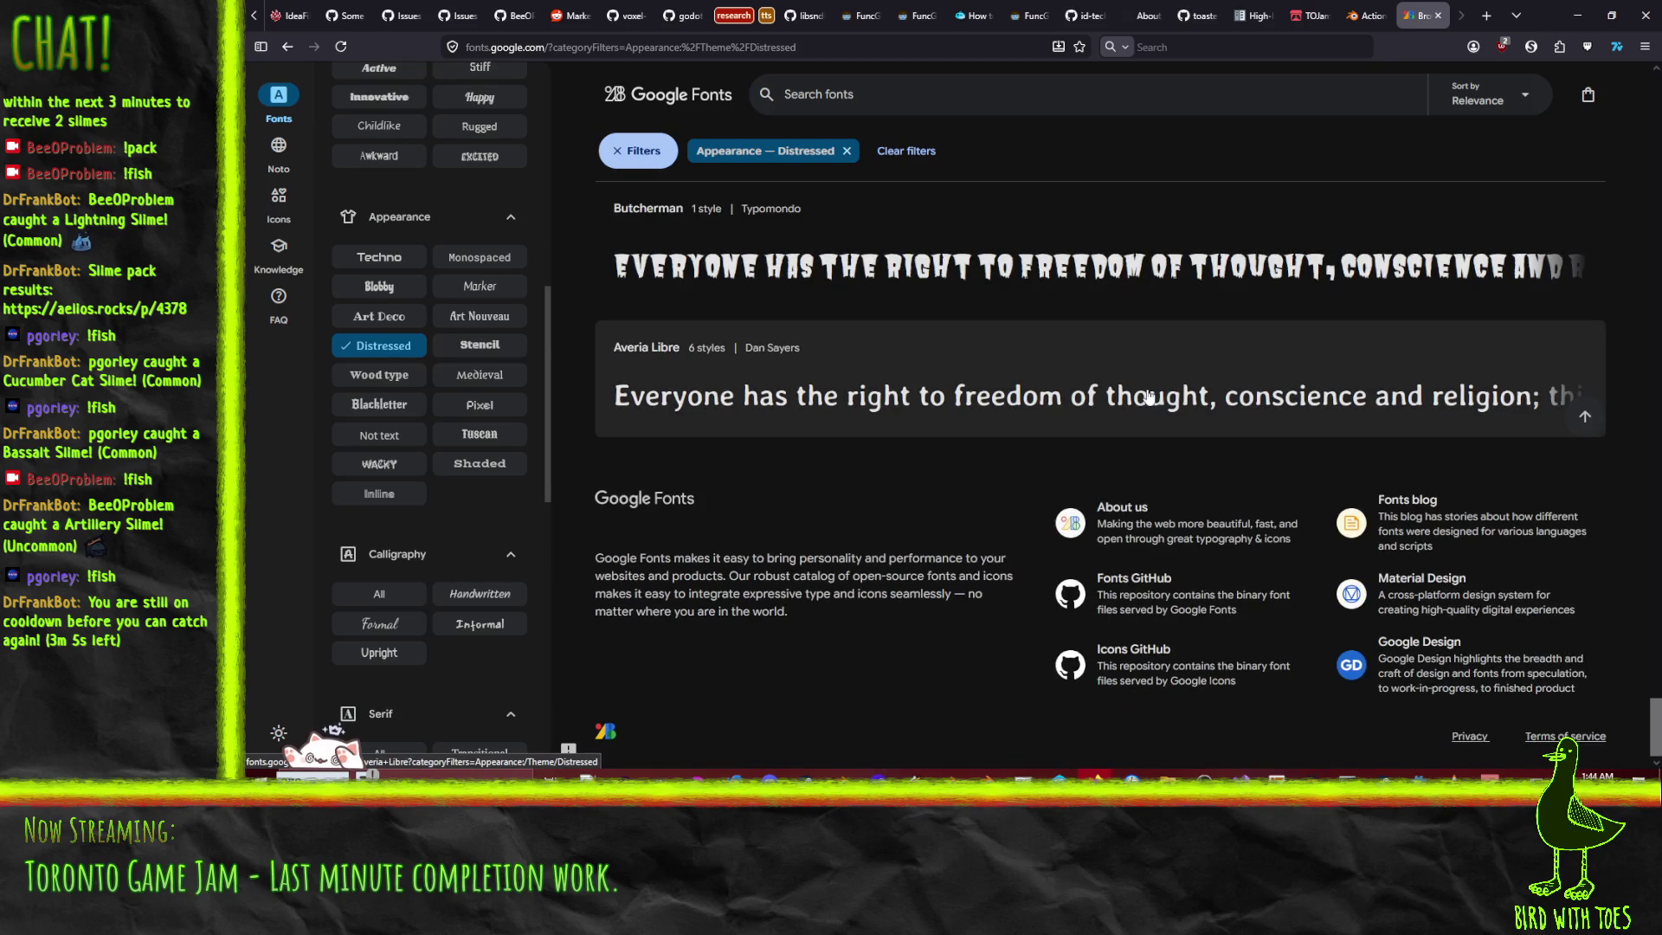
scroll(1149, 397, up, 20)
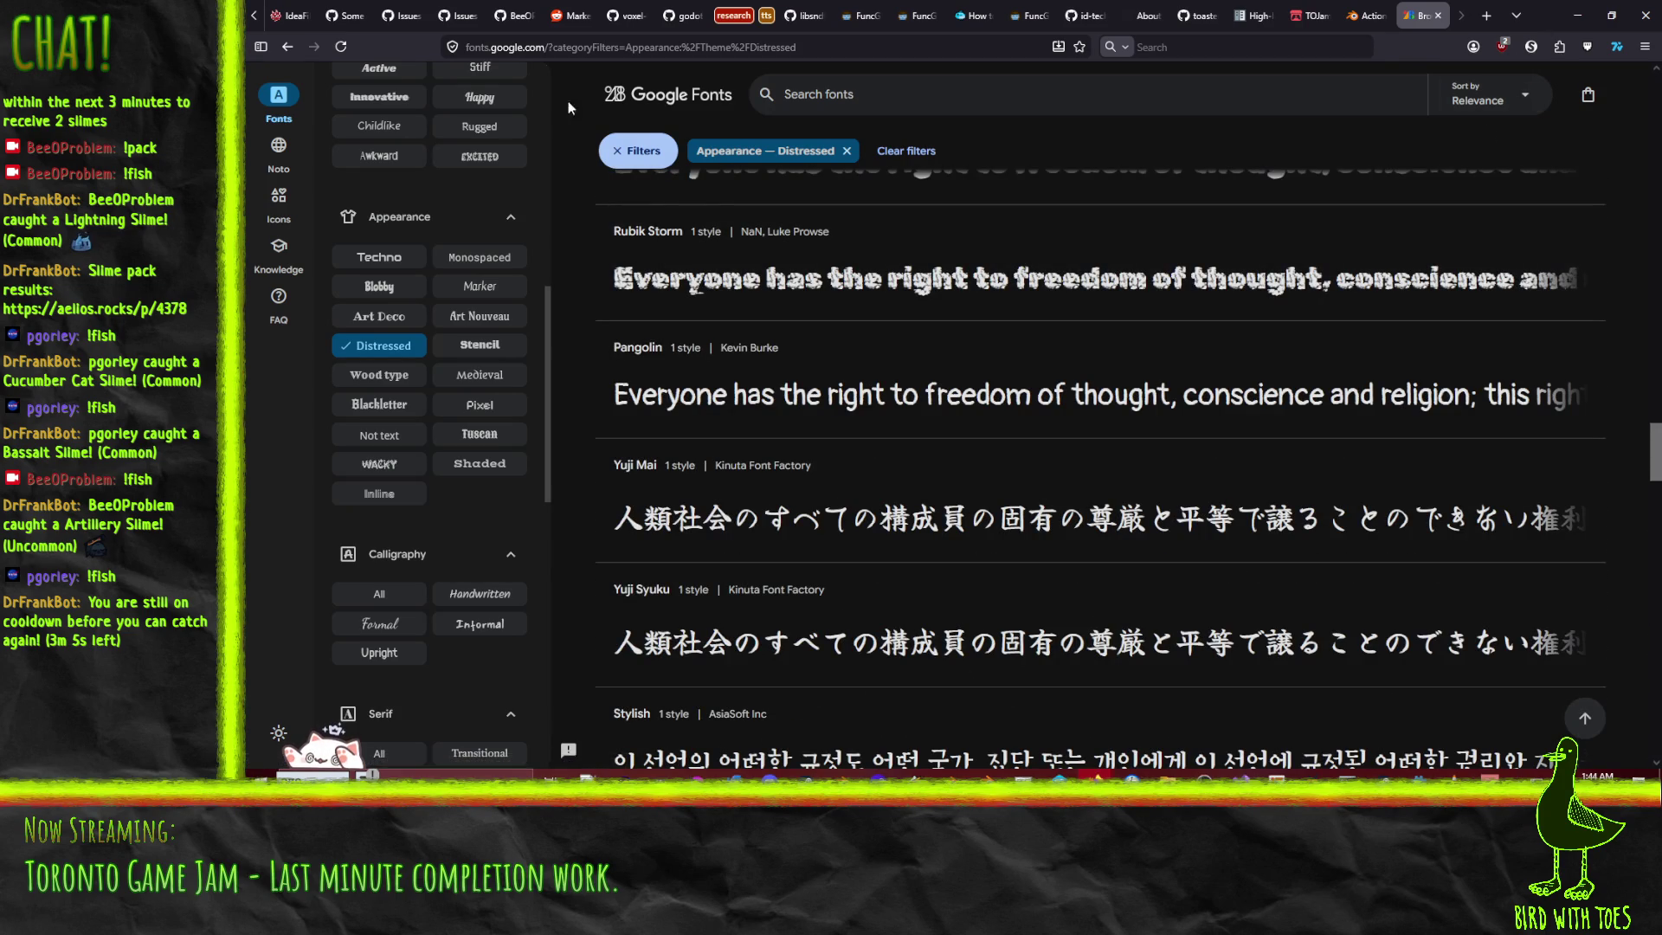
click(719, 48)
Go to dafont.com, allow its scripts in NoScript, and open Fancy > Horror
text(da)
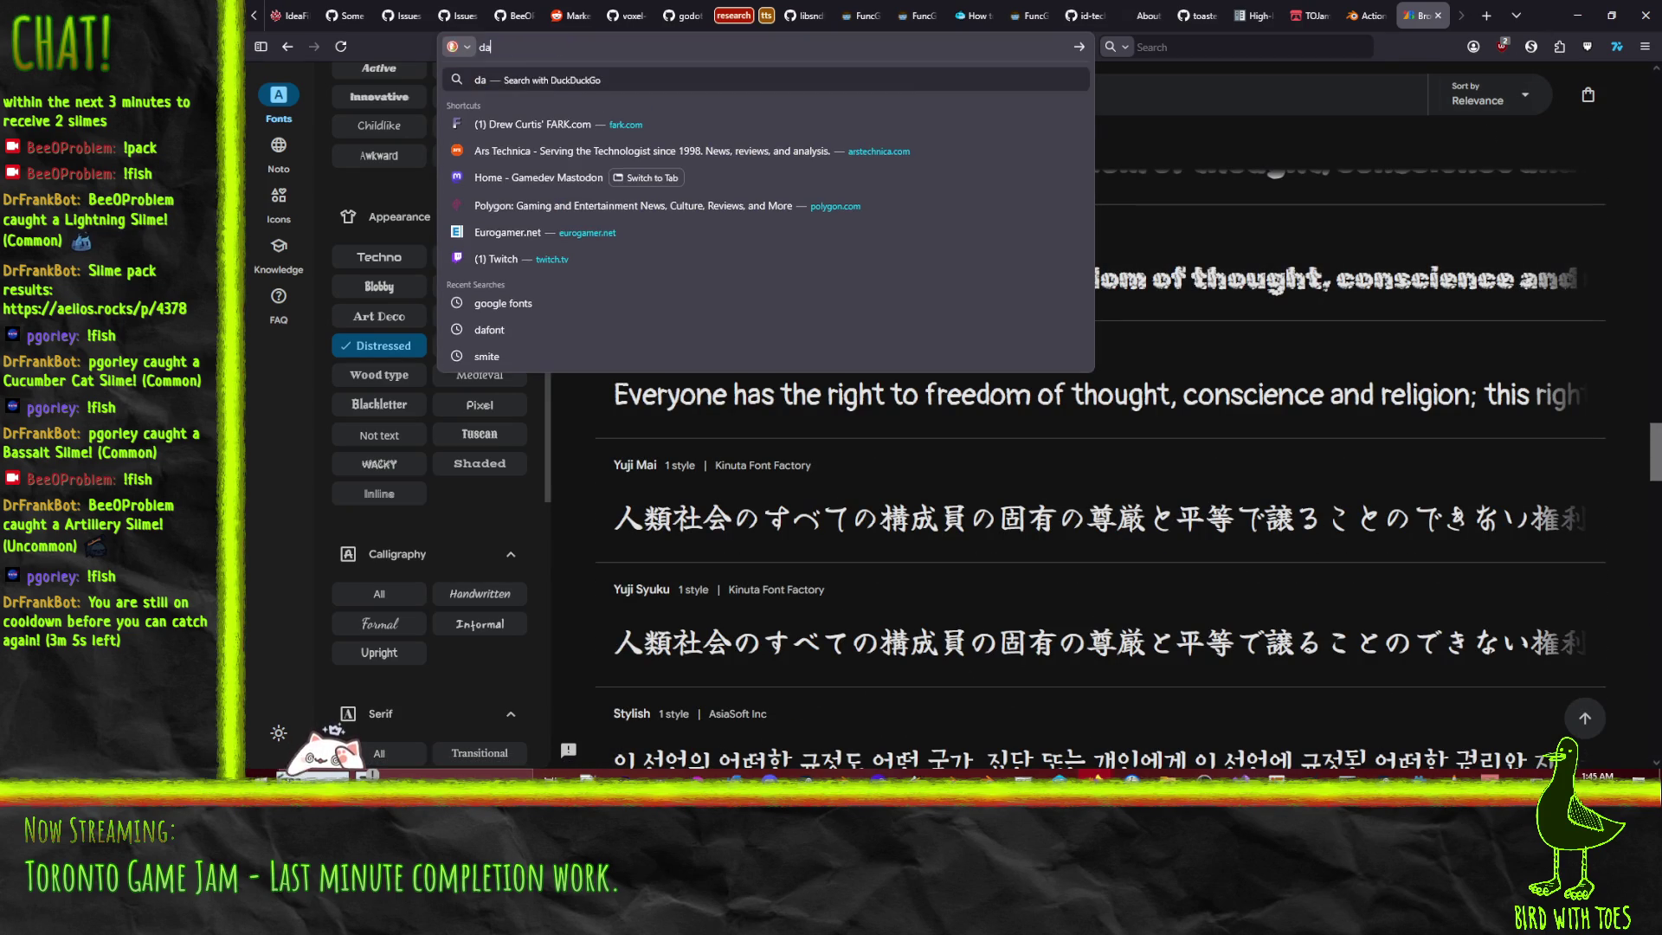
text(fonr)
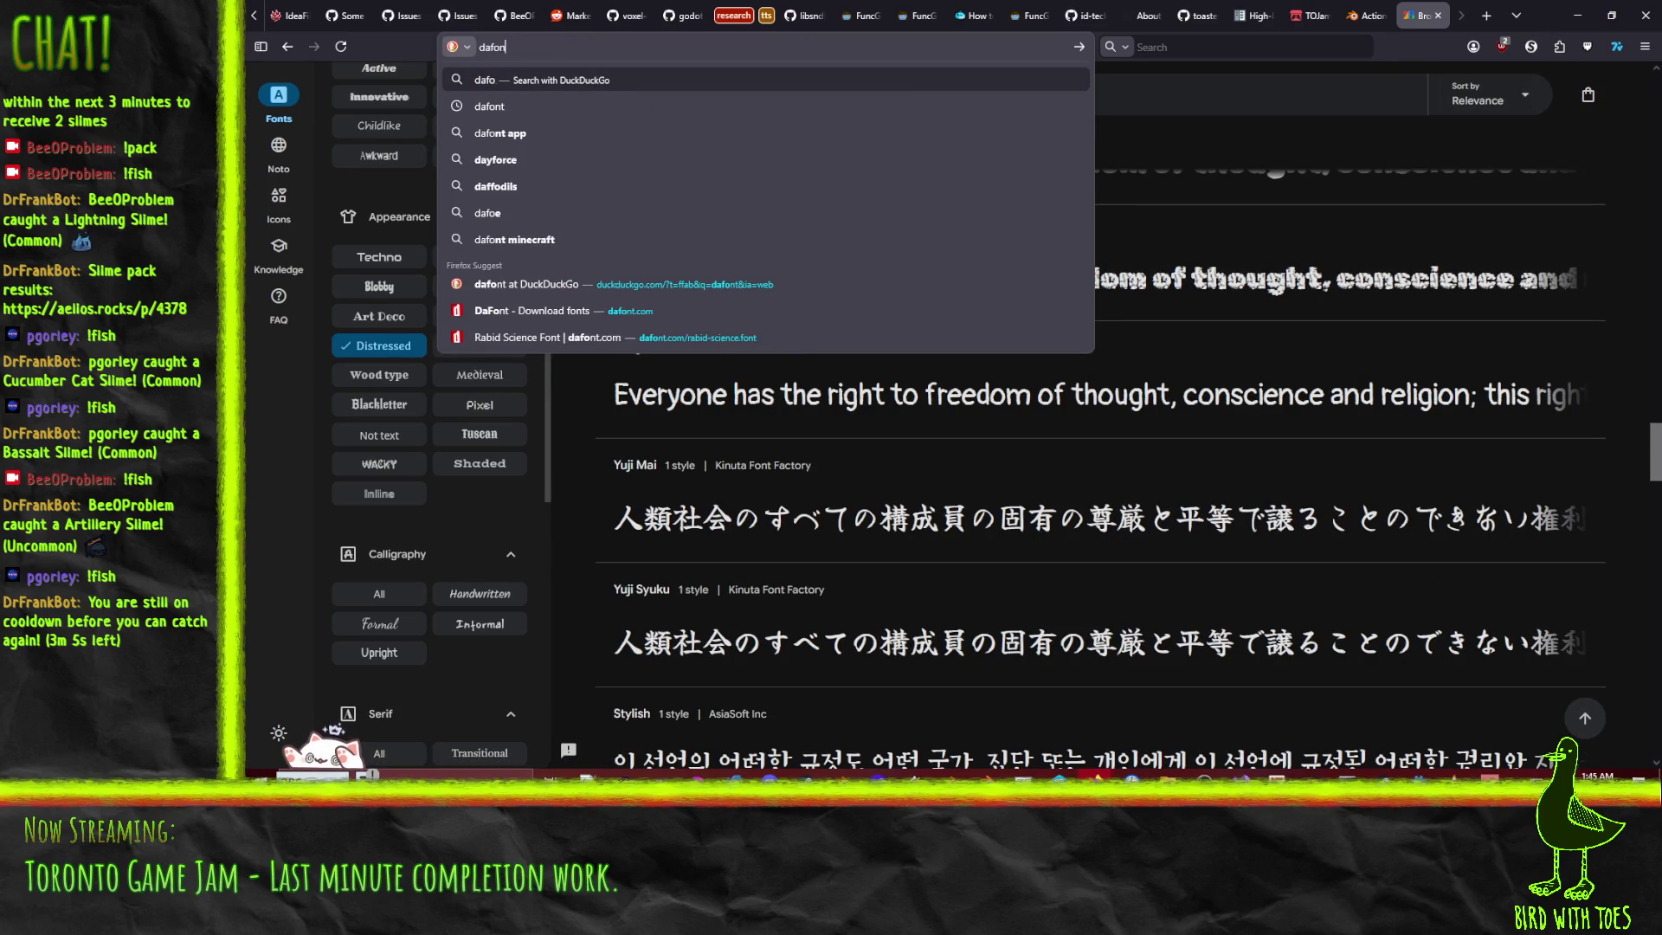
key(BackSpace)
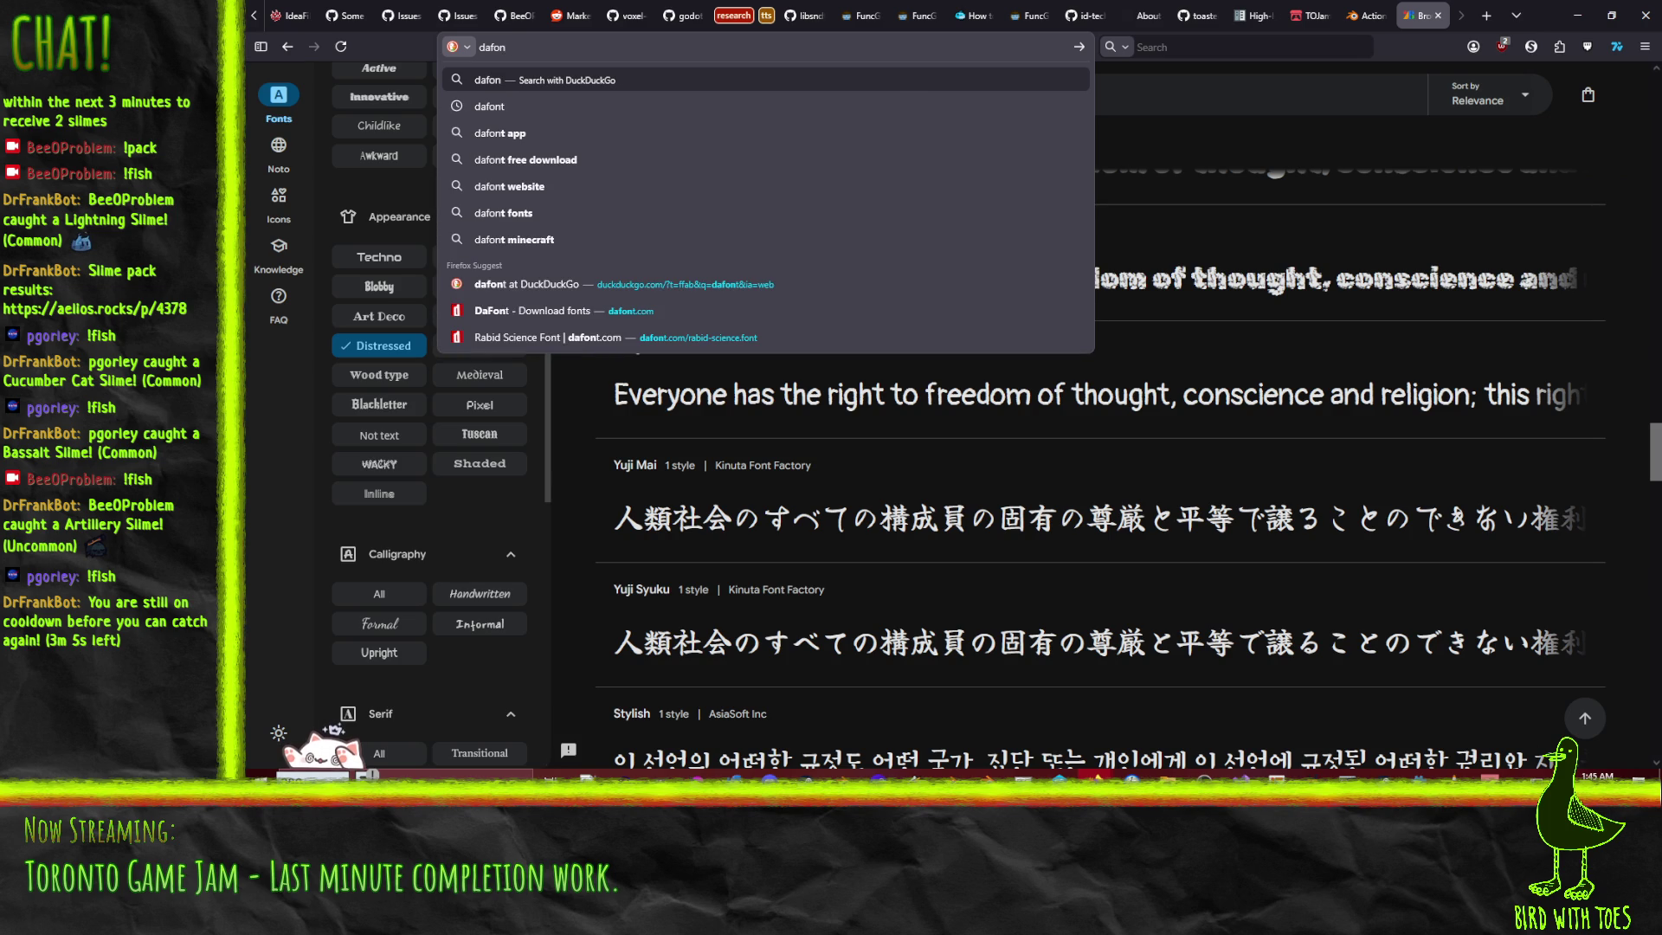
click(561, 314)
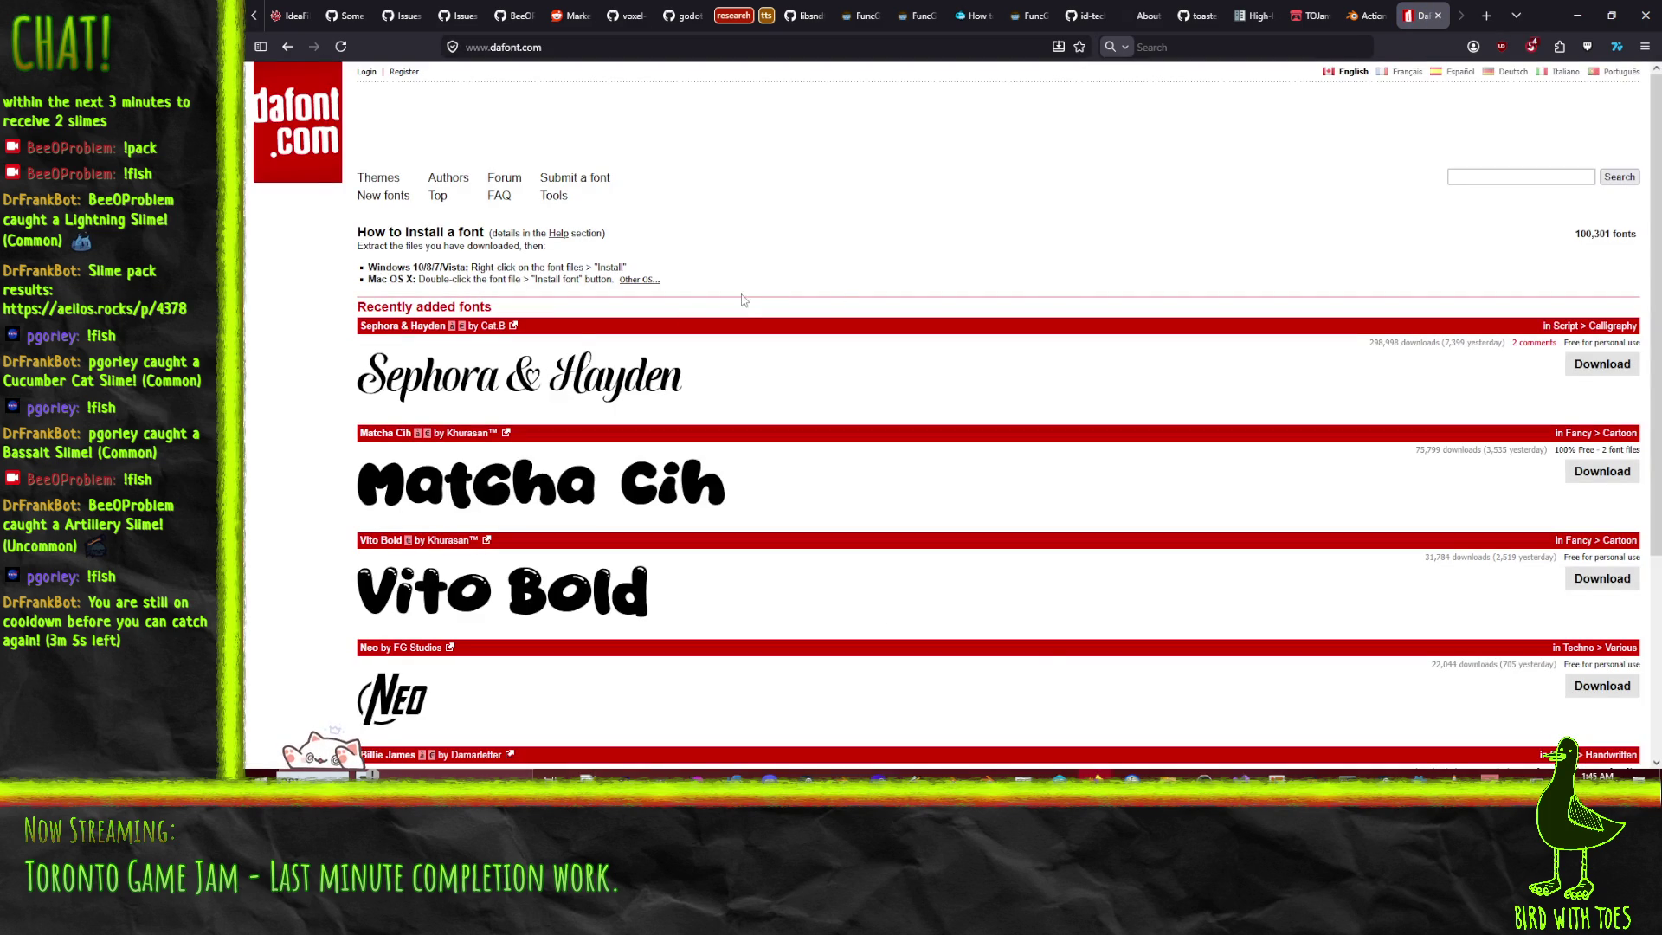
click(1531, 47)
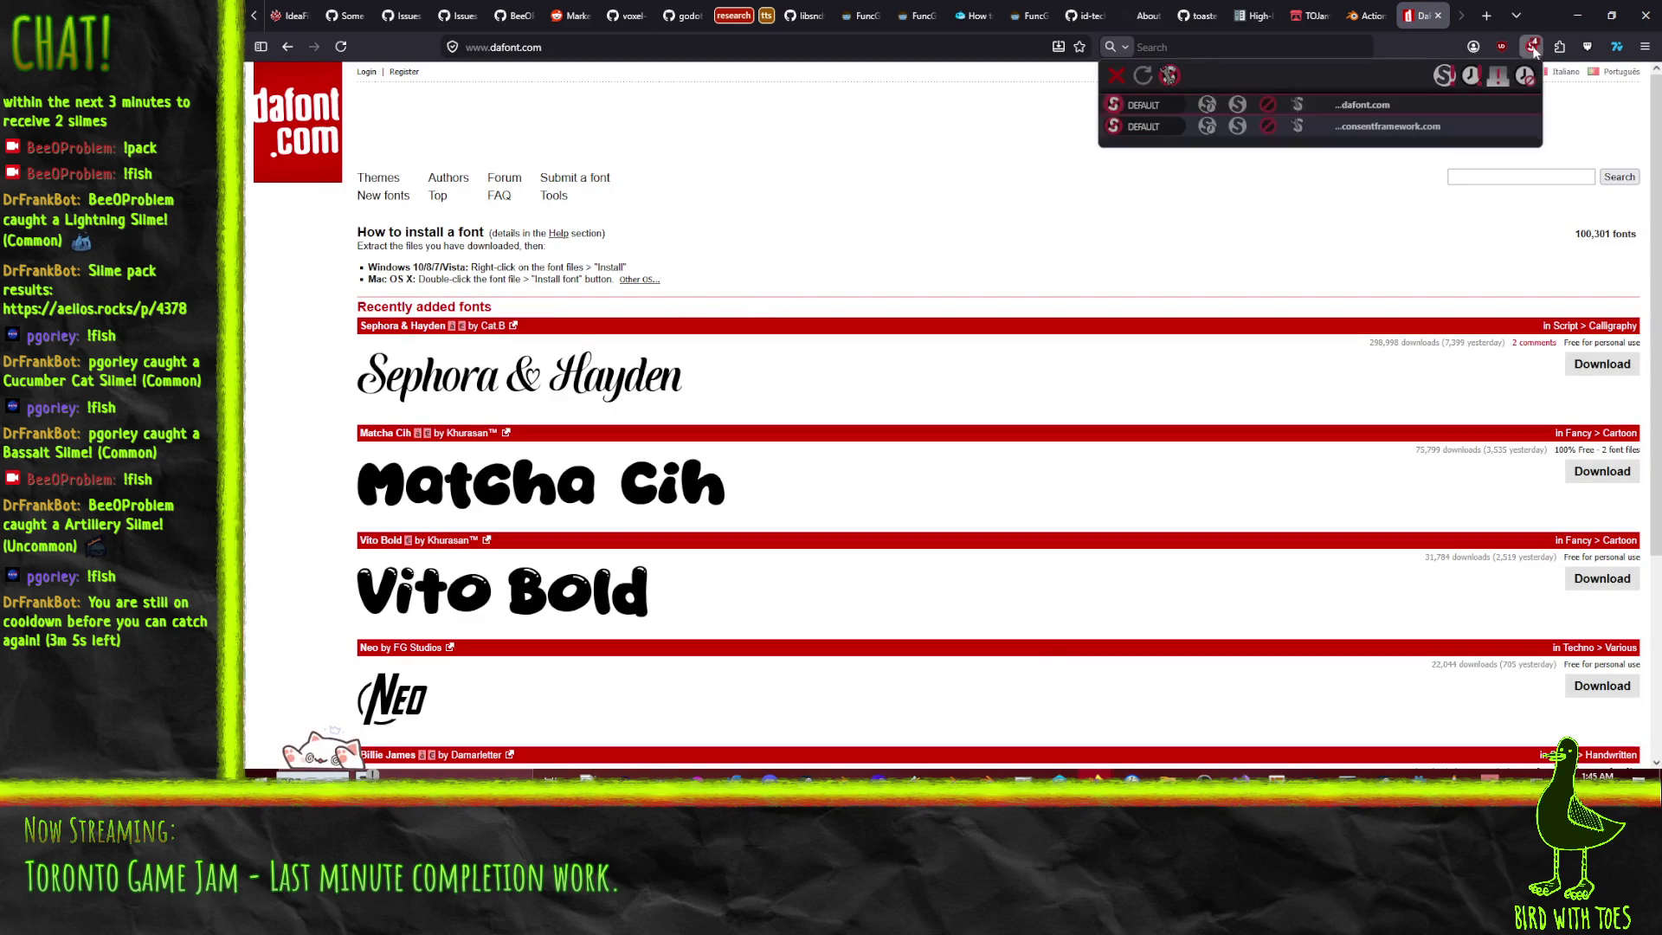
click(1270, 104)
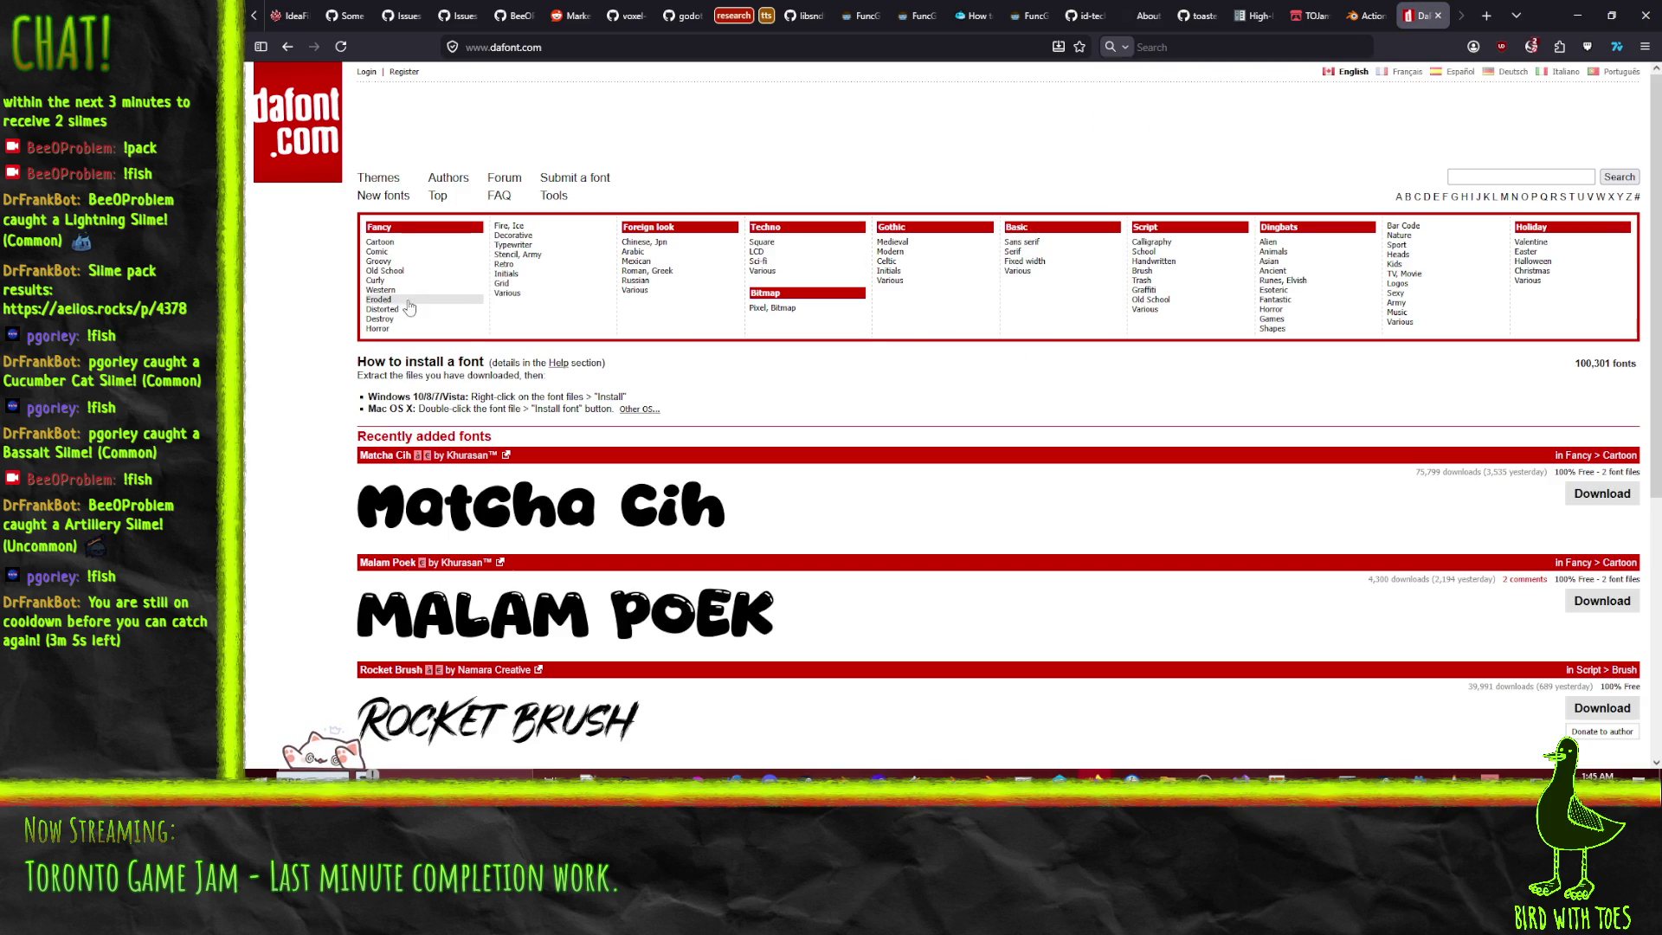
click(403, 329)
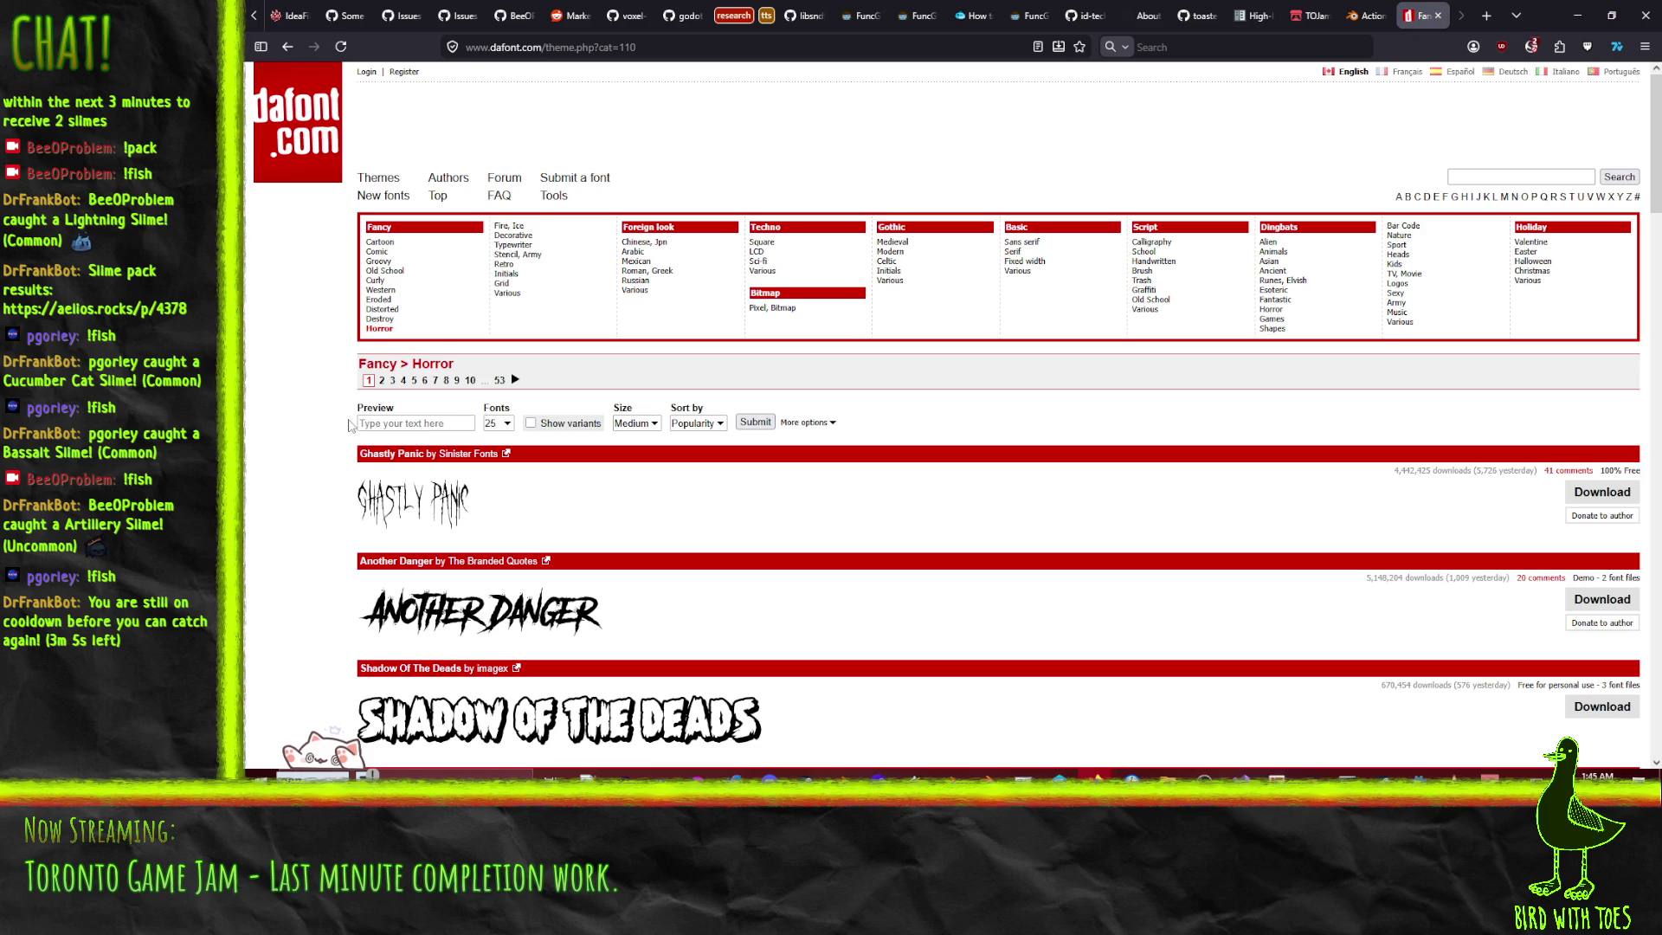
Open and scroll through DaFont's Destroy font category
scroll(351, 428, down, 5)
scroll(377, 448, up, 5)
click(407, 328)
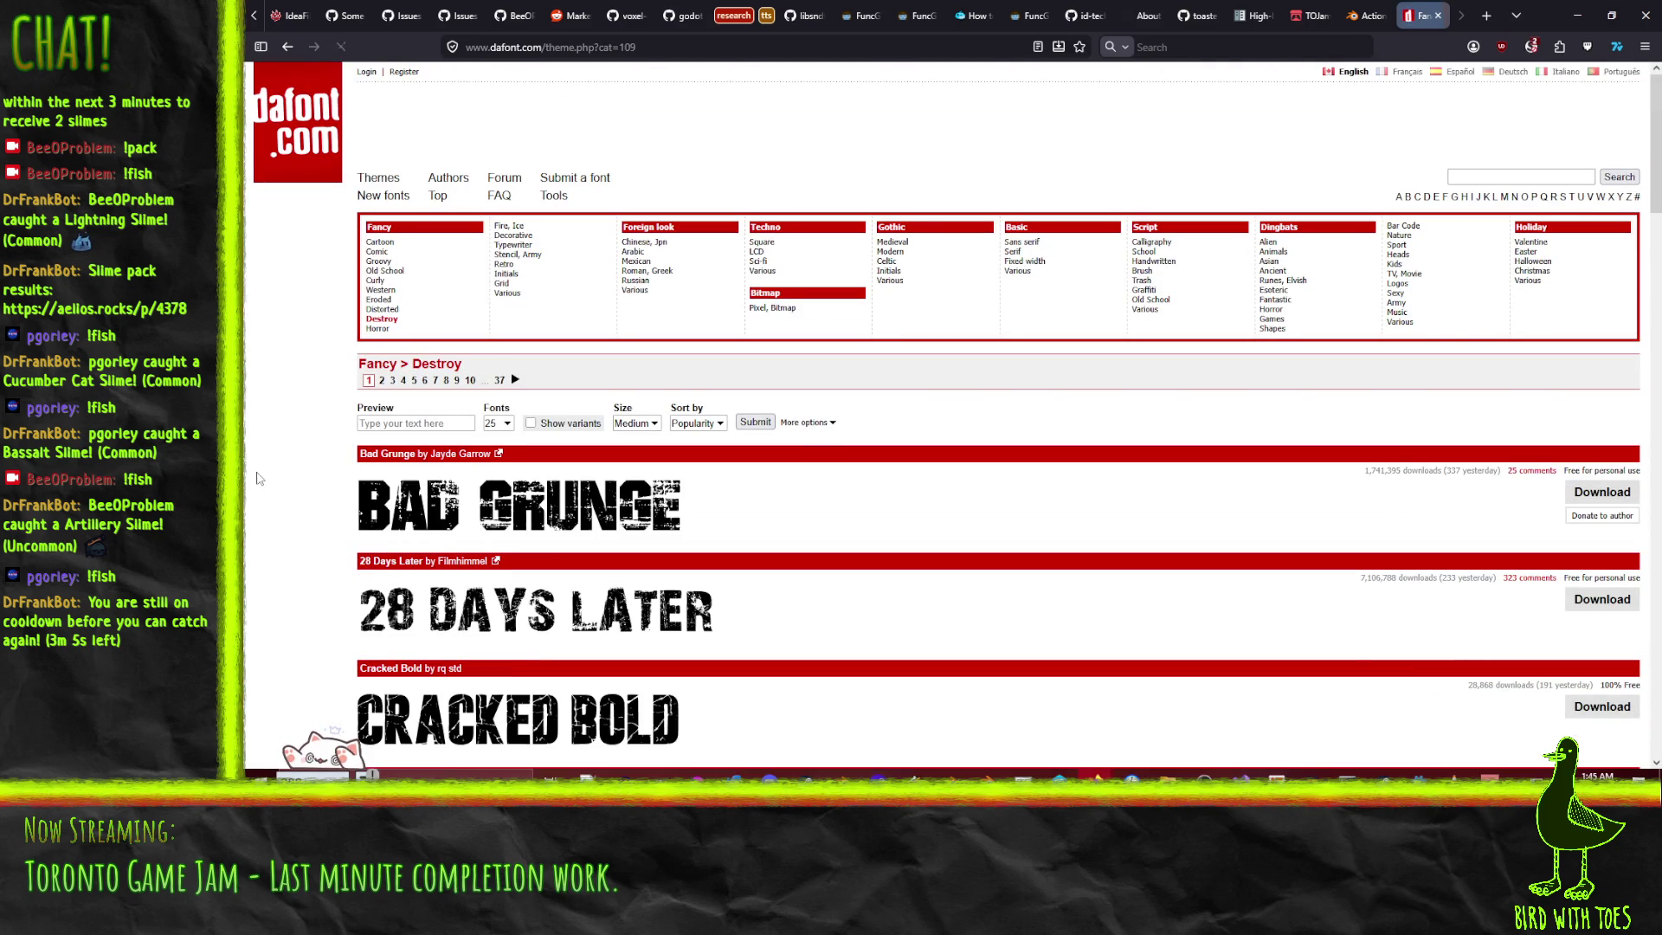
scroll(266, 499, down, 6)
scroll(266, 499, down, 7)
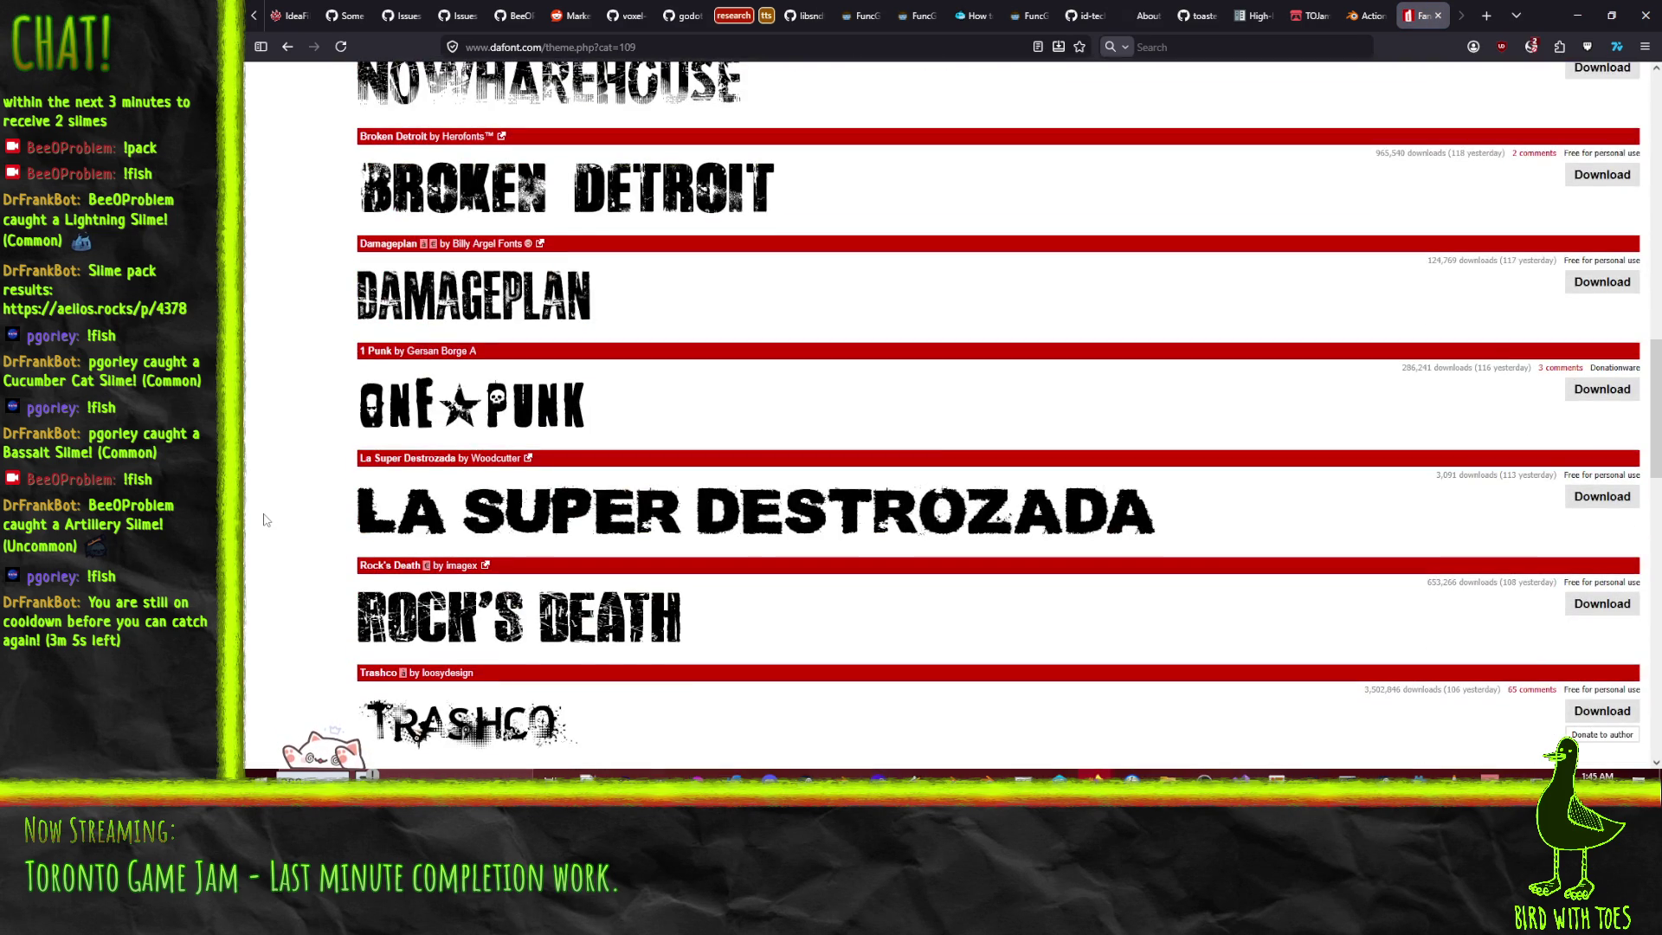
scroll(267, 519, down, 5)
scroll(266, 519, up, 18)
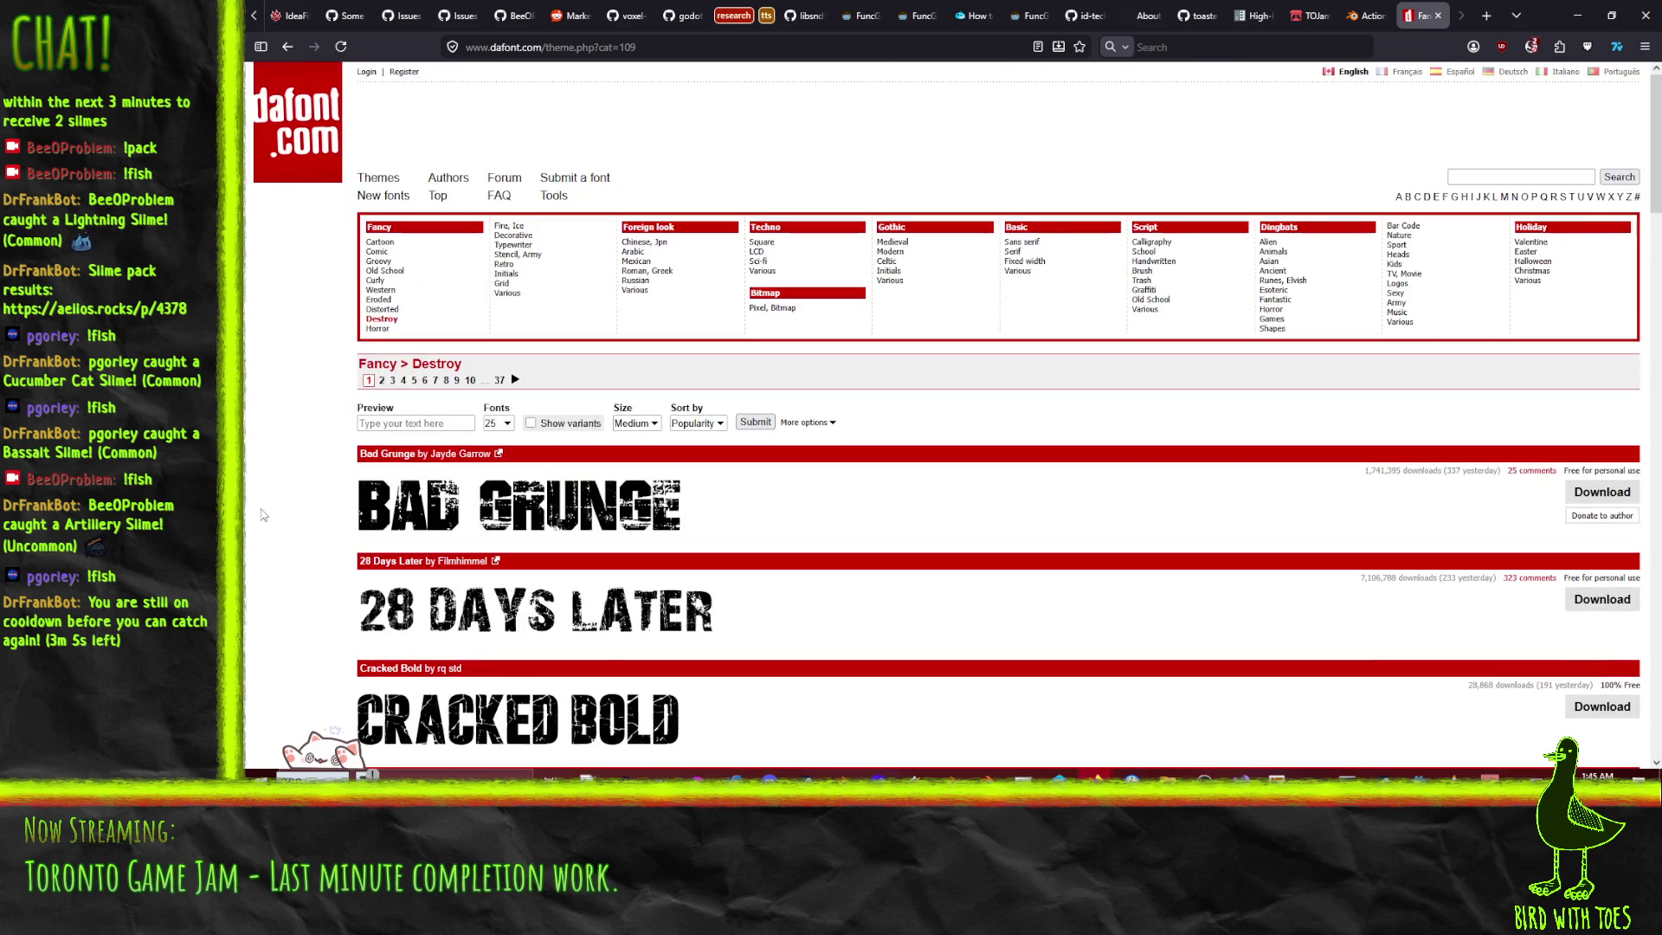
View Distorted and Fire, Ice, then return to Horror and scroll its font list
click(383, 309)
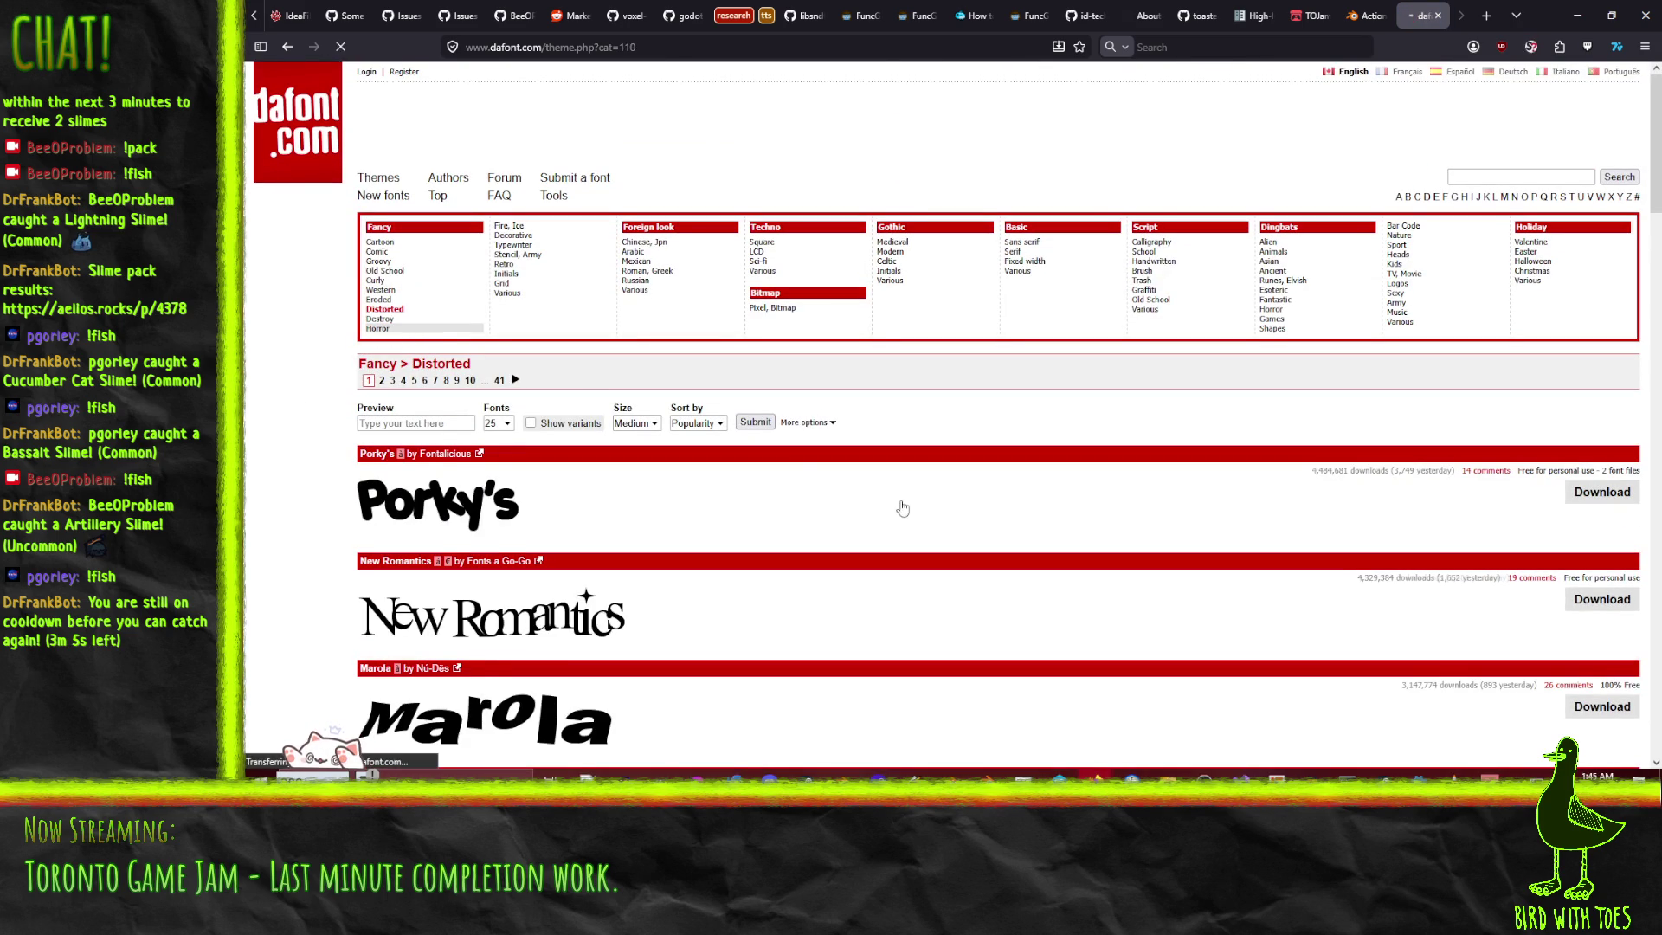
click(538, 228)
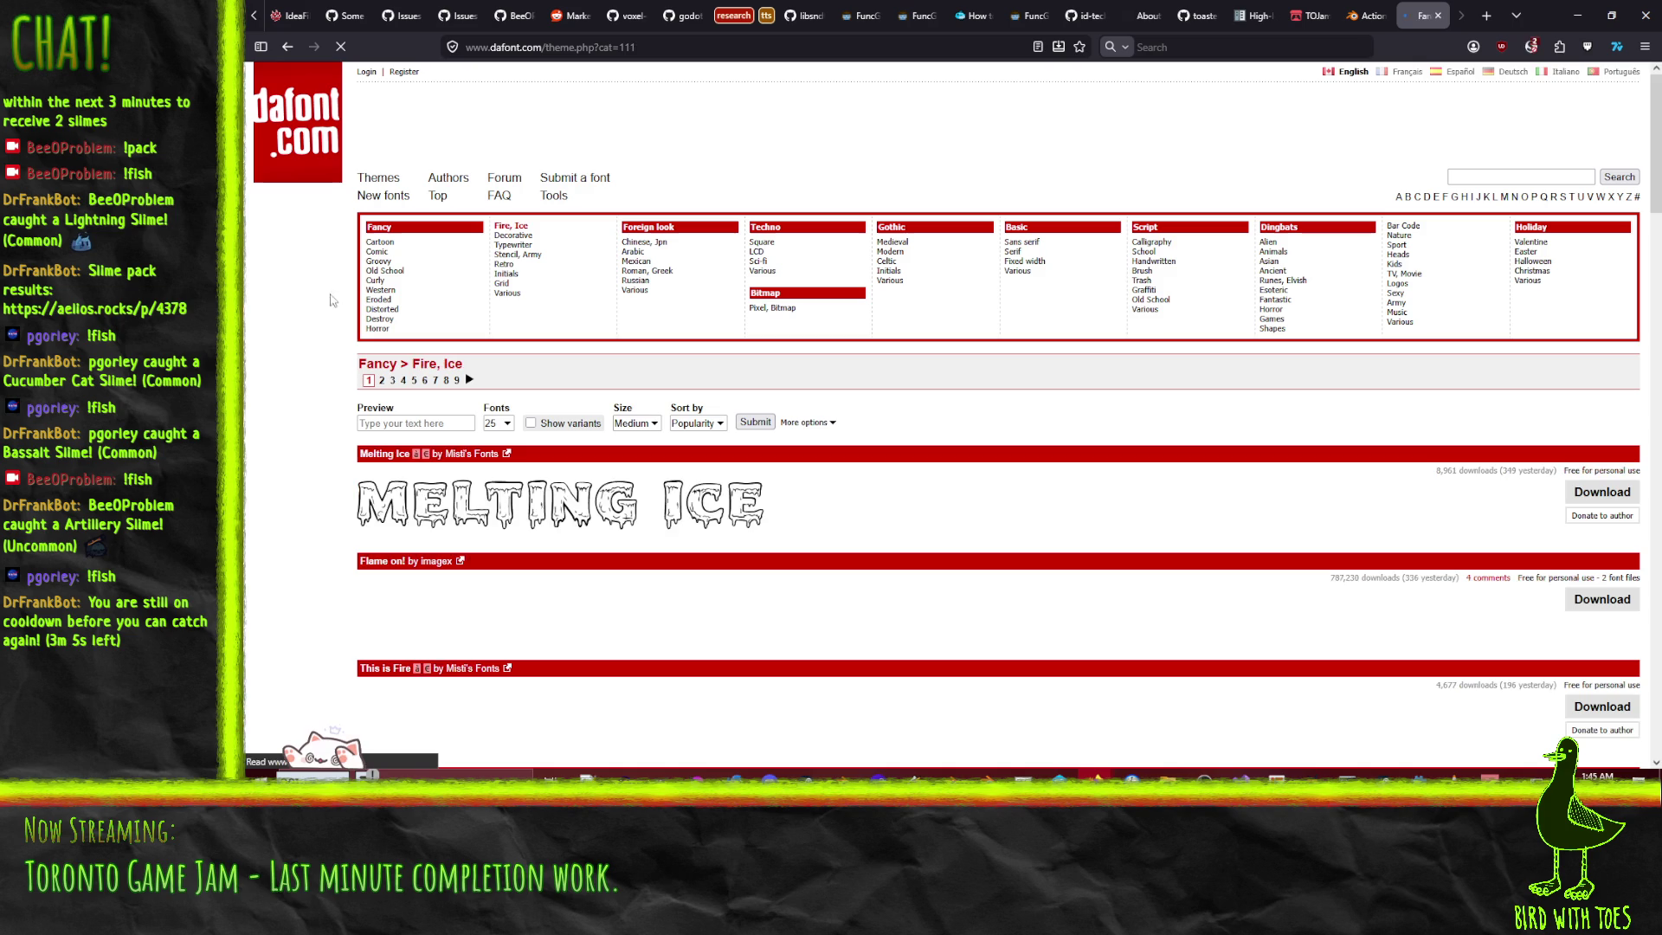
click(287, 46)
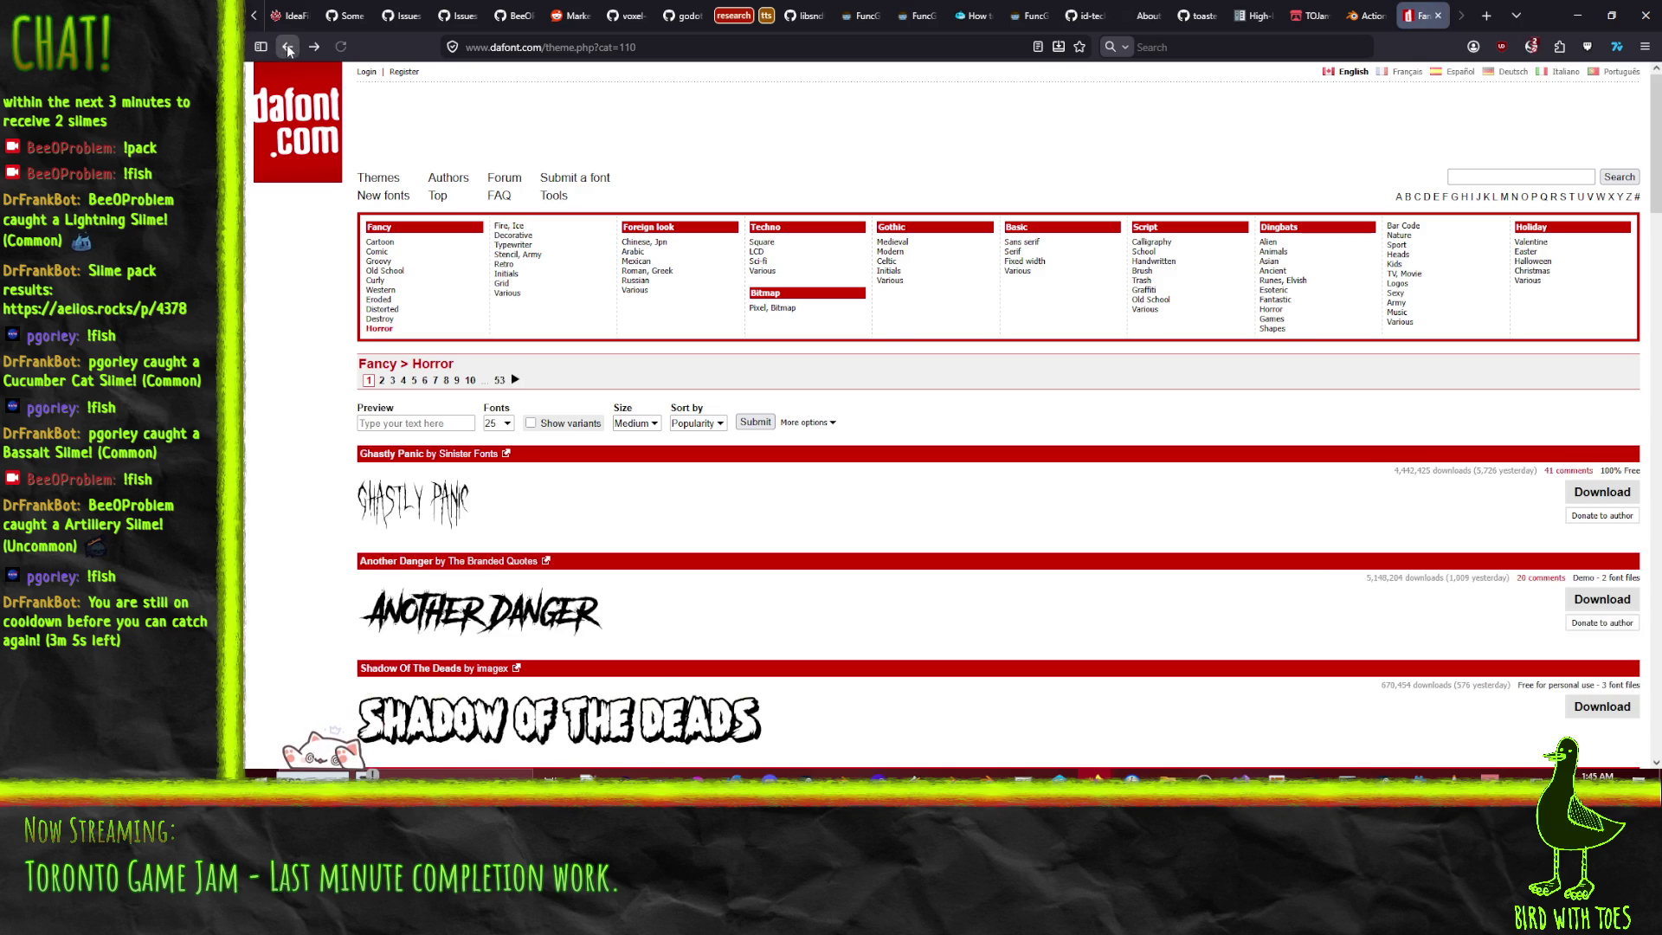
scroll(1410, 326, down, 5)
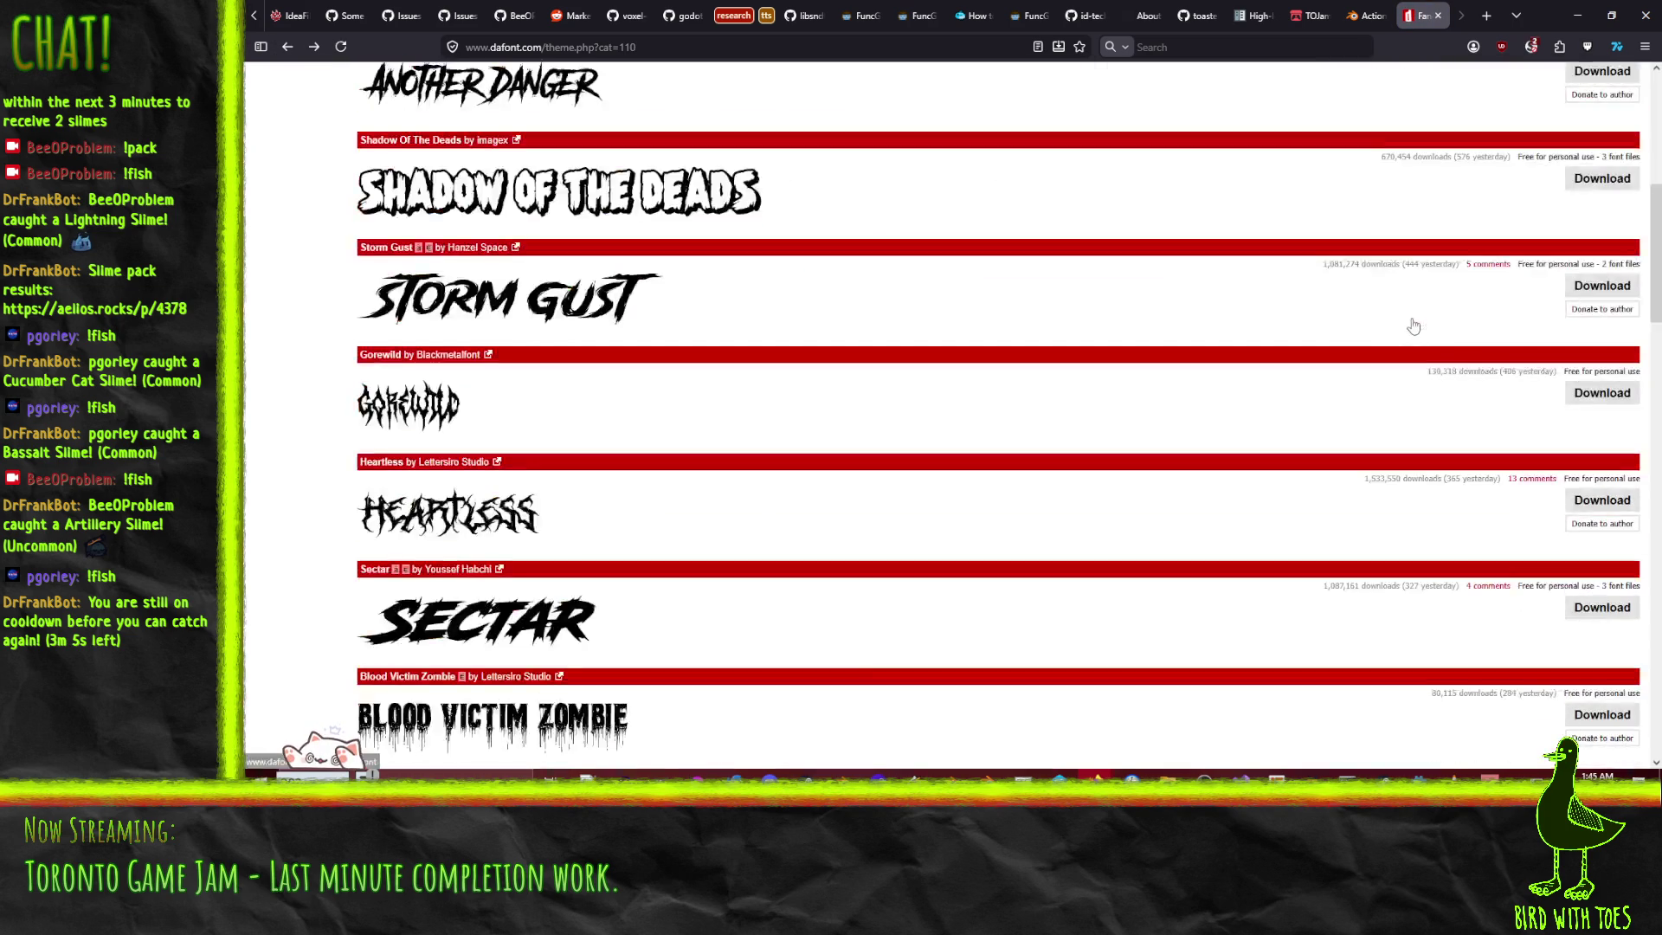
scroll(943, 329, down, 6)
scroll(950, 325, down, 5)
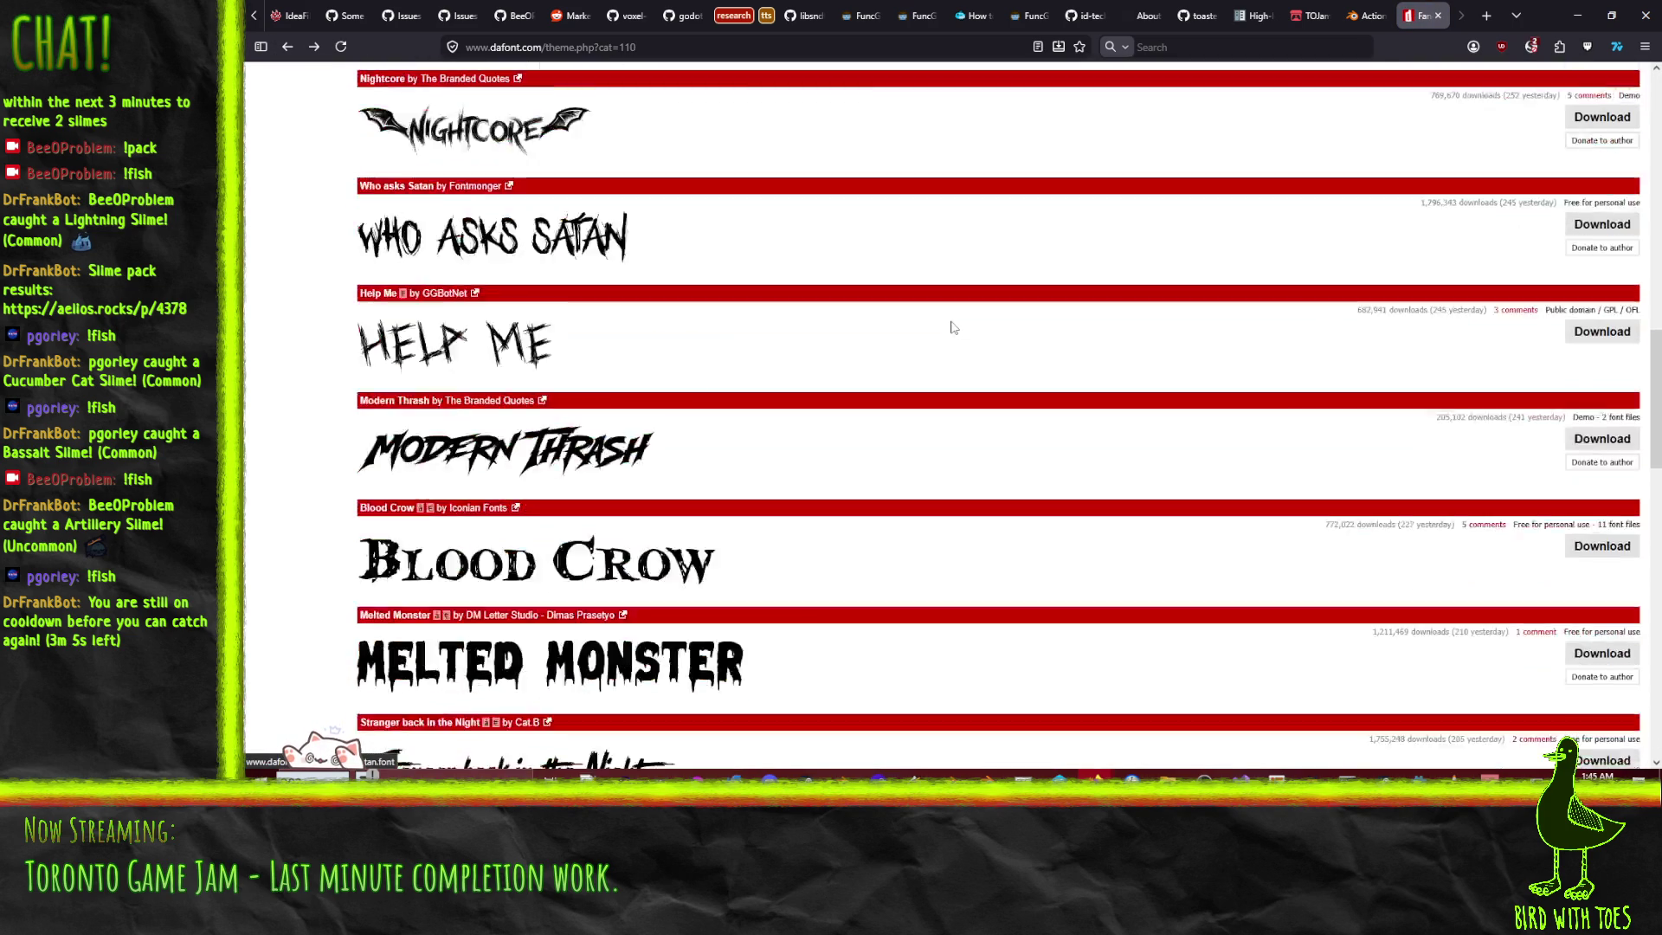
scroll(953, 330, down, 5)
scroll(950, 334, up, 3)
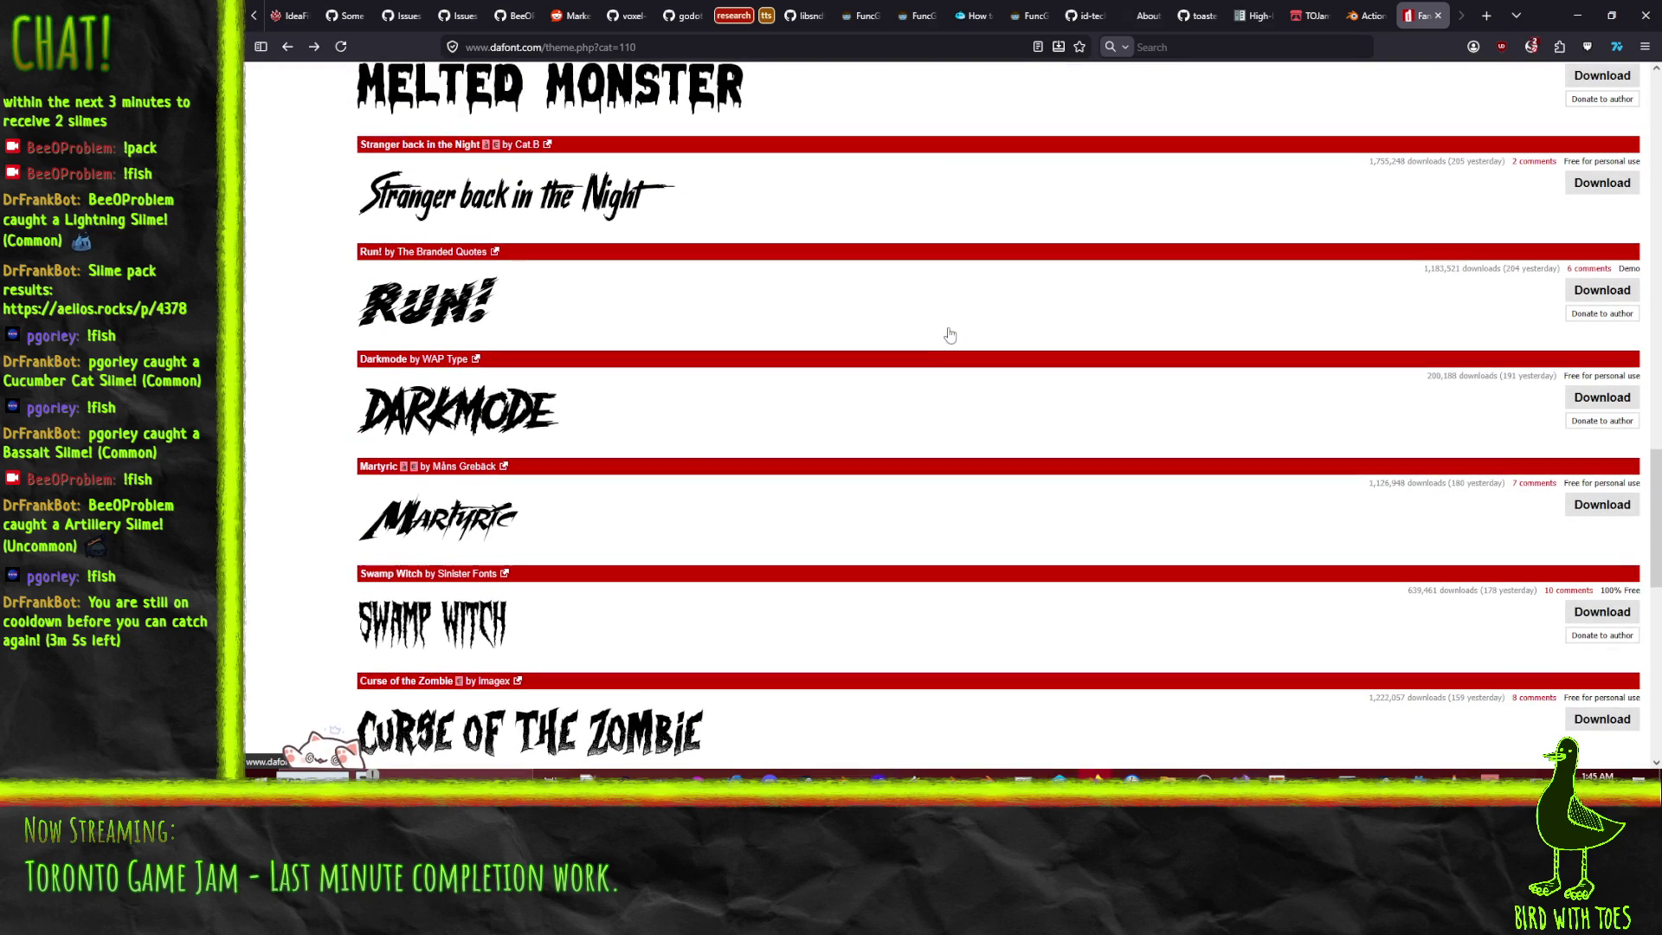